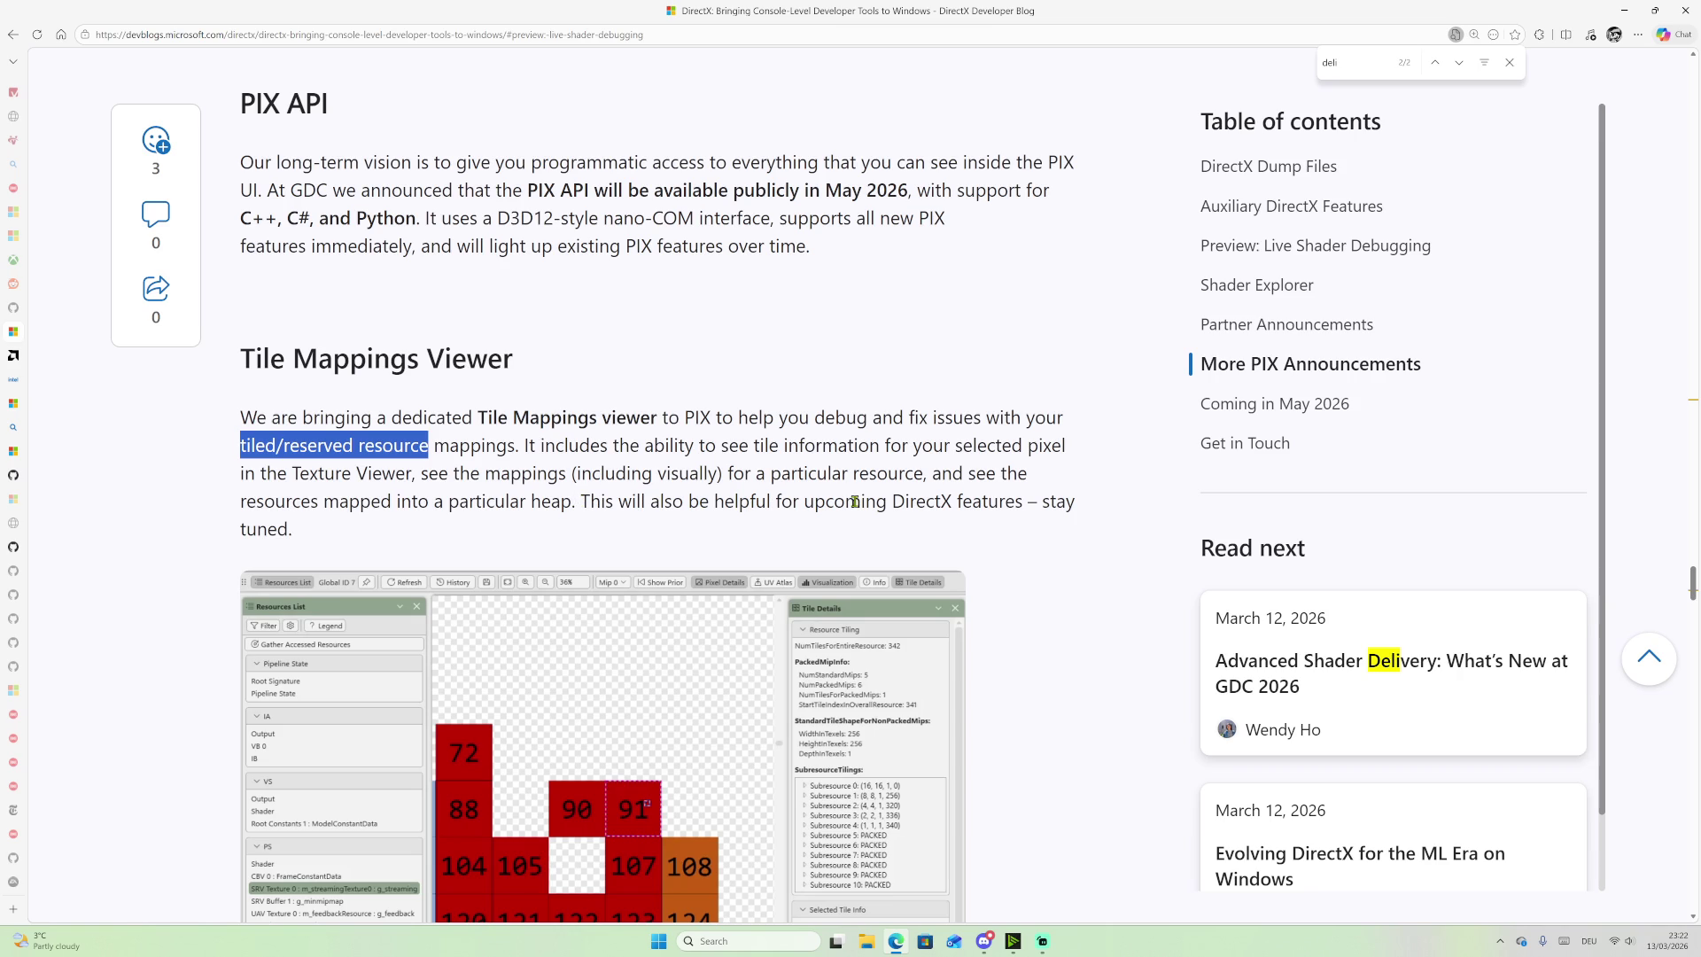
Step: Highlight the sentence 'This will also be helpful for upcoming DirectX features – stay tuned.' under Tile Mappings Viewer
left_click_drag(891, 502, 1025, 502)
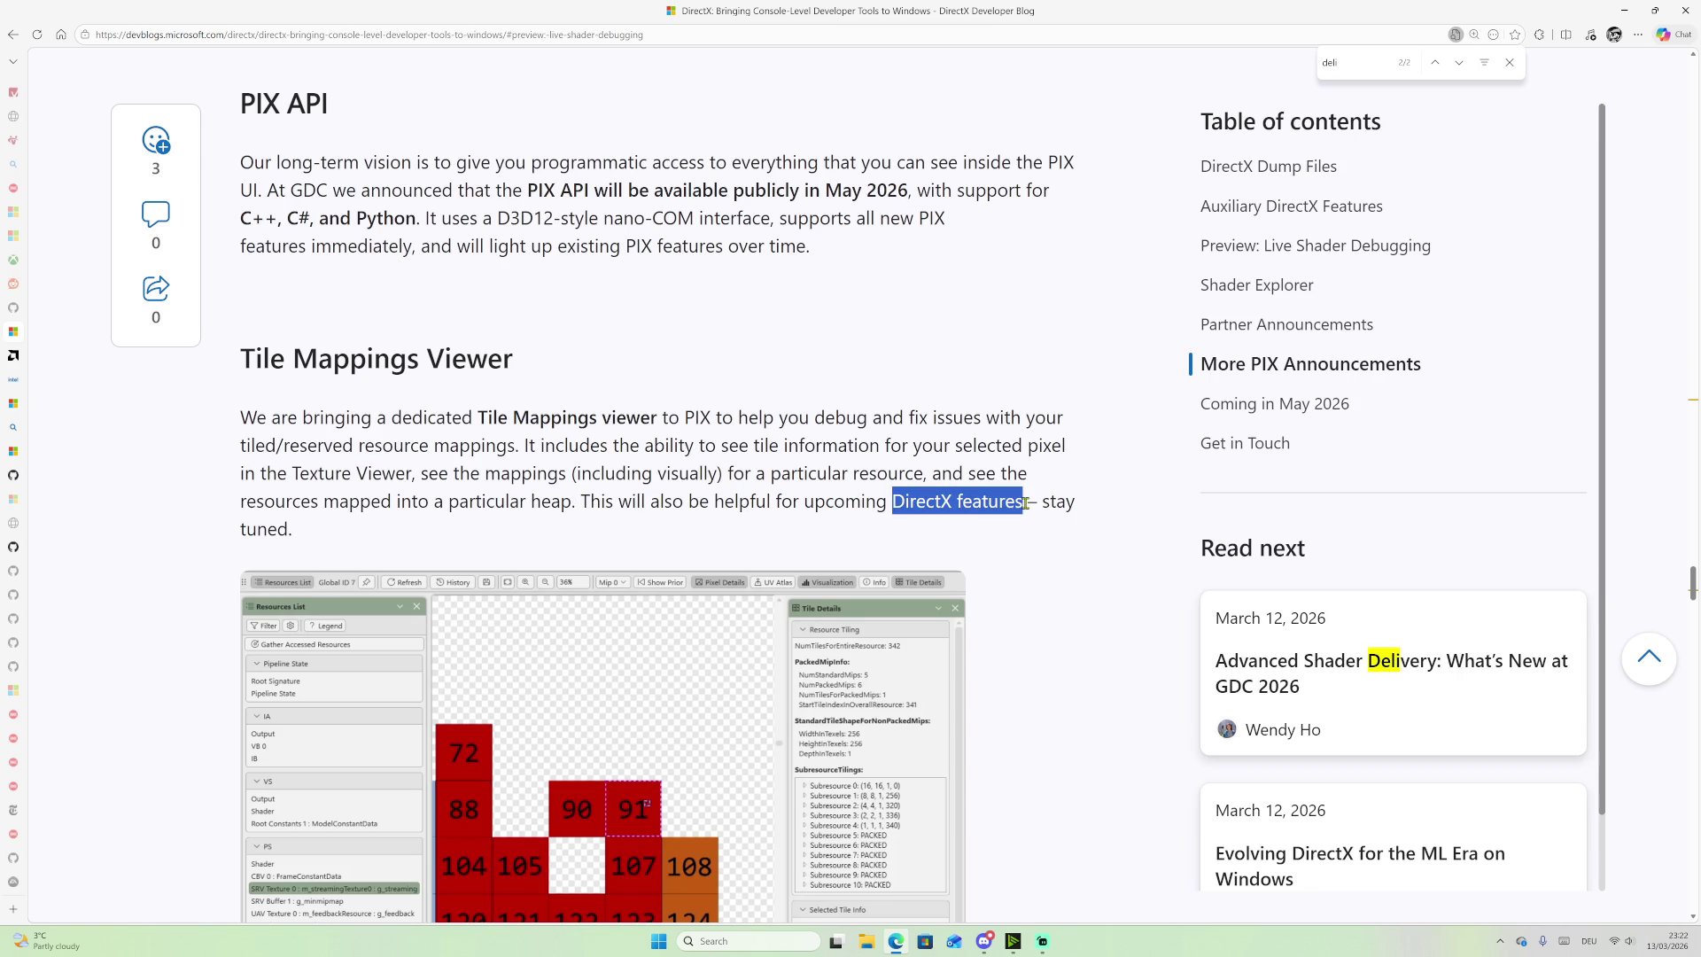
mouse_move(581, 503)
left_mouse_down()
mouse_move(621, 505)
mouse_move(388, 534)
left_mouse_up()
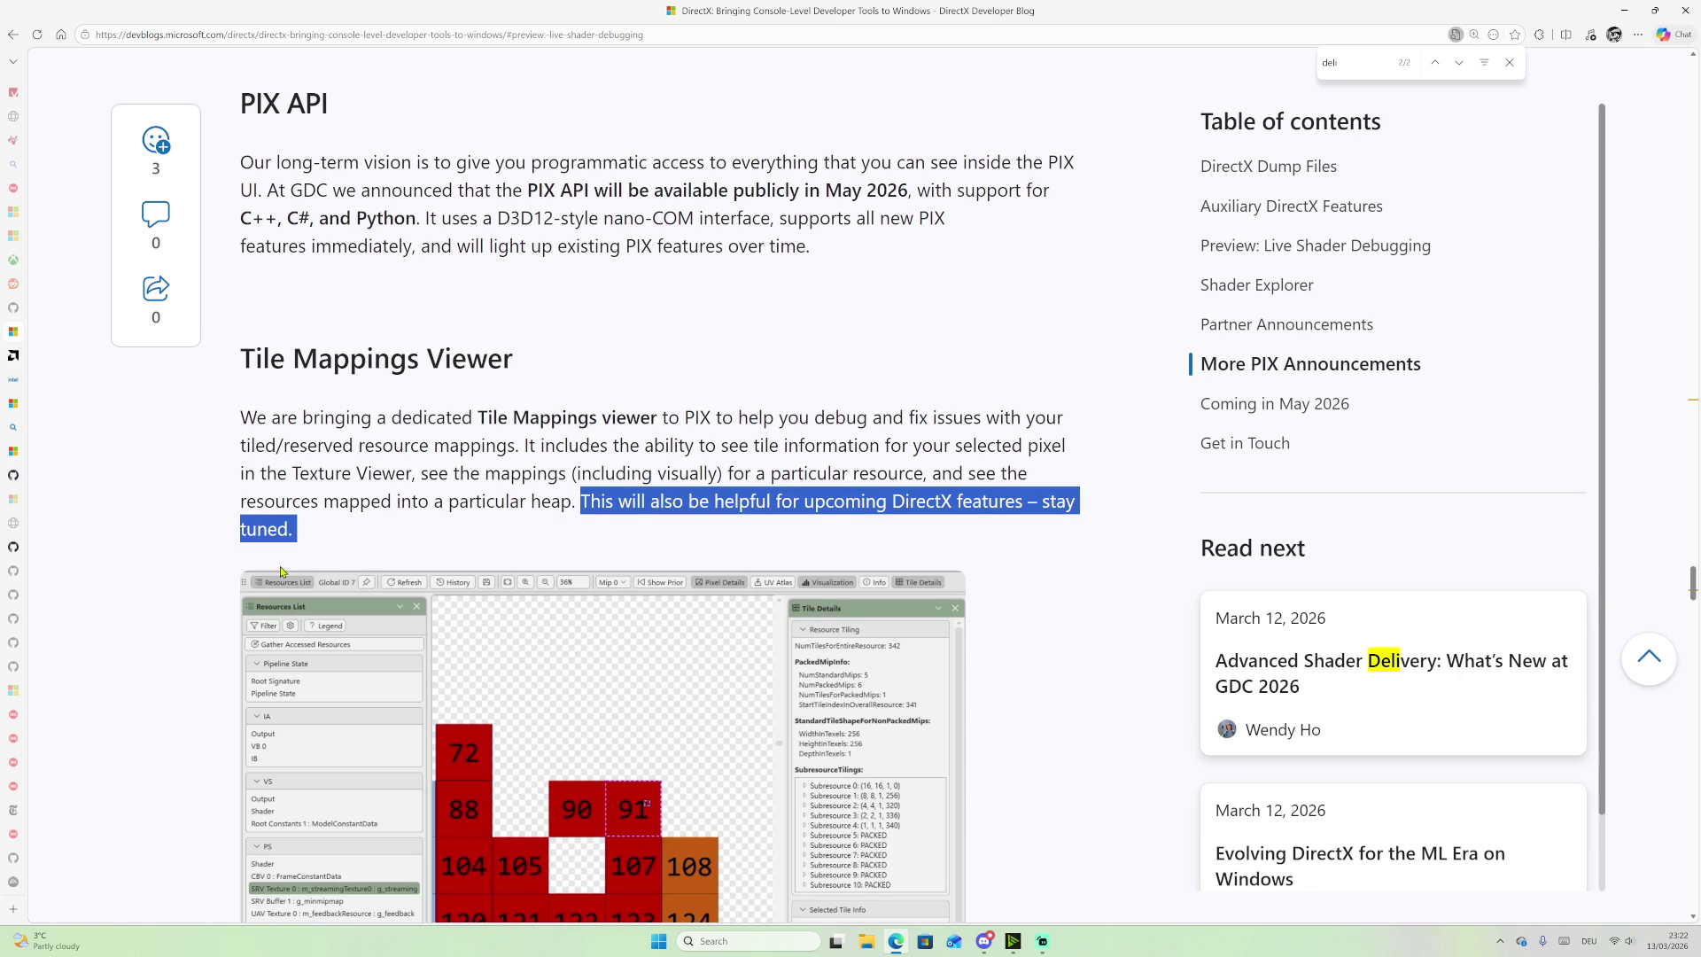
scroll(383, 450, "down", 2)
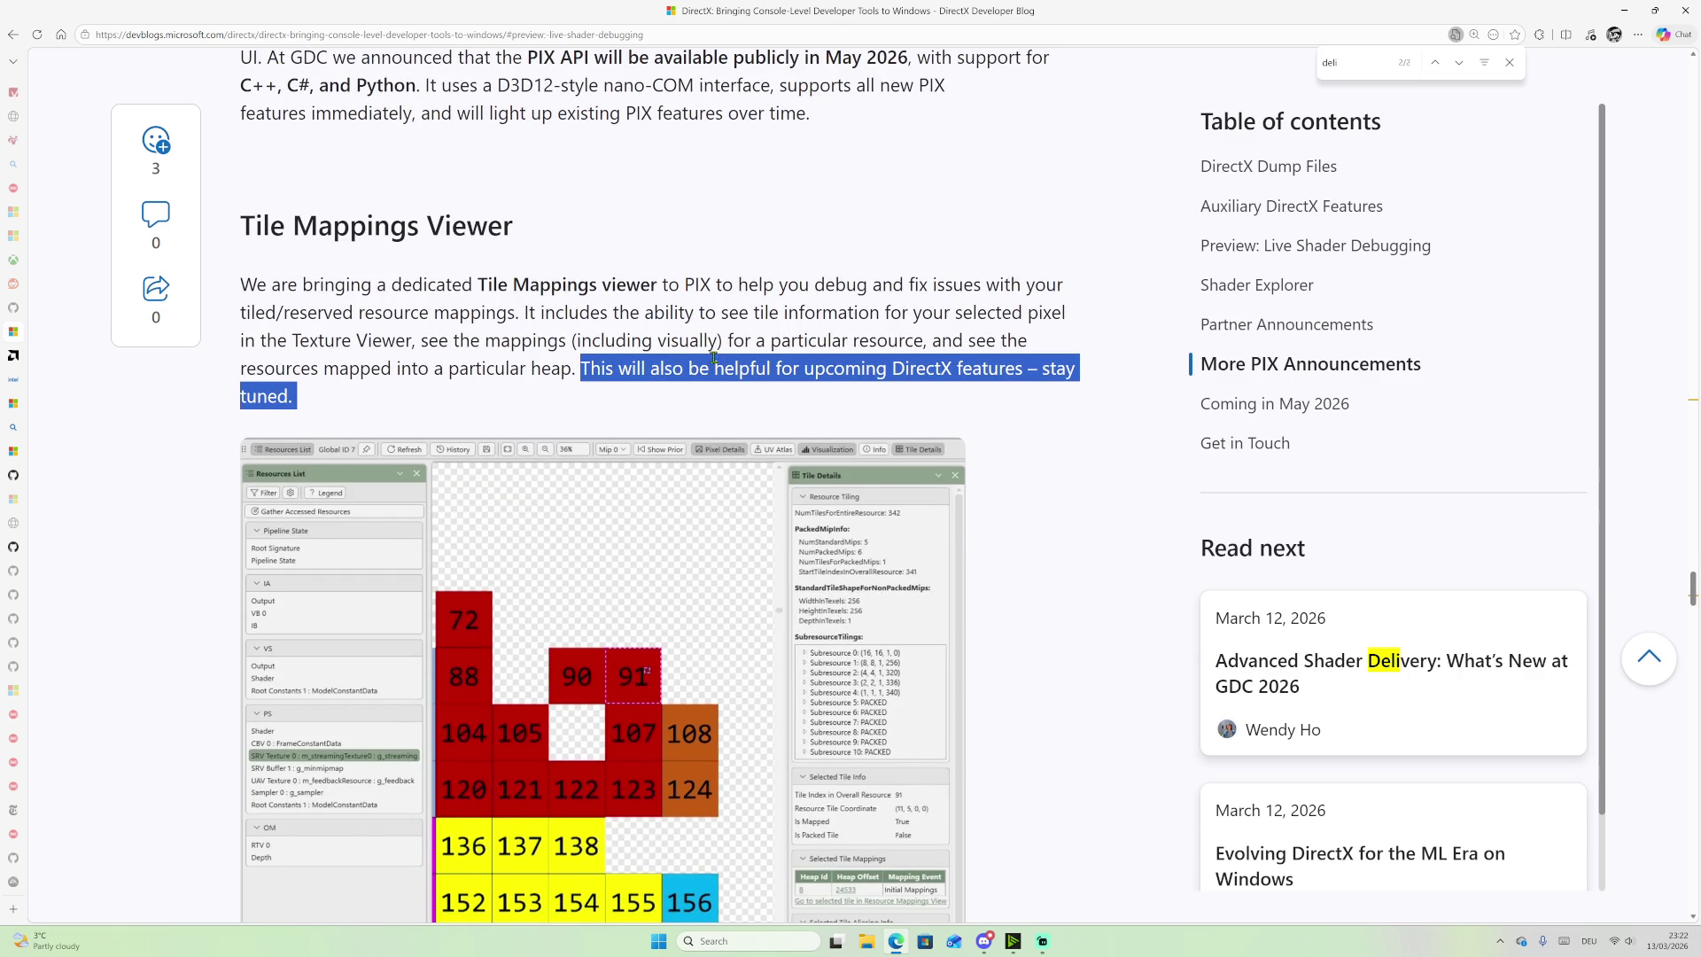
scroll(714, 357, "down", 1)
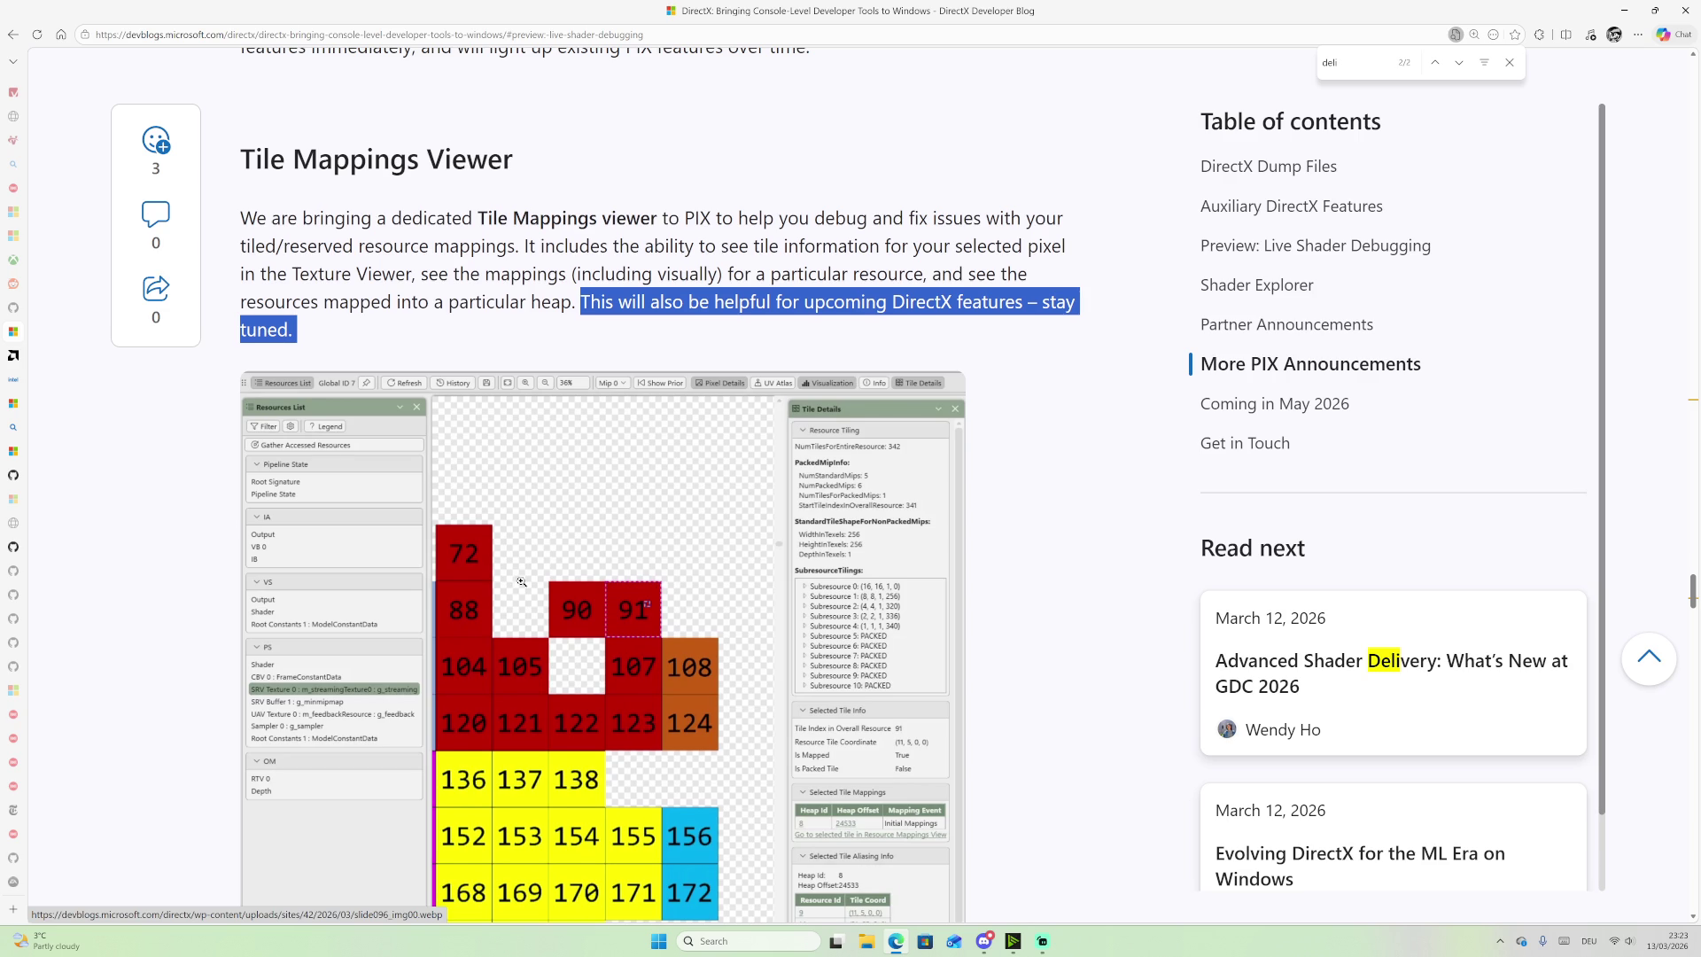
scroll(521, 582, "down", 1)
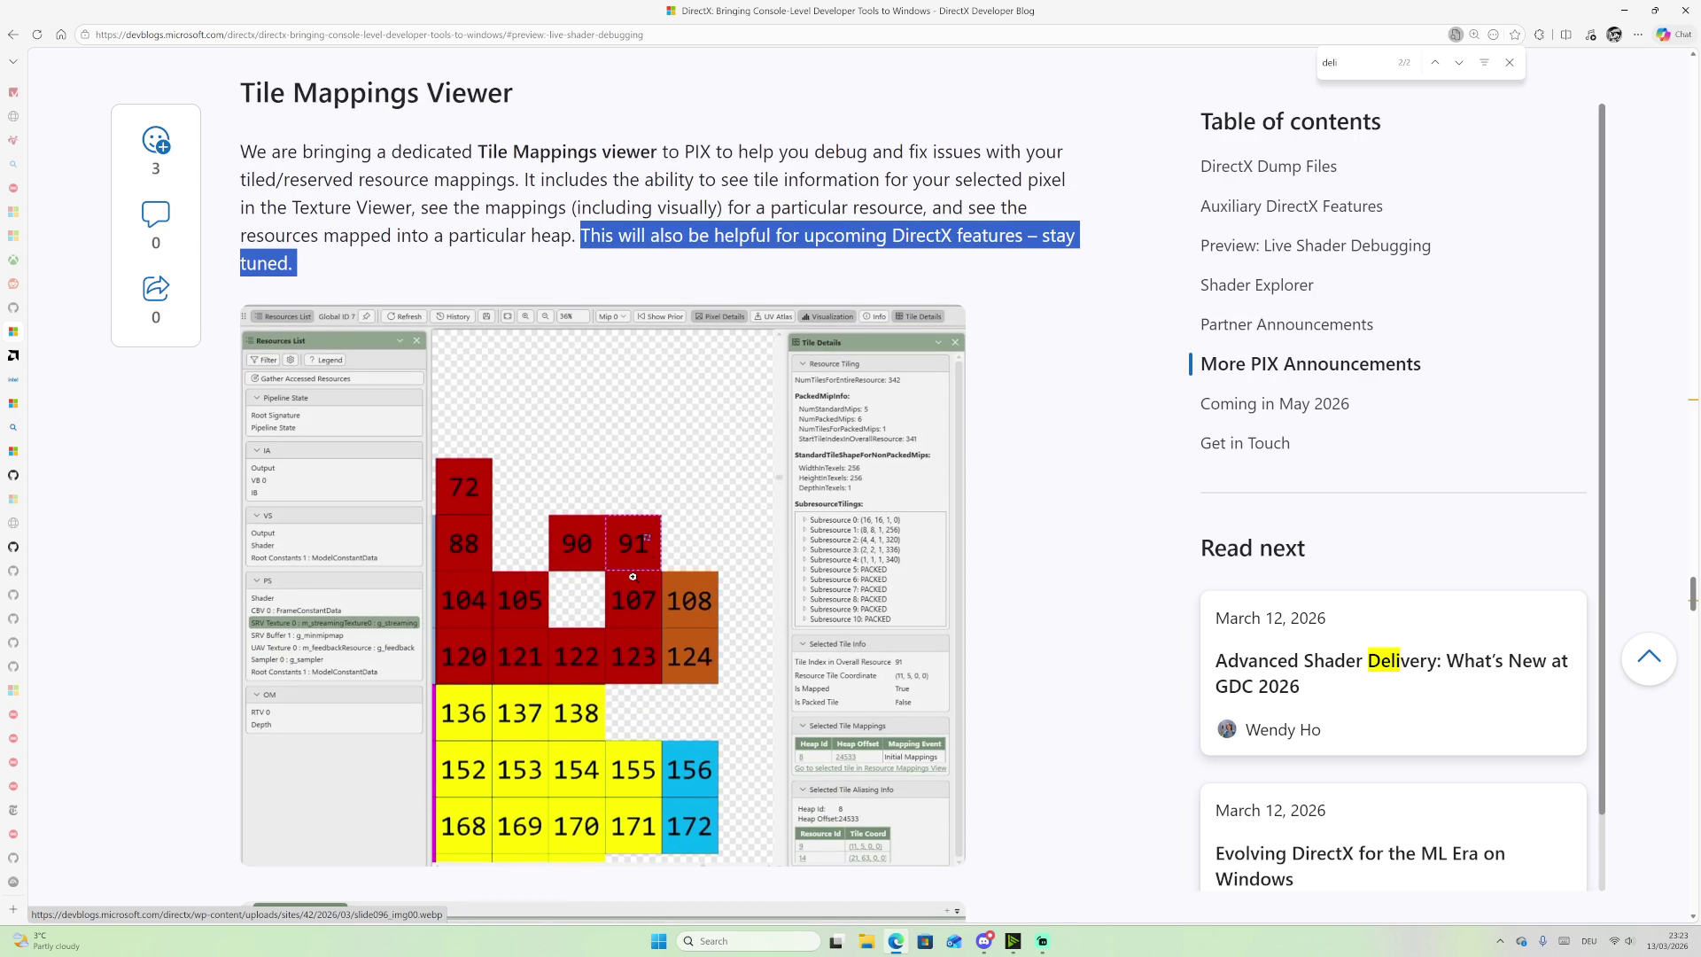
scroll(633, 576, "up", 2)
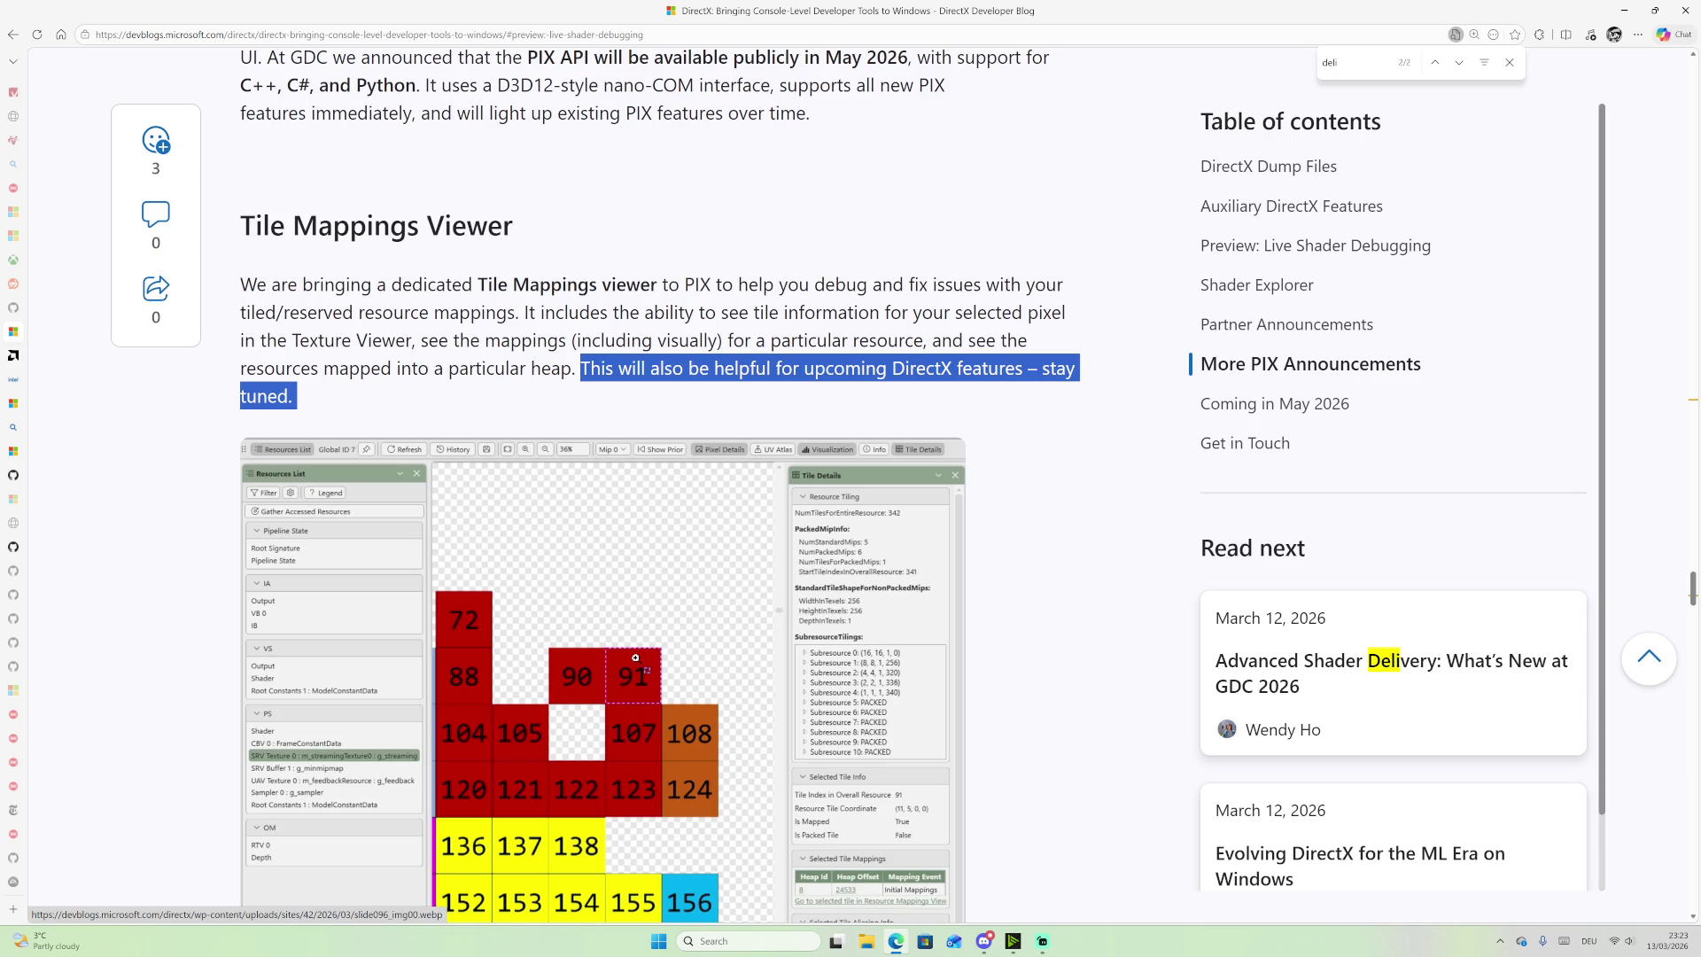
scroll(822, 669, "down", 1)
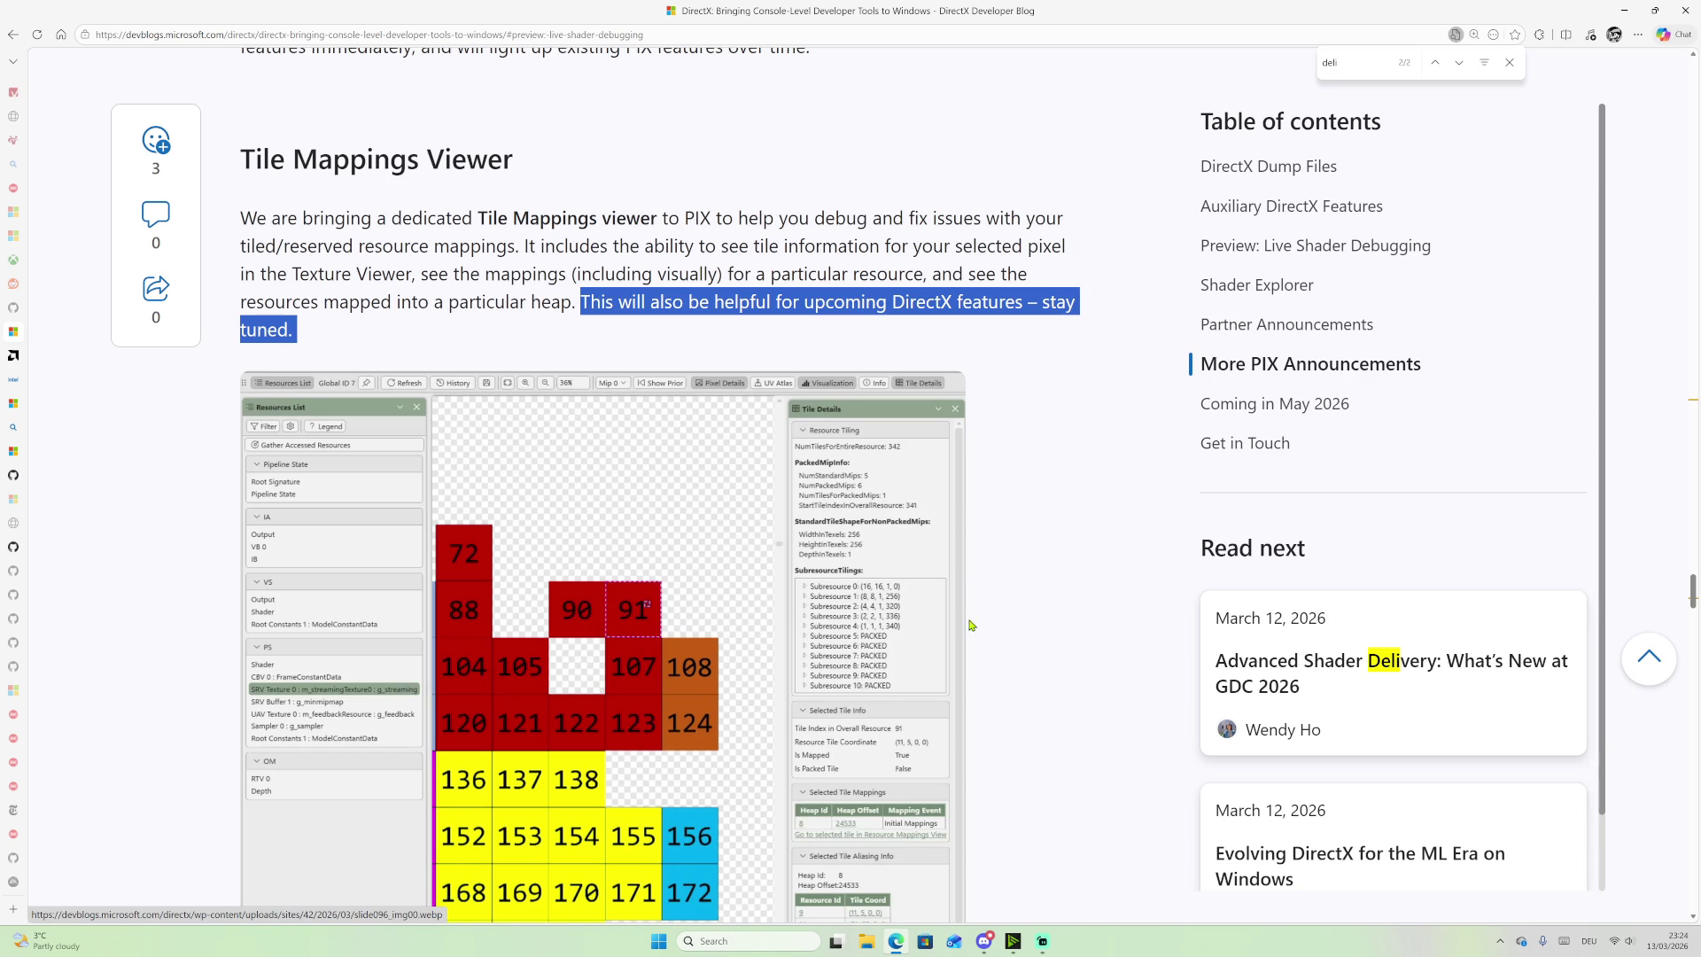
scroll(964, 585, "down", 1)
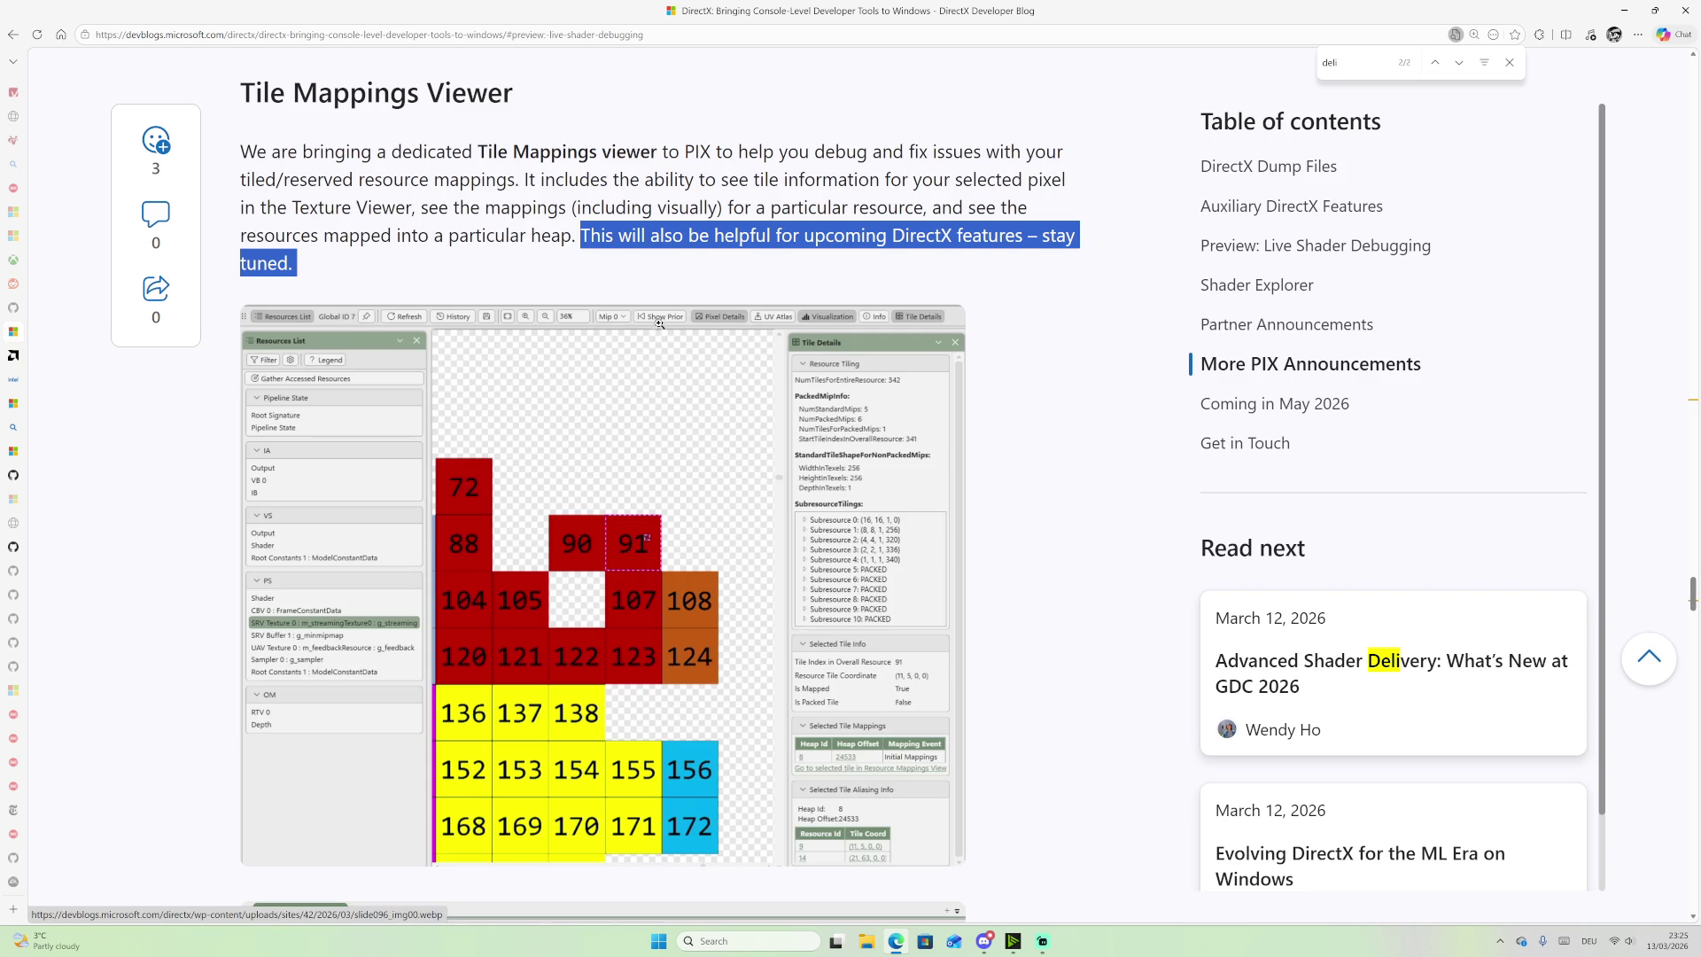
Step: Re-highlight the 'stay tuned' sentence, then move down to the Resource Mappings screenshot
scroll(589, 274, "down", 1)
scroll(589, 274, "down", 1)
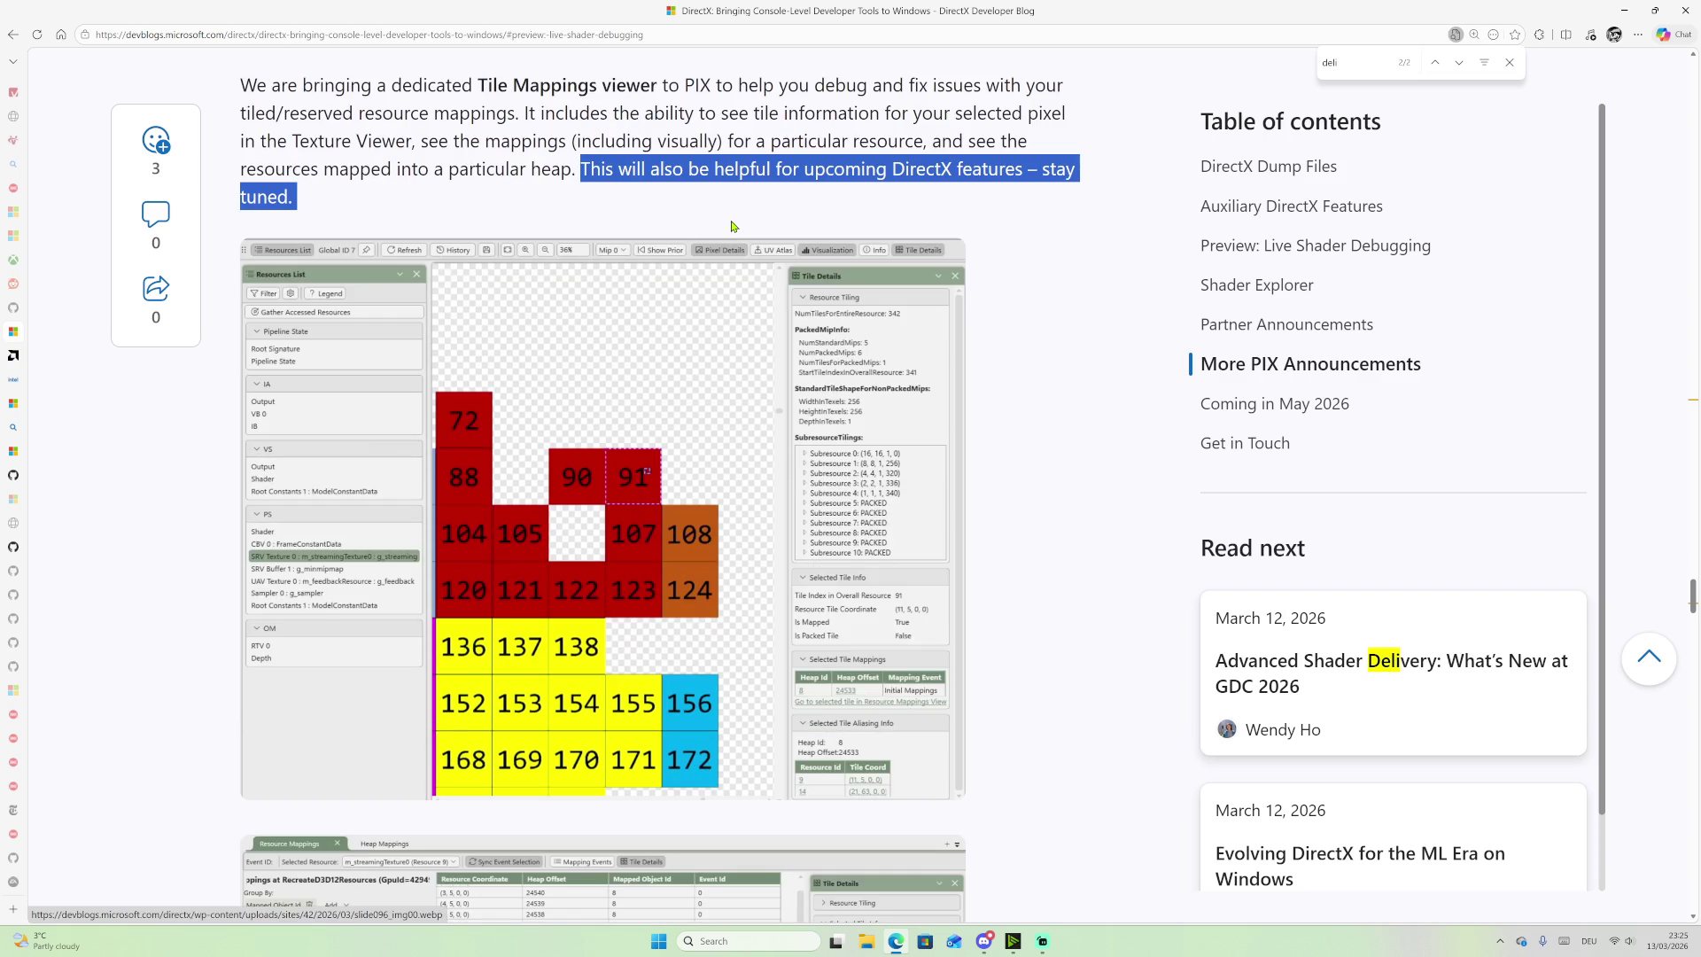
scroll(497, 147, "up", 1)
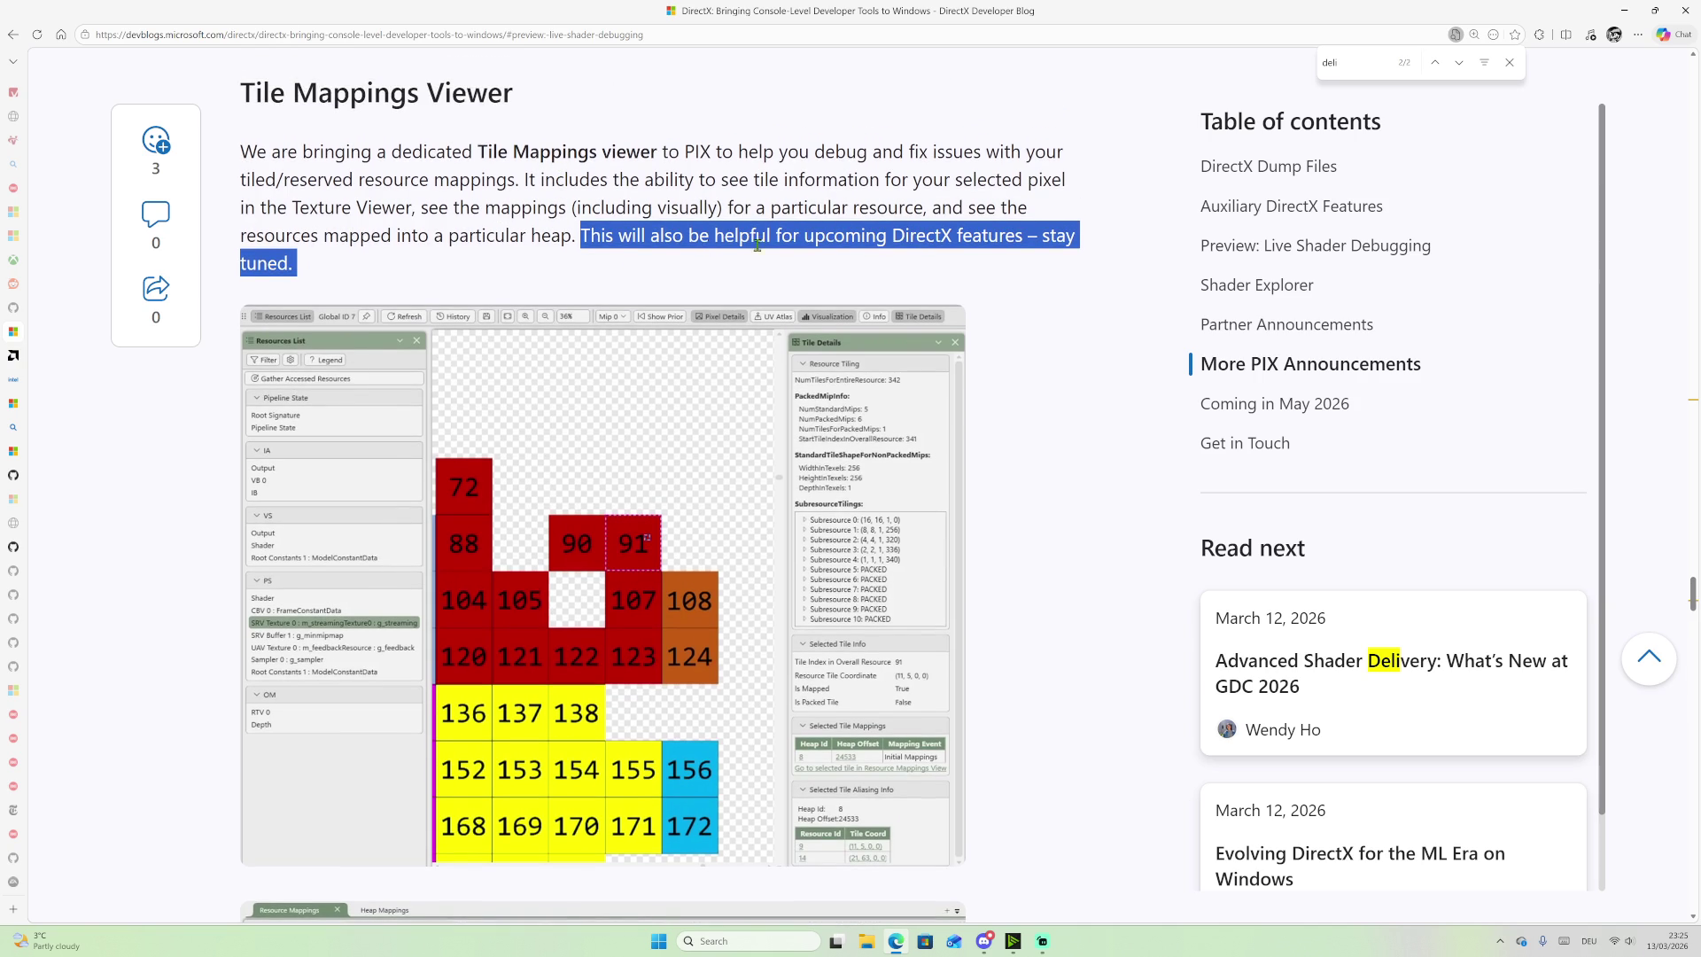
left_click_drag(580, 234, 558, 266)
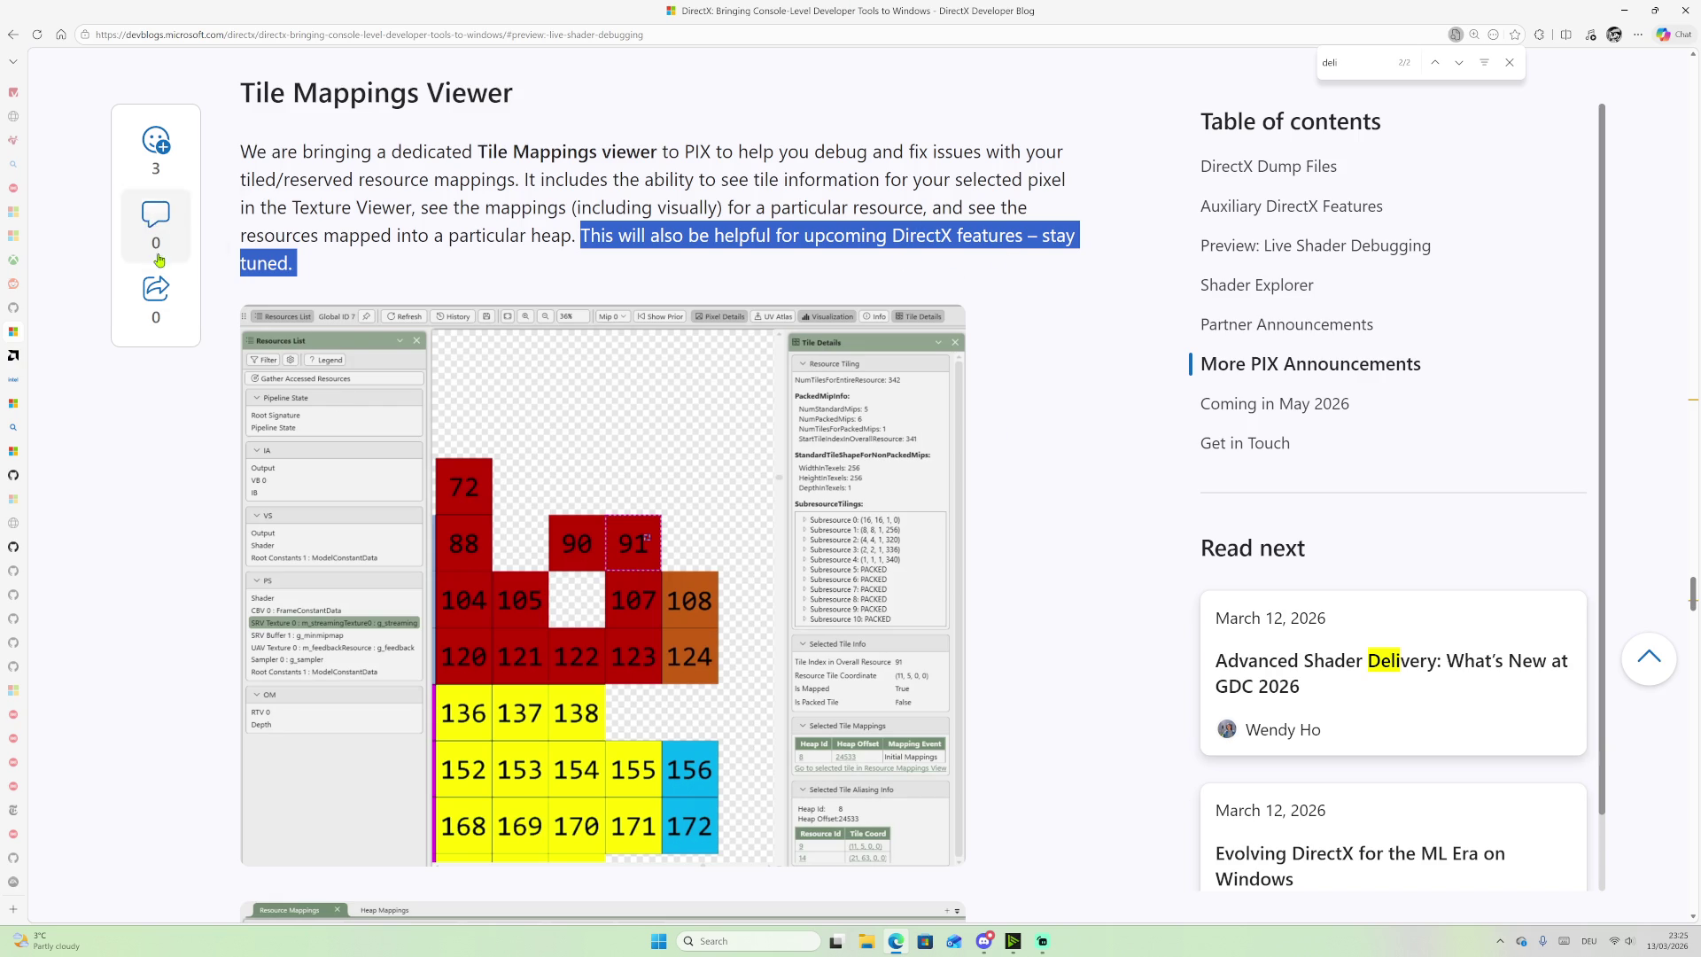
scroll(996, 603, "down", 4)
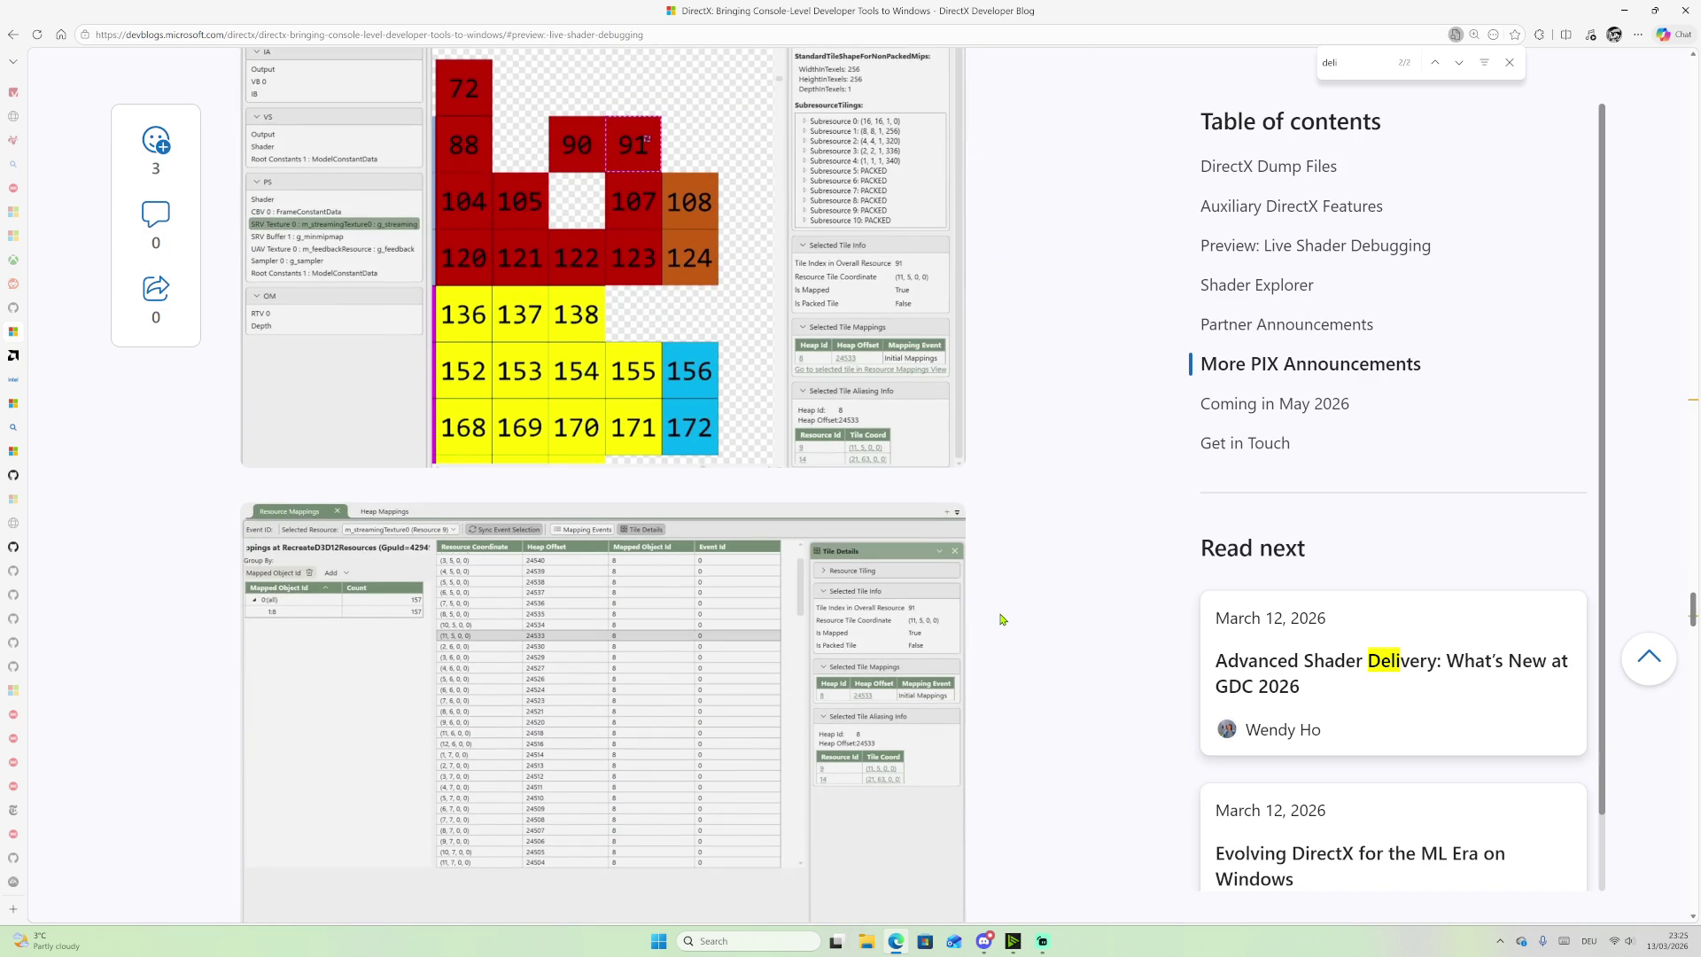
Step: Scroll back up to the Tile Mappings Viewer screenshot showing Tile Details for tile 91
scroll(1001, 619, "down", 1)
scroll(562, 391, "up", 3)
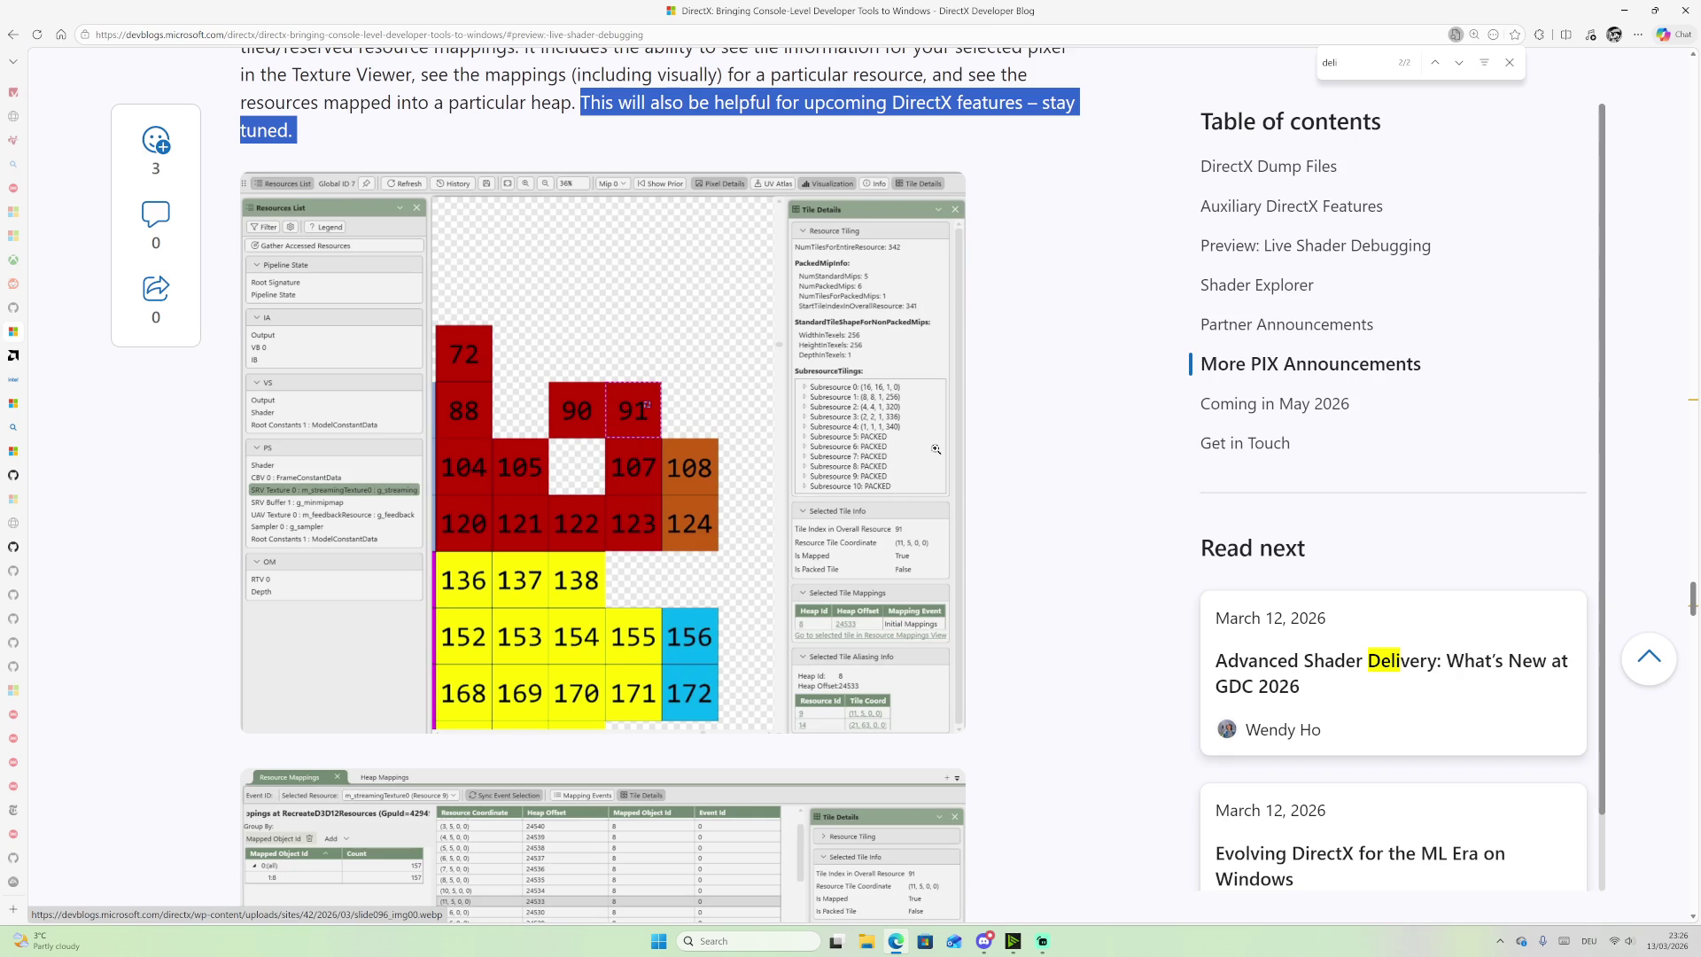
scroll(866, 436, "down", 1)
Step: Scroll past the tile viewer image to the Resource Mappings screenshot, also reporting tile index 91
scroll(866, 436, "down", 1)
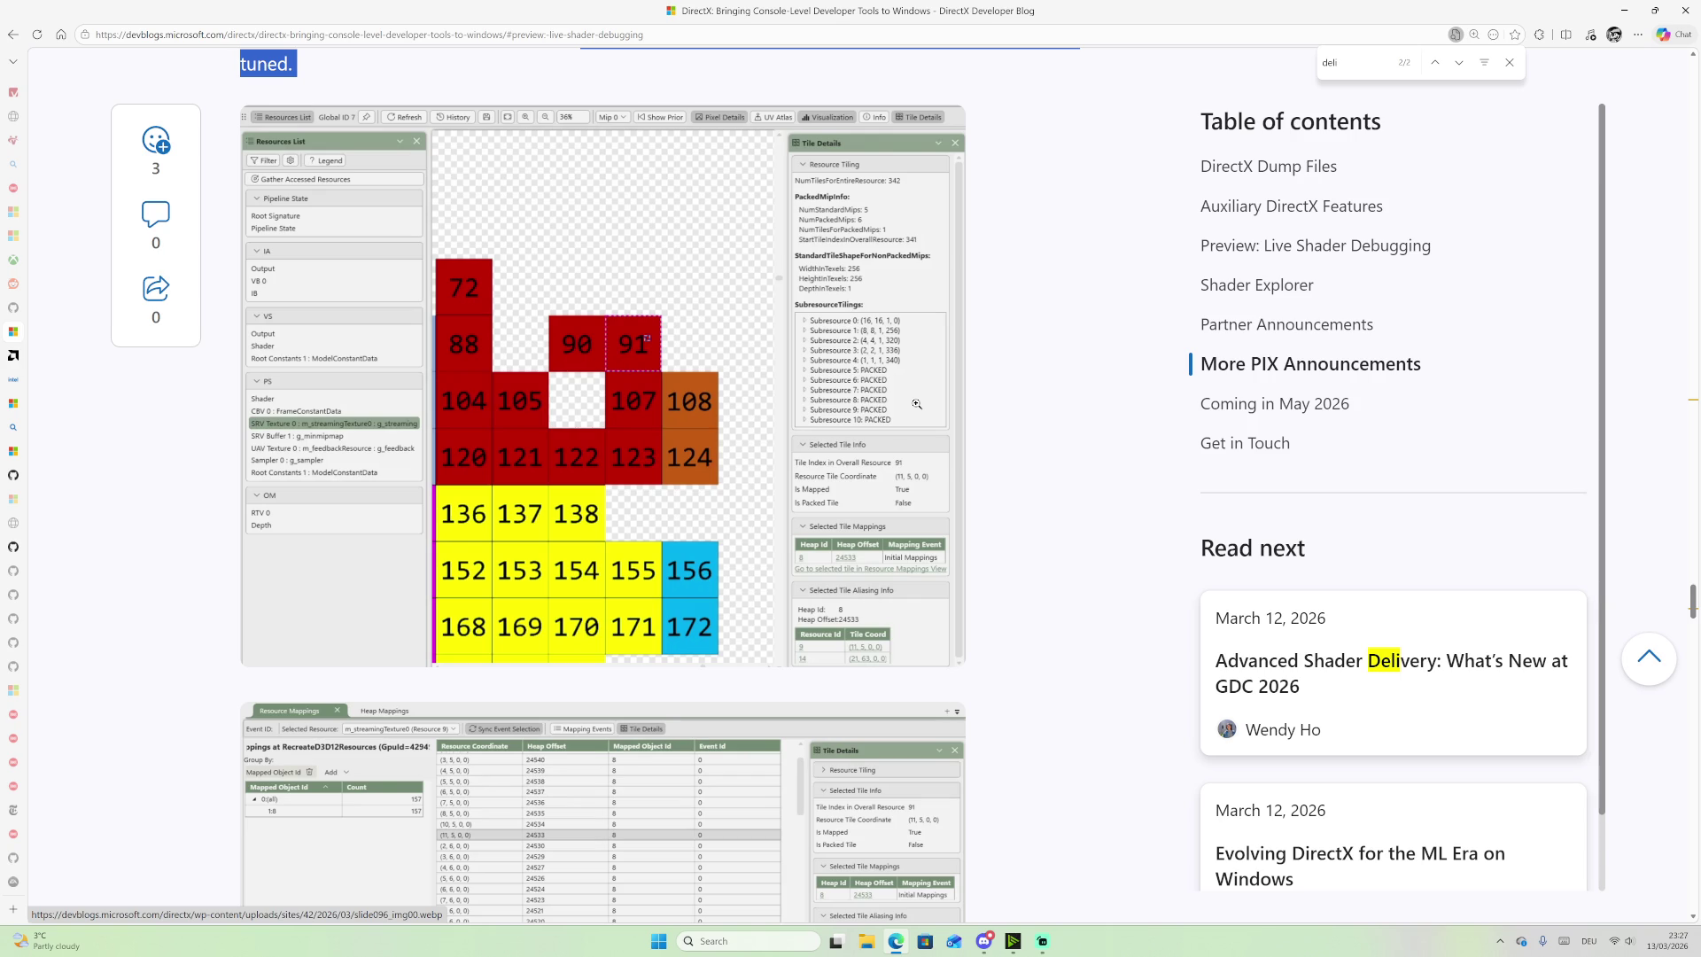
scroll(917, 404, "down", 1)
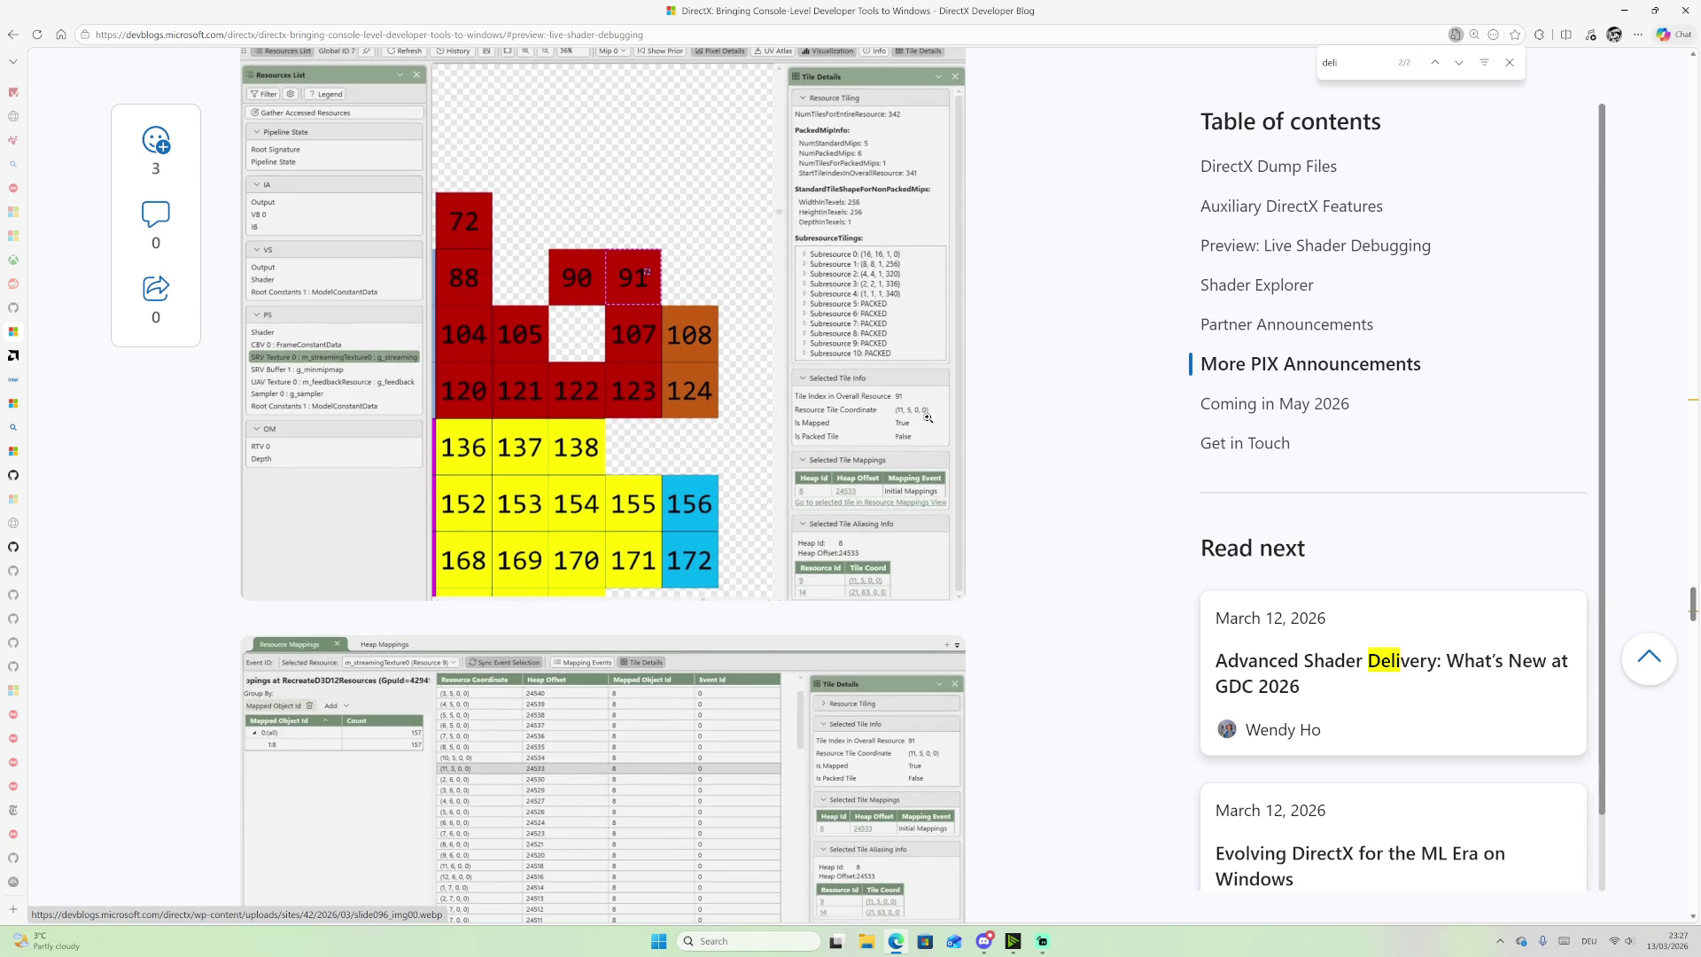
scroll(925, 433, "down", 1)
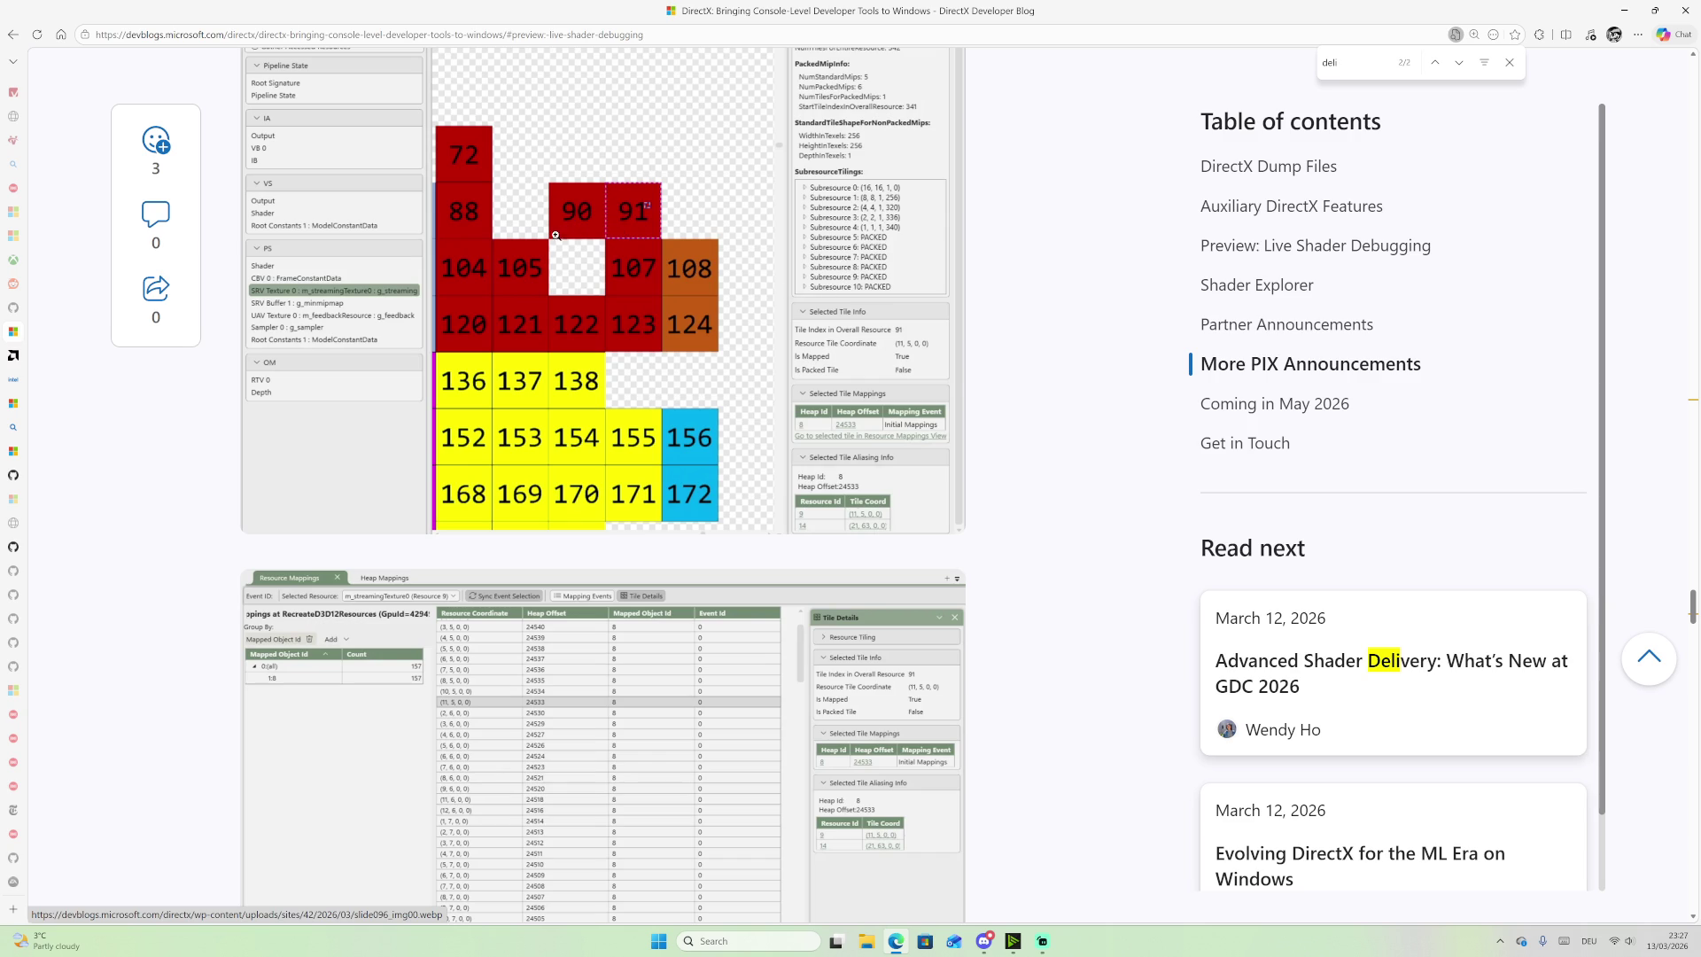
scroll(465, 181, "up", 1)
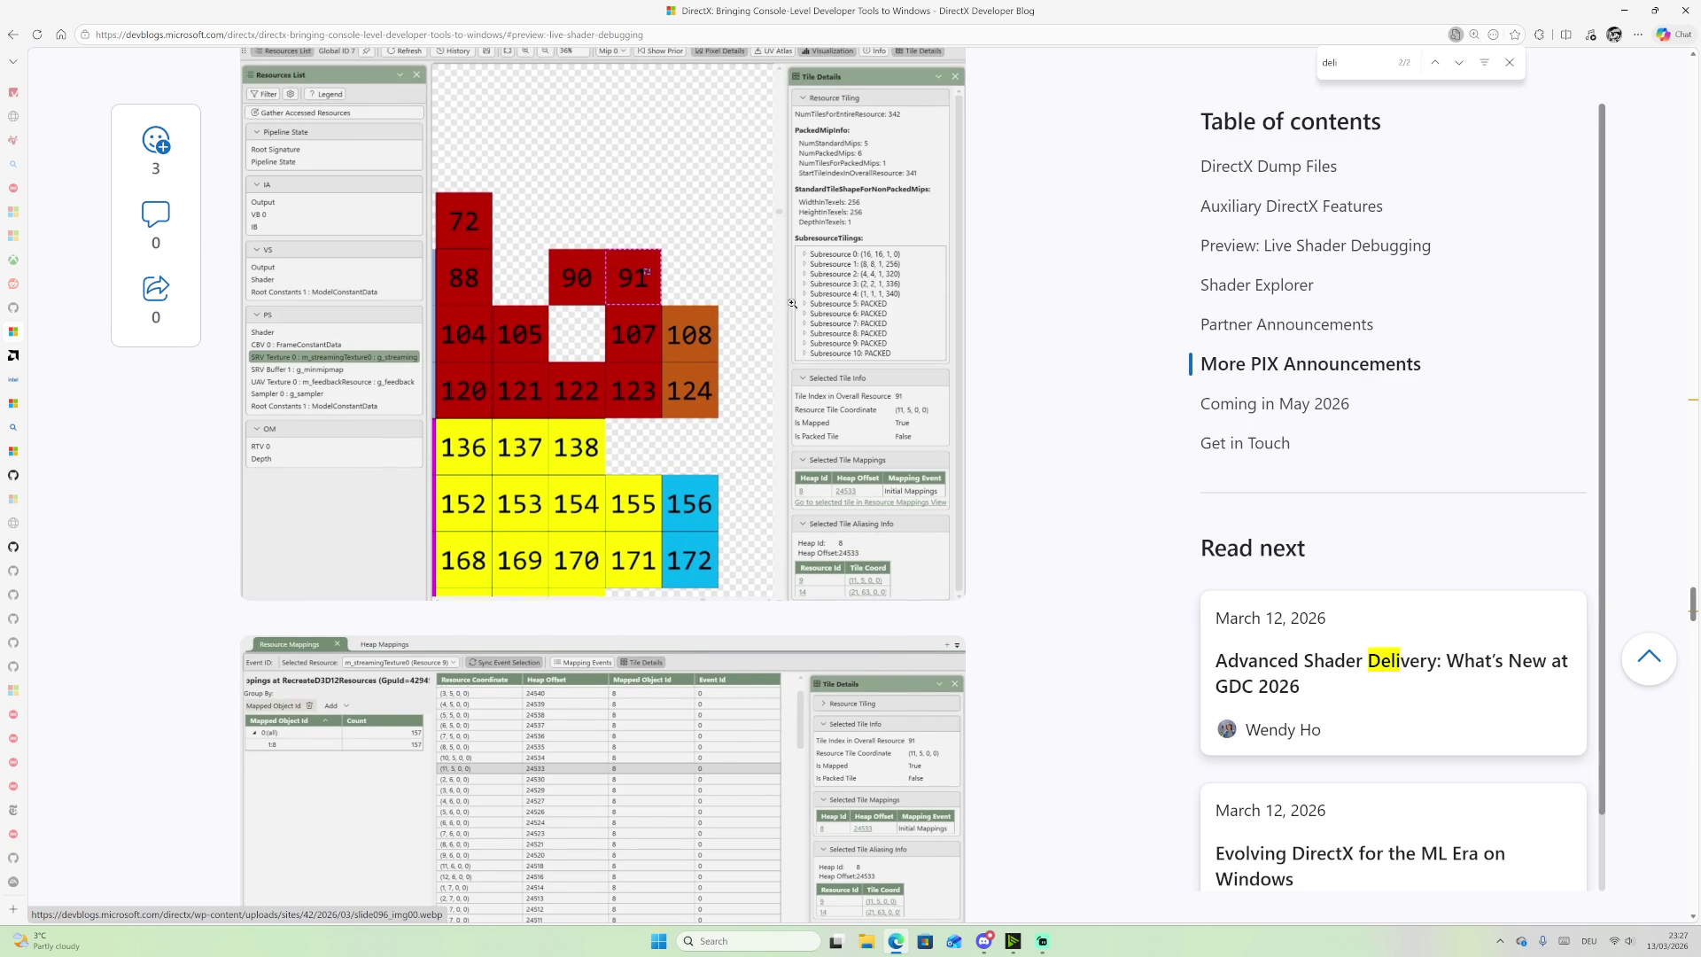
scroll(731, 325, "down", 3)
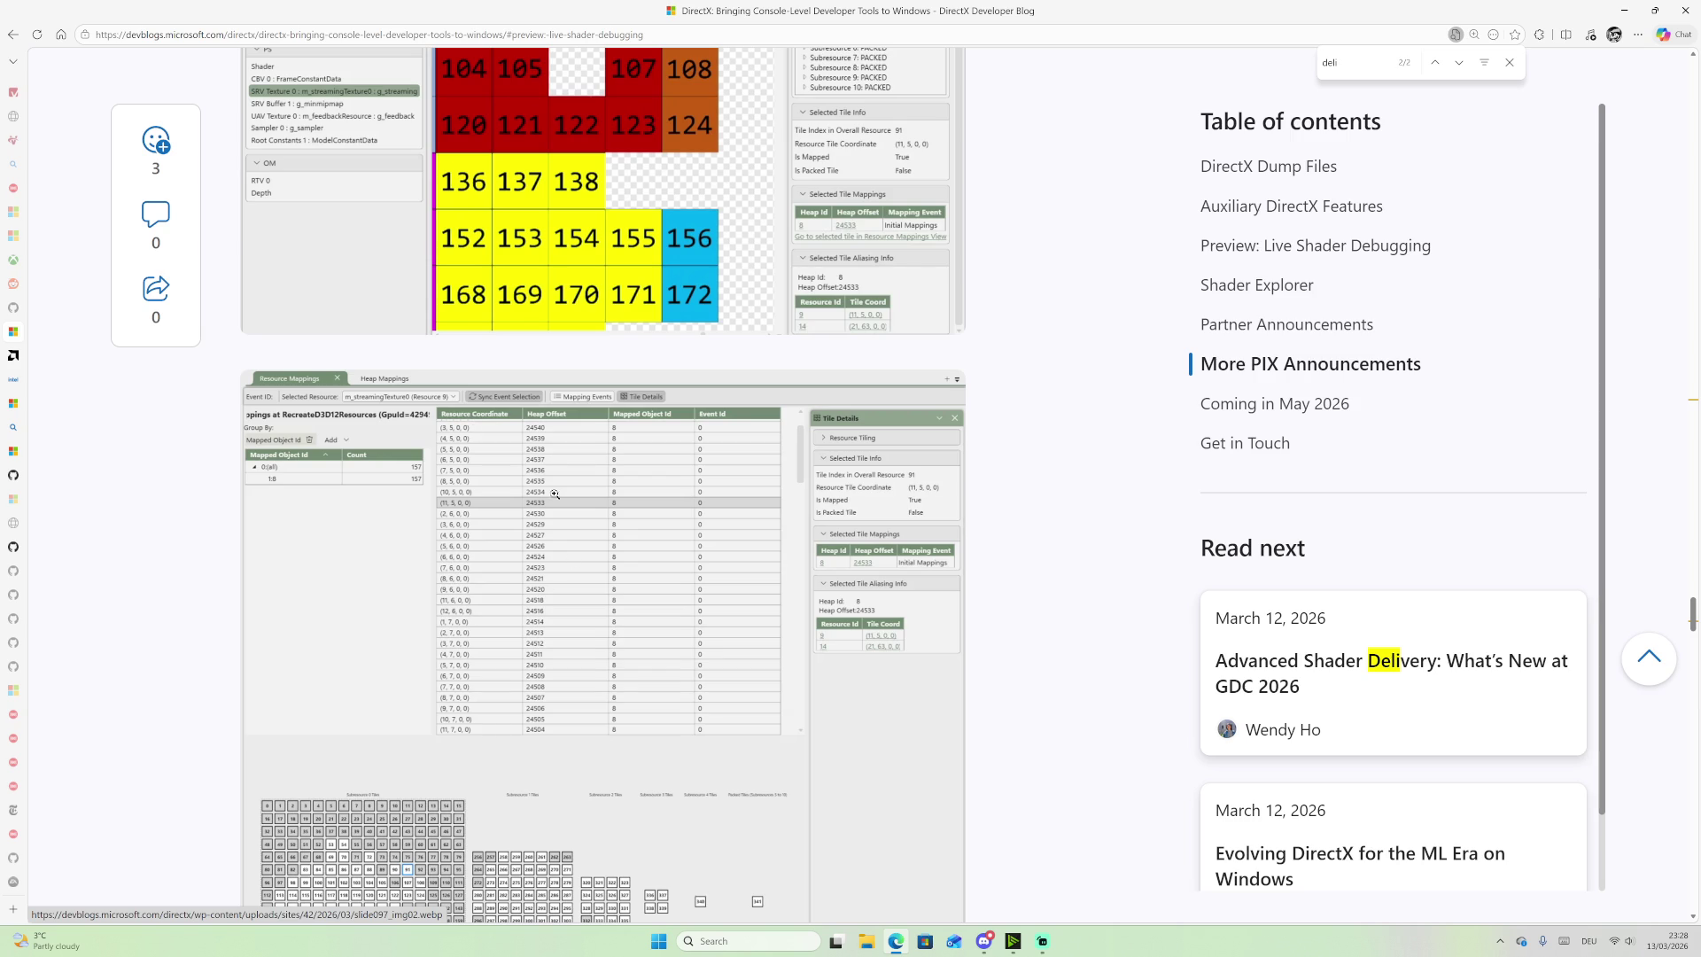
Step: Scroll down to the GPU Hardware Counters in System Monitor section and its GPU memory graphs
scroll(463, 427, "down", 2)
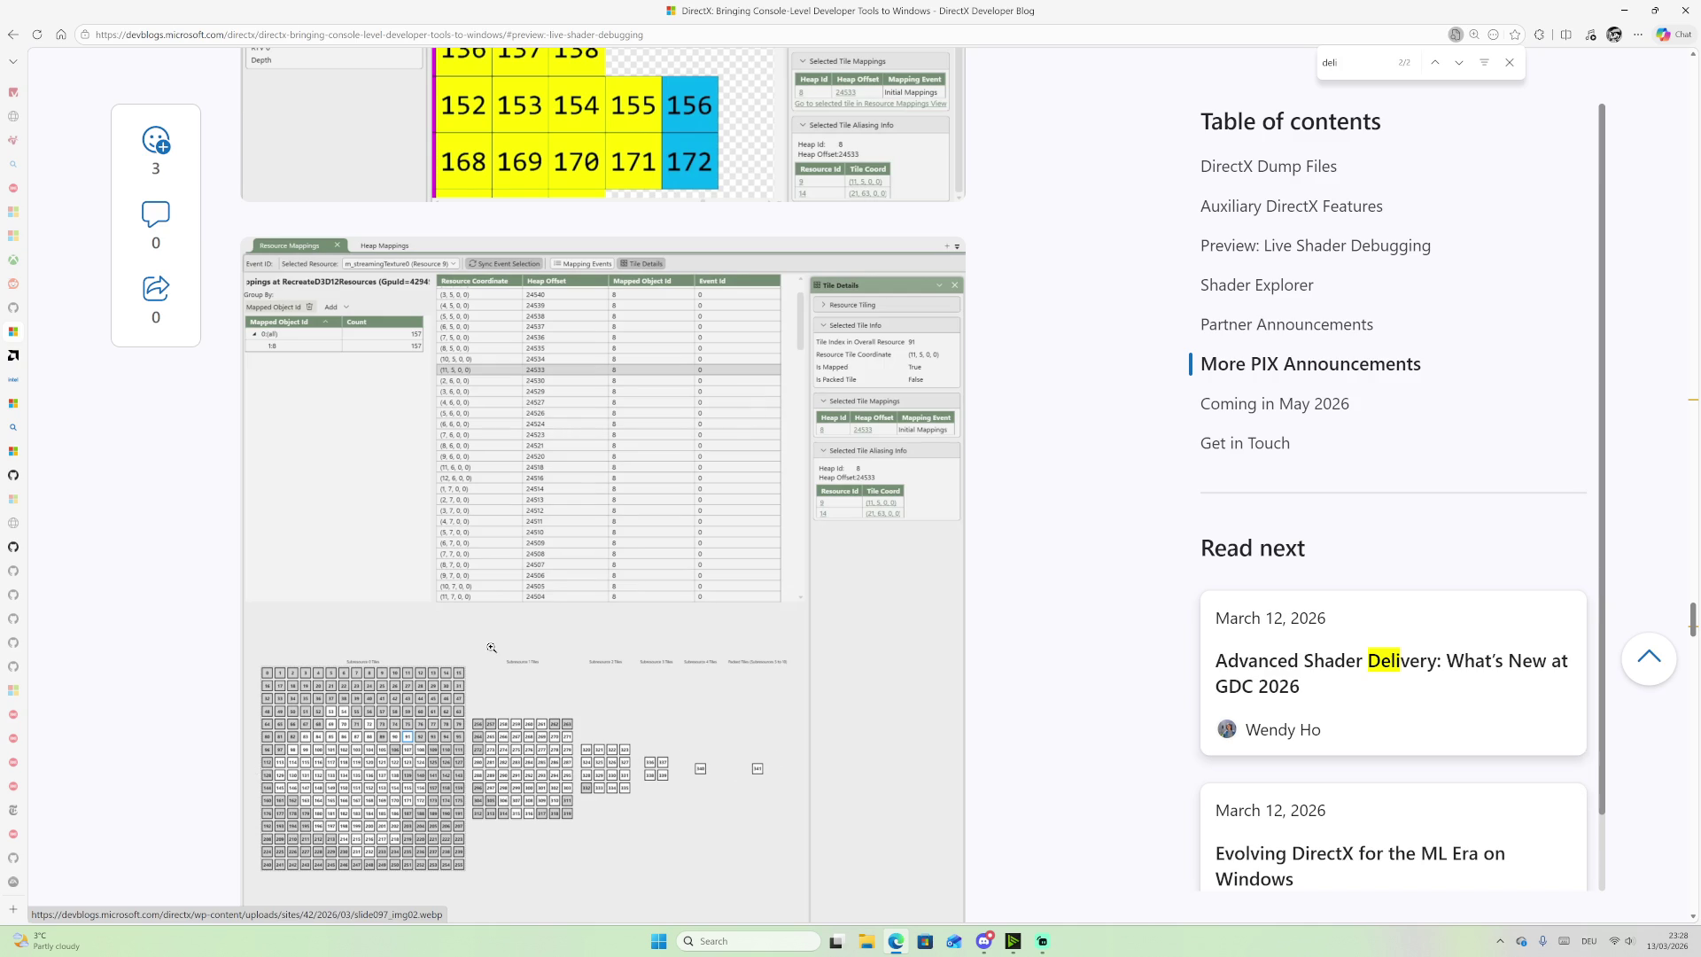
scroll(684, 582, "down", 3)
scroll(683, 582, "down", 2)
scroll(665, 545, "down", 1)
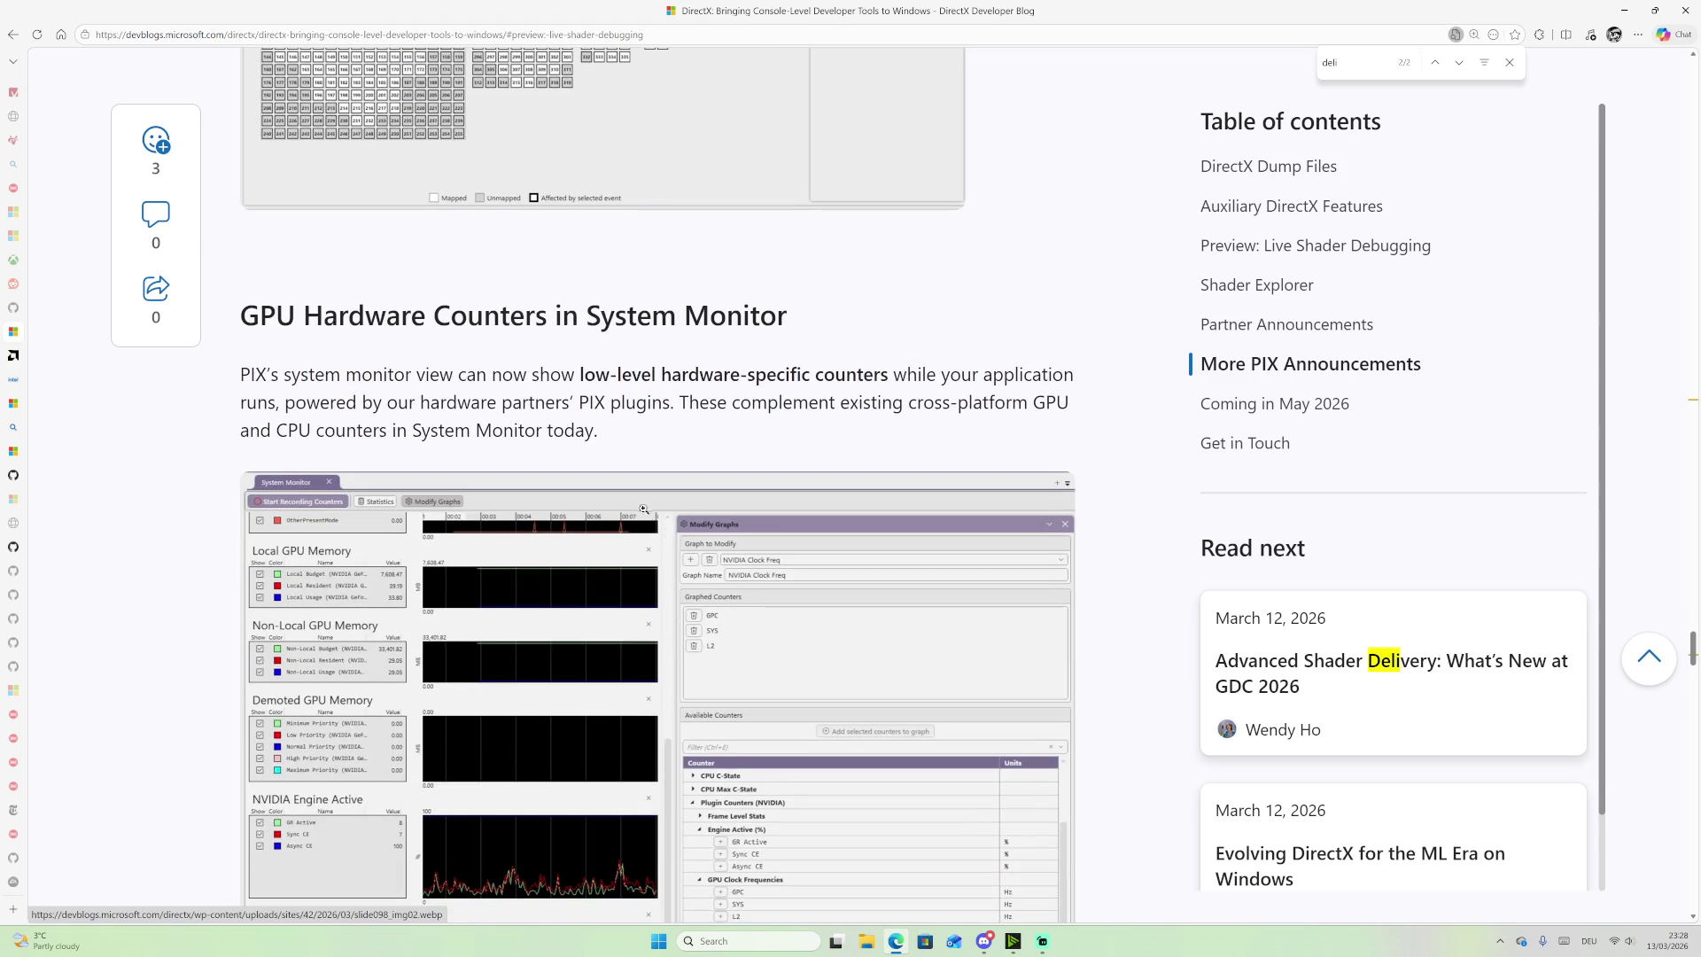
Step: Scroll back up to the Resource Mappings screenshot with its full tile grid
scroll(706, 429, "up", 5)
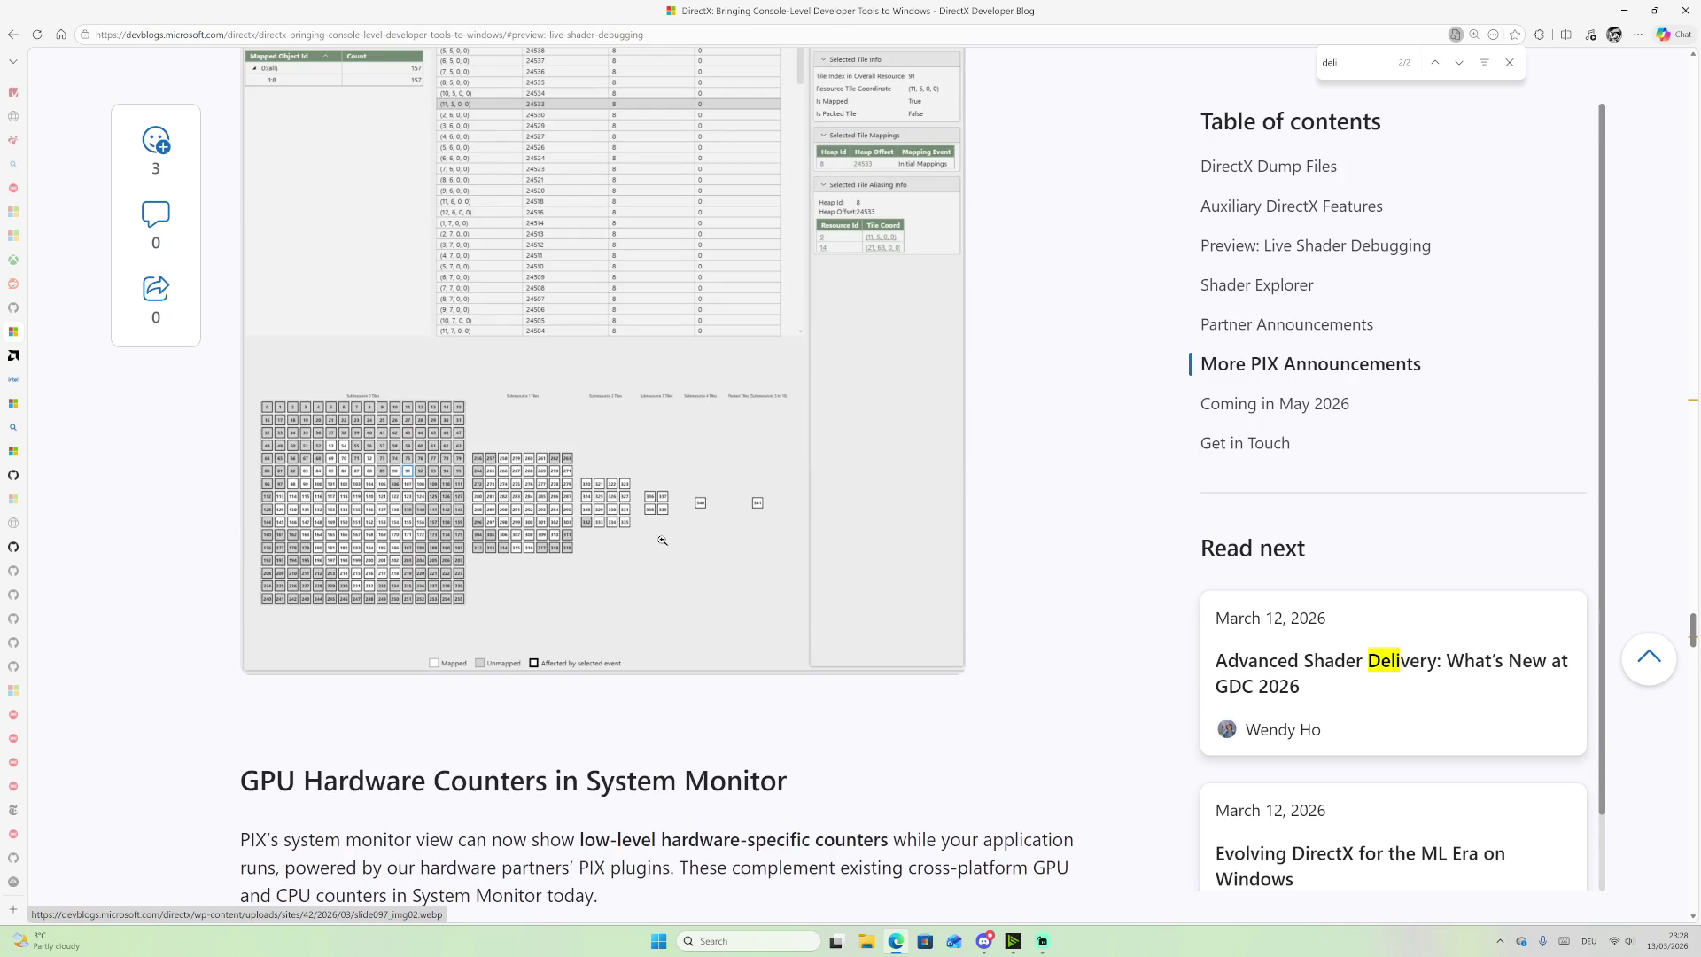
scroll(361, 450, "up", 2)
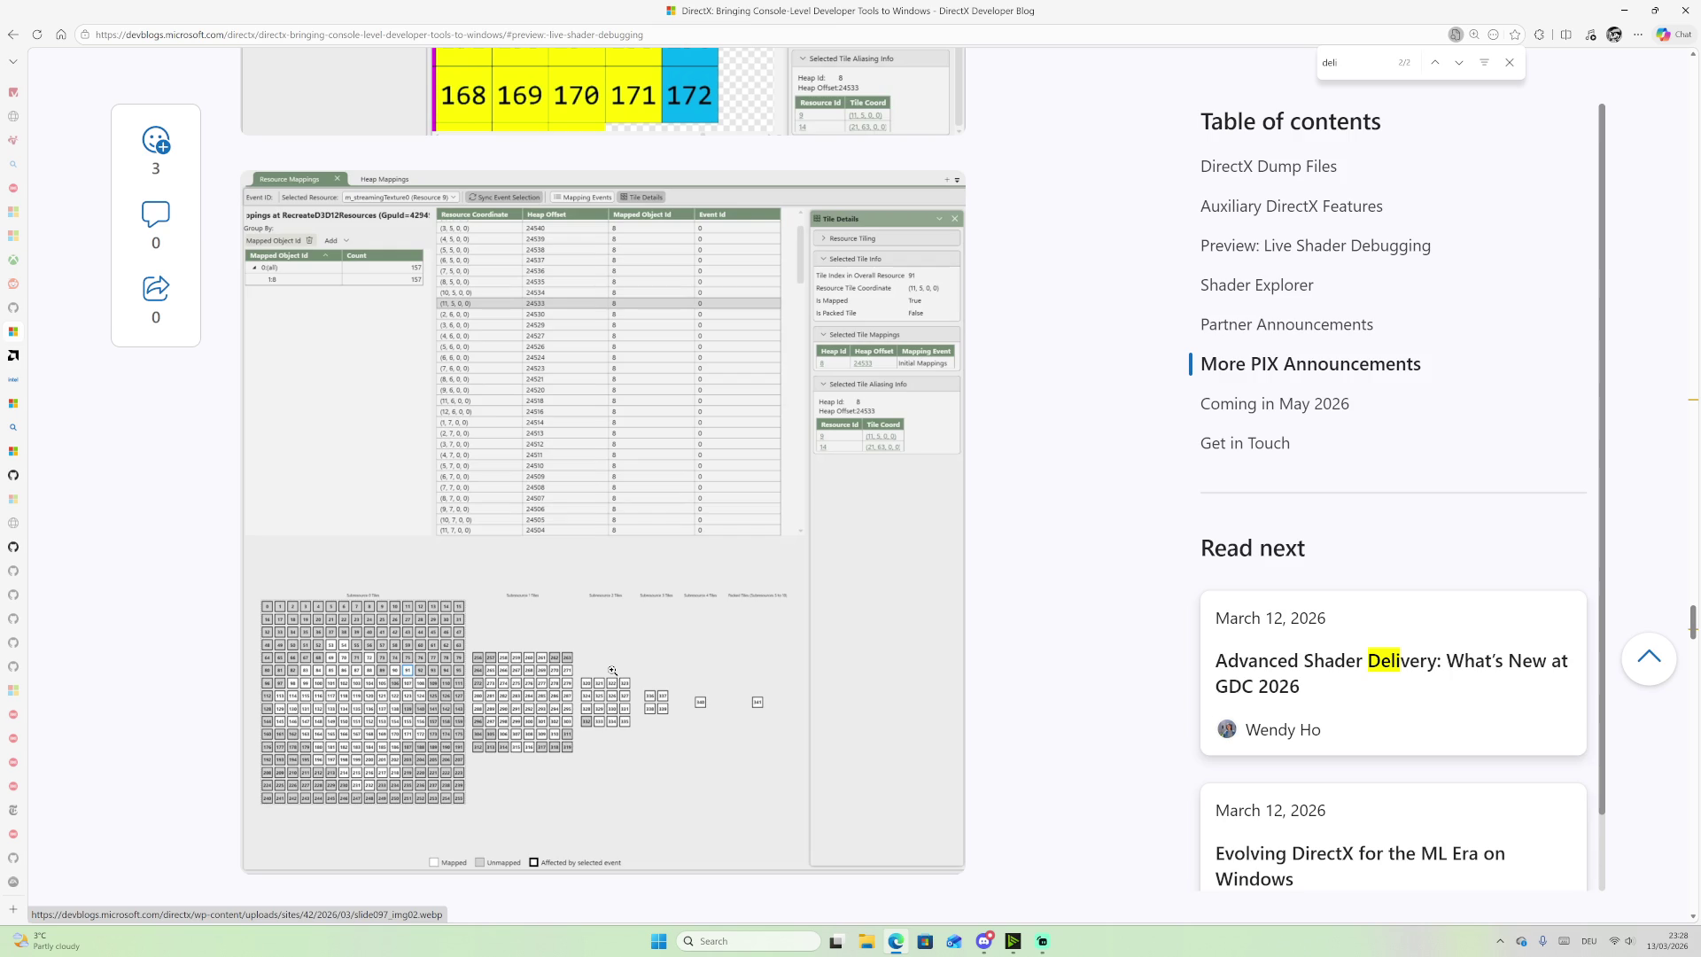
Step: Scroll down again to the GPU Hardware Counters in System Monitor heading and screenshot
scroll(612, 670, "down", 1)
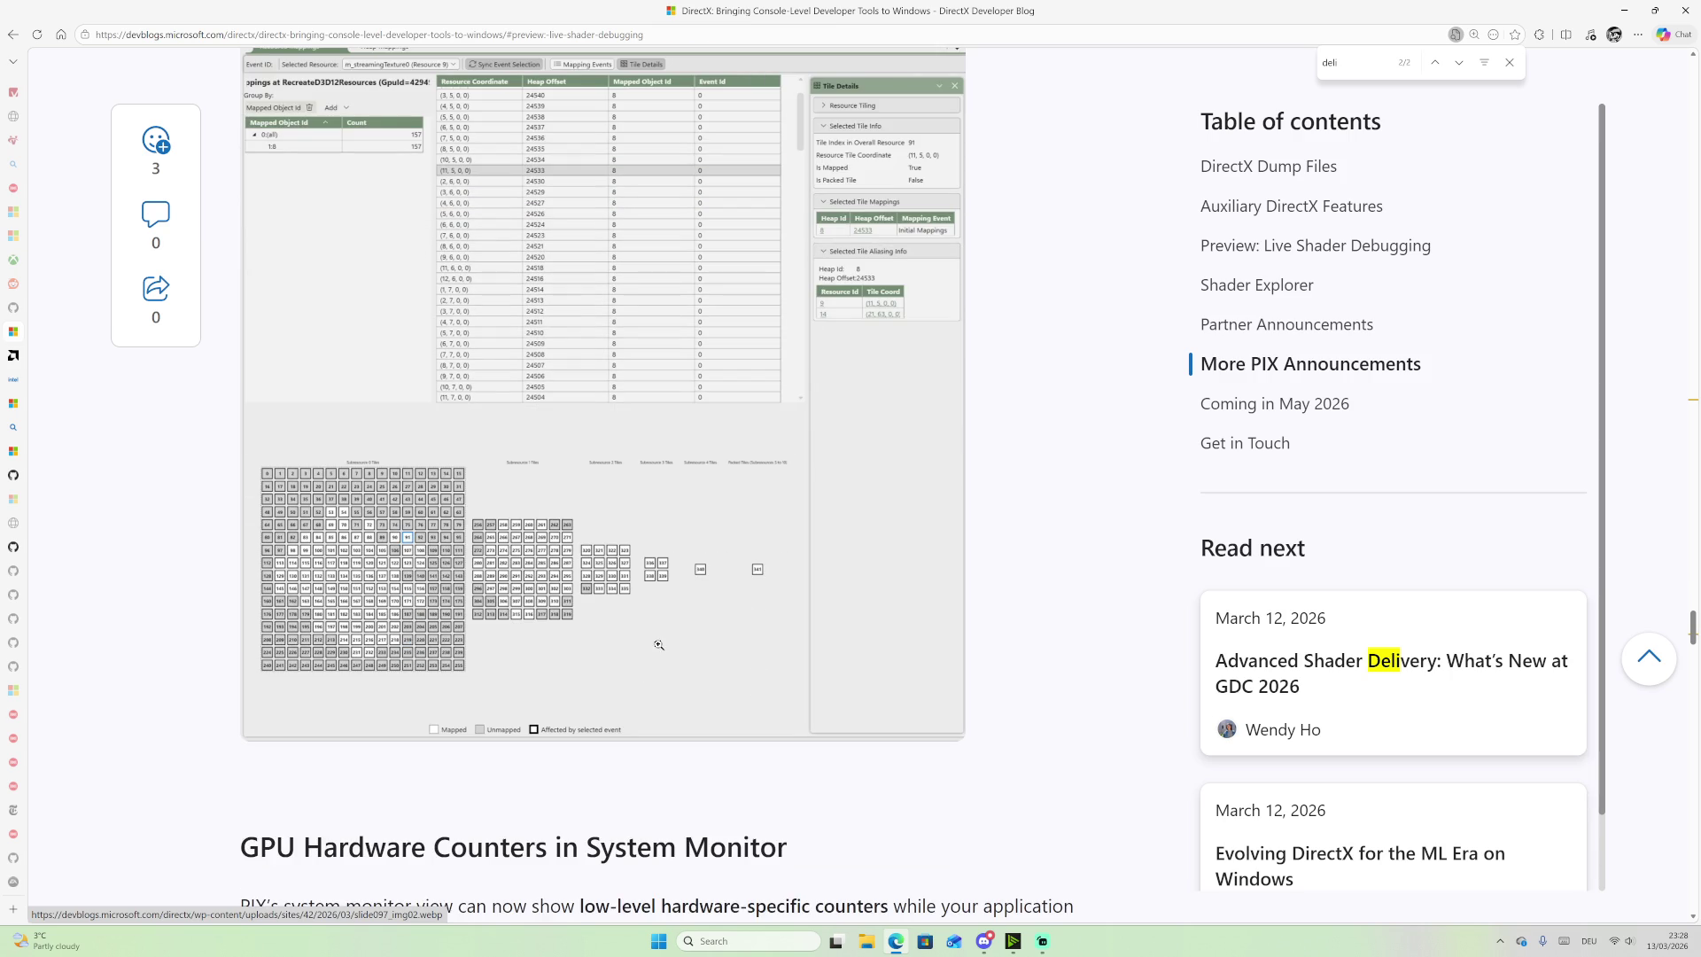
scroll(560, 458, "down", 5)
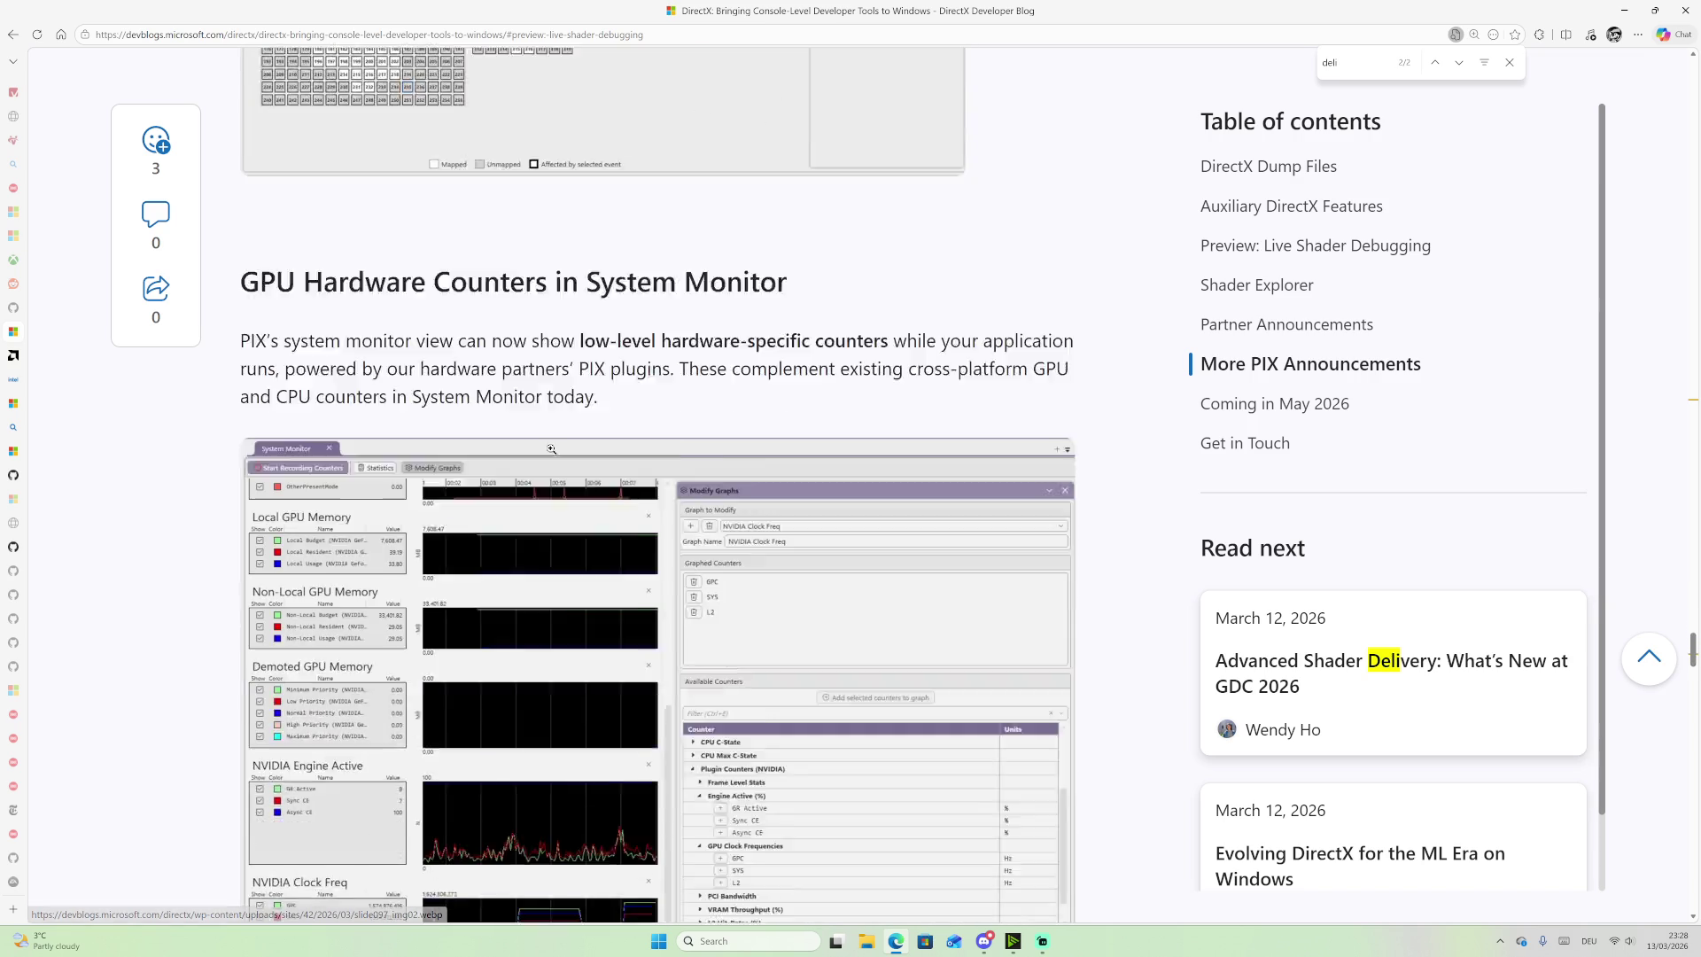
Step: Select the word 'complement' in the GPU counters paragraph, then read down to New GPU Capture File Format
scroll(559, 459, "down", 2)
scroll(602, 470, "up", 3)
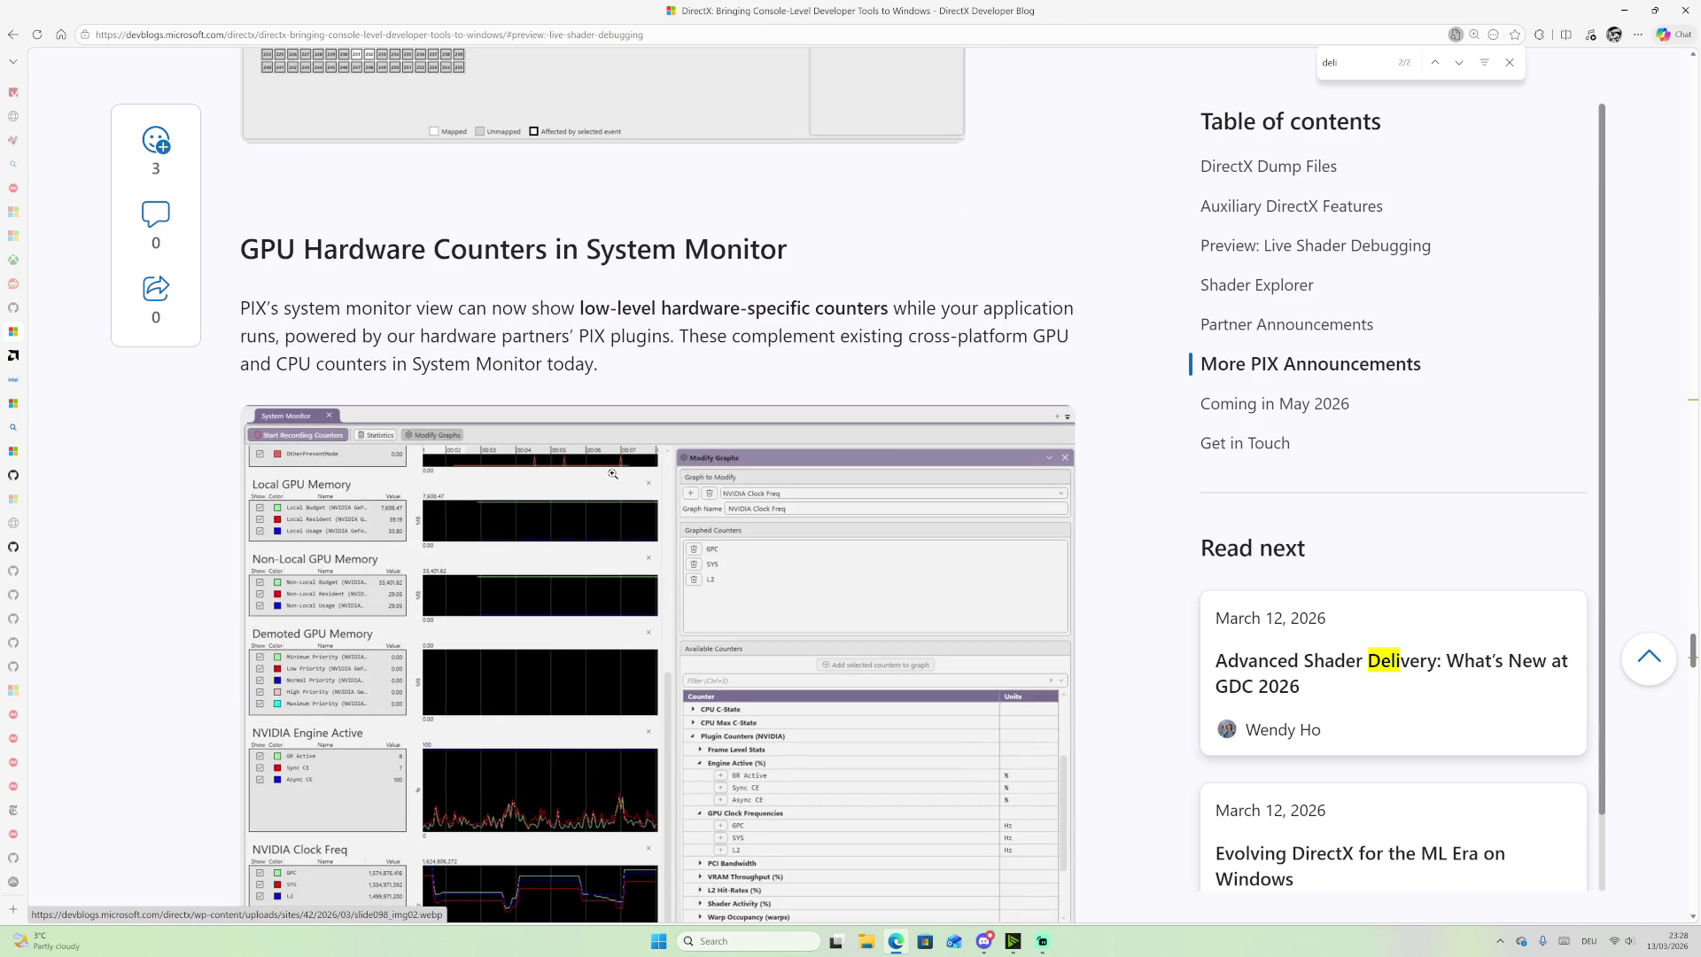
scroll(598, 473, "up", 1)
scroll(598, 473, "down", 2)
scroll(741, 319, "up", 1)
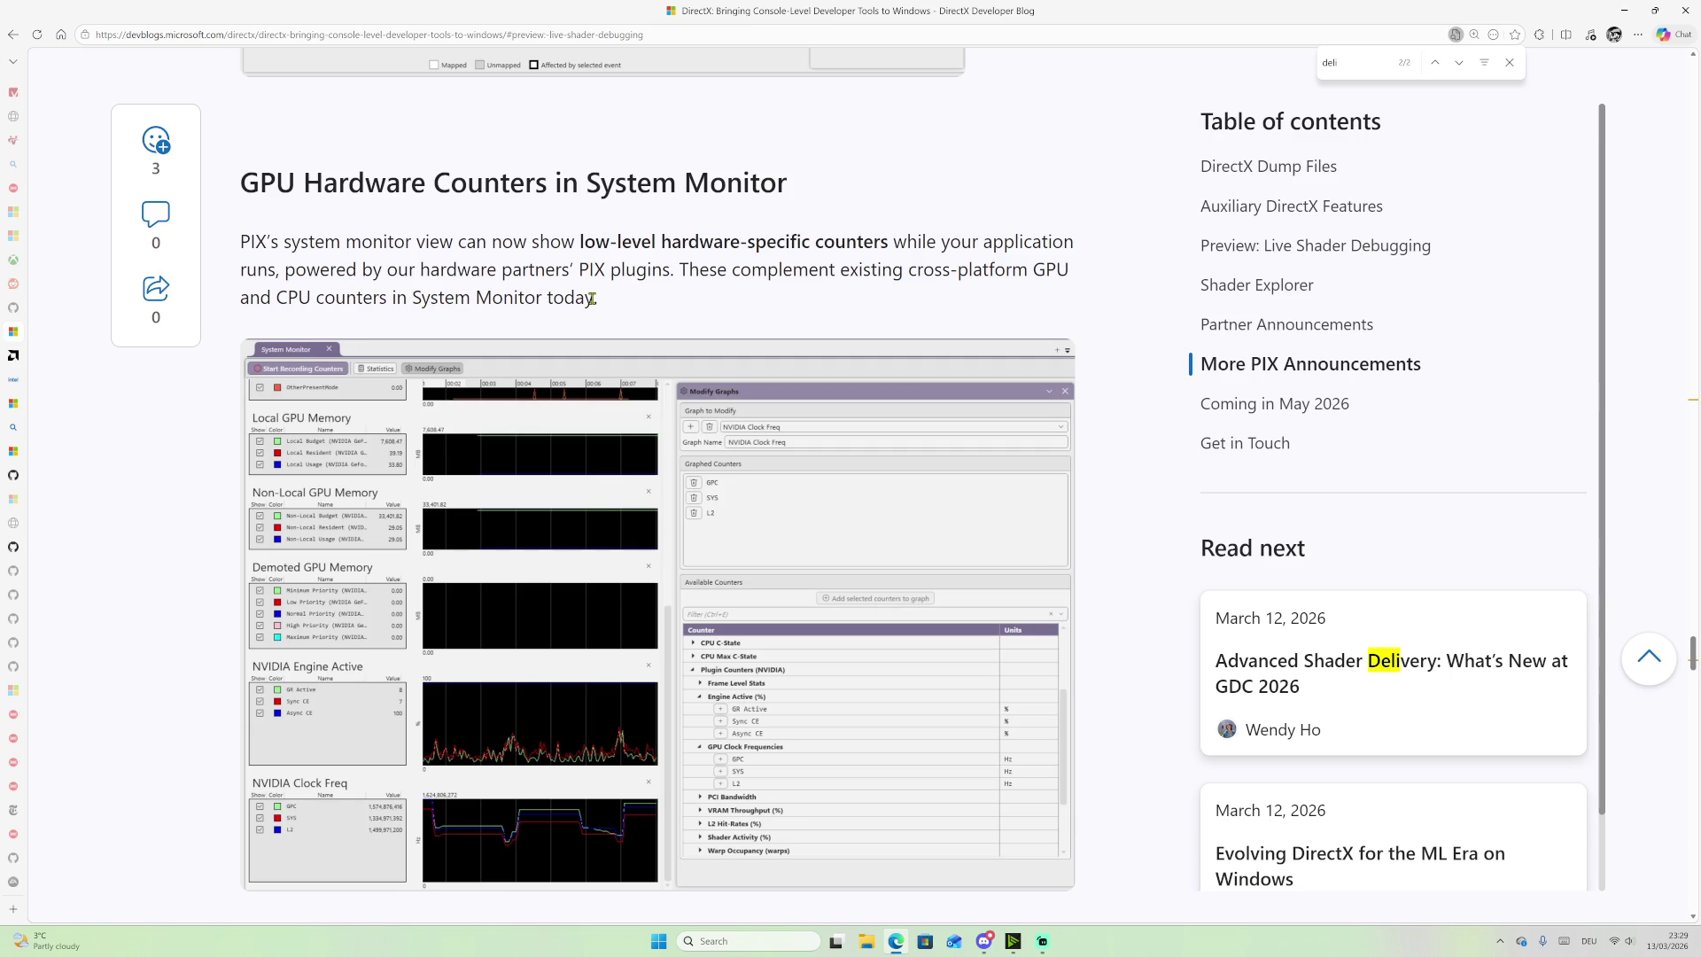
left_click_drag(734, 269, 841, 272)
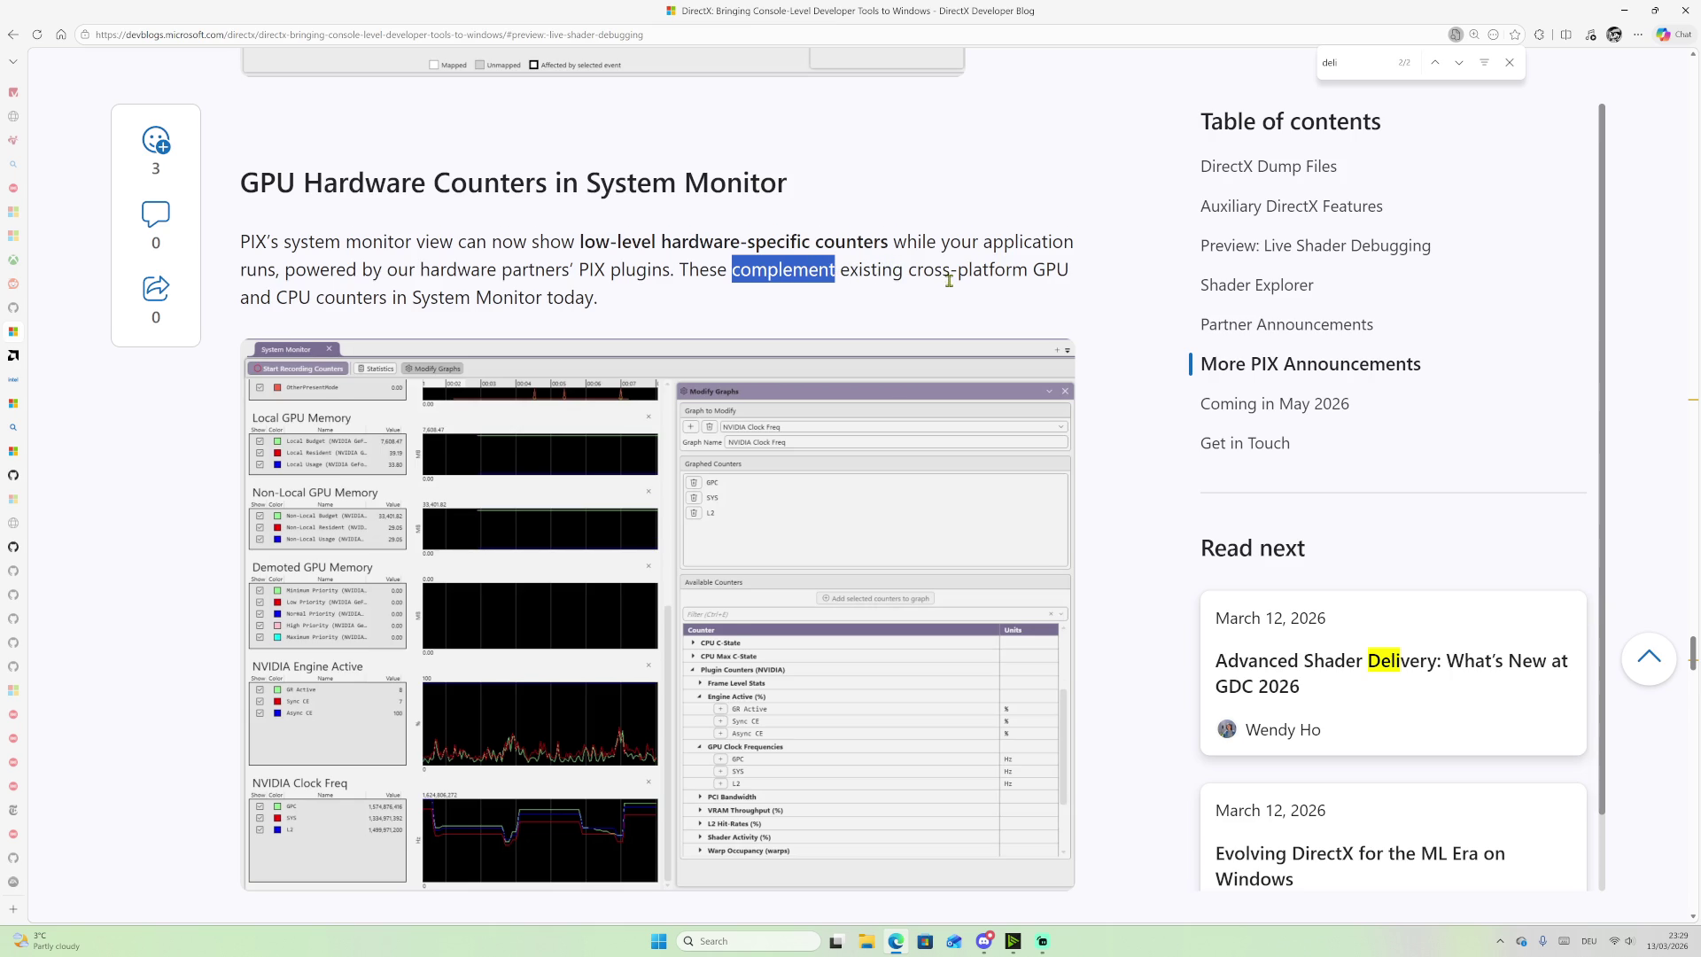
scroll(949, 279, "down", 1)
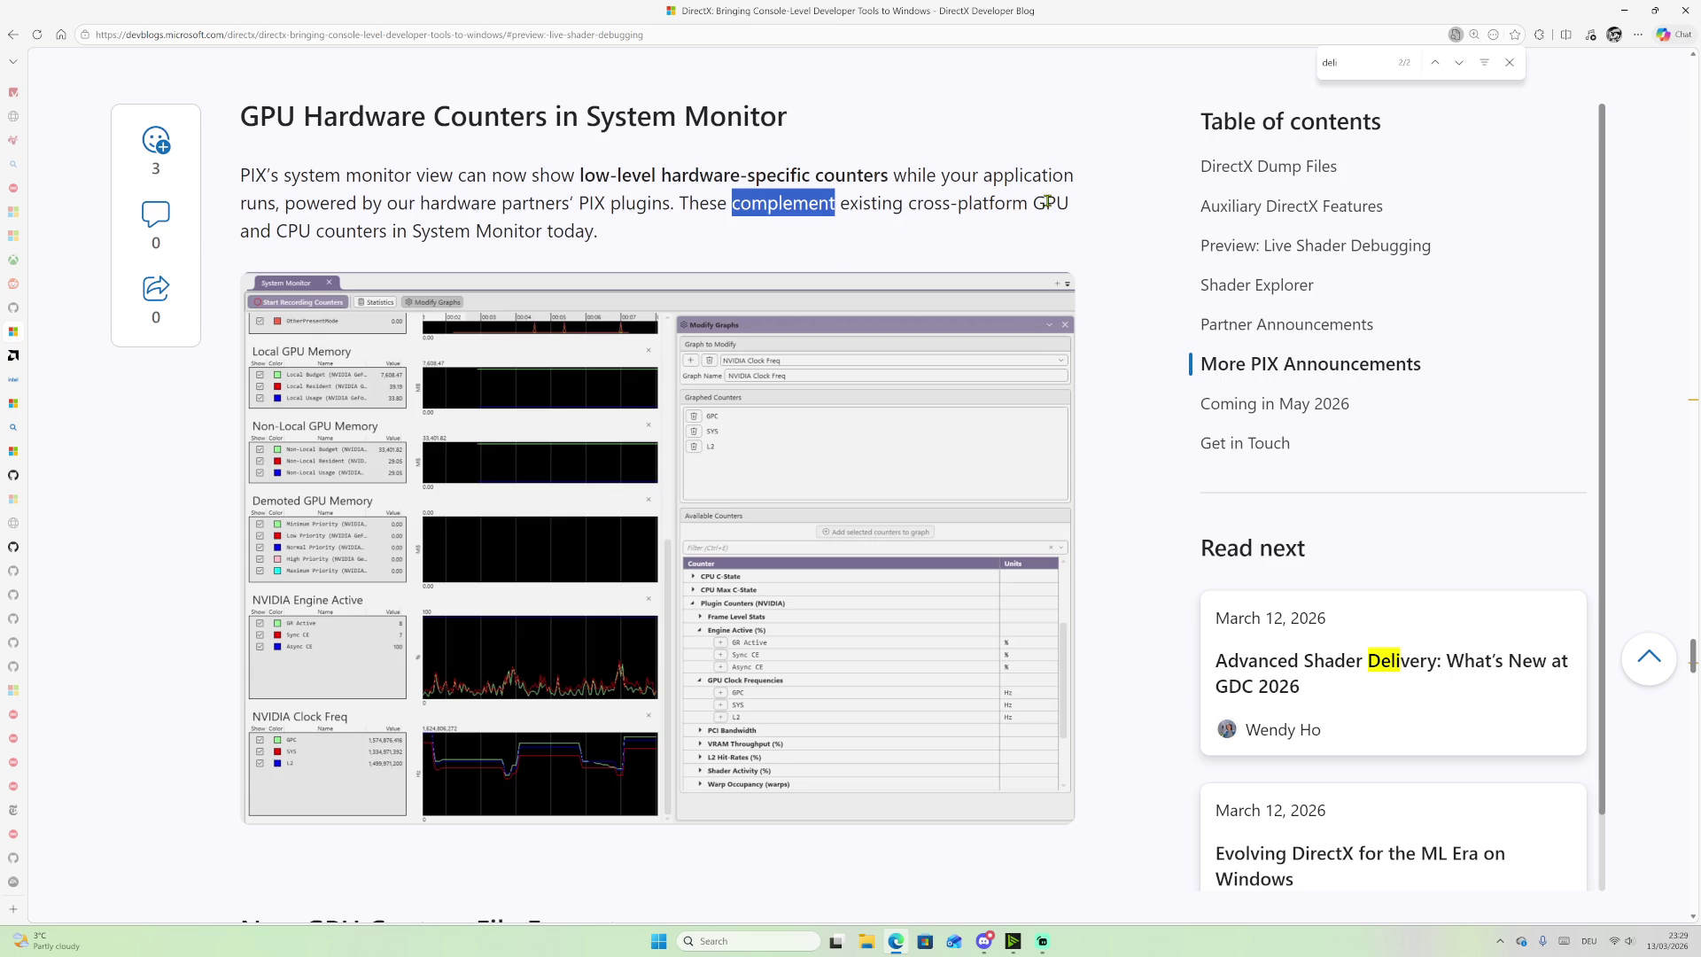
scroll(493, 283, "down", 3)
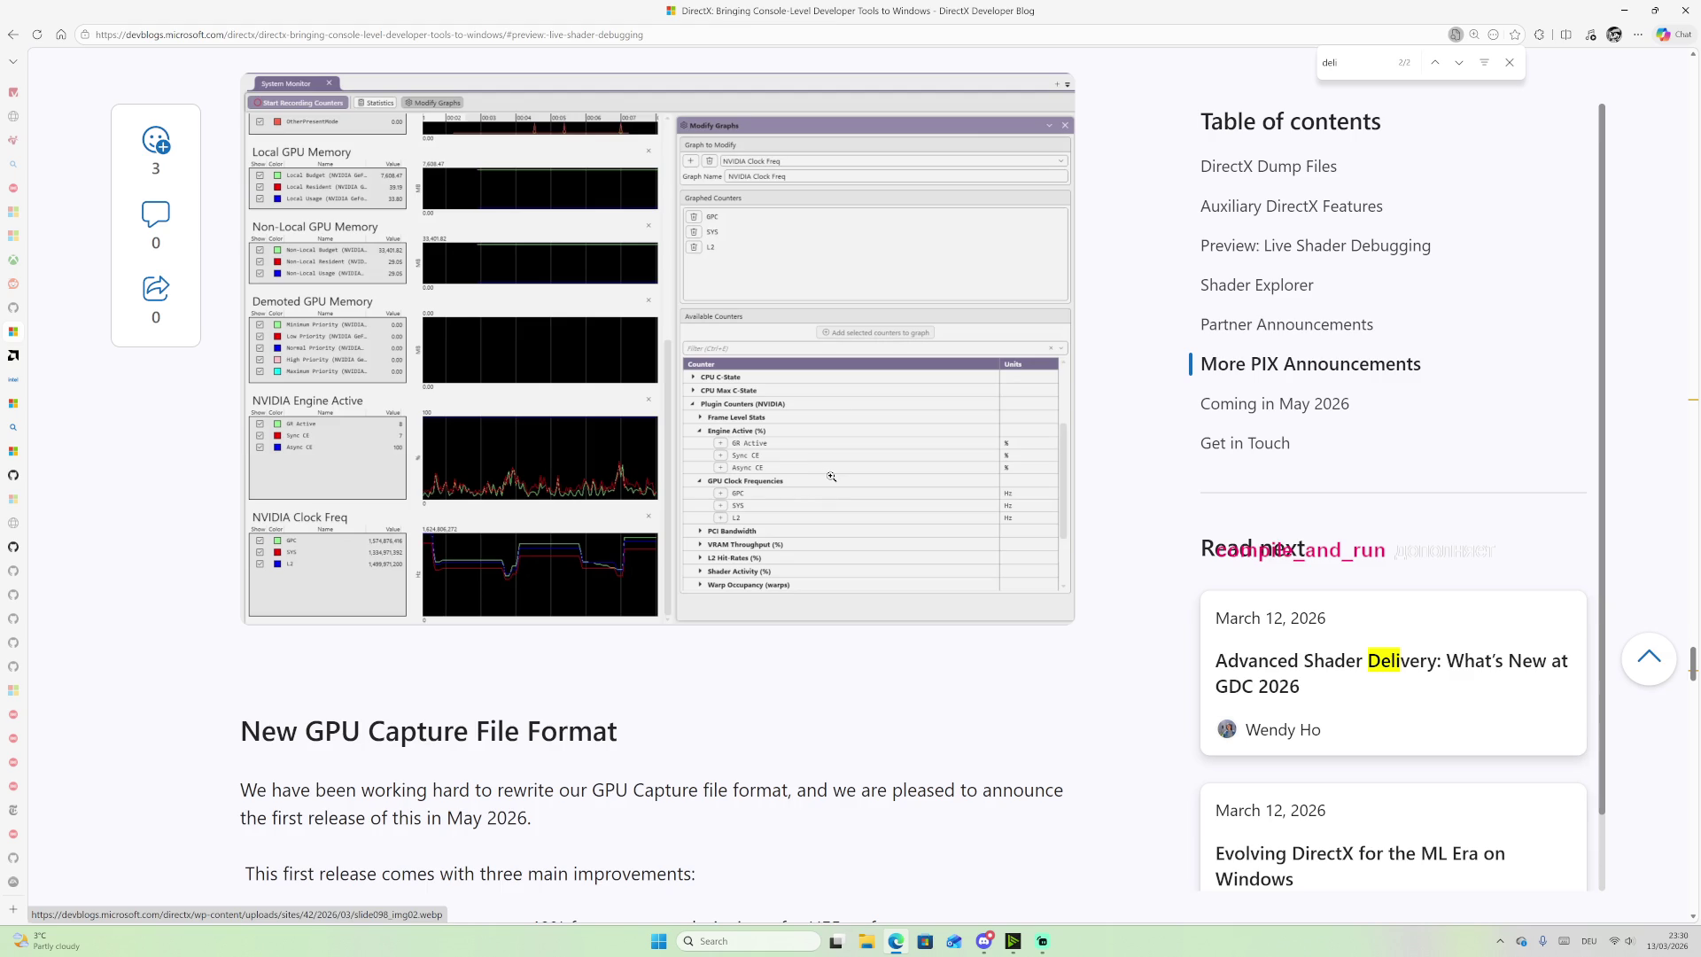
Step: Clear the 'complement' selection and scroll to the New GPU Capture File Format's three listed improvements
scroll(831, 476, "up", 4)
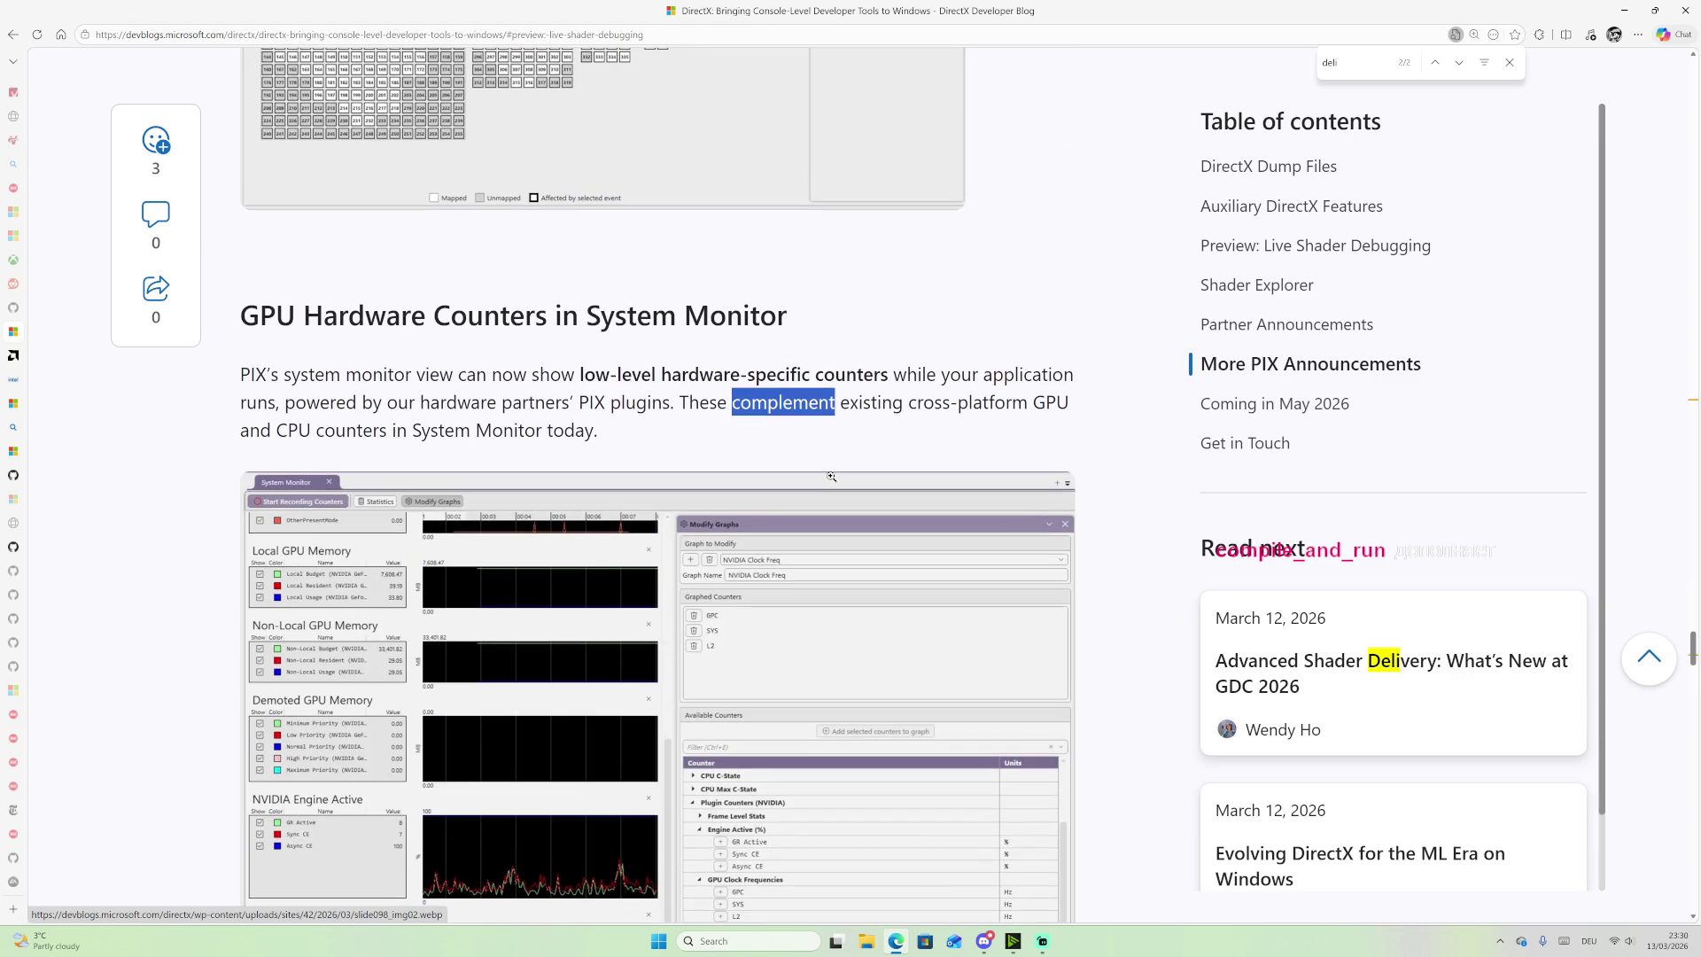
left_click(729, 403)
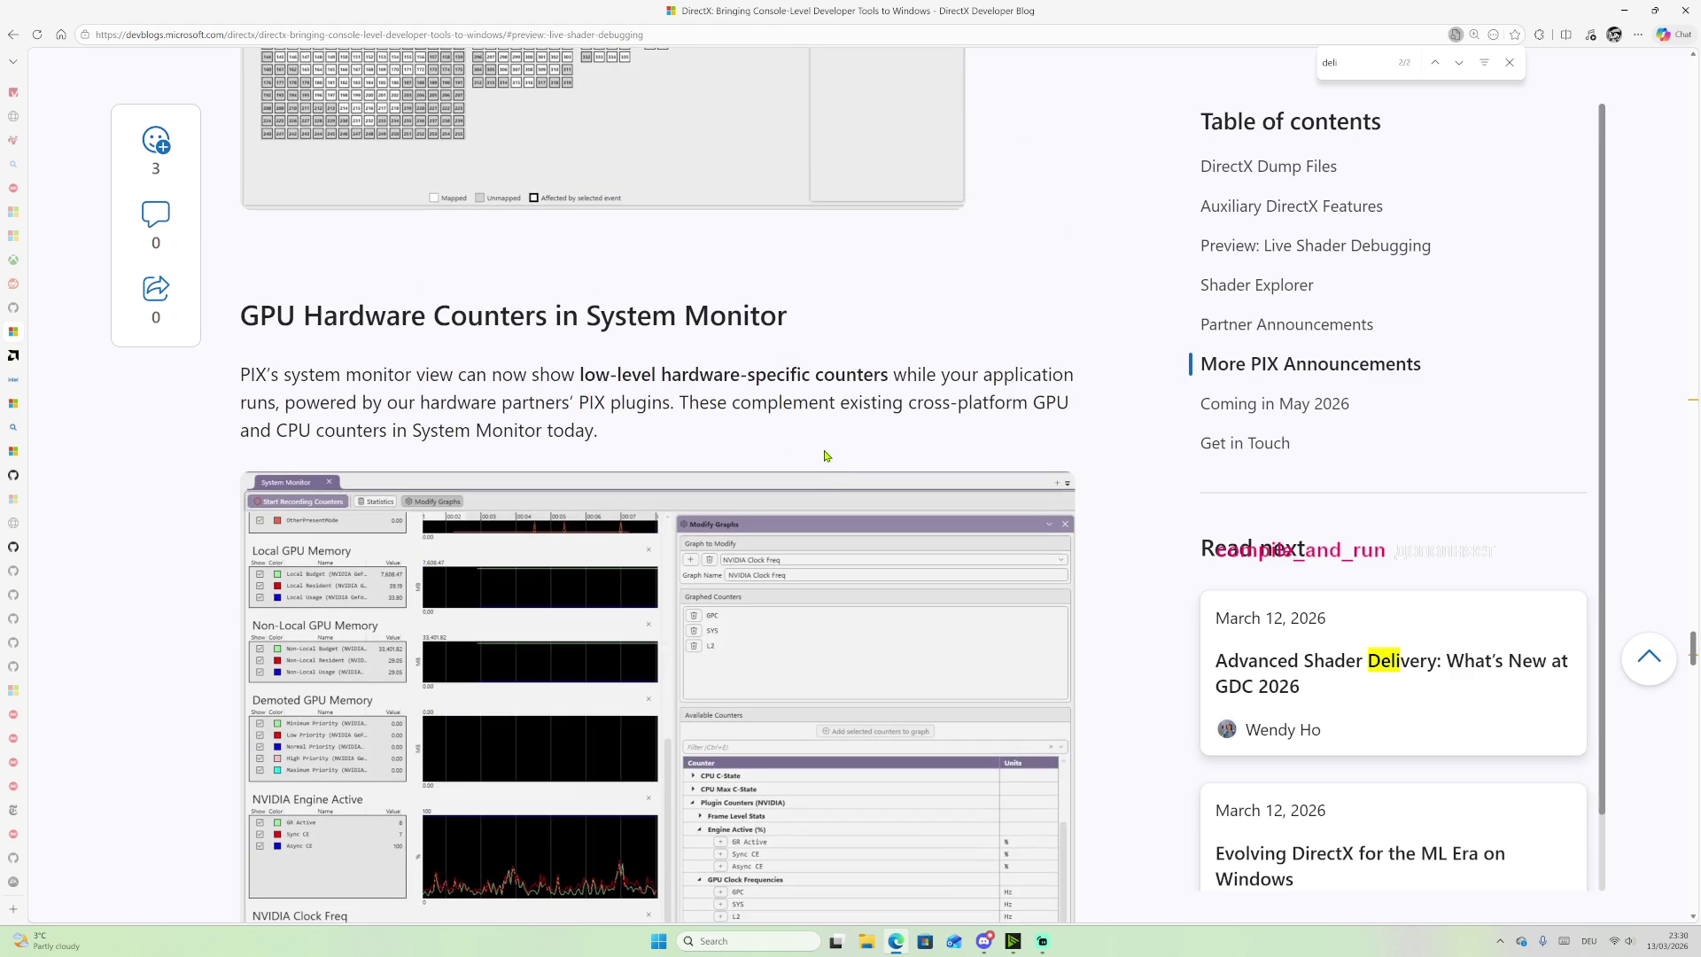
scroll(825, 460, "down", 2)
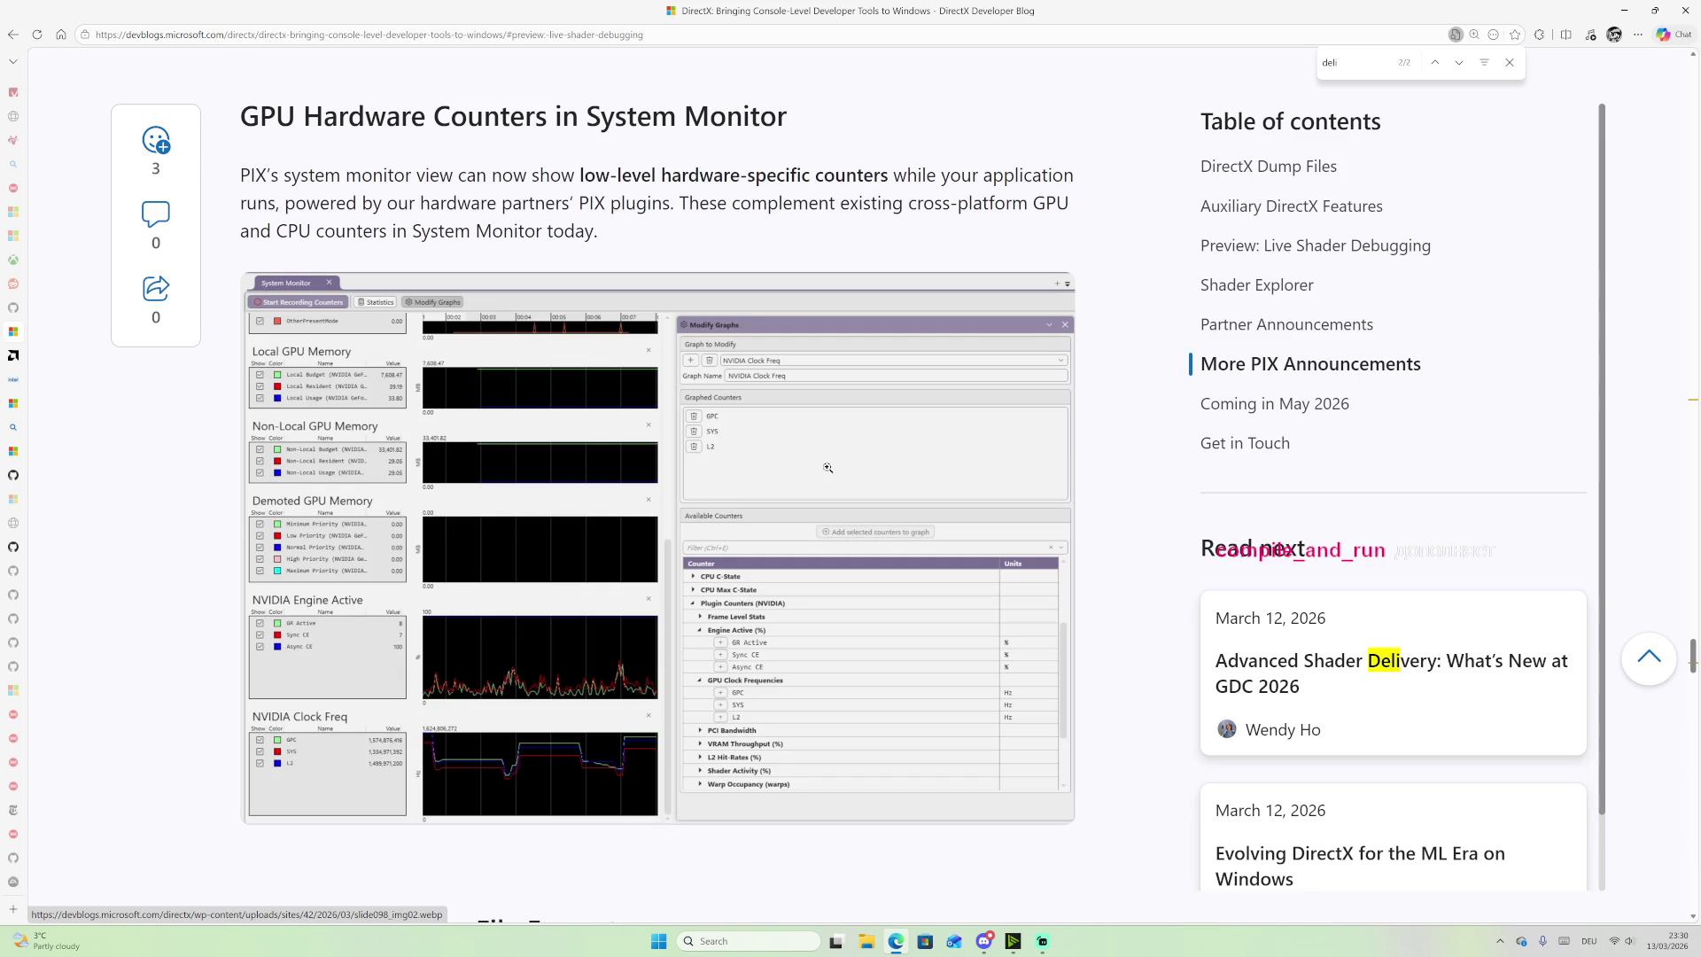
scroll(864, 553, "down", 2)
scroll(867, 560, "down", 3)
scroll(867, 560, "down", 1)
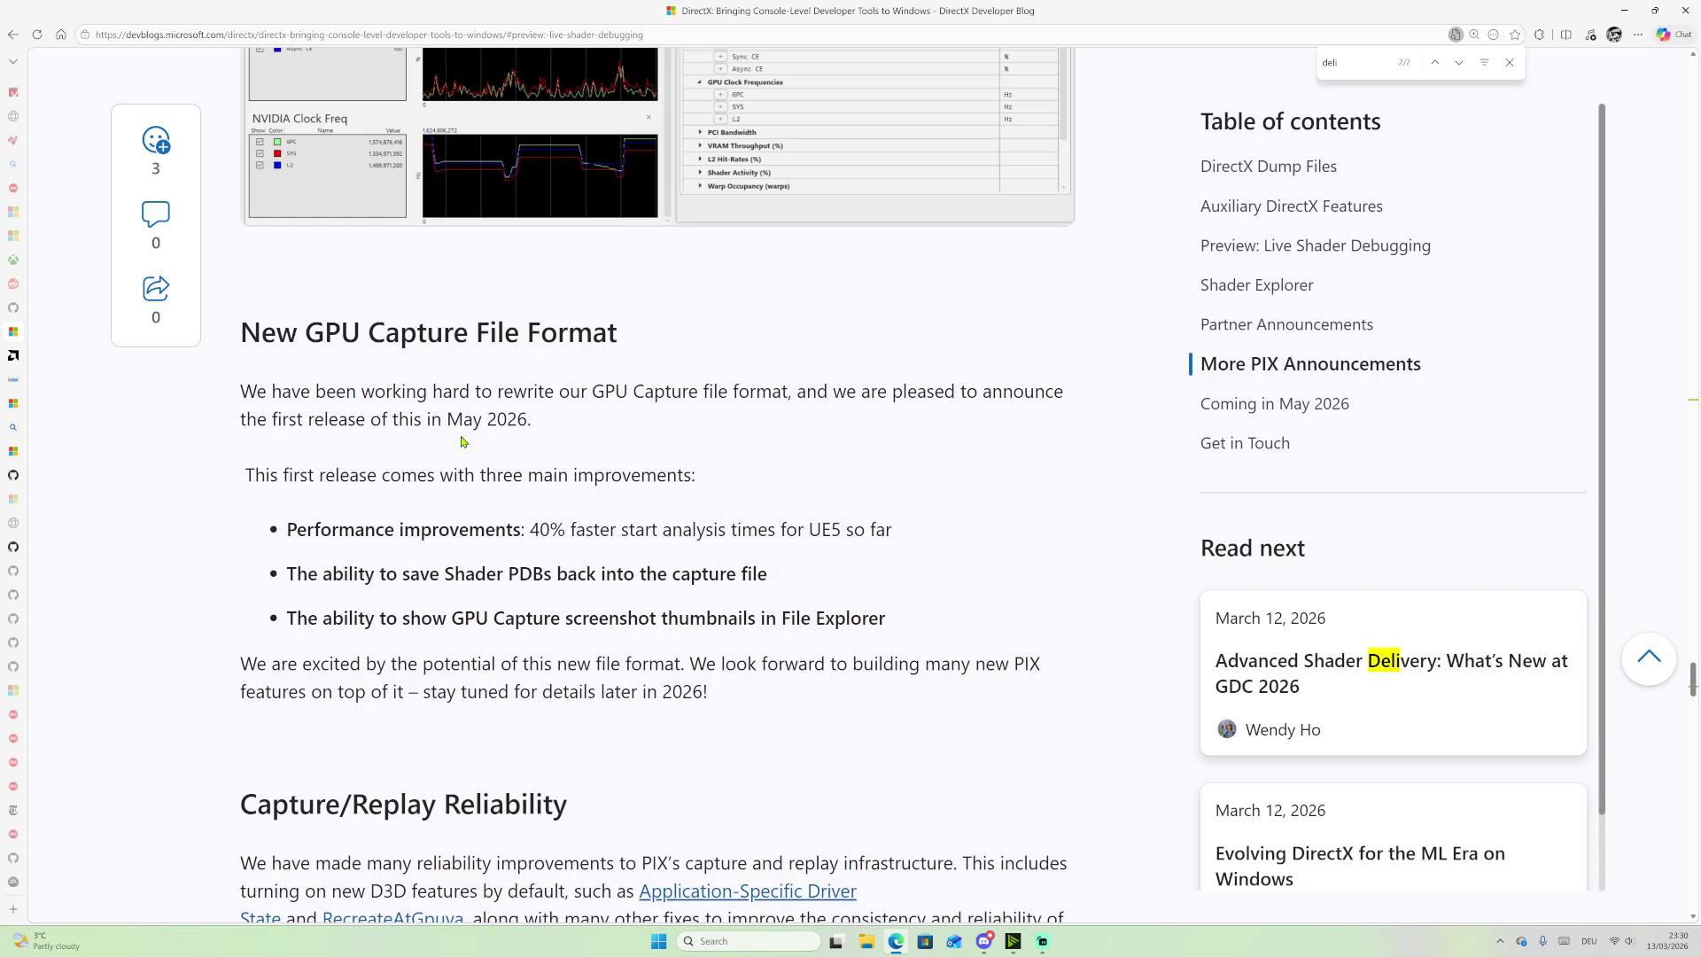
left_click_drag(447, 423, 550, 422)
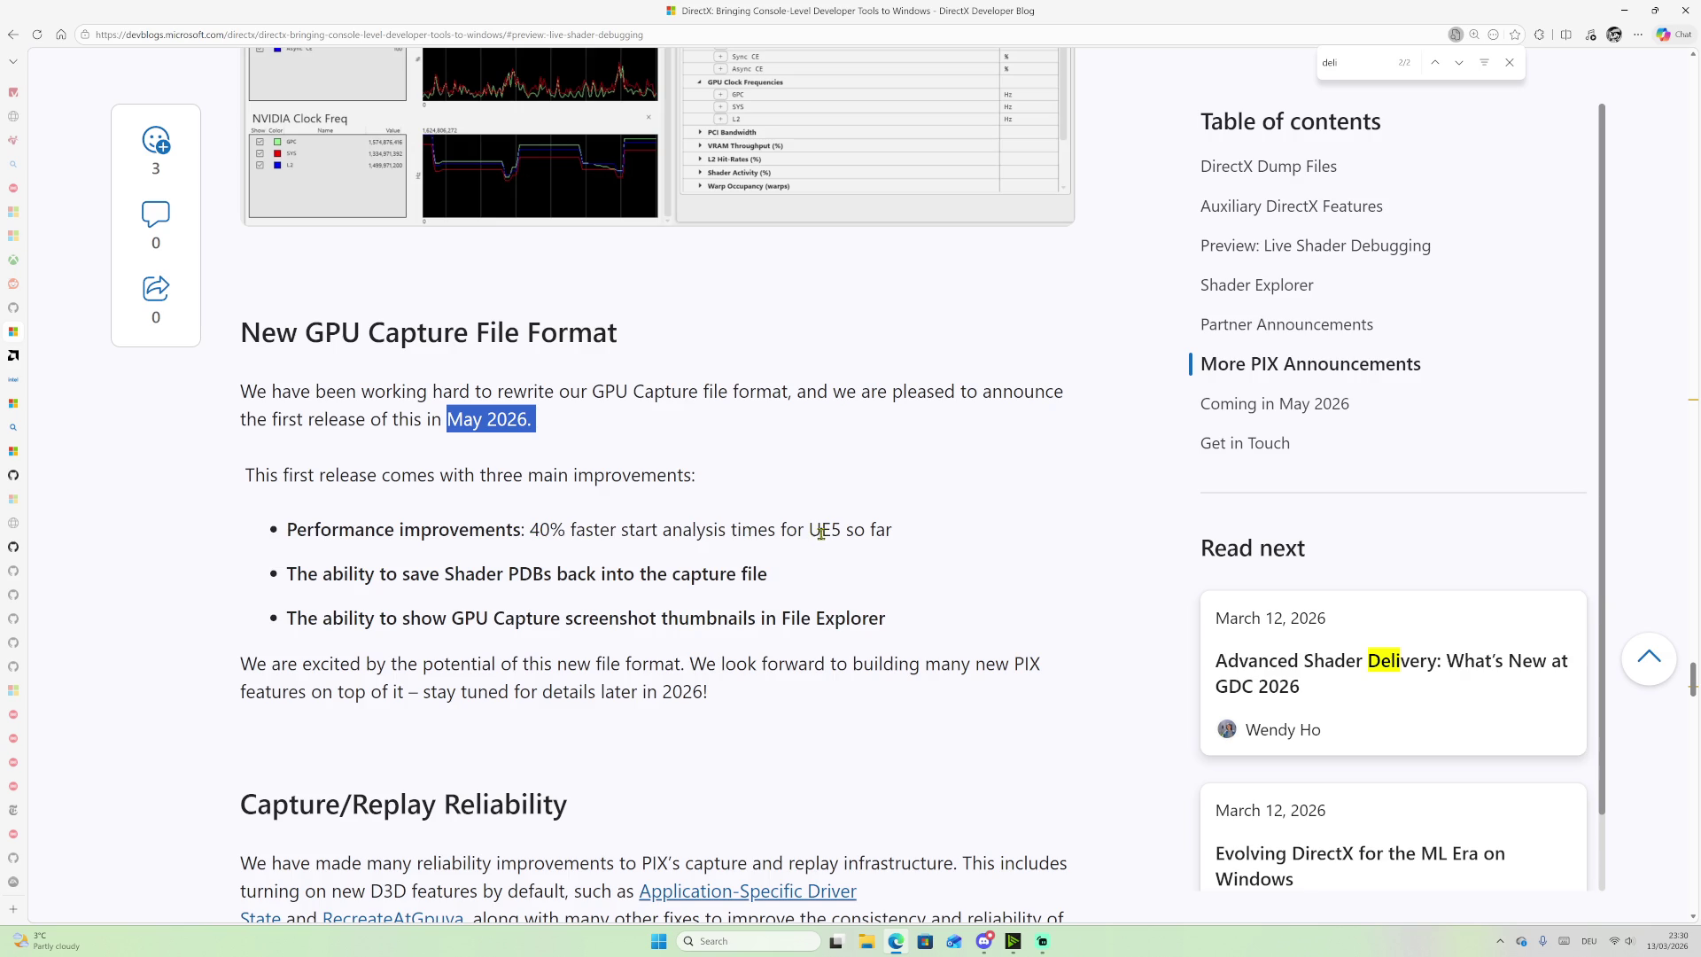
left_click_drag(810, 530, 874, 529)
left_click(850, 530)
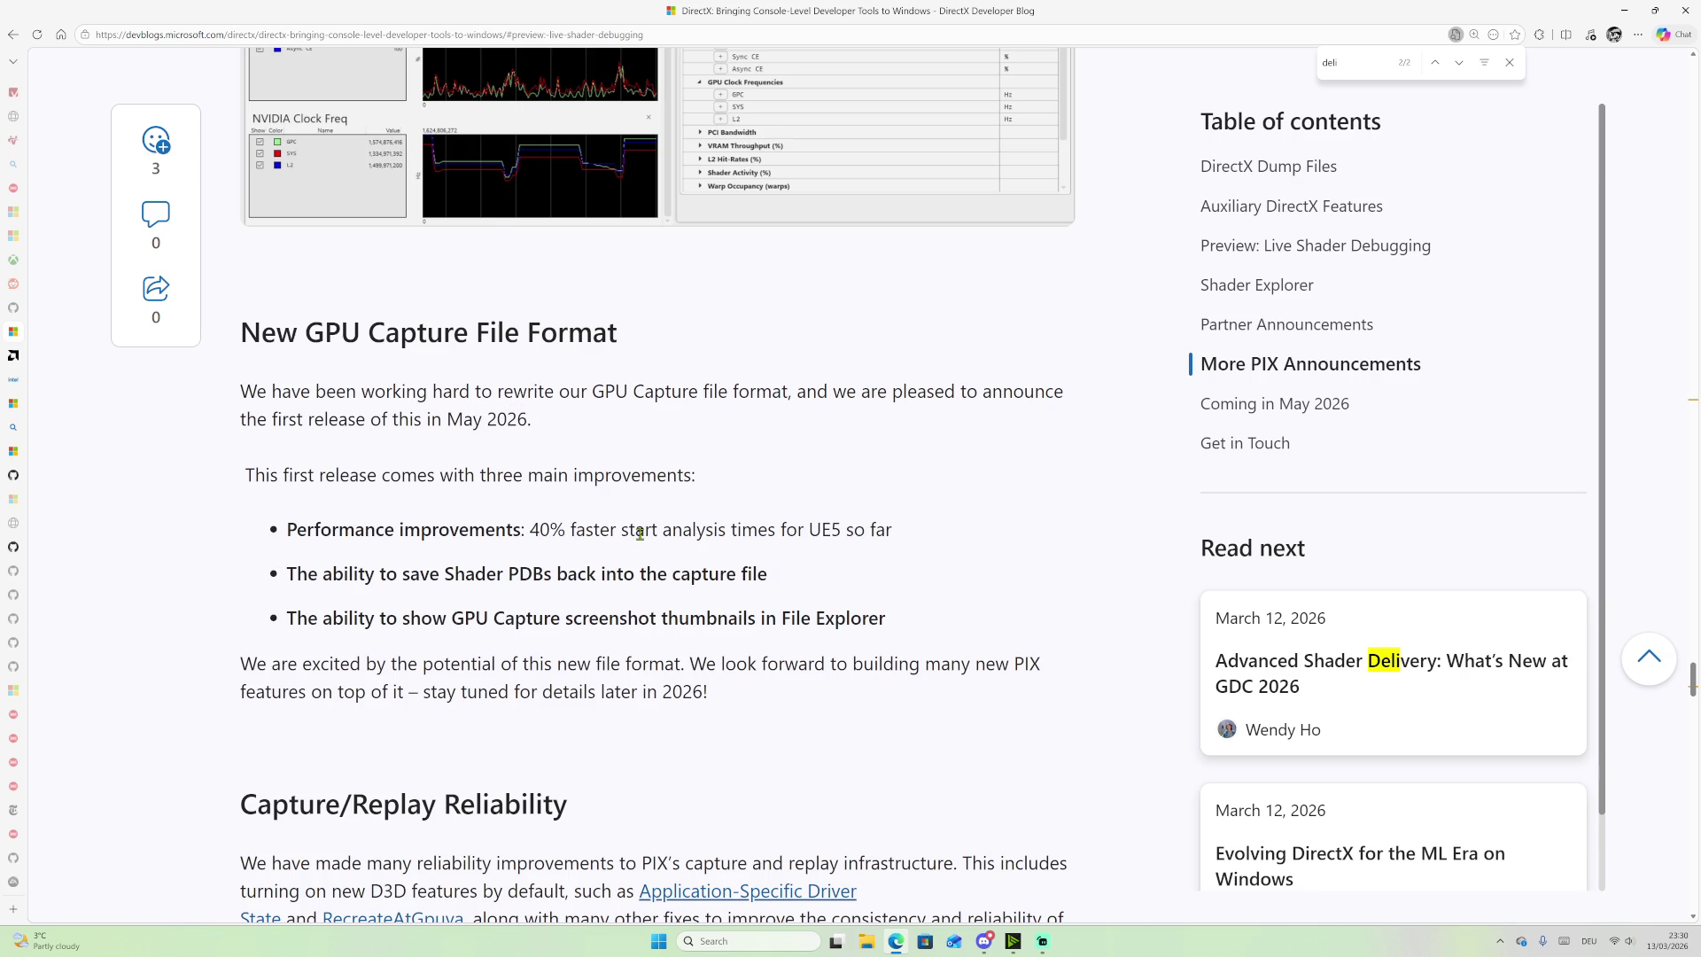
mouse_move(530, 530)
left_mouse_down()
mouse_move(865, 550)
mouse_move(892, 535)
left_mouse_up()
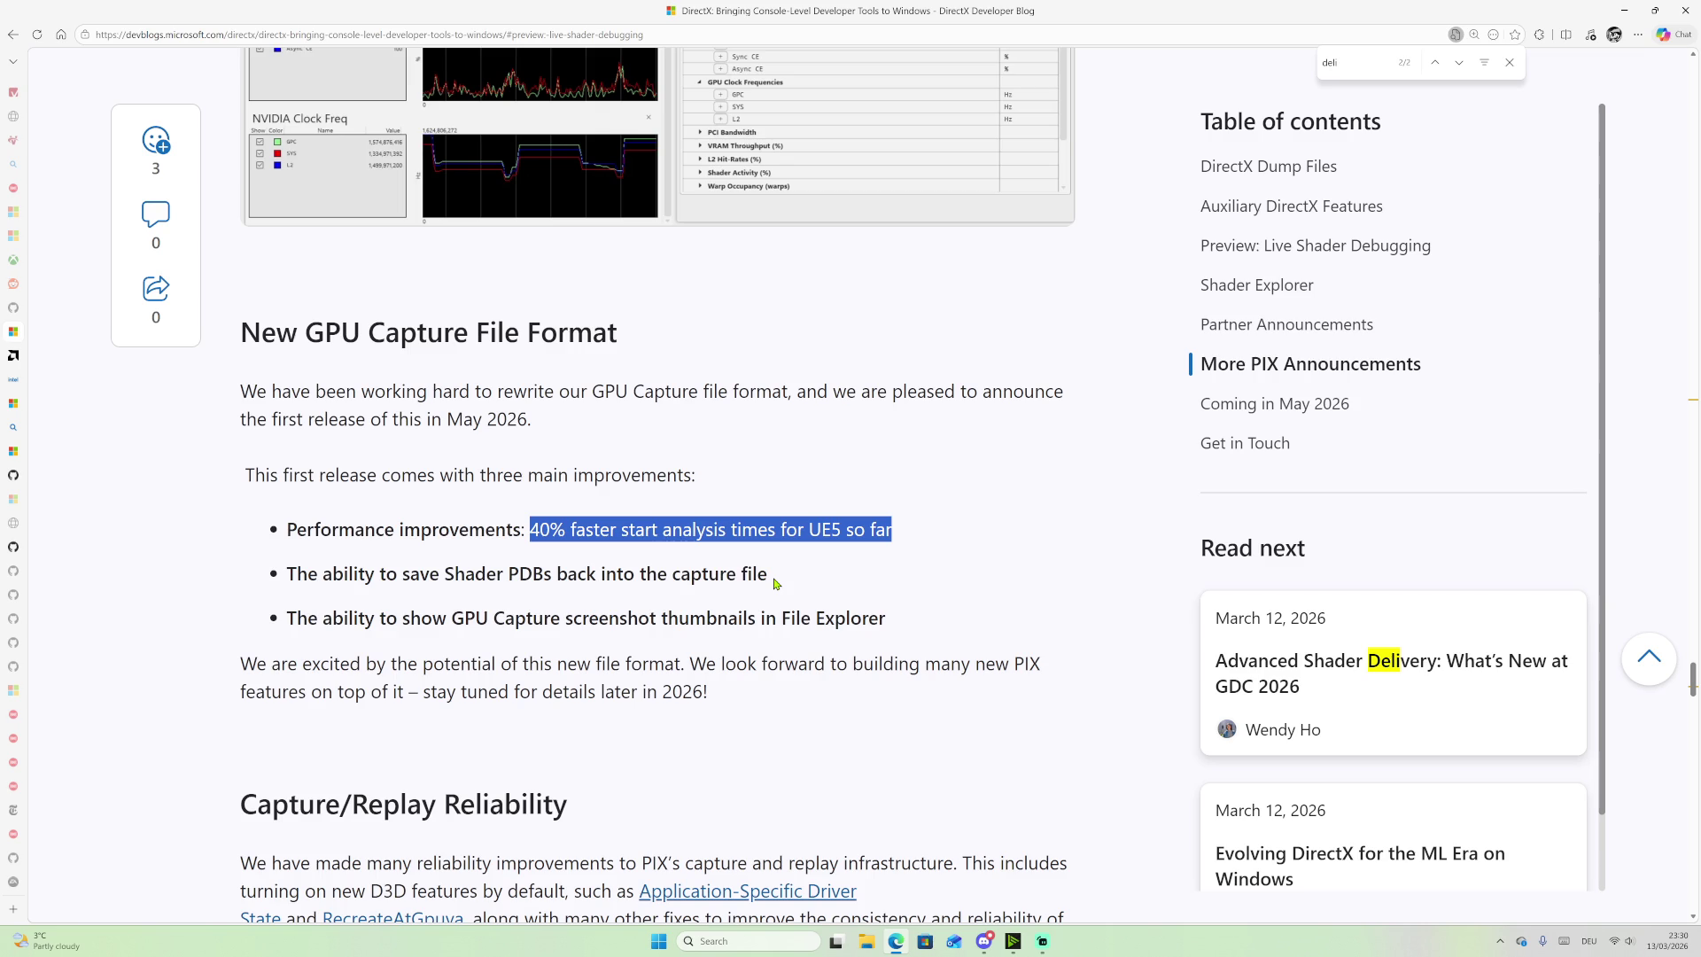
left_click_drag(772, 576, 286, 575)
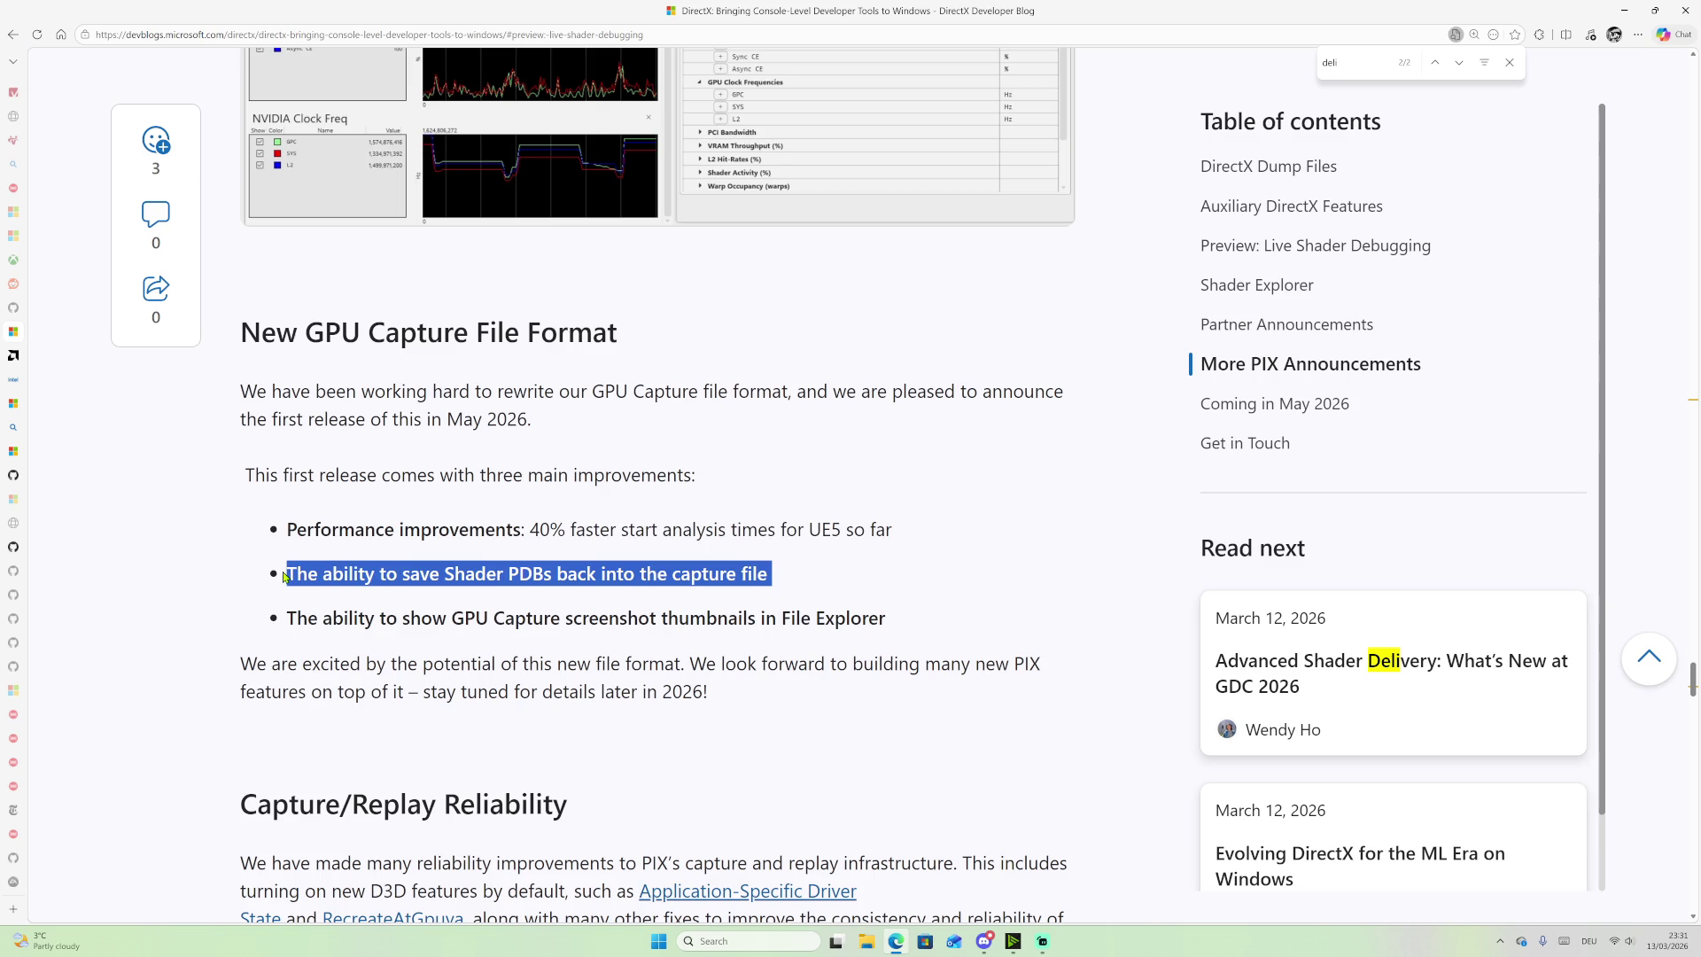
left_click(286, 577)
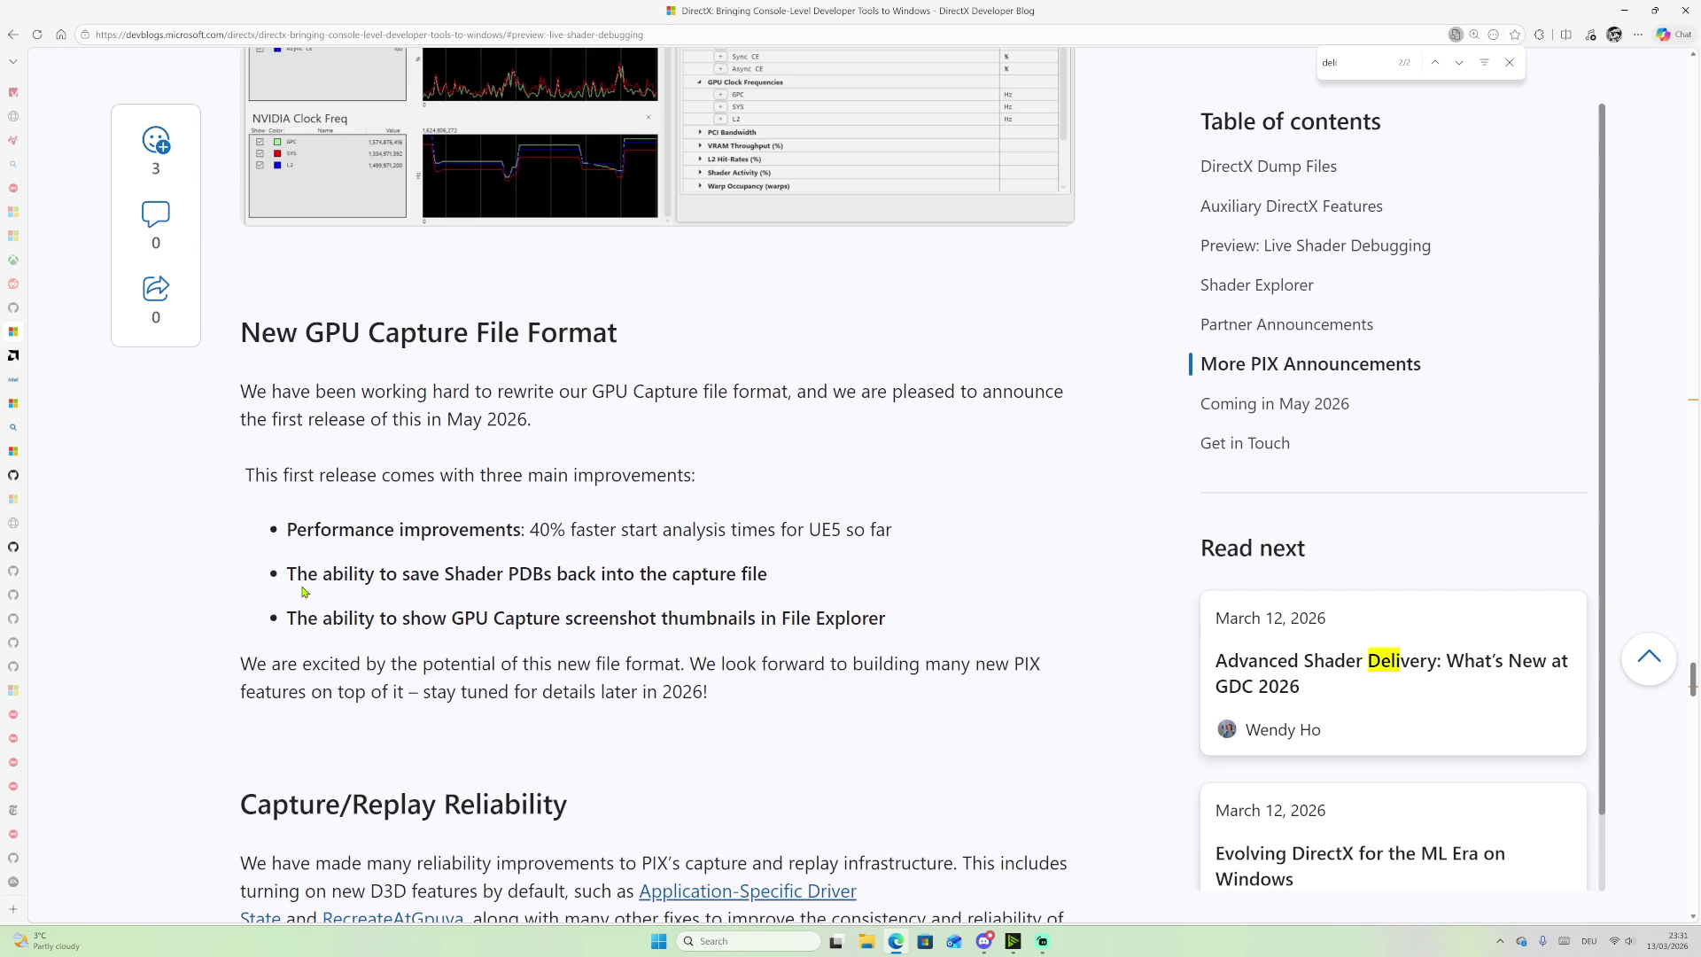
left_click_drag(285, 617, 406, 617)
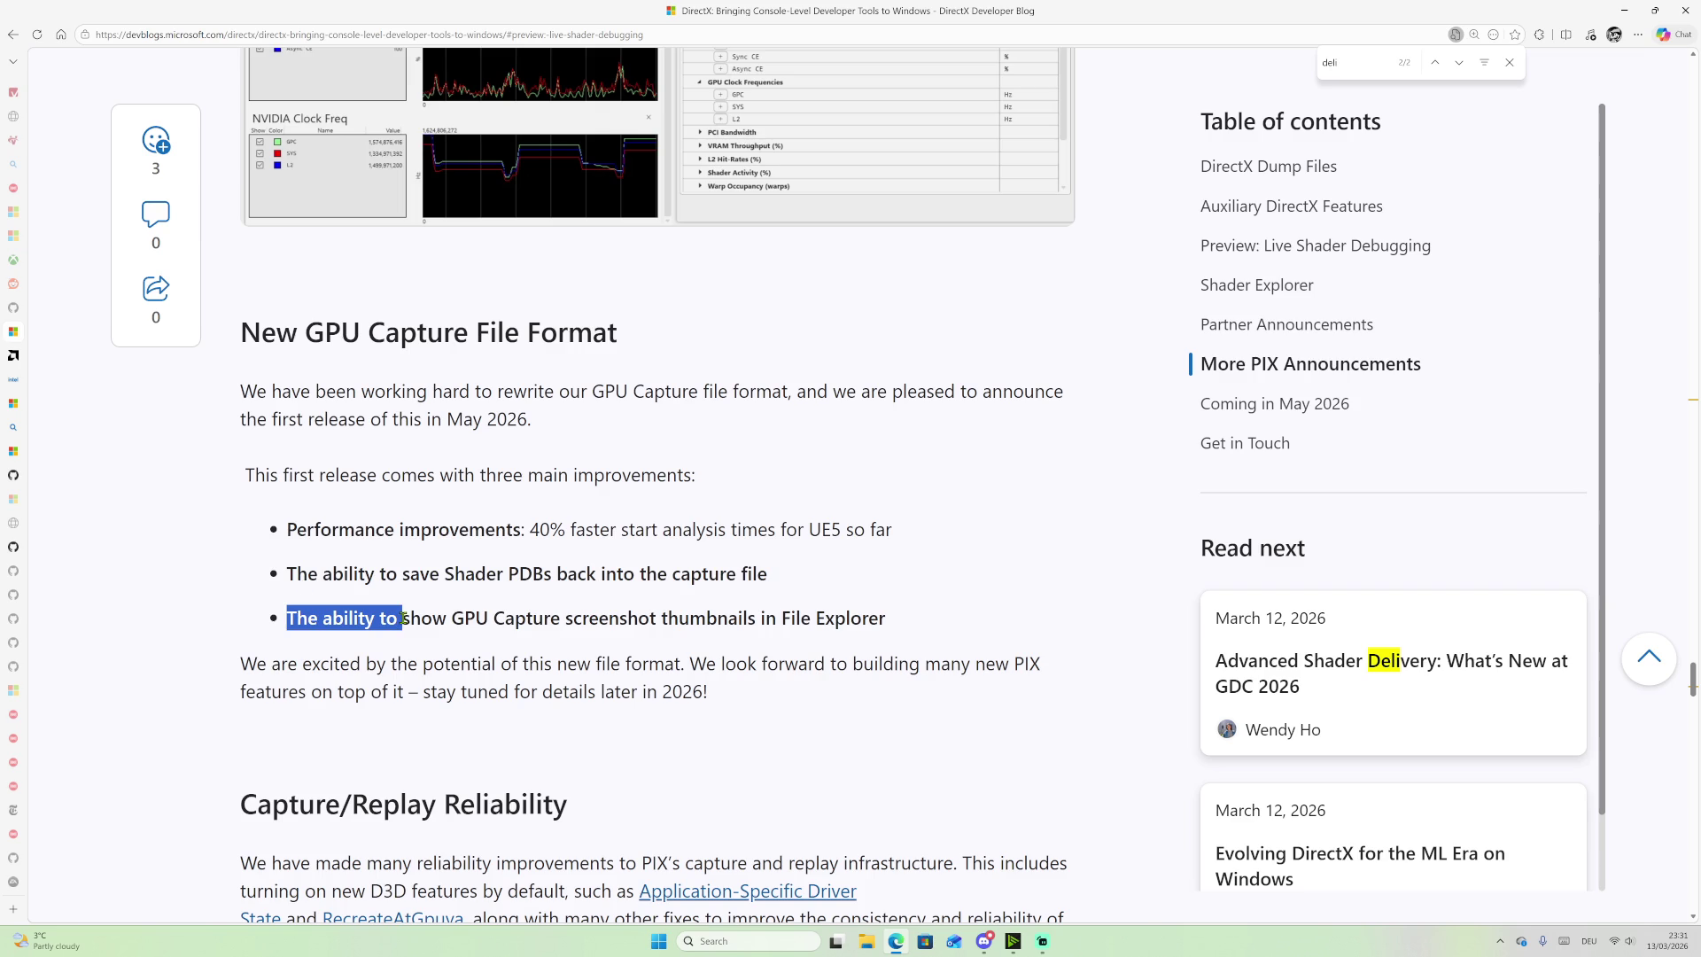
left_click(500, 569)
double_click(501, 568)
left_click(288, 620)
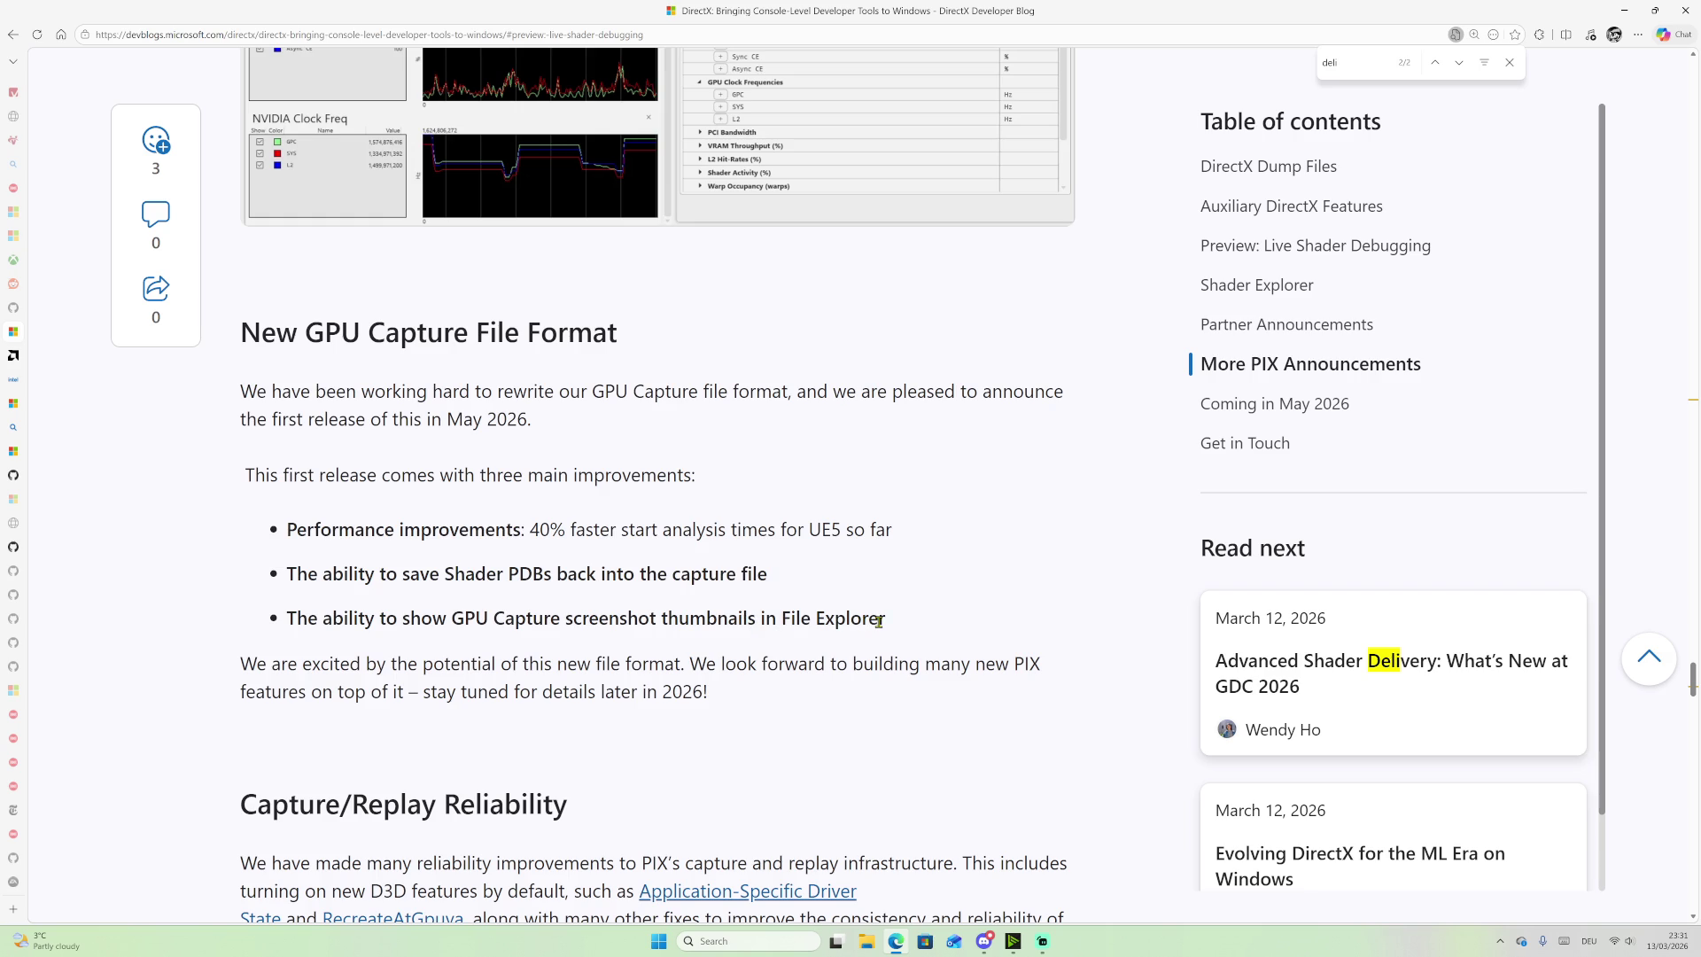
left_click_drag(890, 620, 286, 625)
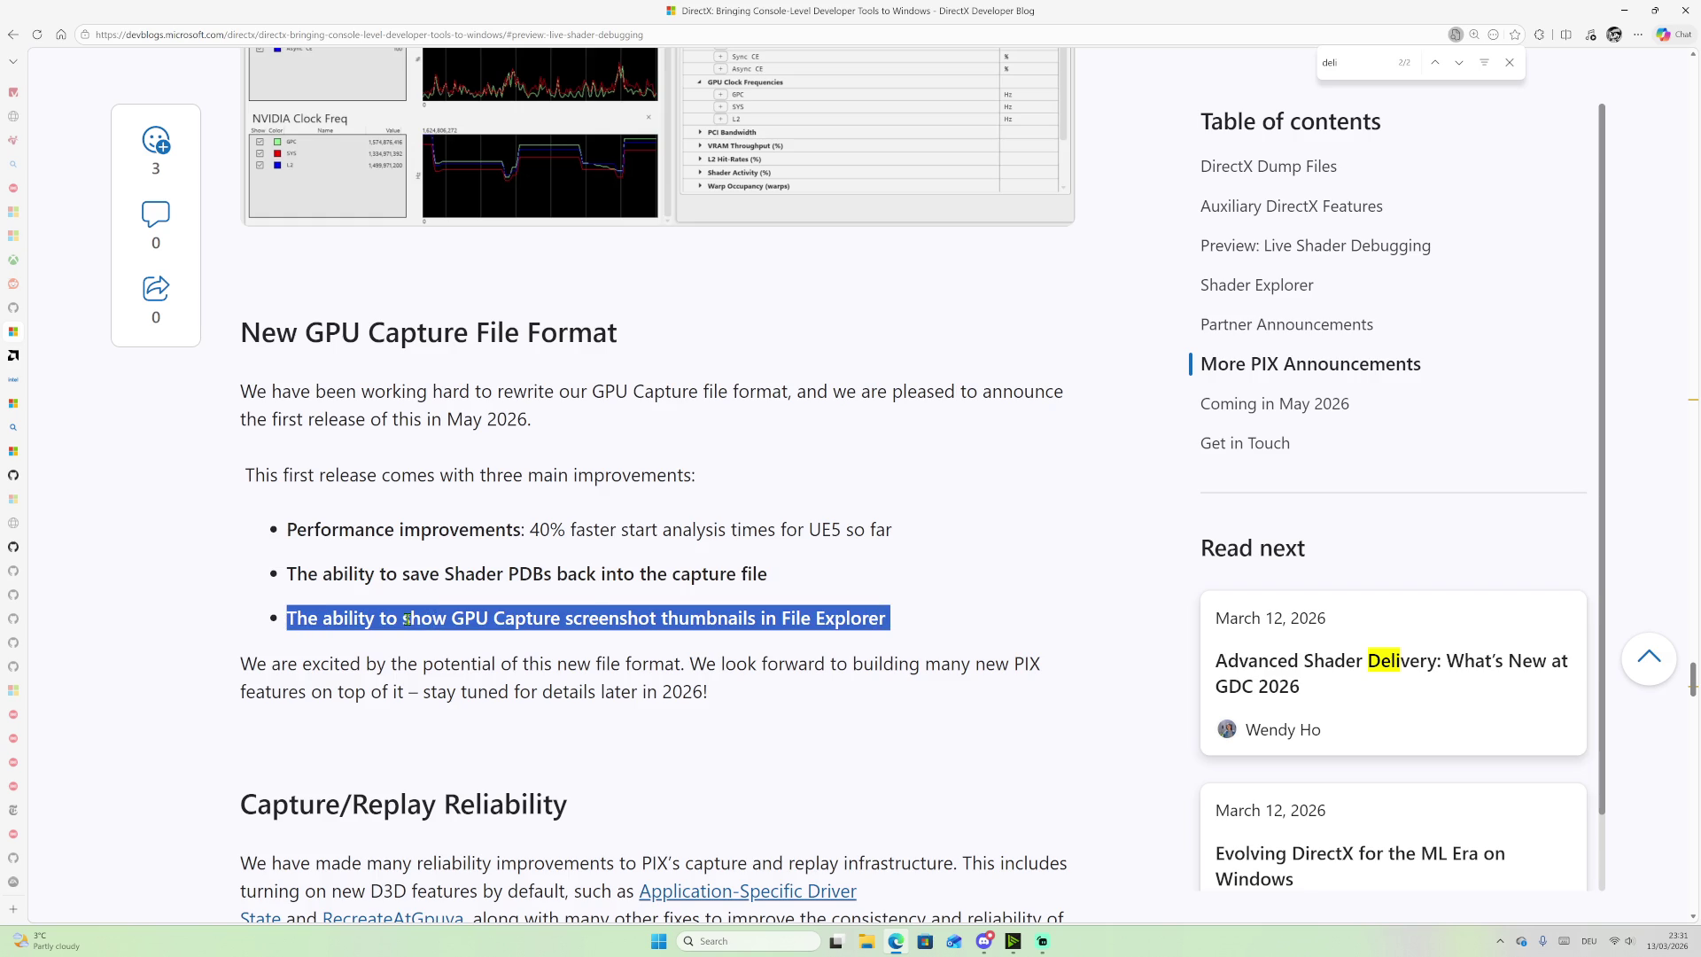
scroll(695, 599, "down", 1)
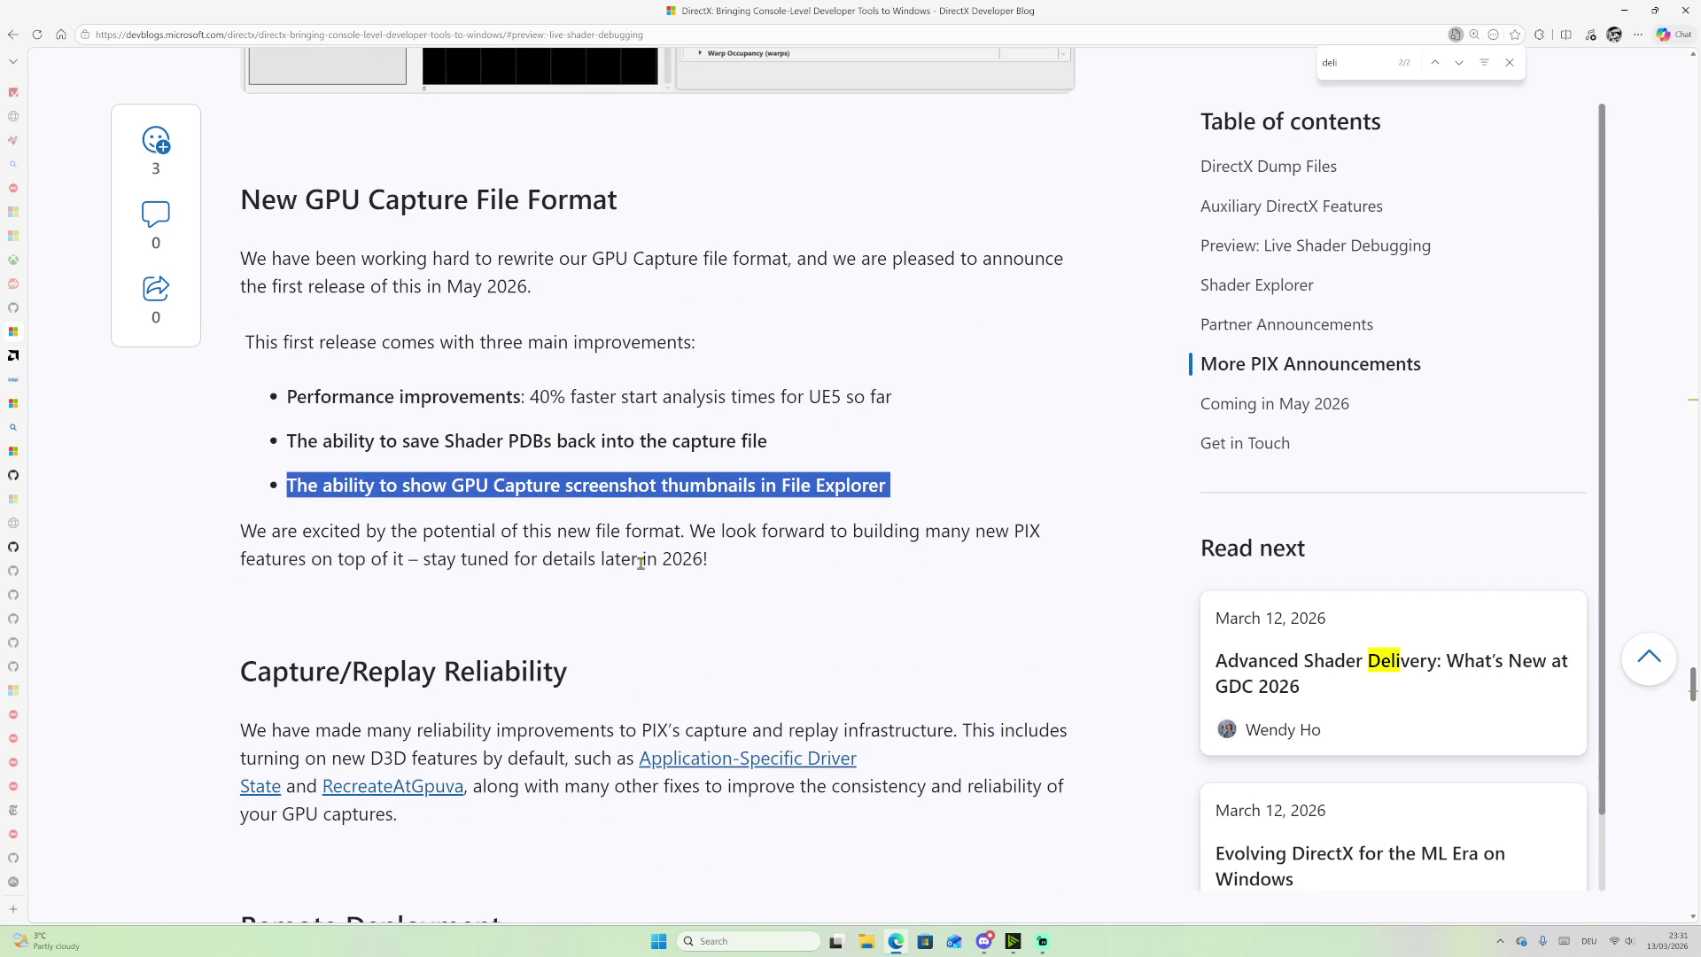
scroll(902, 513, "down", 1)
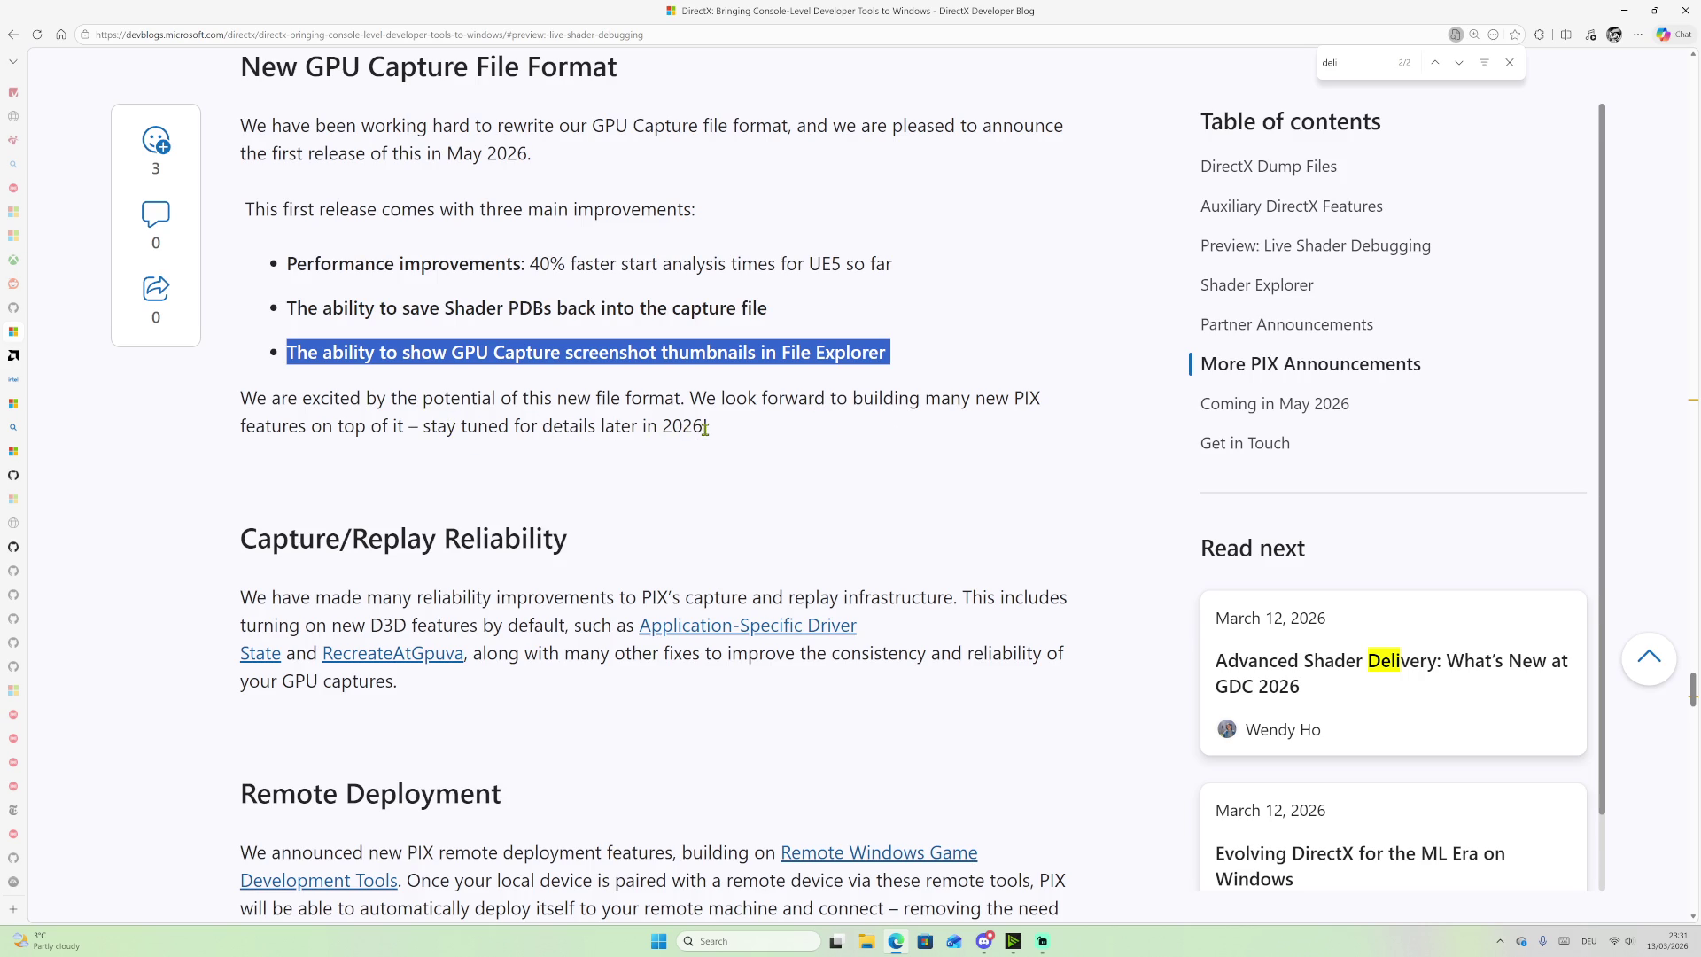
scroll(700, 434, "down", 1)
left_click_drag(665, 292, 702, 293)
scroll(664, 677, "up", 5)
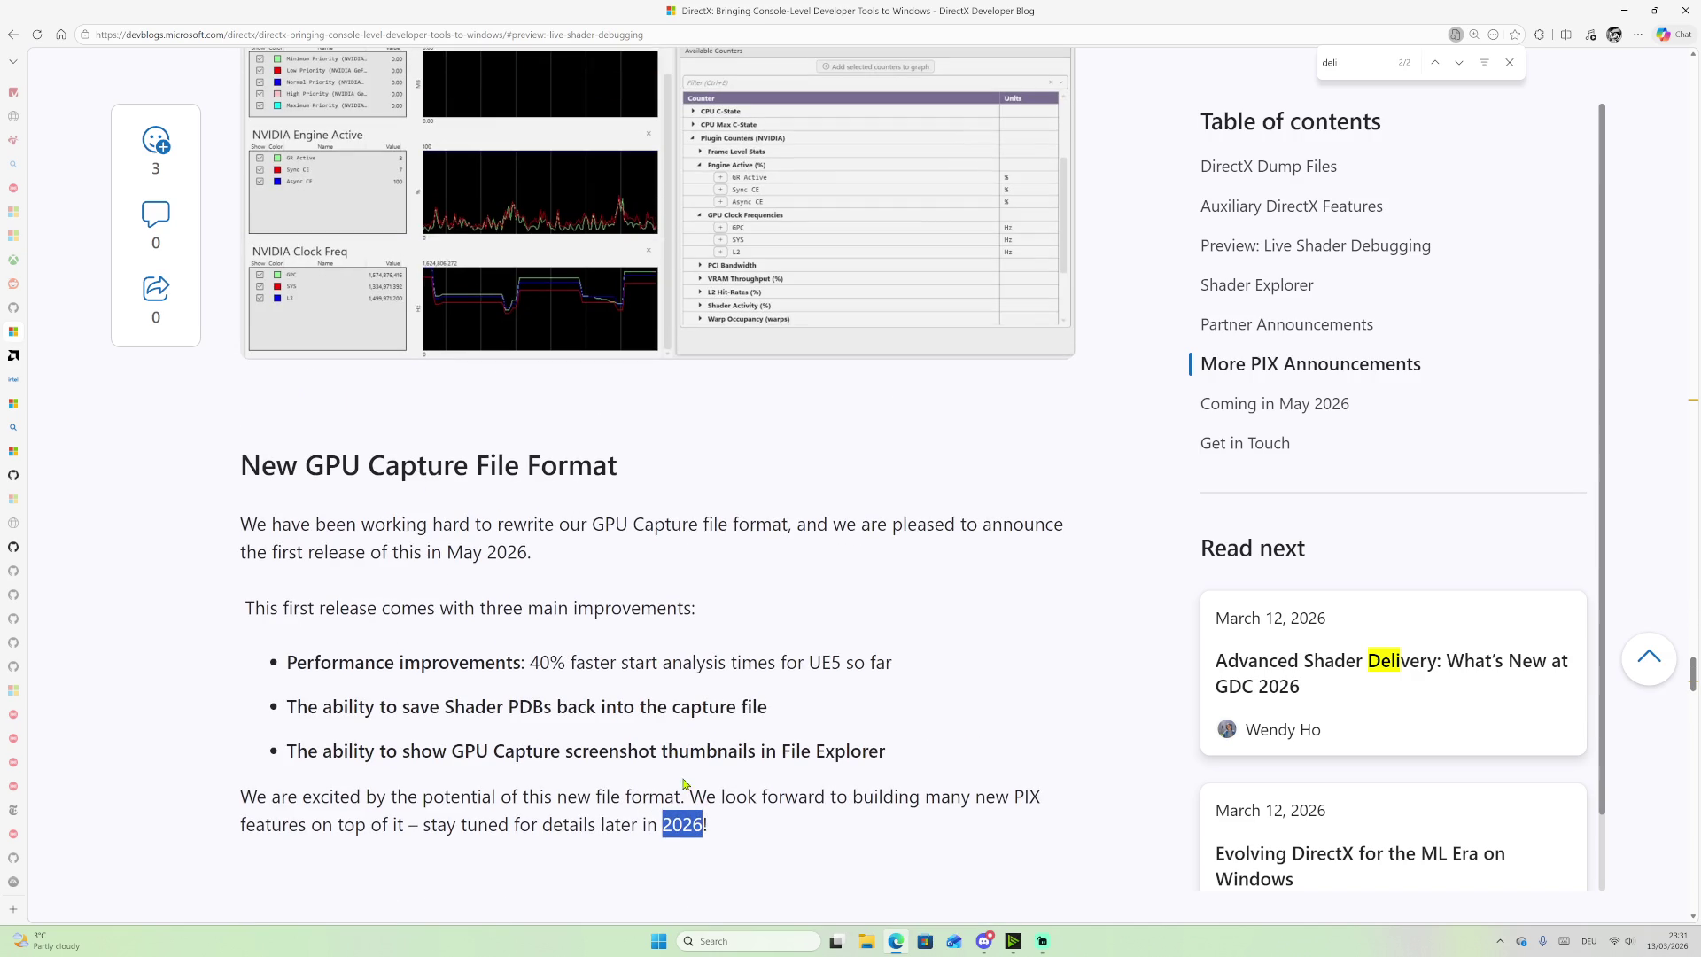
scroll(686, 789, "down", 2)
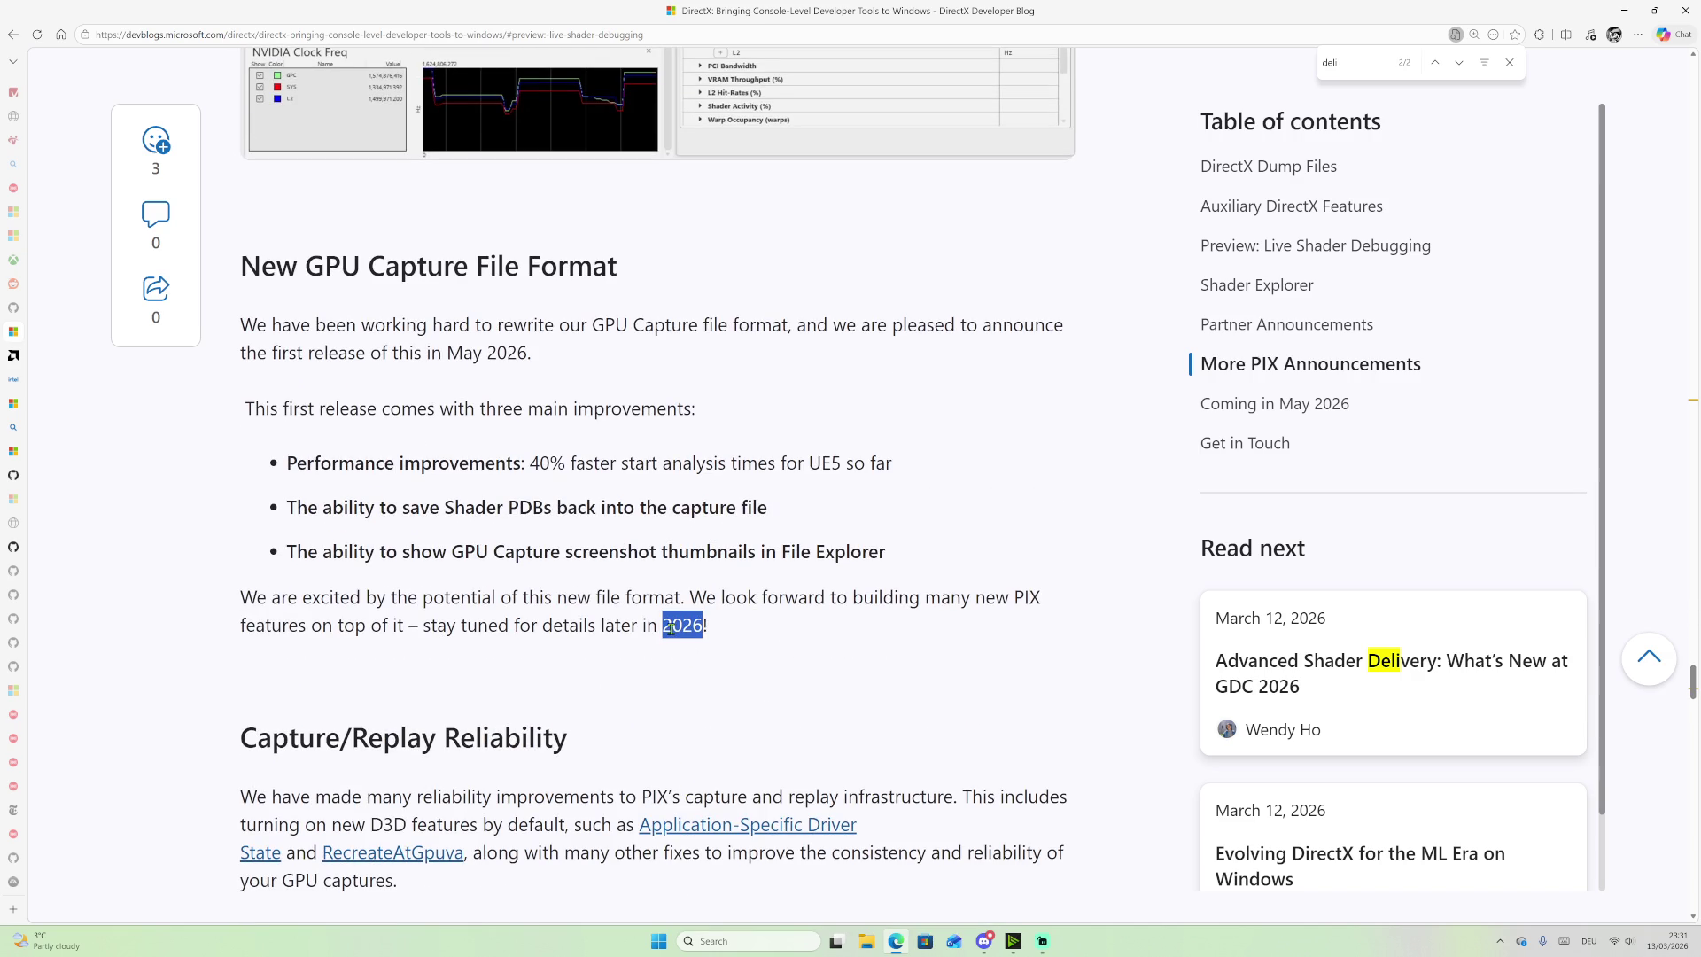
scroll(664, 620, "up", 20)
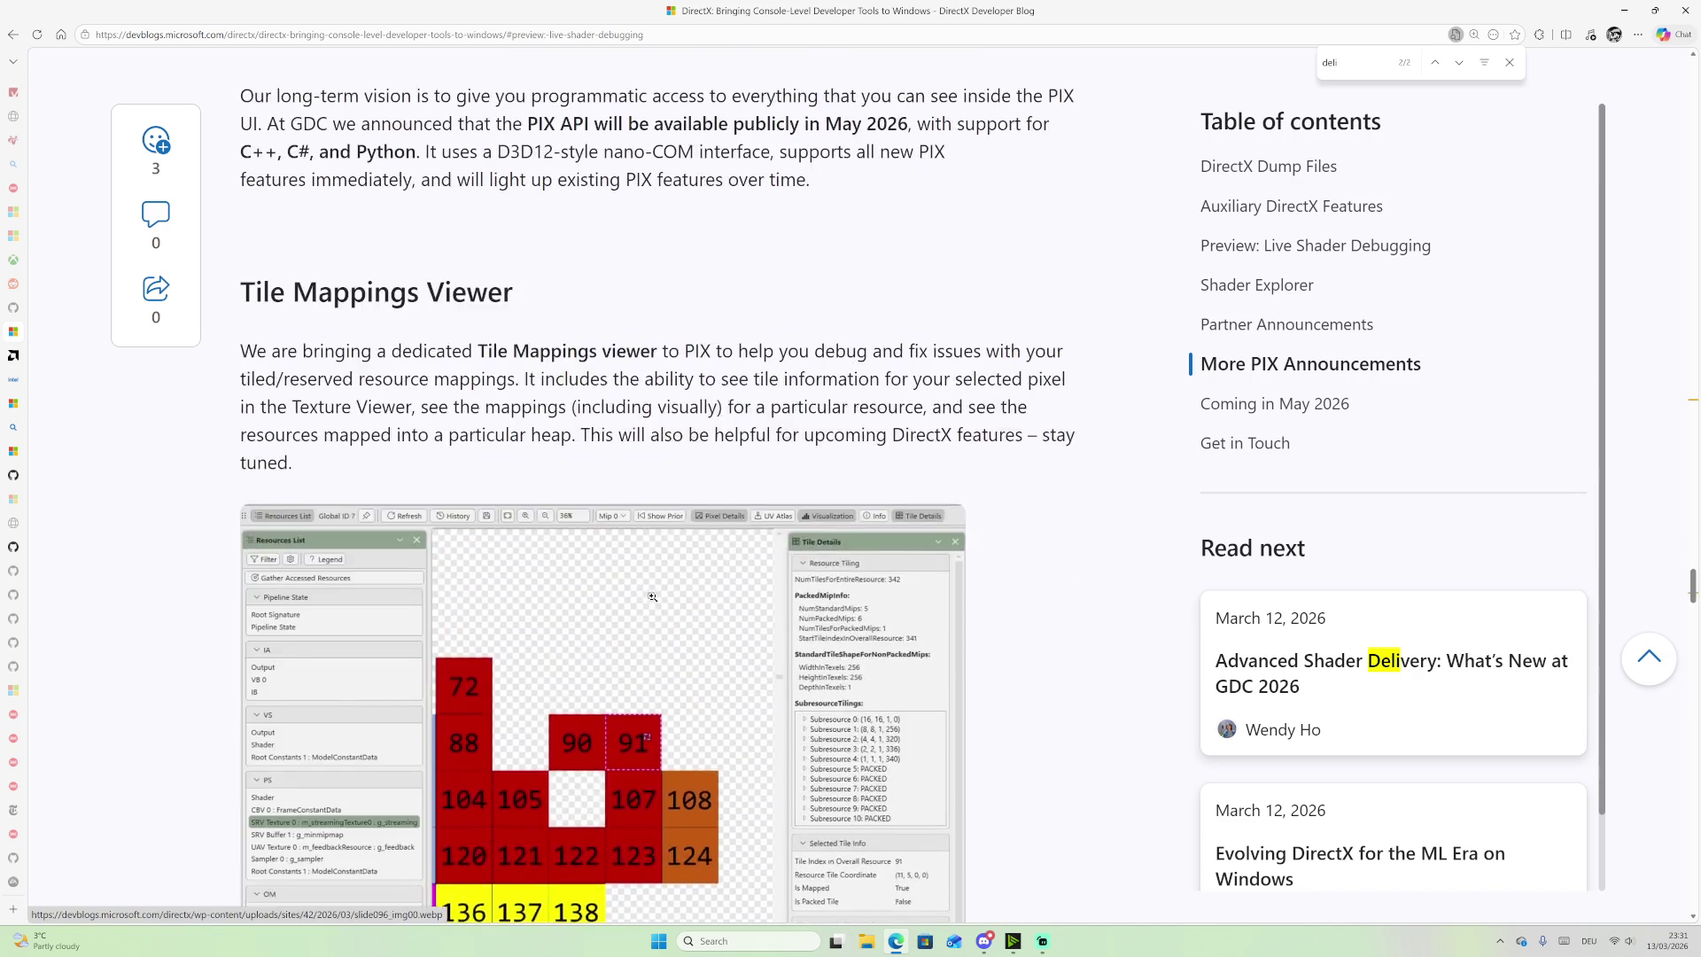
scroll(652, 596, "up", 5)
left_click_drag(244, 567, 379, 574)
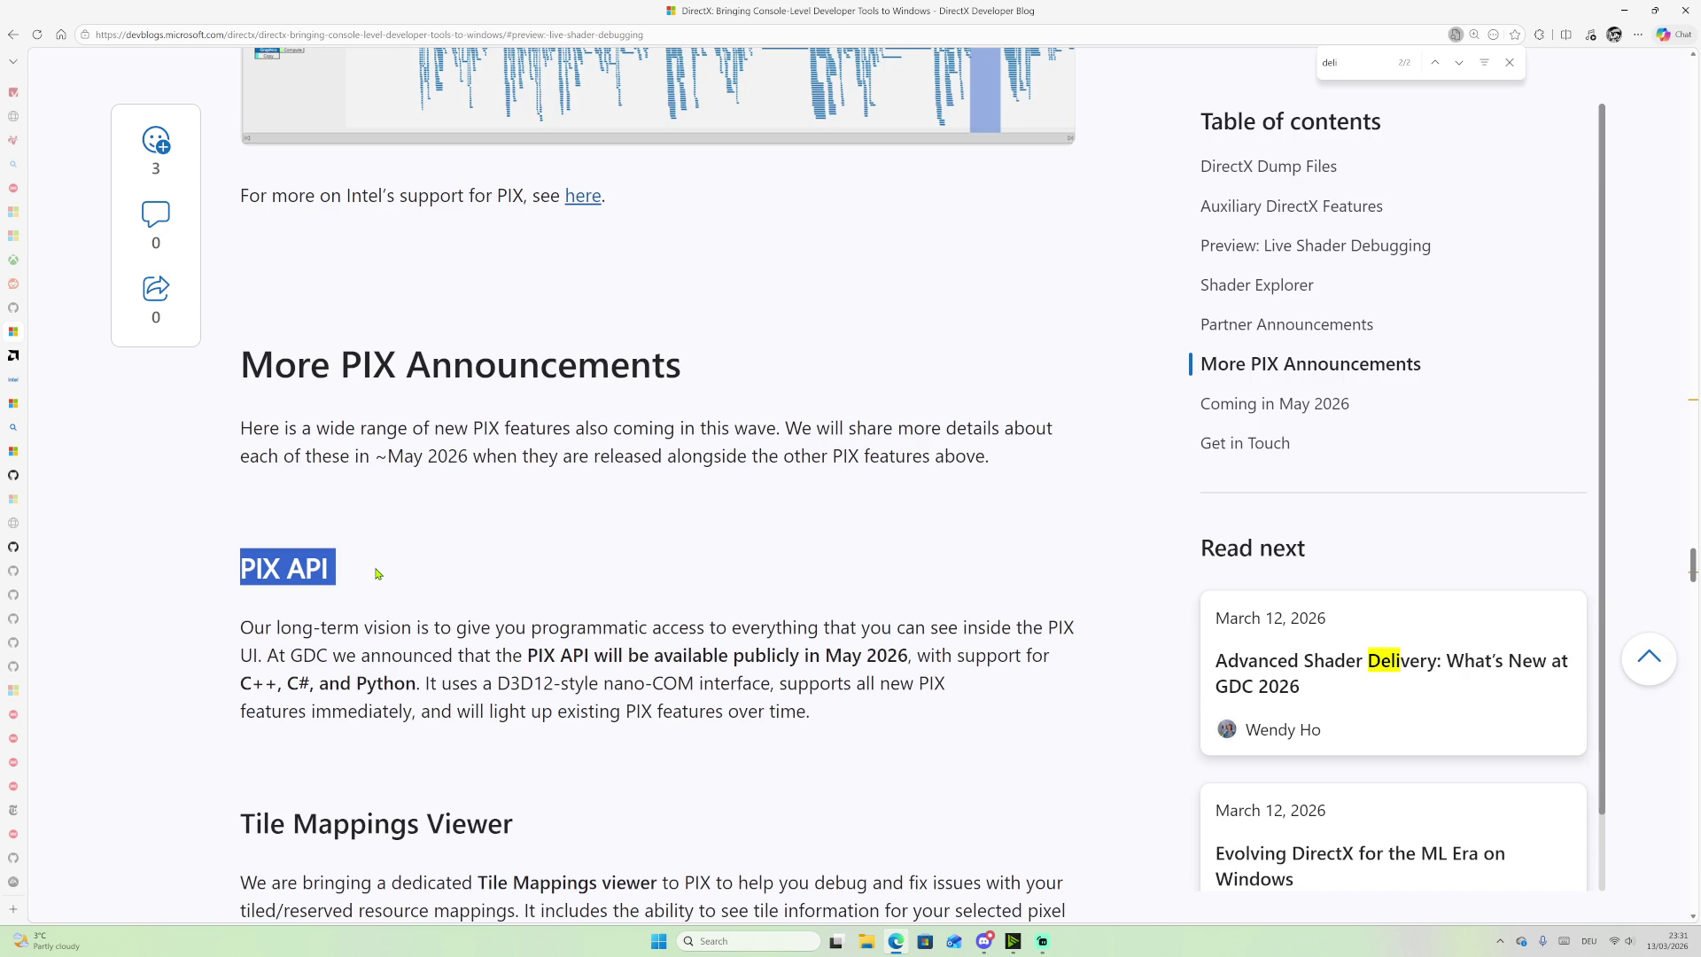
scroll(378, 574, "down", 15)
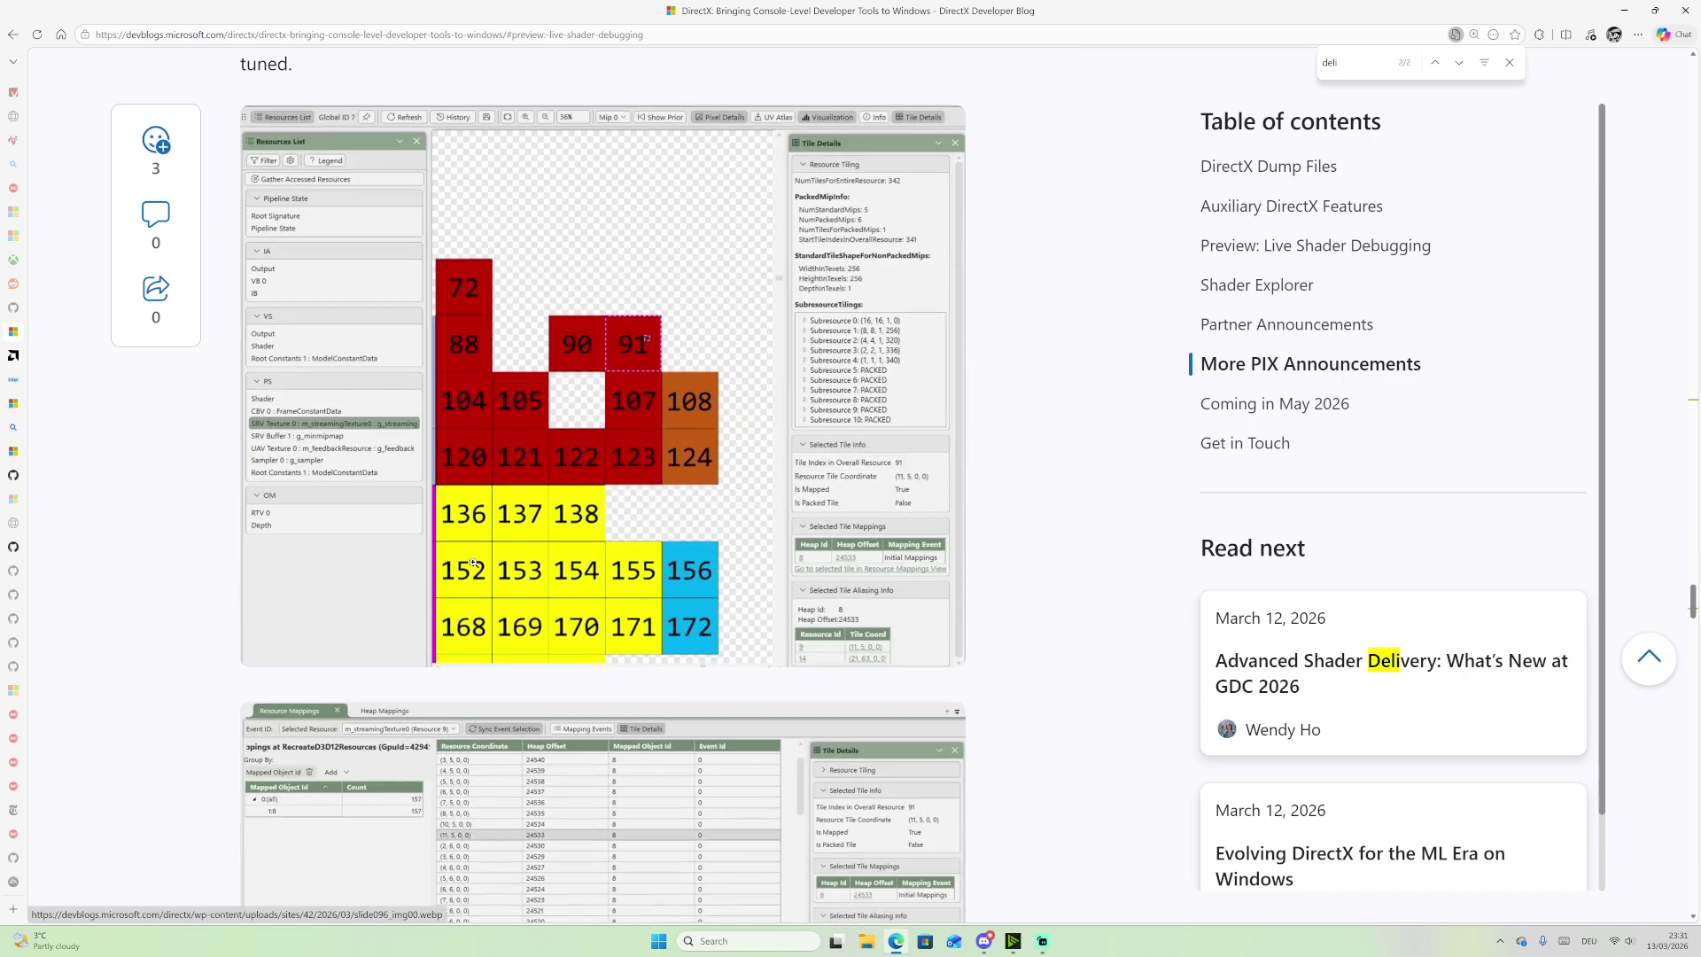
scroll(474, 563, "down", 15)
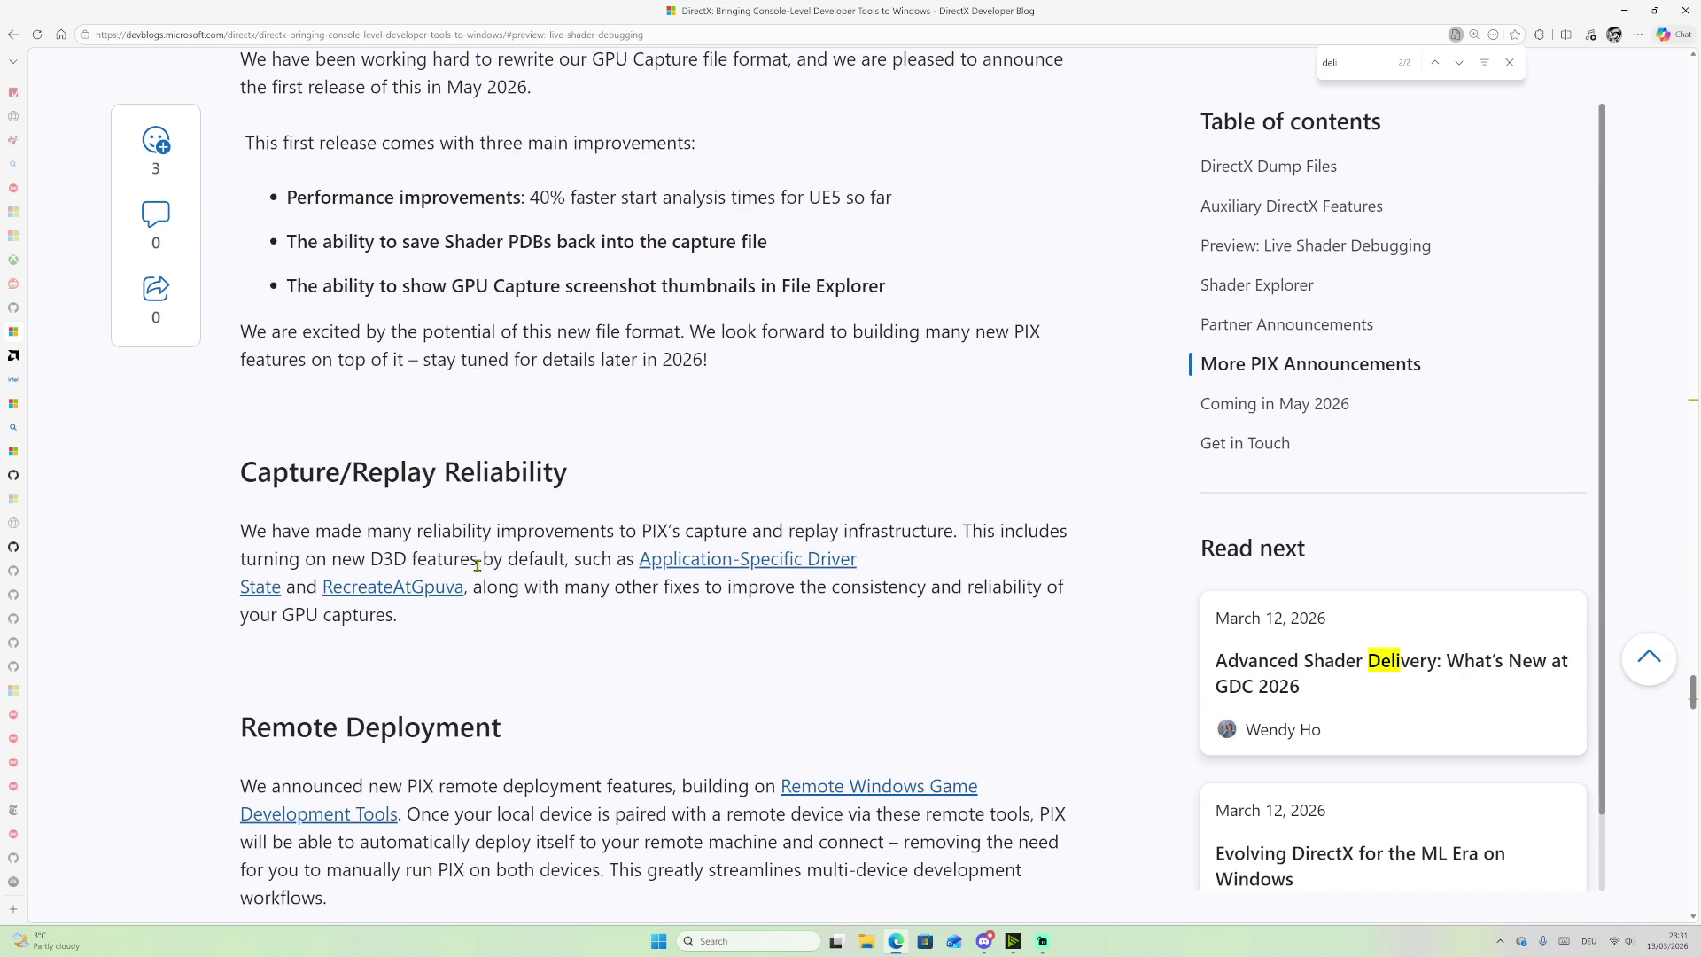
scroll(512, 577, "down", 2)
scroll(530, 596, "down", 10)
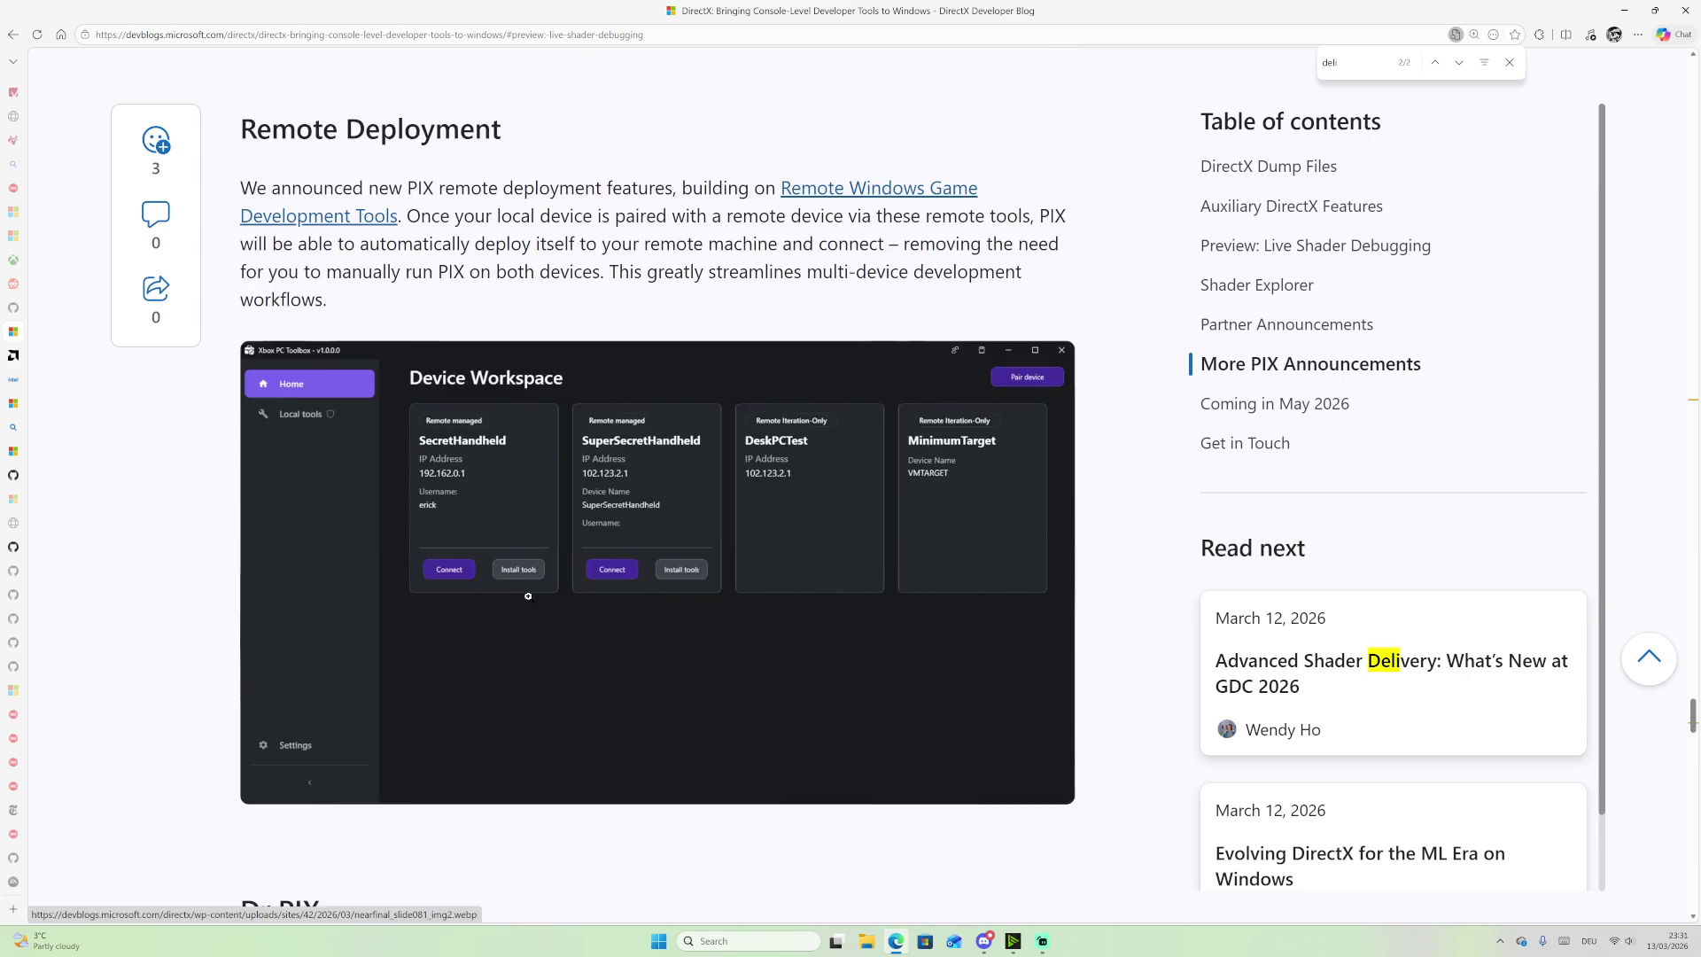
scroll(529, 596, "down", 10)
scroll(530, 596, "up", 14)
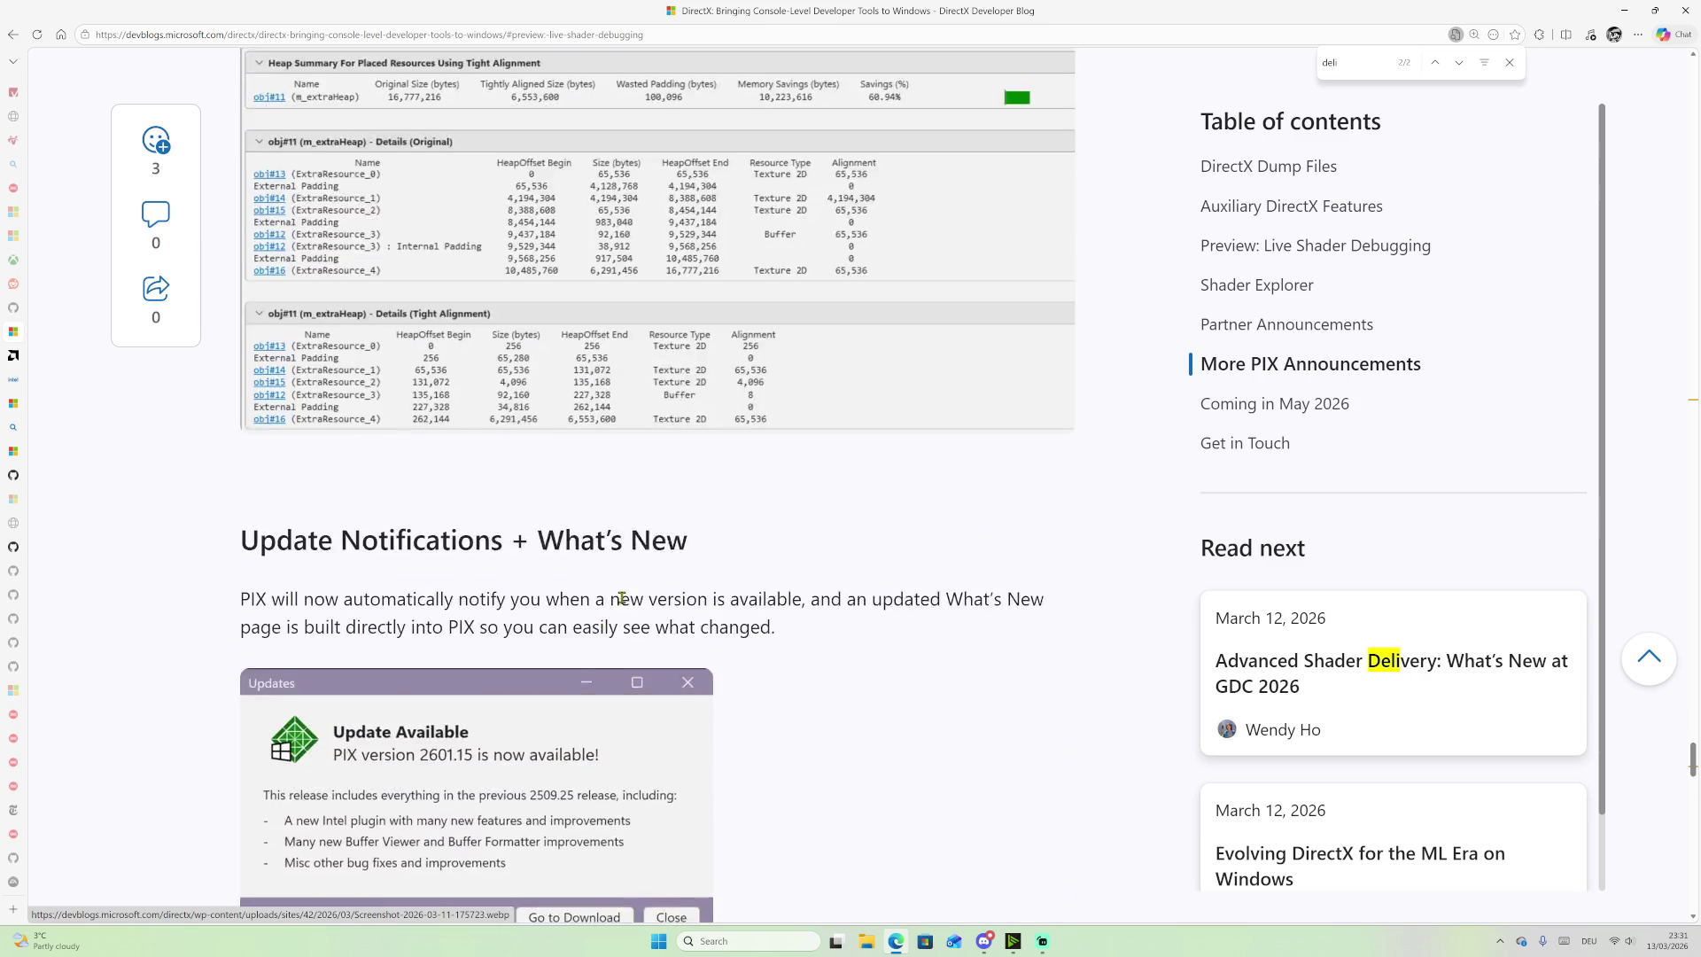
scroll(622, 597, "up", 15)
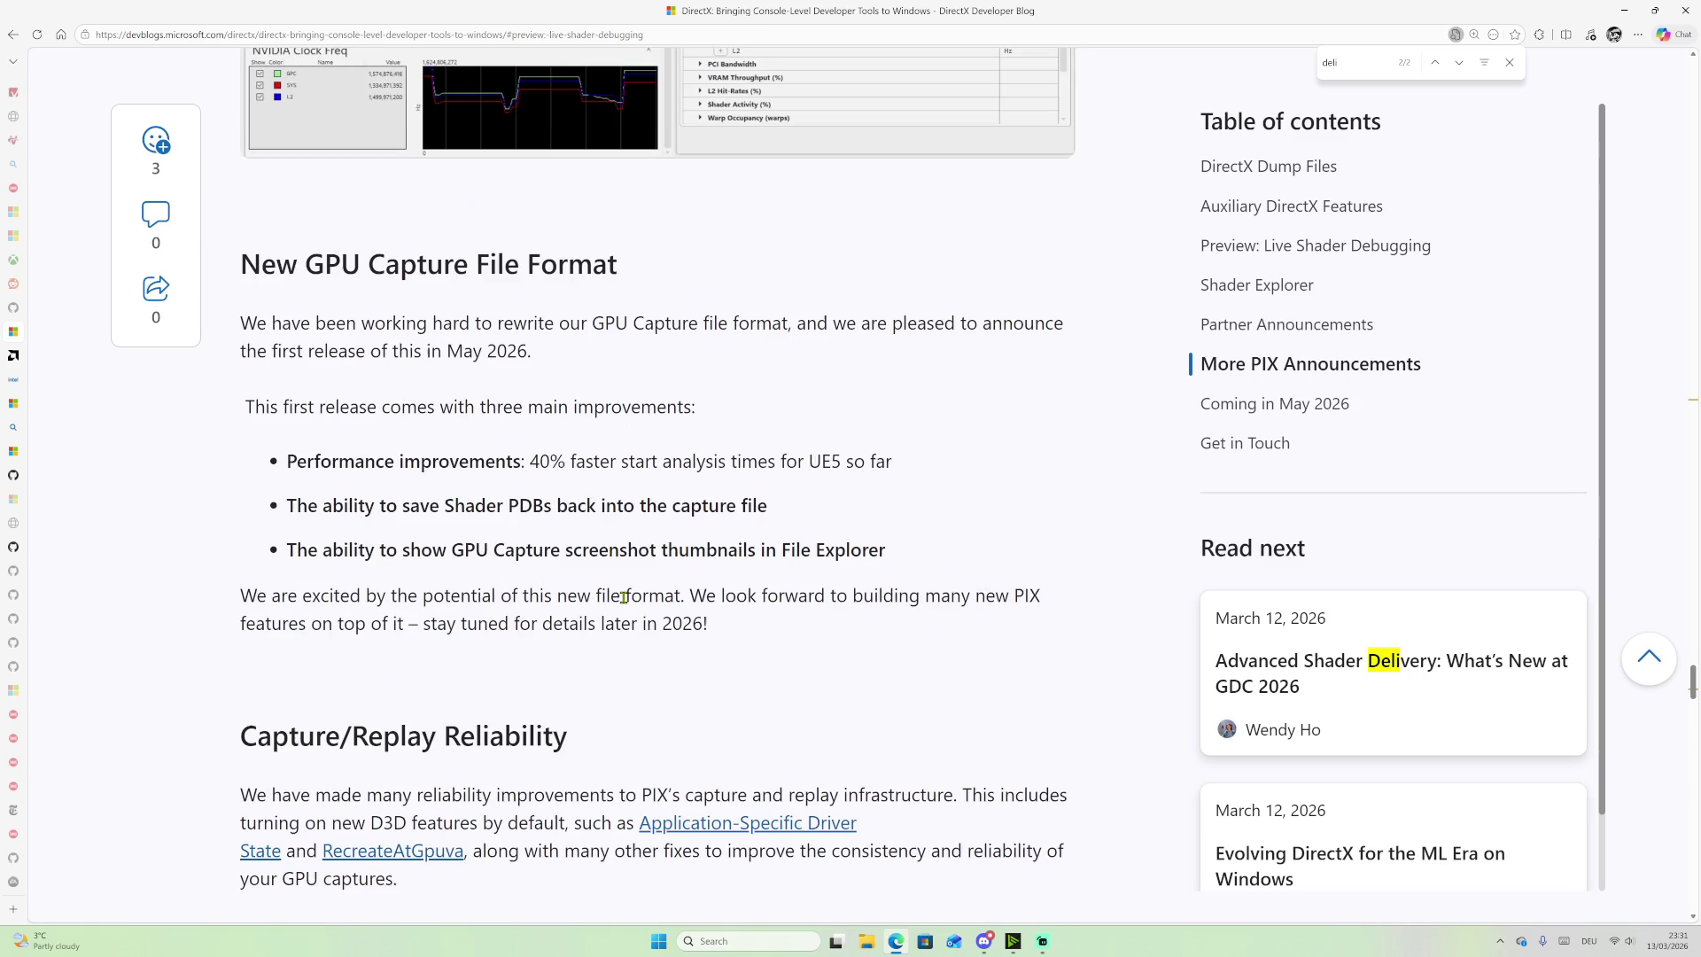
left_click_drag(716, 626, 429, 620)
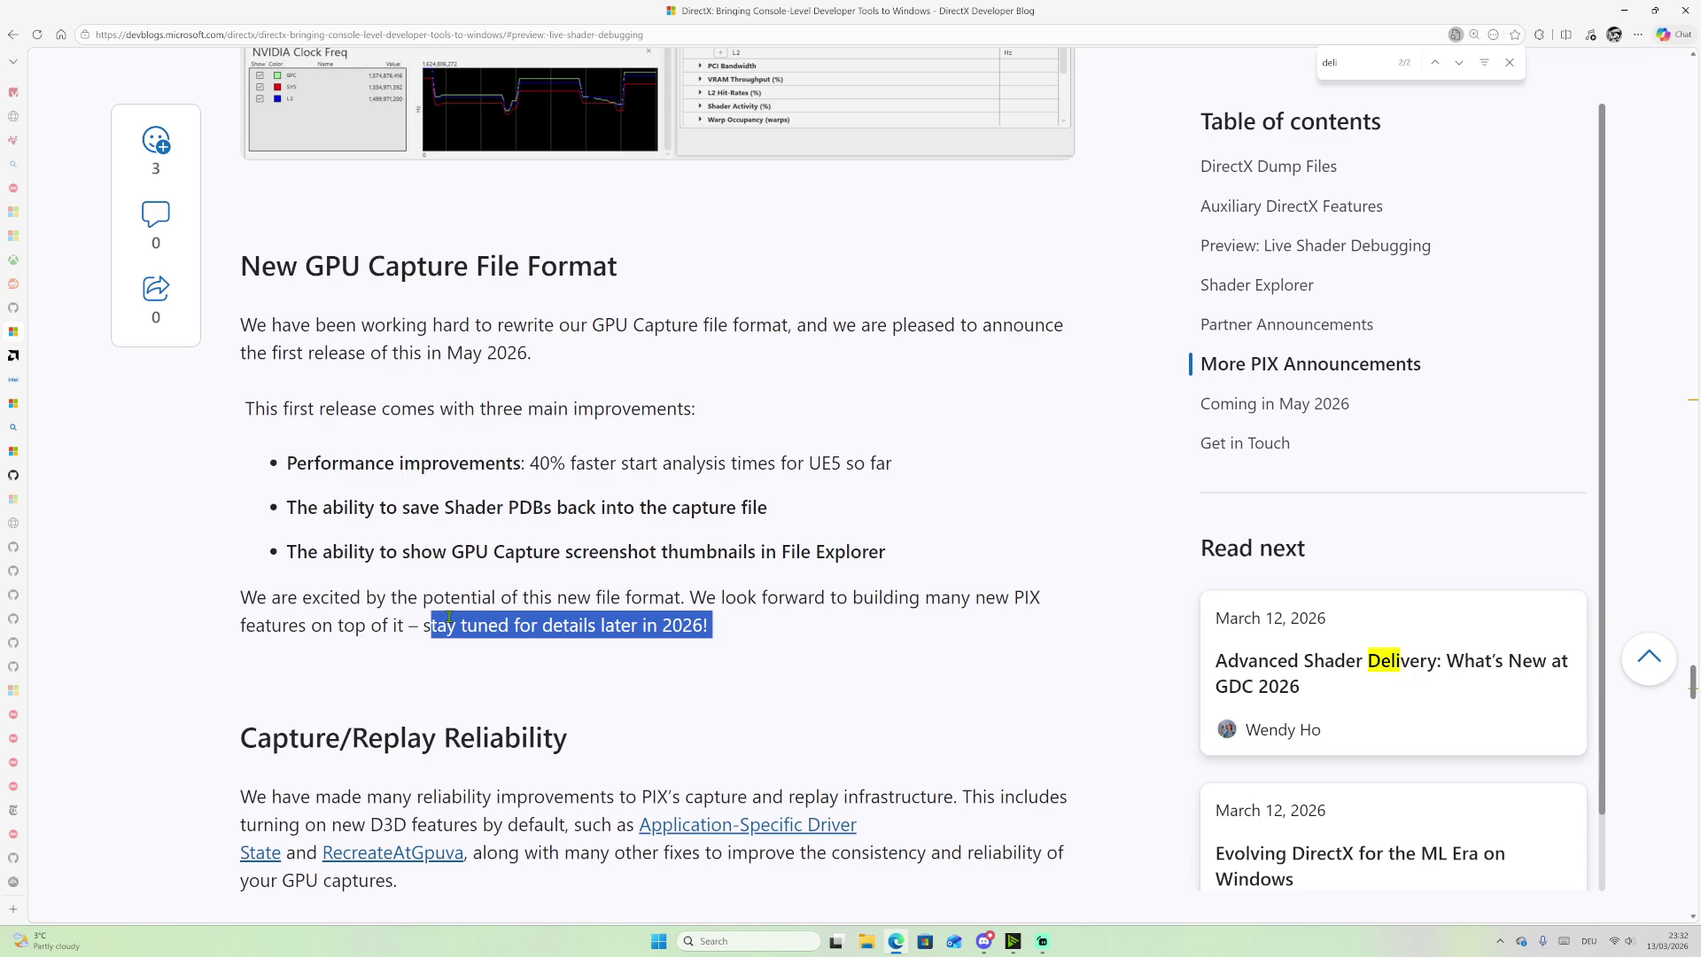
scroll(447, 614, "up", 7)
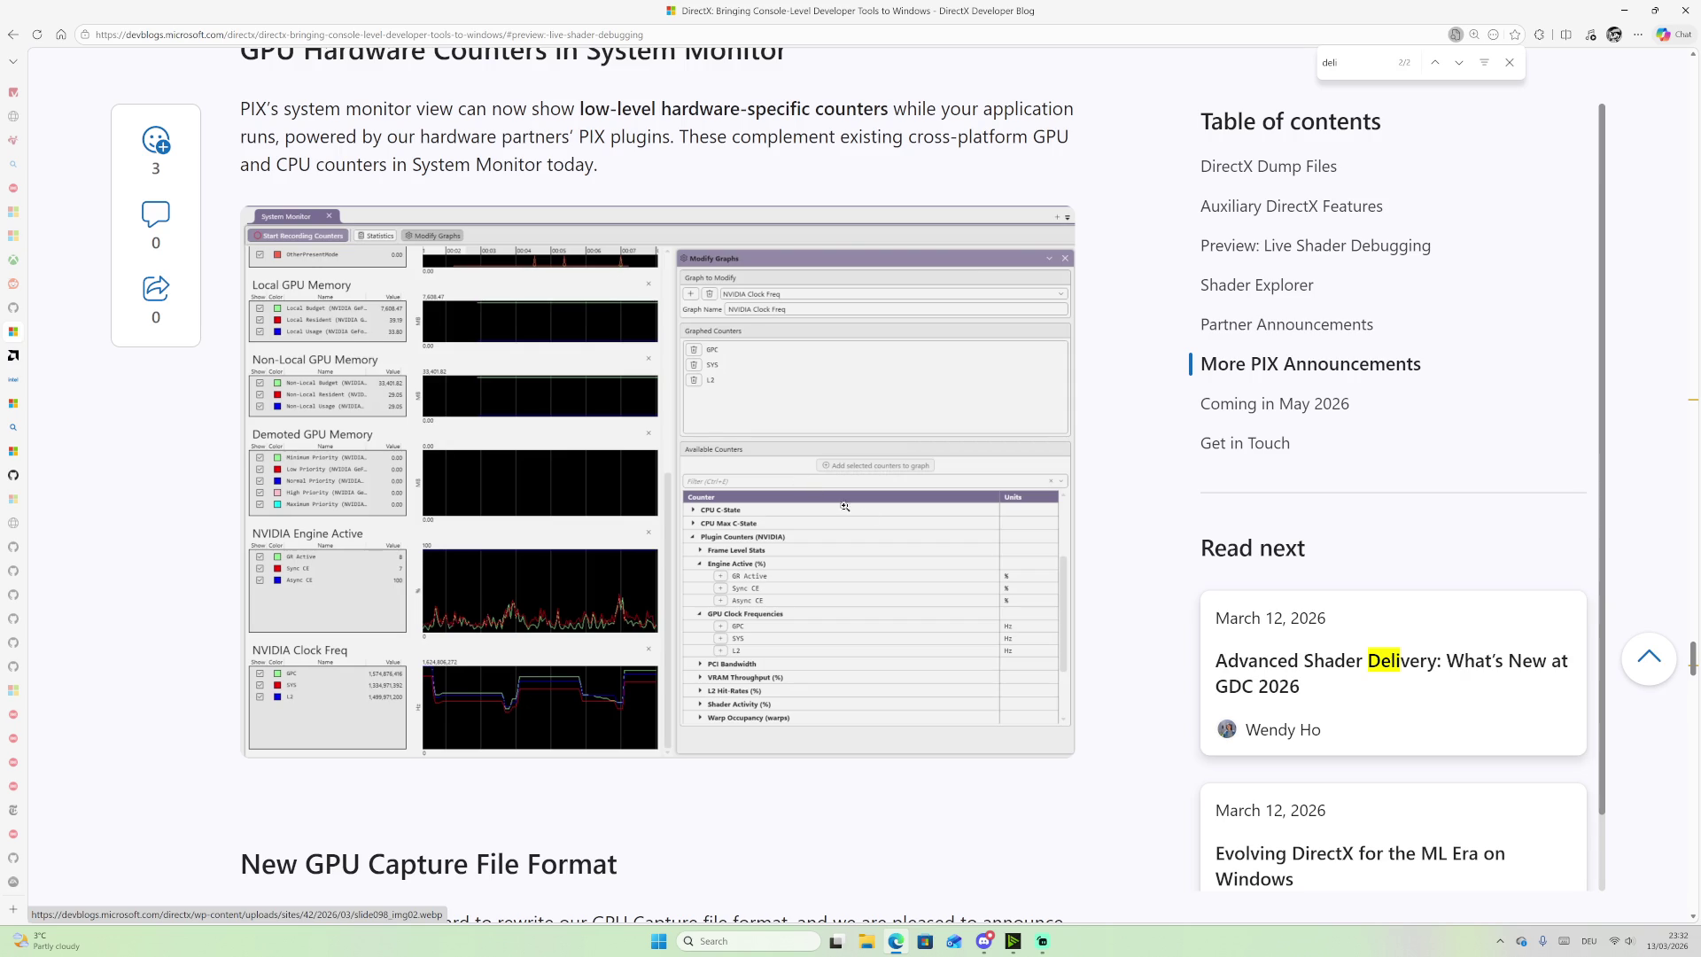
scroll(873, 523, "up", 2)
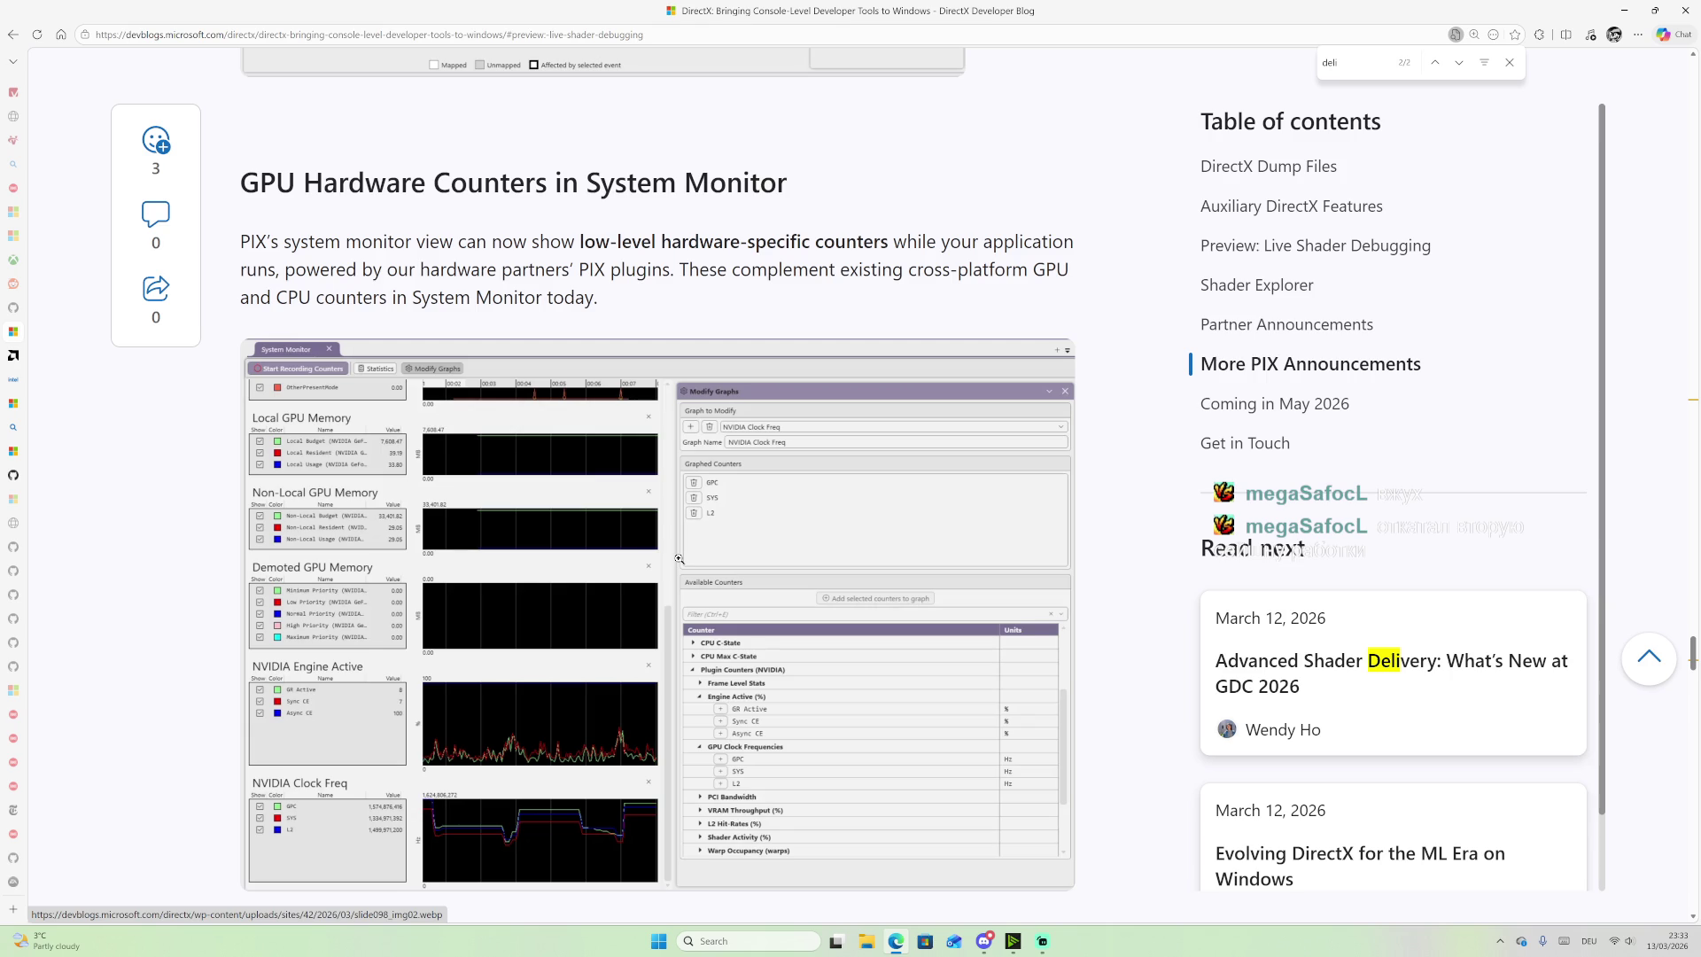
scroll(678, 558, "down", 7)
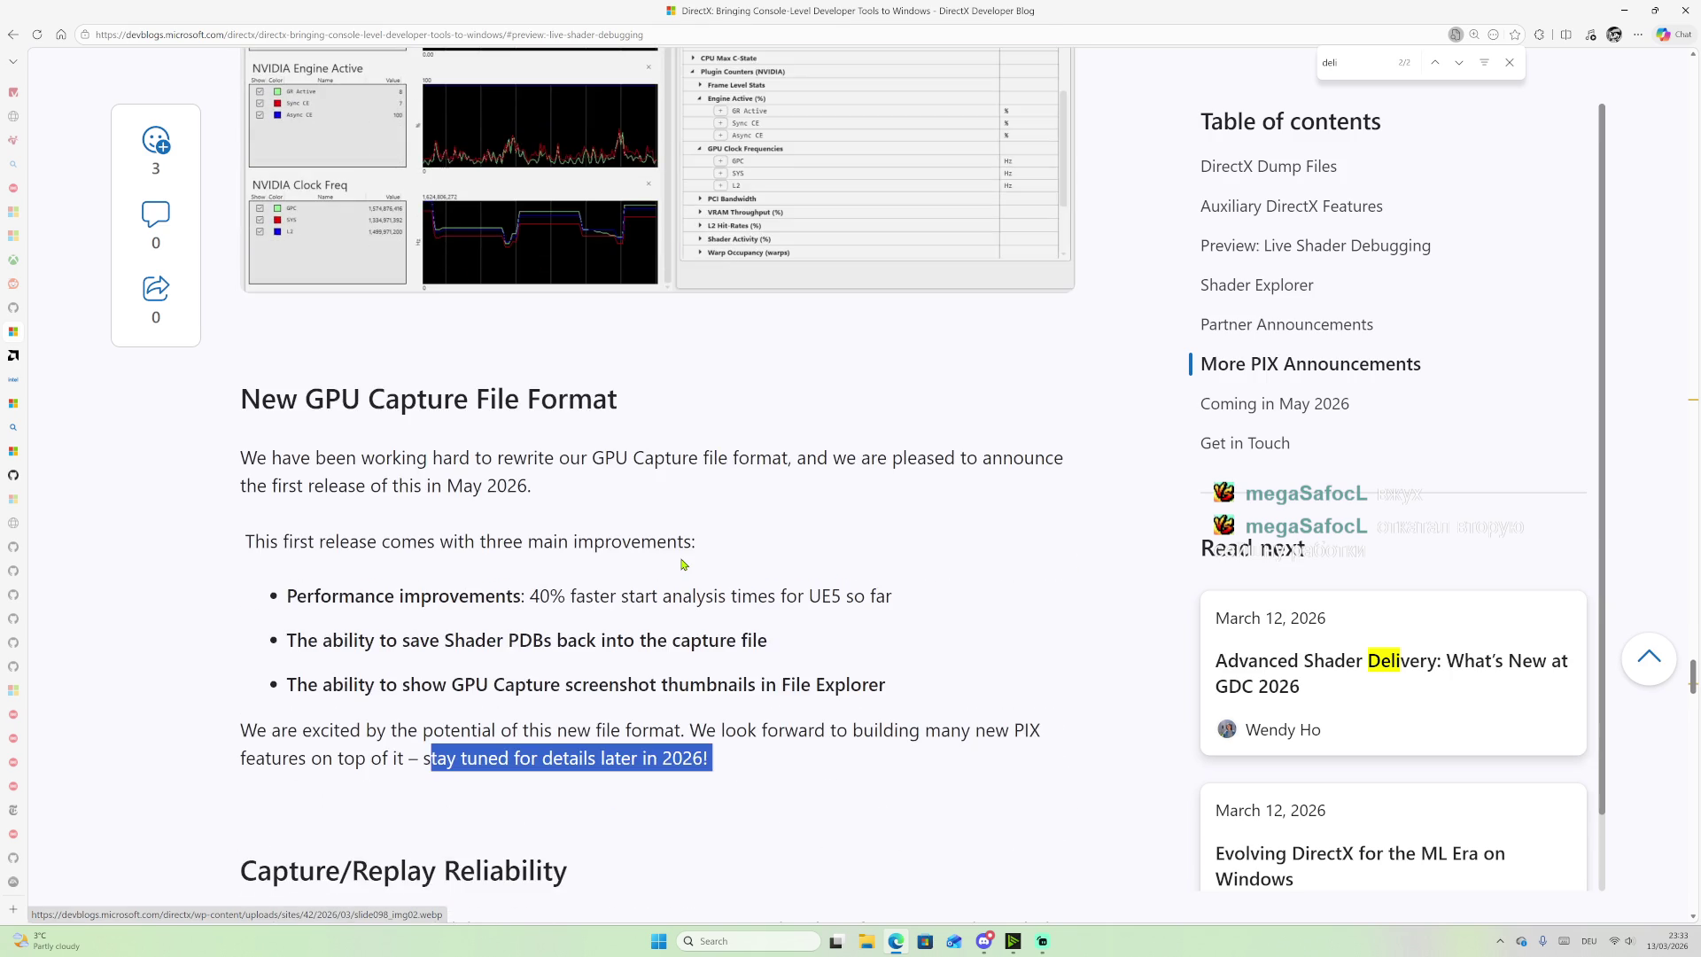
scroll(685, 557, "down", 6)
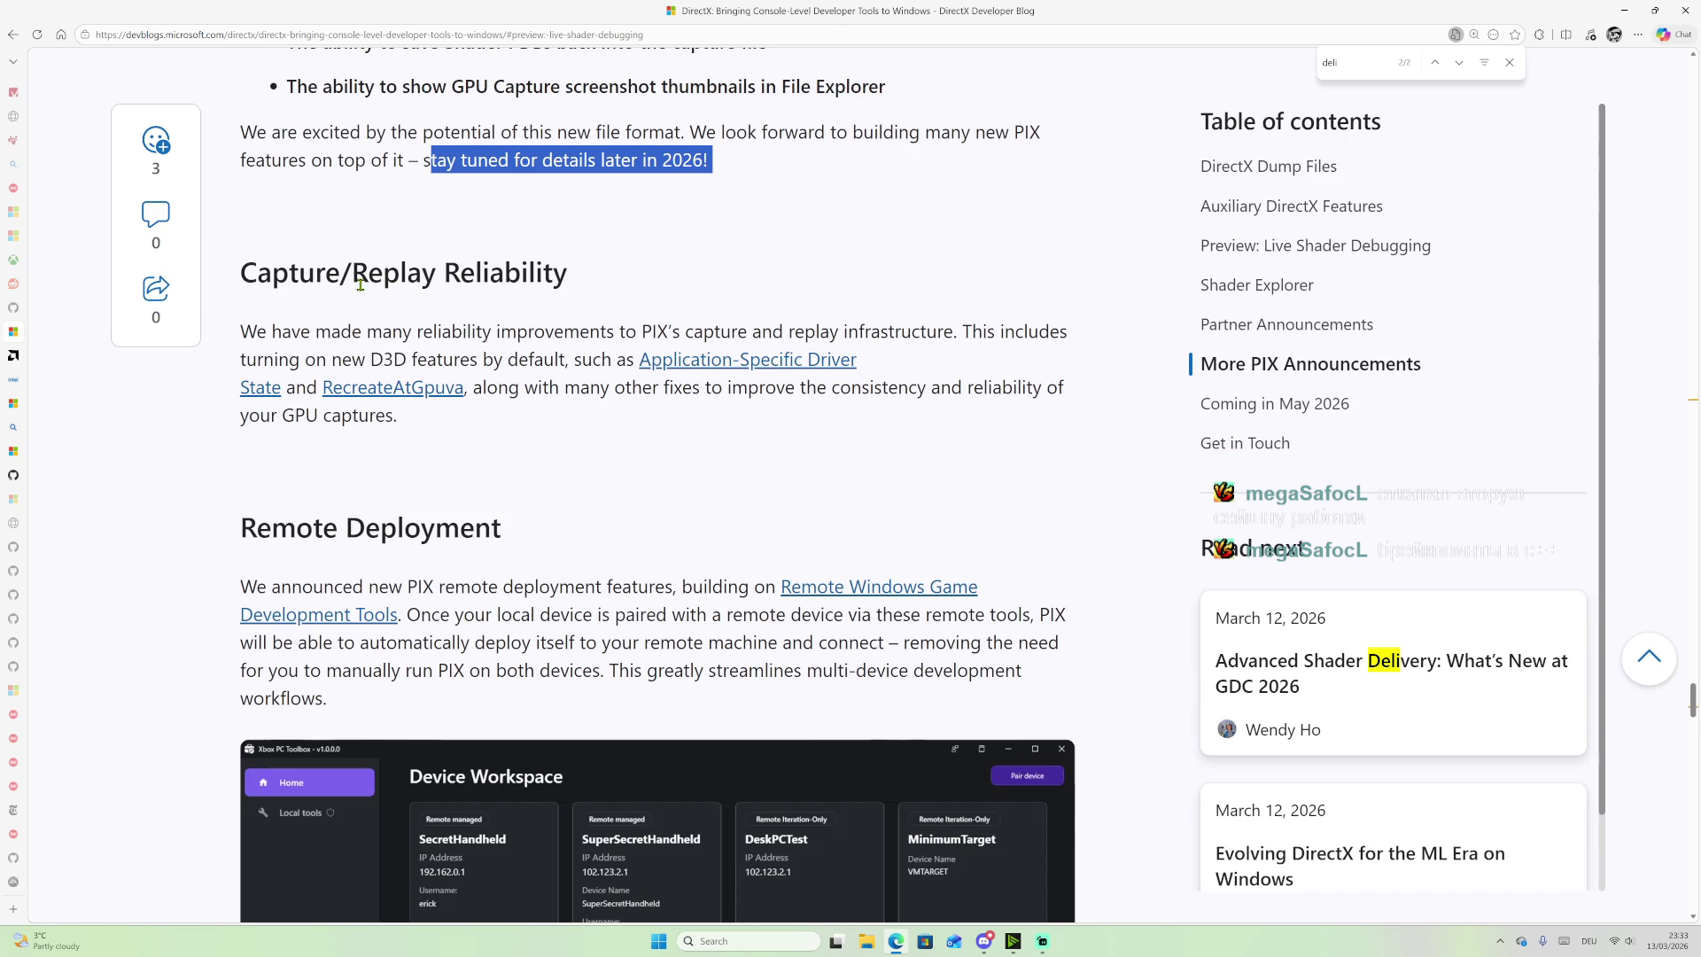
scroll(355, 287, "up", 5)
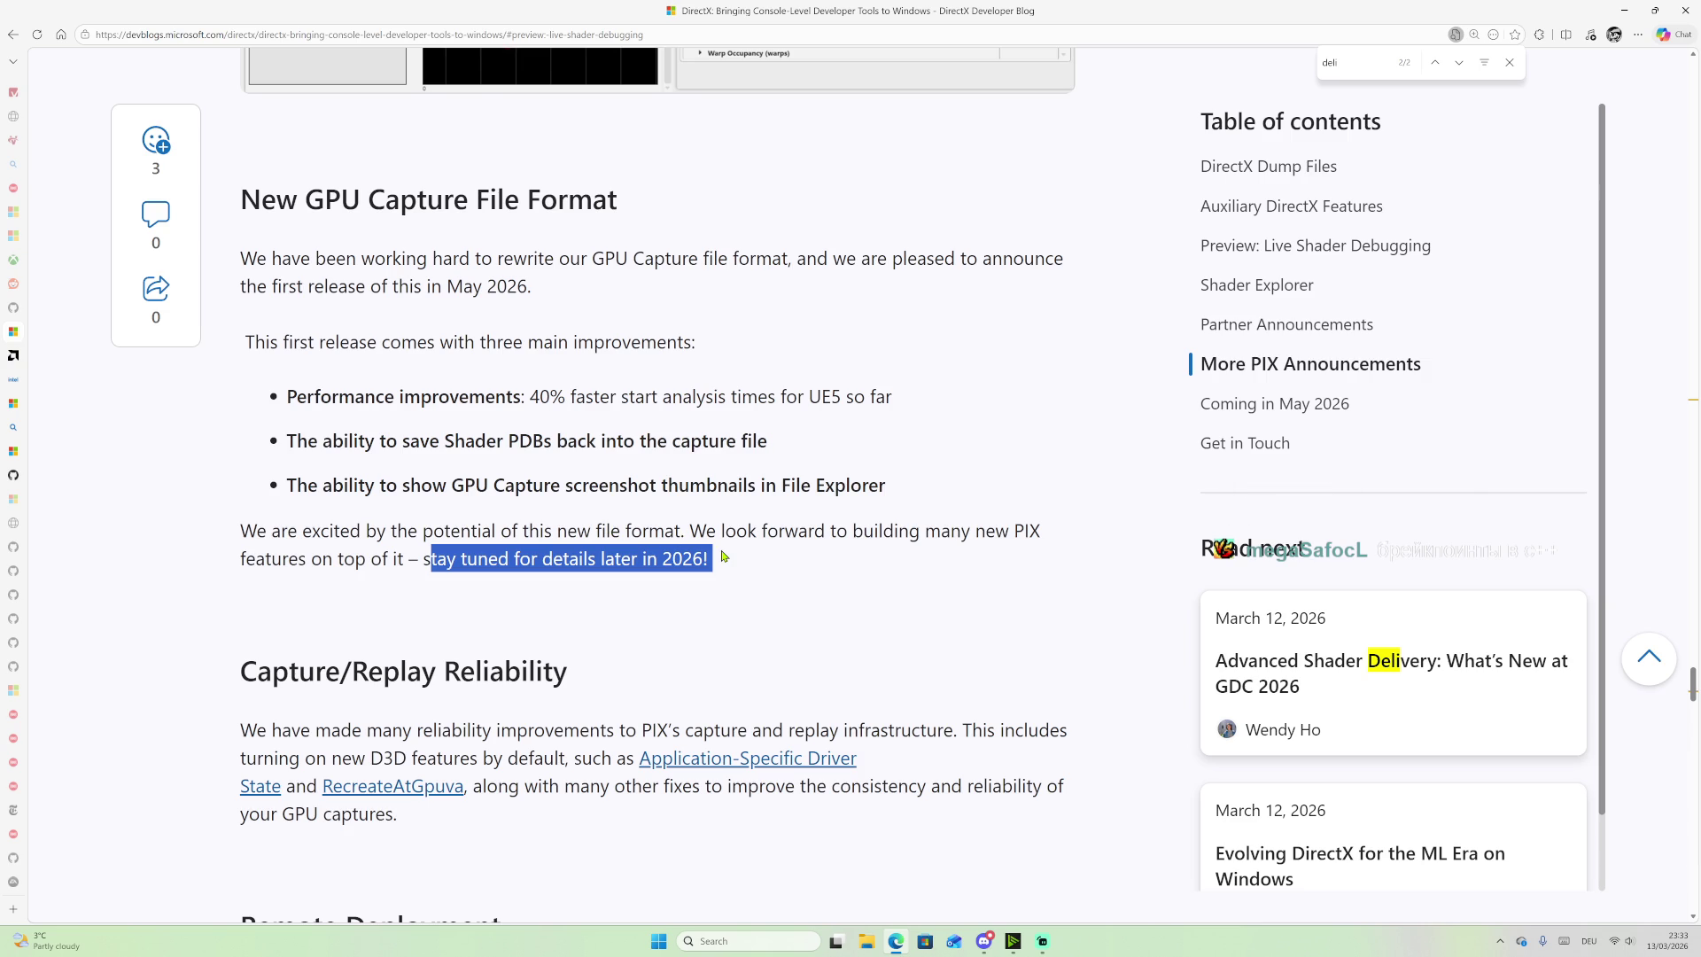
Step: Re-highlight the closing 'stay tuned' sentence, then scroll to the Capture/Replay Reliability paragraph
mouse_move(726, 561)
left_mouse_down()
mouse_move(366, 563)
mouse_move(770, 563)
left_mouse_up()
left_click(423, 566)
left_click(746, 563)
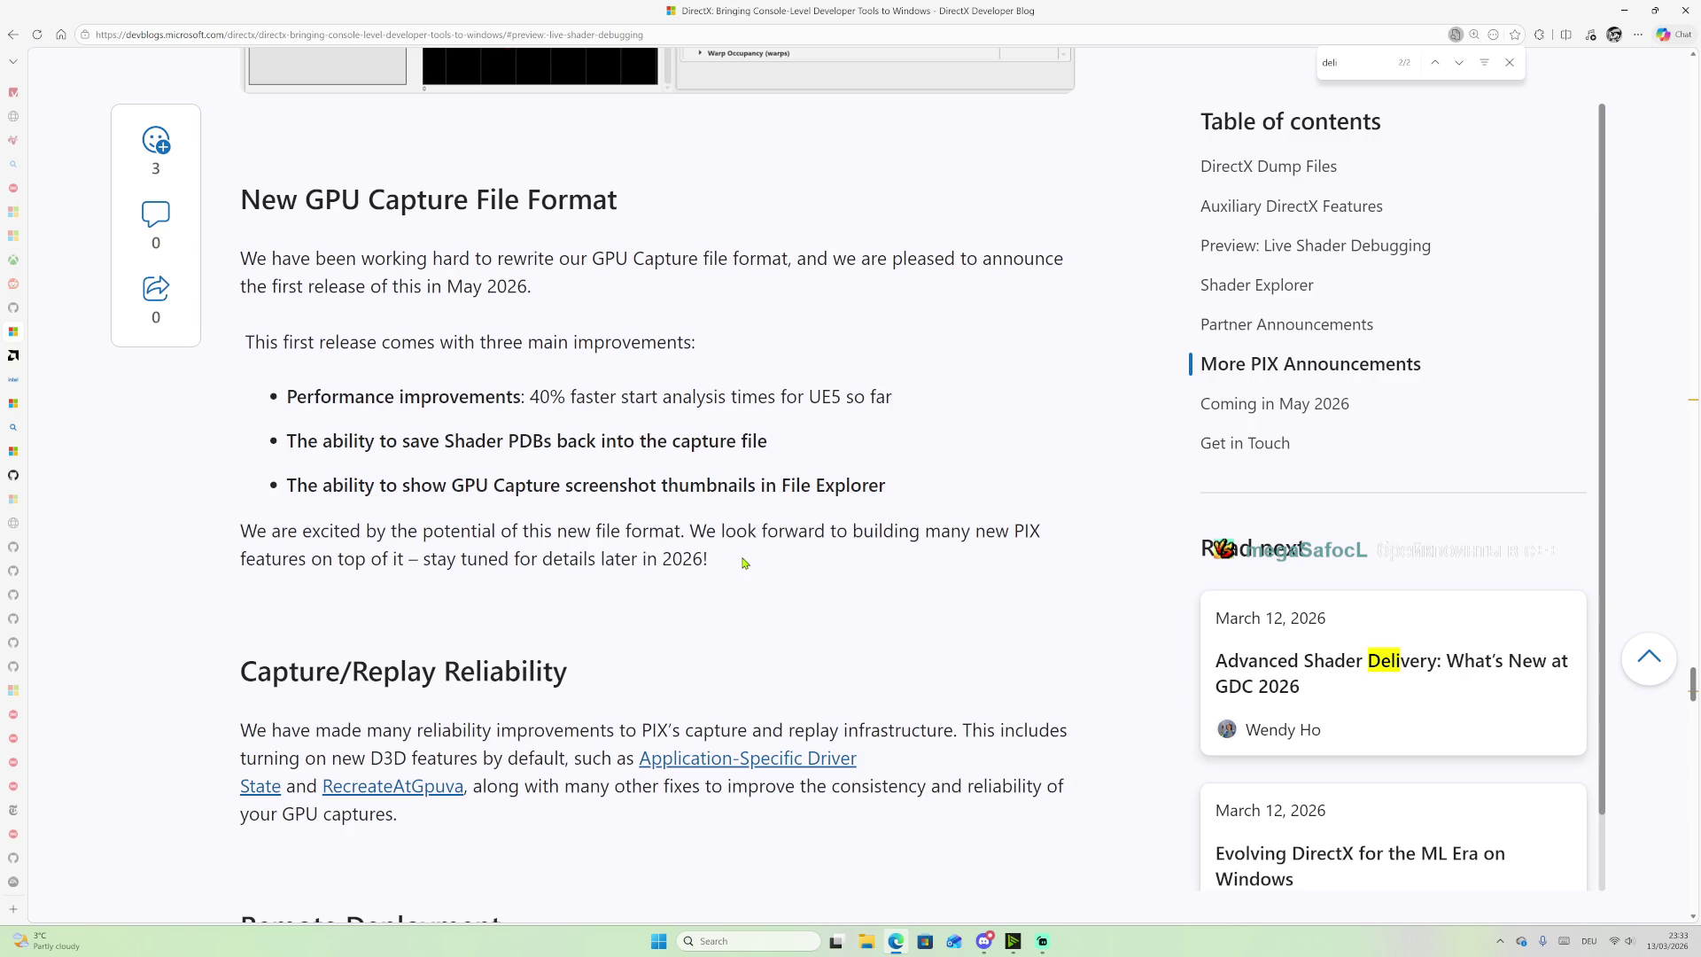
left_click_drag(730, 563, 425, 553)
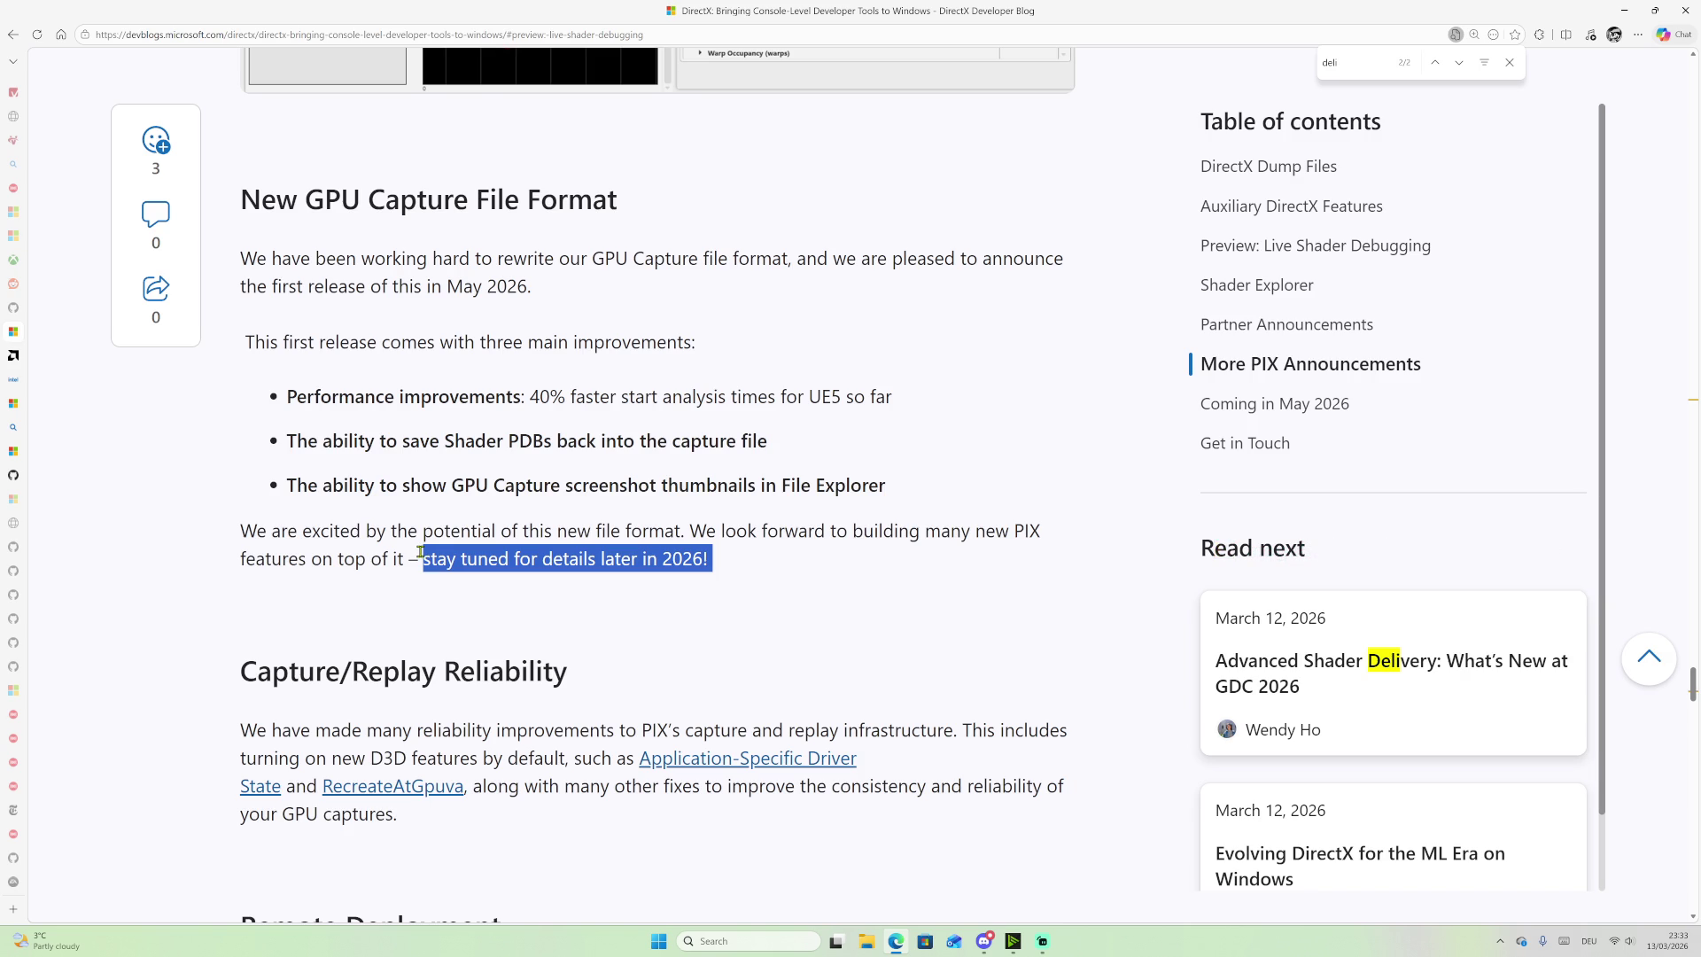
scroll(571, 569, "down", 1)
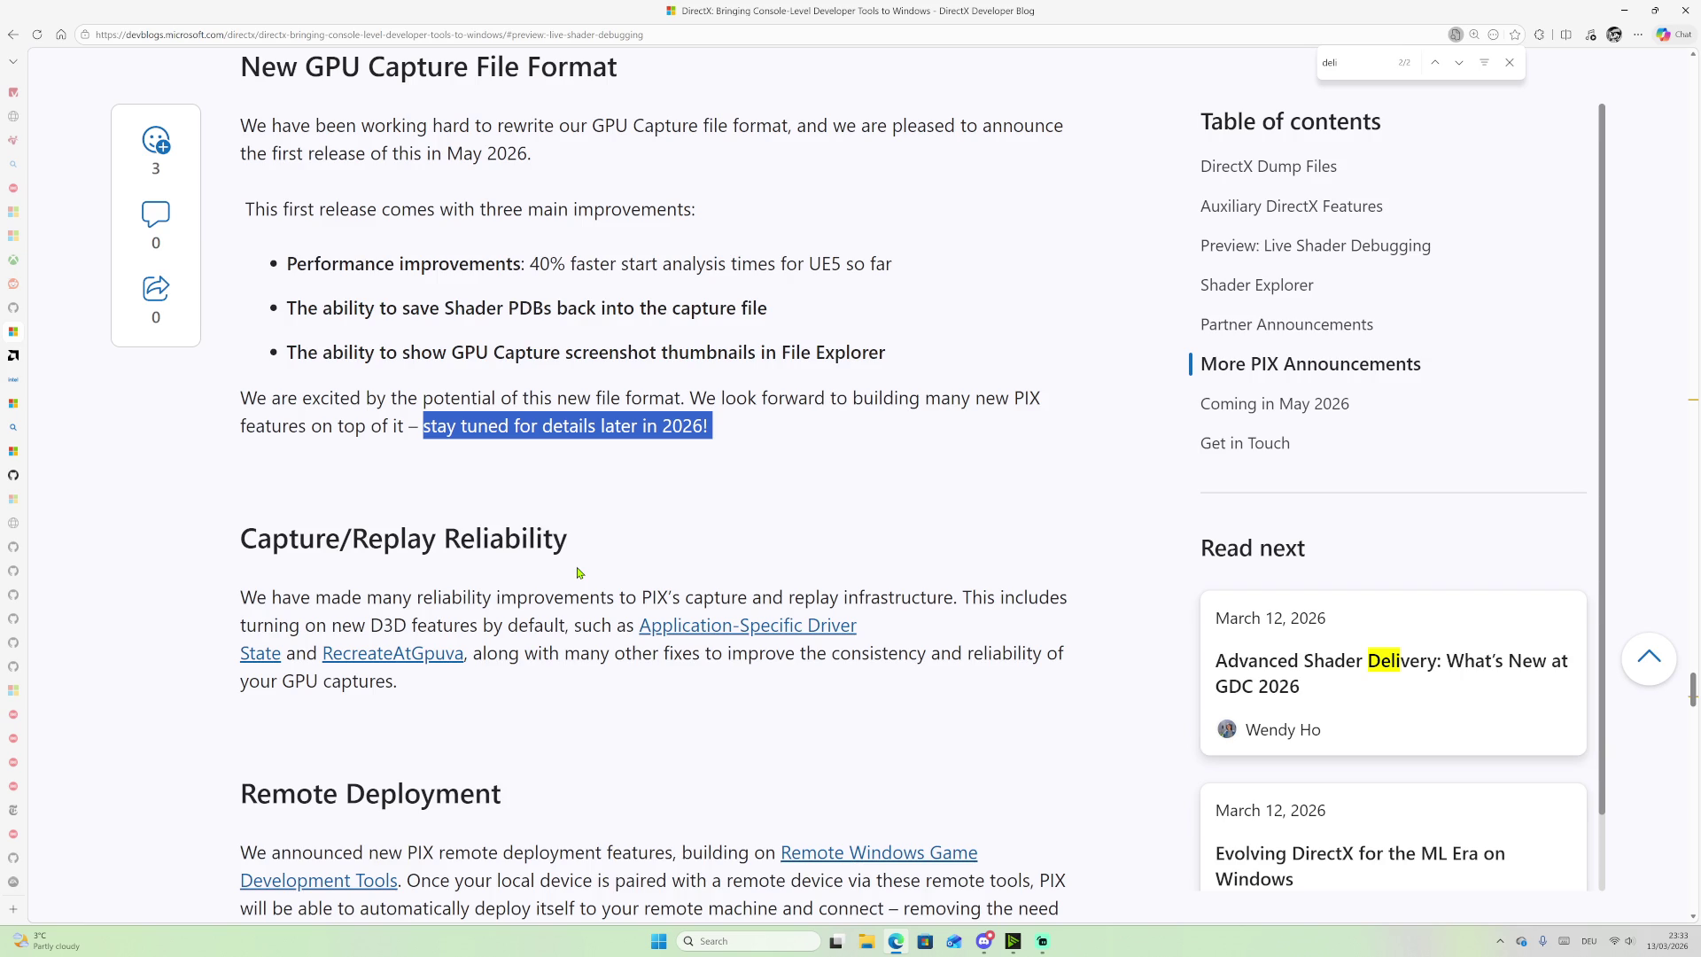
scroll(652, 582, "down", 3)
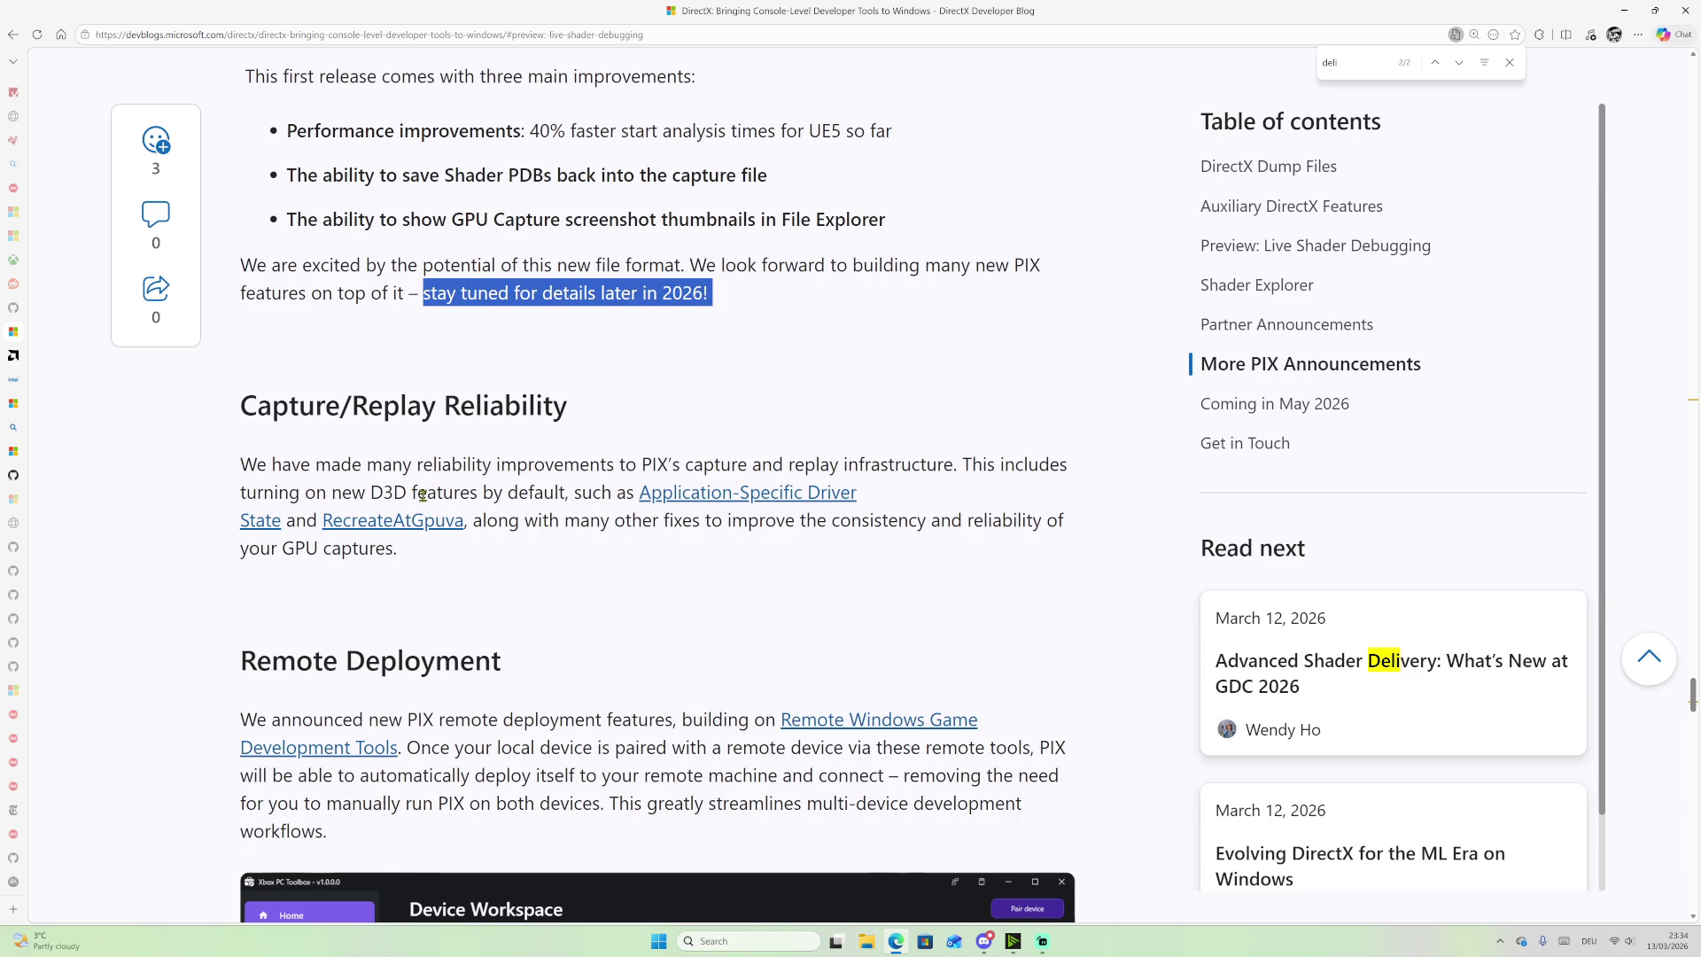
Step: Open the Application-Specific Driver State and RecreateAtGpuva links in new background tabs, then continue reading
left_click(743, 498, "ctrl")
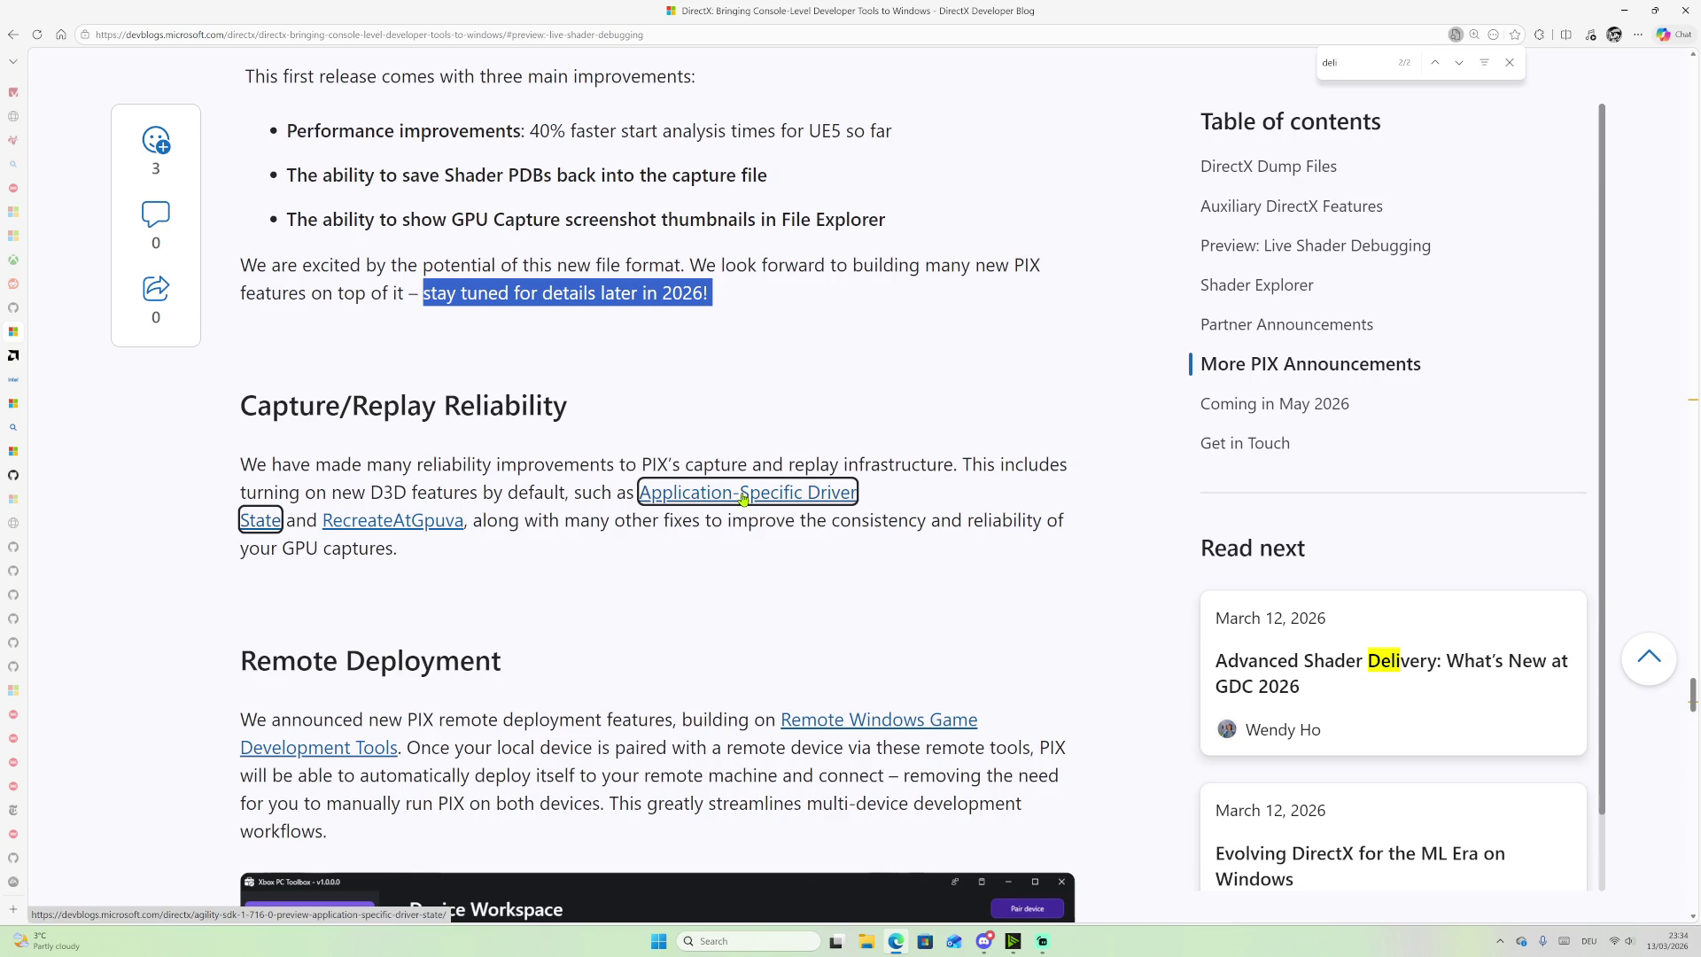
mouse_move(7, 406)
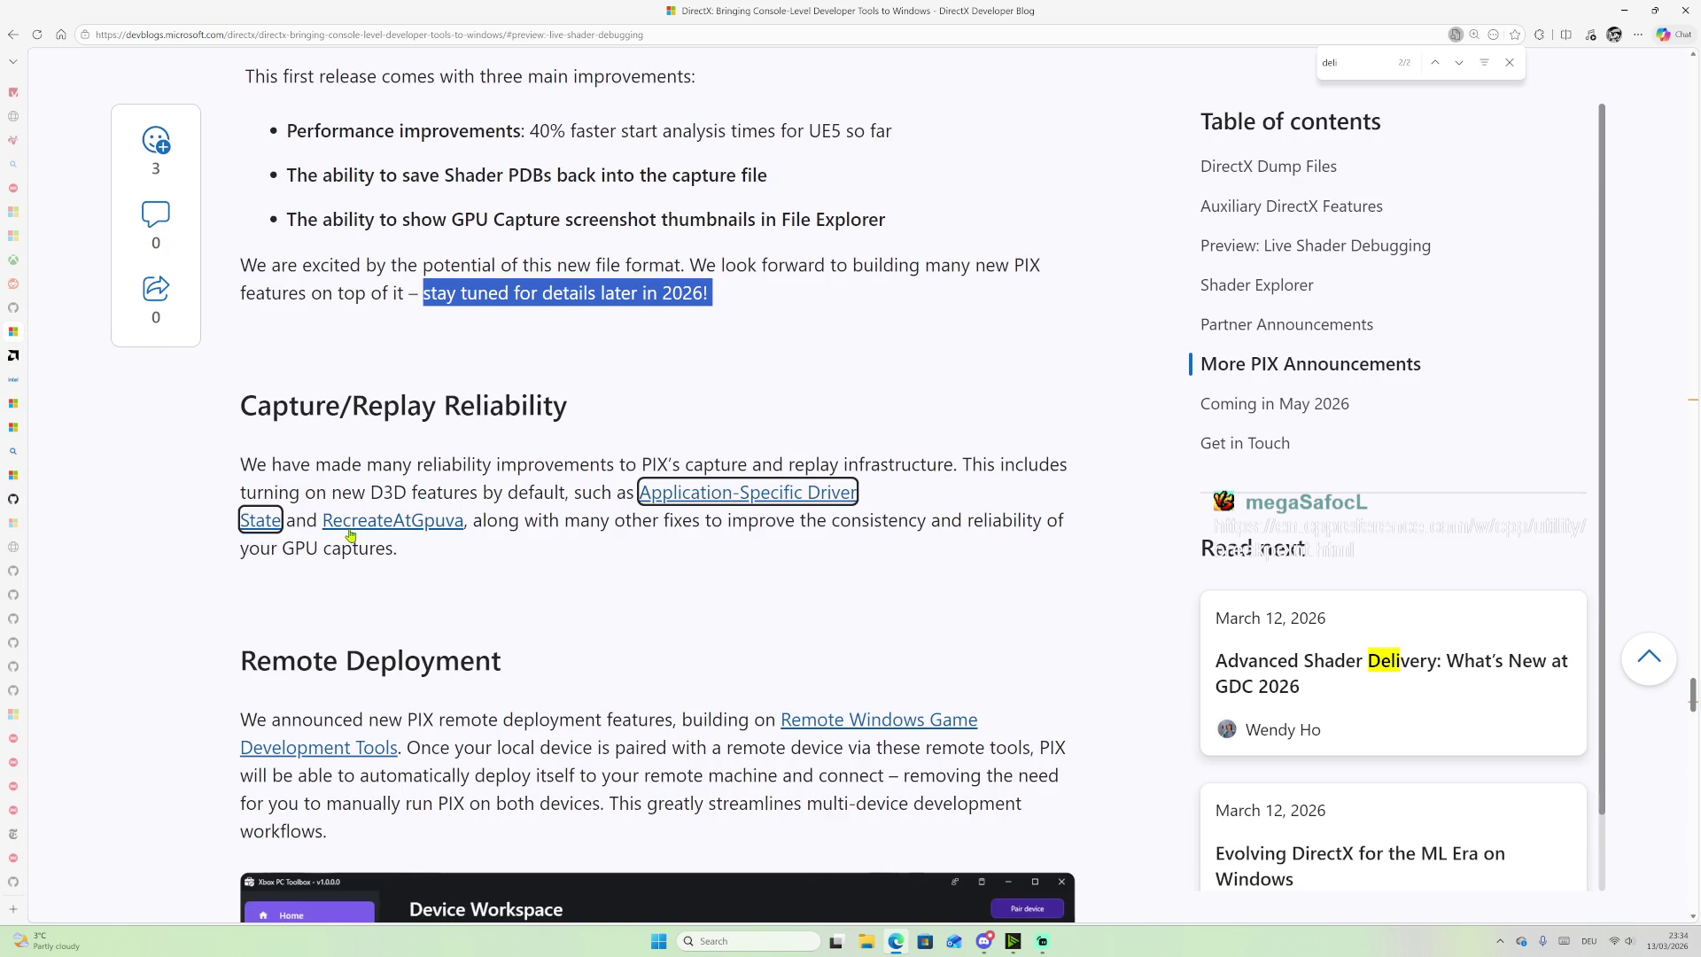
left_click(434, 529, "ctrl")
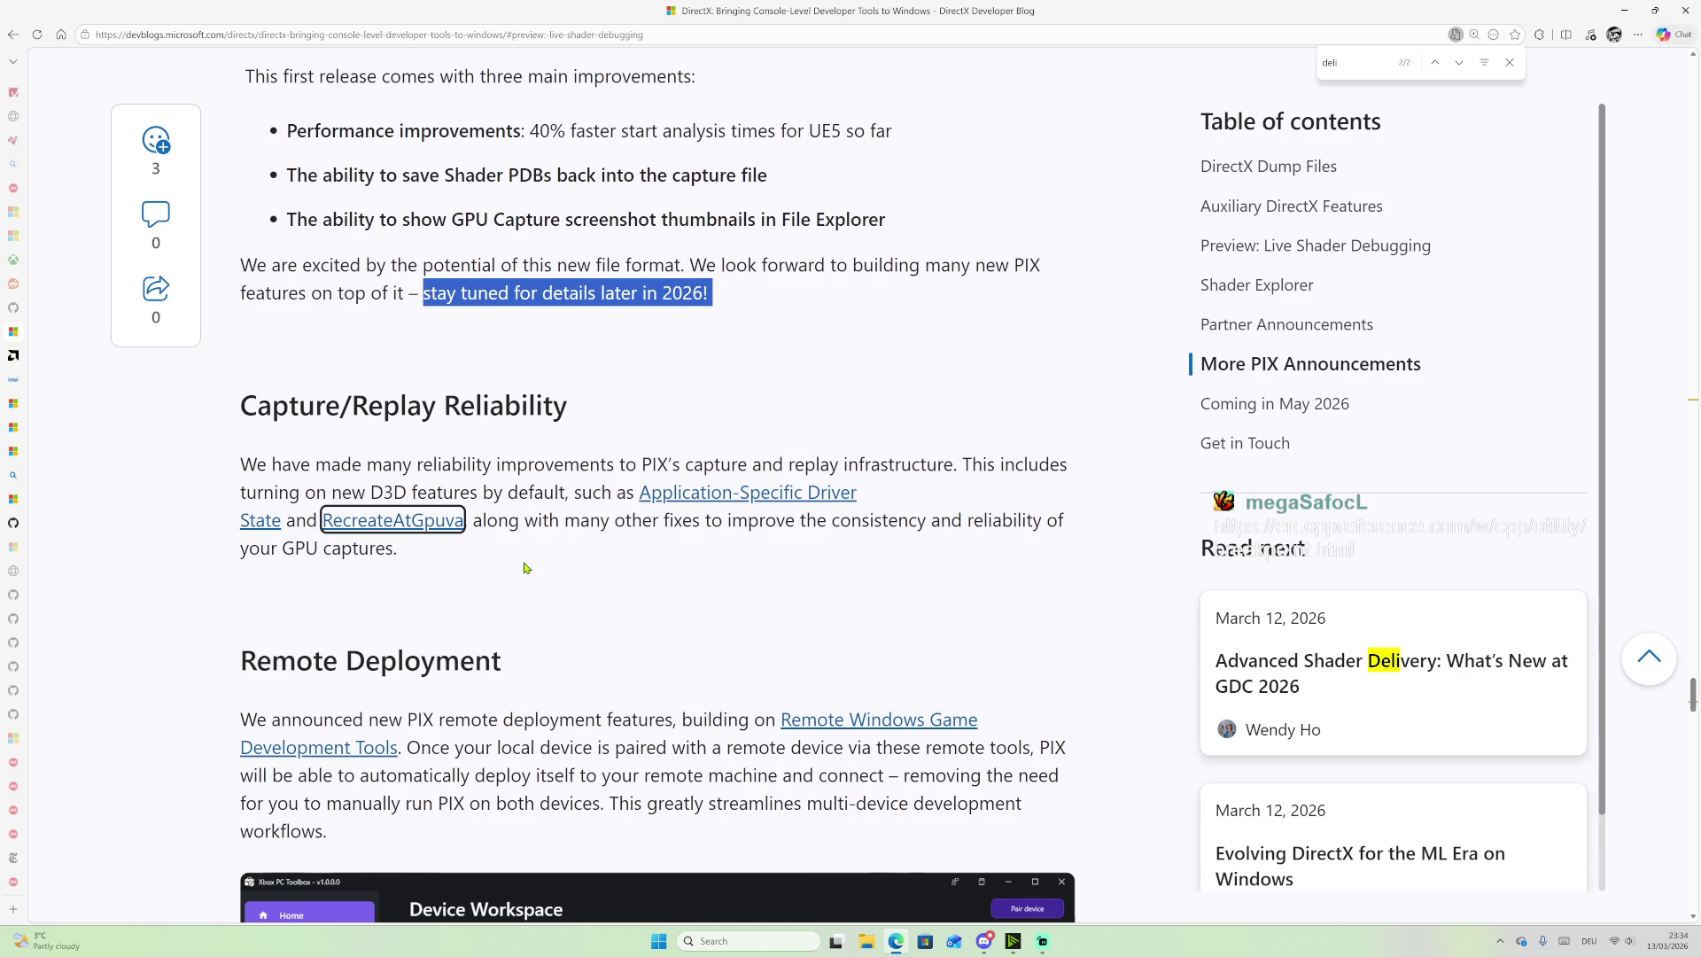
scroll(630, 611, "down", 2)
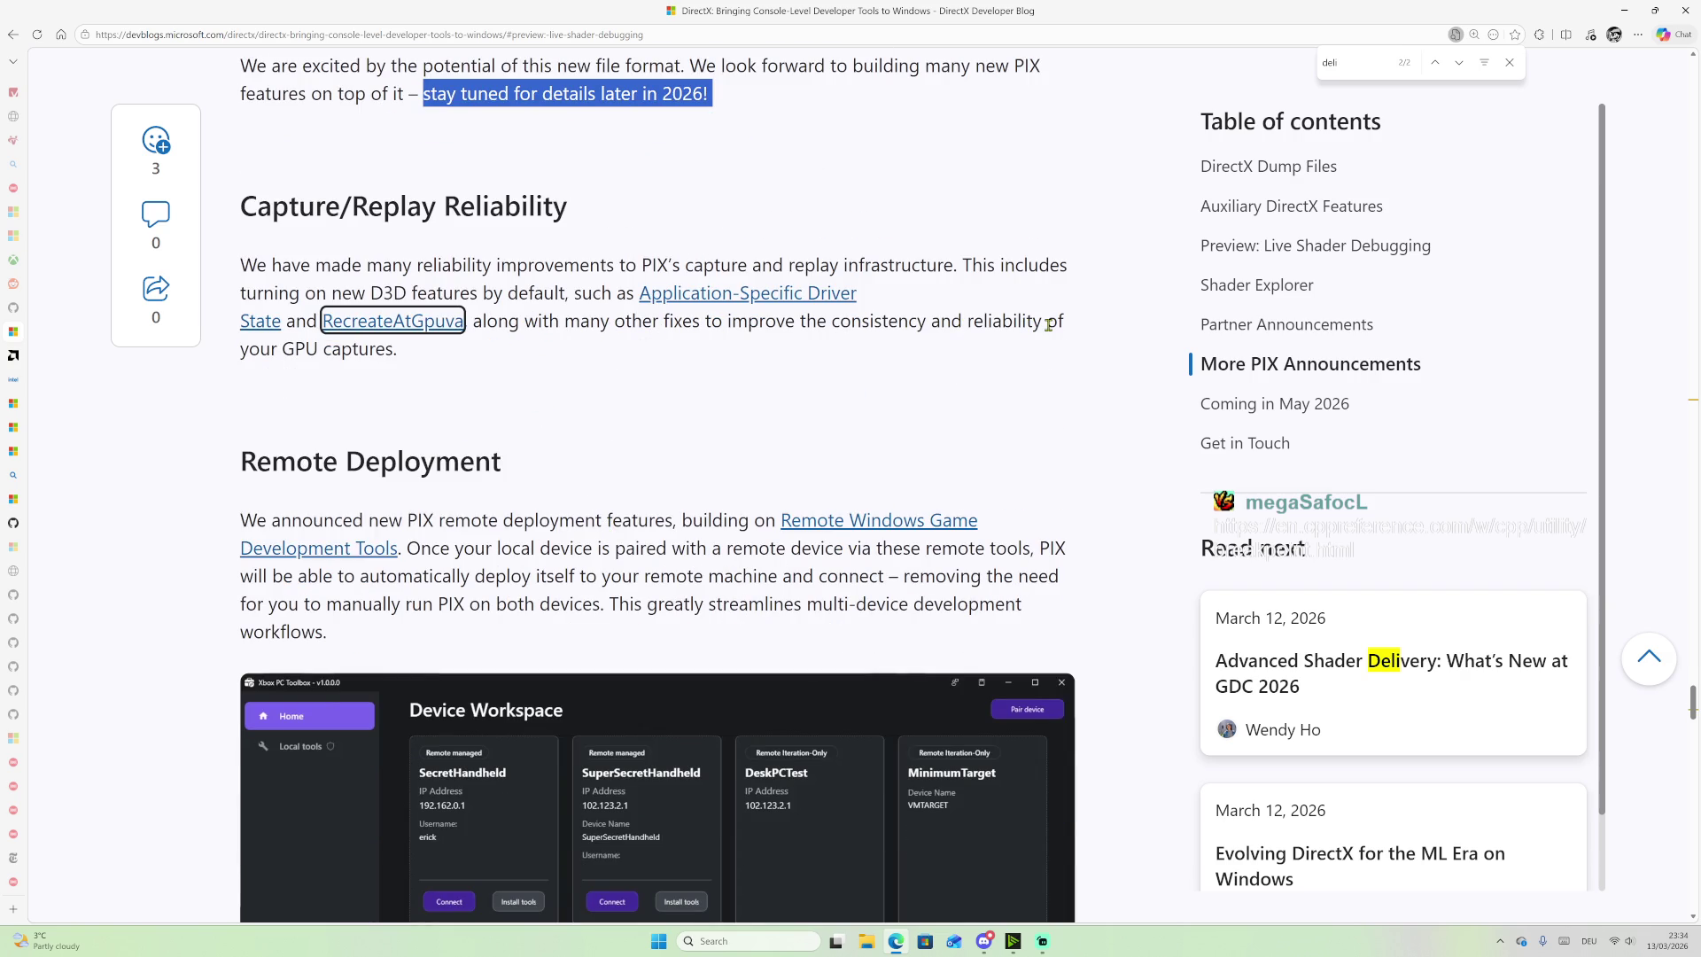
left_click(386, 352)
Step: Read through the Remote Deployment section down toward Dr PIX
scroll(380, 421, "down", 3)
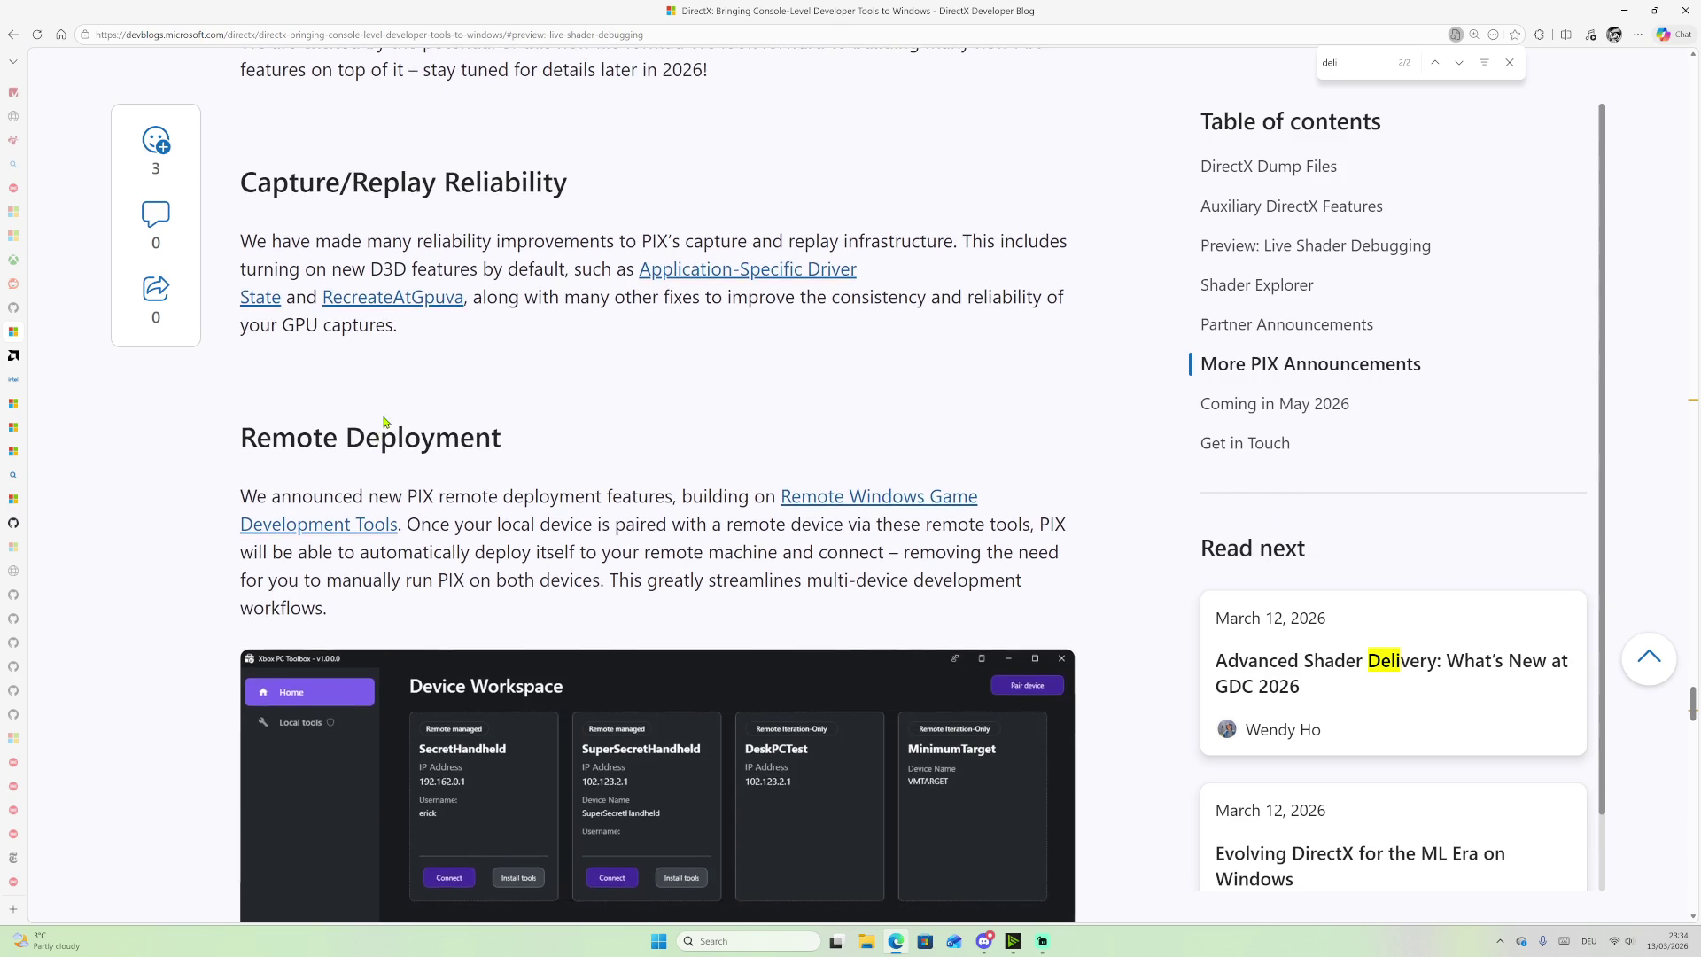
scroll(441, 264, "down", 3)
scroll(391, 245, "up", 4)
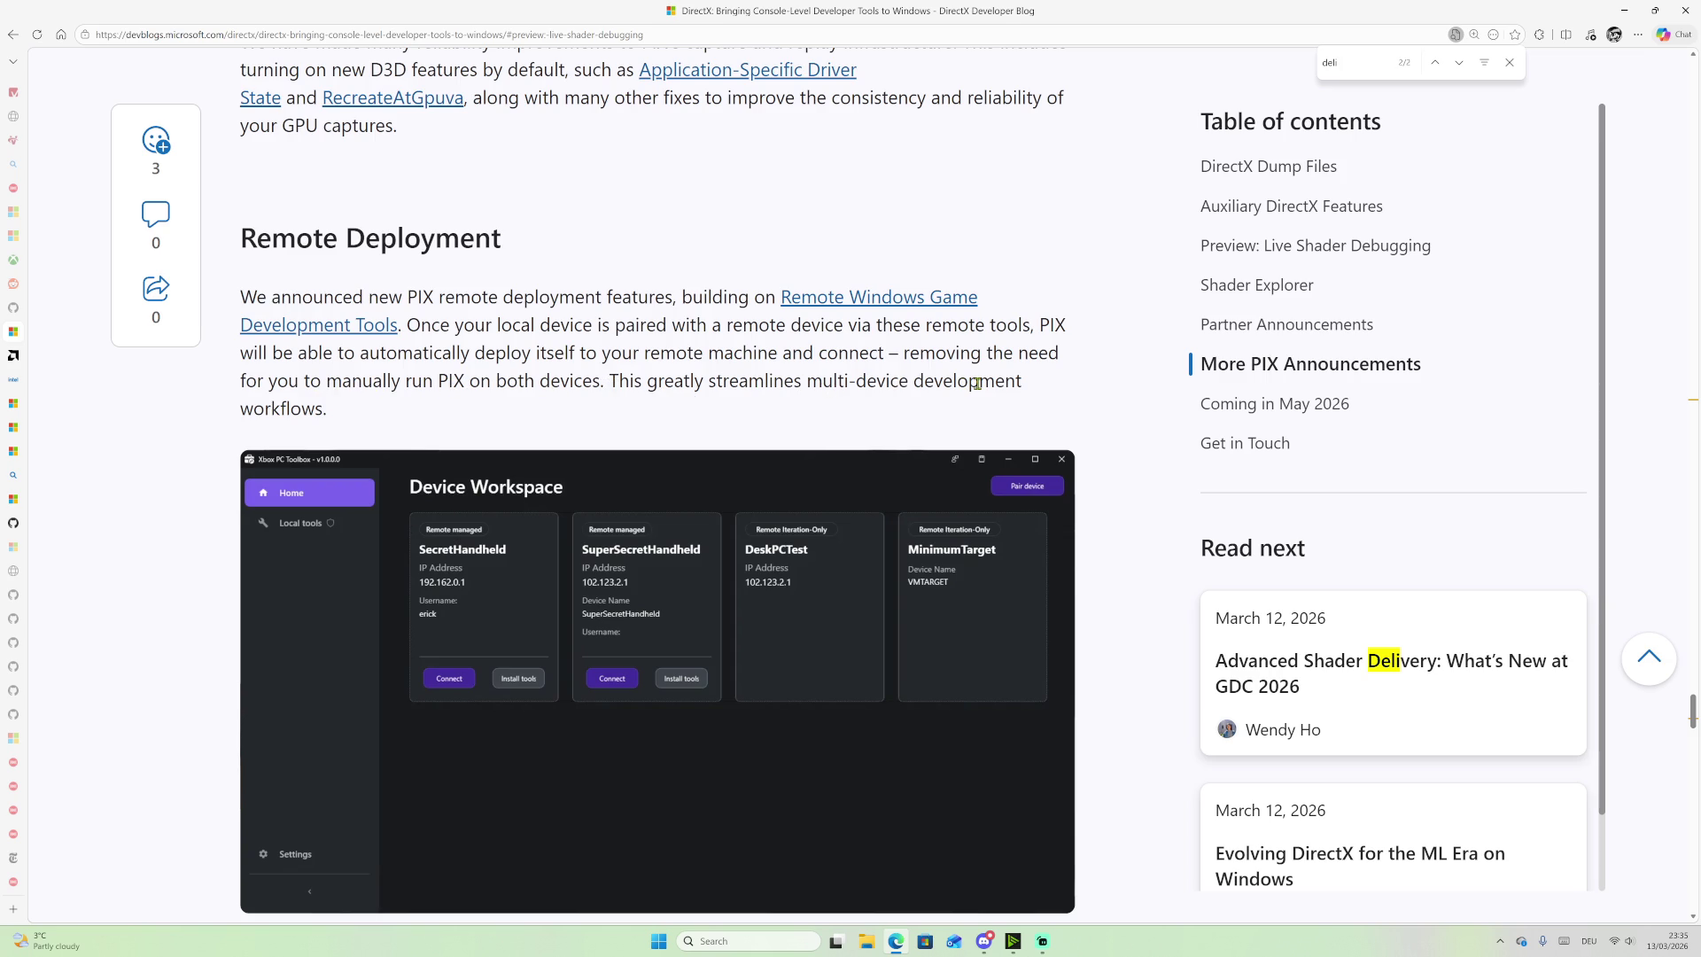
scroll(407, 390, "down", 2)
scroll(411, 379, "down", 3)
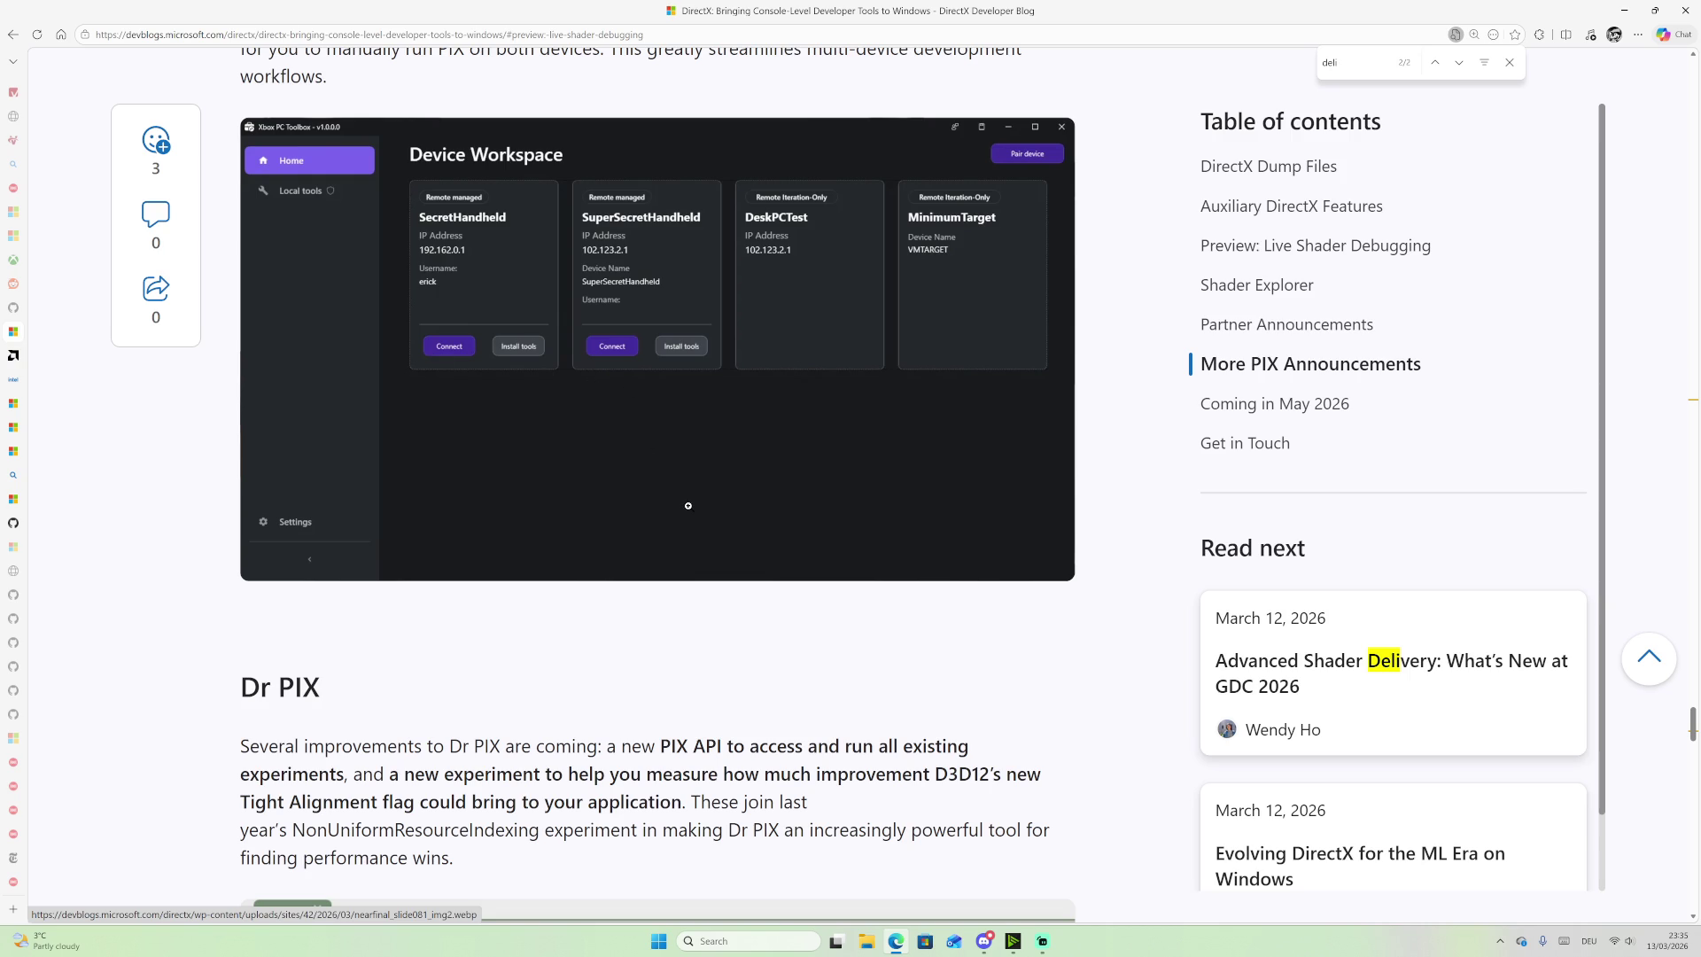
scroll(689, 505, "down", 6)
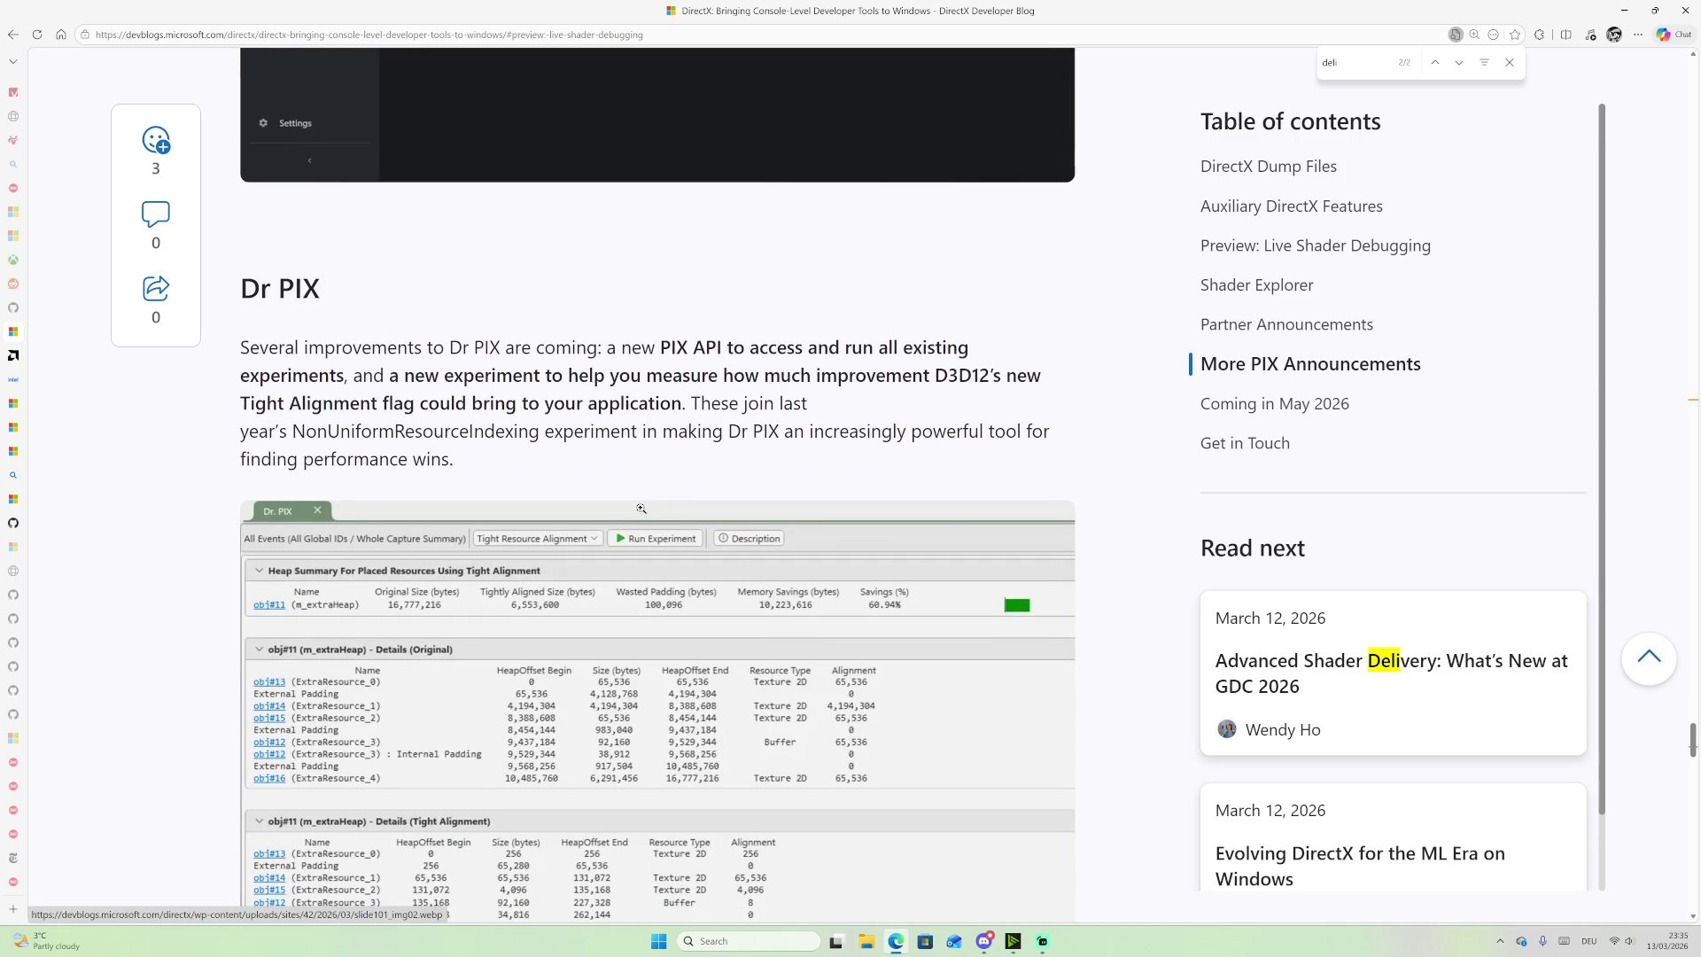
scroll(572, 296, "up", 5)
scroll(693, 371, "down", 4)
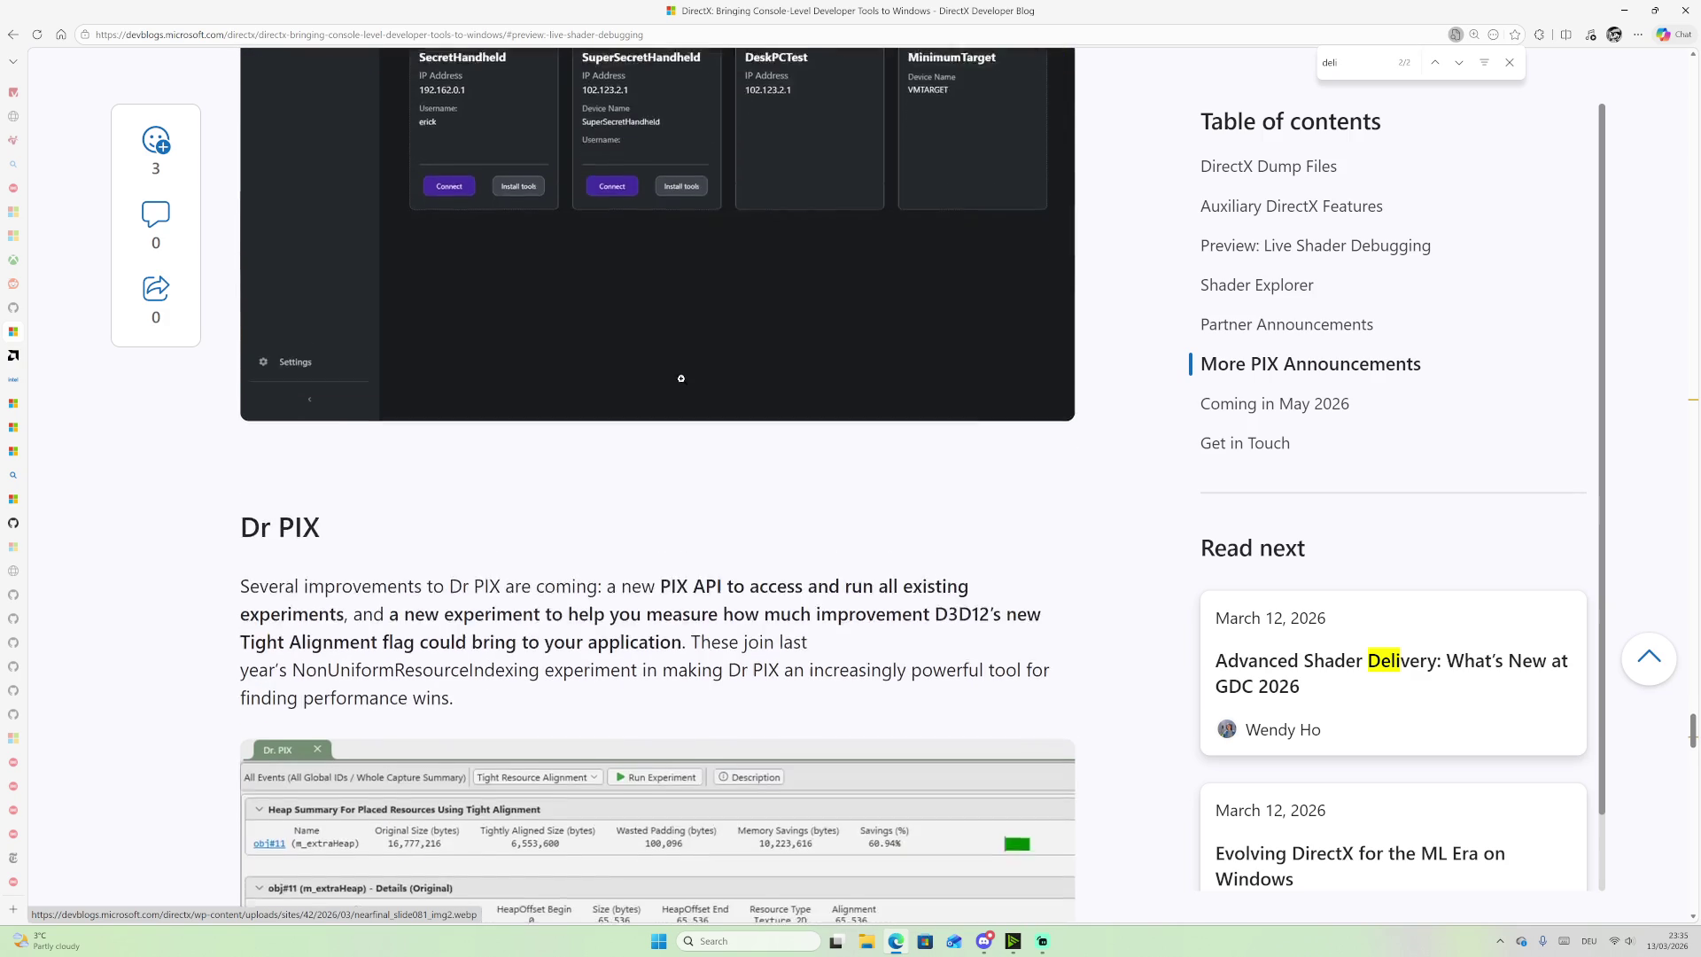
scroll(556, 339, "down", 2)
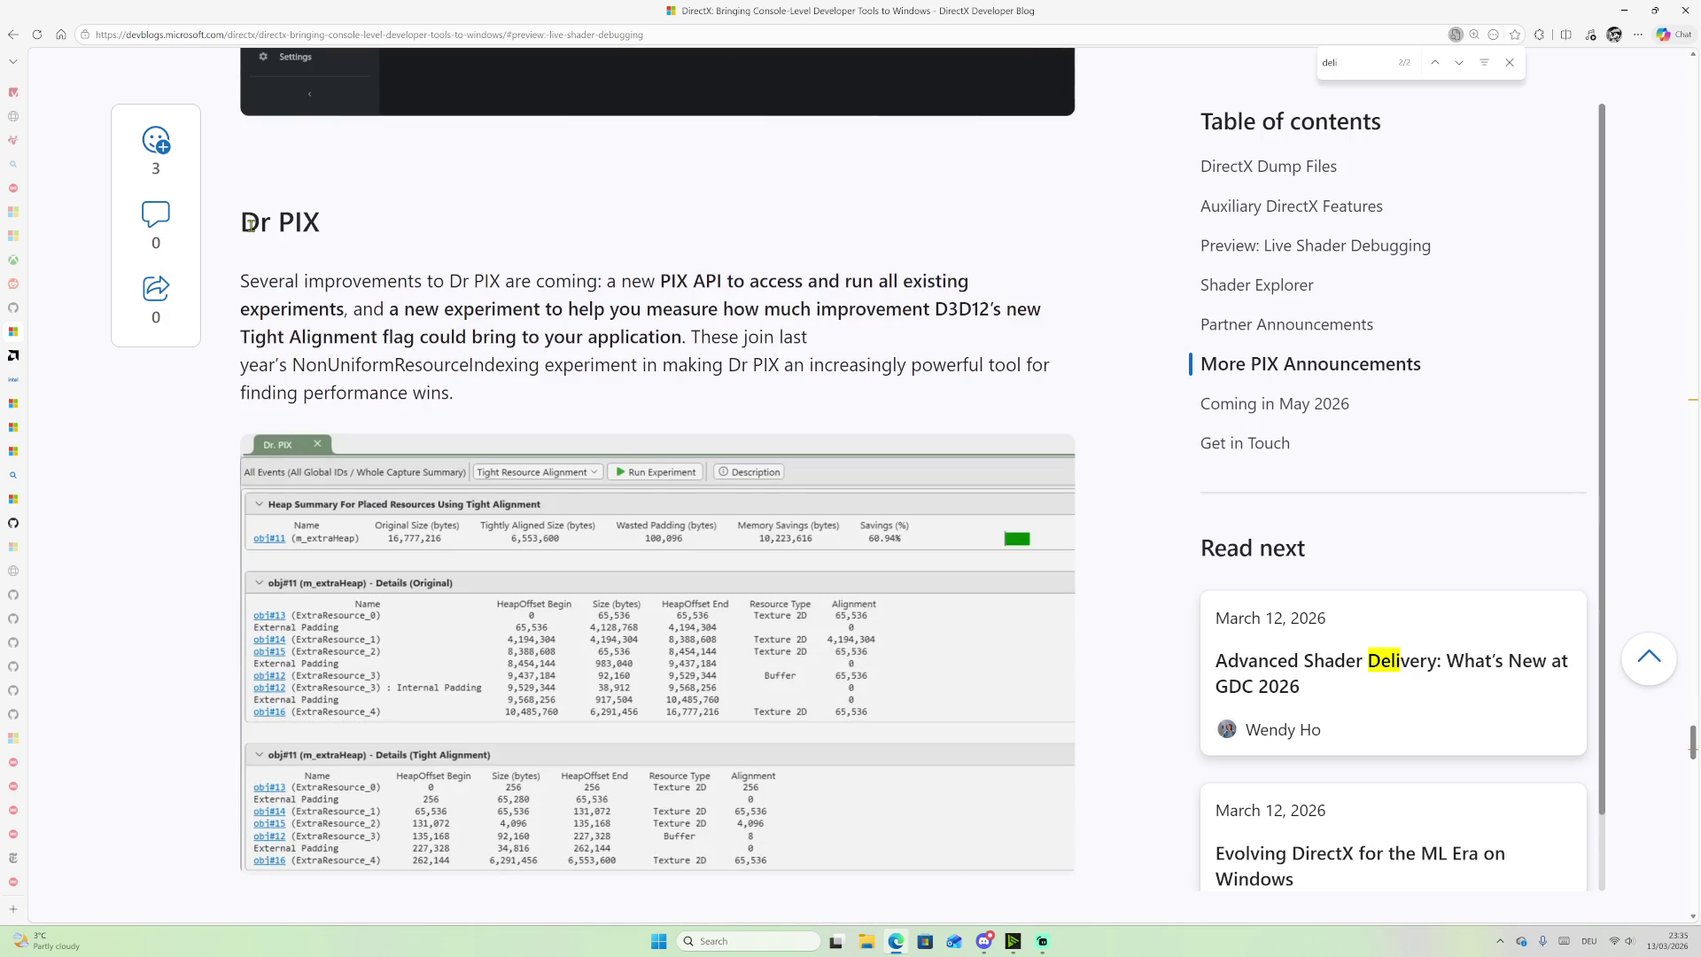
scroll(266, 254, "down", 4)
scroll(266, 254, "up", 4)
Step: Highlight the phrases 'Tight Alignment flag' and 'These join last' while reading
left_click_drag(251, 338, 374, 338)
mouse_move(377, 339)
left_mouse_down()
mouse_move(241, 886)
mouse_move(245, 335)
left_mouse_up()
left_click(376, 341)
left_click_drag(237, 338, 424, 338)
left_click(556, 346)
left_click_drag(692, 337, 807, 344)
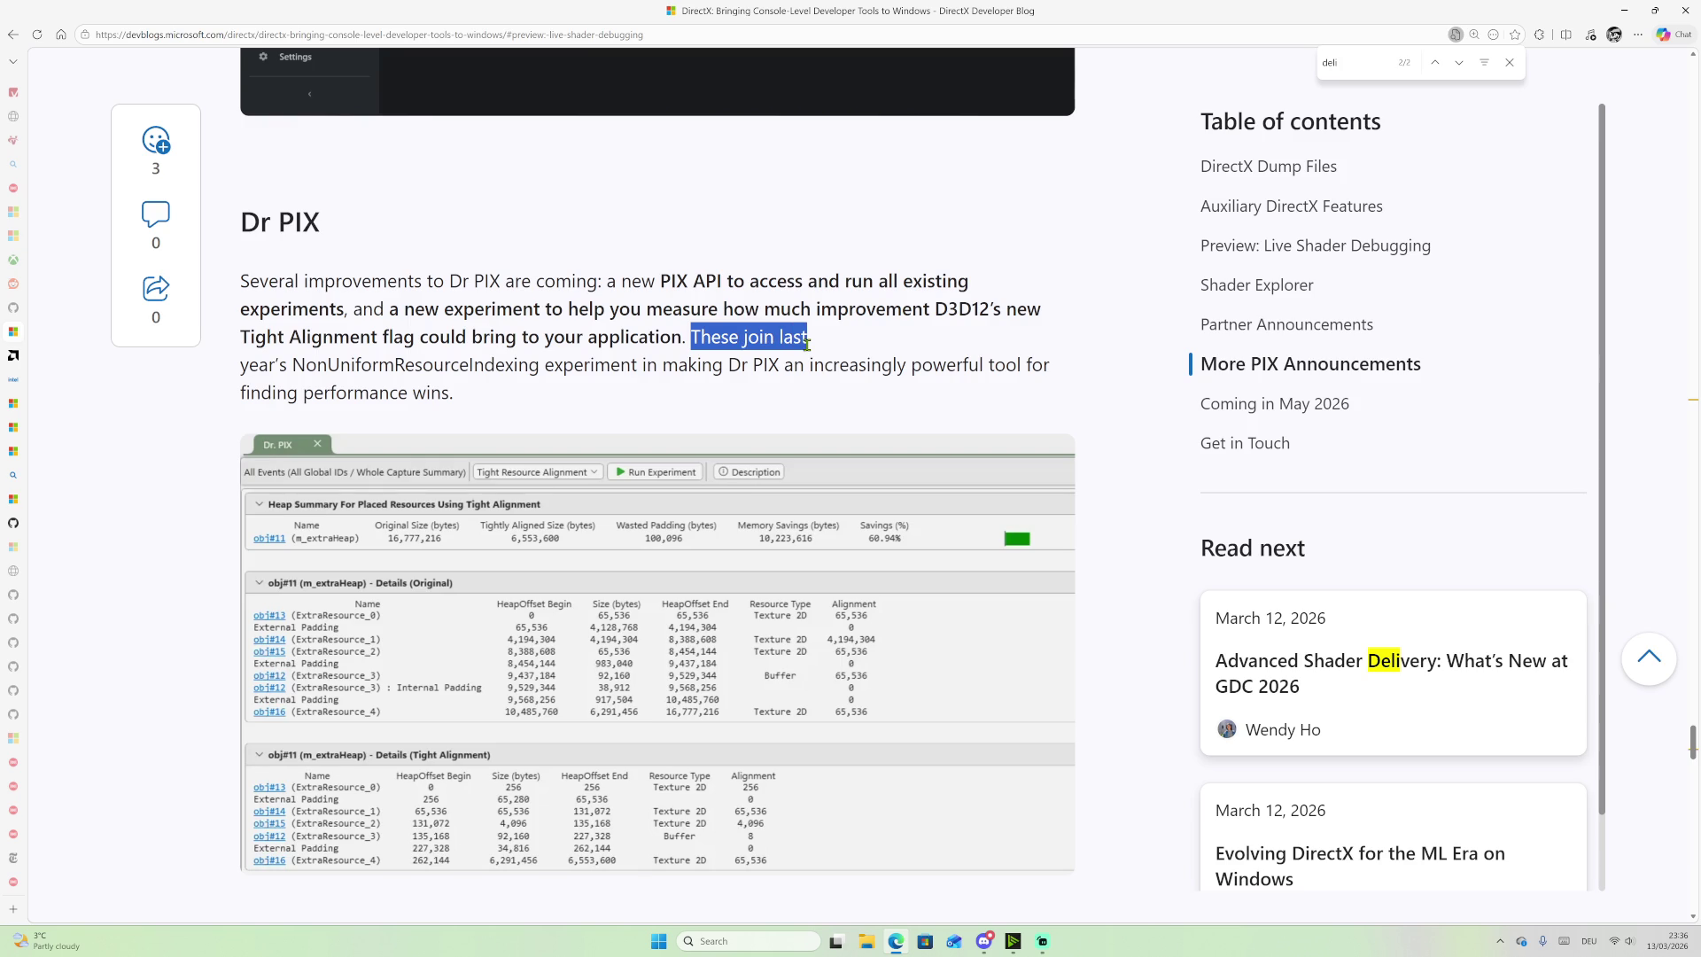
left_click(694, 336)
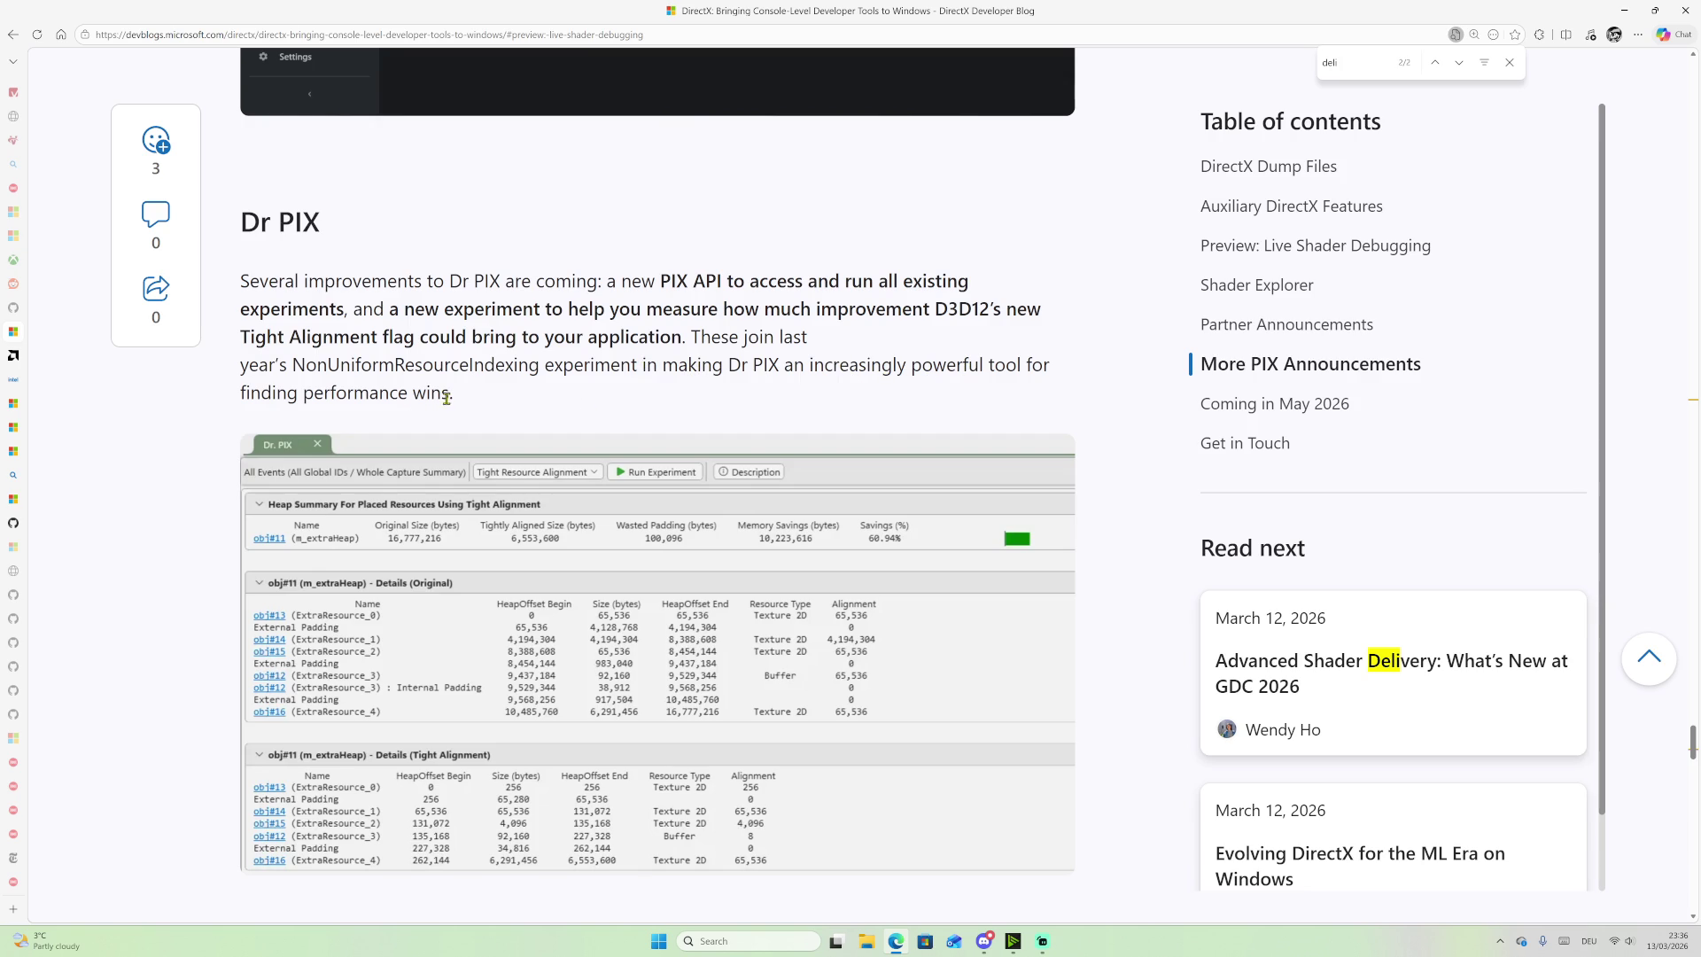
Step: Read on to the Tight Alignment experiment screenshot showing 60.94% heap savings
scroll(451, 397, "down", 2)
scroll(430, 468, "down", 1)
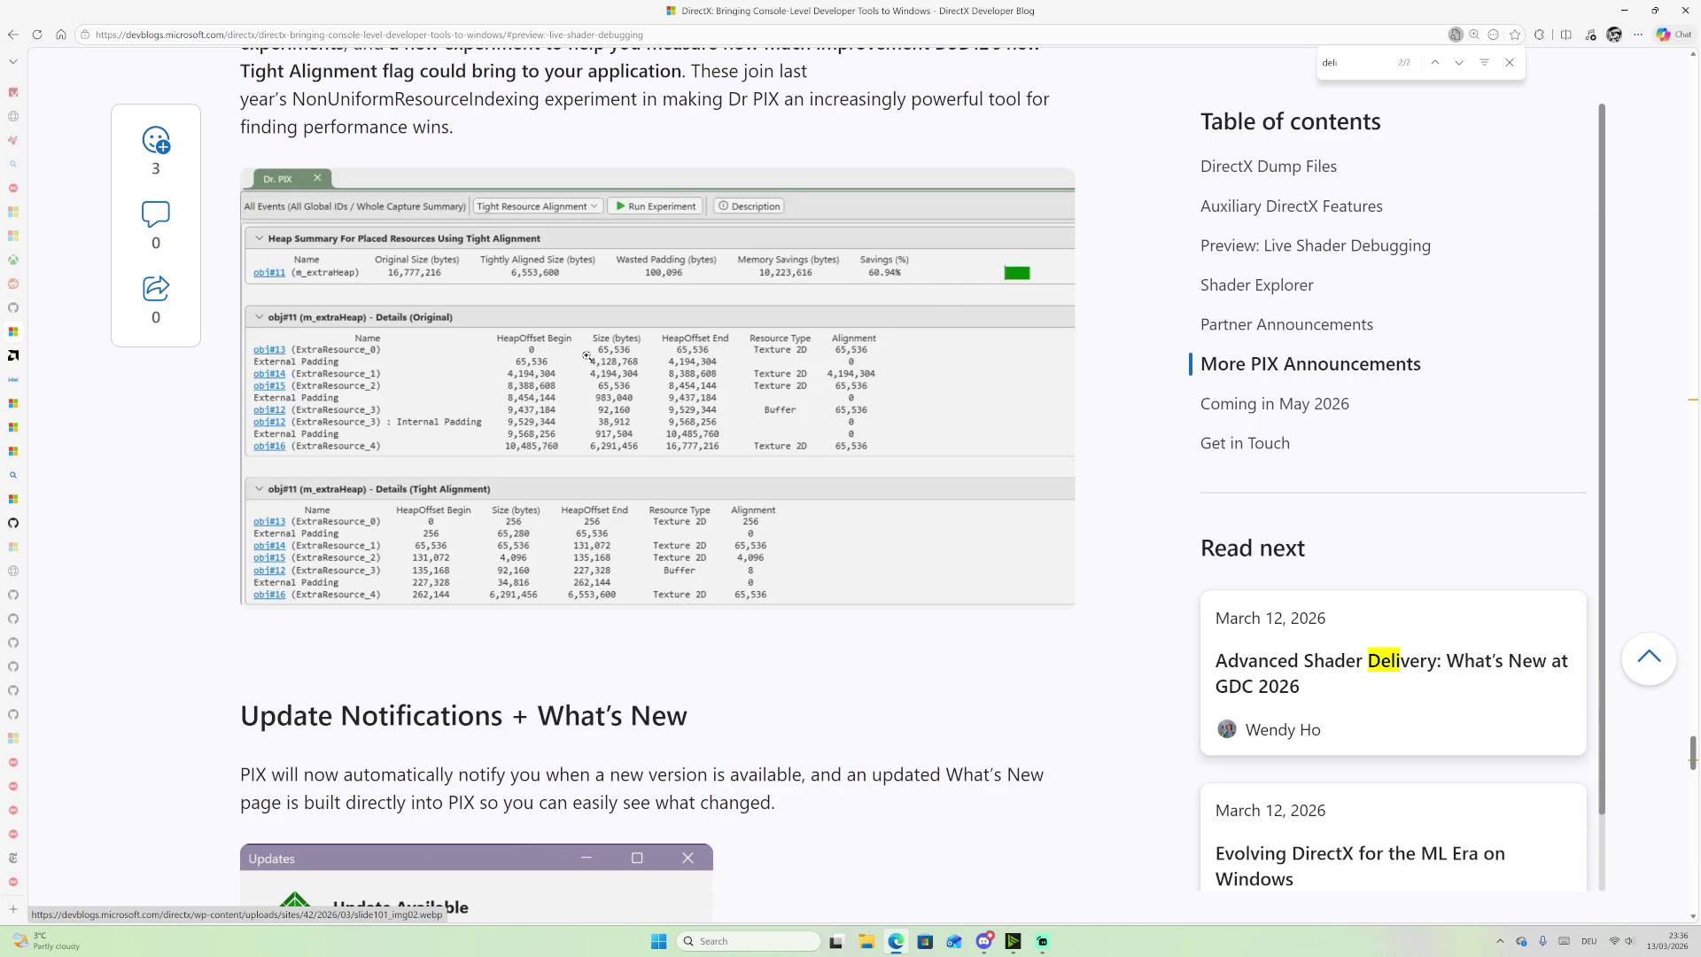
scroll(586, 356, "up", 3)
mouse_move(242, 291)
left_mouse_down()
mouse_move(353, 299)
mouse_move(333, 302)
left_mouse_up()
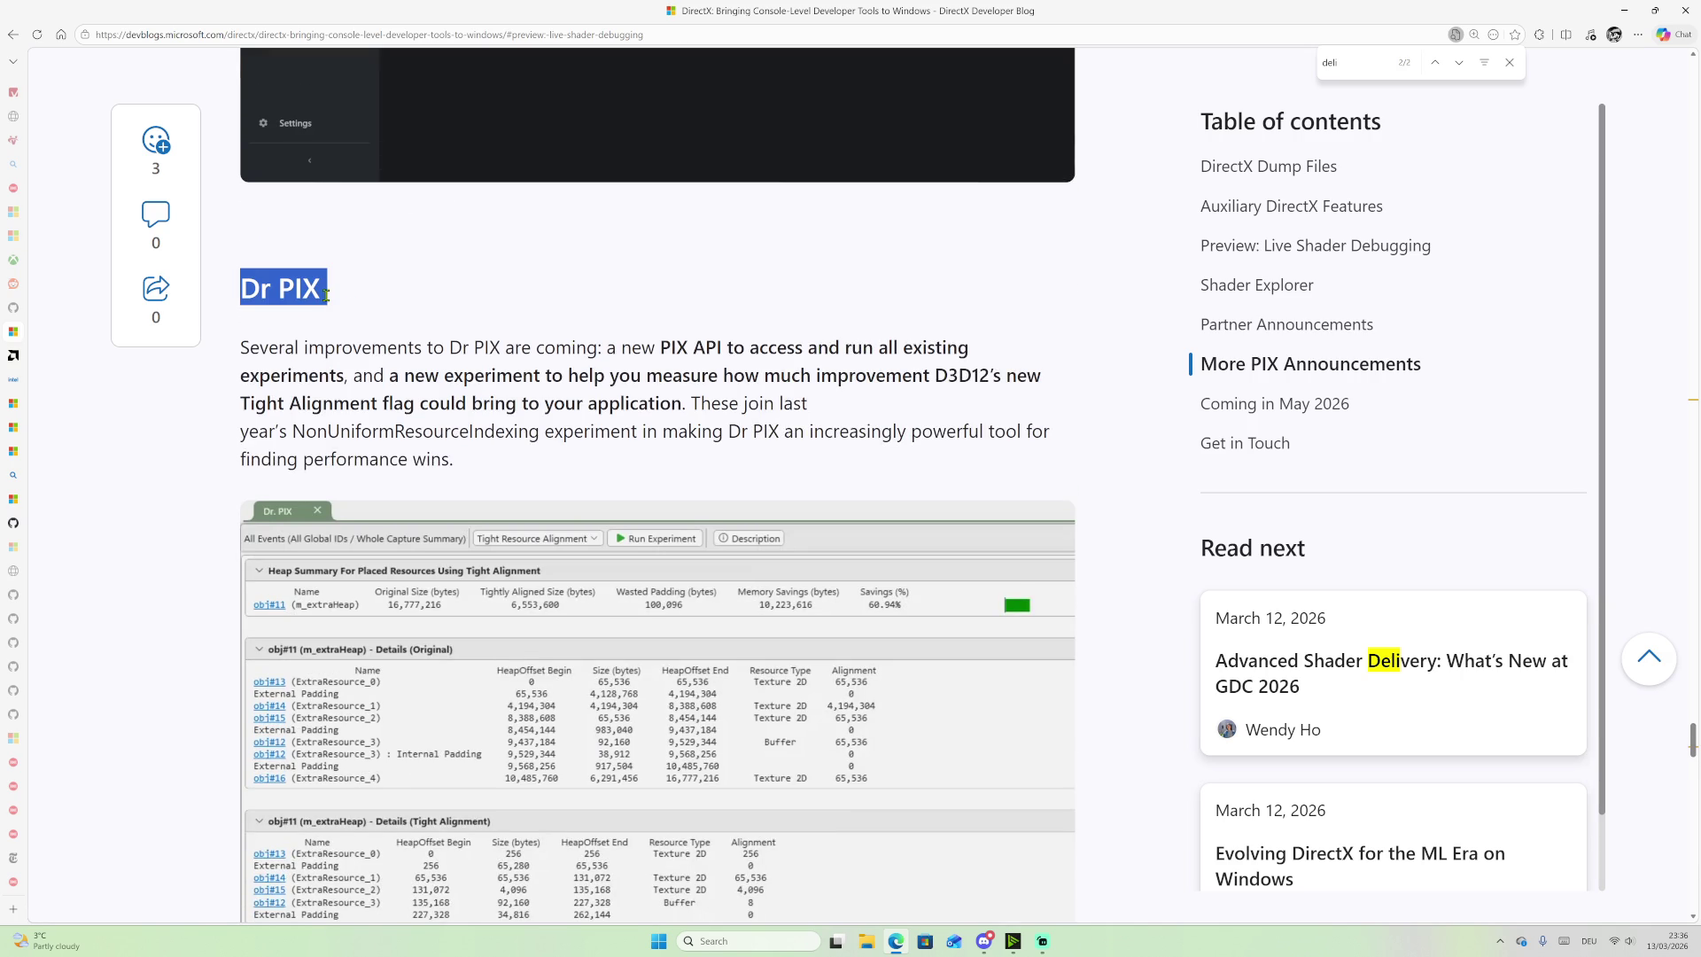
scroll(326, 295, "down", 3)
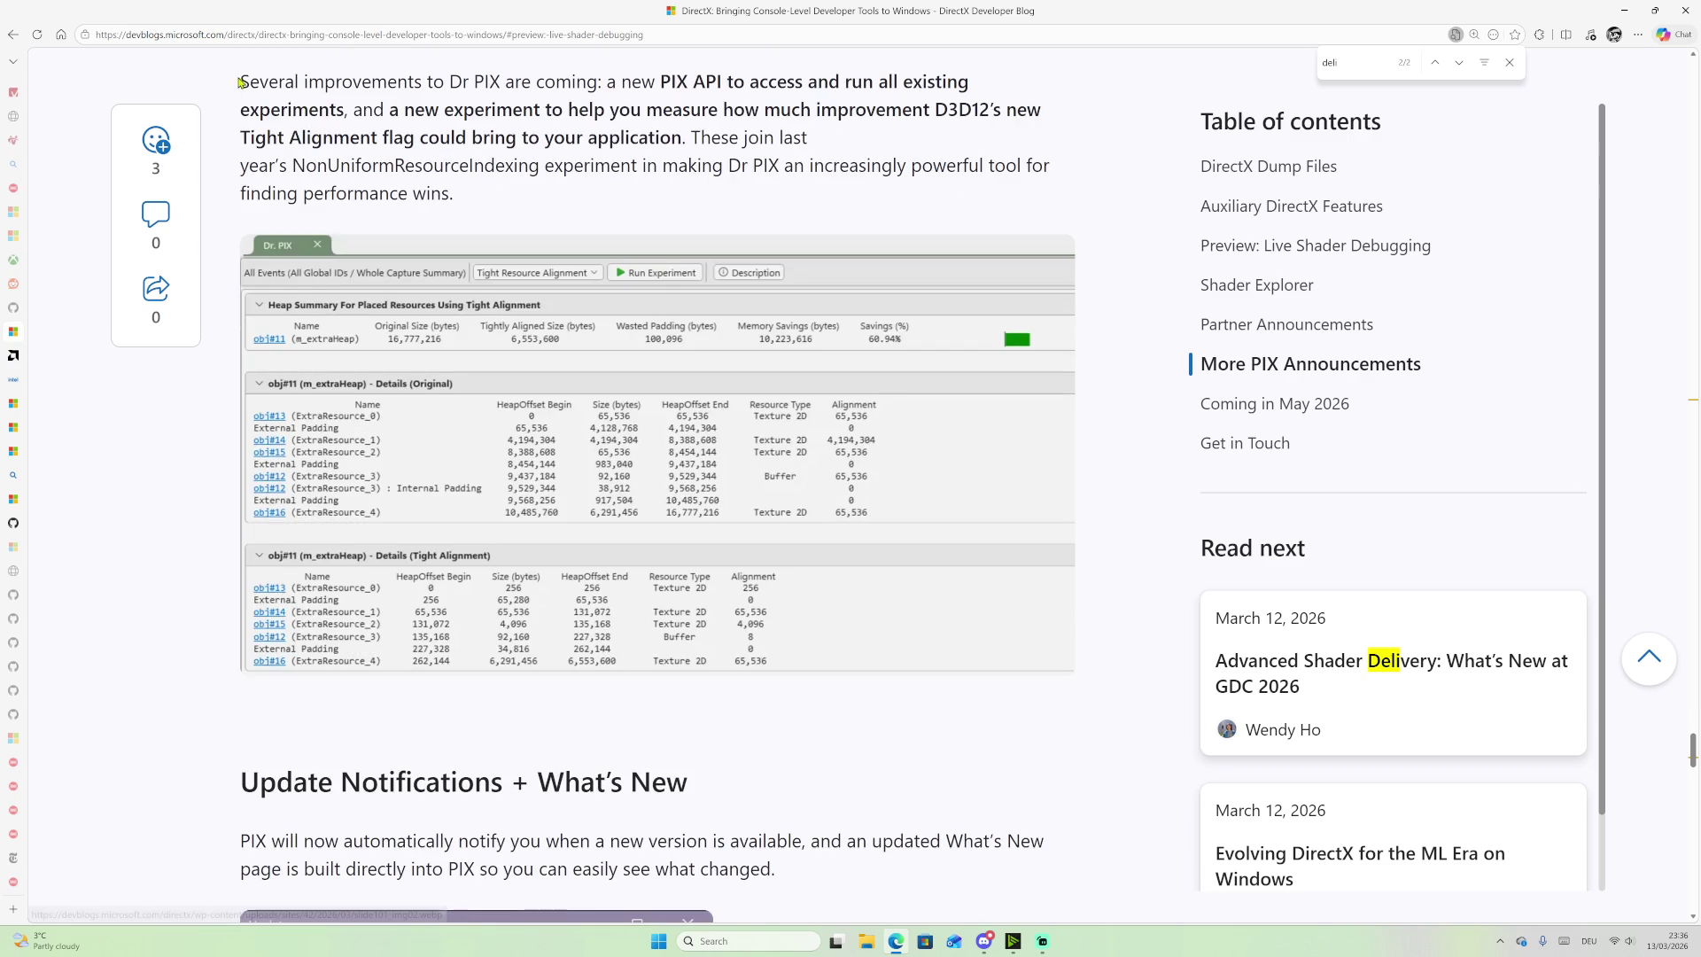
scroll(412, 483, "down", 1)
scroll(302, 362, "up", 2)
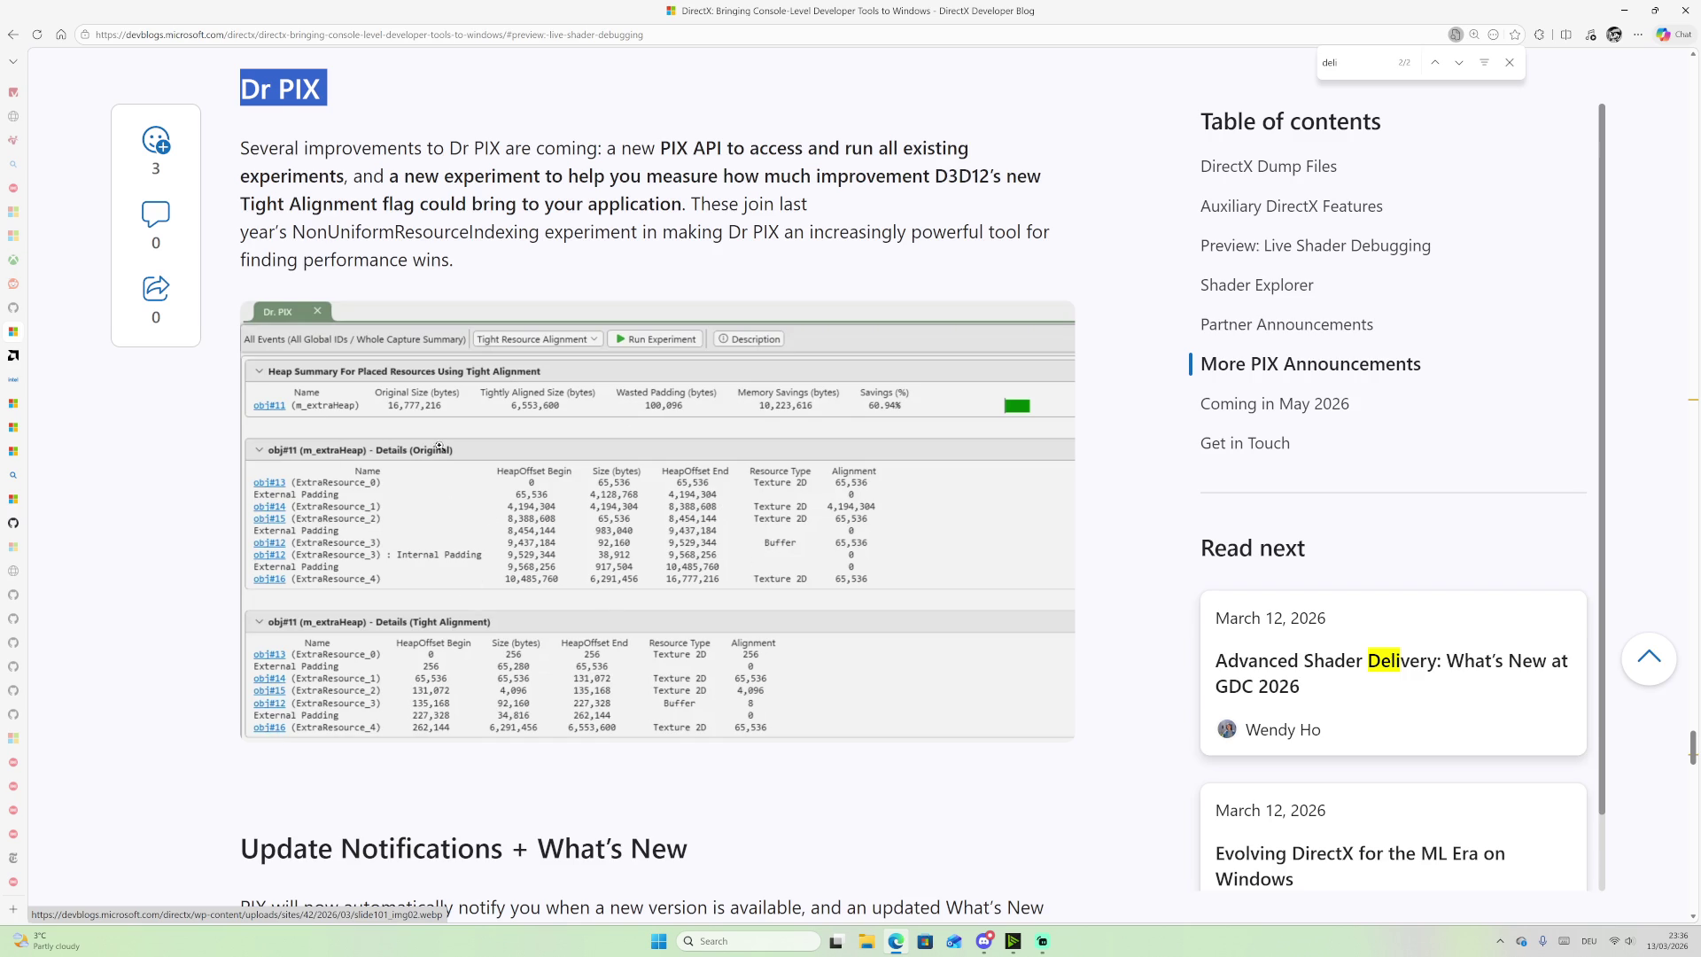
scroll(479, 391, "down", 1)
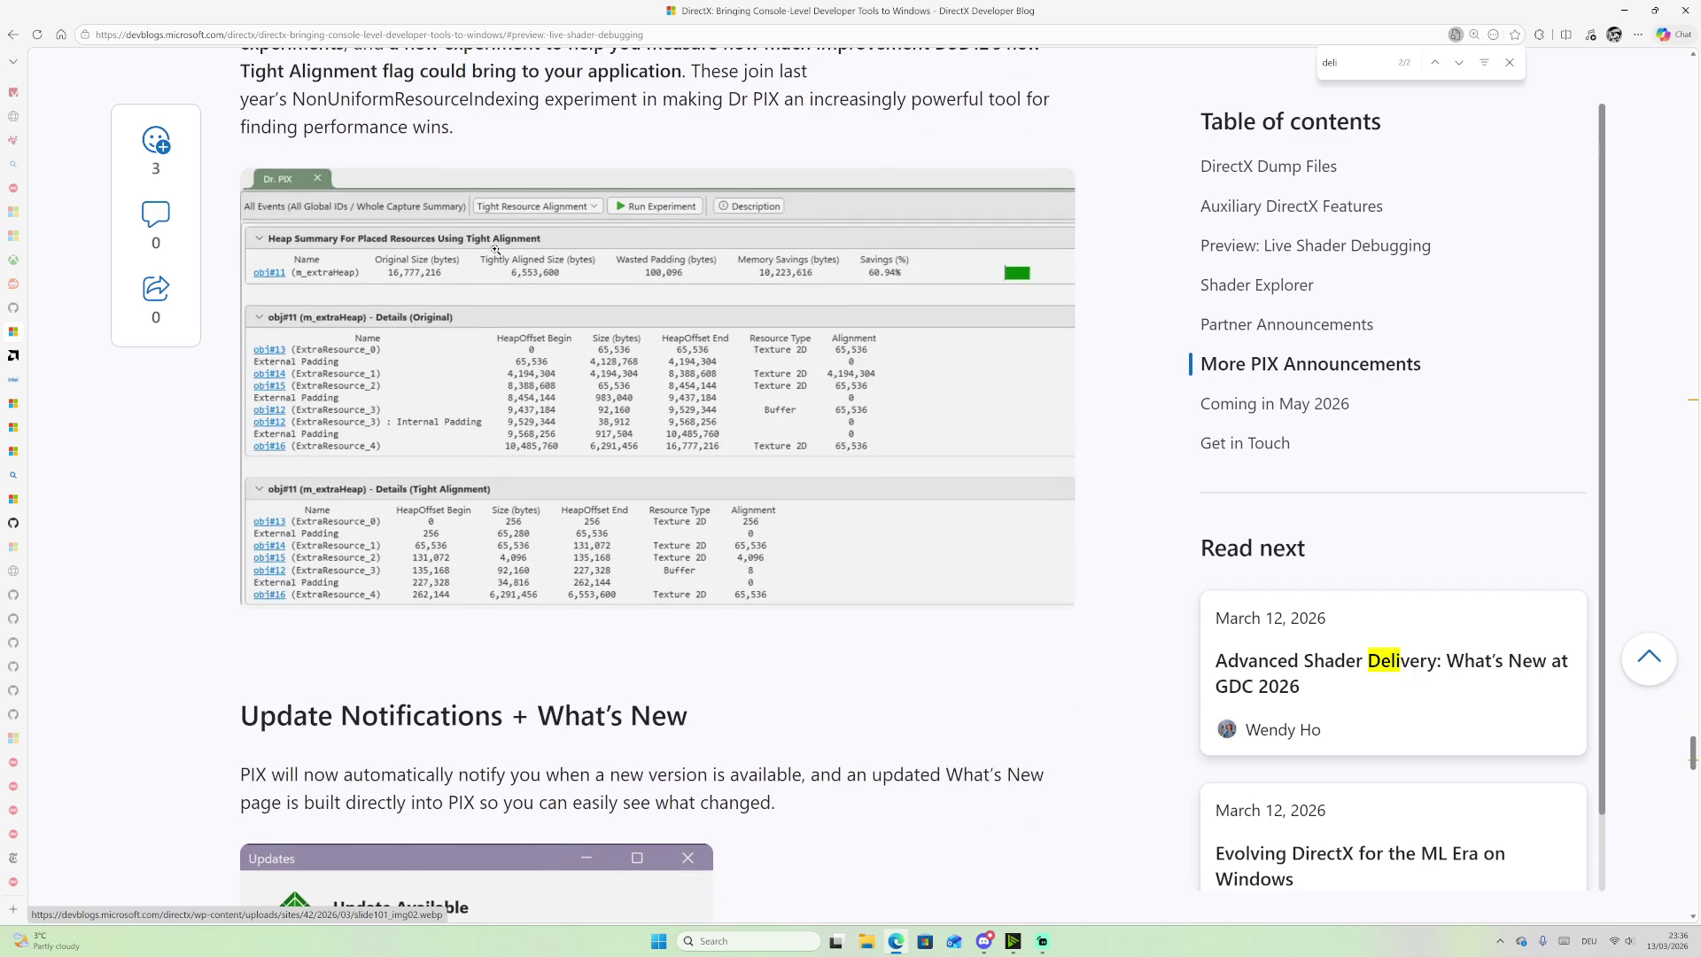
scroll(549, 253, "down", 1)
scroll(416, 292, "up", 2)
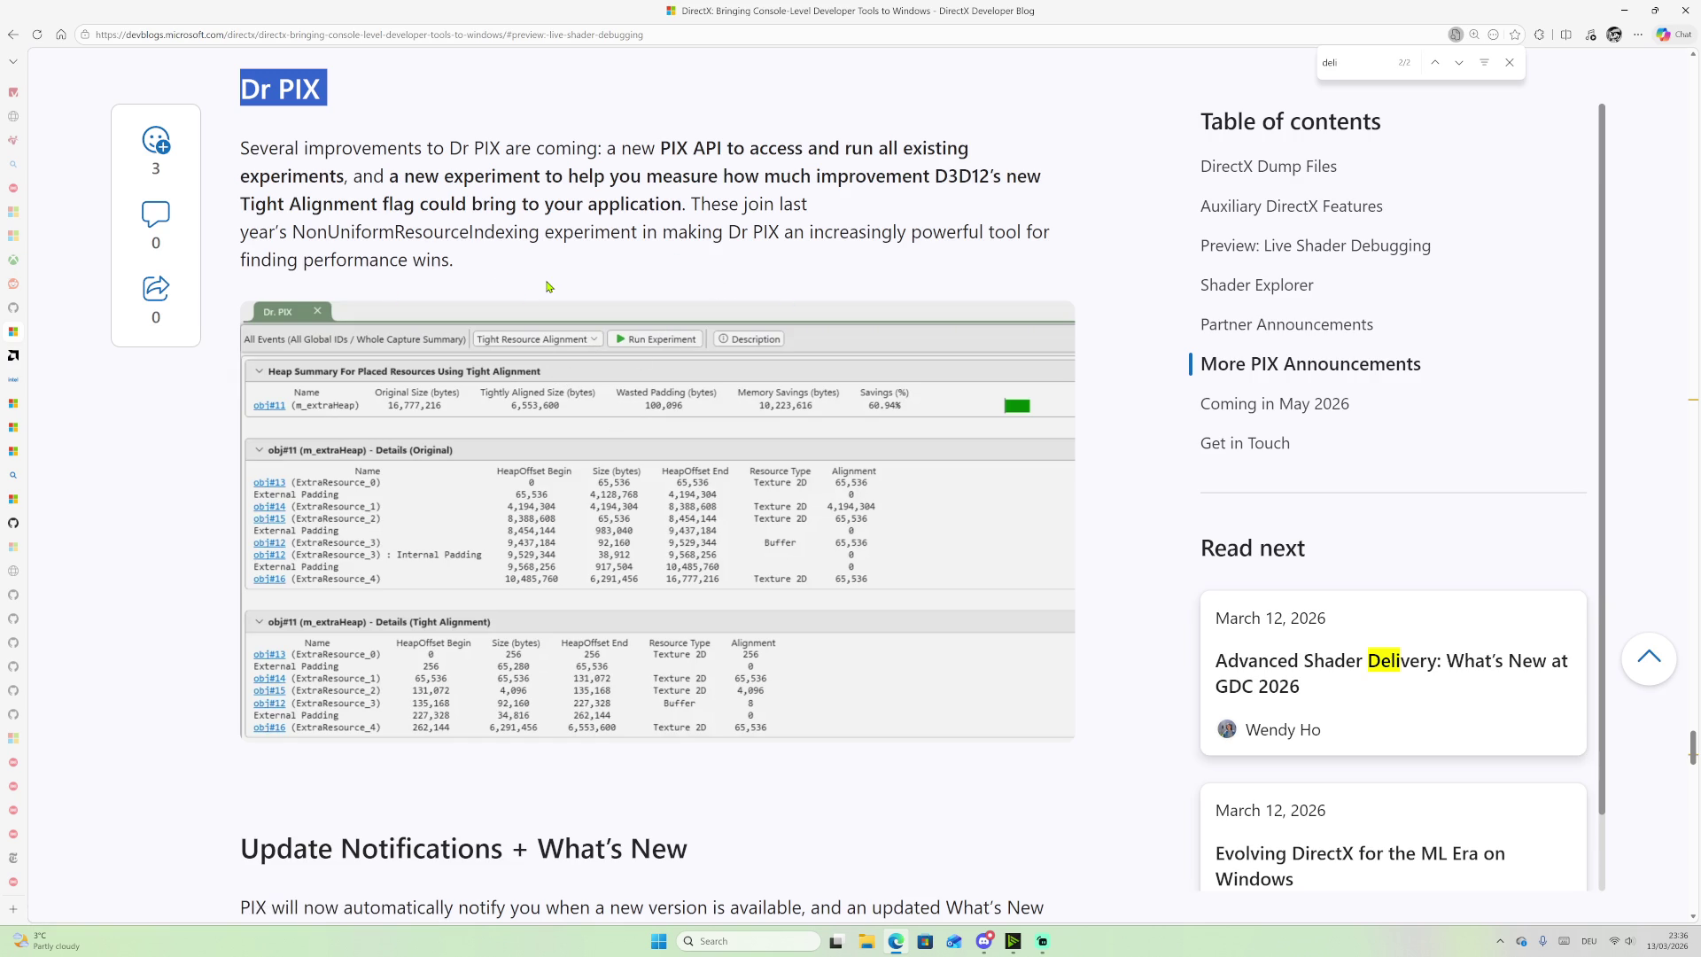
scroll(544, 286, "down", 2)
scroll(620, 283, "up", 3)
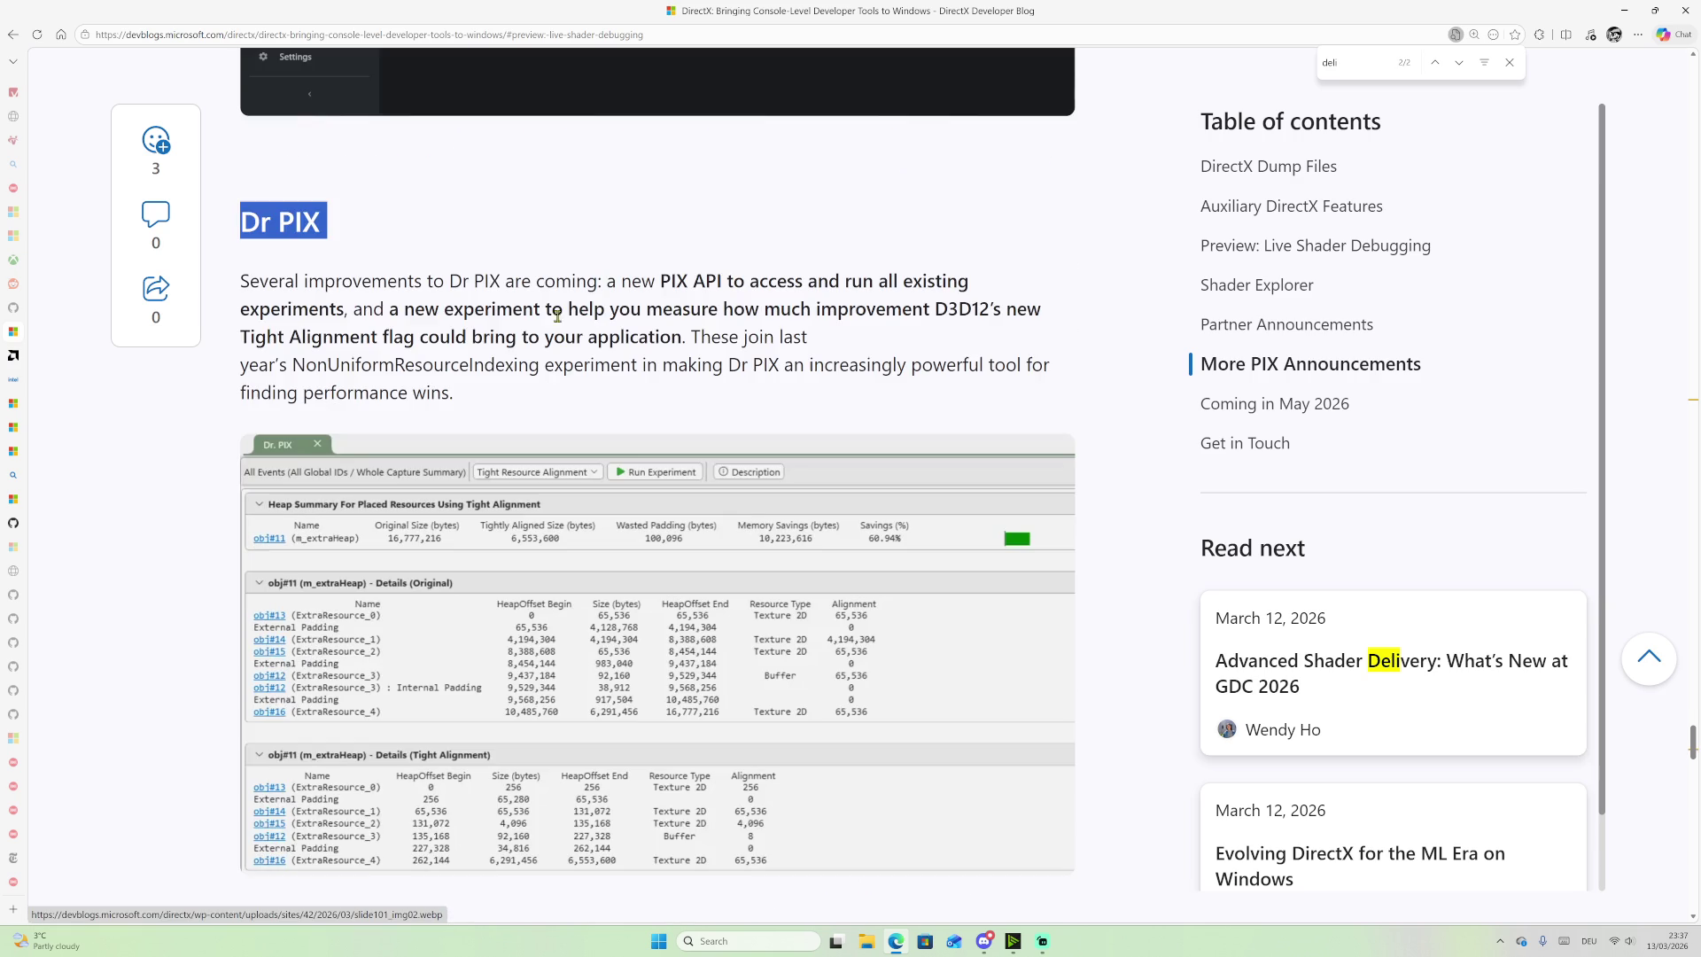
Step: Highlight the words 'PIX API' in the Dr PIX paragraph
left_click_drag(662, 282, 725, 277)
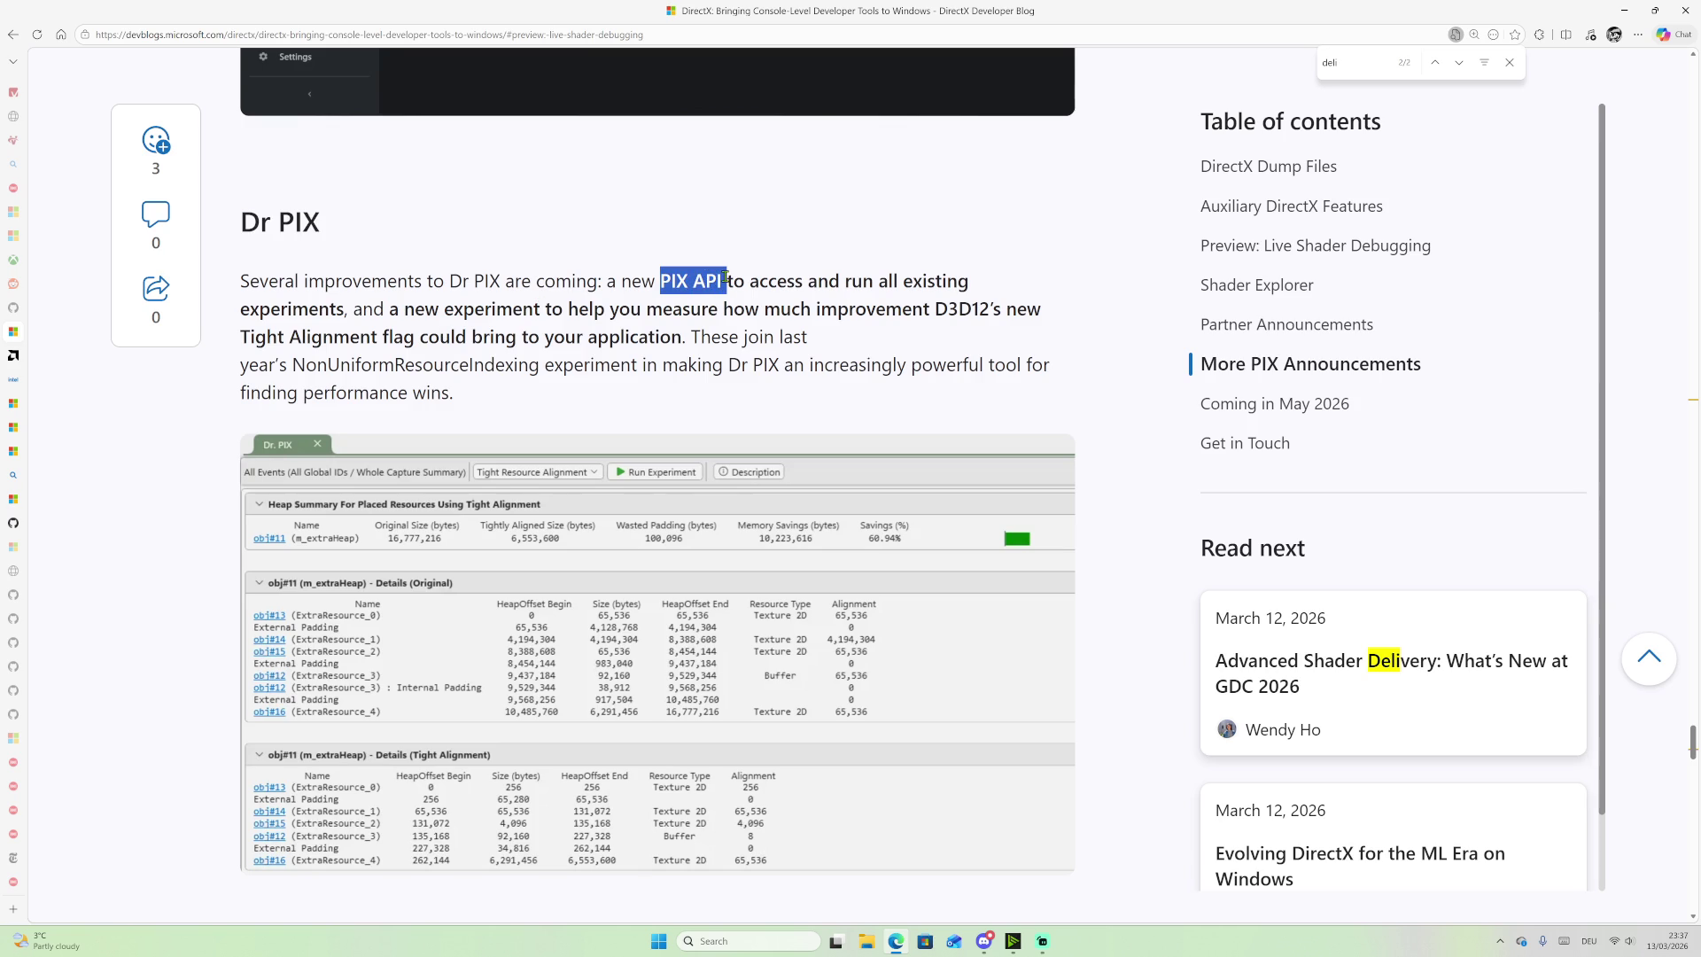
left_click(725, 277)
left_click_drag(662, 280, 728, 279)
Step: Switch to Streamlabs Desktop and open the shared std::breakpoint reference link
scroll(492, 443, "down", 3)
scroll(529, 372, "up", 3)
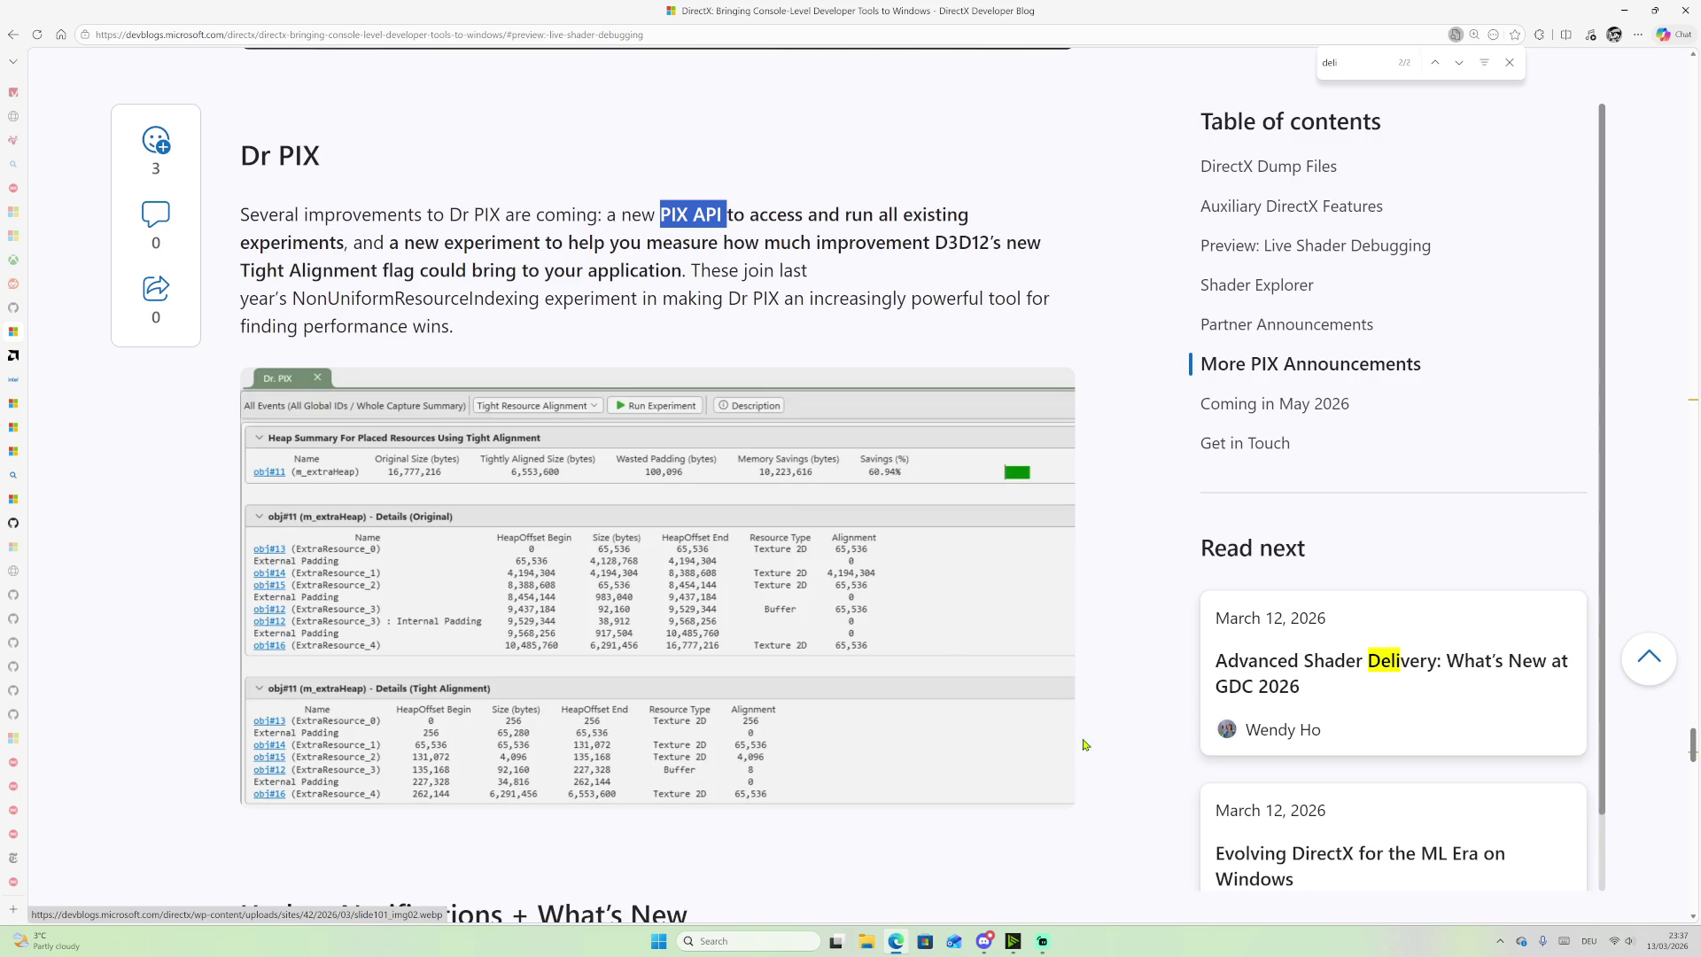
left_click(1045, 944)
left_click(1487, 591)
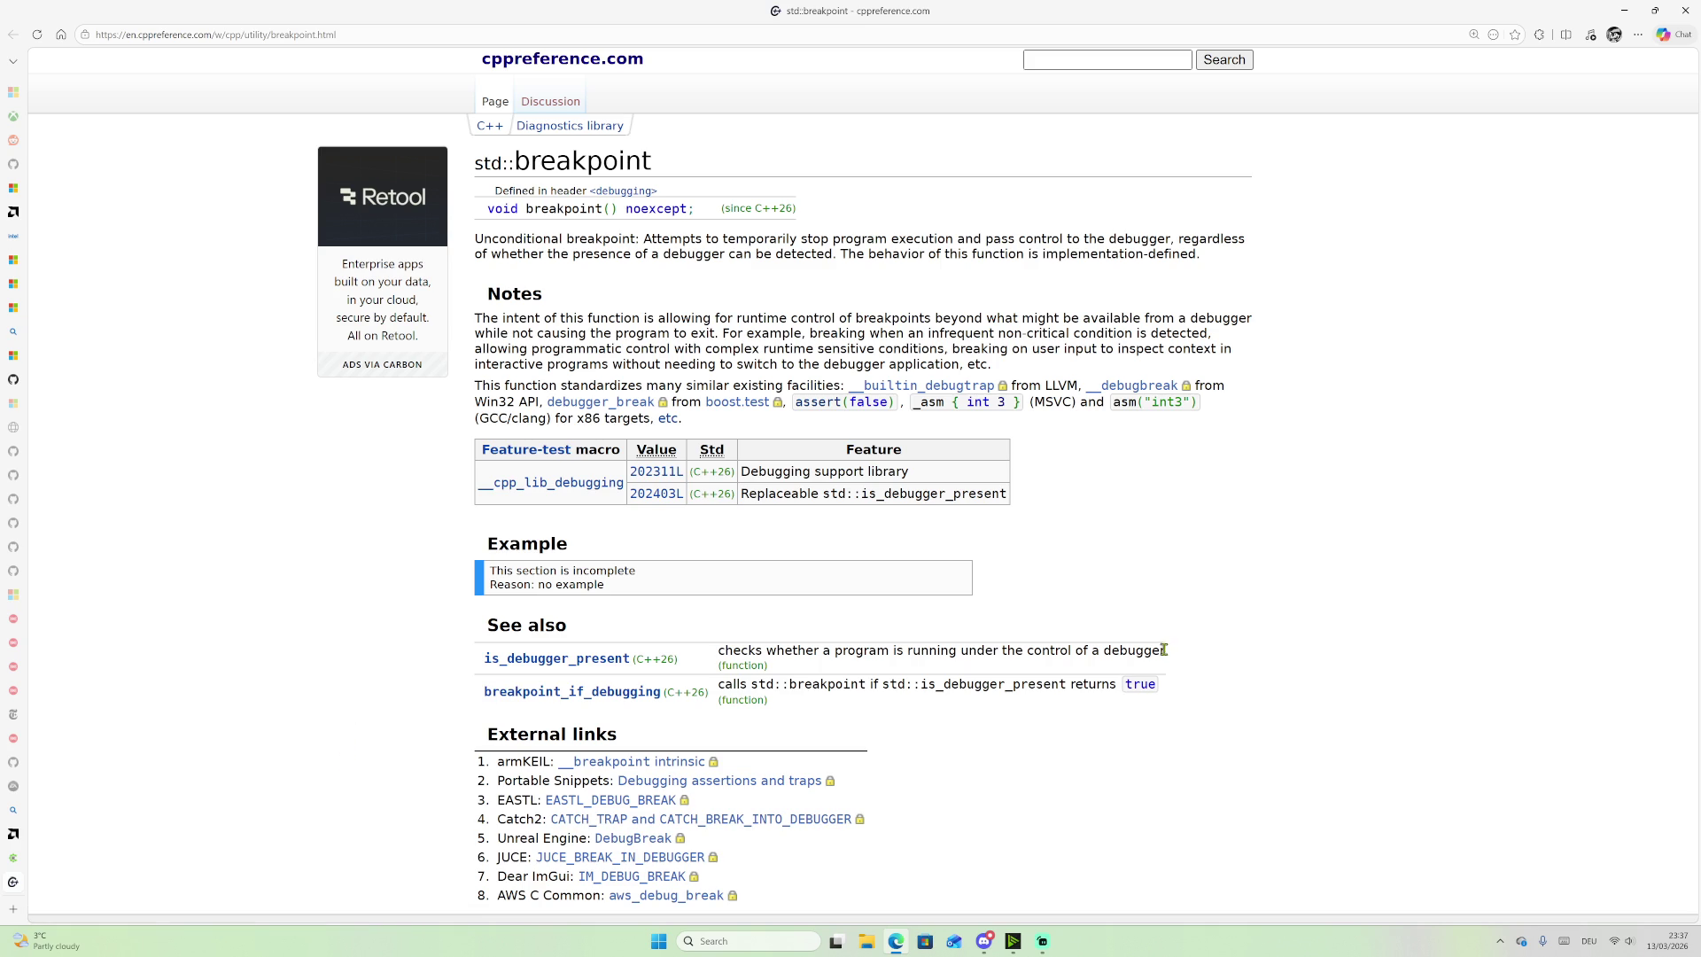
Step: Highlight breakpoint() and the int 3 / assert(false) alternatives, then return to the DirectX article
left_click_drag(916, 403, 1200, 403)
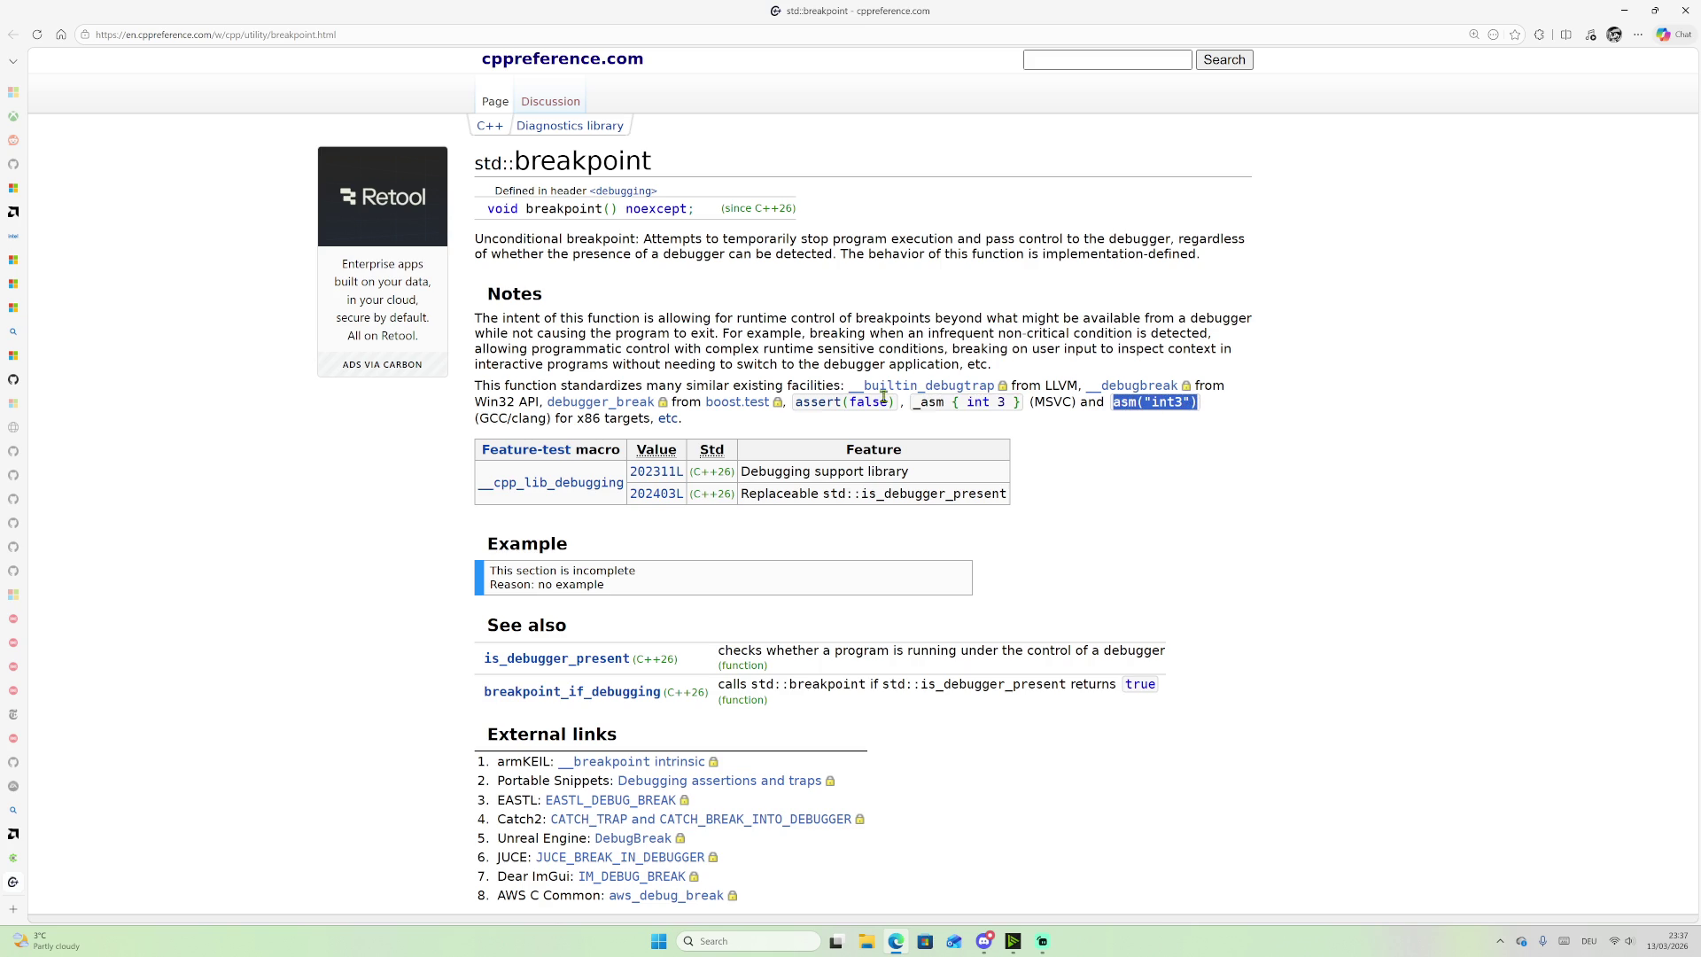
mouse_move(526, 209)
left_mouse_down()
mouse_move(662, 209)
mouse_move(638, 209)
left_mouse_up()
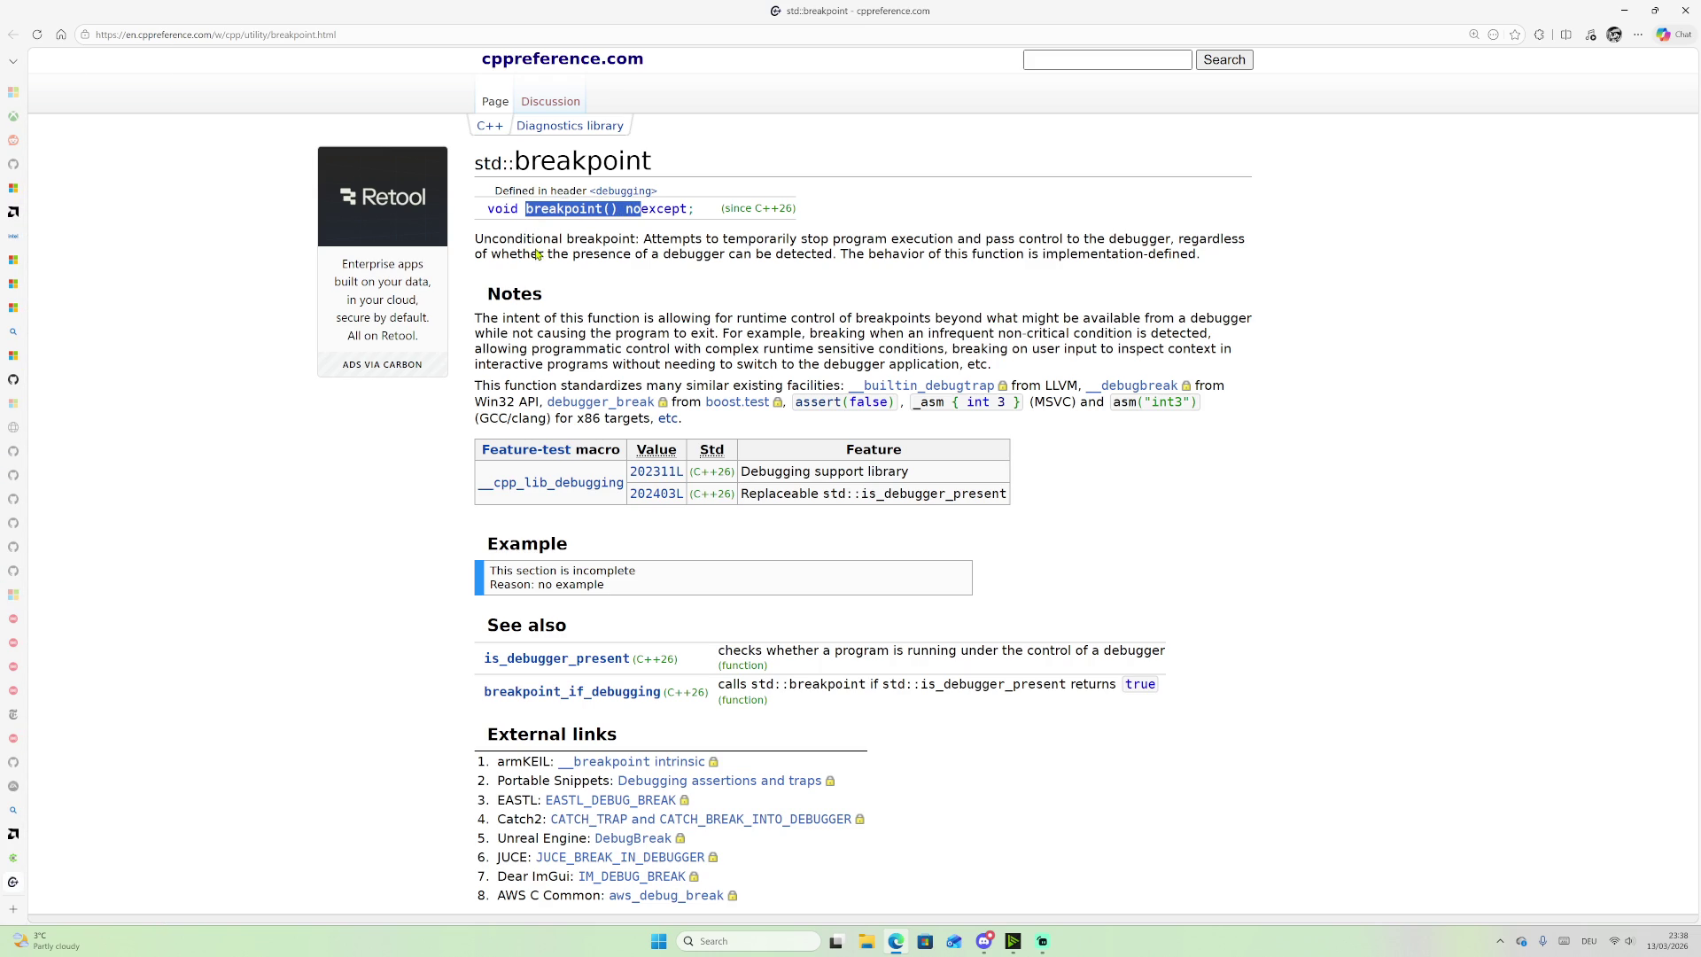
left_click(526, 211)
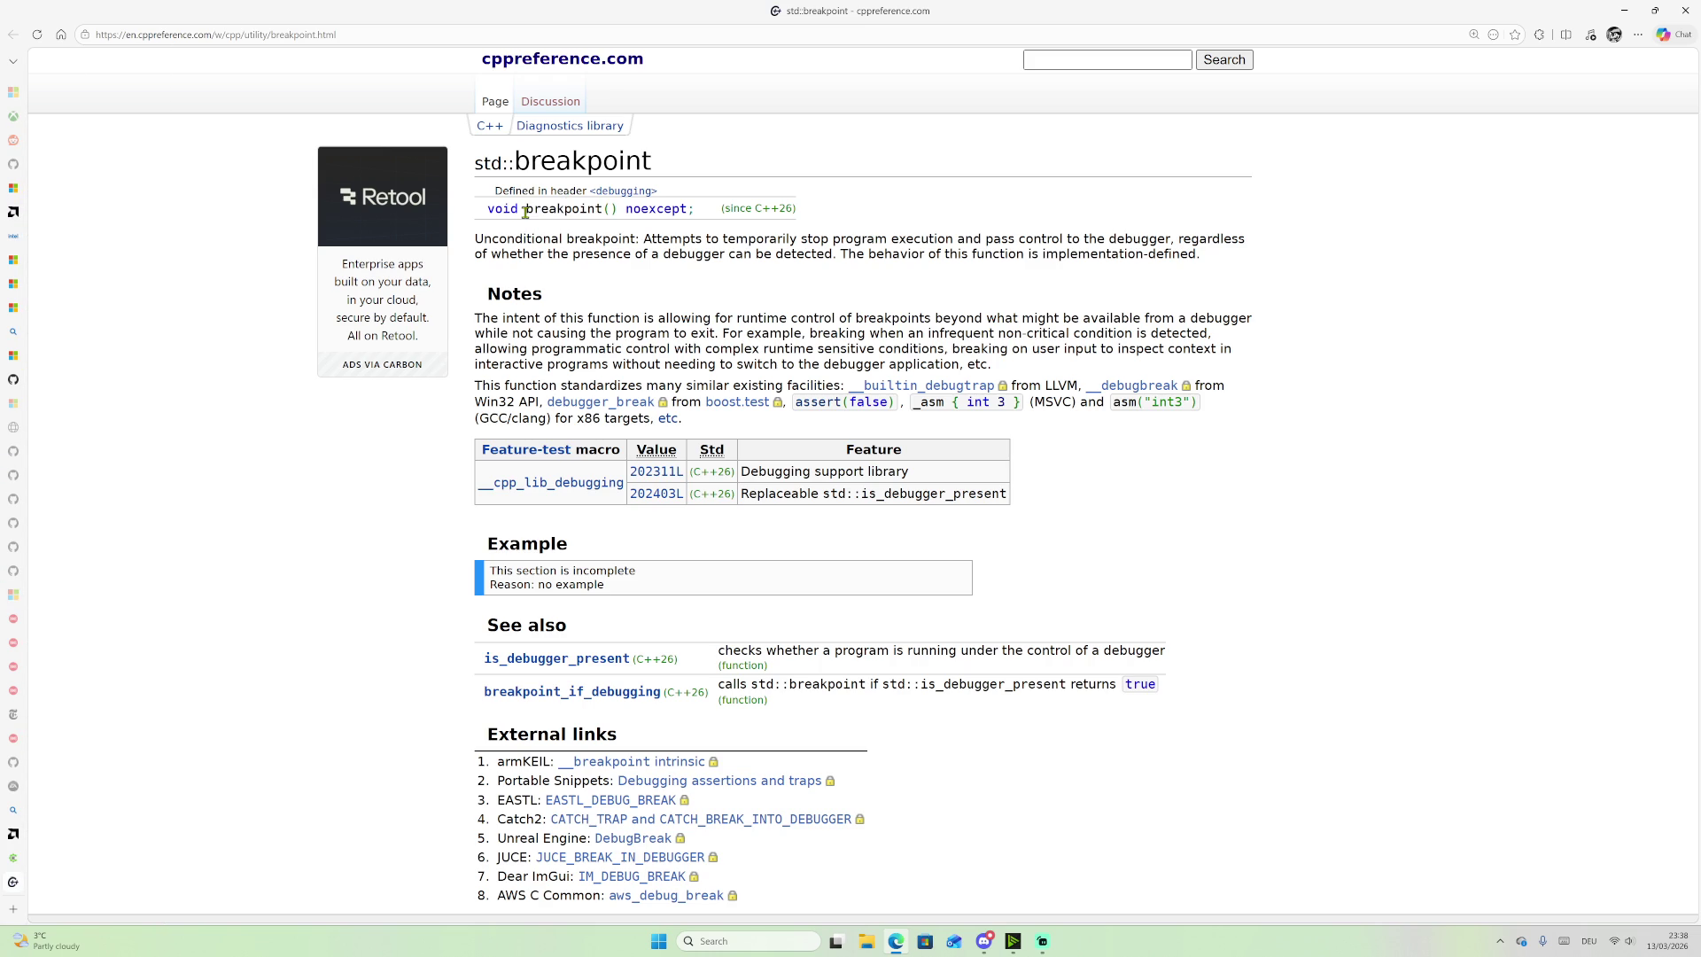
mouse_move(525, 212)
left_mouse_down()
mouse_move(660, 208)
mouse_move(622, 205)
left_mouse_up()
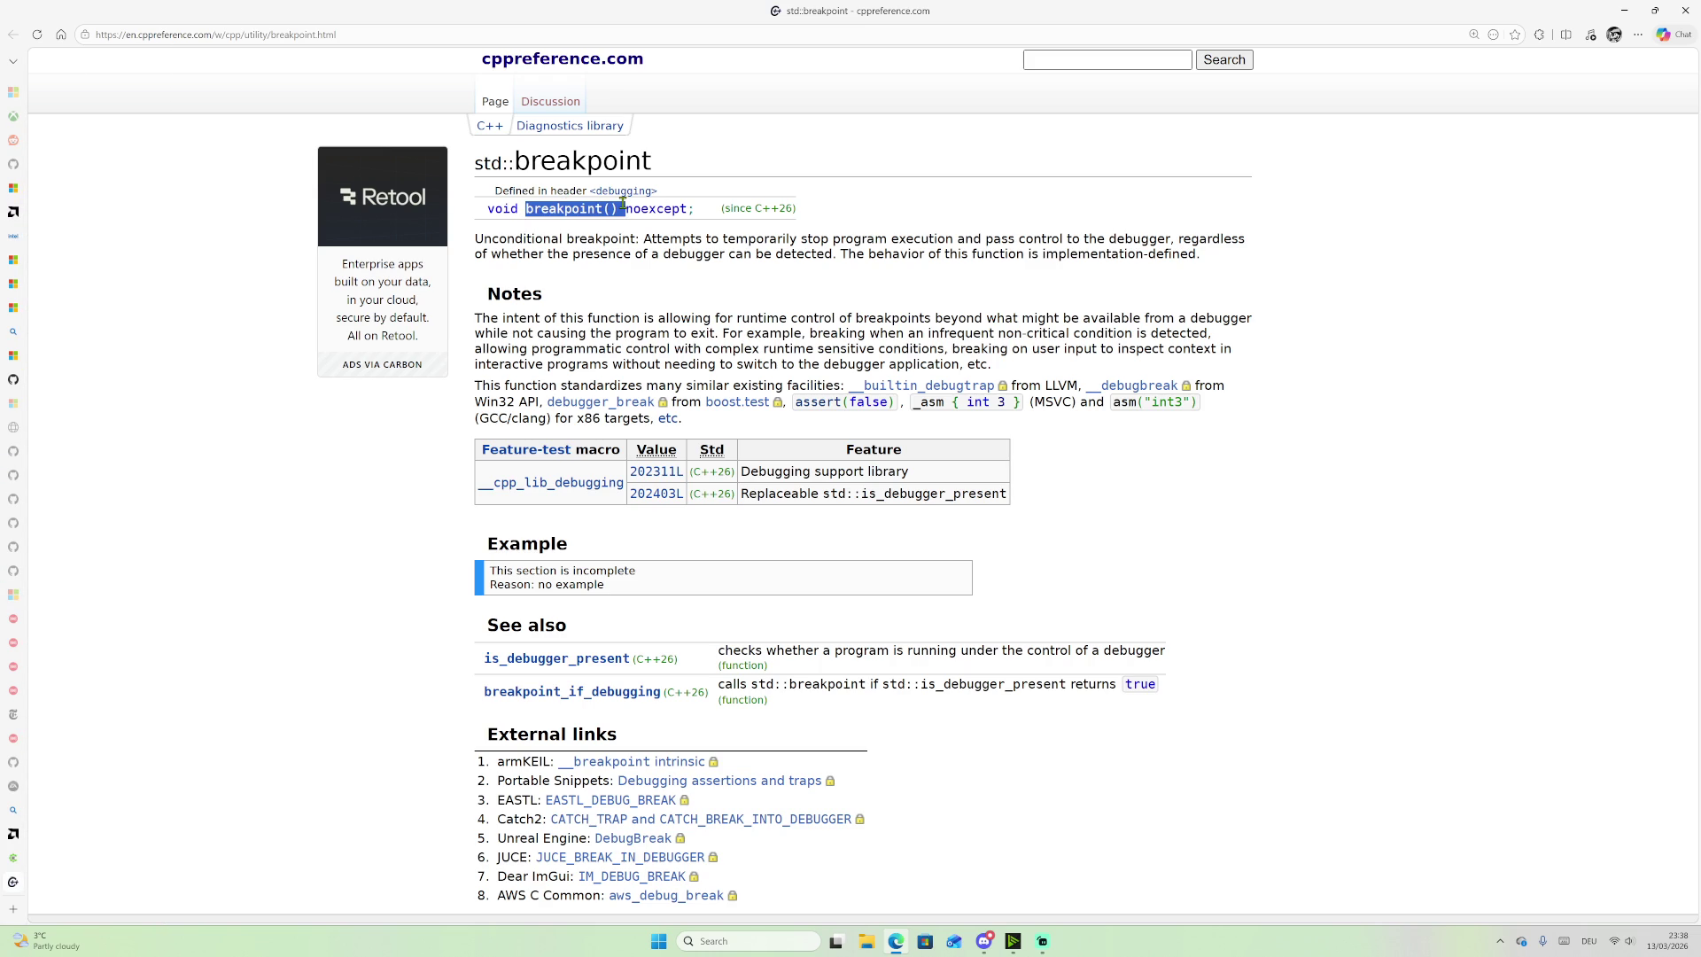
mouse_move(794, 403)
left_mouse_down()
mouse_move(1187, 390)
mouse_move(1291, 416)
left_mouse_up()
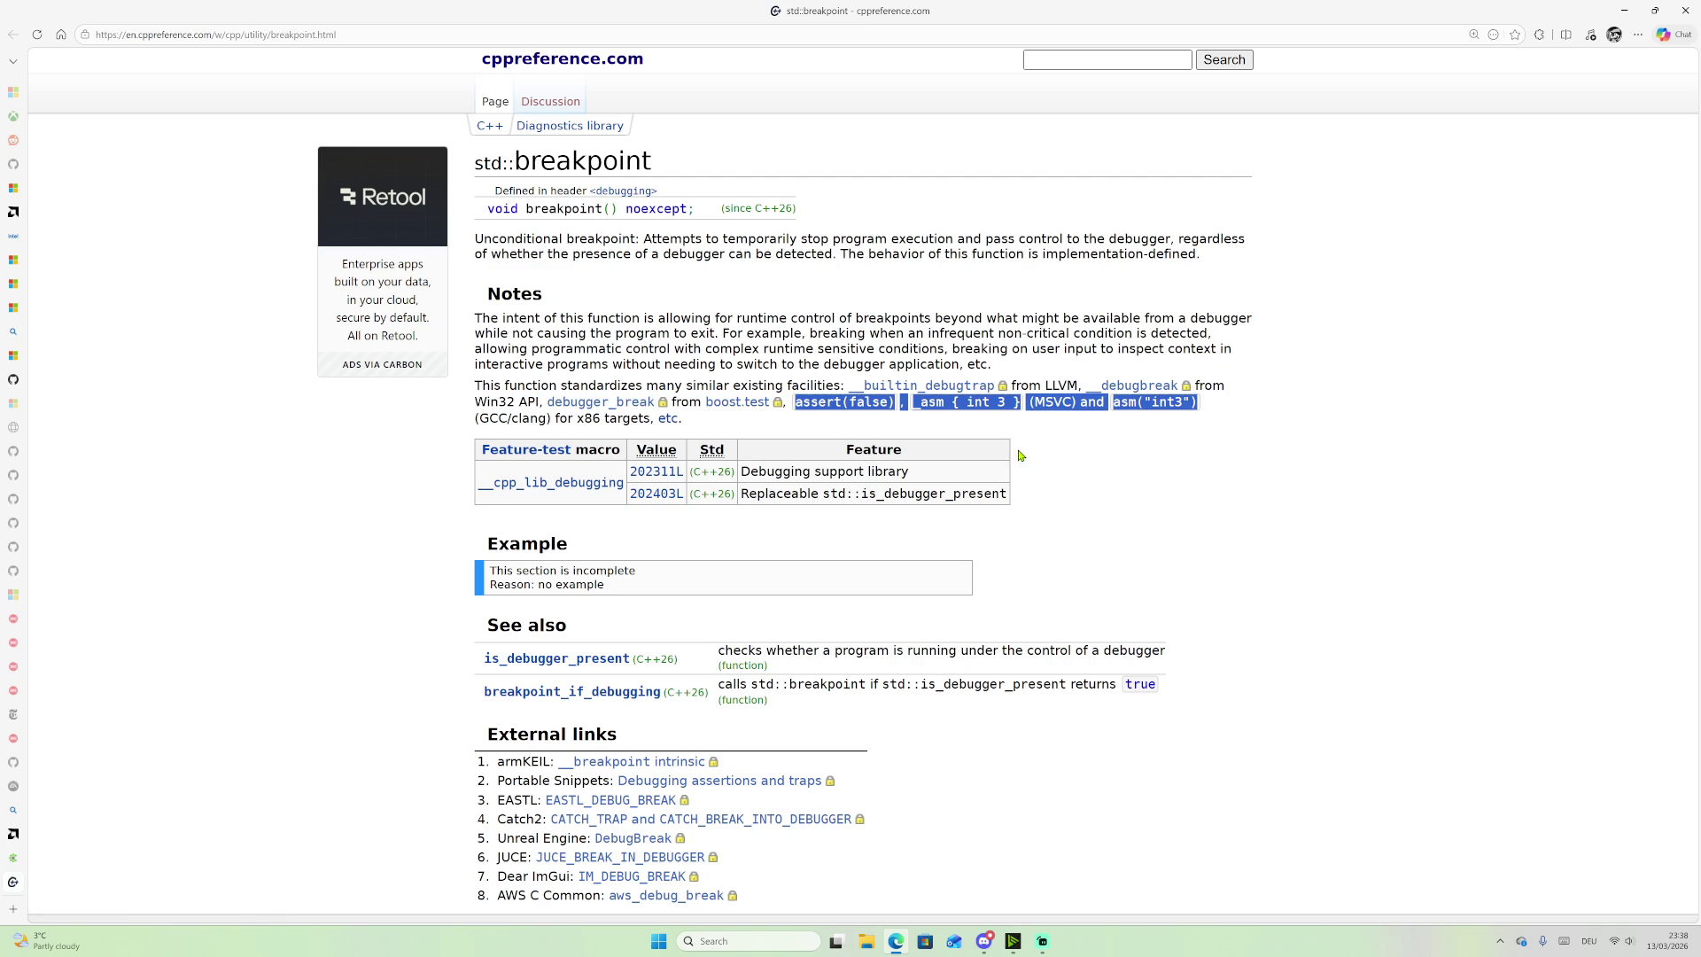
mouse_move(5, 361)
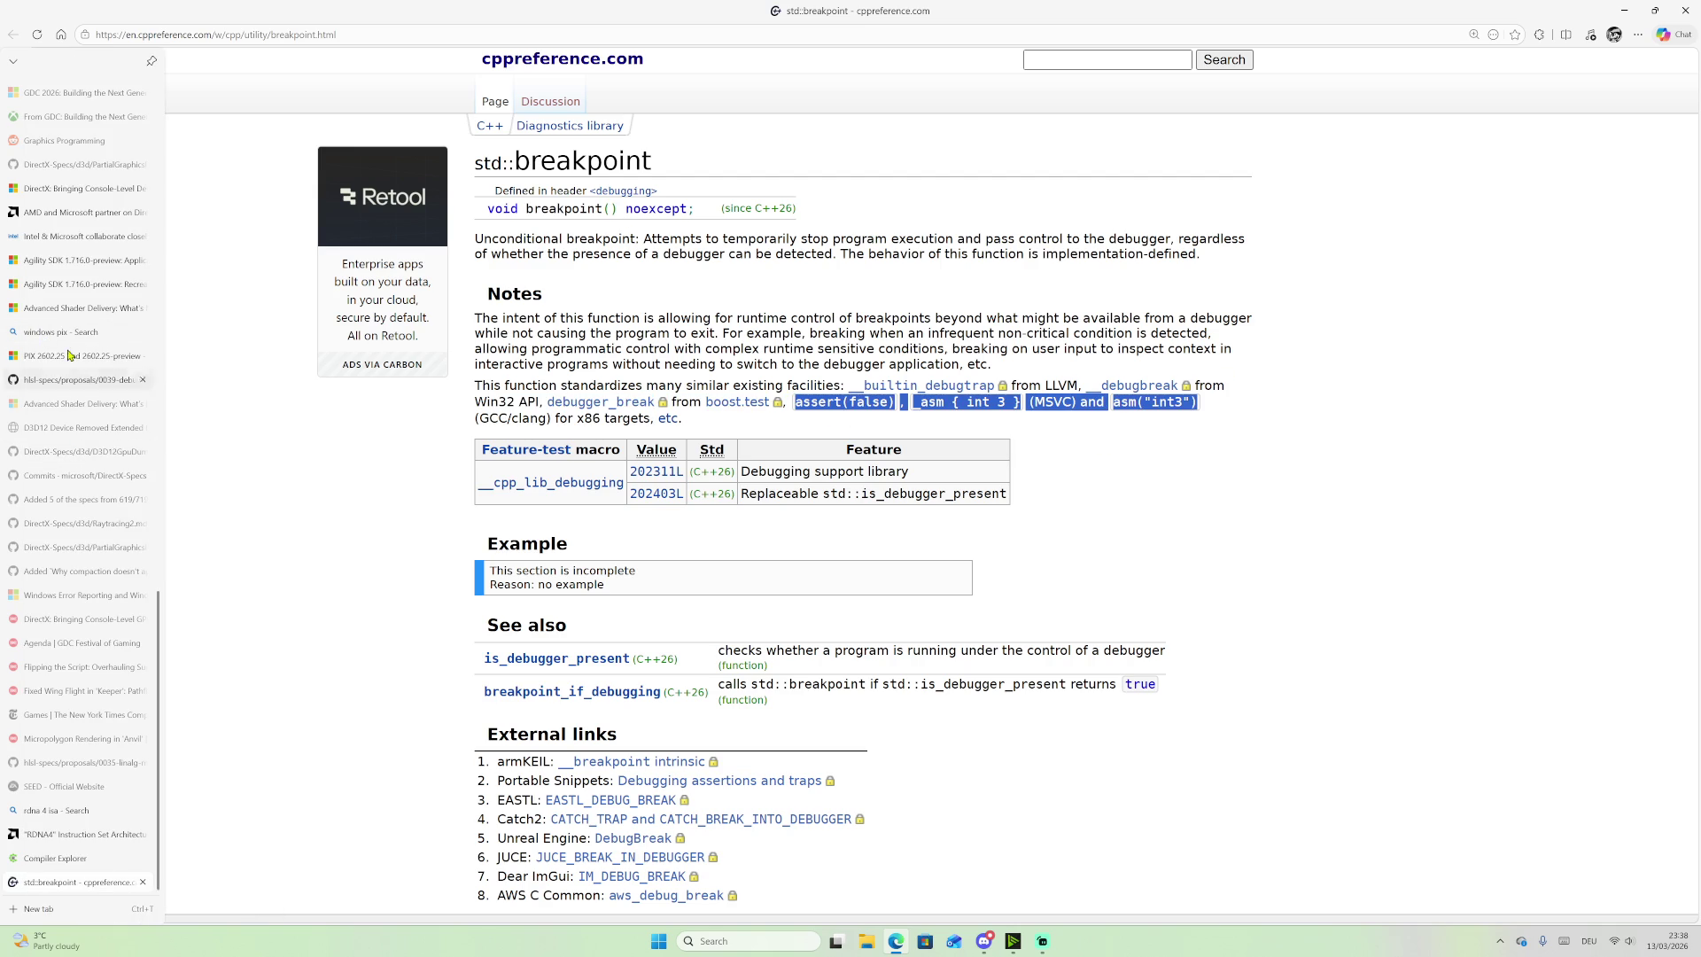
left_click(79, 189)
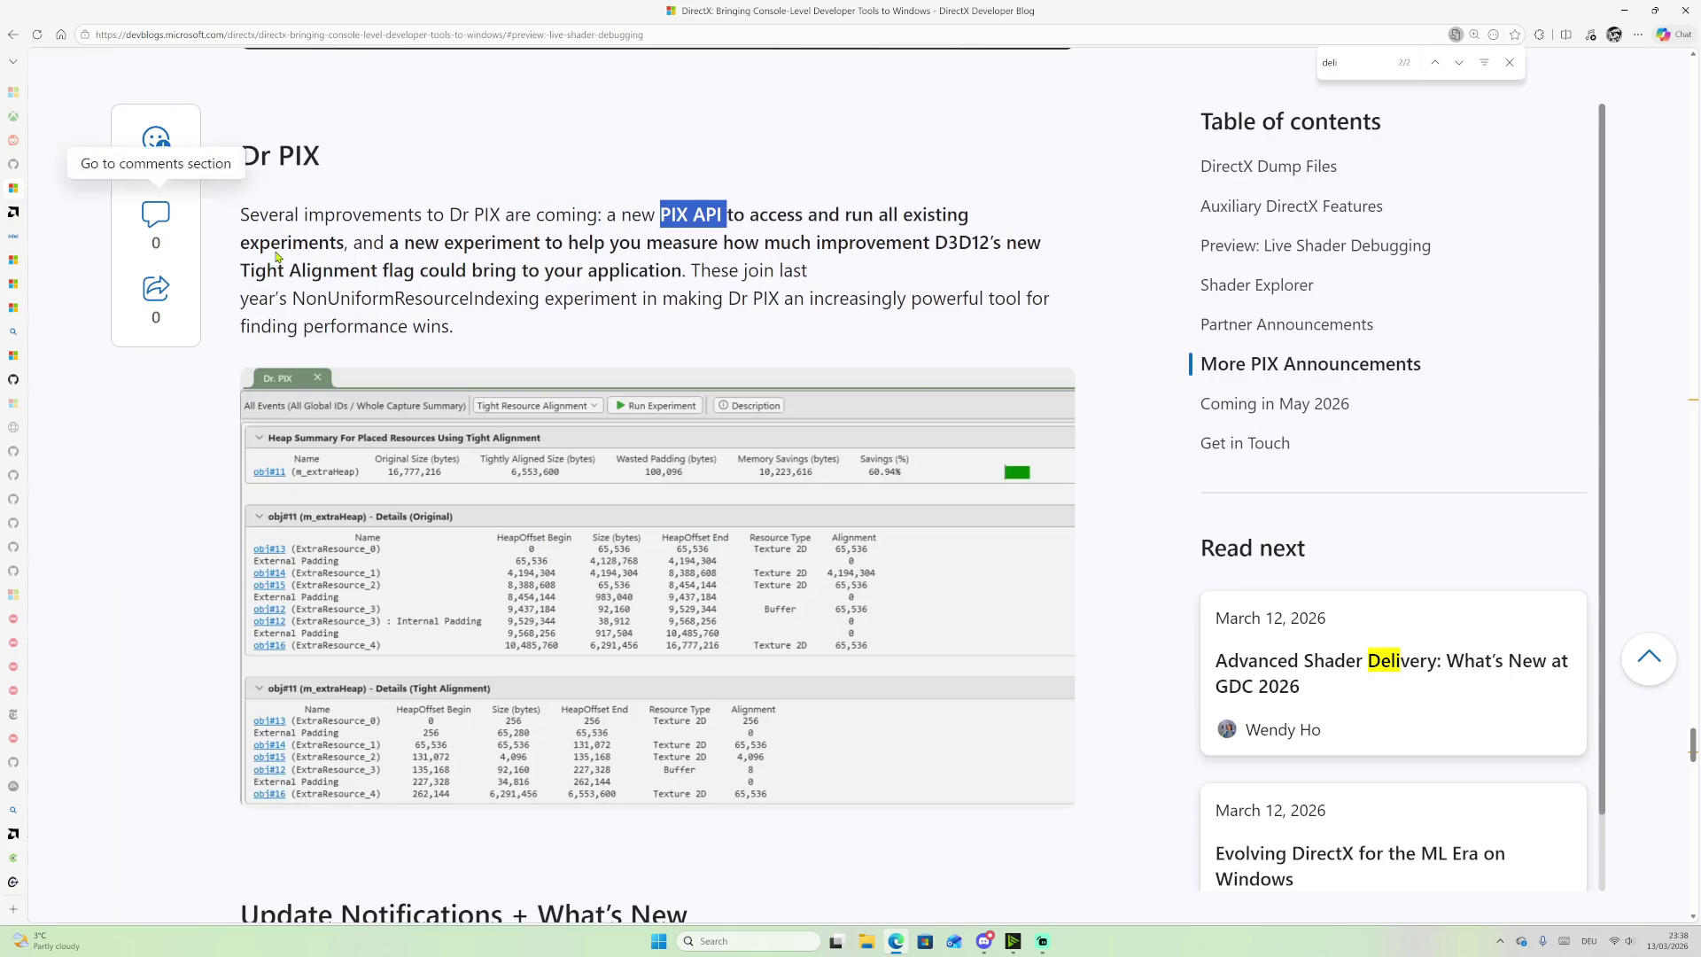
Step: Scroll to Update Notifications + What's New, then switch to the PIX 2602.25 release notes
scroll(748, 483, "down", 3)
scroll(751, 489, "down", 2)
scroll(767, 549, "down", 1)
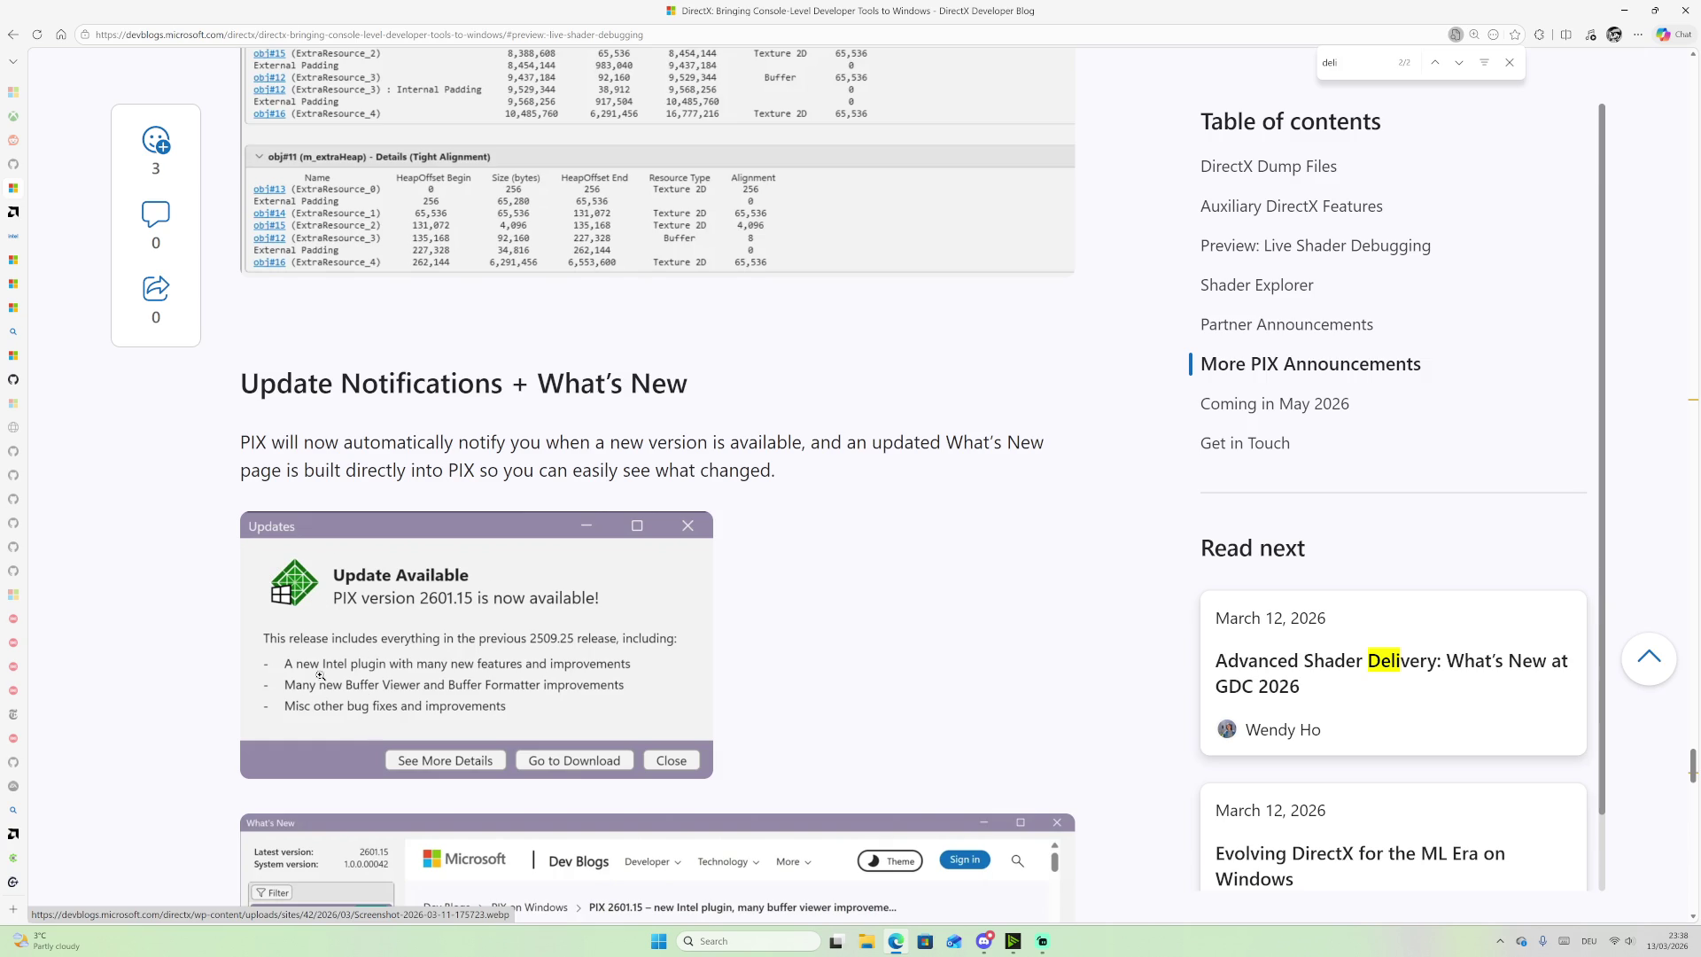
left_click(14, 595)
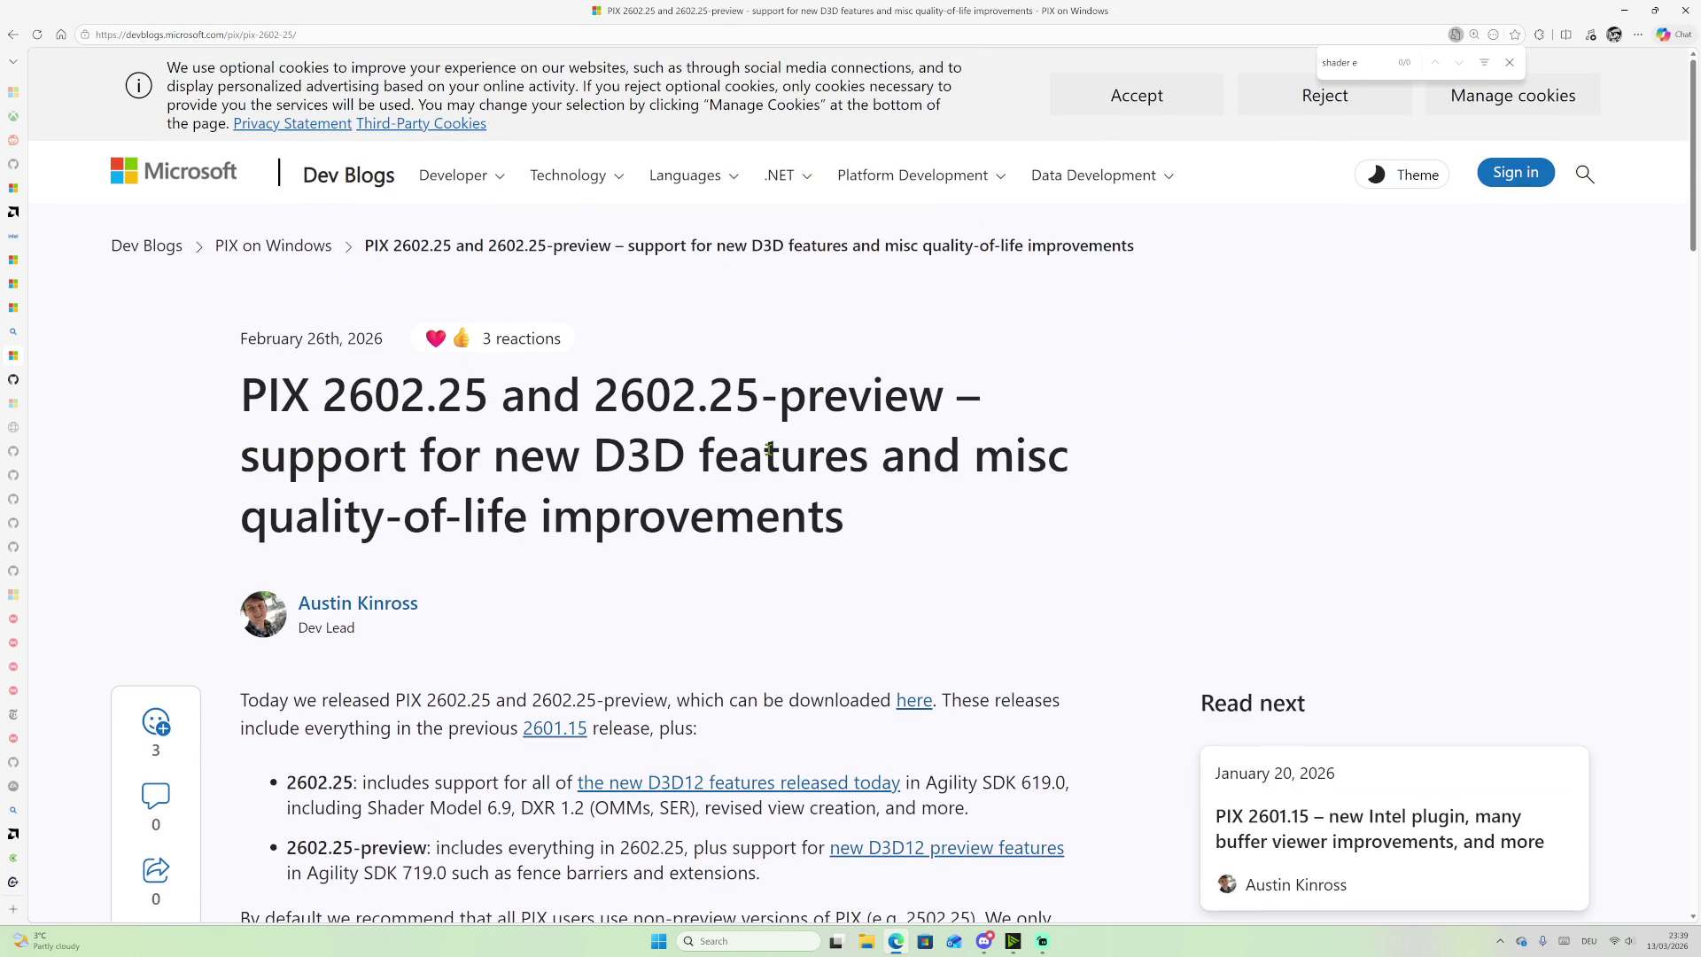
scroll(811, 445, "down", 8)
mouse_move(301, 498)
left_mouse_down()
mouse_move(829, 817)
mouse_move(779, 703)
mouse_move(824, 676)
mouse_move(792, 675)
left_mouse_up()
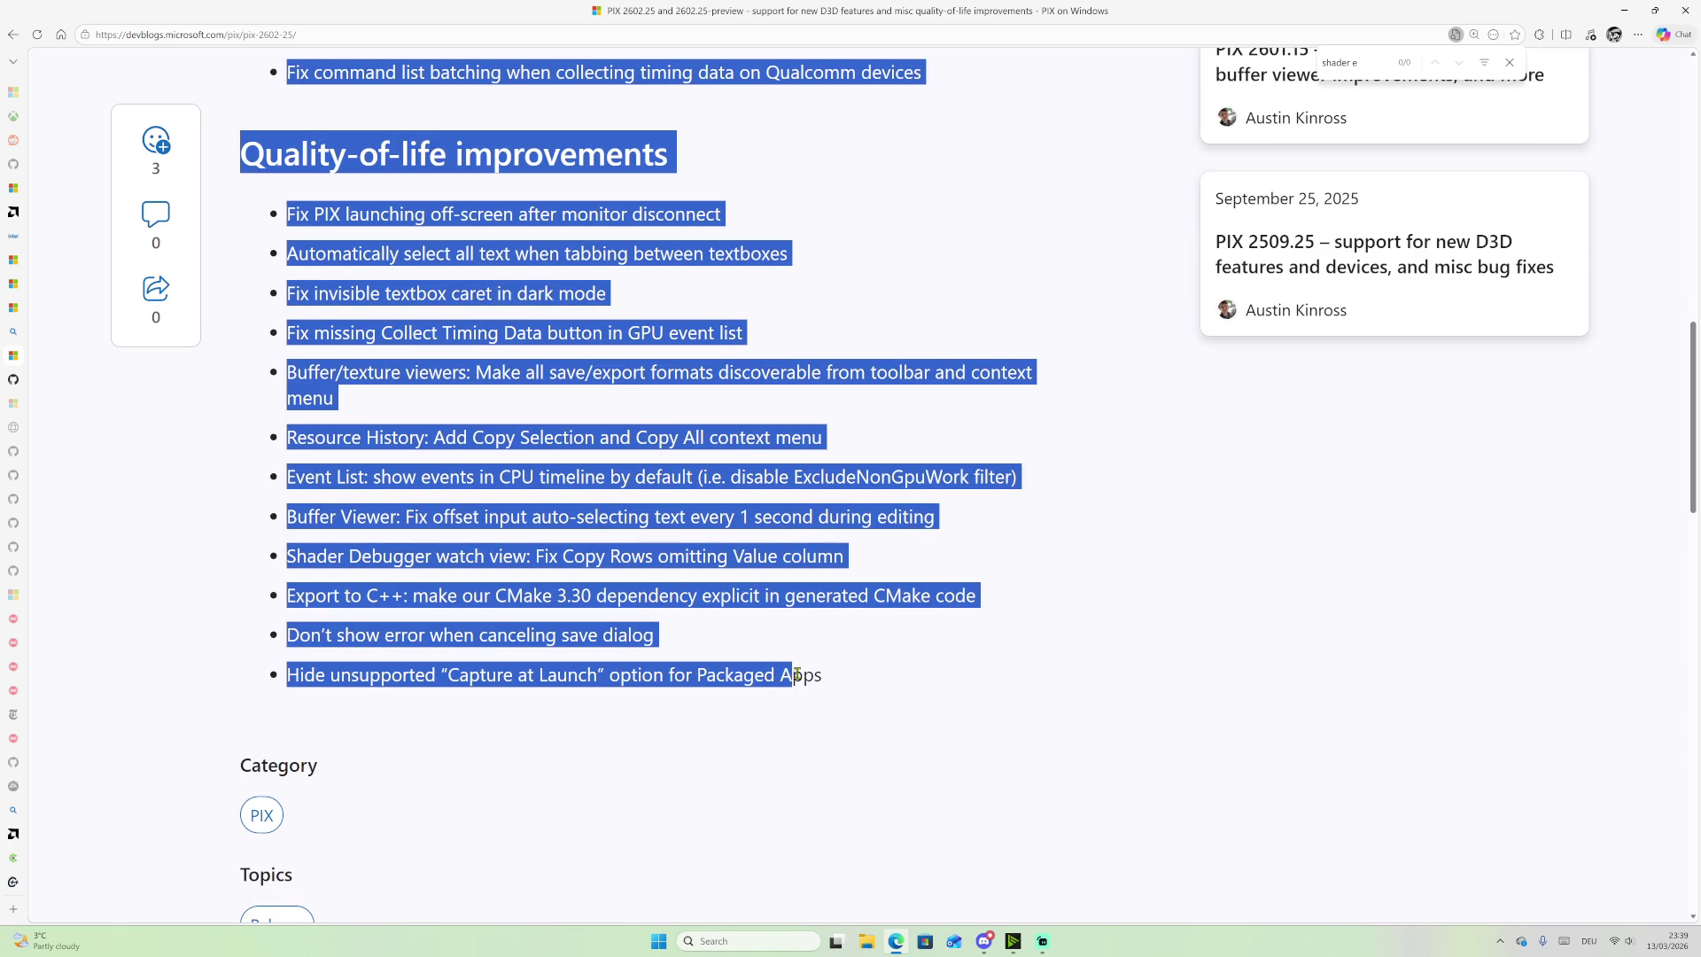
mouse_move(5, 700)
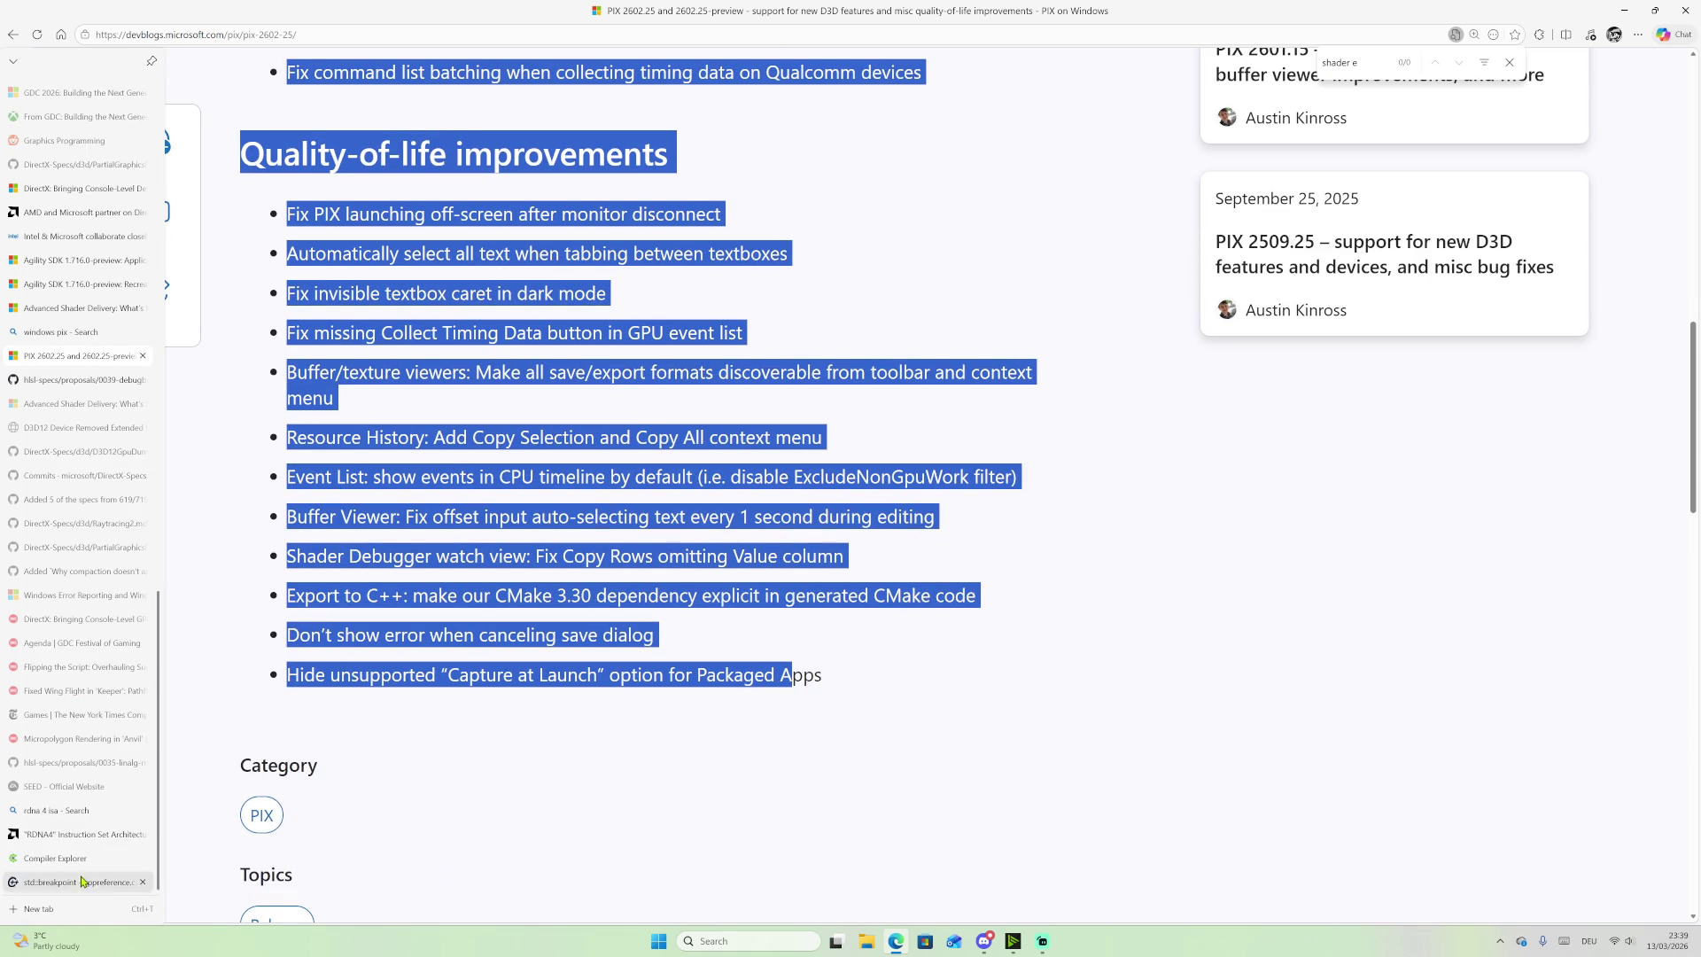
left_click(379, 286)
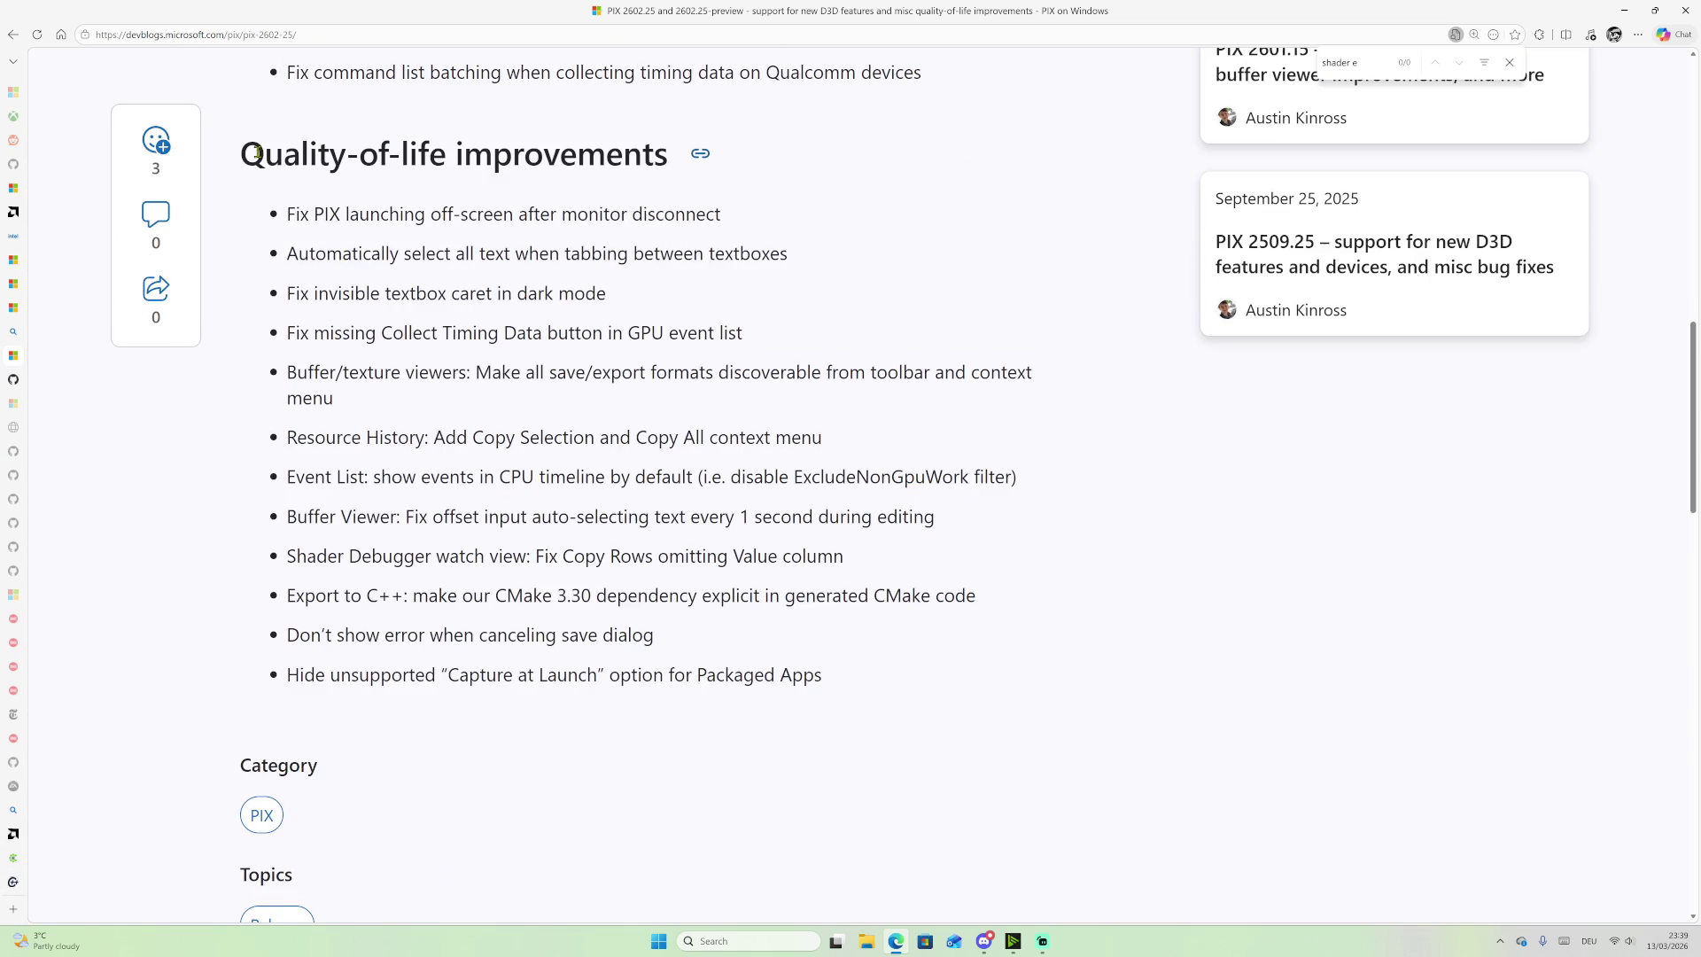
left_click_drag(256, 153, 776, 674)
mouse_move(7, 631)
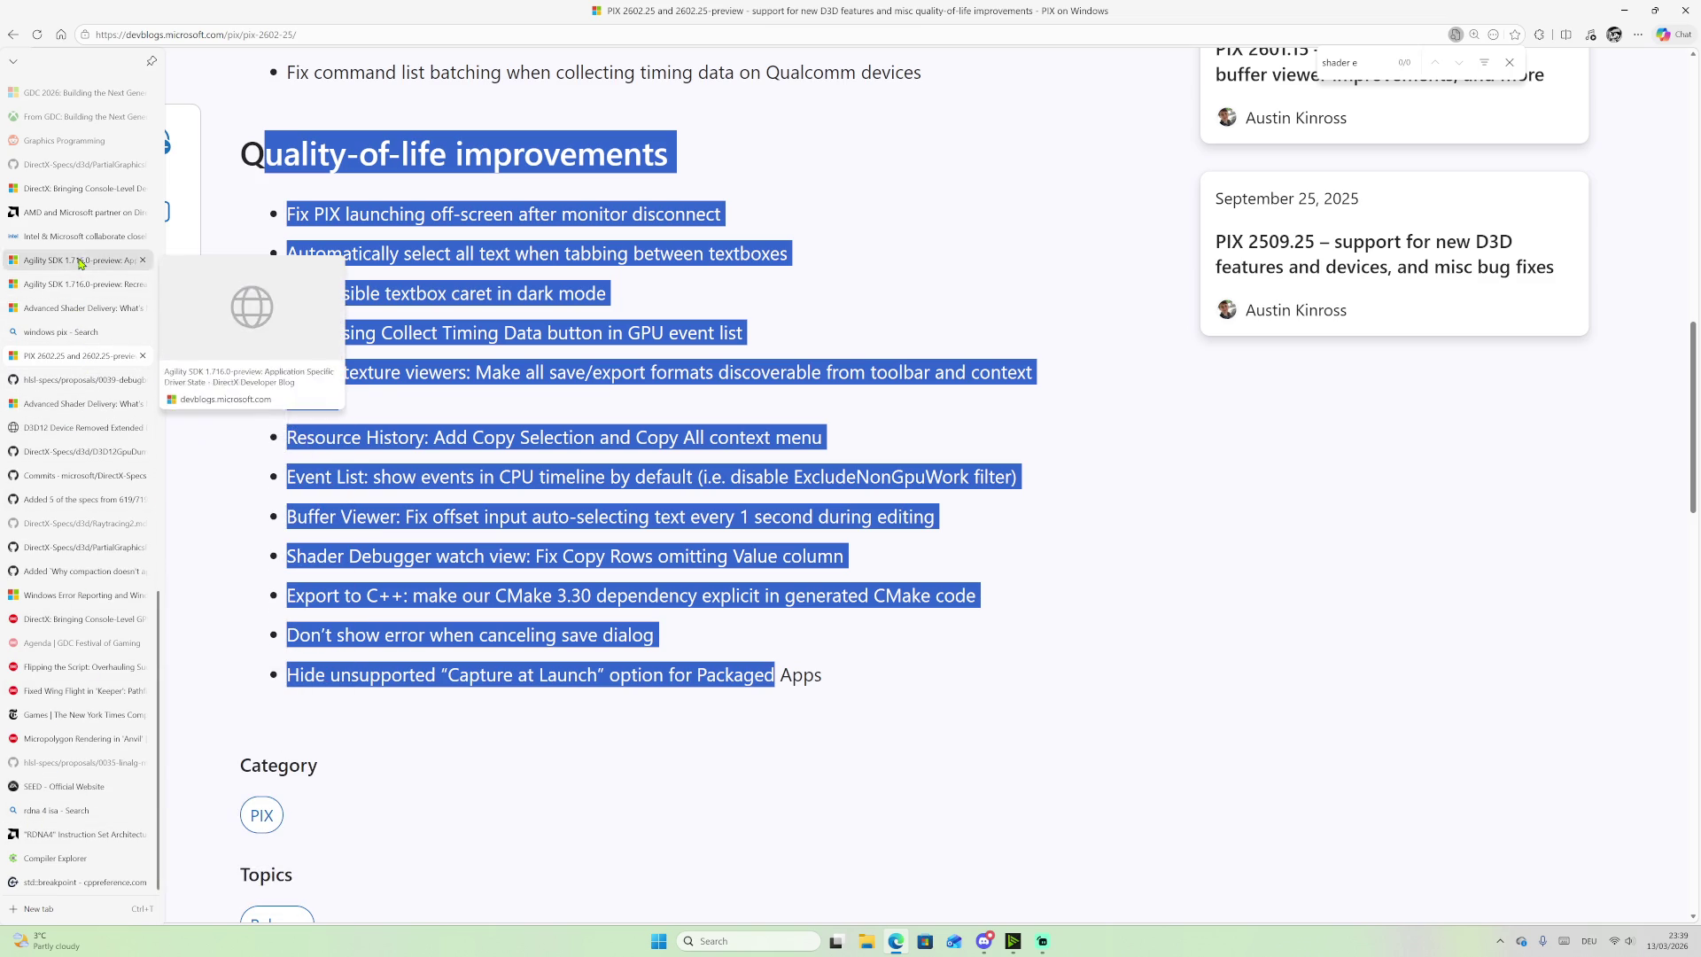
left_click(79, 188)
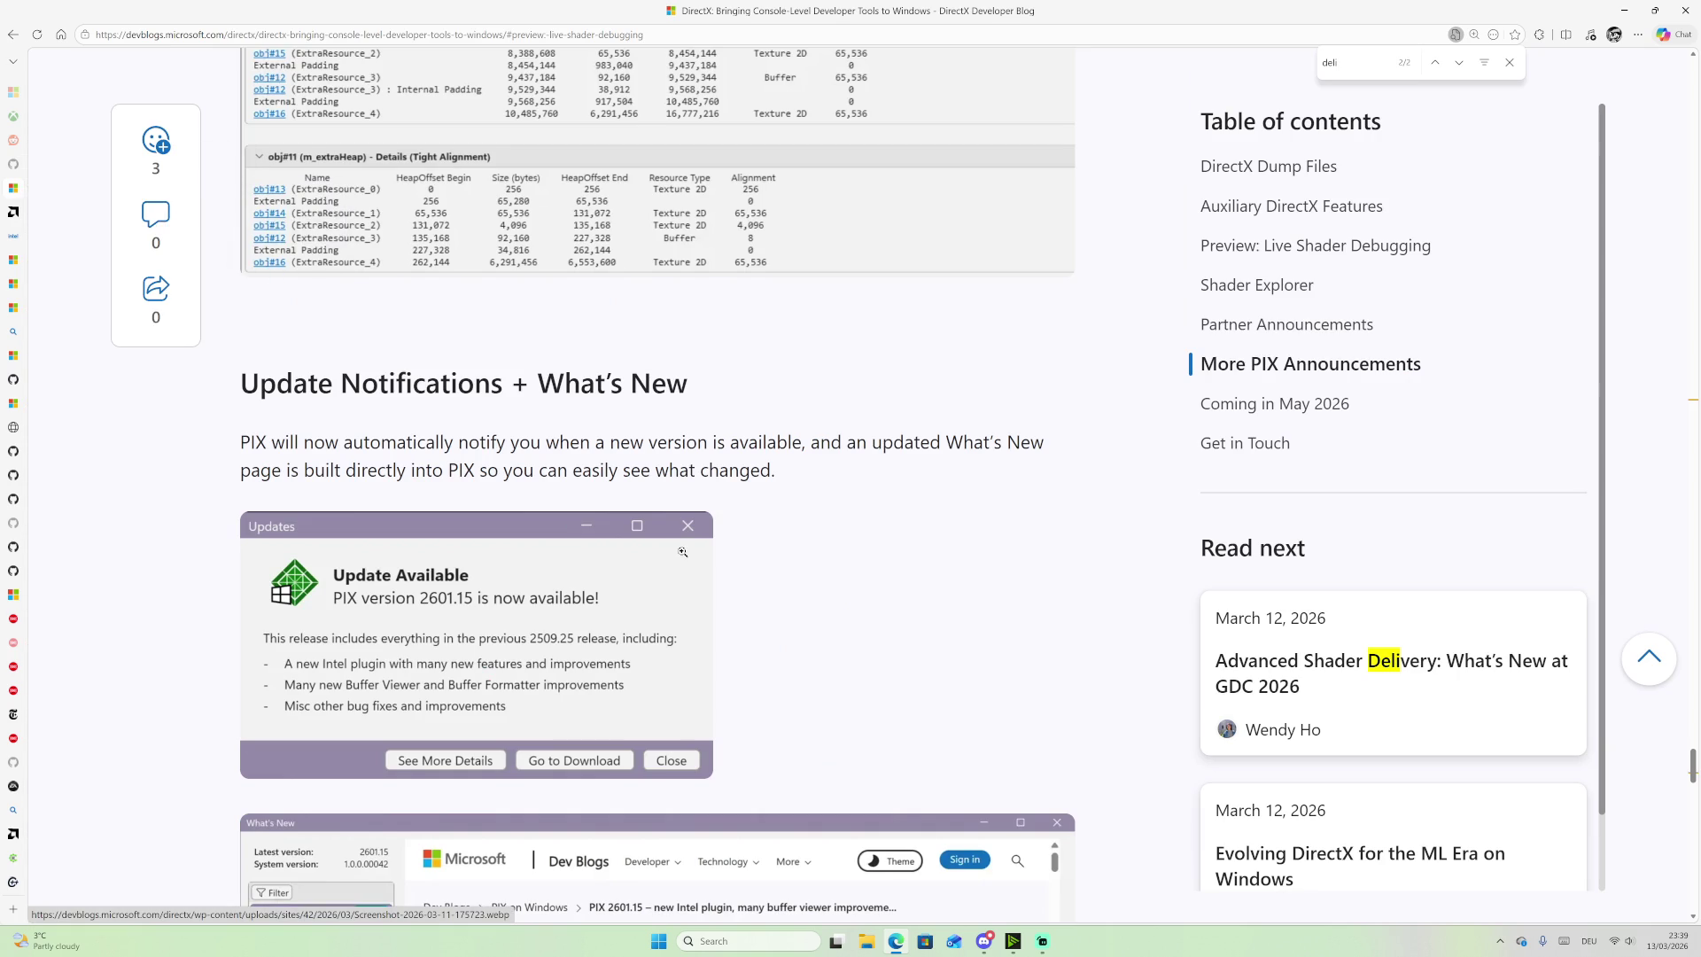
Step: Open the Machine Learning section's ML blog in a new tab, then view the Application Specific Driver State post
scroll(613, 520, "down", 5)
scroll(613, 520, "down", 1)
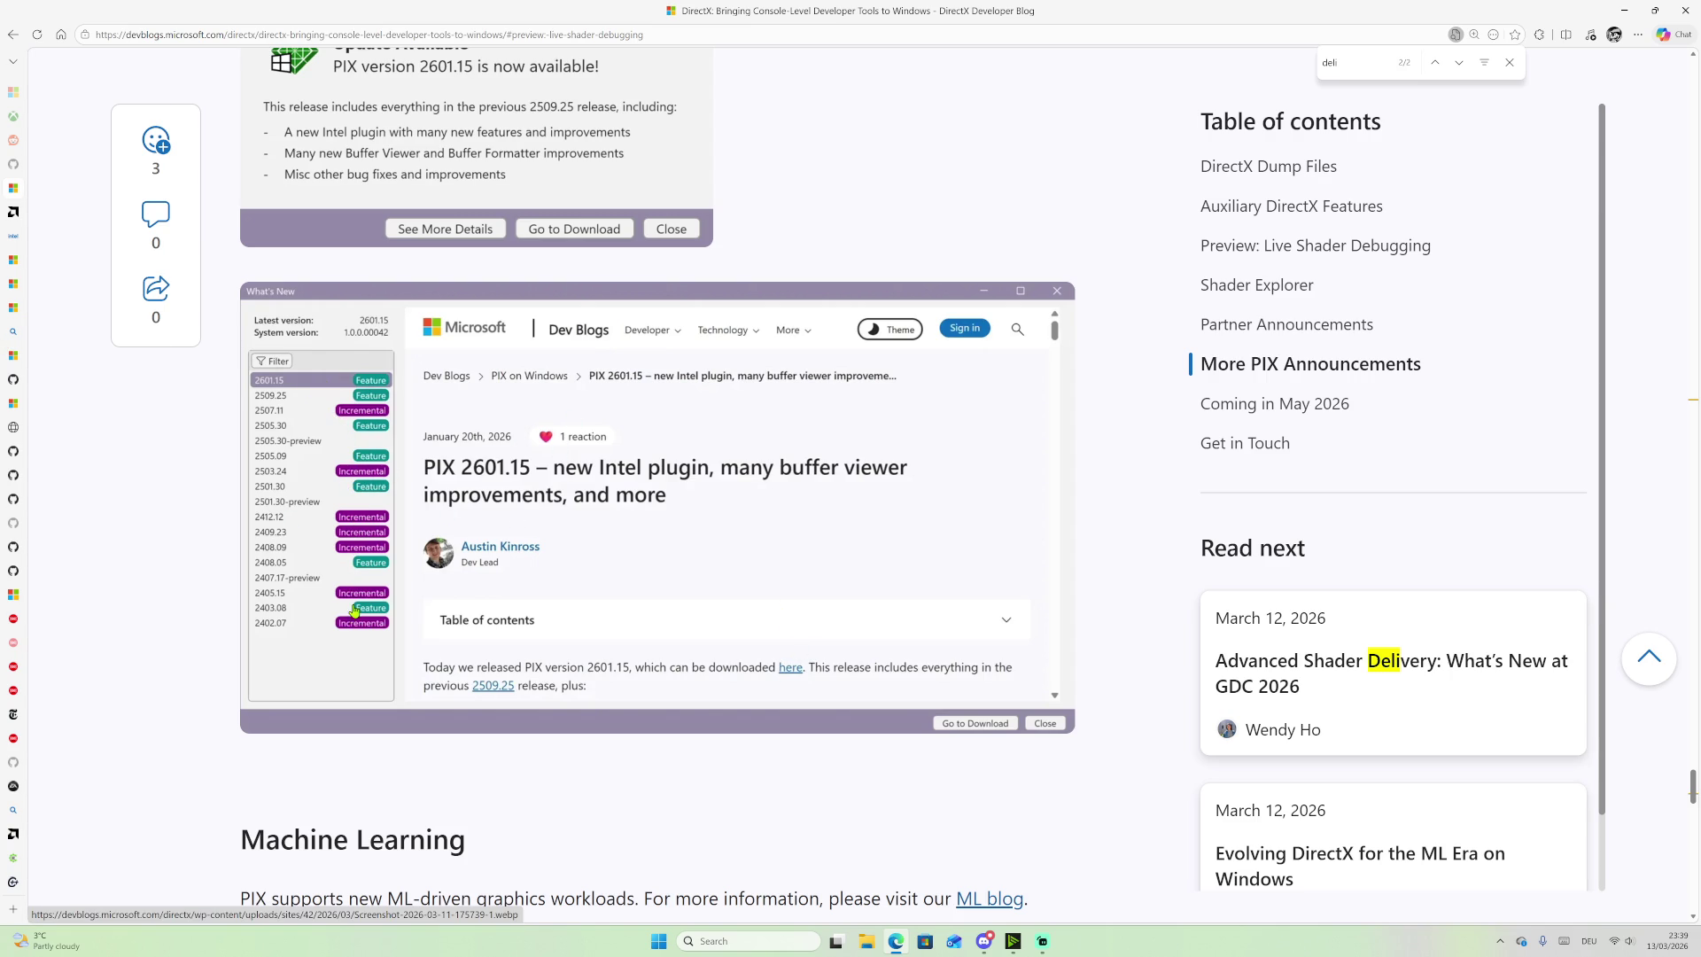
scroll(553, 545, "down", 2)
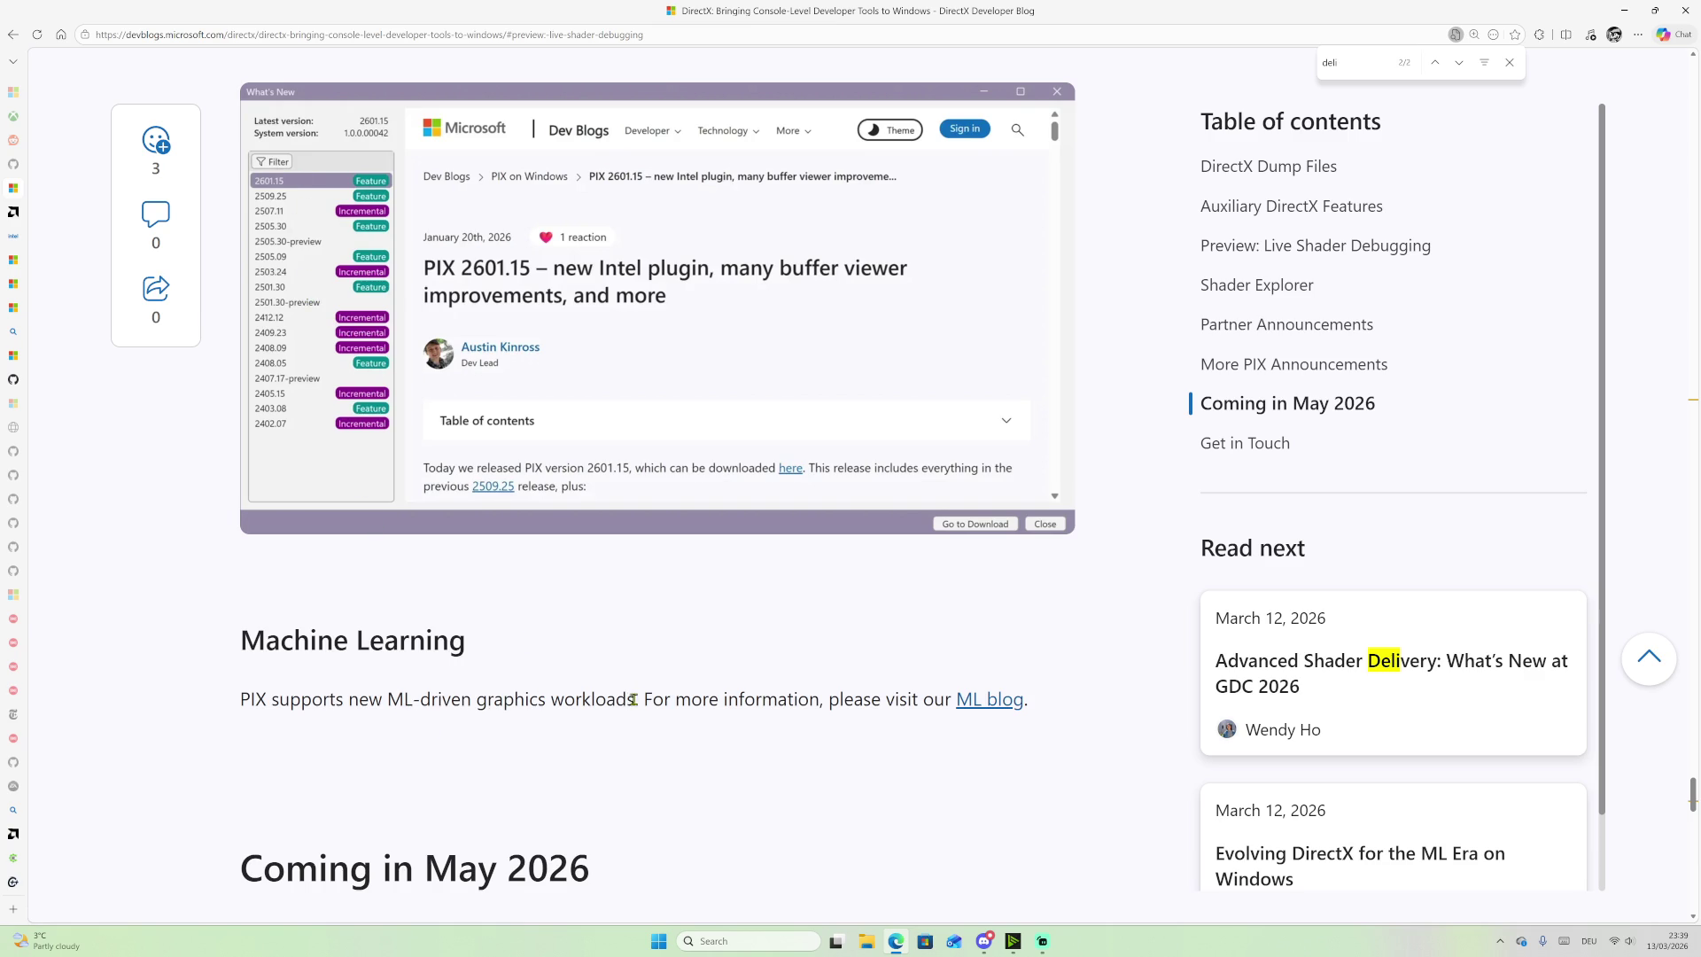
middle_click(979, 702)
mouse_move(13, 307)
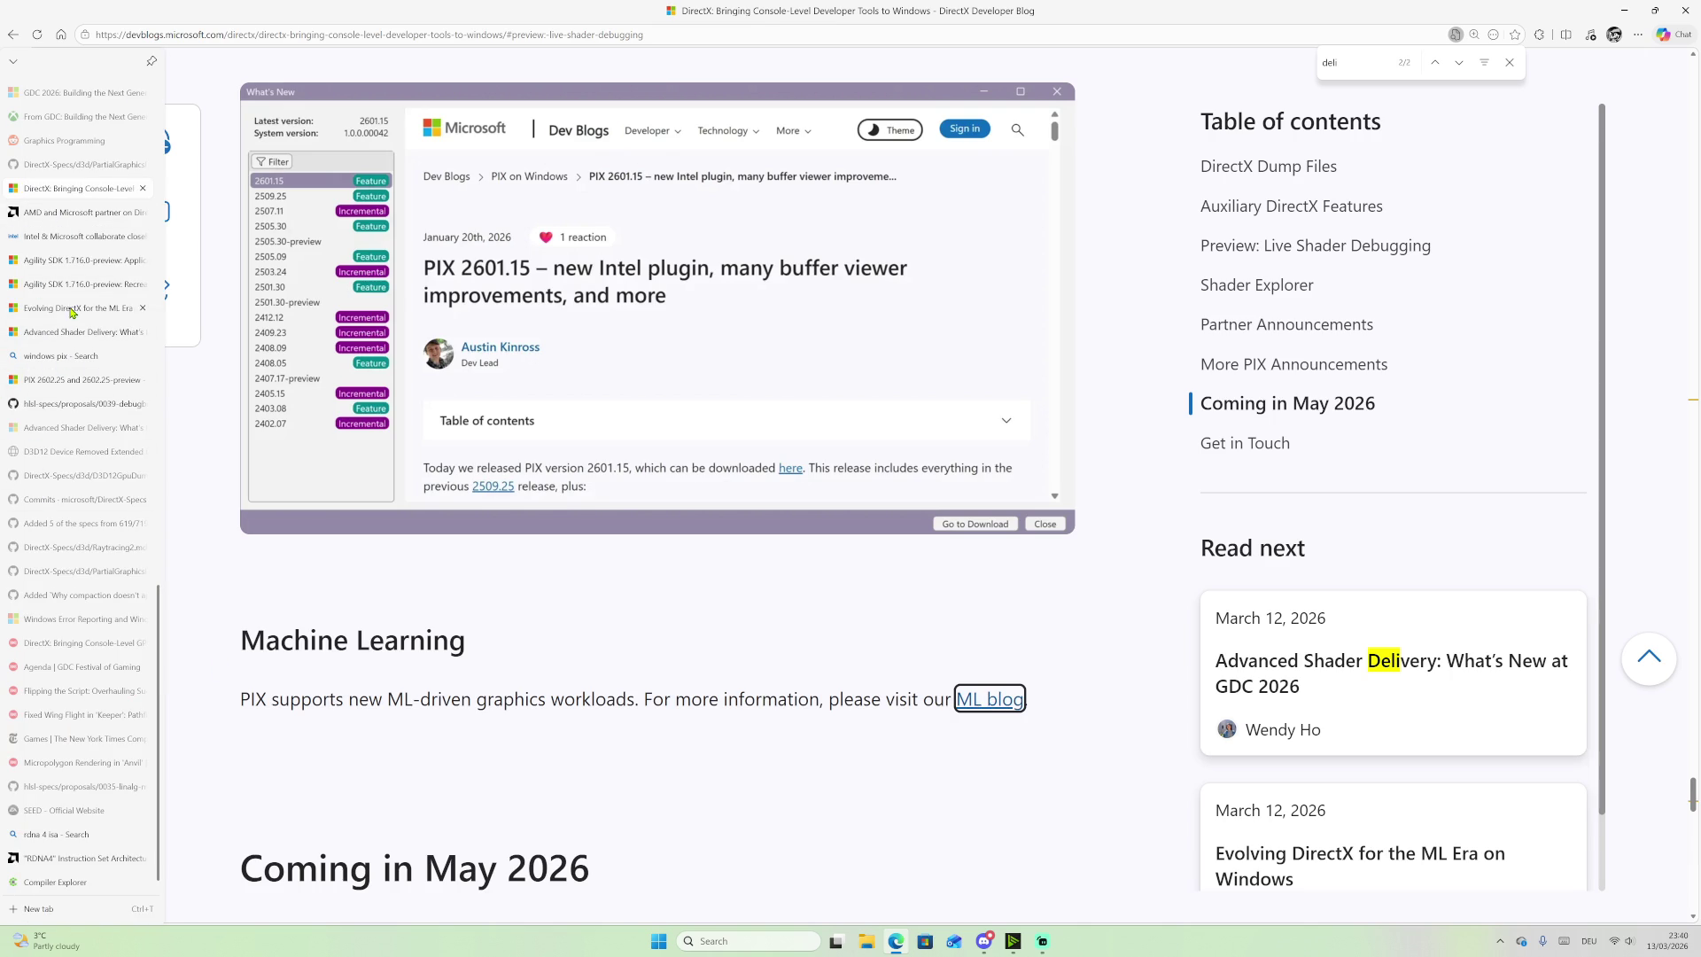
left_click(89, 266)
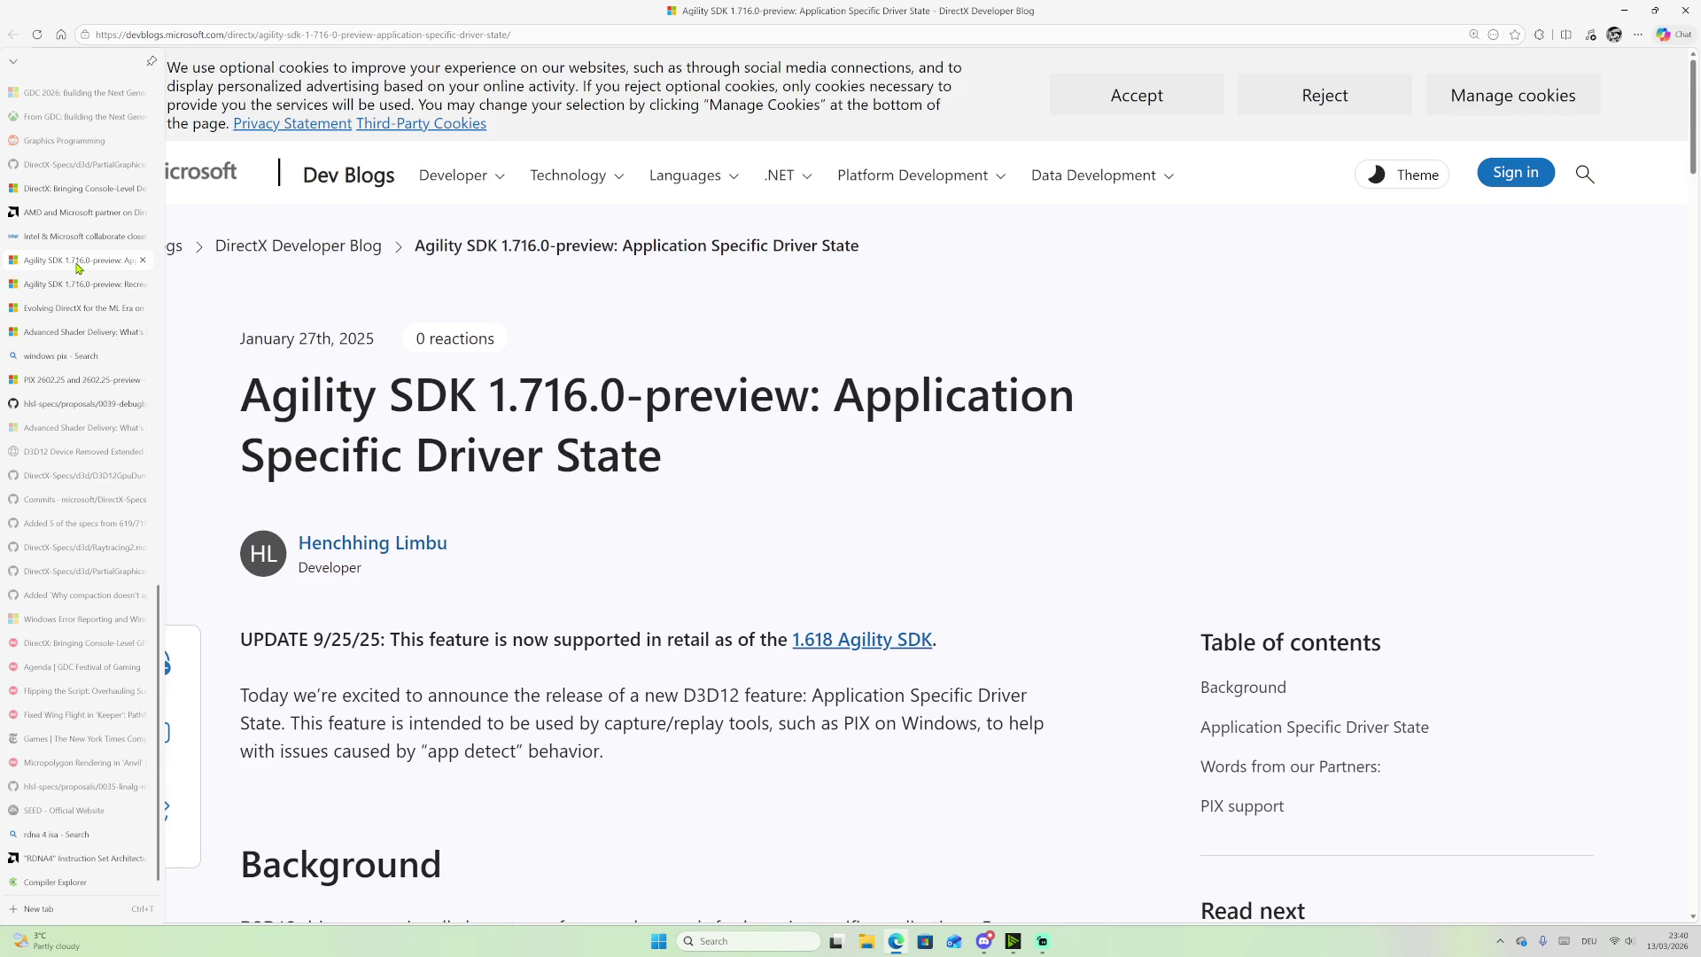
Step: Close the Application Specific Driver State, RecreateAtGpuva, 'windows pix' search and PIX 2602.25 tabs
middle_click(75, 263)
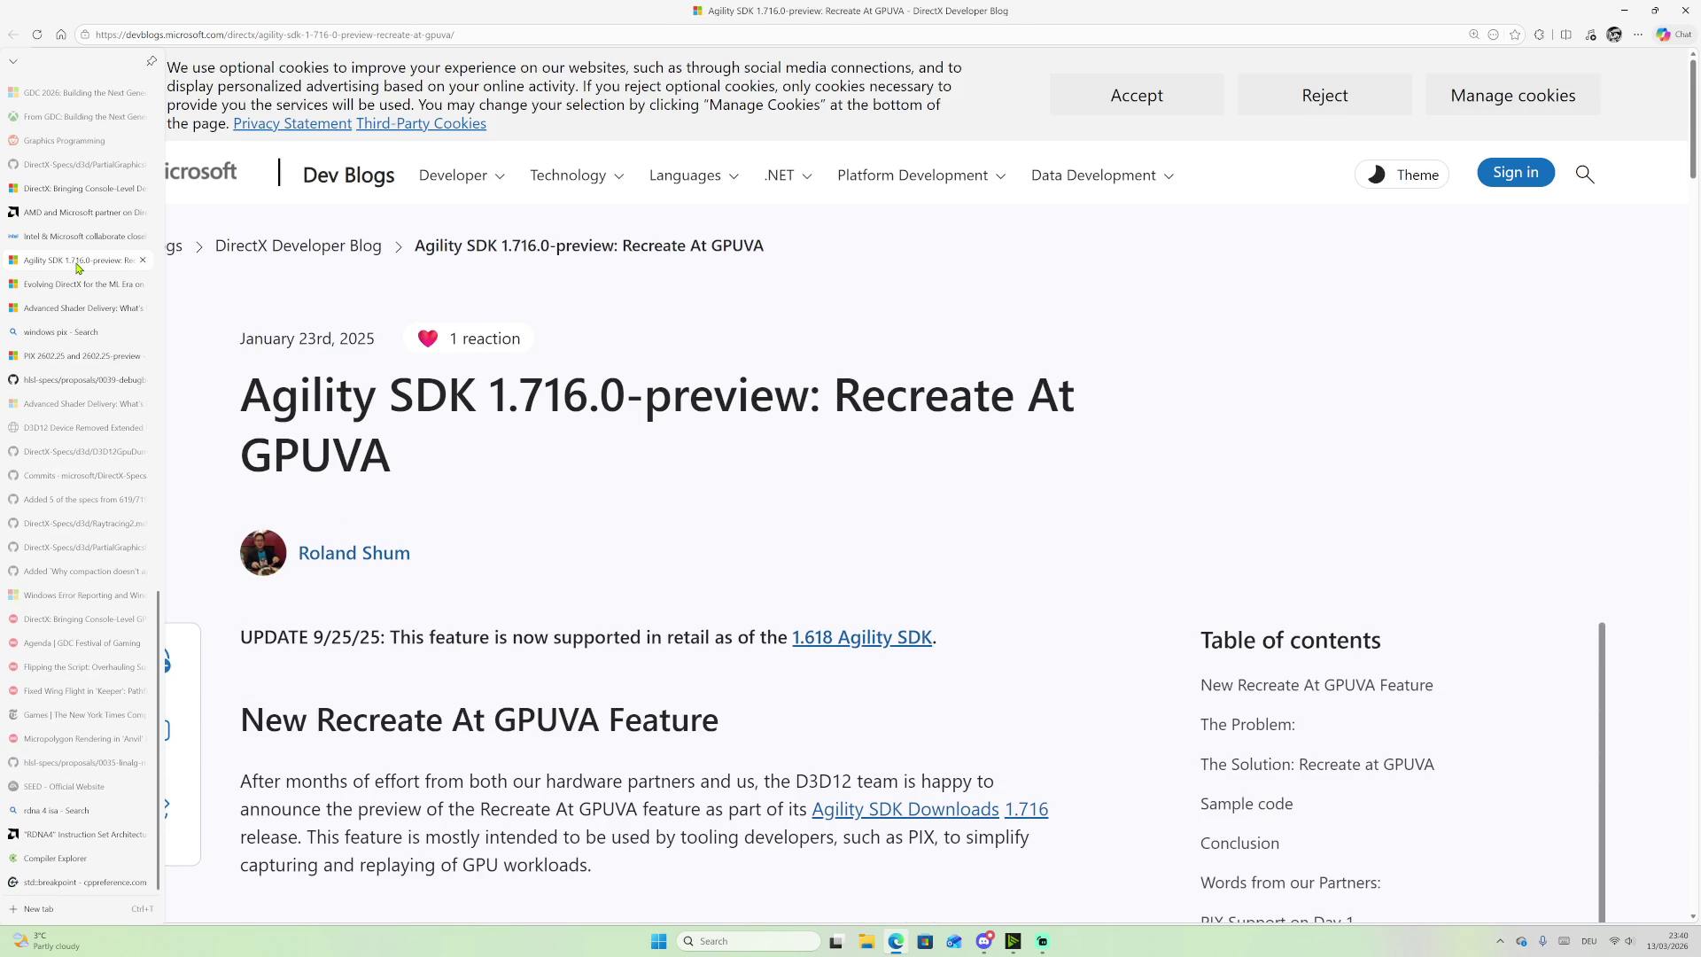
middle_click(77, 266)
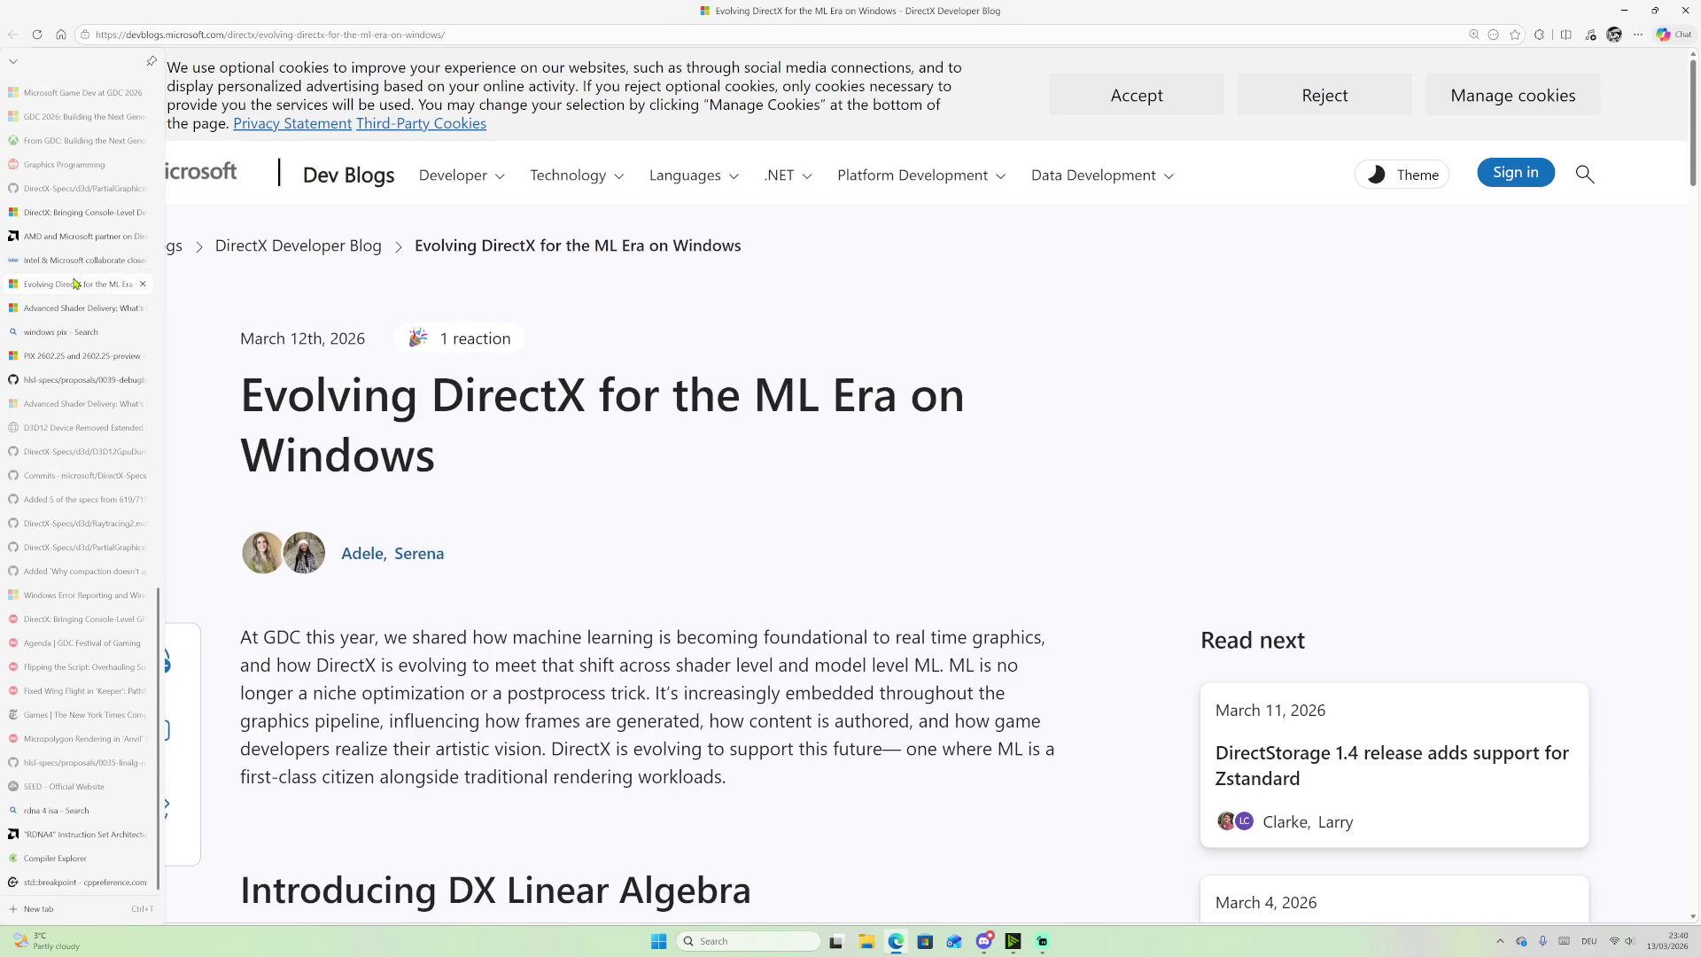
mouse_move(21, 281)
middle_click(68, 335)
left_click(68, 352)
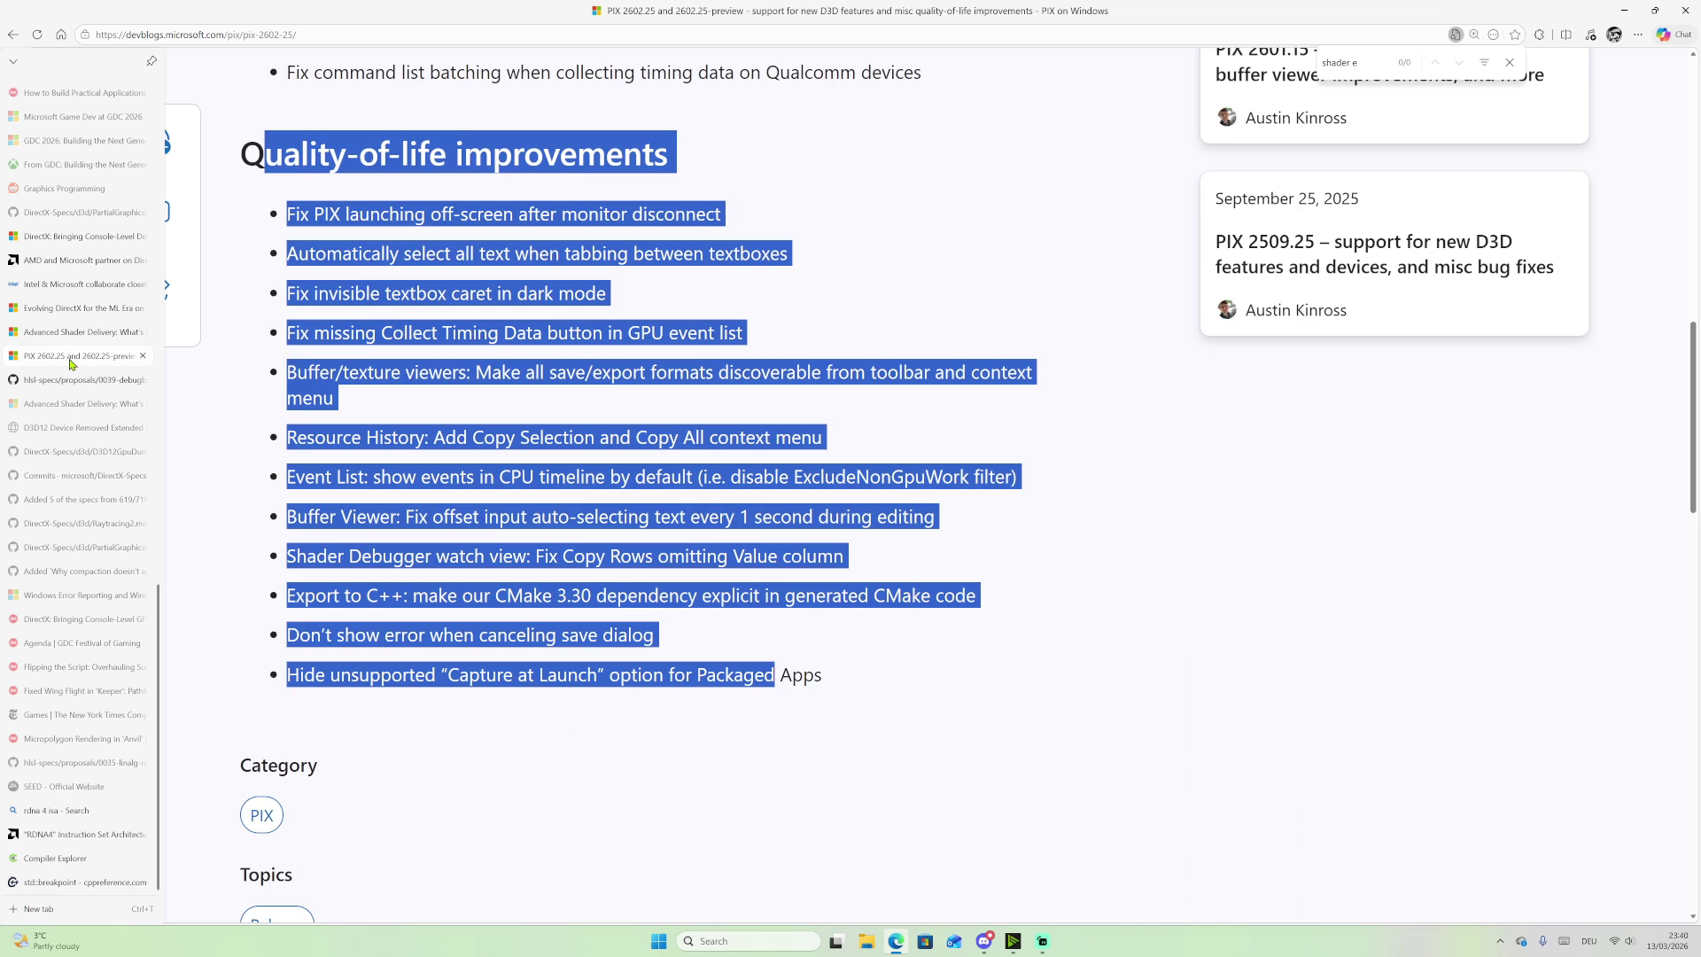
middle_click(71, 363)
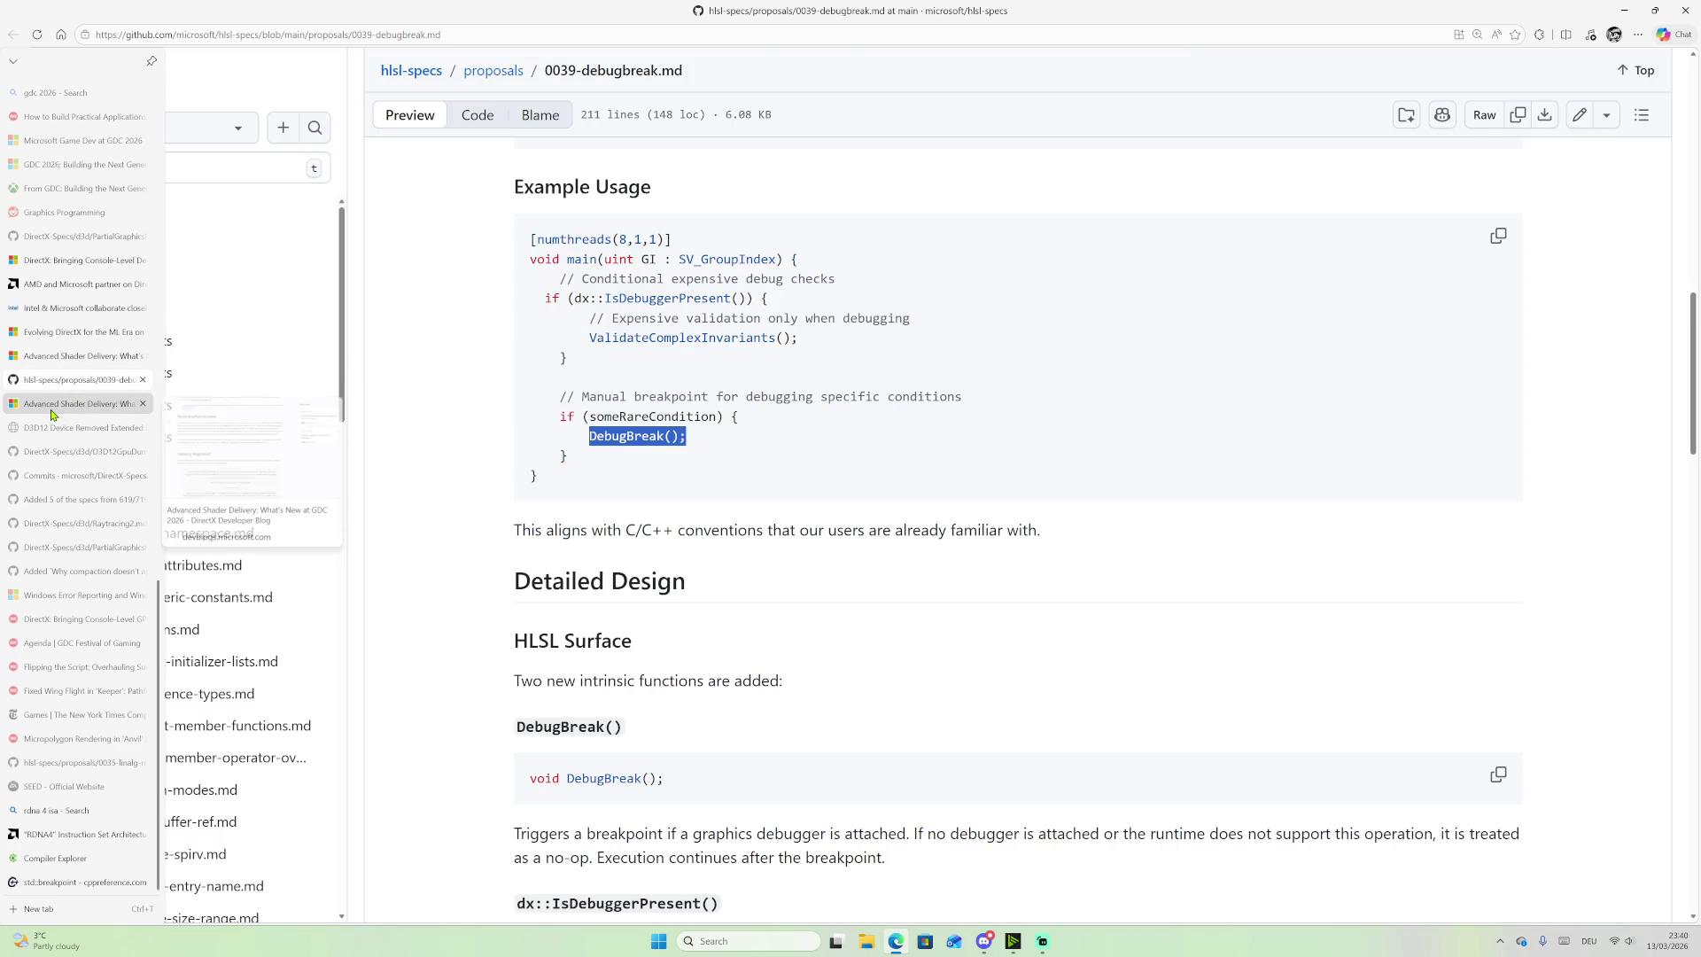
Step: Group the Advanced Shader Delivery, Evolving DirectX for the ML Era, PartialGraphicsPrograms and Raytracing2 tabs together
left_click_drag(52, 414, 66, 297)
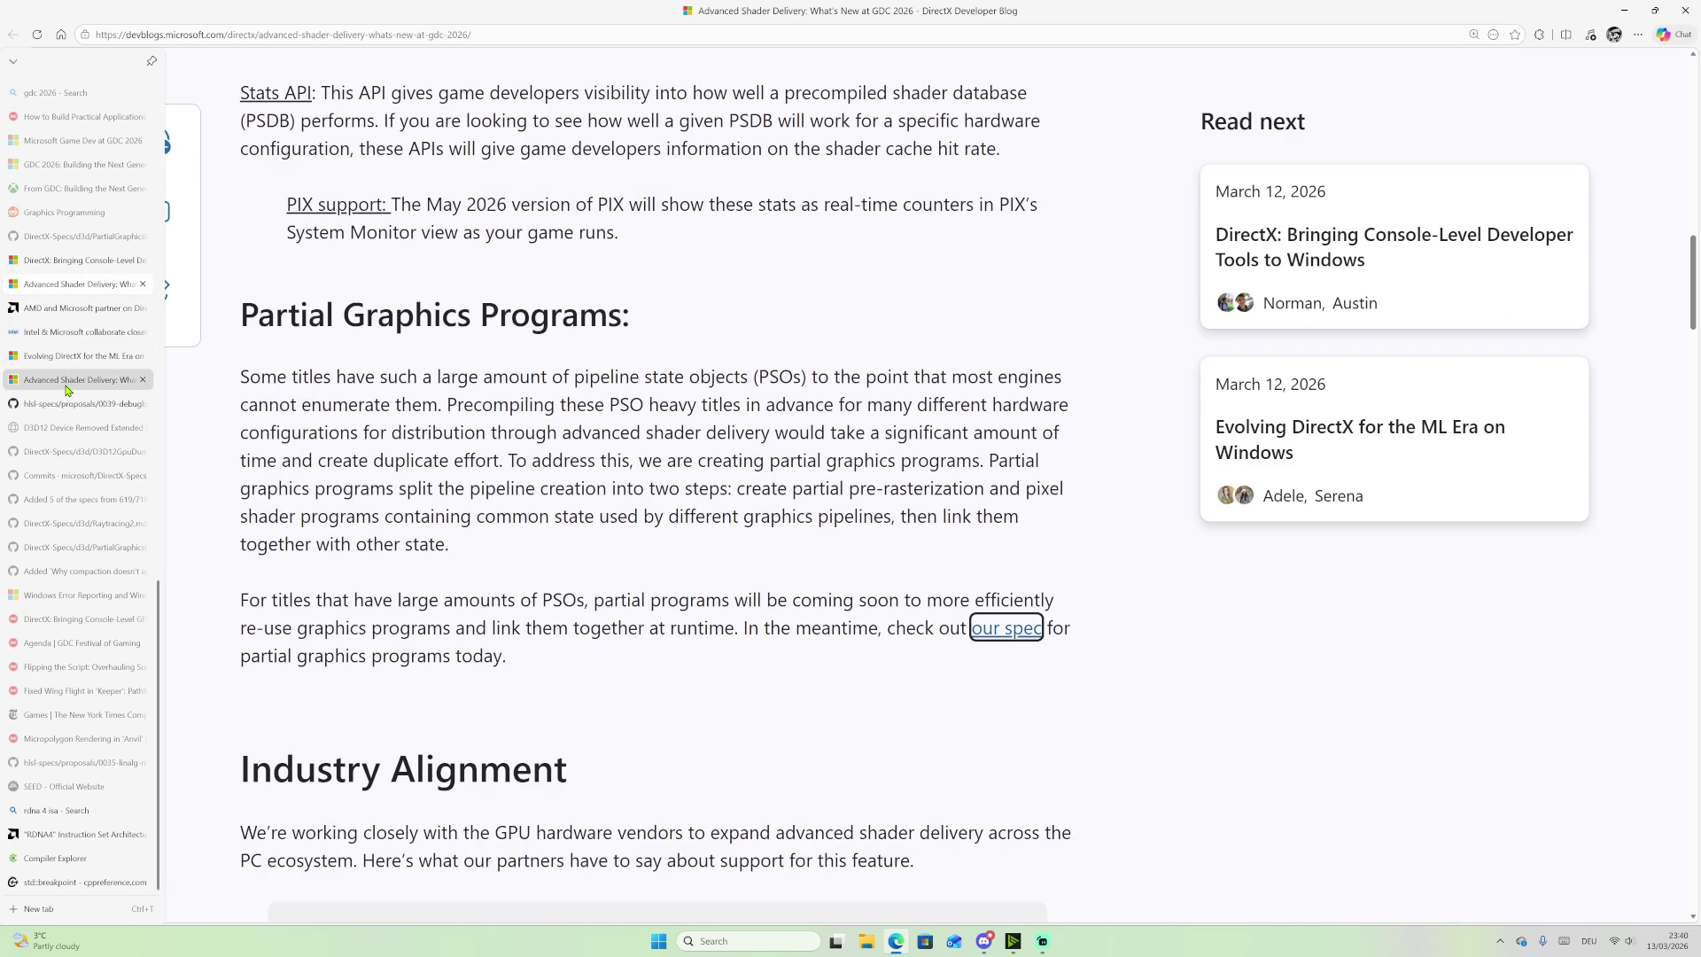
mouse_move(63, 388)
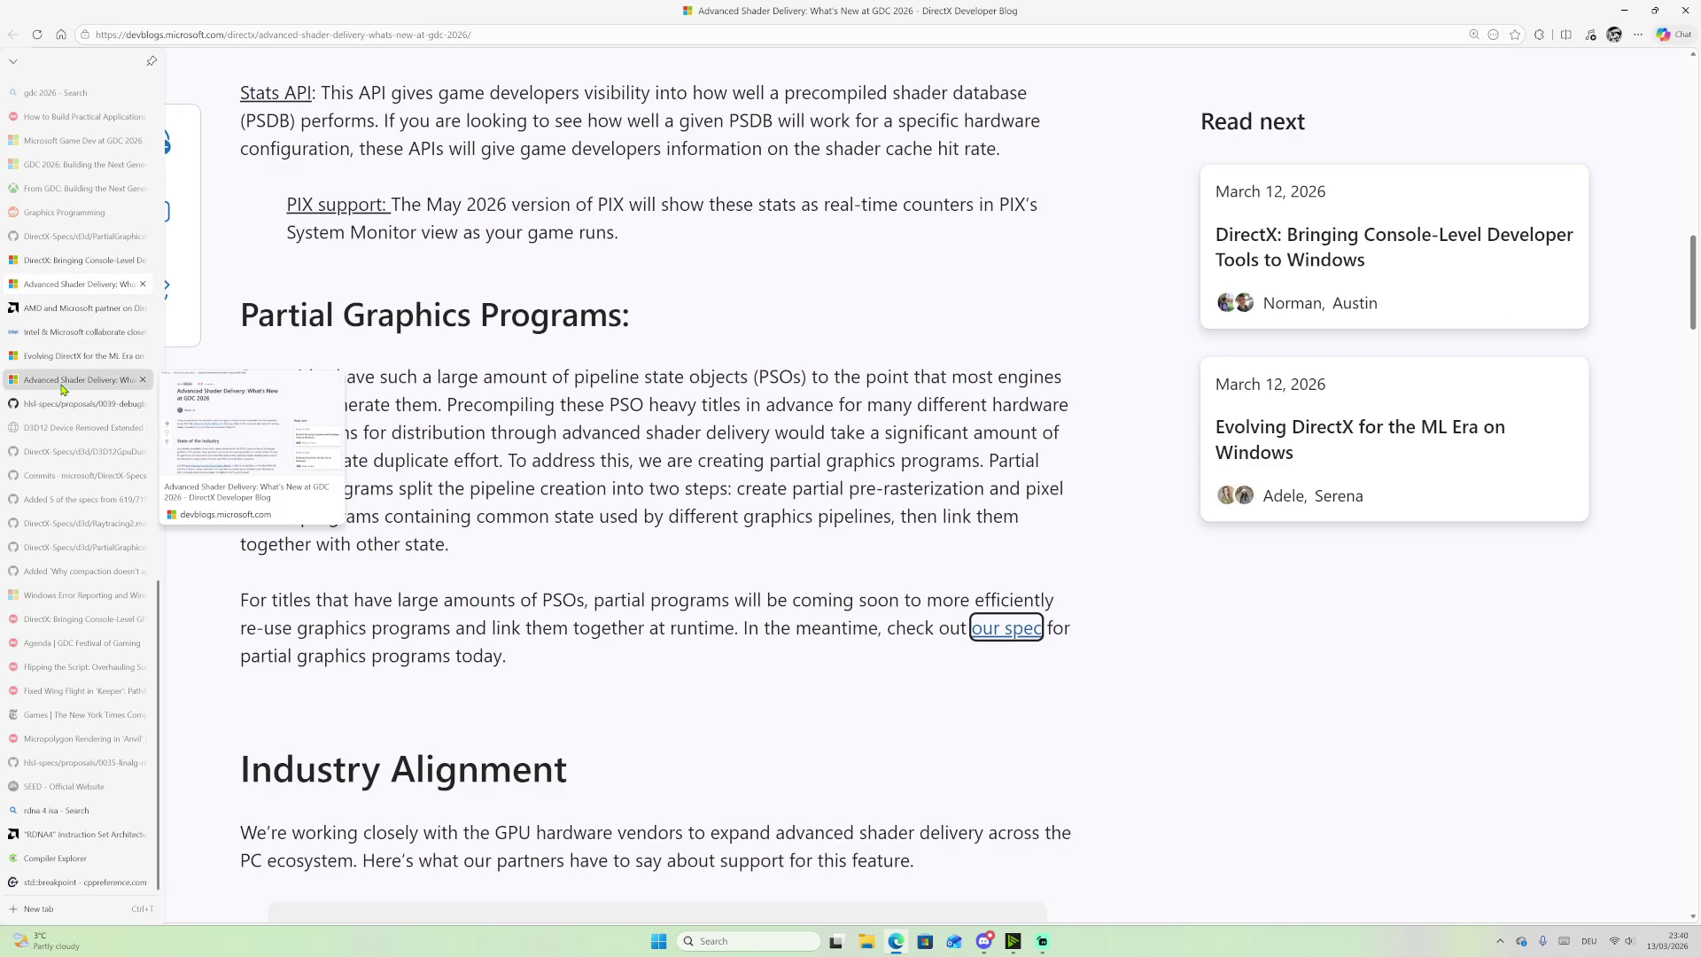
middle_click(64, 388)
left_click_drag(60, 388, 60, 344)
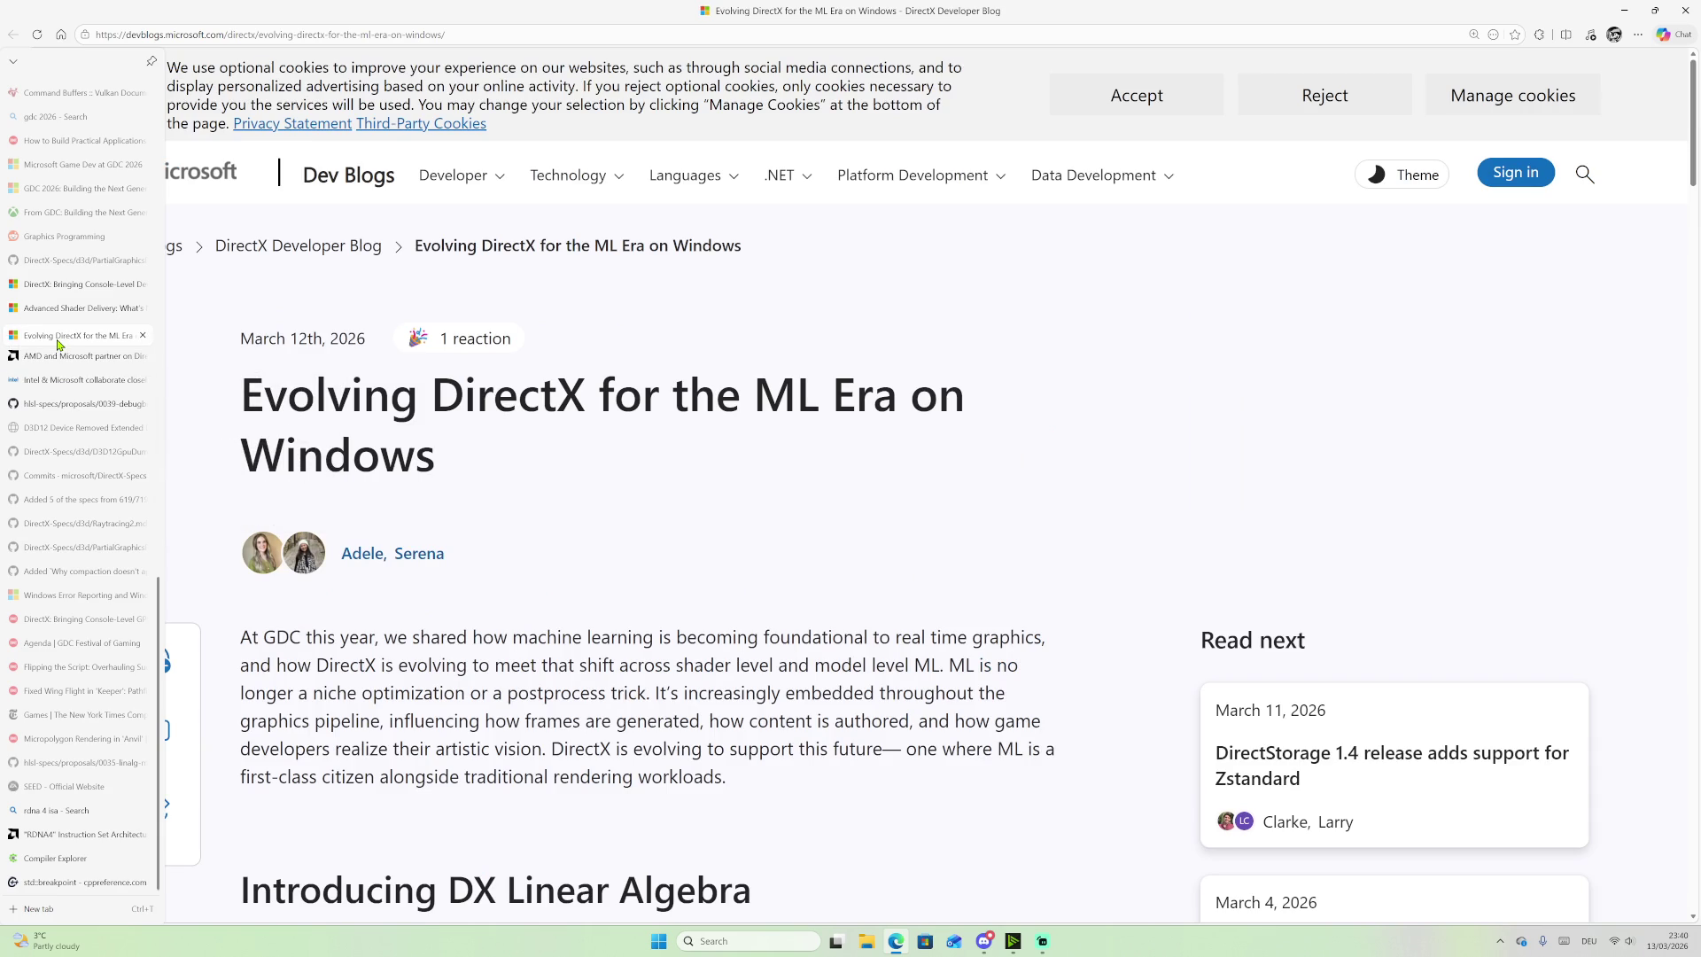
mouse_move(62, 420)
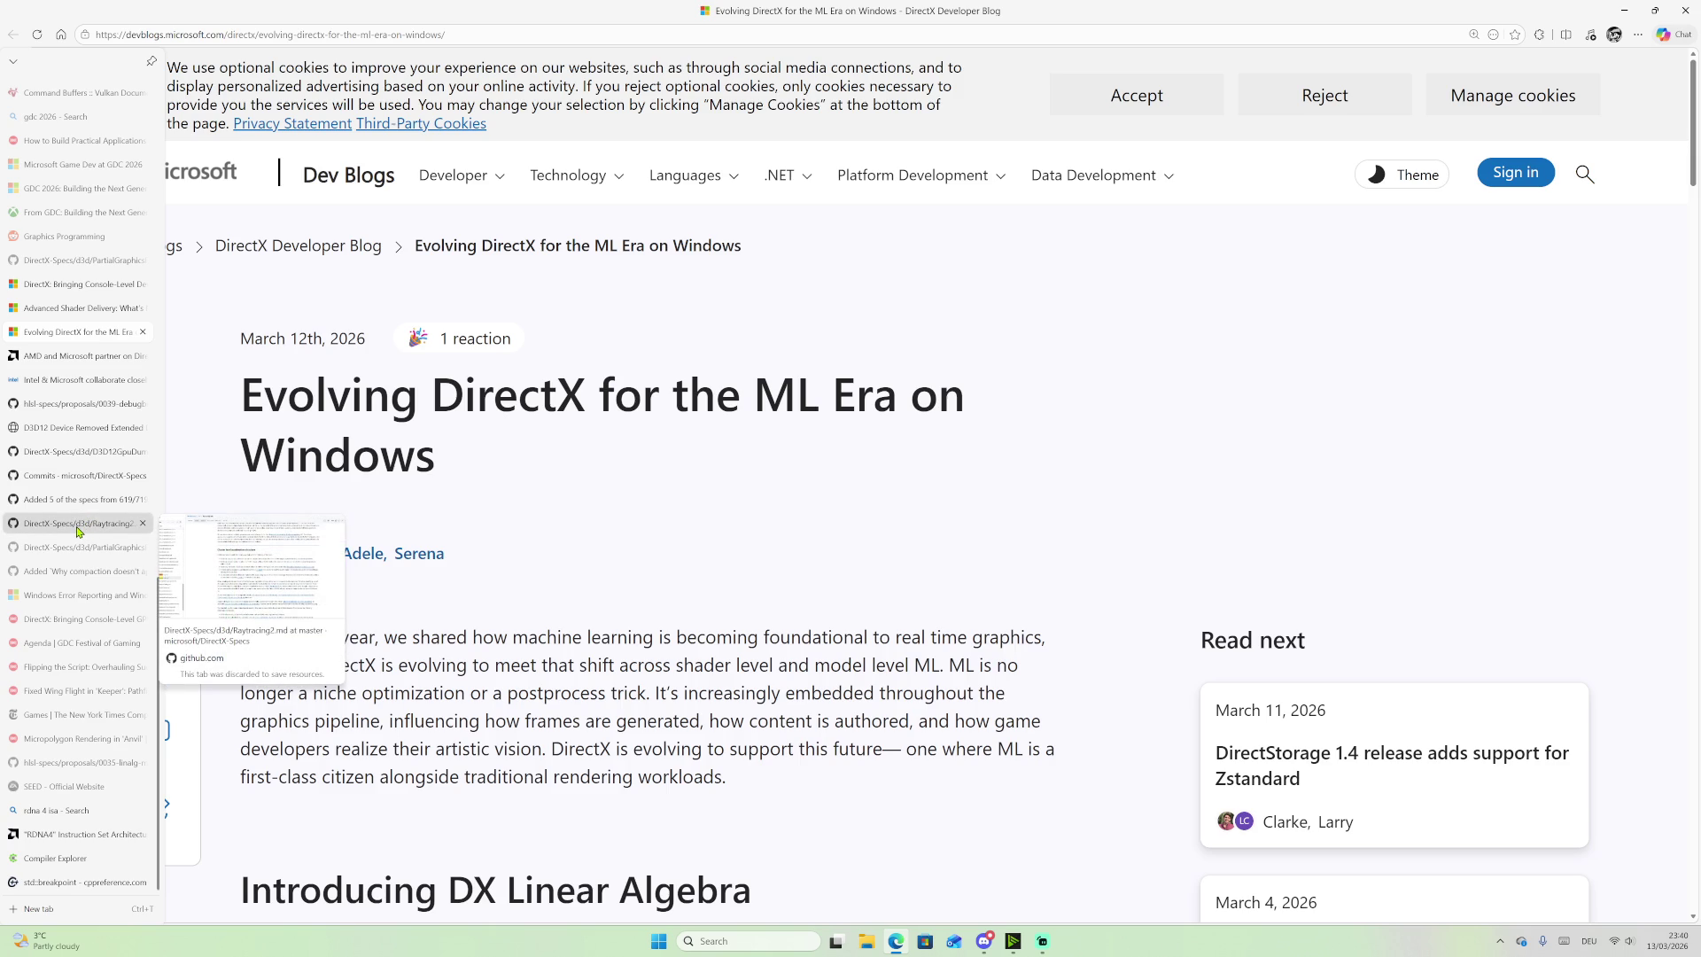
left_click_drag(84, 553, 71, 364)
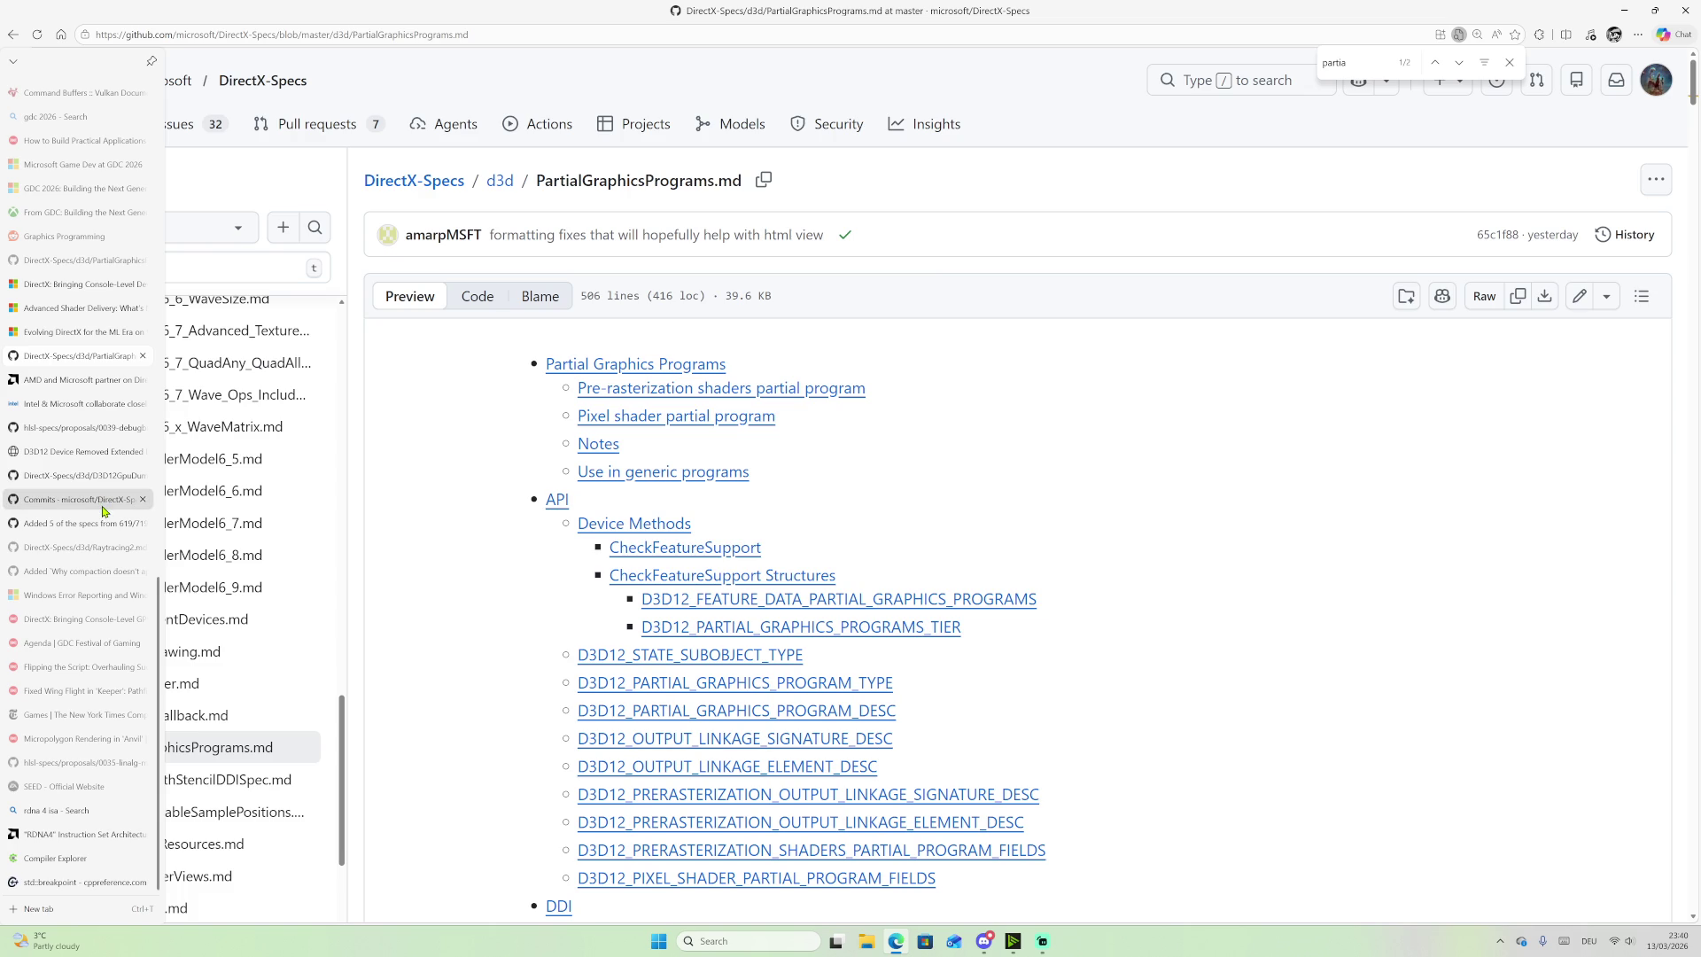
mouse_move(102, 510)
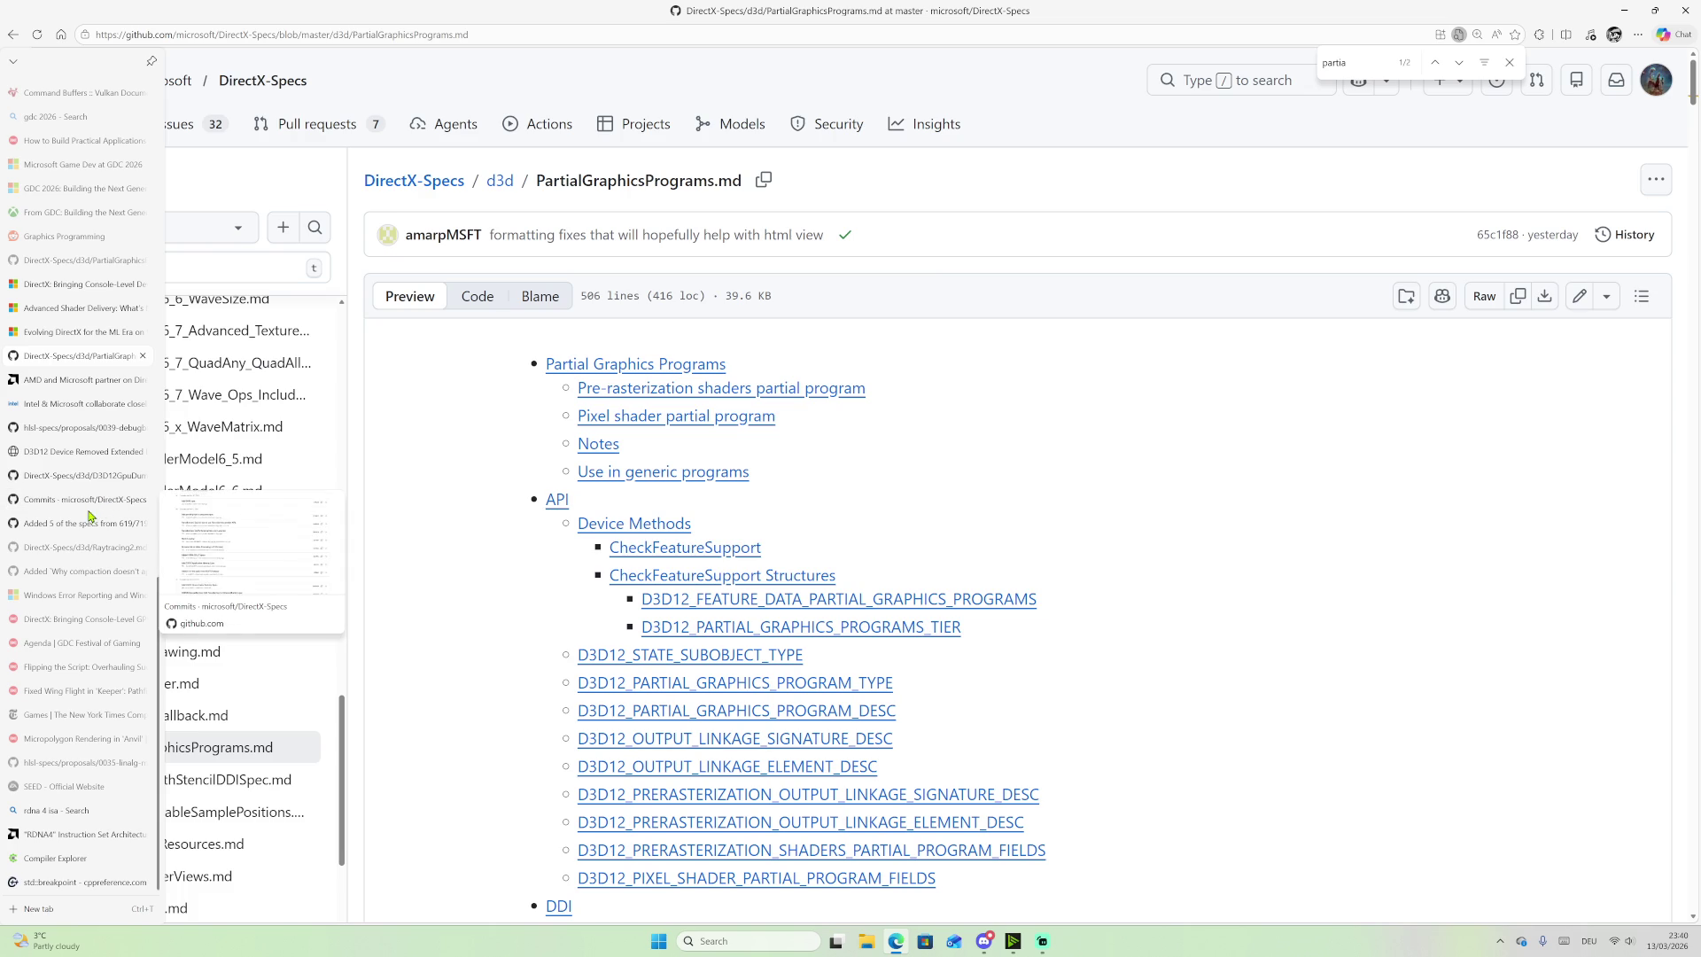
left_click_drag(91, 546, 82, 383)
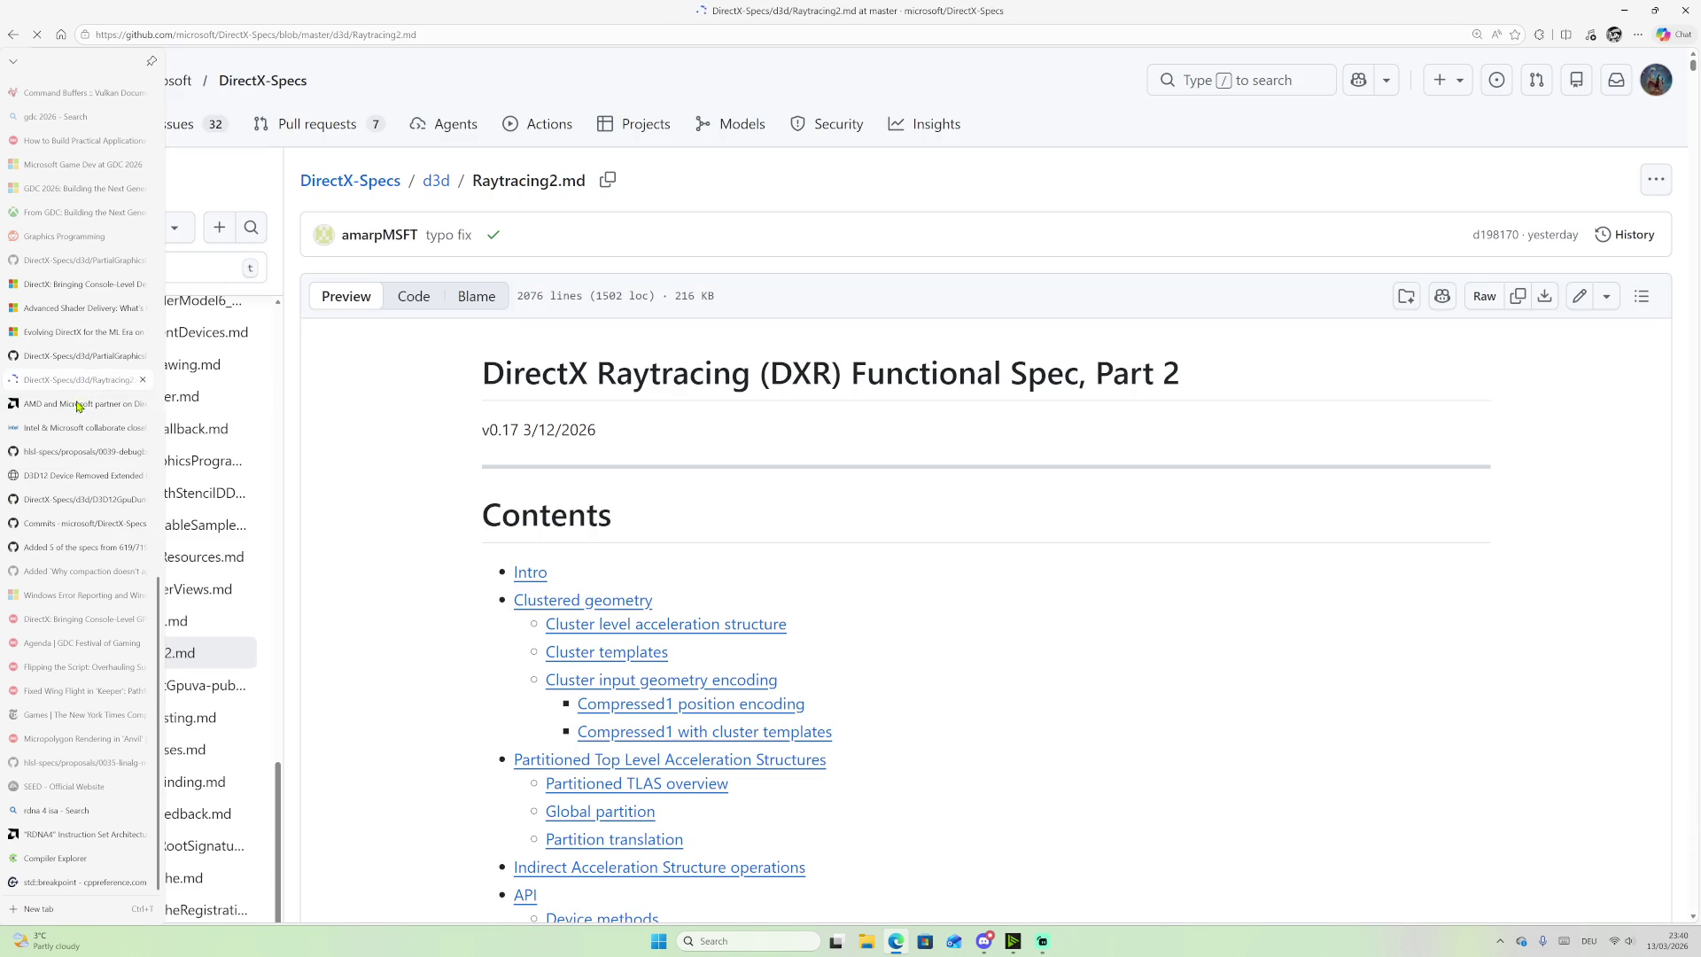
Step: Reorder the PartialGraphicsPrograms tab, close its duplicate, and return to the DirectX console-level article
left_click(69, 286)
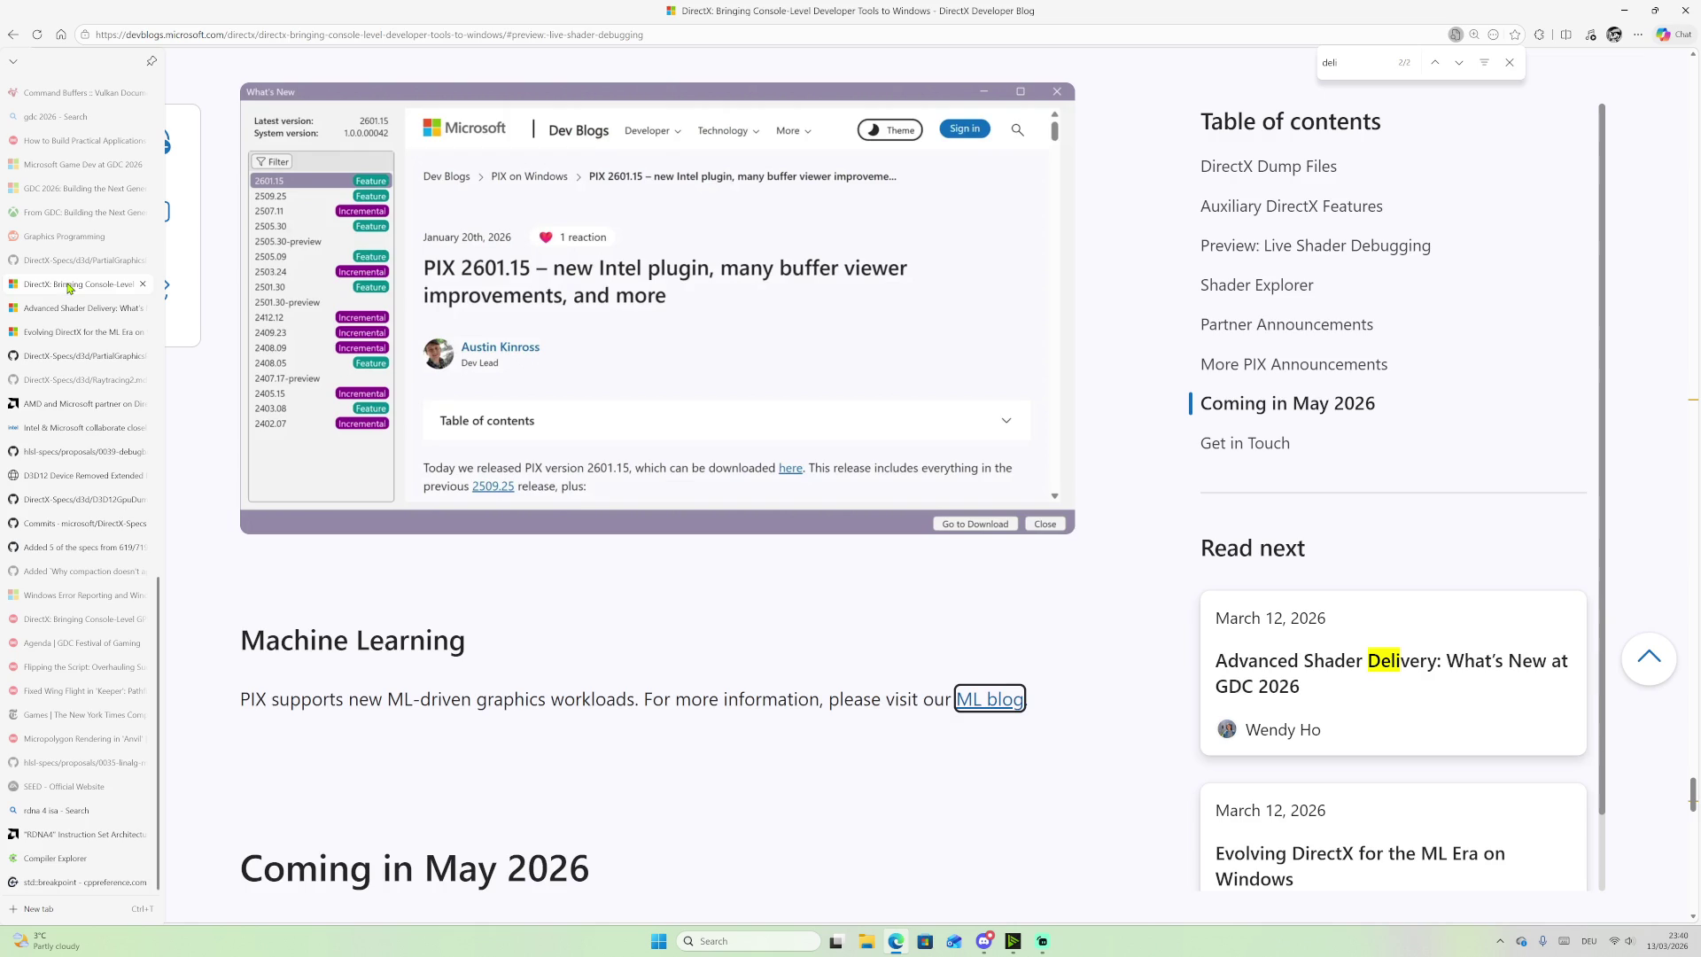
left_click_drag(66, 265, 68, 336)
left_click(145, 333)
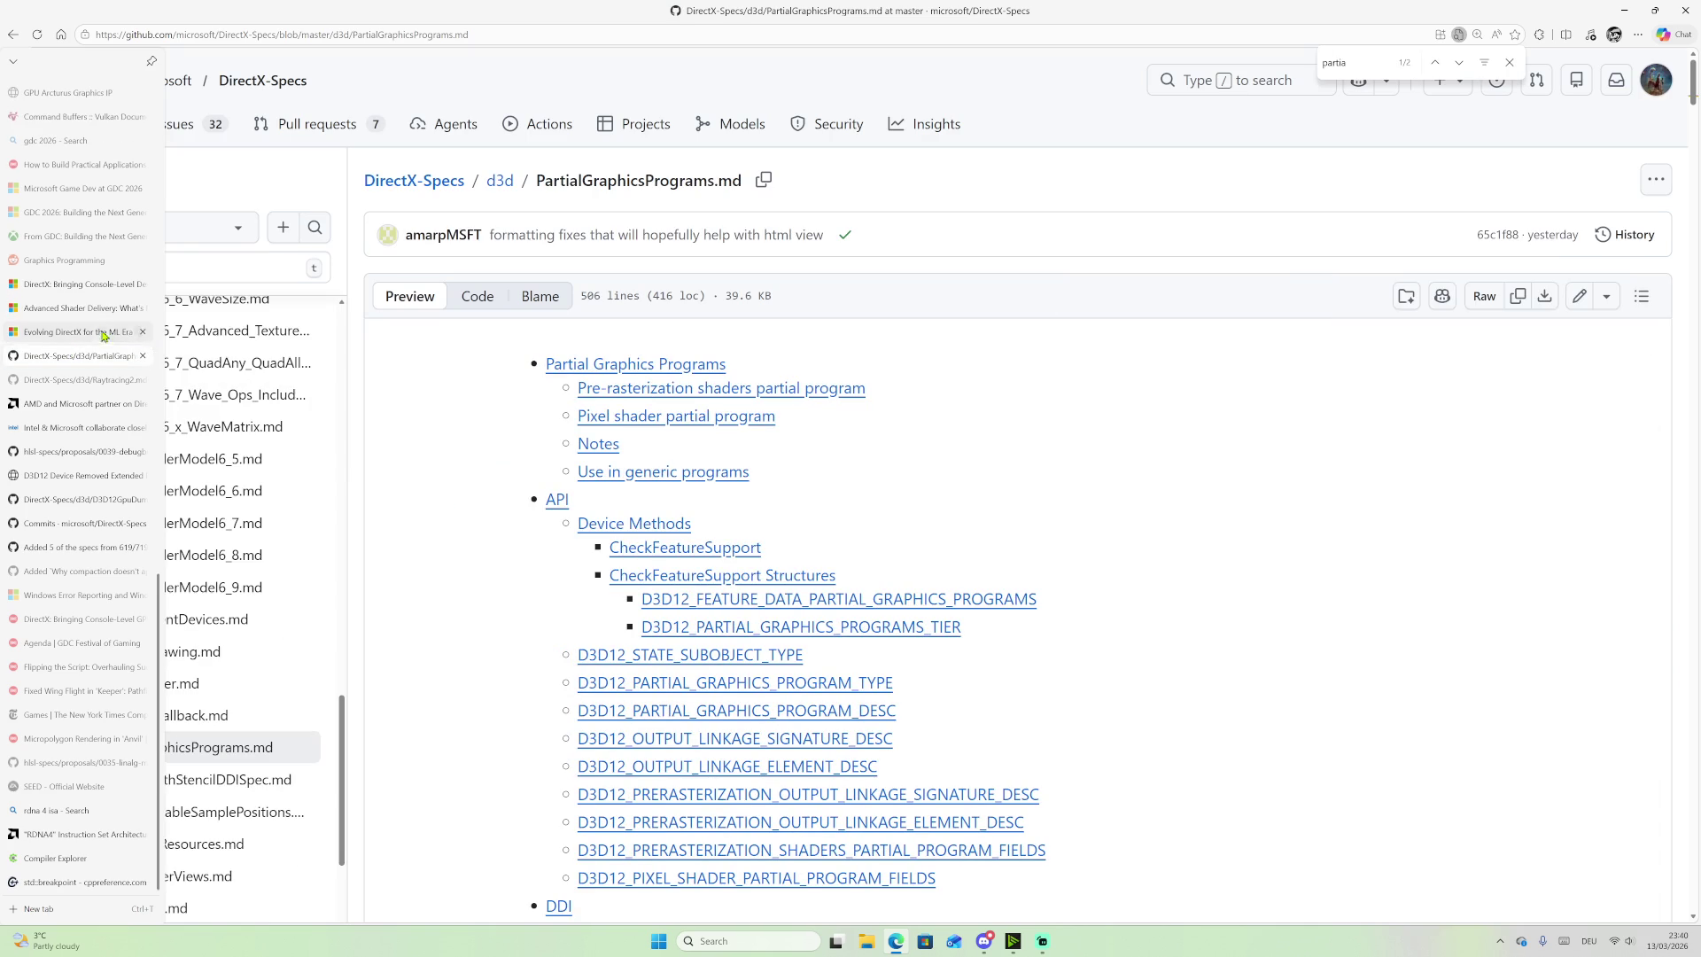
left_click(89, 284)
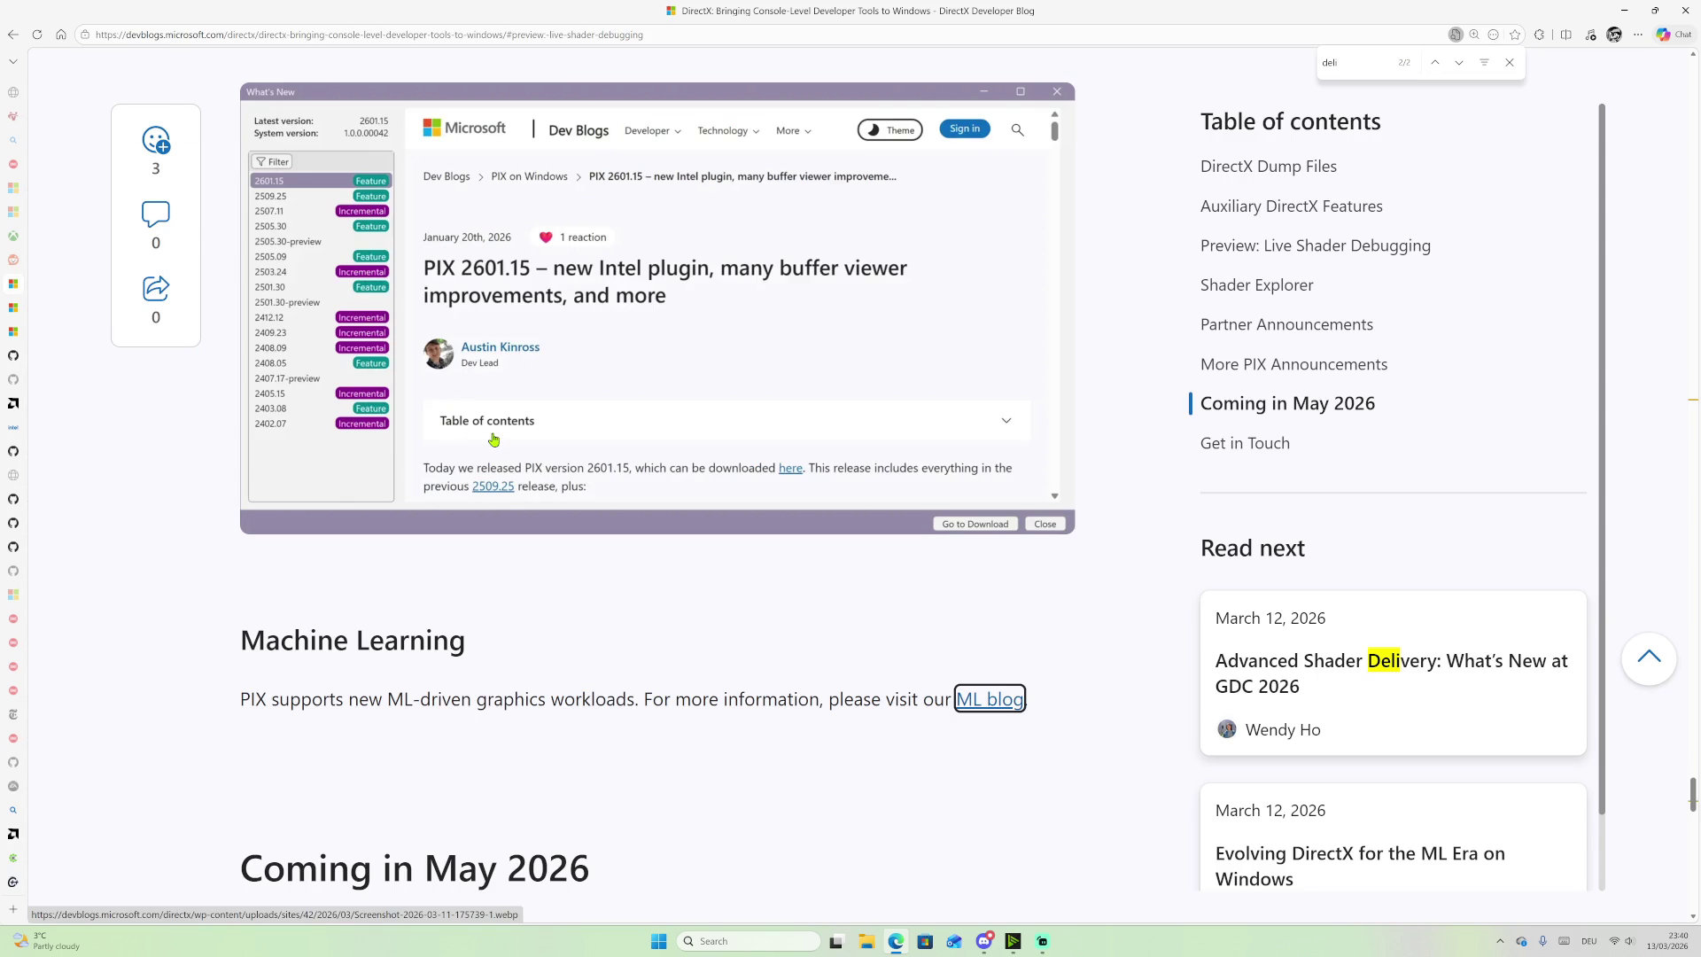
scroll(694, 673, "down", 3)
scroll(694, 674, "down", 3)
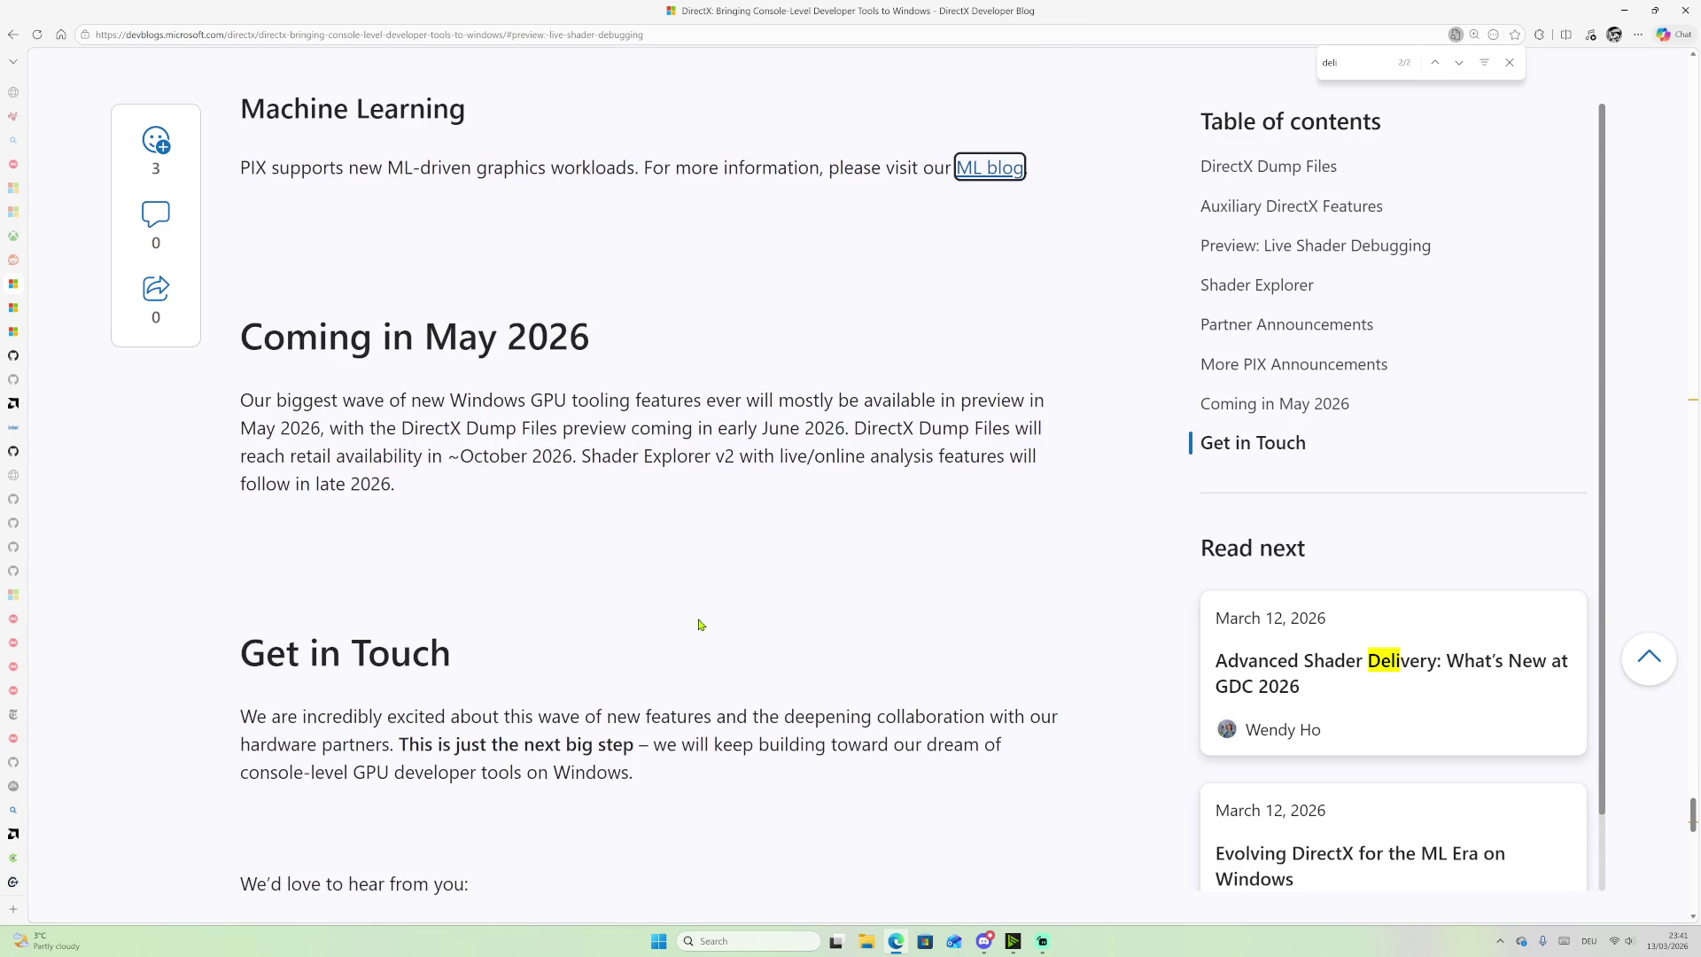
scroll(488, 422, "down", 2)
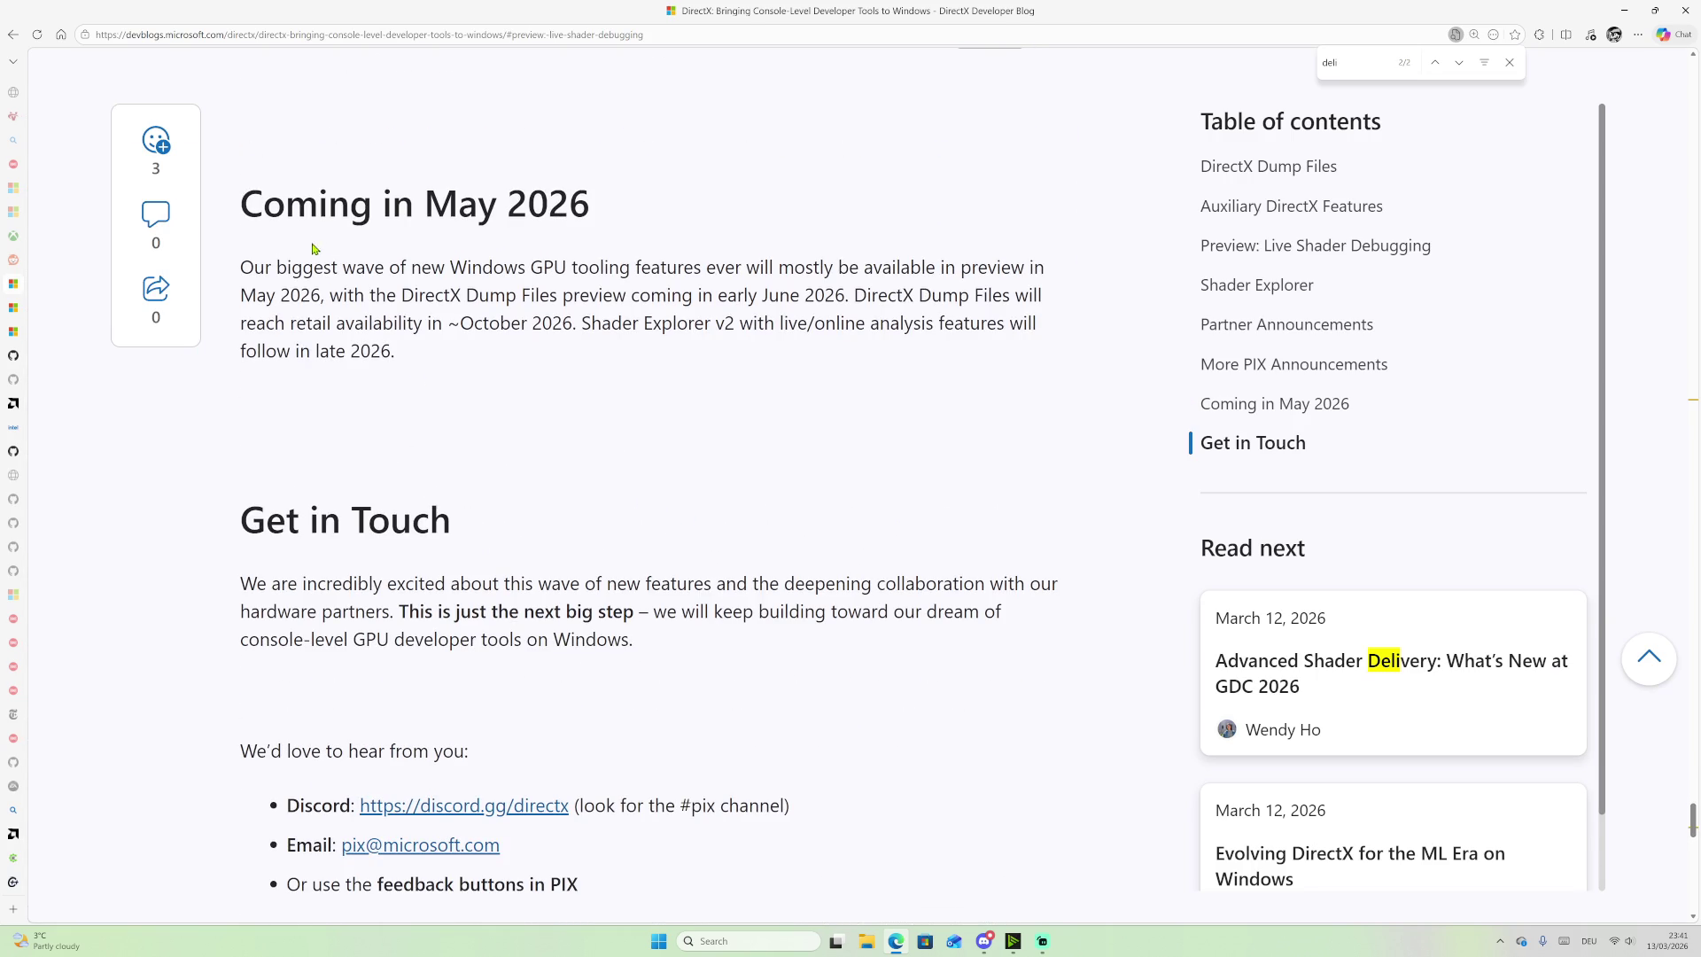
mouse_move(277, 270)
left_mouse_down()
mouse_move(375, 271)
mouse_move(493, 360)
left_mouse_up()
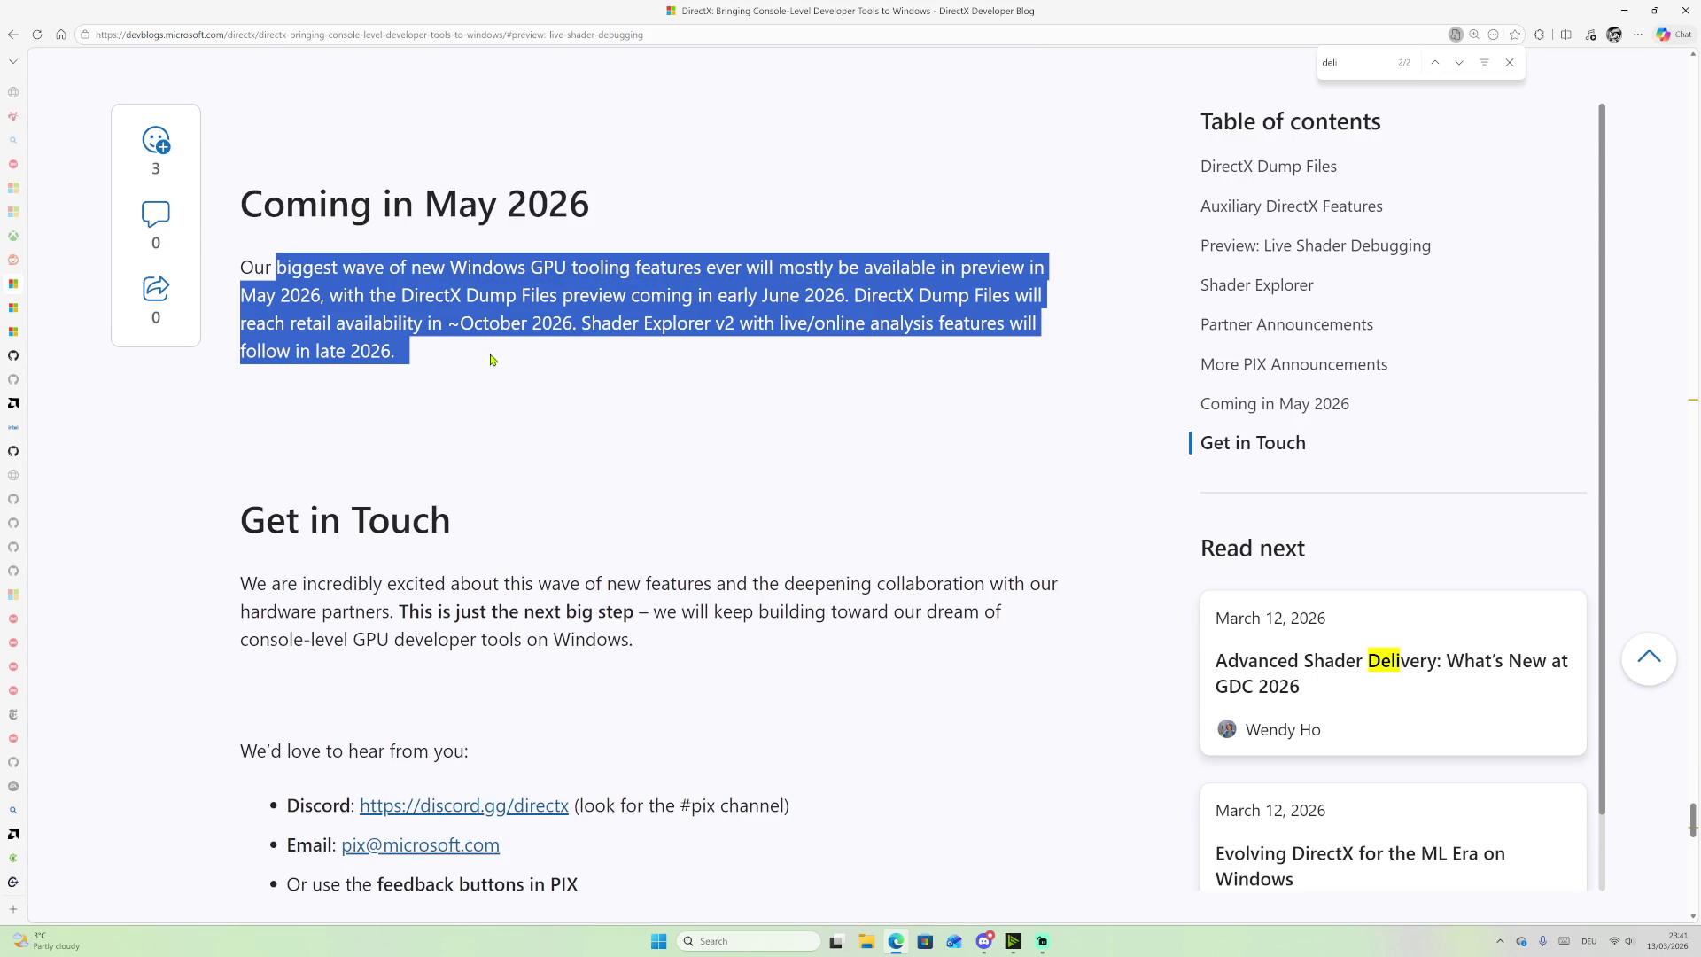
left_click(631, 339)
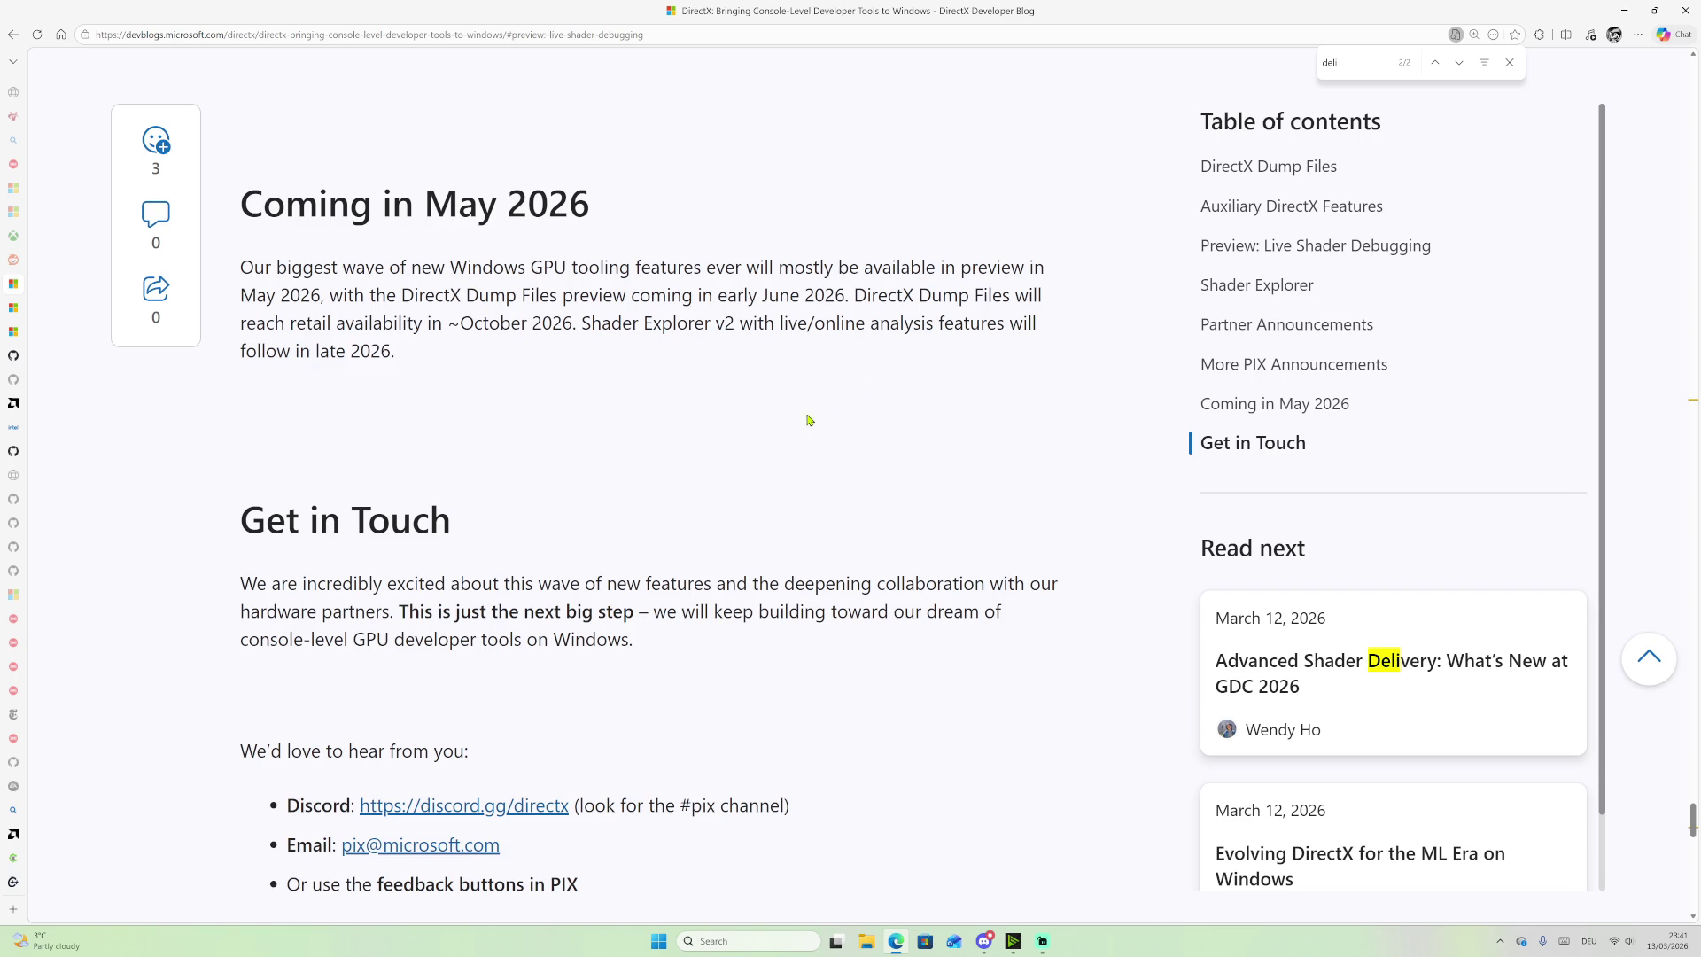
scroll(577, 413, "down", 2)
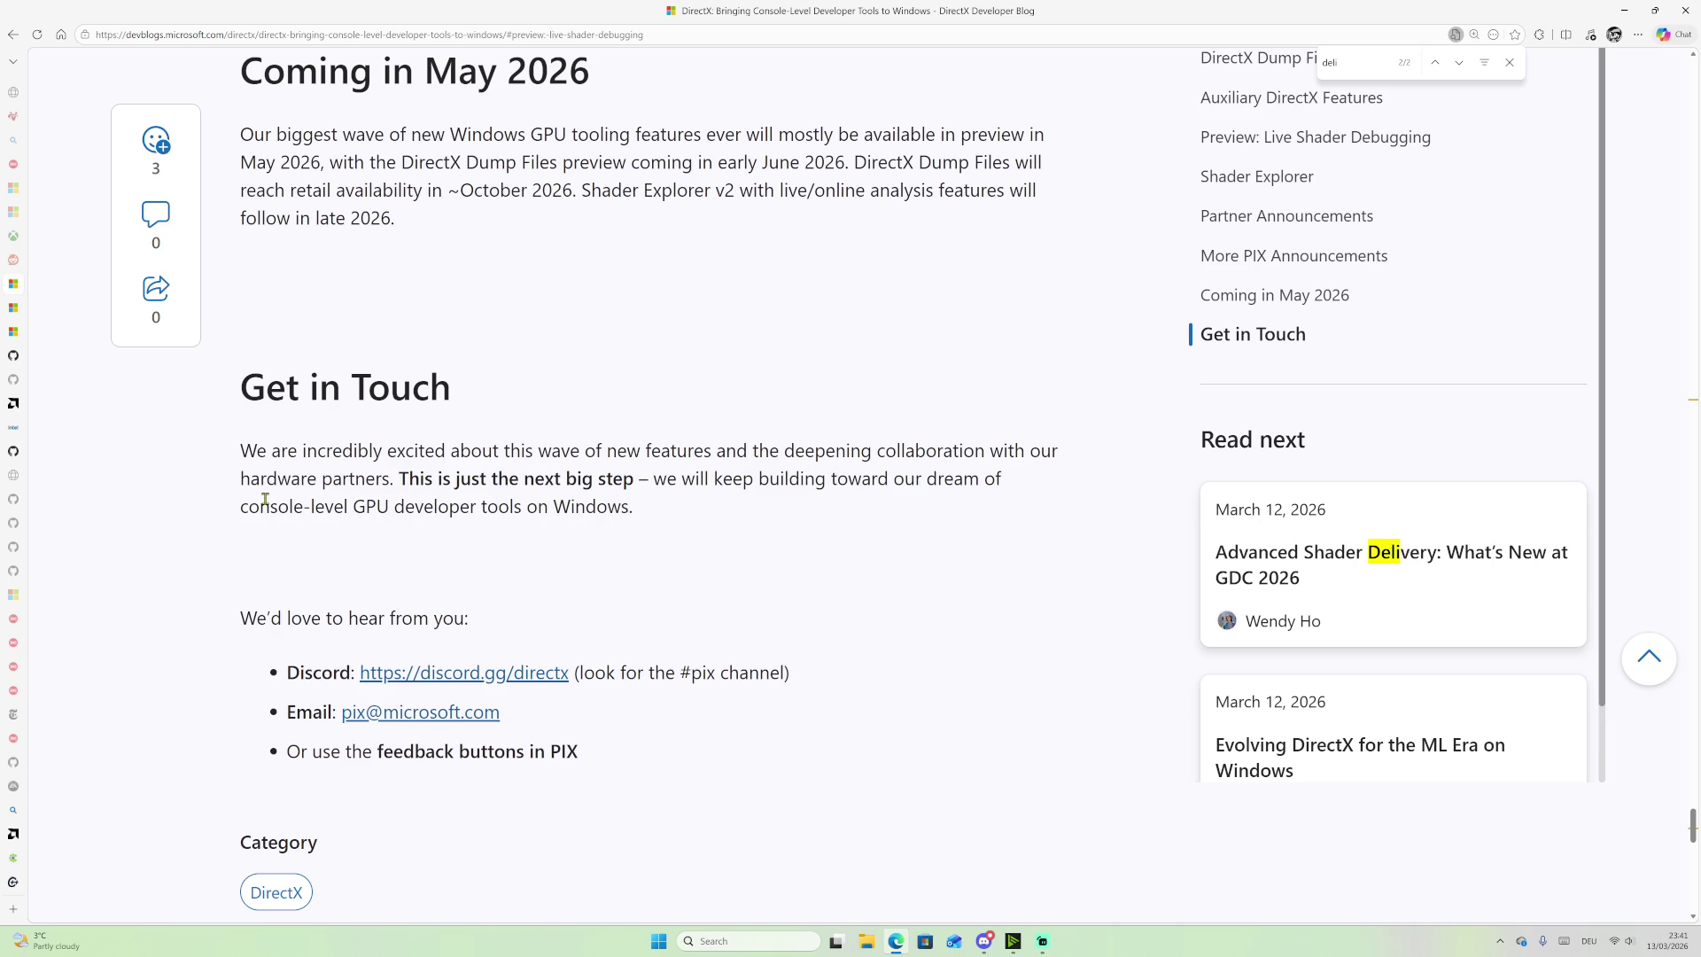
left_click_drag(246, 502, 387, 511)
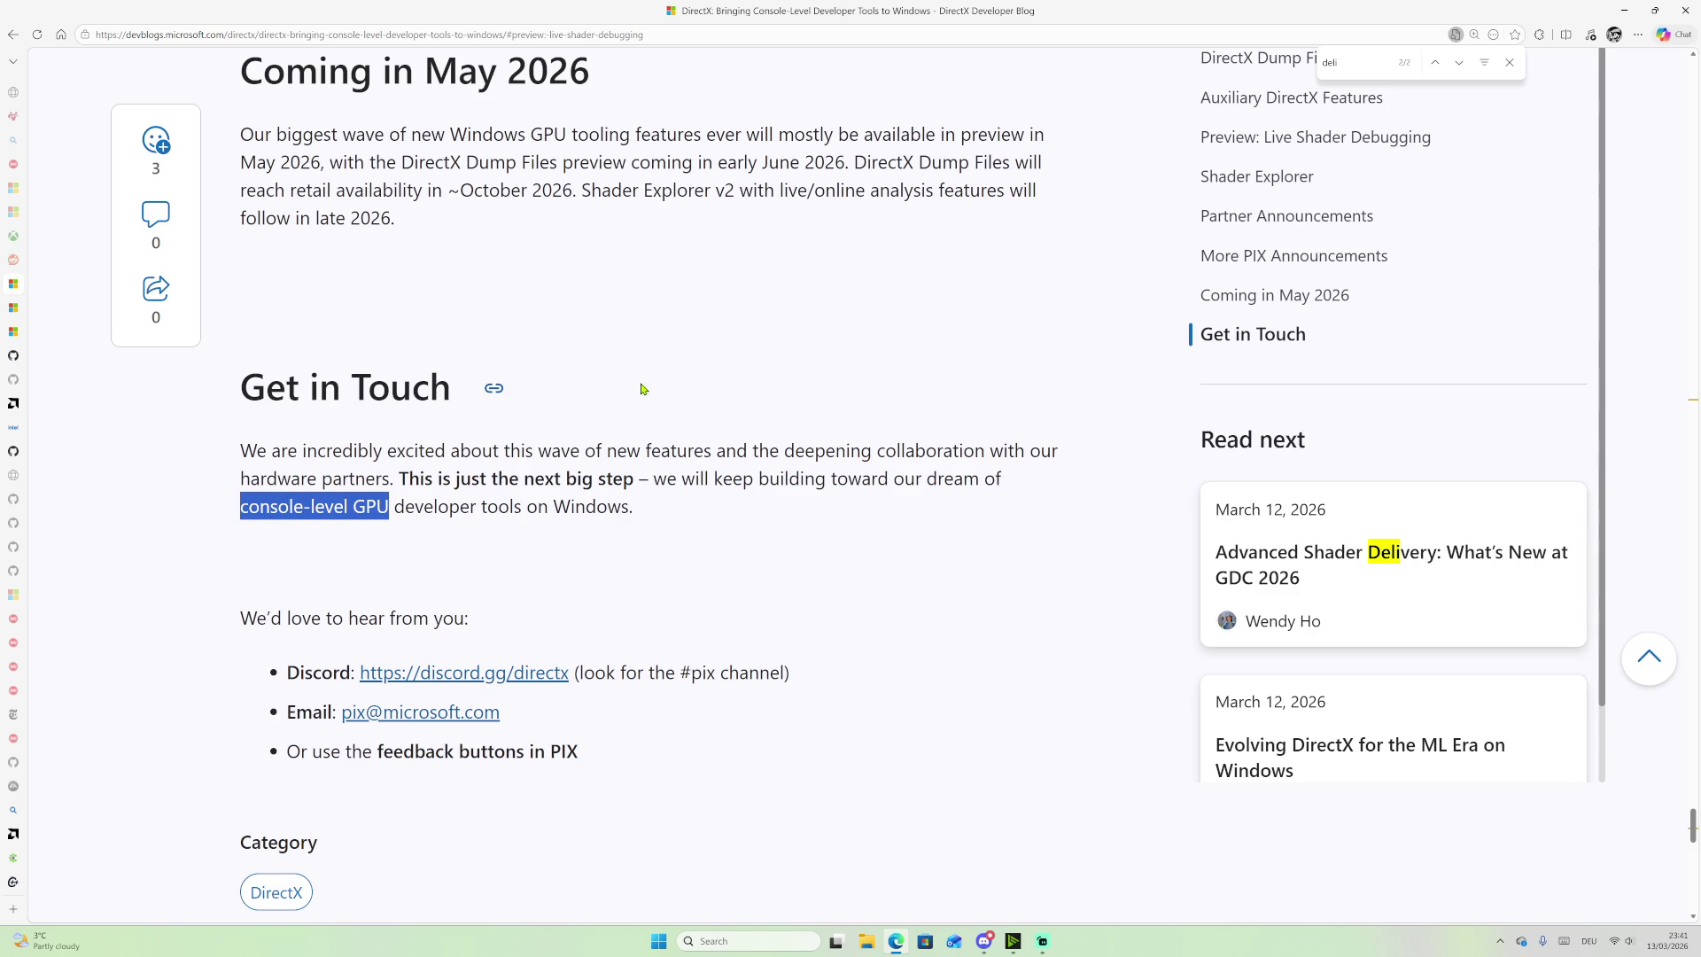
scroll(638, 443, "down", 4)
left_click(862, 399)
scroll(973, 452, "down", 1)
scroll(975, 434, "down", 5)
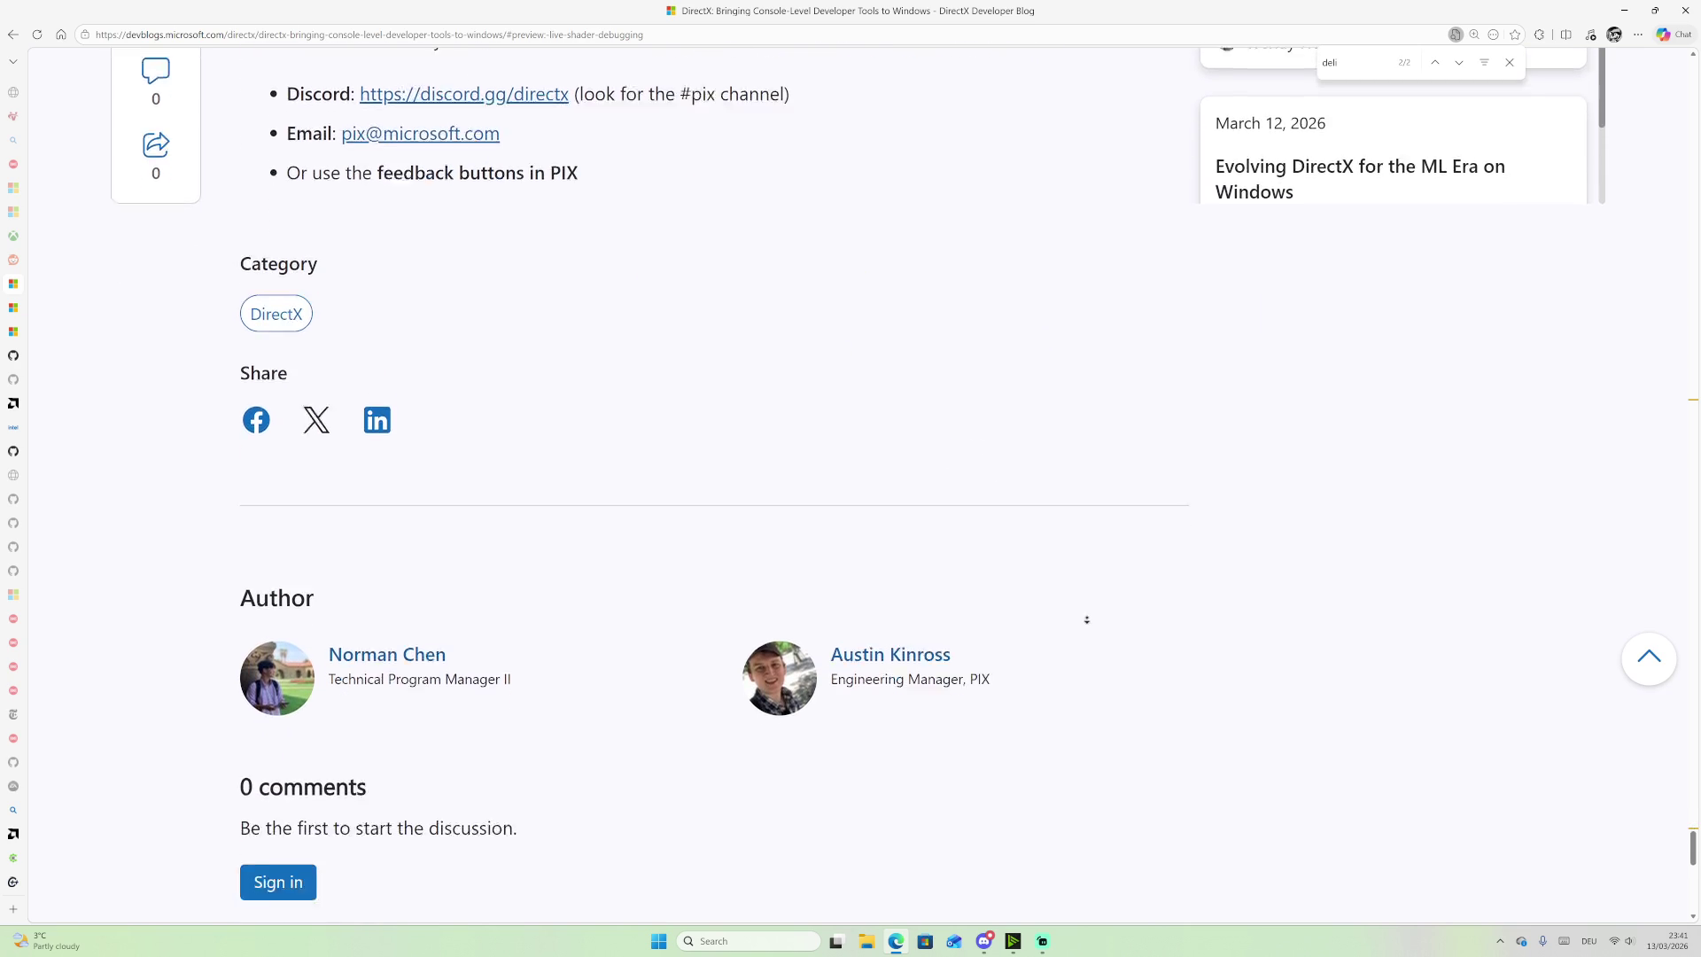
scroll(1002, 163, "up", 9)
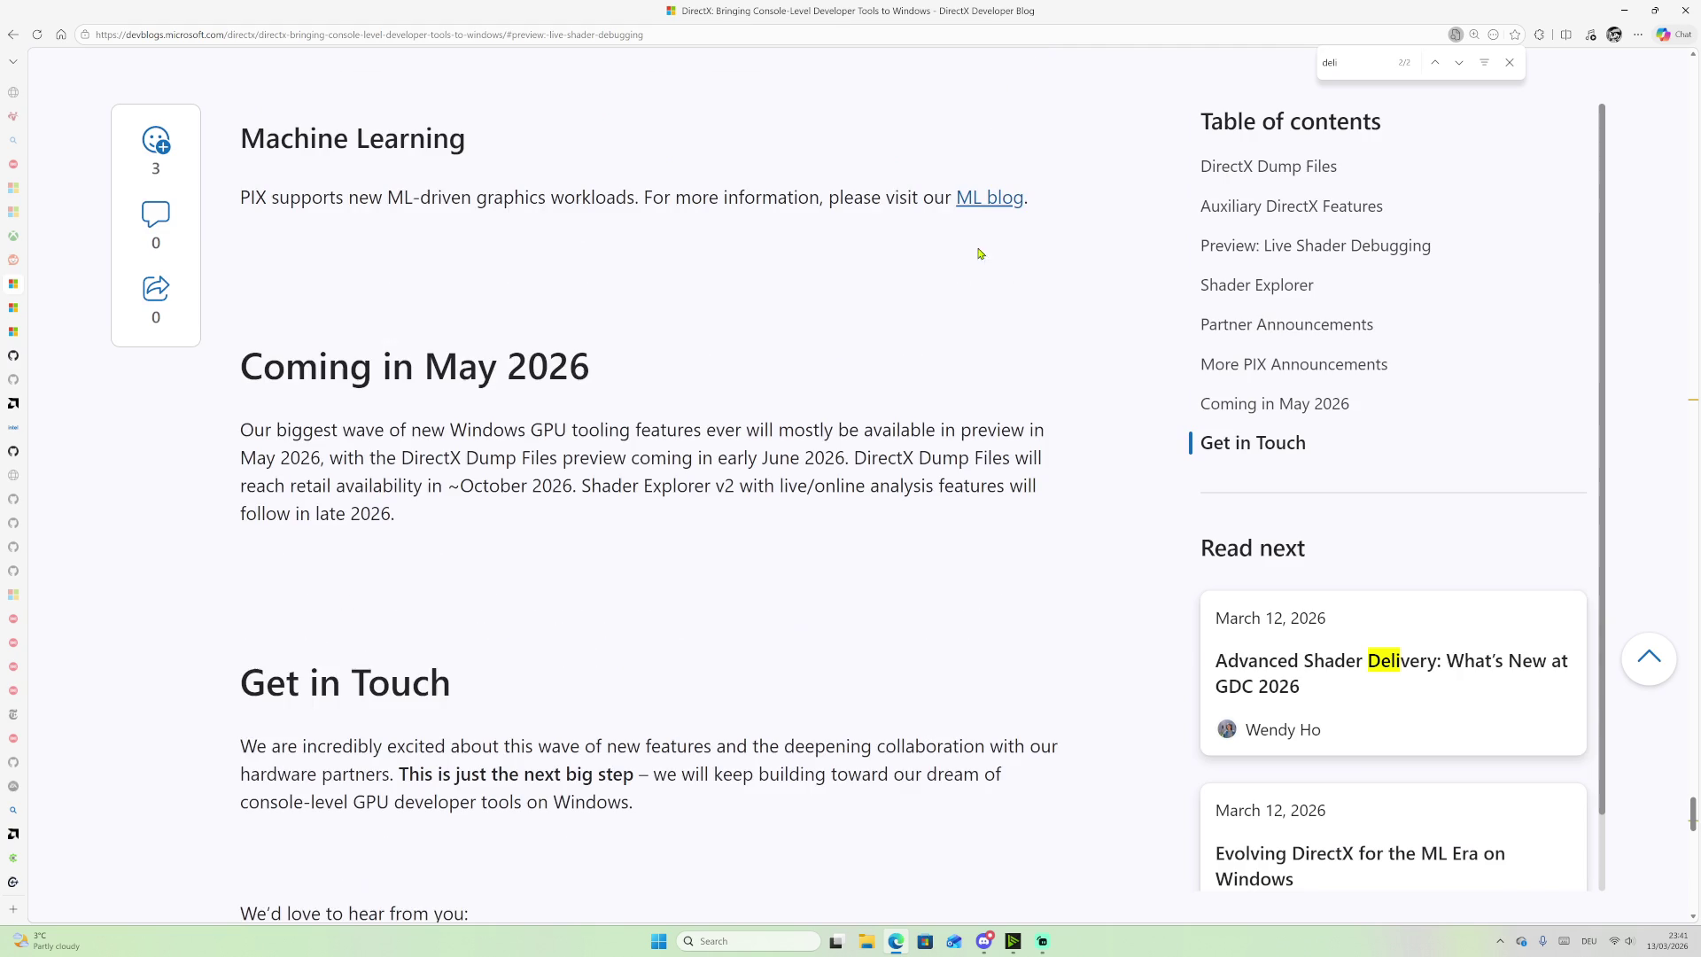
left_click(160, 152)
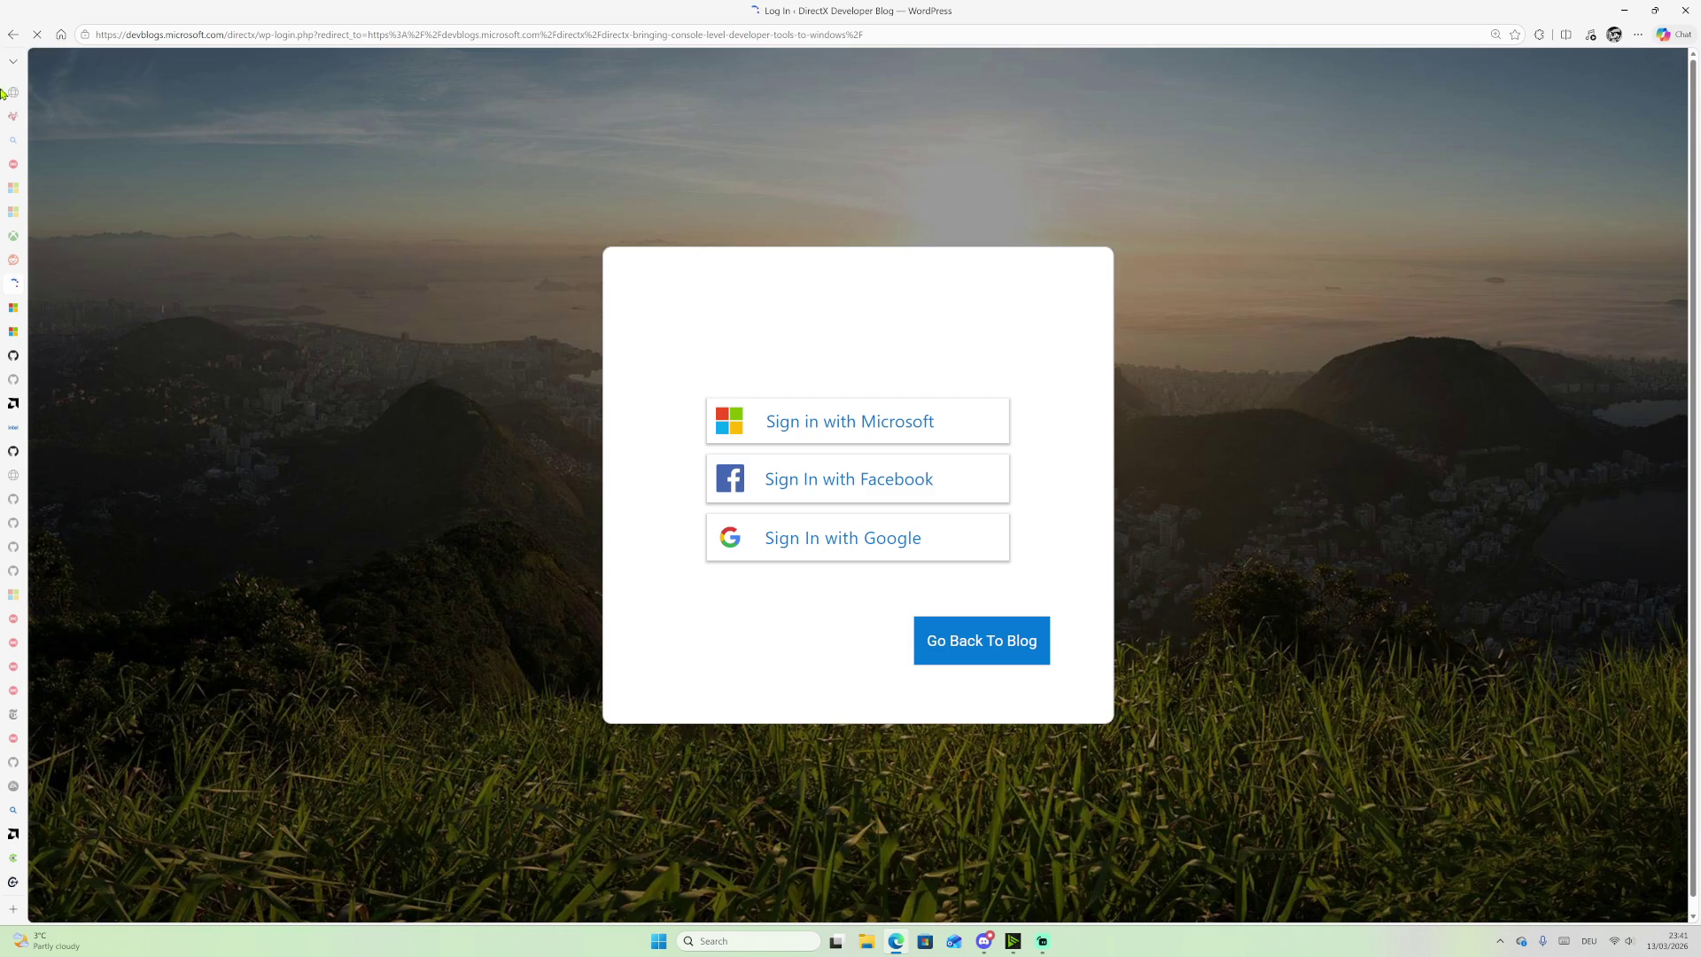
left_click(13, 33)
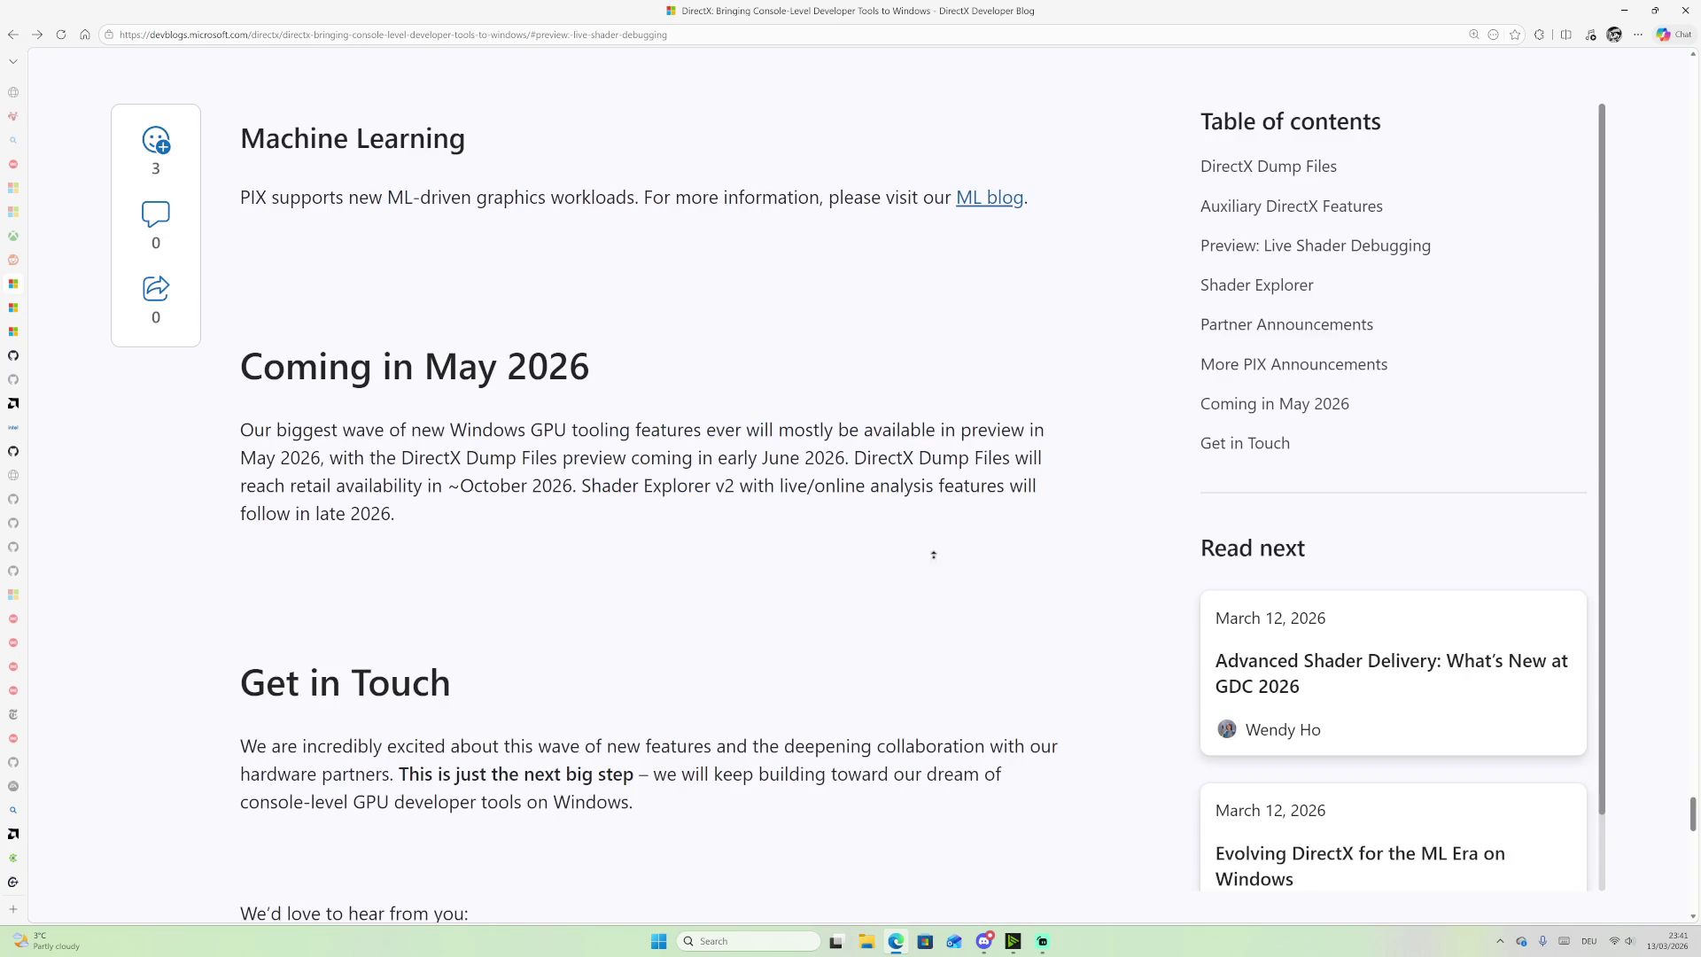
scroll(886, 443, "up", 5)
scroll(997, 381, "up", 5)
left_click(1069, 506)
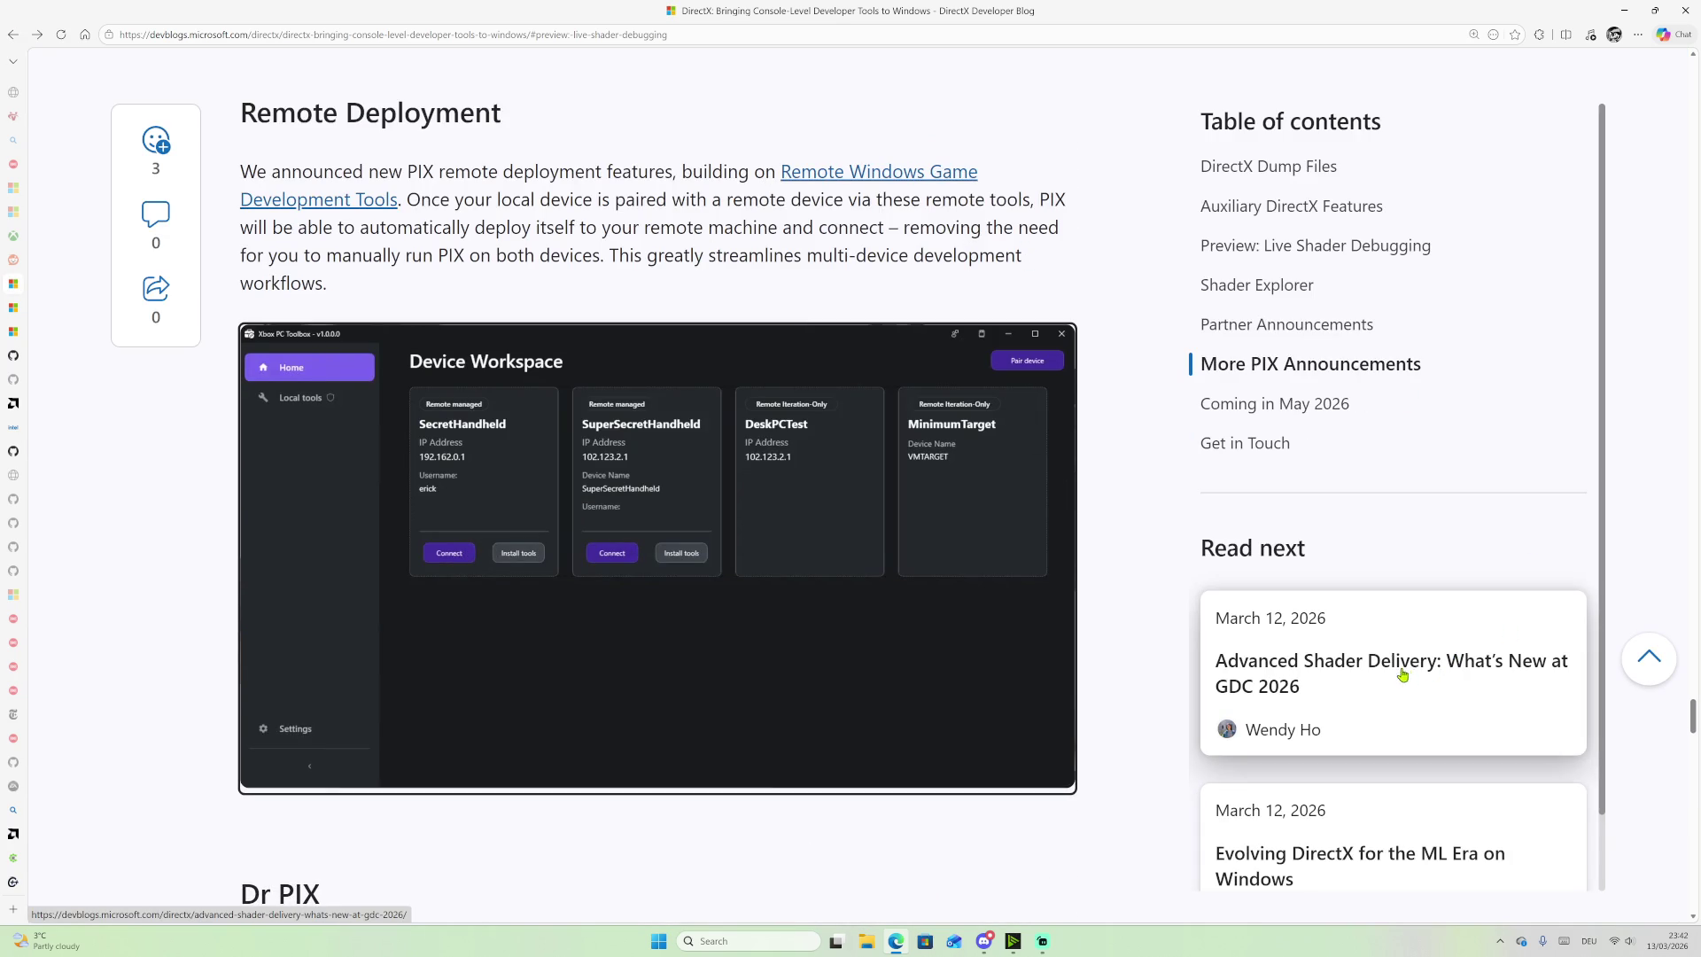
scroll(1367, 664, "down", 1)
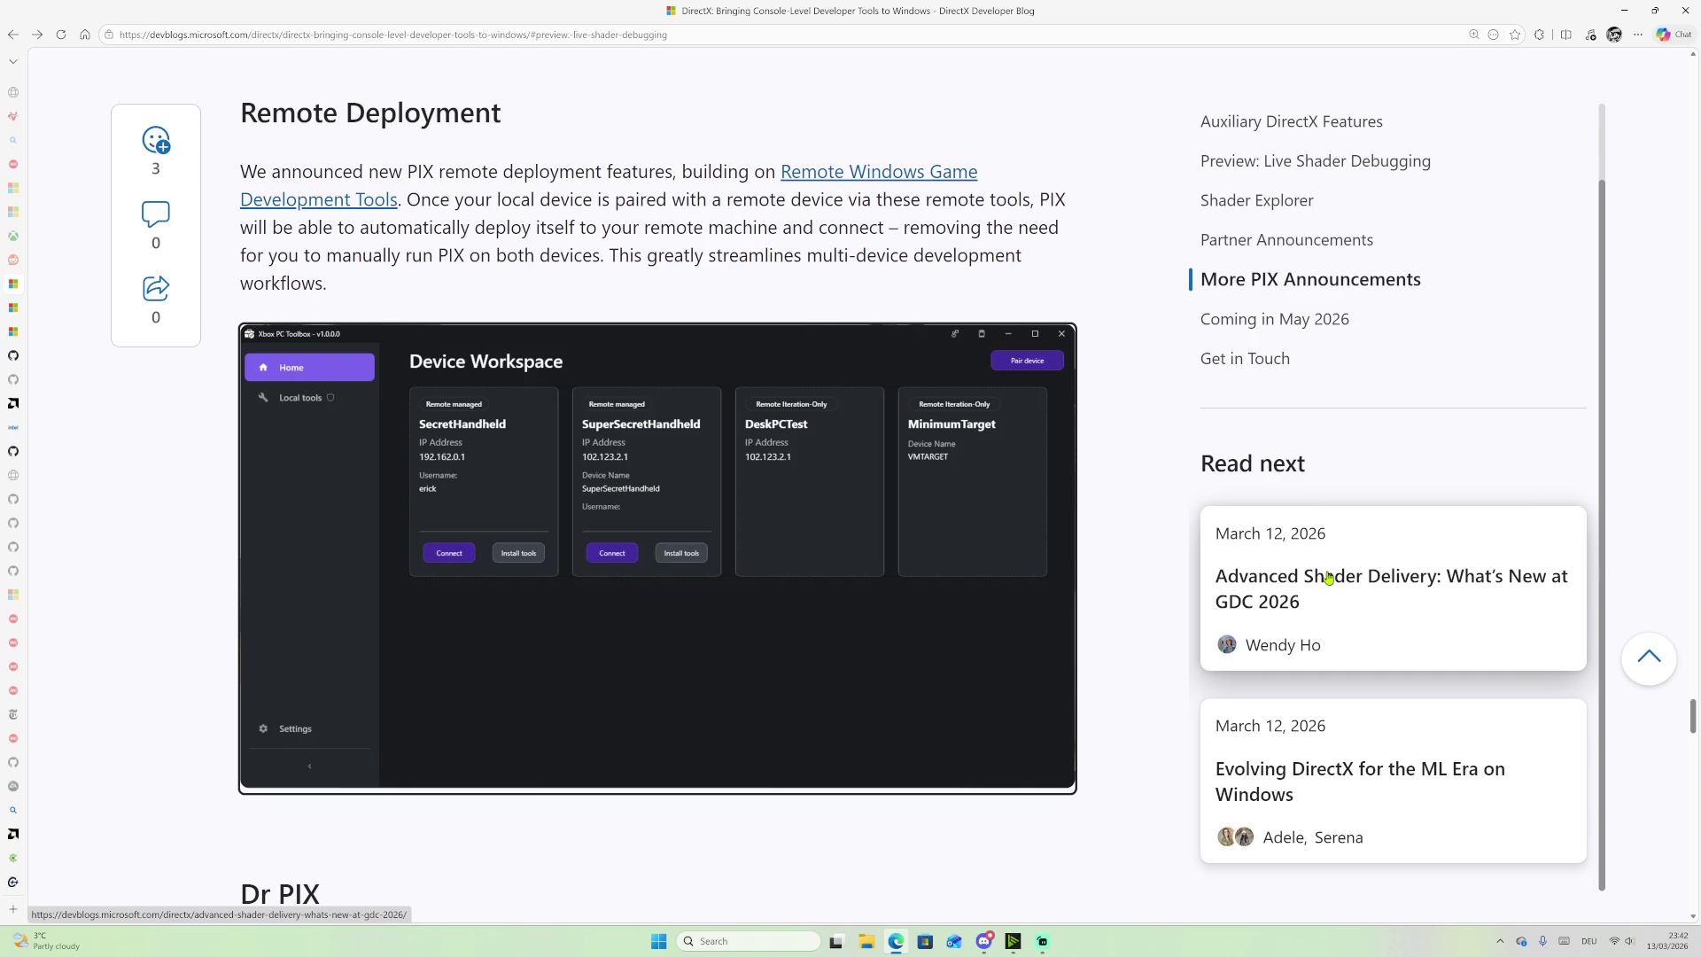
mouse_move(14, 307)
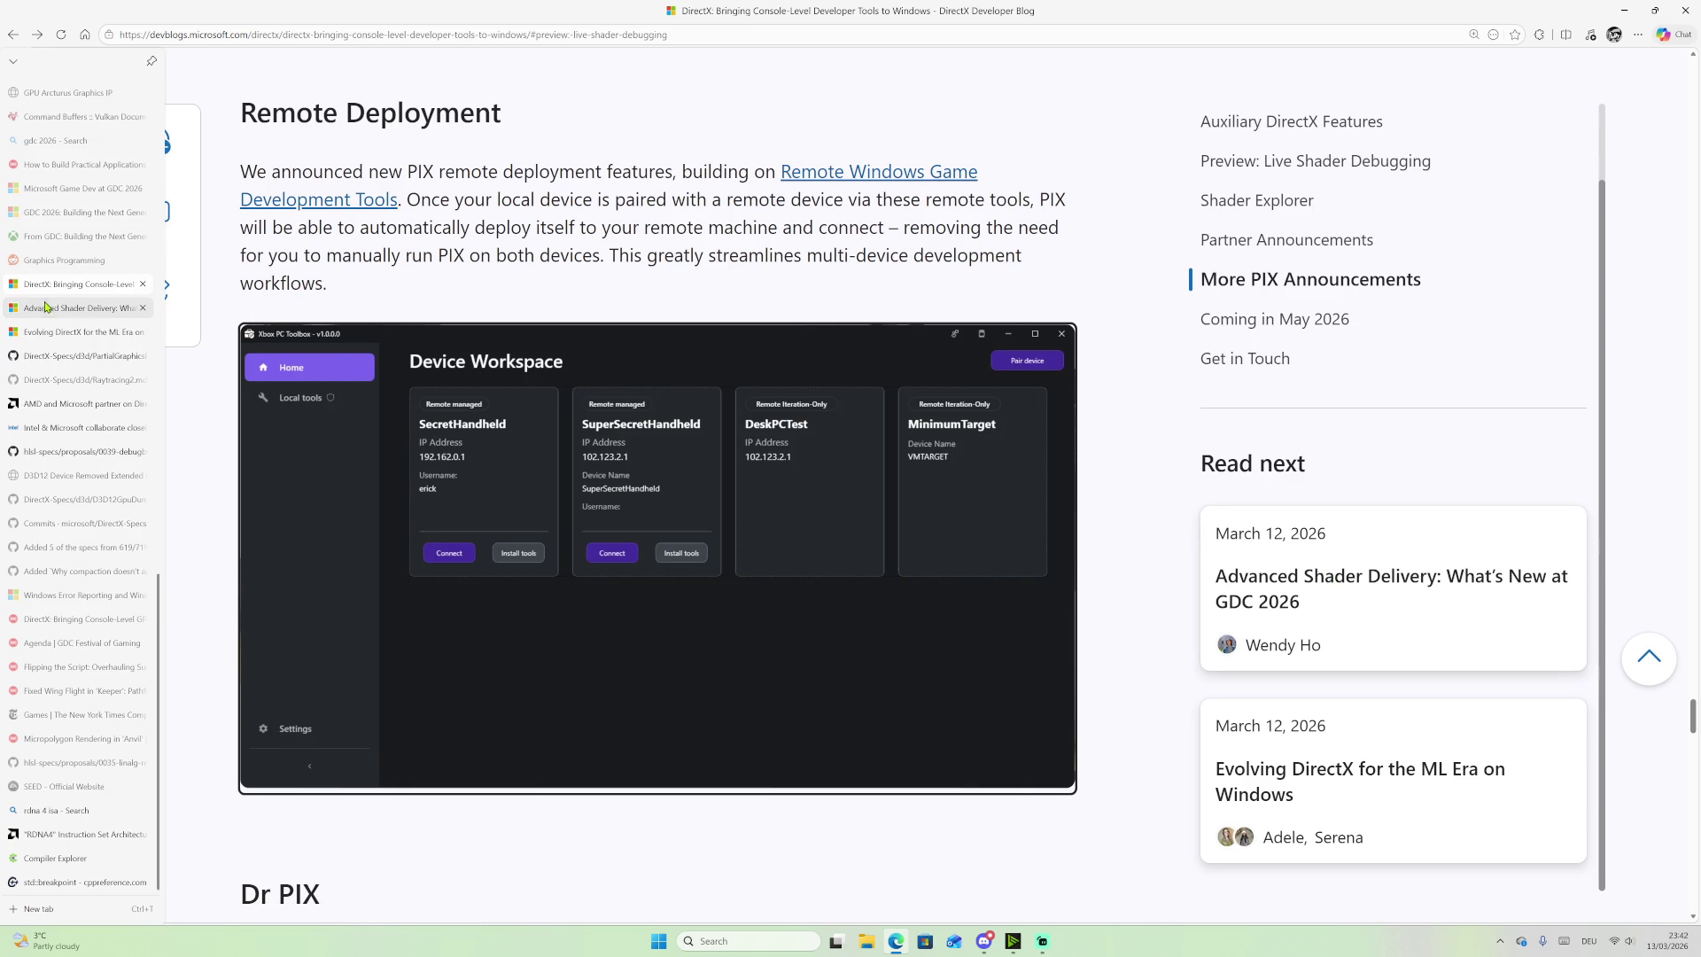
Step: Skim the Advanced Shader Delivery: What's New at GDC 2026 post and highlight the opening of its reader comment
left_click(49, 307)
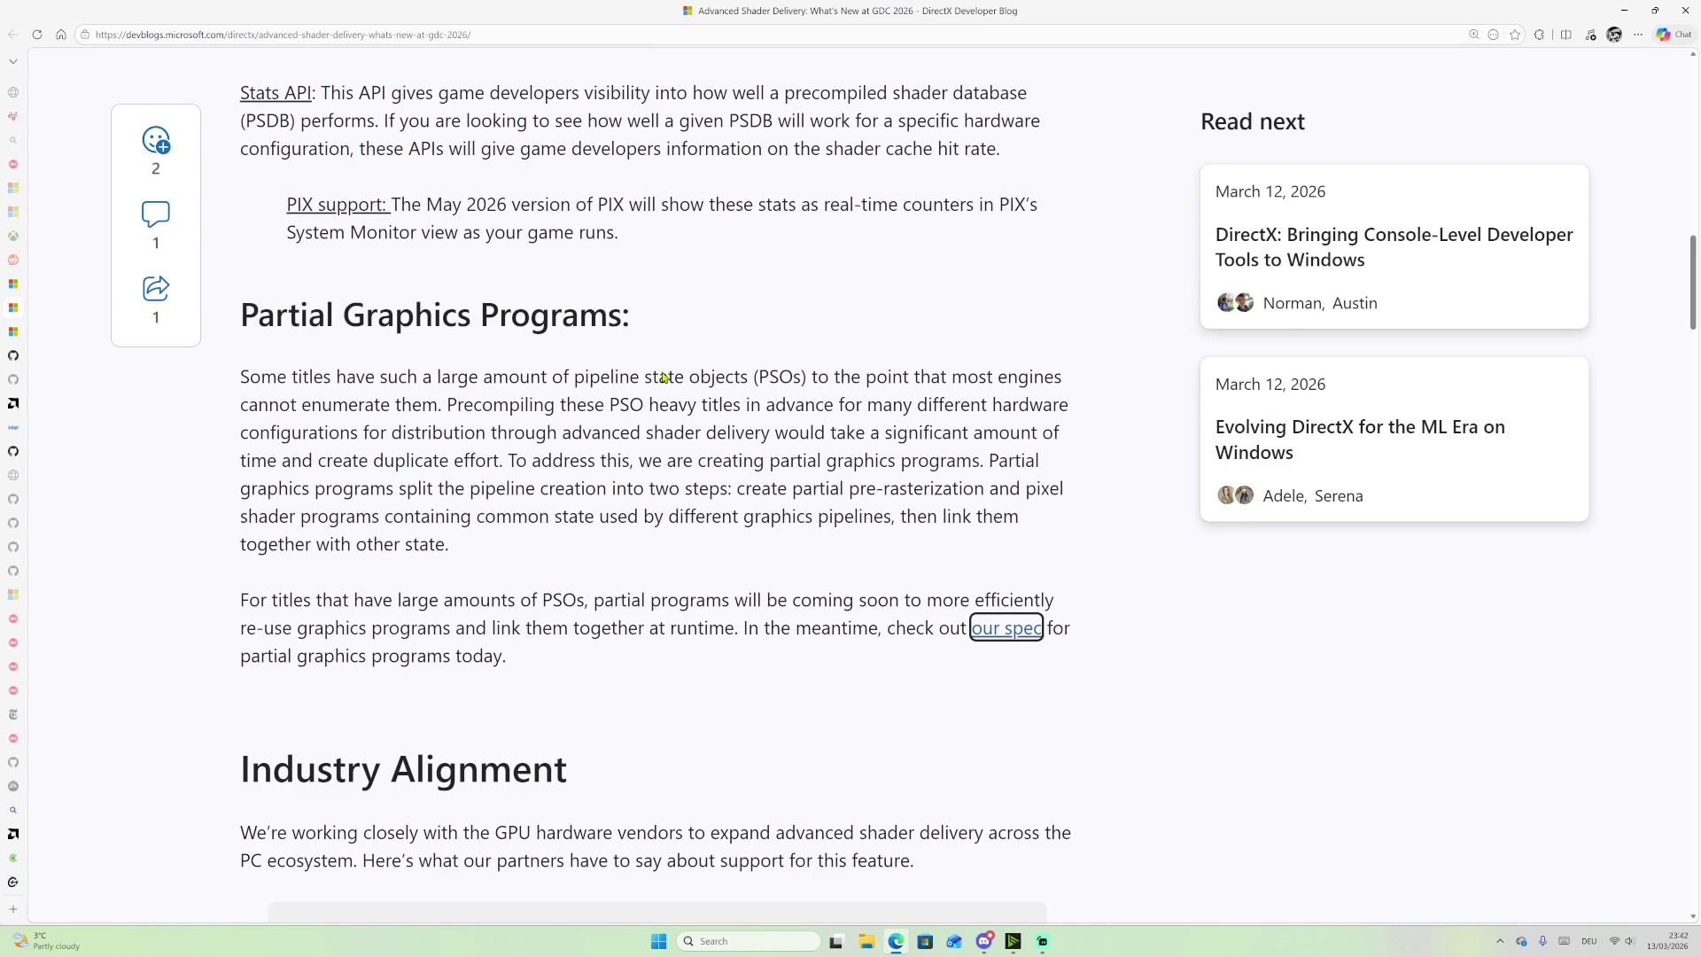
scroll(765, 222, "up", 15)
scroll(789, 475, "up", 2)
scroll(749, 328, "down", 4)
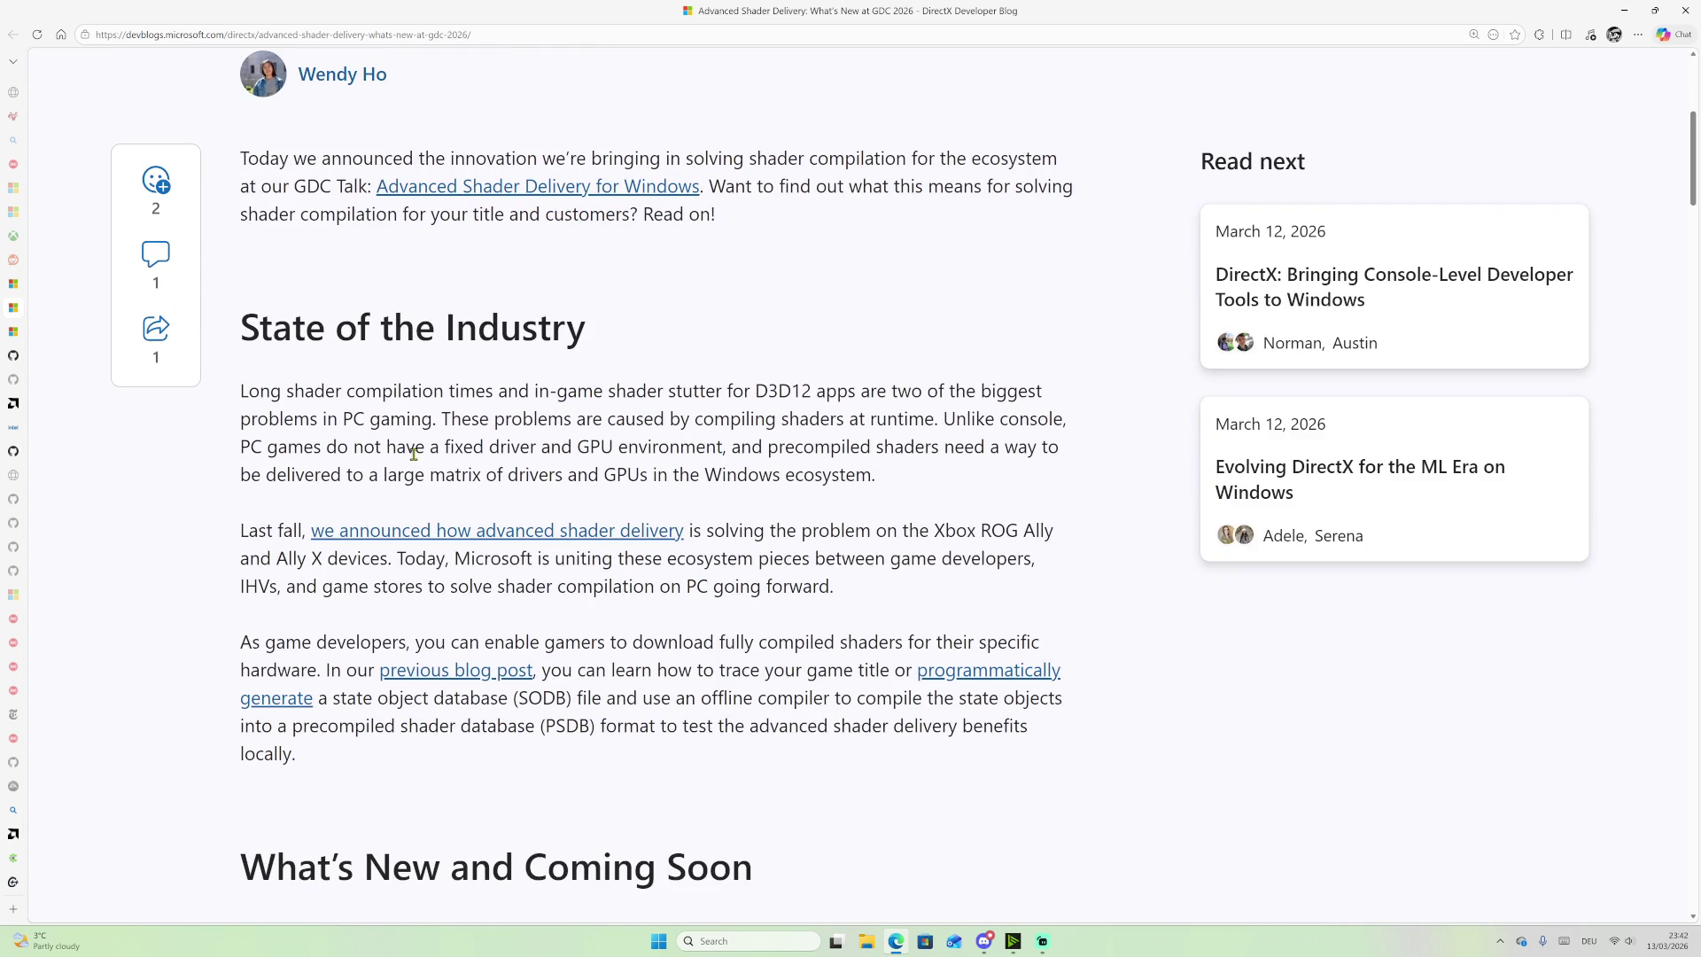
scroll(1063, 635, "down", 20)
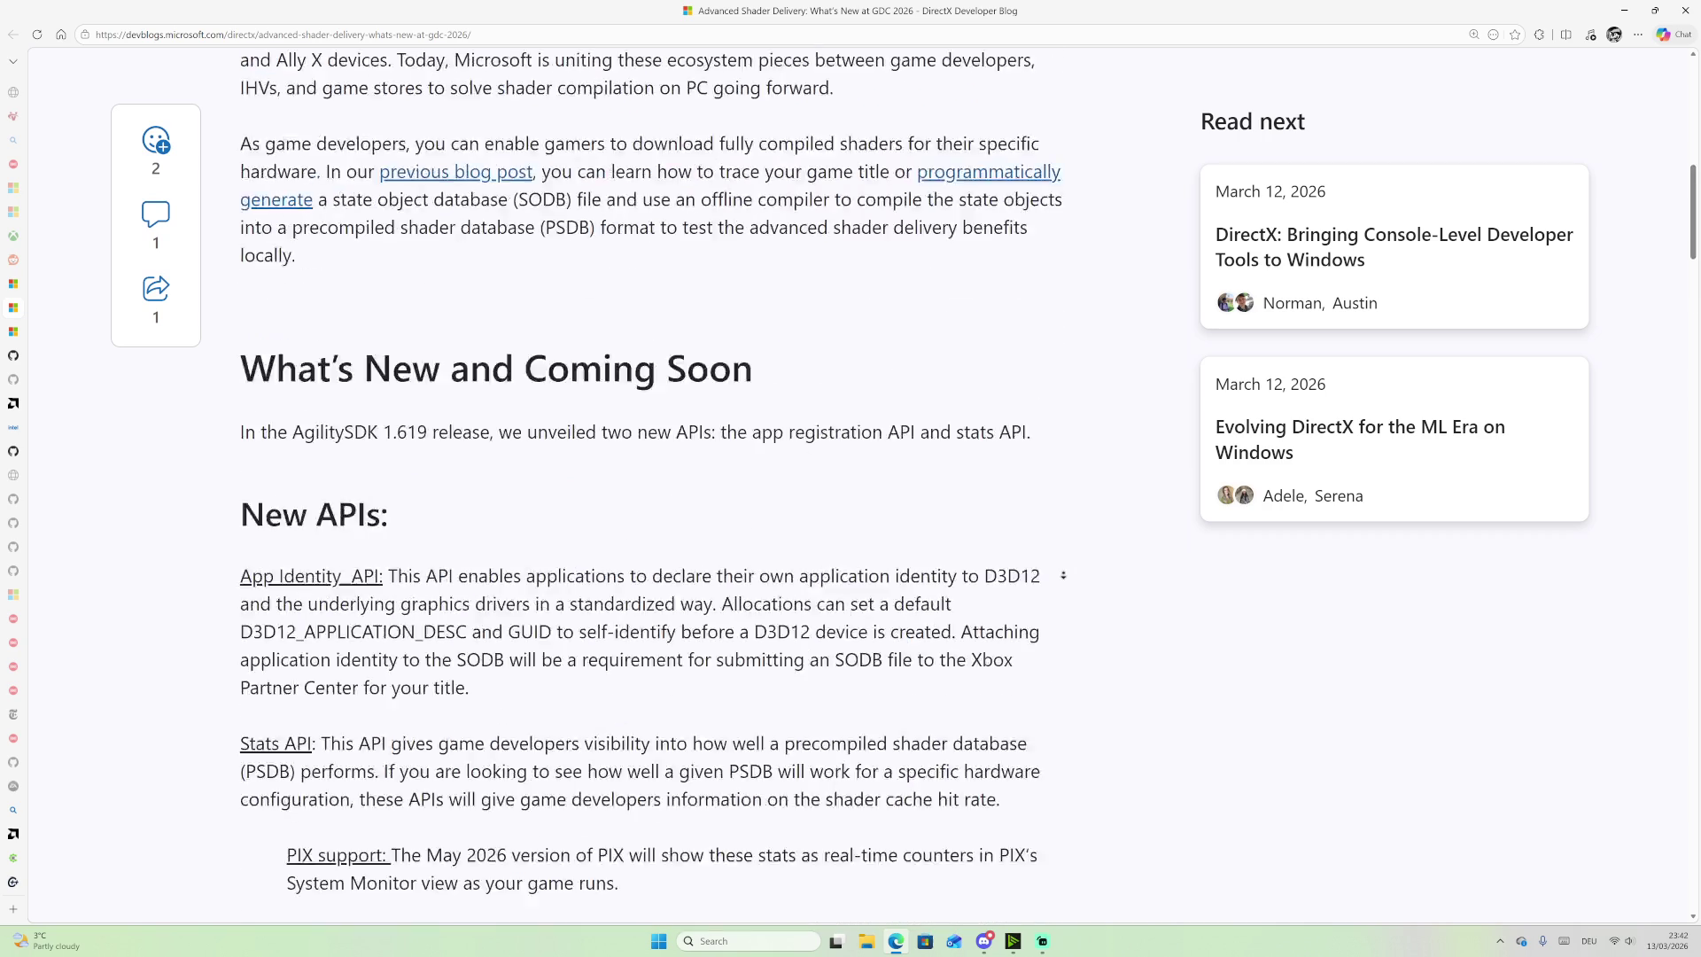
scroll(1063, 634, "down", 15)
scroll(999, 584, "up", 4)
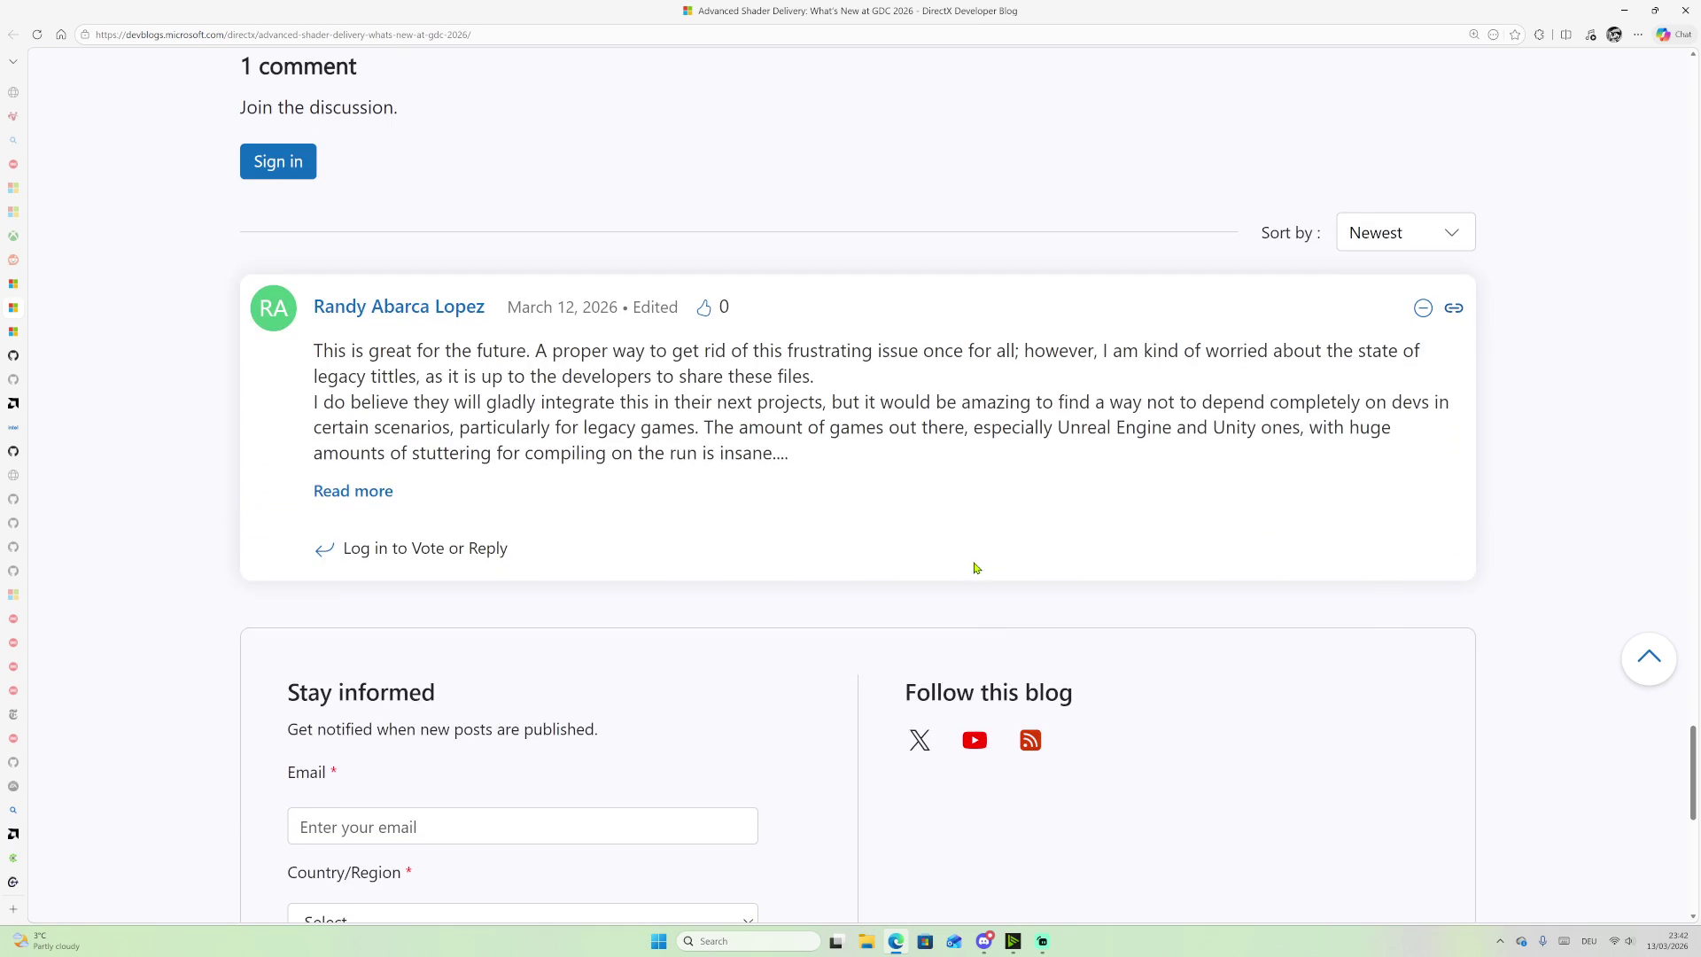
mouse_move(346, 349)
left_mouse_down()
mouse_move(1284, 352)
mouse_move(370, 381)
mouse_move(749, 383)
mouse_move(344, 408)
mouse_move(506, 406)
left_mouse_up()
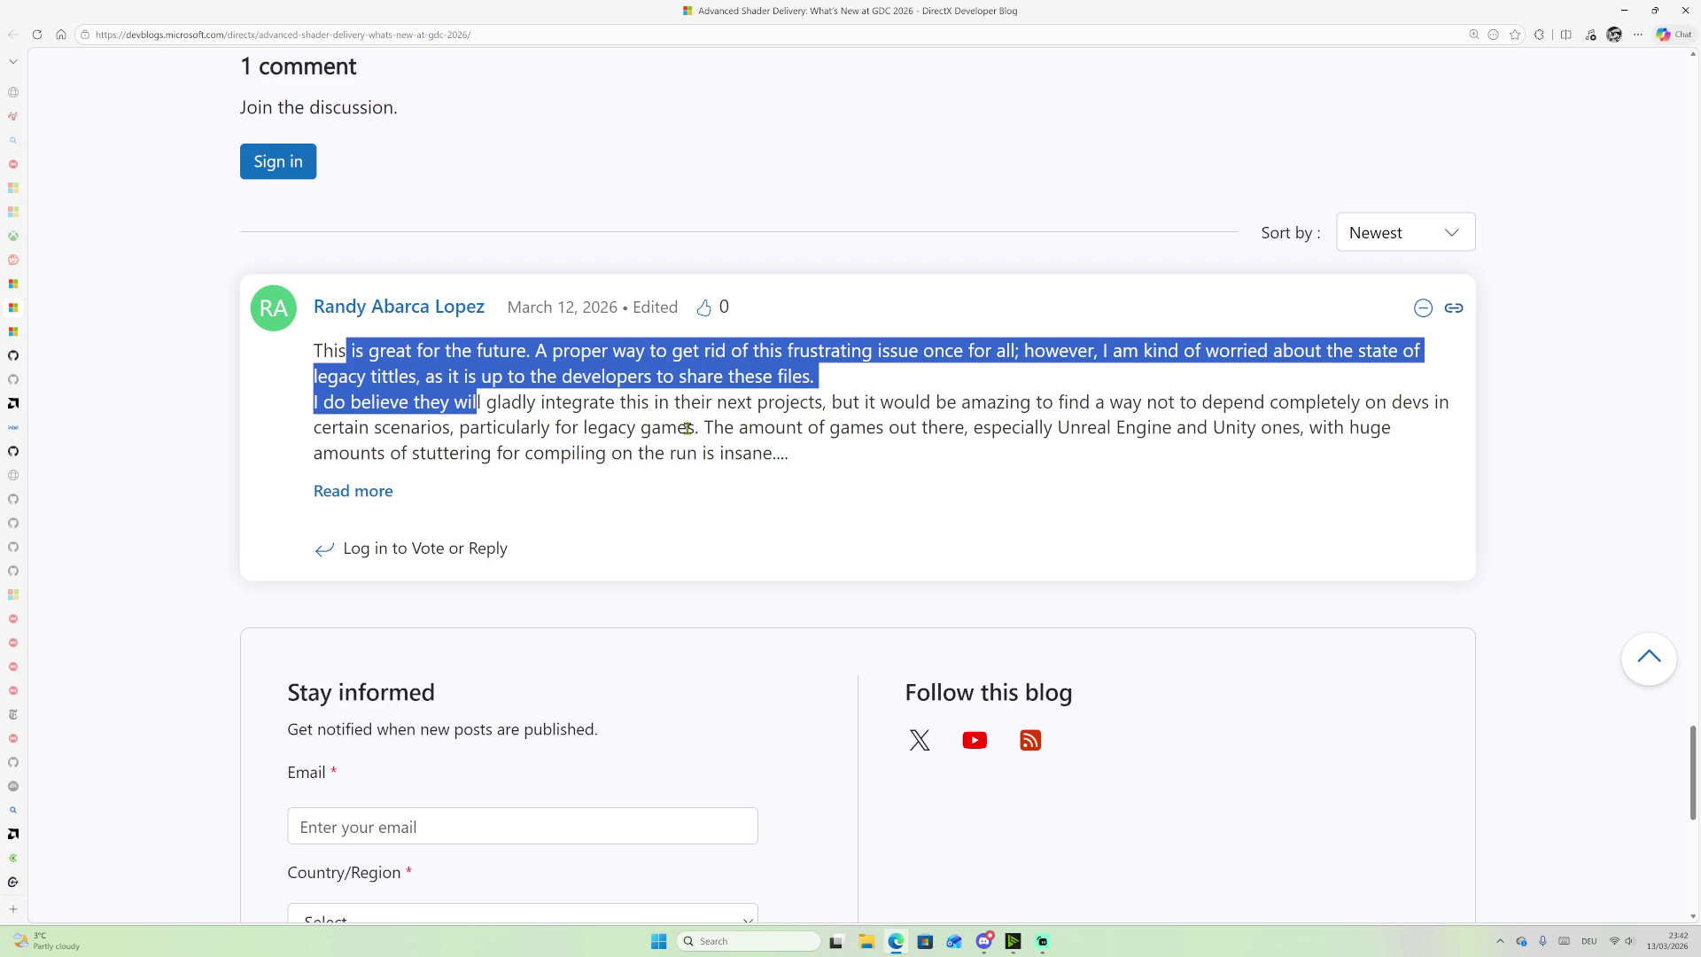
scroll(1215, 249, "up", 20)
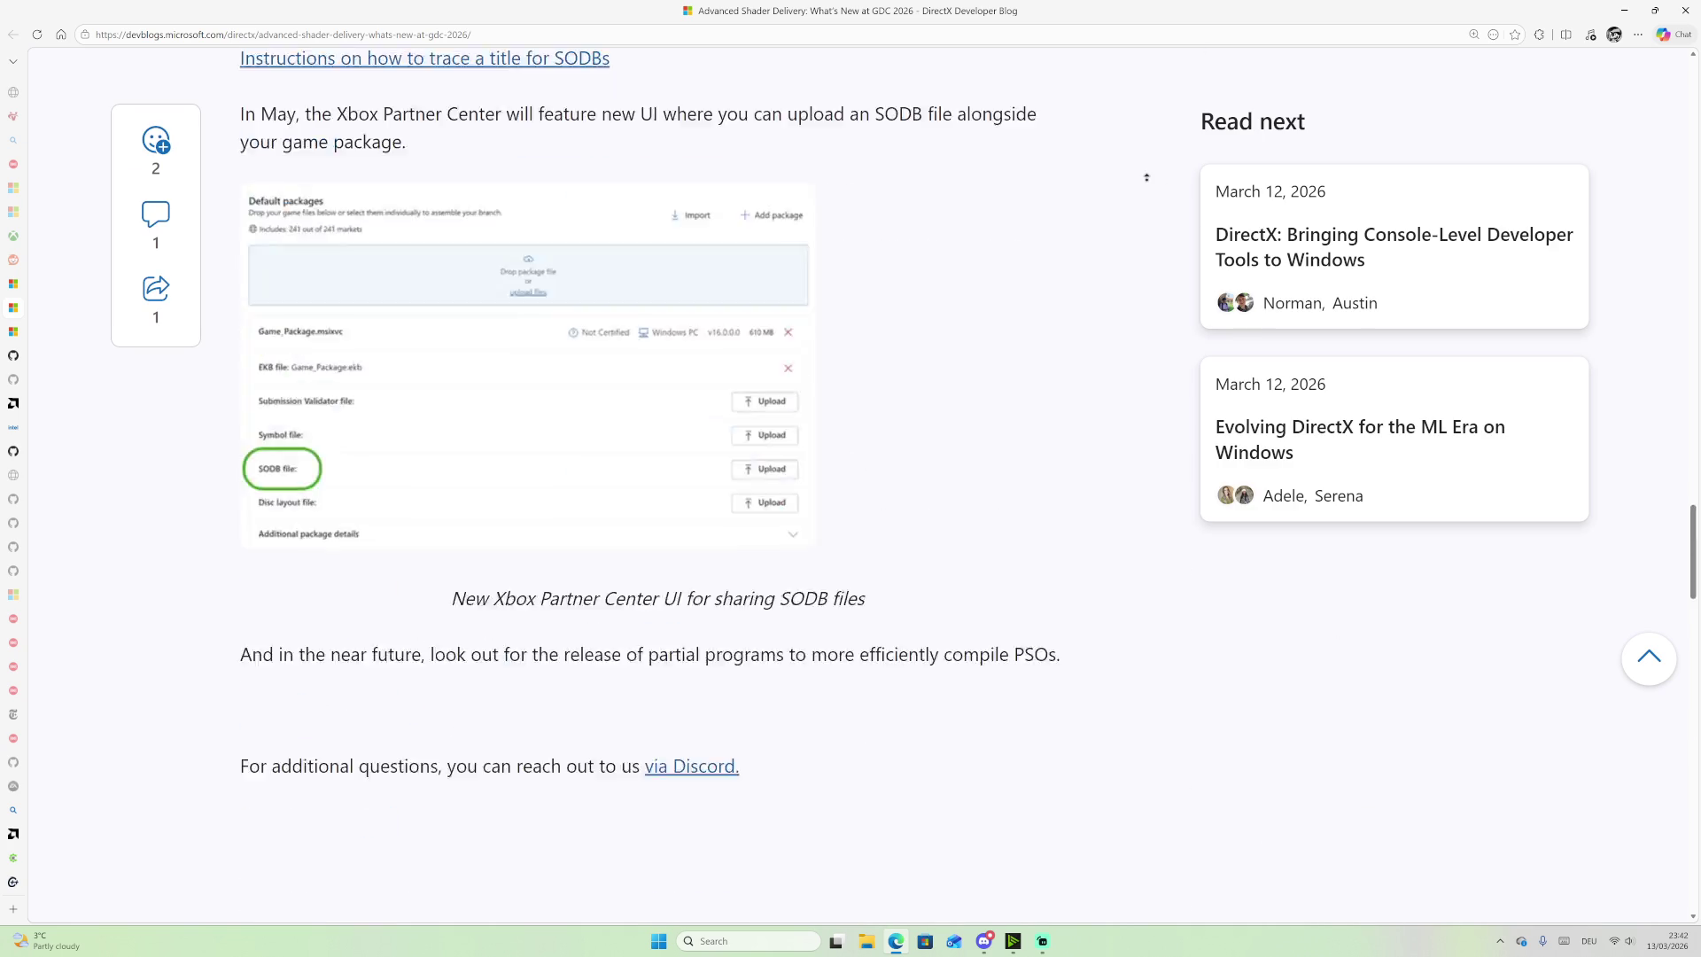
Step: Skim the Advanced Shader Delivery post with brief autoscrolling, then go to the r/GraphicsProgramming tab
scroll(1036, 430, "up", 10)
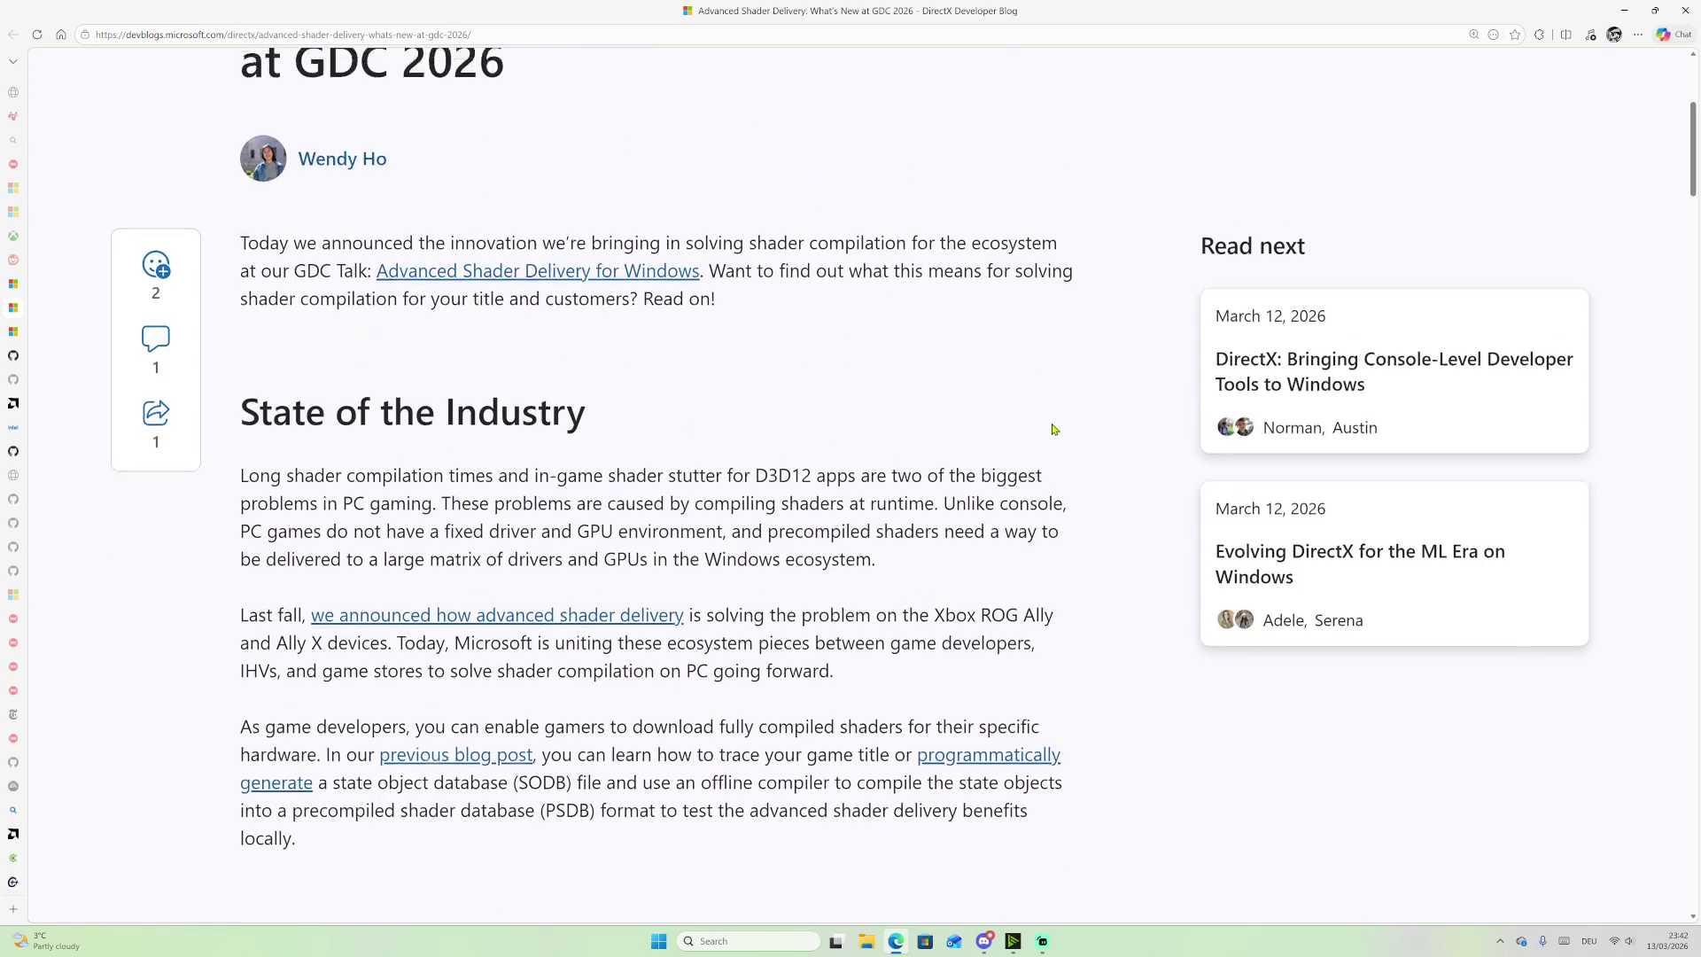
scroll(1054, 434, "down", 4)
scroll(1056, 446, "up", 1)
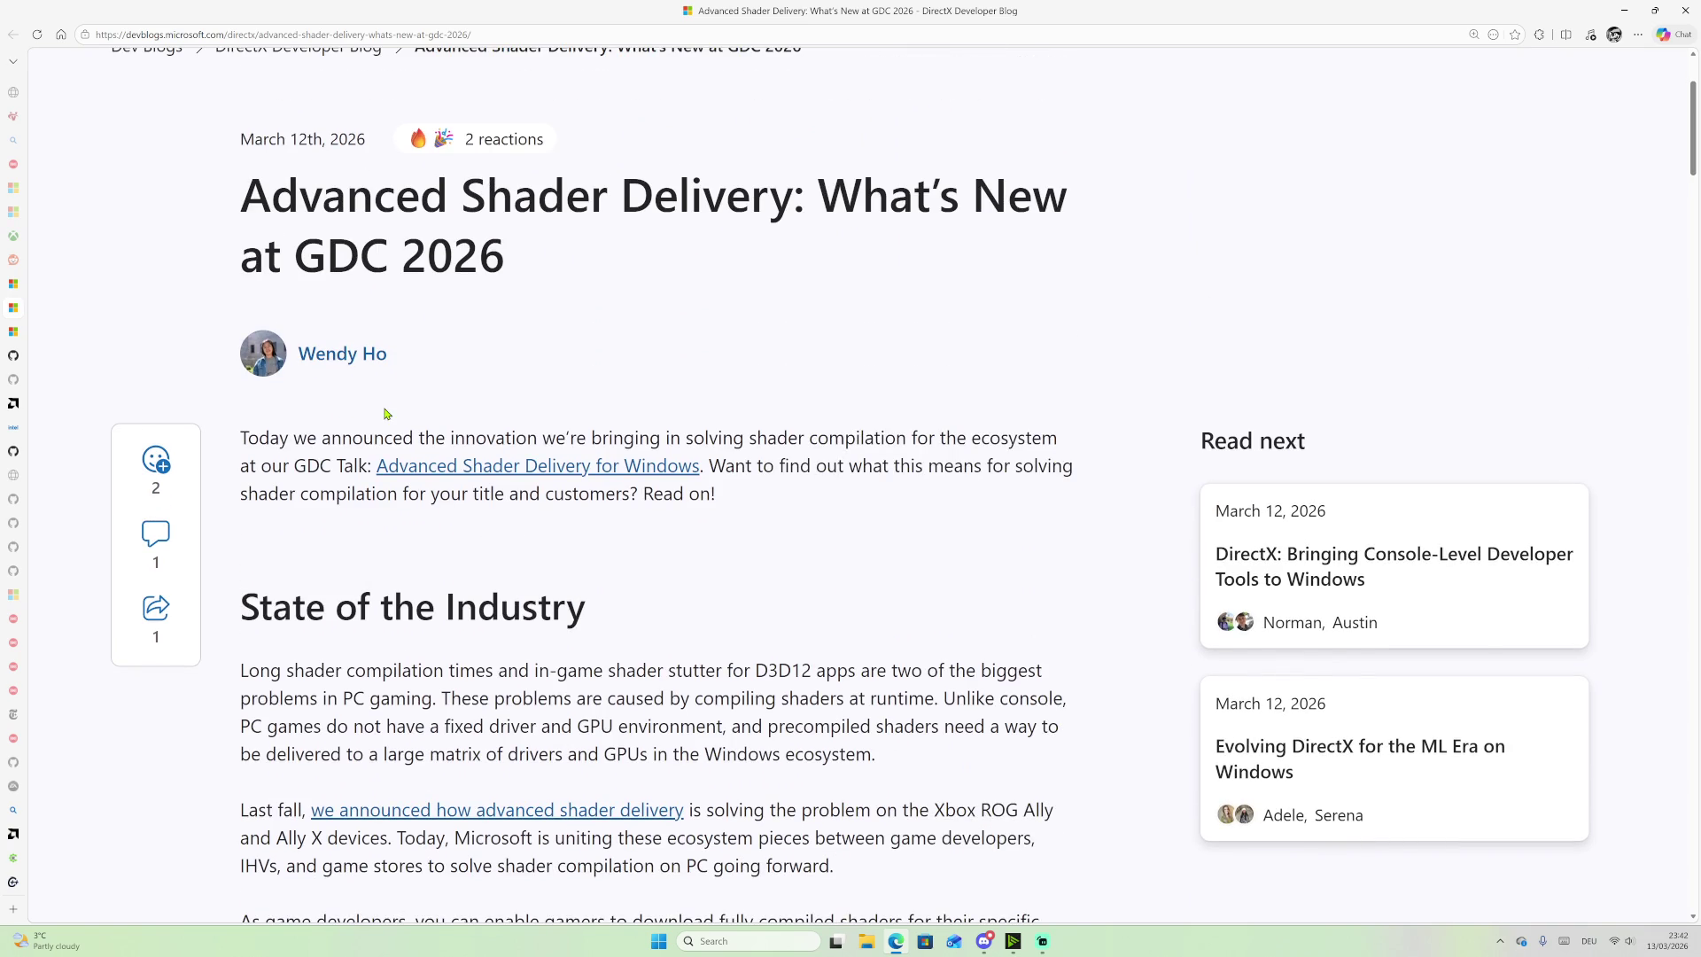
scroll(464, 404, "down", 1)
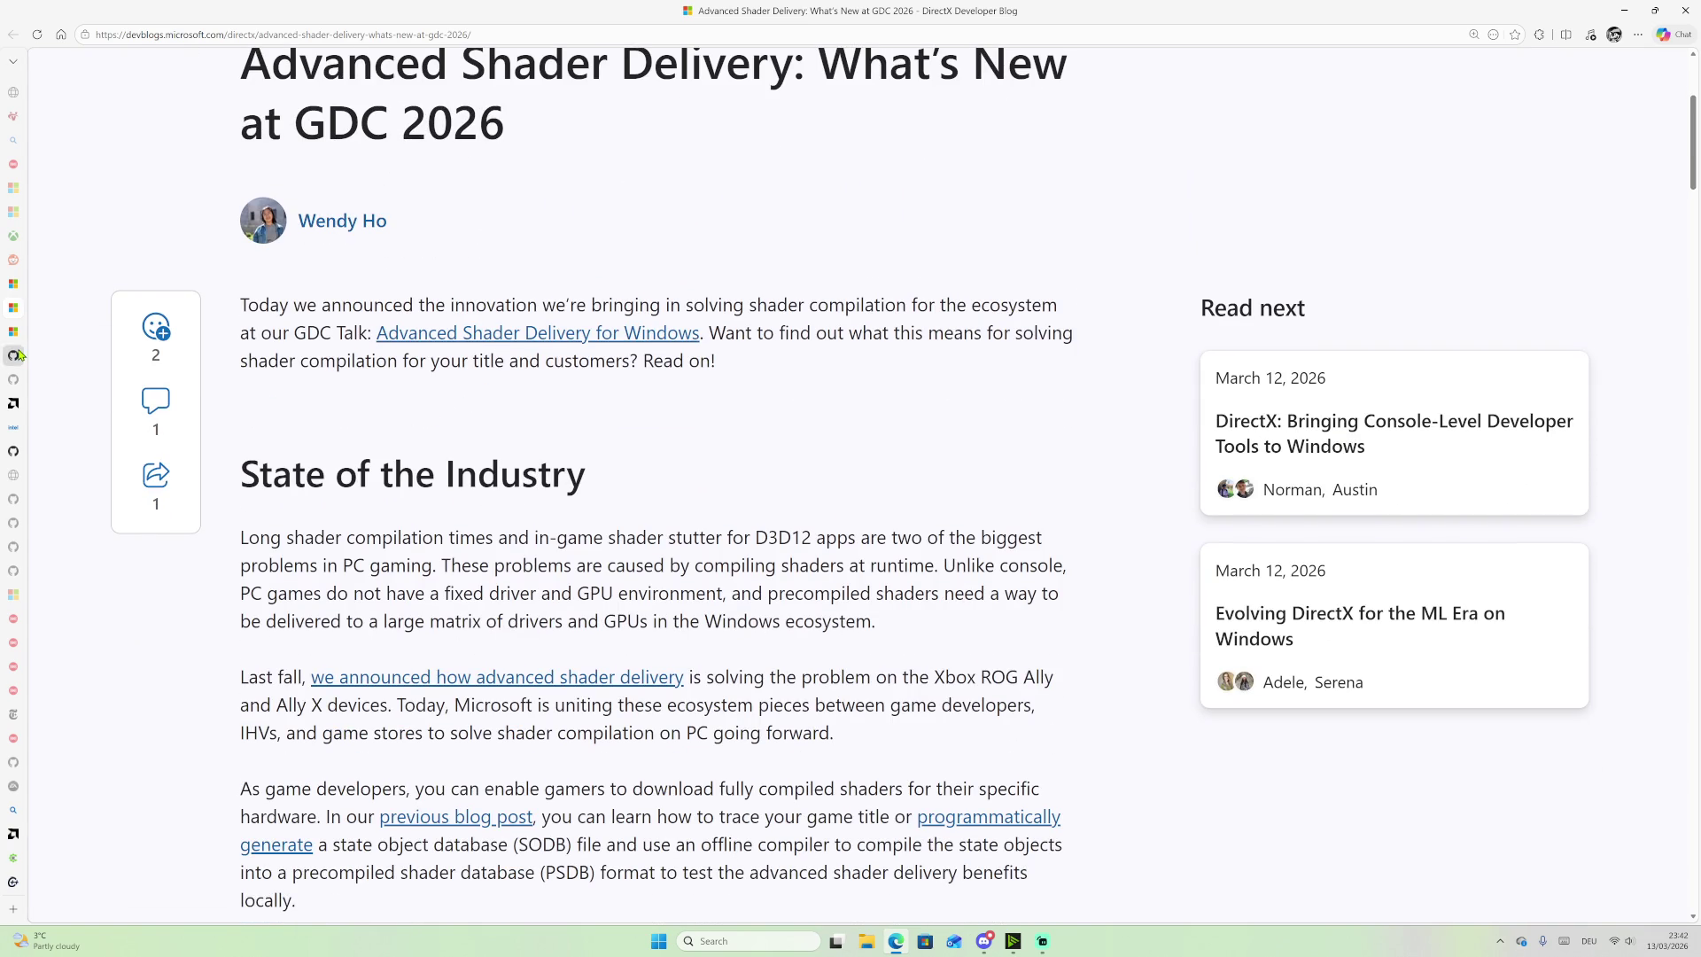
mouse_move(40, 354)
middle_click(812, 630)
left_click(802, 680)
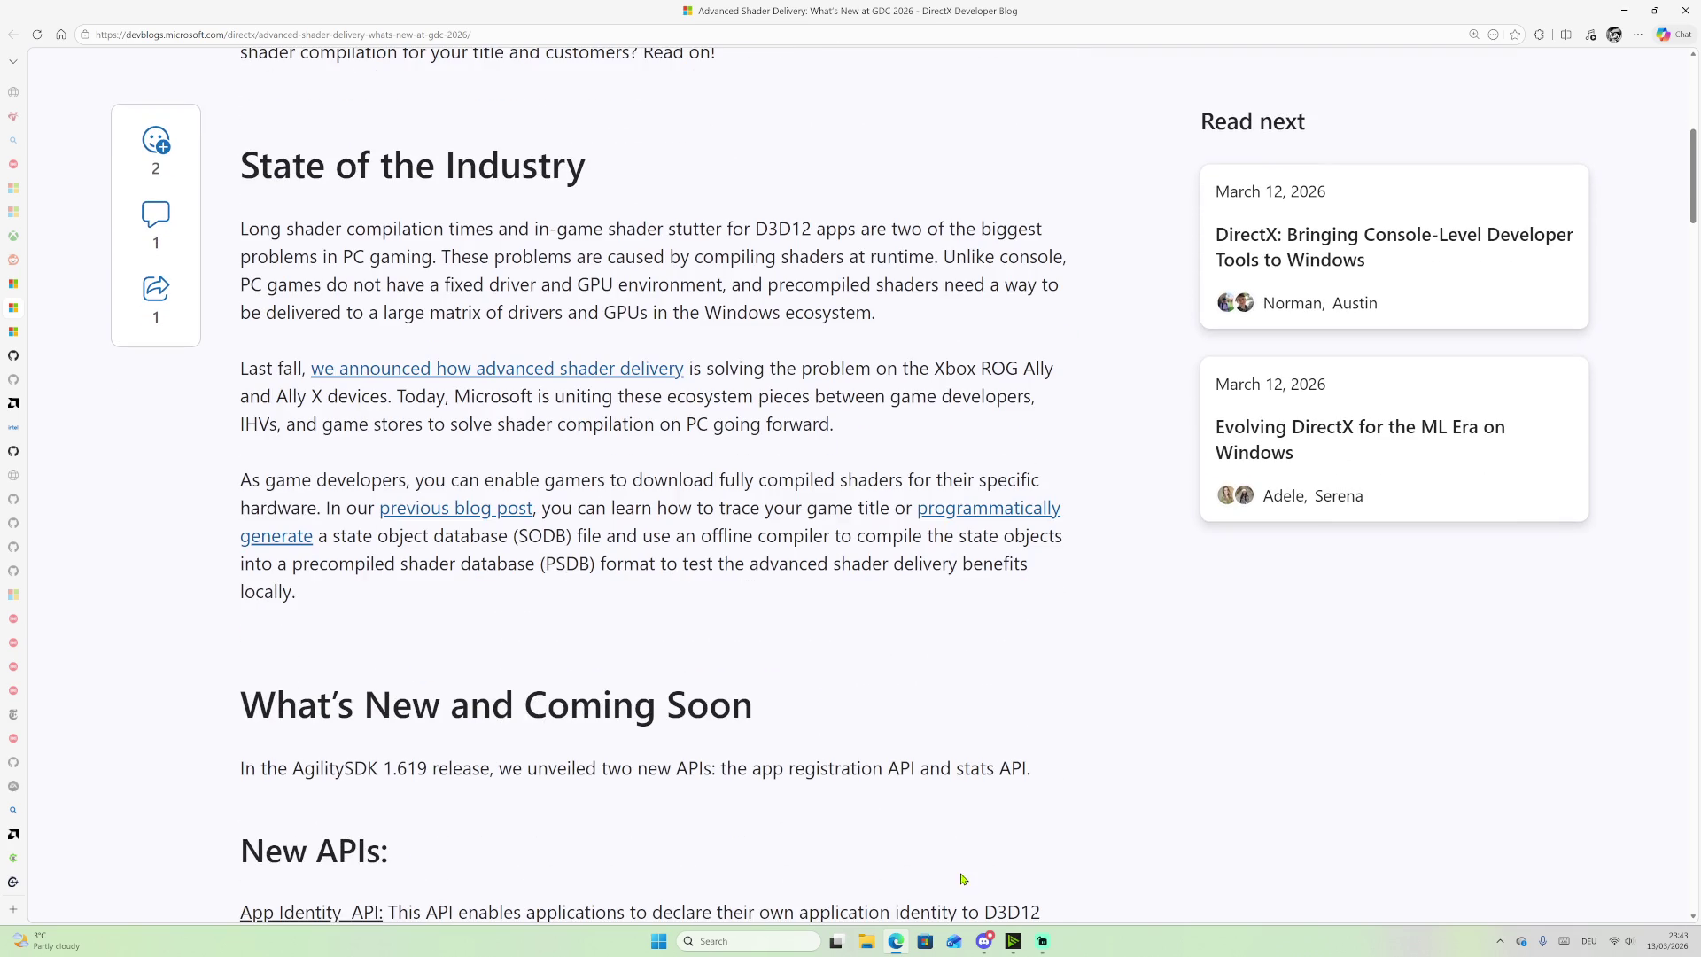
mouse_move(7, 460)
scroll(55, 354, "up", 3)
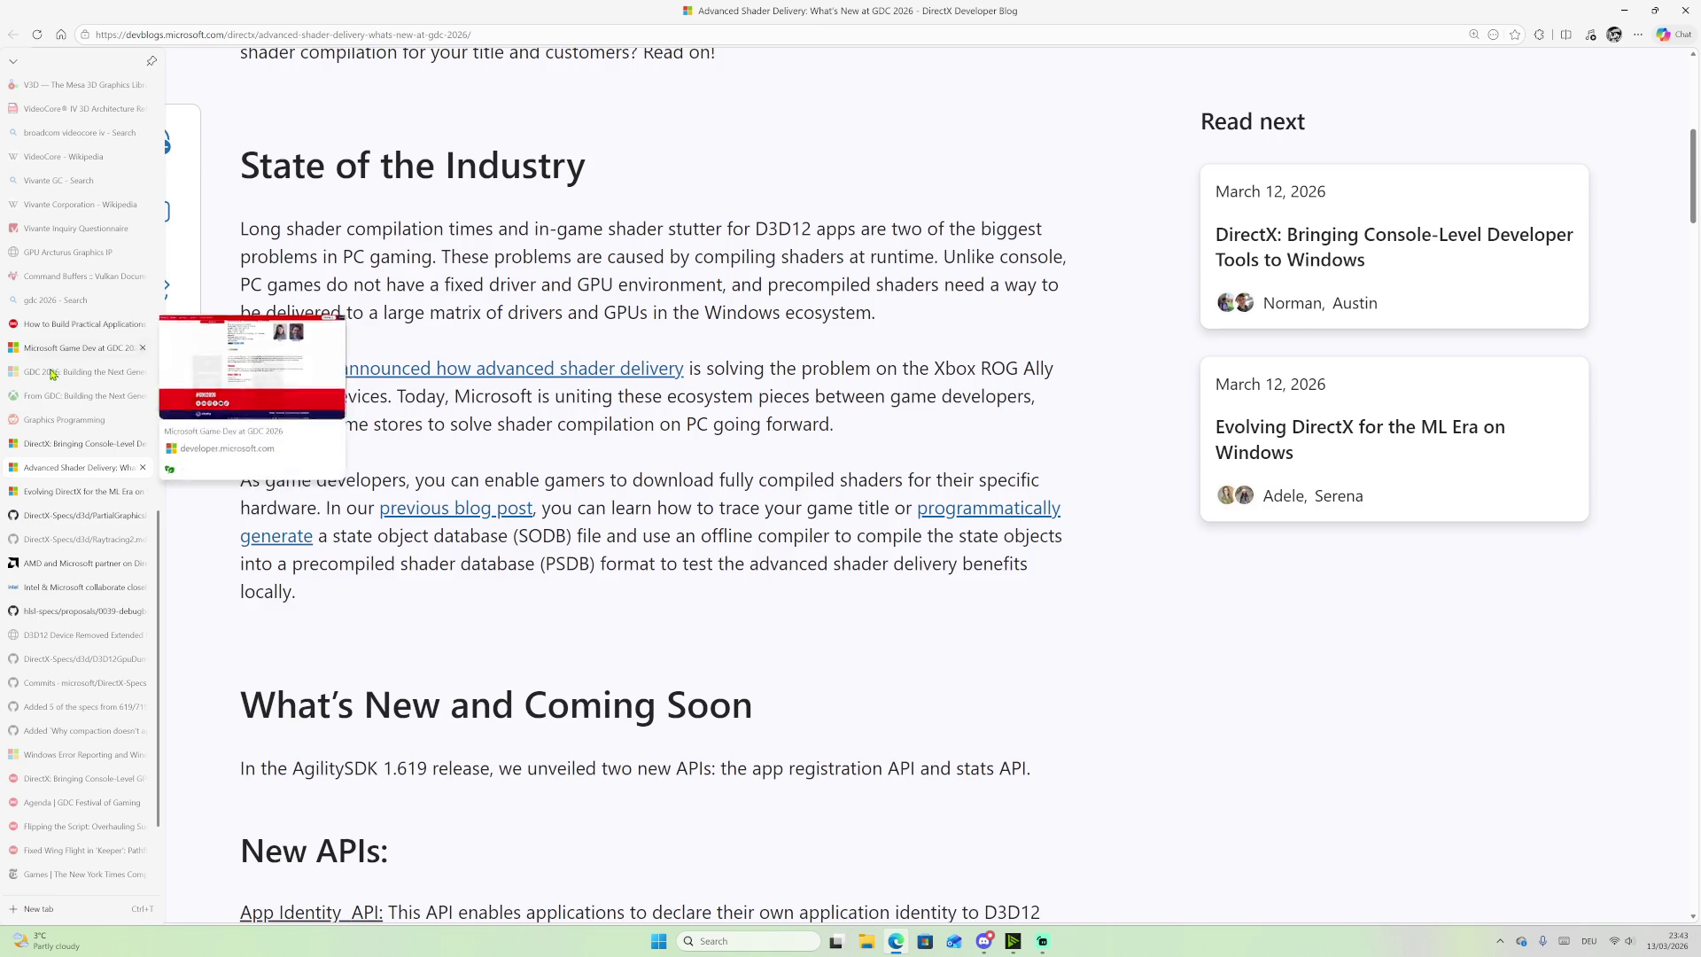
scroll(55, 610, "down", 3)
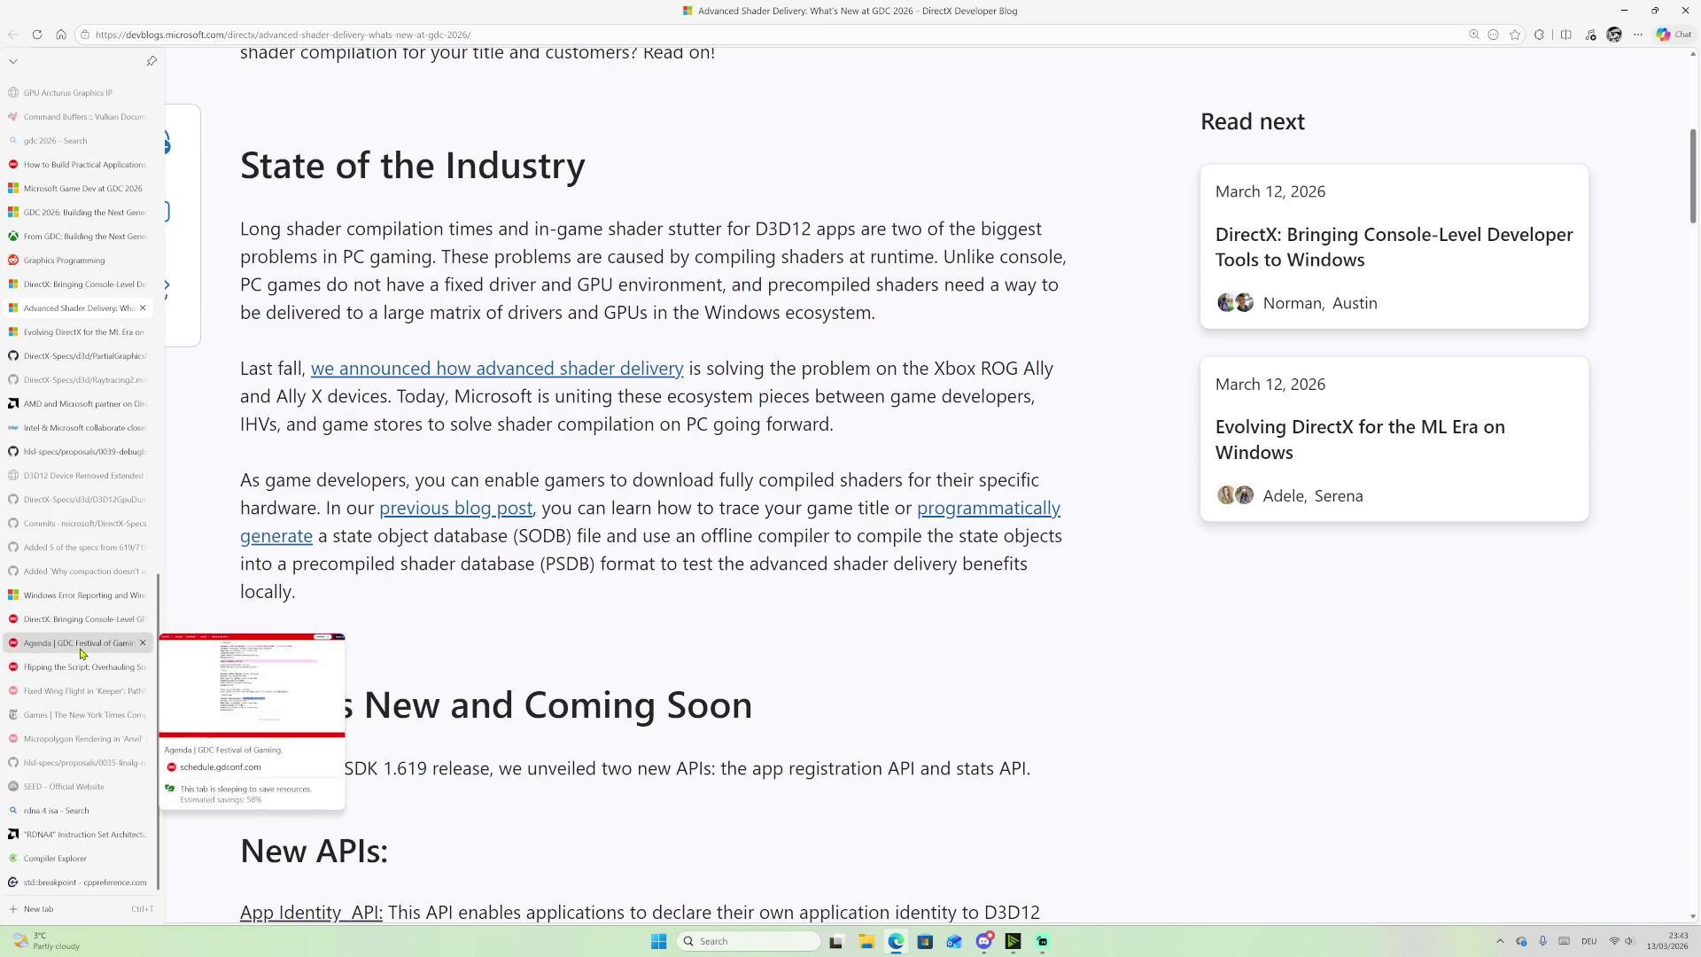
scroll(62, 609, "up", 6)
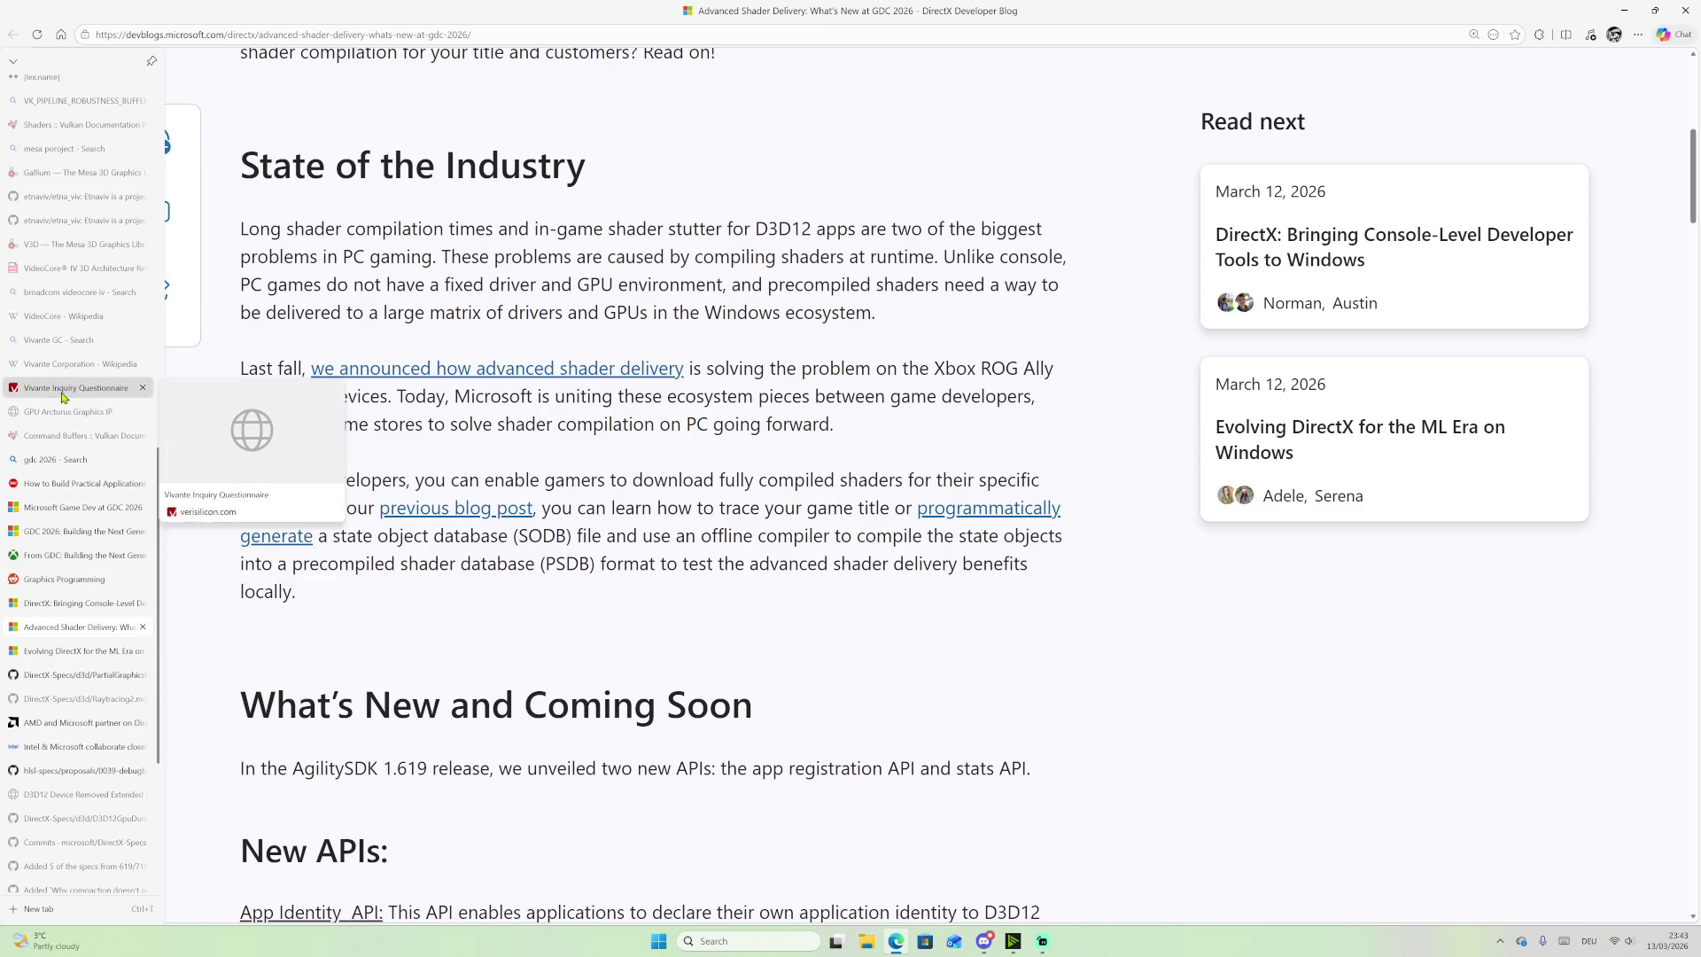
left_click(58, 579)
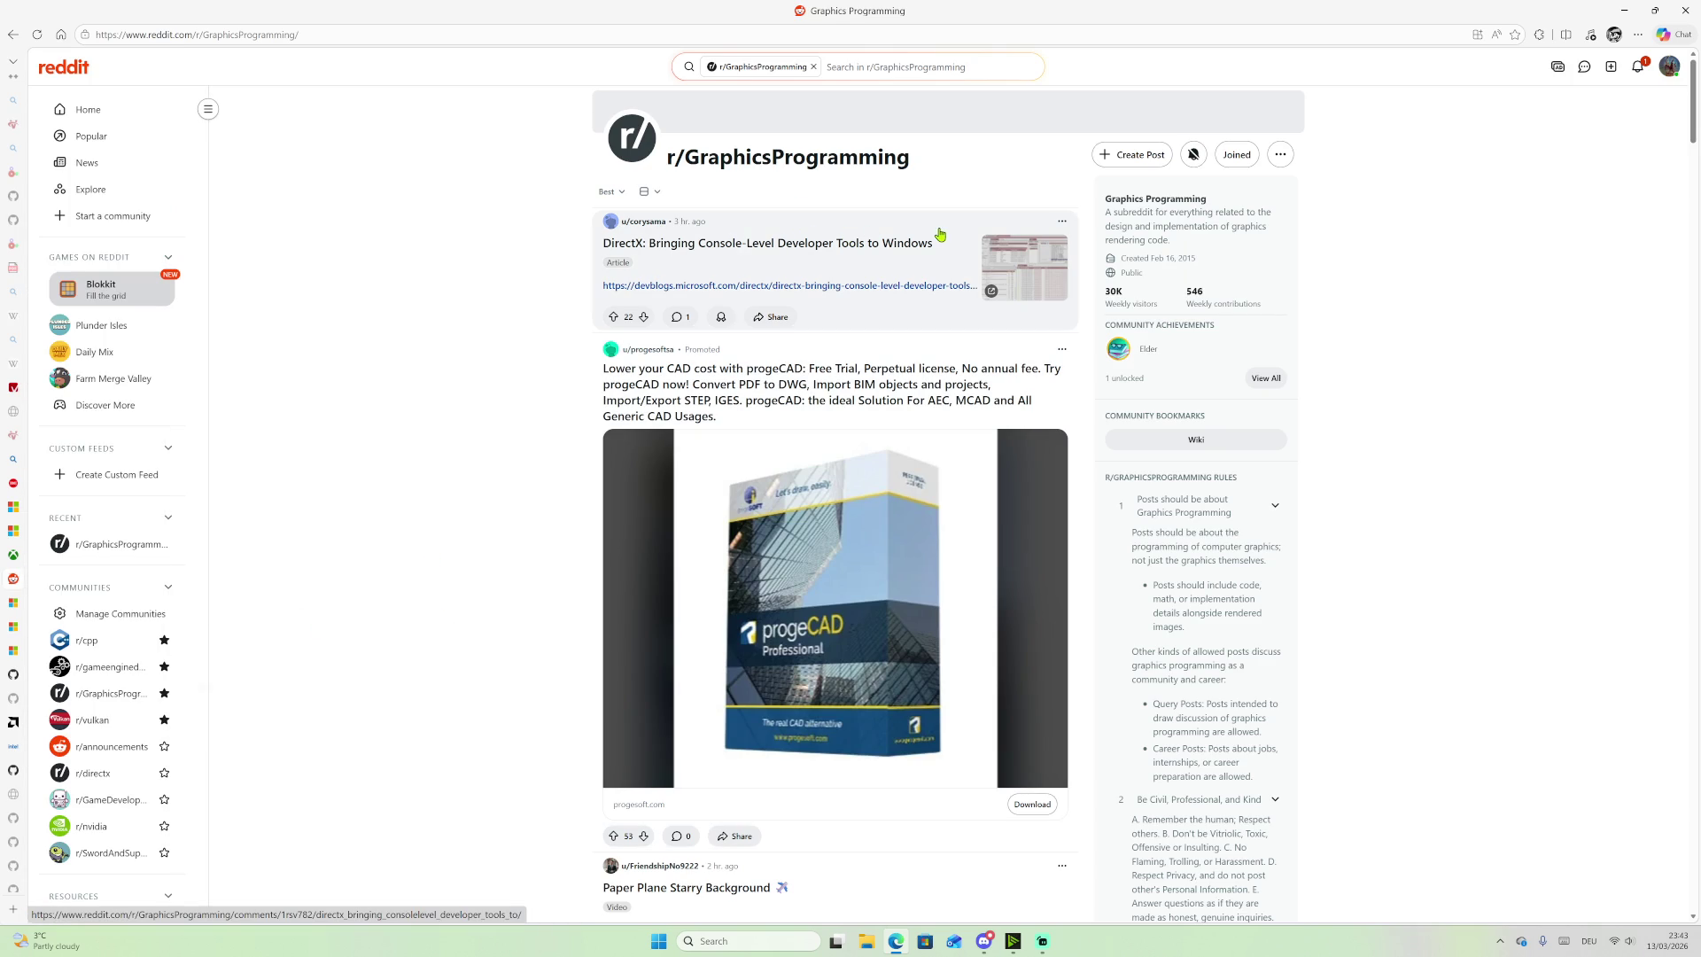
Step: Open the DirectX post's discussion page and highlight part of the comment about working on PIX
left_click(813, 271)
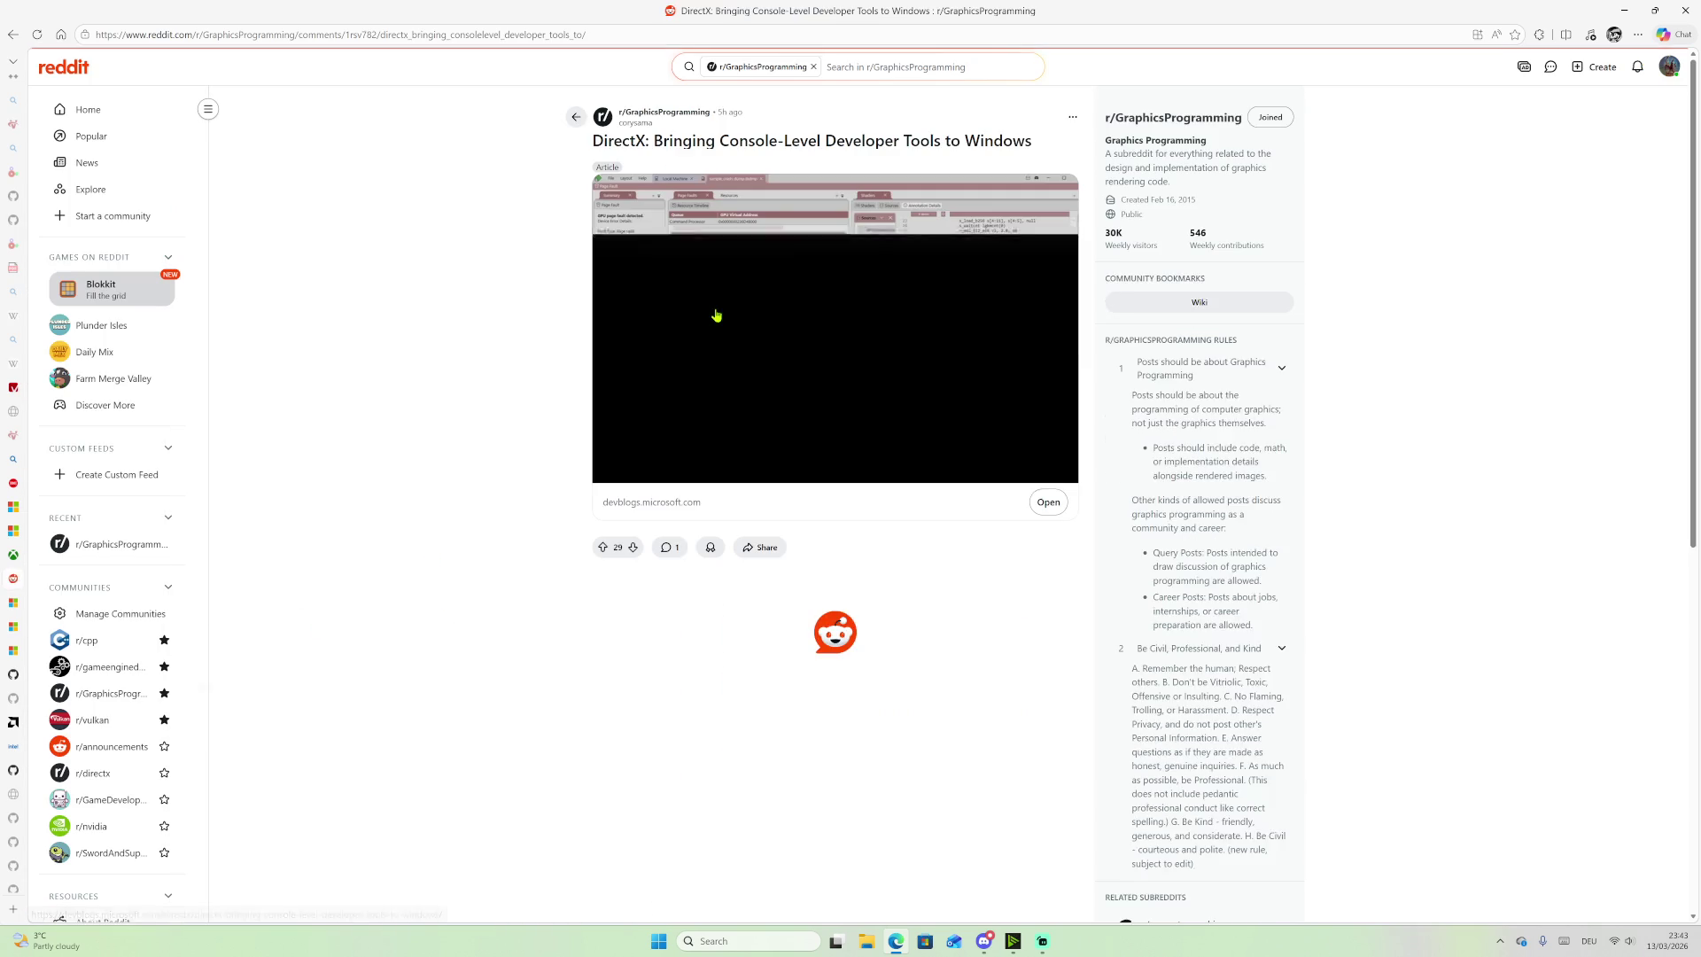
scroll(555, 593, "down", 4)
scroll(555, 593, "up", 3)
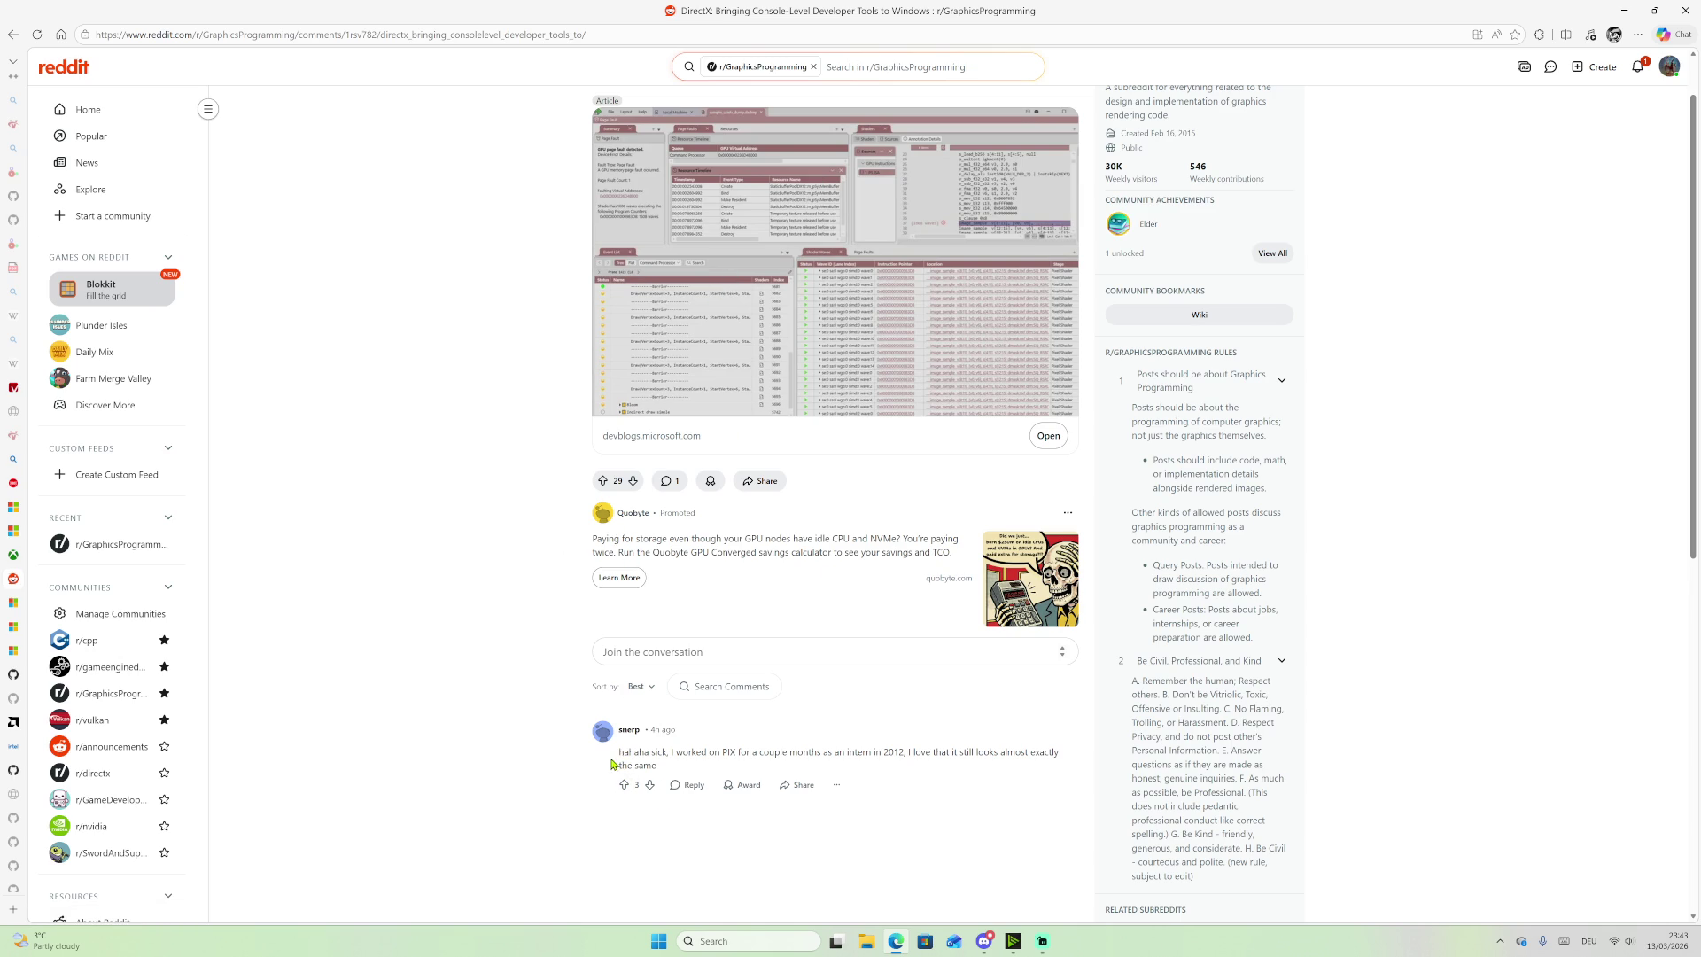
left_click_drag(854, 752, 949, 753)
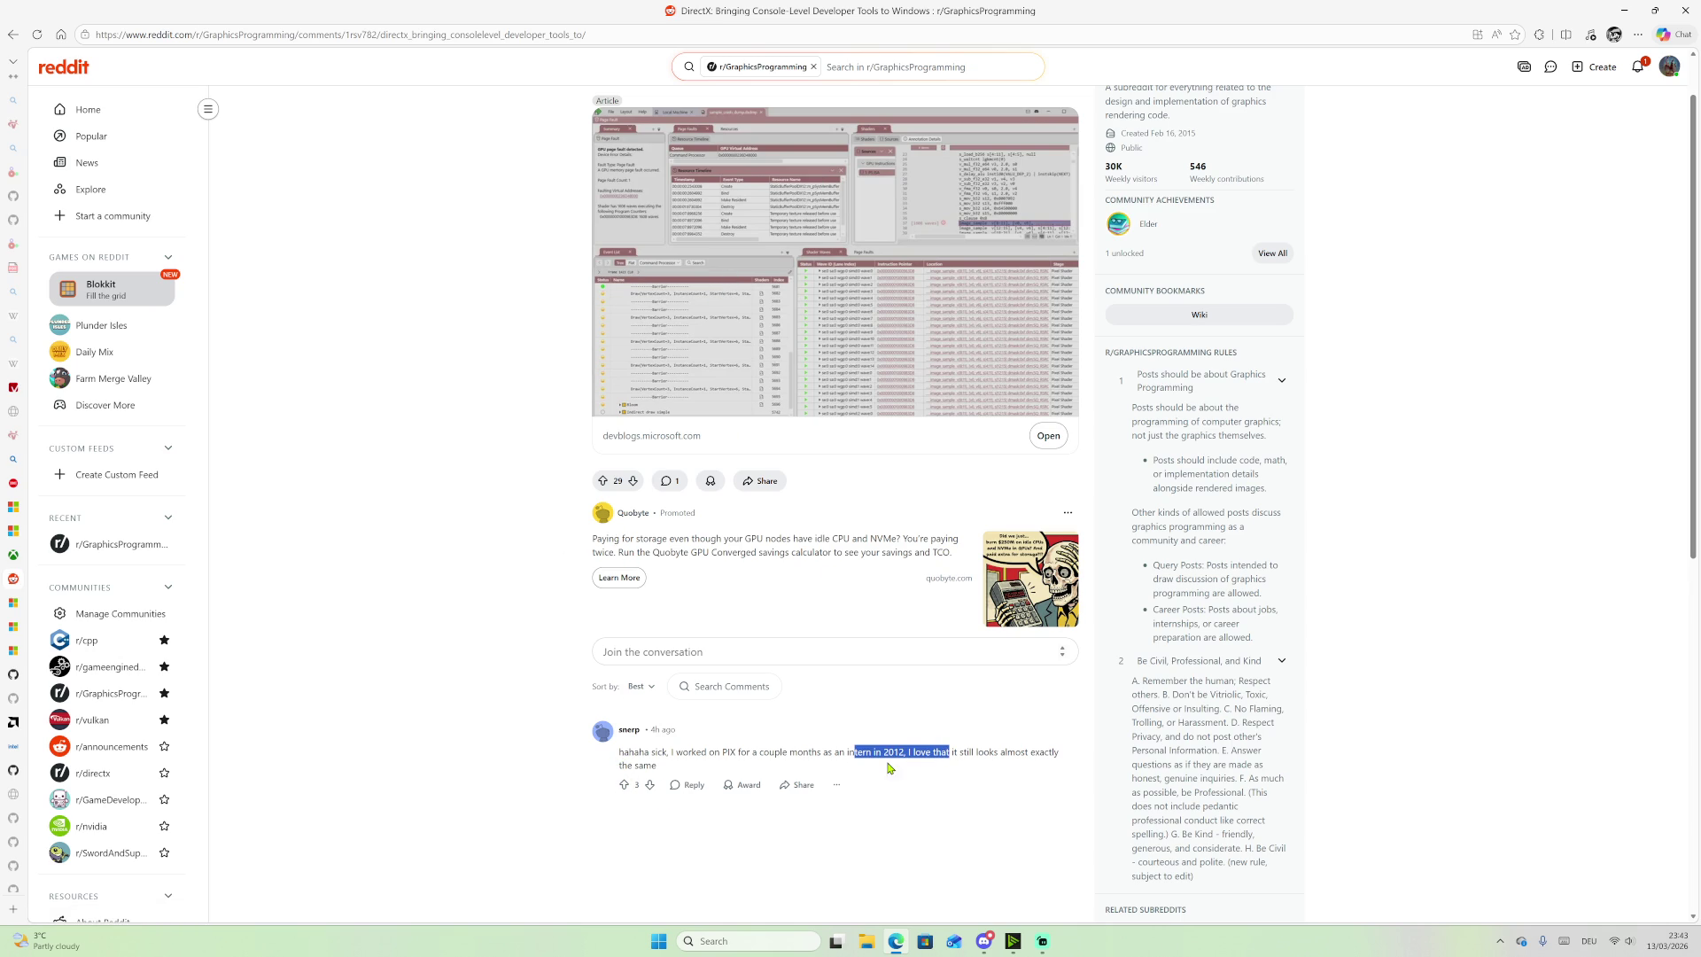
left_click(840, 755)
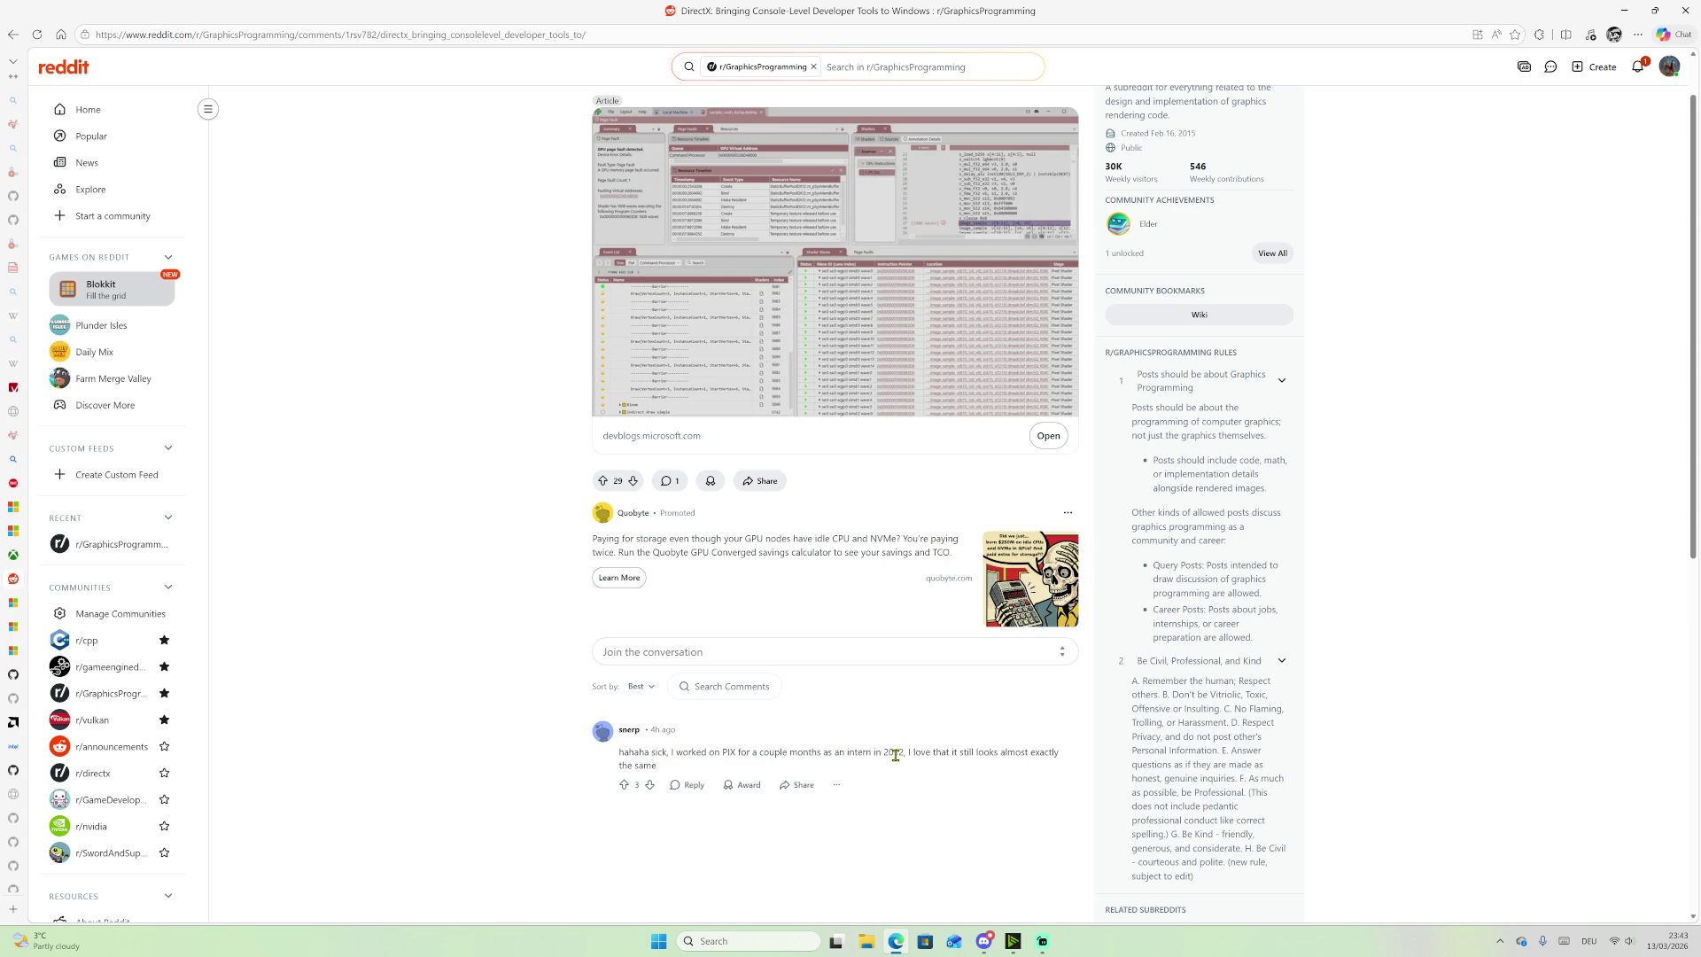
Step: Highlight the year mentioned in the PIX comment, then scroll between the post title and comments
scroll(897, 758, "up", 3, "ctrl")
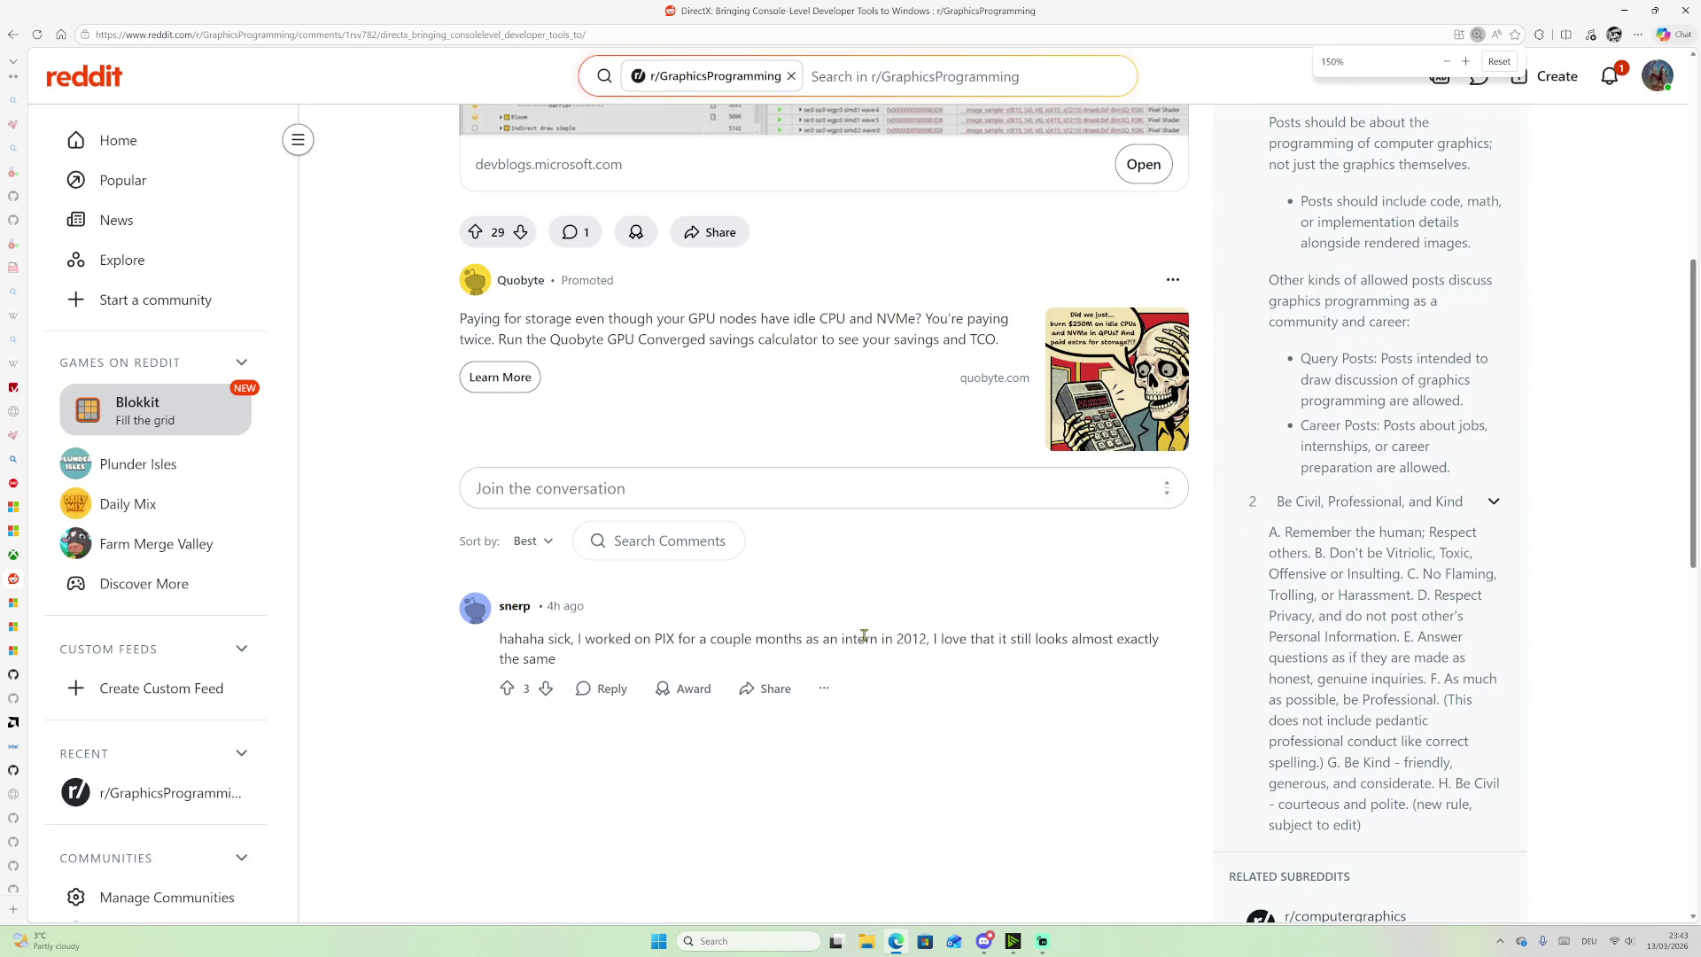
left_click_drag(895, 638, 927, 638)
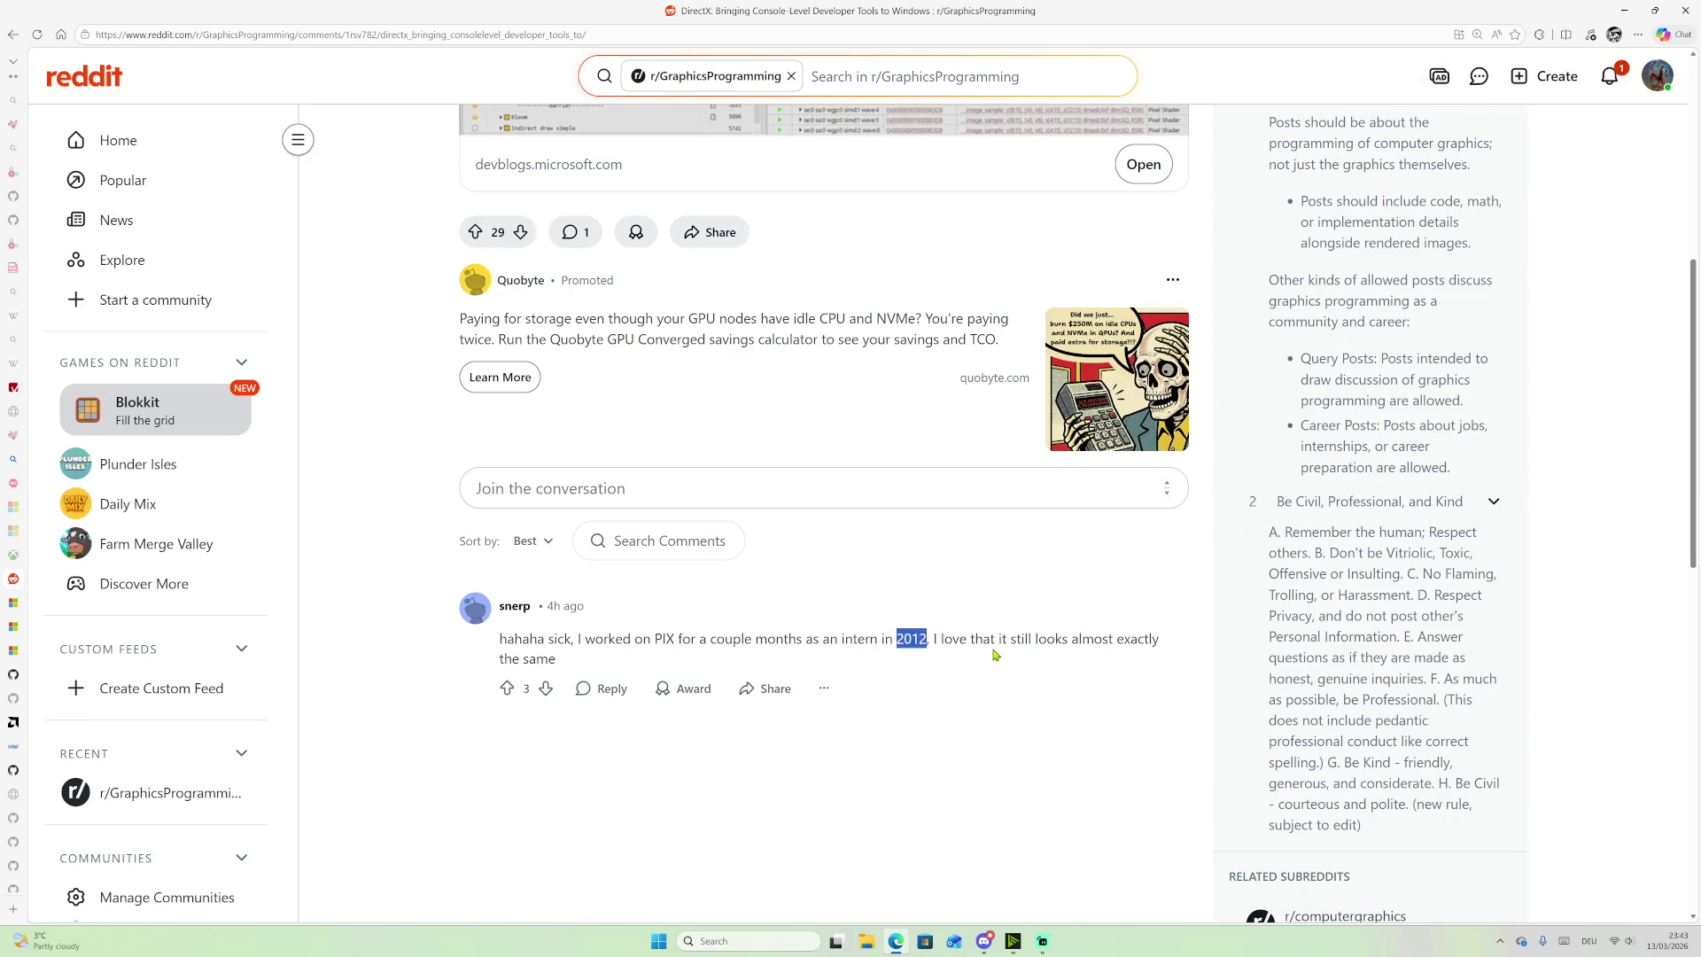
left_click(667, 654)
scroll(666, 639, "up", 3)
scroll(666, 640, "up", 2)
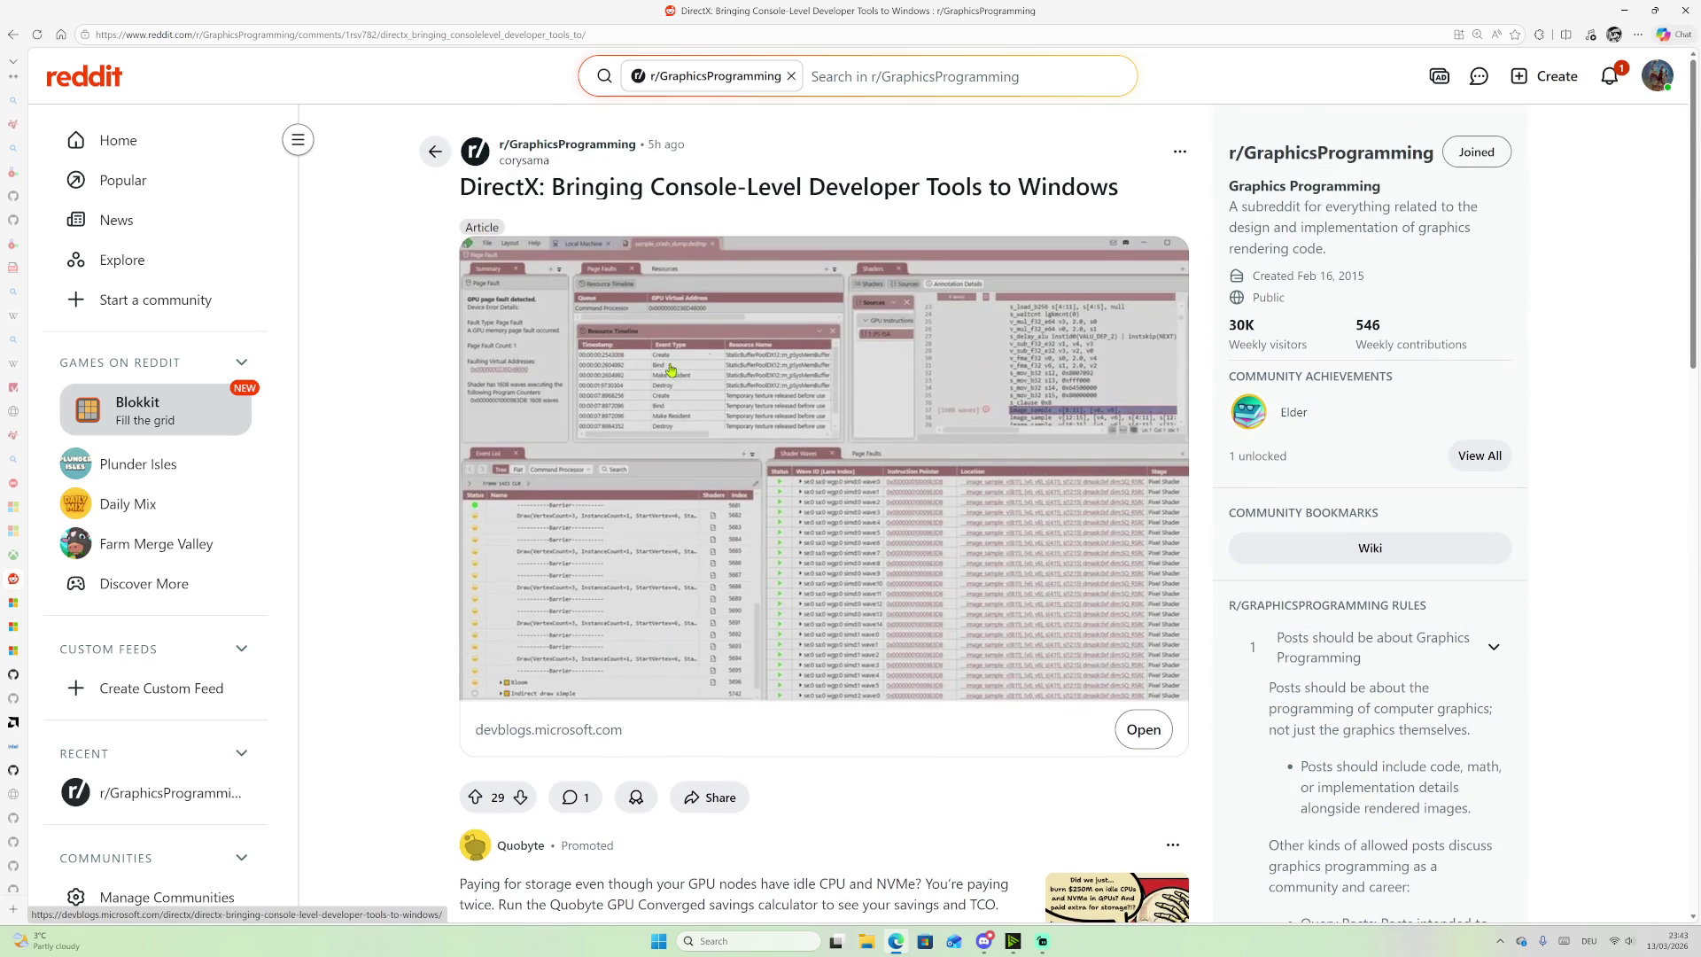
scroll(824, 479, "down", 1)
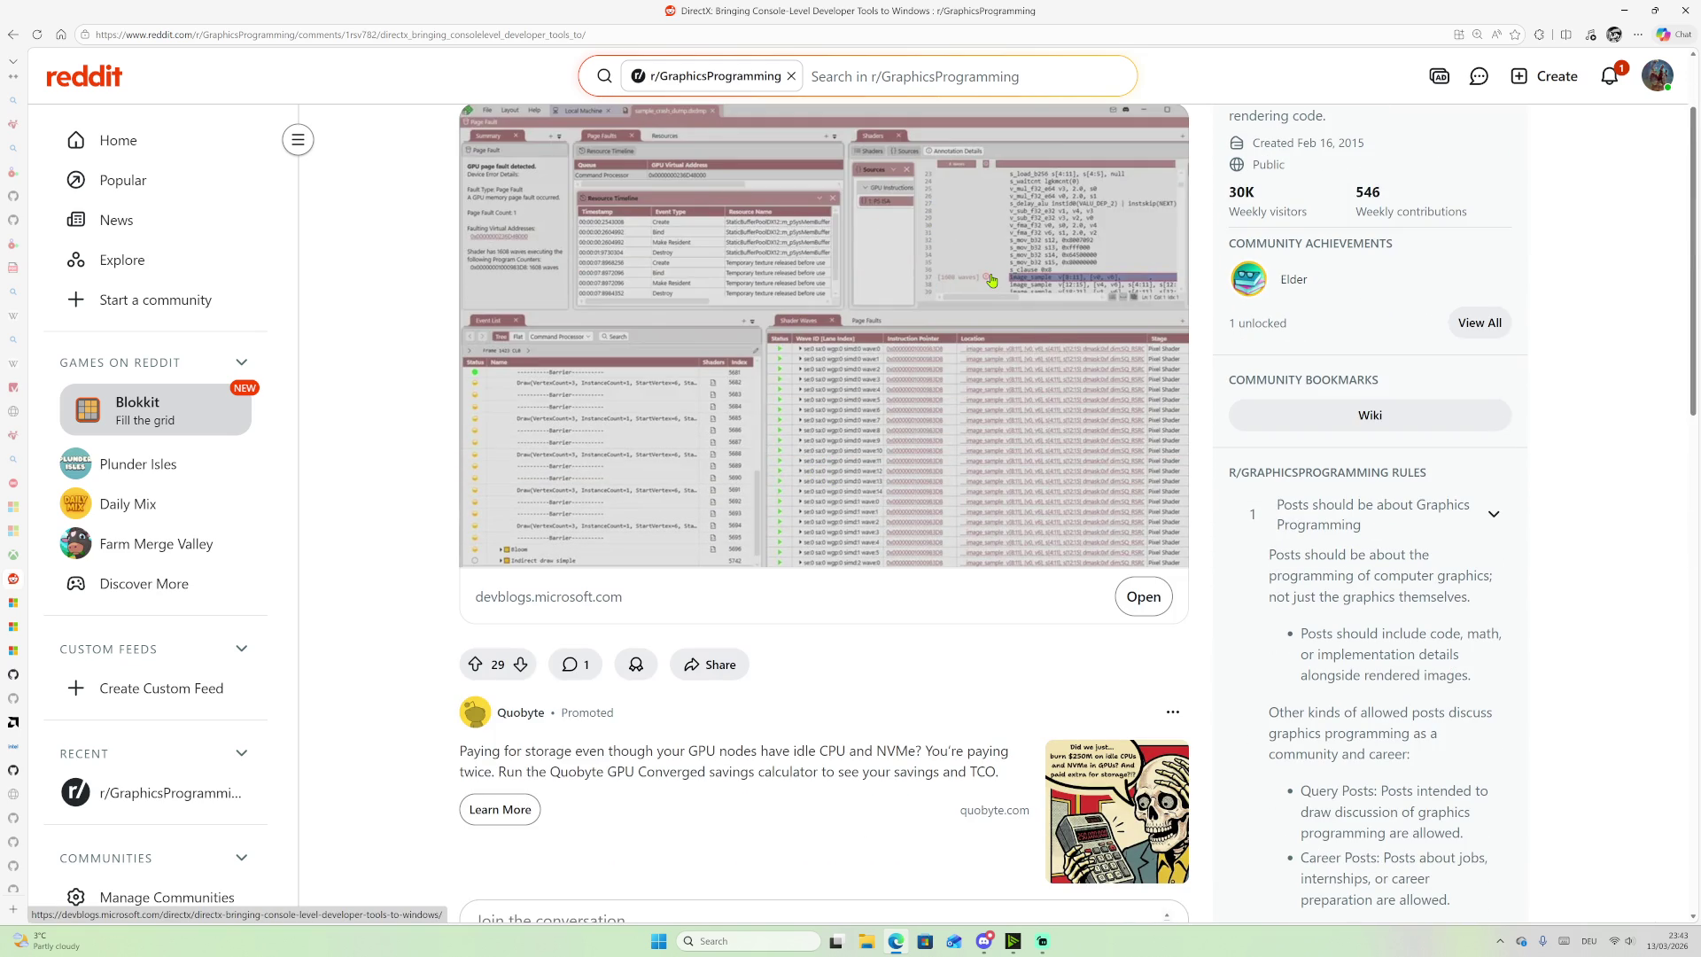
scroll(756, 401, "down", 5)
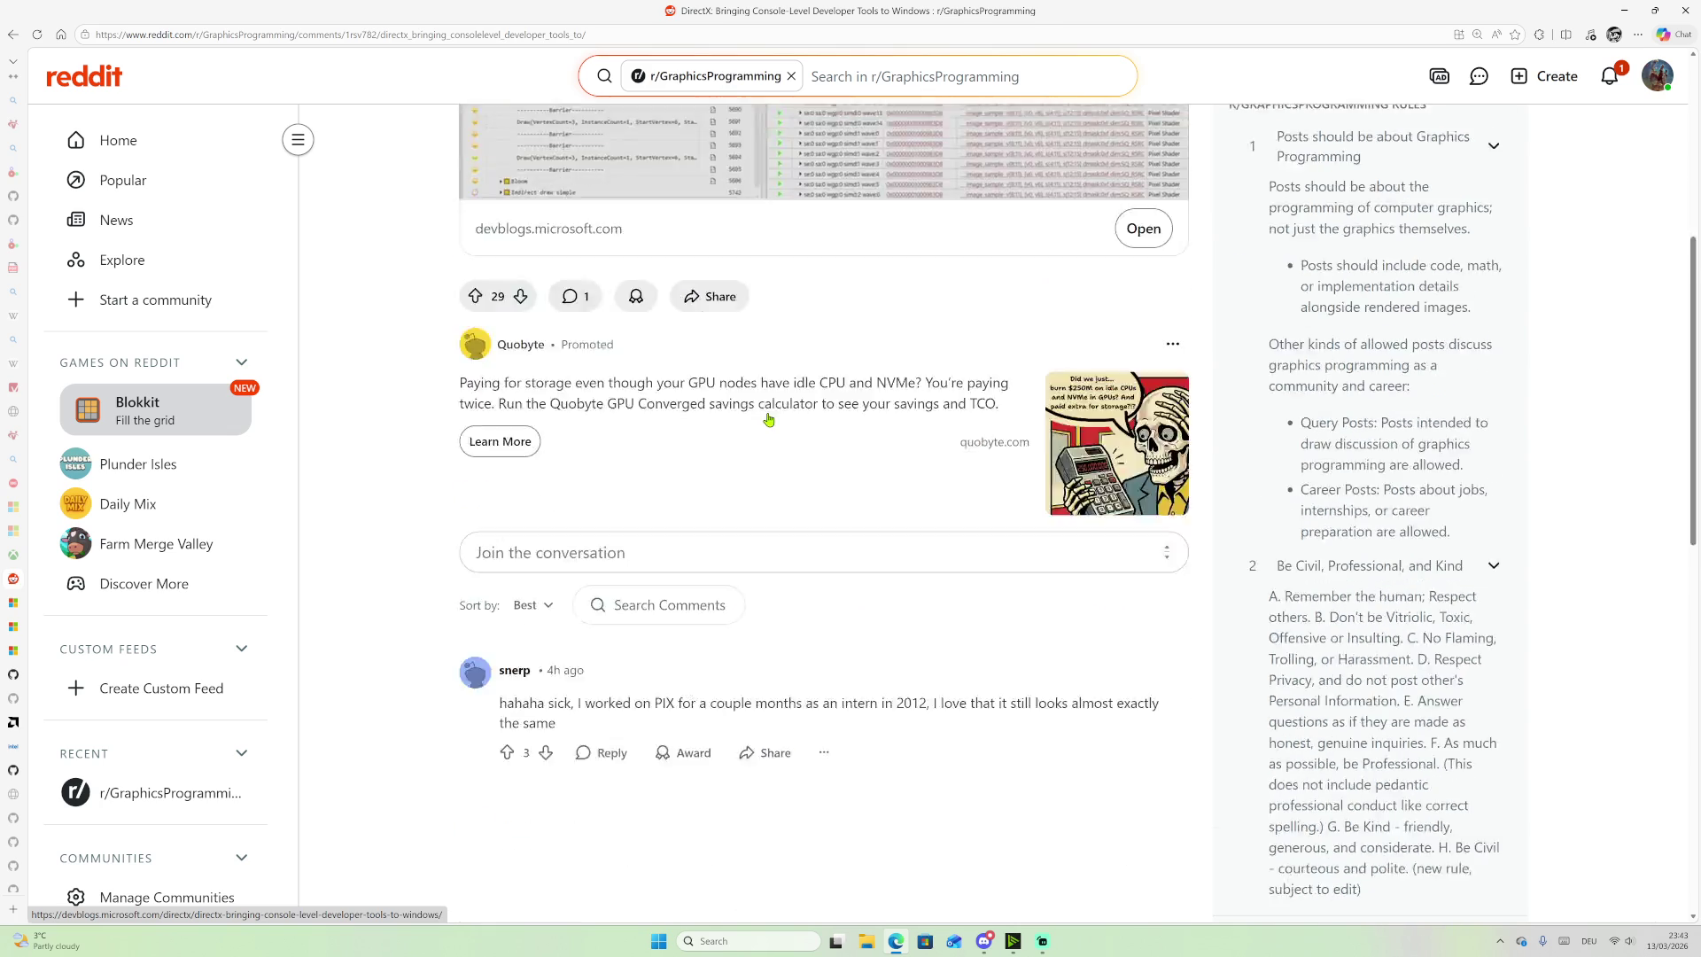
scroll(397, 550, "up", 5)
Step: Return to the r/GraphicsProgramming feed and zoom the page out to 125%
left_click(12, 34)
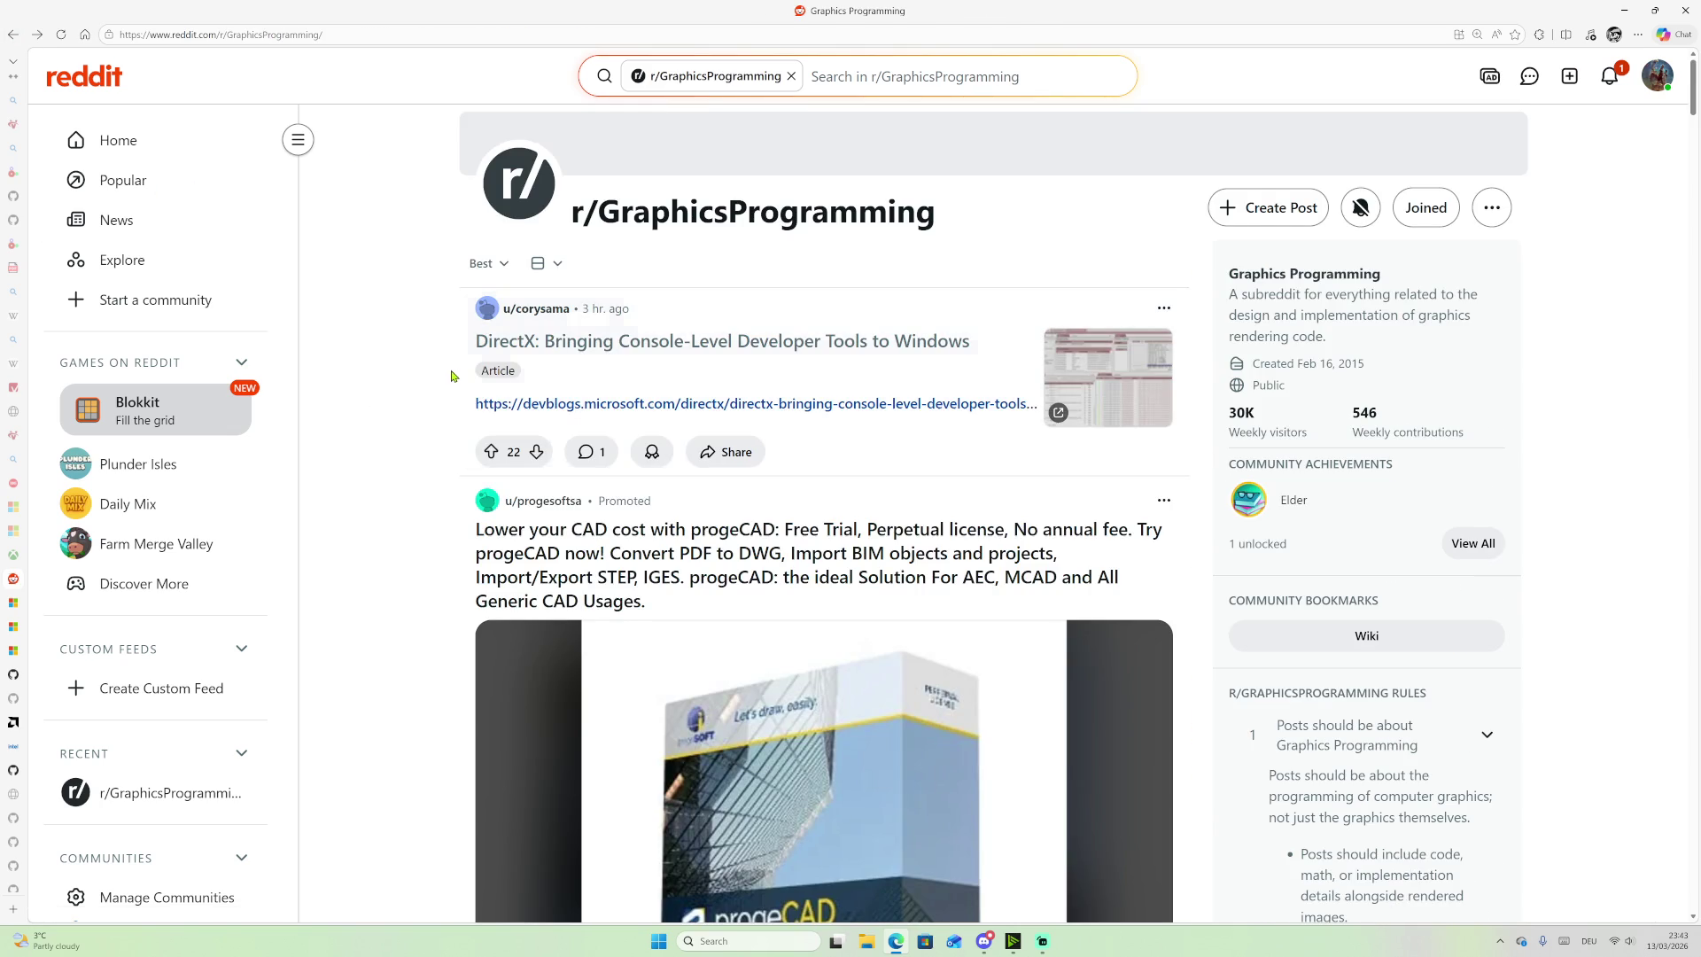
scroll(450, 376, "down", 4)
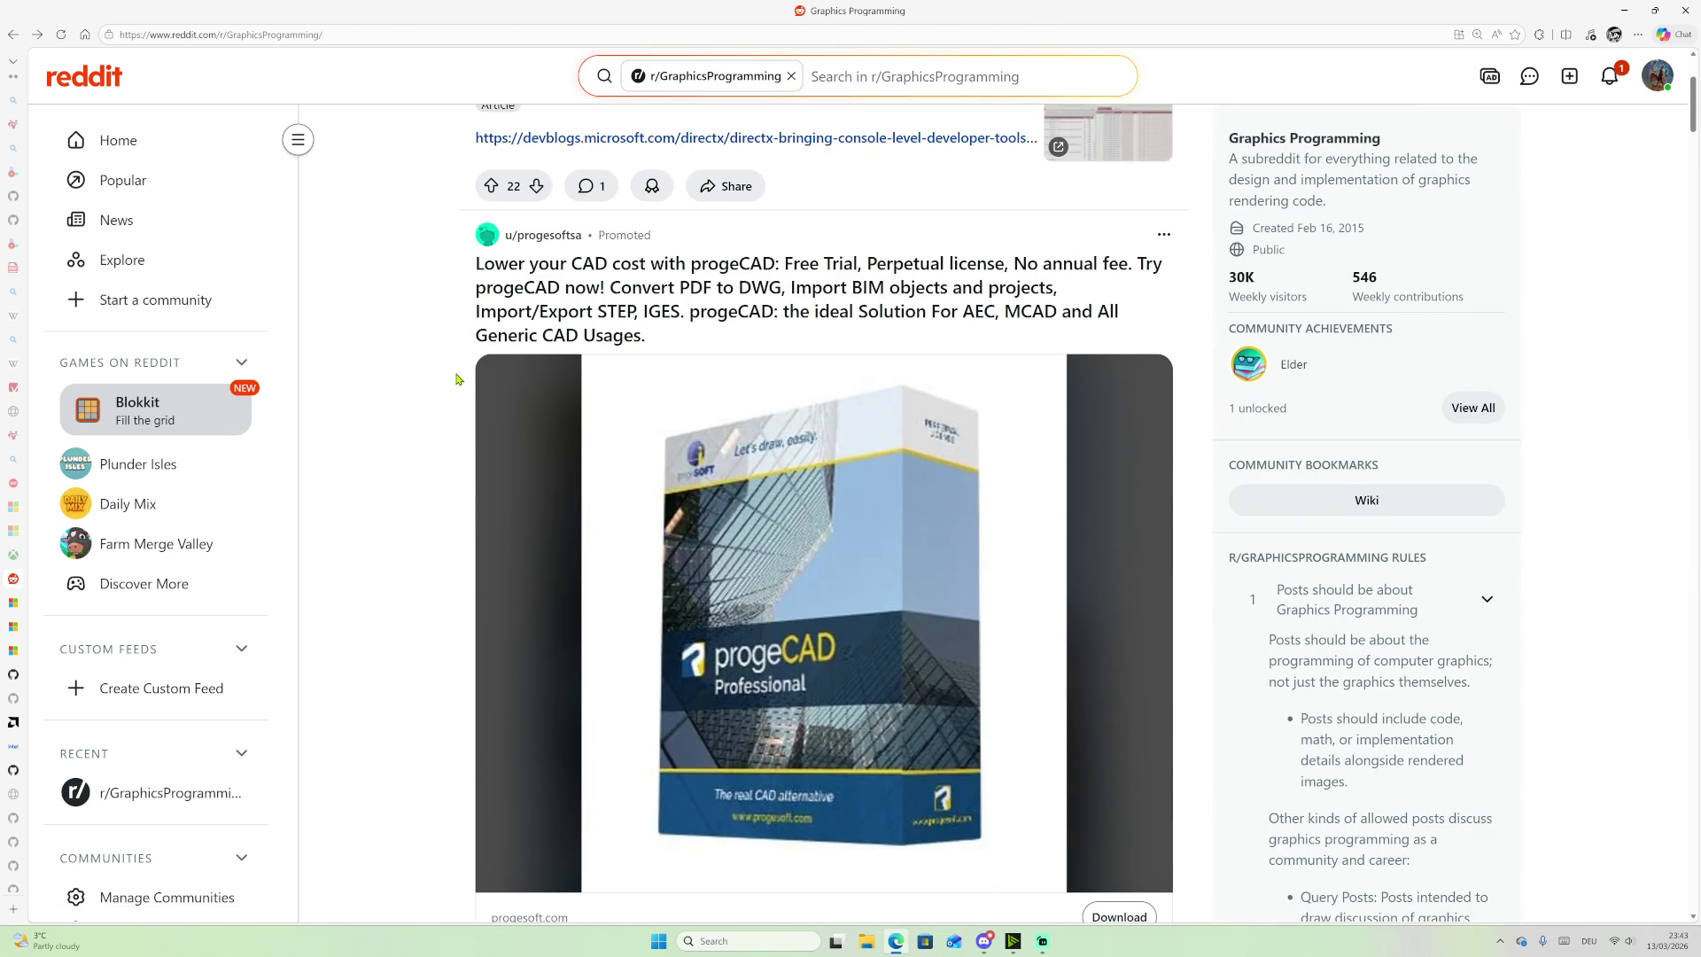
key("ctrl+minus")
Step: Scroll down the feed to the Realtime Path Tracer Now 4x Faster and top-tier graphics programmer posts
scroll(453, 379, "down", 4)
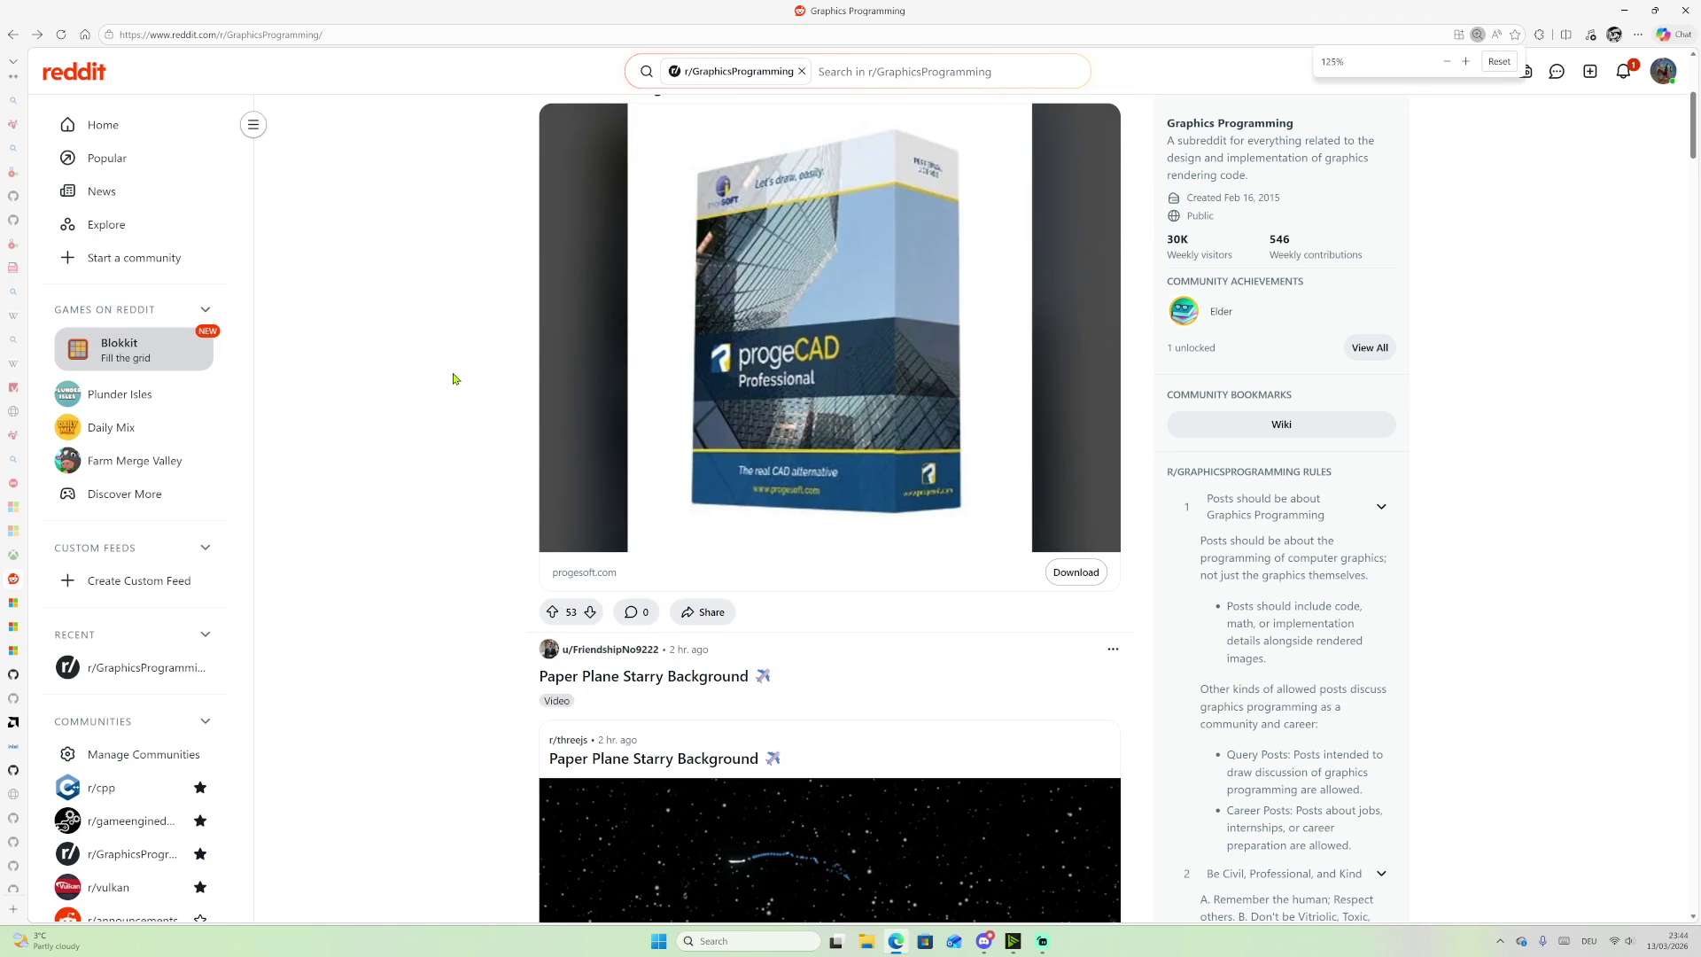
scroll(452, 379, "up", 4)
scroll(453, 378, "down", 3)
scroll(452, 378, "down", 3)
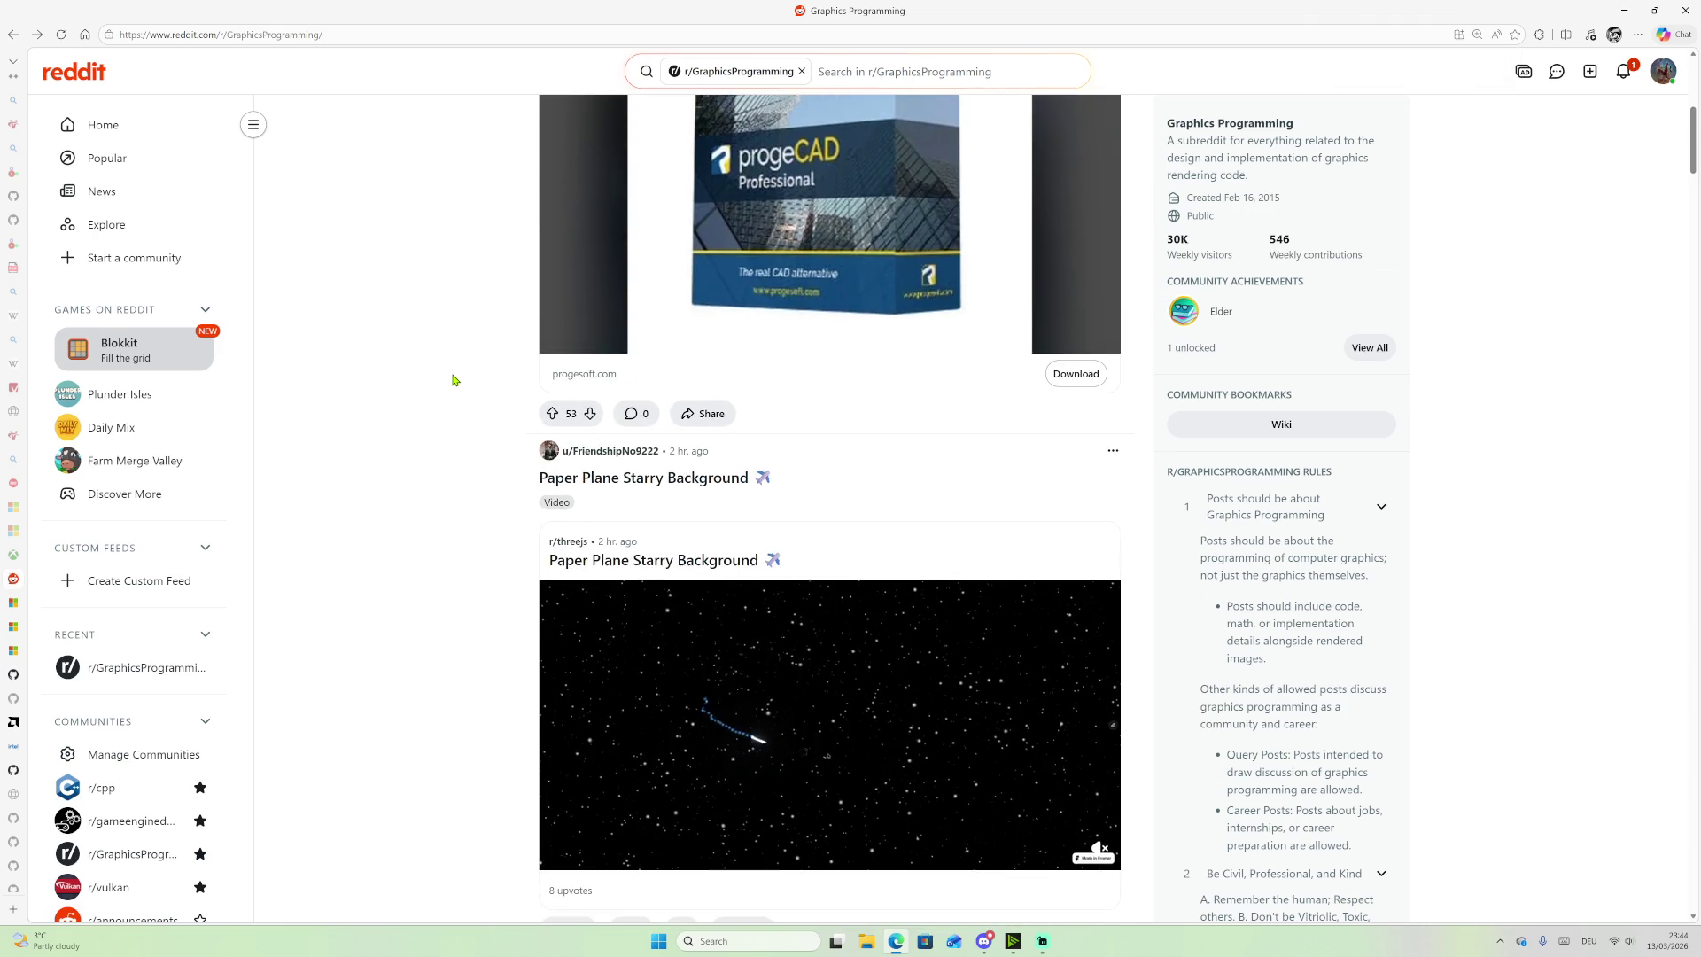
scroll(453, 381, "down", 3)
scroll(453, 381, "down", 2)
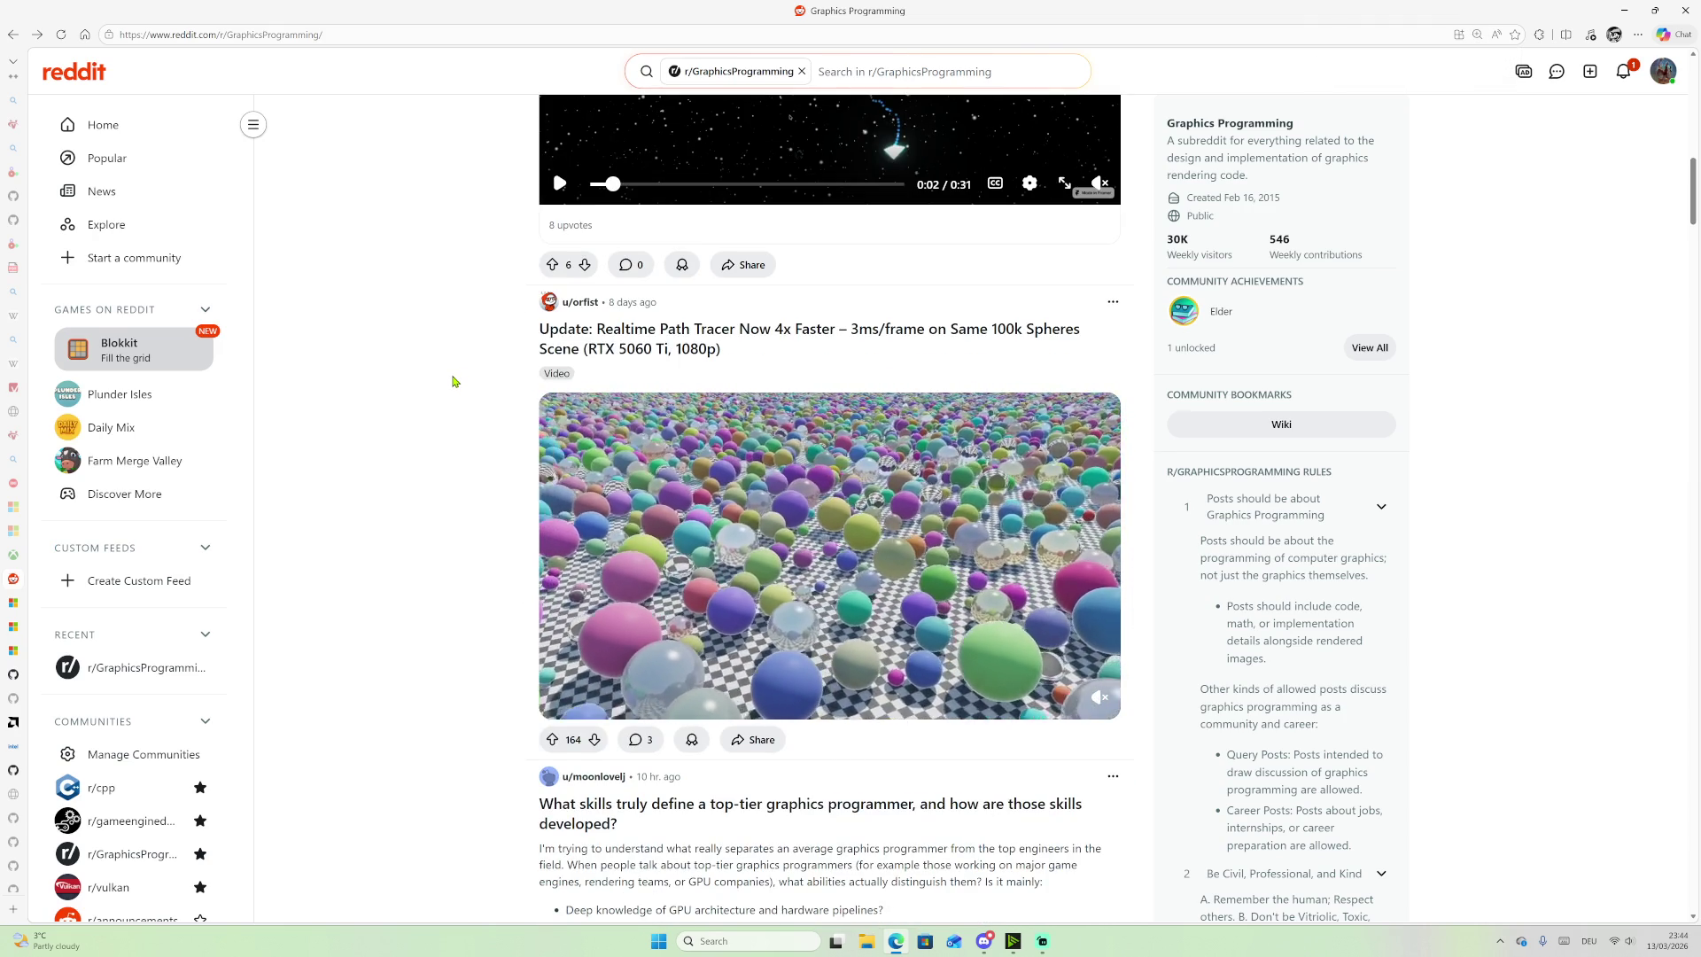
scroll(452, 381, "down", 2)
scroll(453, 381, "down", 2)
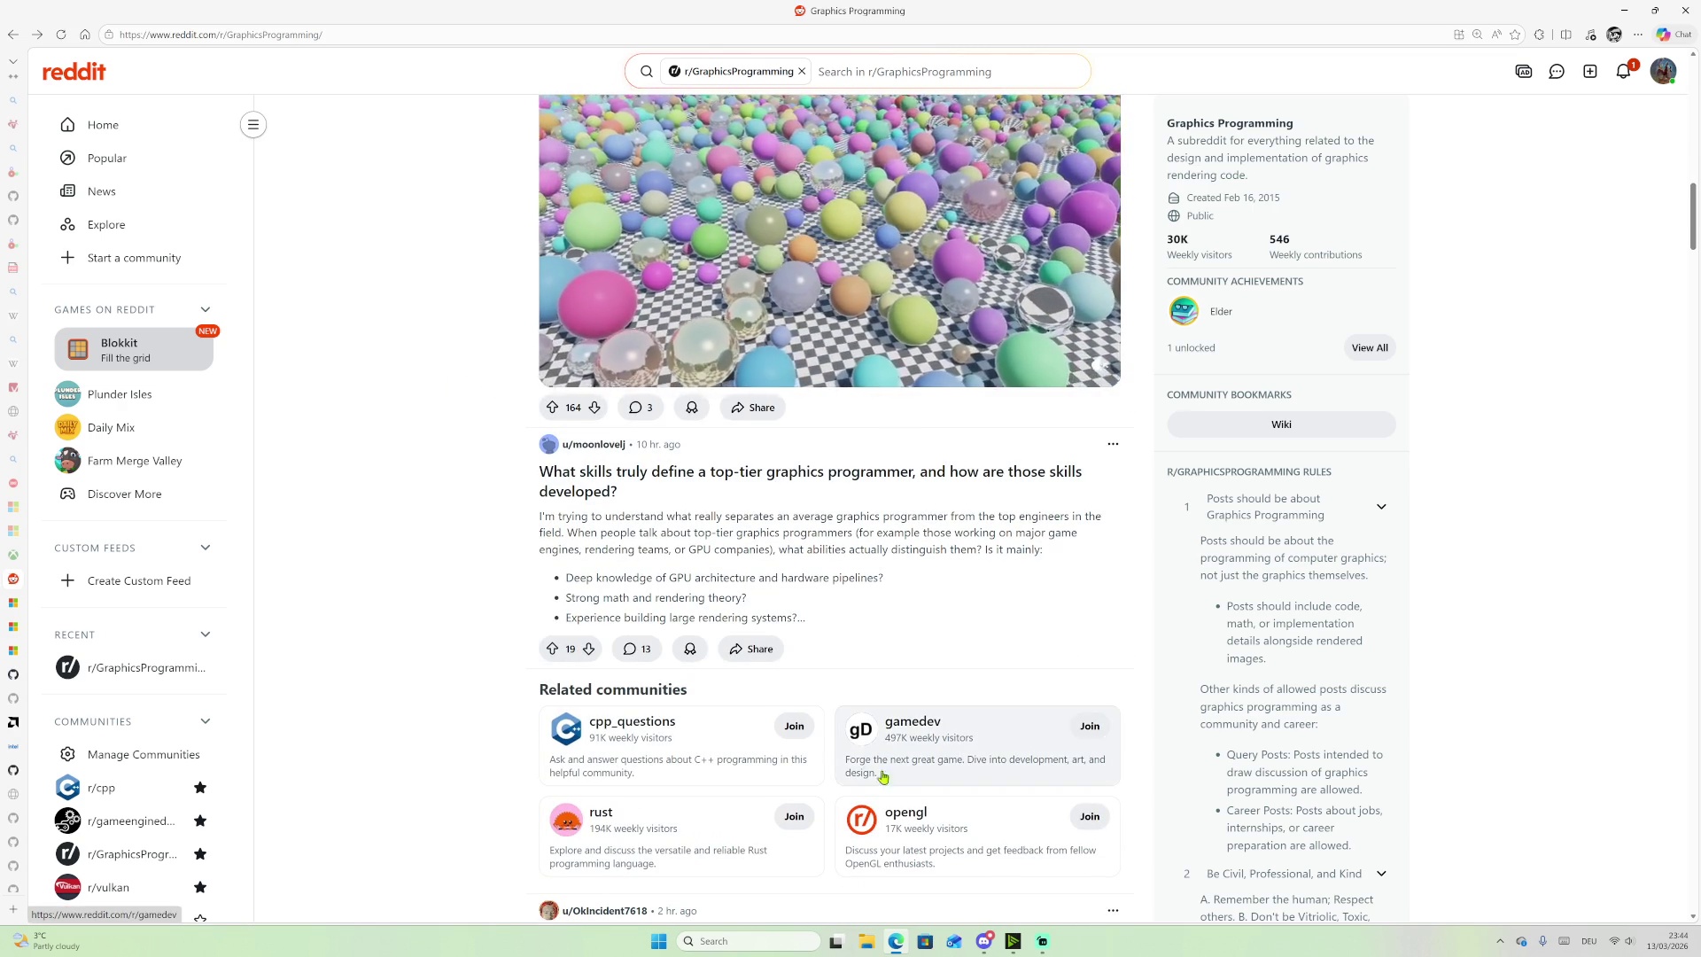
scroll(380, 284, "up", 2)
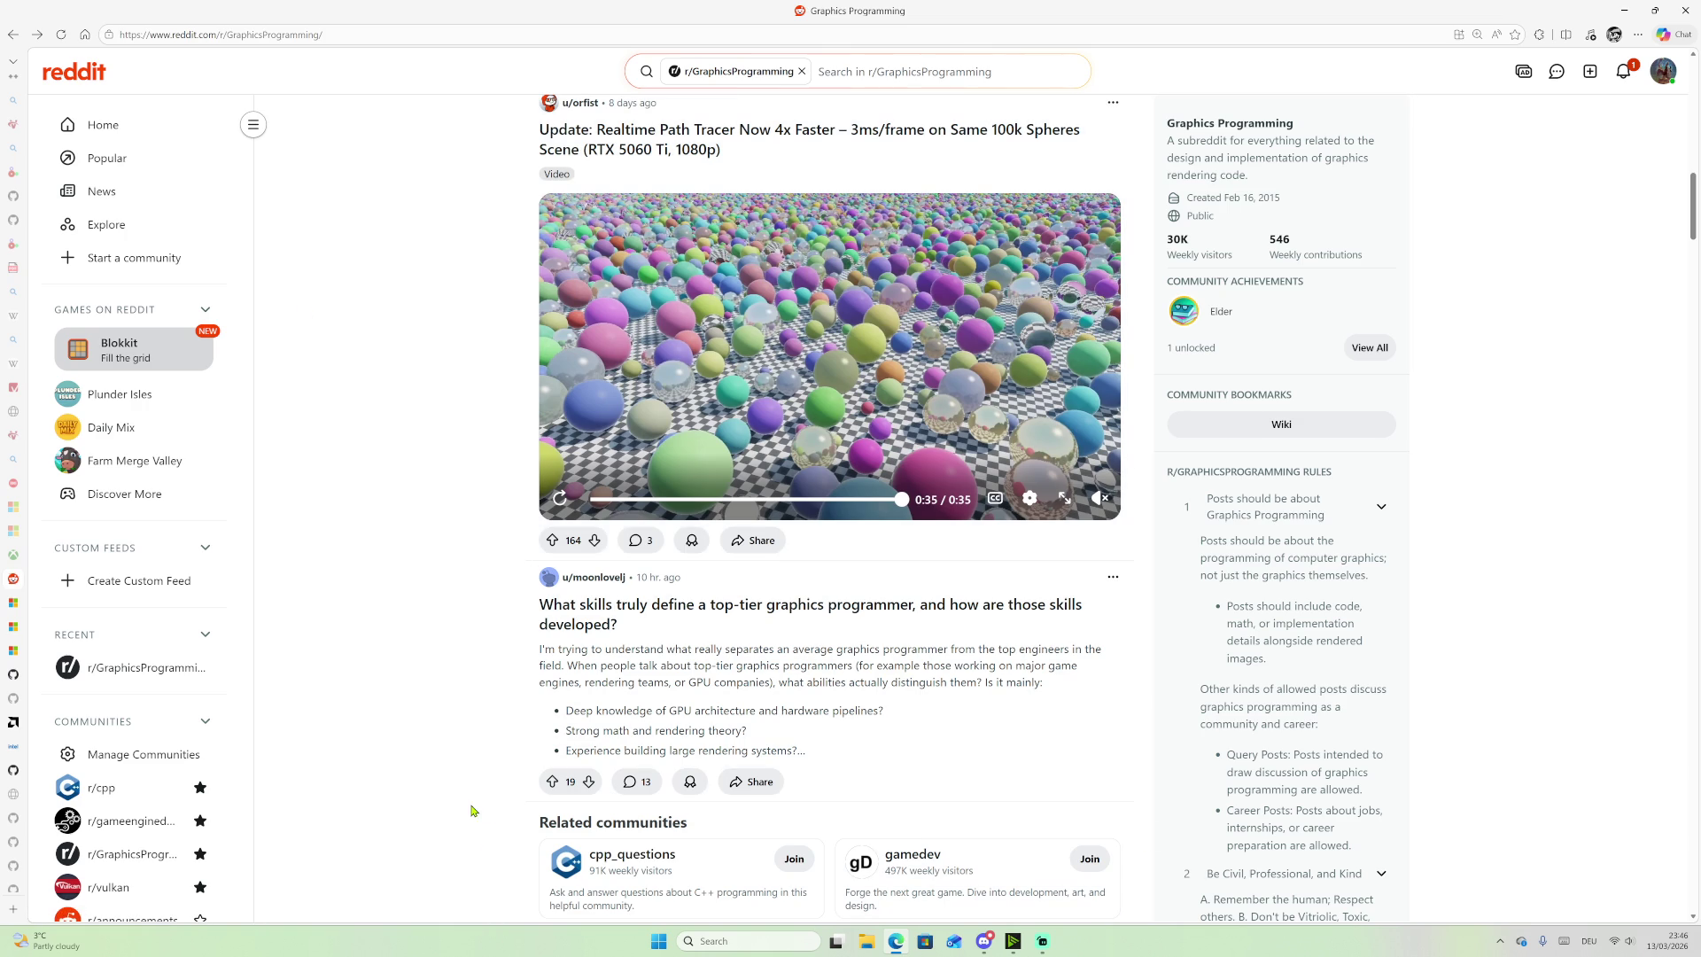
left_click(1042, 947)
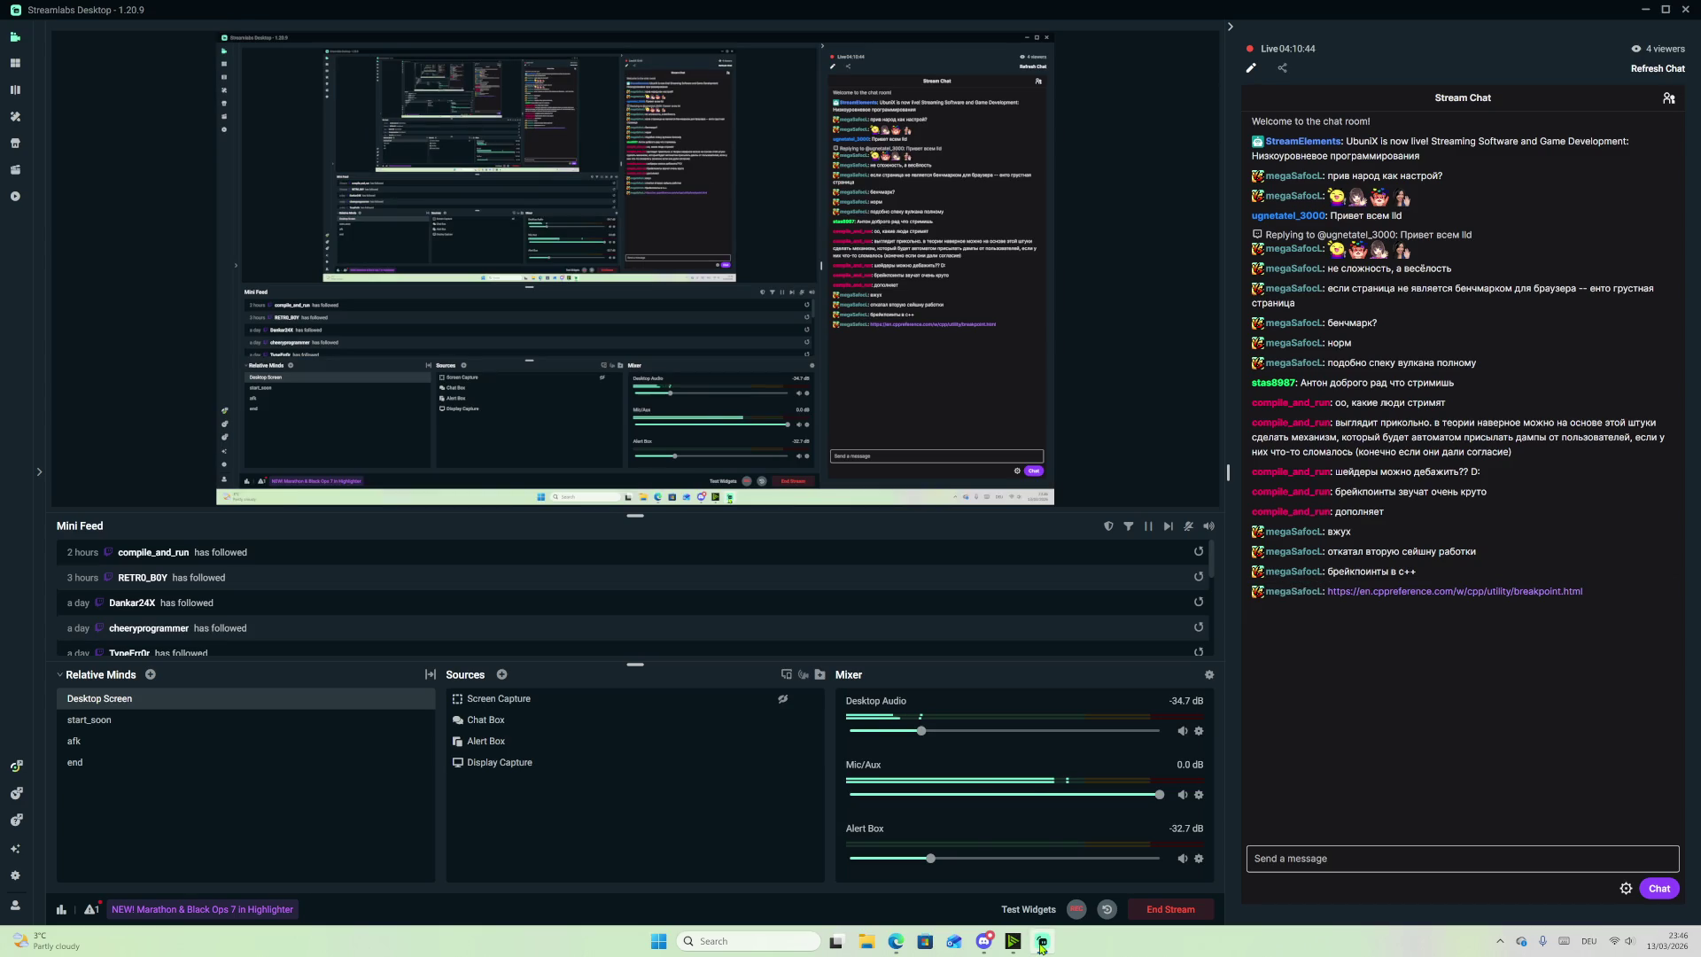
left_click(1041, 947)
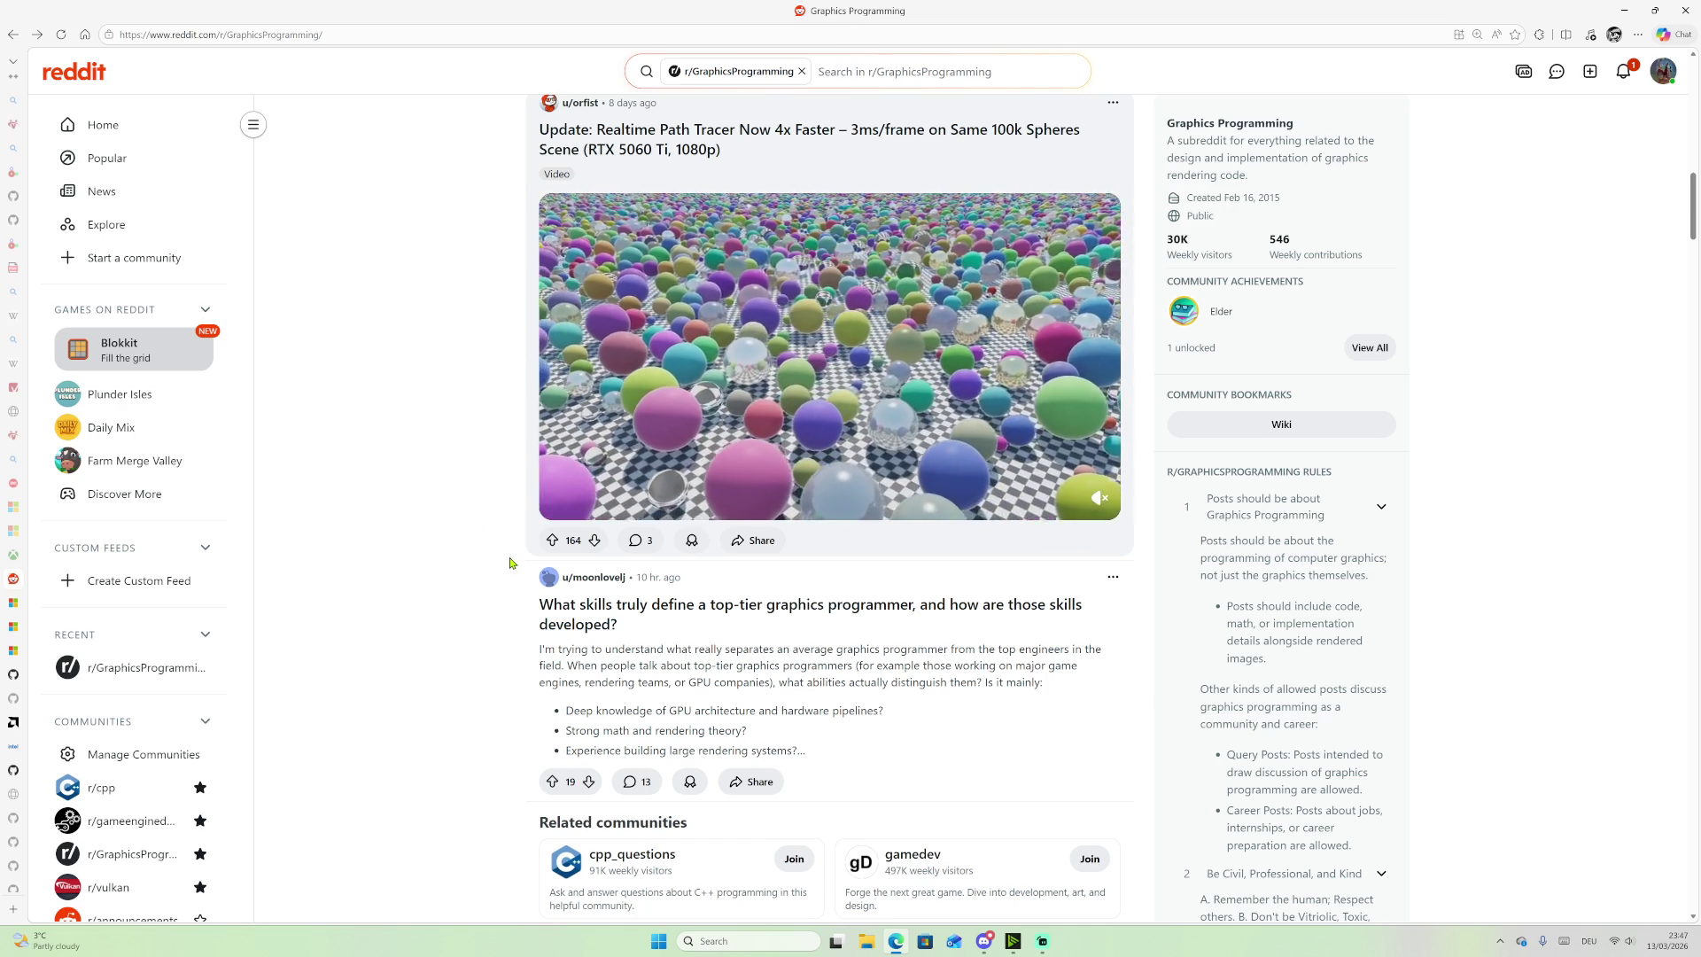
scroll(620, 425, "down", 1)
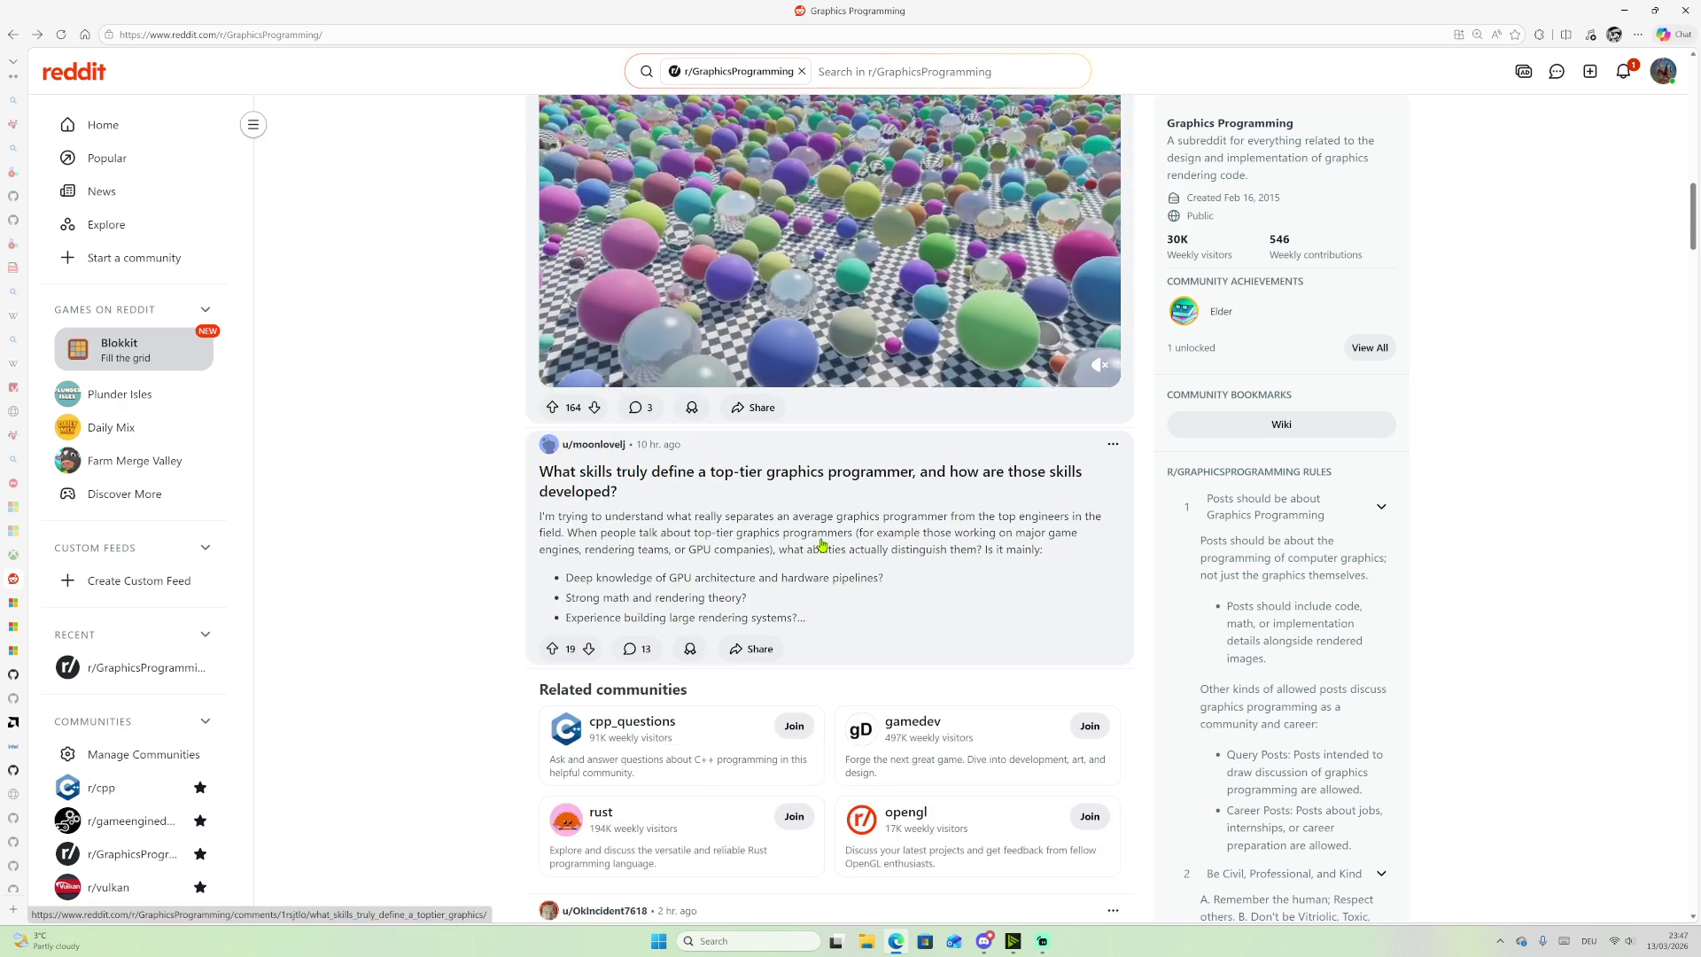
scroll(779, 331, "up", 2)
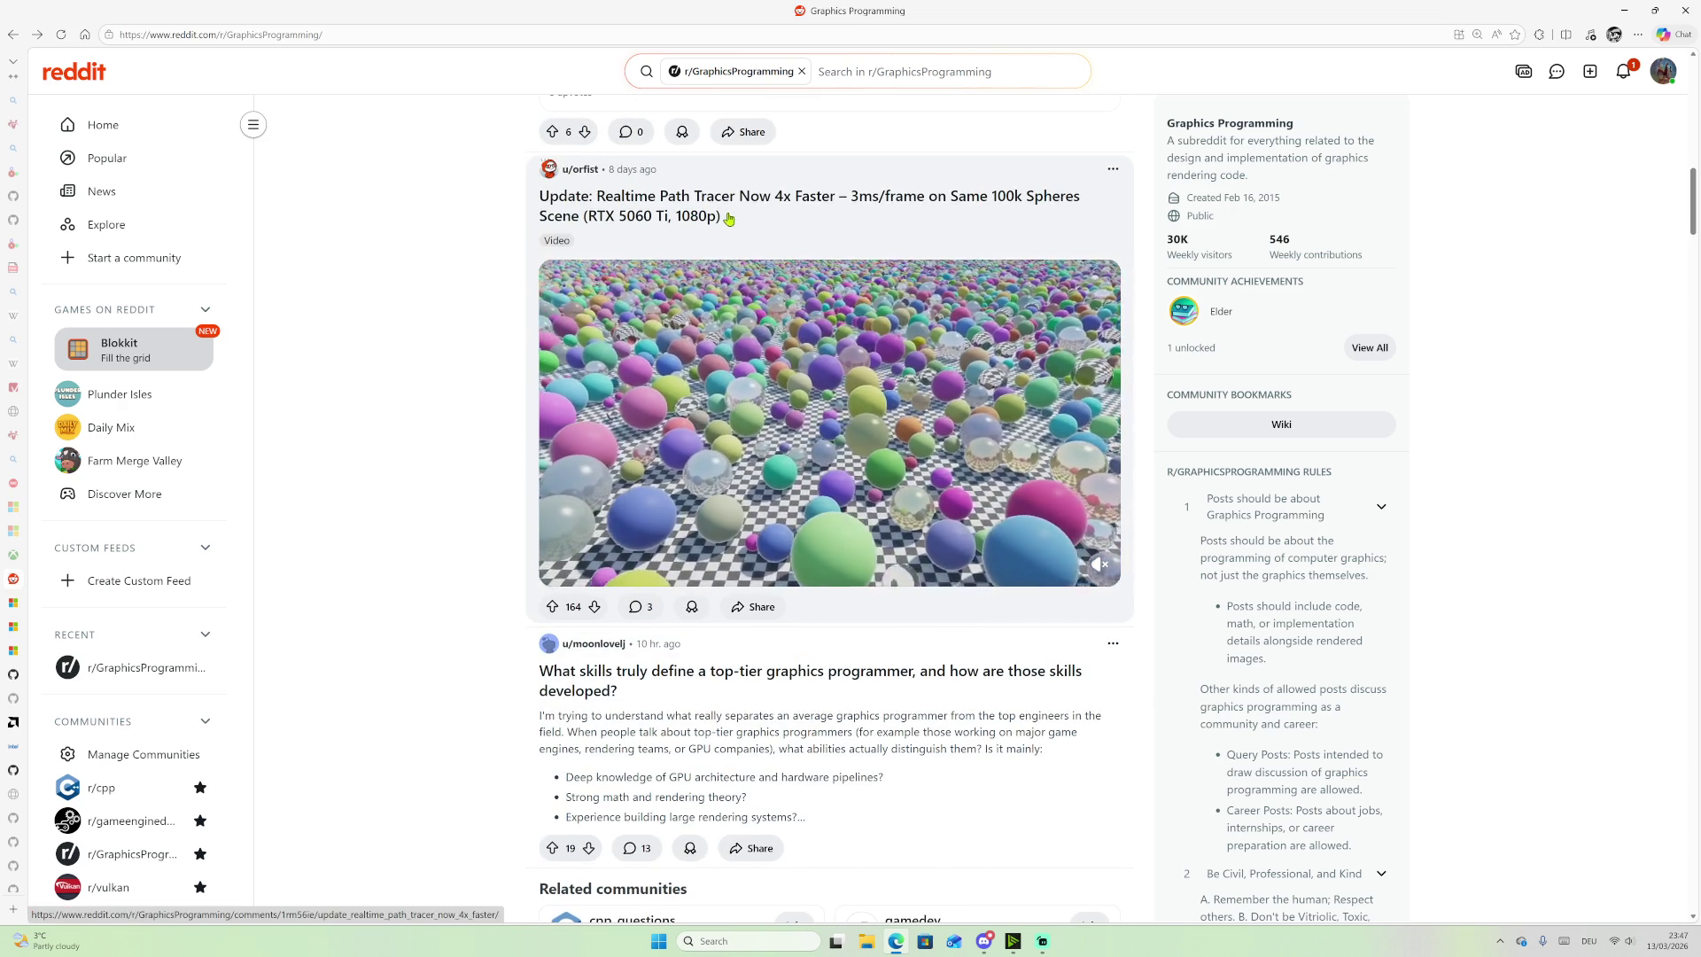
left_click(983, 940)
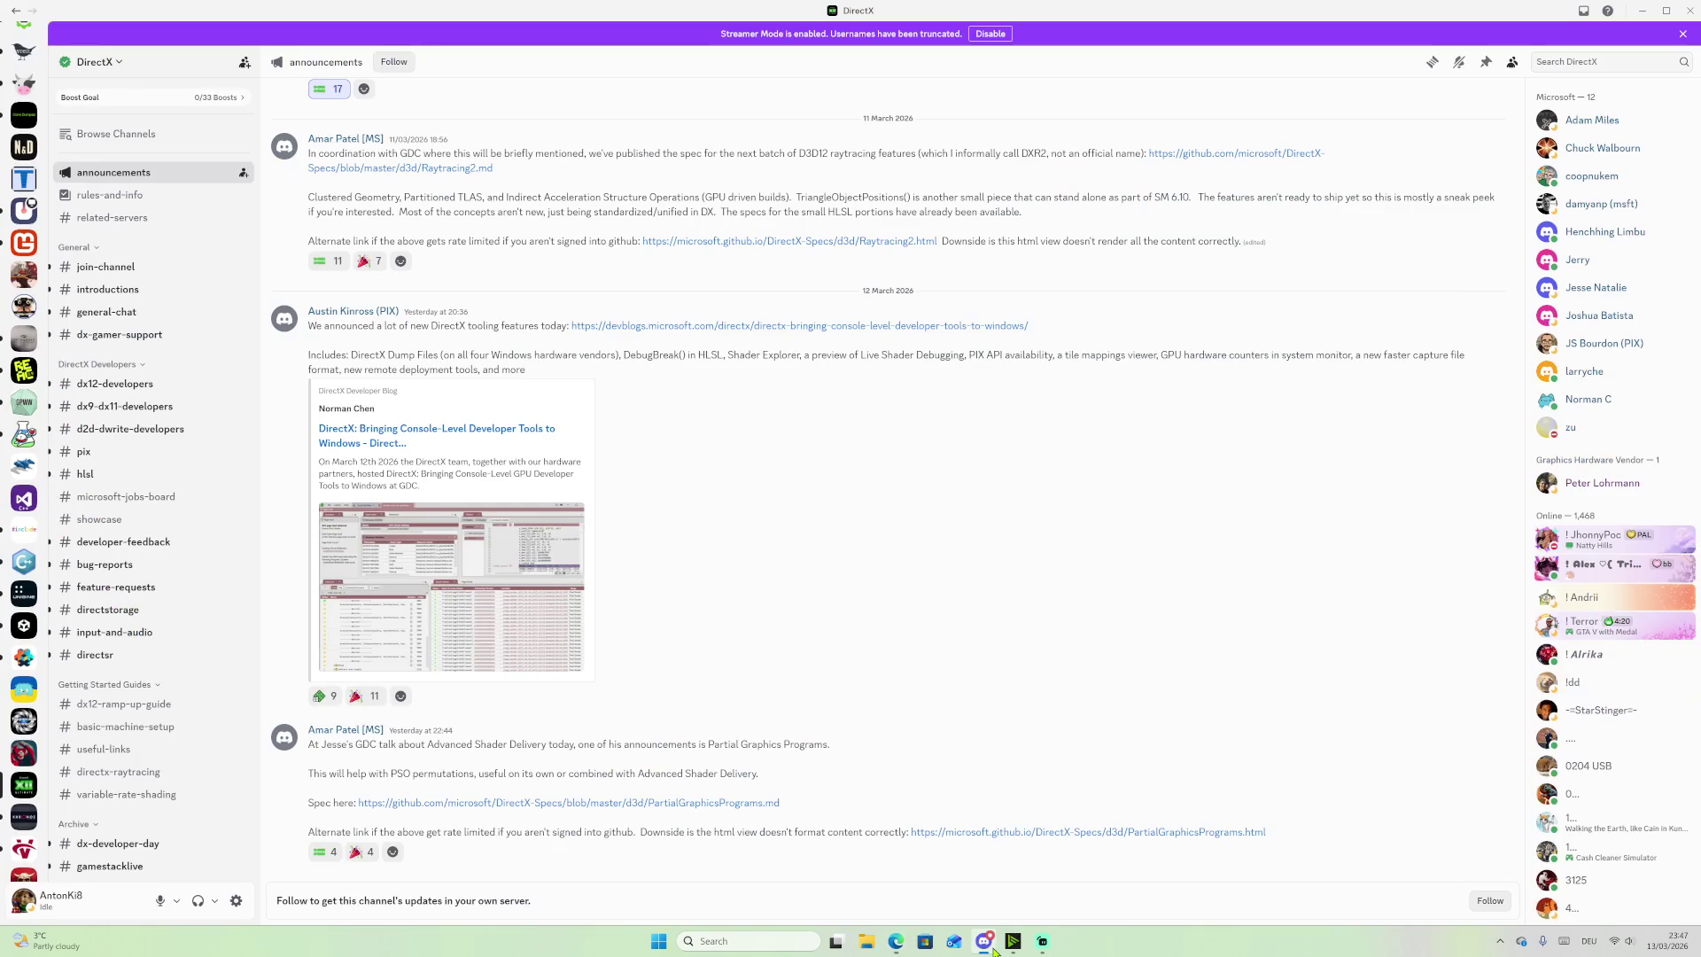
Step: Open the #showcase channel in the DirectX Discord server
mouse_move(69, 460)
scroll(22, 460, "down", 1)
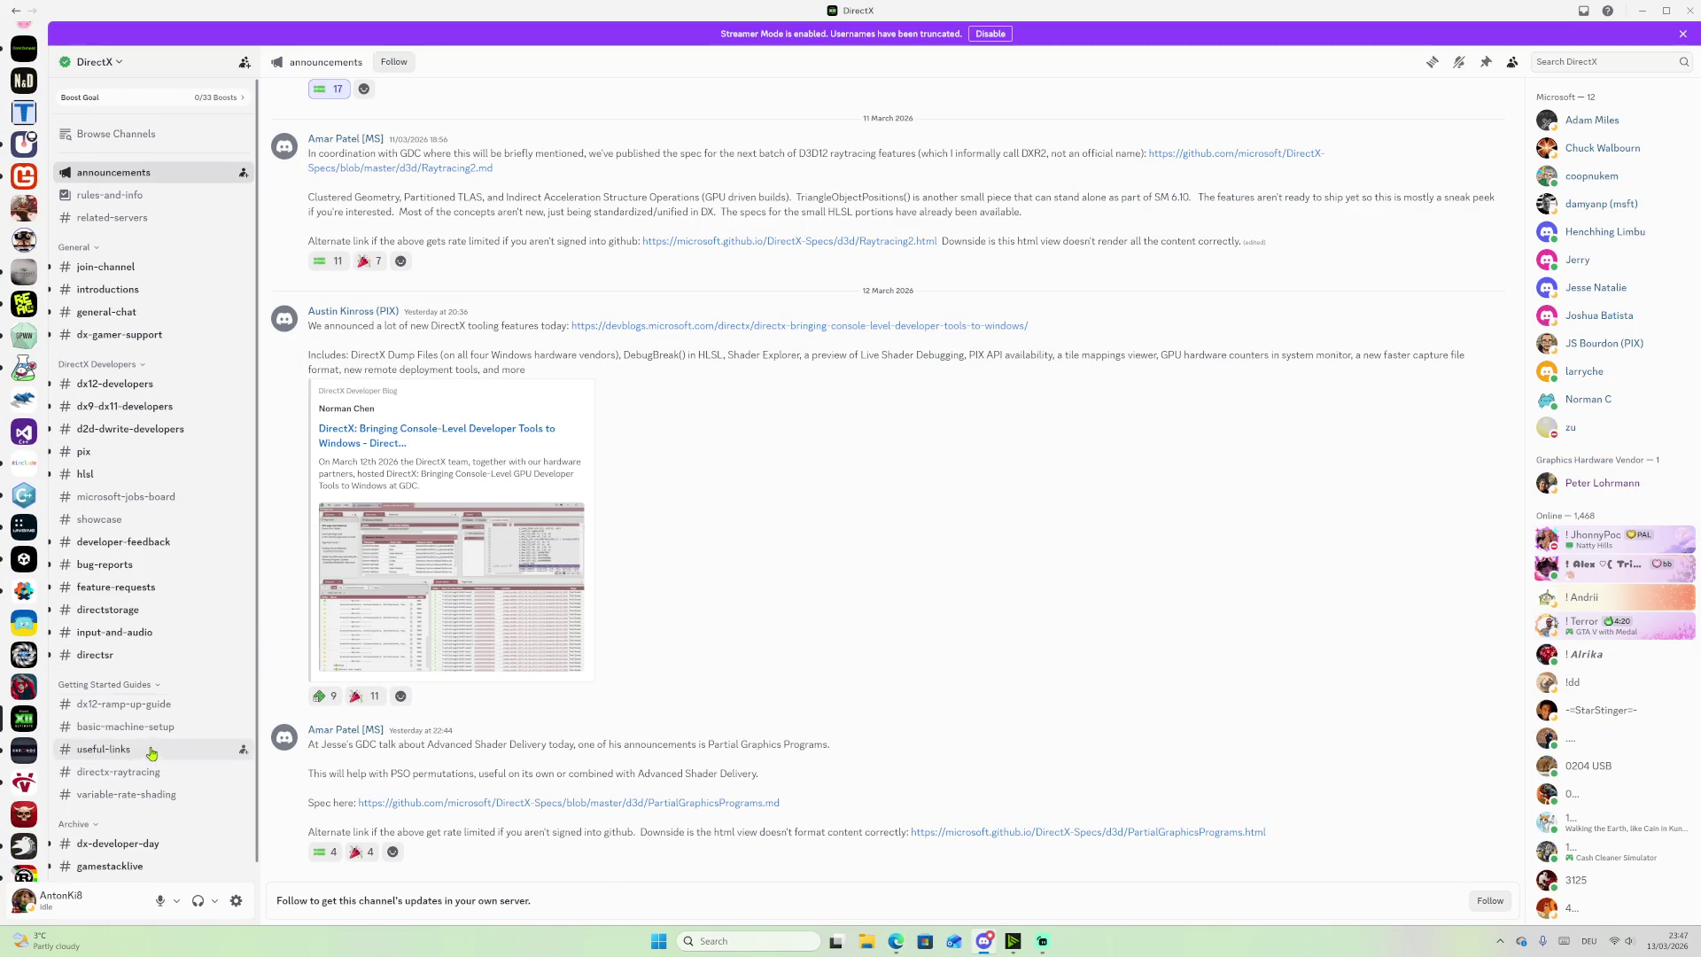
scroll(97, 700, "down", 1)
scroll(22, 691, "down", 3)
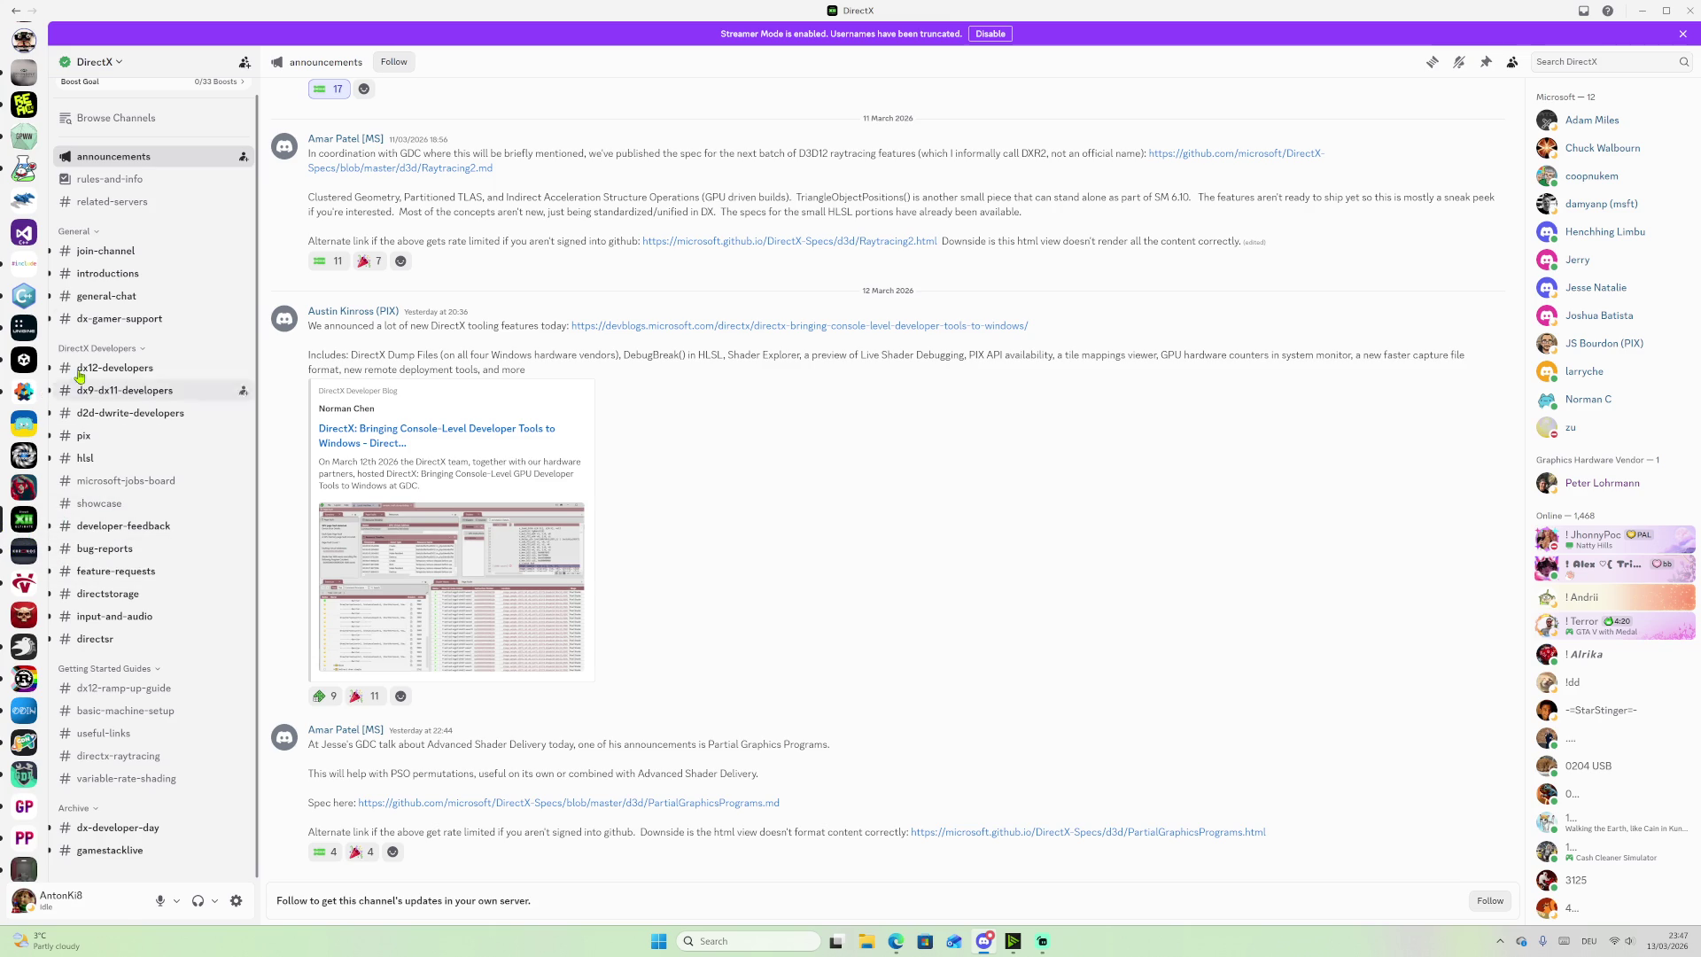
left_click(107, 509)
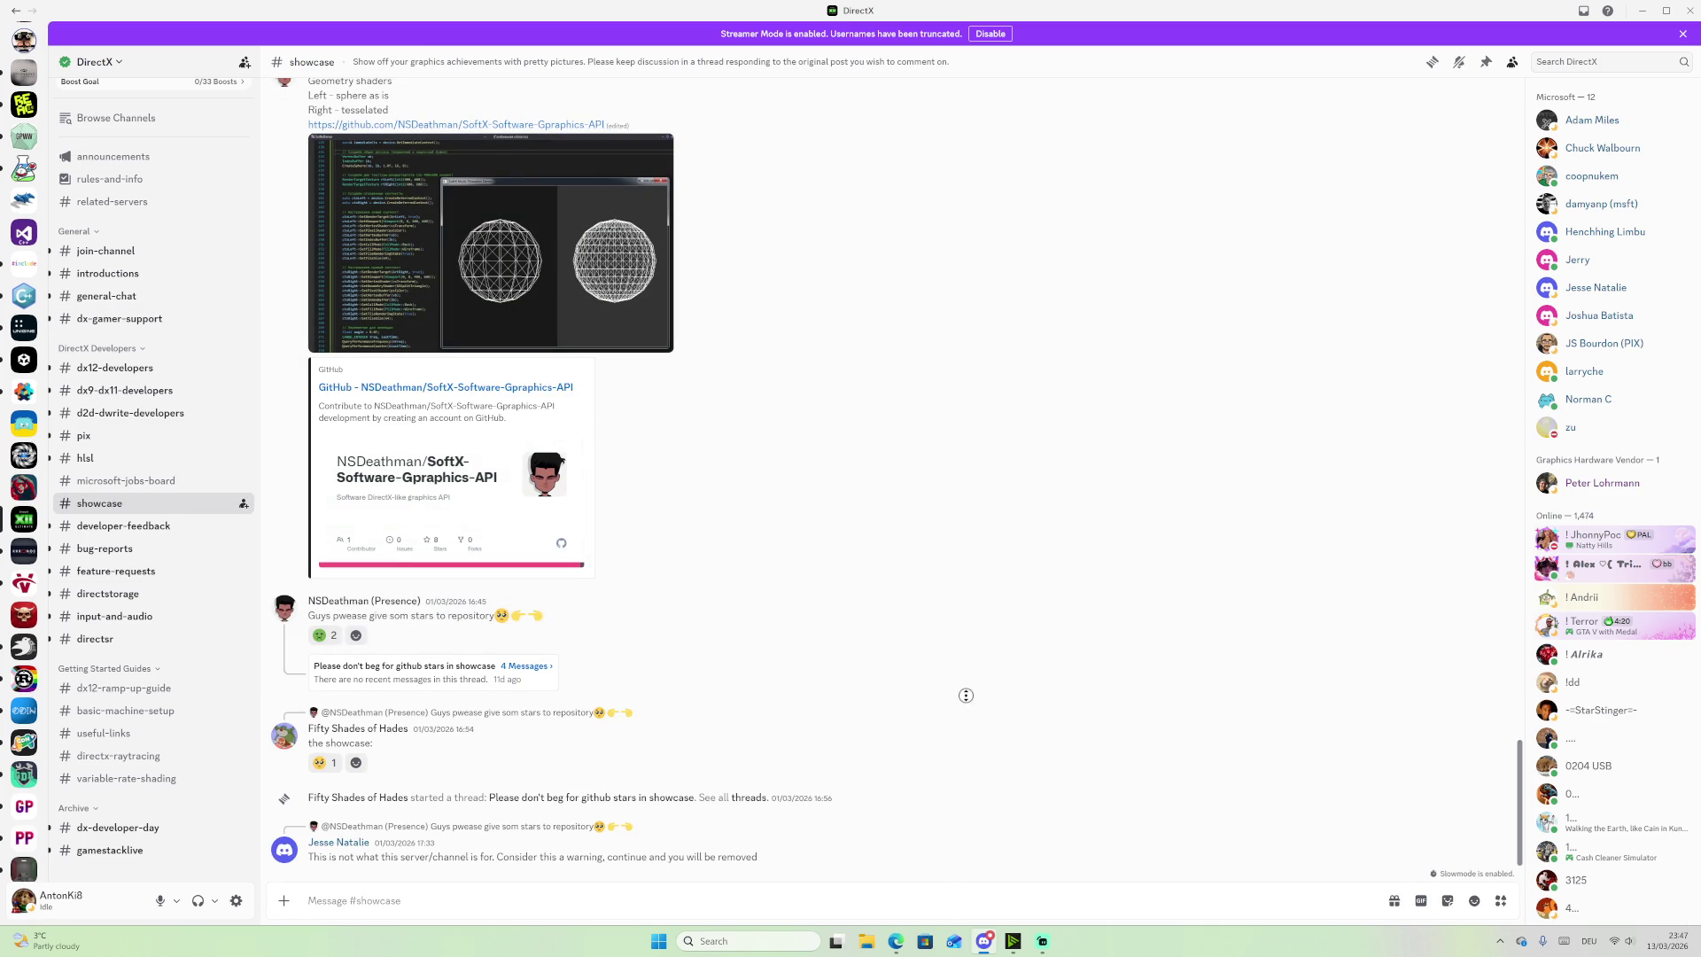
Step: Look back through older DirectX showcase posts, then move to the Vulkan Discord server
scroll(964, 683, "up", 10)
scroll(956, 532, "up", 8)
scroll(866, 523, "up", 15)
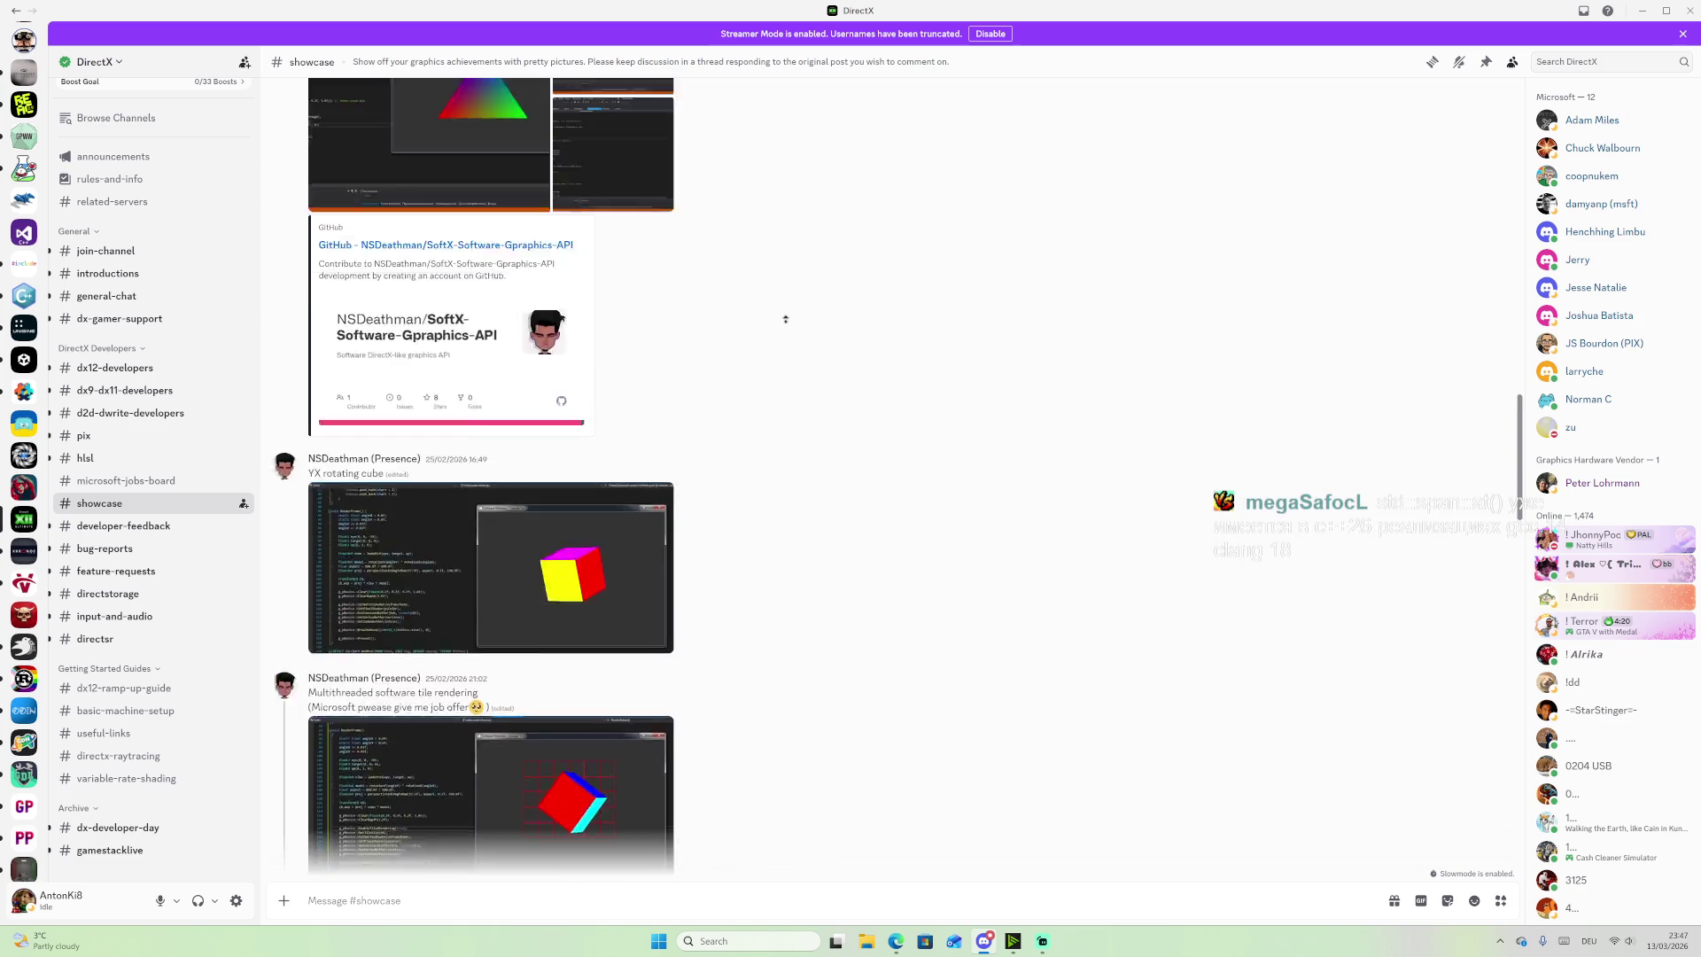
scroll(889, 492, "down", 15)
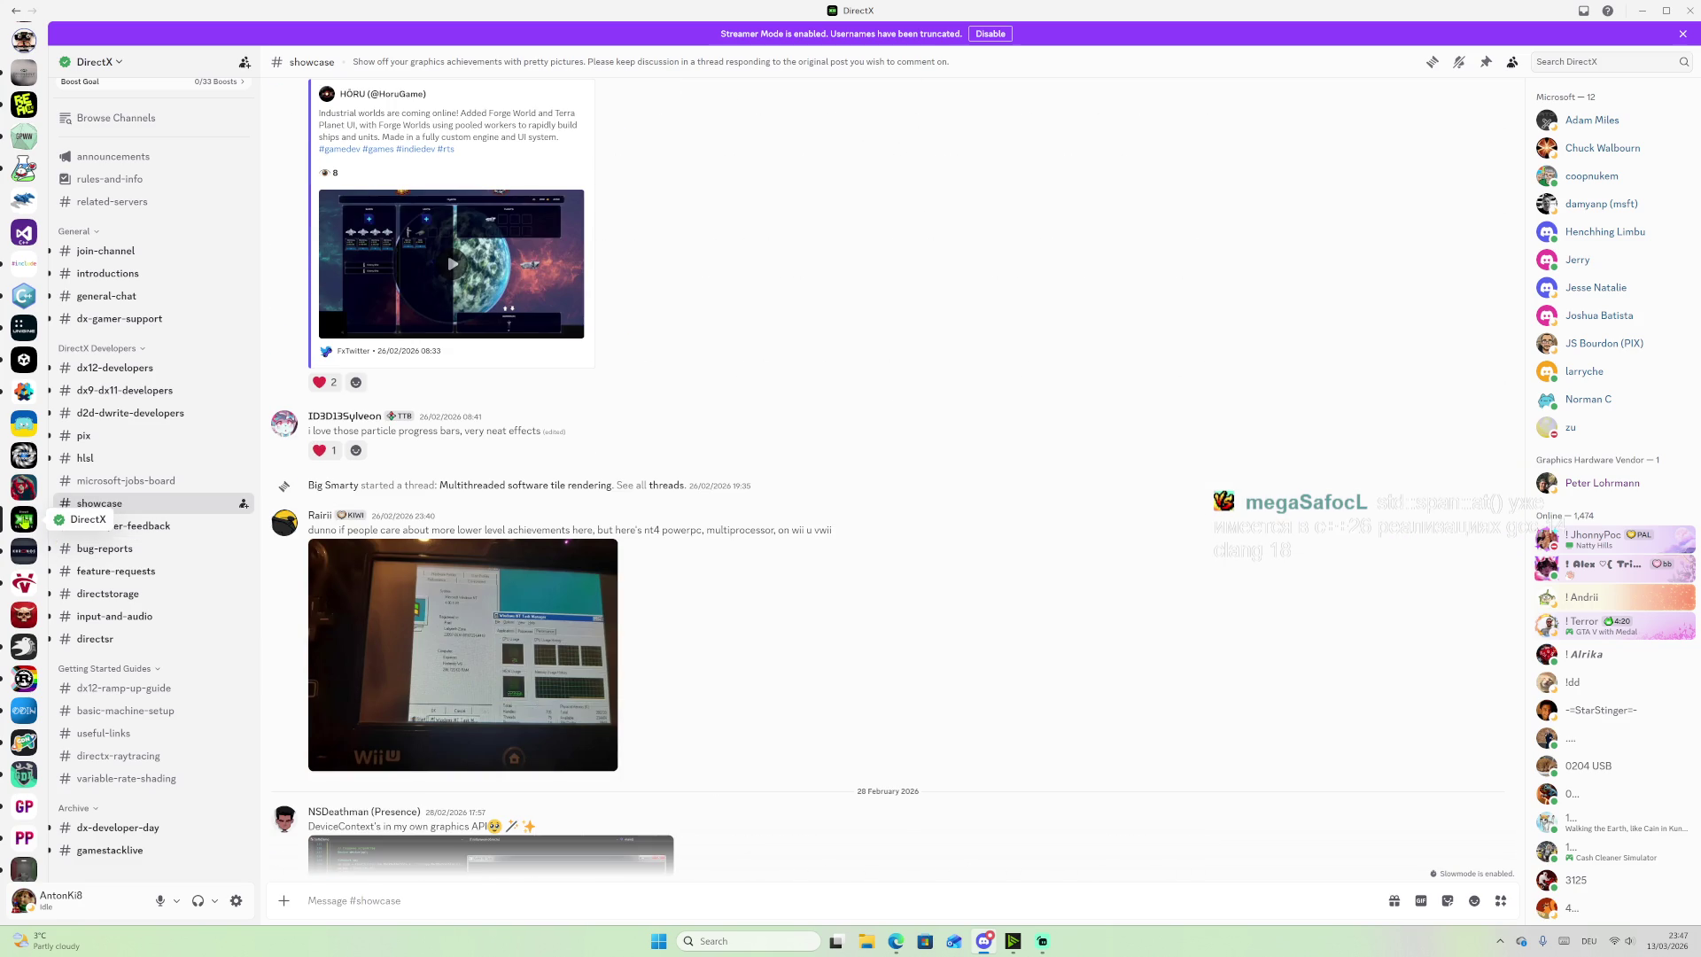
left_click(26, 588)
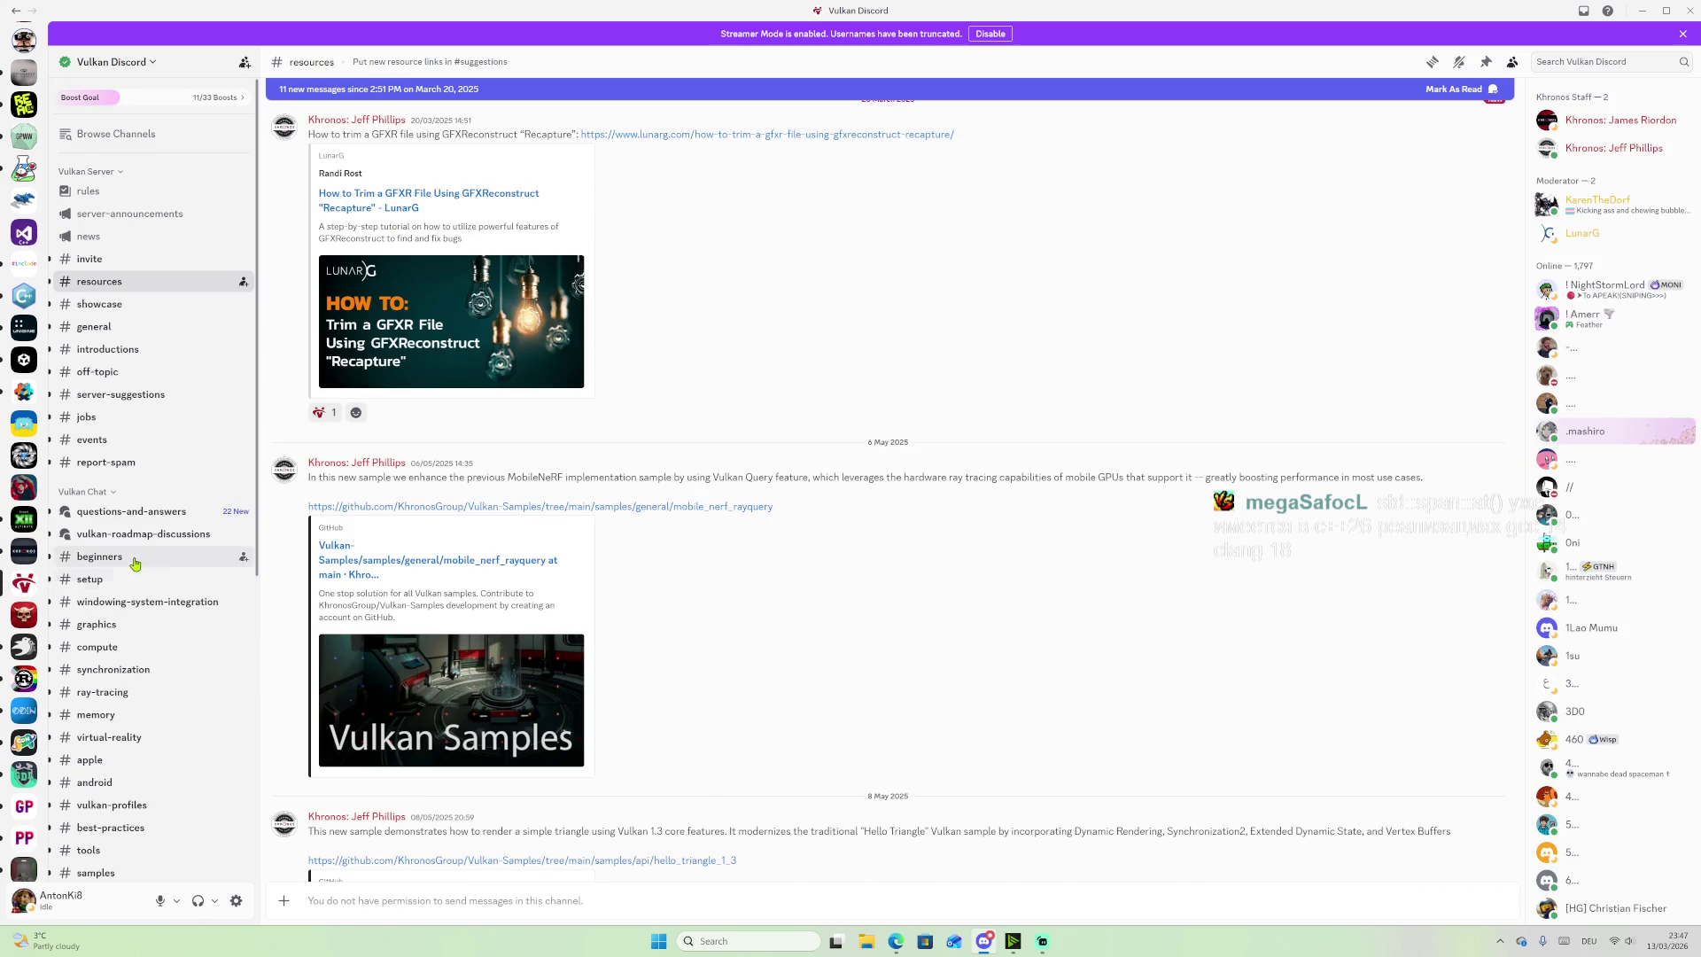
Step: Browse the Vulkan server's #showcase channel posts
left_click(222, 304)
scroll(939, 461, "down", 10)
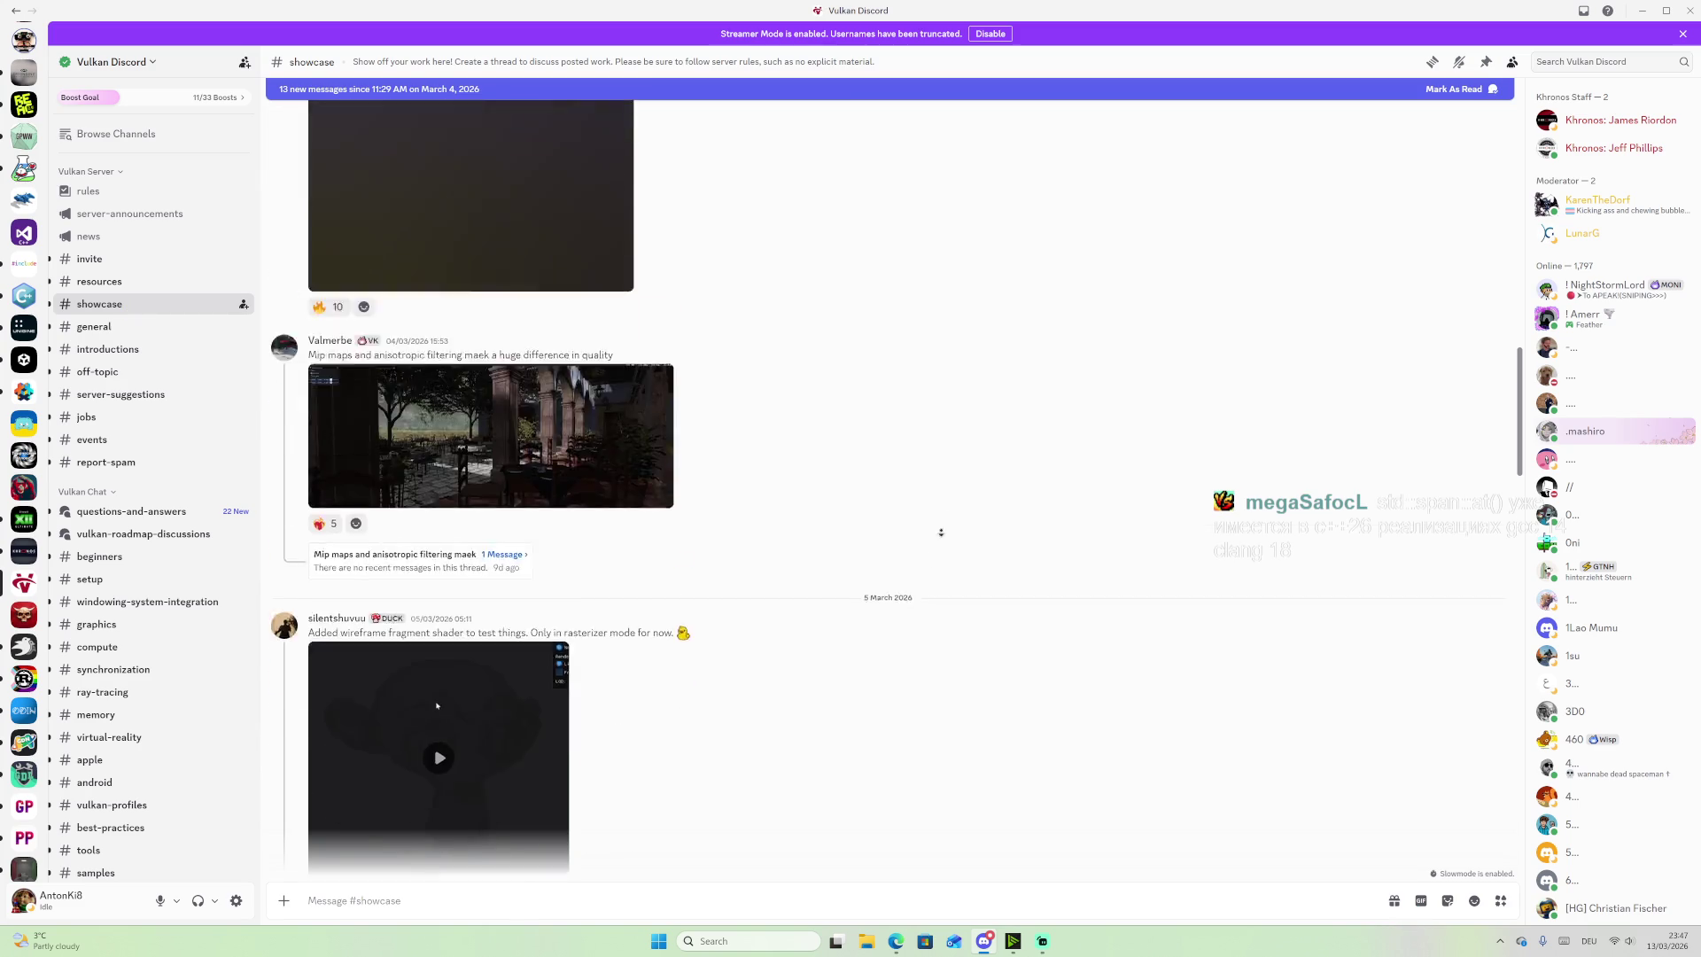
scroll(23, 679, "down", 2)
Step: Open the Graphics Programming server's #showcase channel and skim the scanline shader and point-cloud posts
left_click(22, 677)
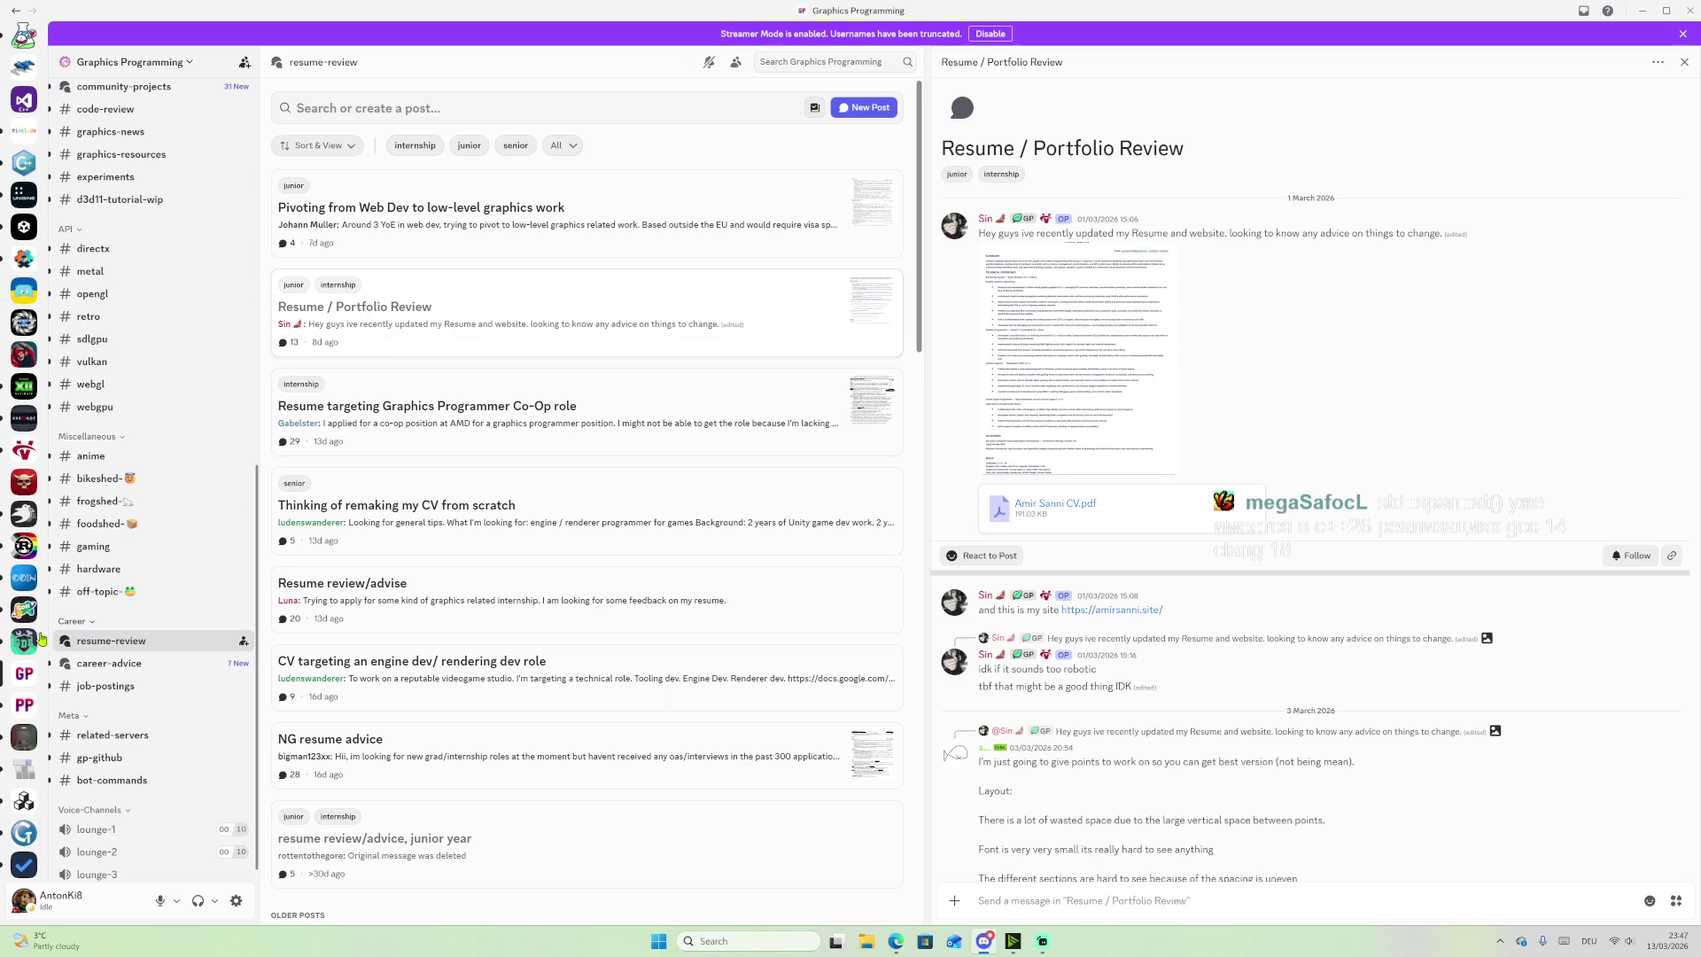
scroll(151, 576, "up", 5)
scroll(159, 492, "up", 6)
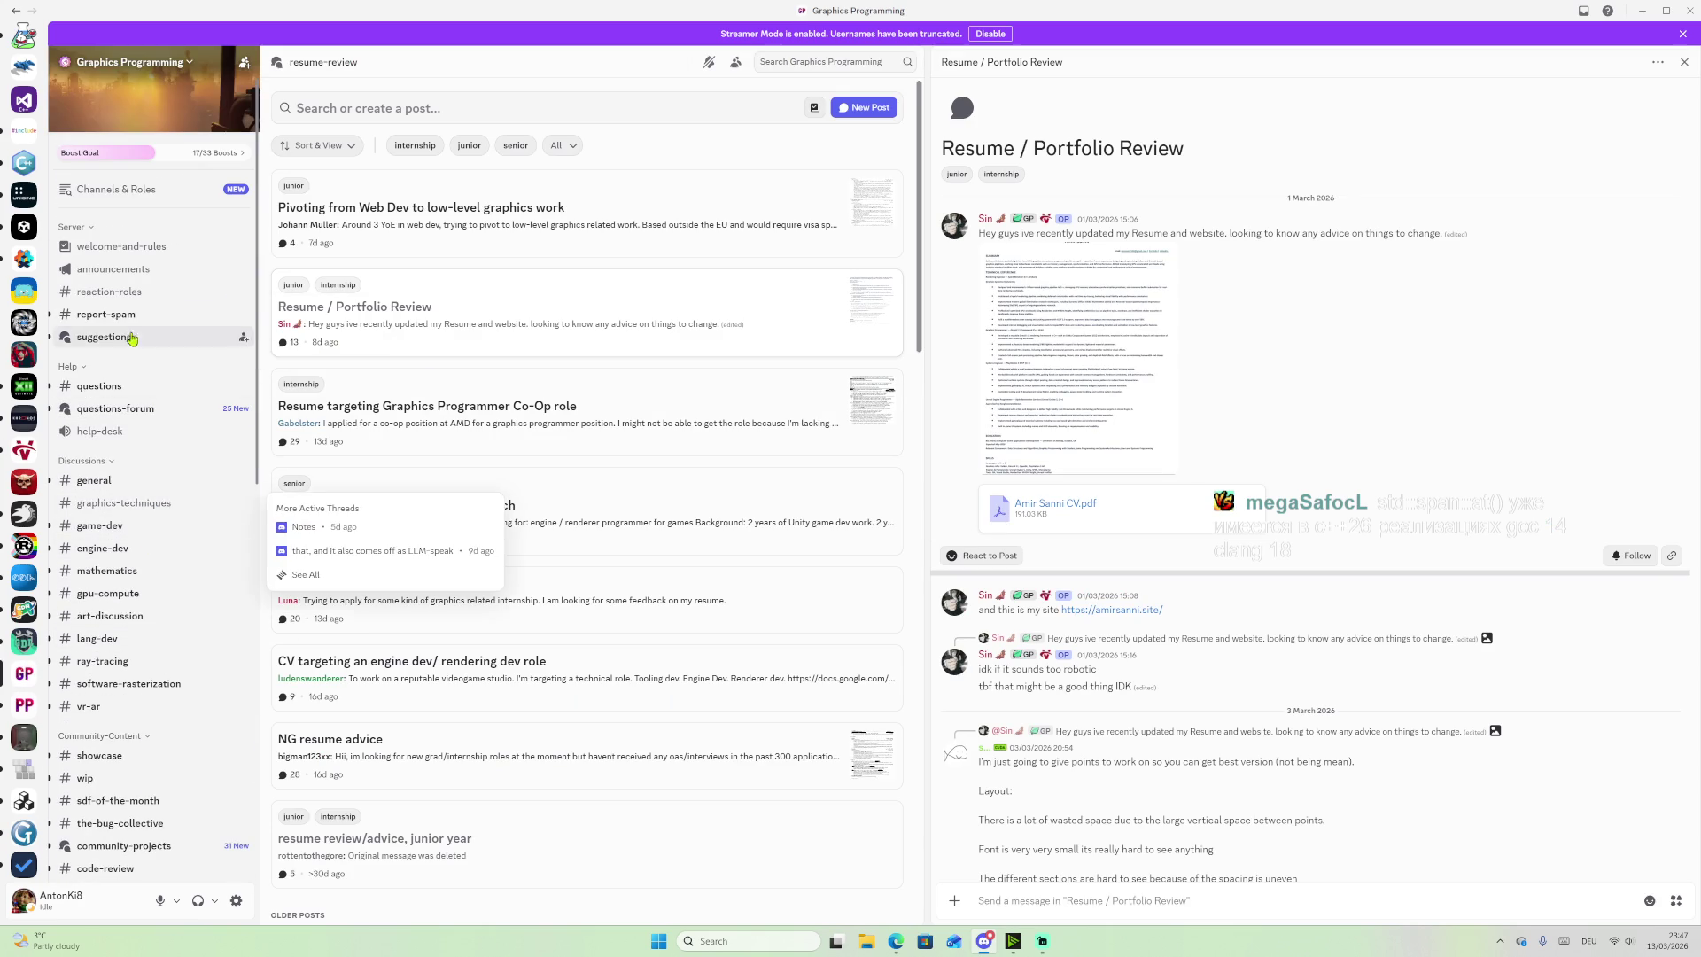
mouse_move(126, 446)
scroll(126, 445, "down", 2)
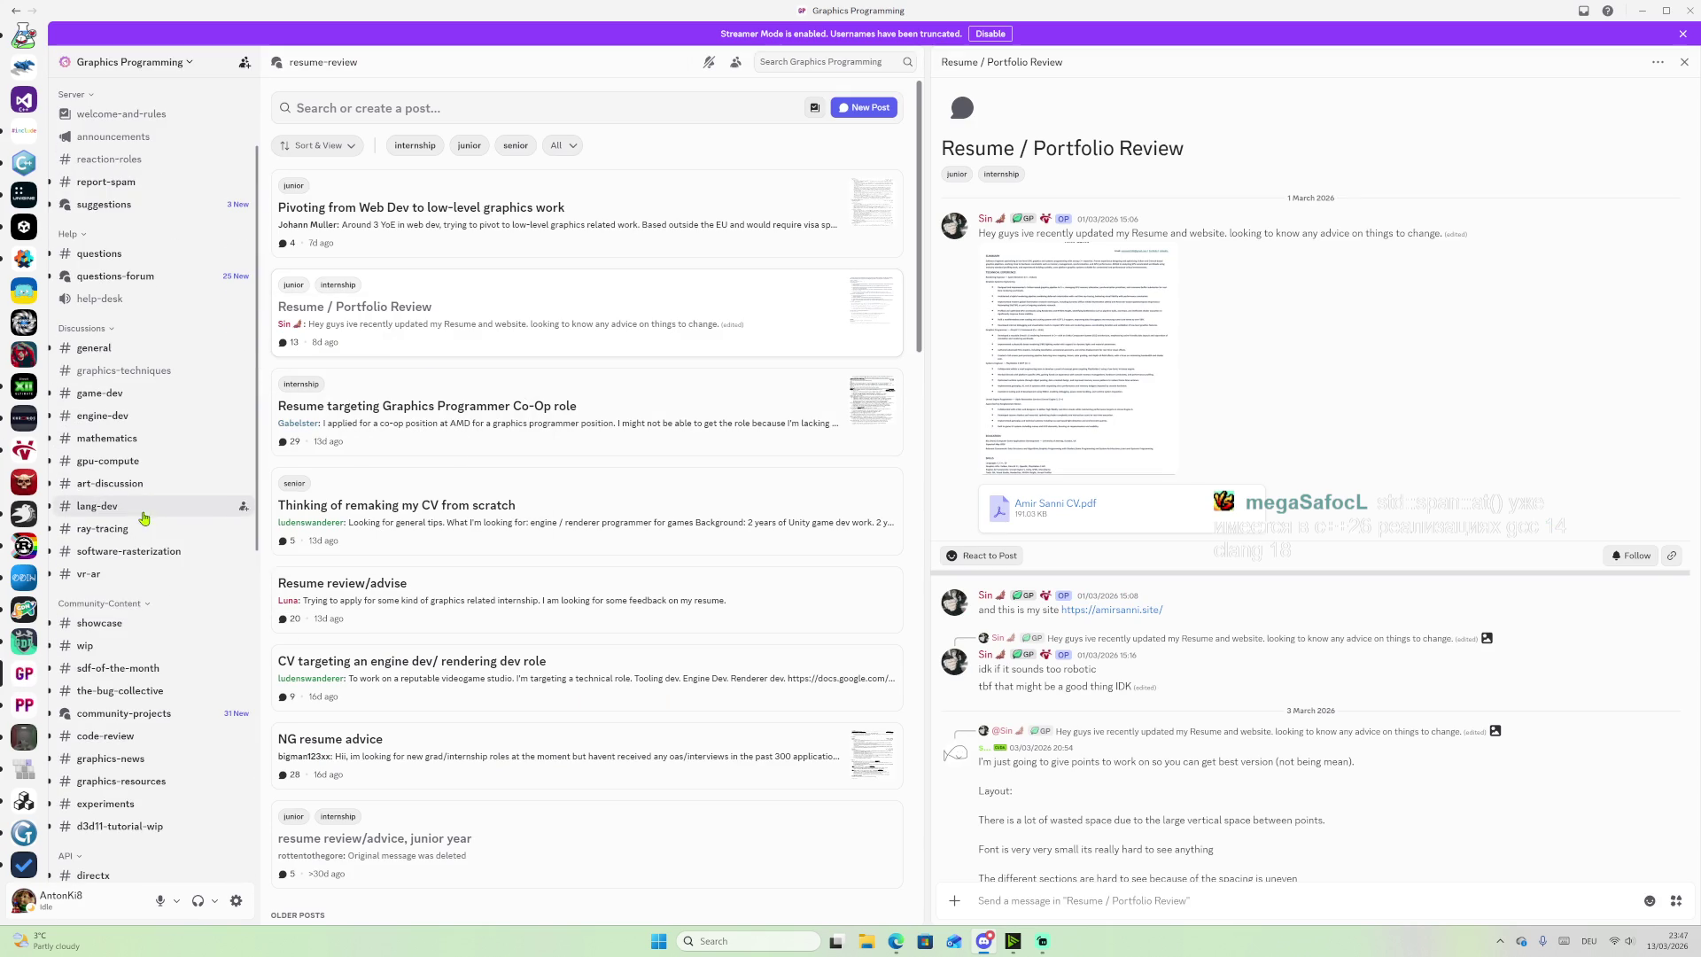
left_click(114, 628)
scroll(933, 358, "down", 5)
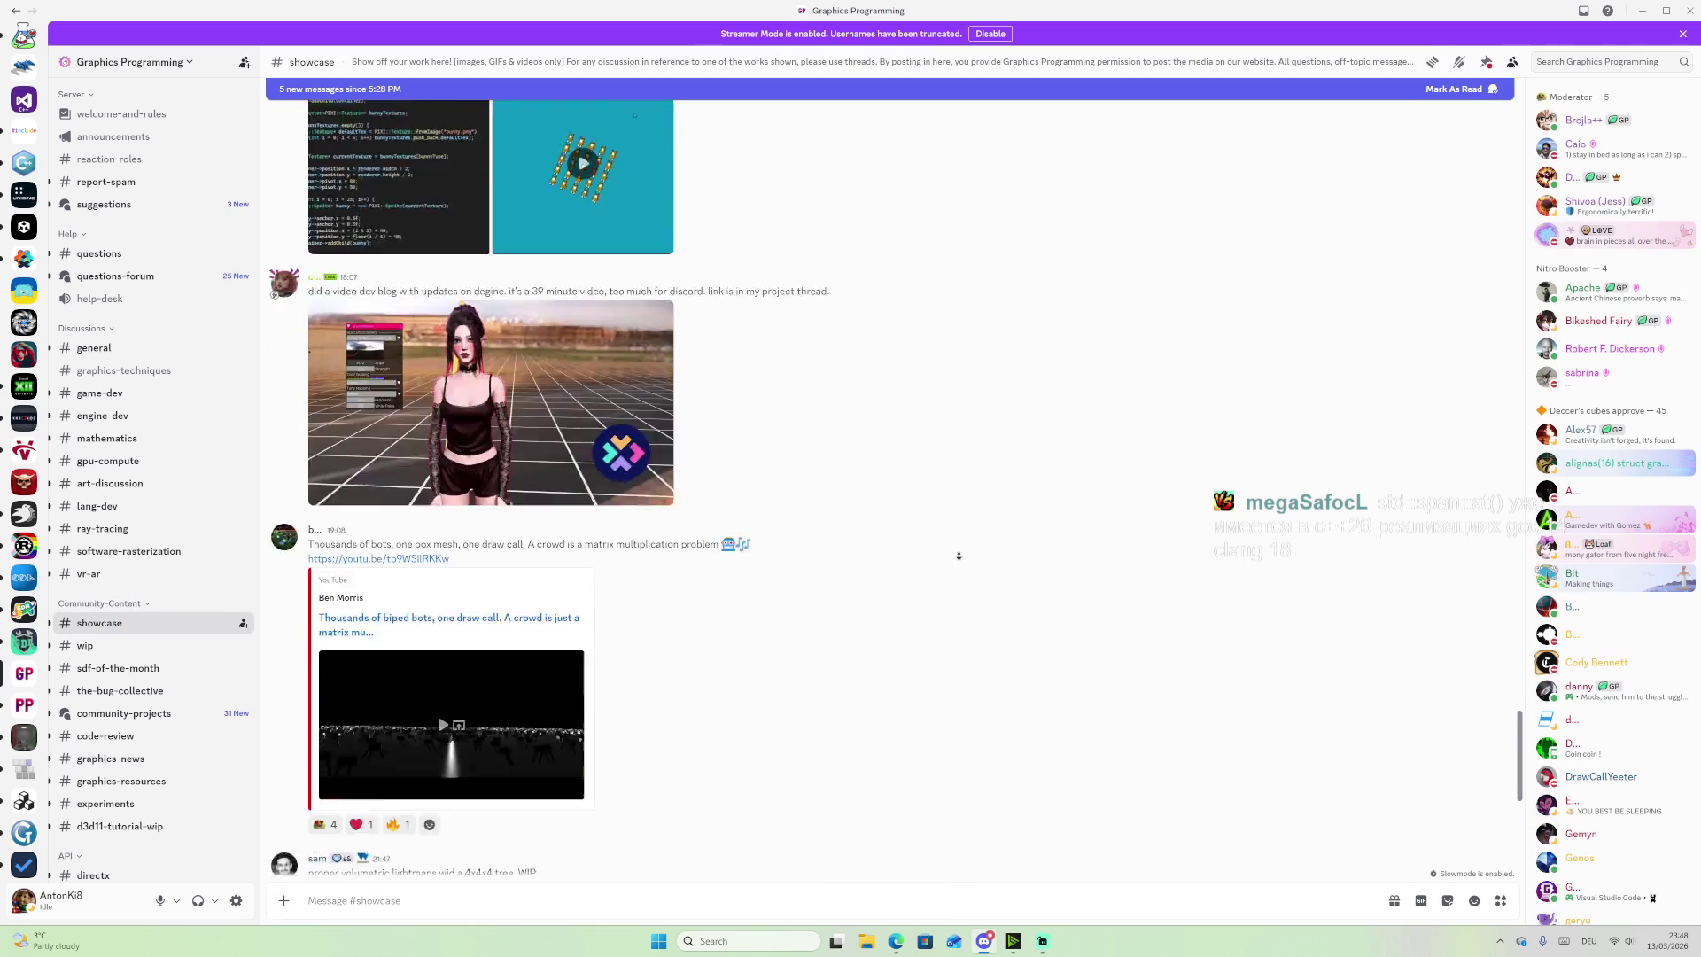
scroll(913, 368, "up", 10)
scroll(905, 375, "up", 5)
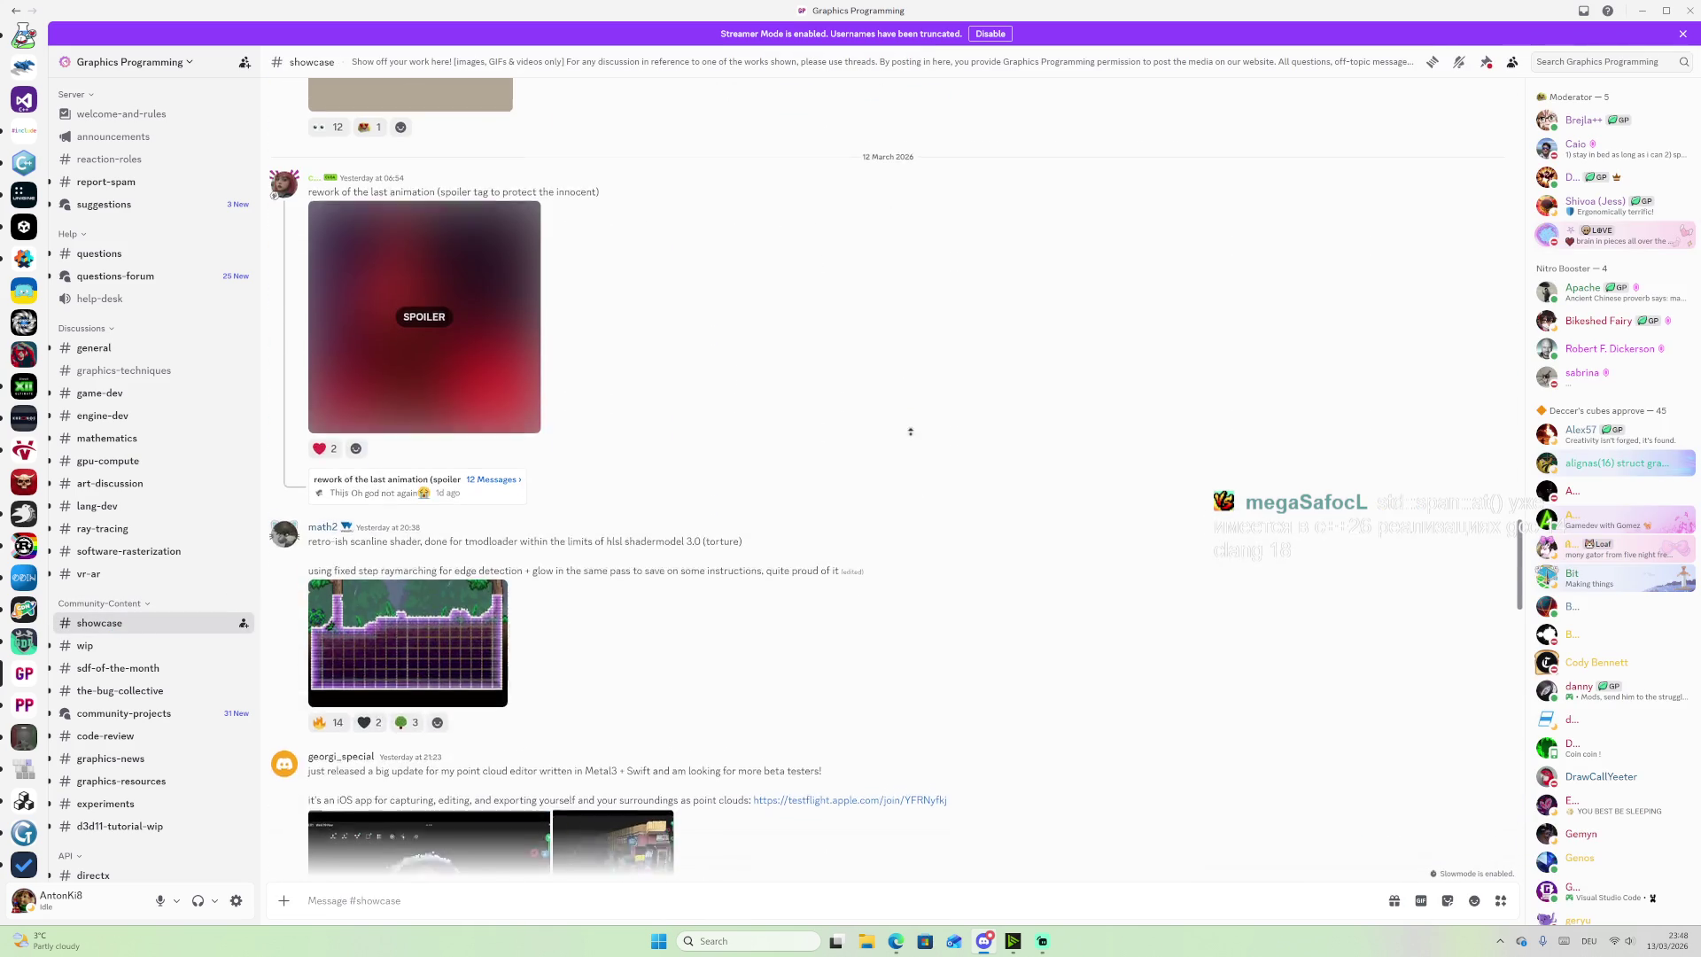
scroll(939, 460, "down", 5)
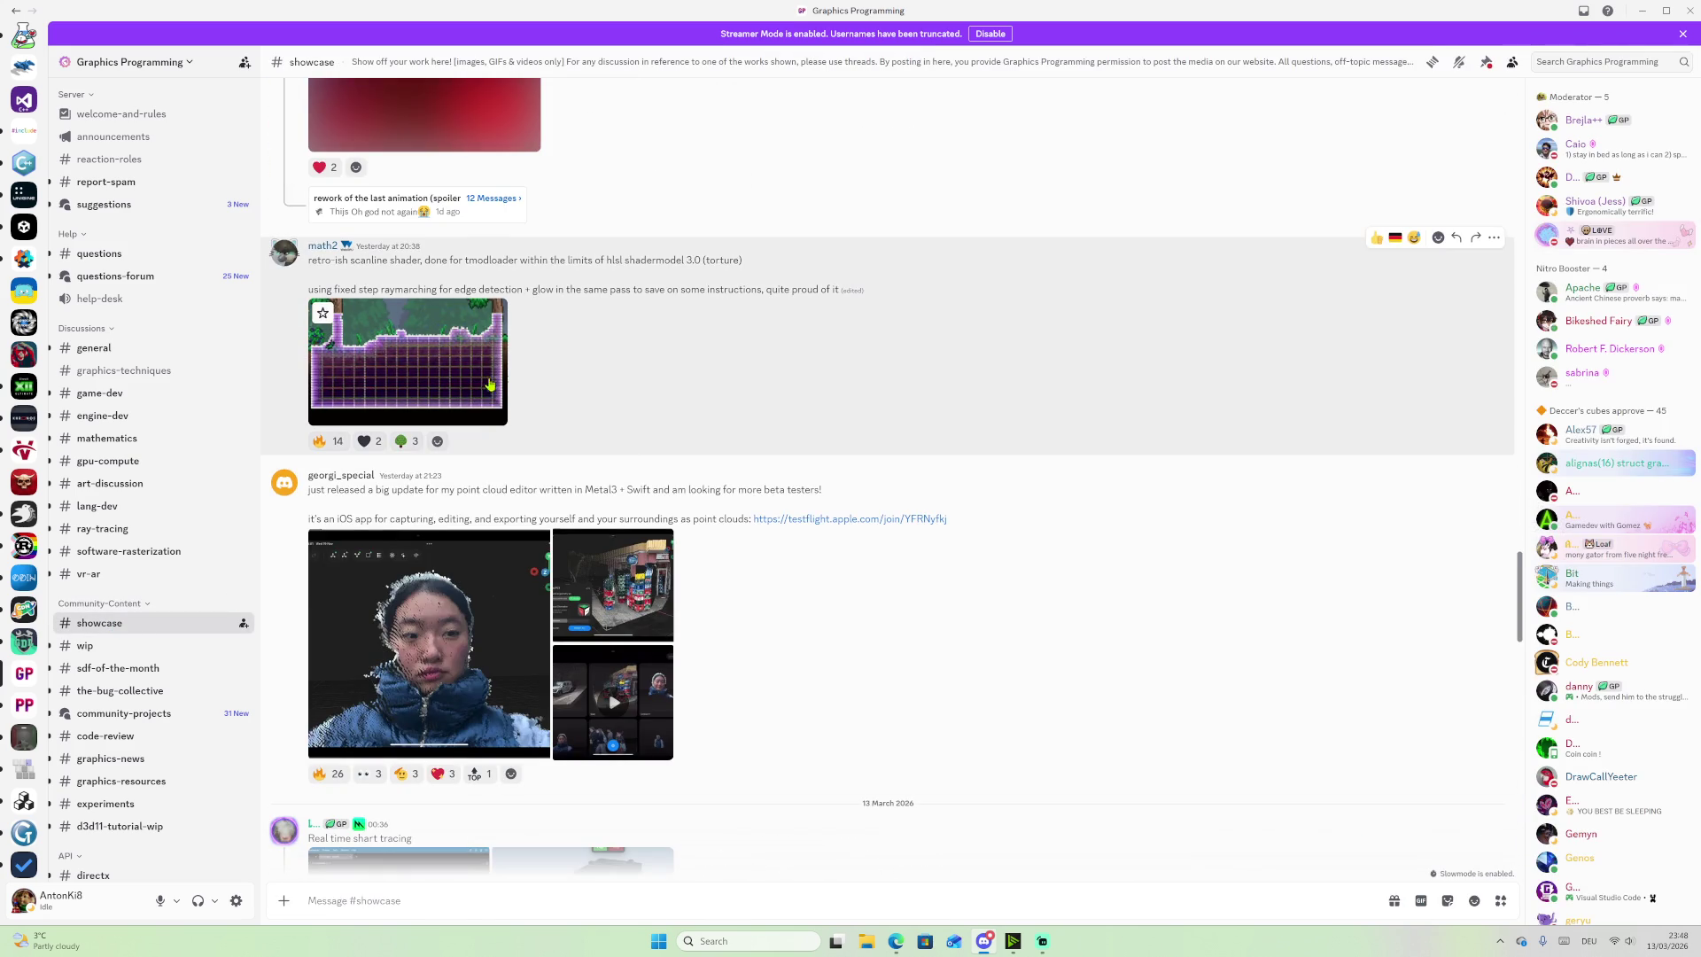
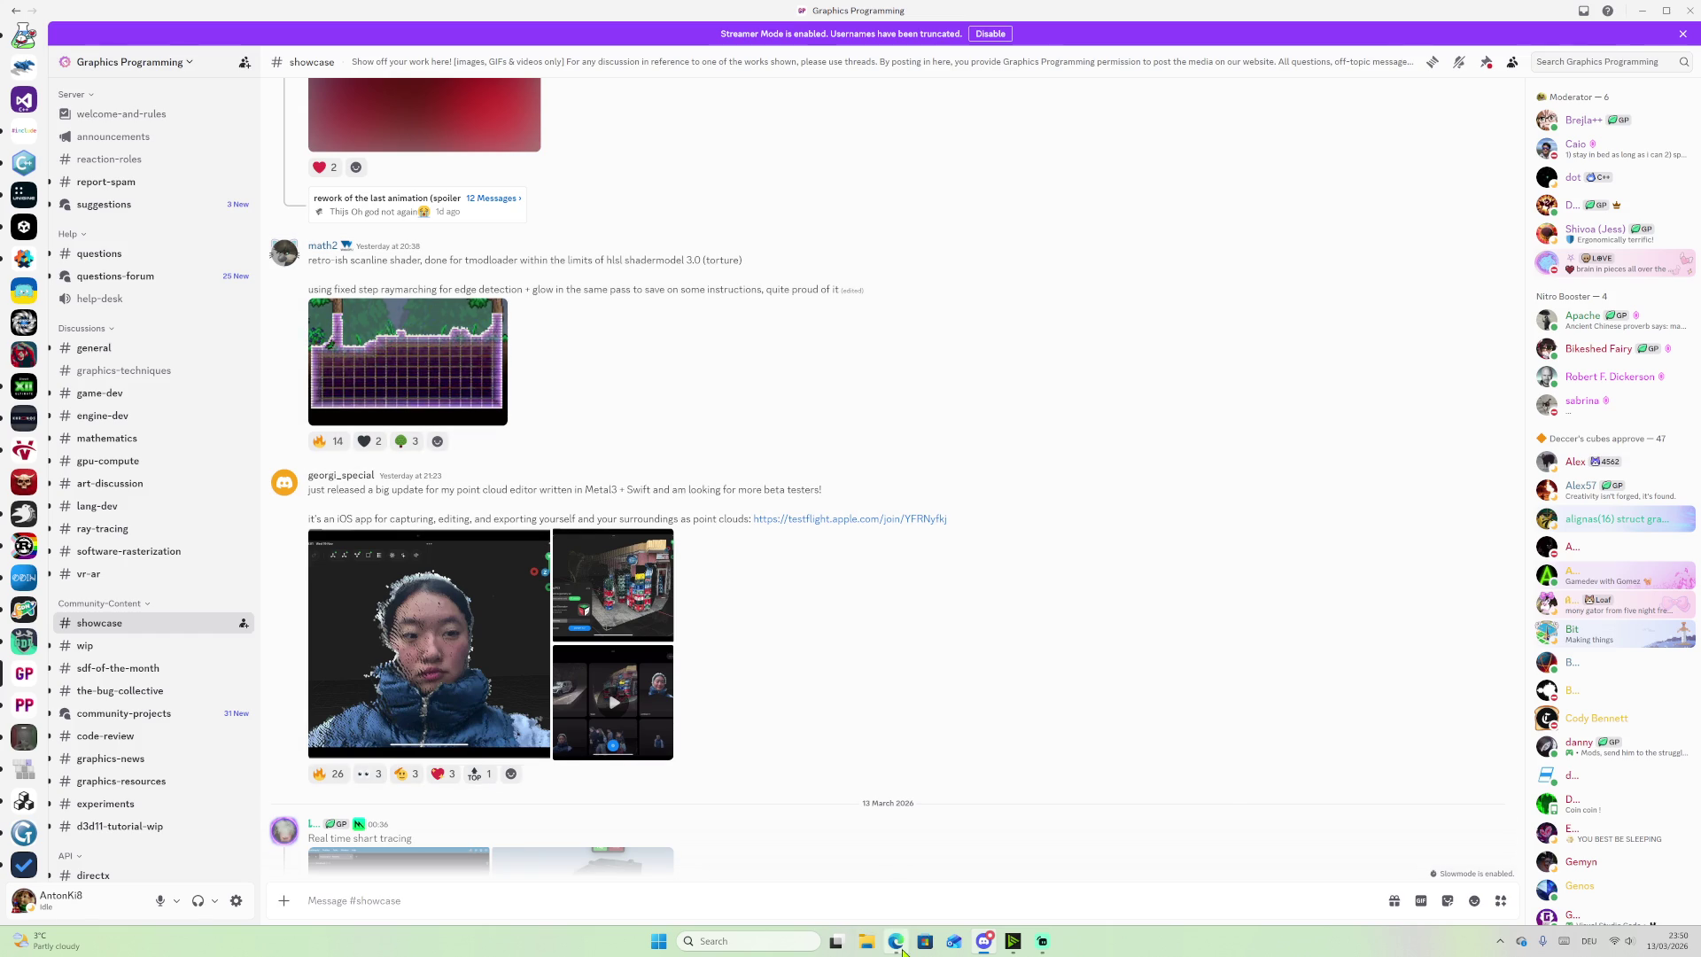
Step: Search Bing for 'c++ compiler support' and scroll to the cppreference and cppstat results
key("alt+Tab")
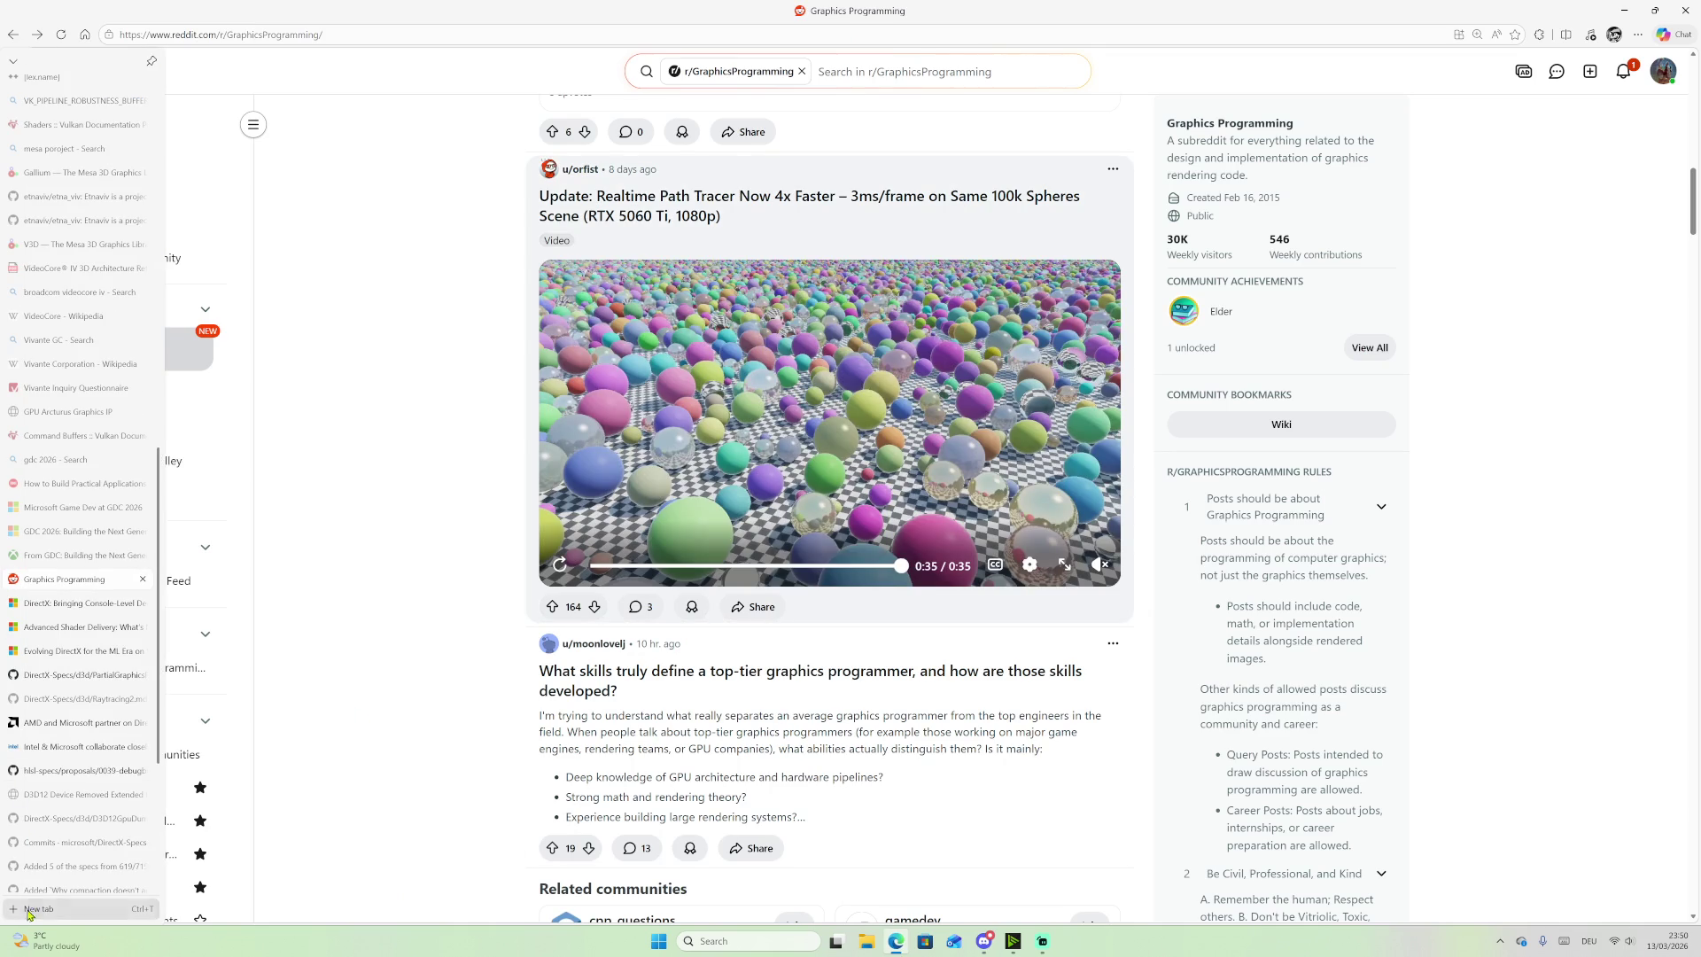
left_click(27, 910)
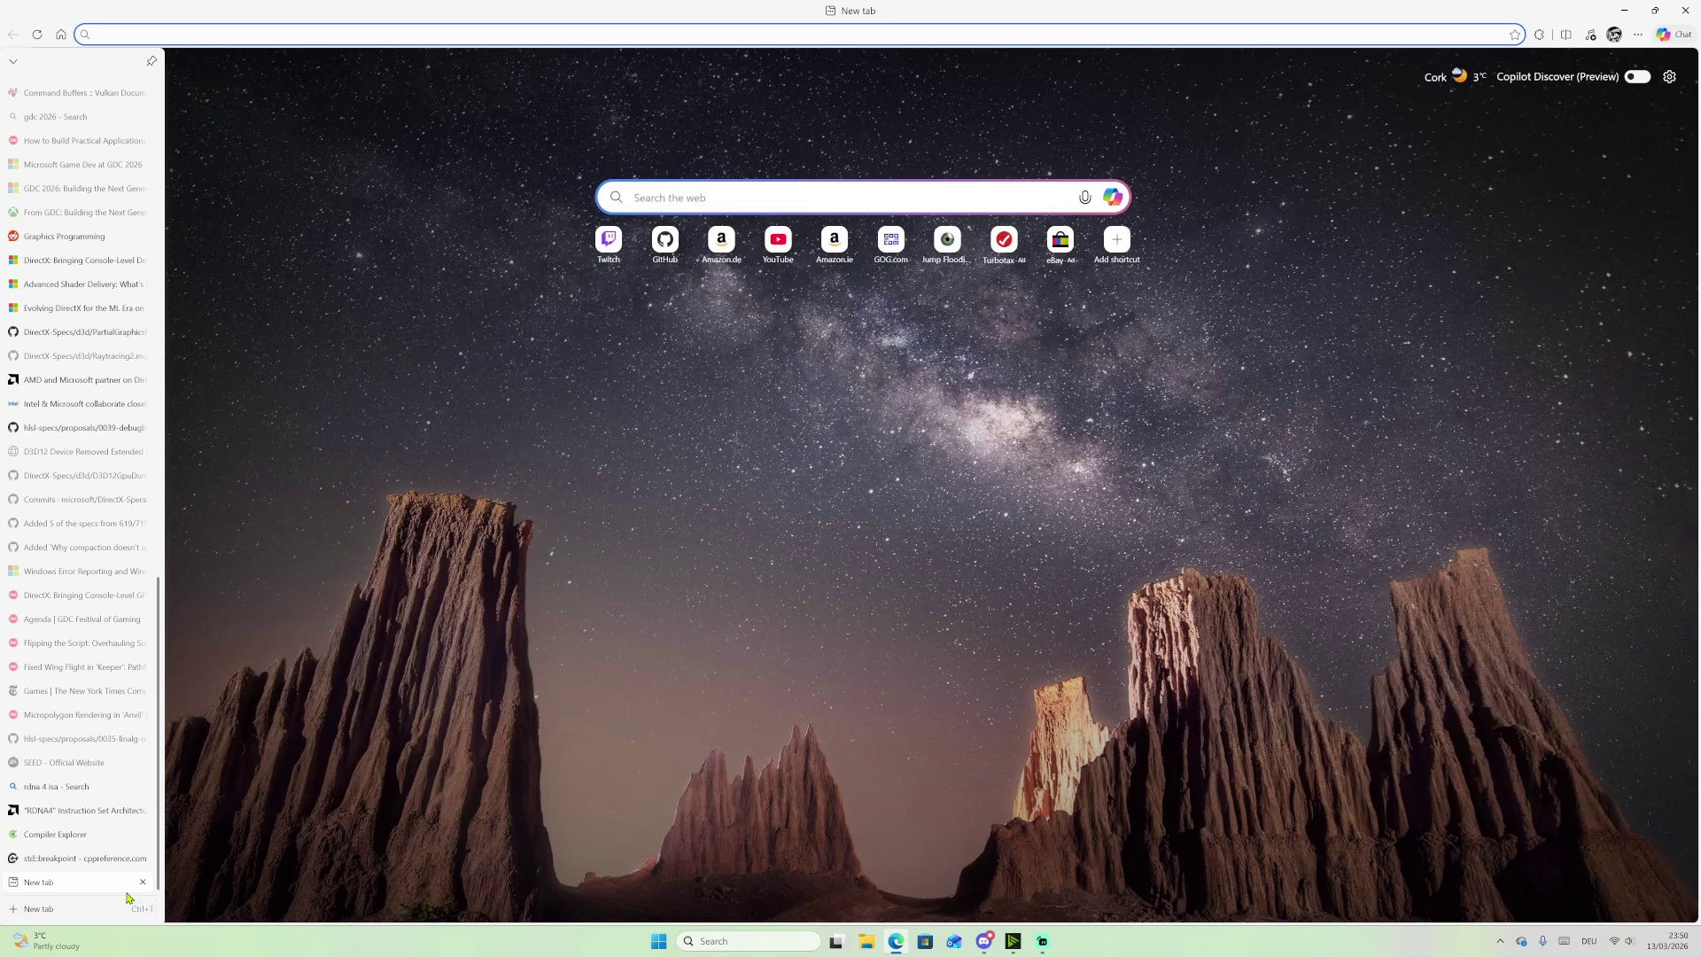
type("c++ ")
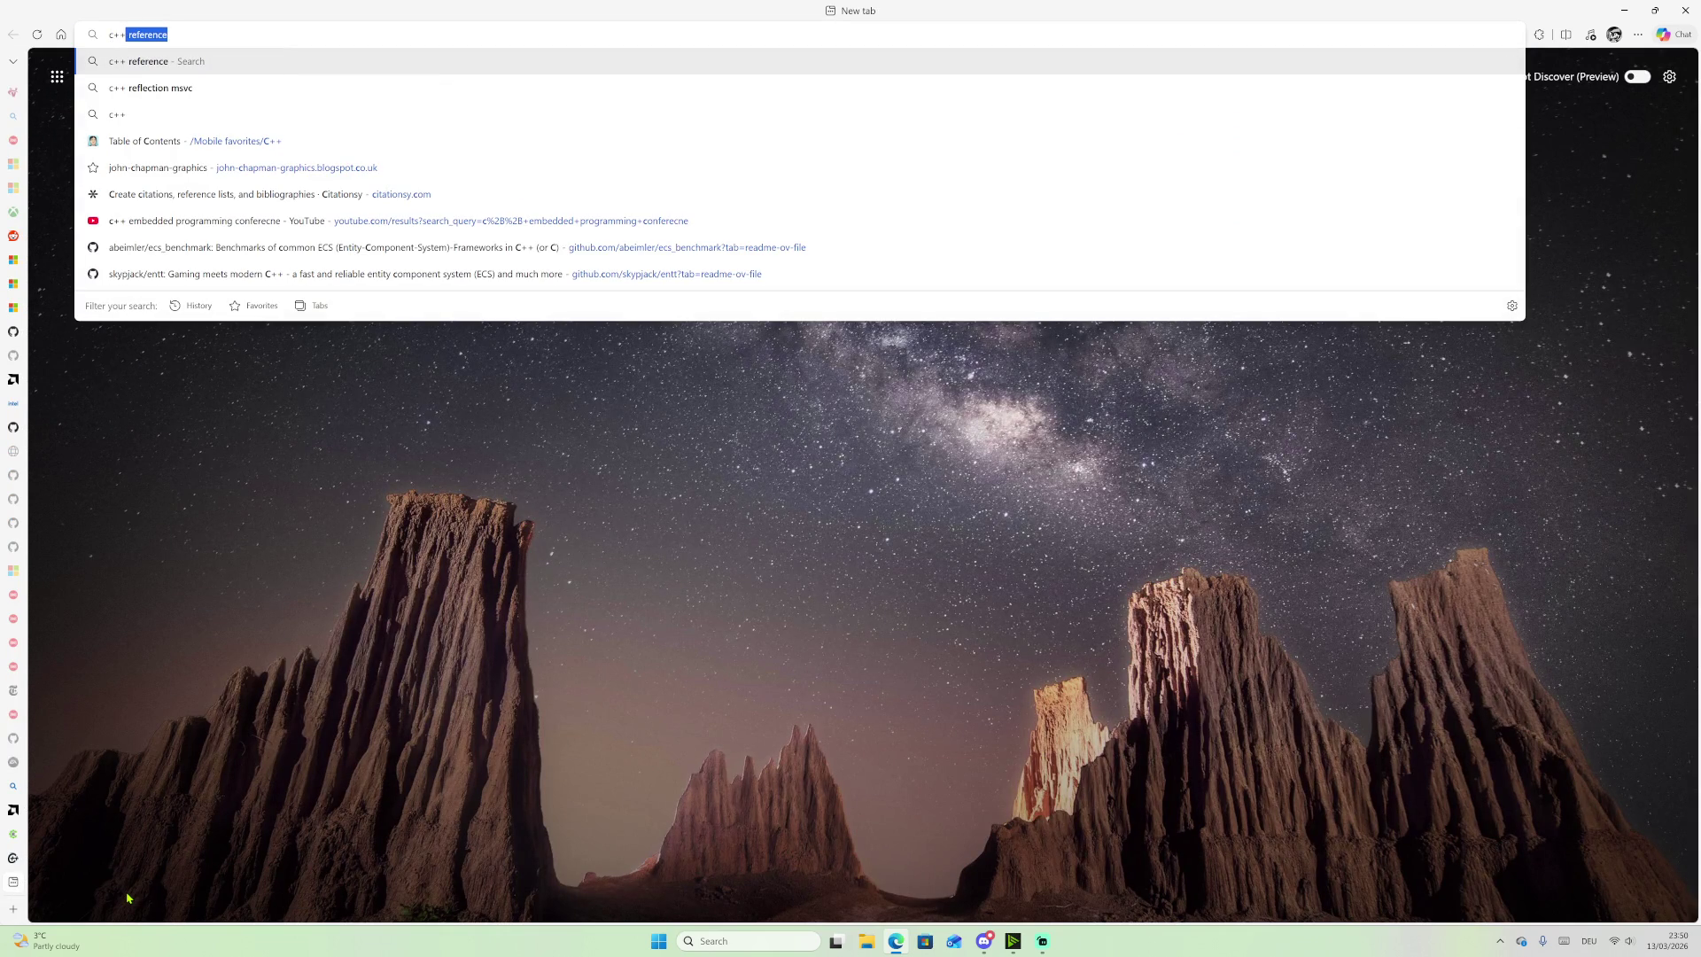
type("compiler ")
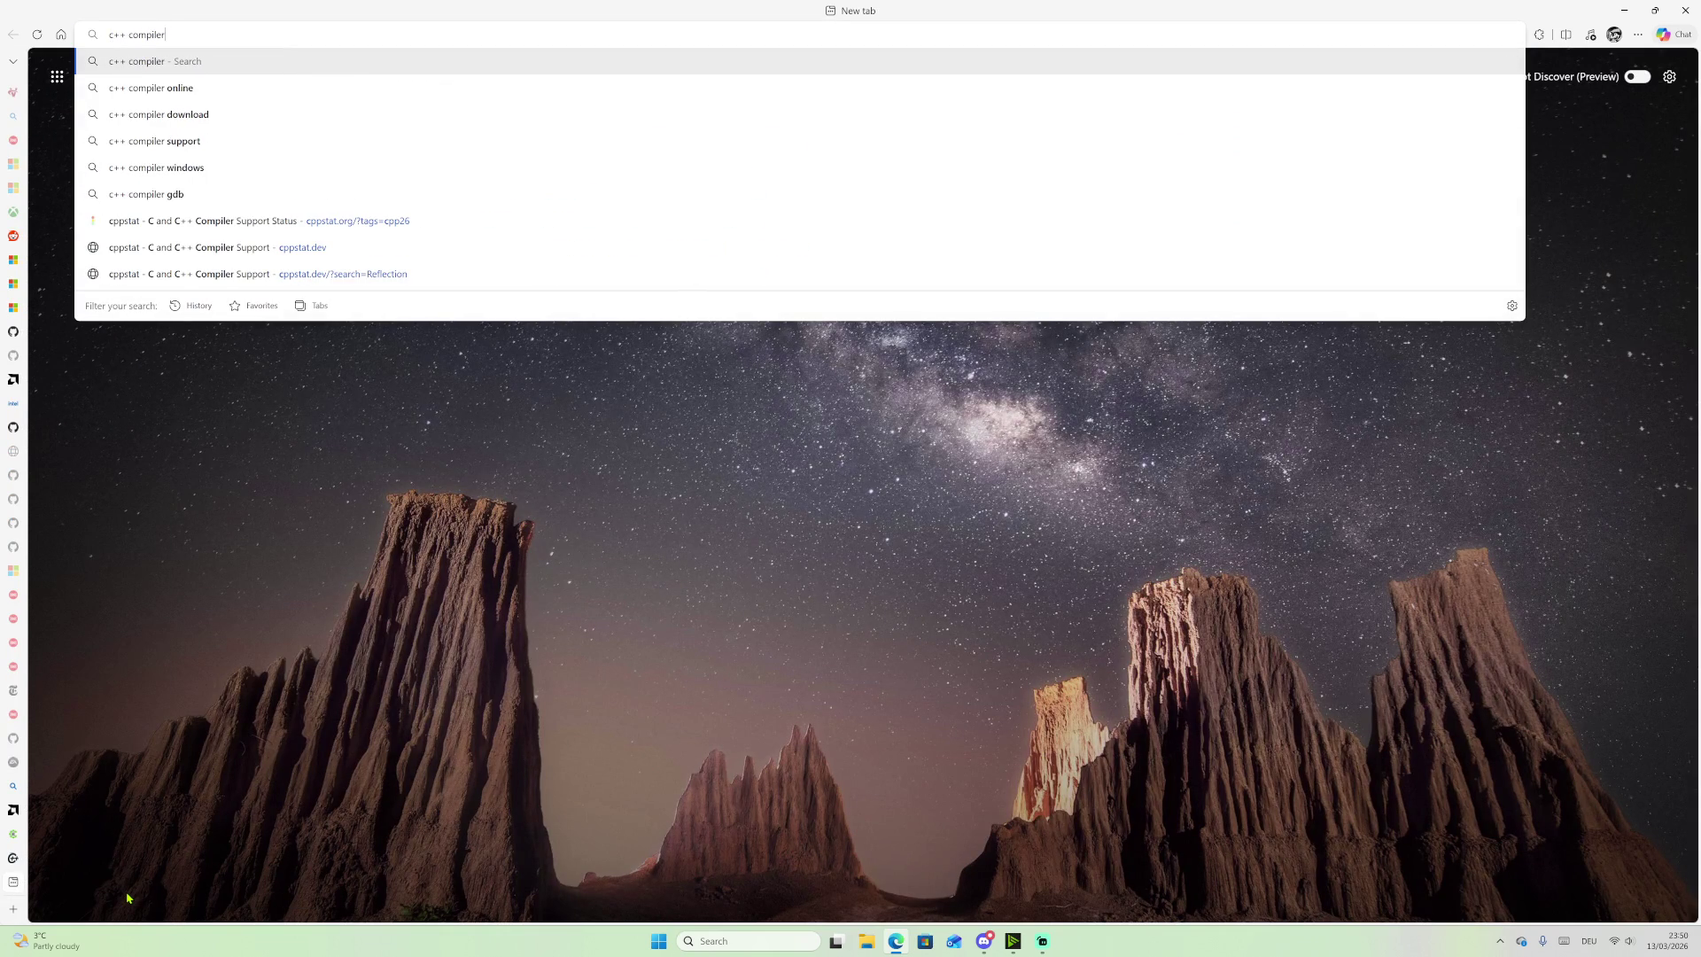
type("support")
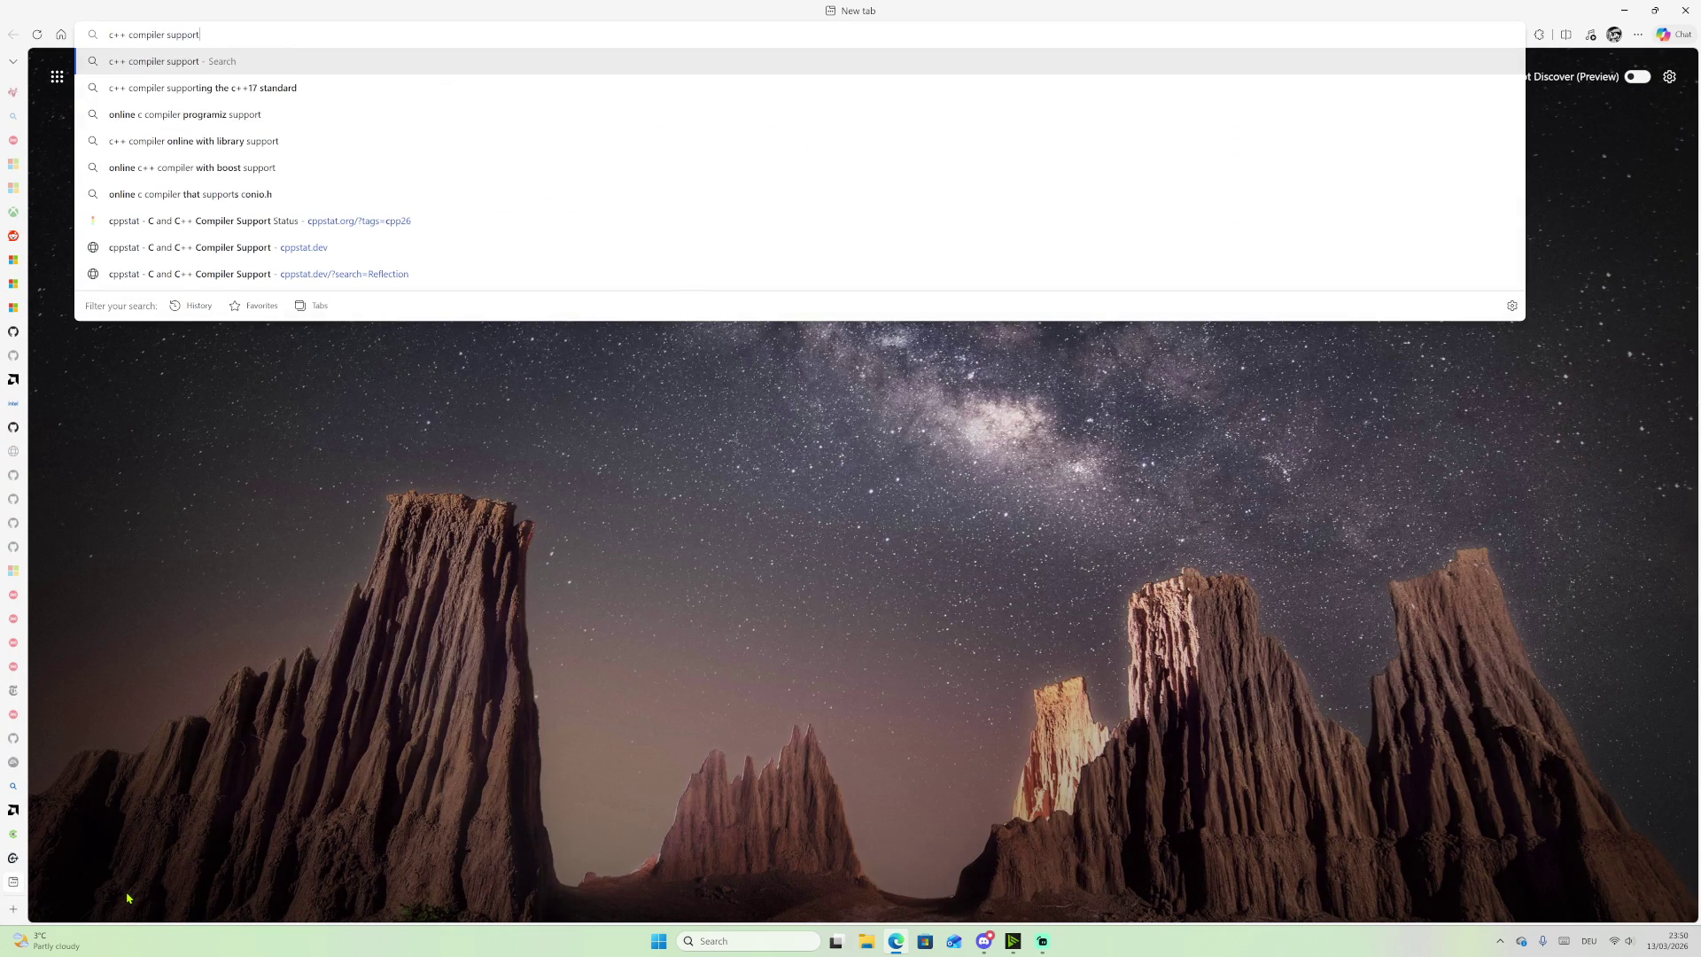
key("Return")
scroll(367, 567, "down", 5)
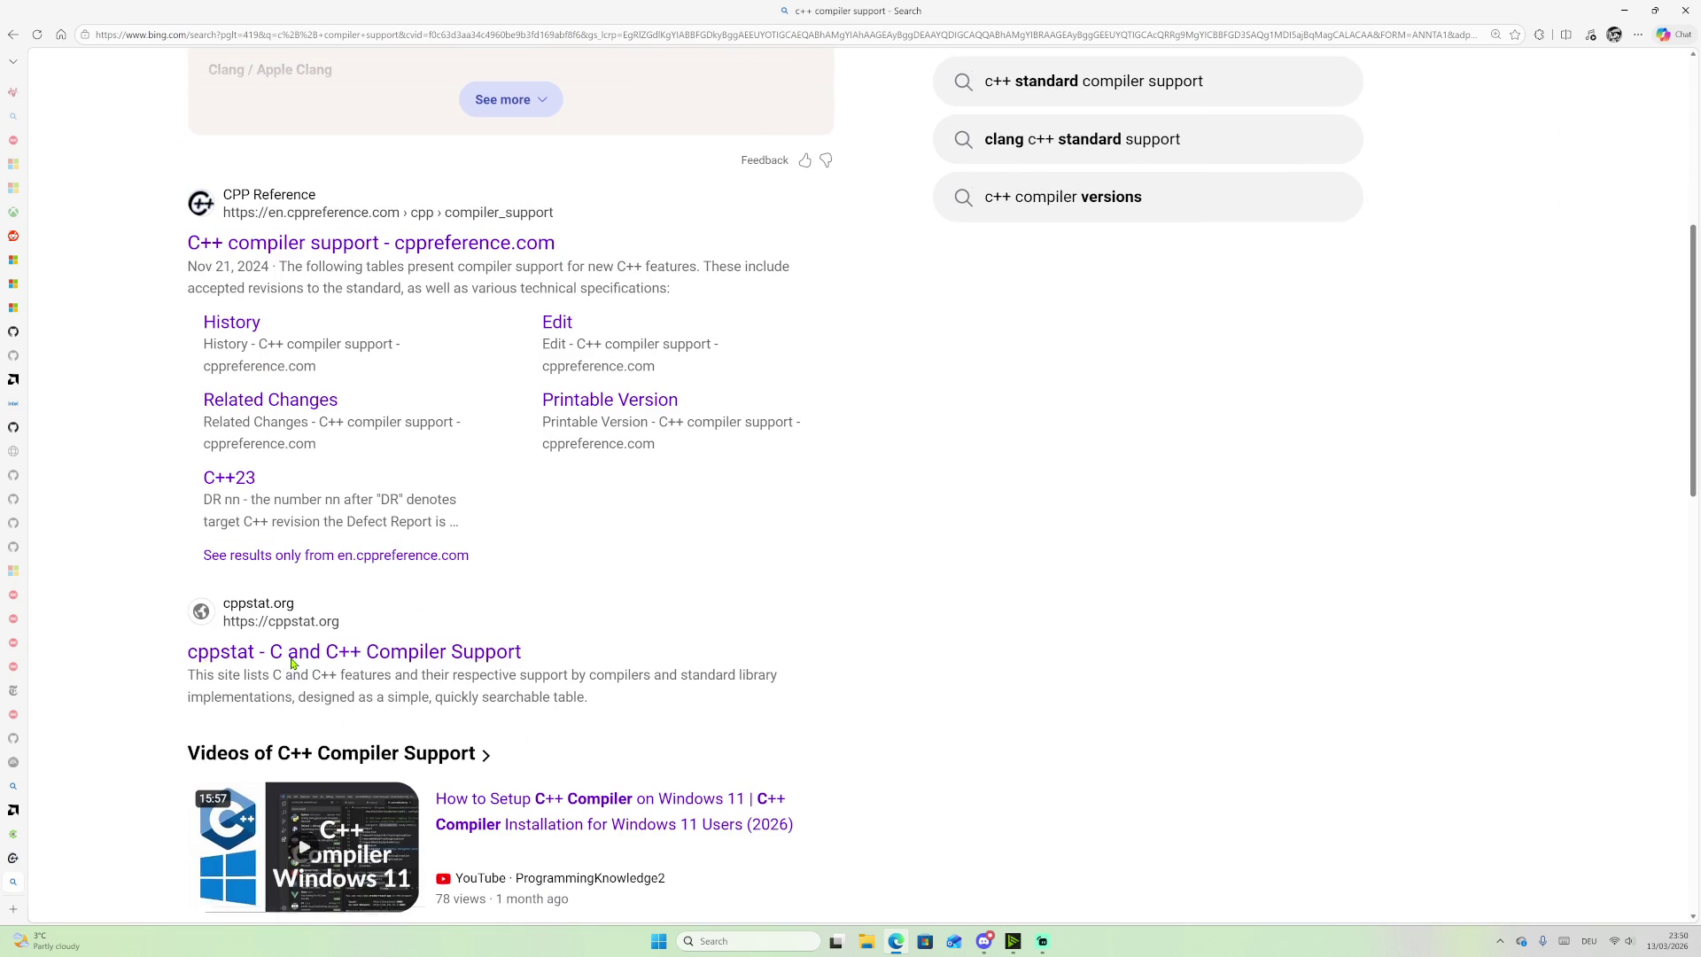
Step: Open the cppstat compiler support site and try an in-page search for 'embed'
left_click(287, 658)
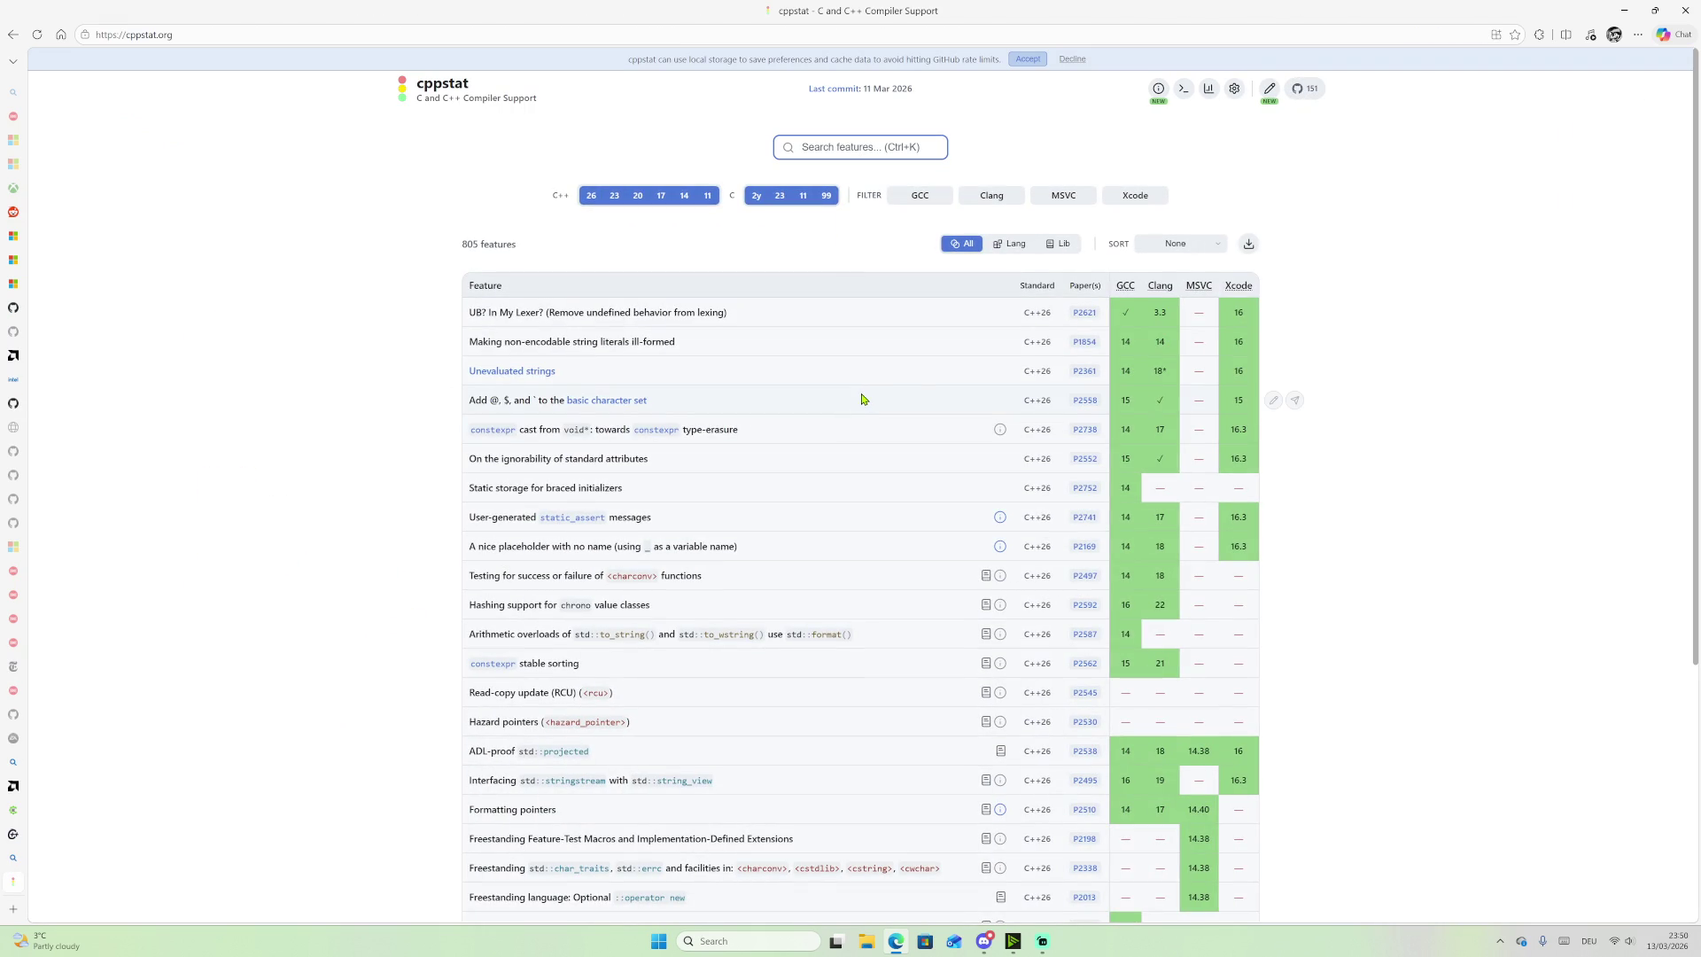
key("ctrl+f")
type("em")
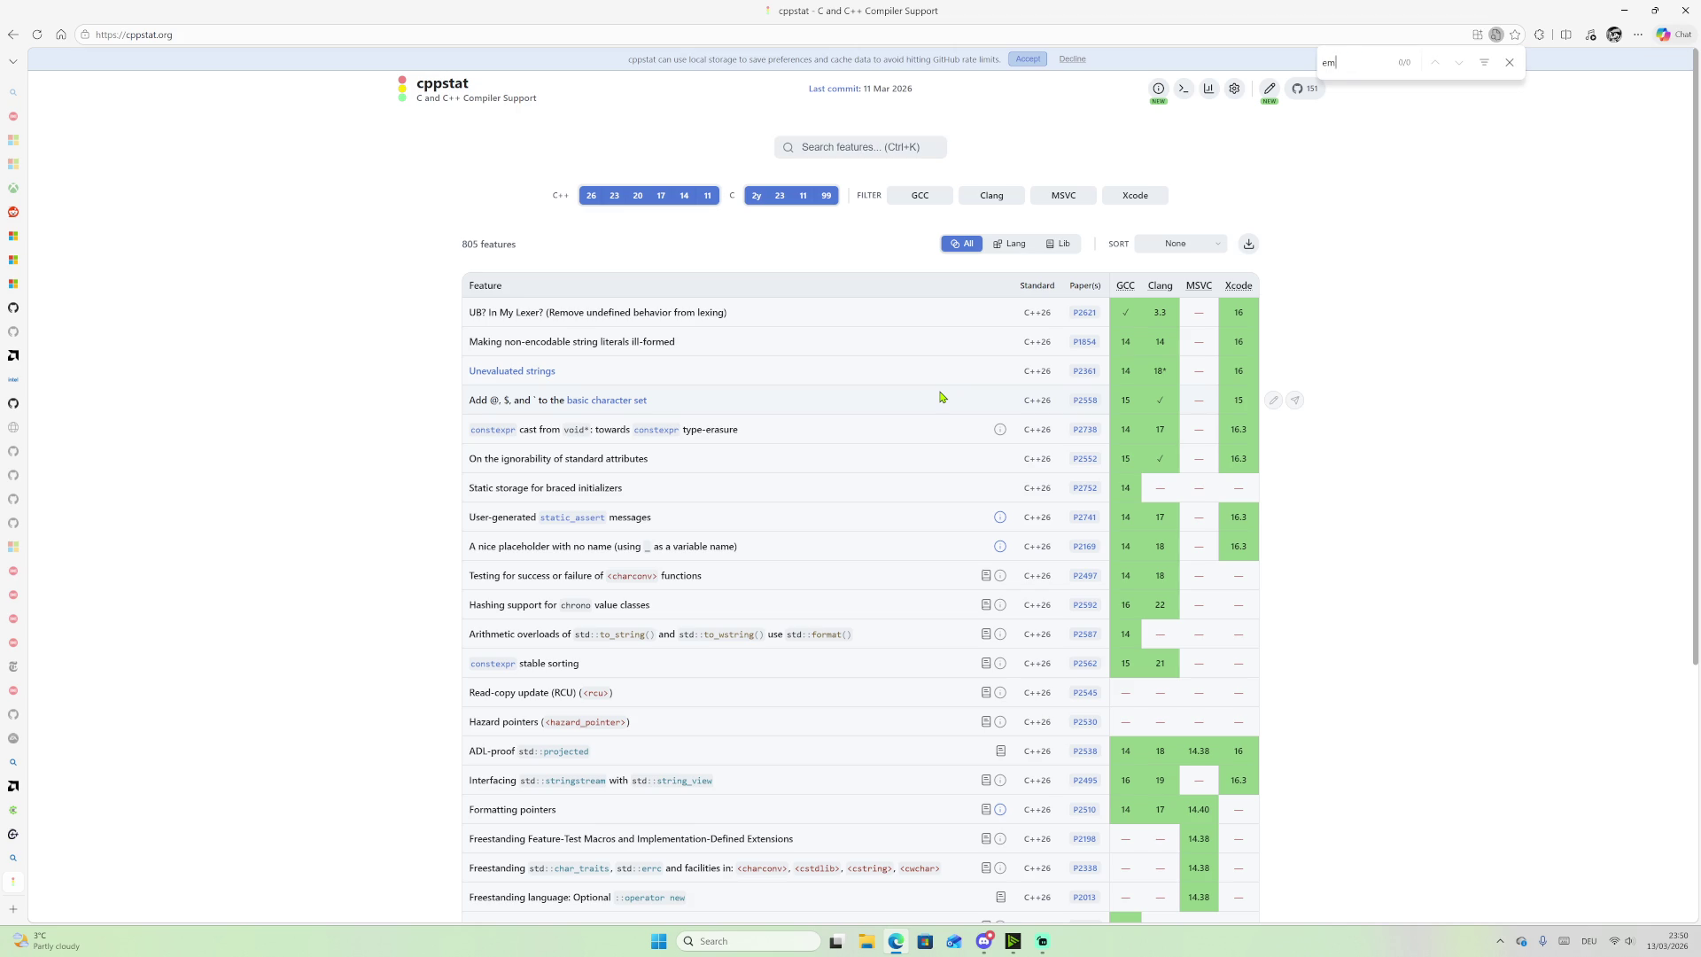
type("bed")
key("BackSpace")
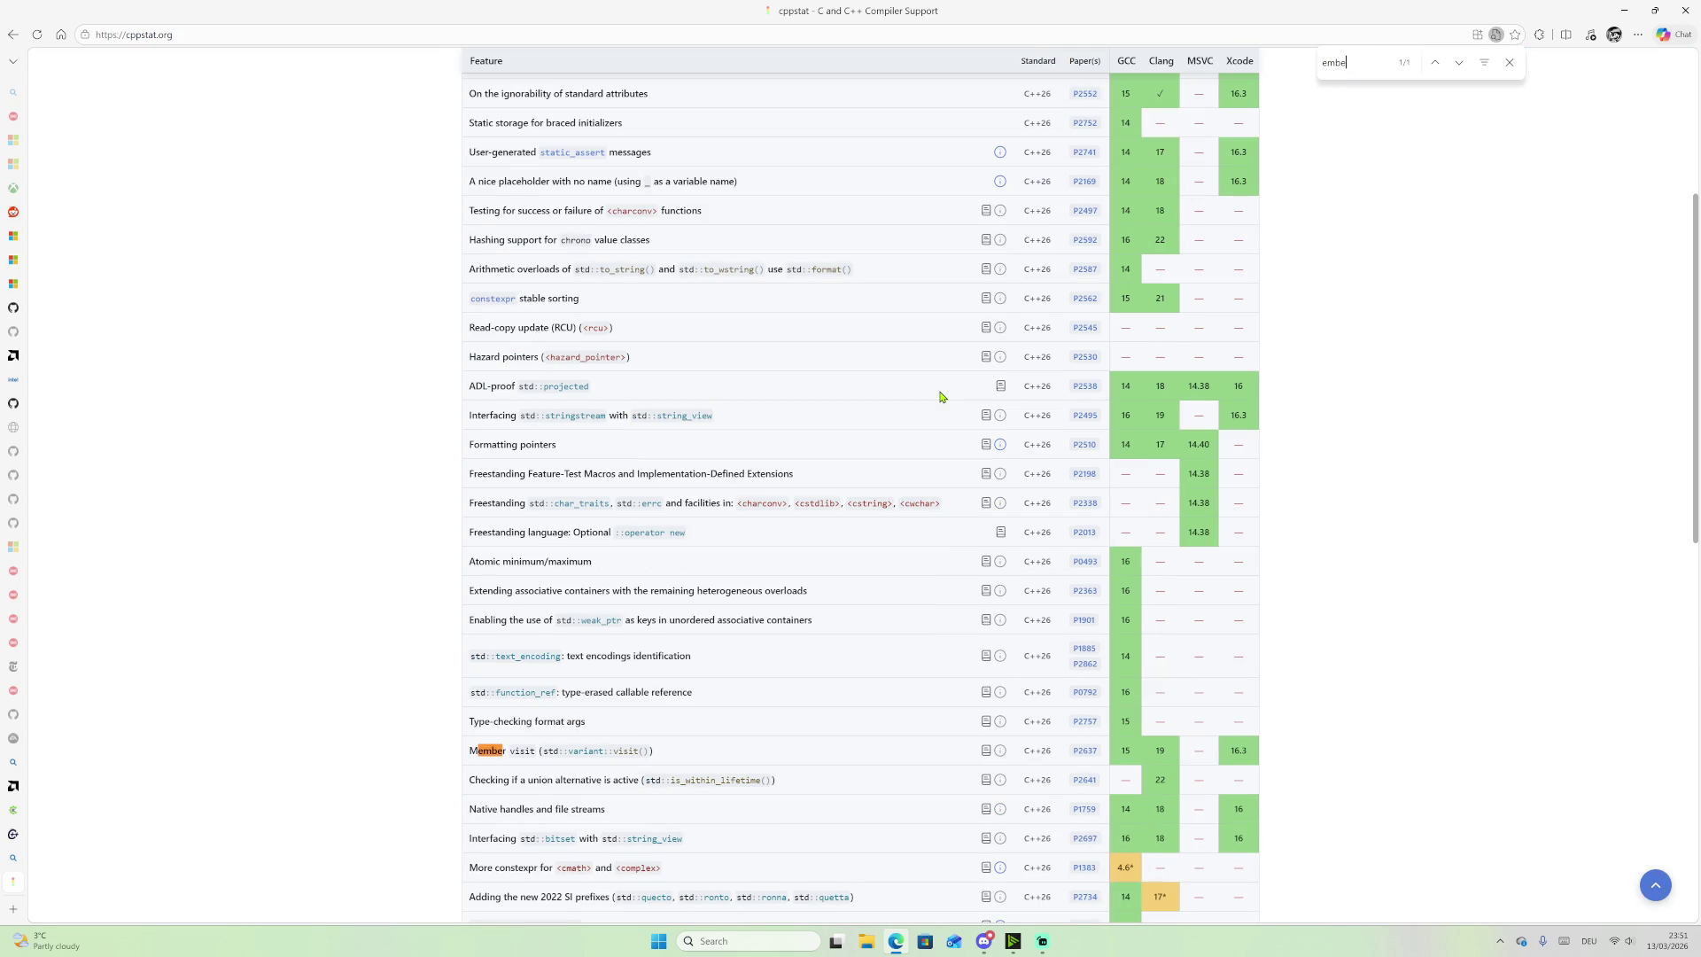
key("BackSpace")
key("BackSpace")
key("BackSpace")
scroll(941, 396, "up", 4)
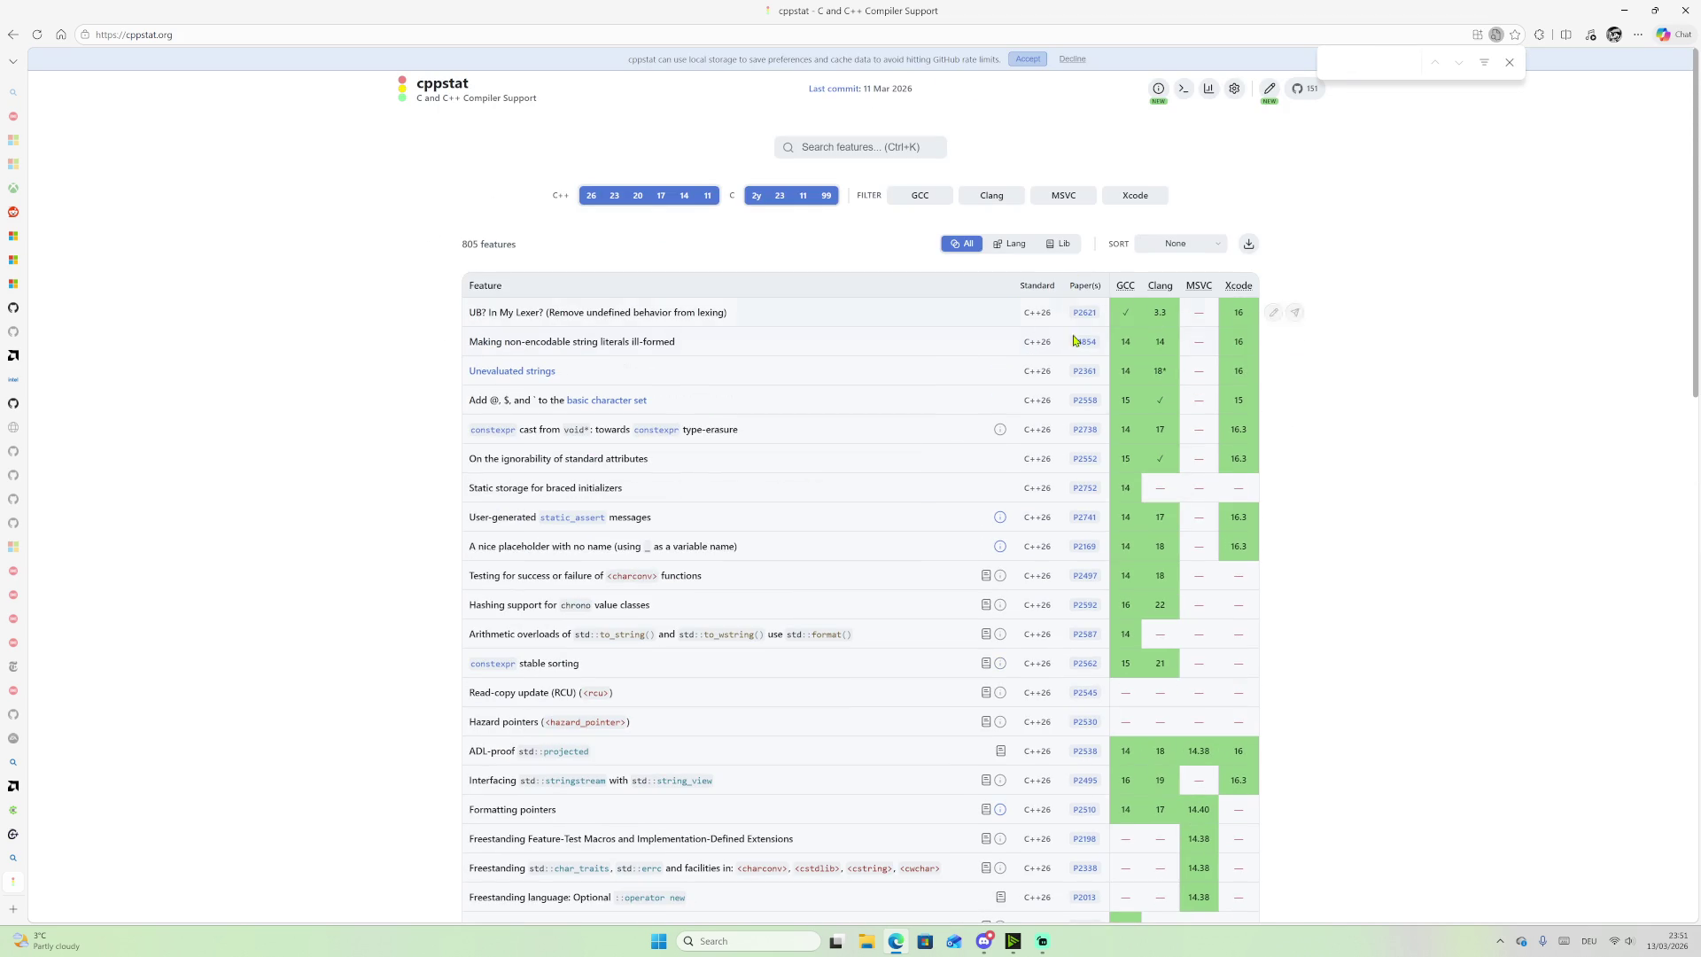
scroll(1435, 262, "down", 15)
Step: Filter cppstat's feature search to 'embed' and inspect the two #embed rows' support notes
key("Home")
left_click(885, 147)
type("embe")
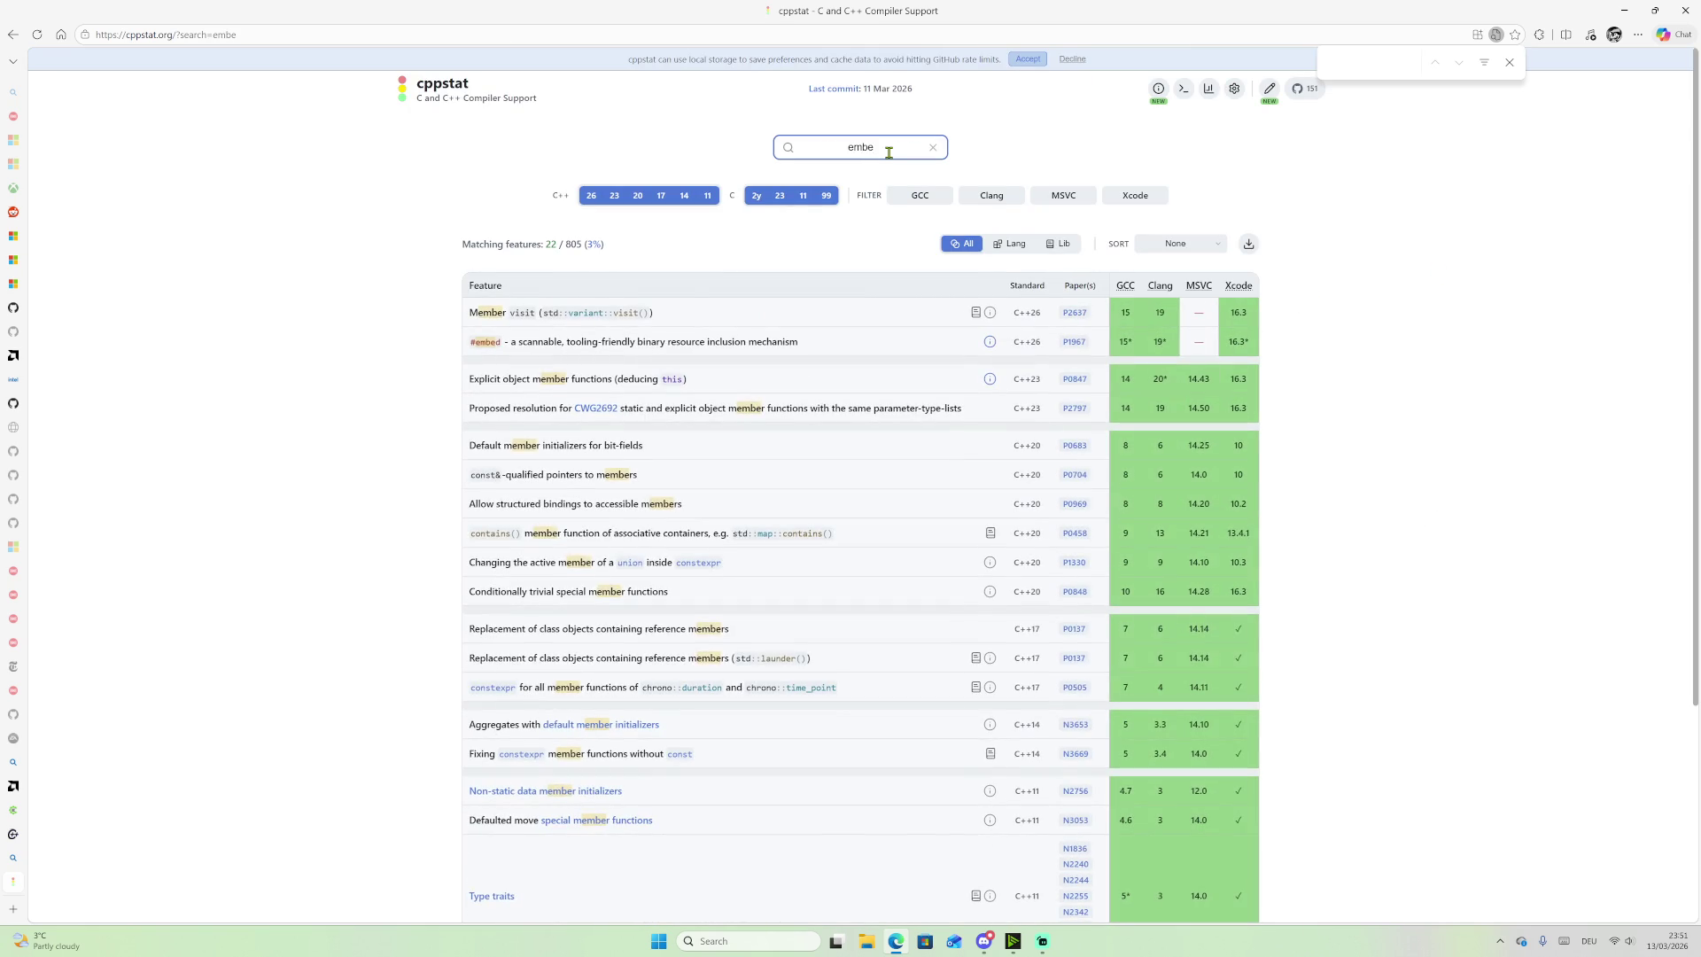
type("d")
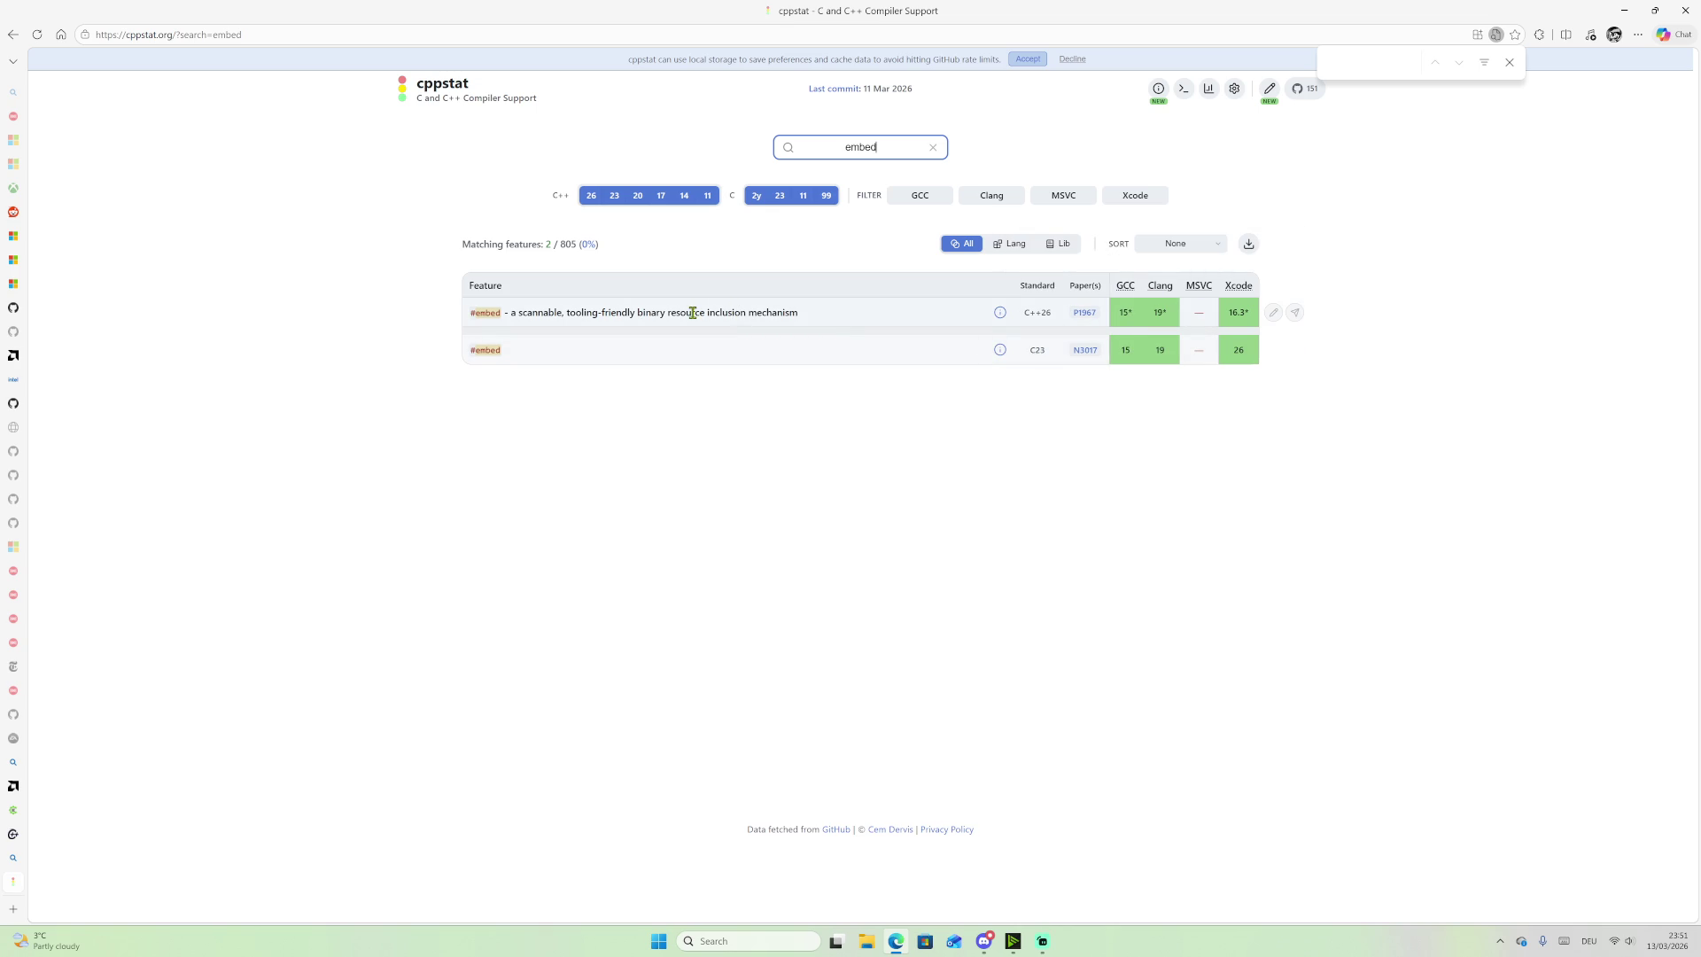
double_click(1034, 350)
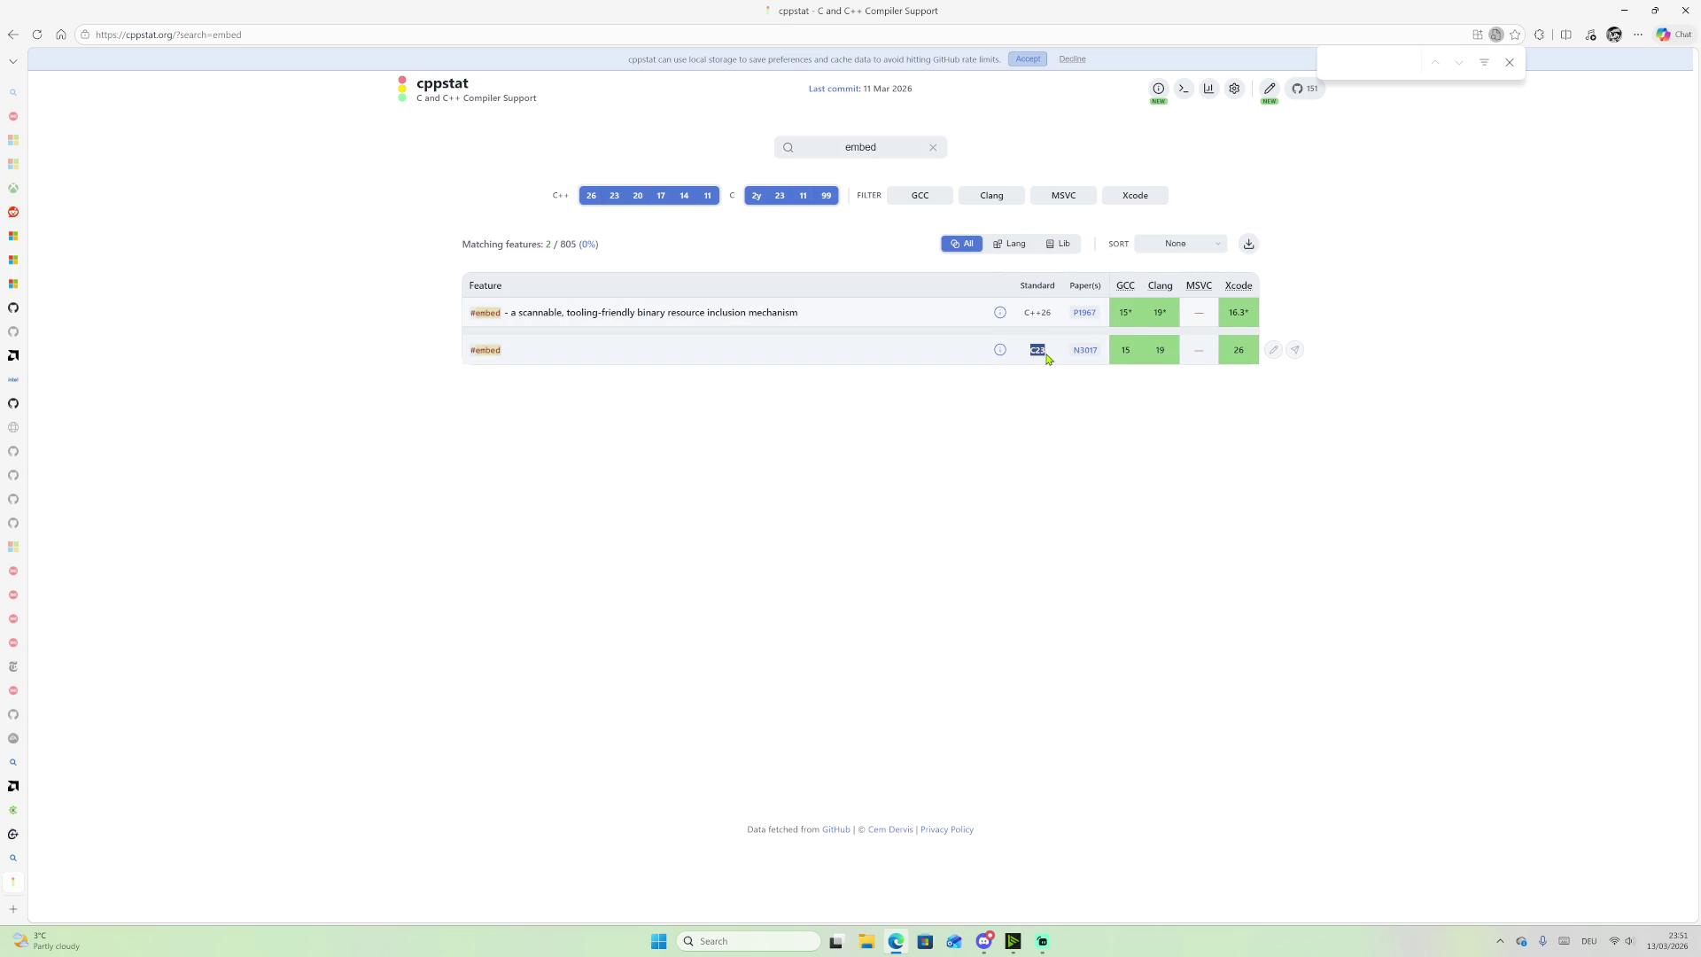
mouse_move(1115, 304)
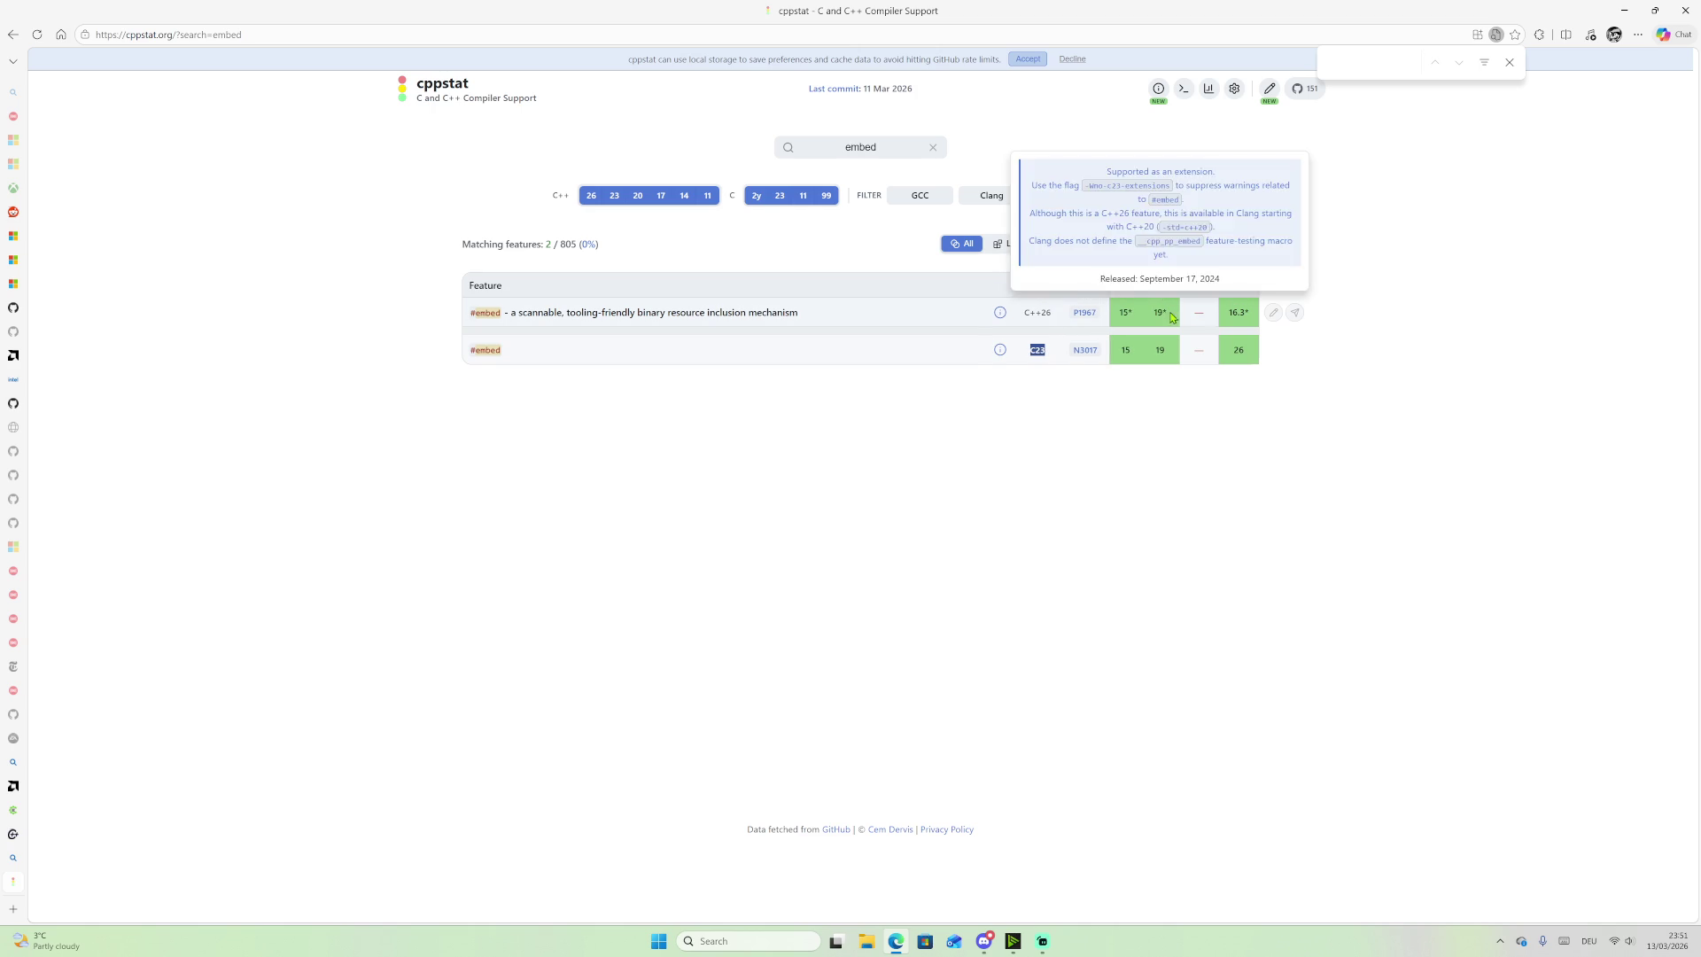
mouse_move(1238, 316)
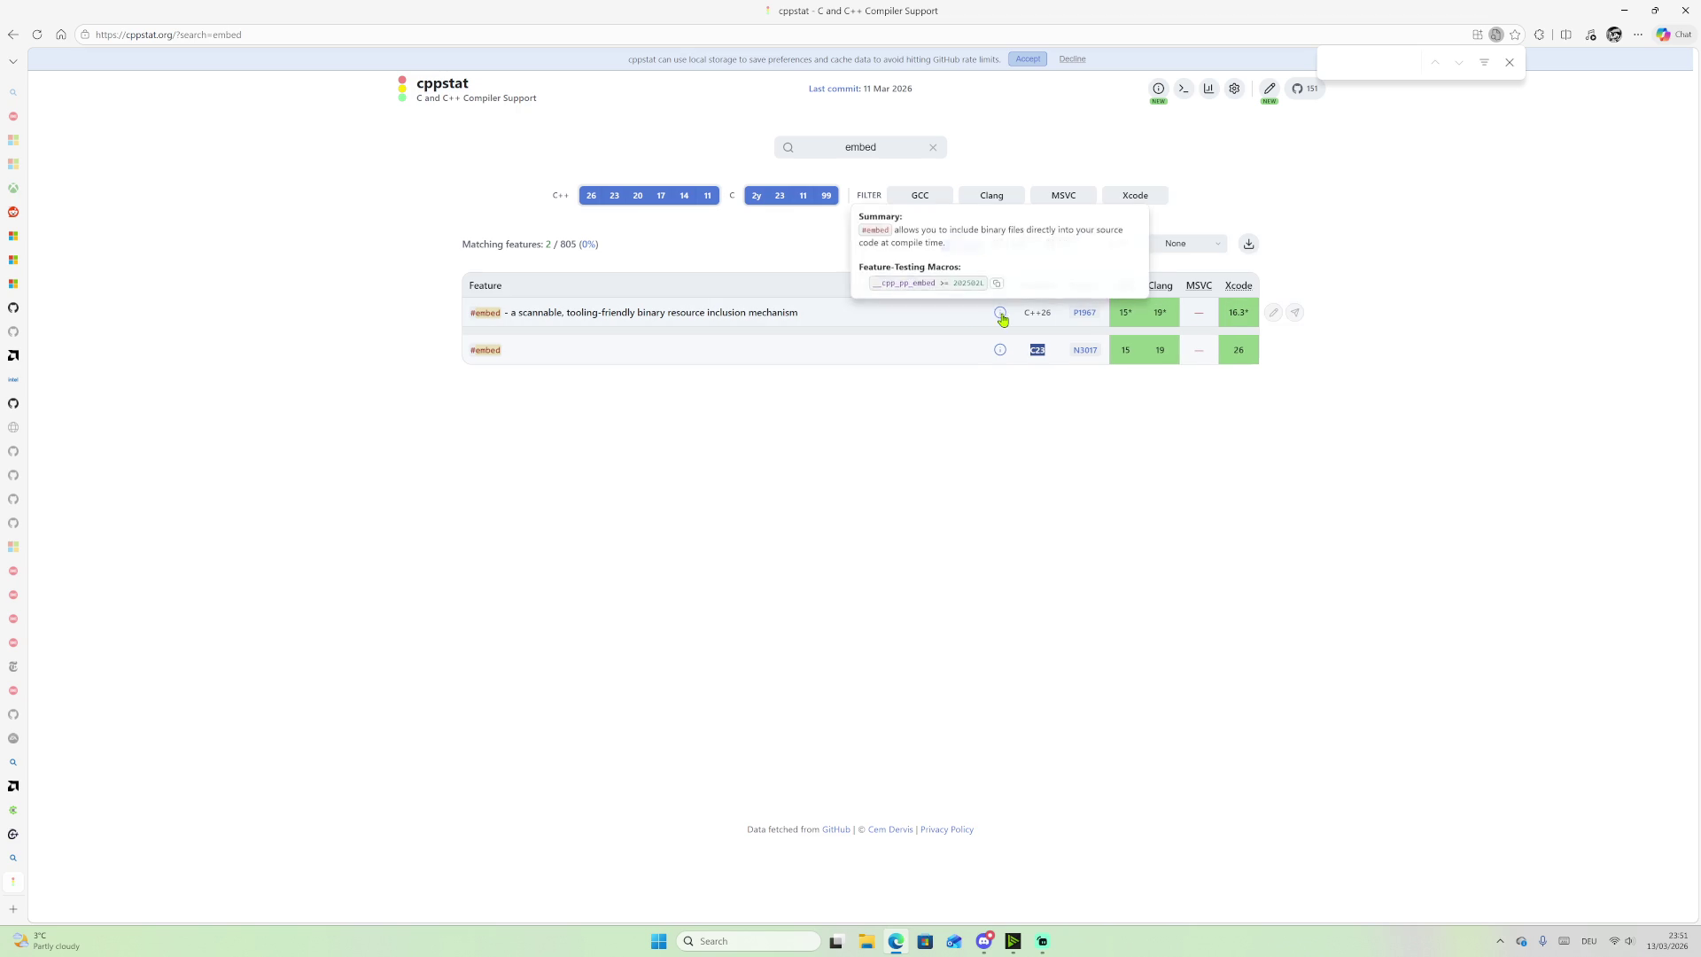
double_click(861, 147)
left_click_drag(860, 147, 714, 145)
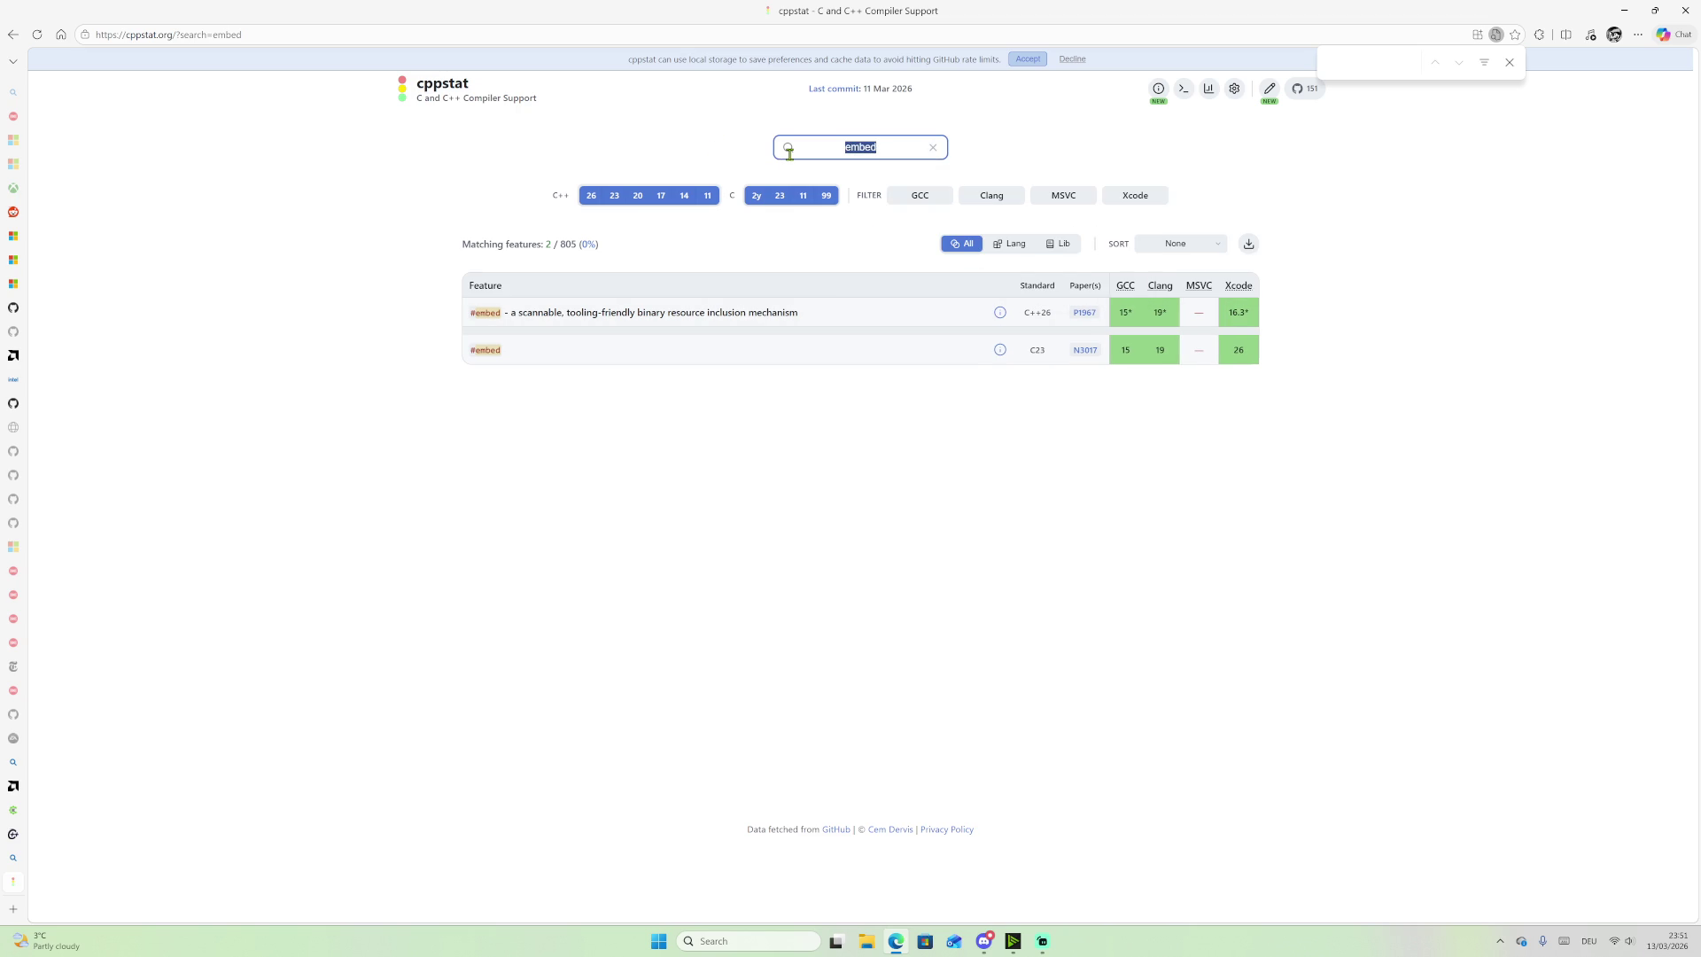
Step: Filter the feature table to 'reflecti' and zoom the page to 150%
type("refle")
type("cti")
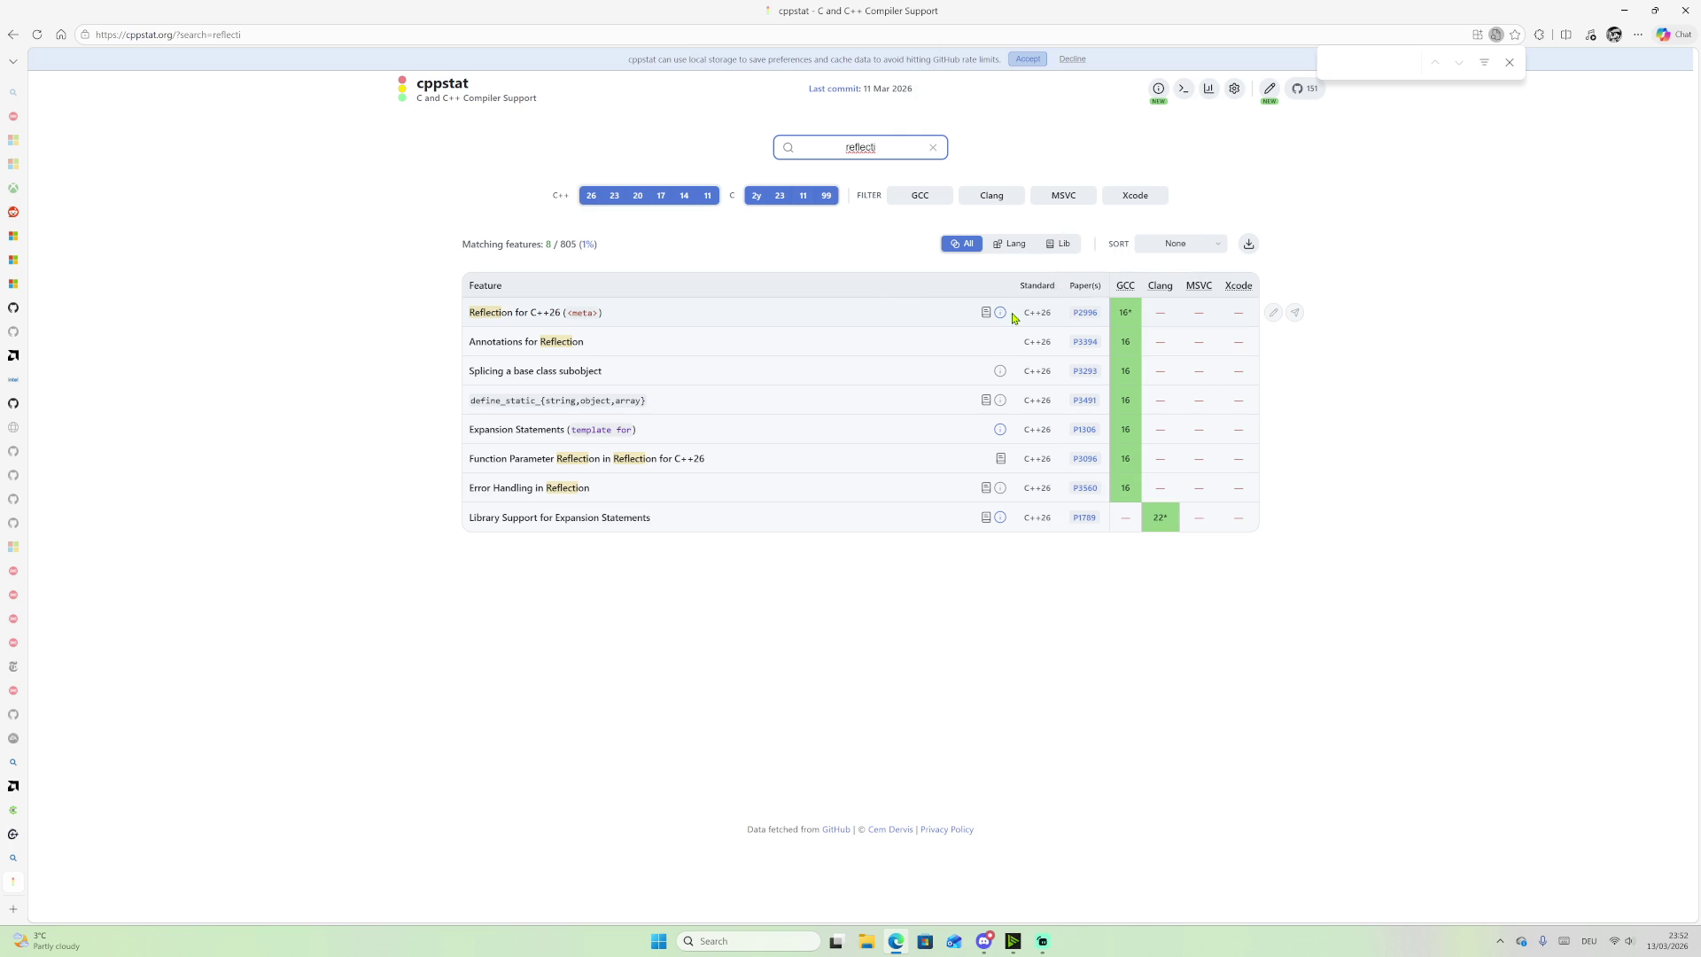
mouse_move(982, 319)
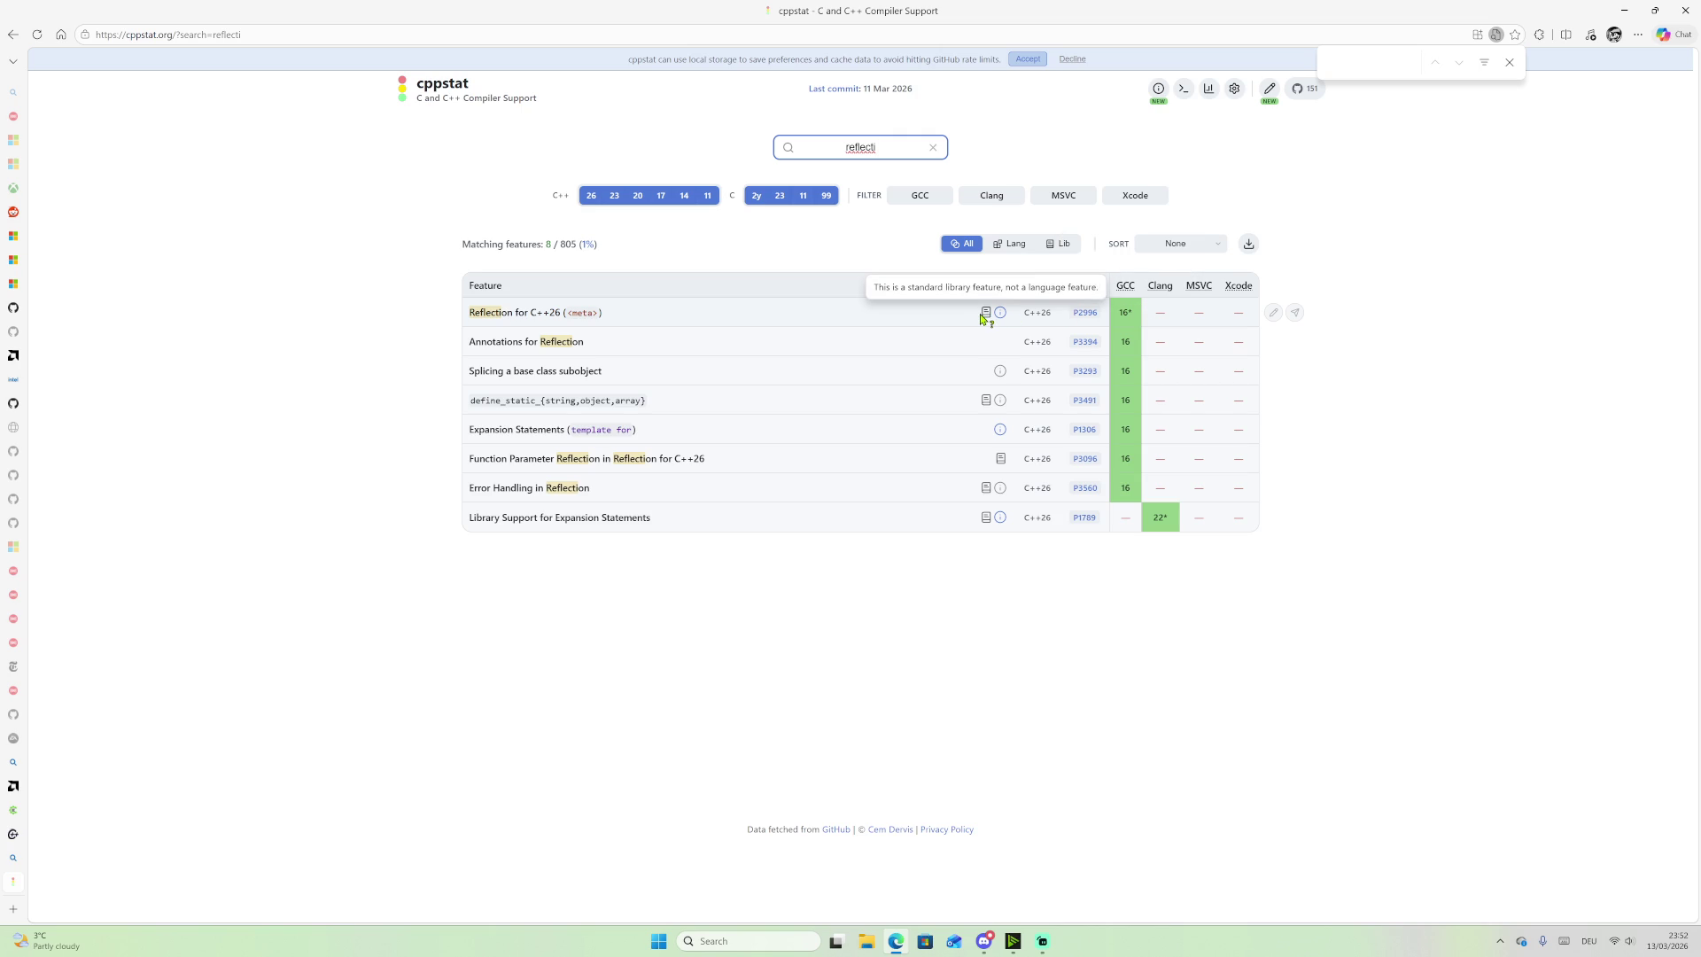
key("ctrl+plus")
key("ctrl+plus")
key("ctrl+plus")
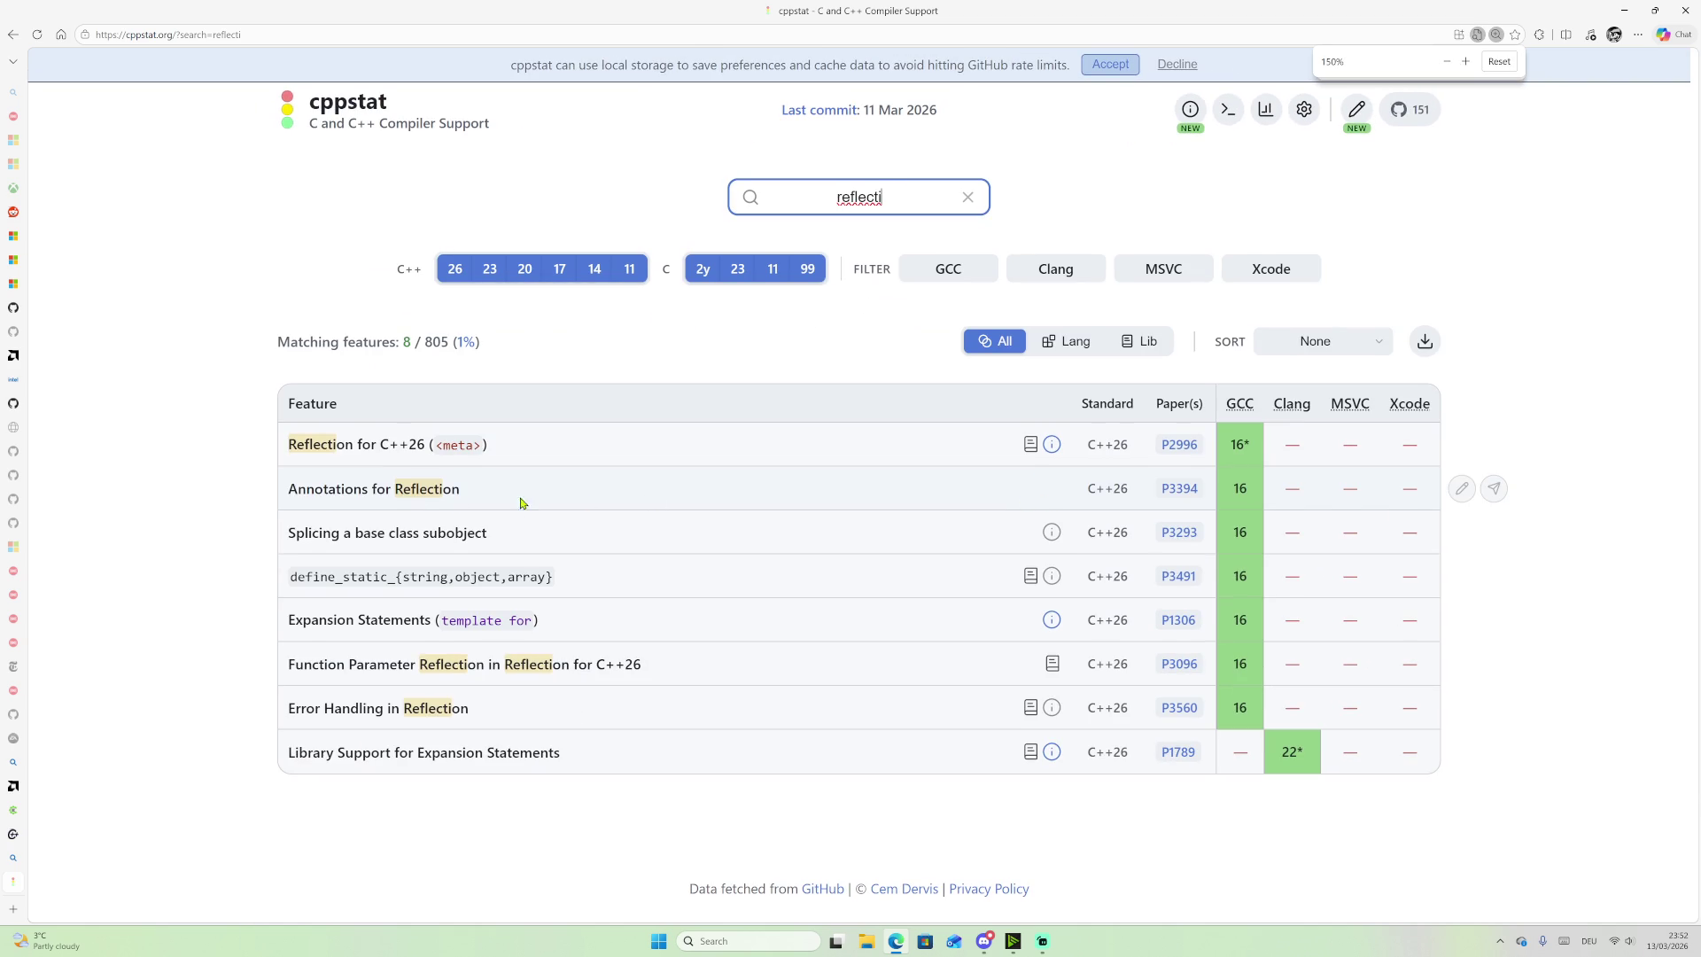
Step: Review the Reflection for C++26 and Annotations for Reflection rows, then open a new tab
key("ctrl+f")
left_click_drag(307, 488, 460, 489)
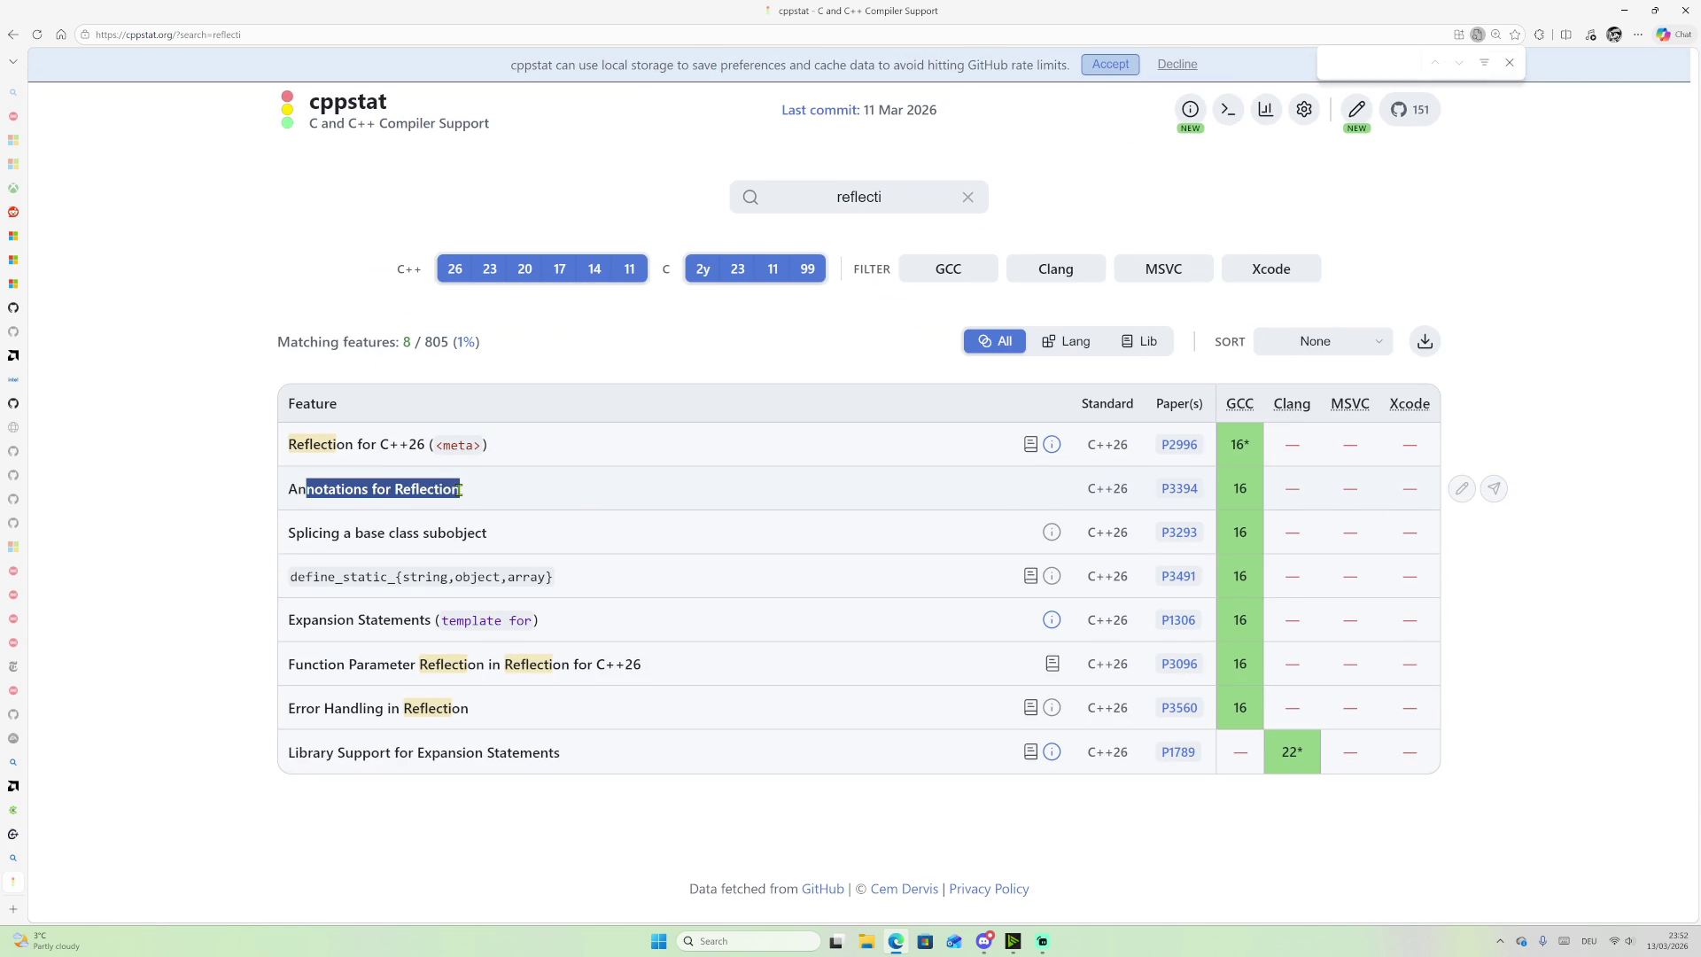
left_click_drag(296, 444, 490, 491)
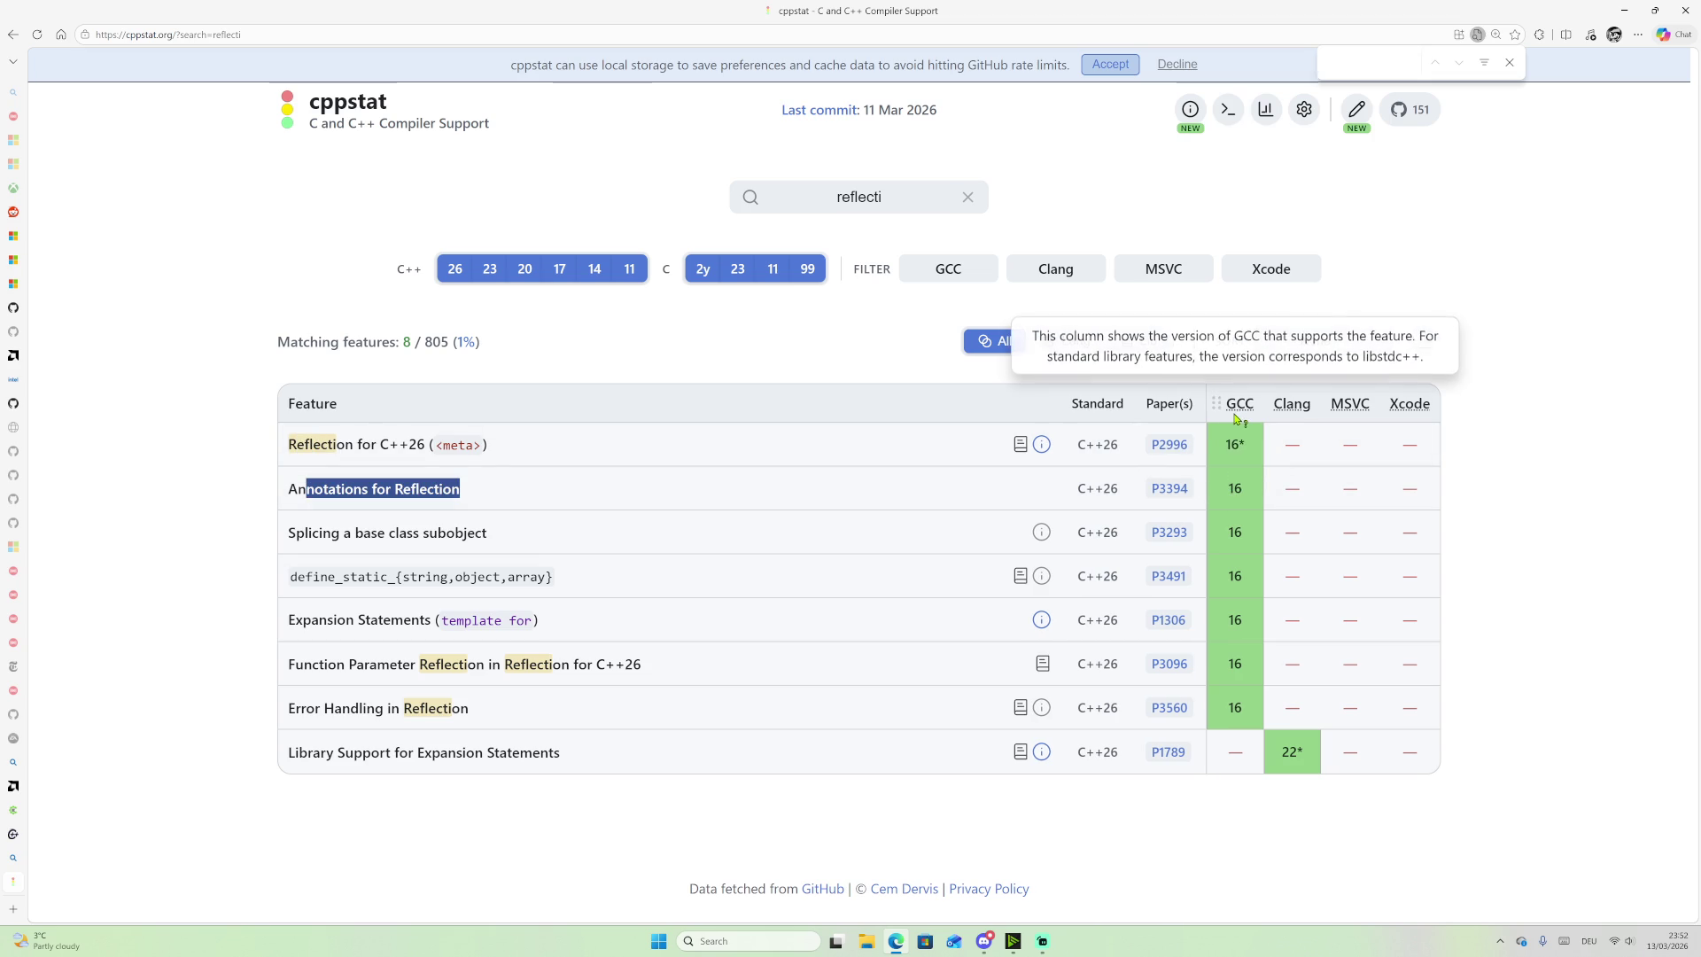
mouse_move(1236, 452)
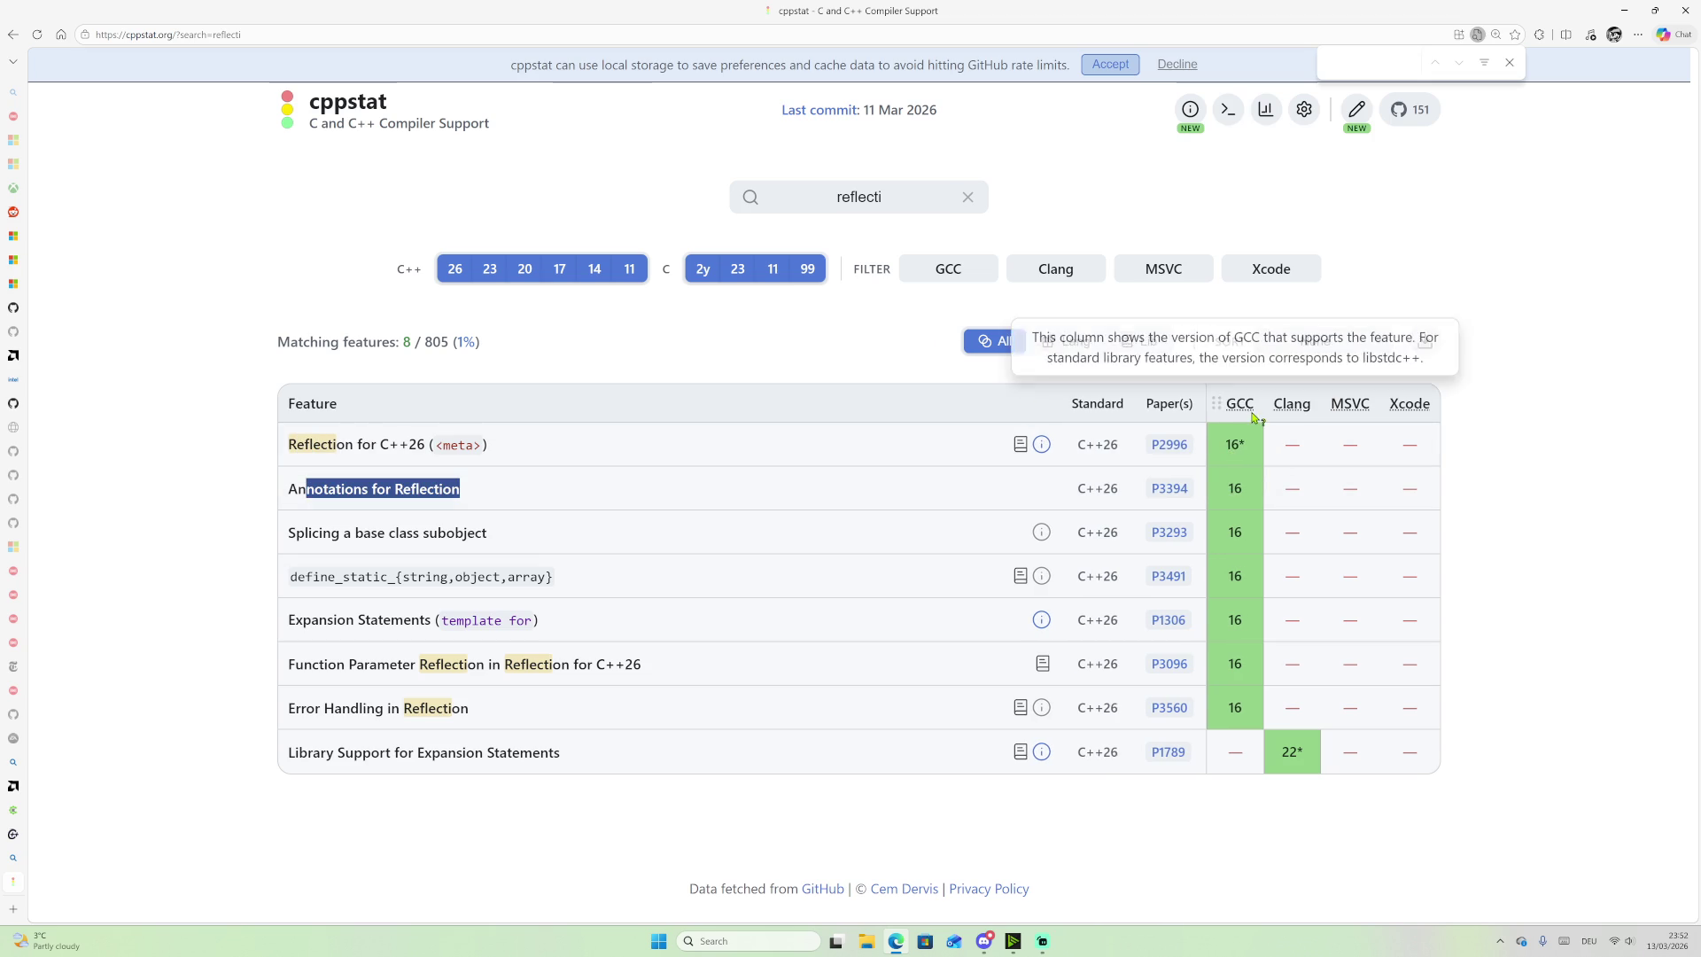
mouse_move(1268, 398)
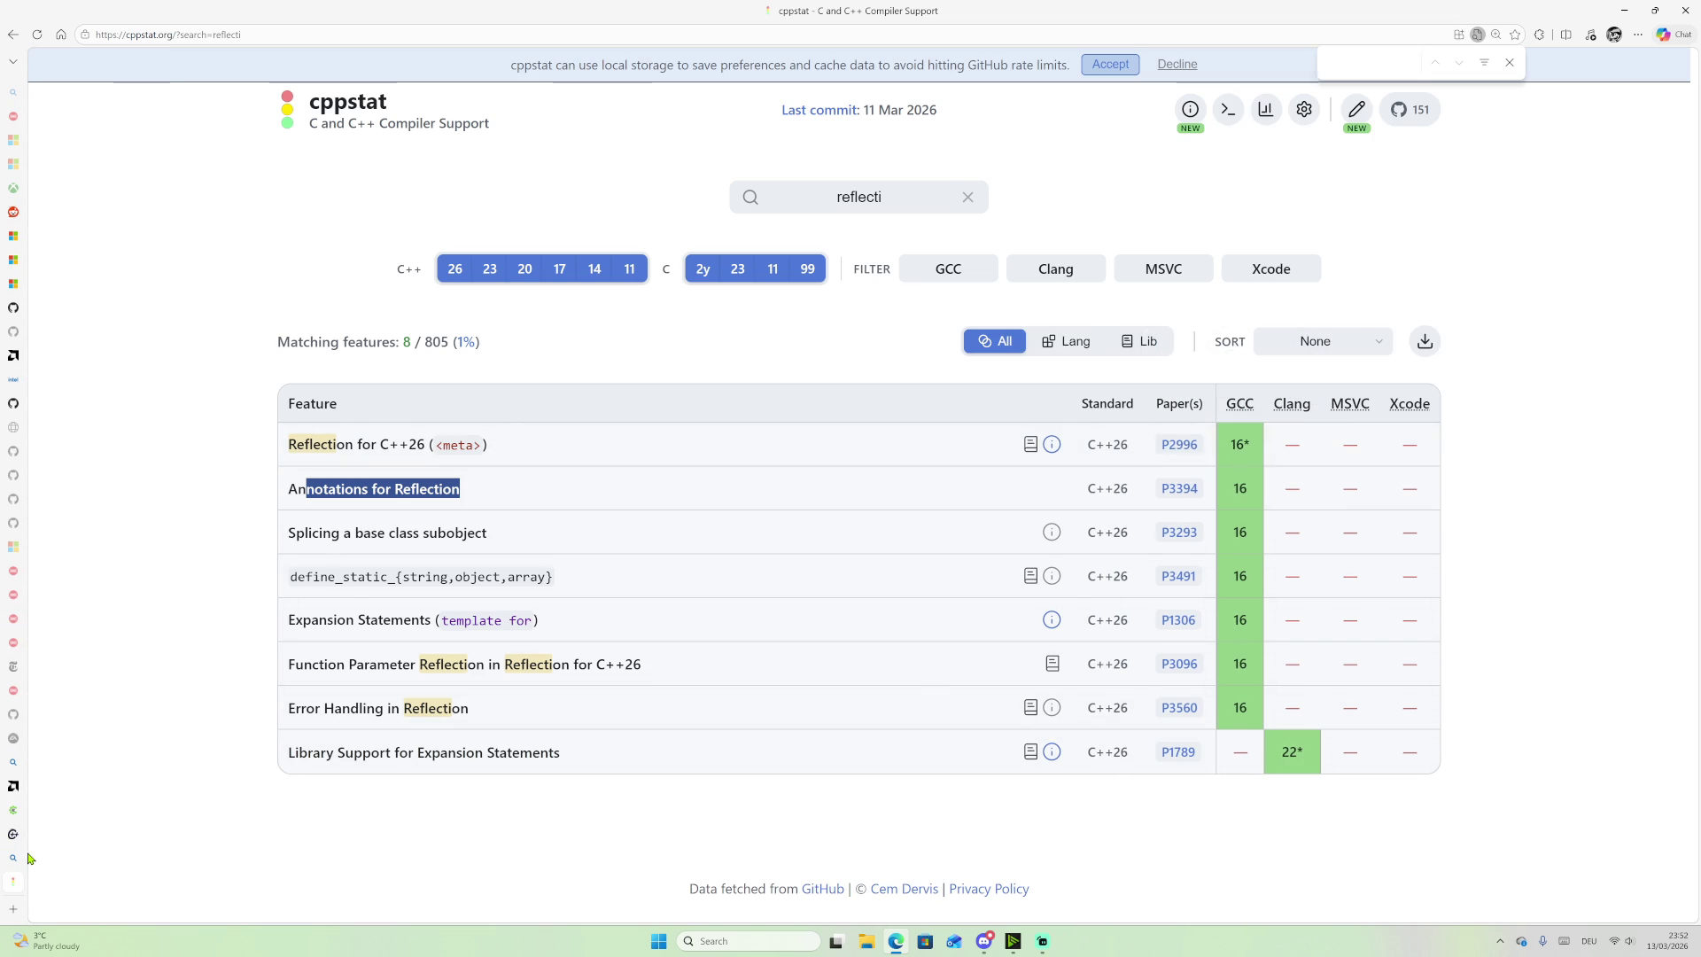
left_click(13, 908)
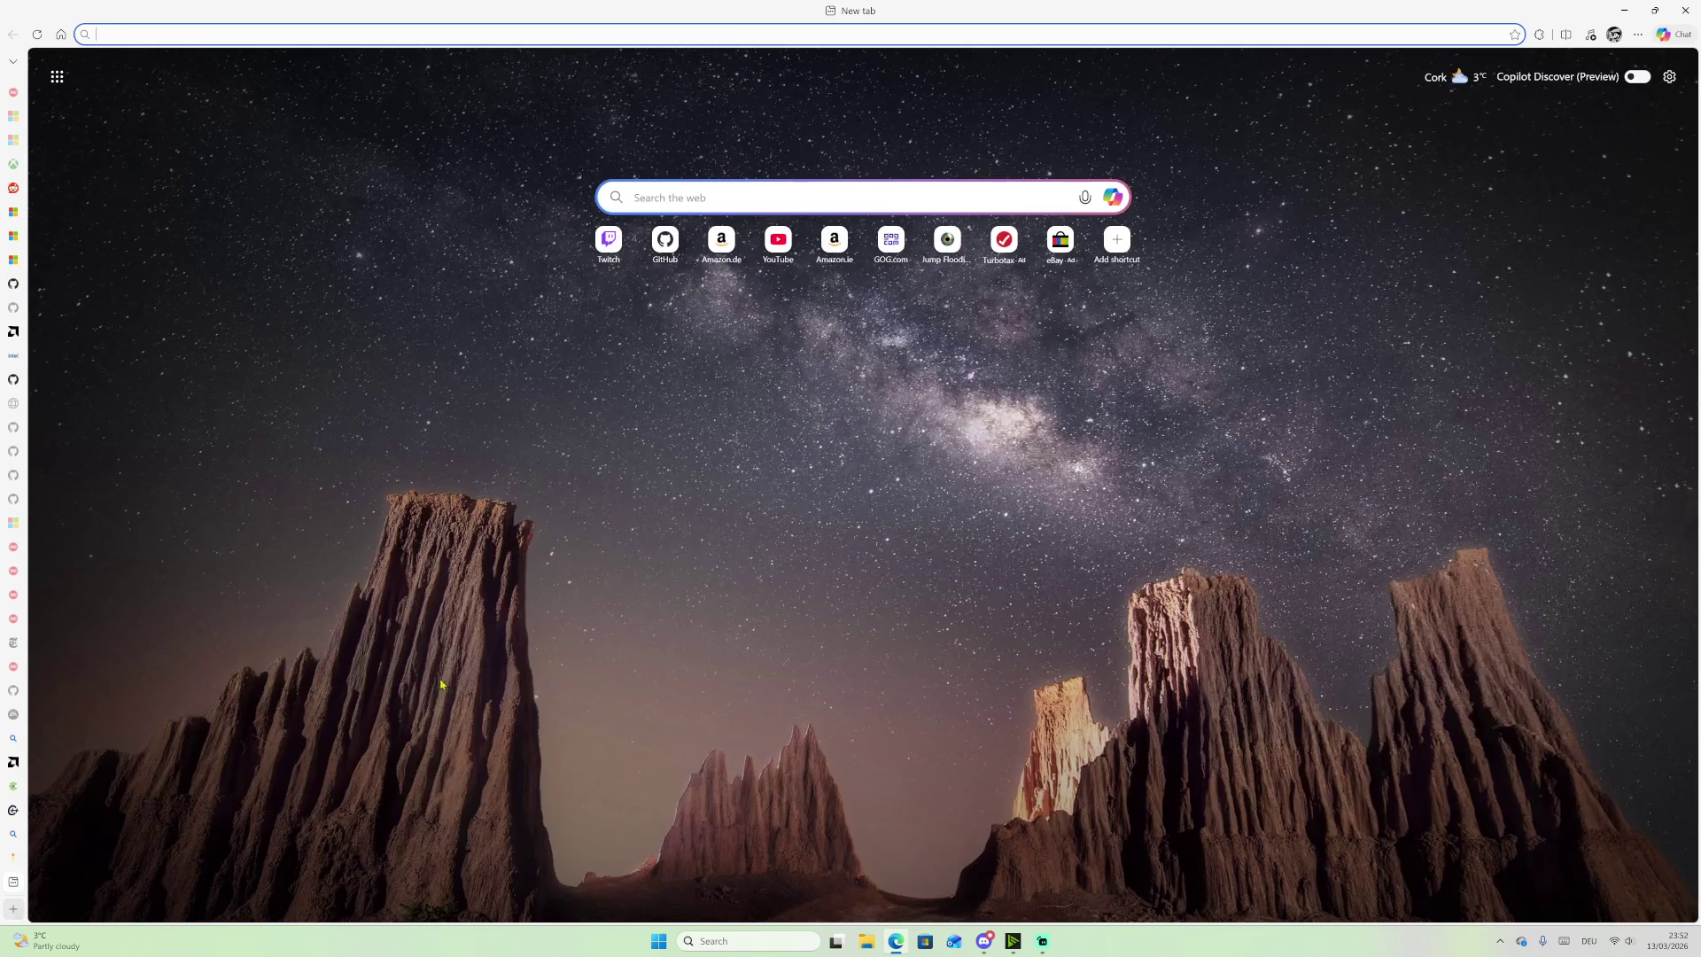
Step: Search Bing for 'gcc compiler' and open the gcc.gnu.org project result
type("gcc")
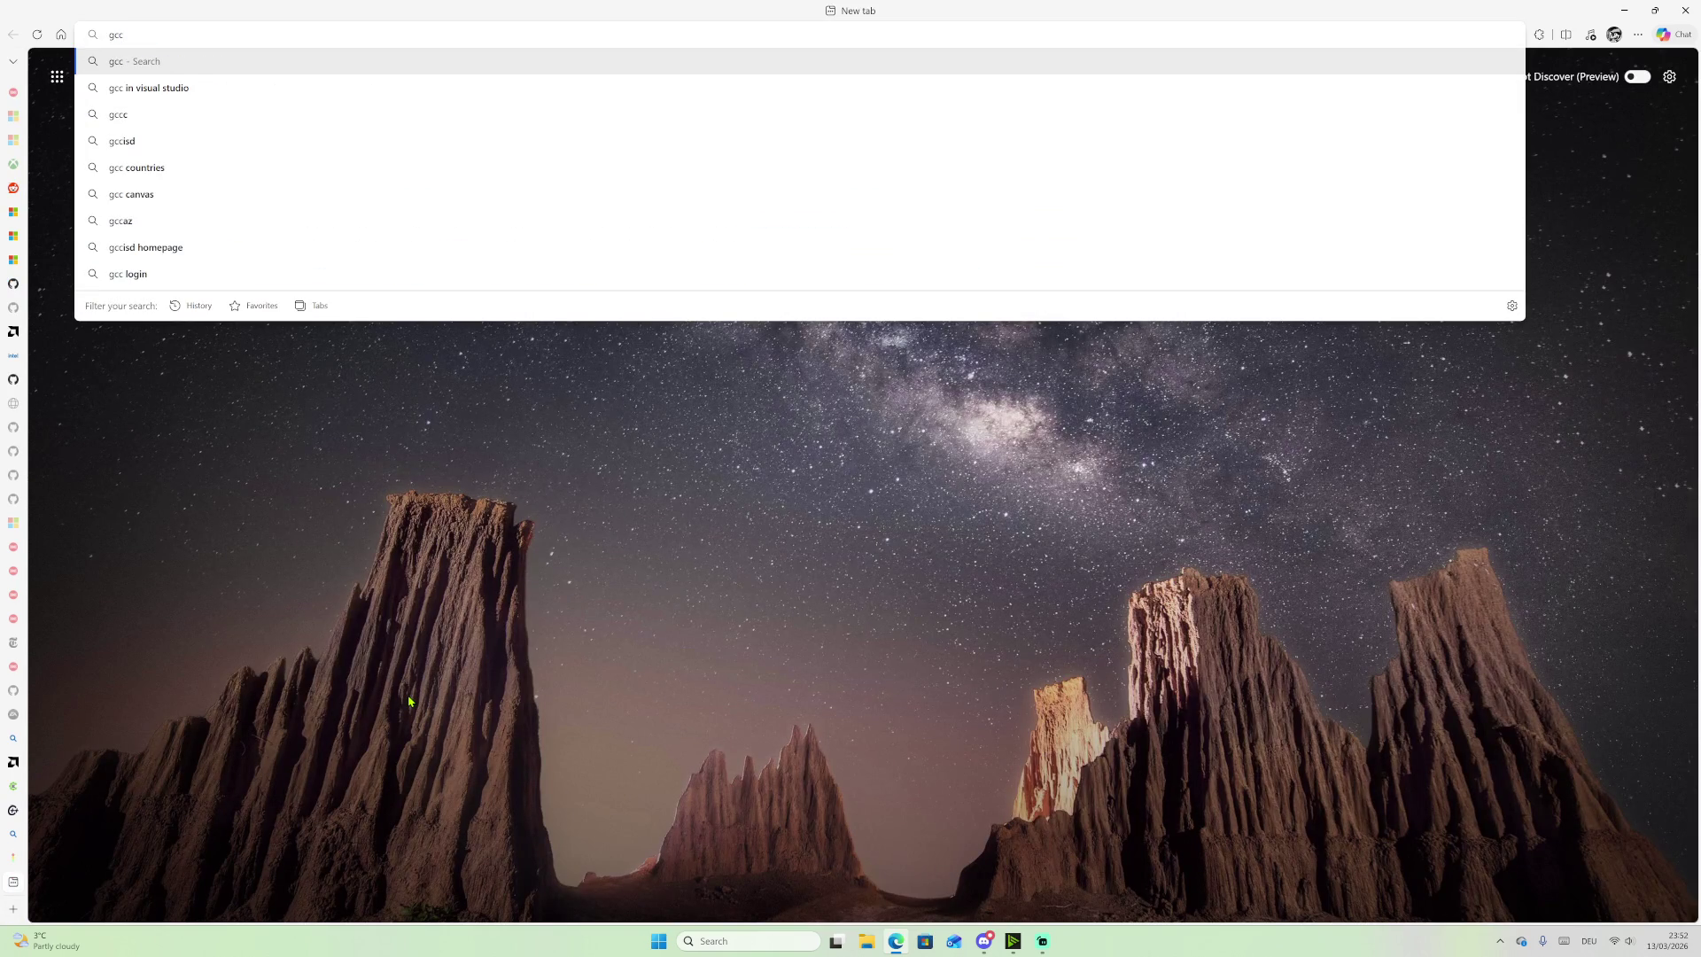
key("Return")
scroll(382, 607, "down", 1)
scroll(358, 122, "up", 1)
type("c")
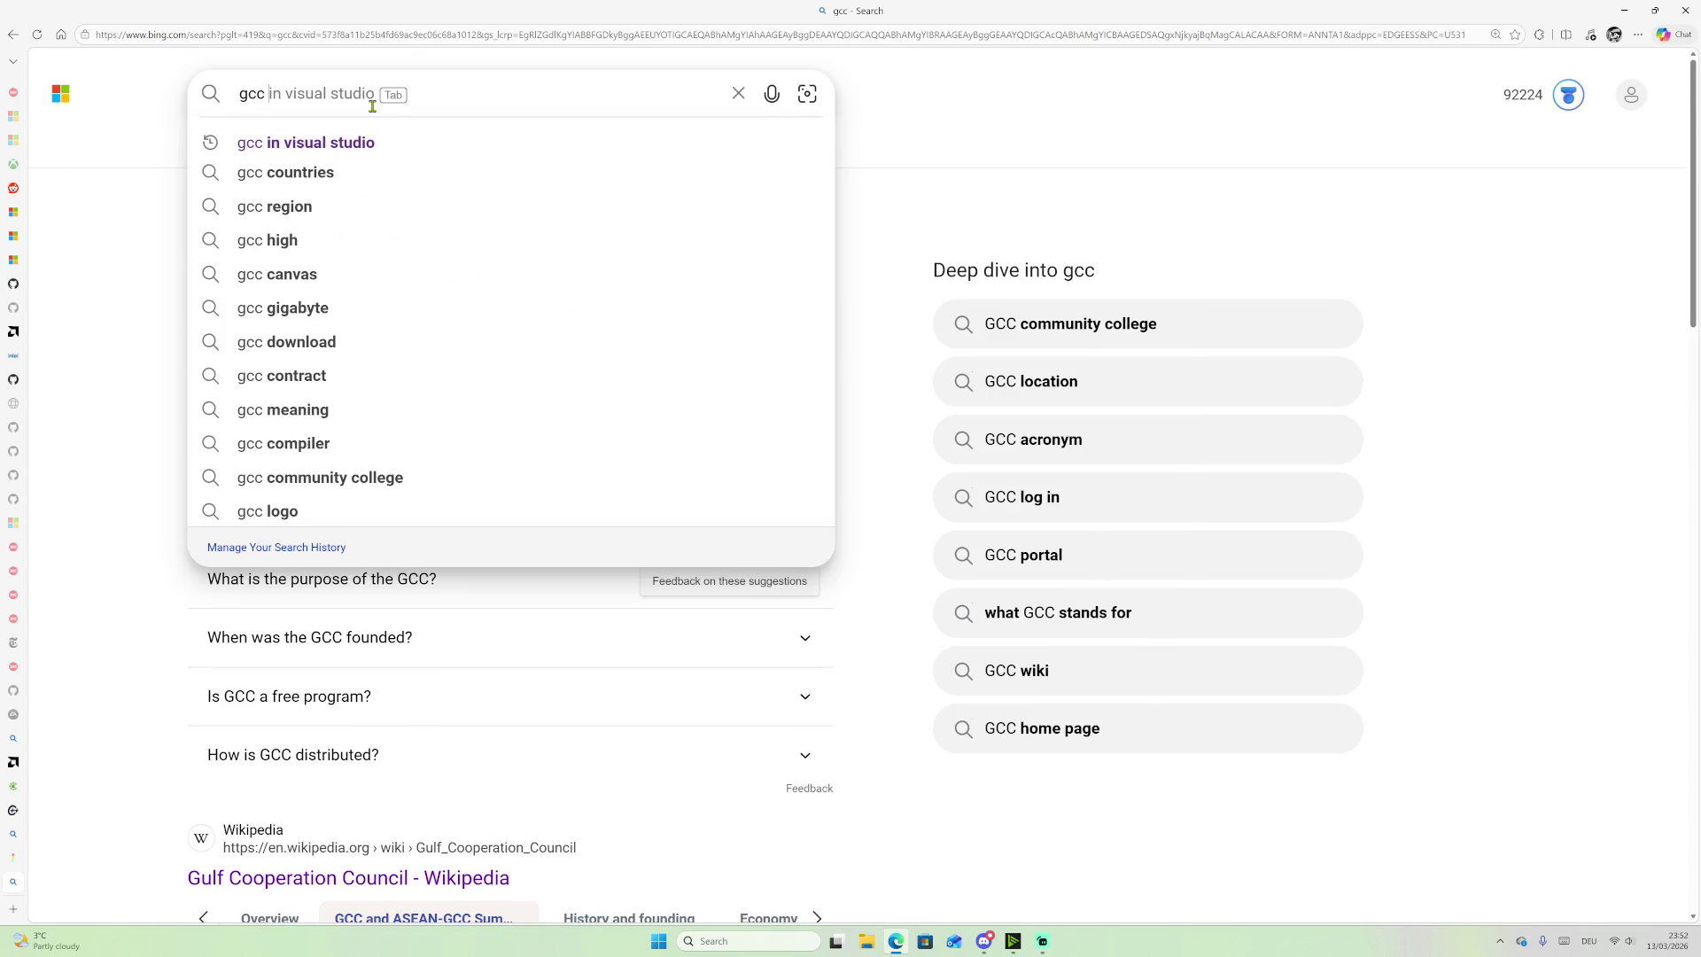
type("ompiler")
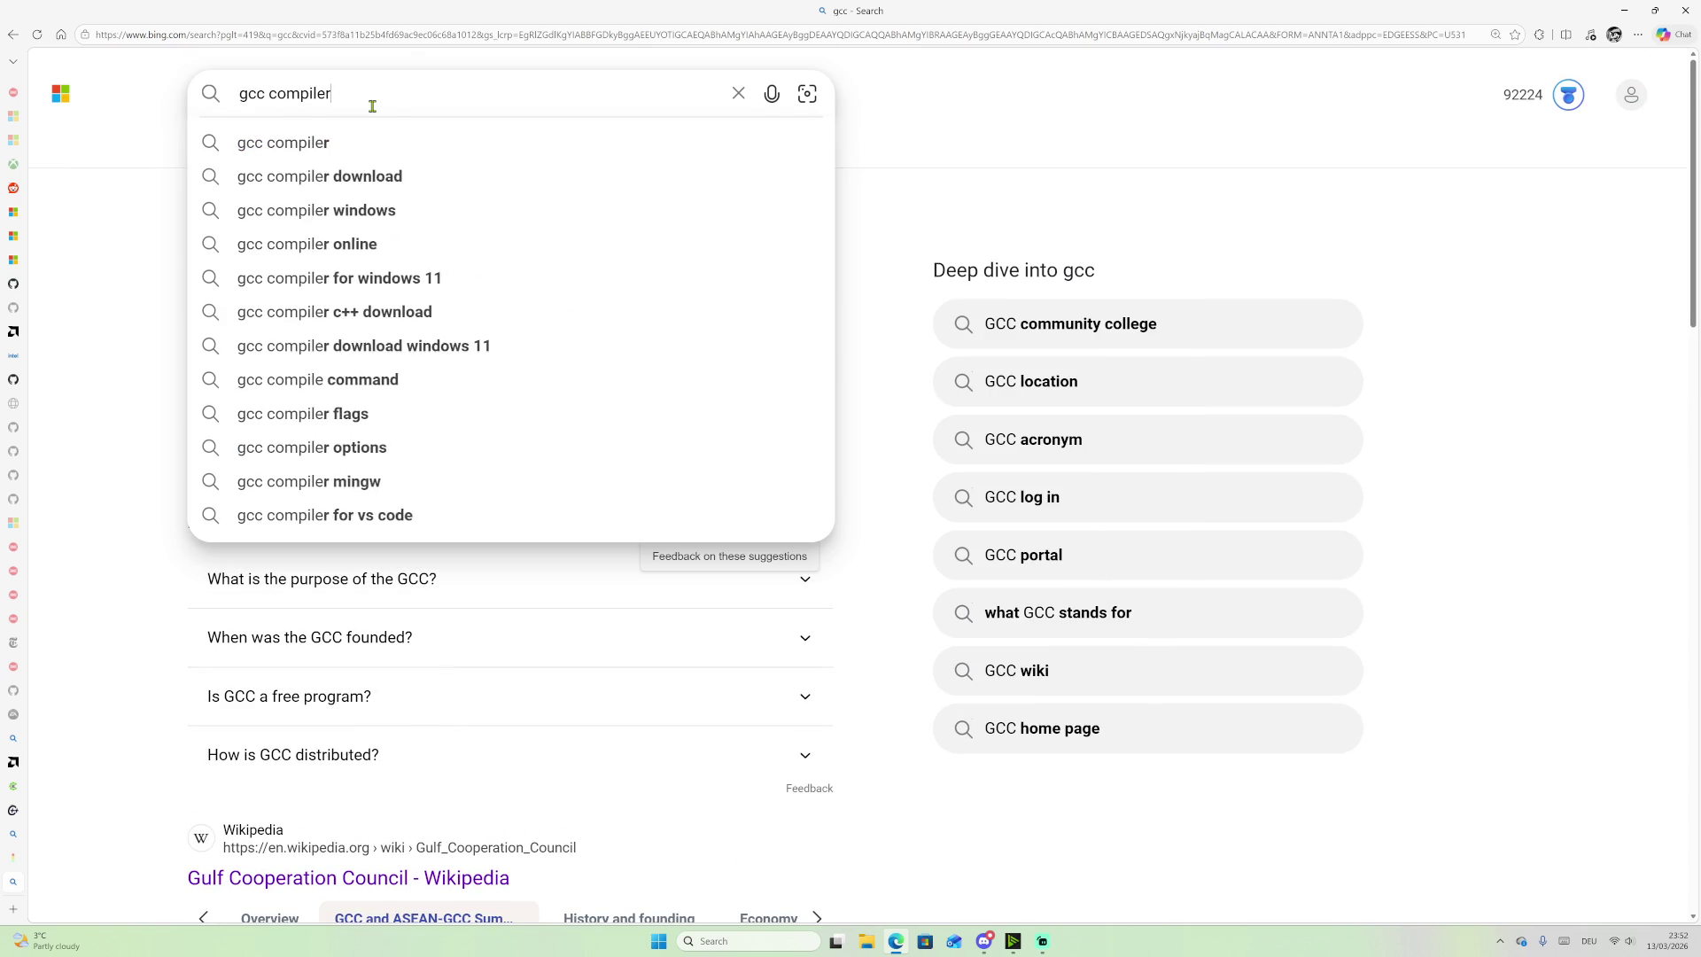
key("Return")
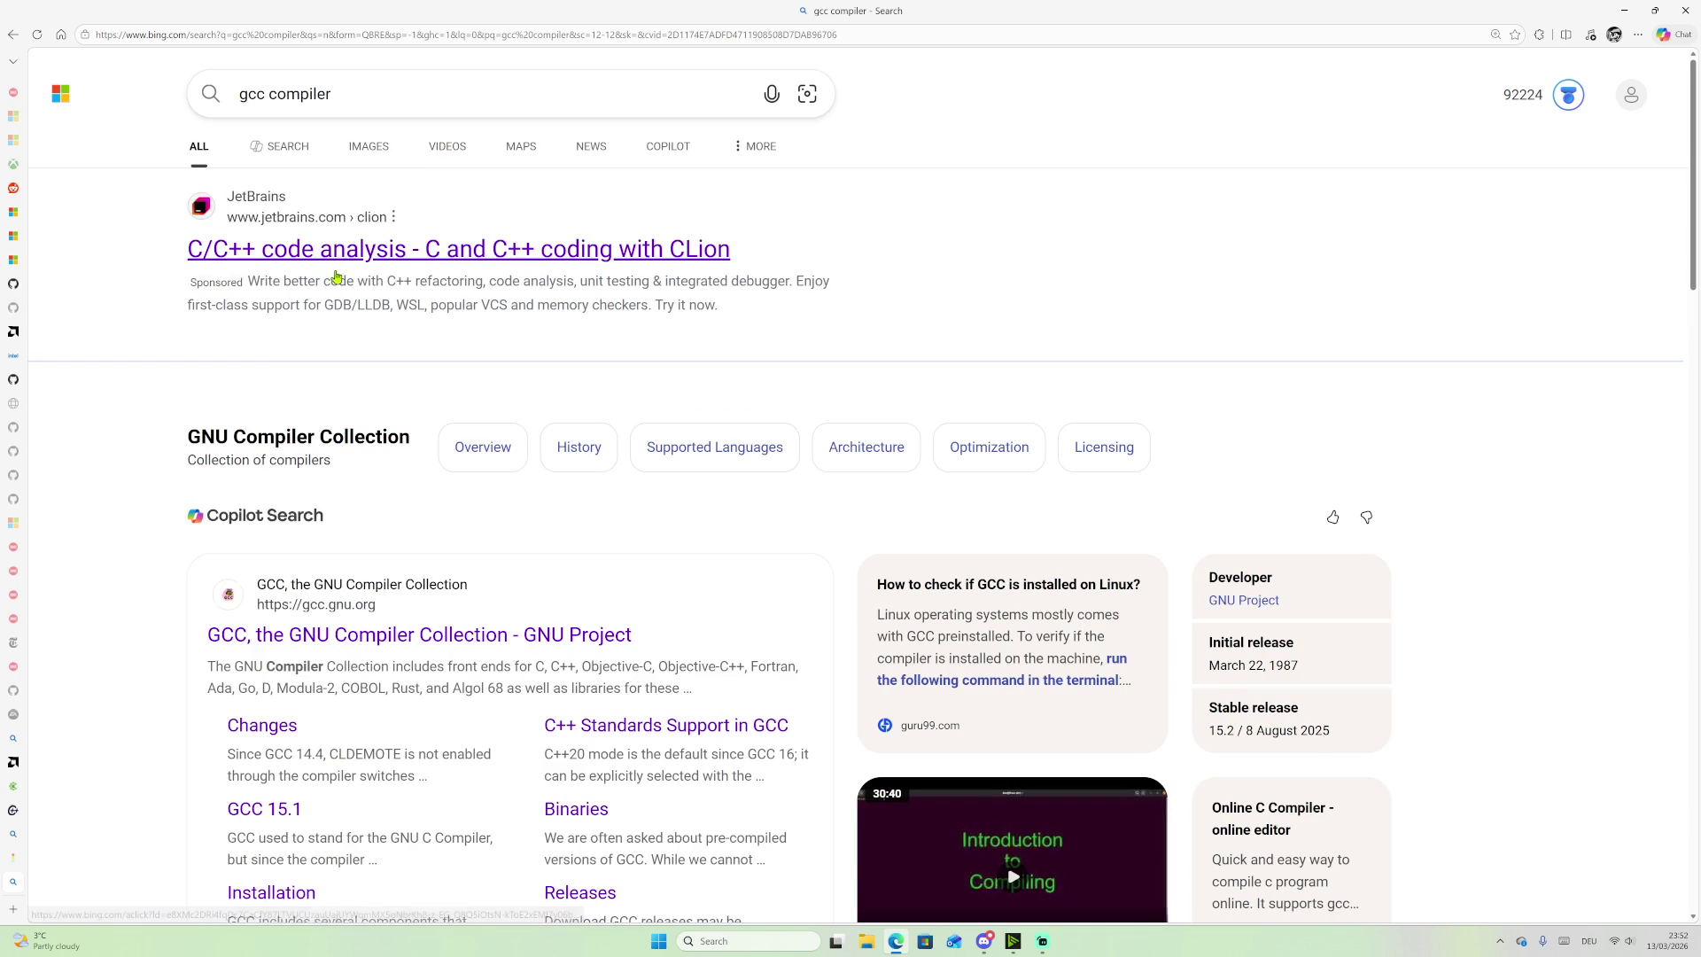
left_click(363, 636)
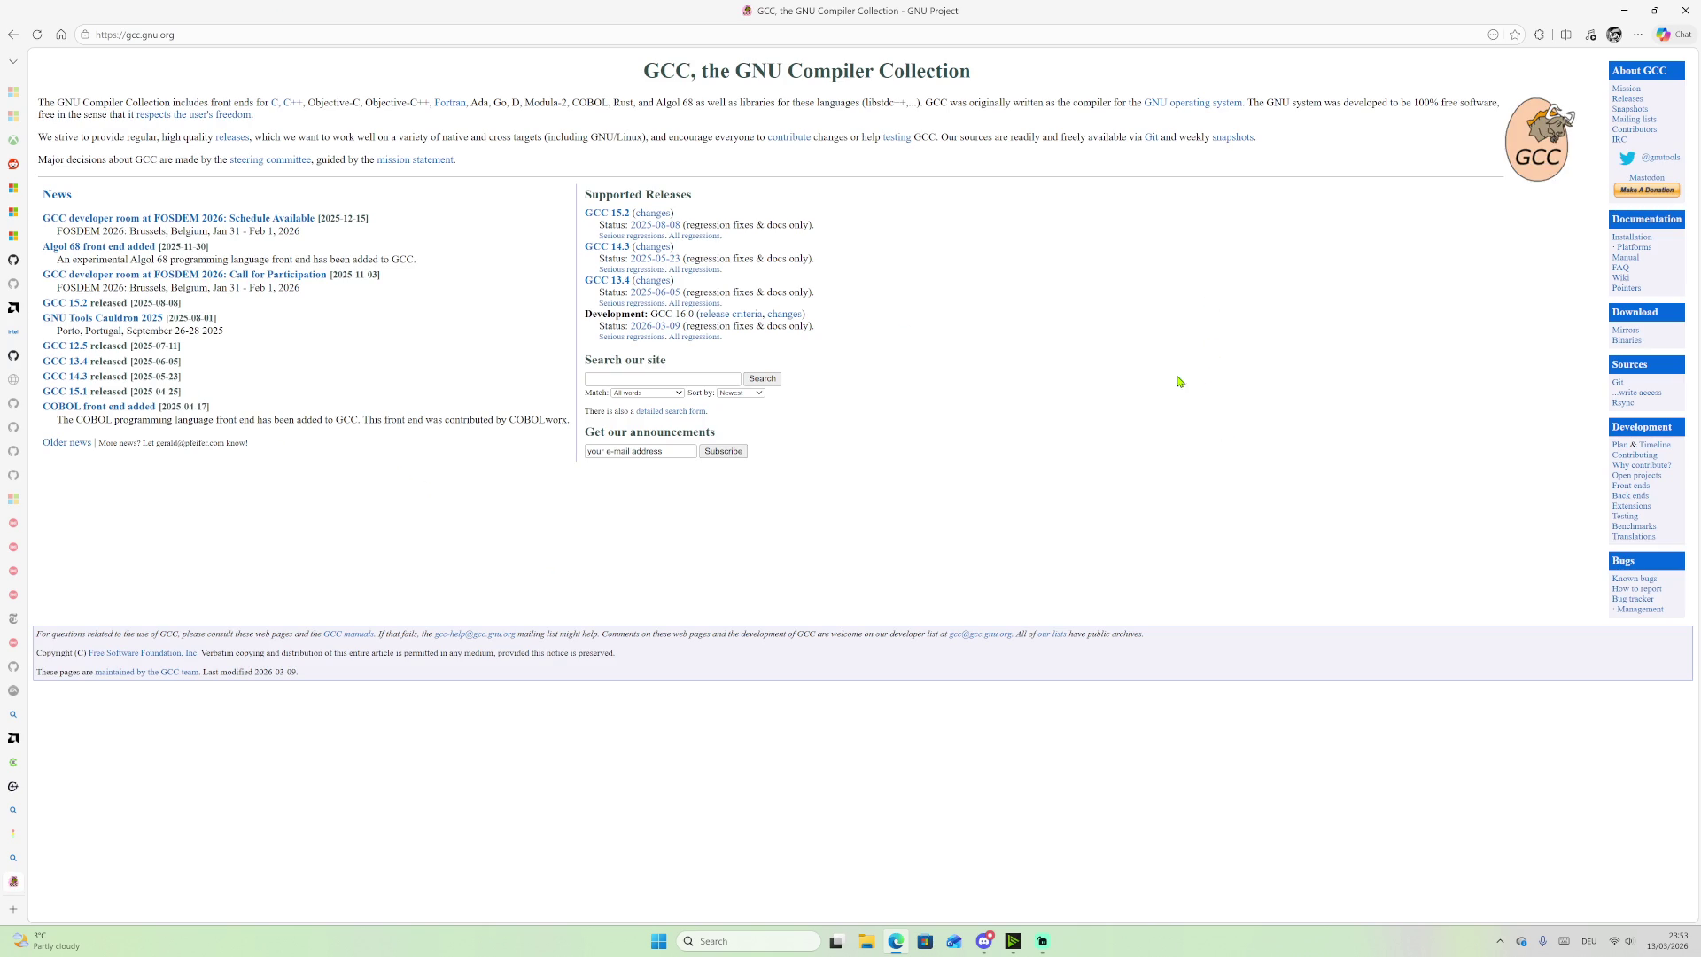
Step: Open the GCC Git access page and briefly visit the linked Git project home page
scroll(1130, 366, "up", 4, "ctrl")
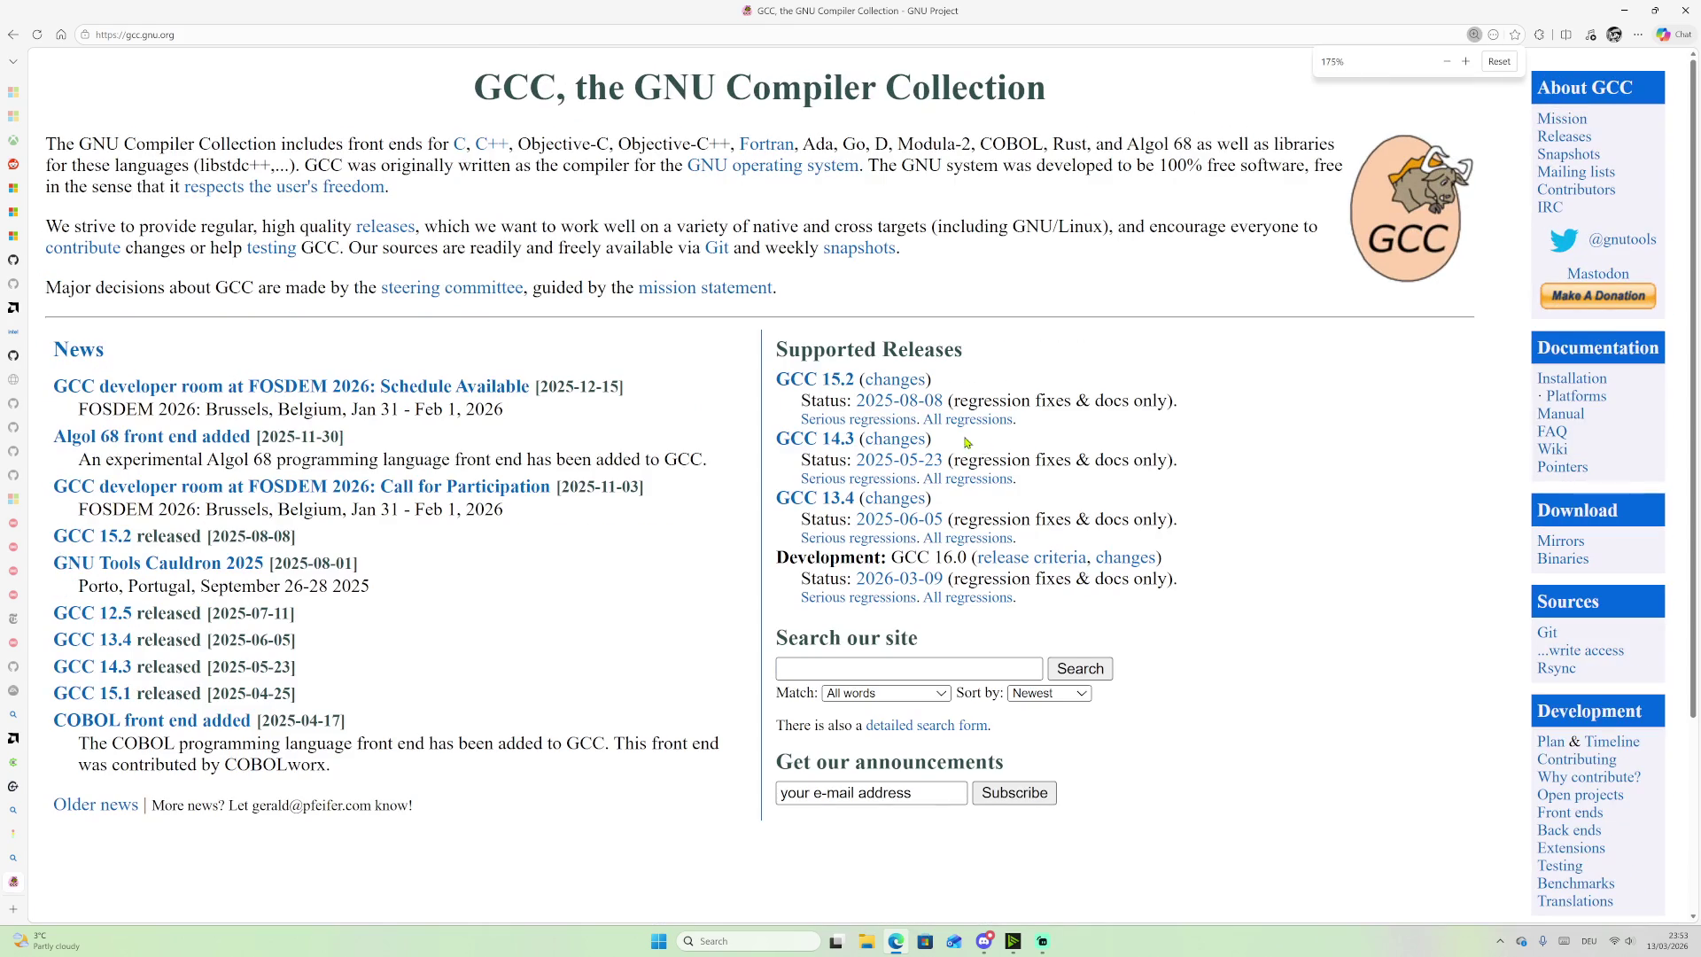
left_click(1549, 634)
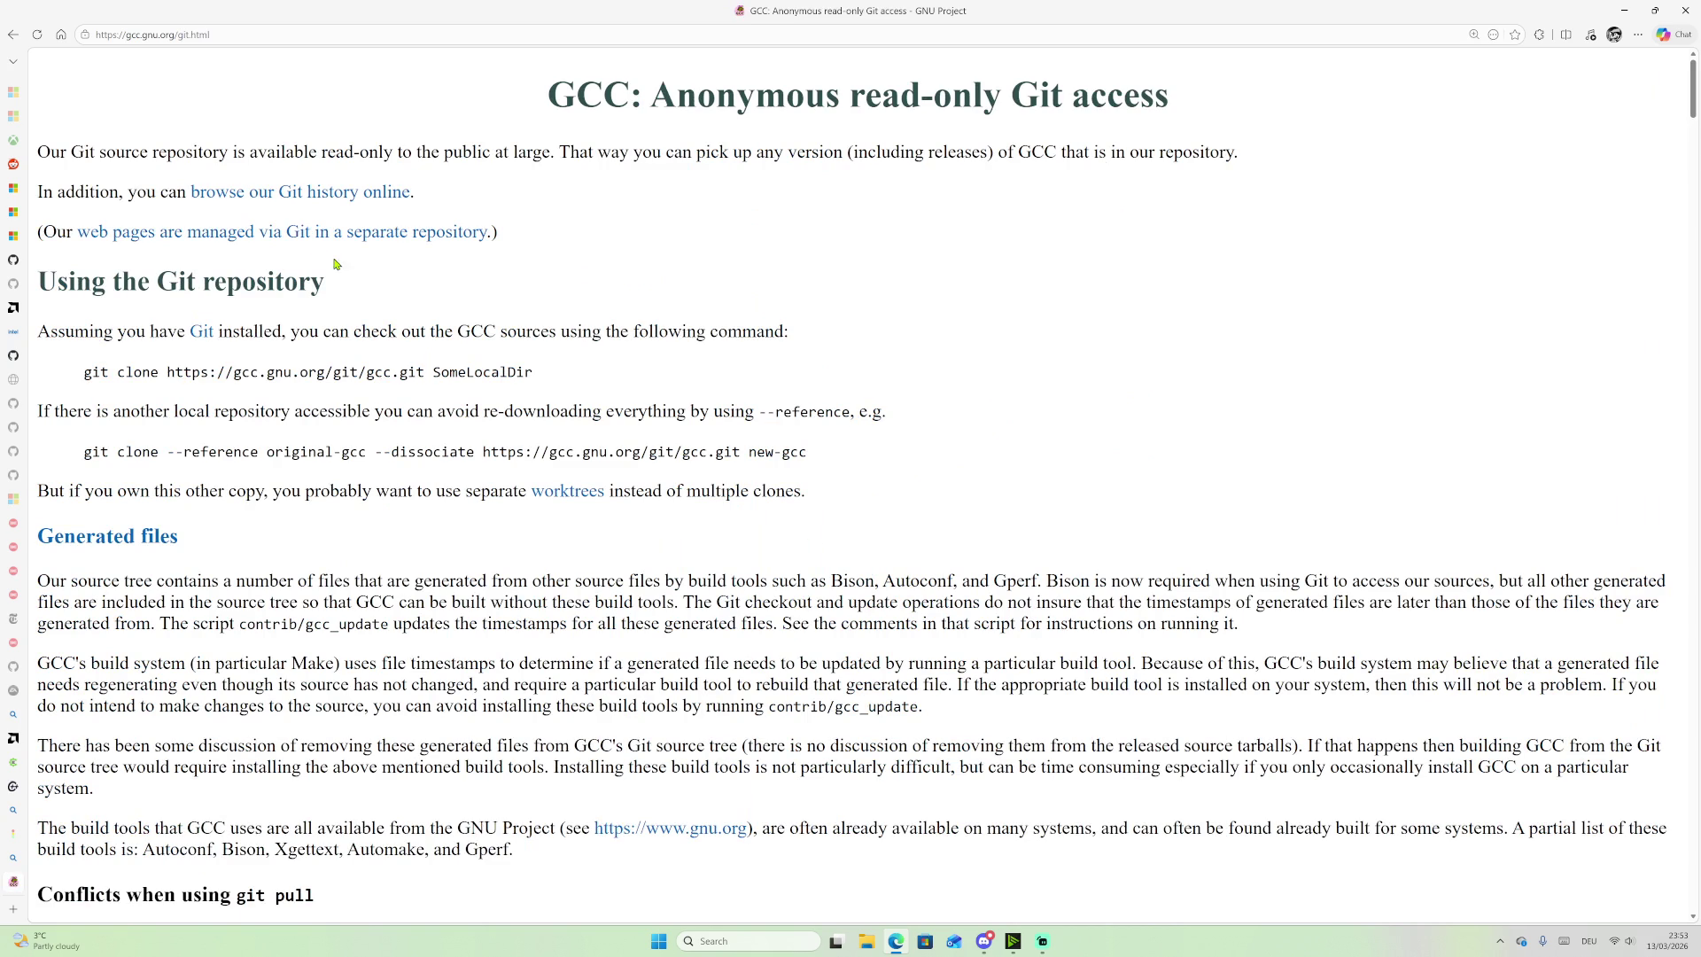
left_click(202, 342)
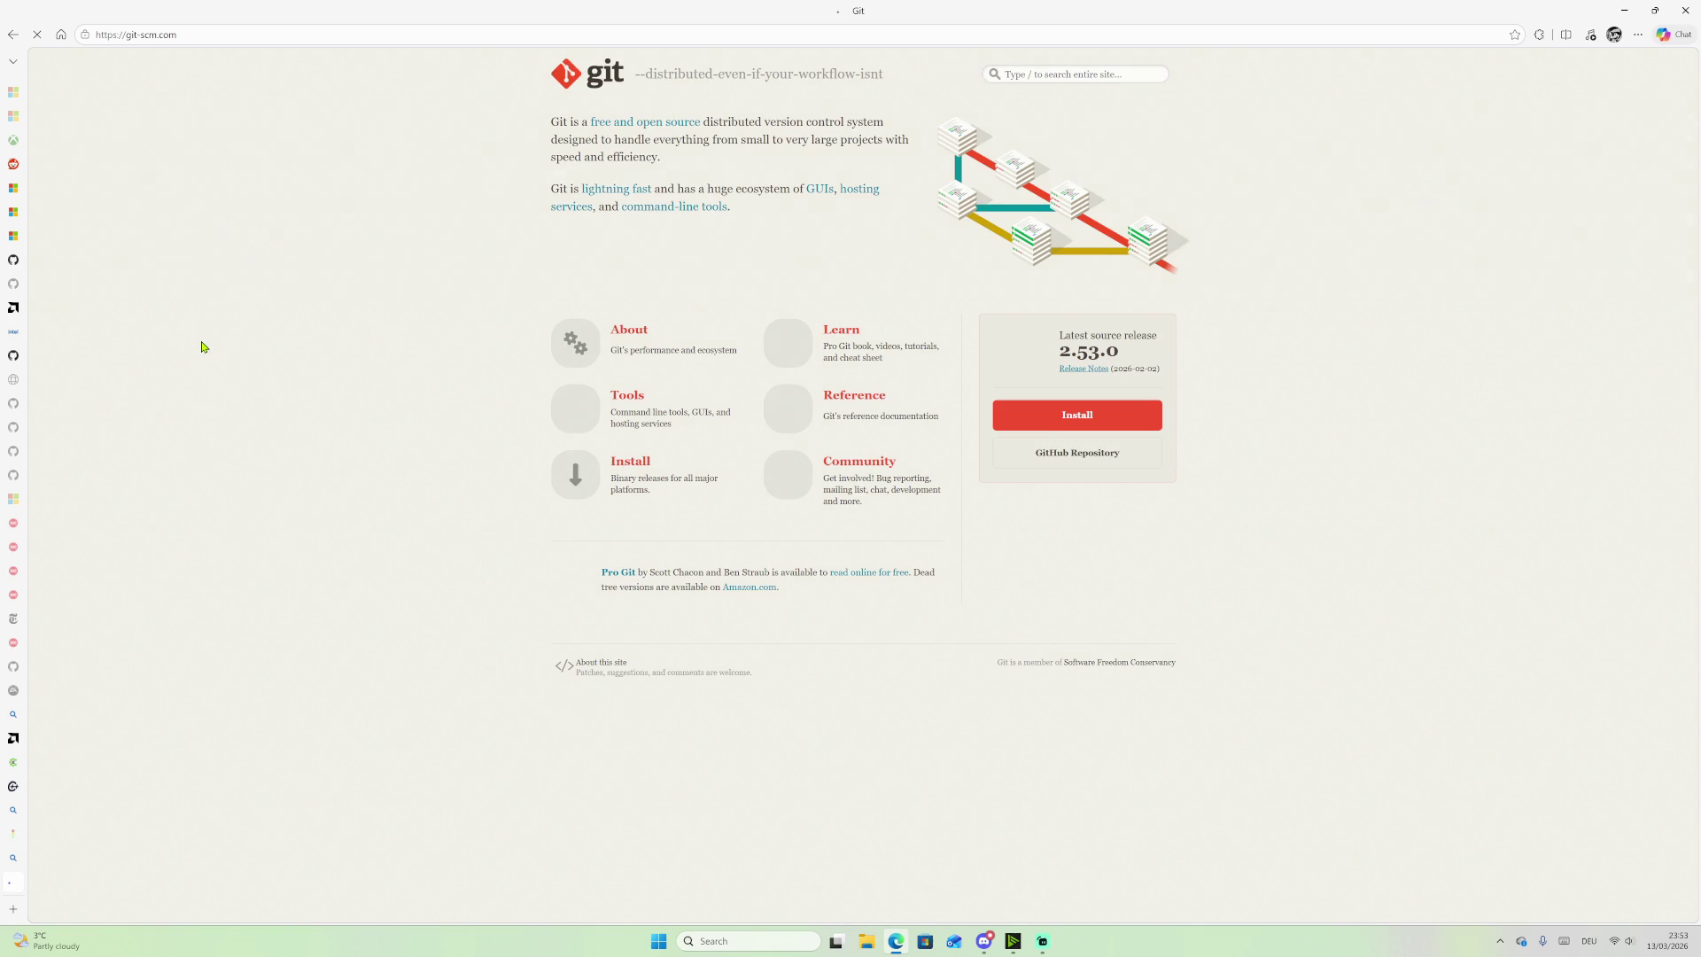
left_click(13, 34)
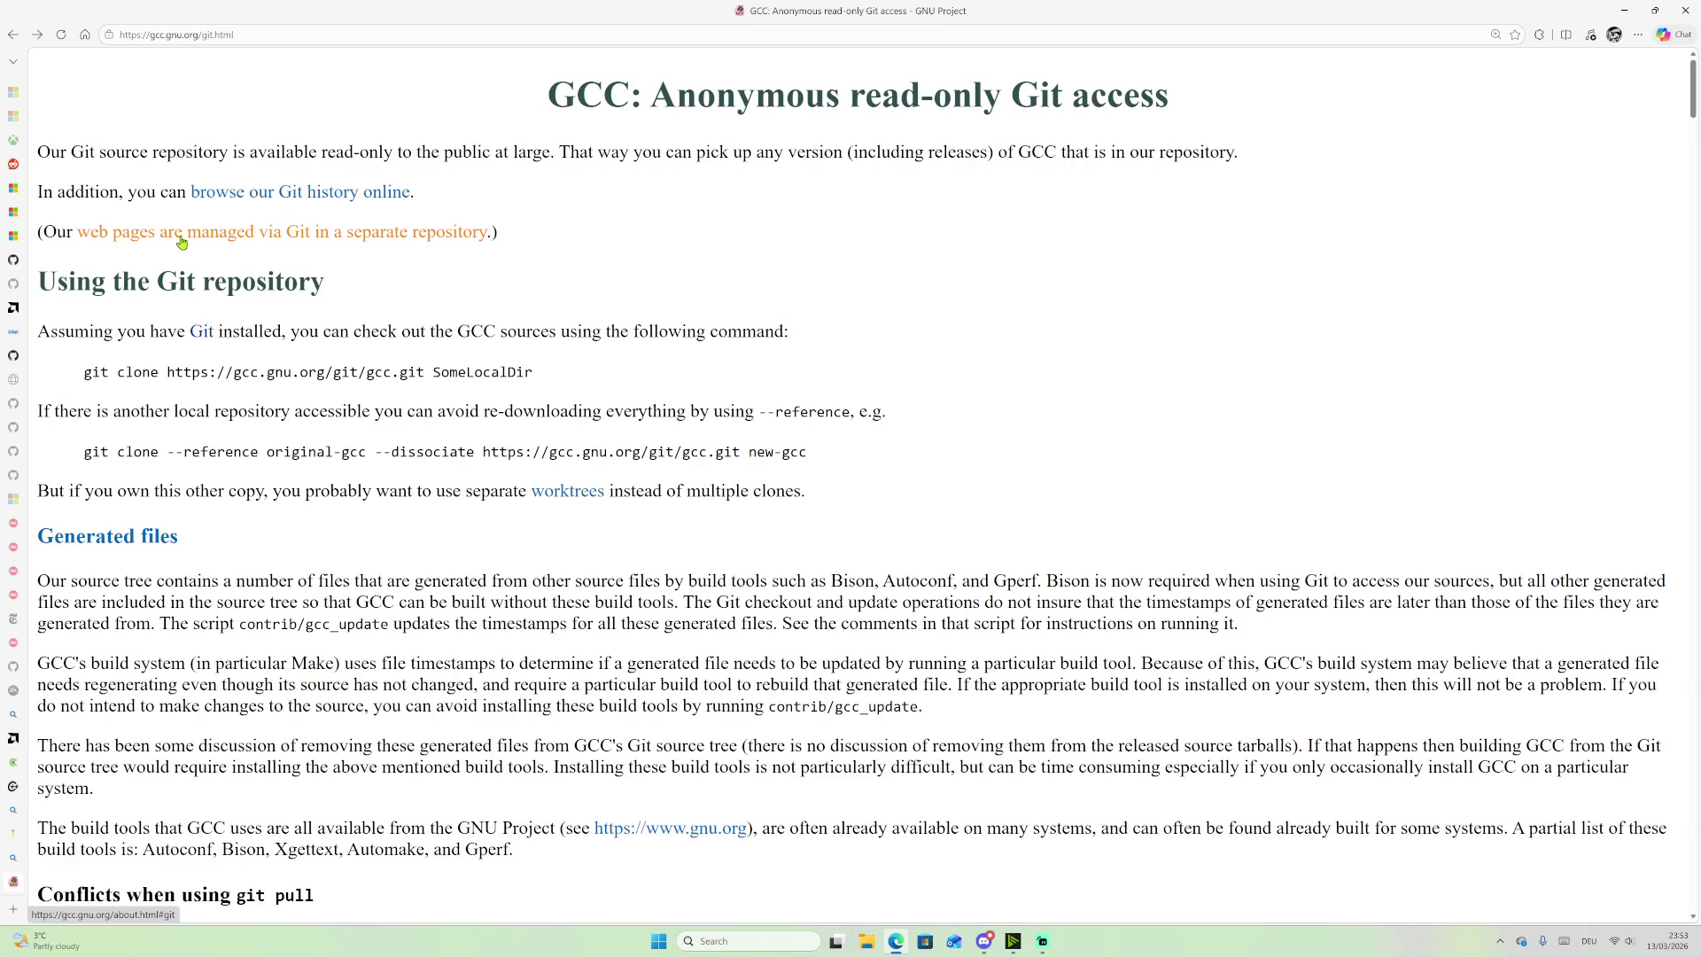
Step: Check the web pages repository page, scroll the Git page to Branches and Tags, then switch to cppstat
left_click(297, 235)
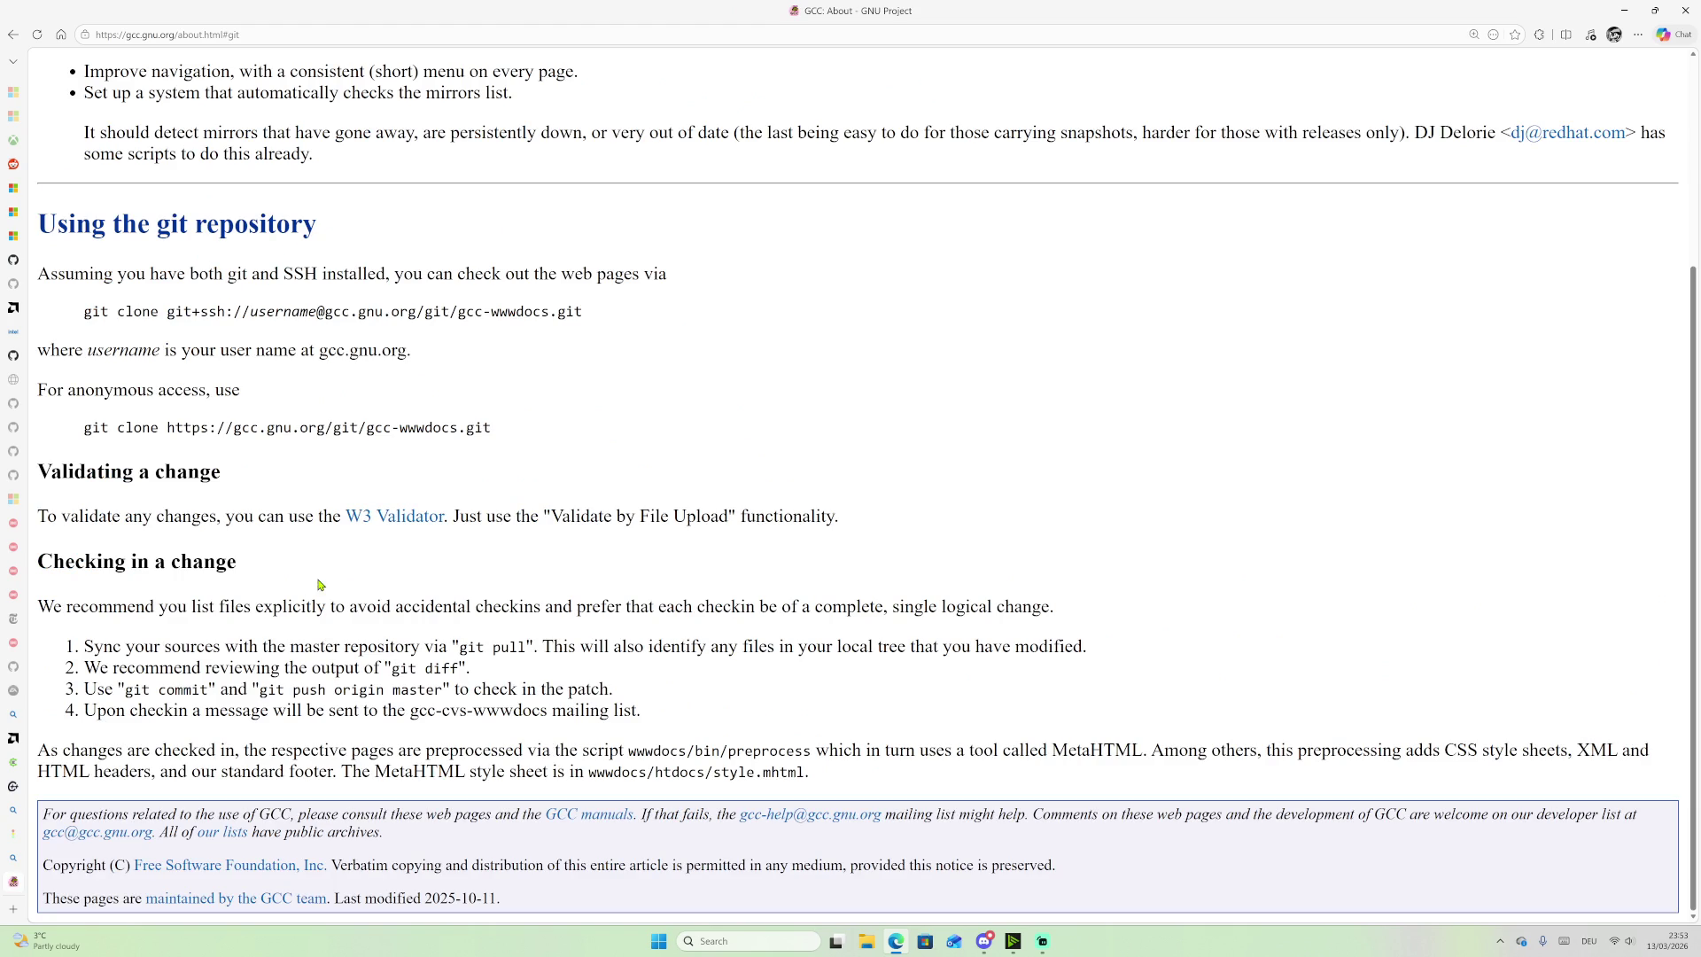
scroll(404, 568, "up", 3)
left_click(13, 34)
scroll(261, 257, "down", 5)
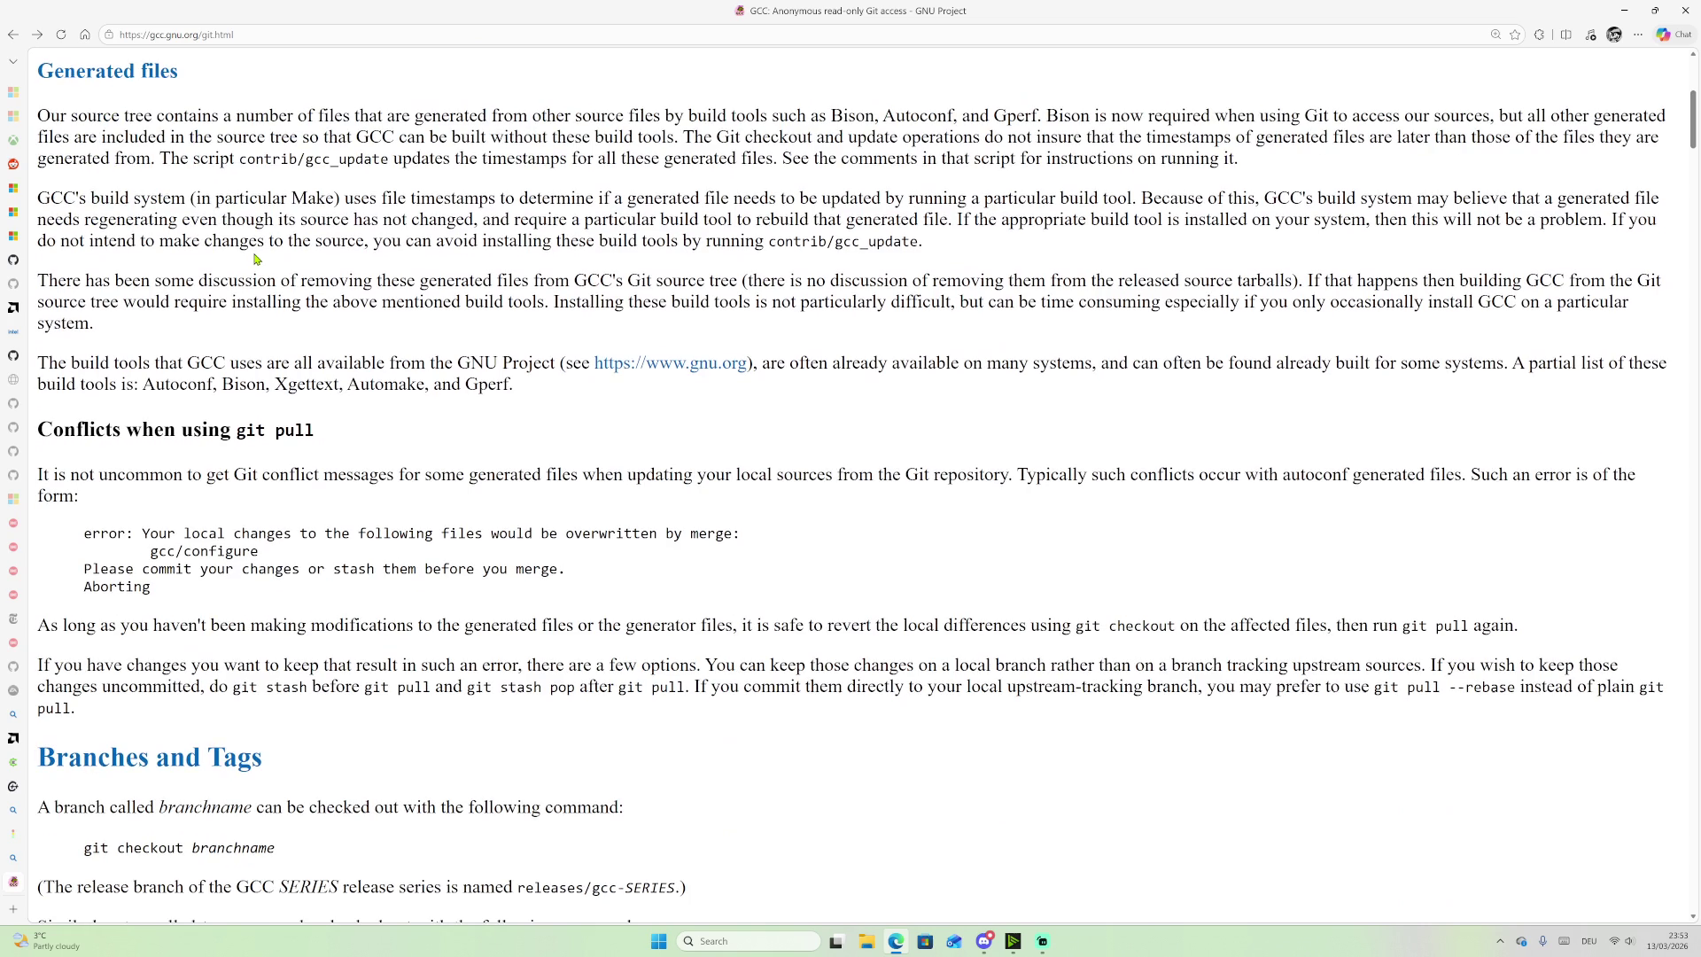
scroll(271, 271, "down", 5)
scroll(274, 312, "down", 1)
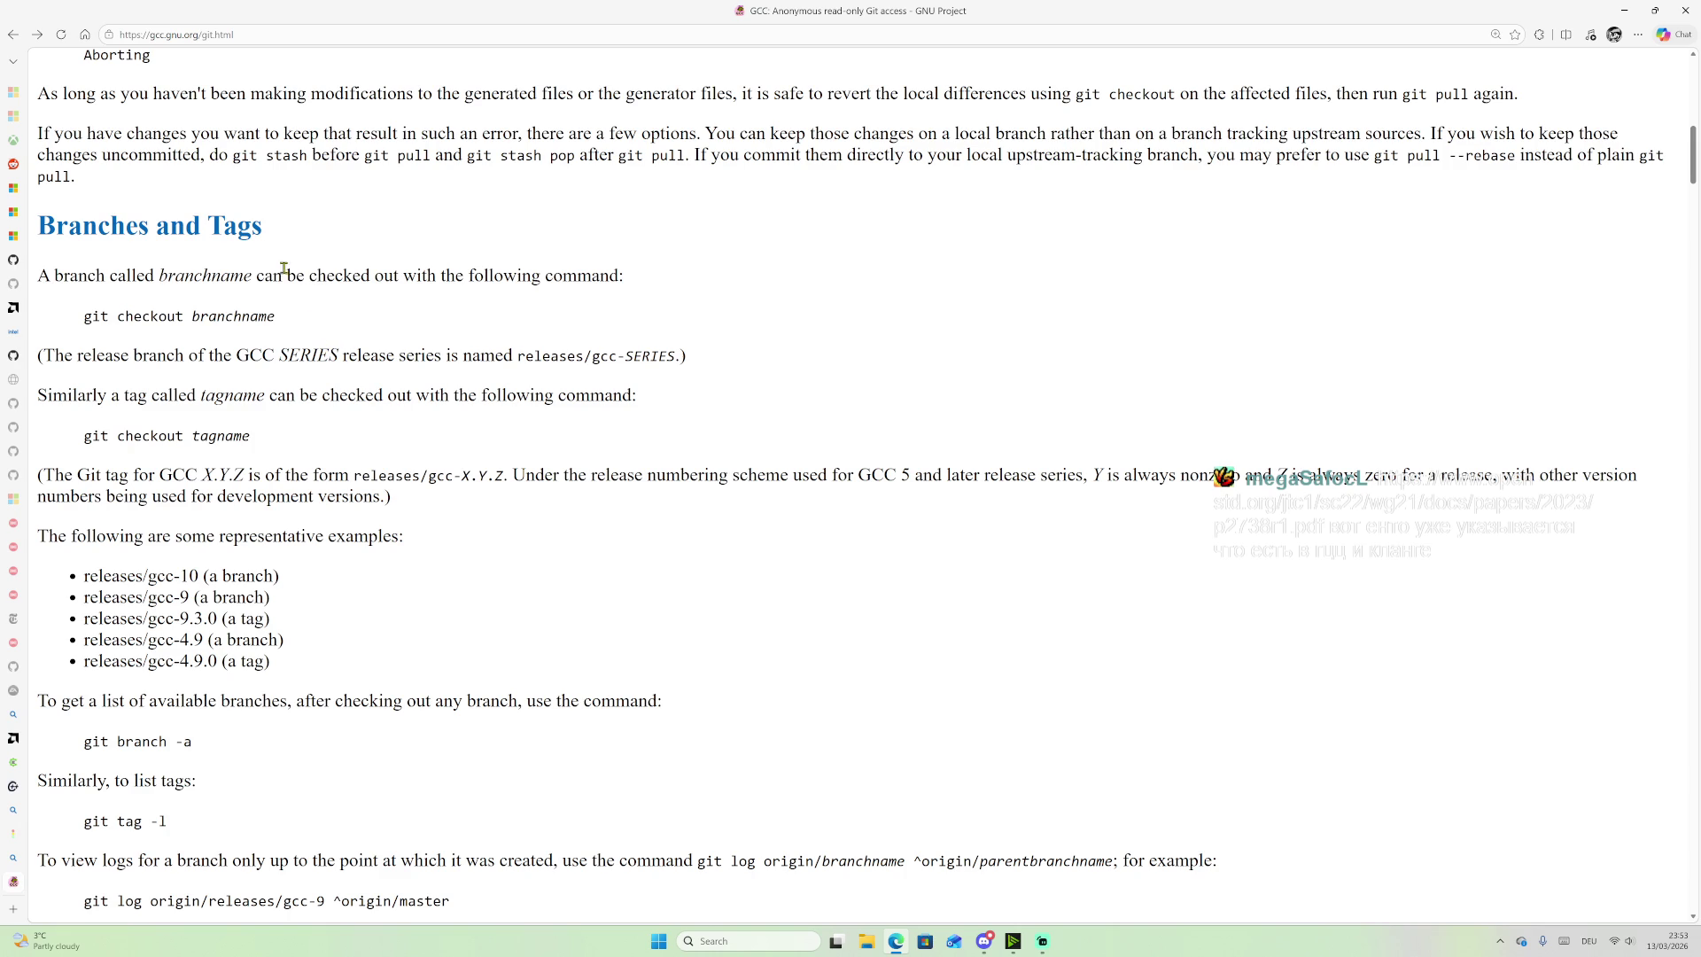
mouse_move(4, 250)
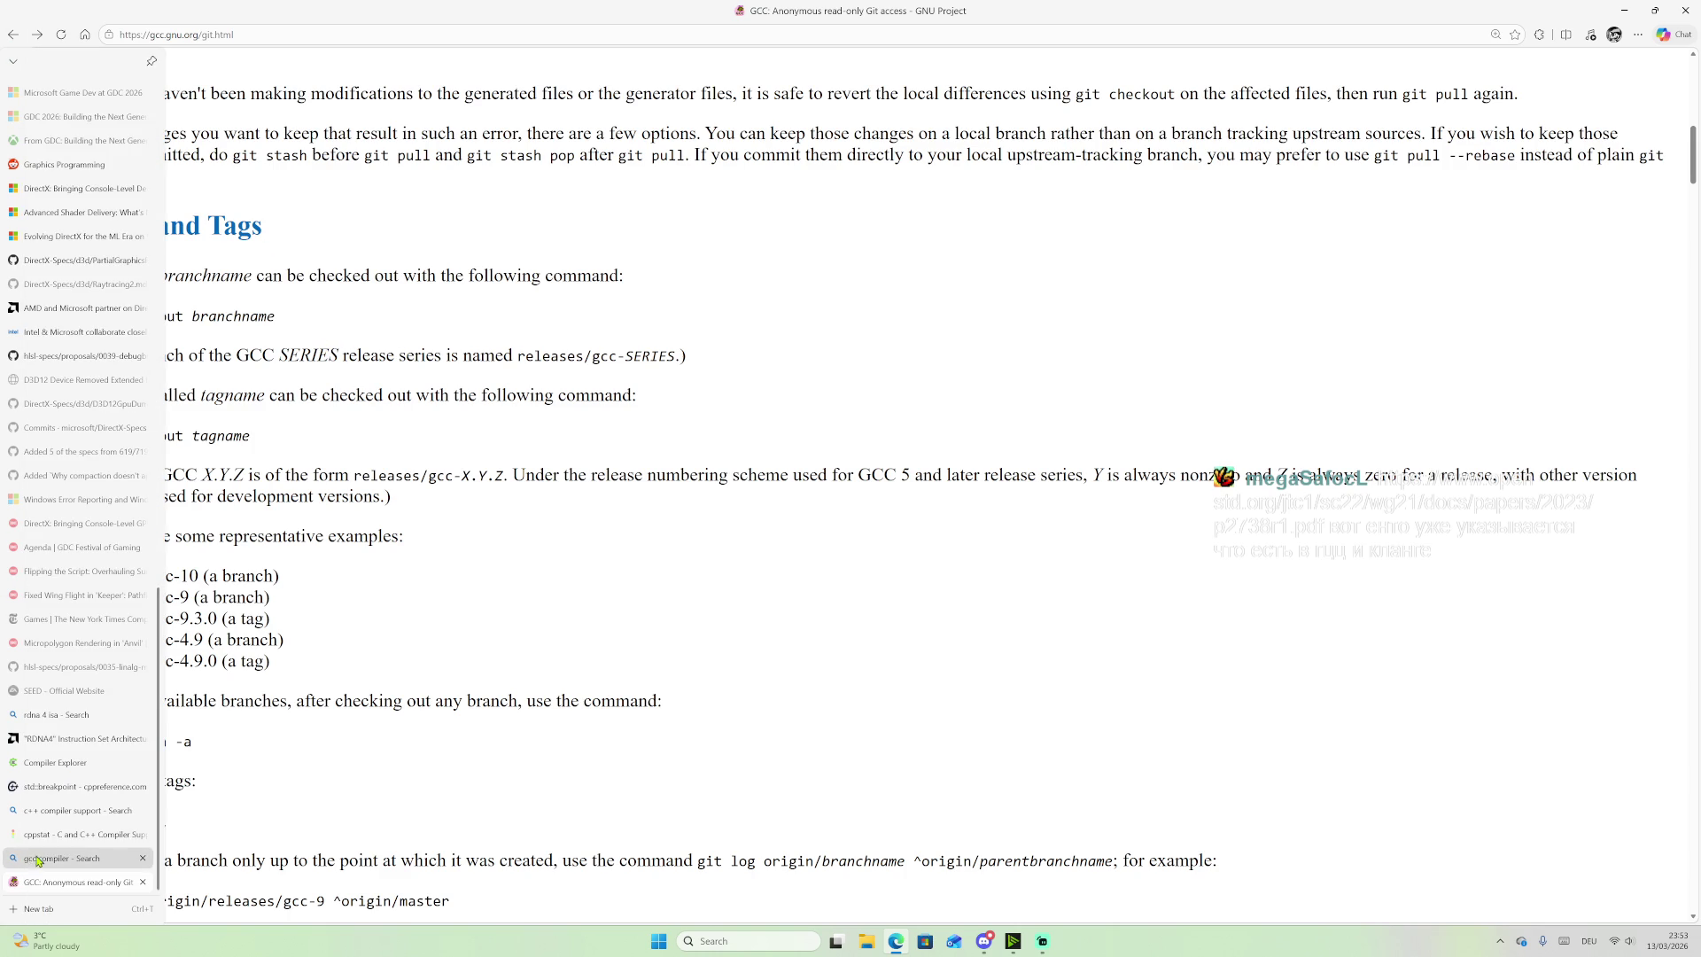
left_click(53, 836)
Step: Filter cppstat to paper P2738 and check its GCC 14 support entry
double_click(851, 197)
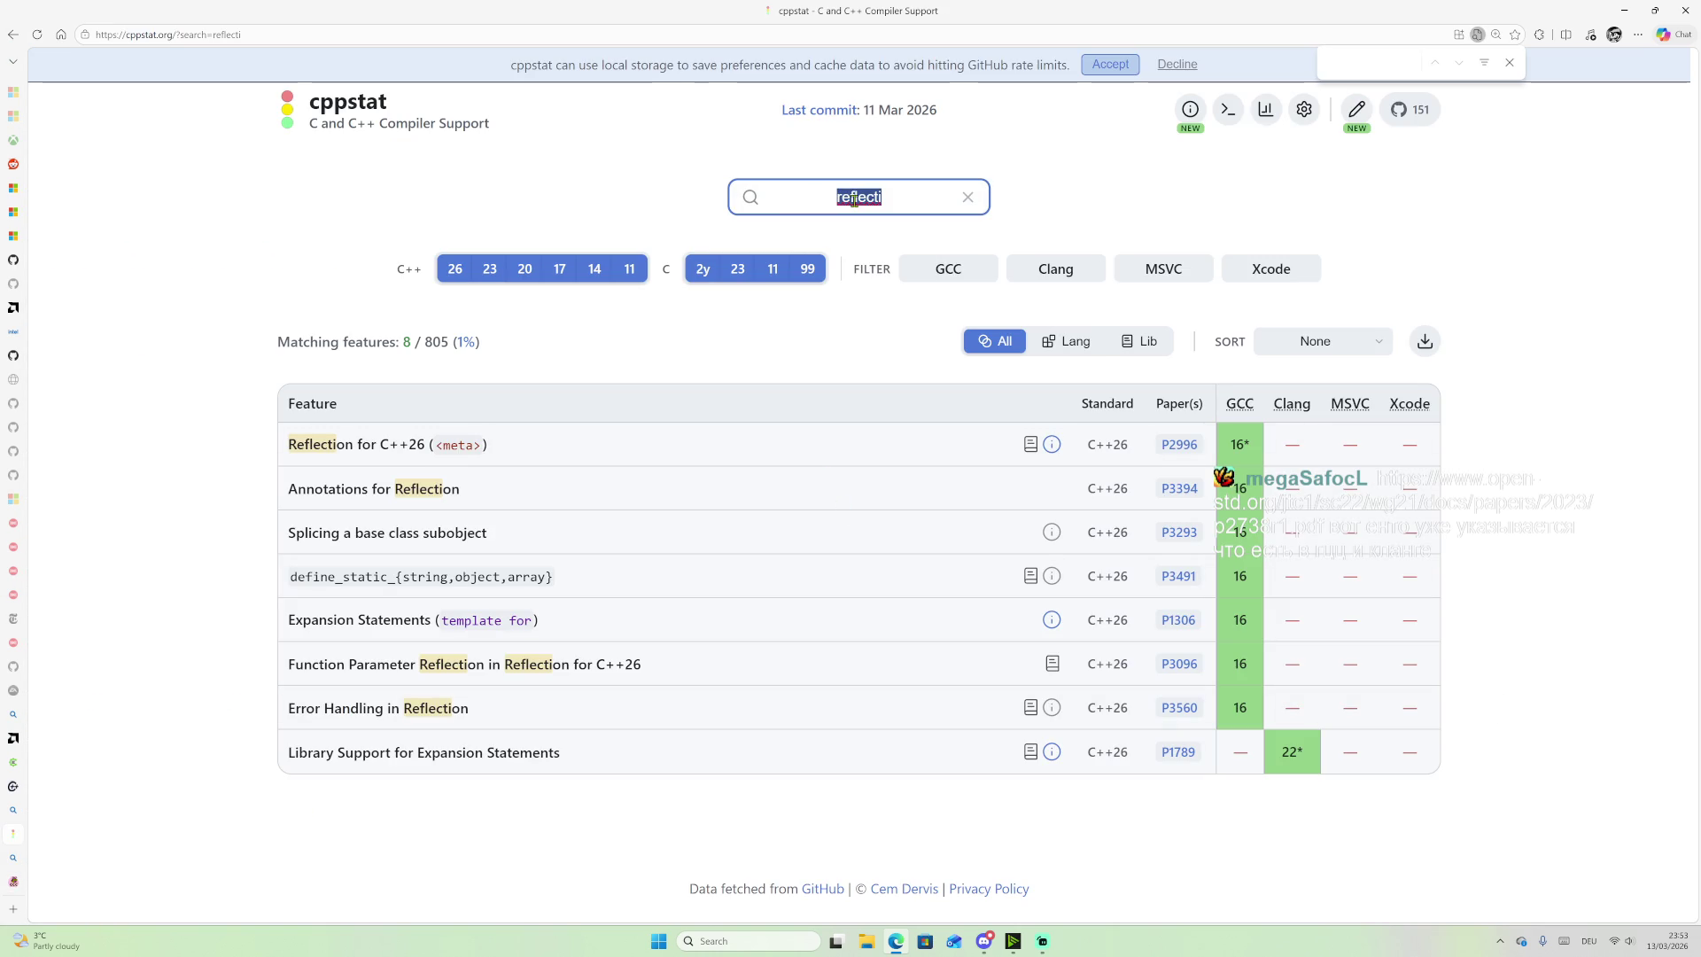
type("p27")
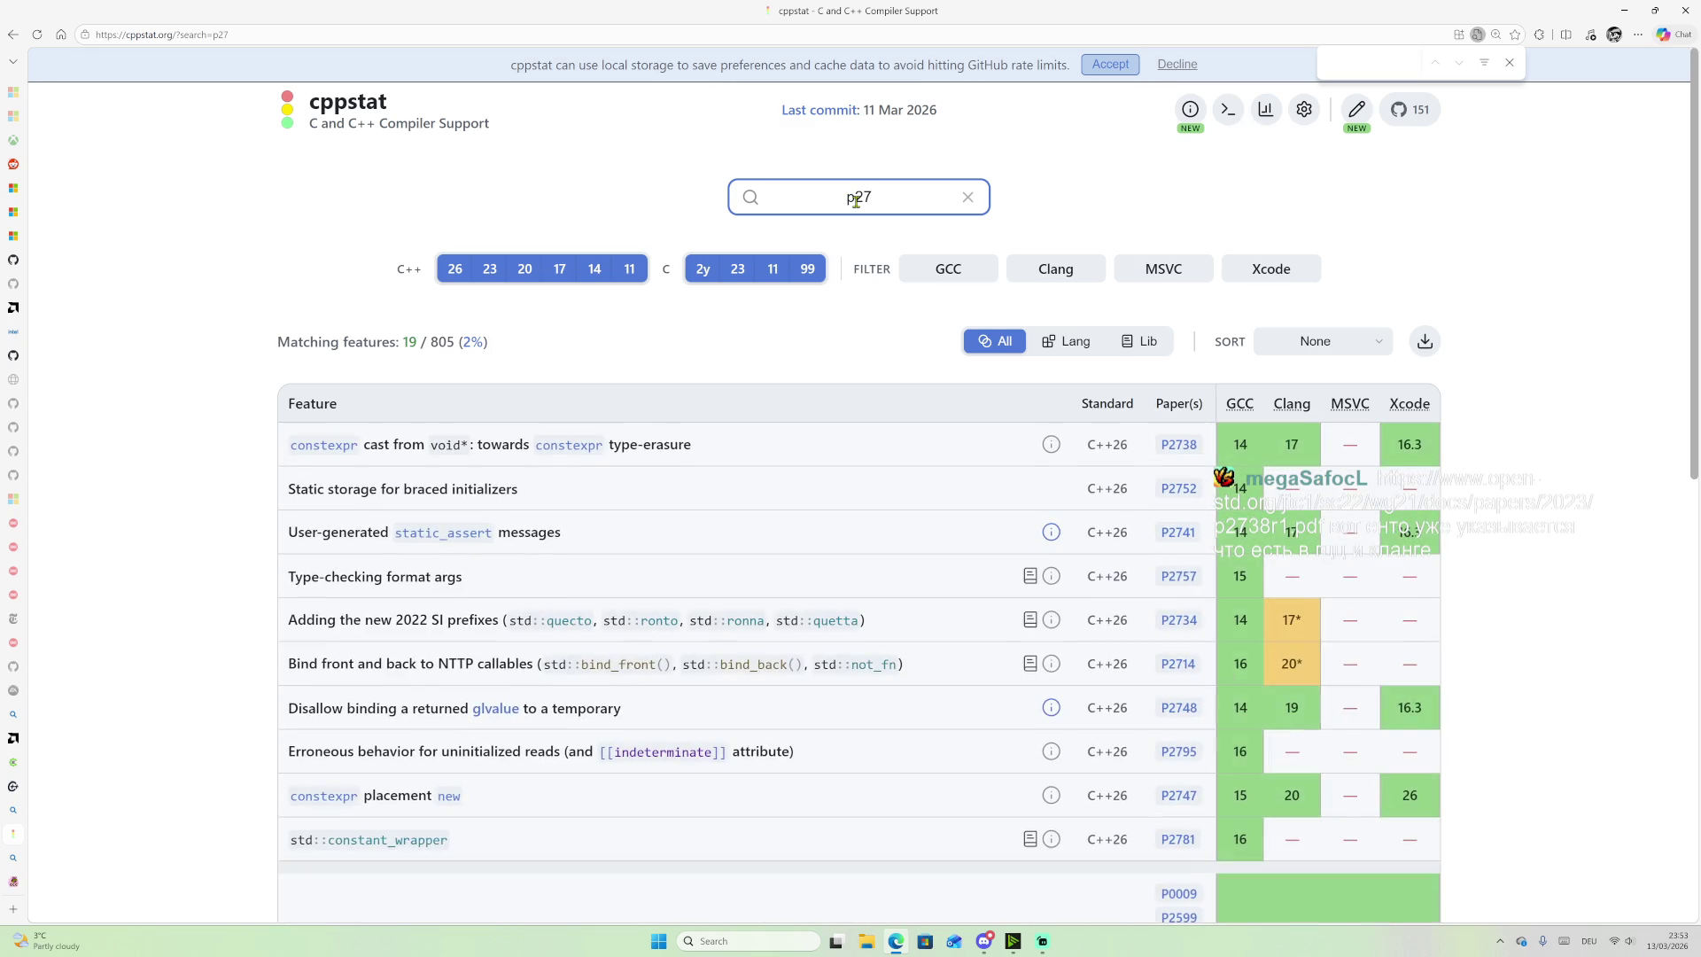
type("38")
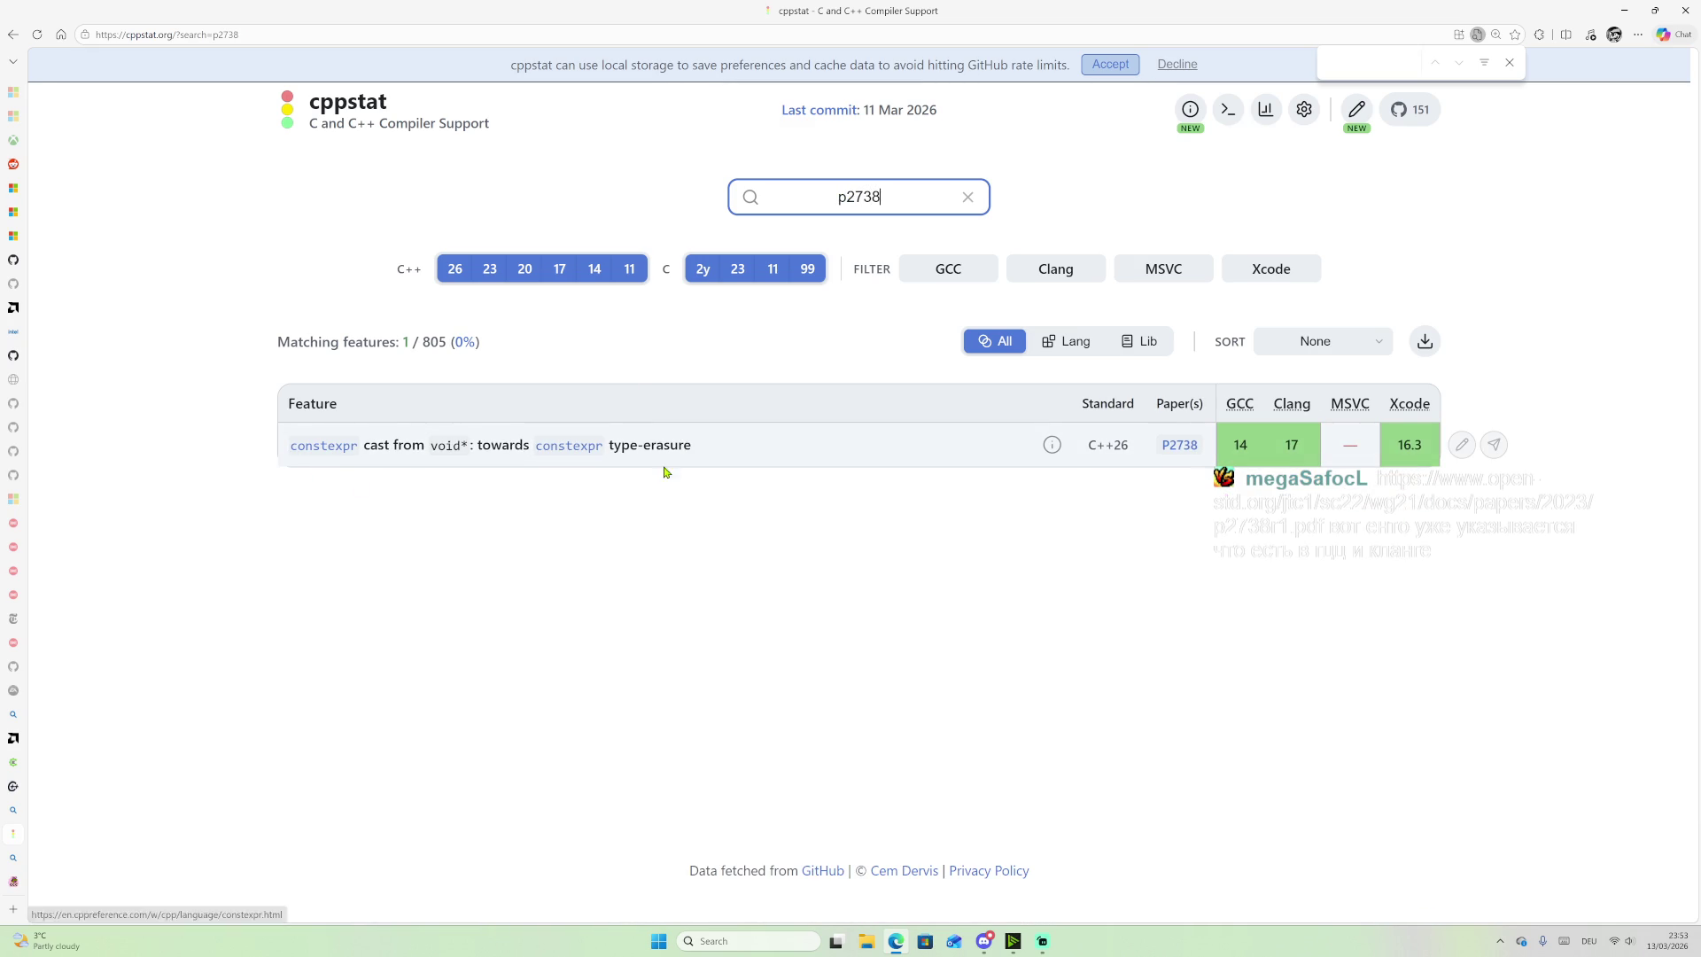
mouse_move(1240, 445)
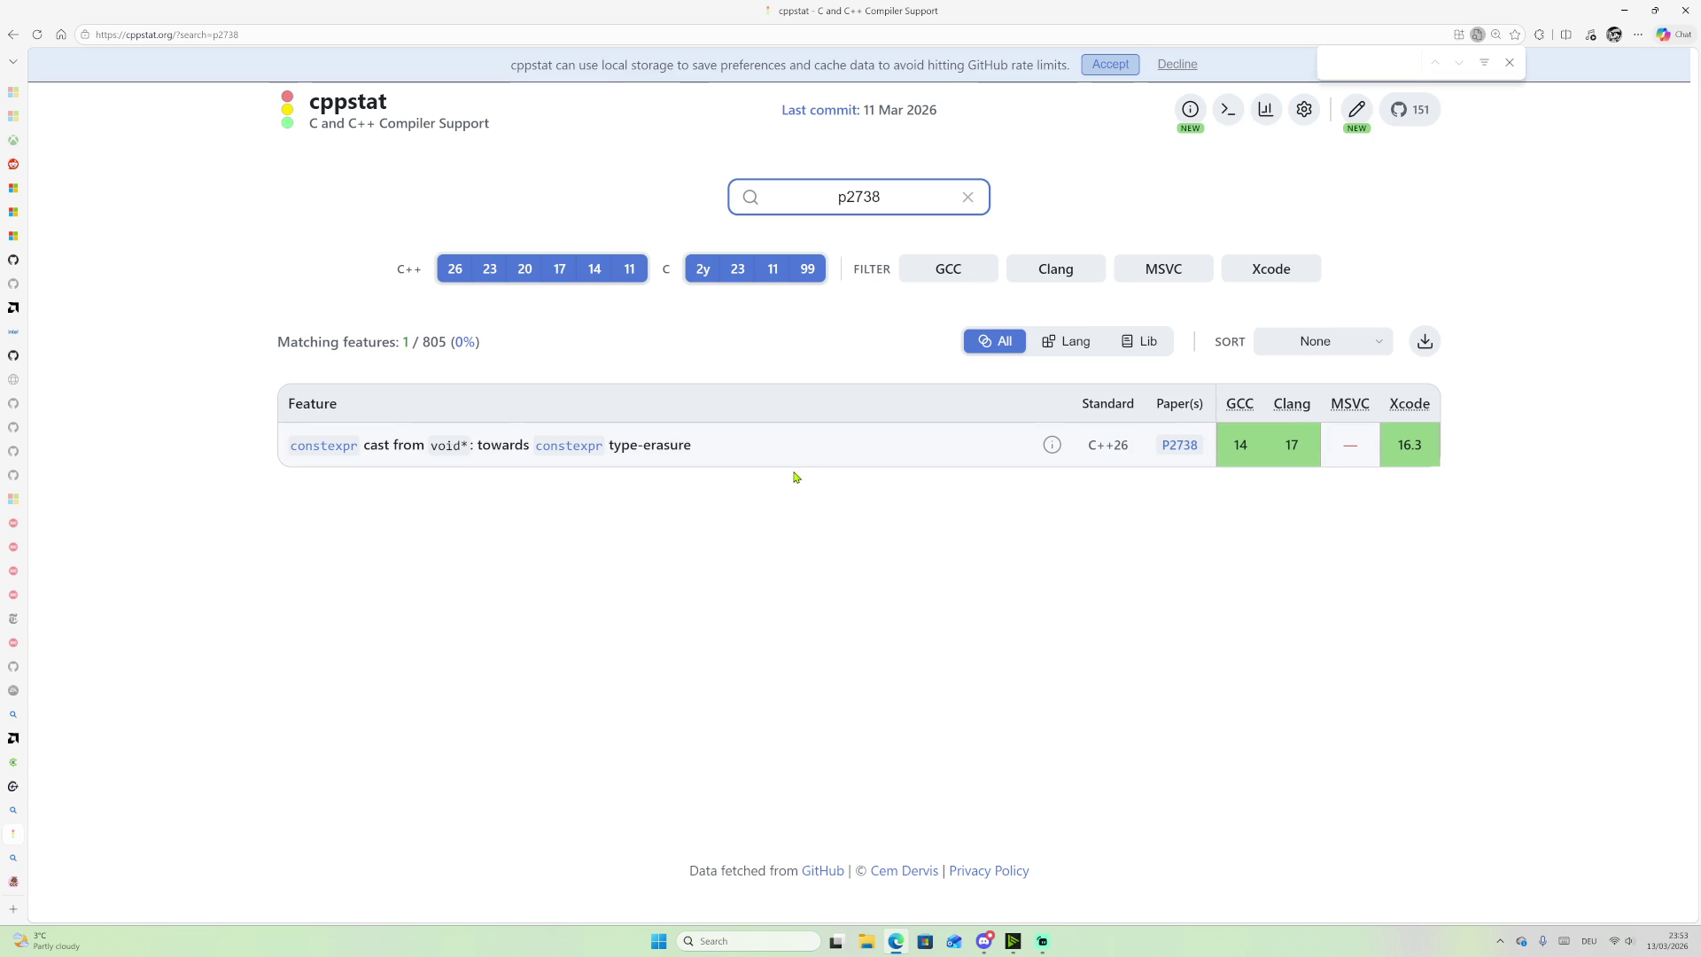
double_click(1241, 446)
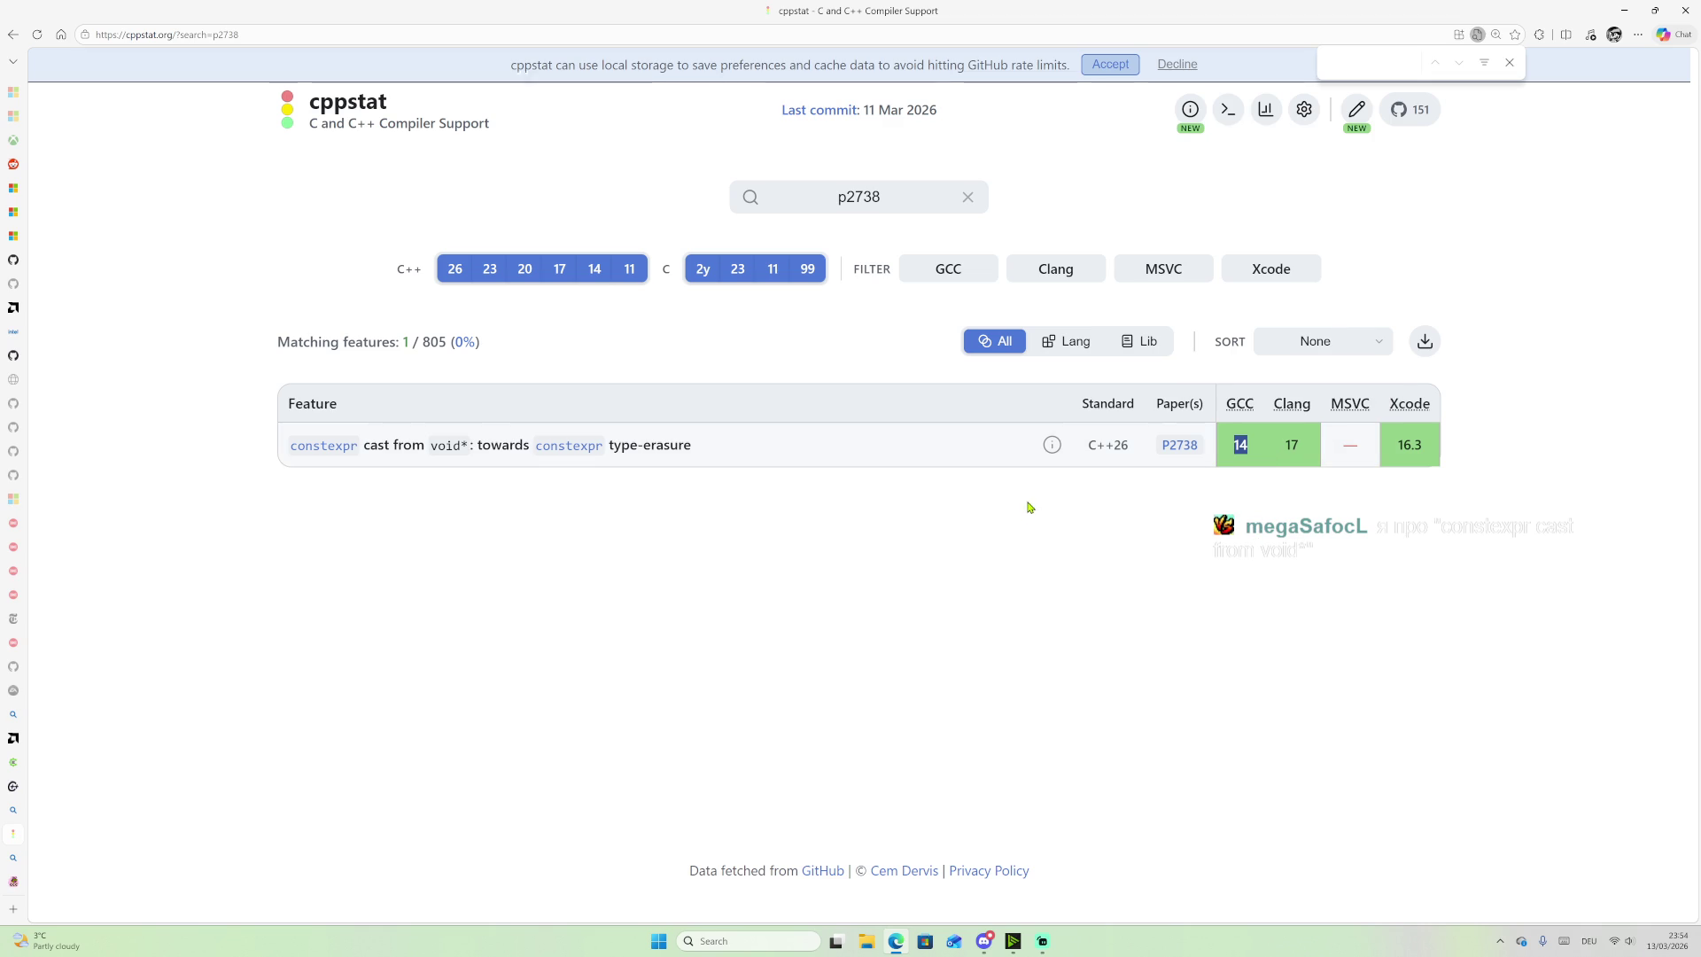
Step: Select the p2738 search term, then switch back to the GCC Git access page
double_click(858, 197)
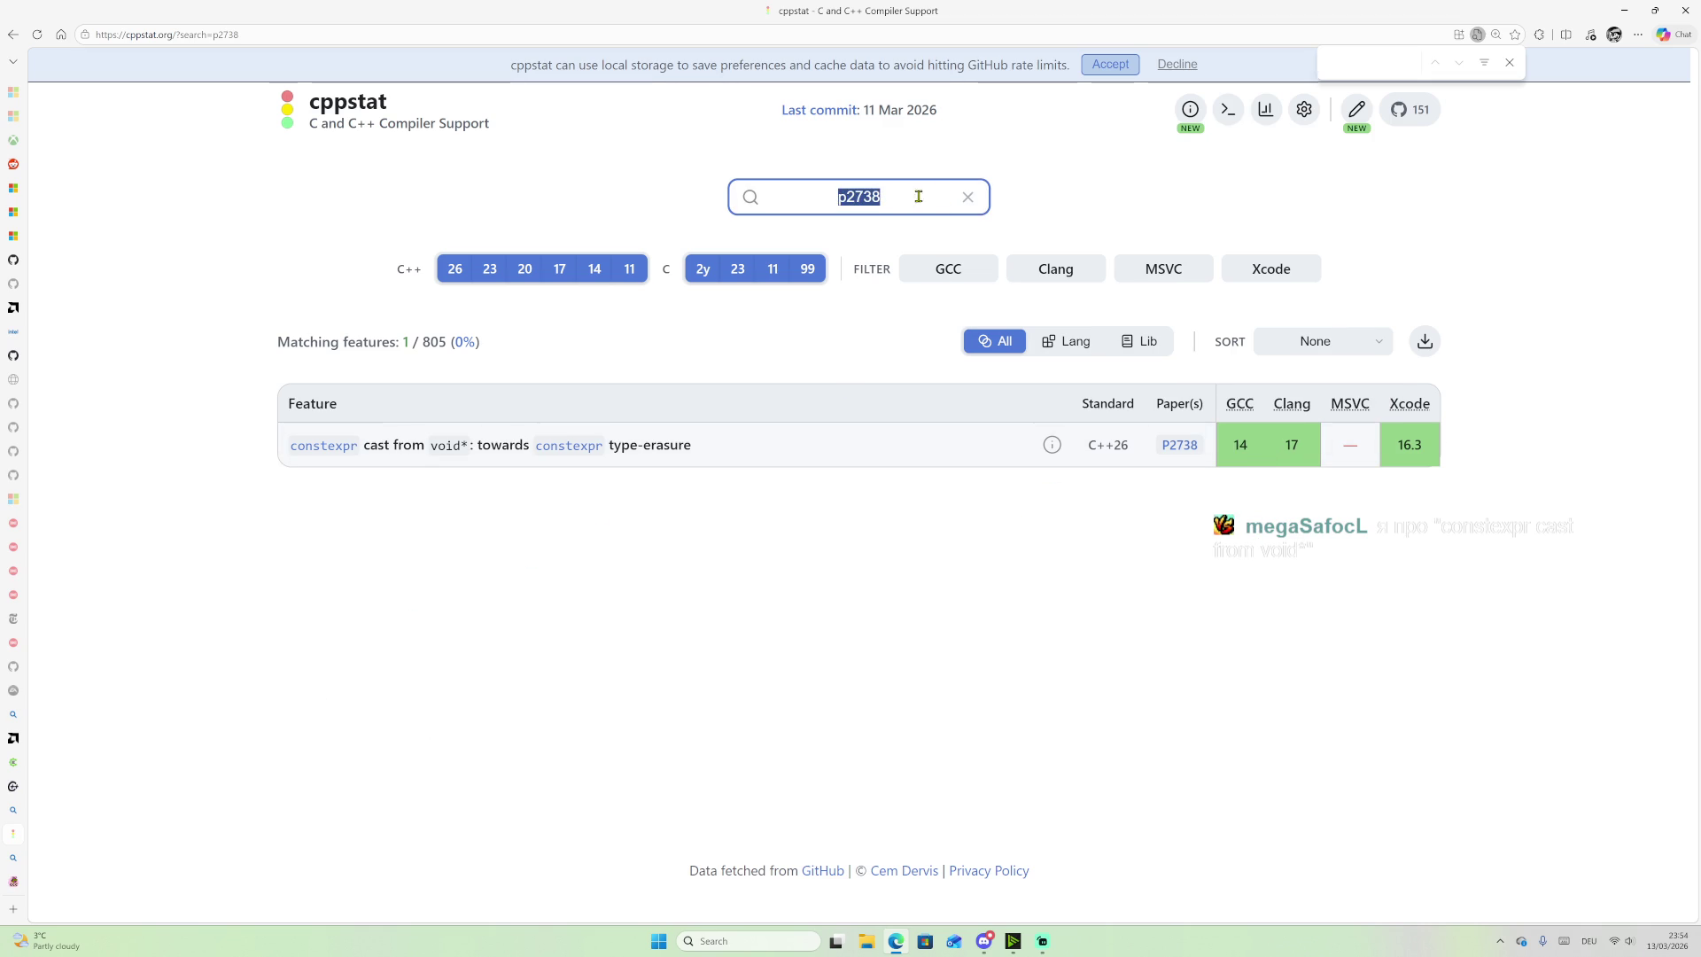
left_click(841, 197)
left_click_drag(841, 197, 892, 194)
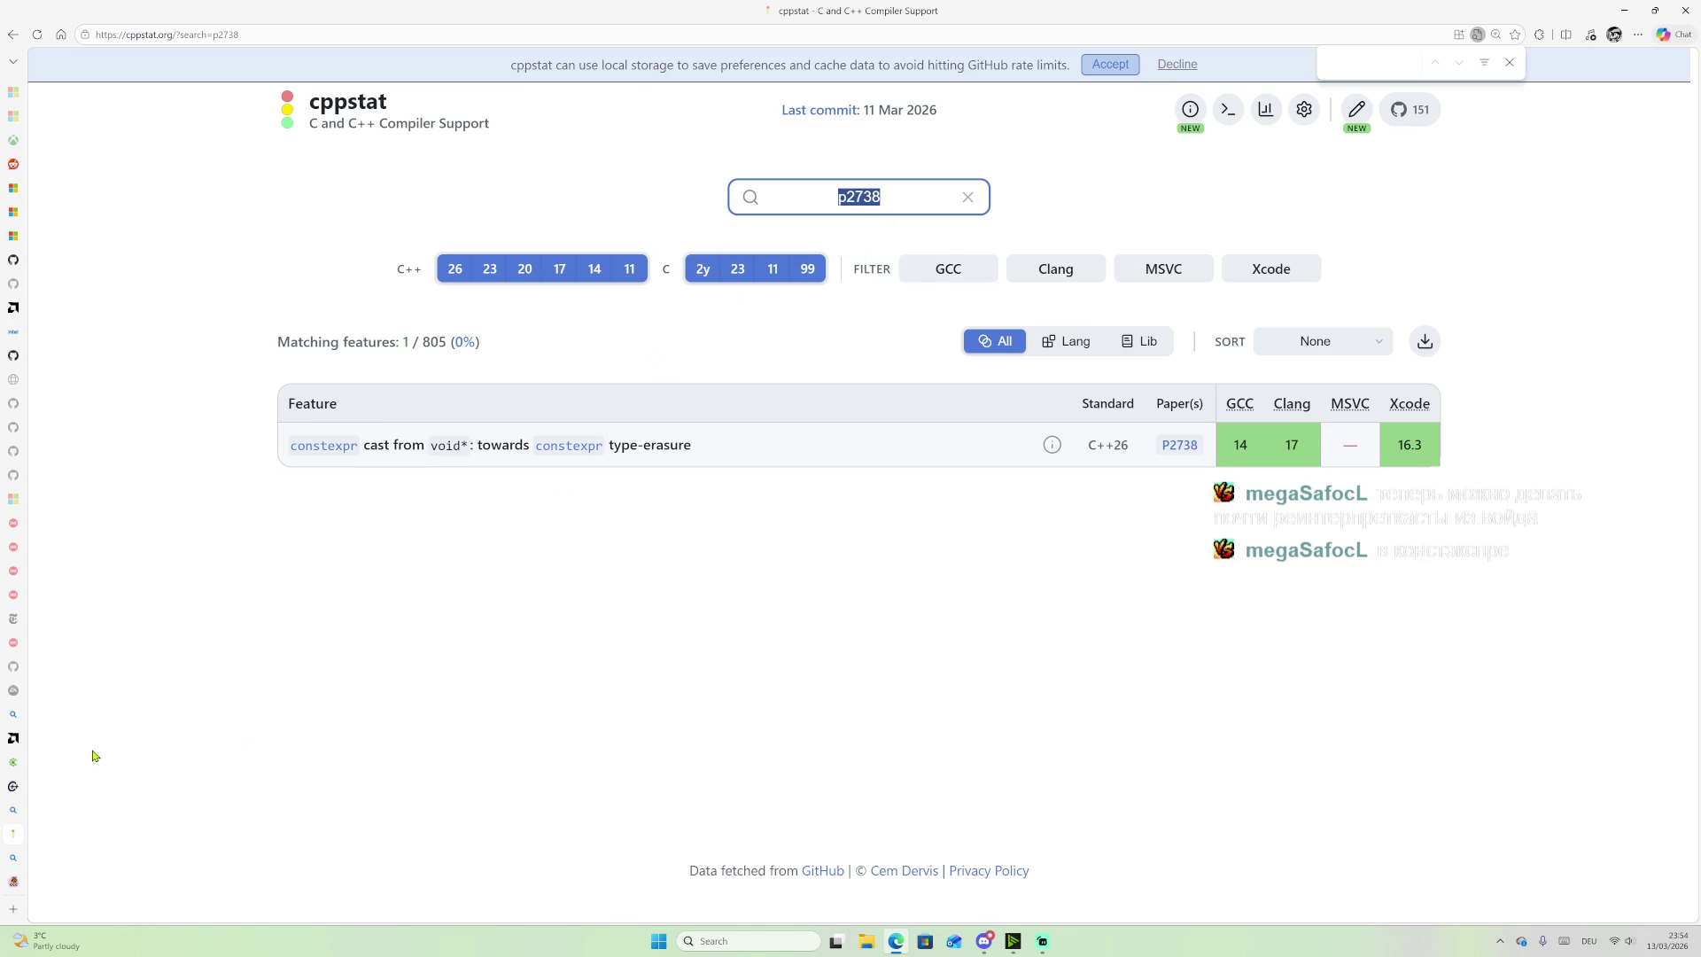
mouse_move(5, 757)
left_click(53, 882)
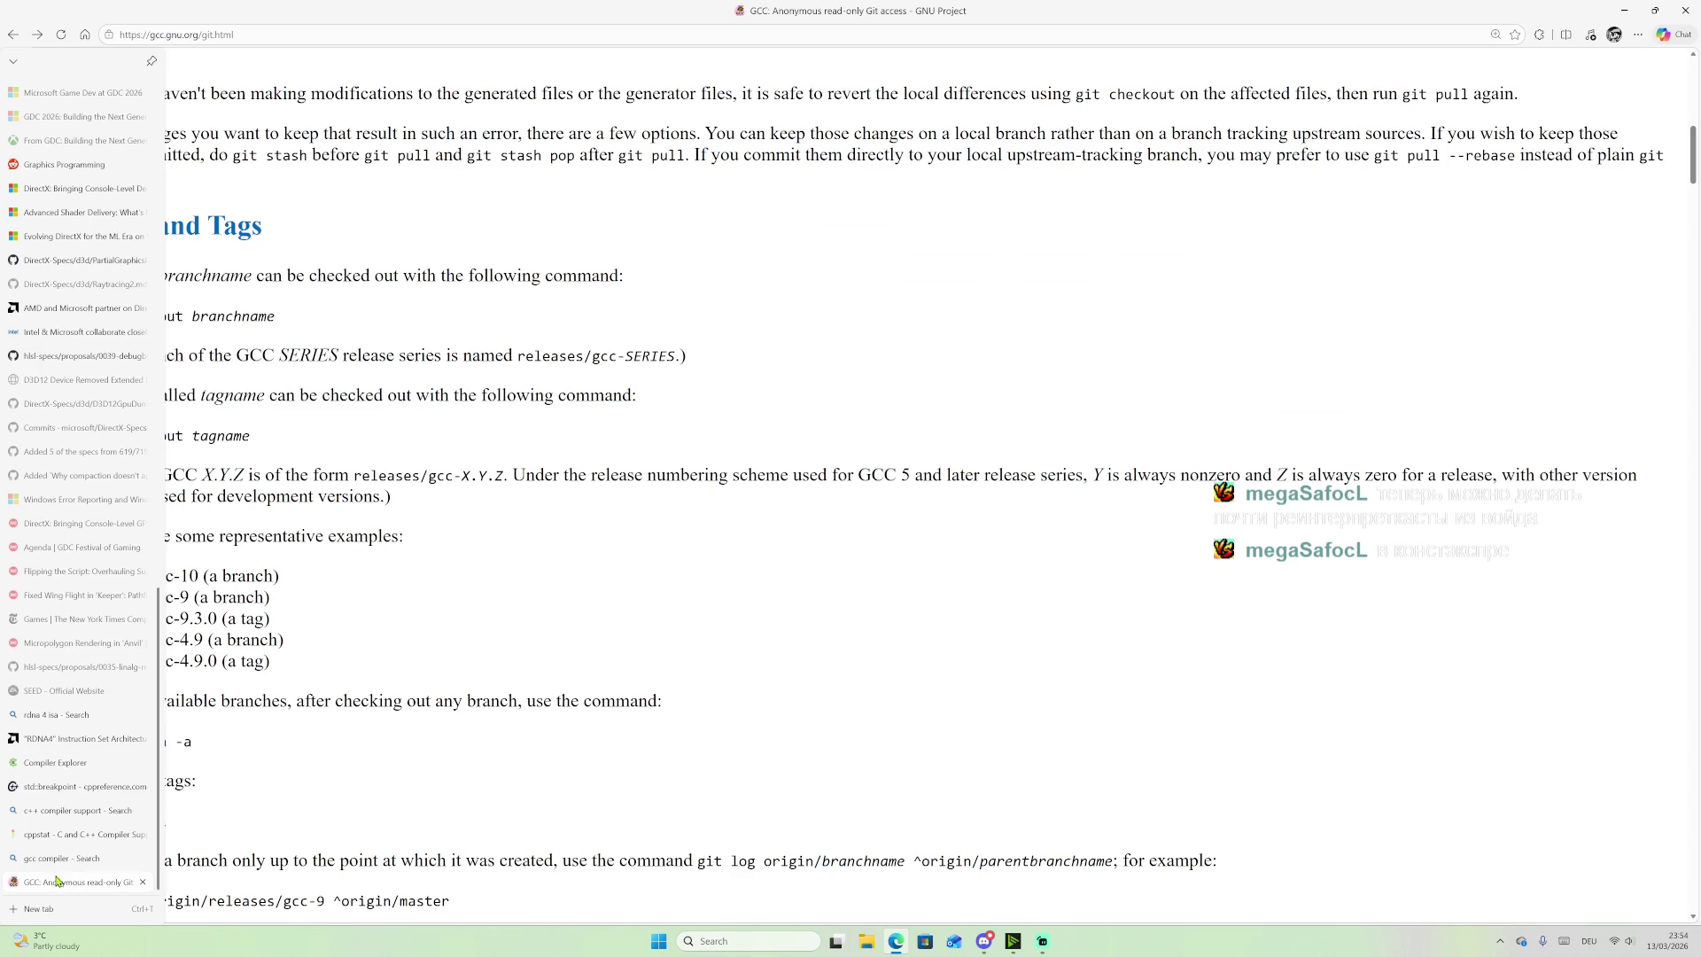
Step: Visit the GCC mirror sites and snapshots pages, then reopen the Git access page from home
middle_click(663, 583)
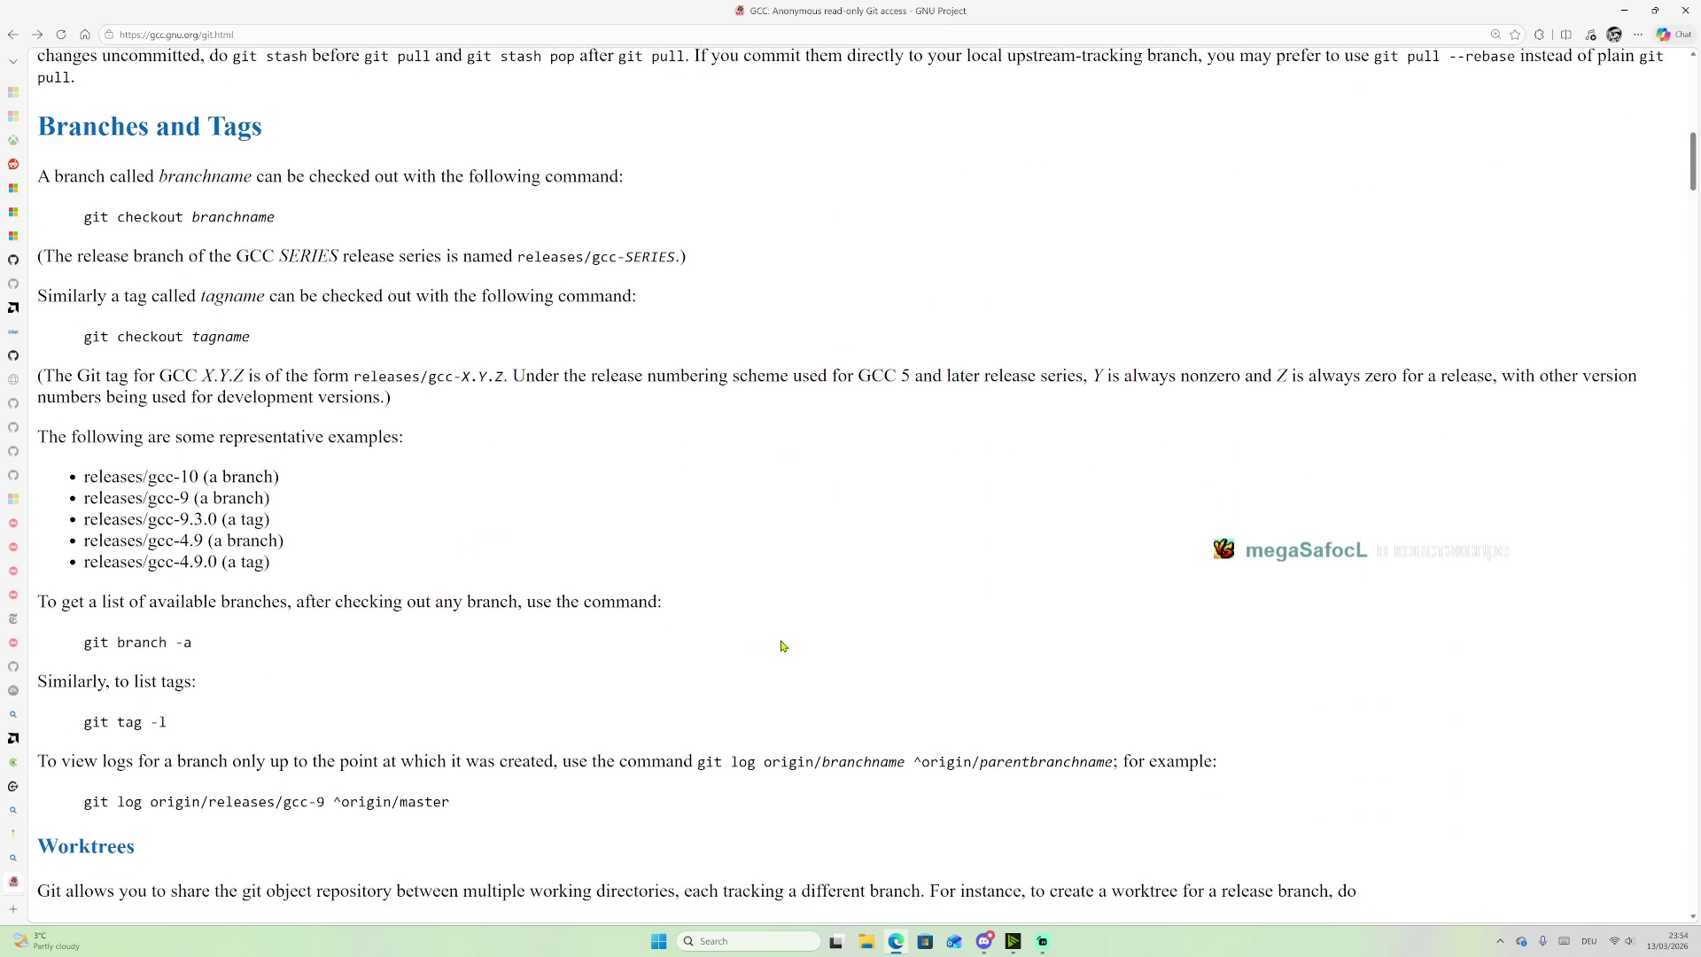
left_click(8, 37)
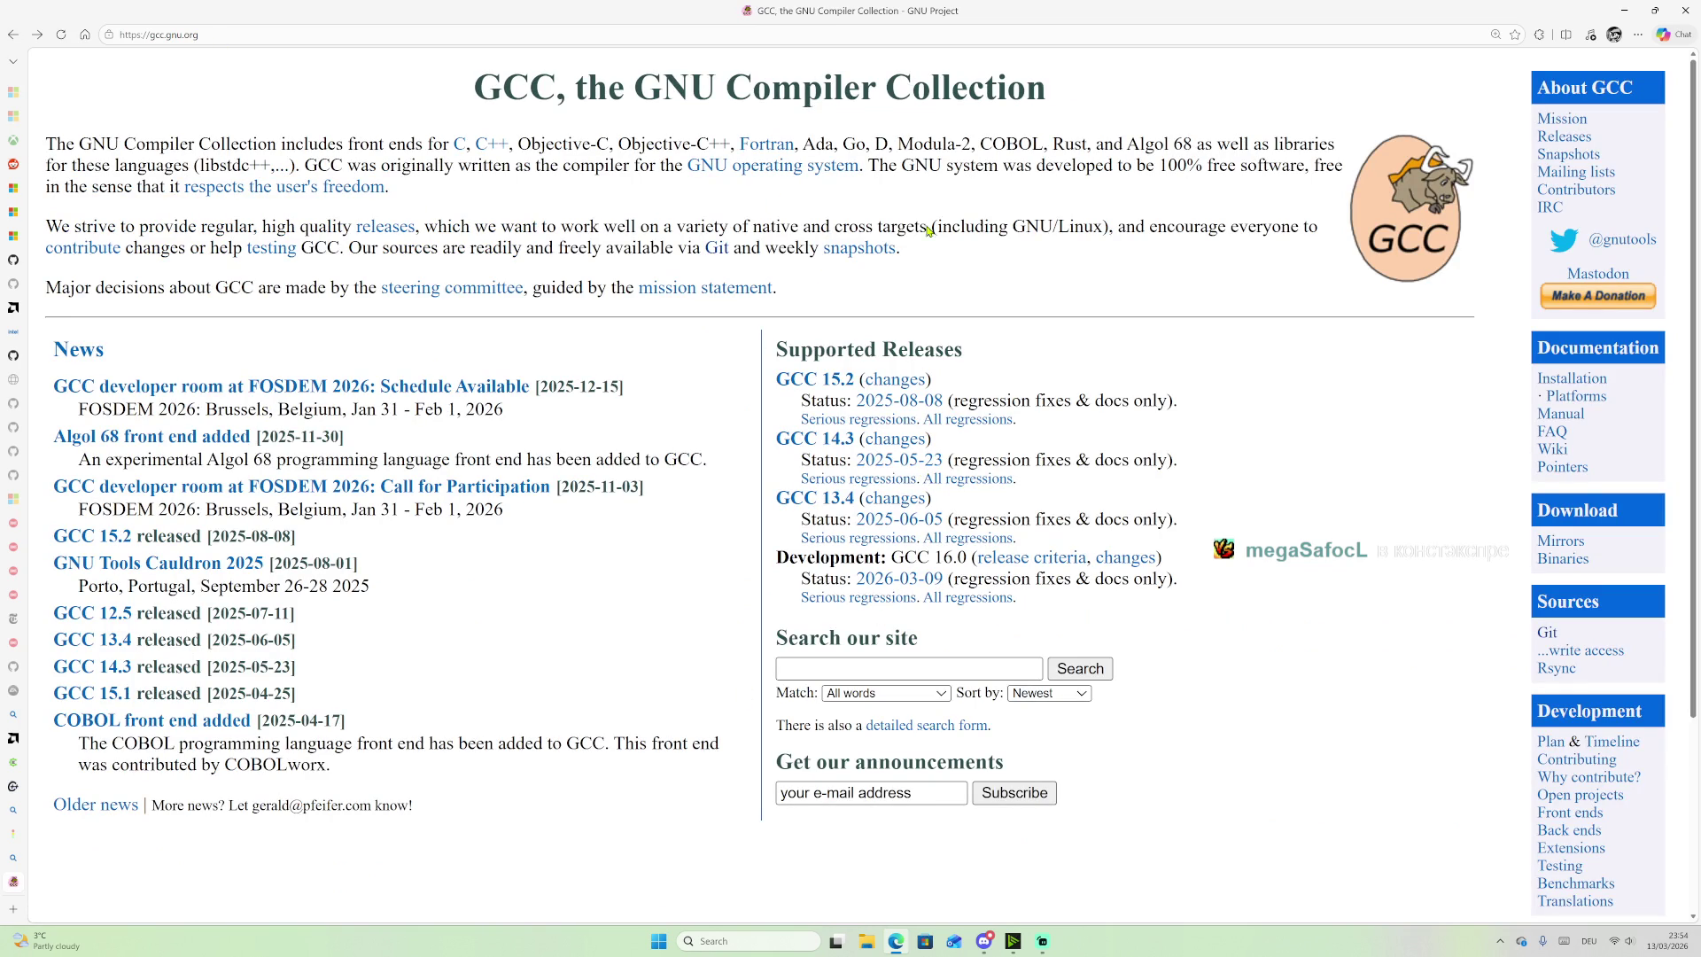
left_click(1575, 544)
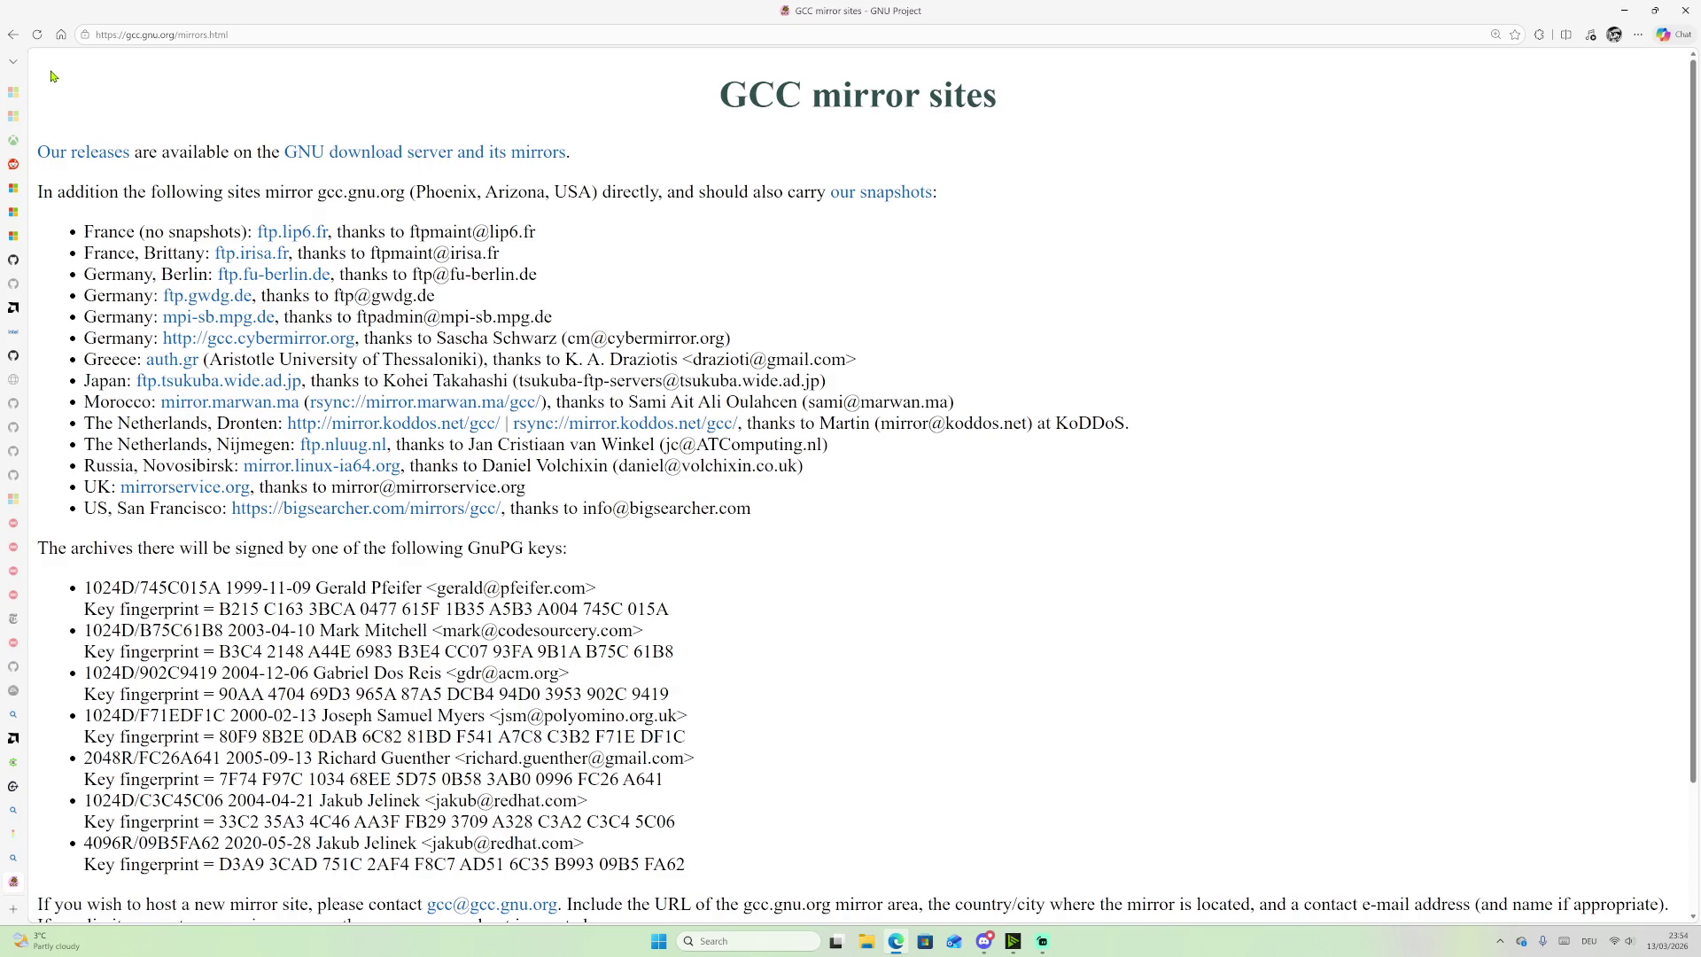
left_click(877, 193)
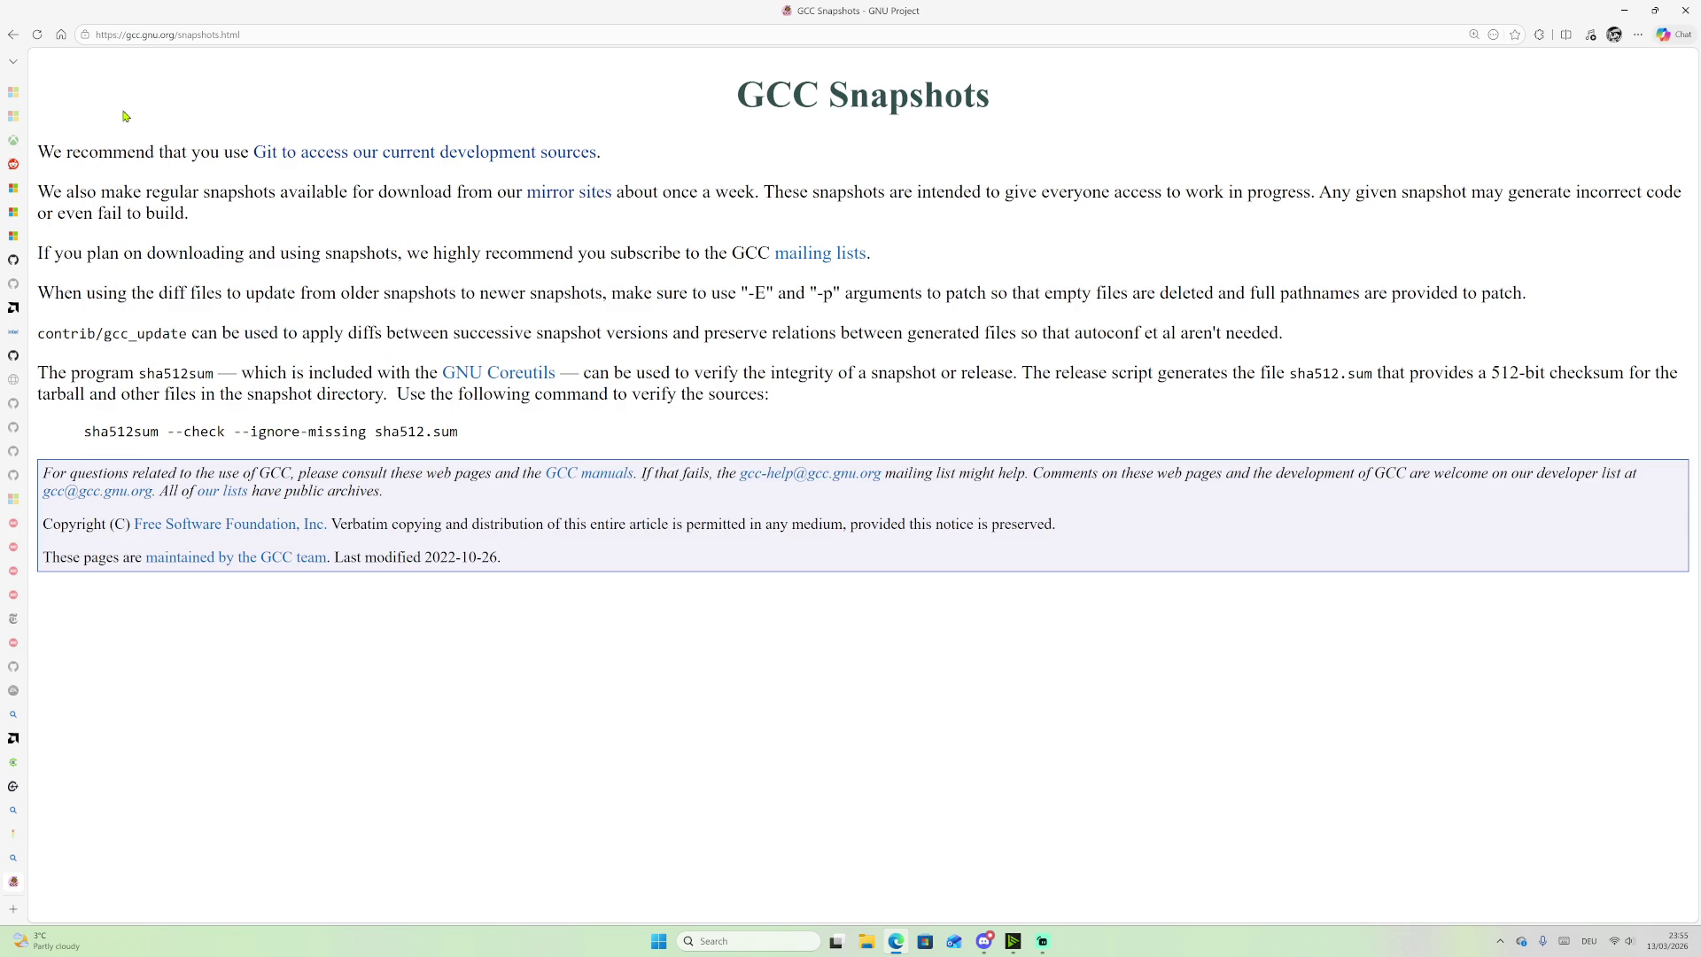
left_click(13, 35)
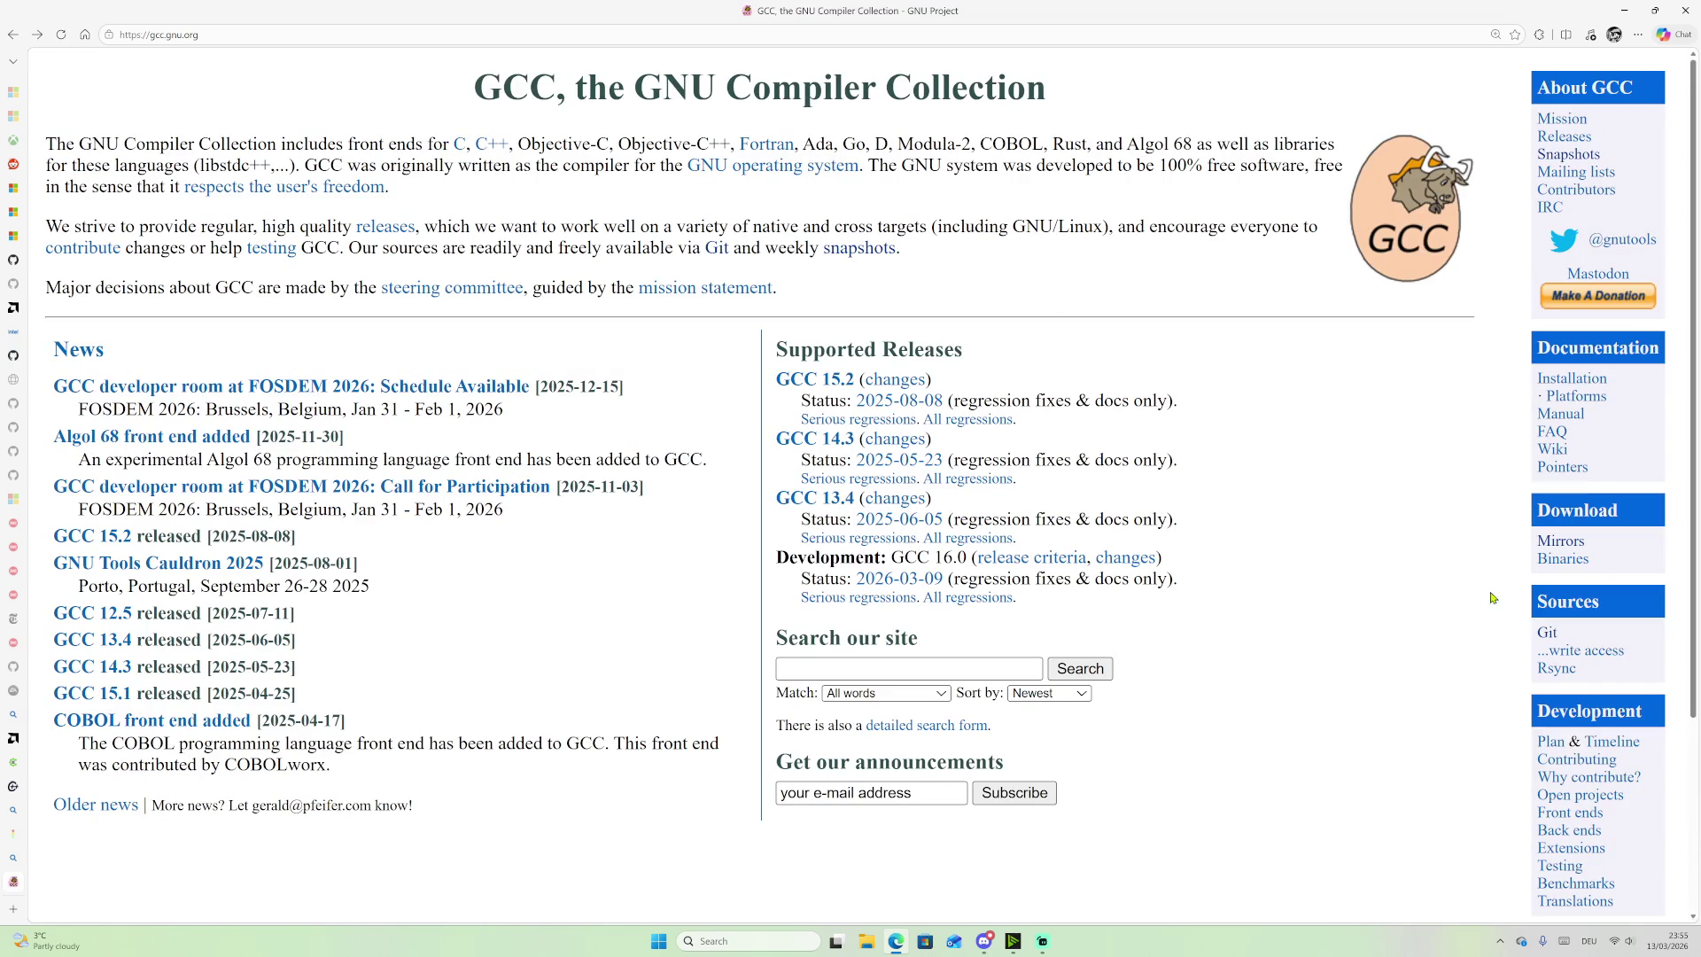
scroll(1564, 758, "down", 1)
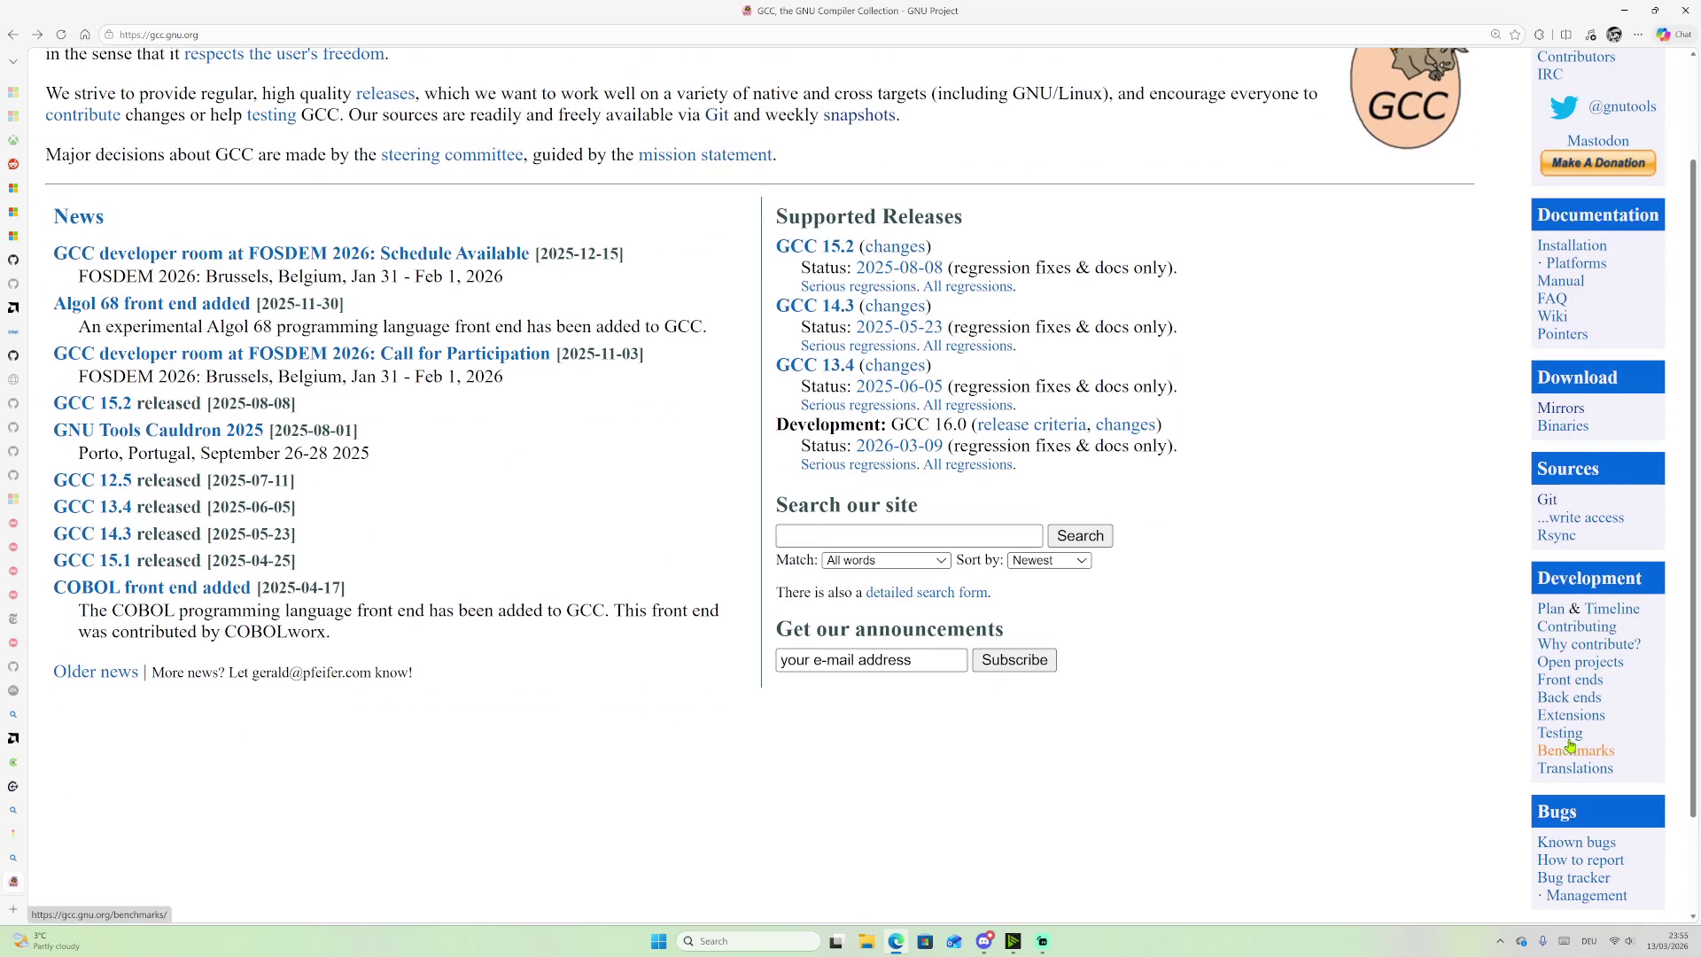
scroll(1581, 726, "down", 1)
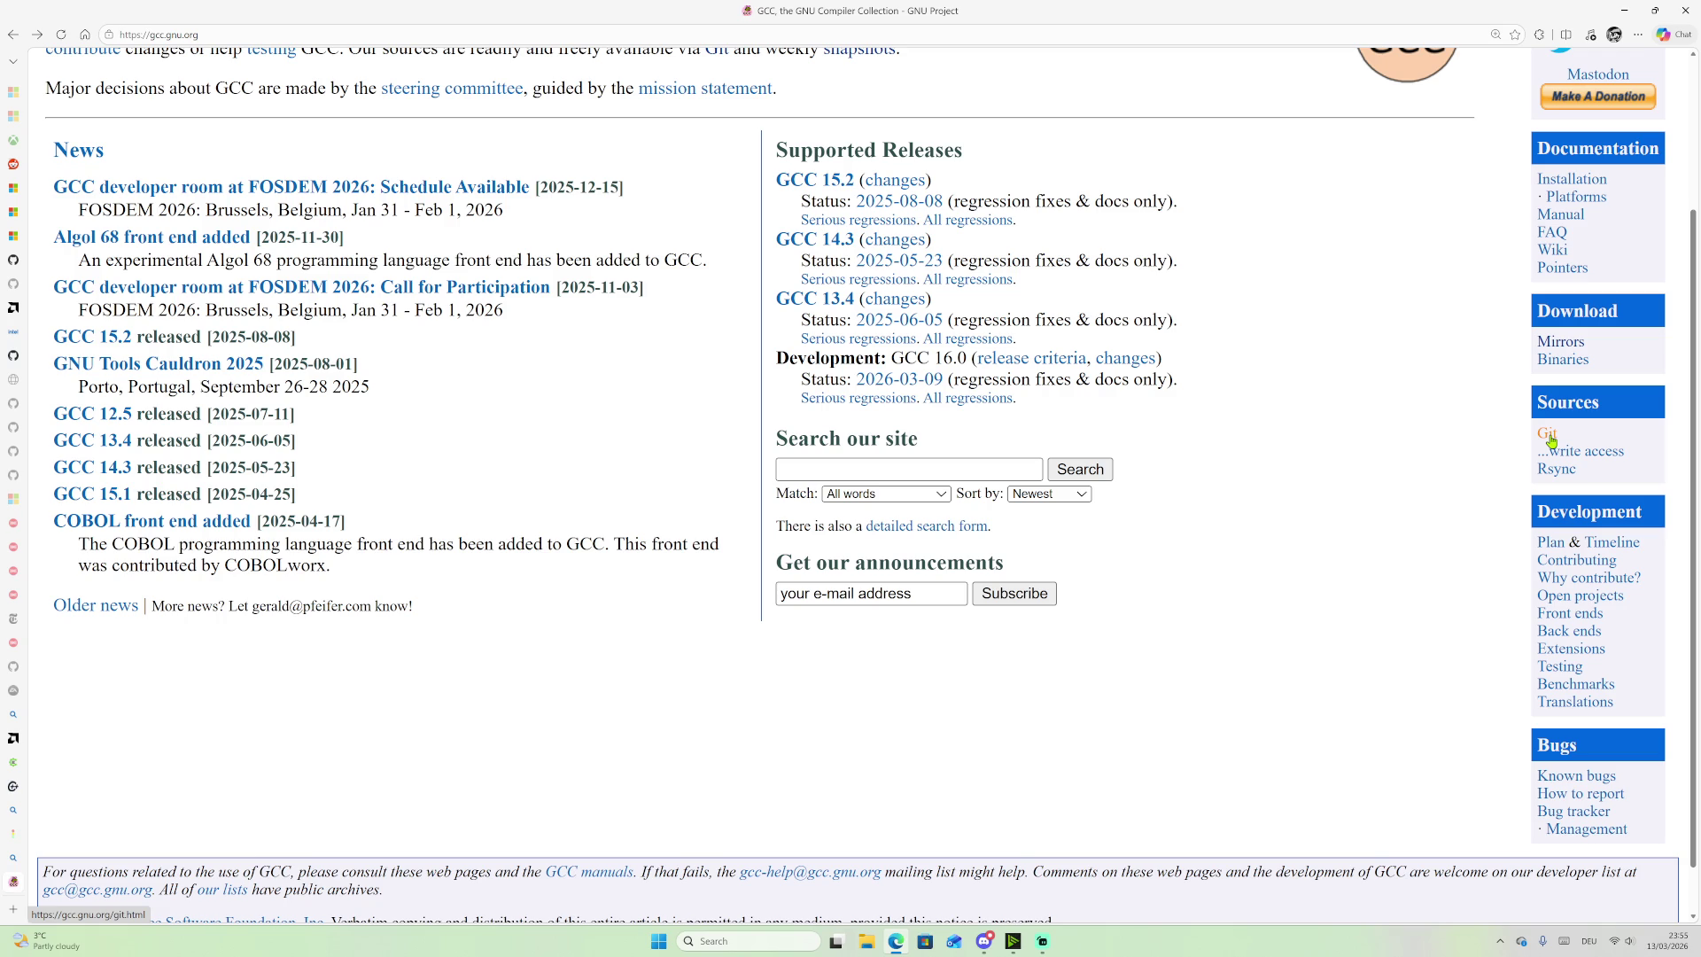
left_click(1550, 439)
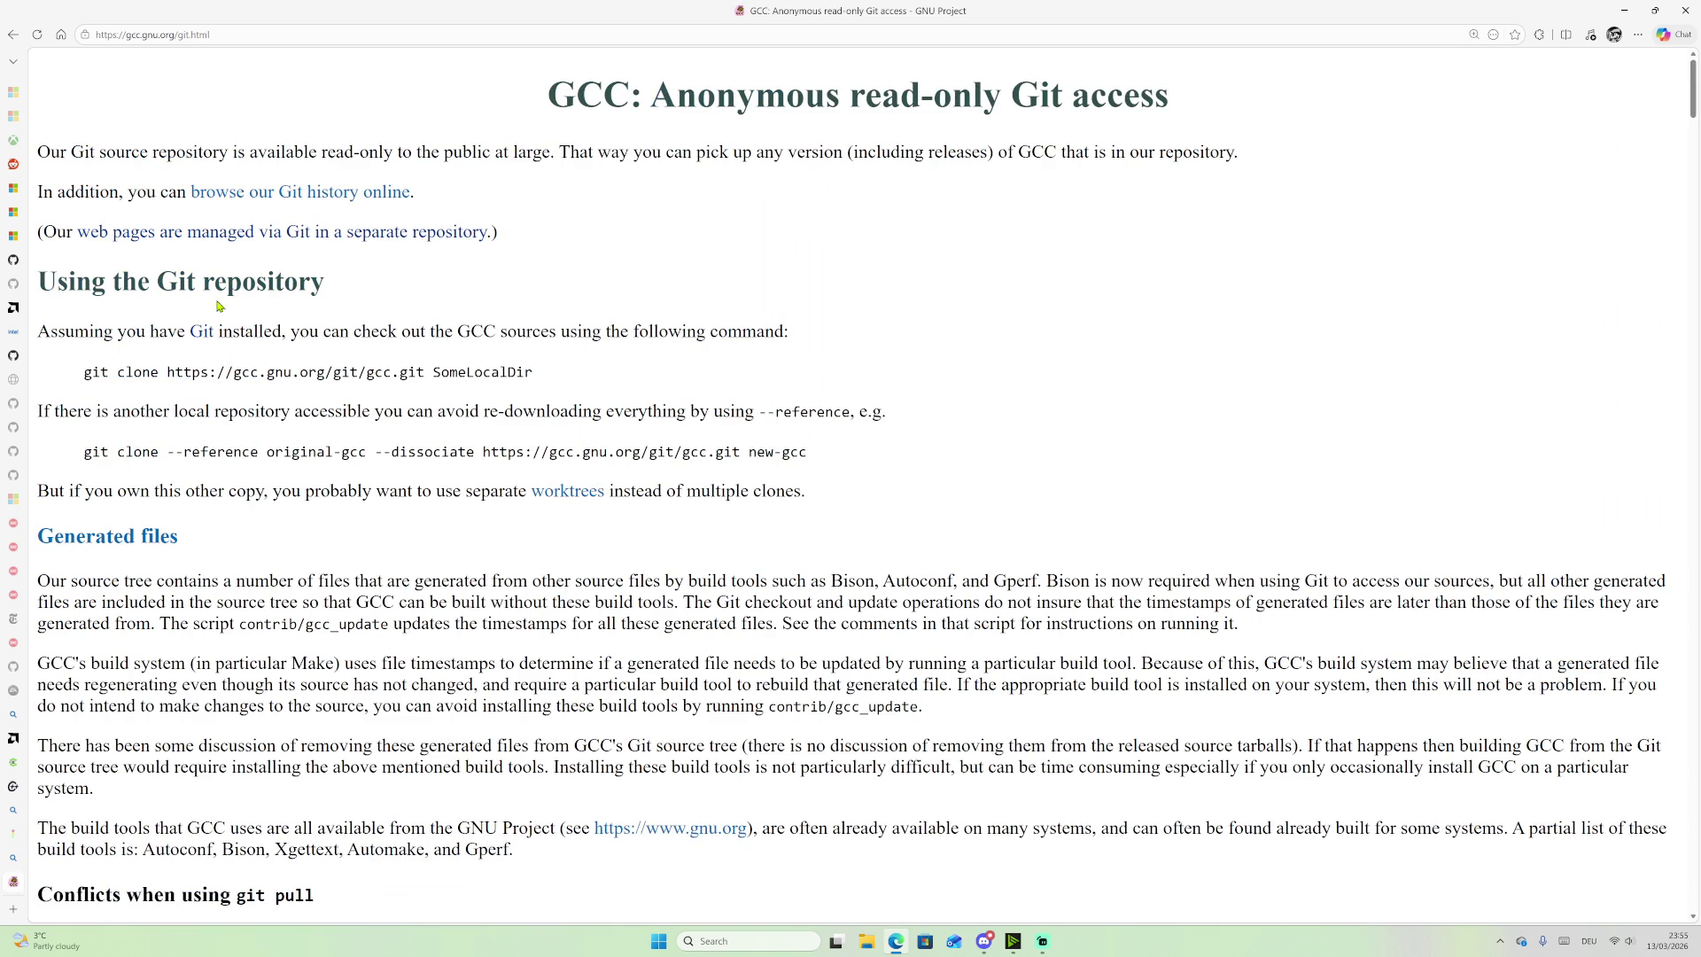
Step: Select the git clone URL and command text, then scroll down the Git access page
left_click_drag(167, 378, 433, 373)
left_click(276, 375)
left_click(433, 373)
mouse_move(543, 376)
left_mouse_down()
mouse_move(95, 374)
mouse_move(218, 373)
mouse_move(183, 375)
left_mouse_up()
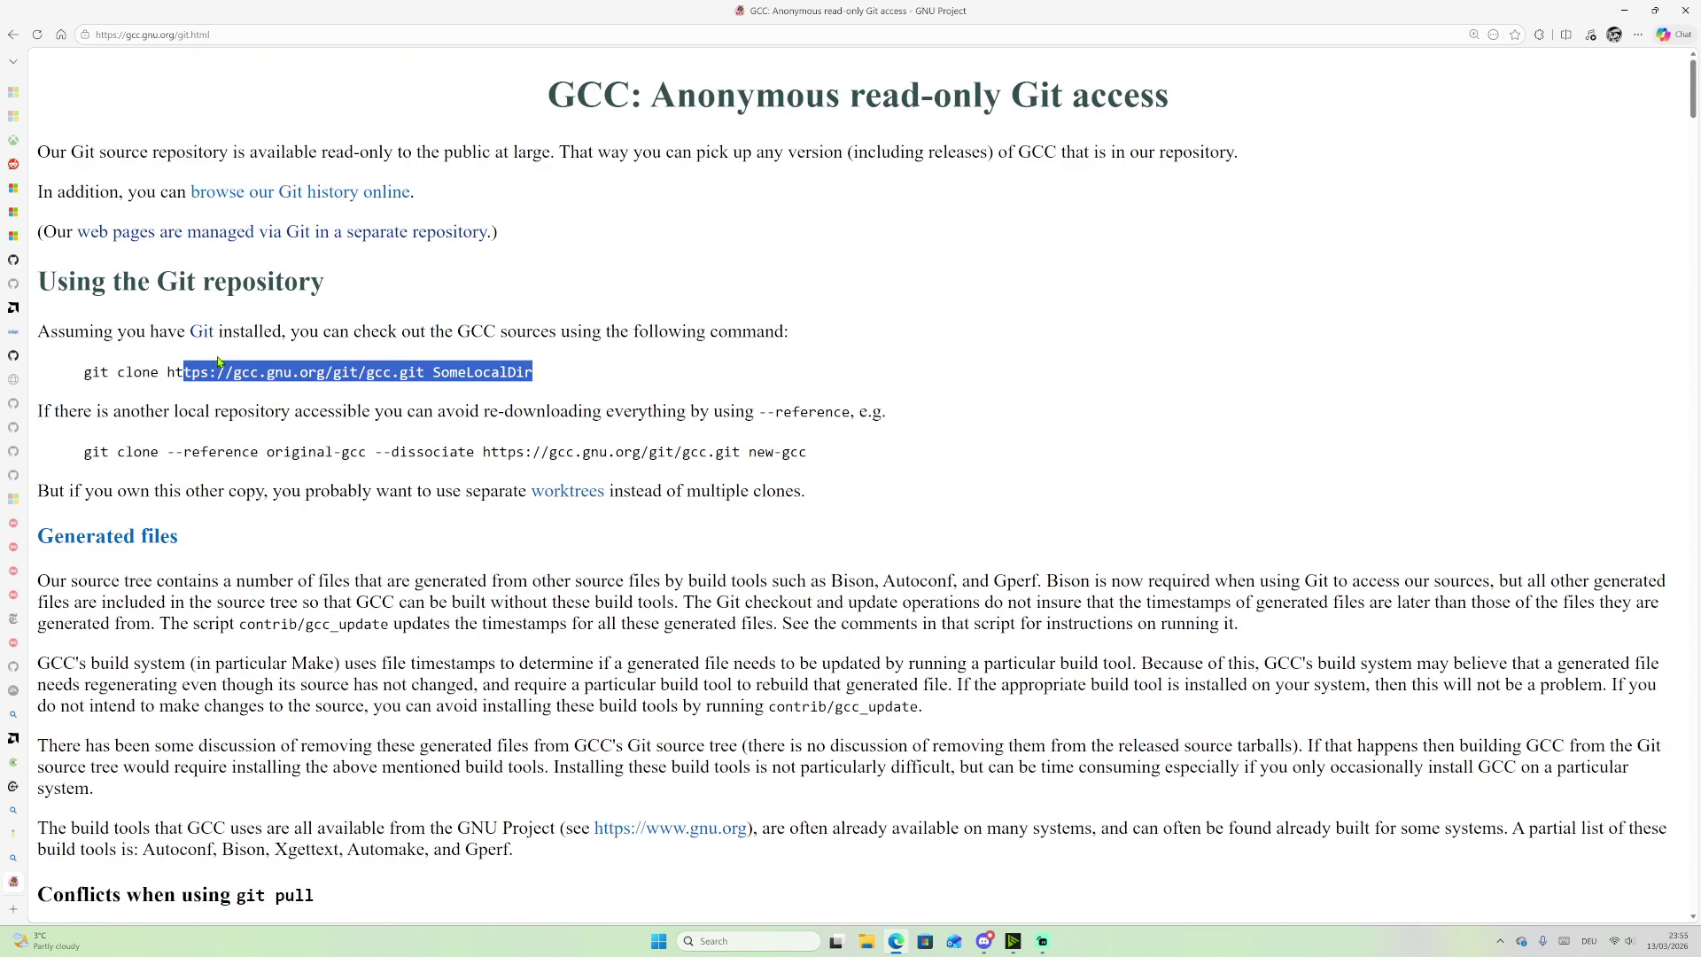
left_click(251, 370)
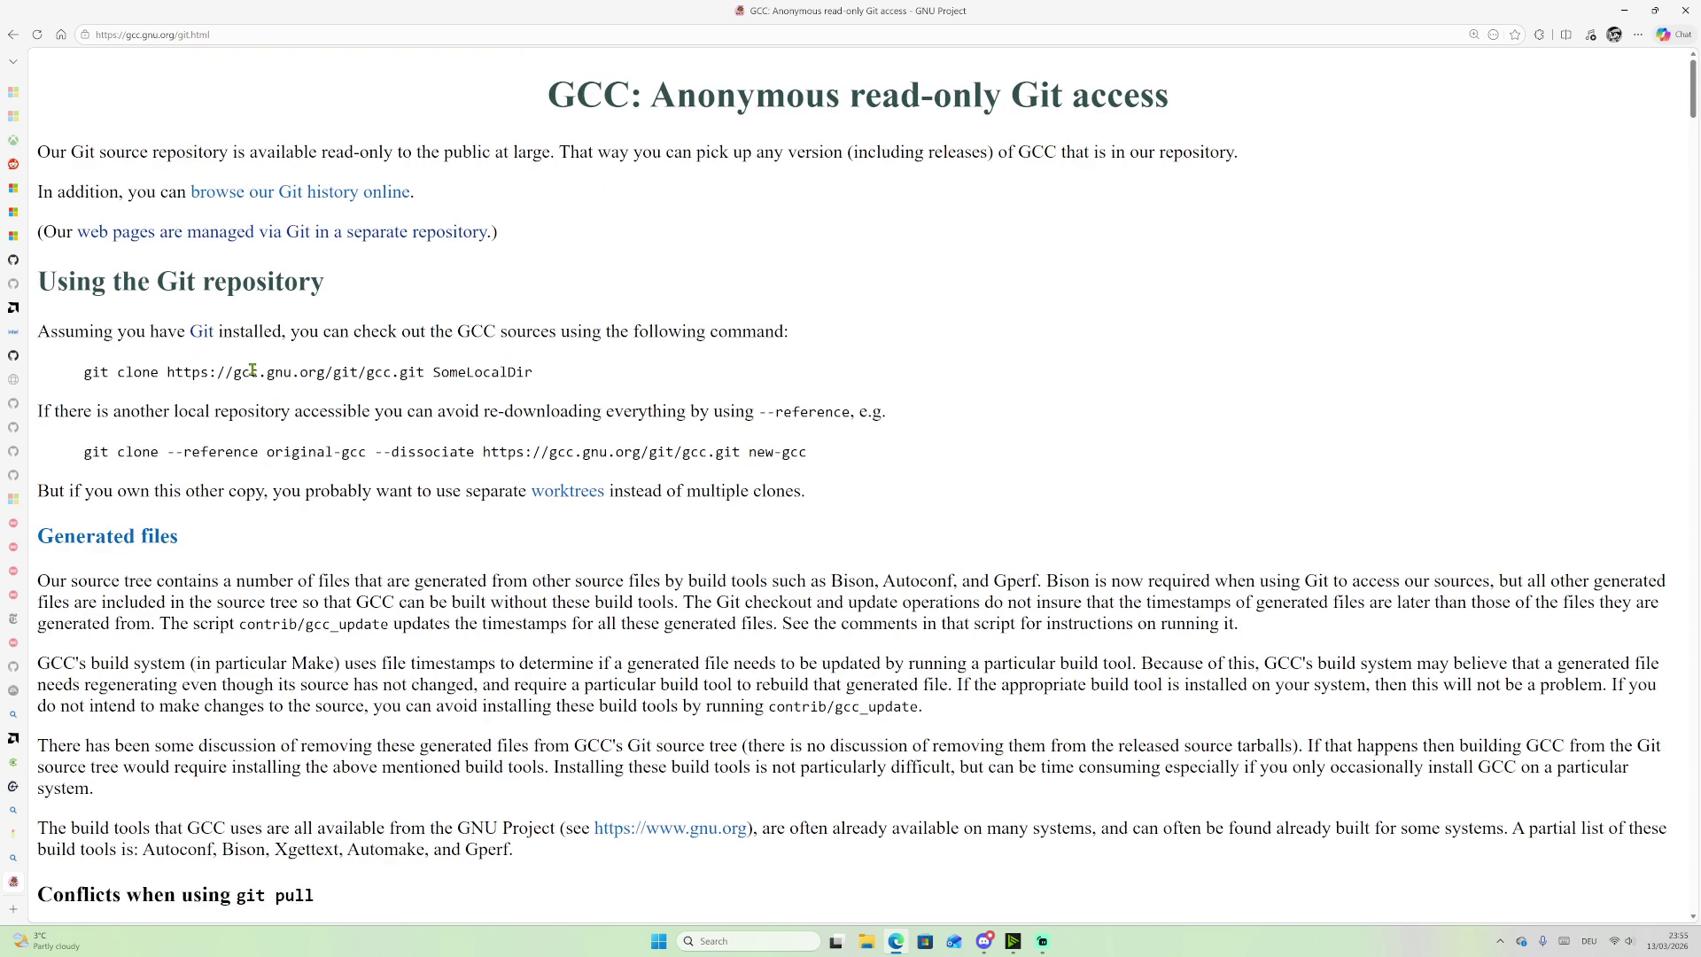
scroll(252, 369, "down", 10)
scroll(356, 379, "down", 10)
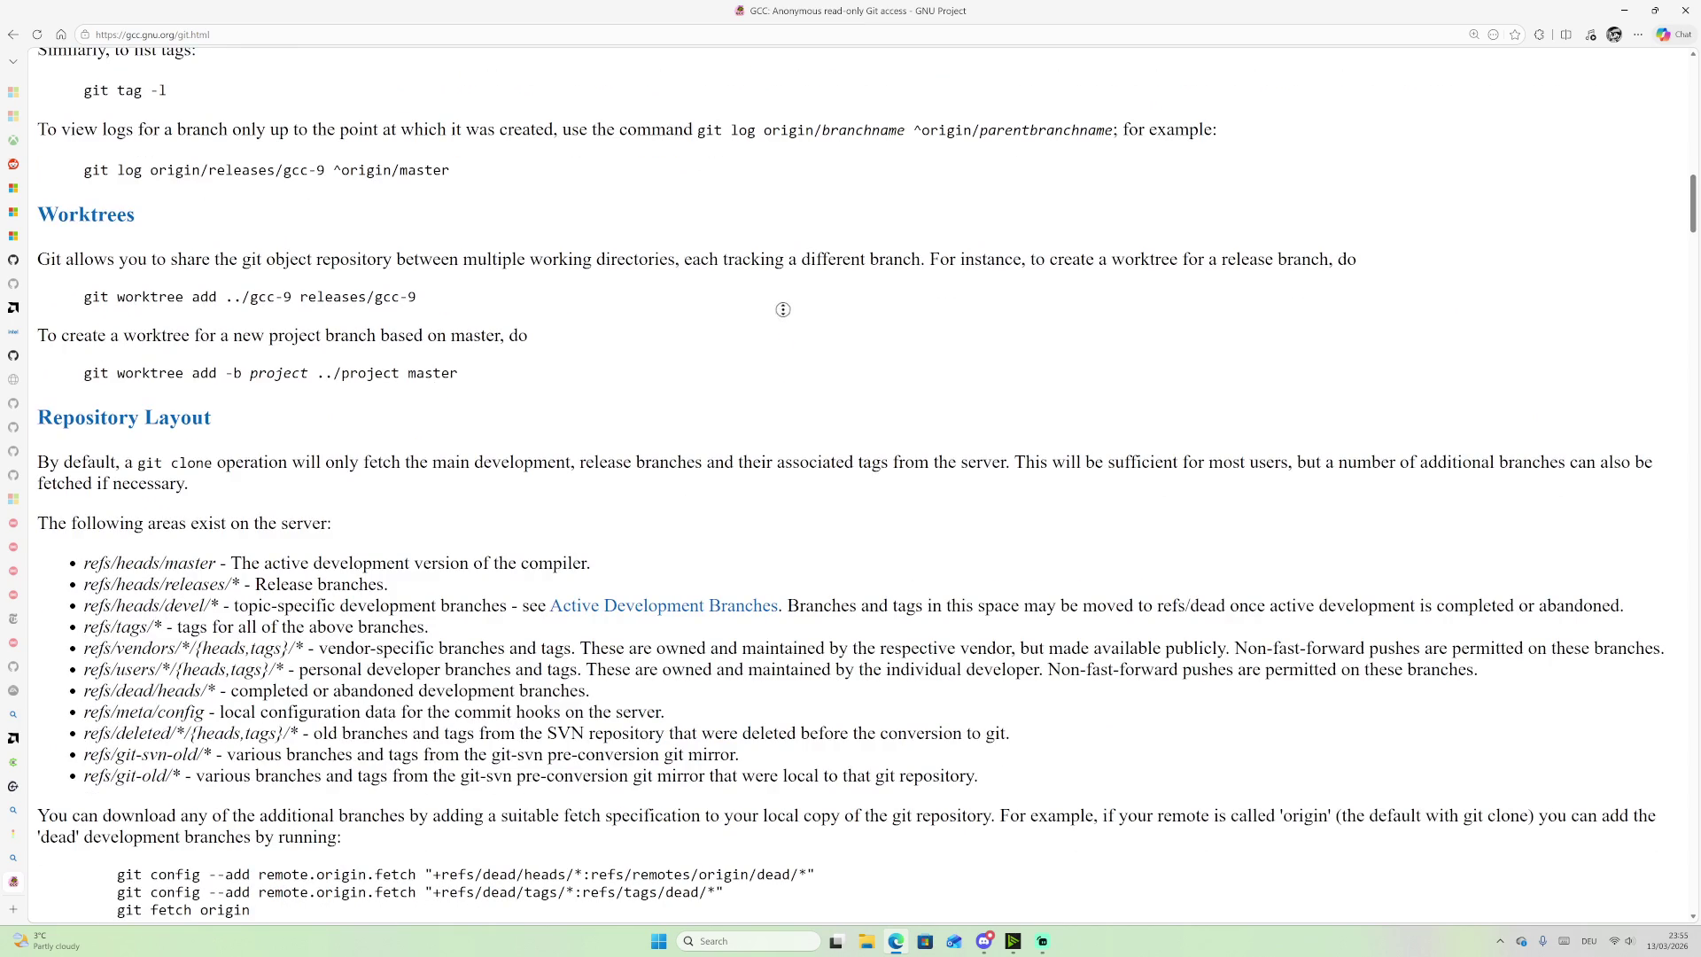
scroll(784, 317, "down", 3)
Step: Search the page for 'git', then go back and forward to the Git access page
key("ctrl+f")
type("g")
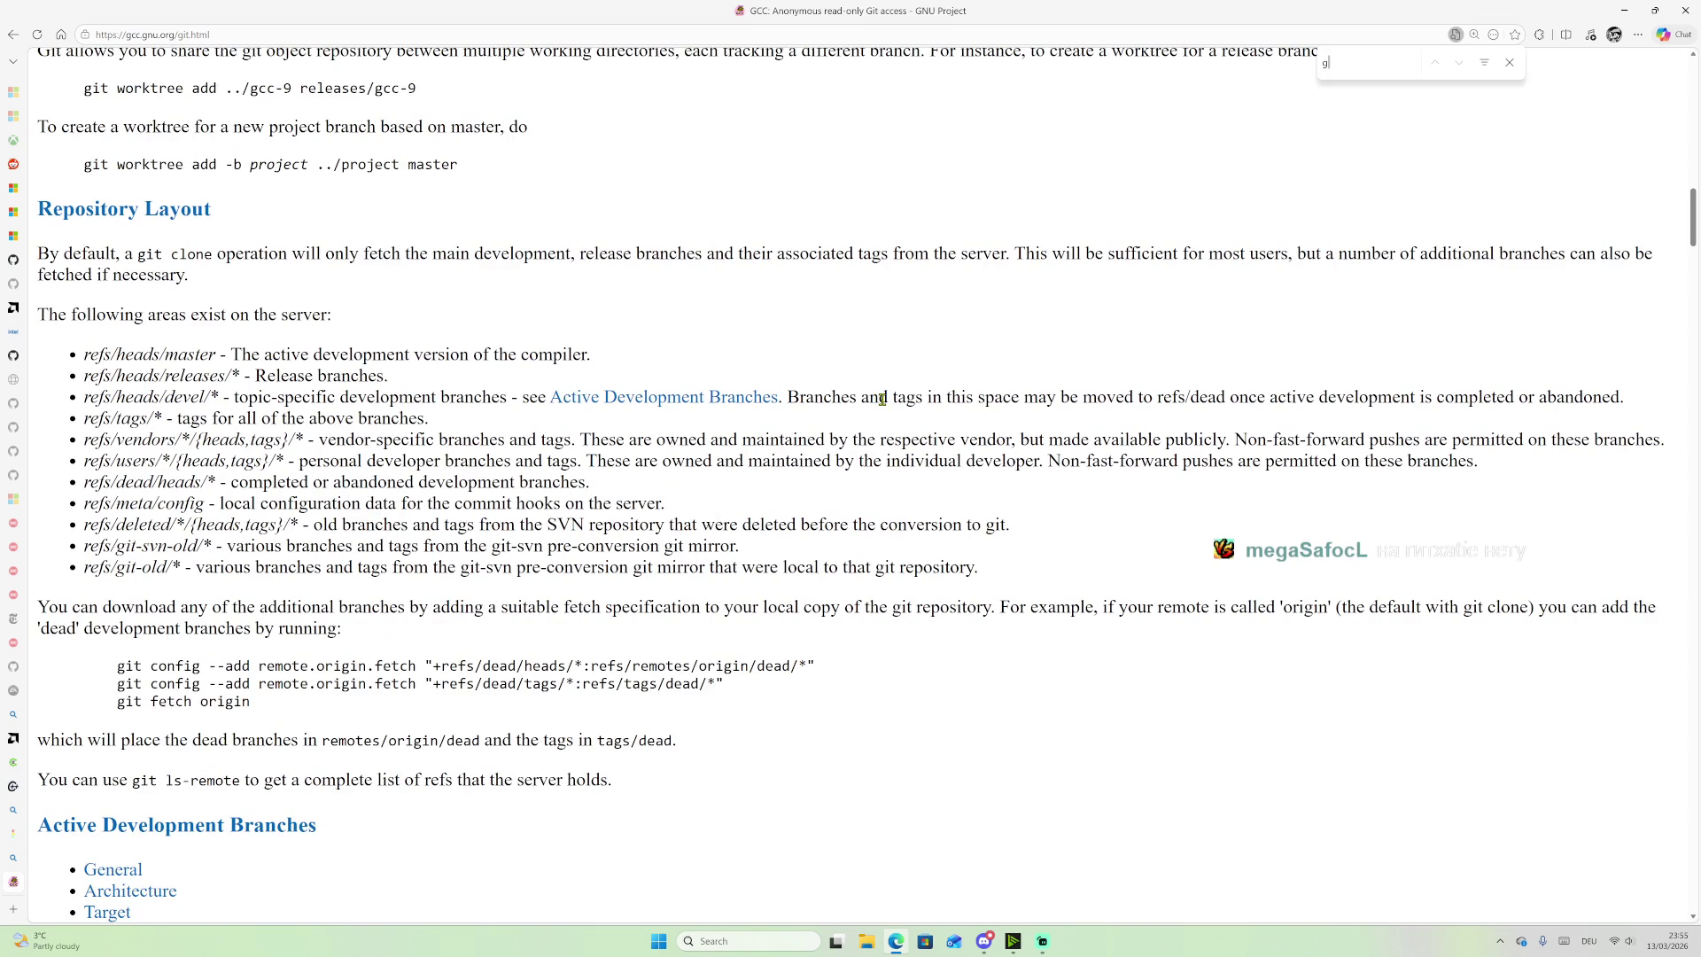
type("it")
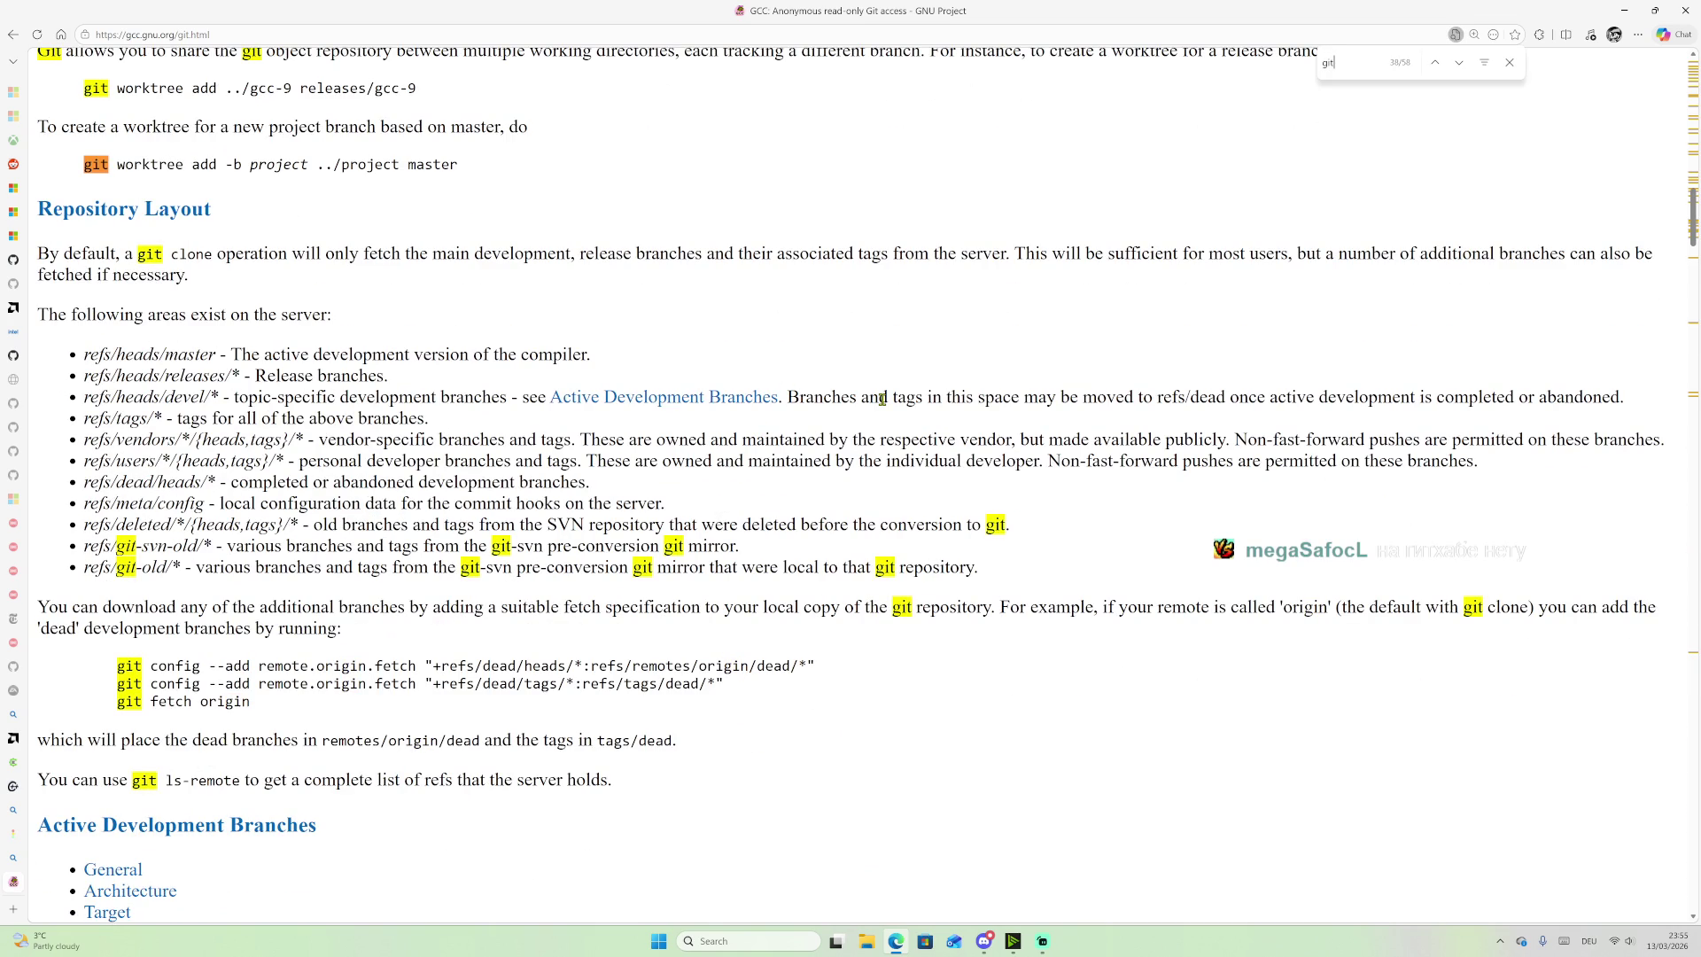
left_click(12, 35)
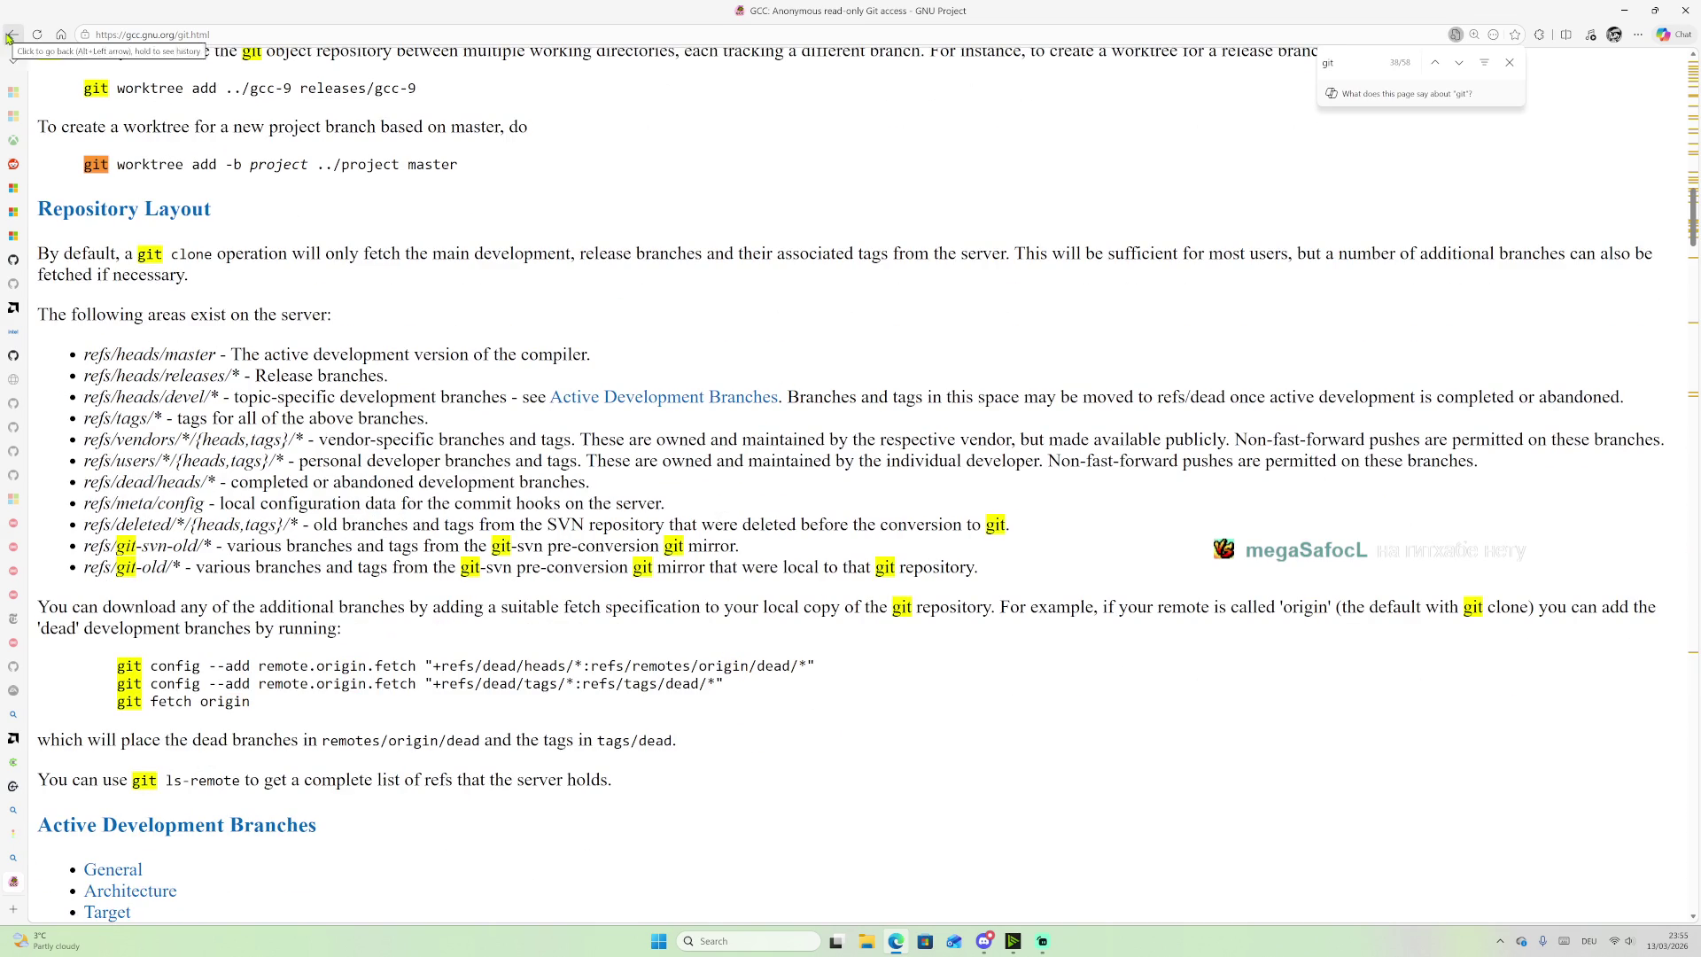
left_click(39, 34)
scroll(680, 440, "up", 20)
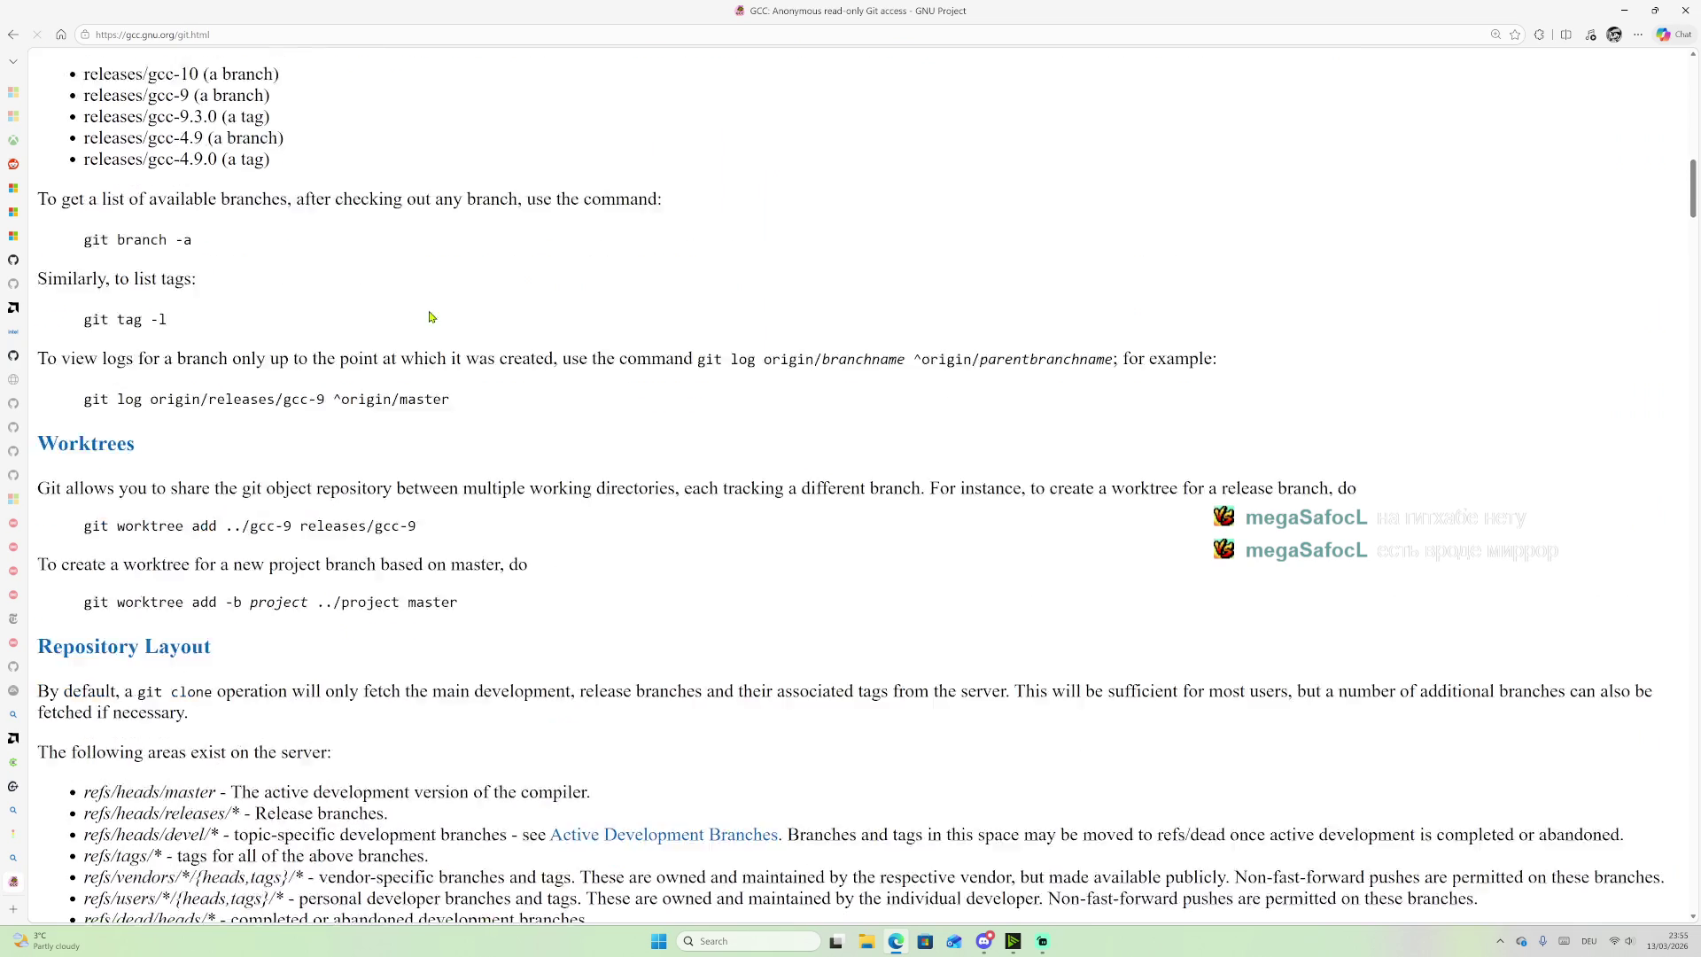
scroll(679, 440, "up", 3)
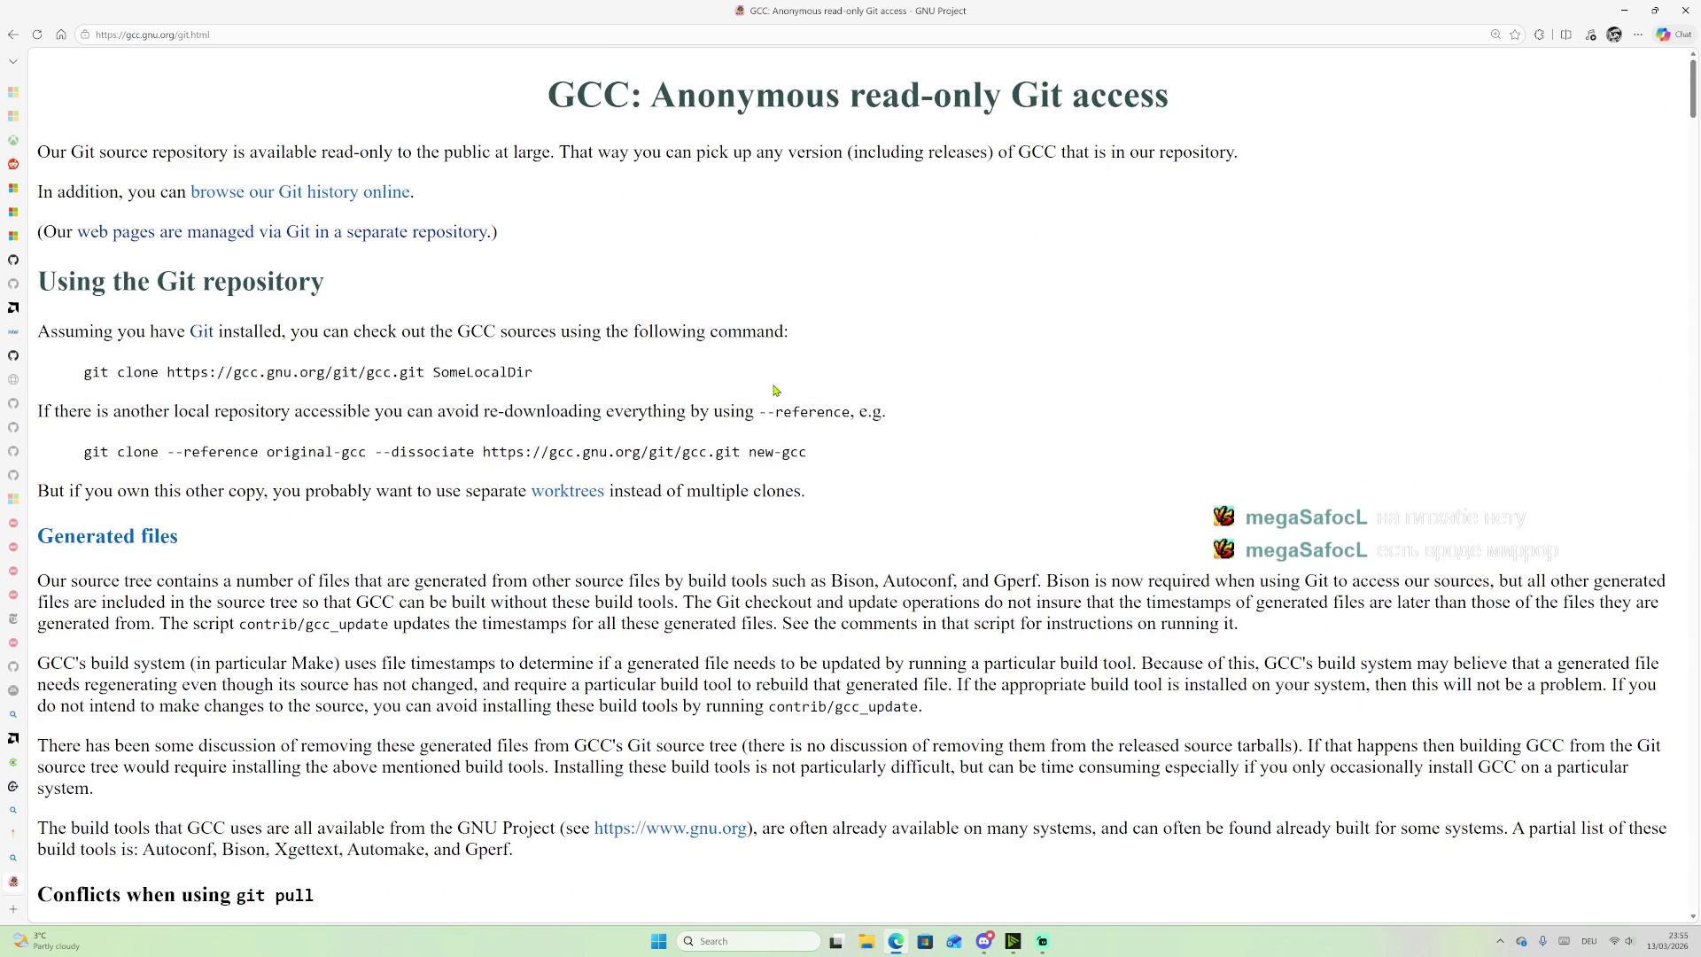
Step: Toggle the Windows Start menu and open a blank new browser tab
key("super")
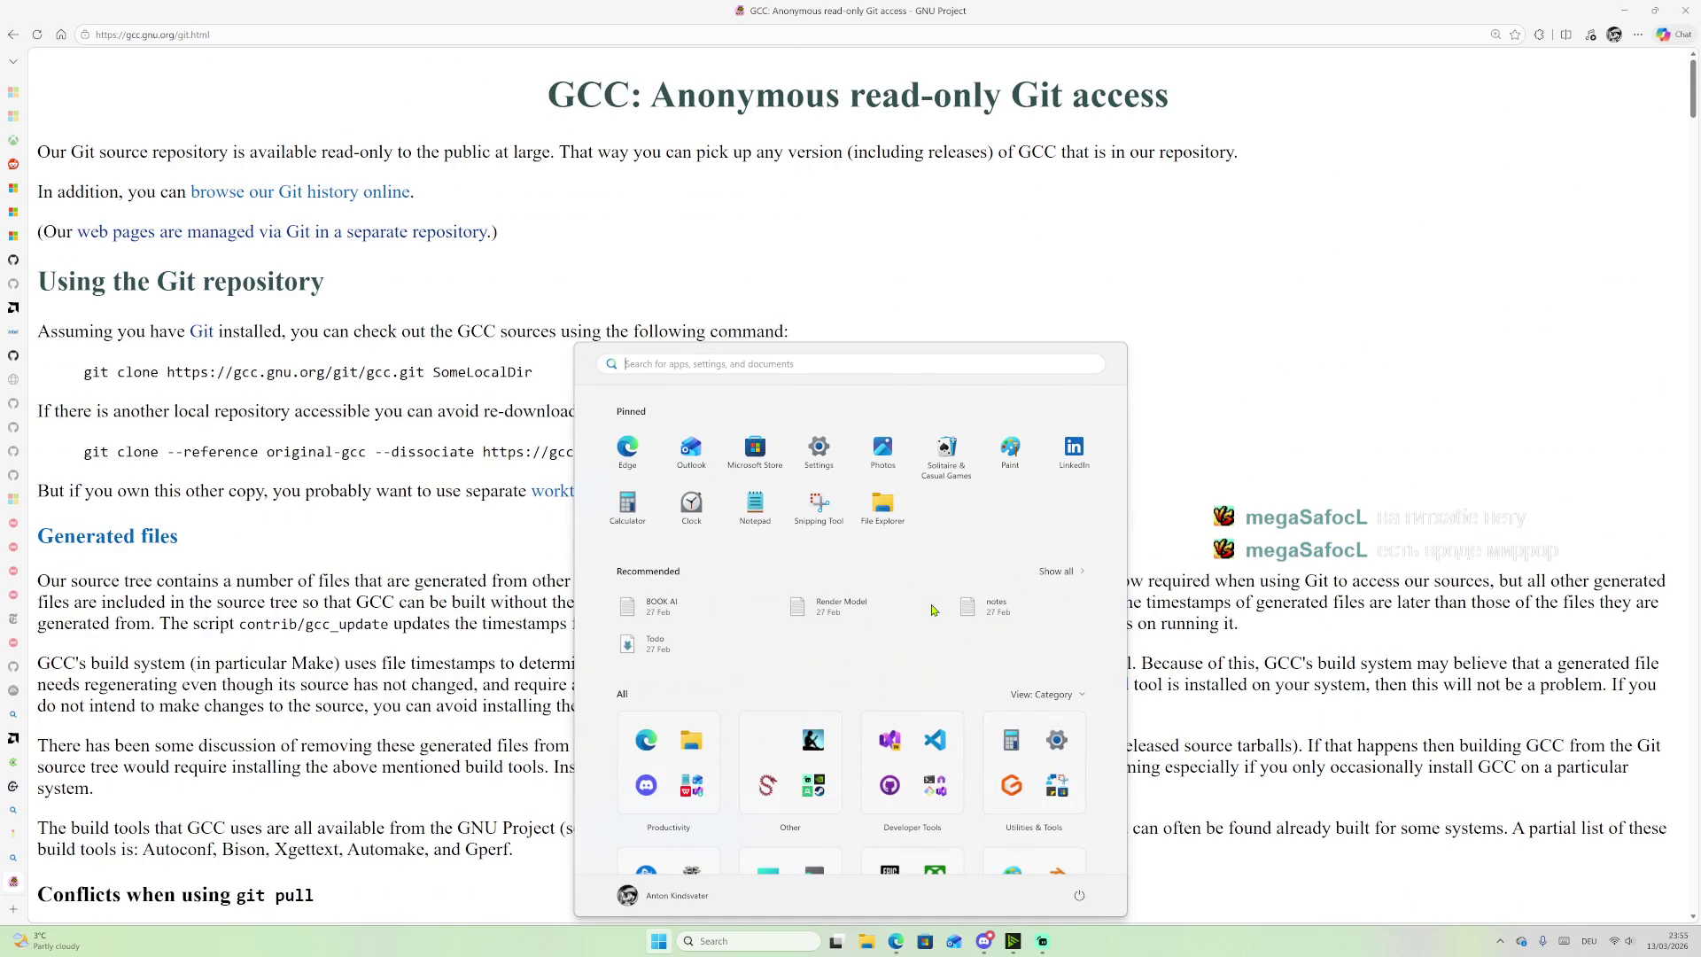
key("super")
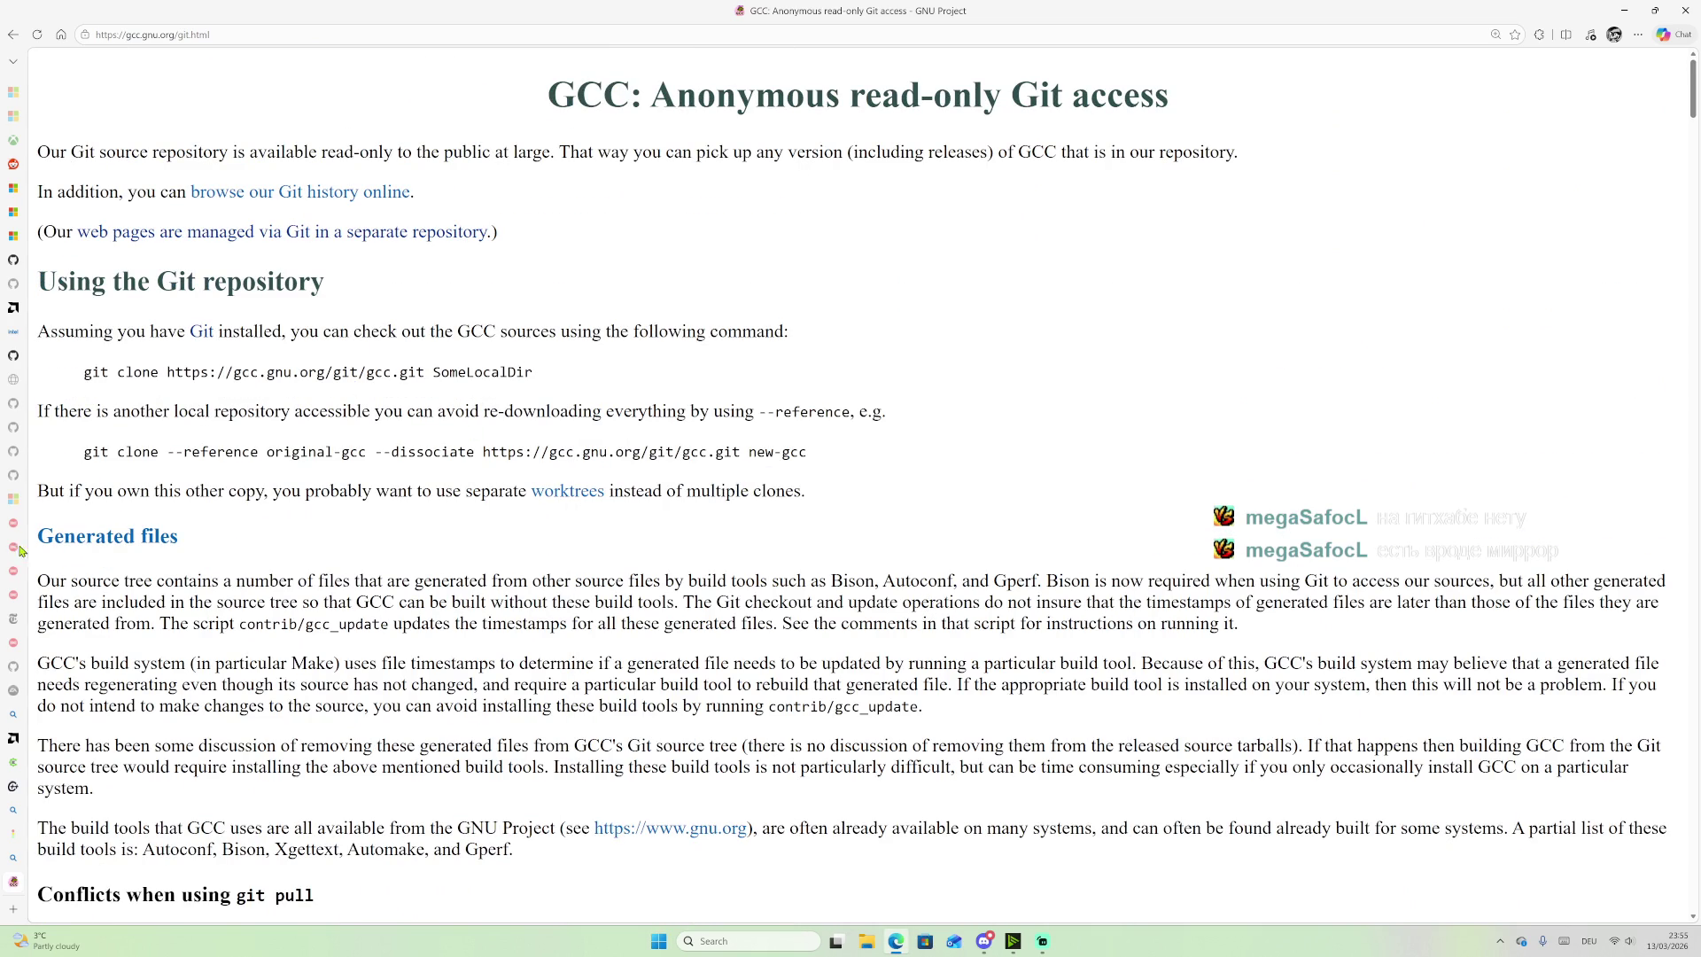
mouse_move(4, 753)
left_click(31, 909)
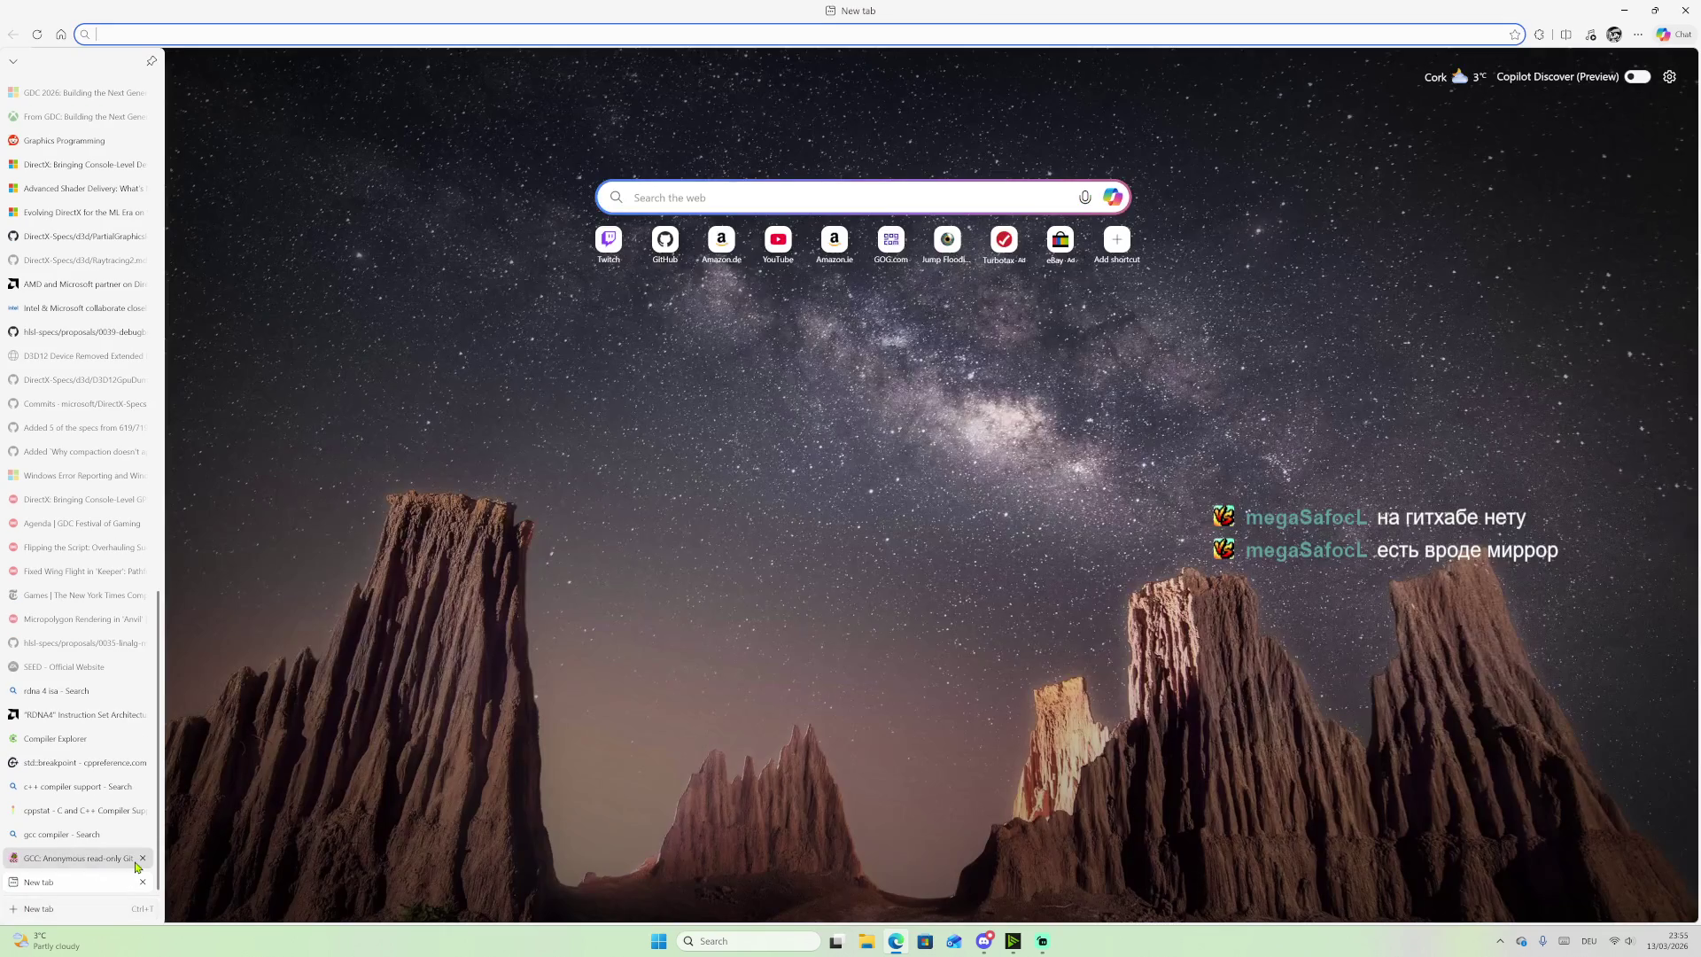
Step: Go to GitHub, search for 'gcc' and open the gcc-mirror/gcc repository
type("git")
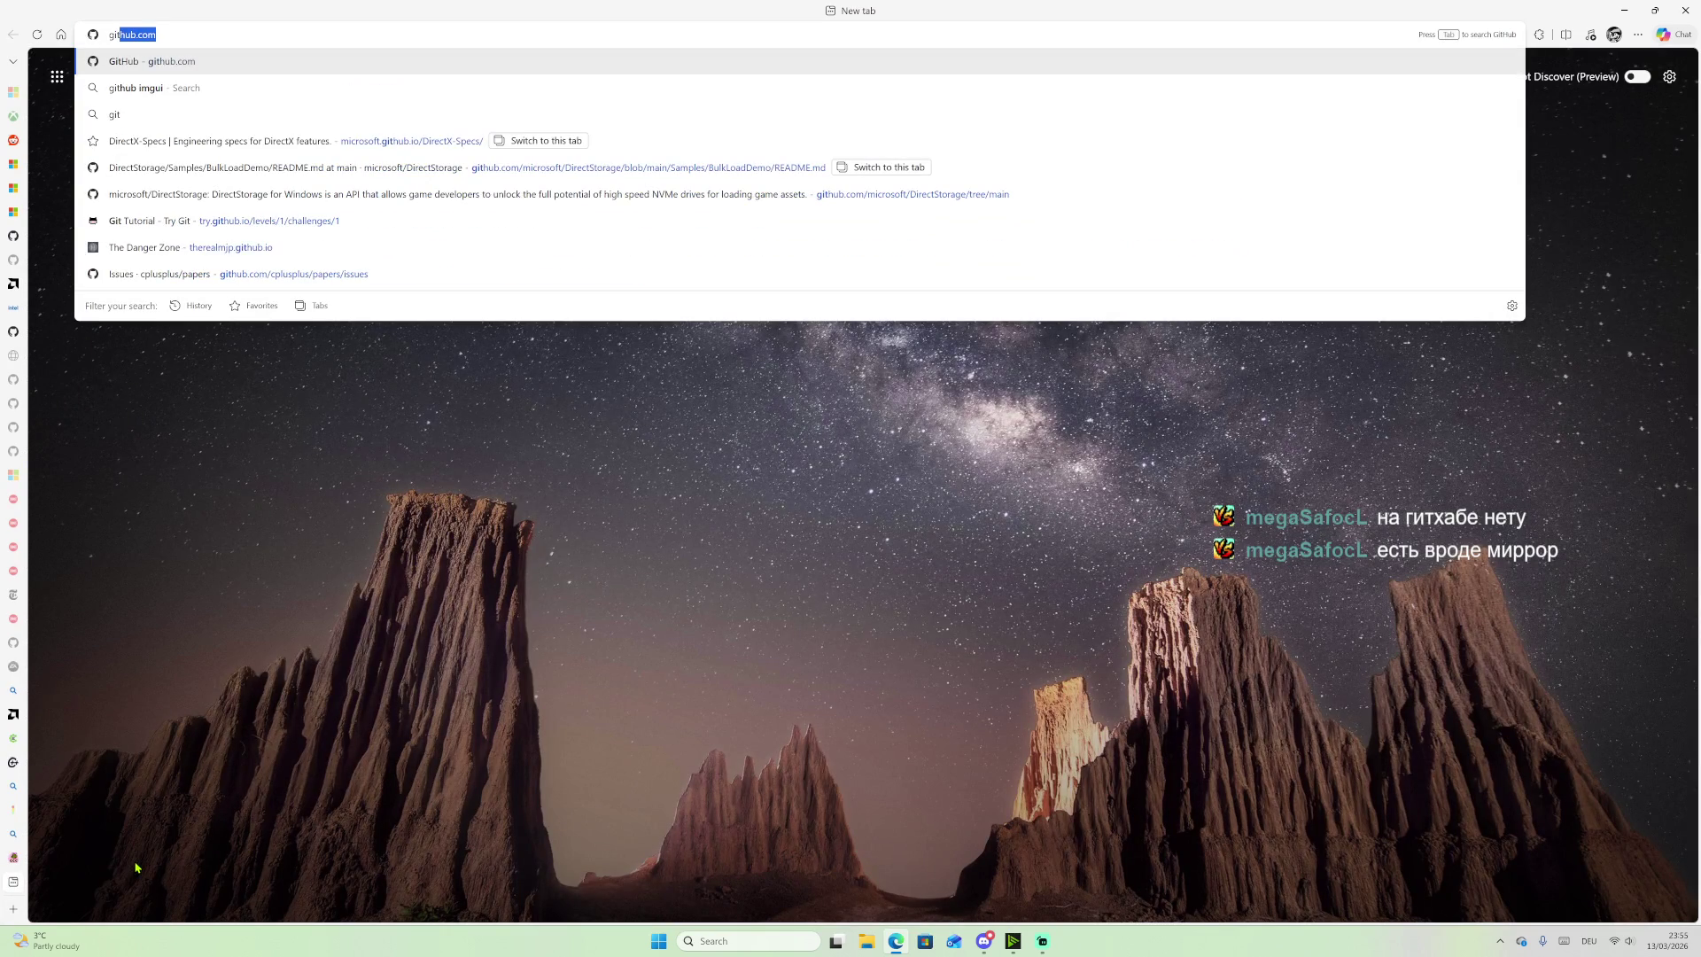
type("hub")
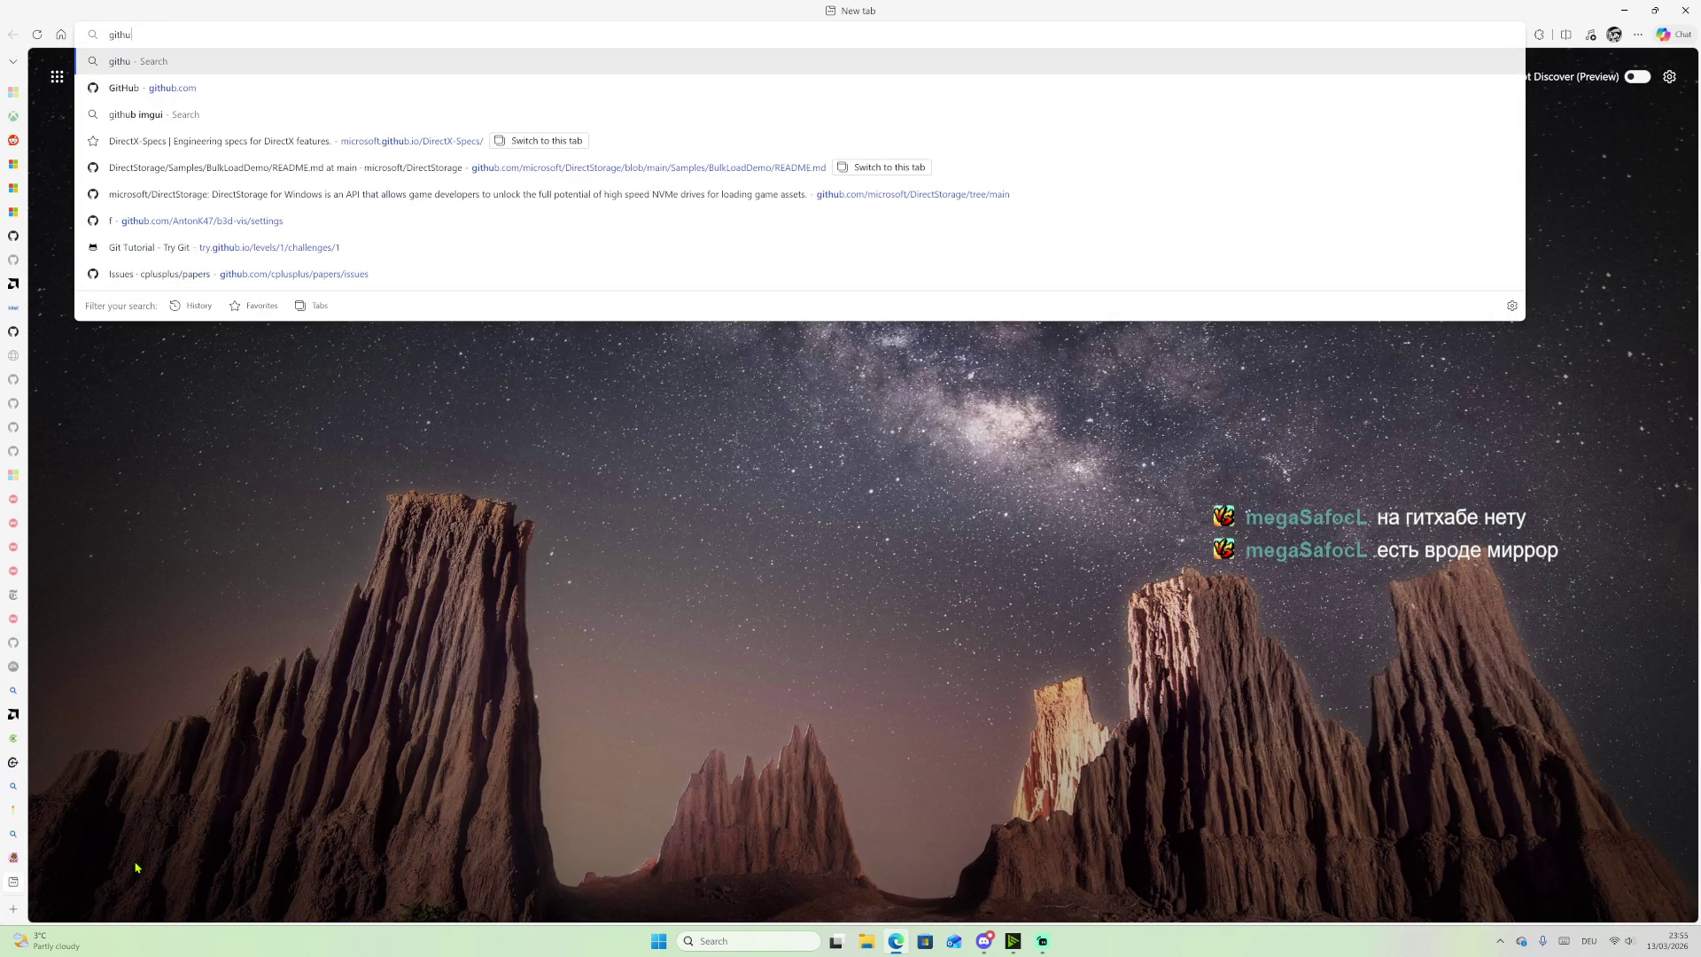
key("Return")
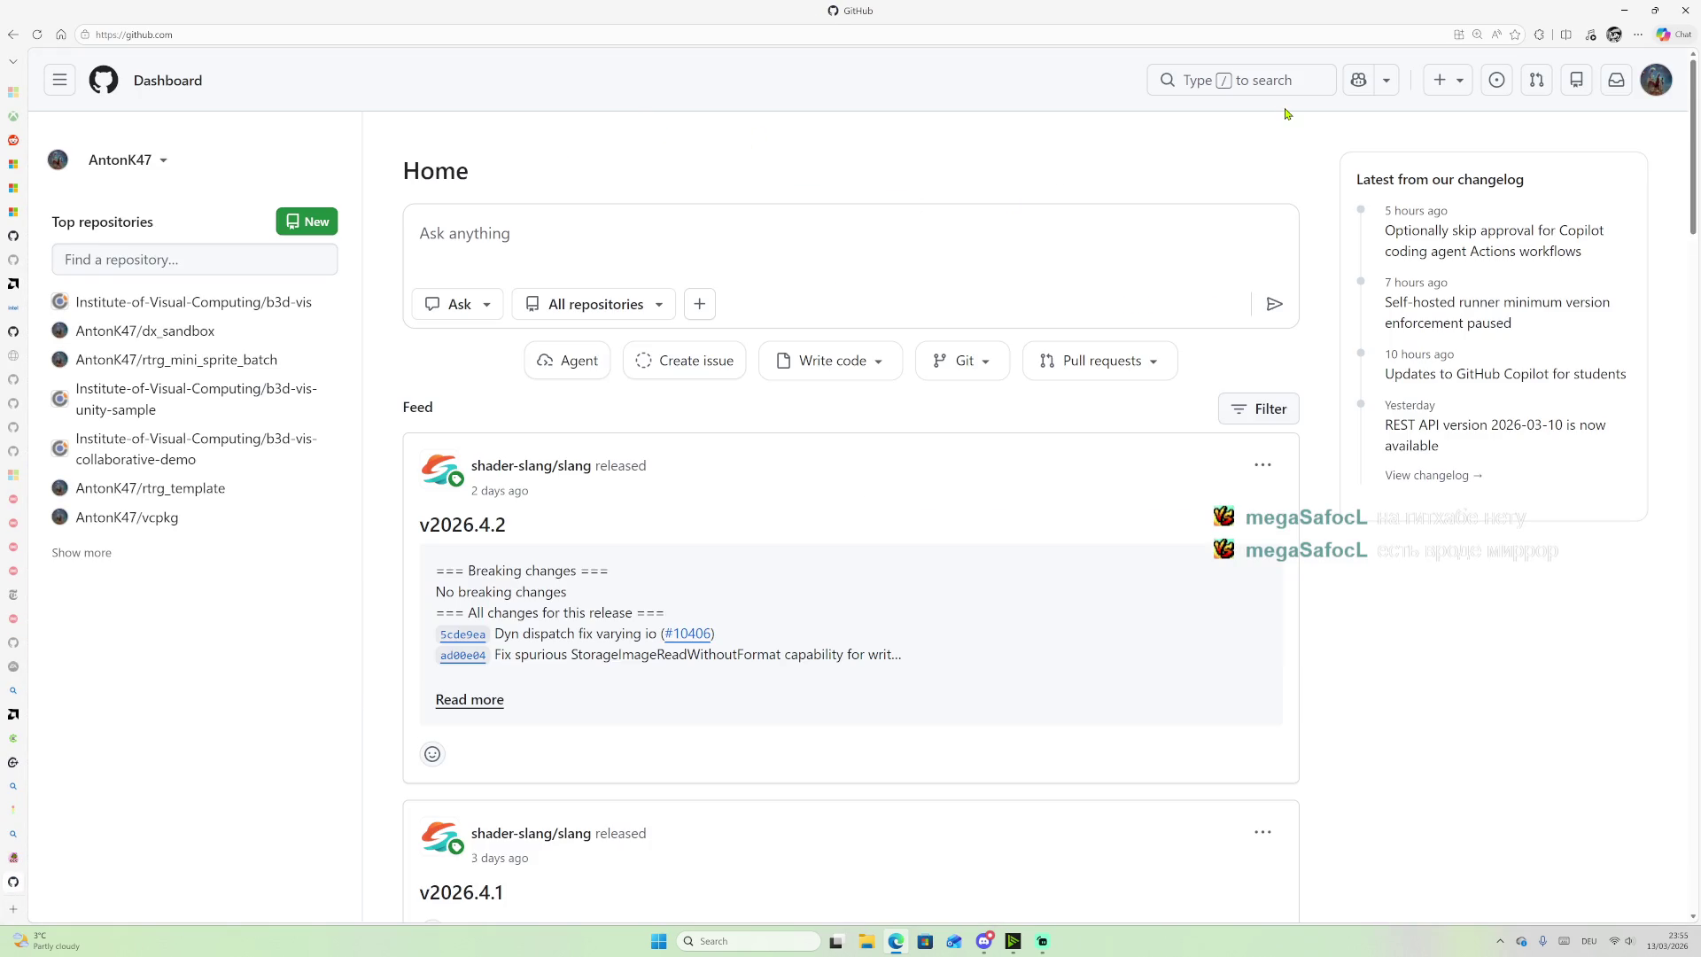
left_click(1258, 80)
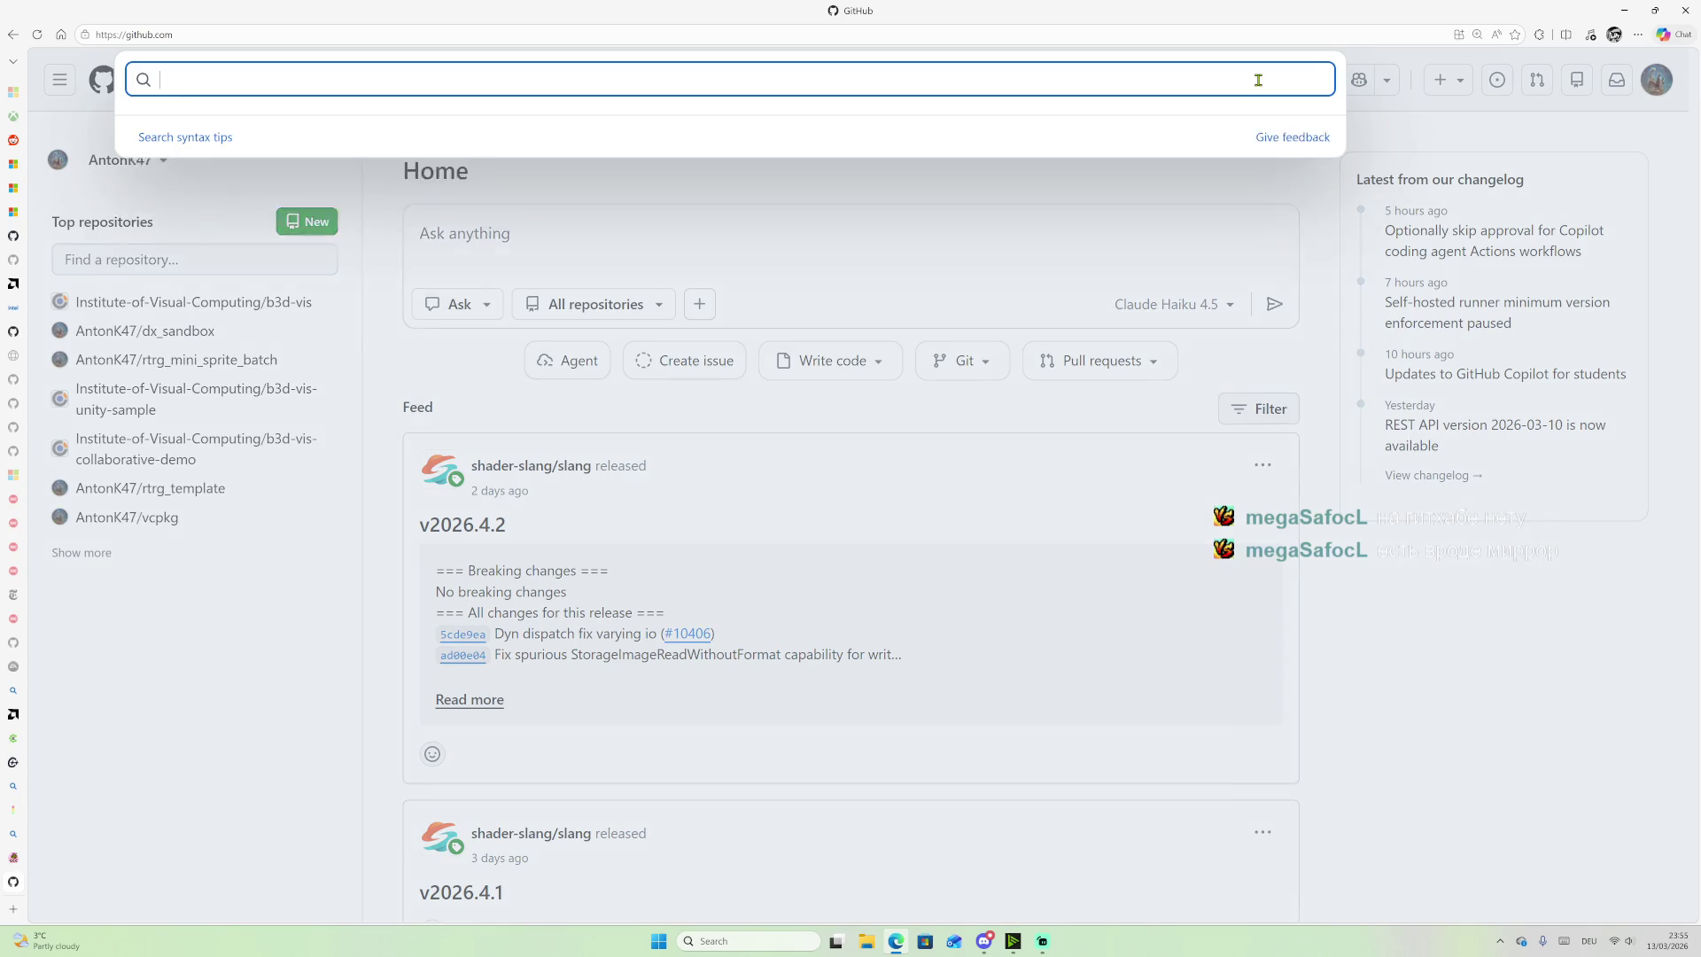
type("gcc")
key("Return")
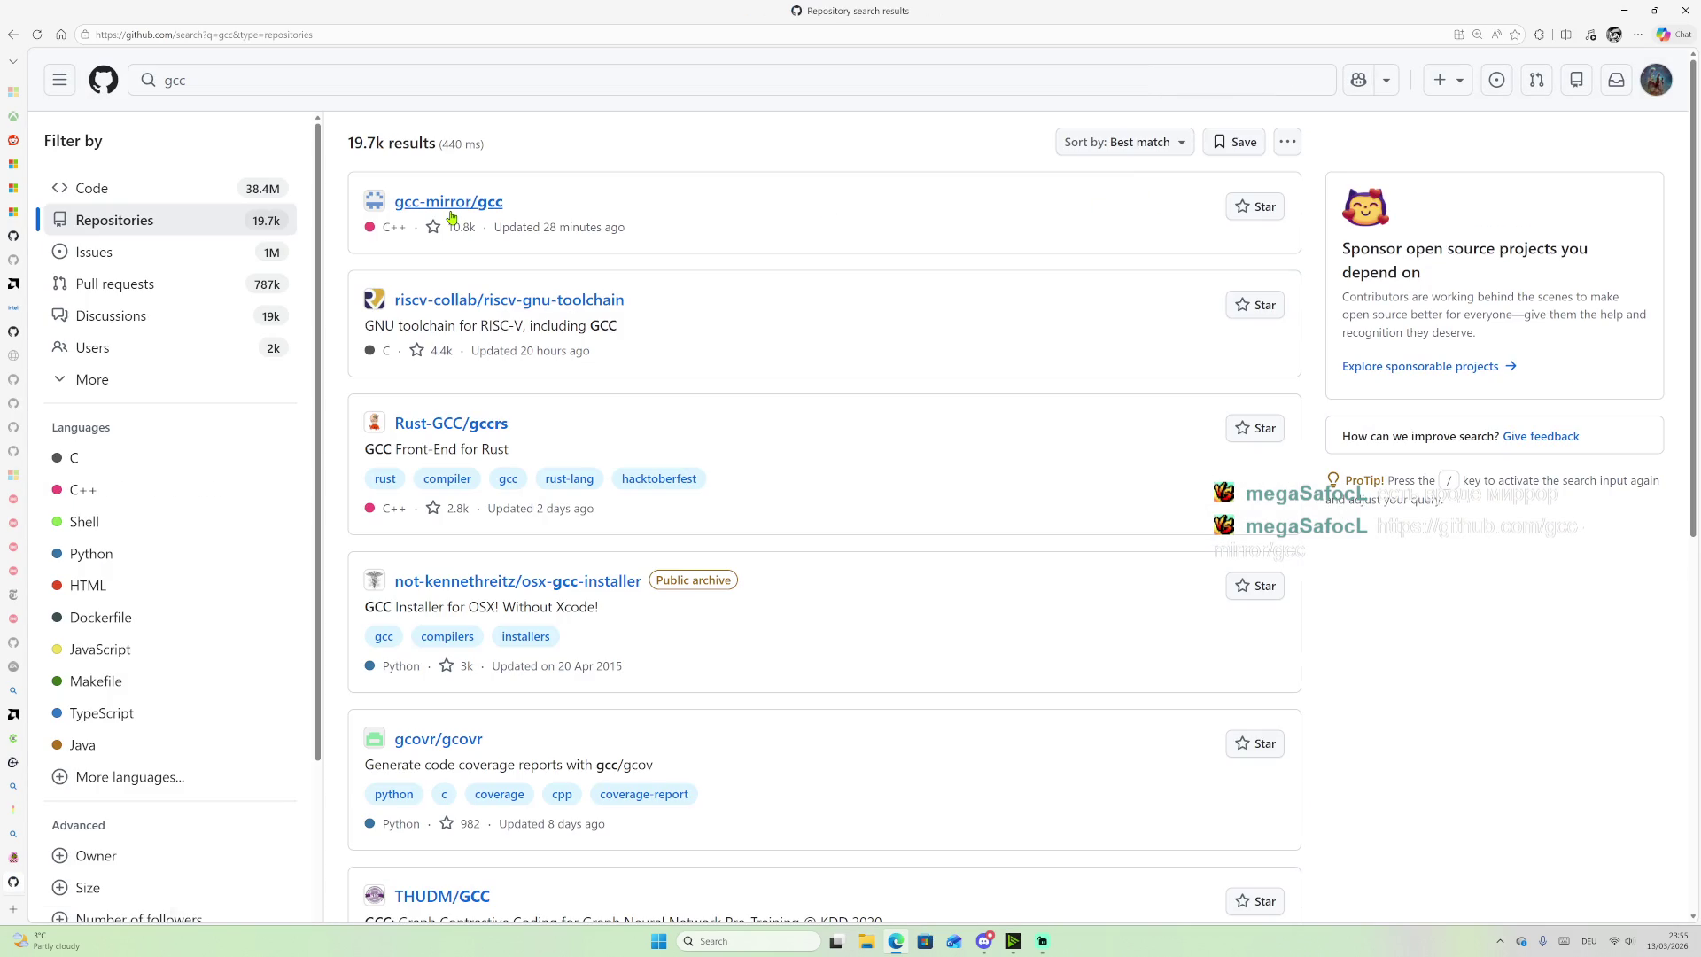
left_click(448, 215)
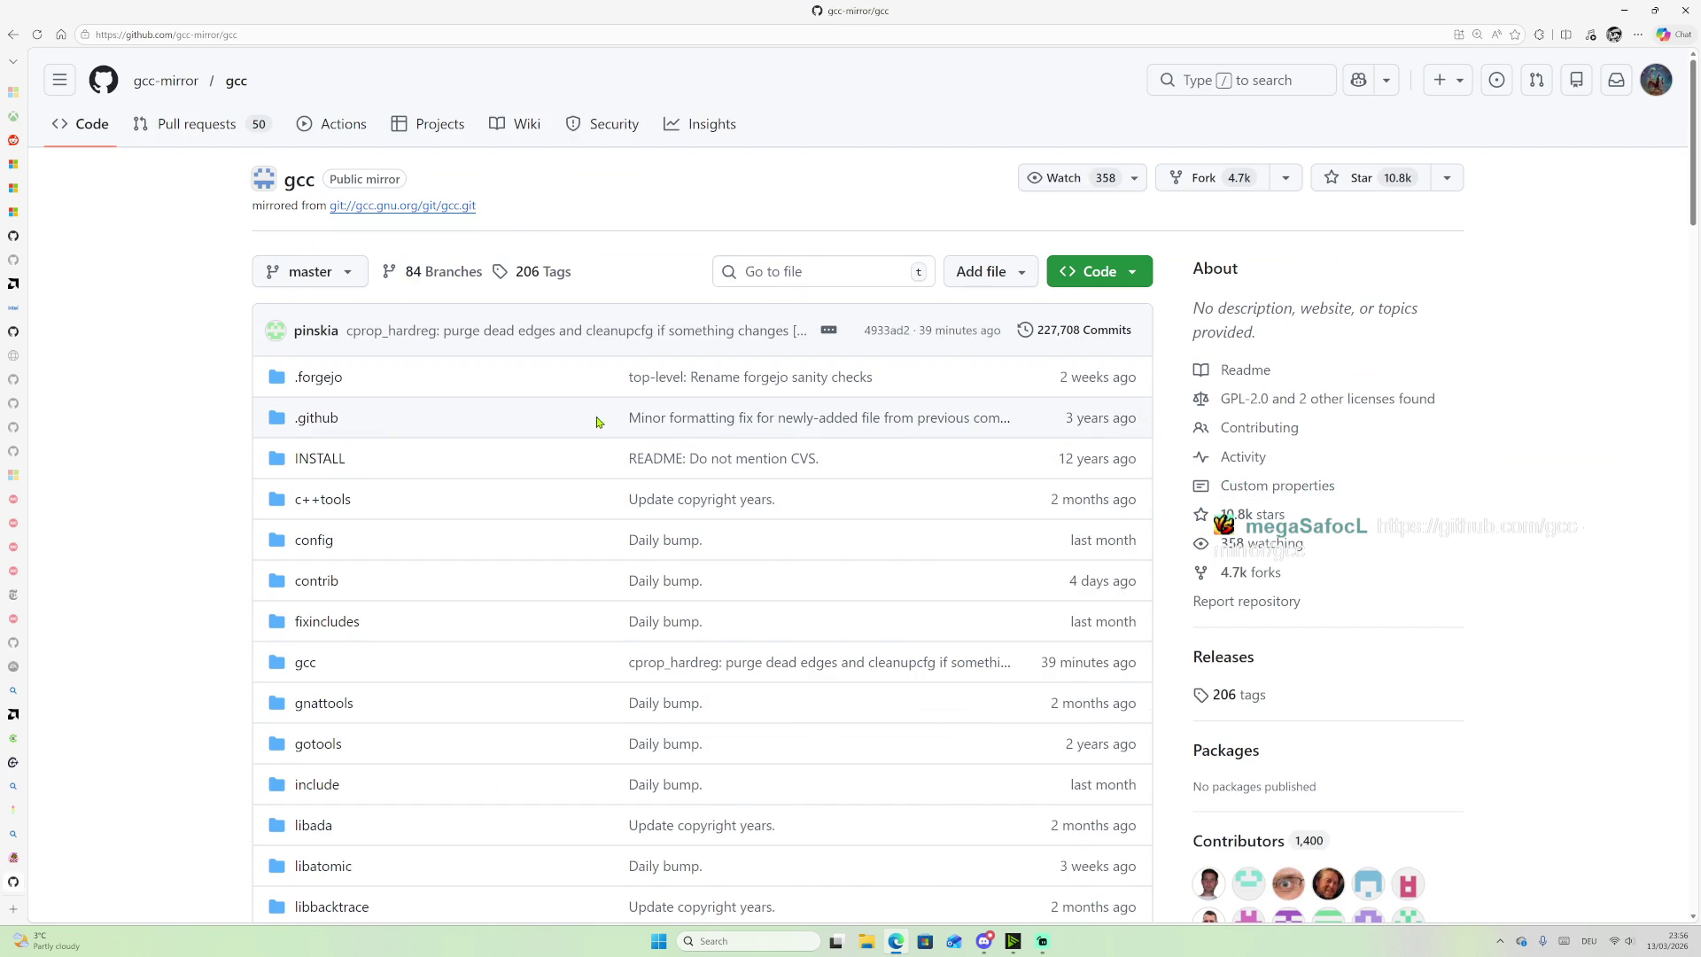
Step: Scroll through the repository's files and README, searching the page for 'versio'
scroll(496, 461, "down", 15)
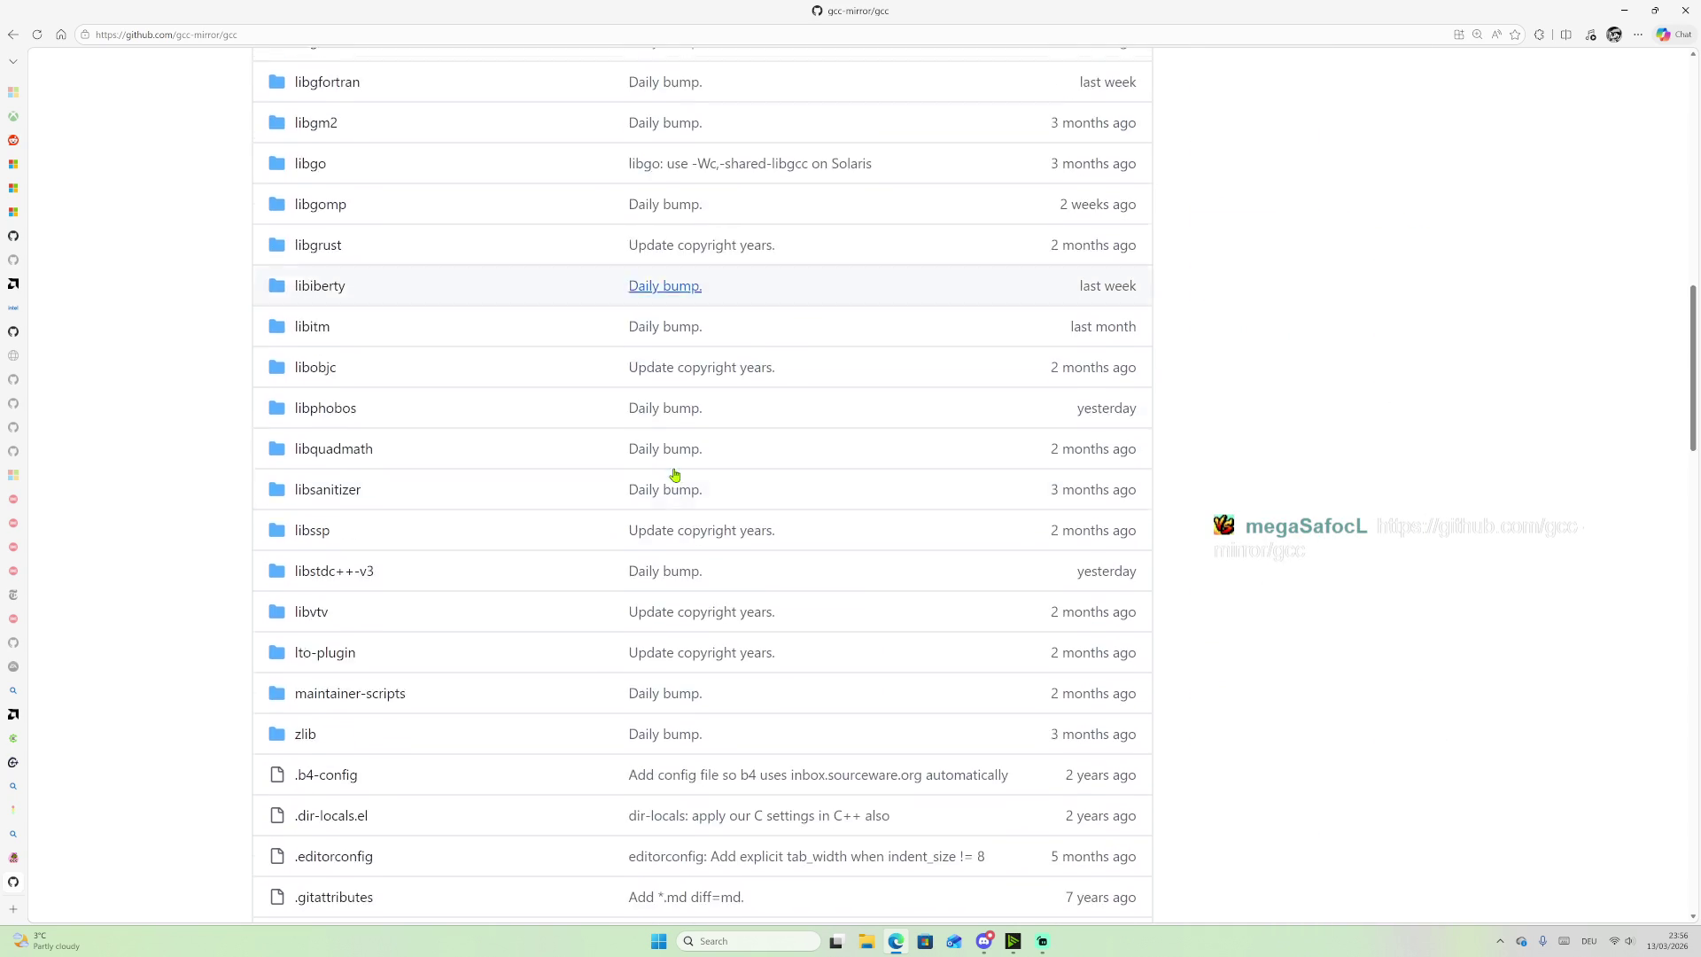
scroll(696, 479, "down", 15)
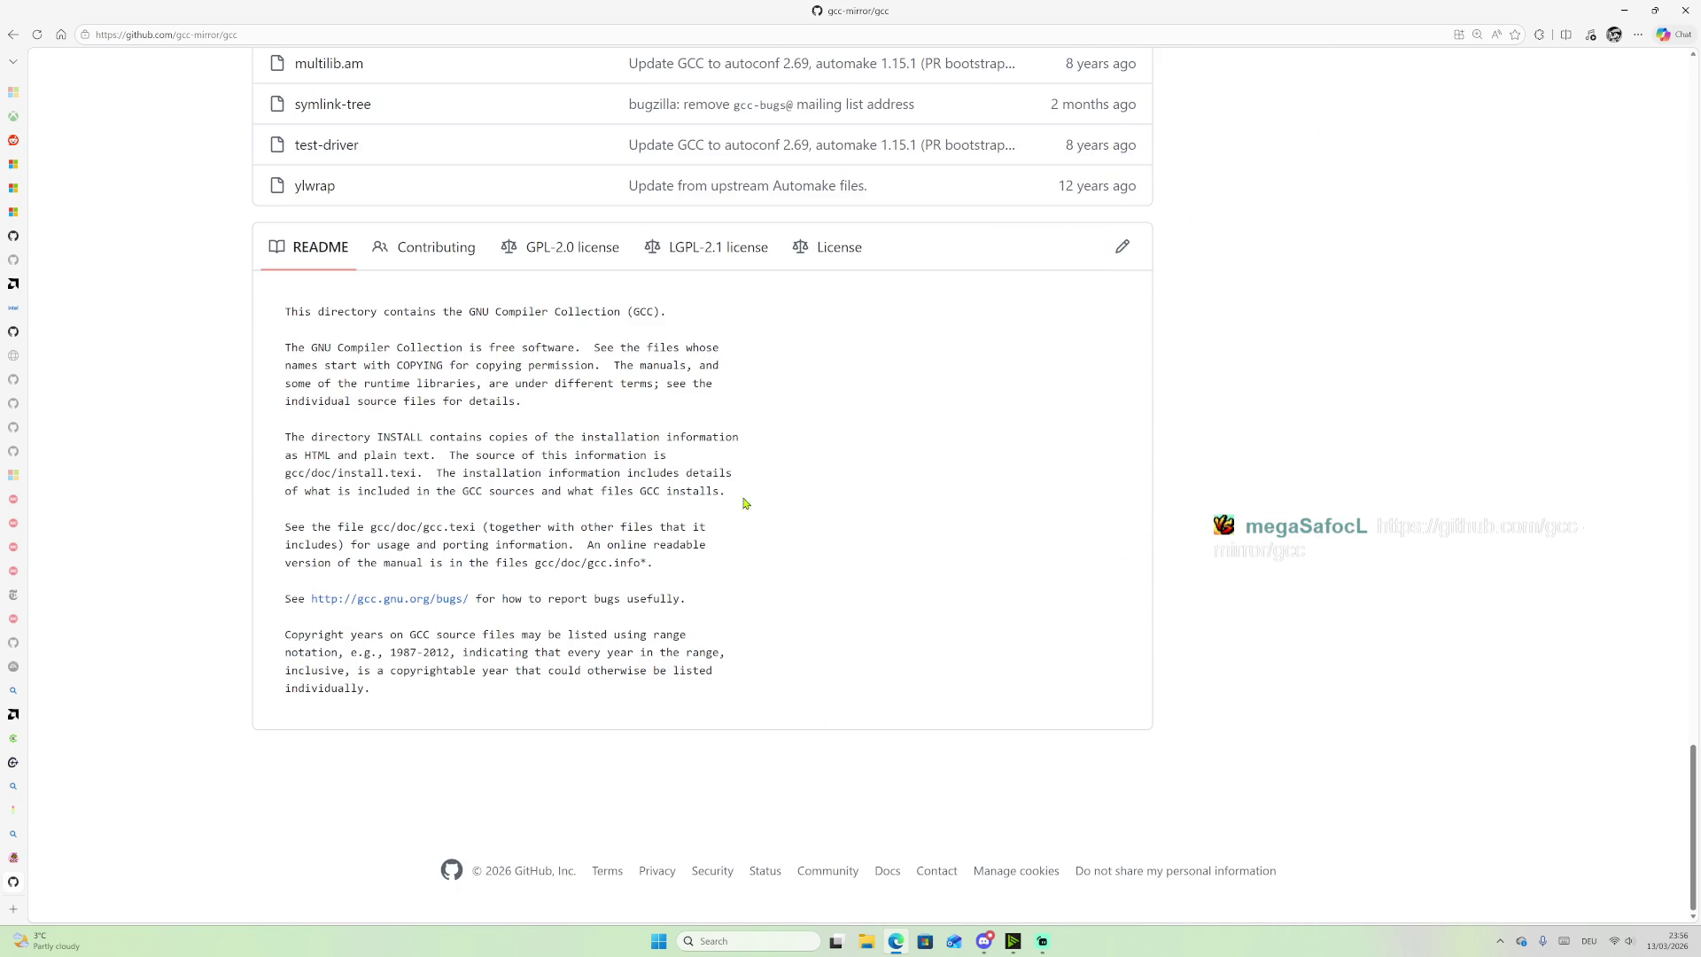
scroll(1261, 277, "up", 5)
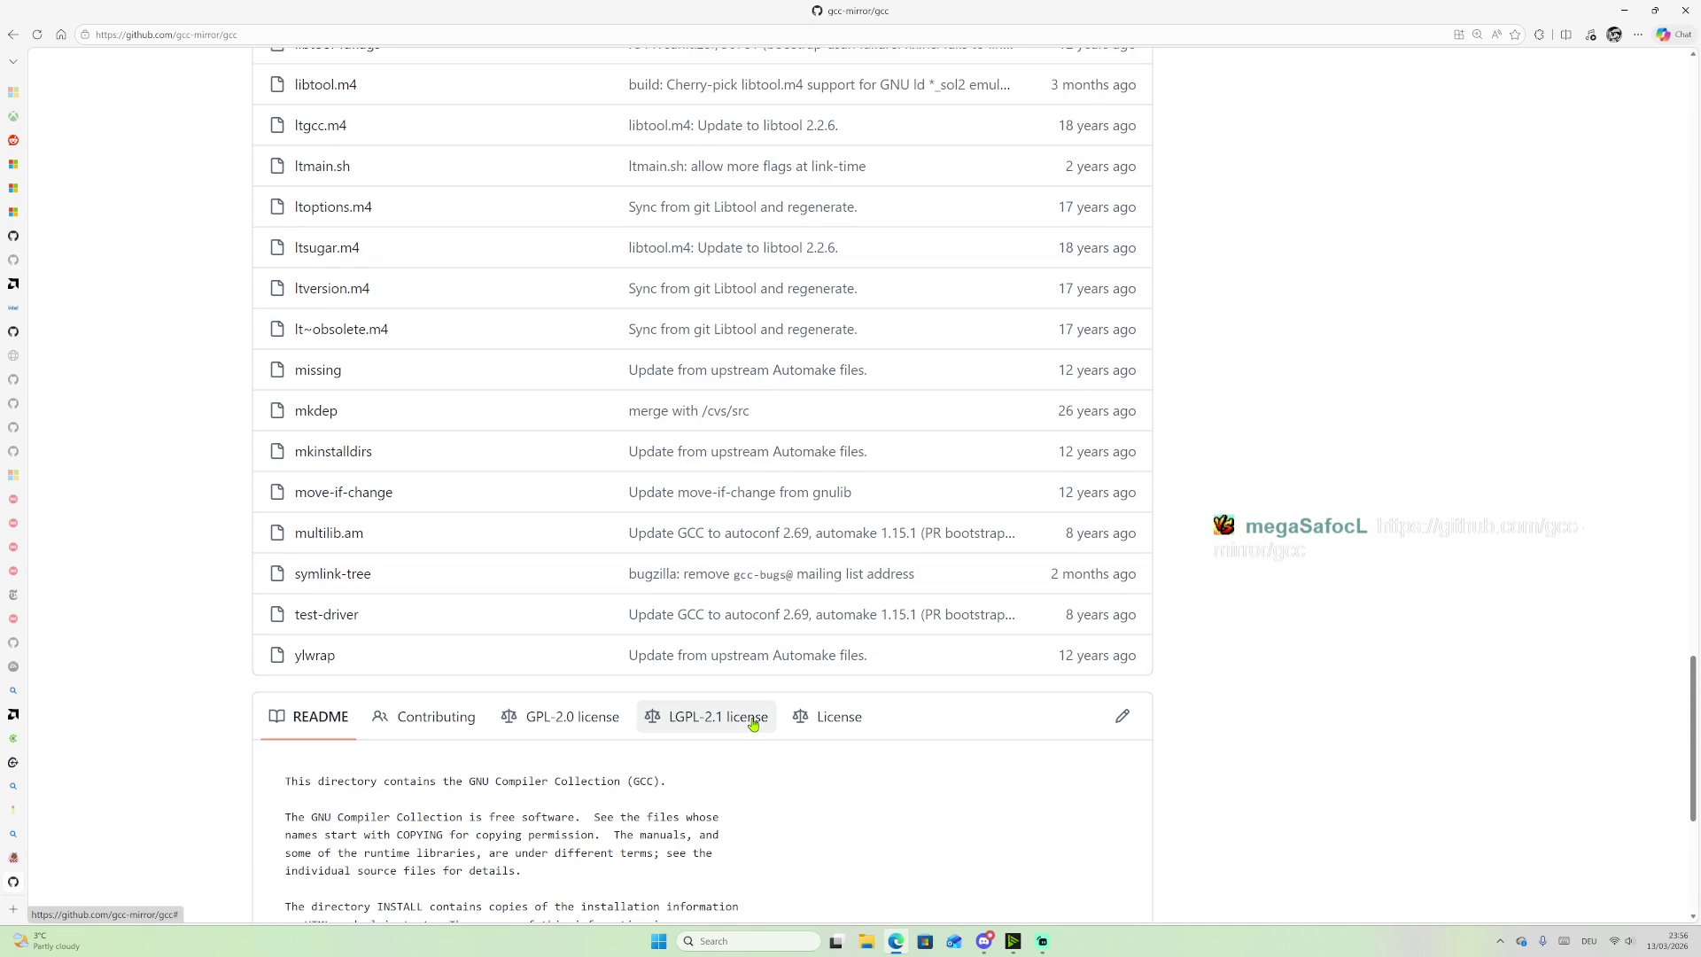
scroll(546, 615, "up", 2)
scroll(942, 436, "down", 1)
key("ctrl+f")
type("ver")
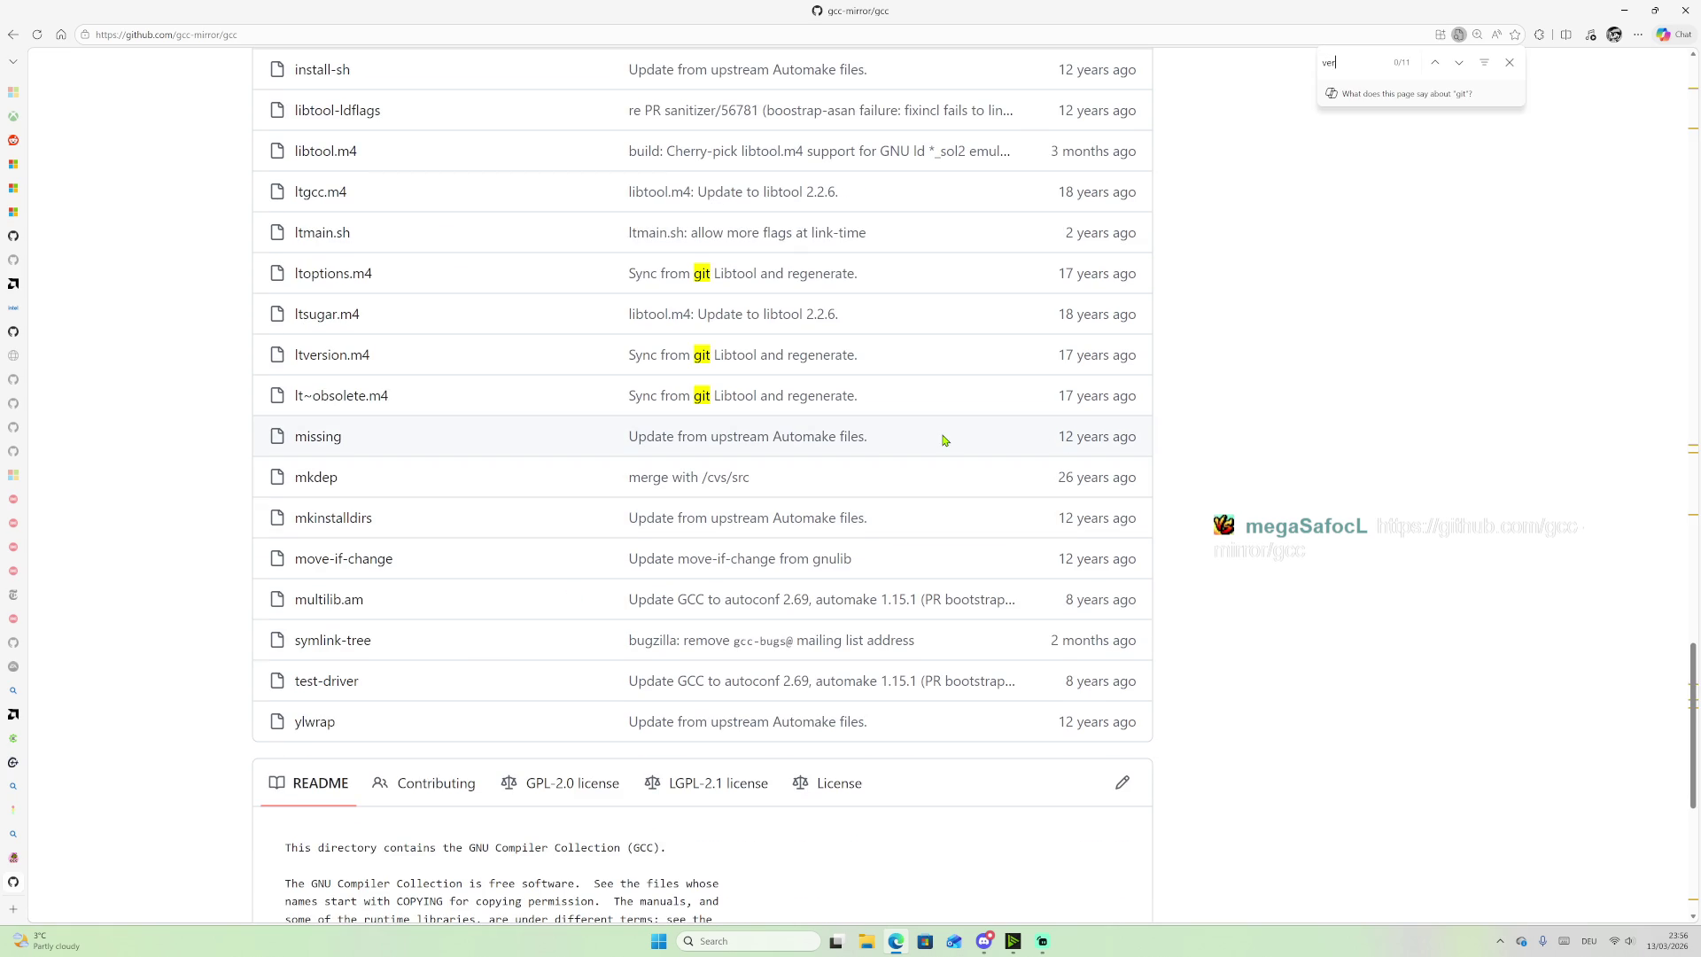
type("sio")
key("Return")
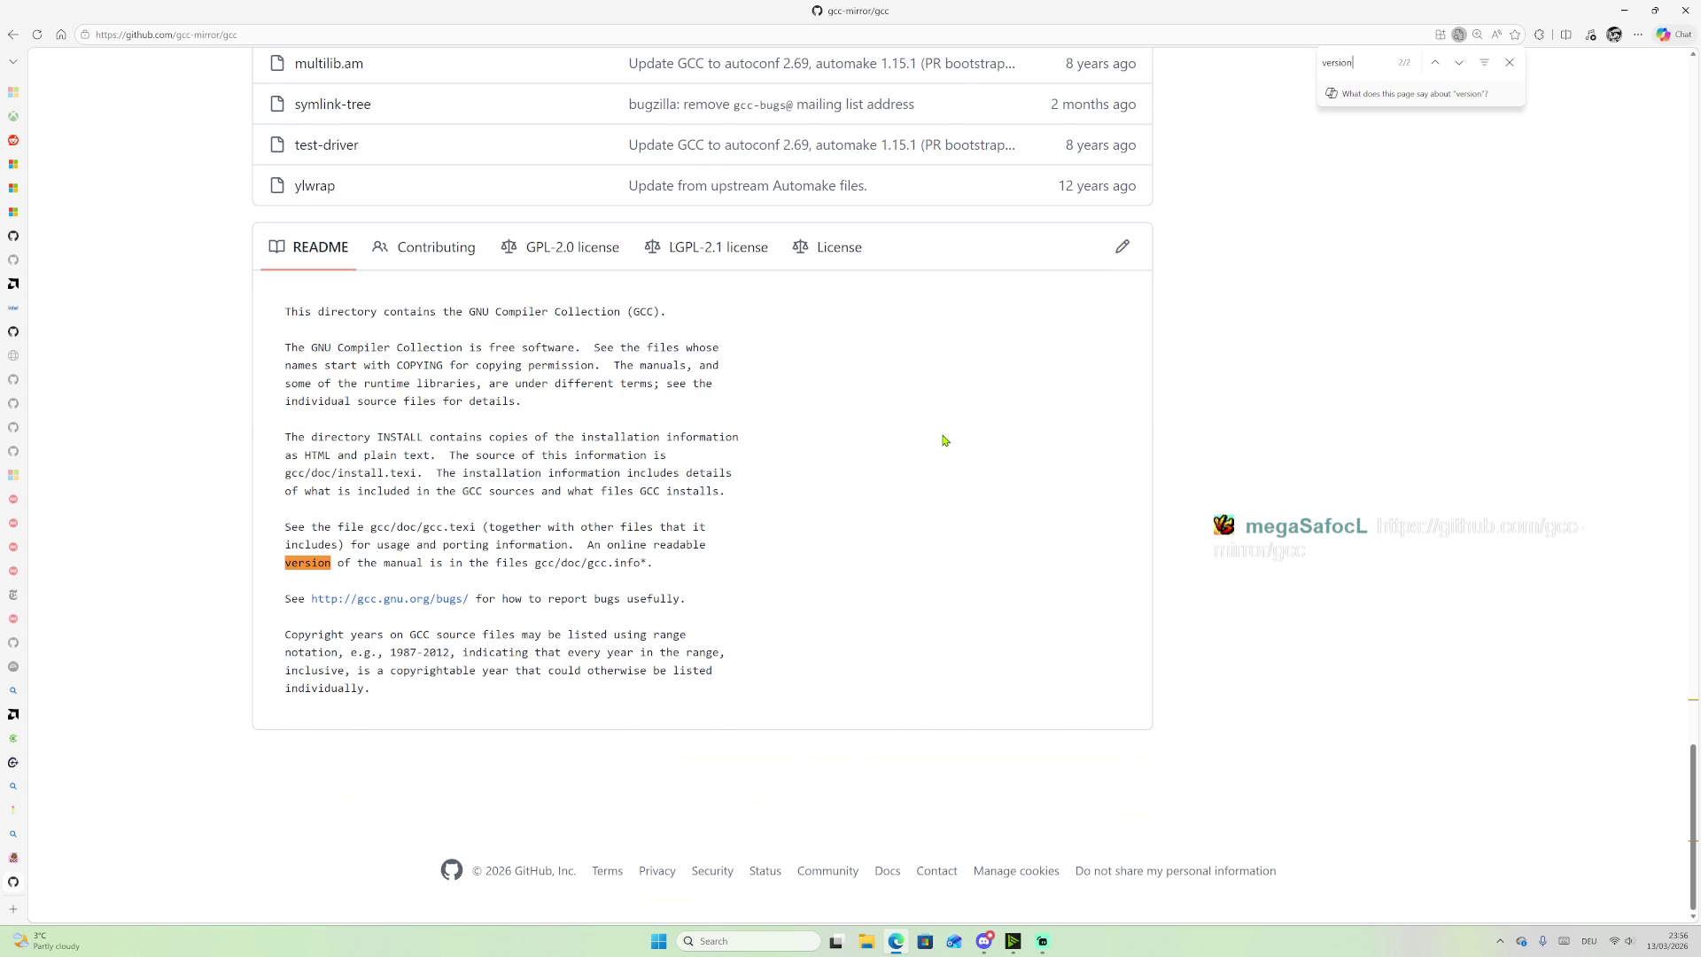
key("Return")
key("Return")
key("Return")
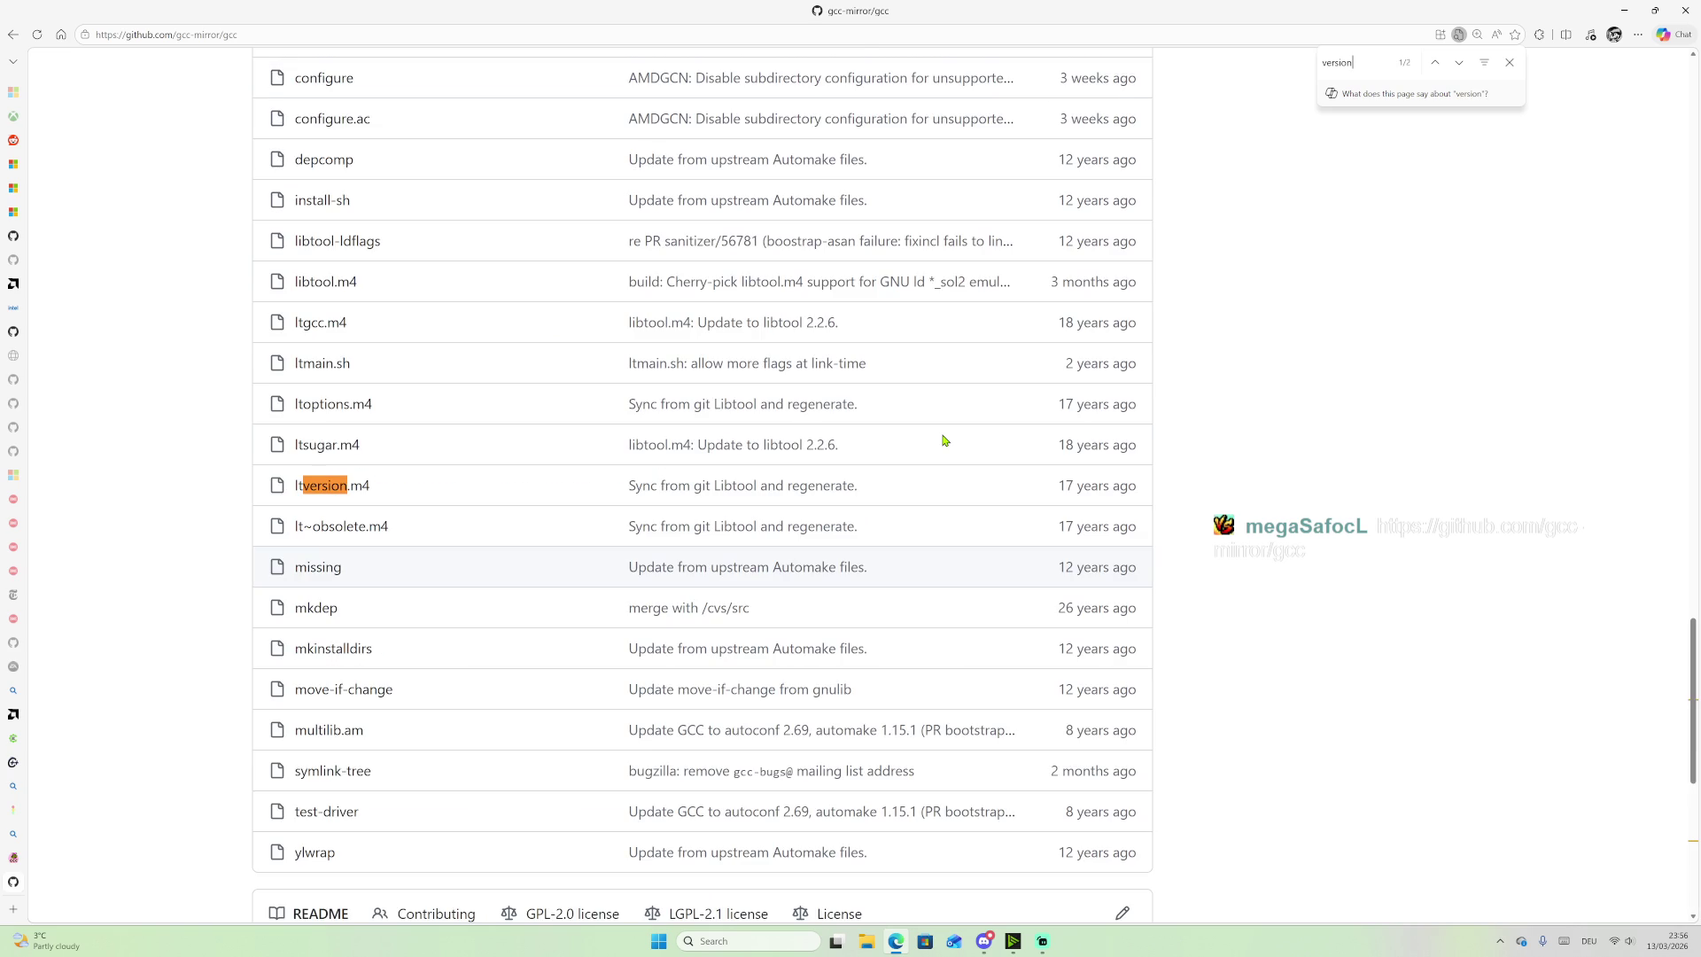
scroll(1323, 113, "up", 20)
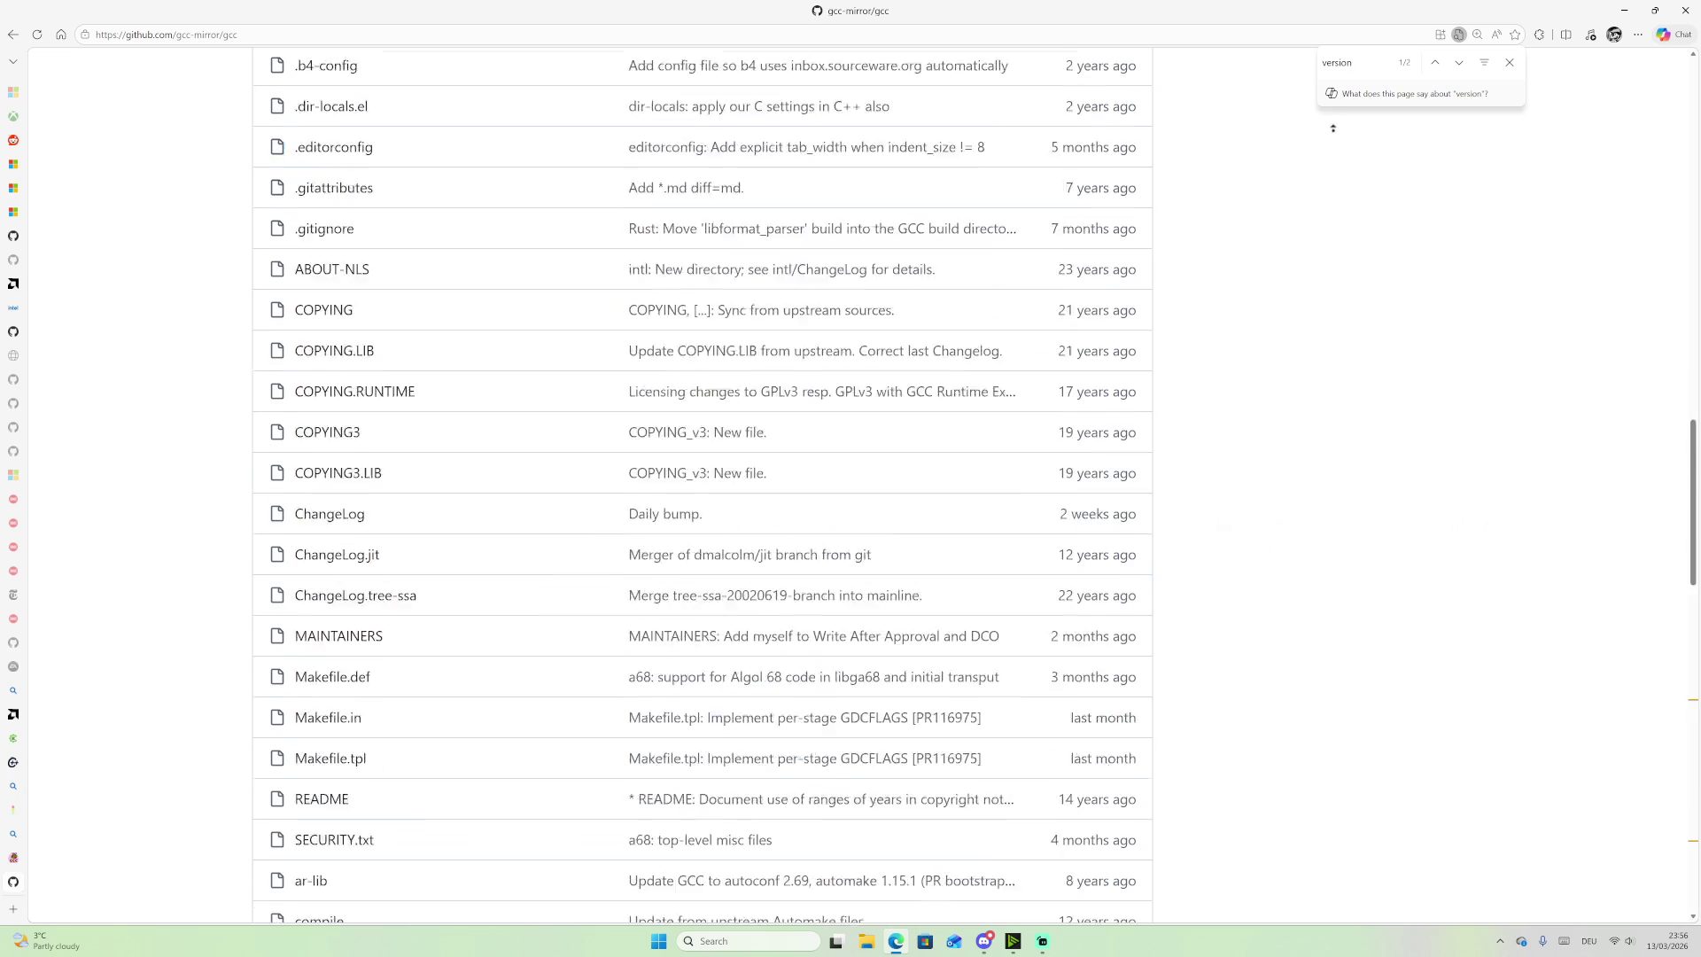
scroll(1227, 505, "down", 2)
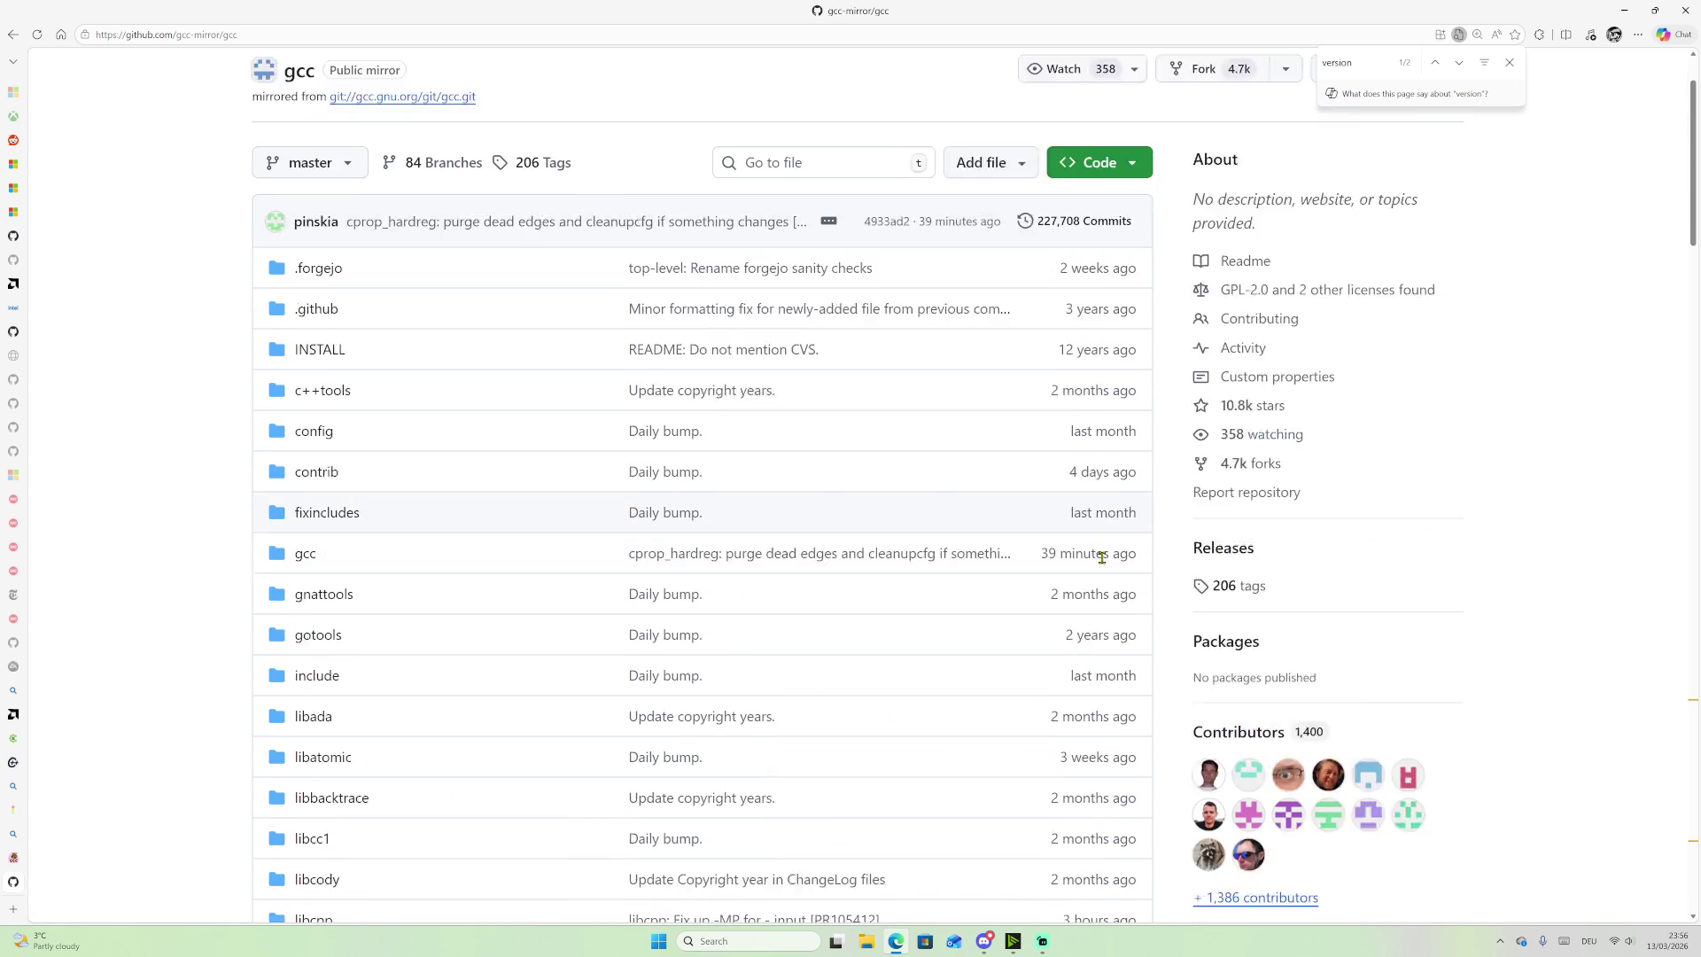
Step: Check the gcc repository's 206 tags, scroll the master branch dropdown's list, then open a new tab
left_click(1227, 501)
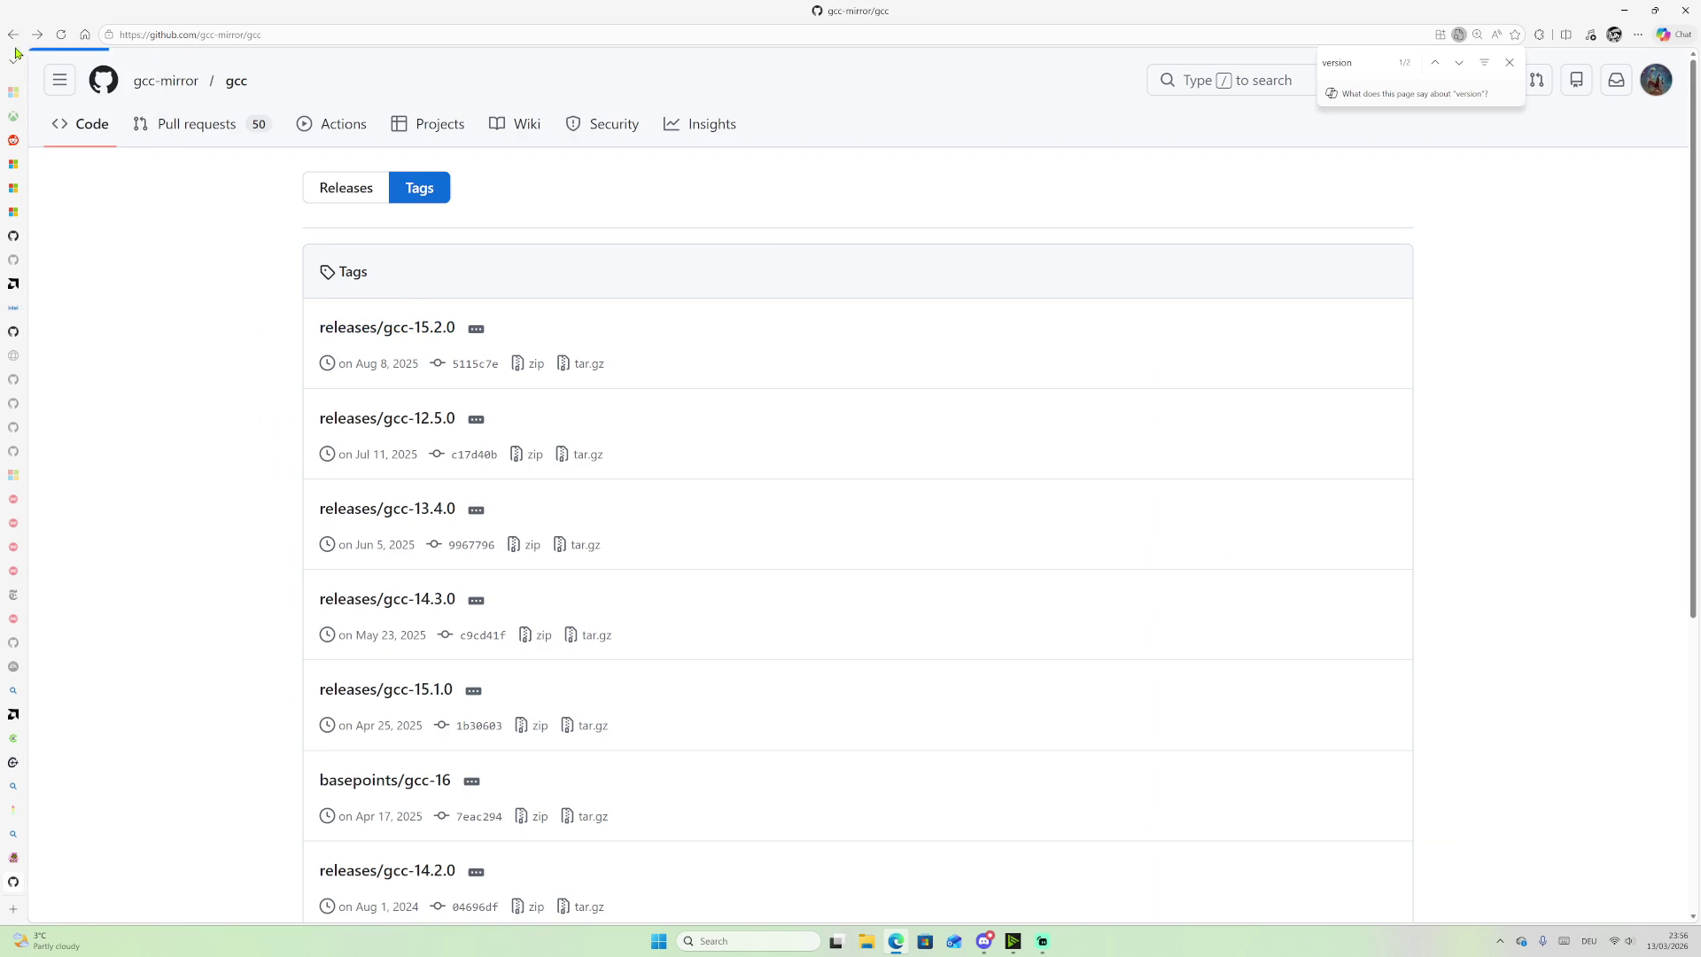
key("alt+Left")
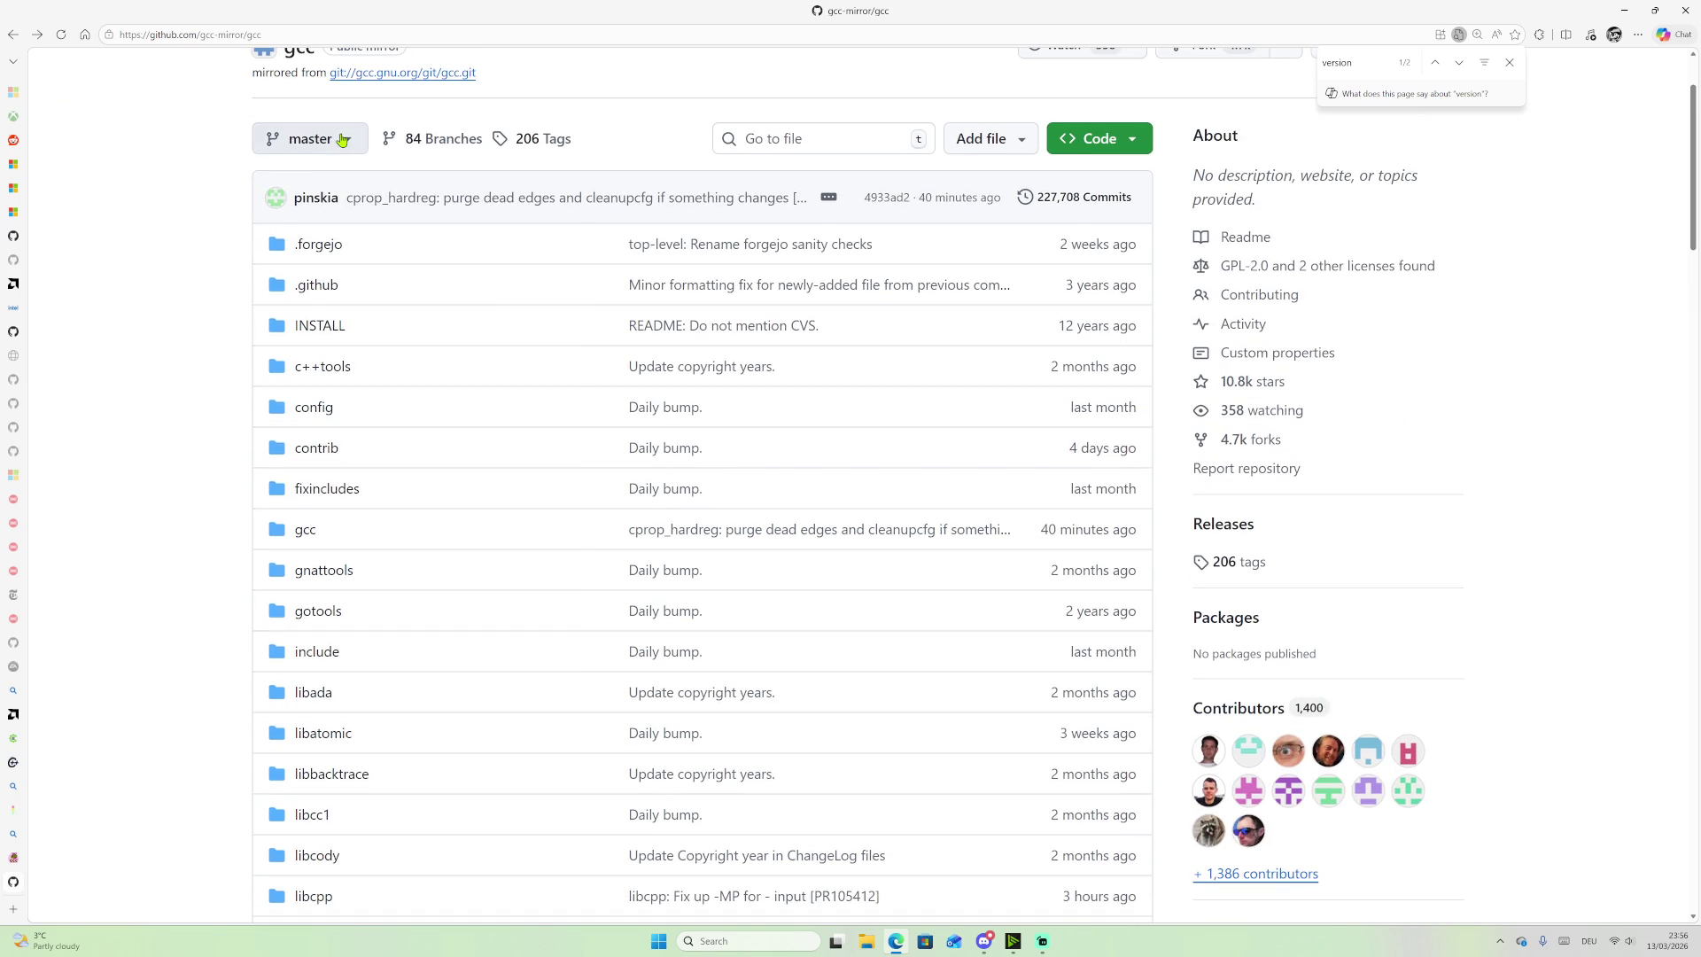
left_click(337, 137)
scroll(390, 378, "down", 10)
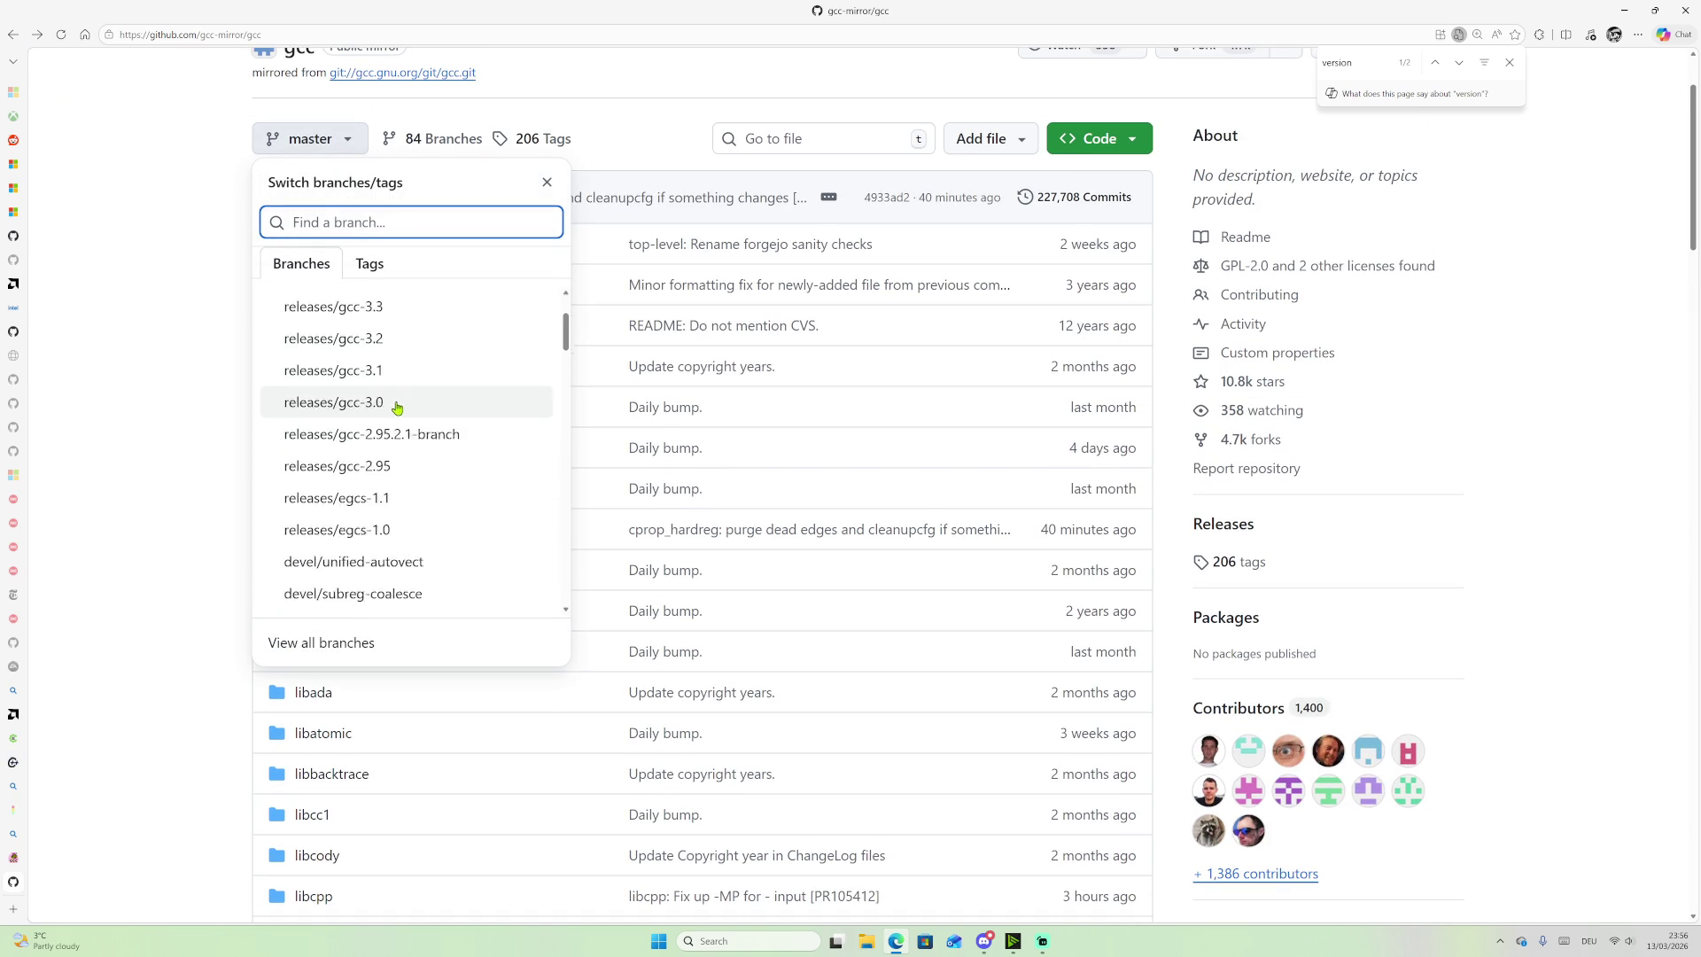
scroll(401, 407, "down", 10)
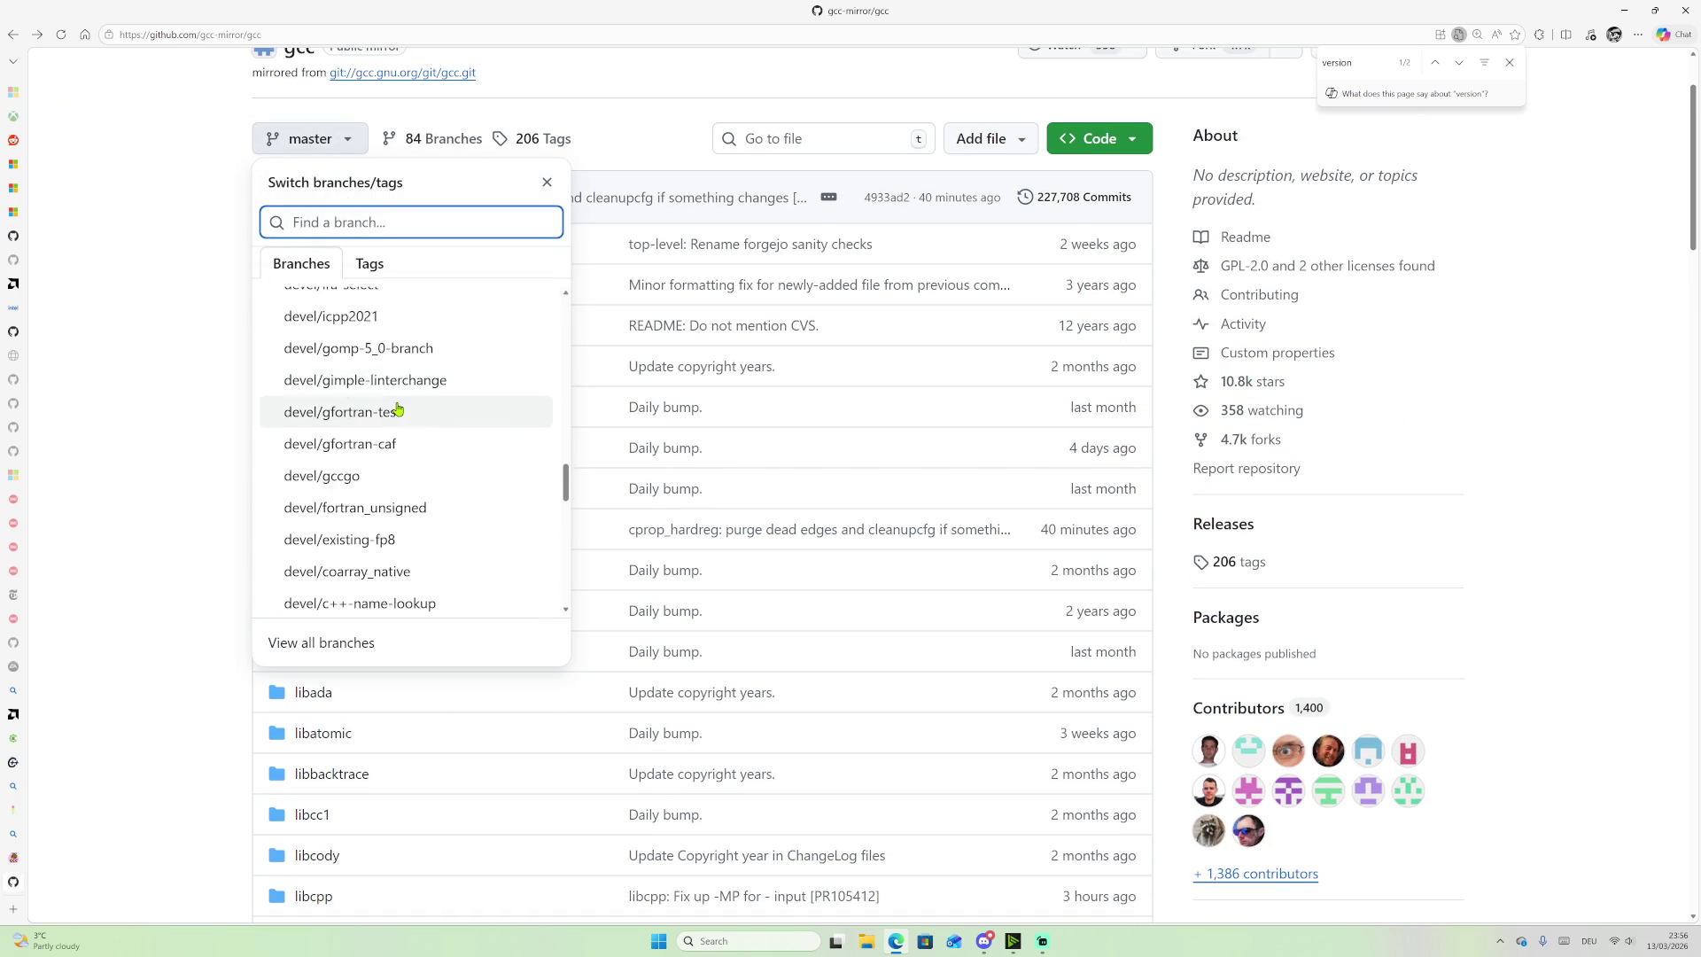
scroll(407, 410, "up", 2)
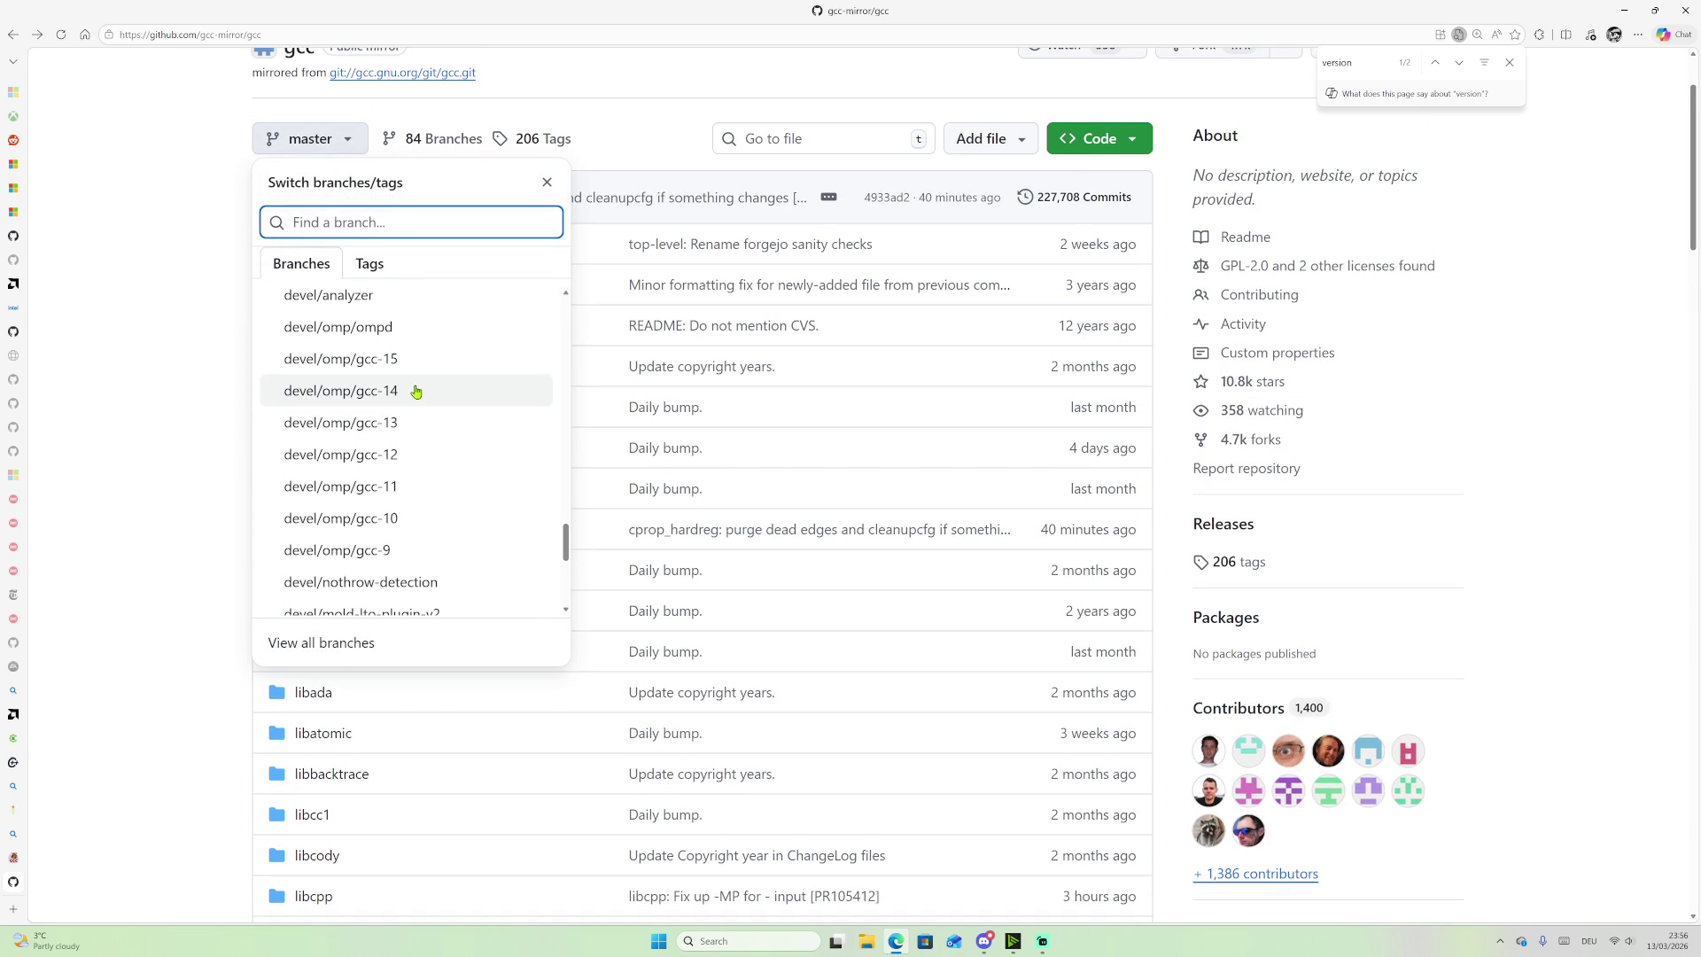
scroll(411, 376, "down", 10)
scroll(203, 451, "up", 1)
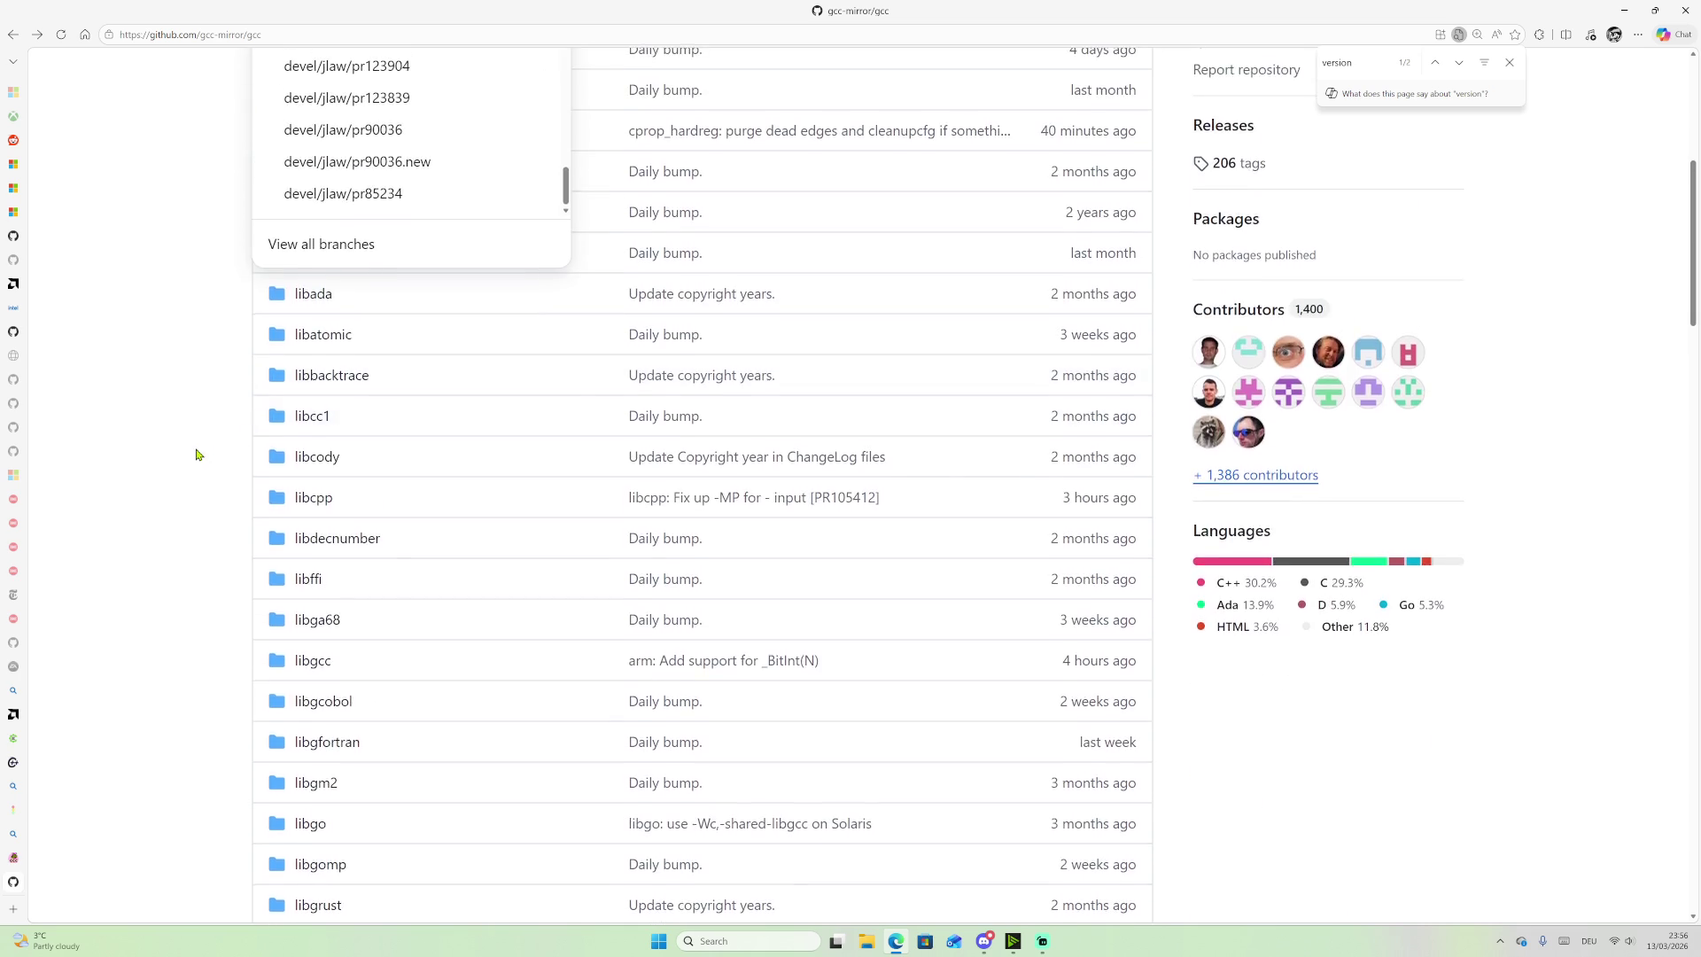
scroll(203, 452, "up", 5)
scroll(342, 387, "up", 10)
scroll(419, 517, "up", 8)
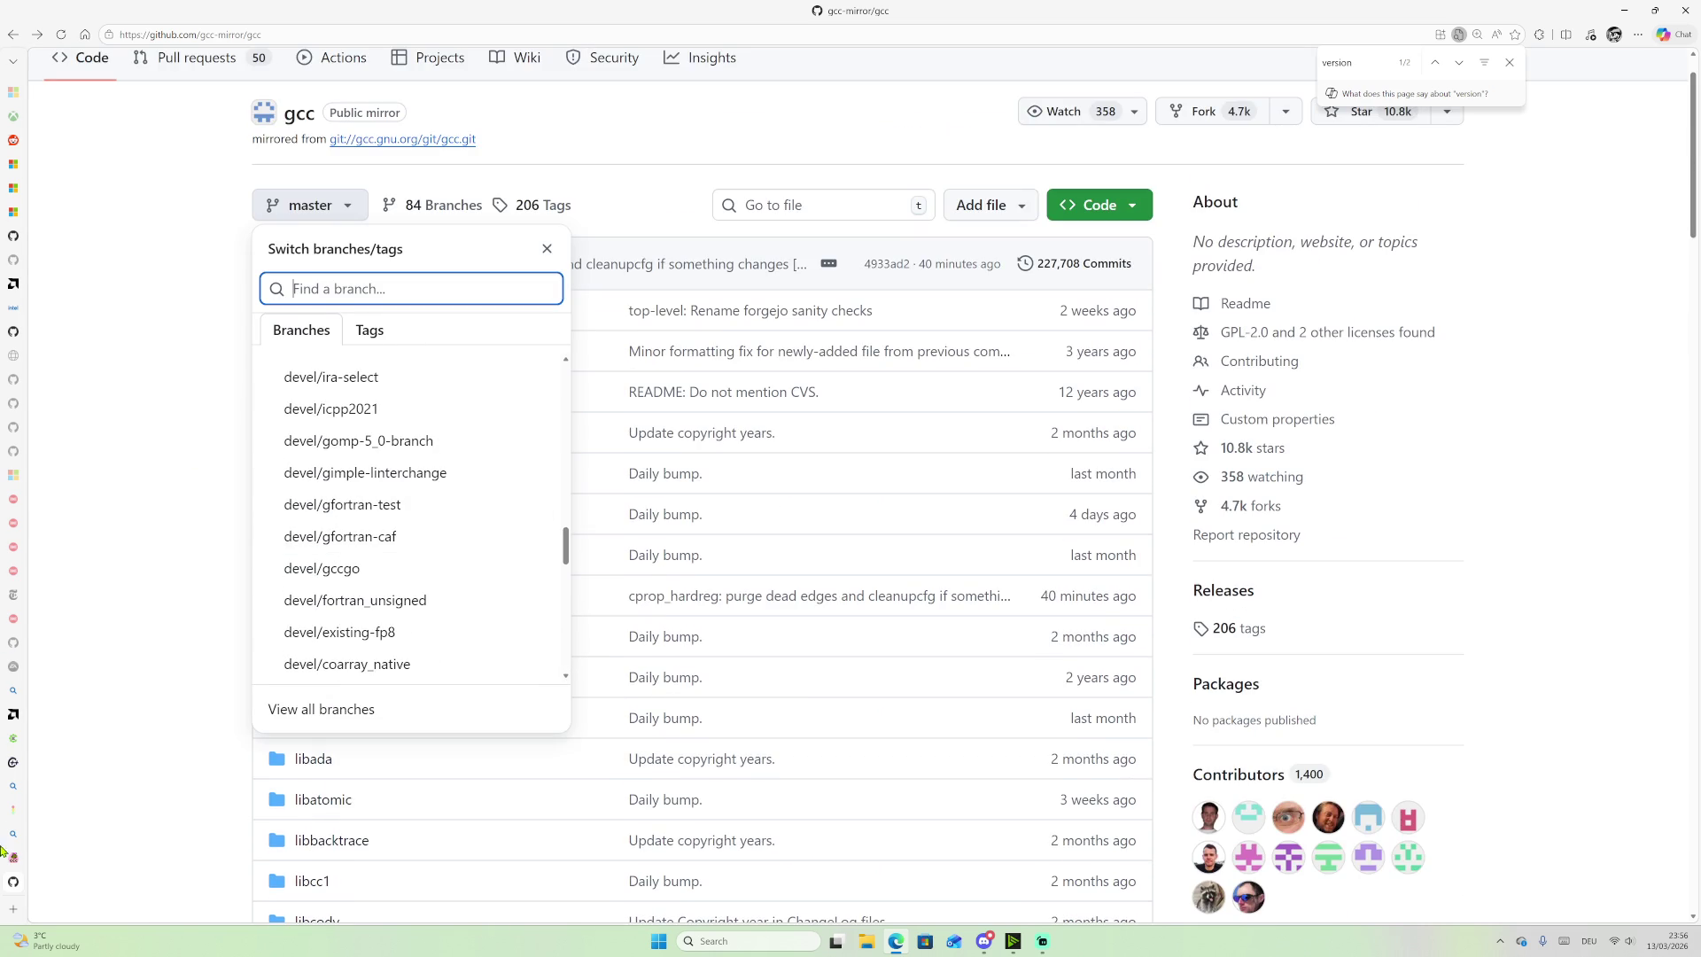
left_click(70, 908)
Step: Load Compiler Explorer from the address-bar suggestion and browse its source-language list
type("go")
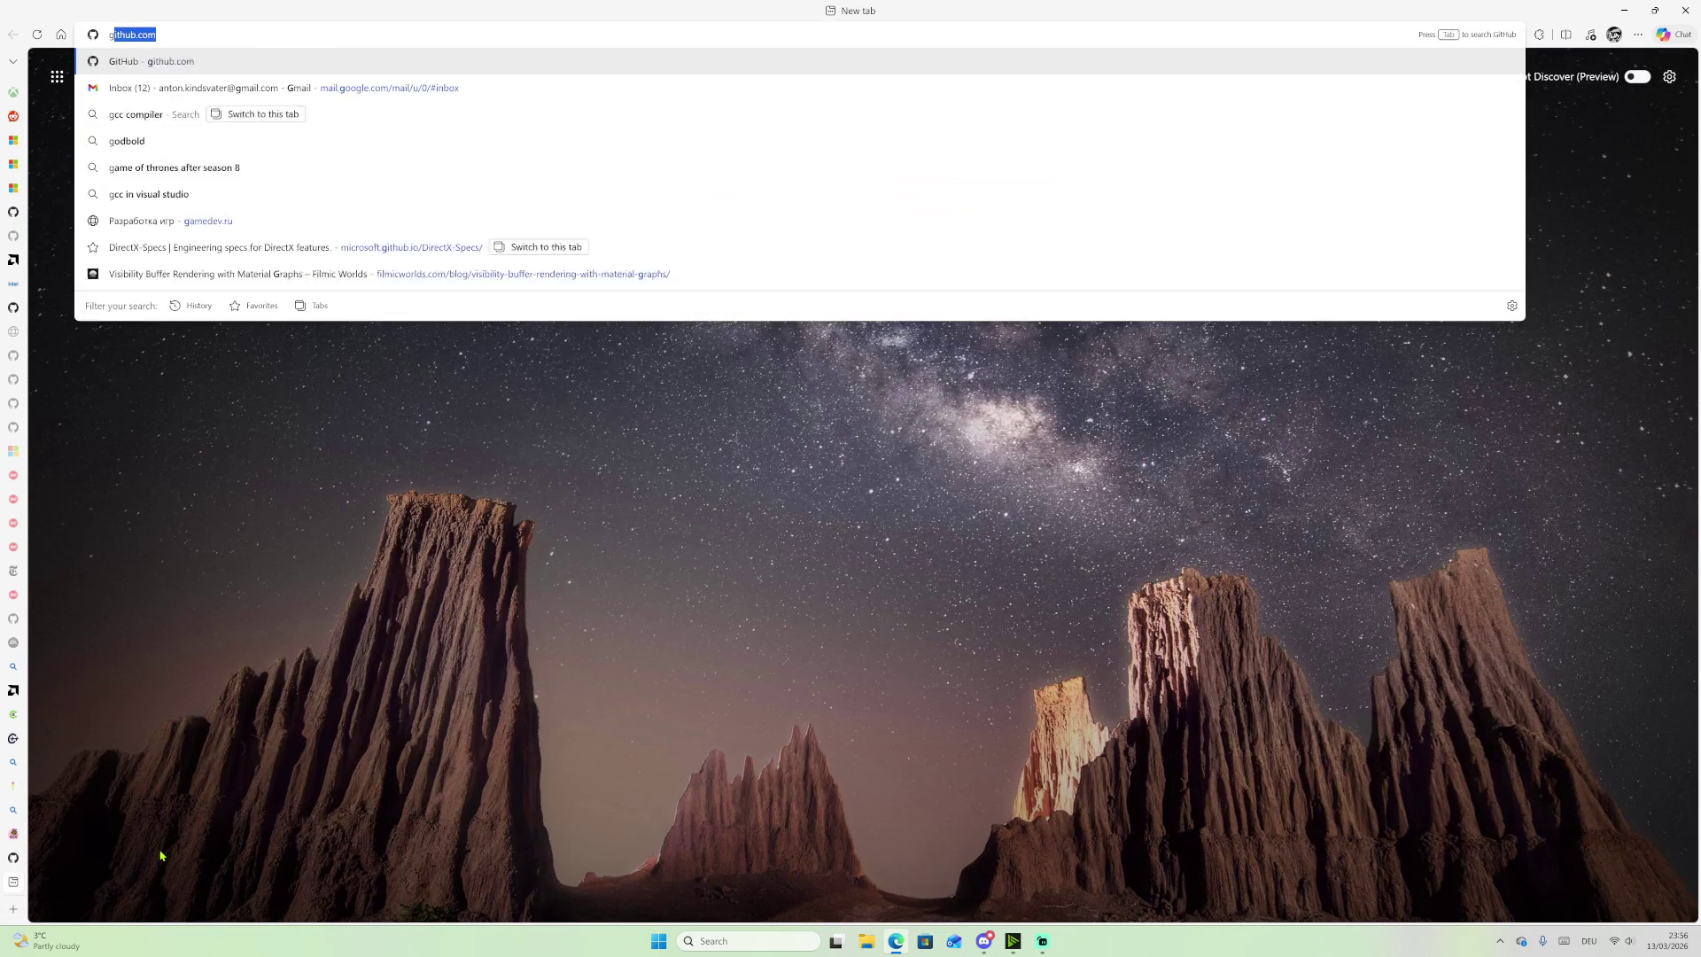
type("t")
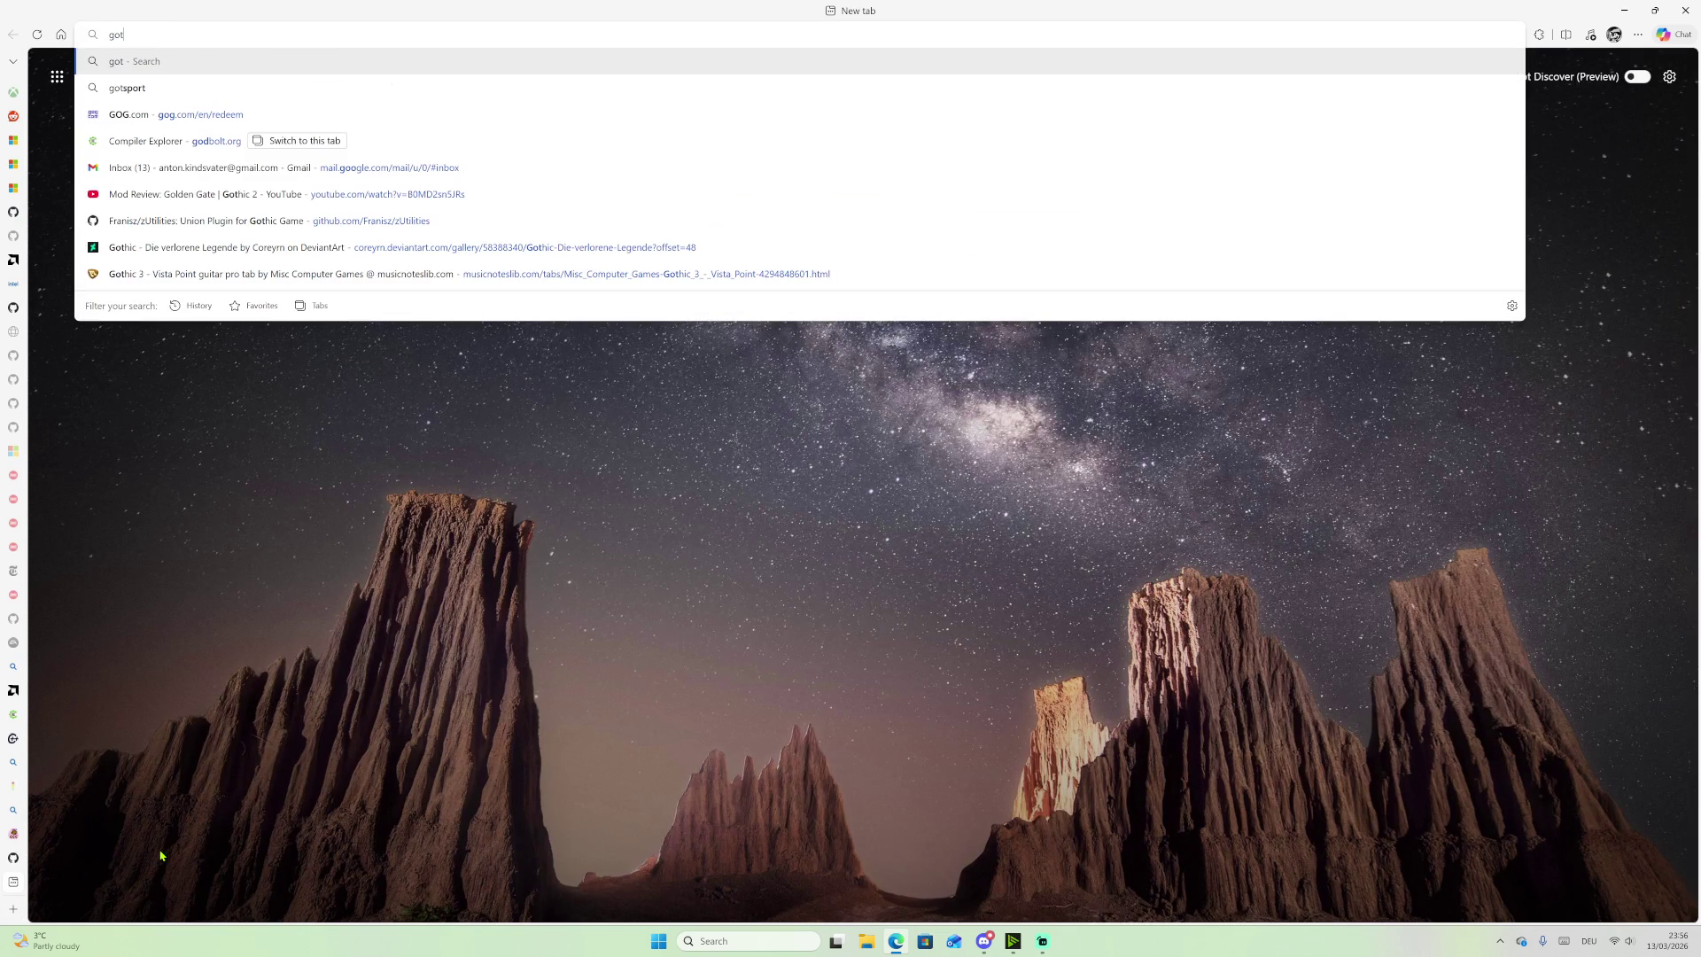
key("Down")
key("Down")
key("Down")
key("Return")
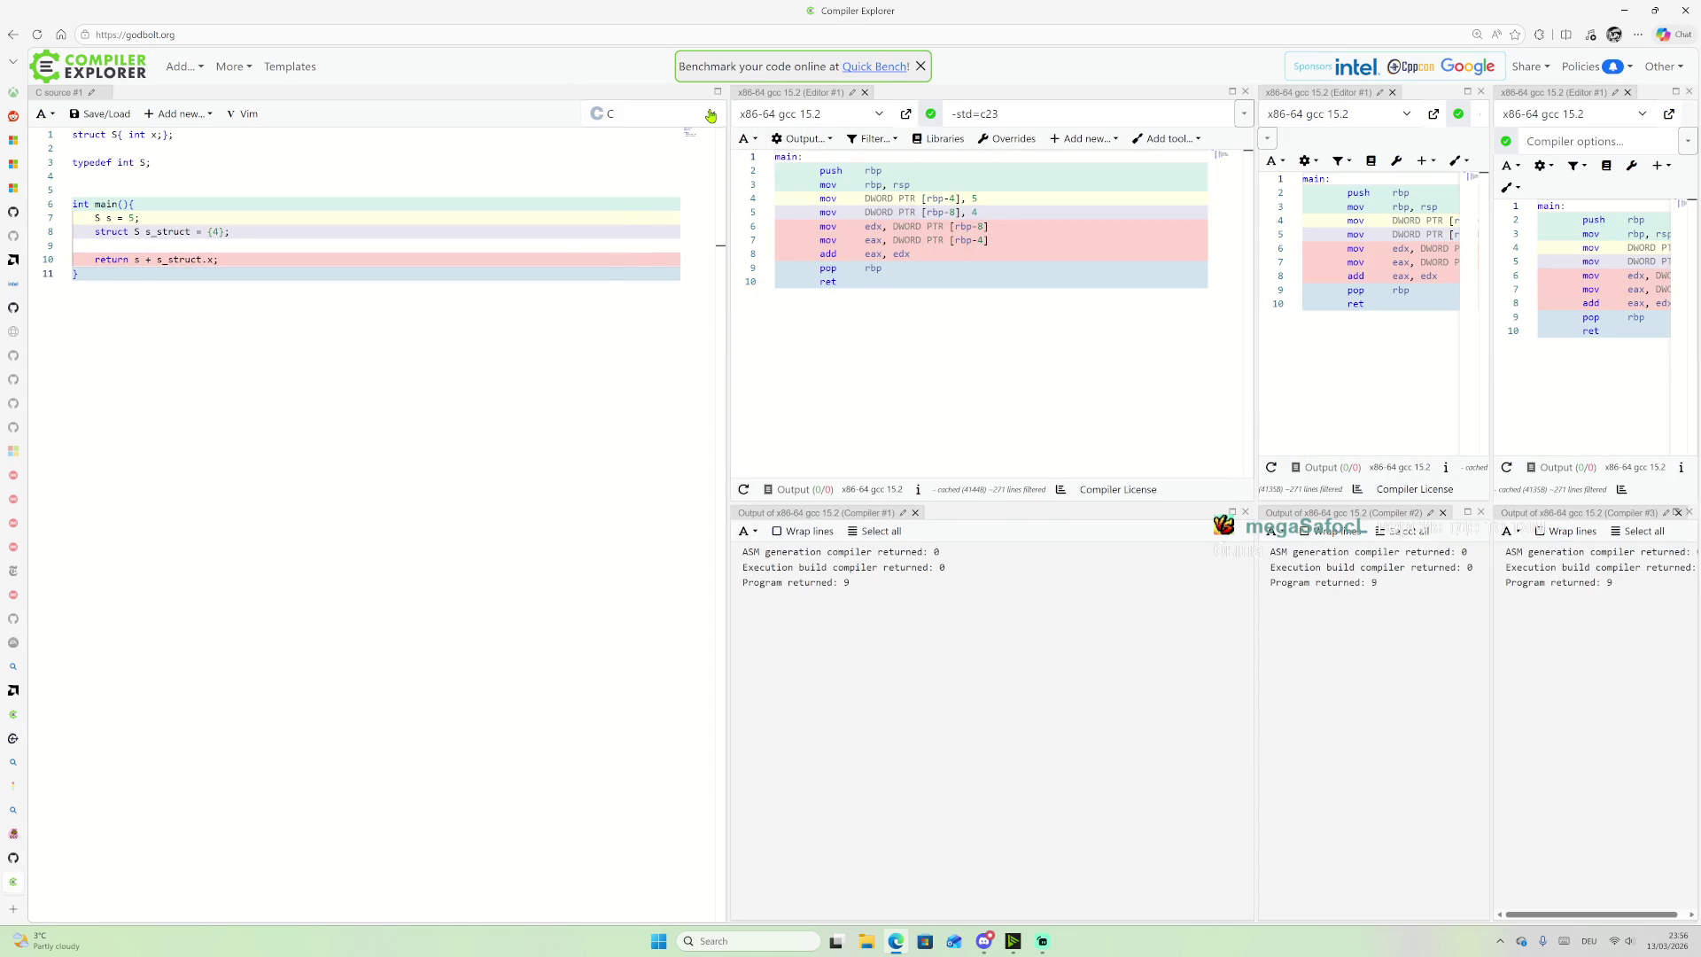
left_click(660, 114)
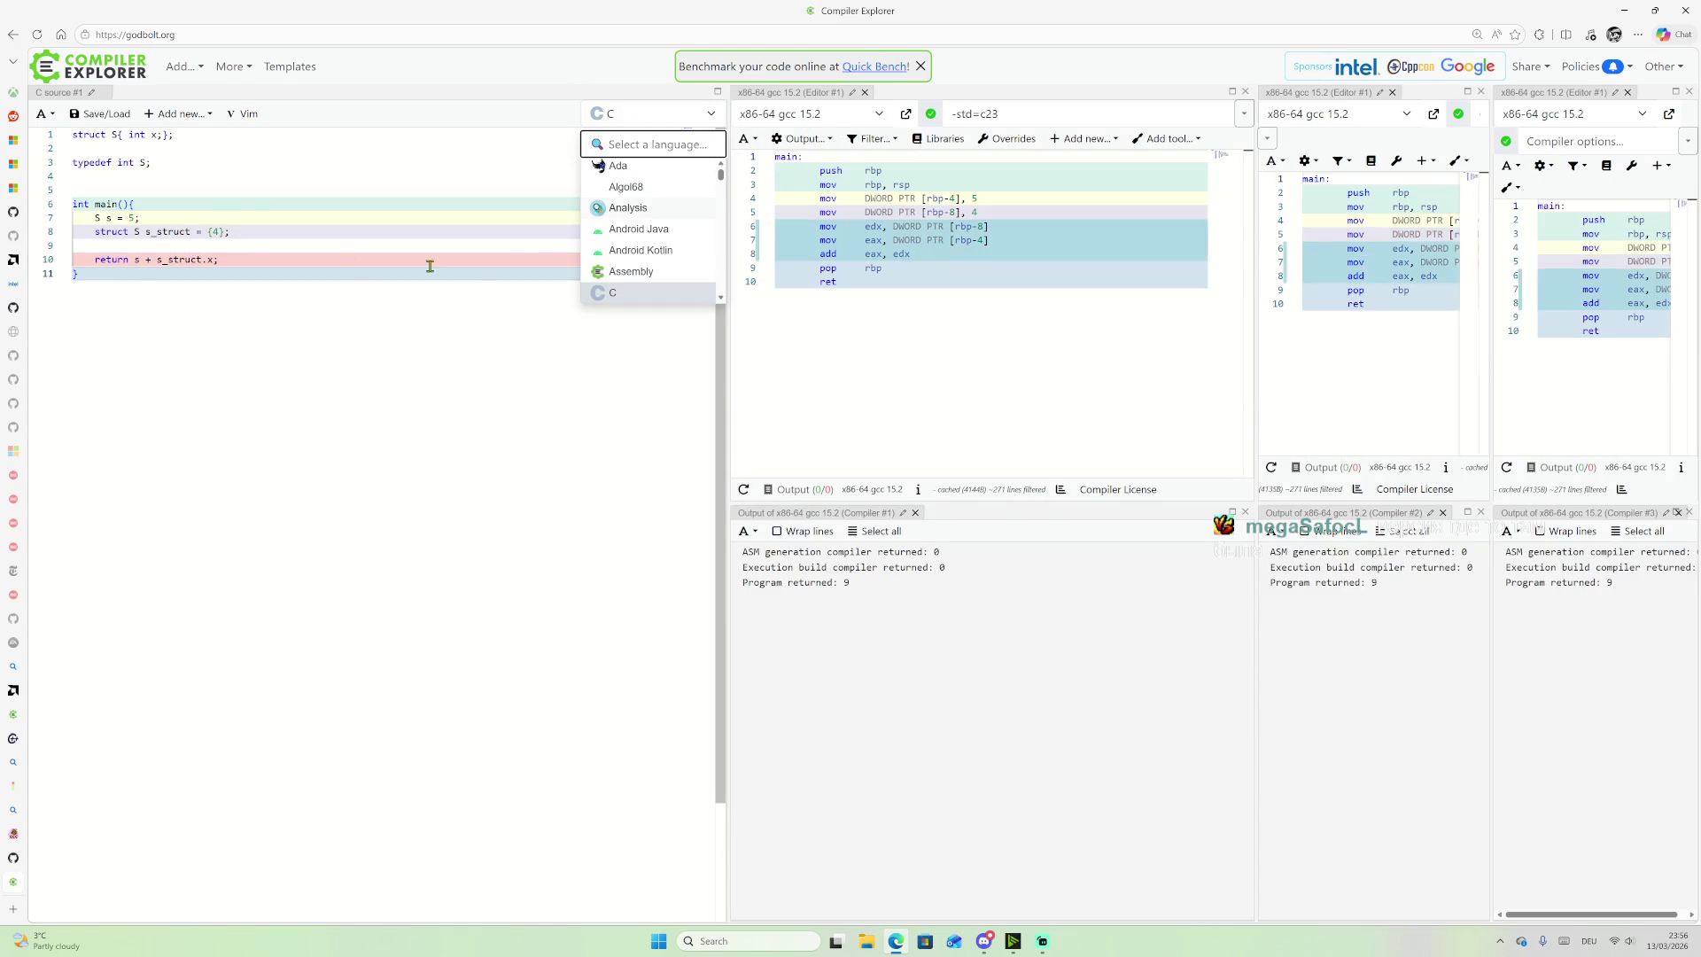
scroll(641, 223, "down", 2)
scroll(641, 223, "down", 2)
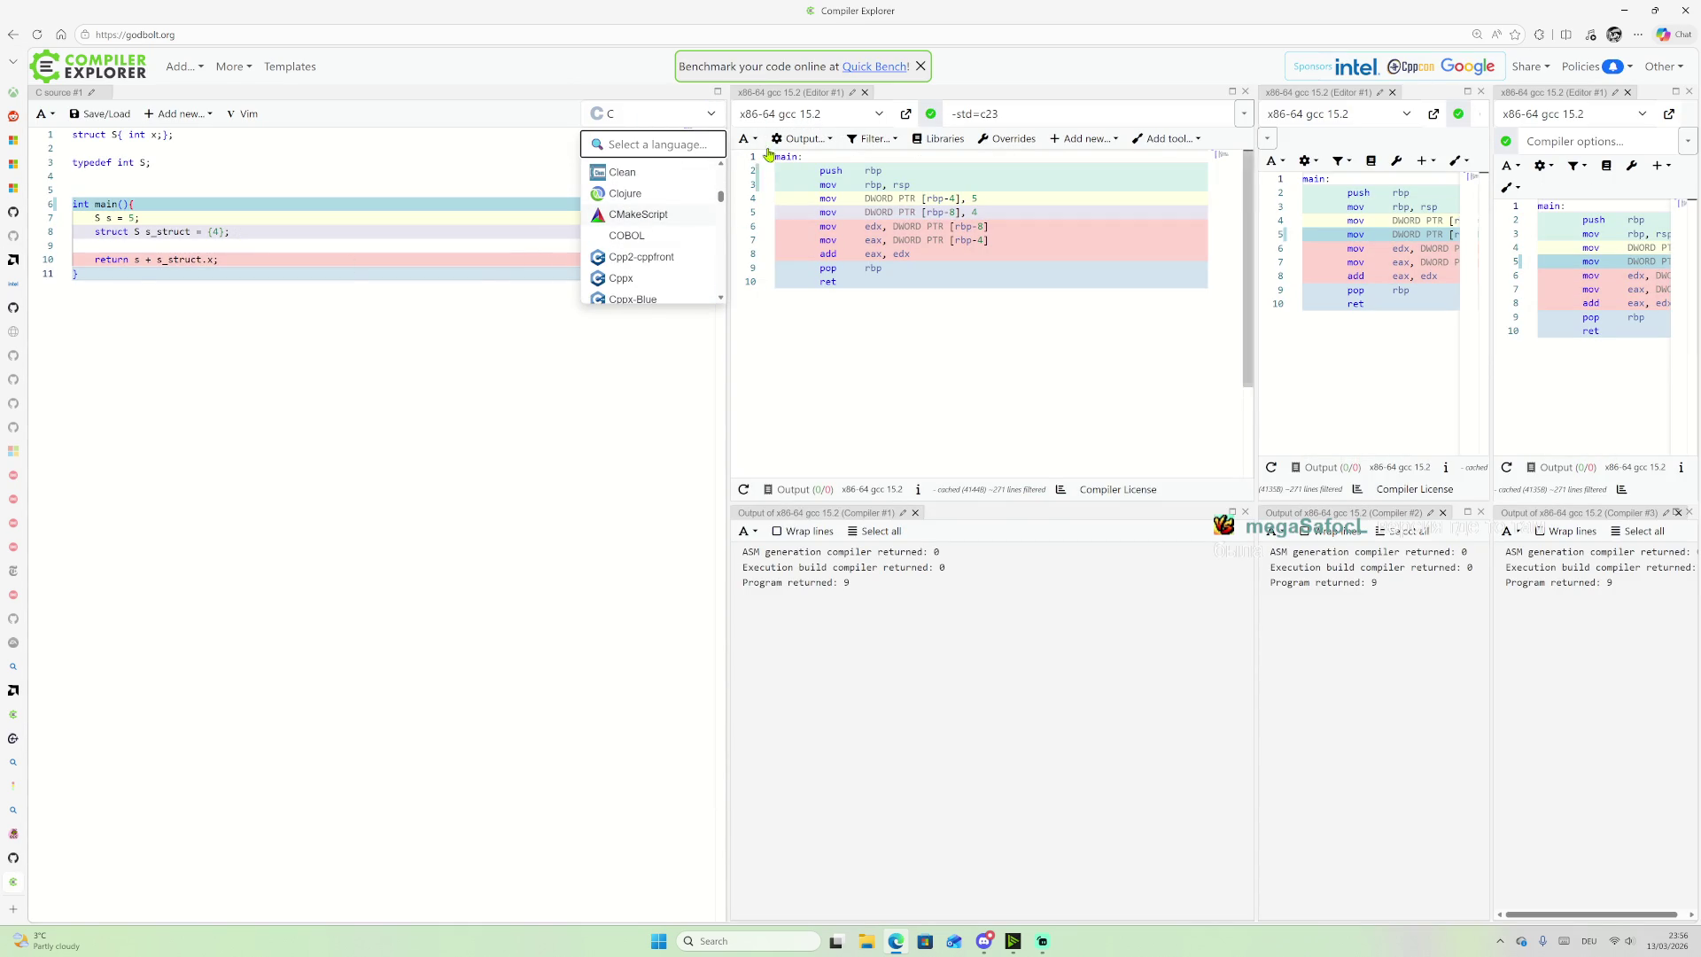
Step: Search the compiler list for 'gcc 16', then switch to the GCC Git access page
left_click(891, 115)
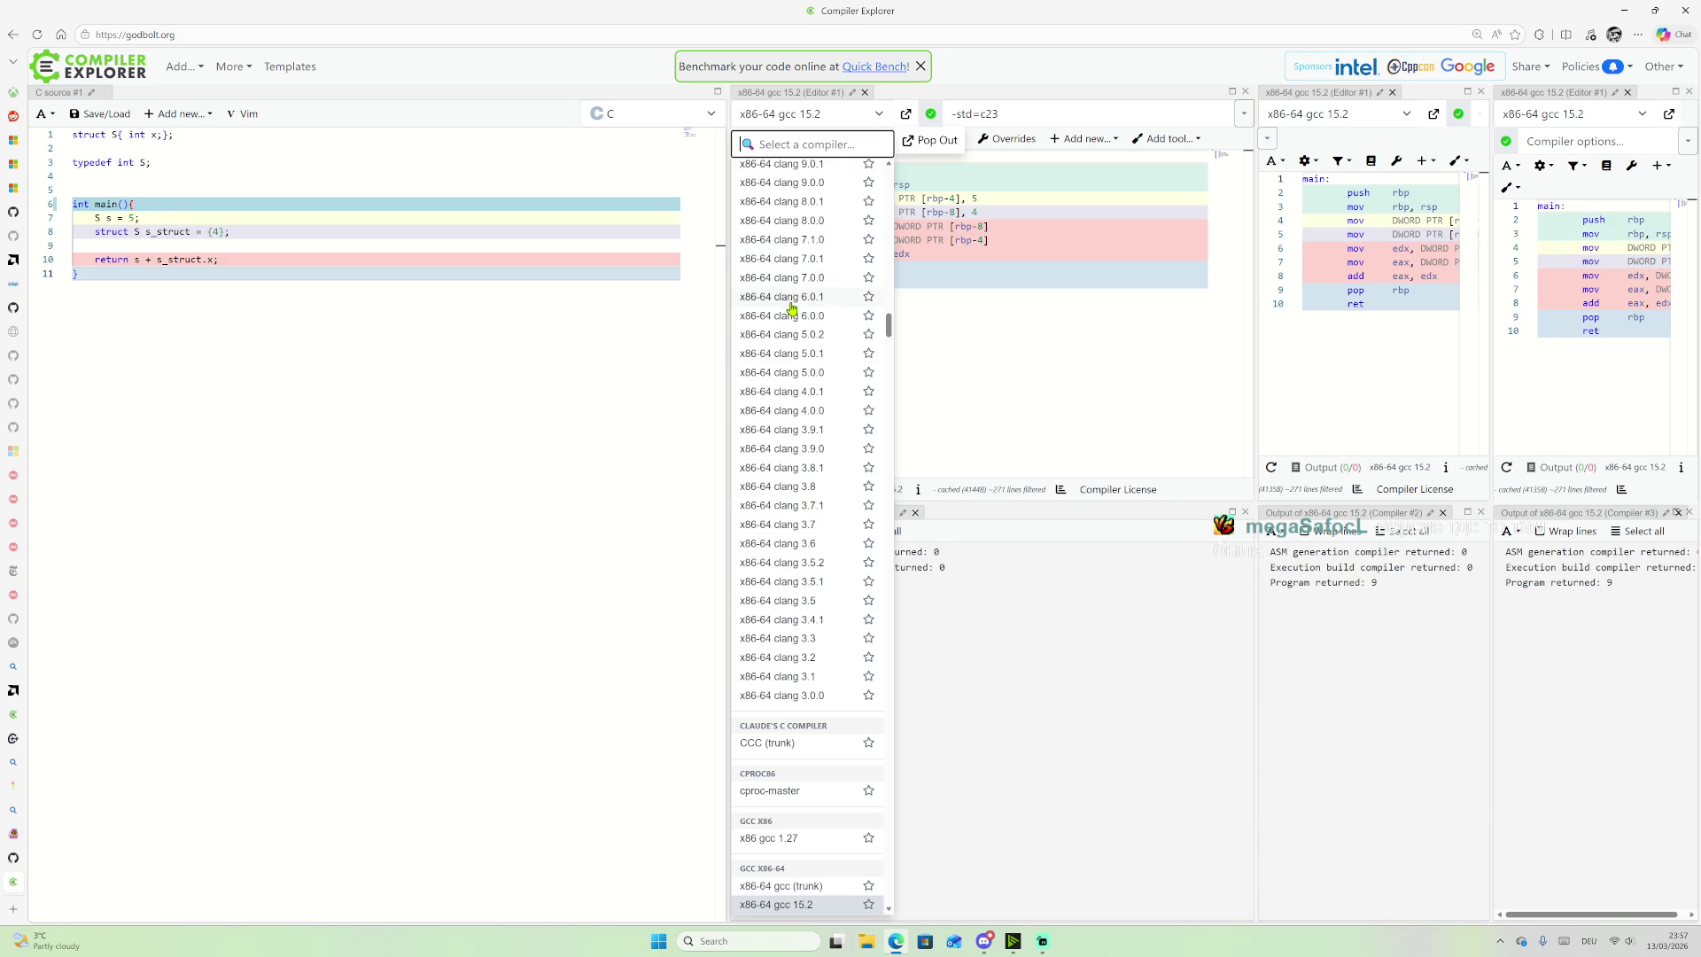
type("gcc 1")
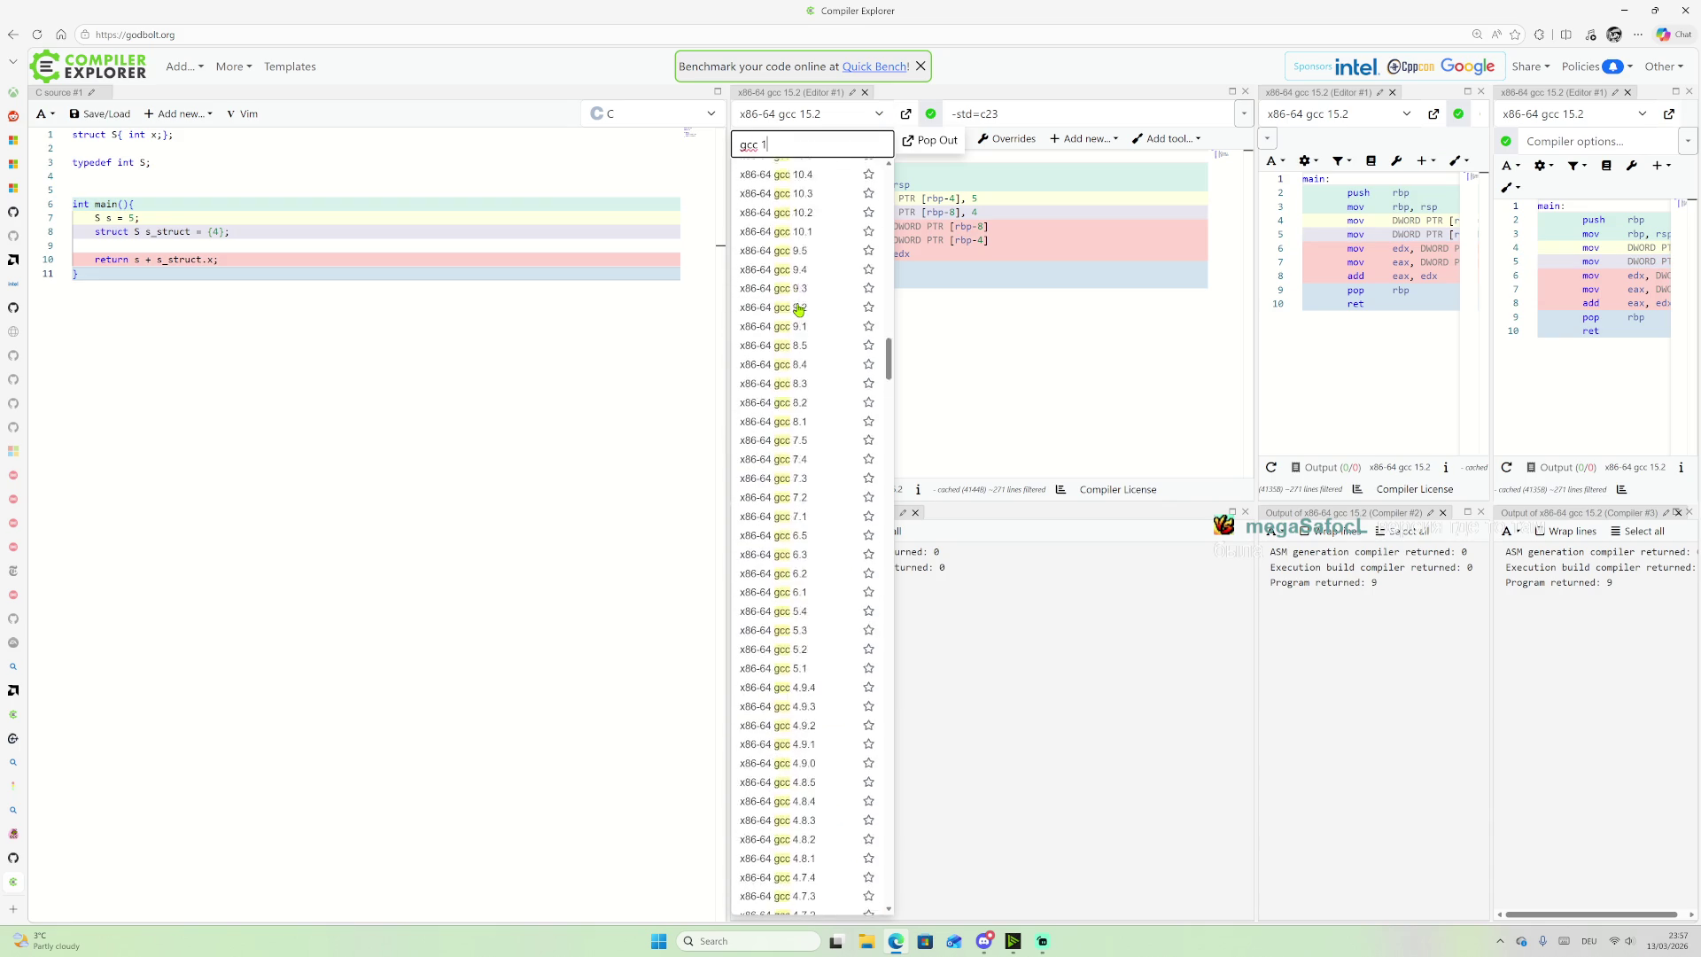
type("6")
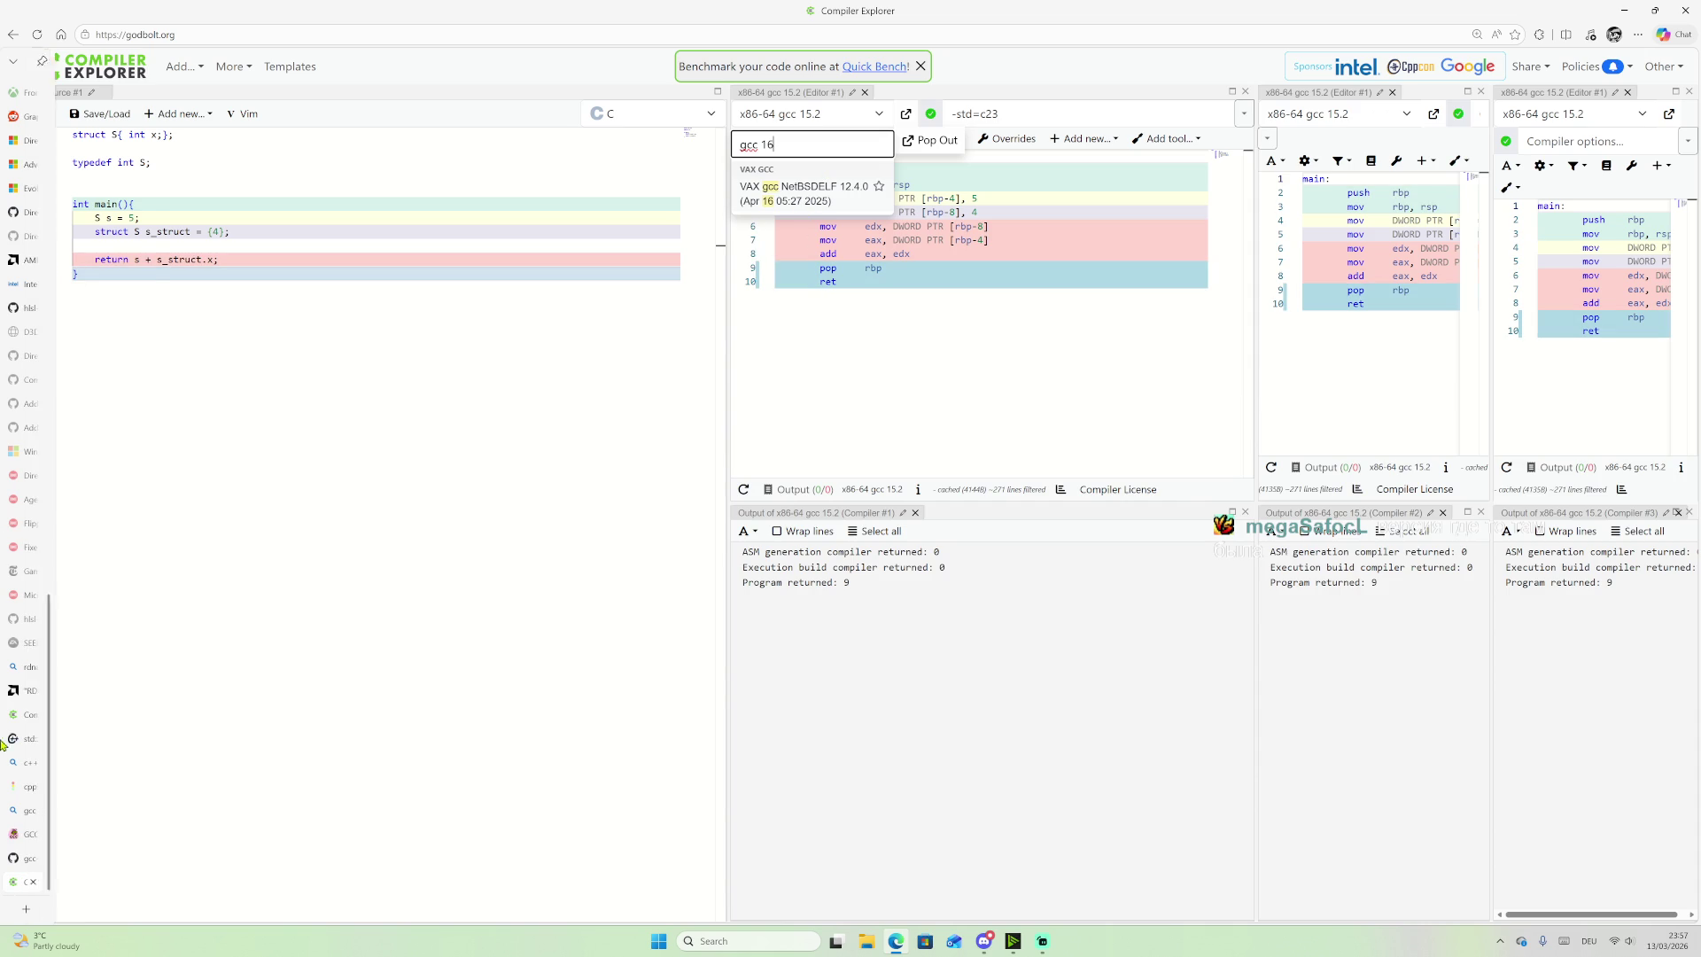
left_click(77, 842)
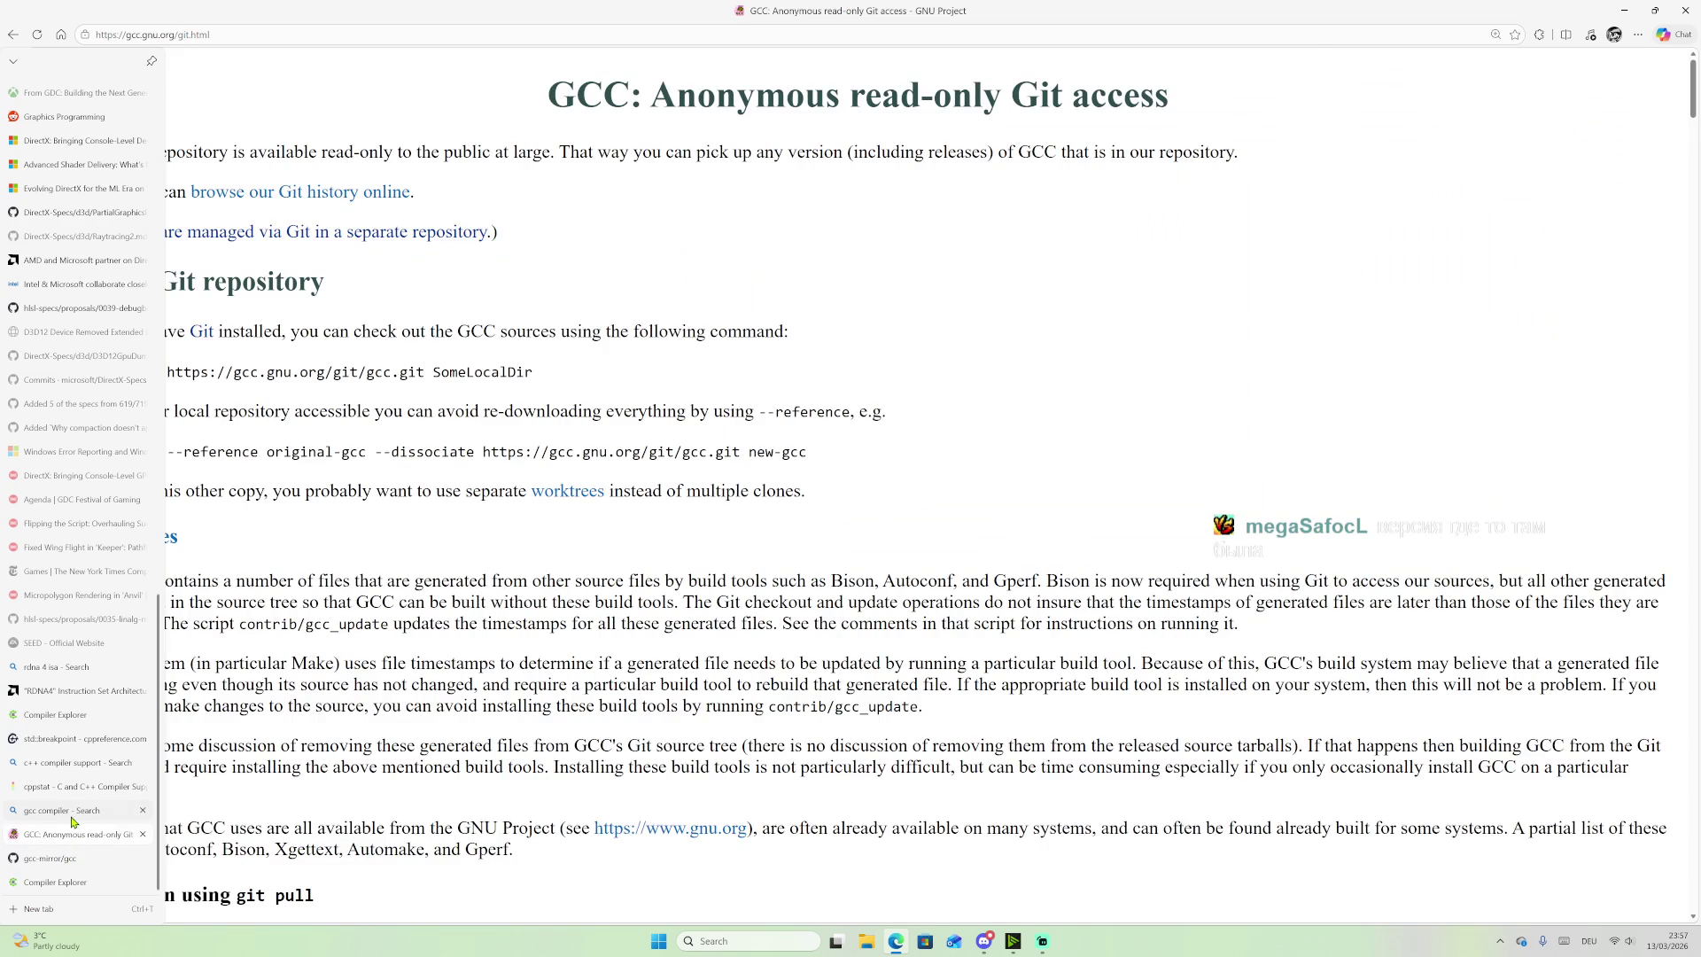
Step: Filter the cppstat feature table by 'refle', glance at the GitHub gcc mirror, and return to Compiler Explorer
left_click(80, 786)
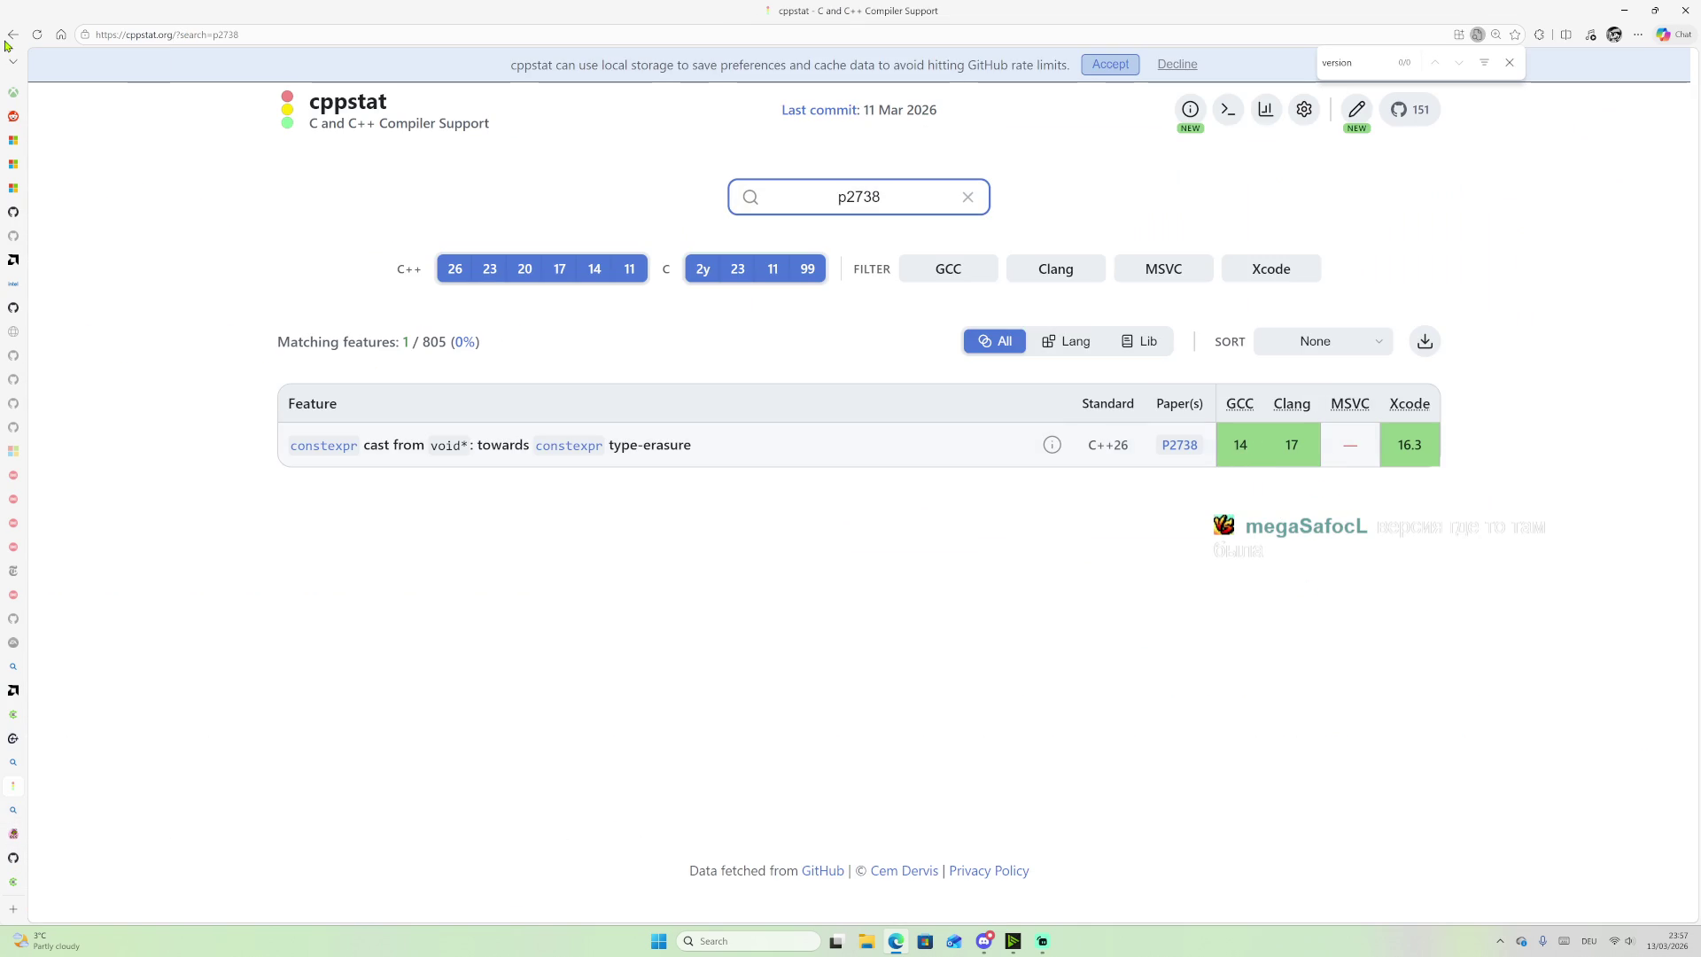
double_click(801, 200)
type("re")
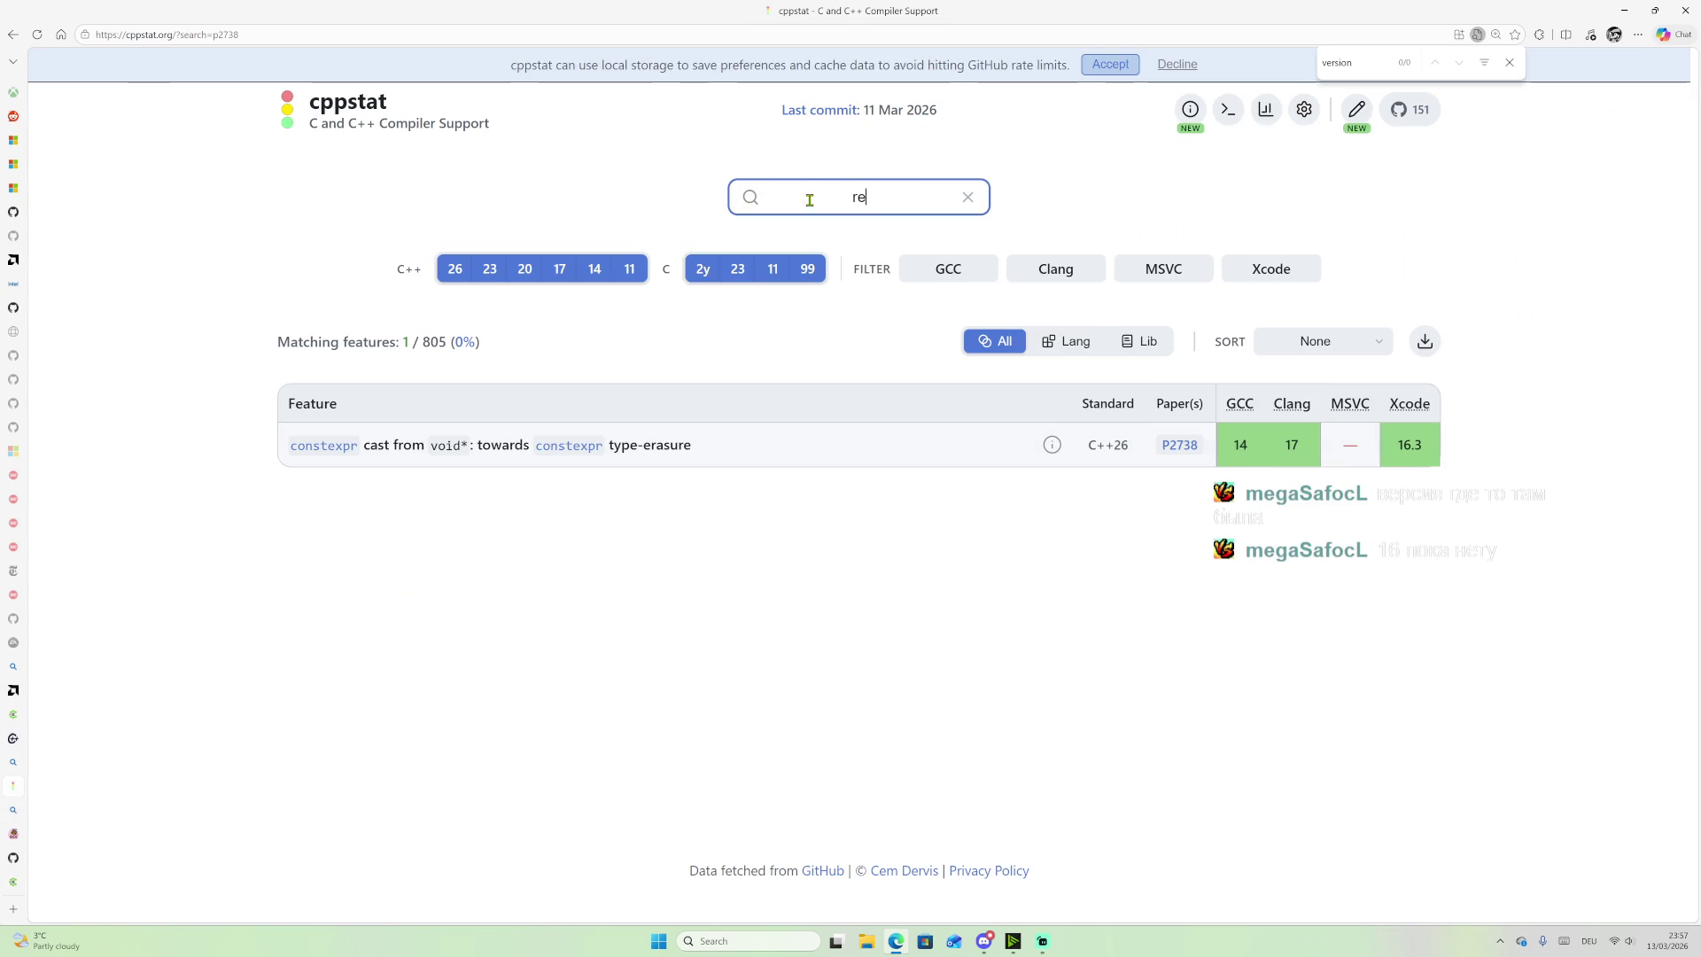
type("fle")
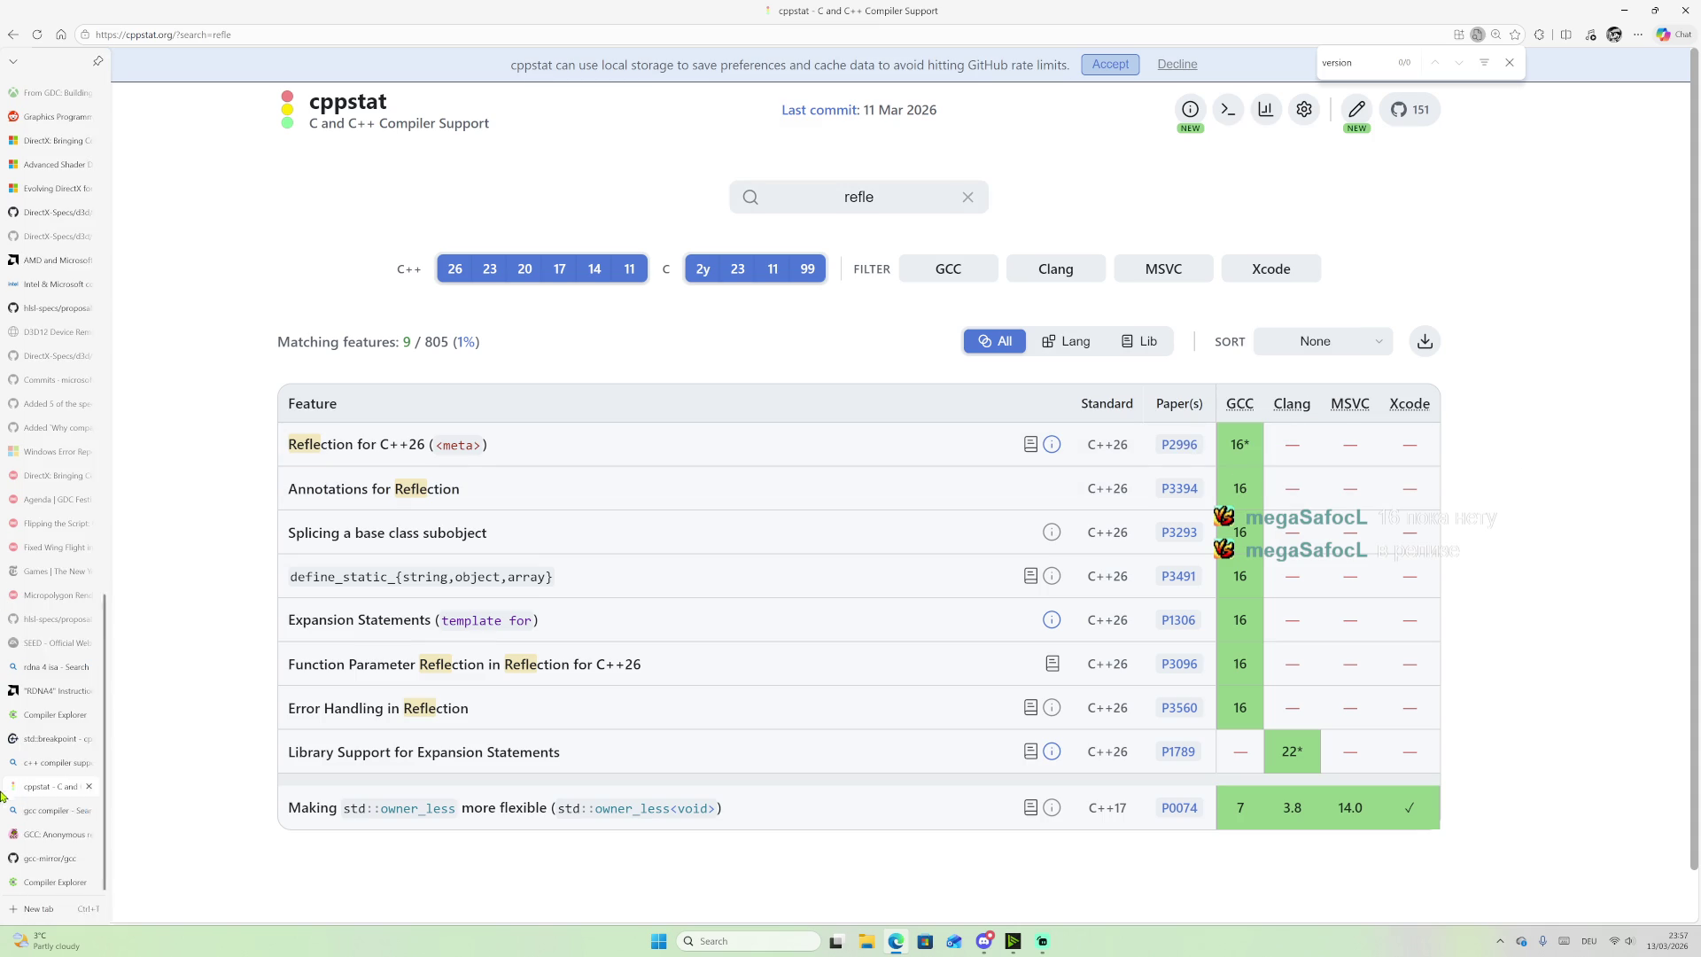
left_click(54, 855)
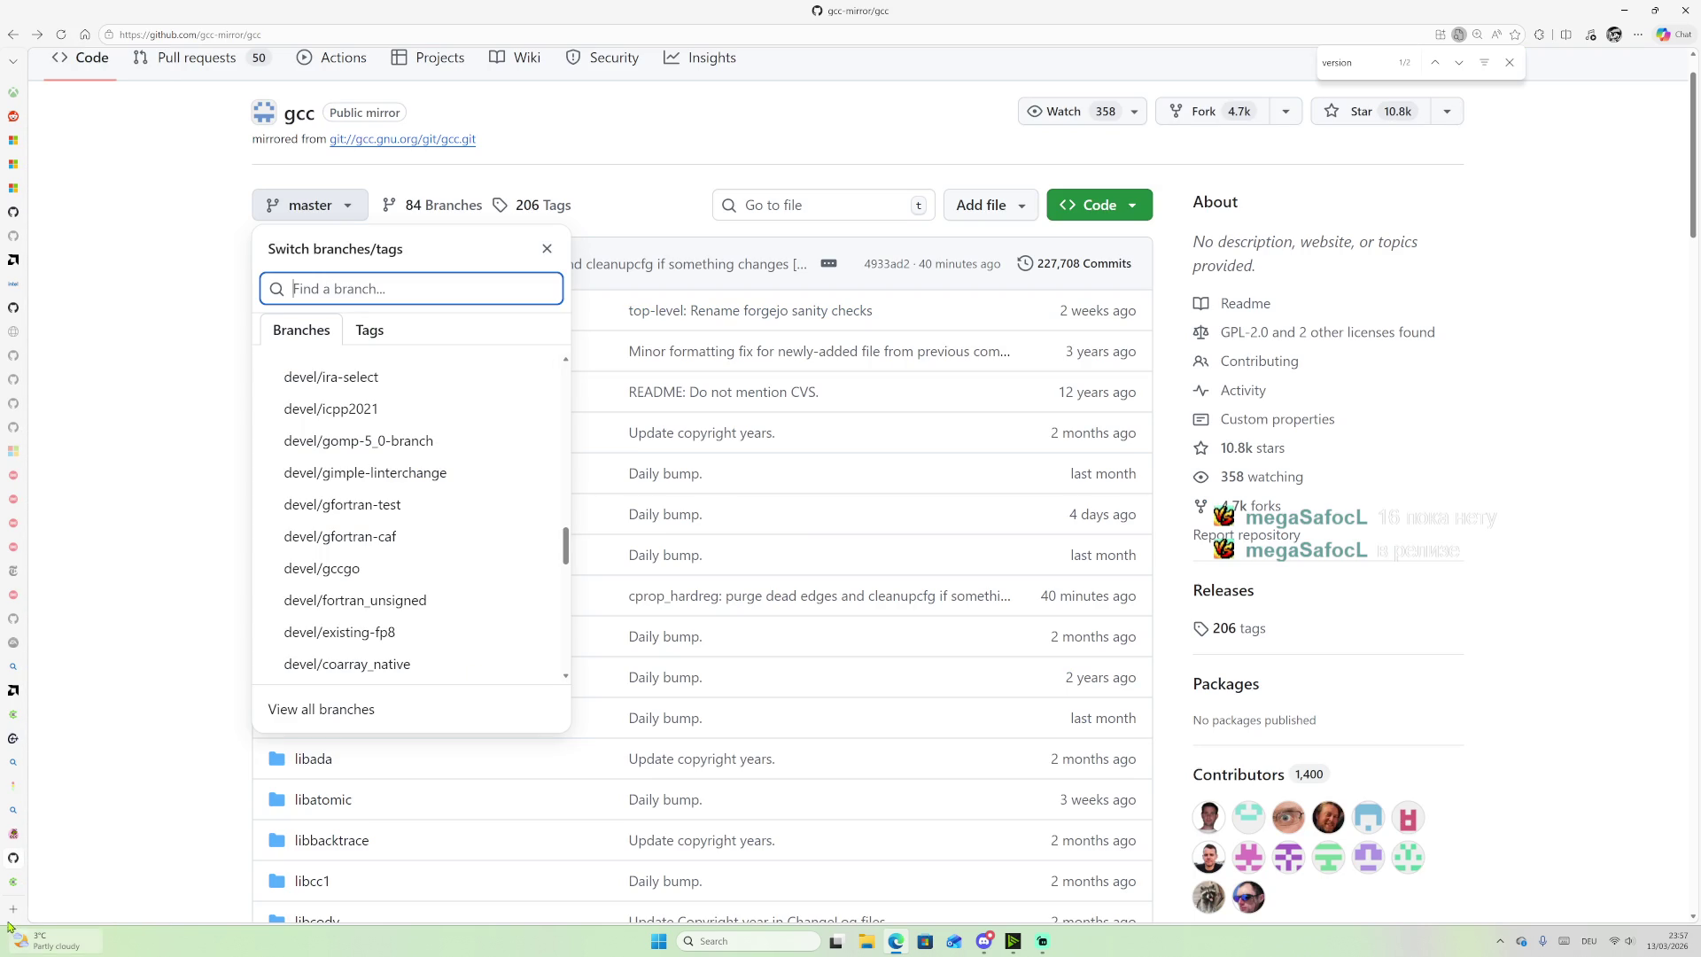
left_click(53, 883)
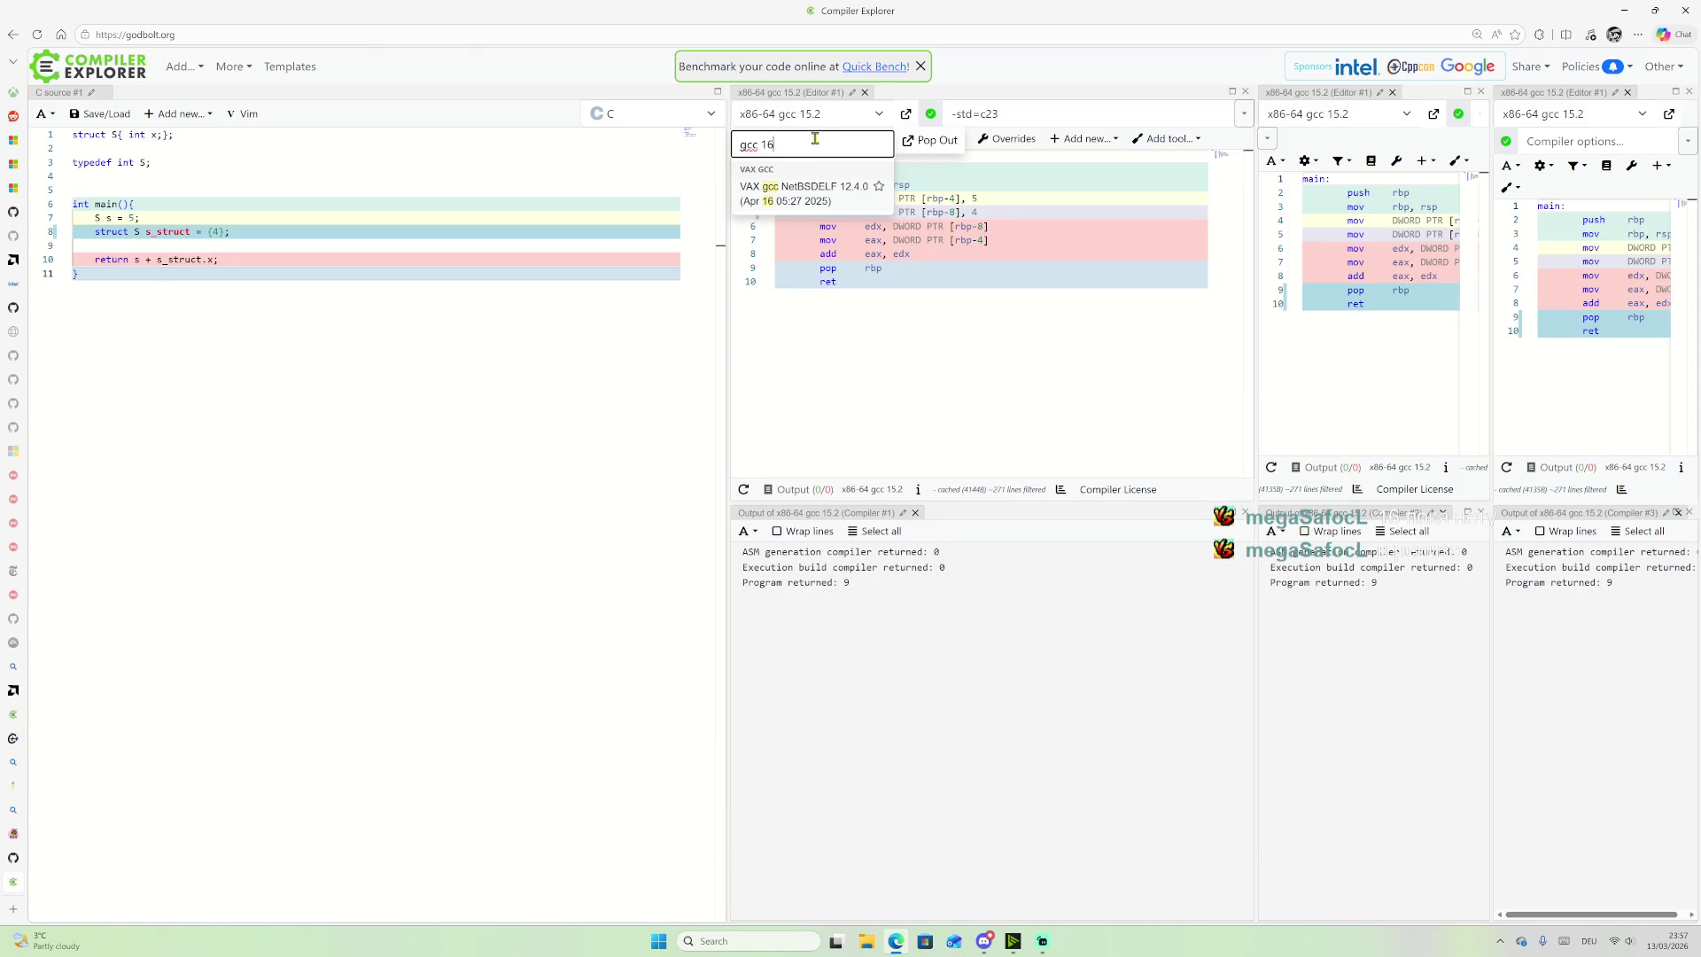
Step: Try compiler searches 're' and 'ex', then reopen the compiler list and scroll through it
type("re")
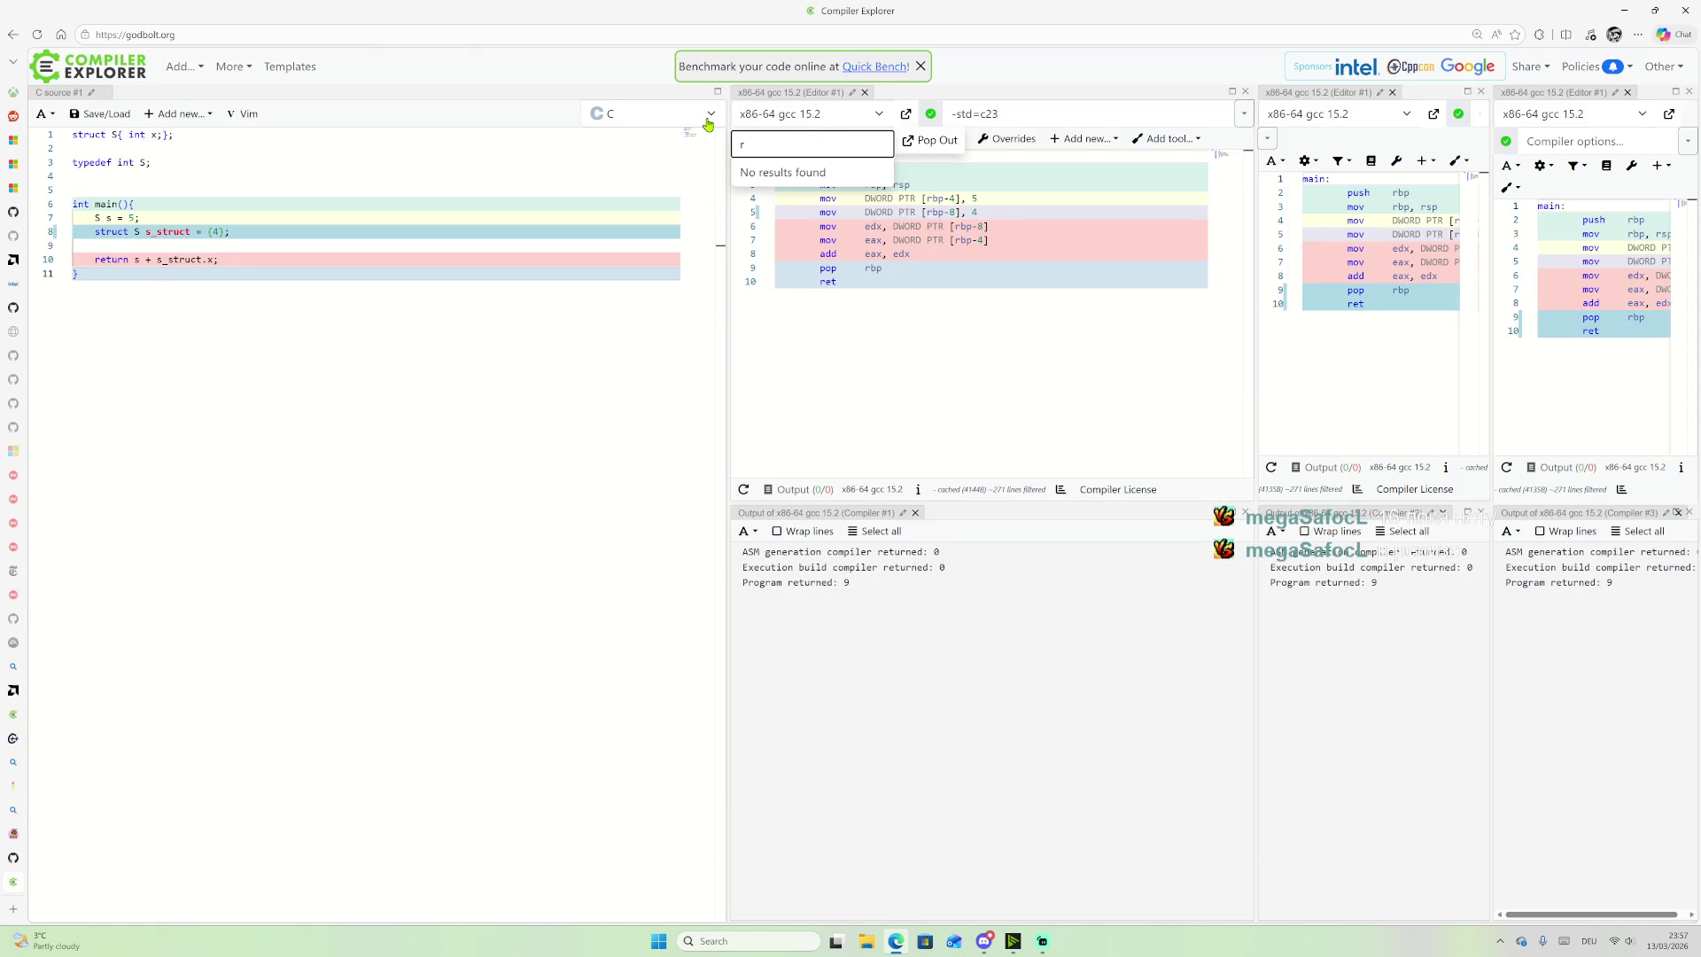
key("BackSpace")
type("ex")
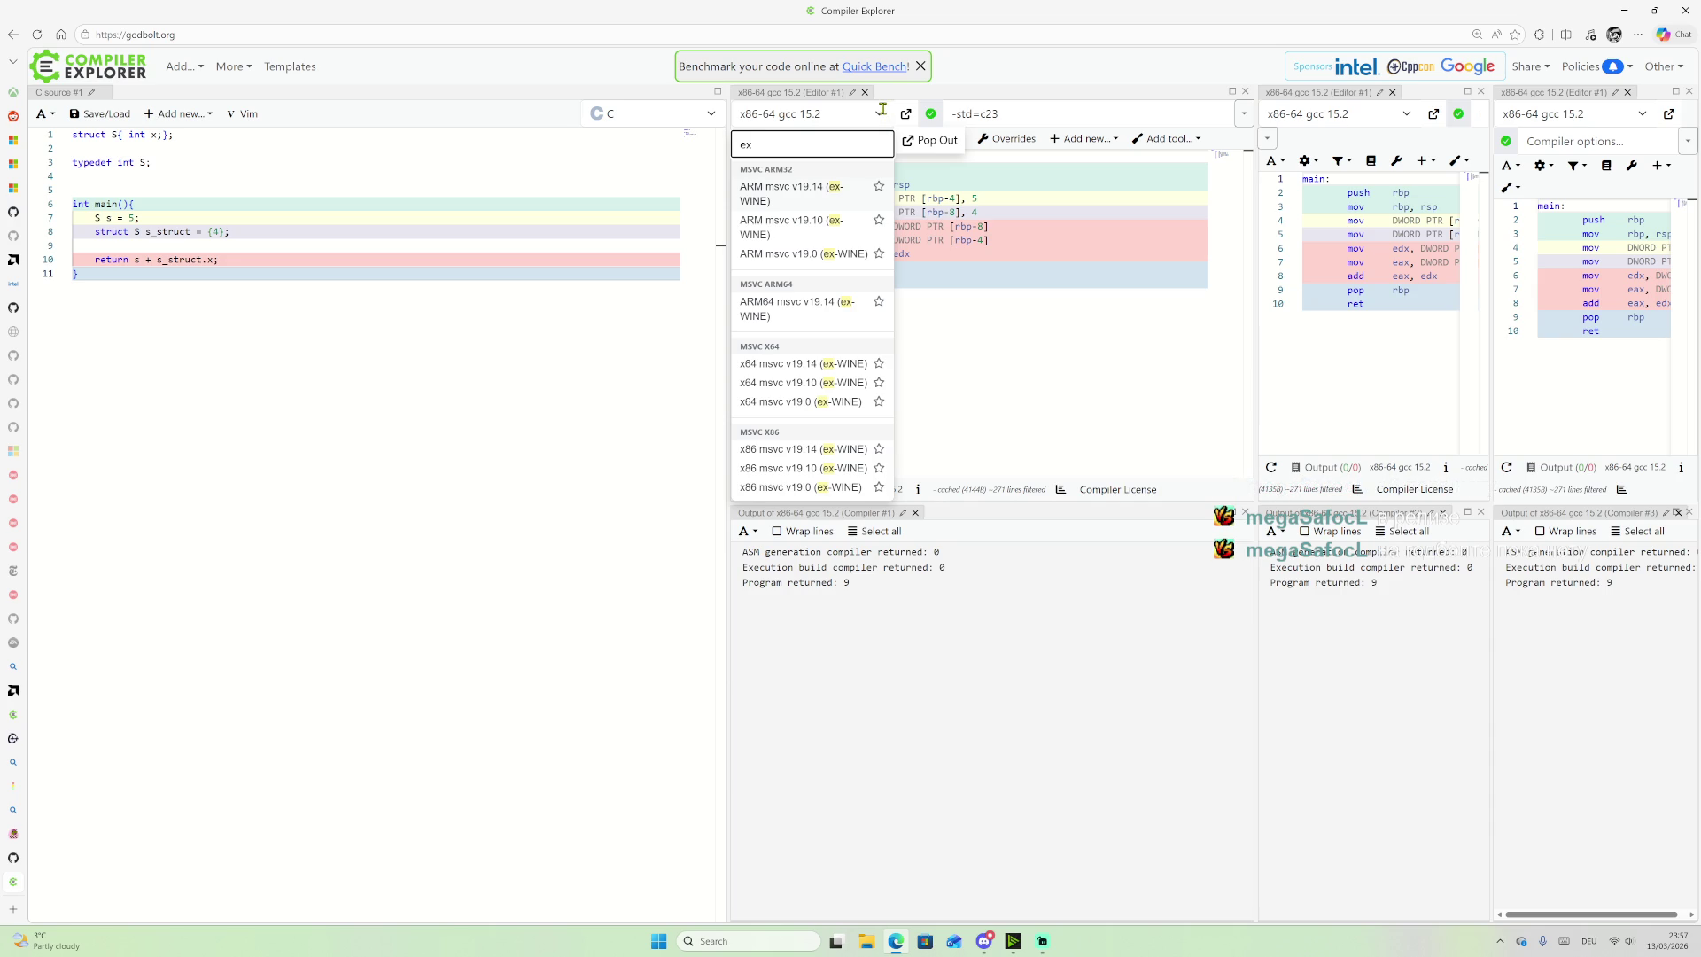
left_click(807, 113)
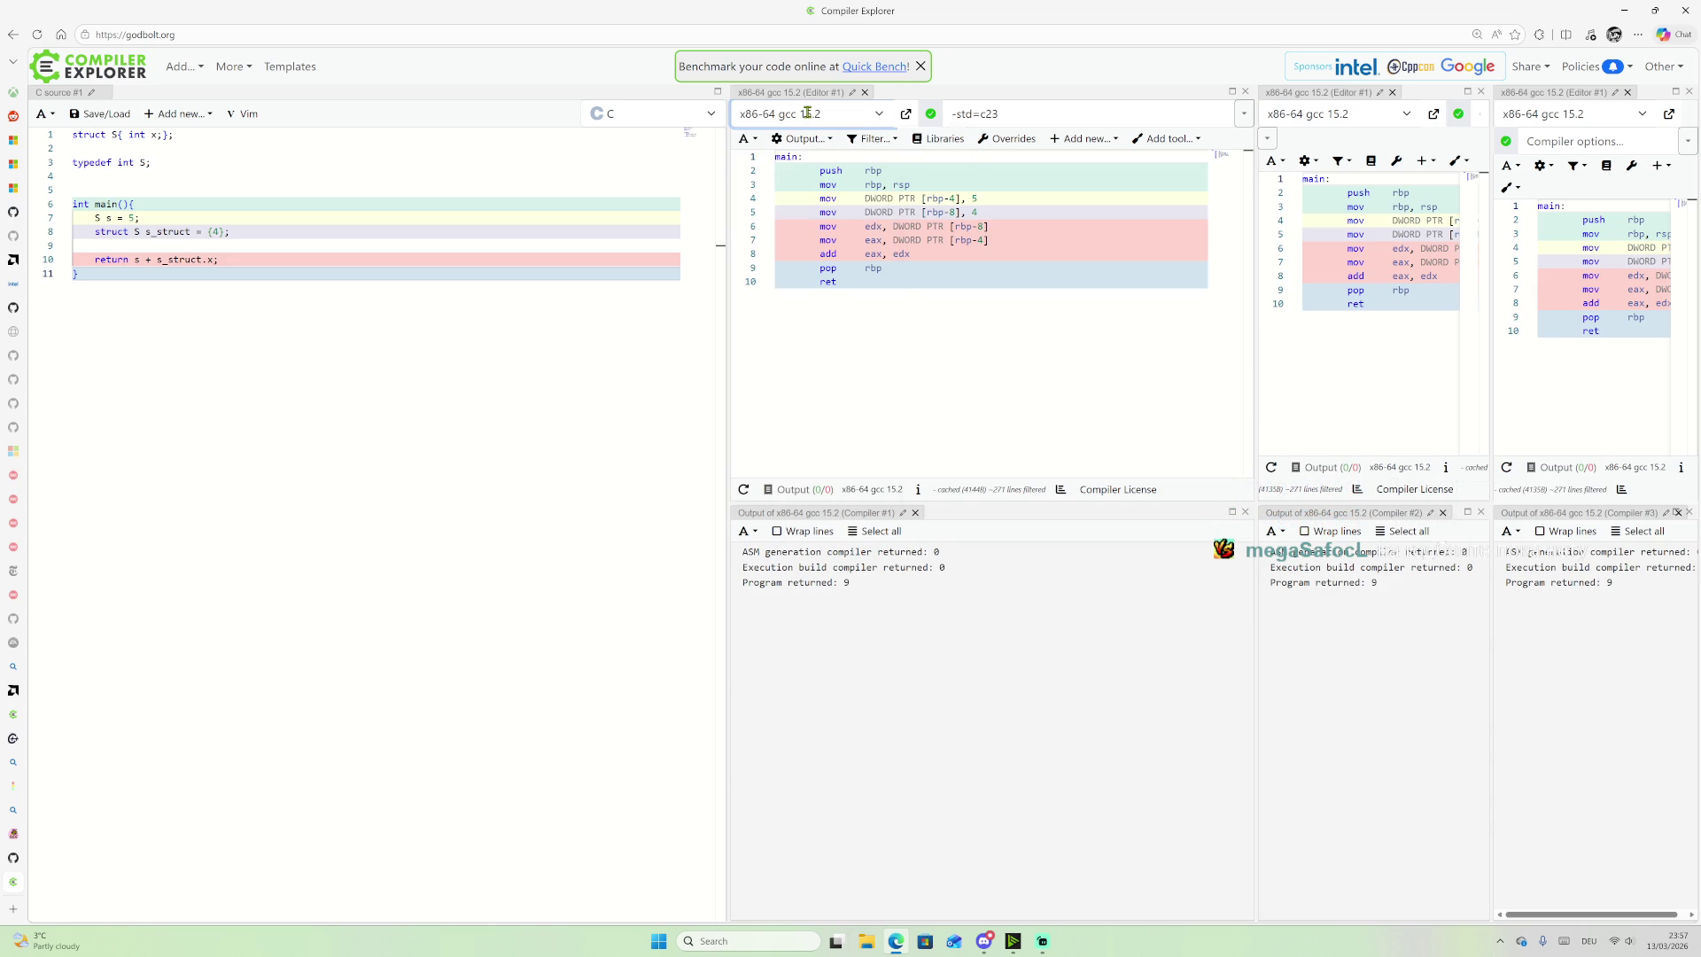
left_click(878, 114)
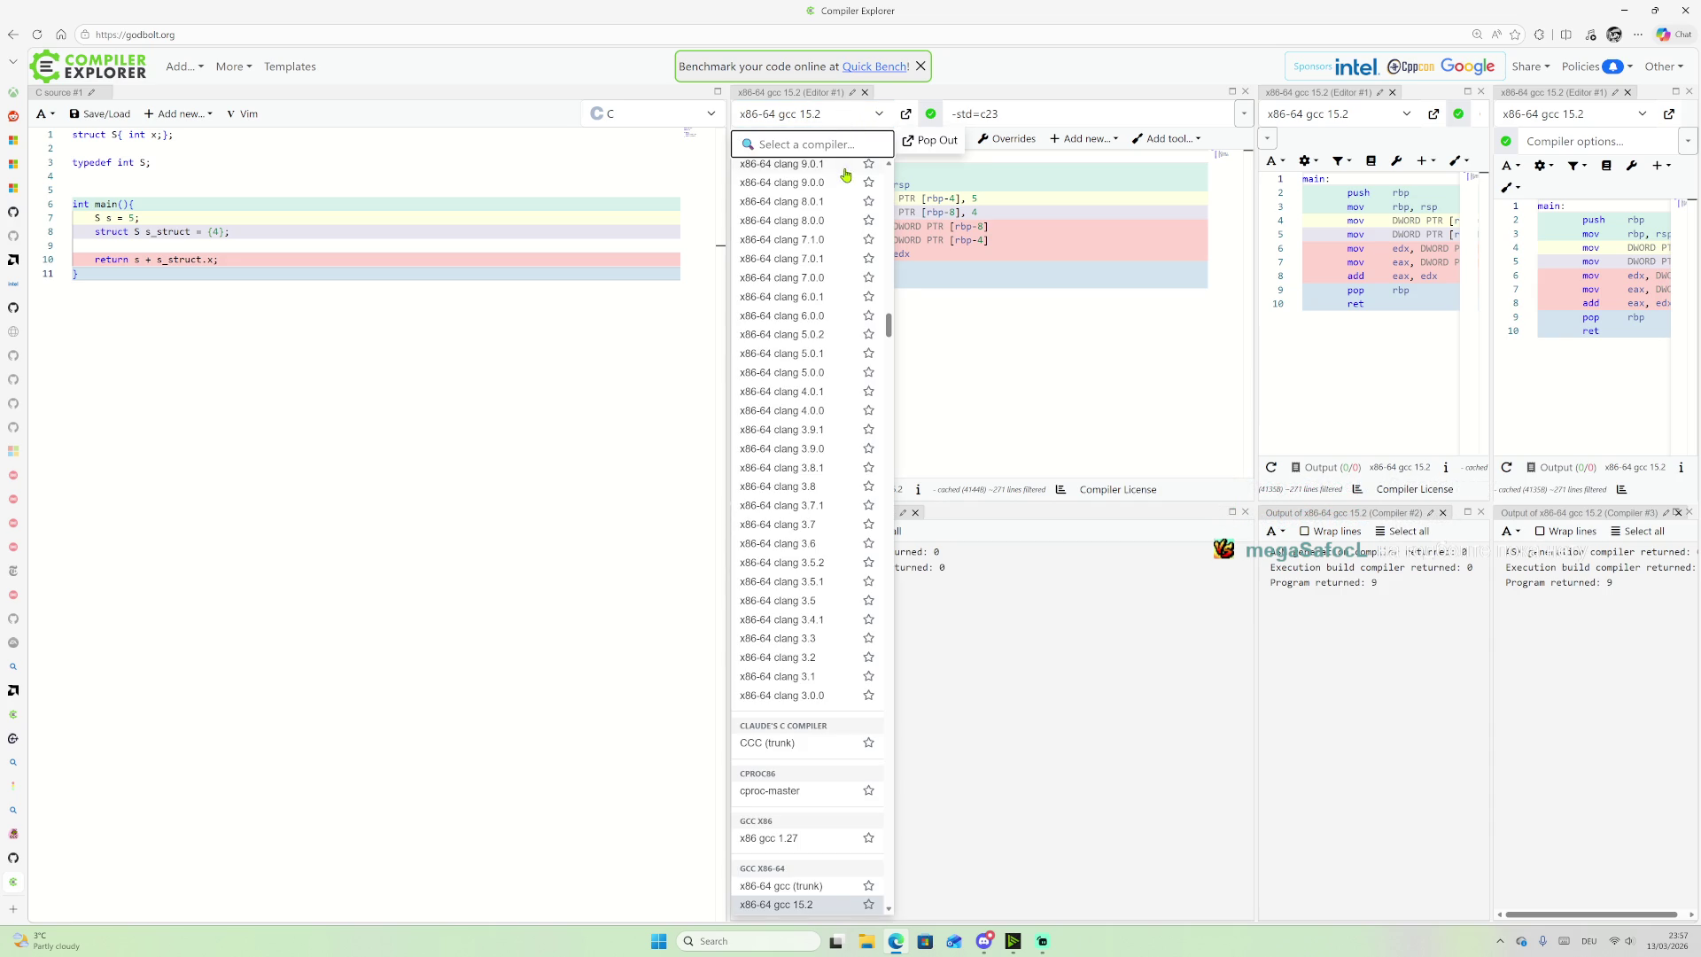
scroll(811, 355, "down", 3)
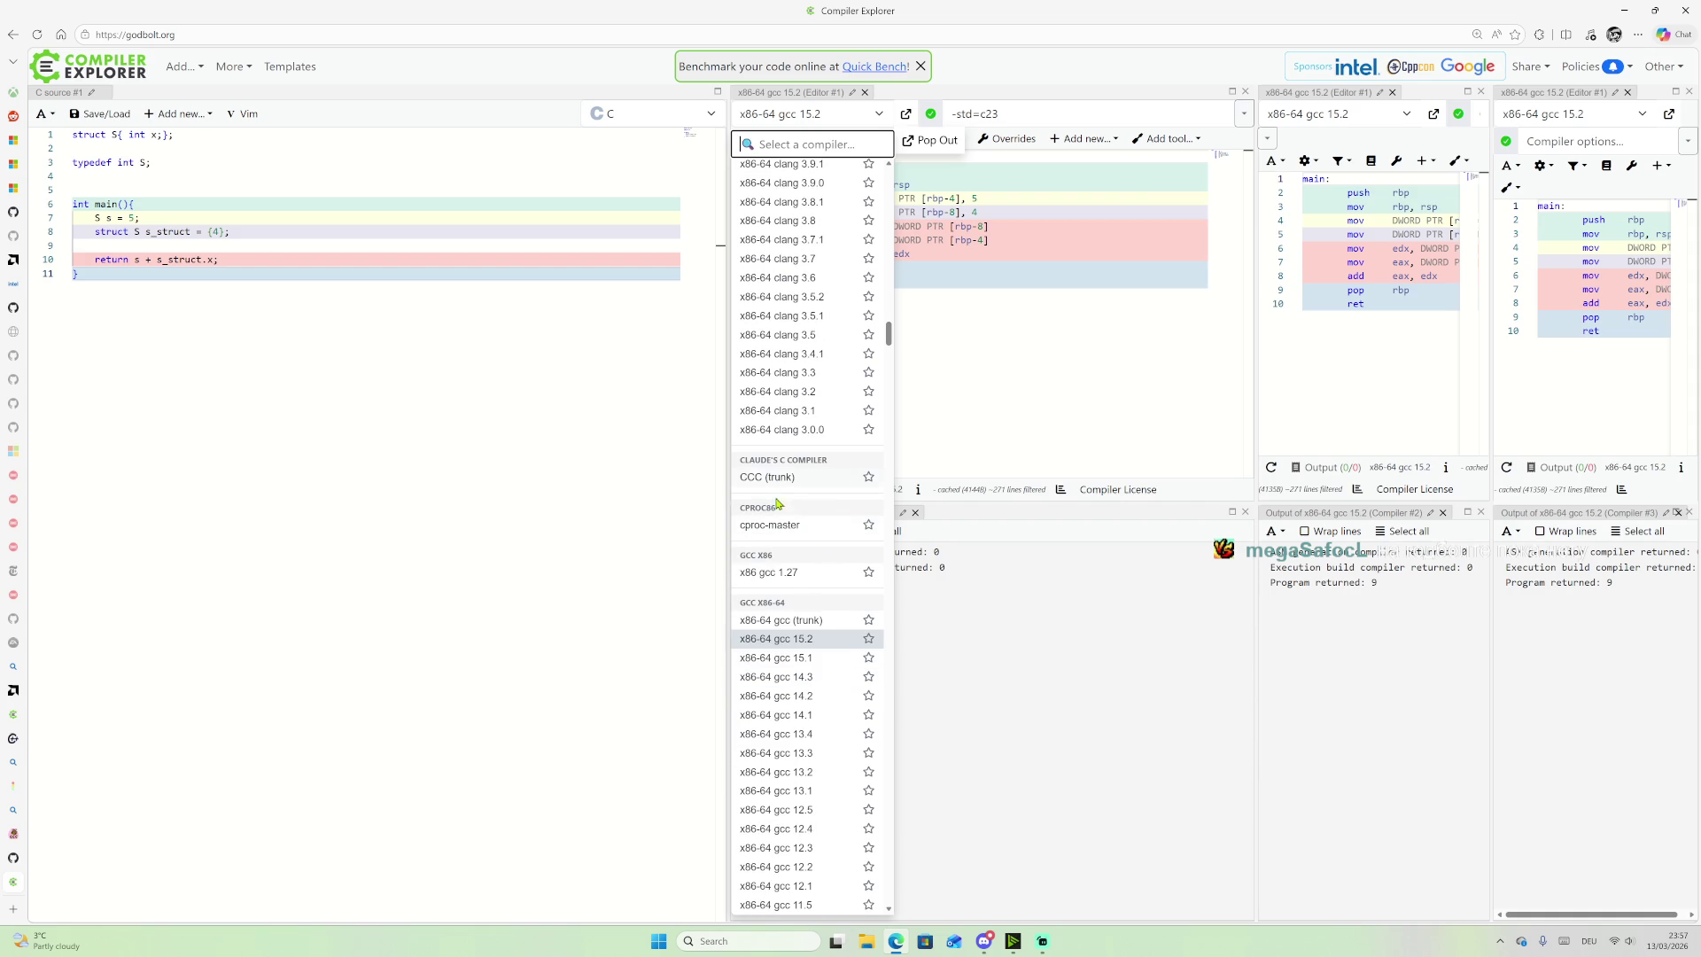
scroll(787, 537, "down", 20)
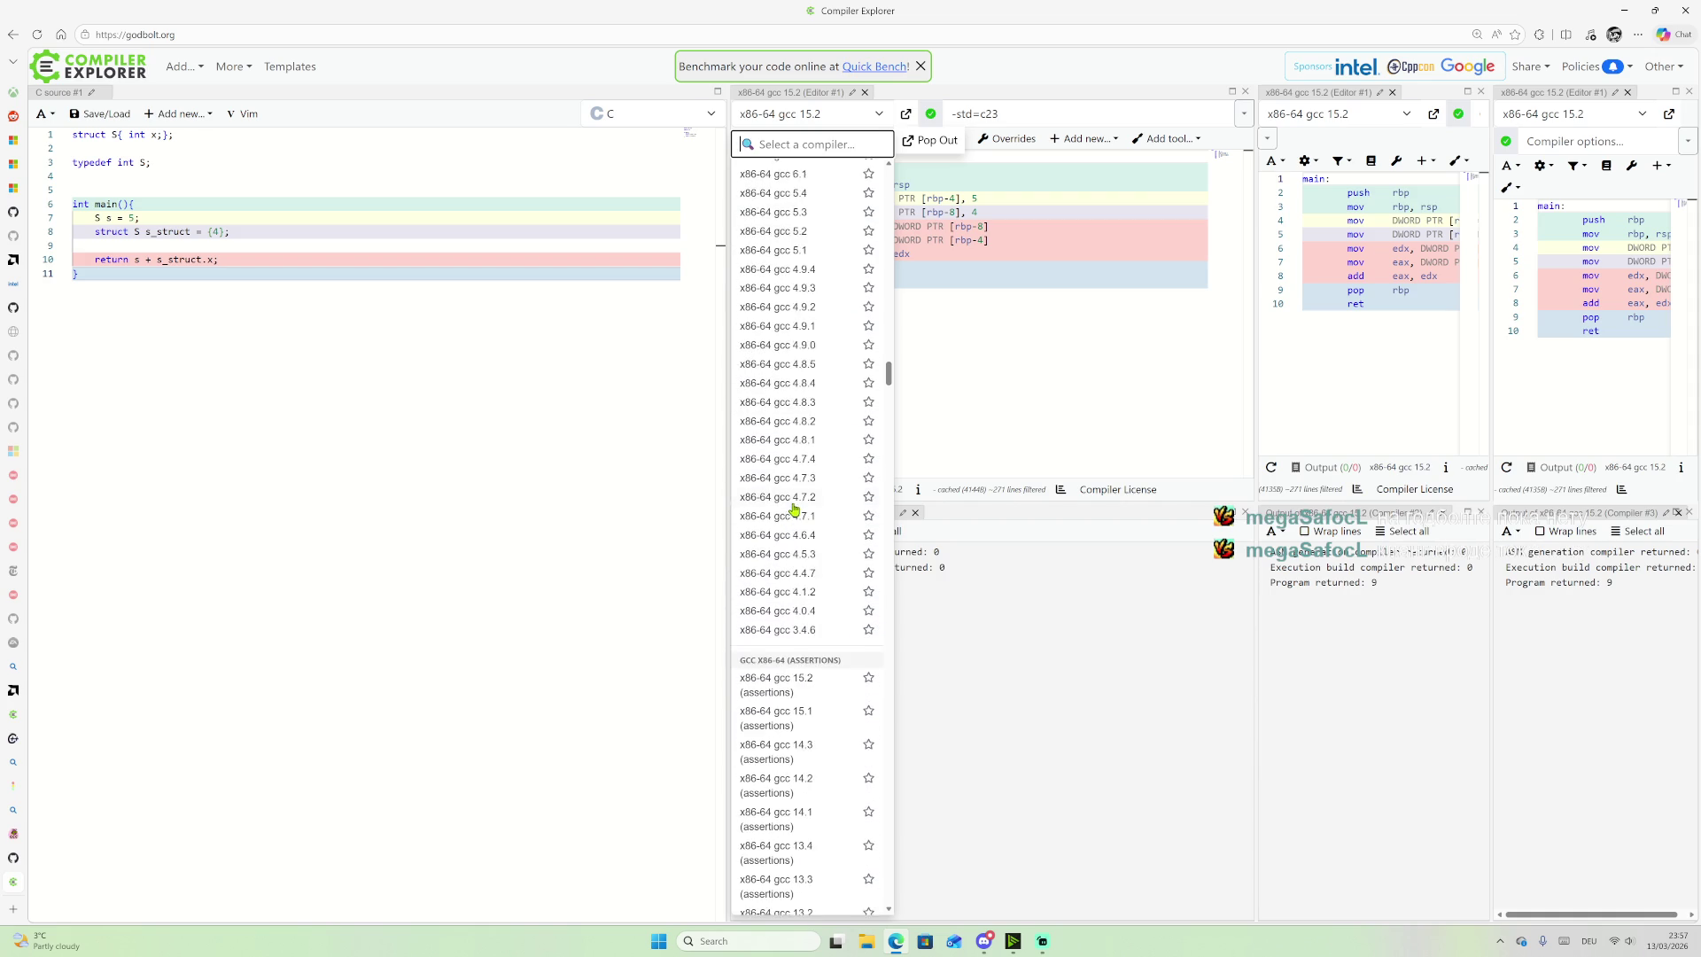
scroll(798, 510, "down", 1)
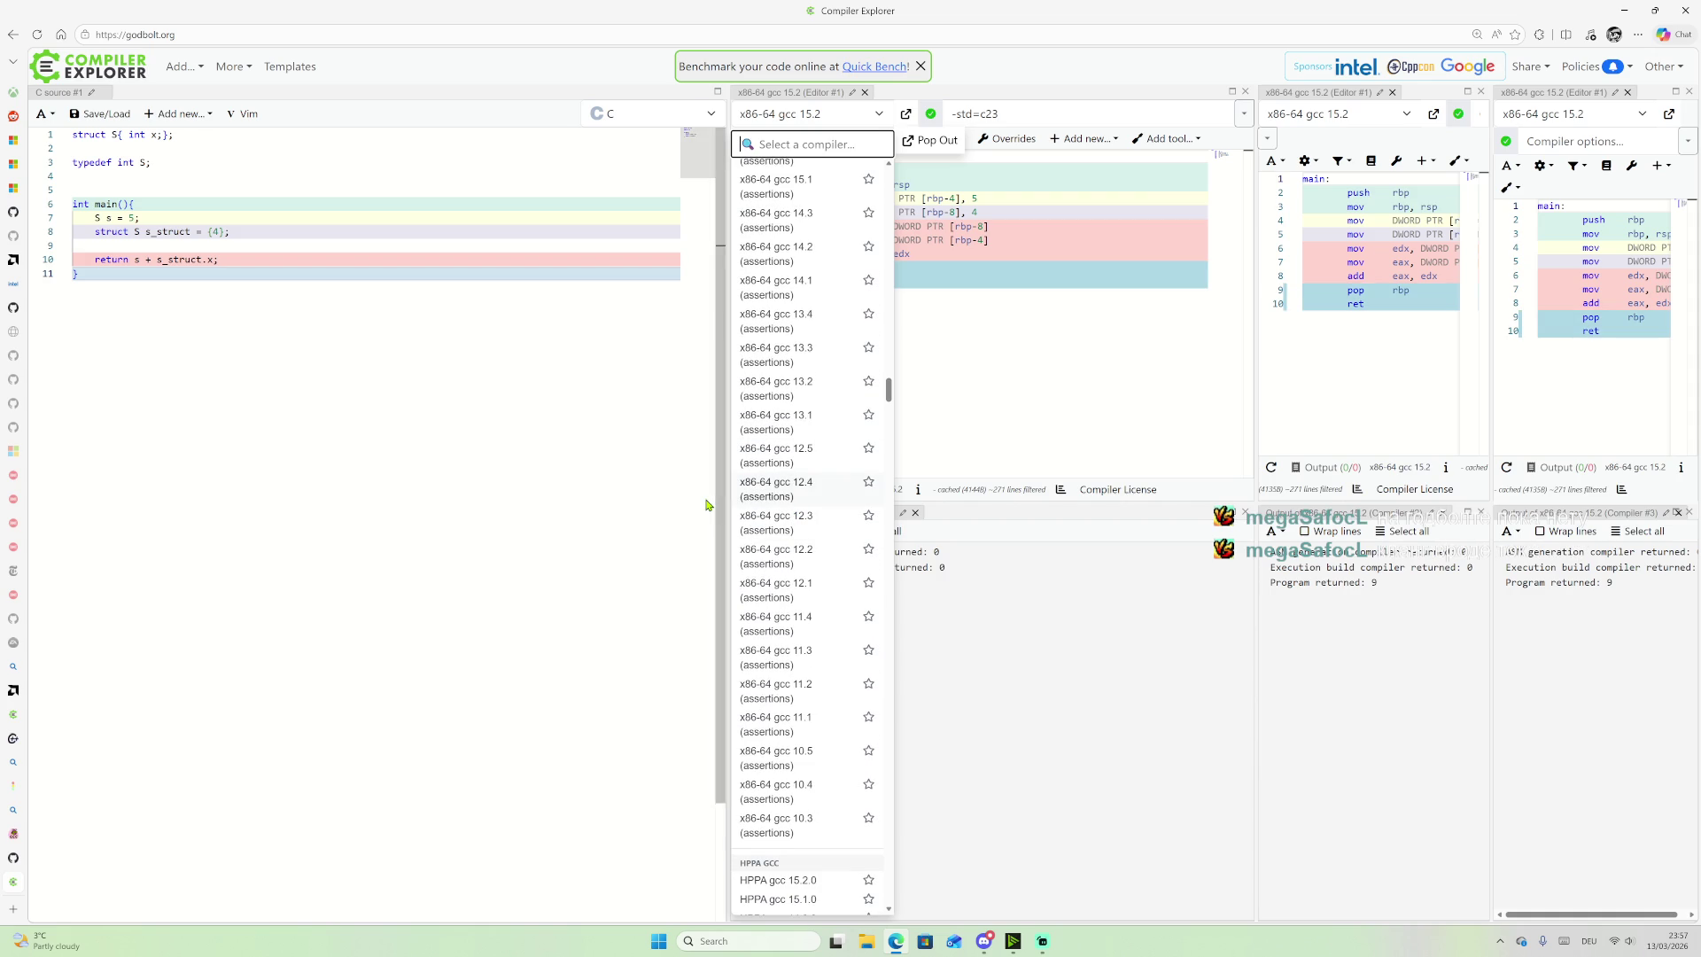
Step: Check the GCC Git access page and the cppstat reflection table, then return to Compiler Explorer
mouse_move(9, 709)
left_click(53, 833)
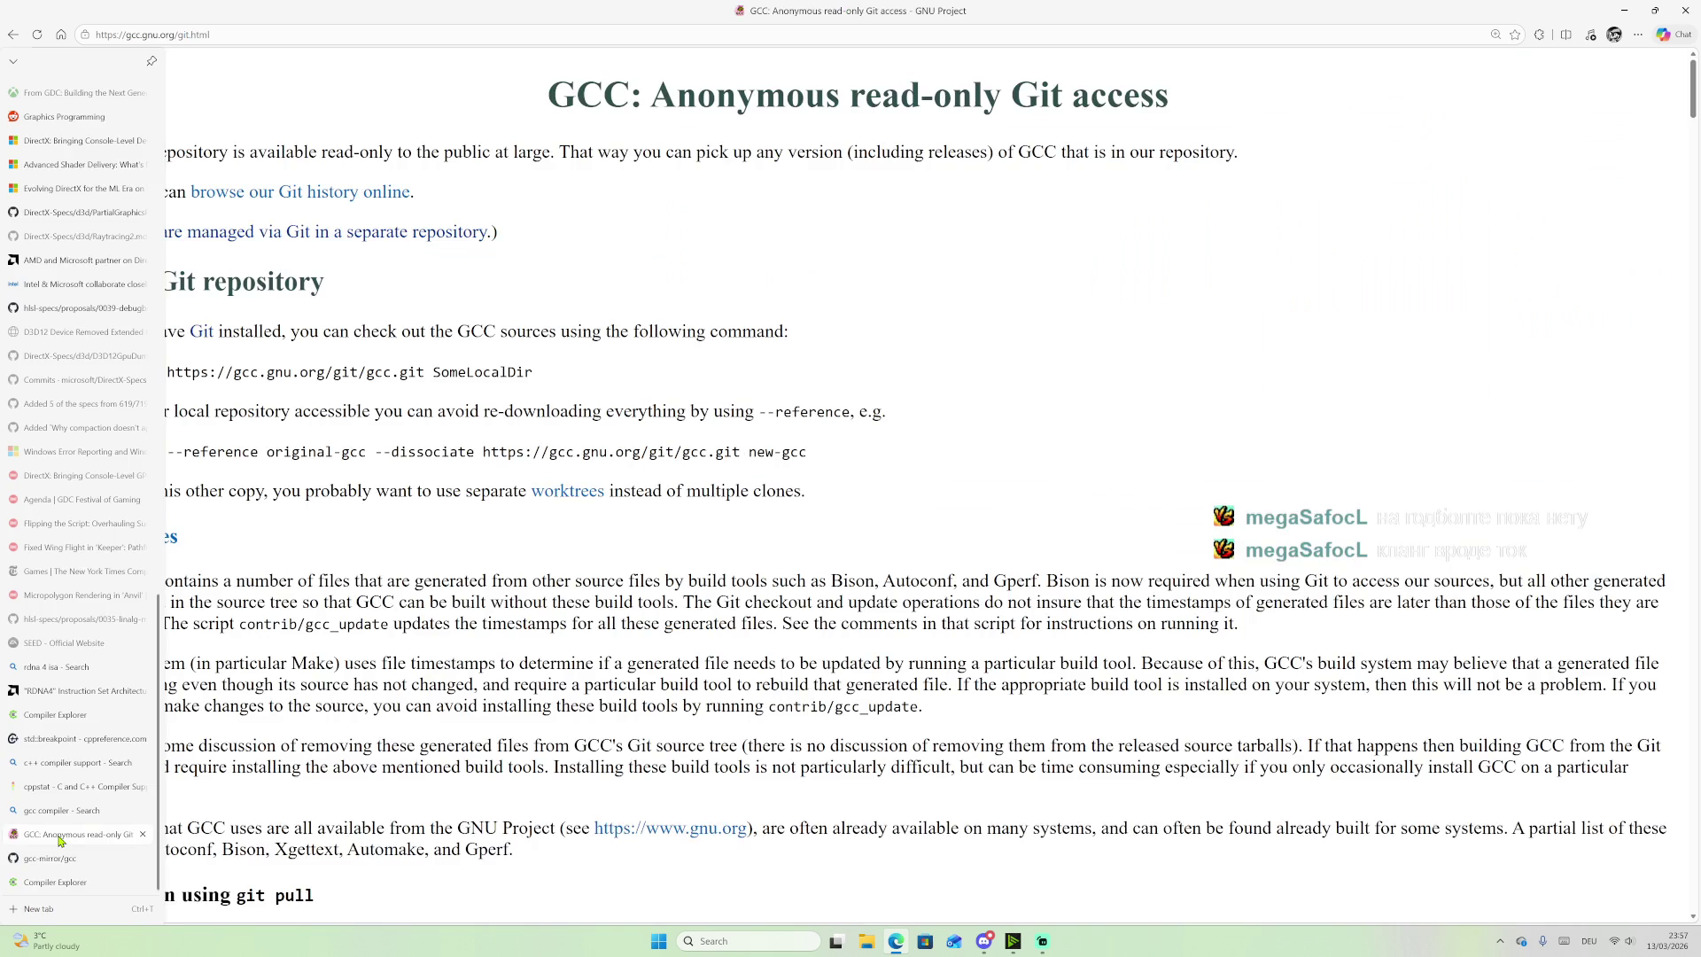
left_click(71, 788)
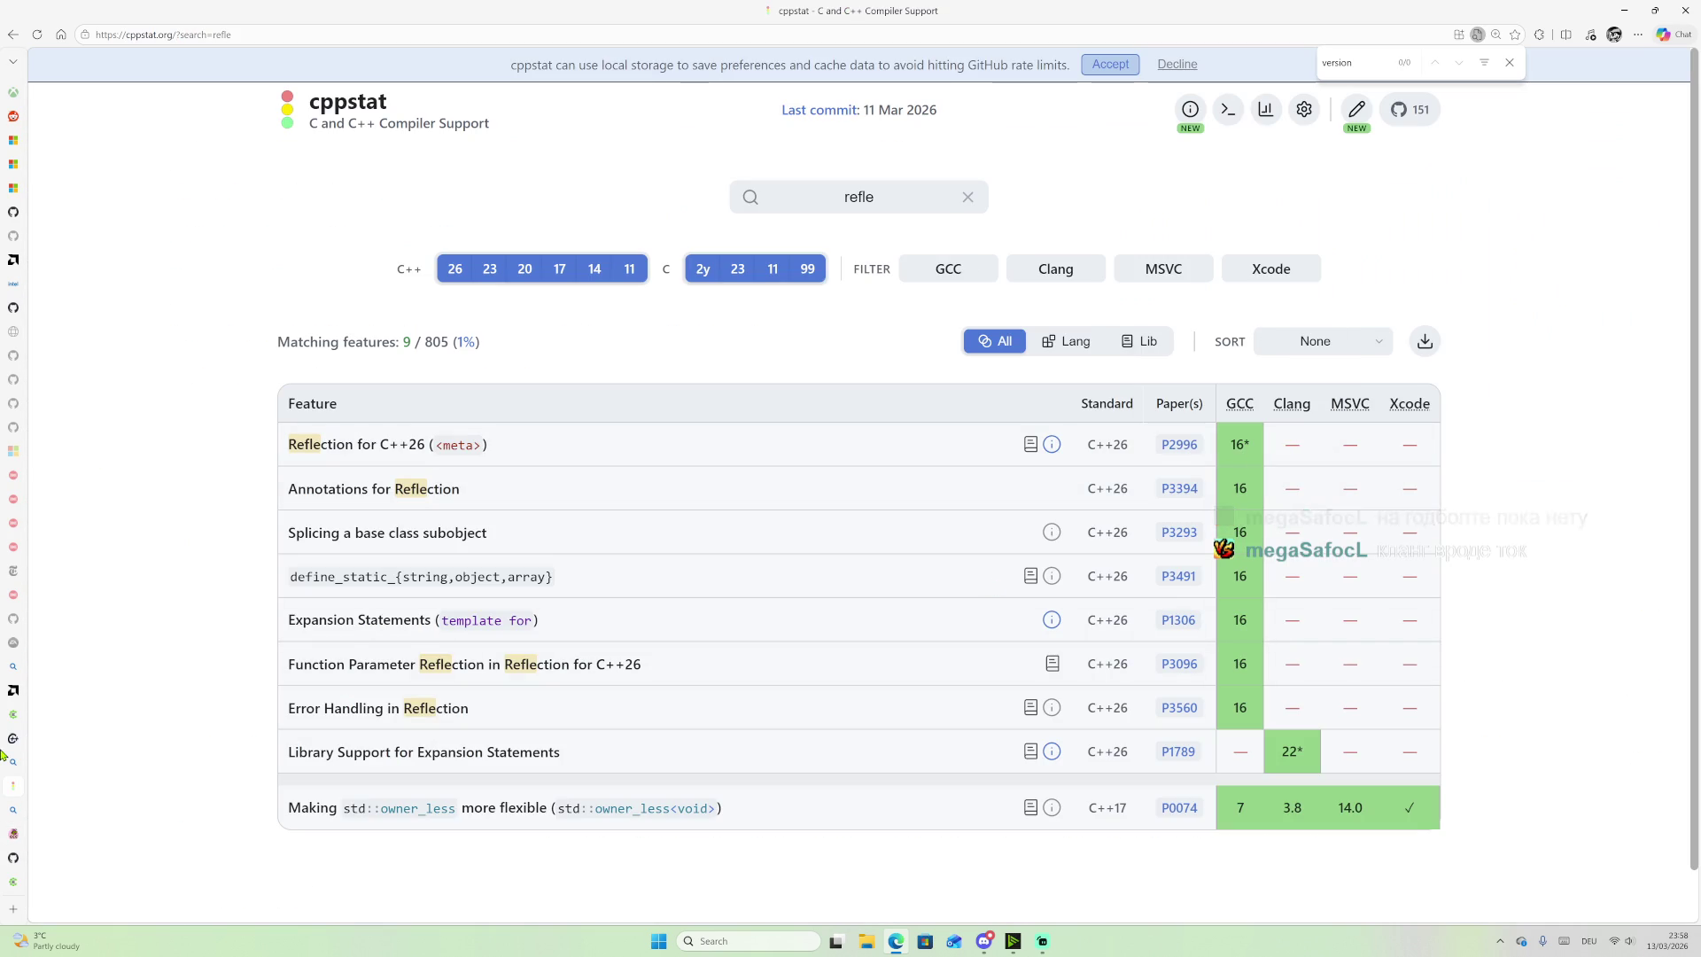
mouse_move(7, 753)
left_click(71, 882)
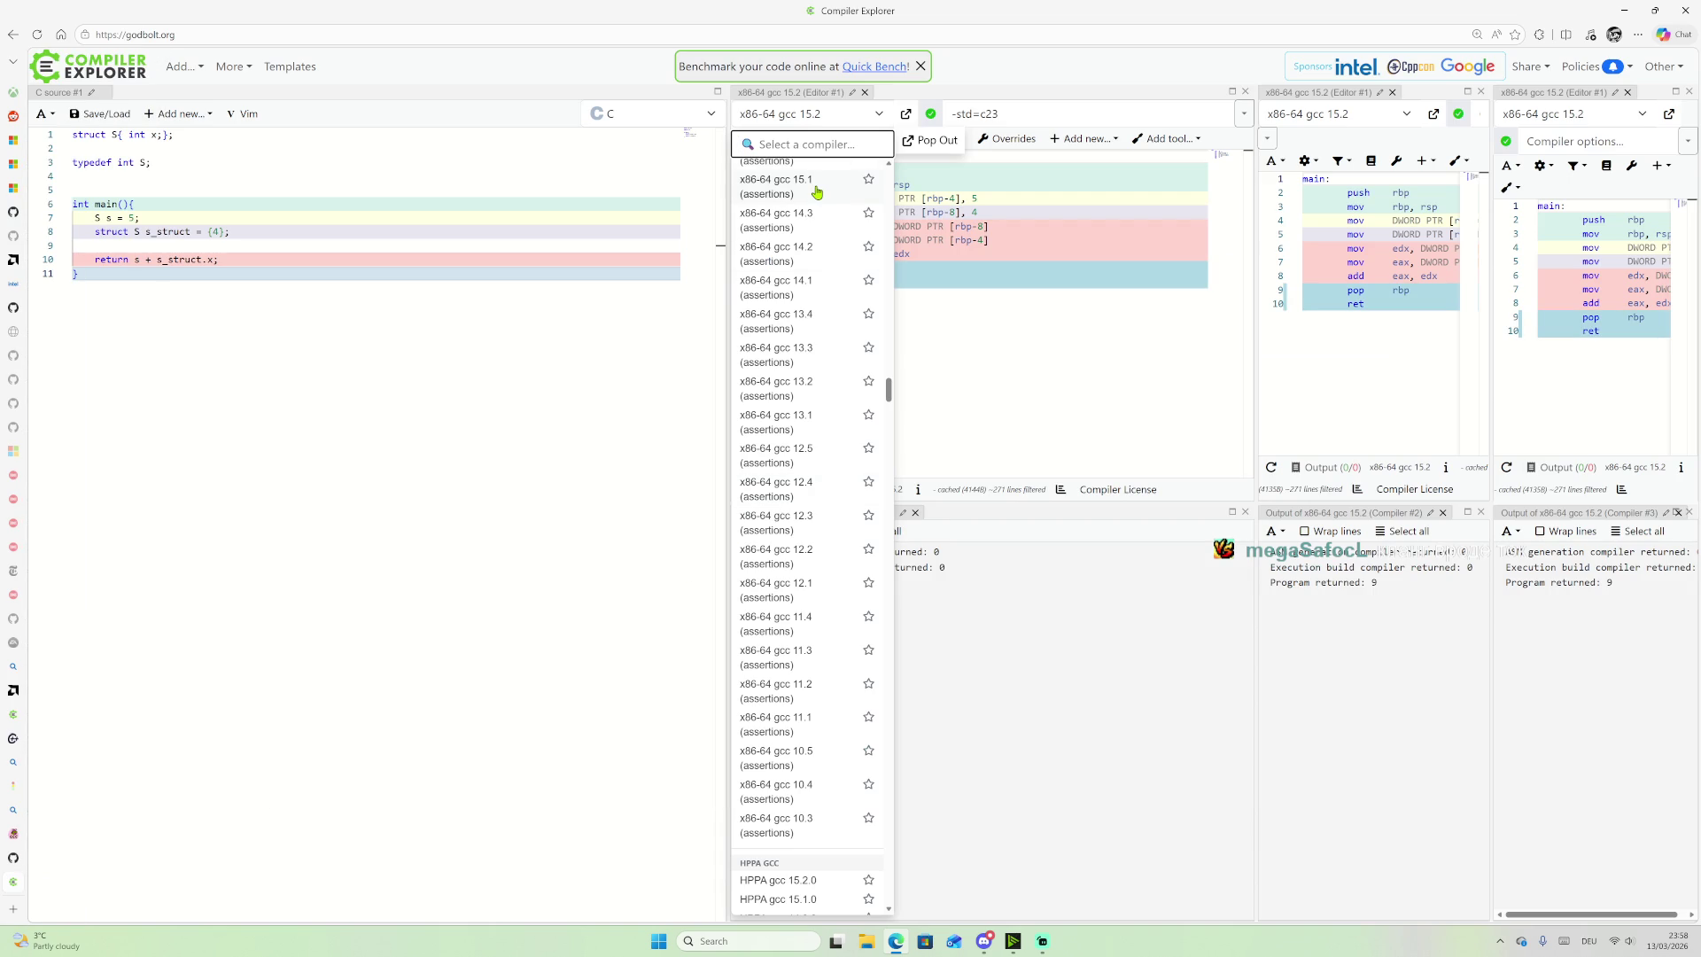
Step: Browse compilers matching 'clang', then start a new tab with the query 'c++26 reflection godbold demo'
type("clang")
scroll(820, 192, "down", 10)
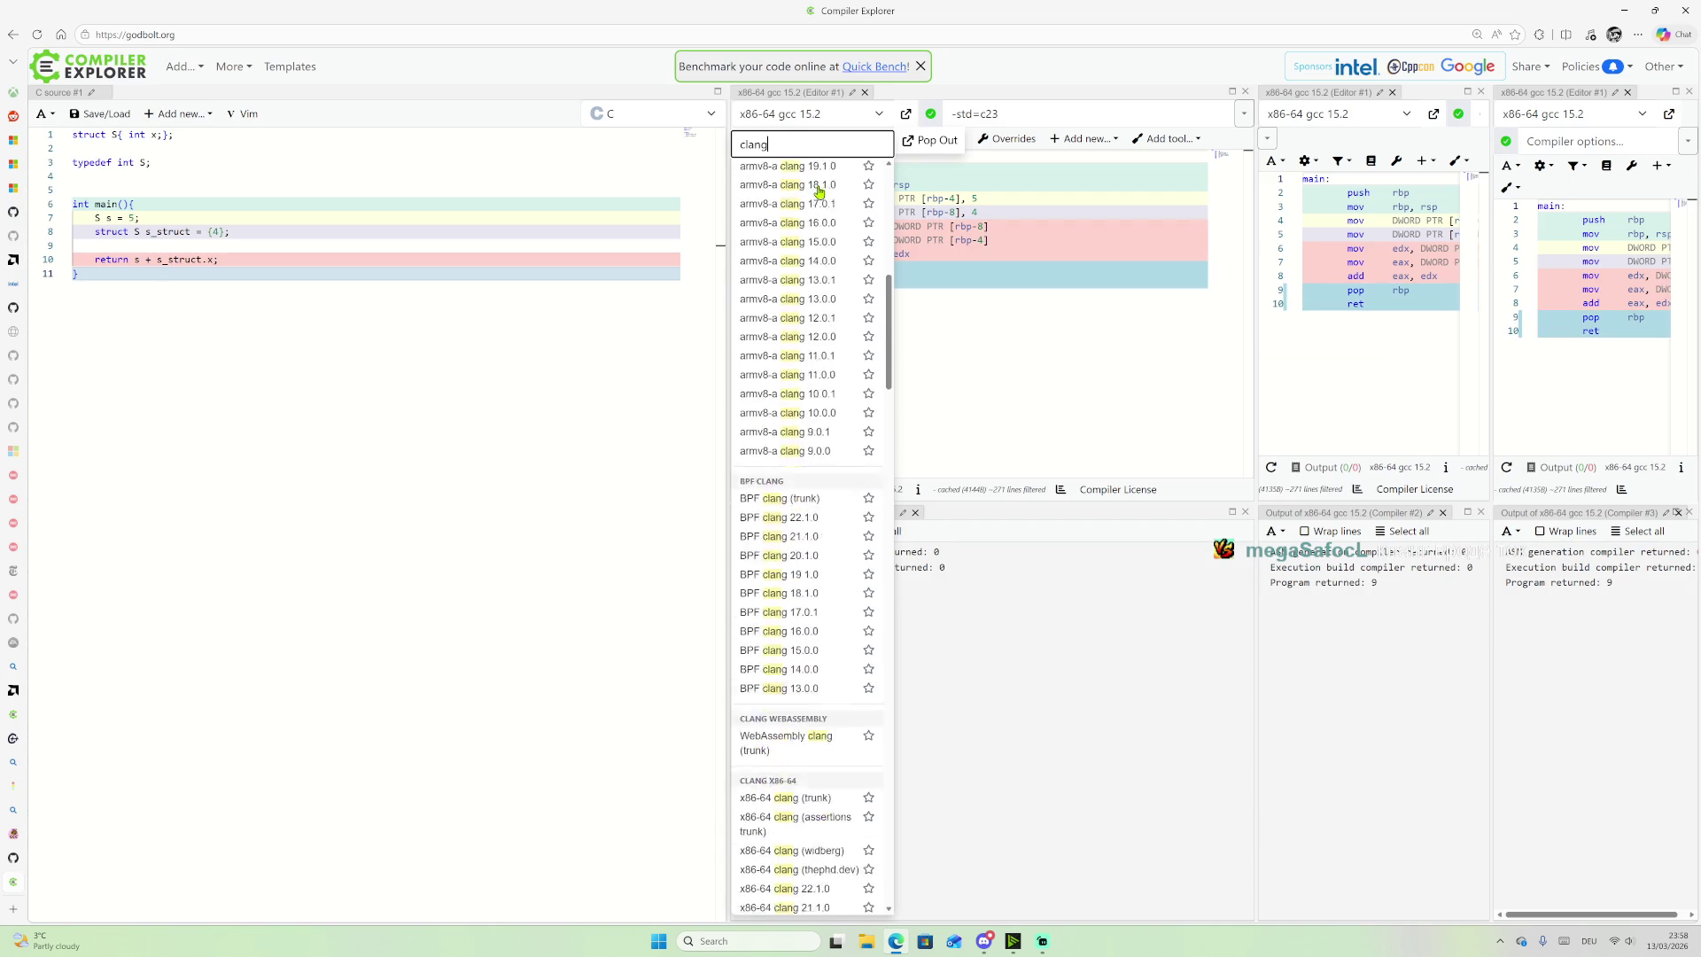
scroll(820, 192, "up", 1)
scroll(801, 344, "up", 1)
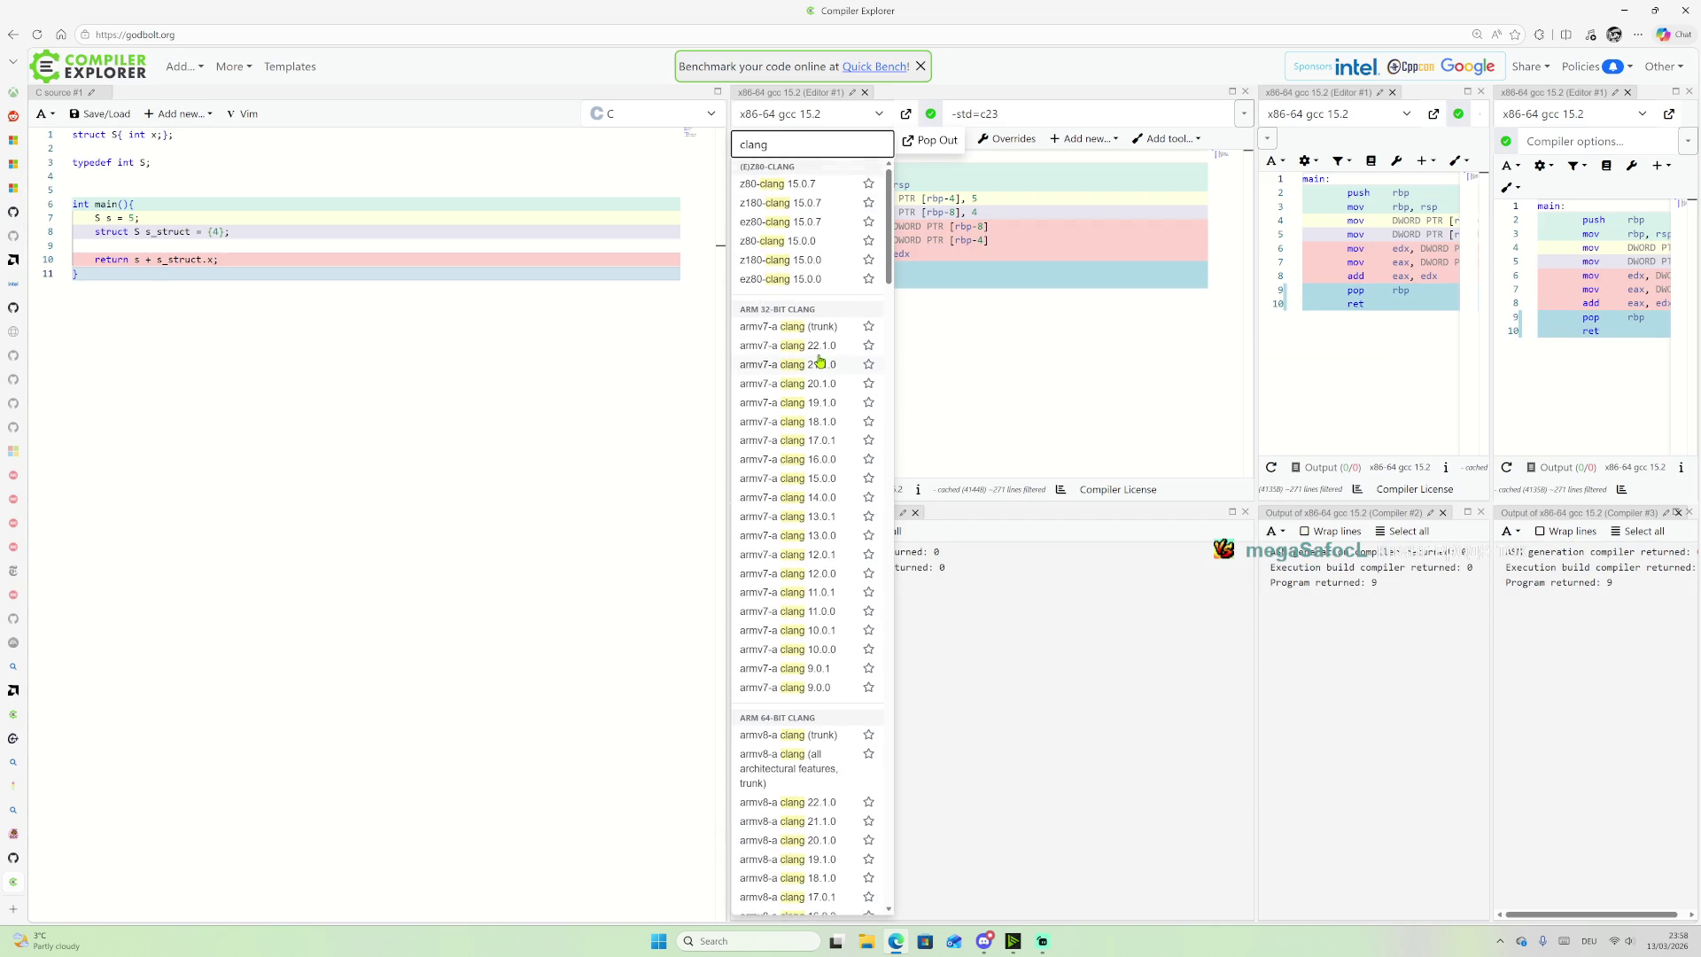
scroll(797, 443, "down", 3)
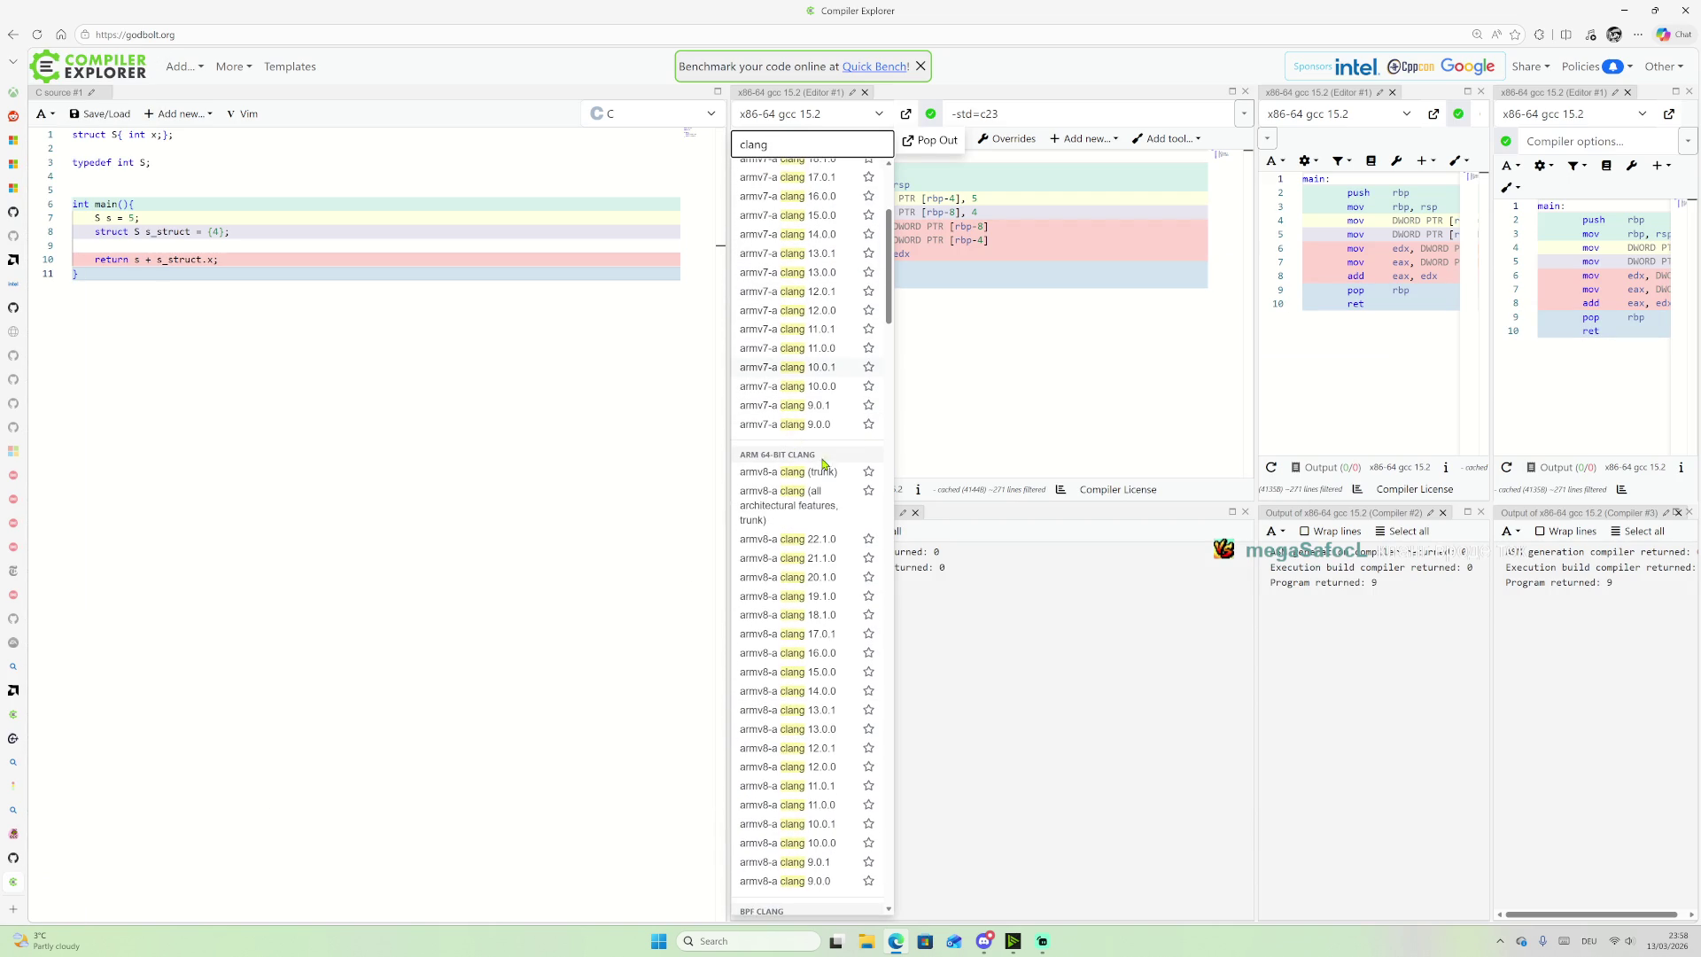
scroll(795, 517, "down", 10)
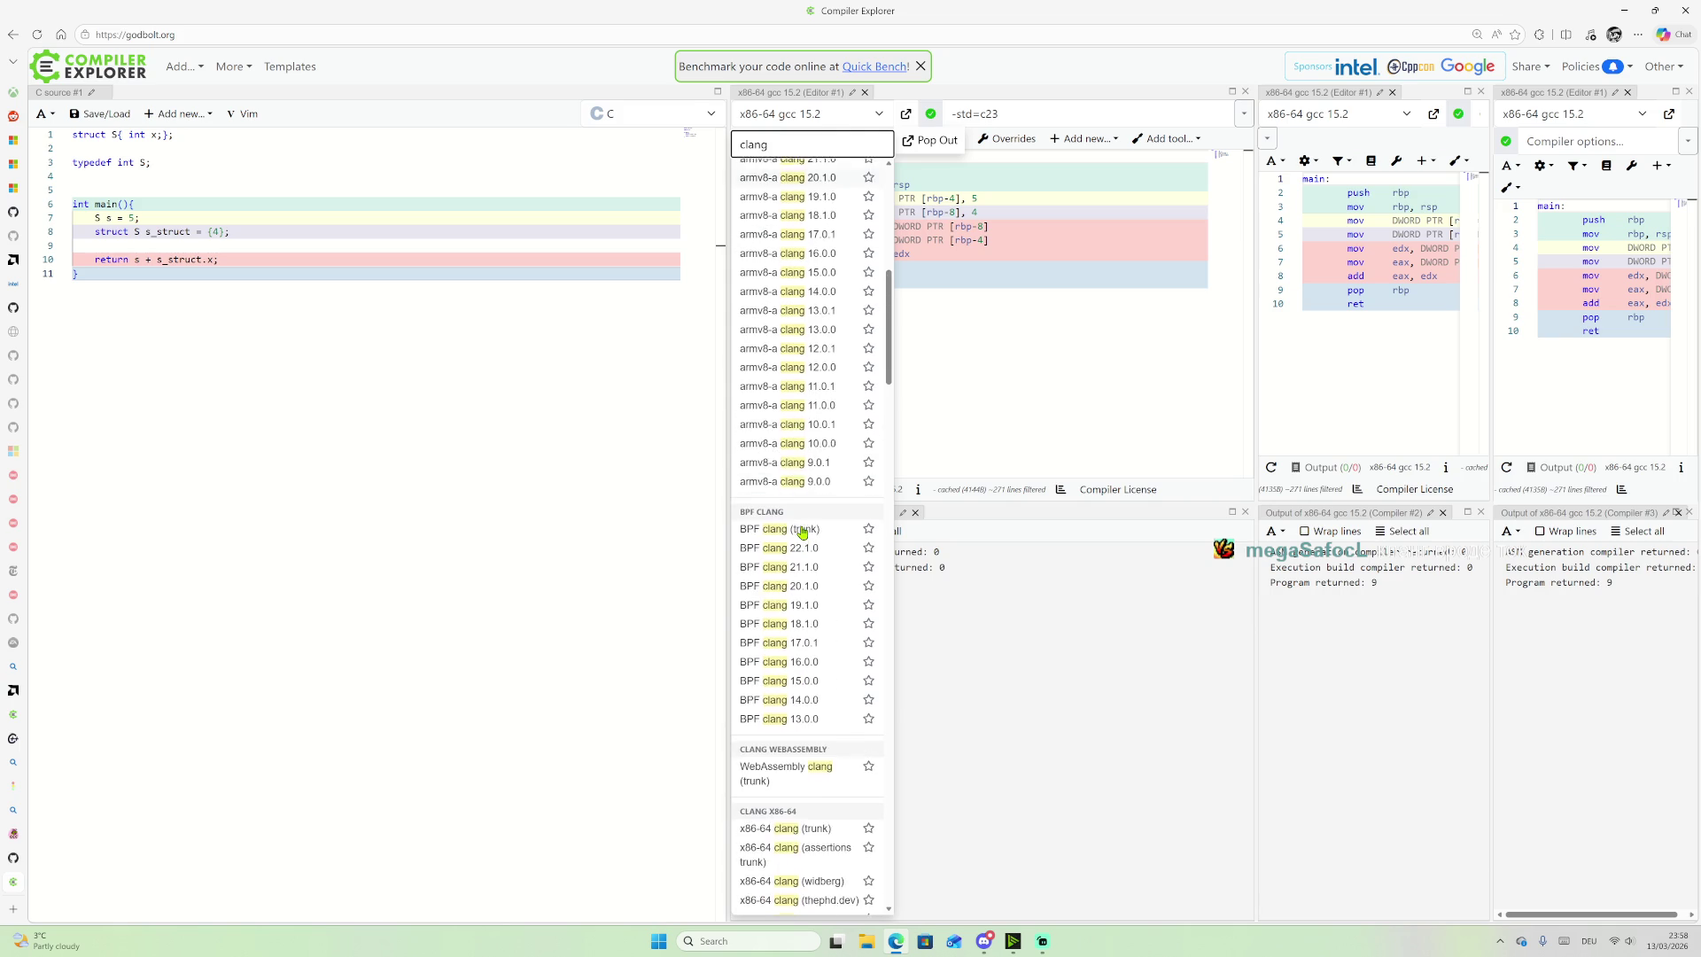
scroll(817, 526, "down", 20)
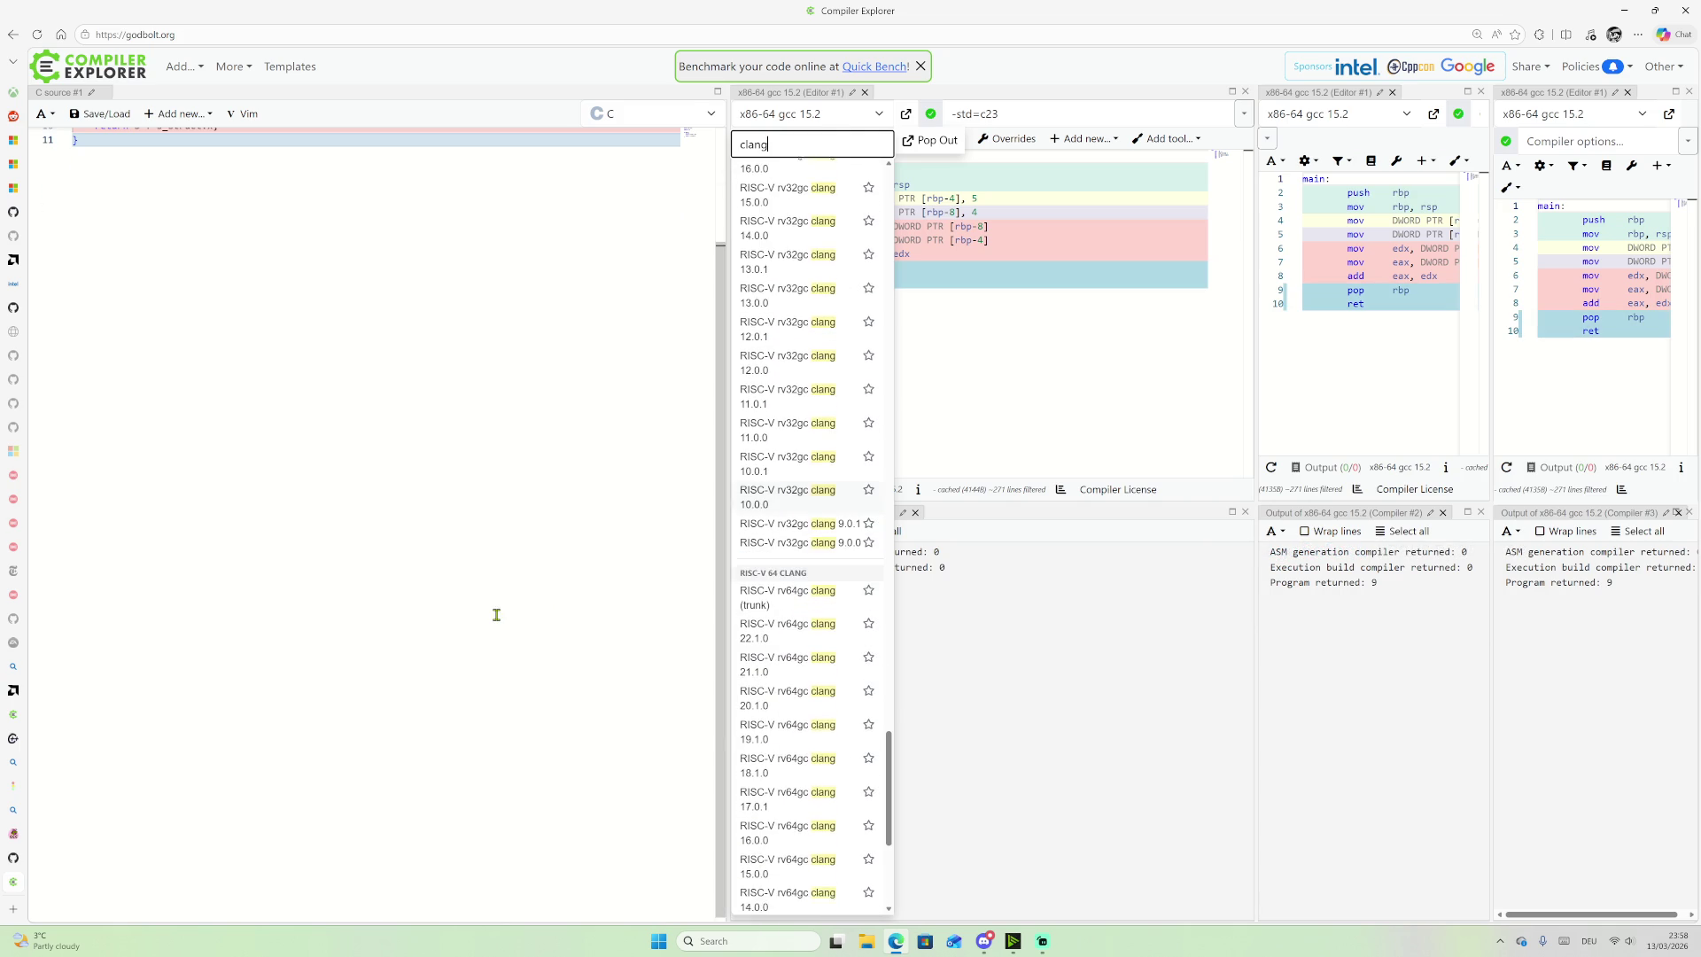
left_click(53, 909)
type("c")
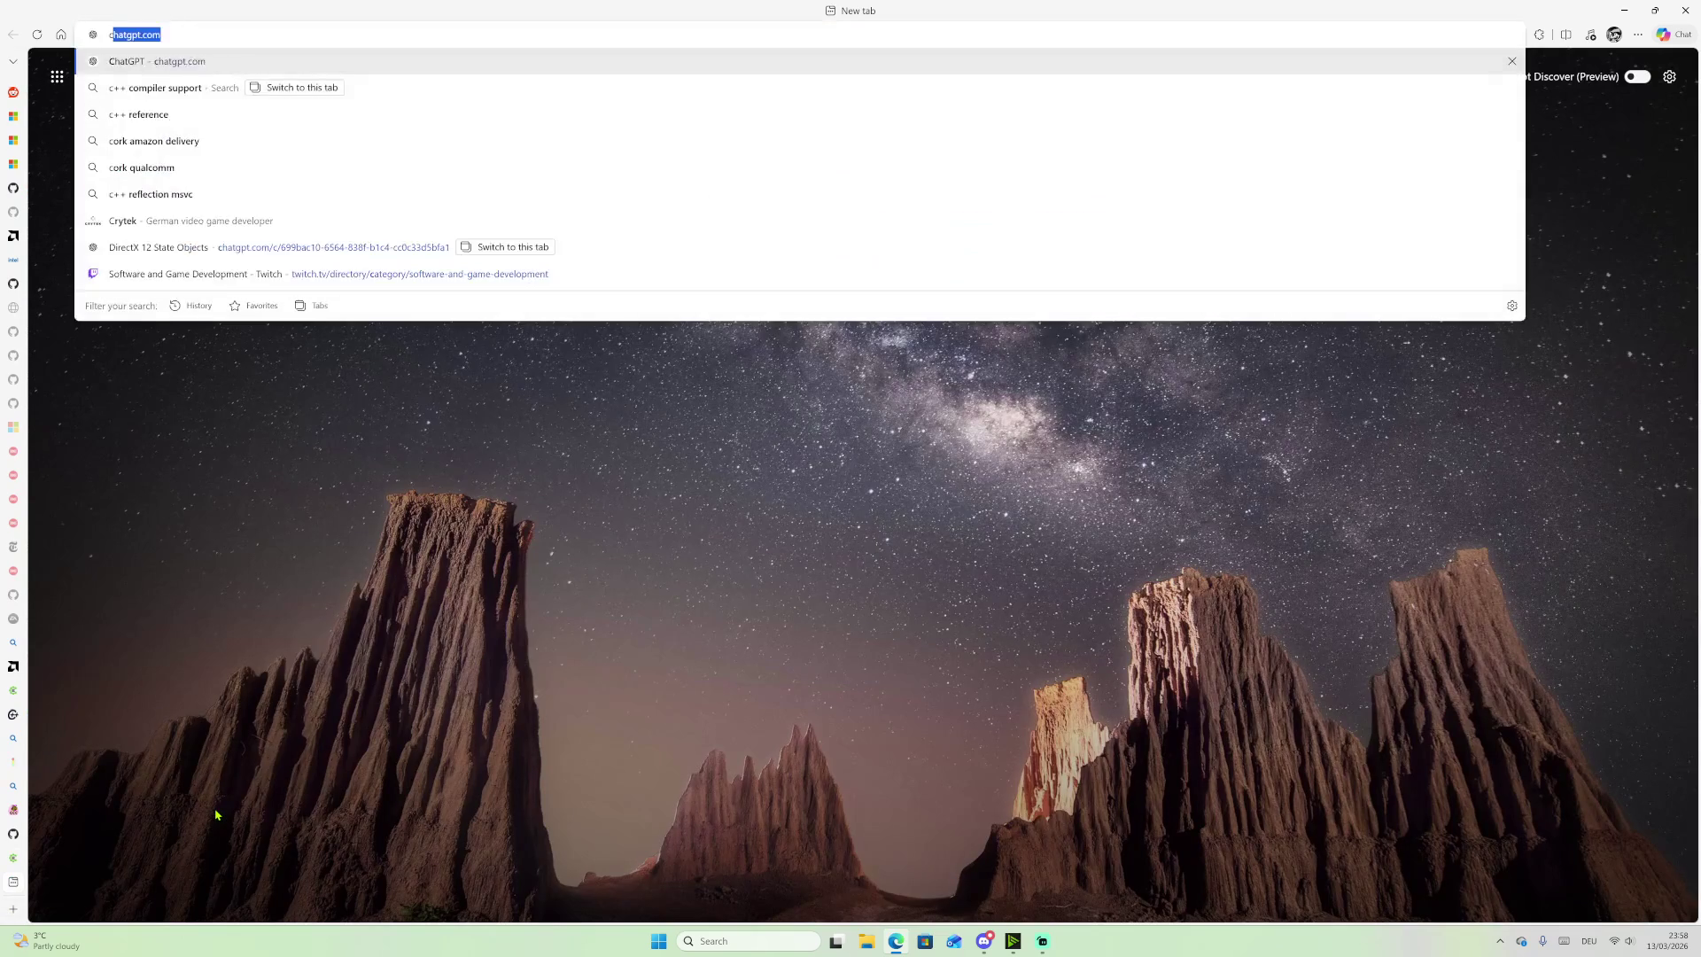
type("++26 reflection ")
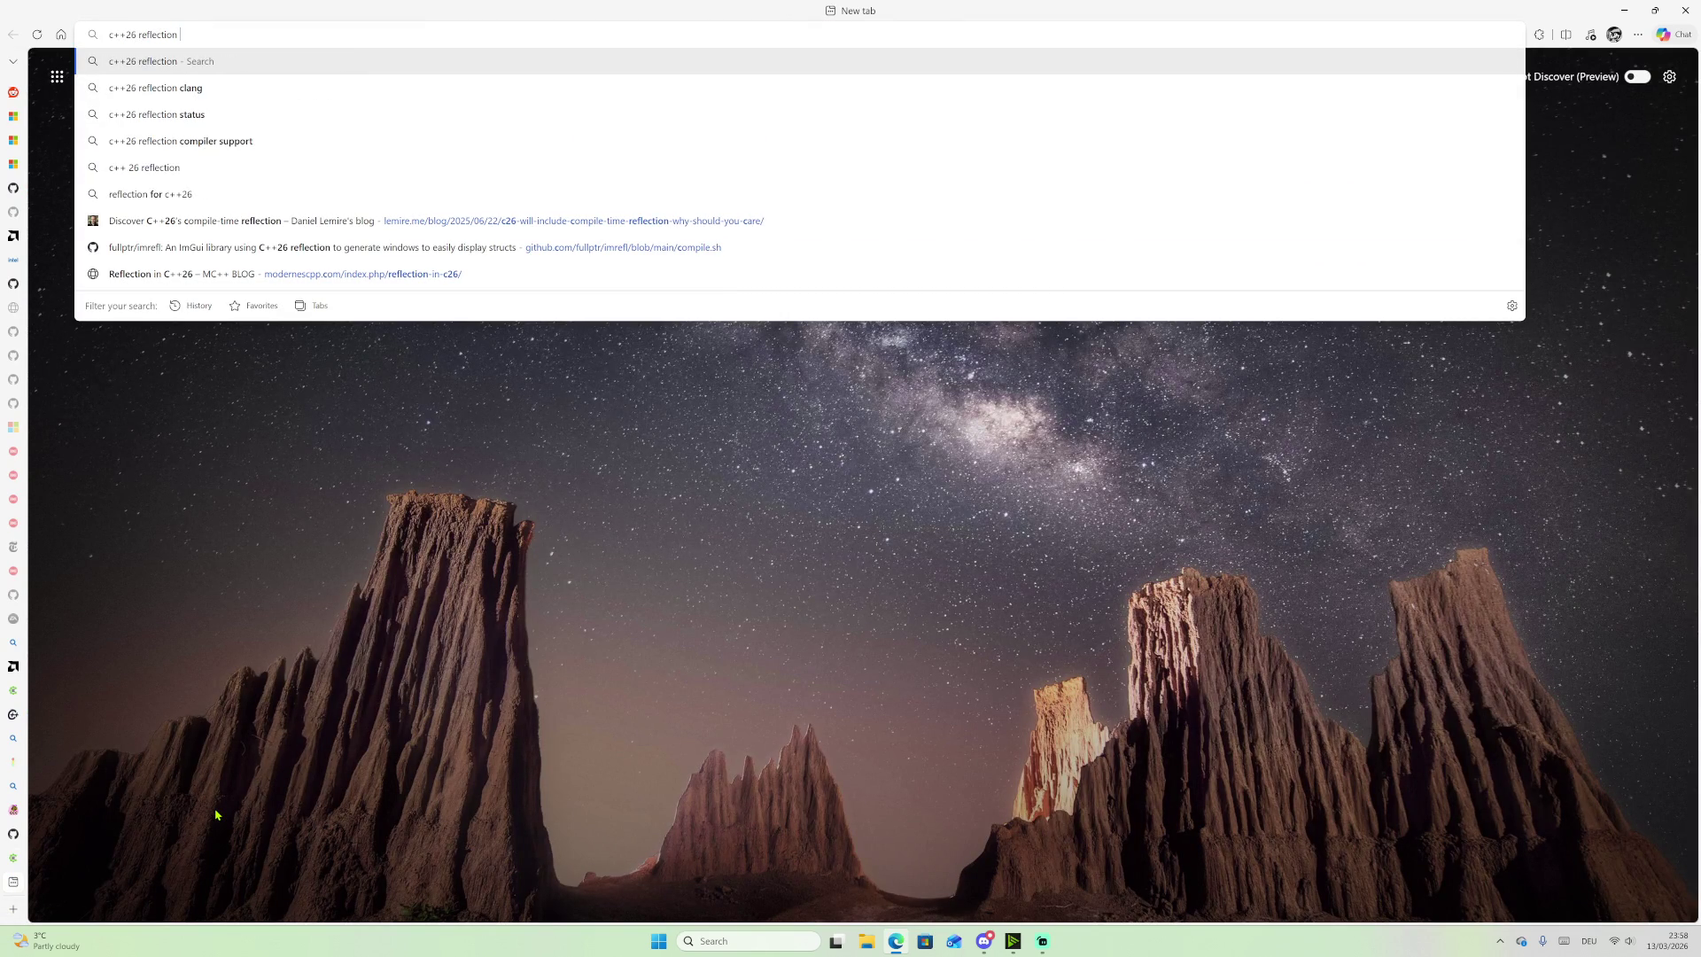
type("godbo")
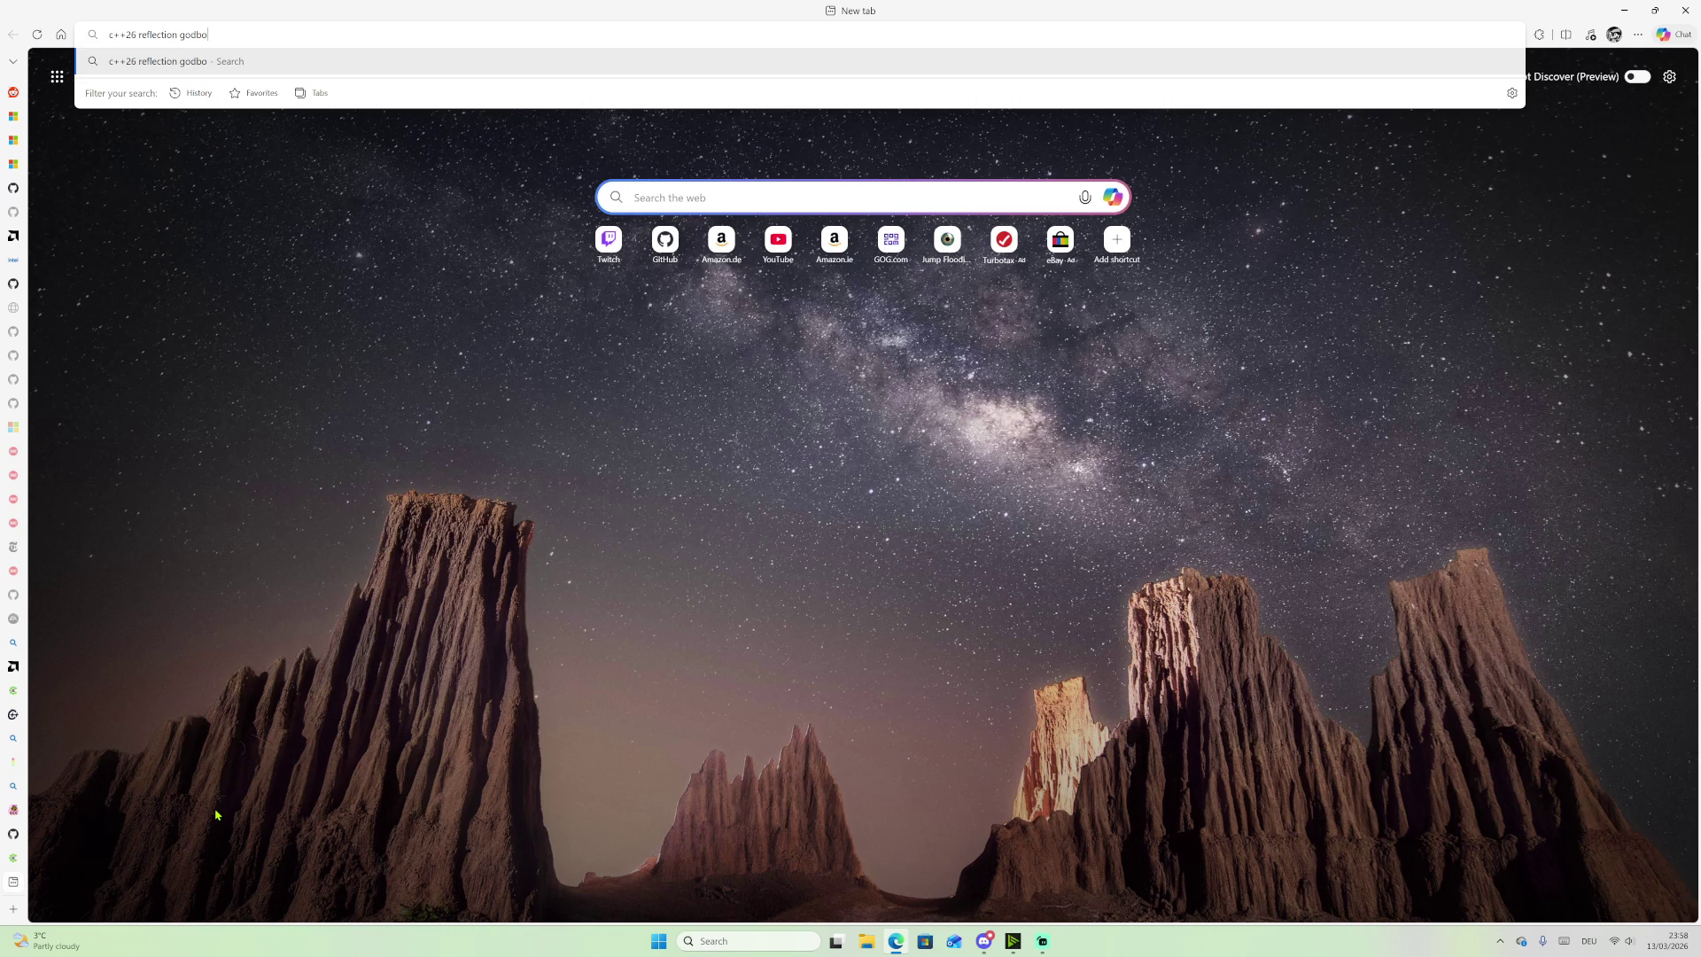
type("ld demo")
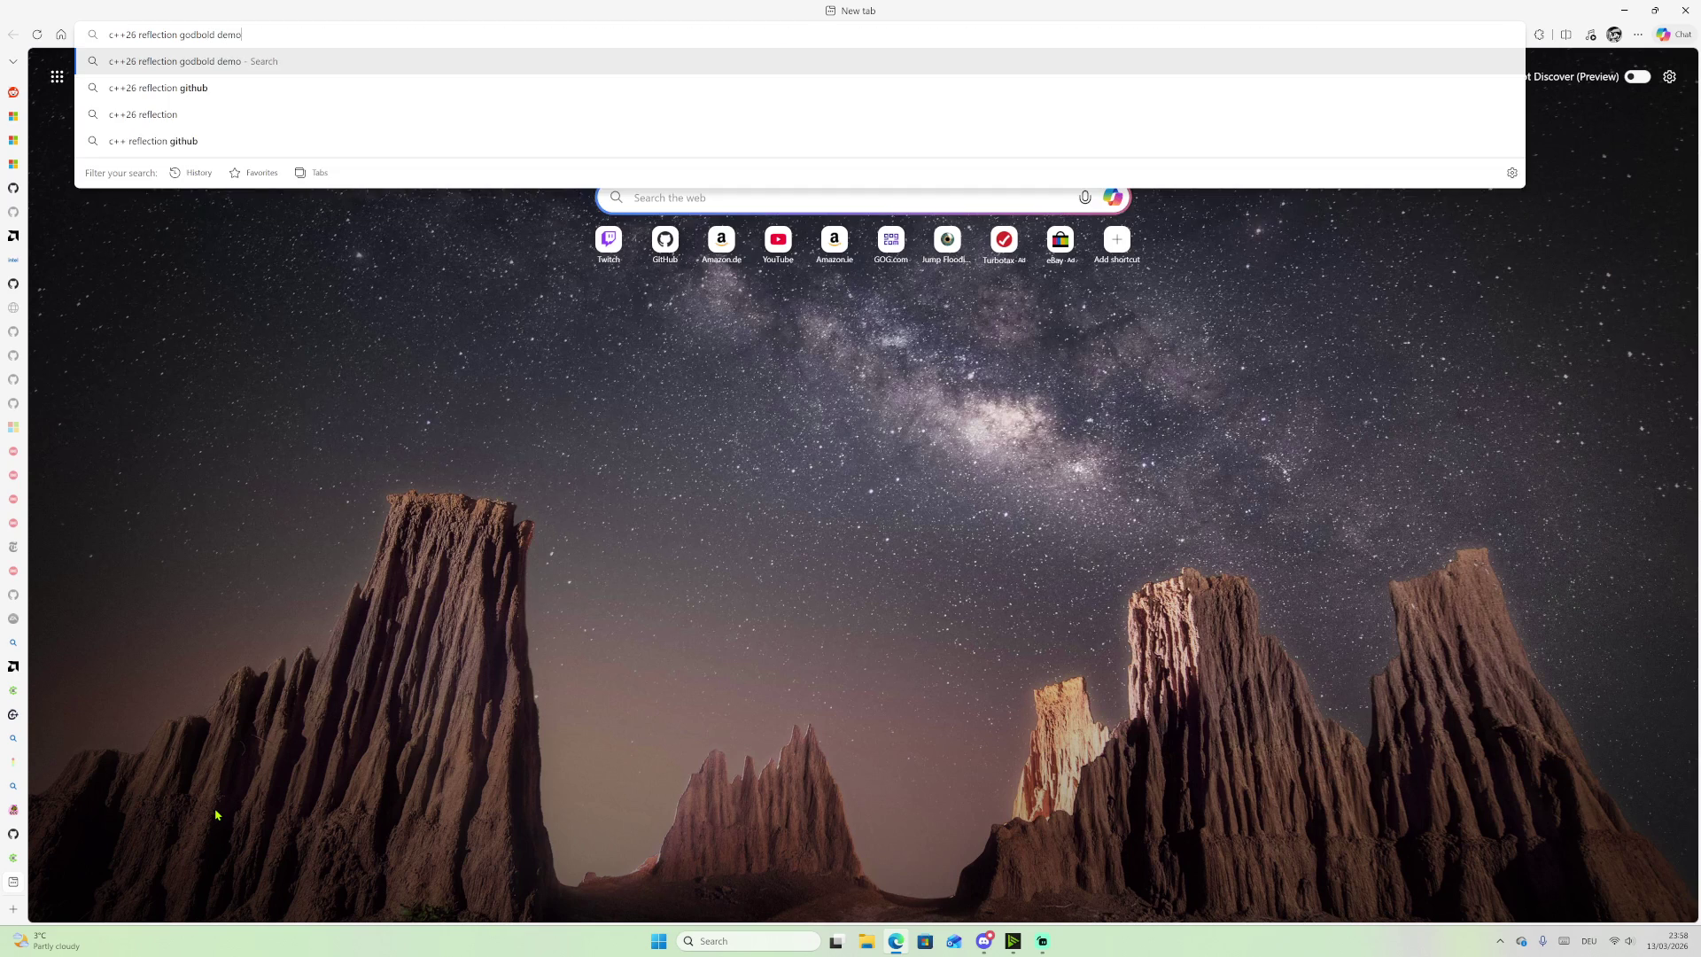
Step: Search 'c++26 reflection godbold demo', skim the reflection-talk blog post, and return to the results
key("Return")
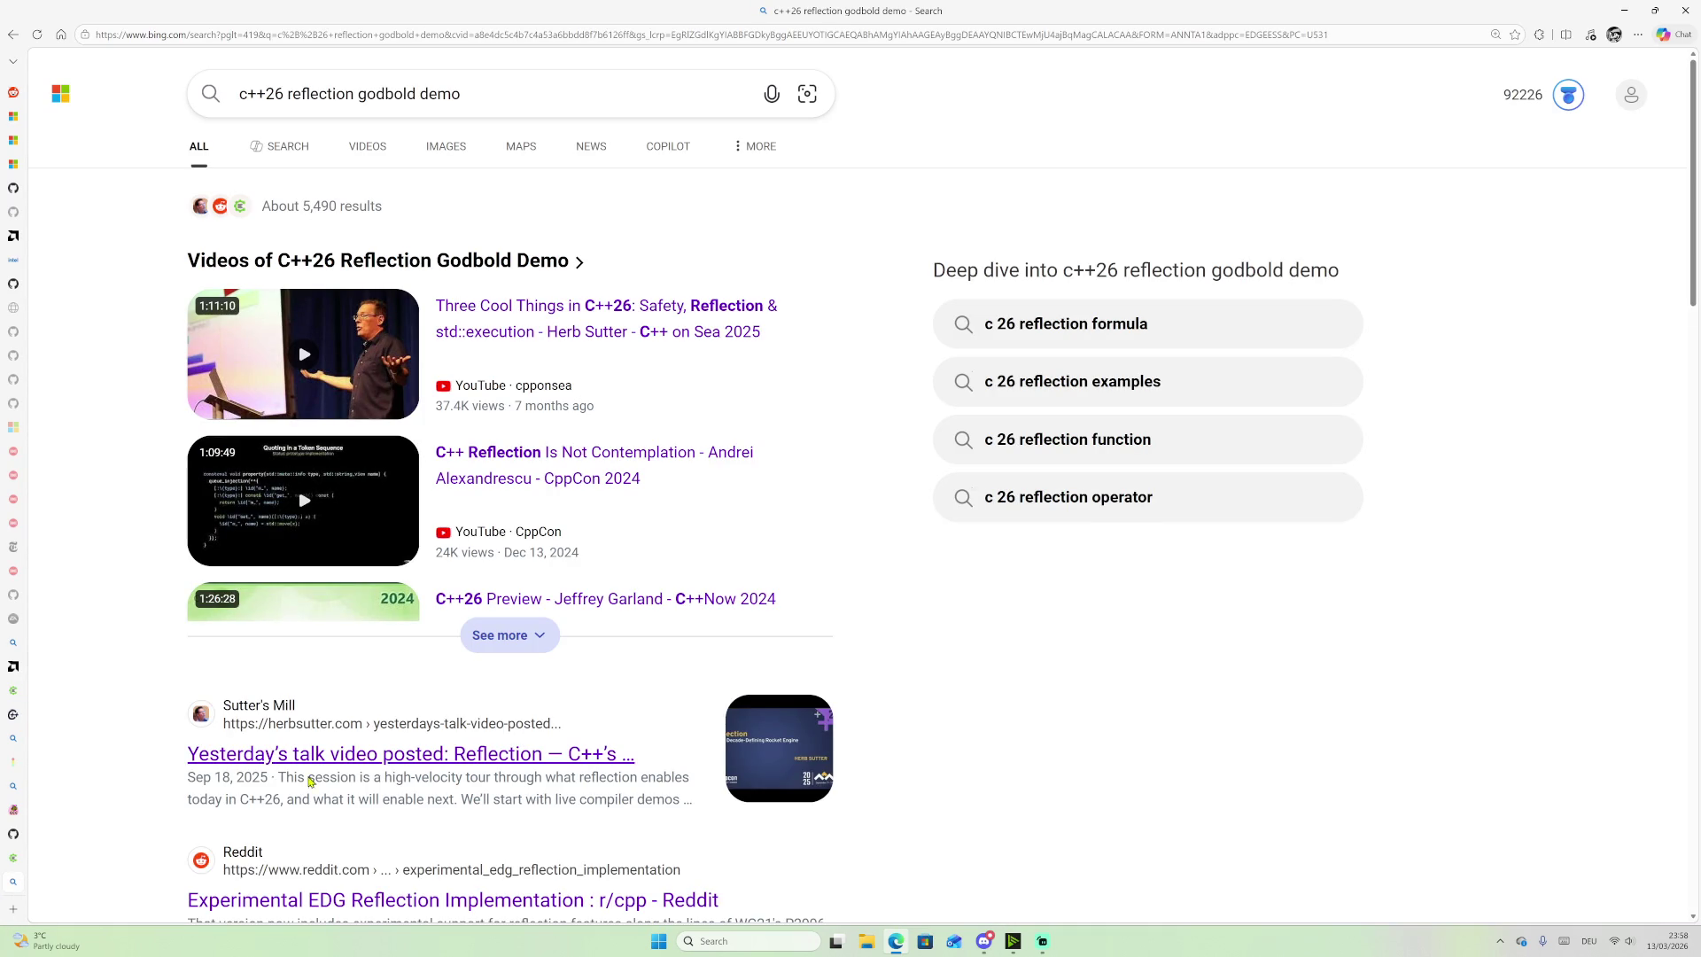
scroll(846, 736, "down", 4)
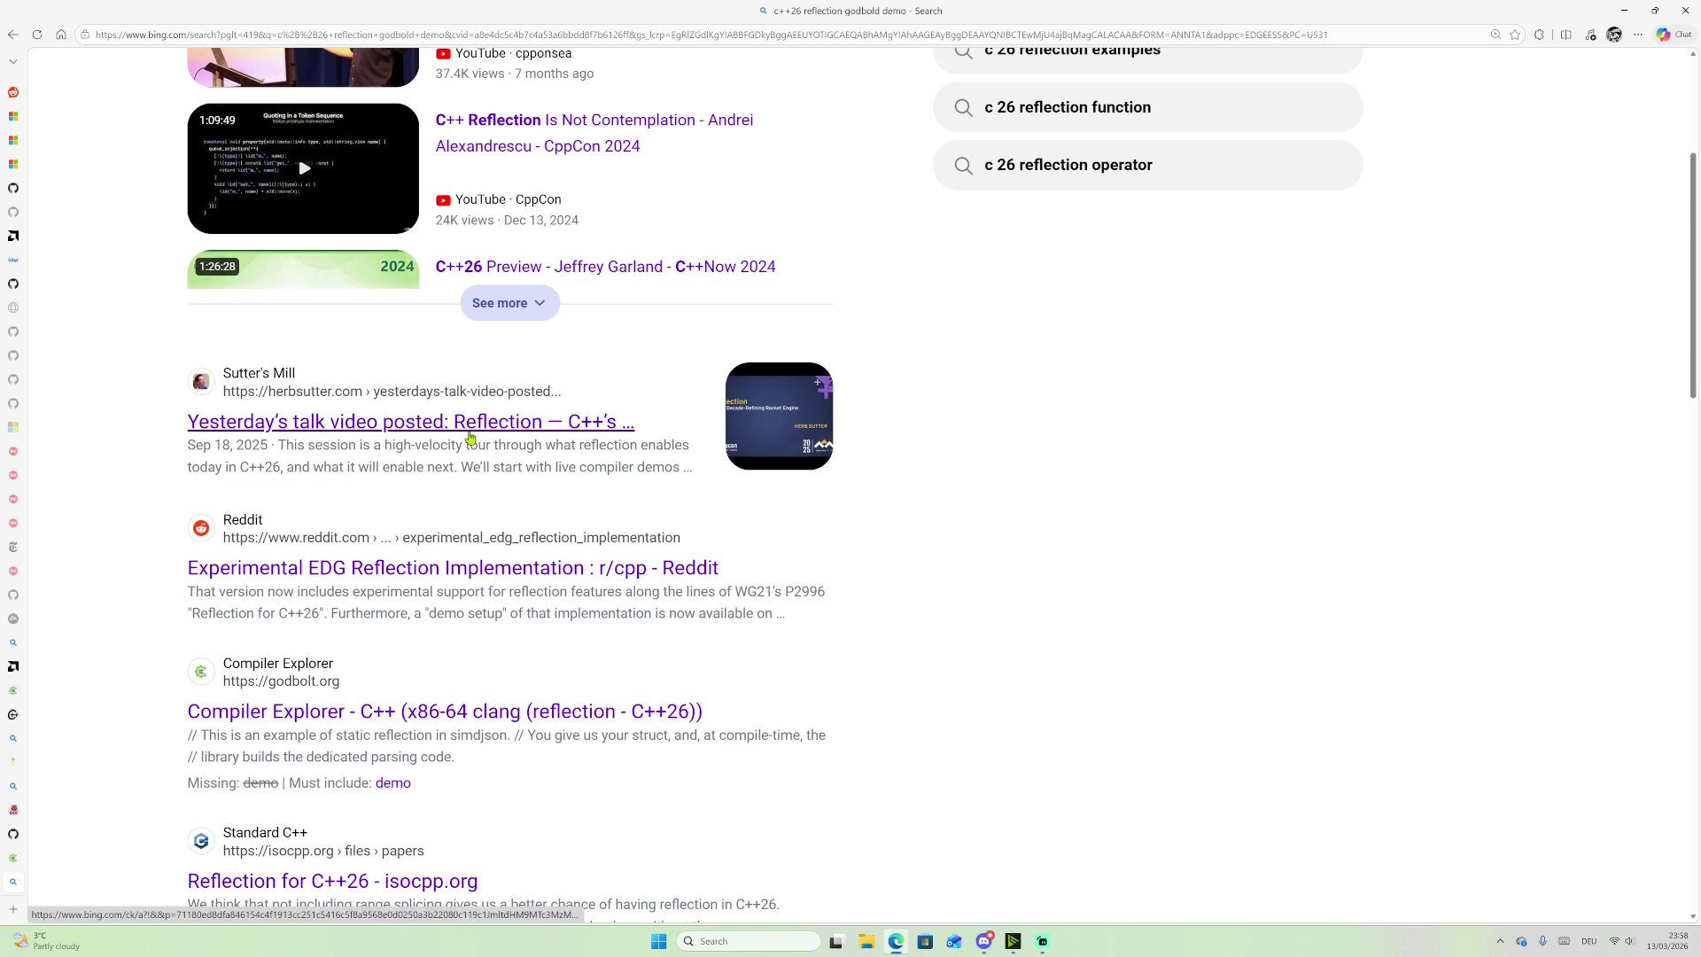
left_click(467, 429)
scroll(657, 486, "down", 4)
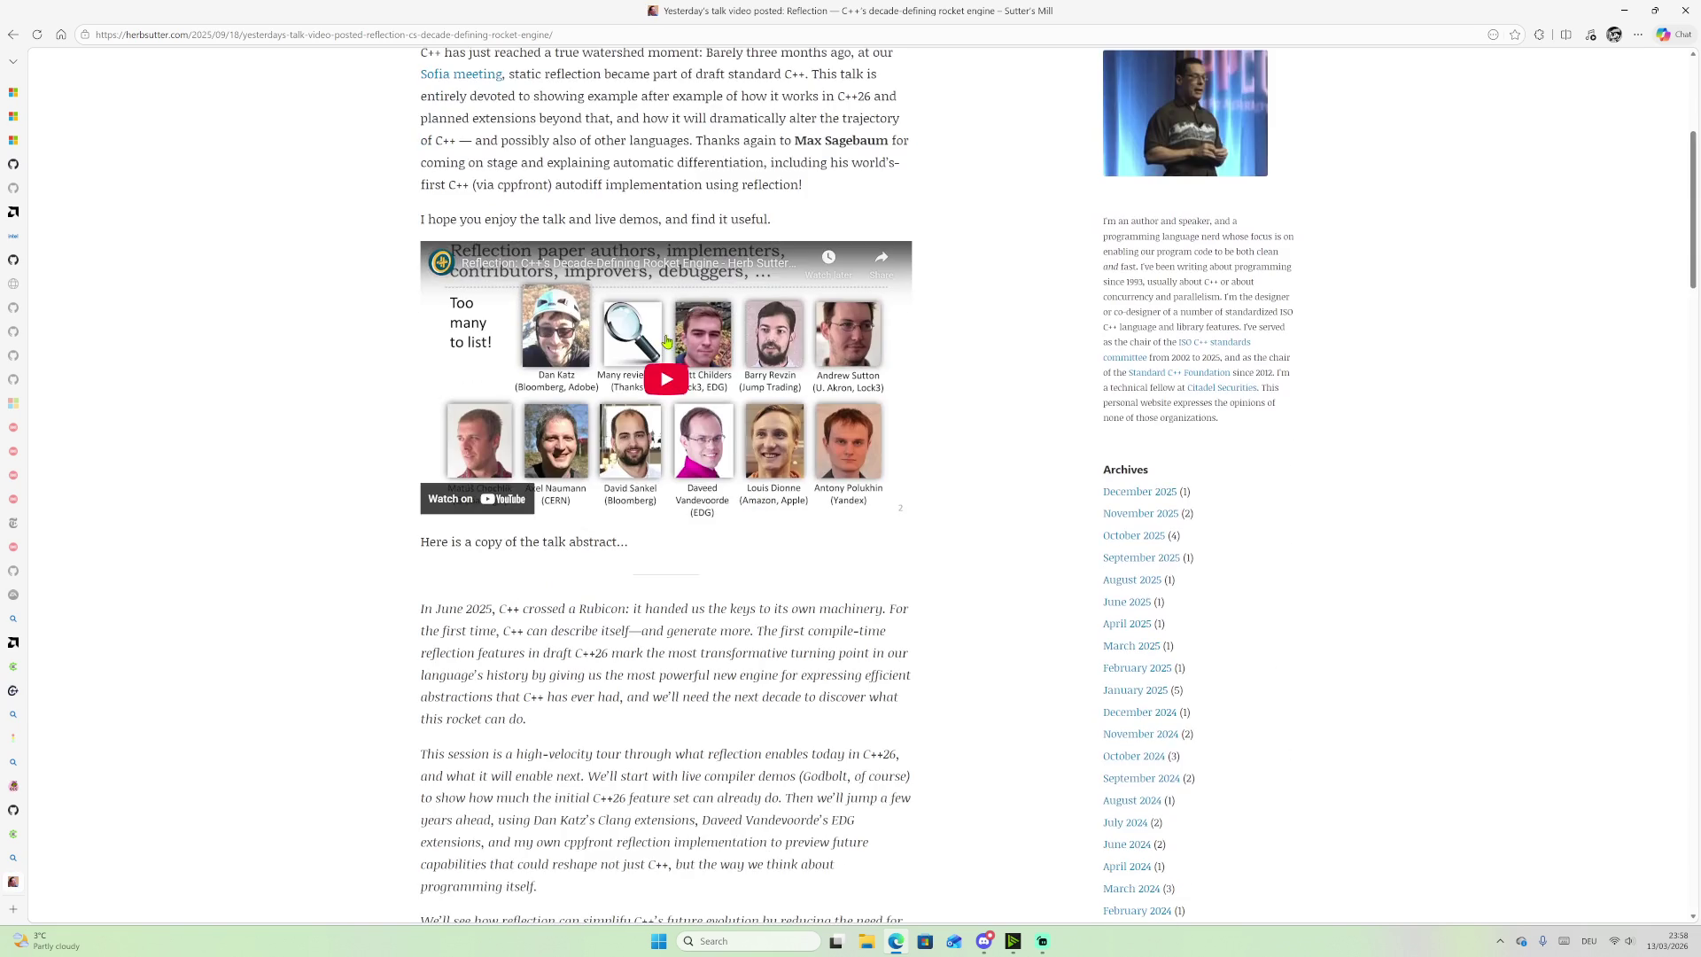
scroll(932, 329, "up", 3)
scroll(660, 483, "down", 15)
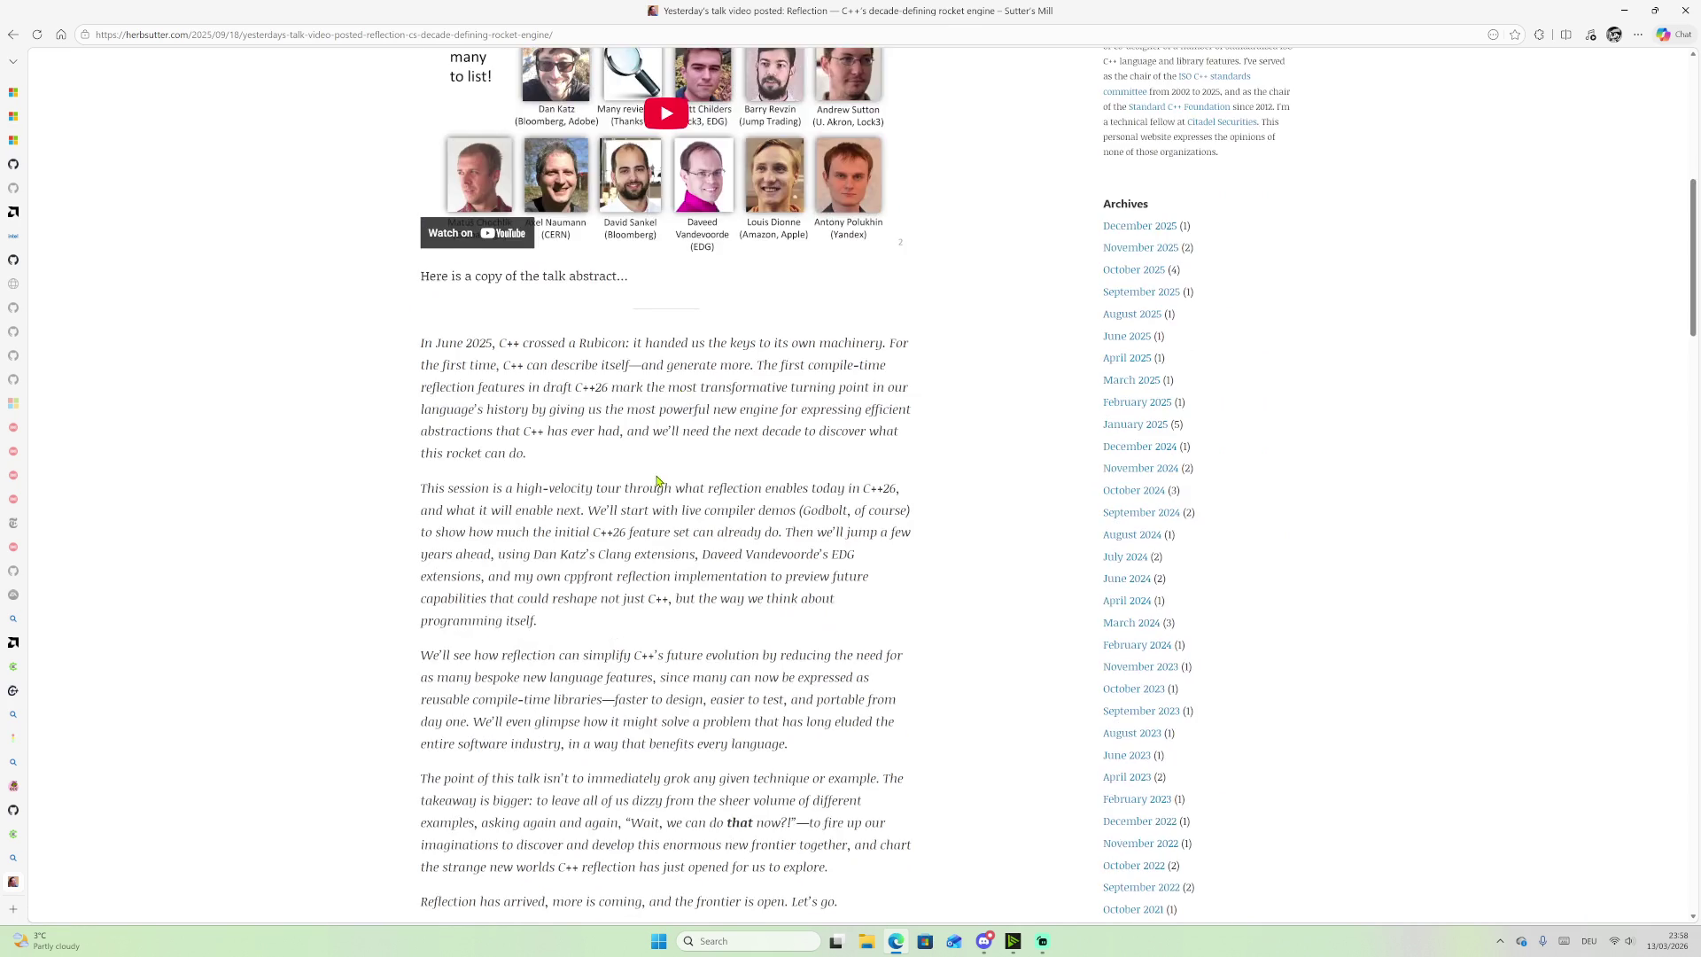
left_click(12, 34)
scroll(390, 531, "down", 4)
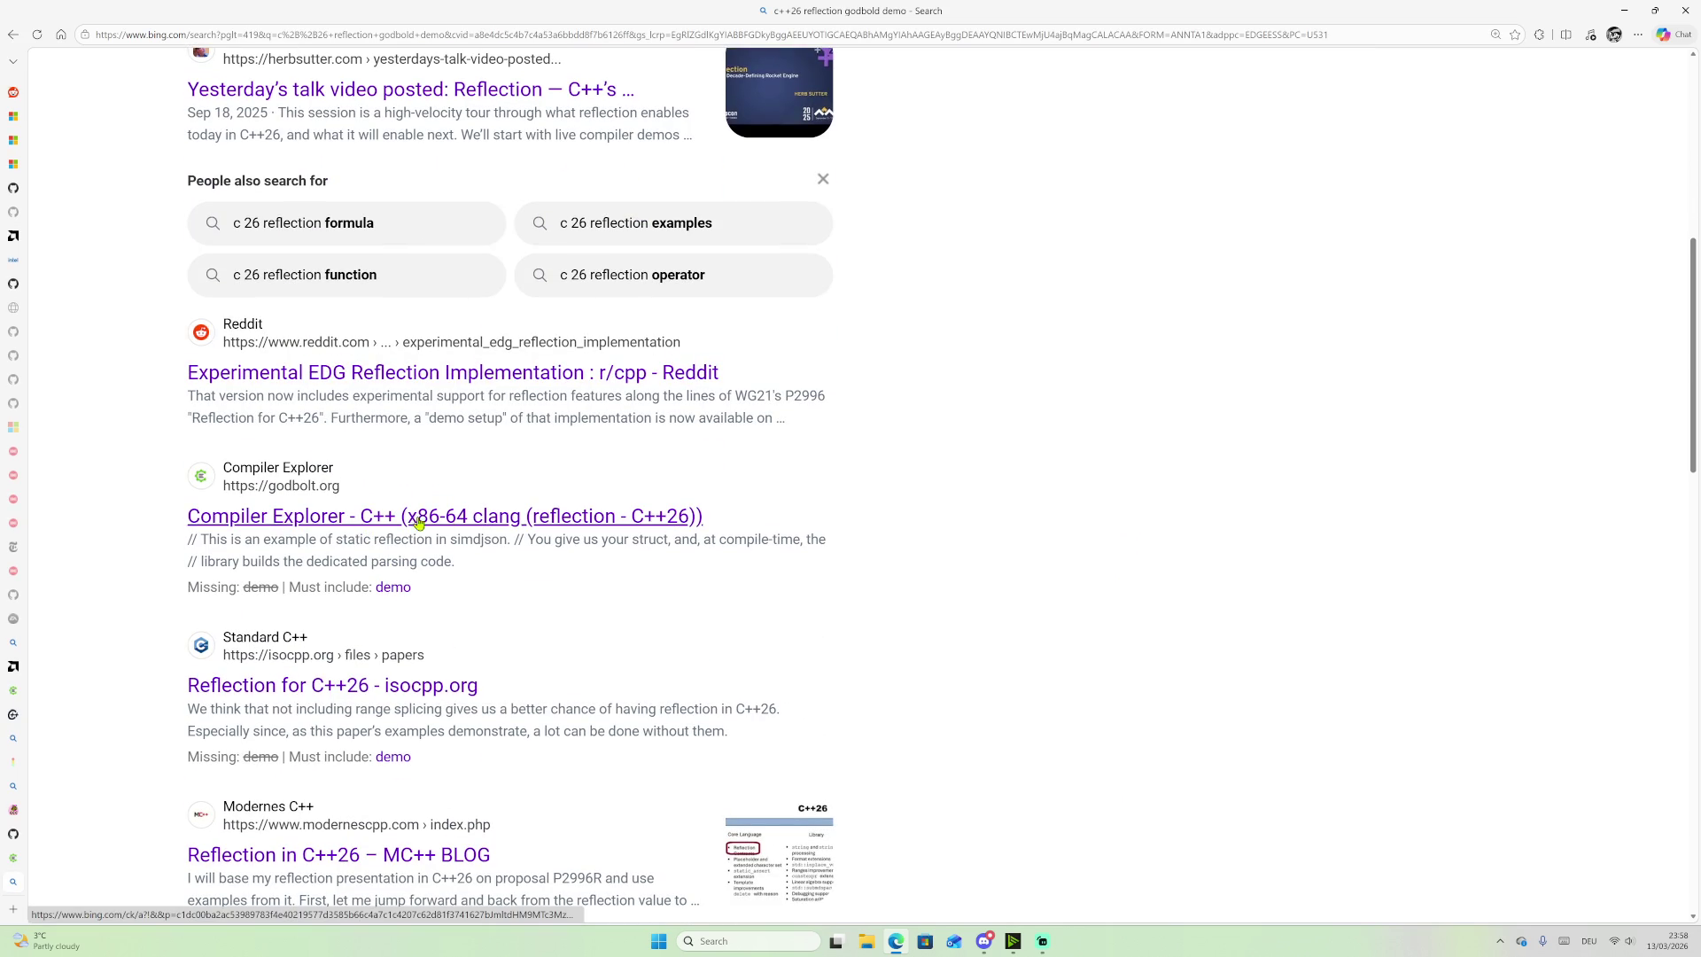
Step: Open the Compiler Explorer clang reflection example and check its source-language list
left_click(557, 523)
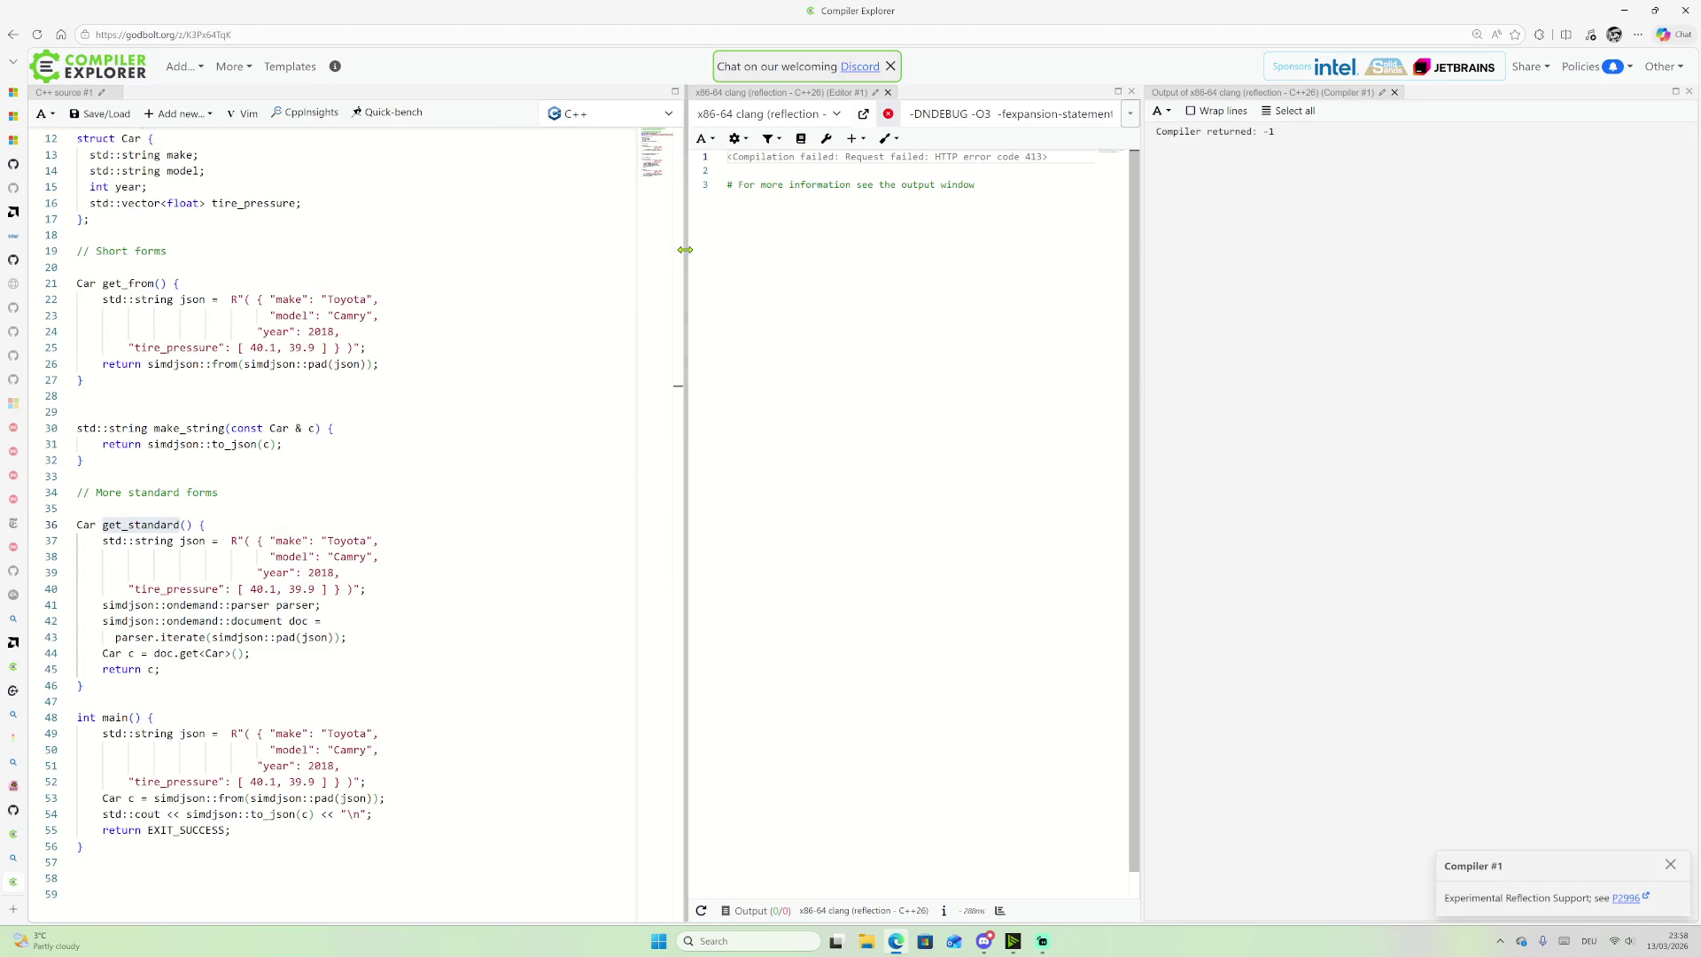
left_click(615, 122)
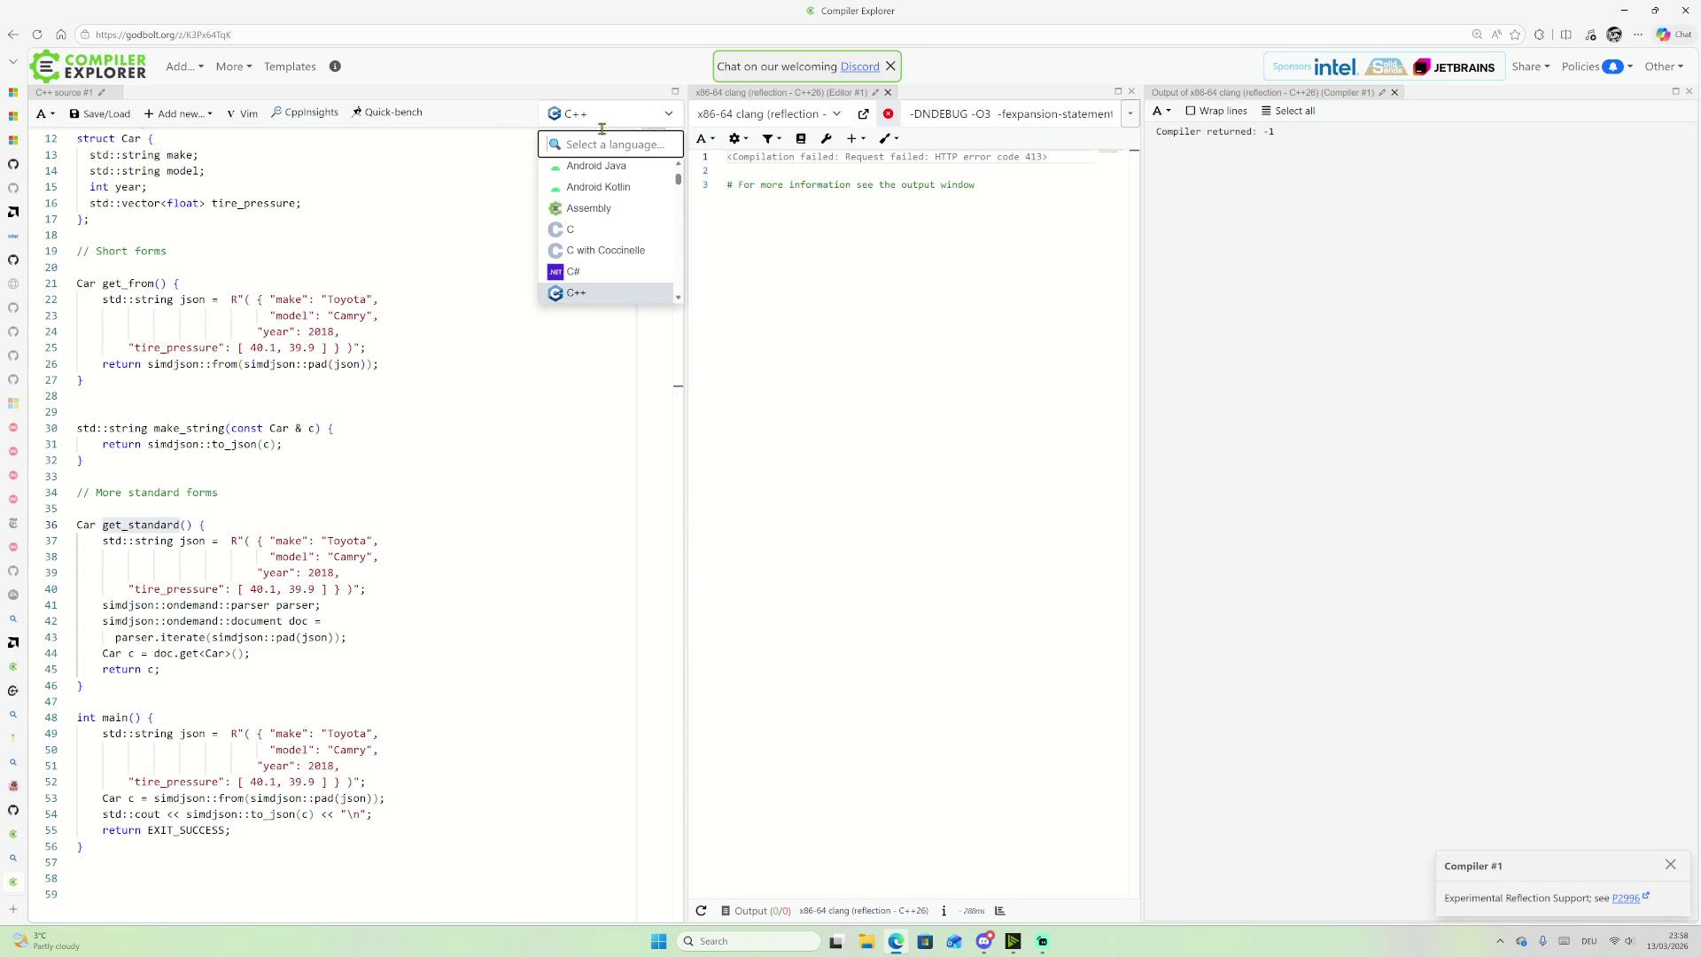
left_click(435, 258)
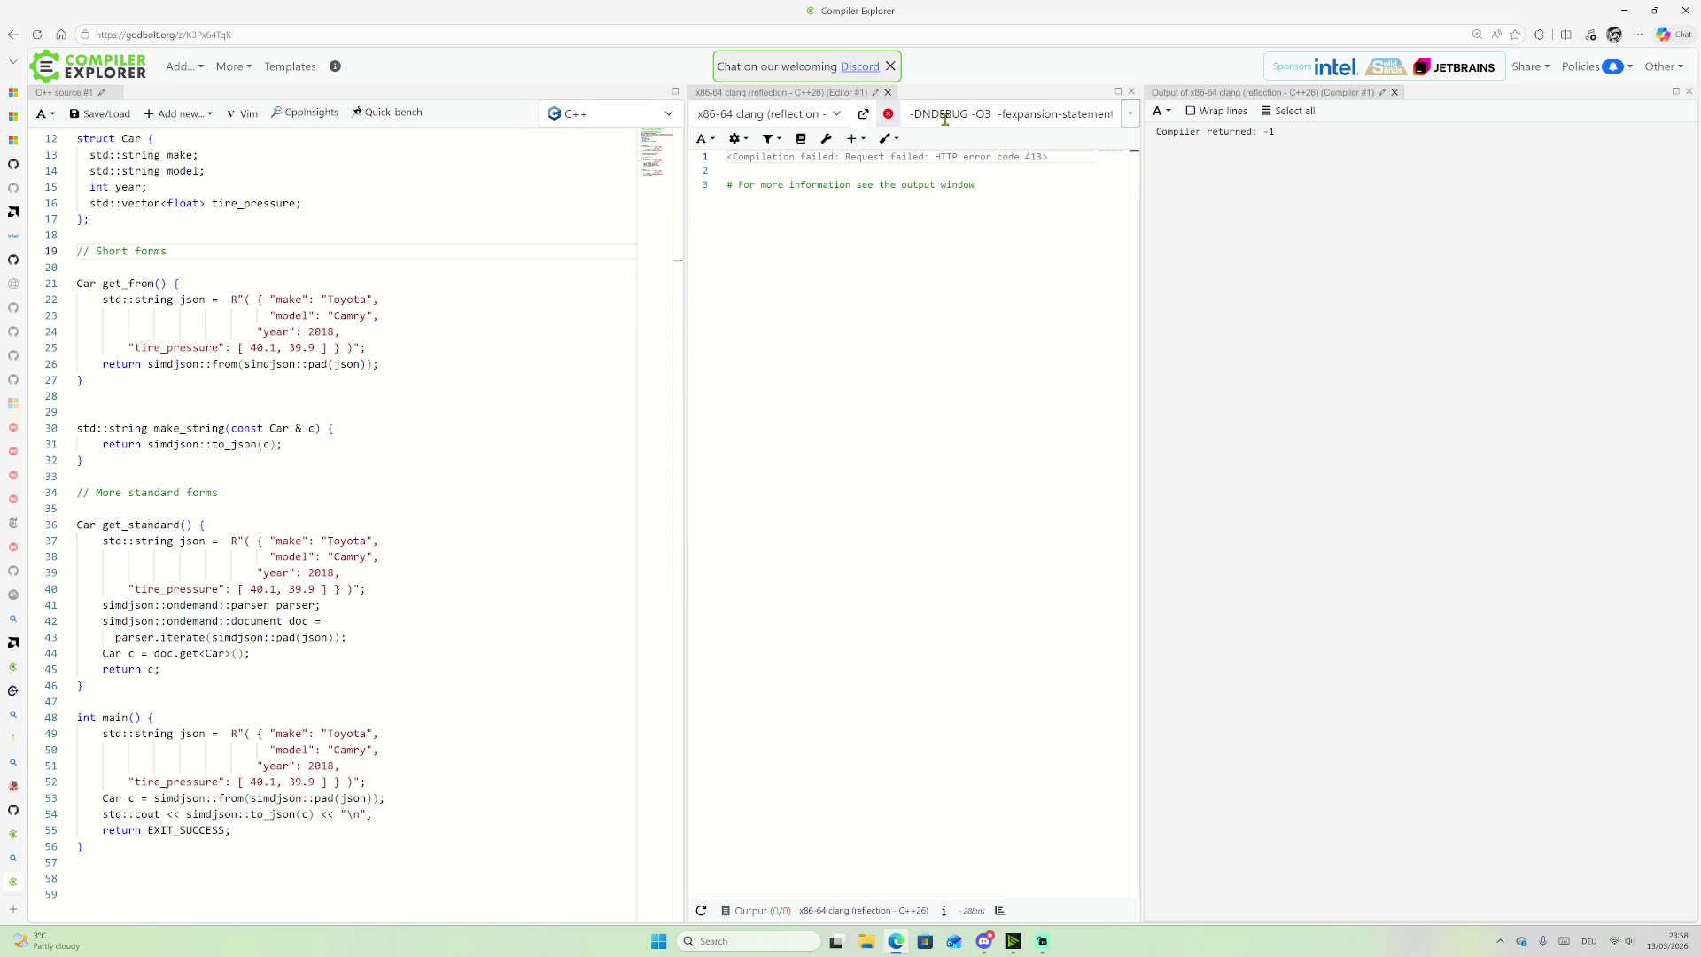
Step: Browse the compilers matching 'gcc', then keep x86-64 clang (reflection - C++26) via a 'ref' search
left_click(836, 115)
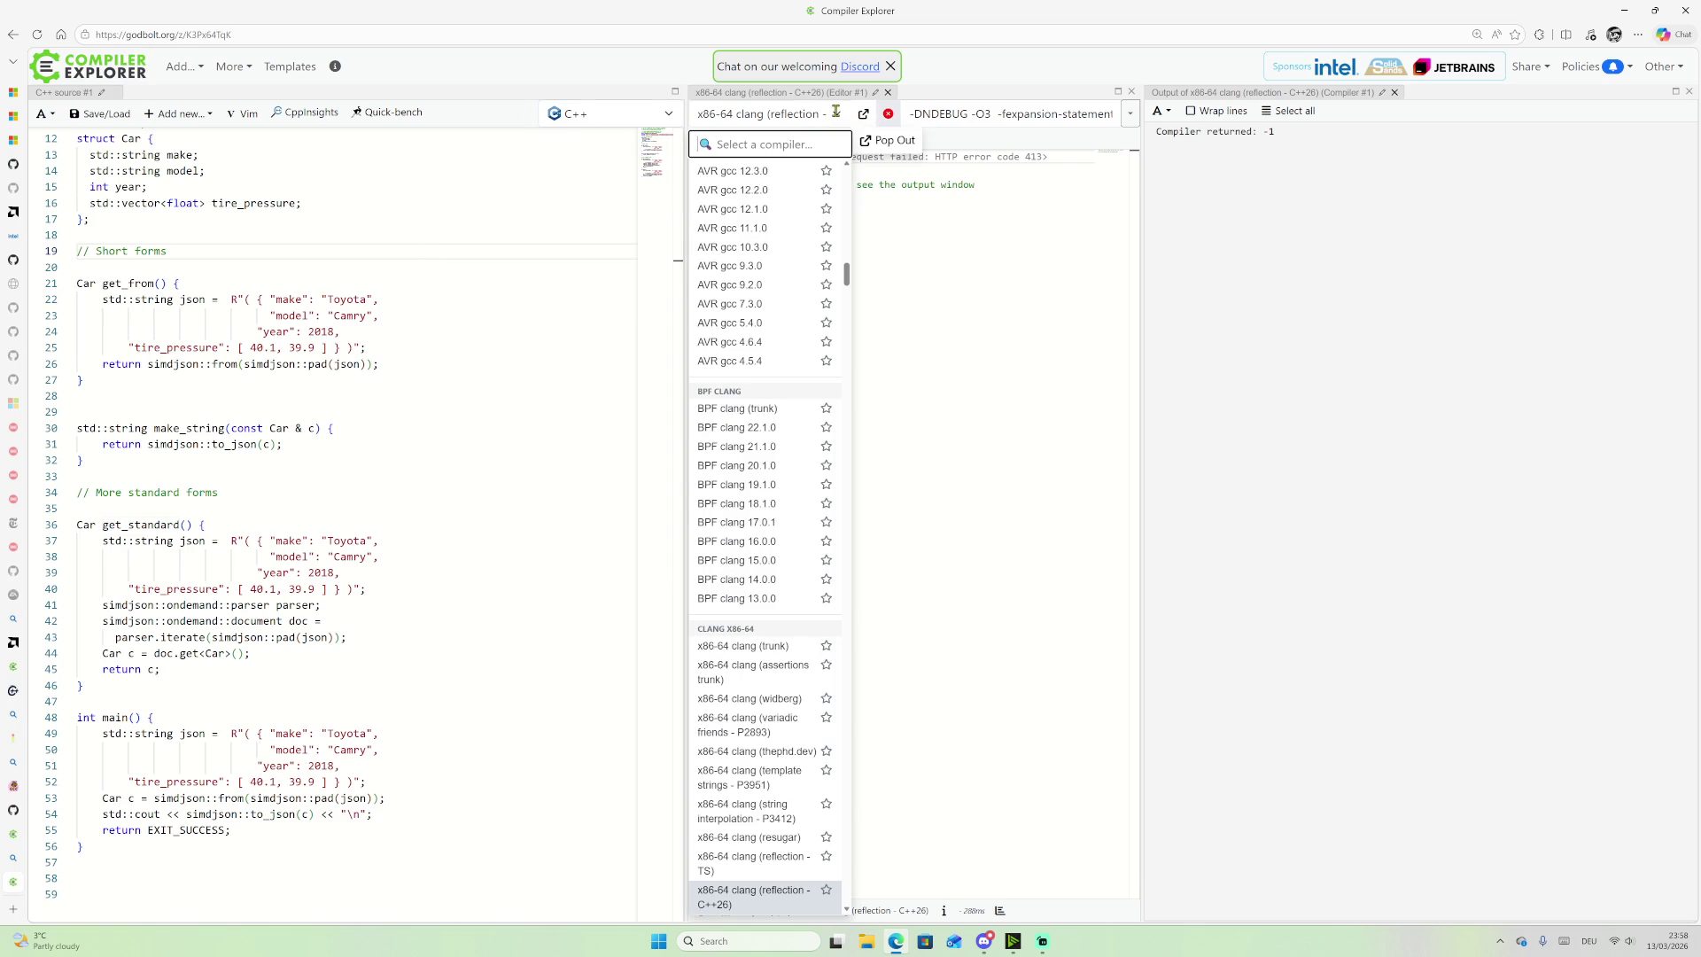
type("gcc")
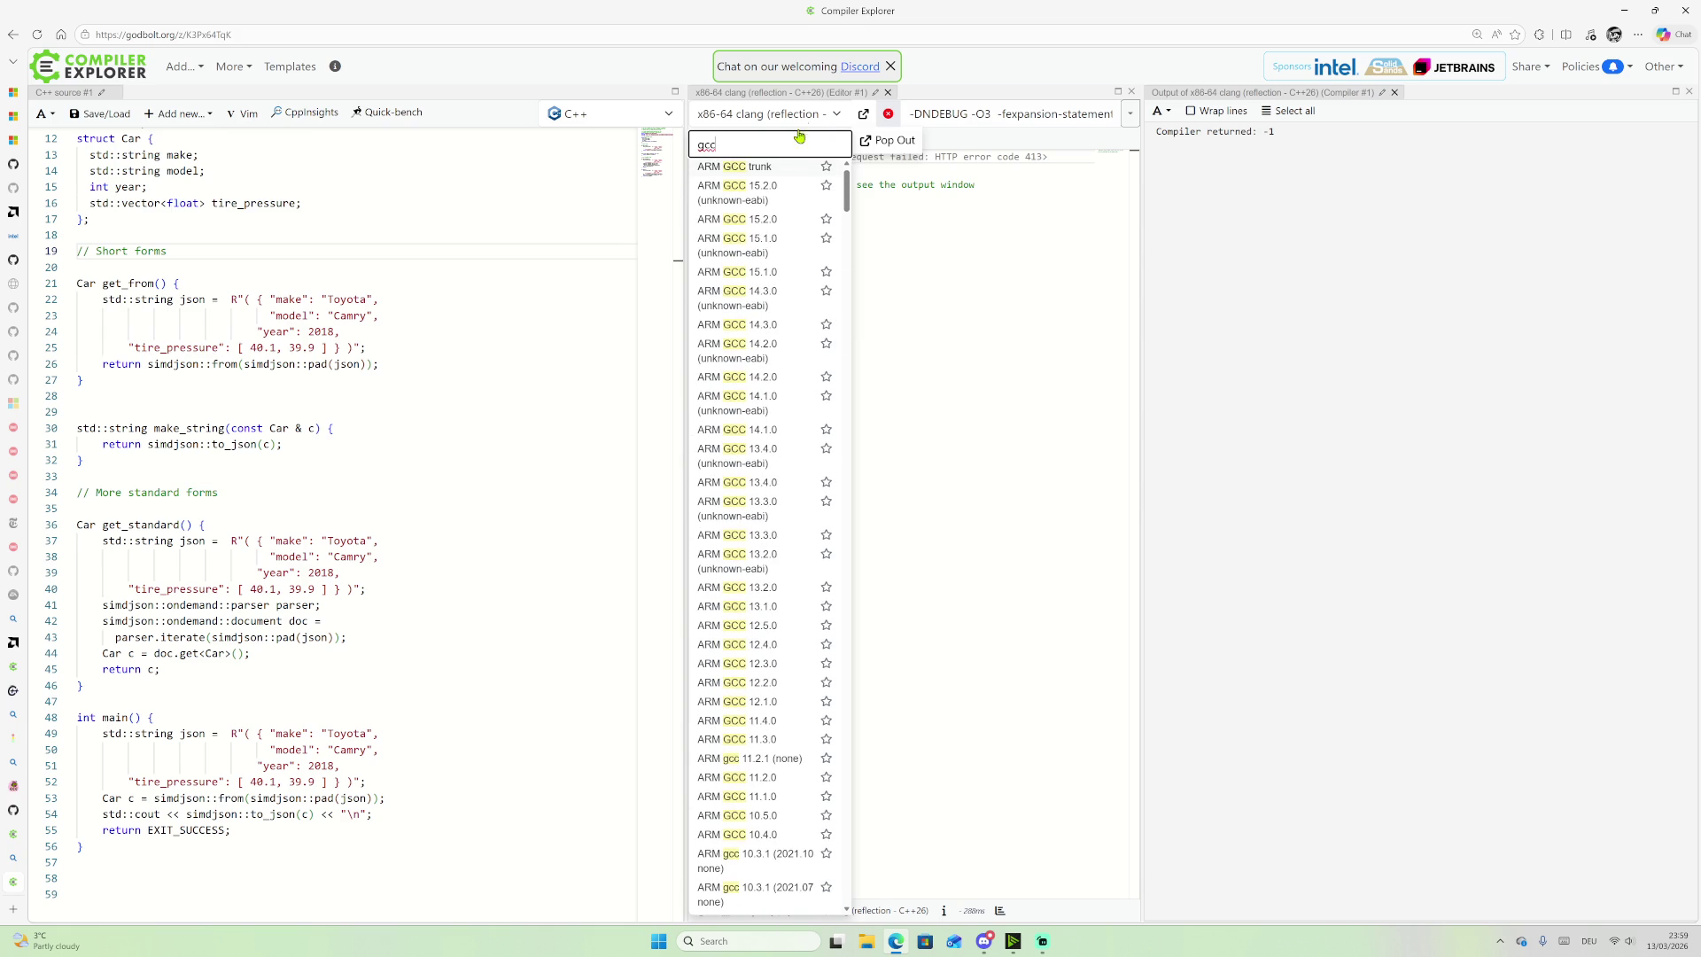
scroll(802, 276, "up", 1)
scroll(733, 188, "down", 15)
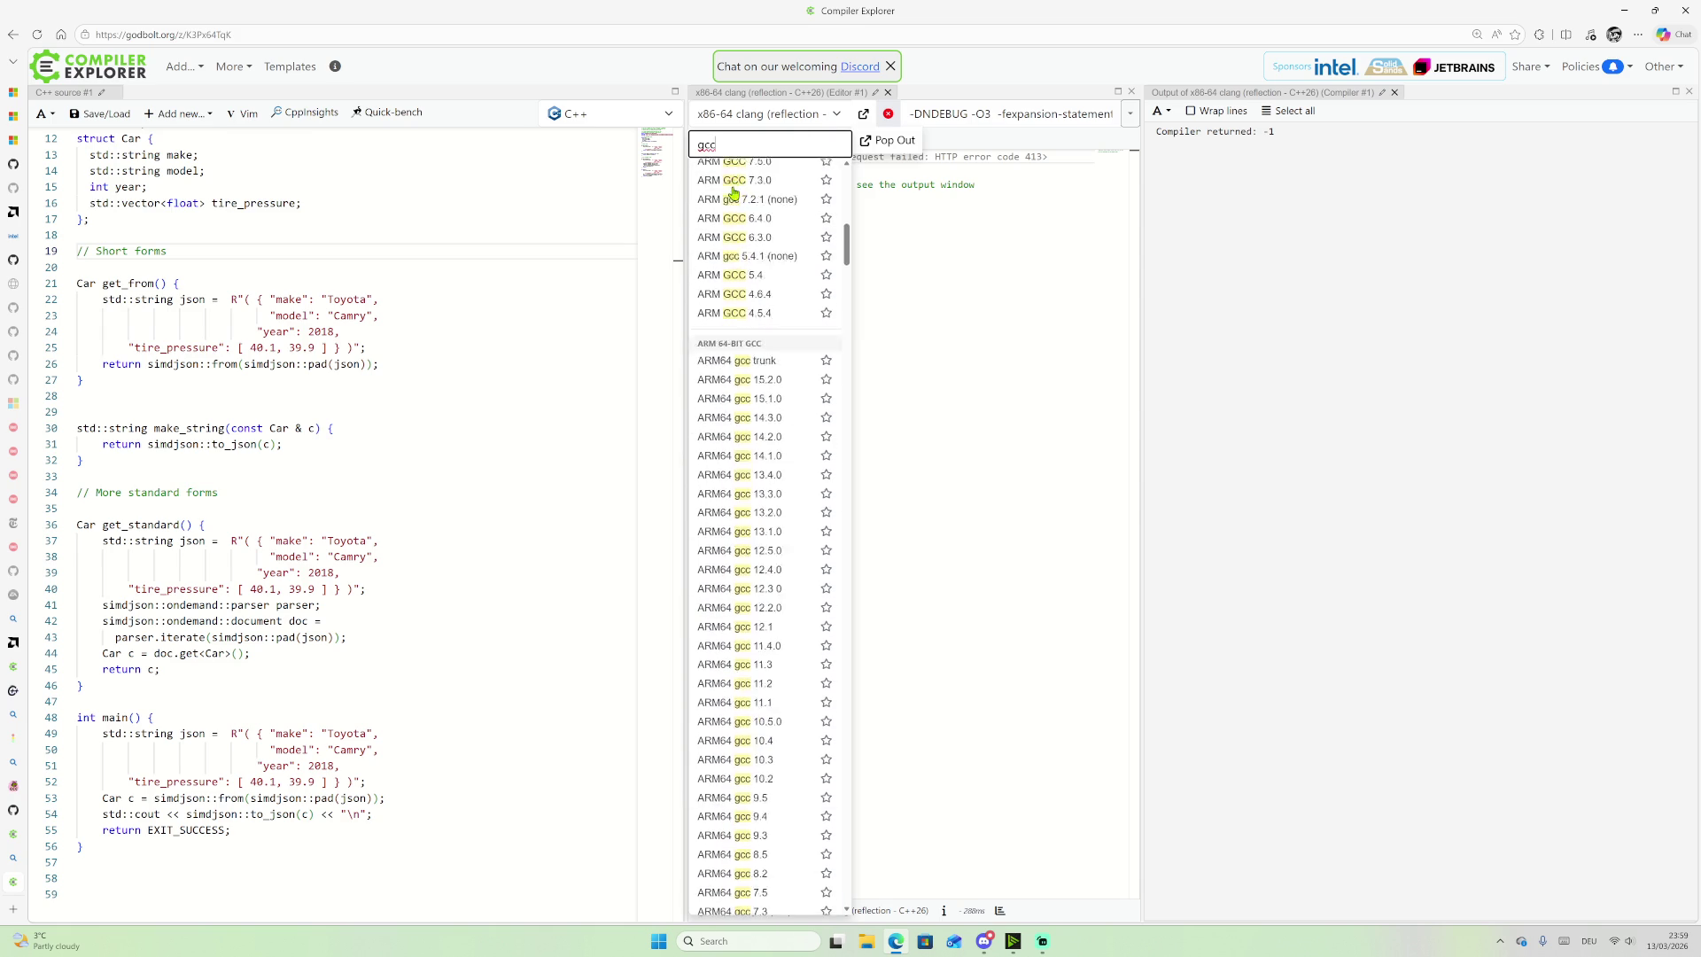
scroll(734, 192, "down", 10)
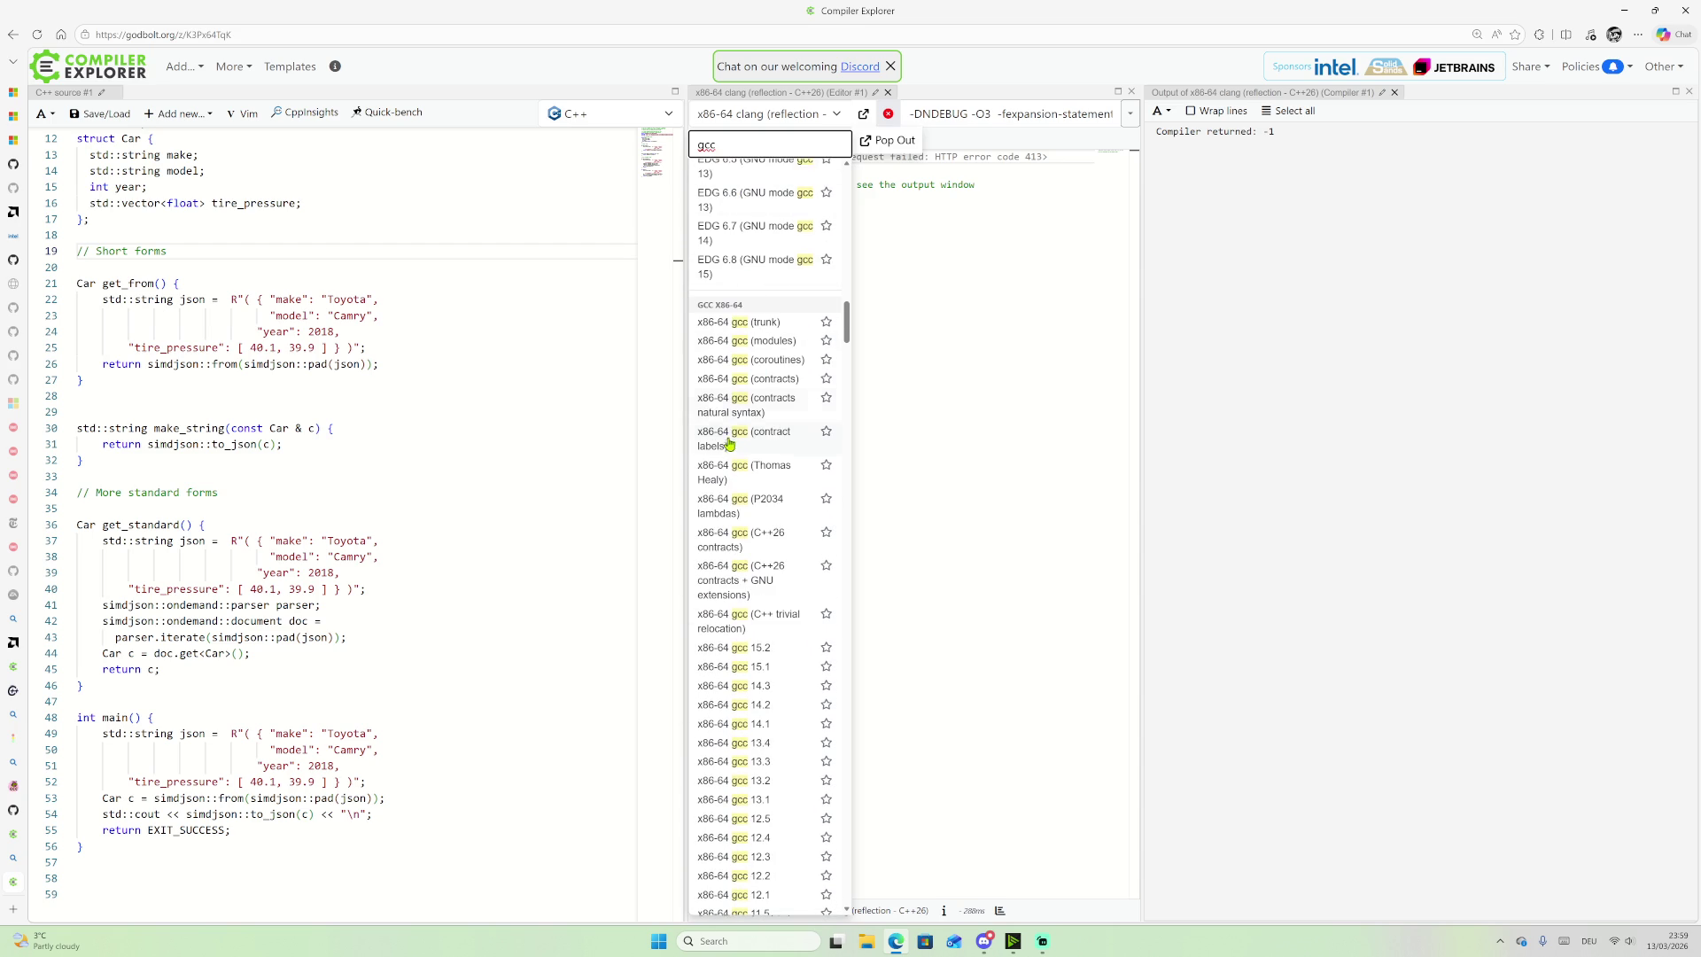
scroll(777, 447, "up", 3)
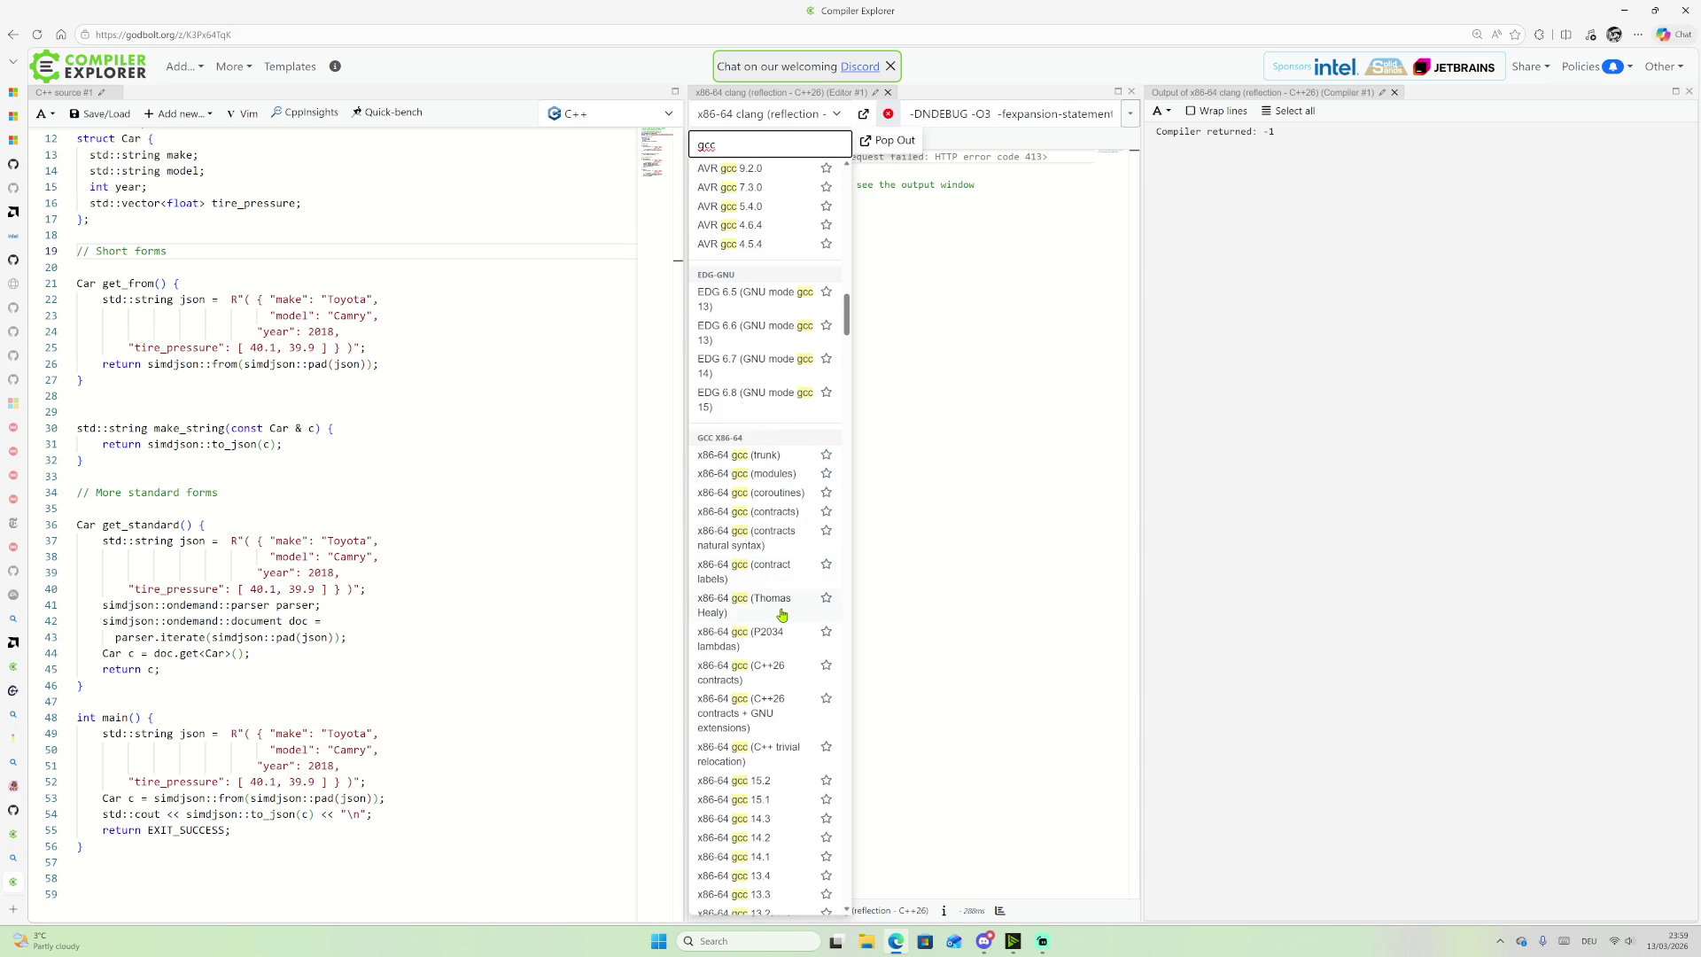
scroll(762, 682, "down", 1)
scroll(793, 670, "down", 1)
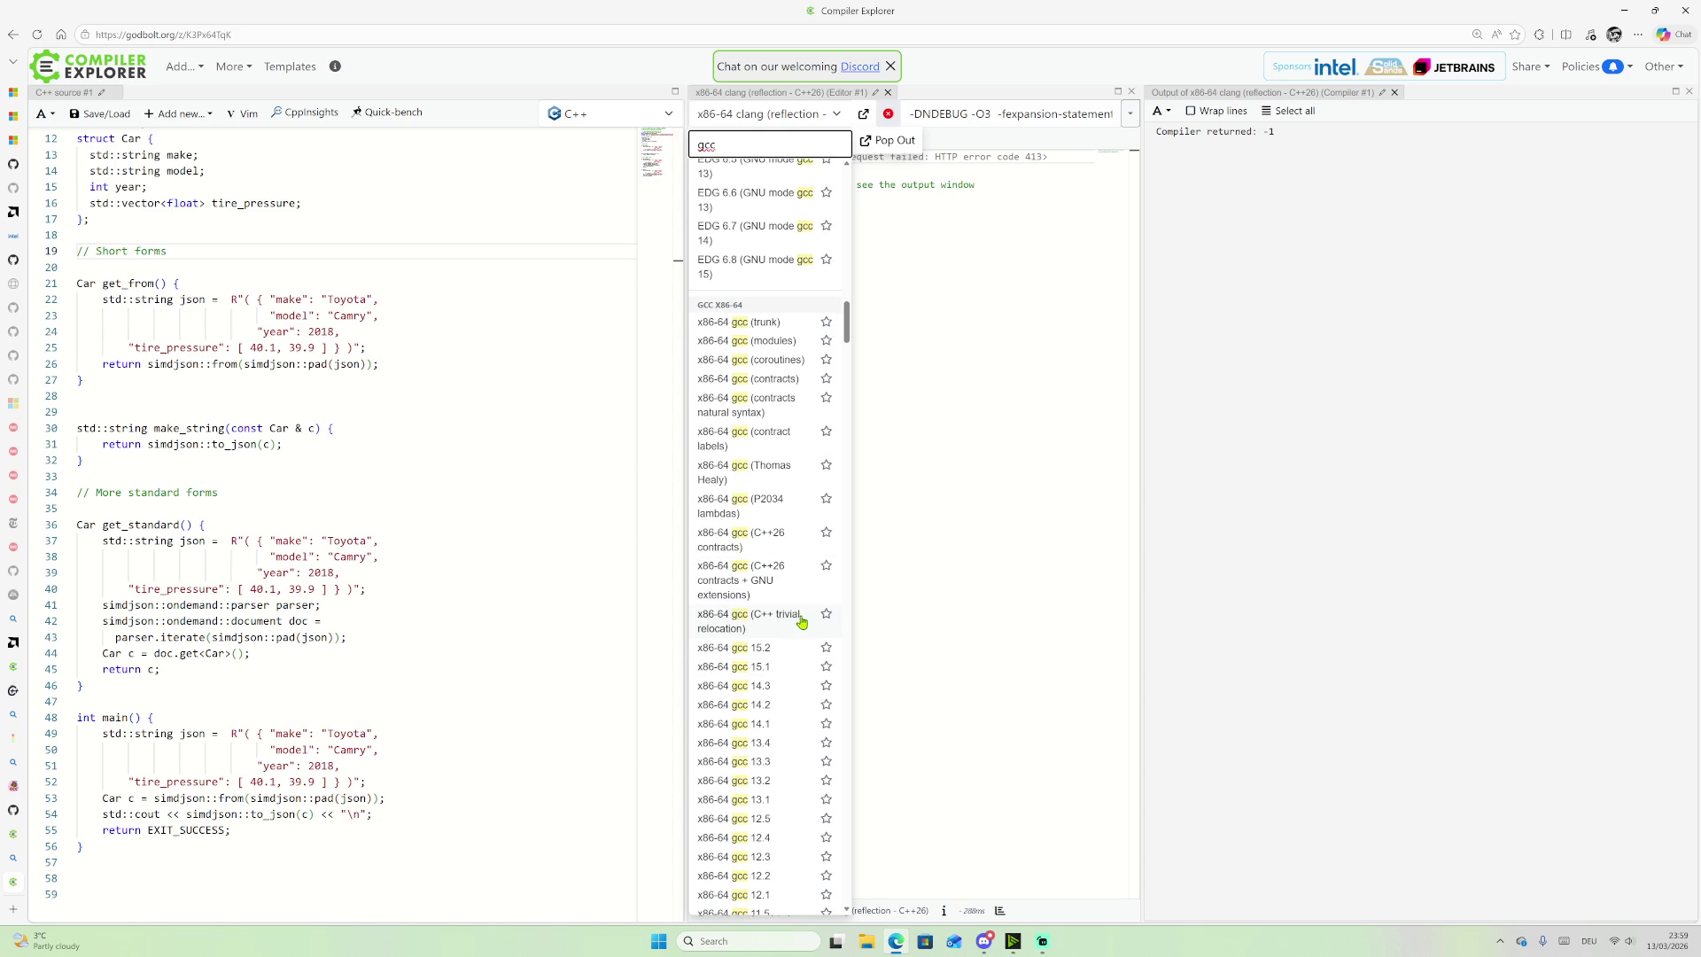
scroll(824, 556, "up", 10)
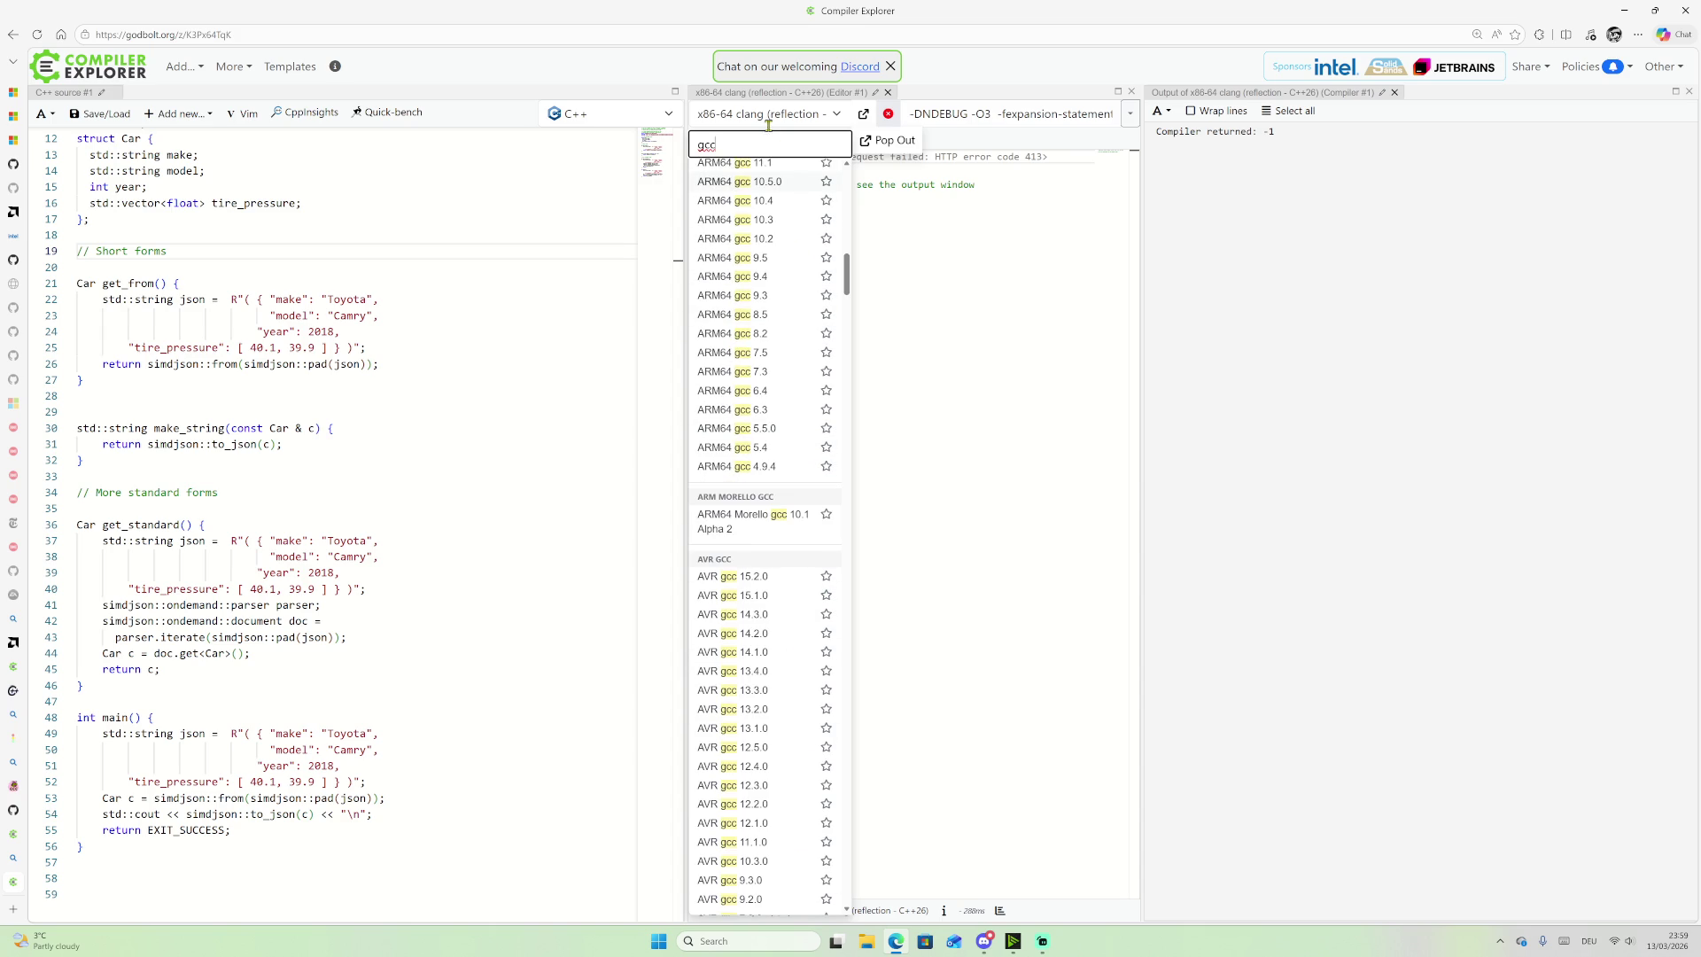
type("ref")
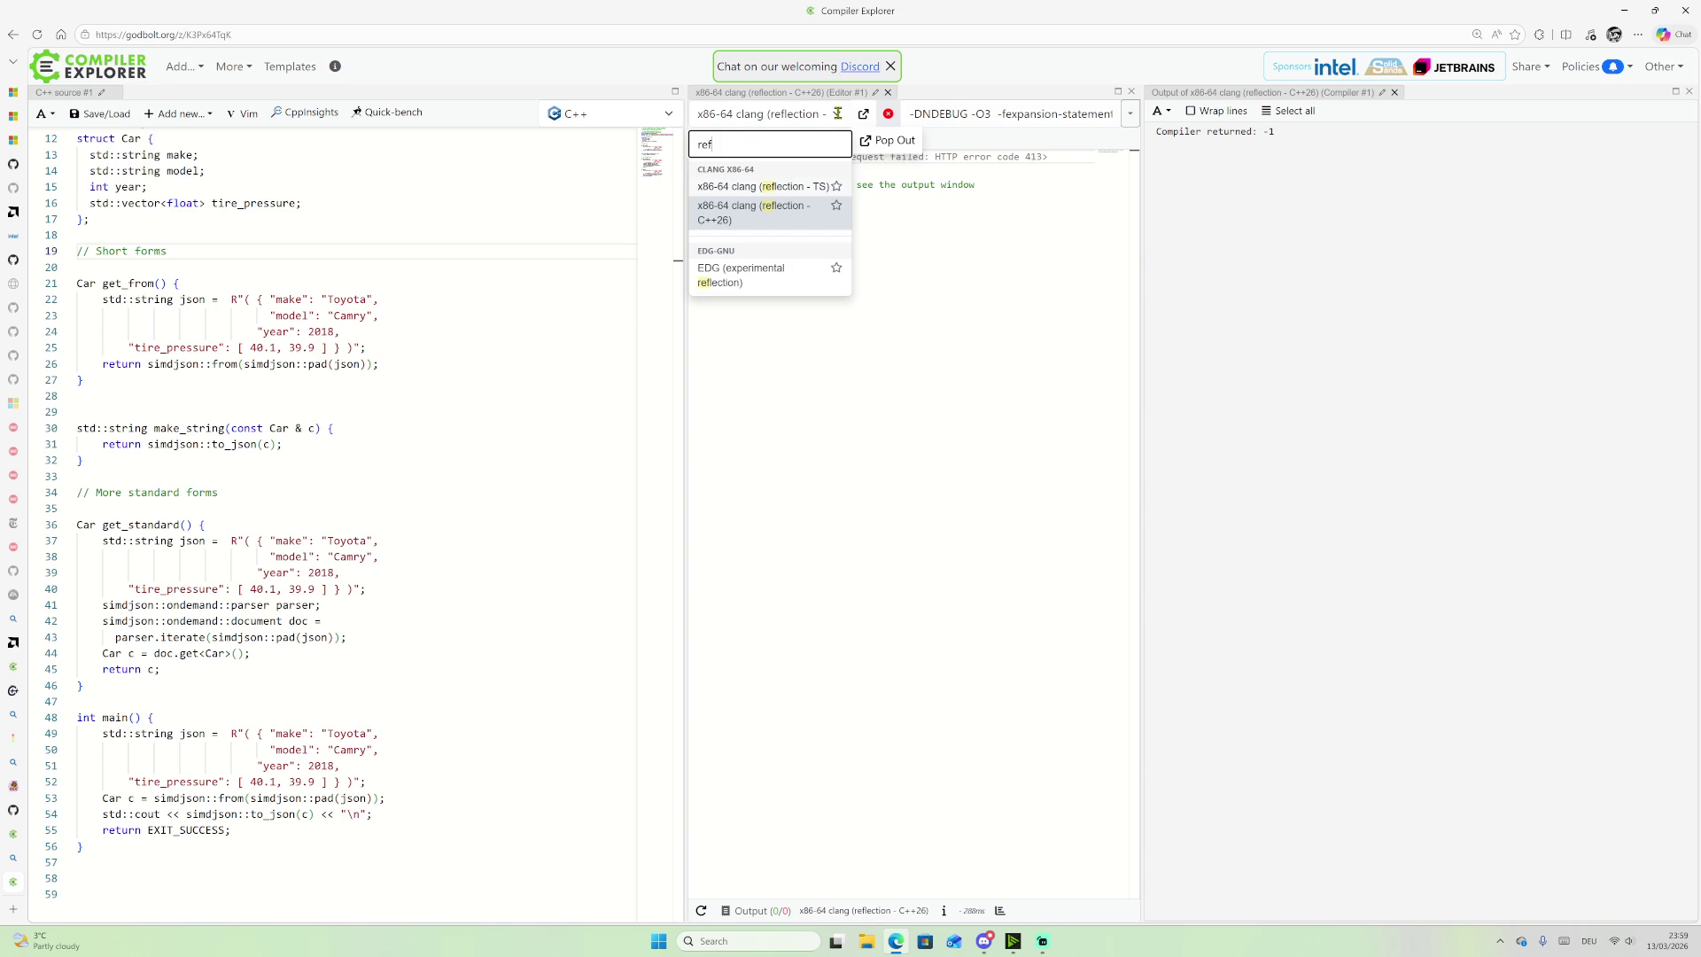
left_click(967, 295)
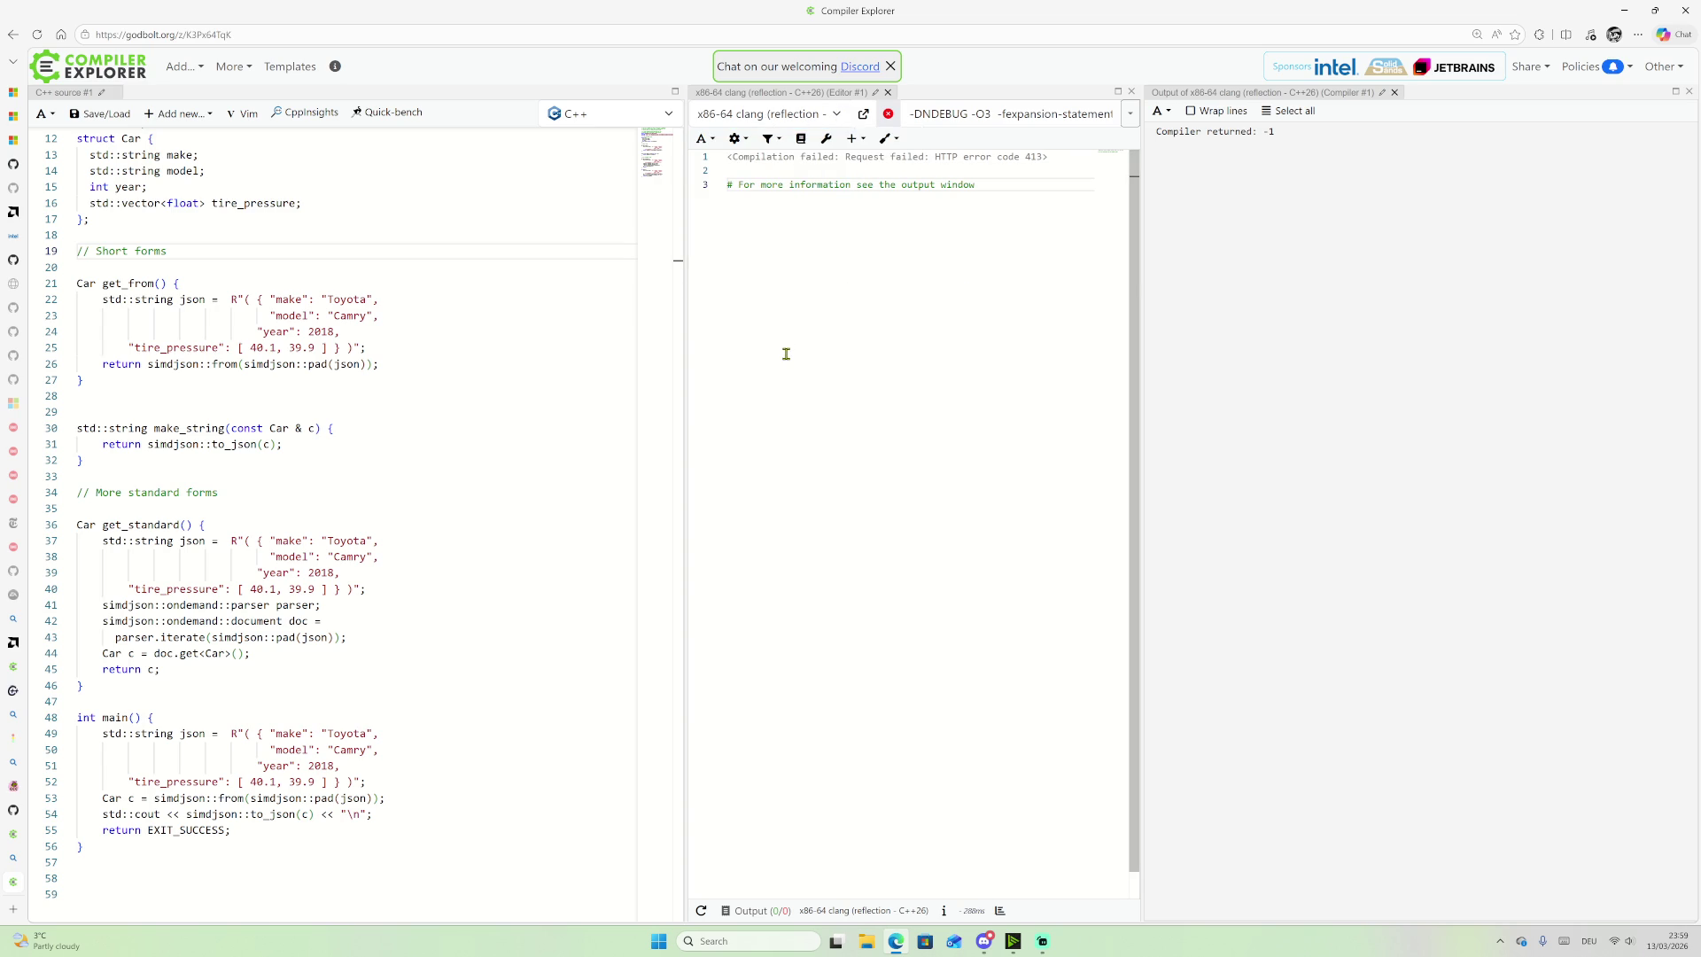
Step: Select the example's source code from line 4 to line 38
left_click(335, 418)
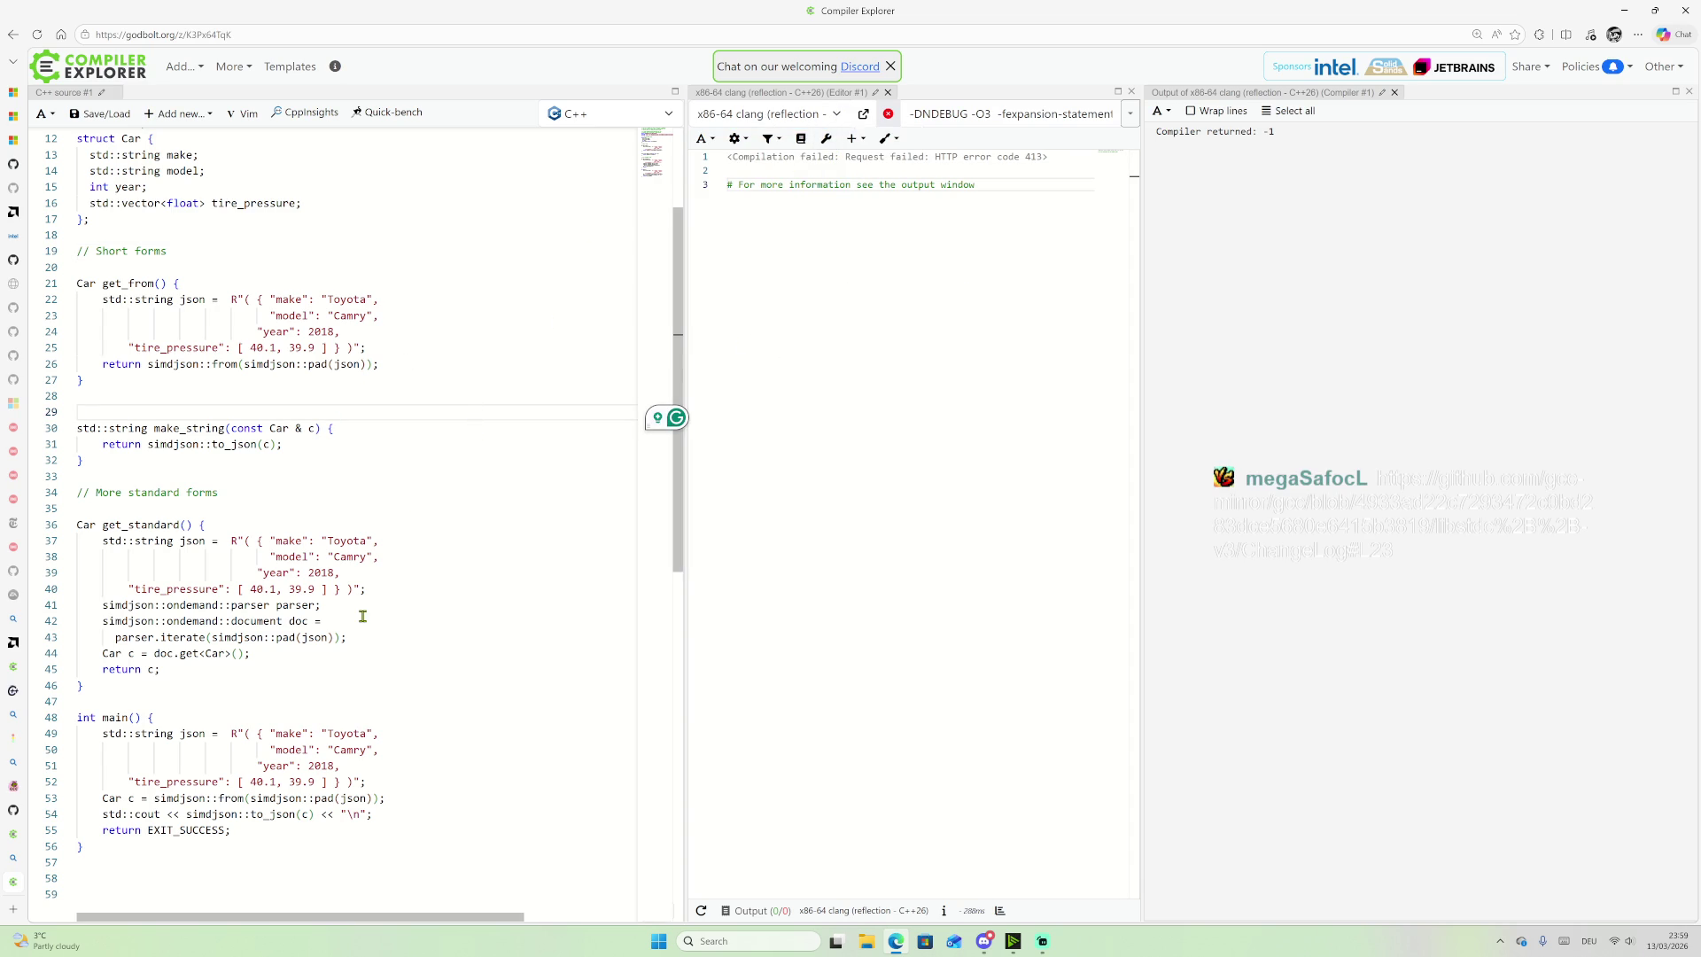
scroll(365, 613, "up", 4)
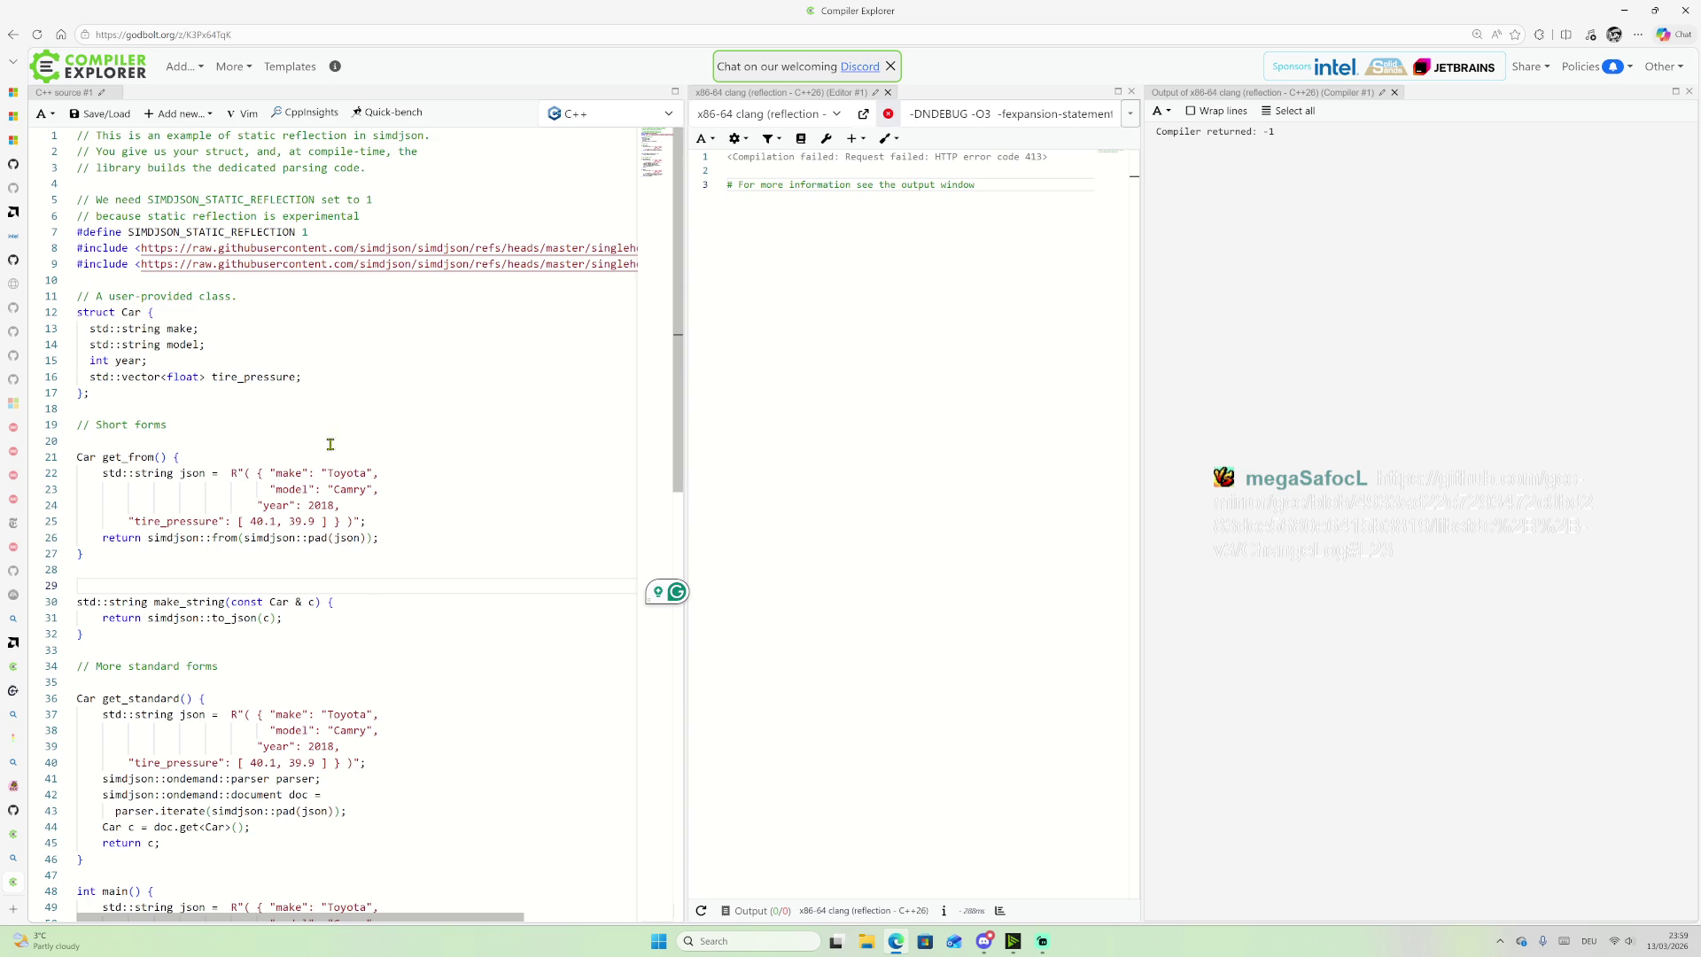
mouse_move(128, 182)
left_mouse_down()
mouse_move(283, 620)
mouse_move(390, 731)
left_mouse_up()
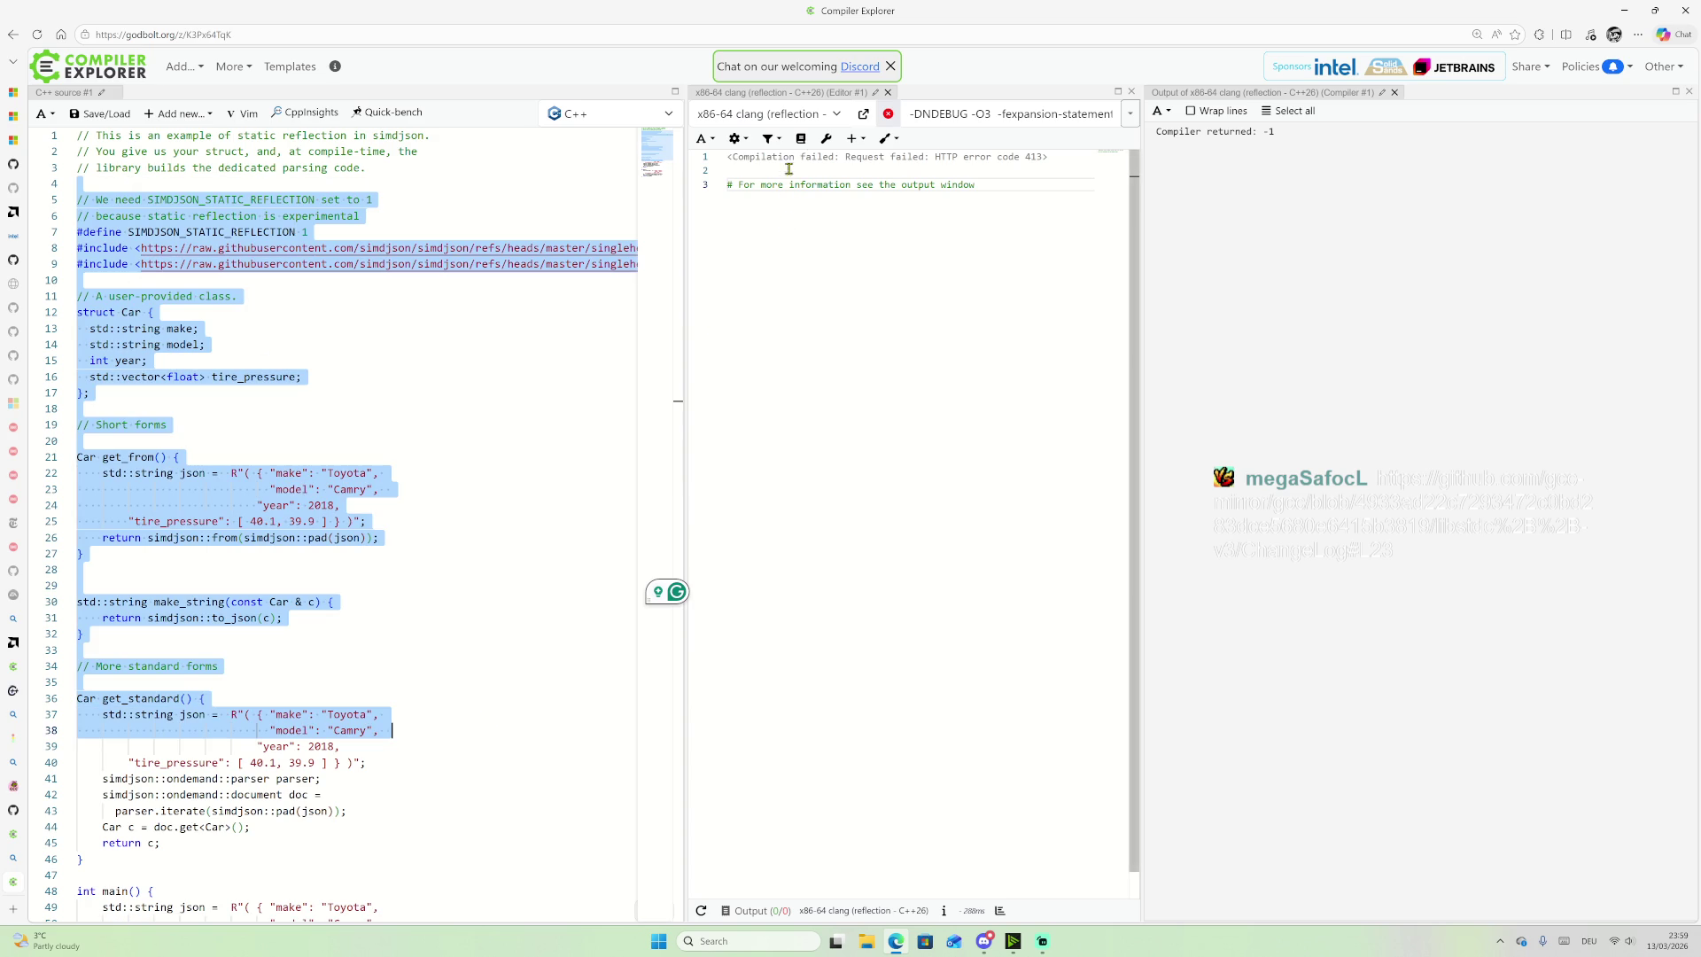
Step: Reselect x86-64 clang (reflection - C++26) through a 'reflect' search, then return to Bing
left_click(840, 110)
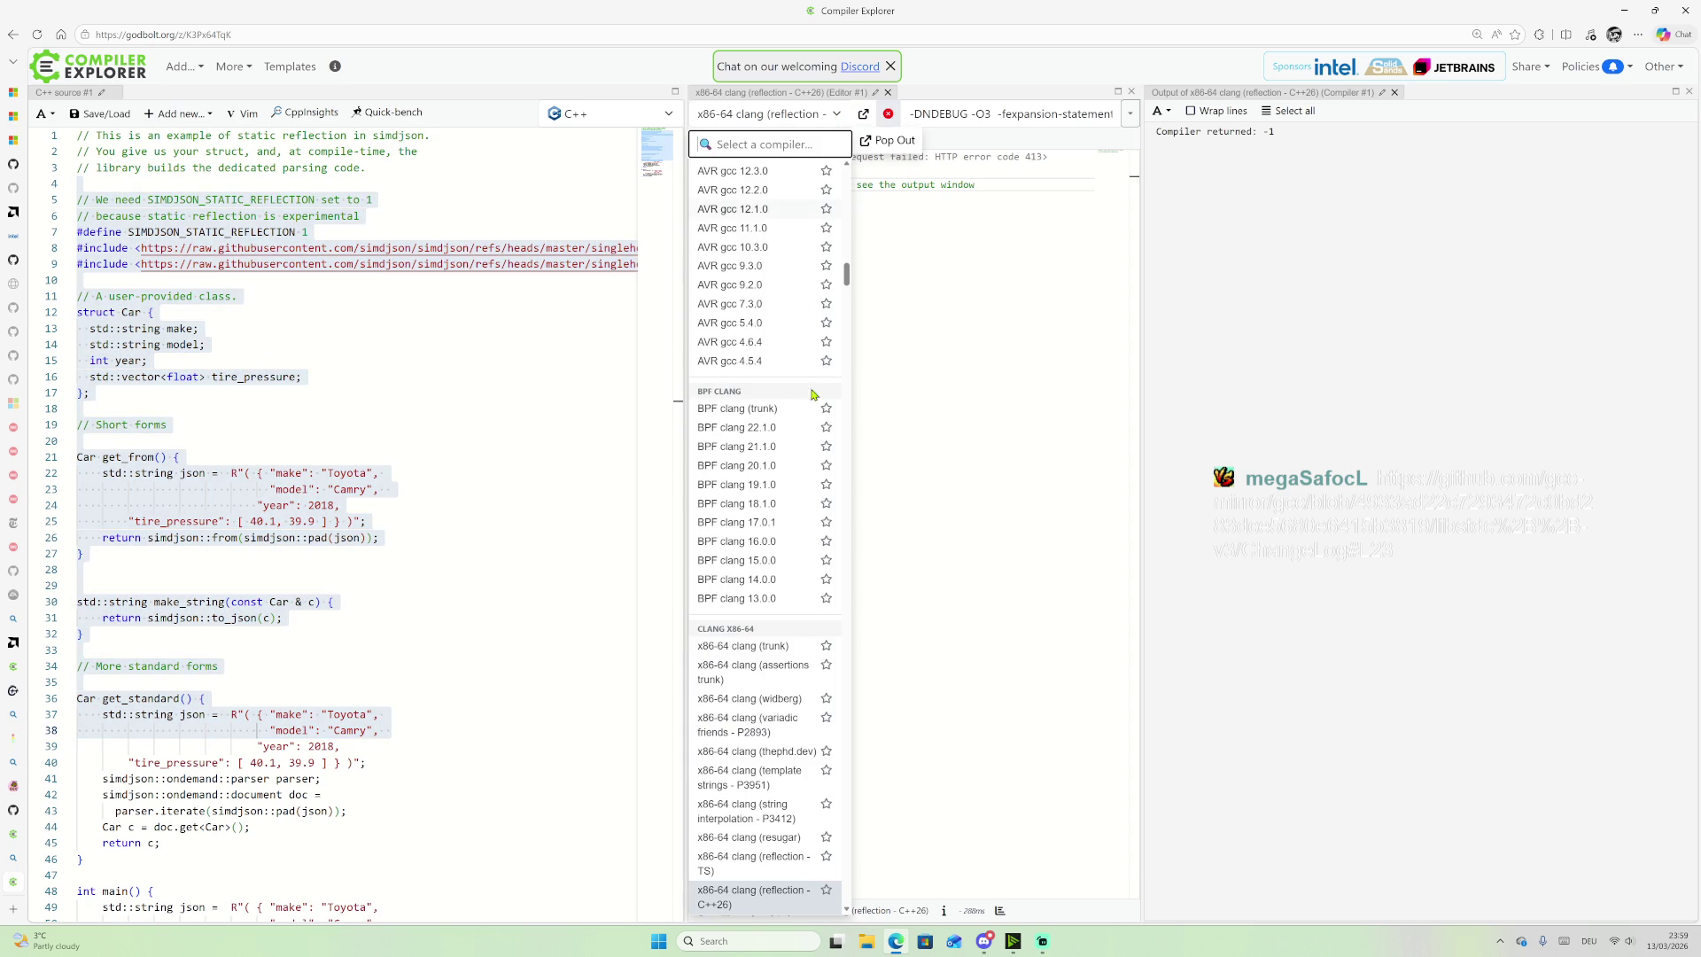
type("reflec")
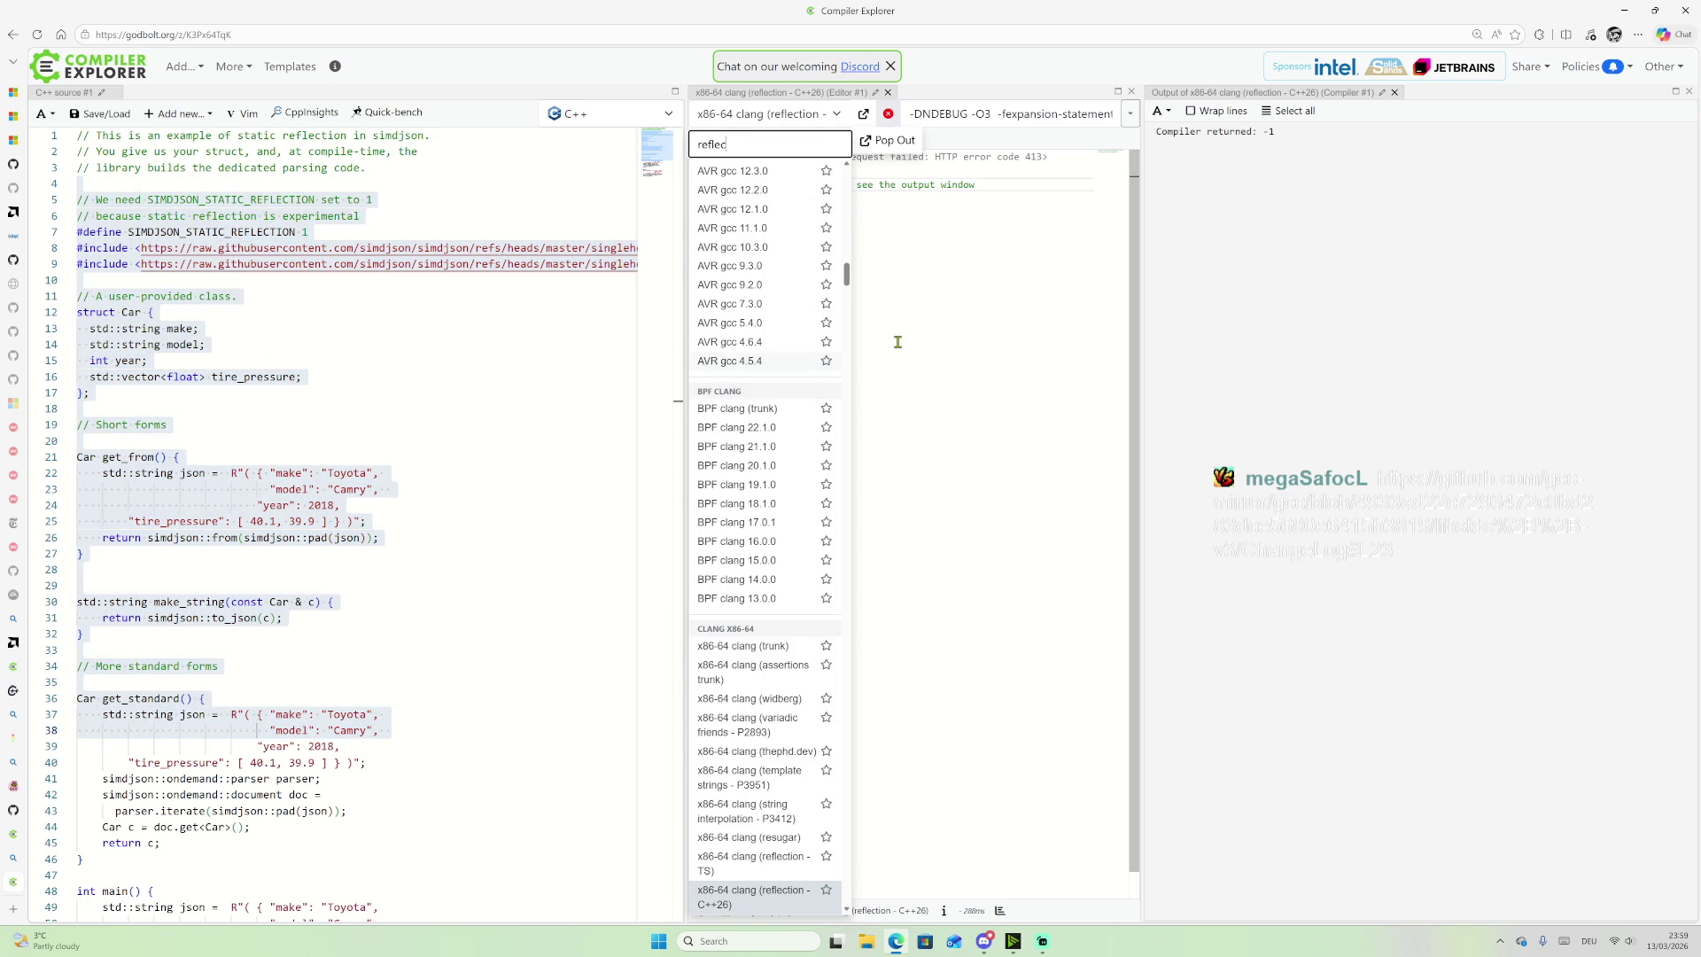
type("t")
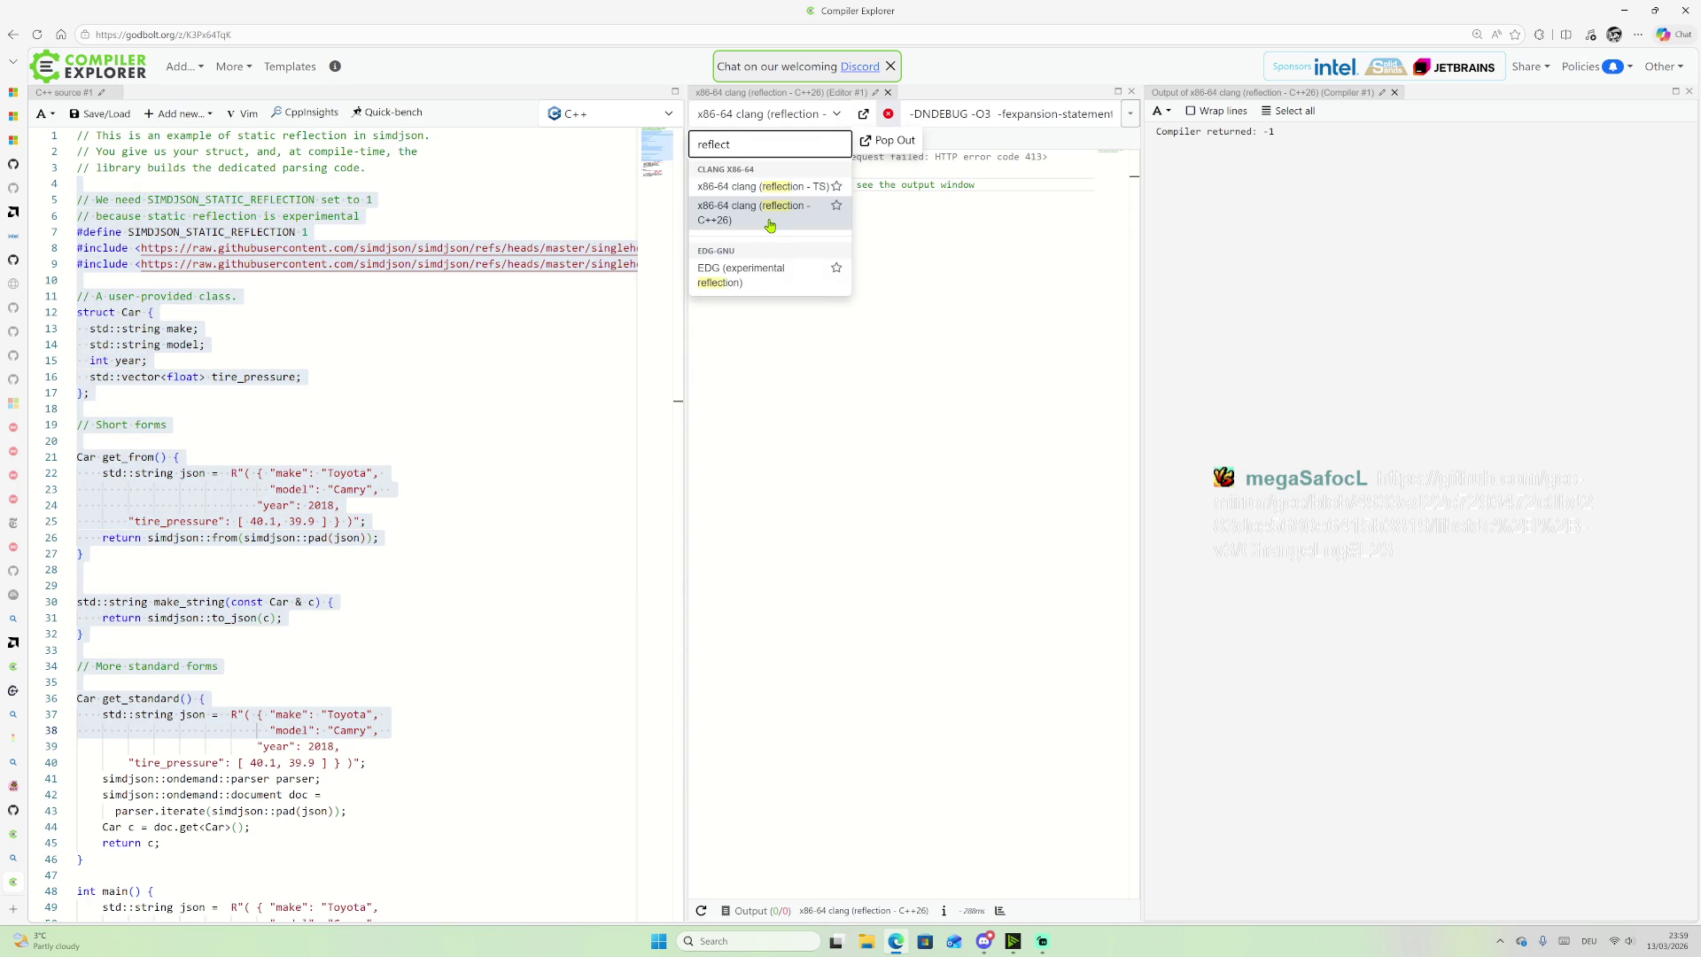
left_click(769, 221)
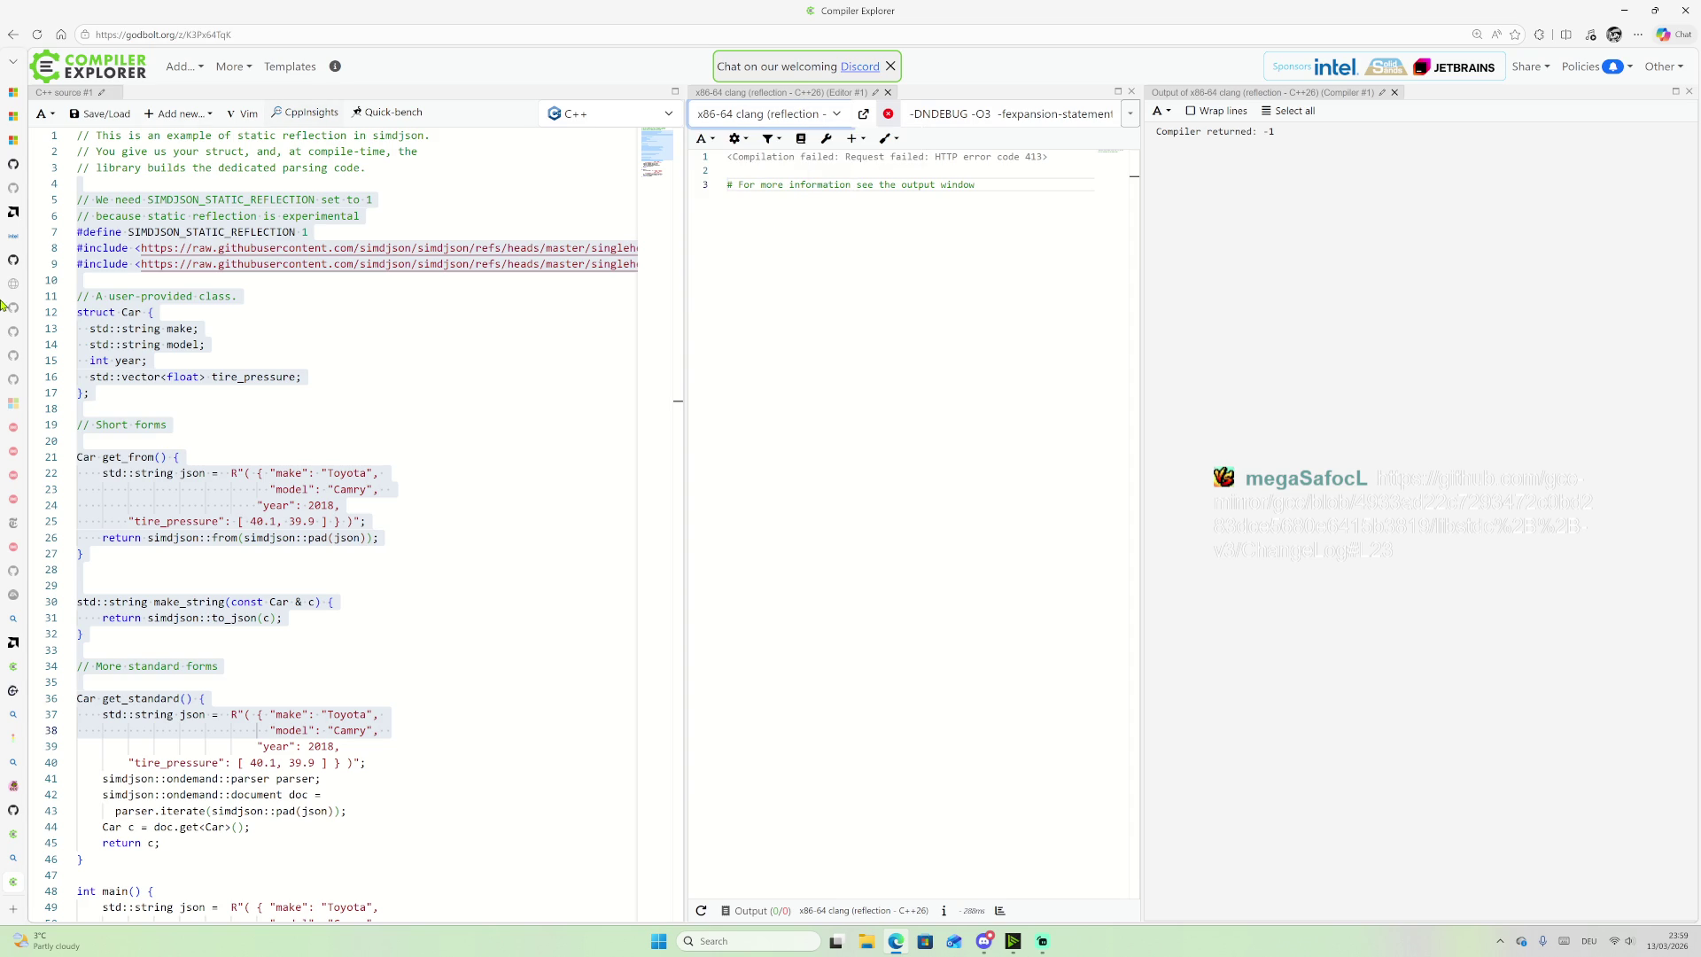
mouse_move(5, 304)
left_click(80, 857)
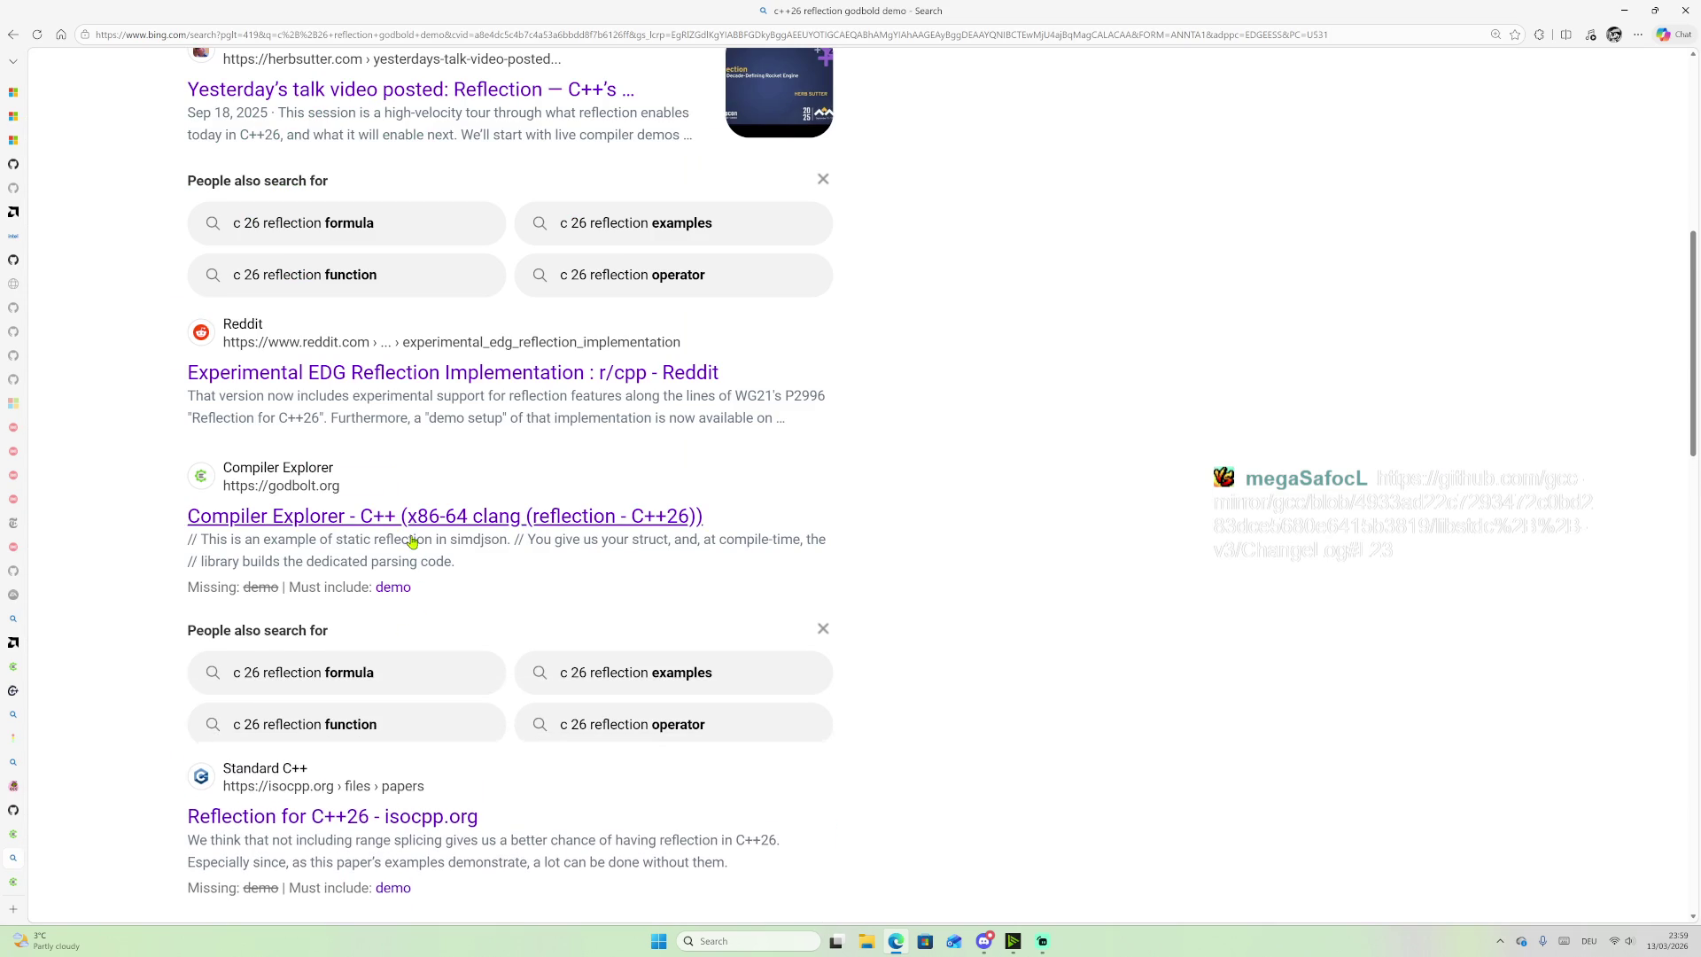
Step: Open the Reflection for C++26 paper on isocpp.org from the search results
scroll(412, 542, "down", 3)
scroll(532, 374, "down", 1)
left_click(400, 500)
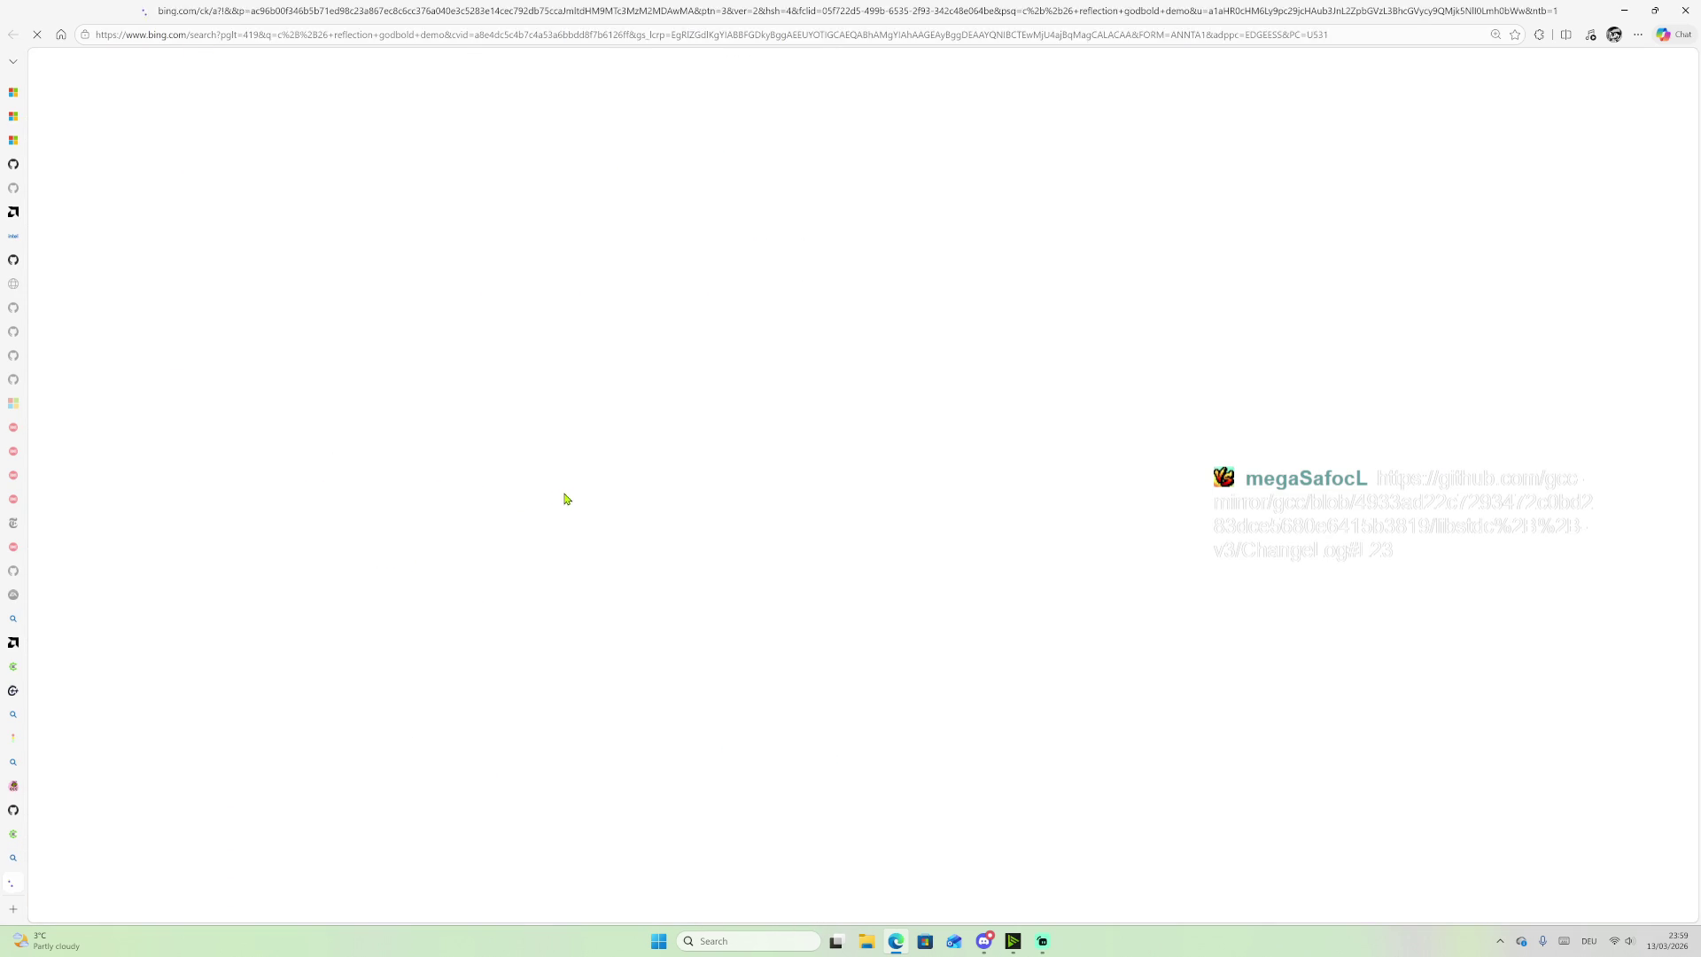
Step: Select the three-line Back-And-Forth example code, then return to Compiler Explorer
scroll(842, 516, "down", 20)
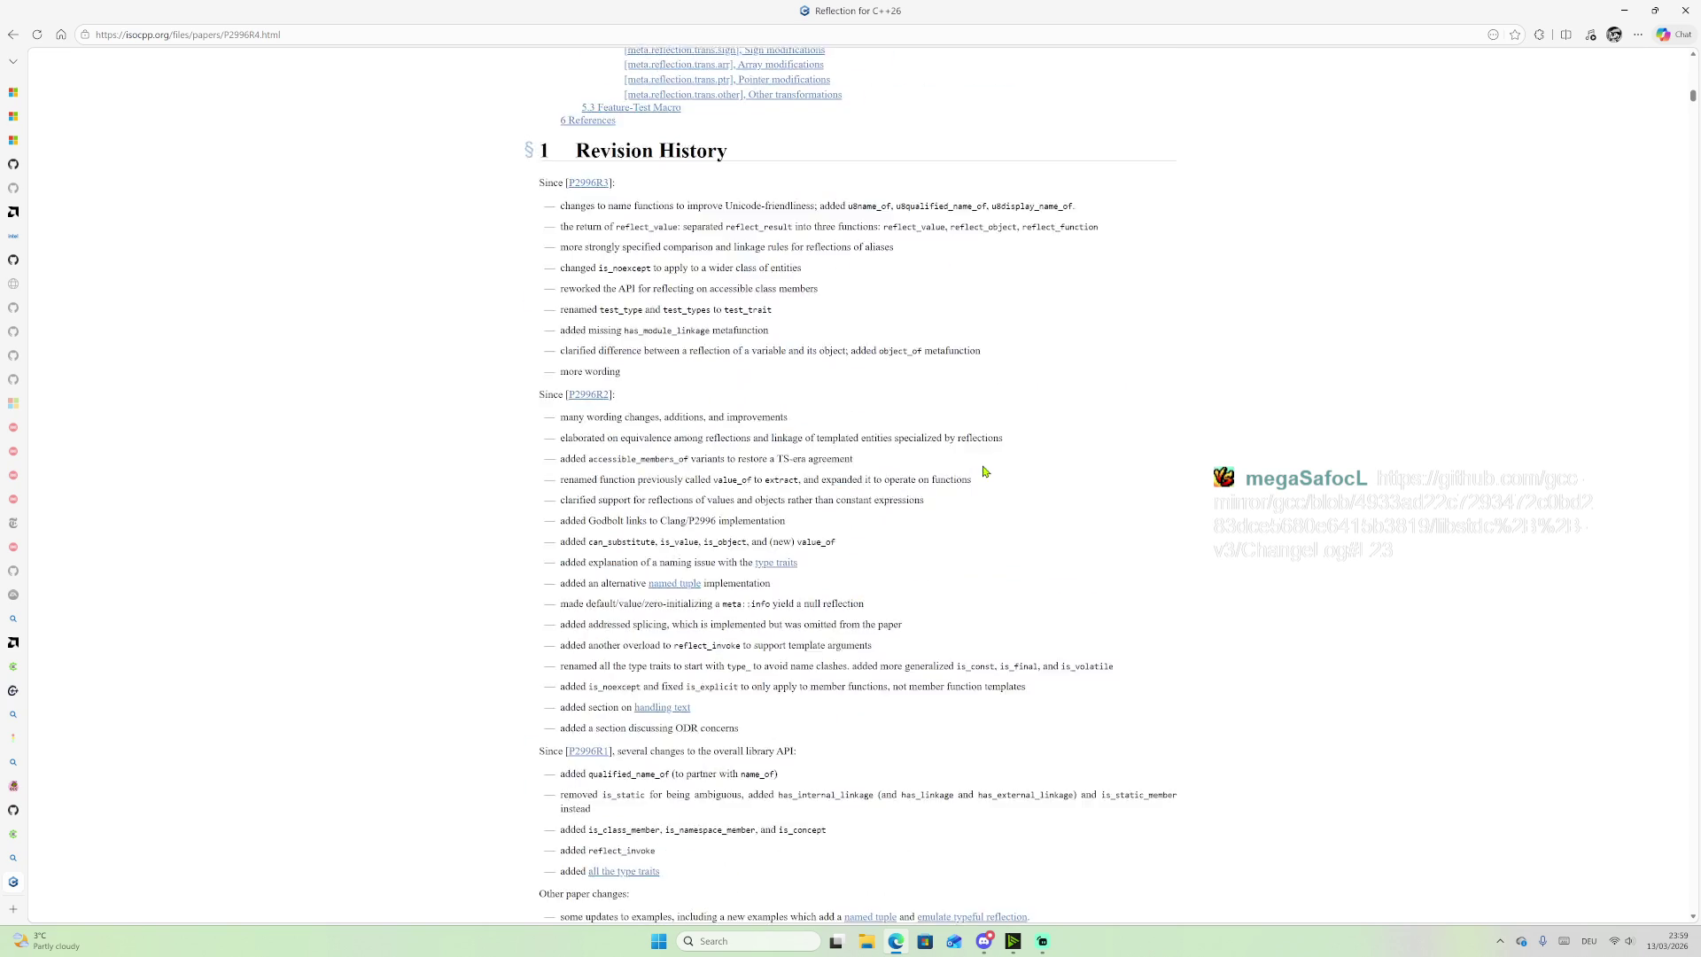
scroll(961, 467, "up", 6)
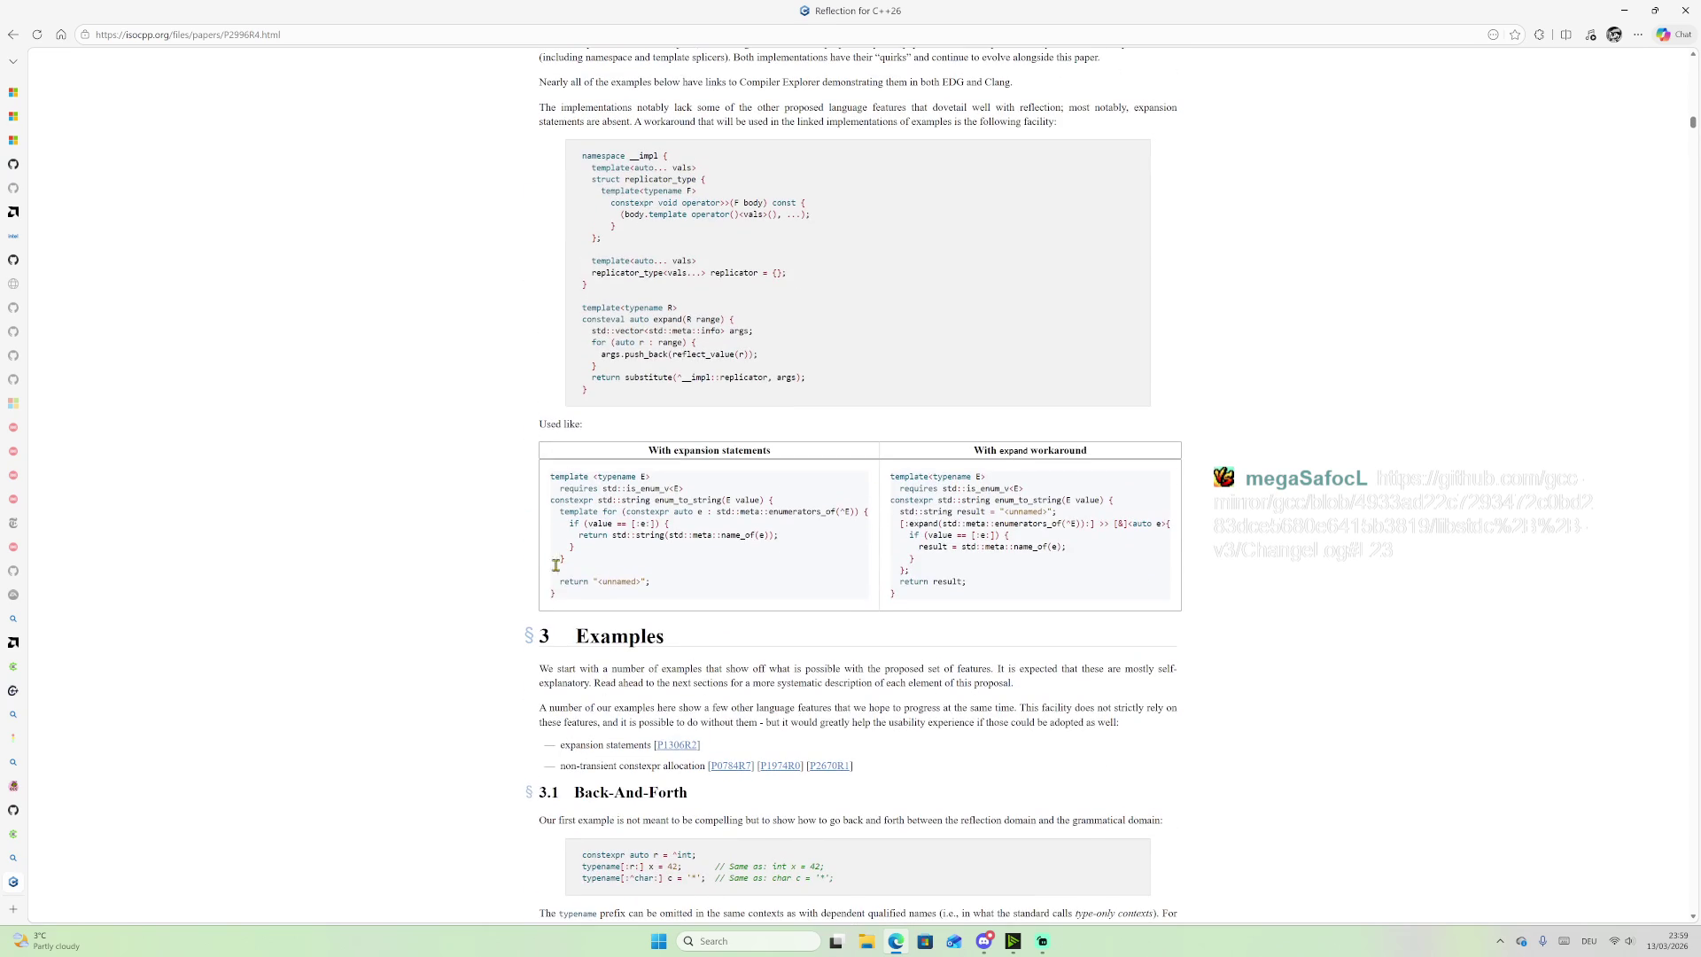
scroll(810, 538, "down", 10)
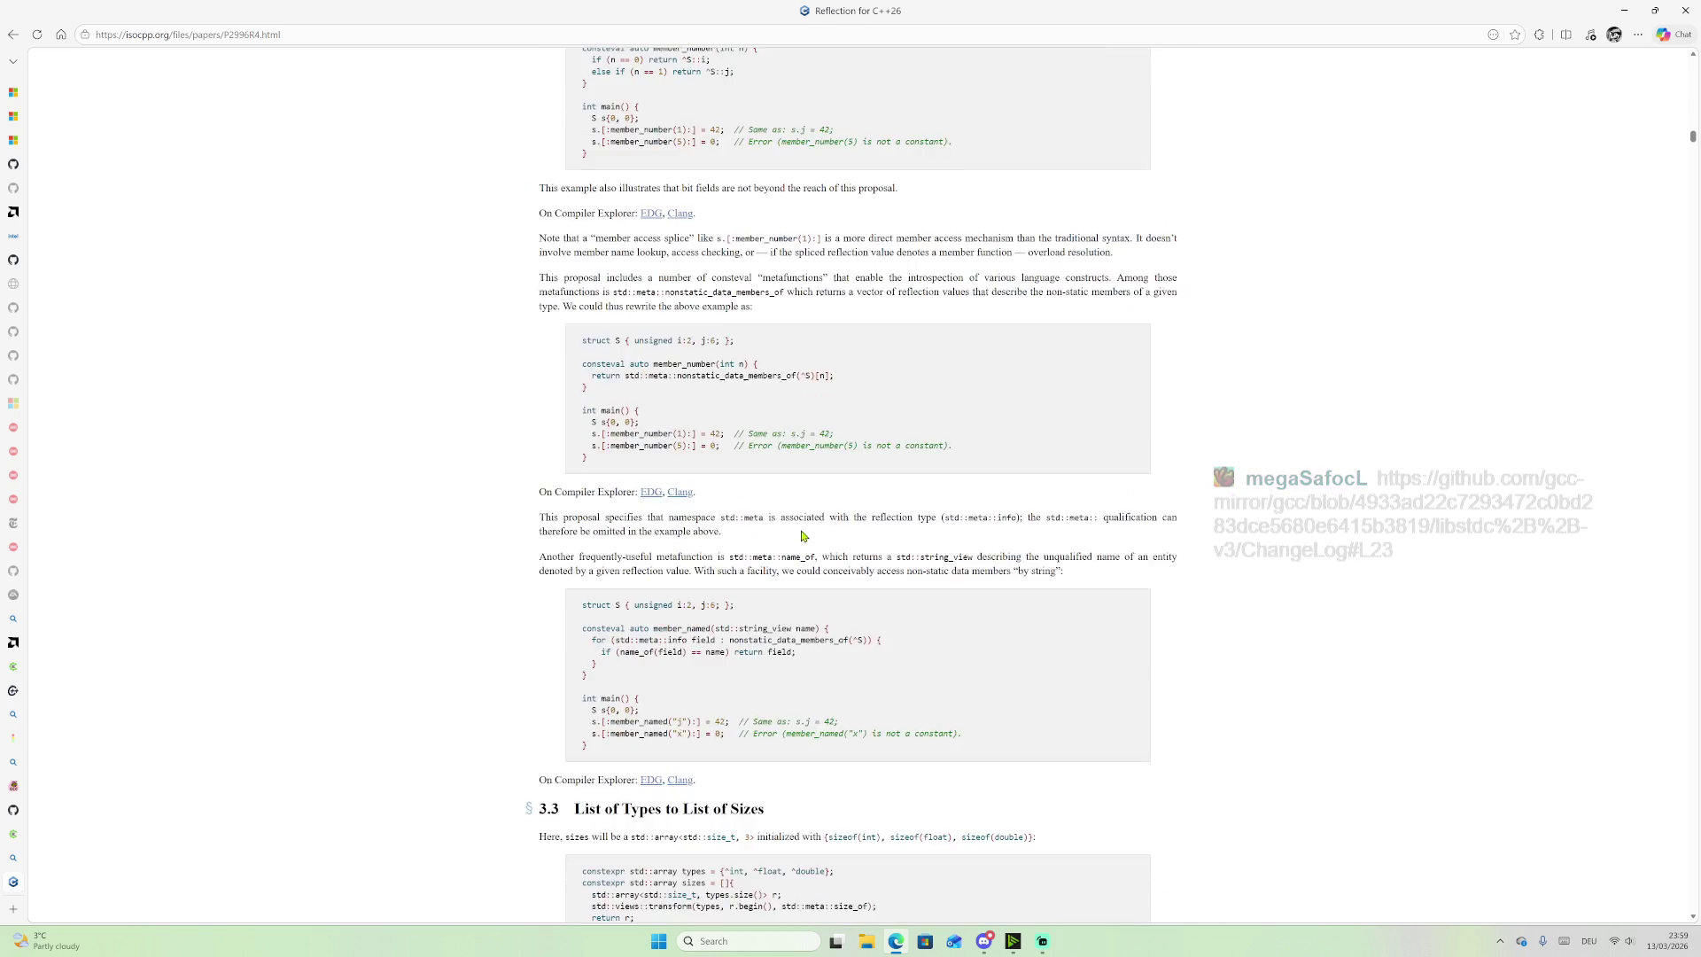
scroll(801, 542, "up", 9)
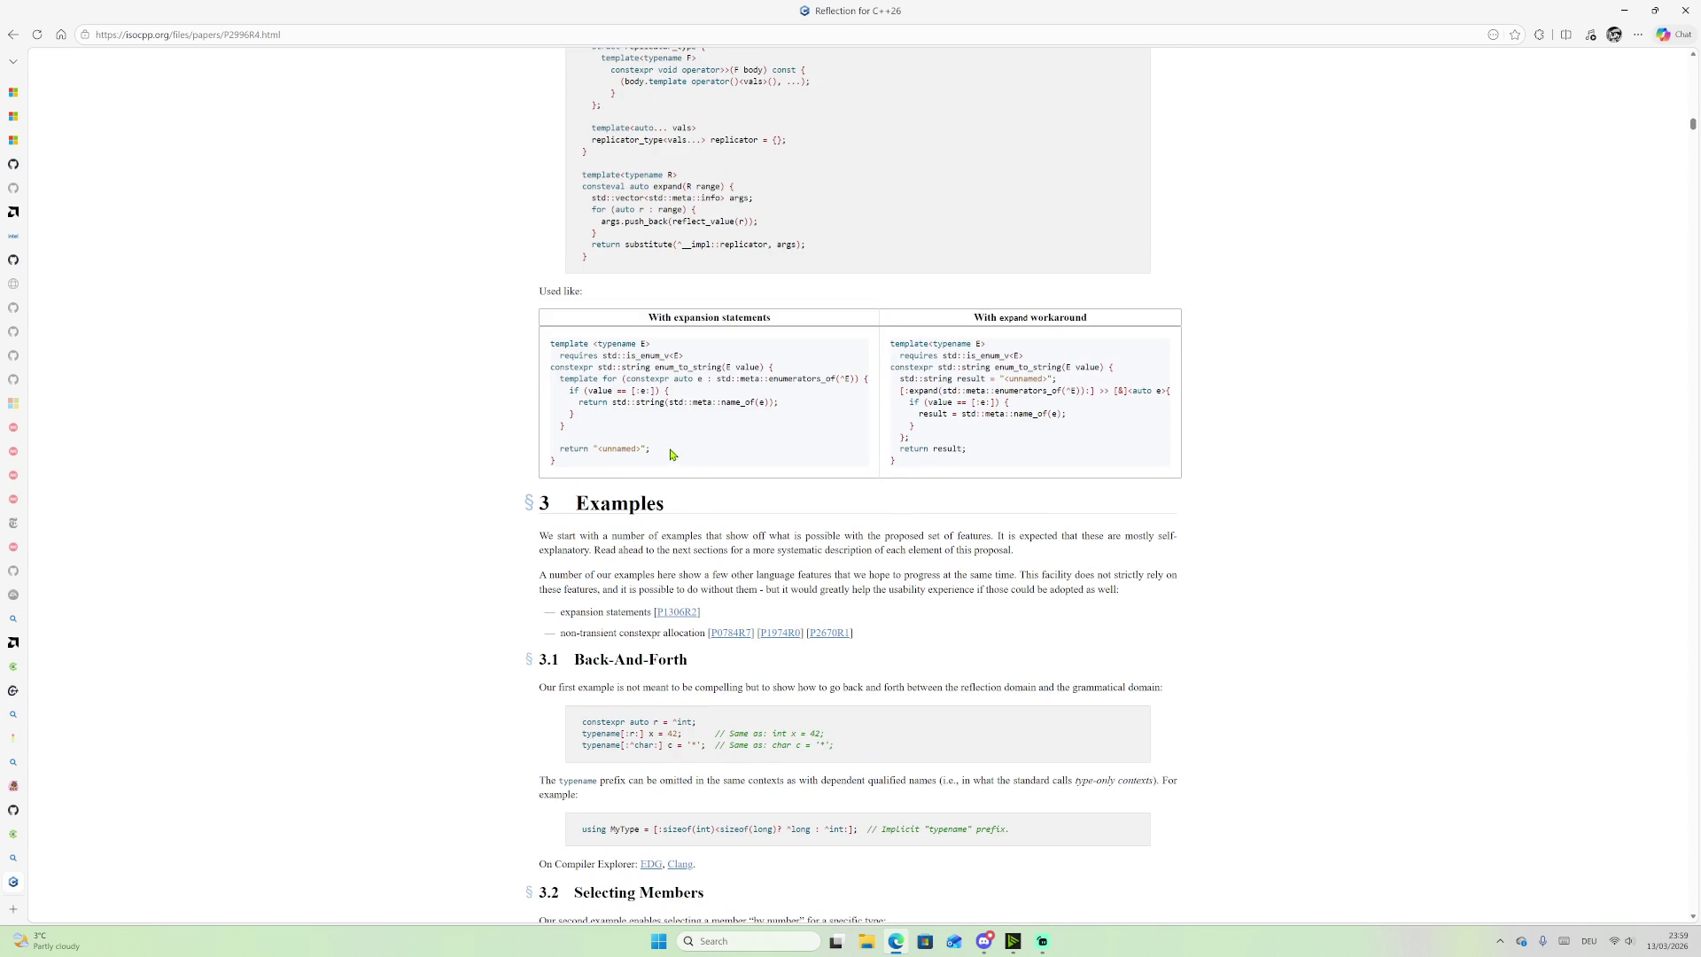
scroll(685, 490, "down", 4)
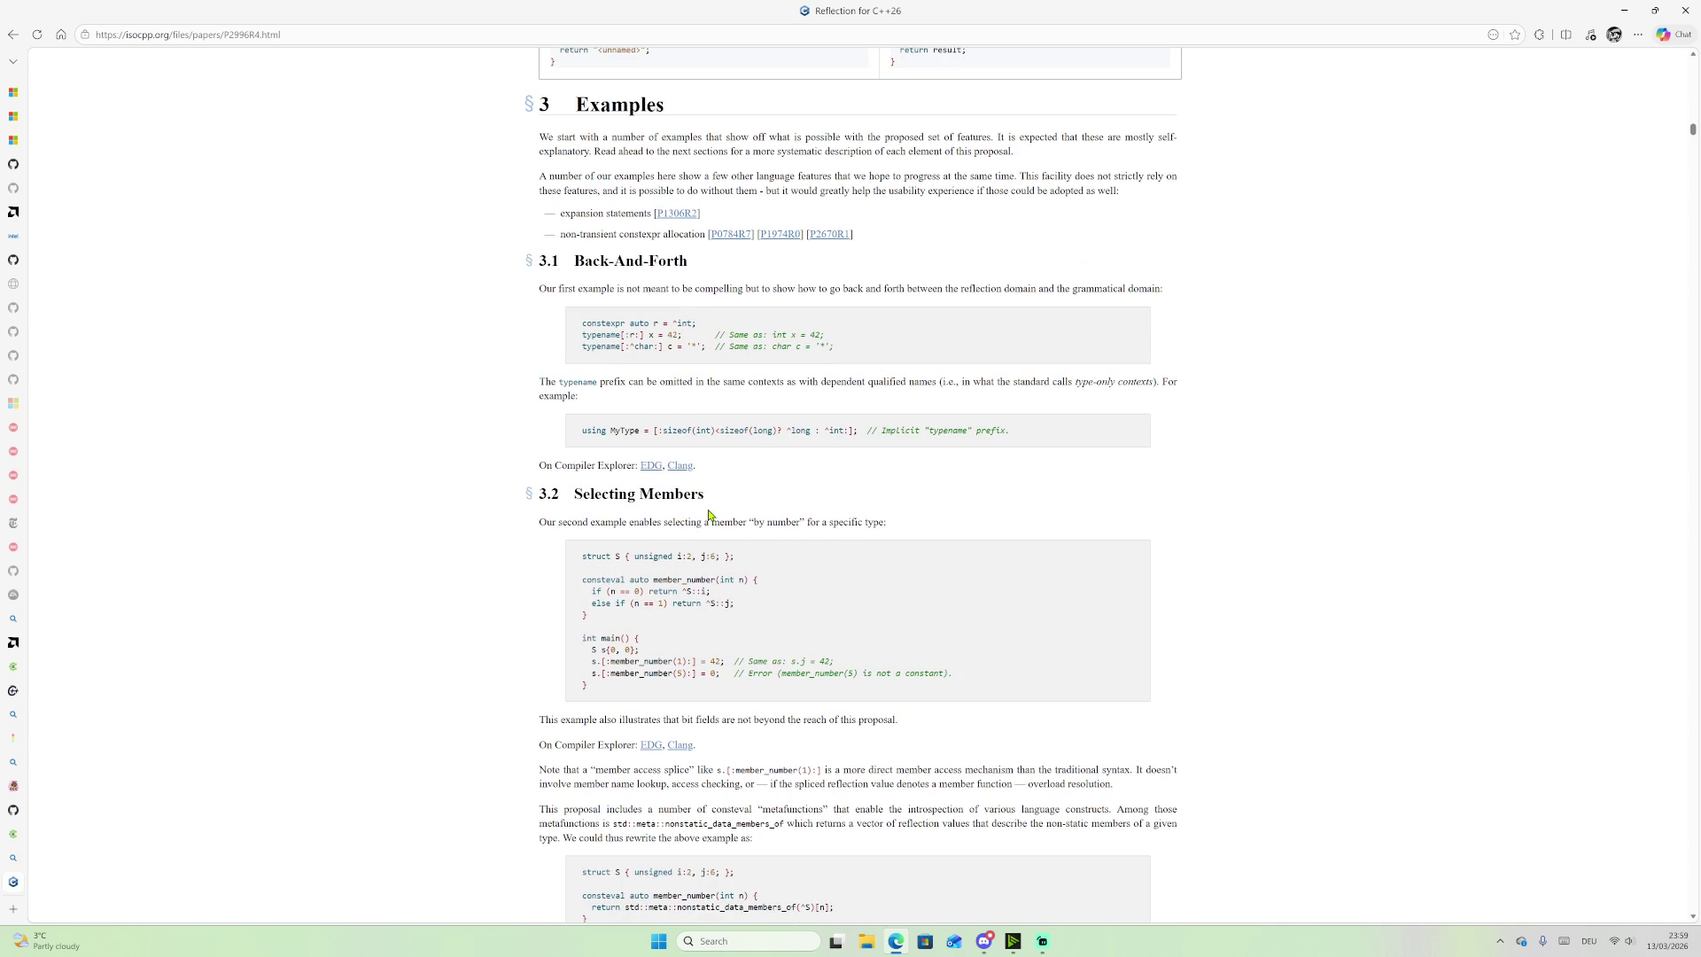
mouse_move(582, 322)
left_mouse_down()
mouse_move(885, 369)
mouse_move(802, 326)
mouse_move(858, 355)
left_mouse_up()
key("ctrl+c")
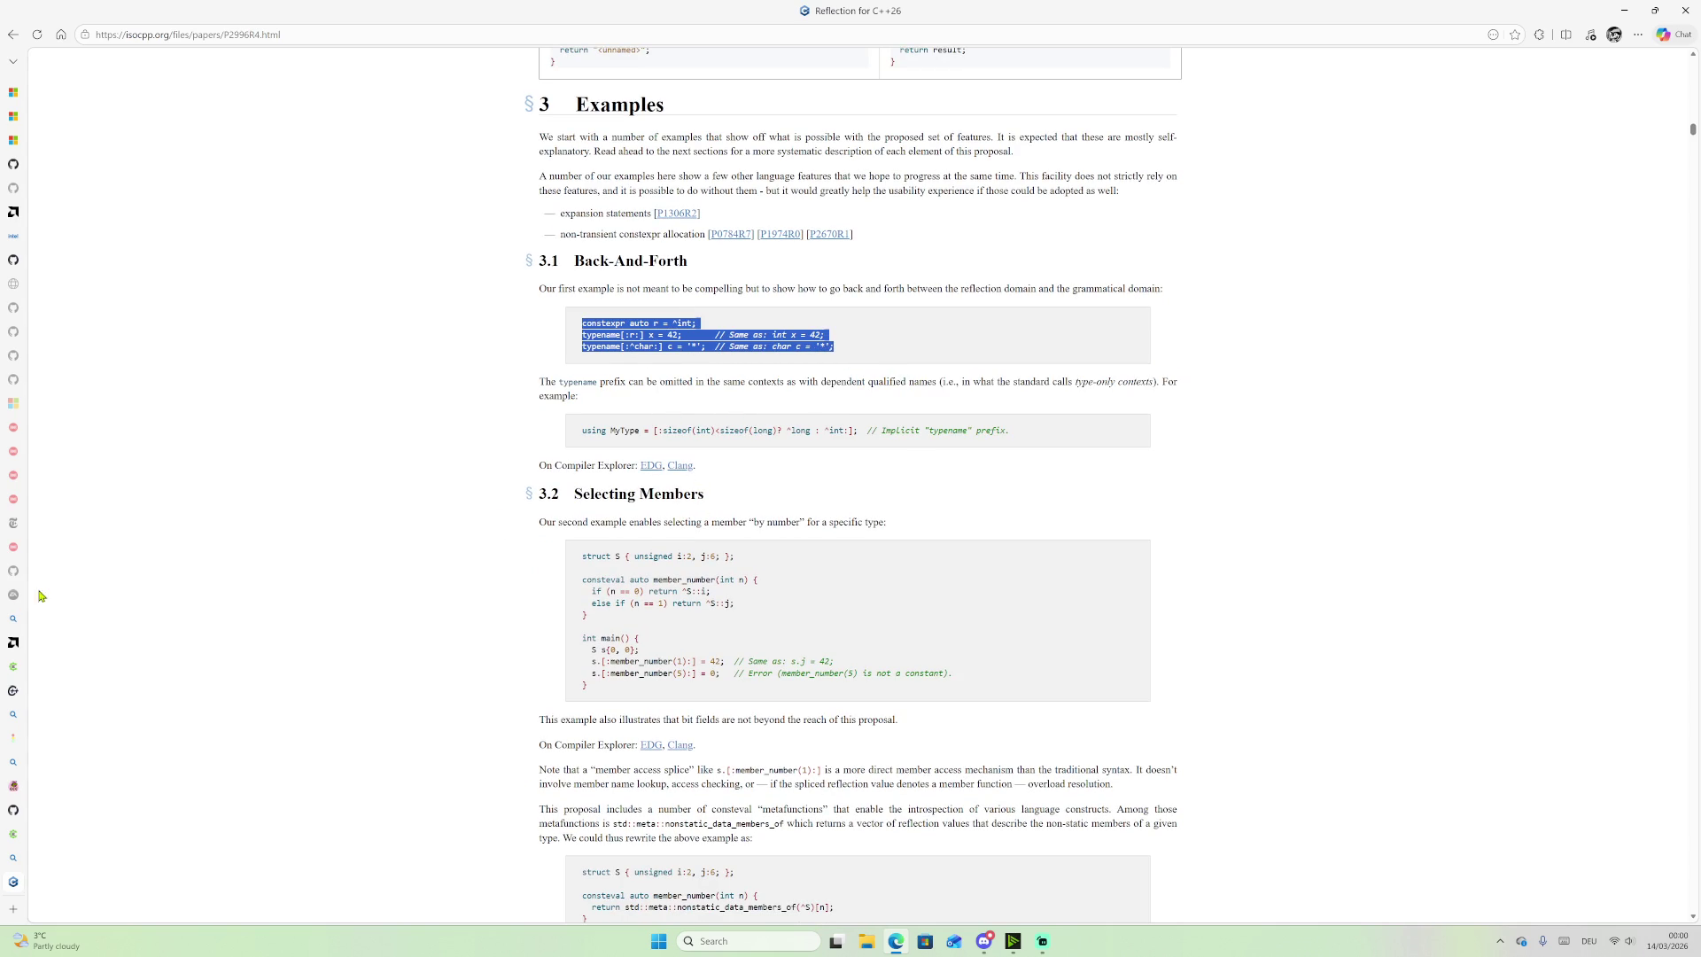
left_click(53, 838)
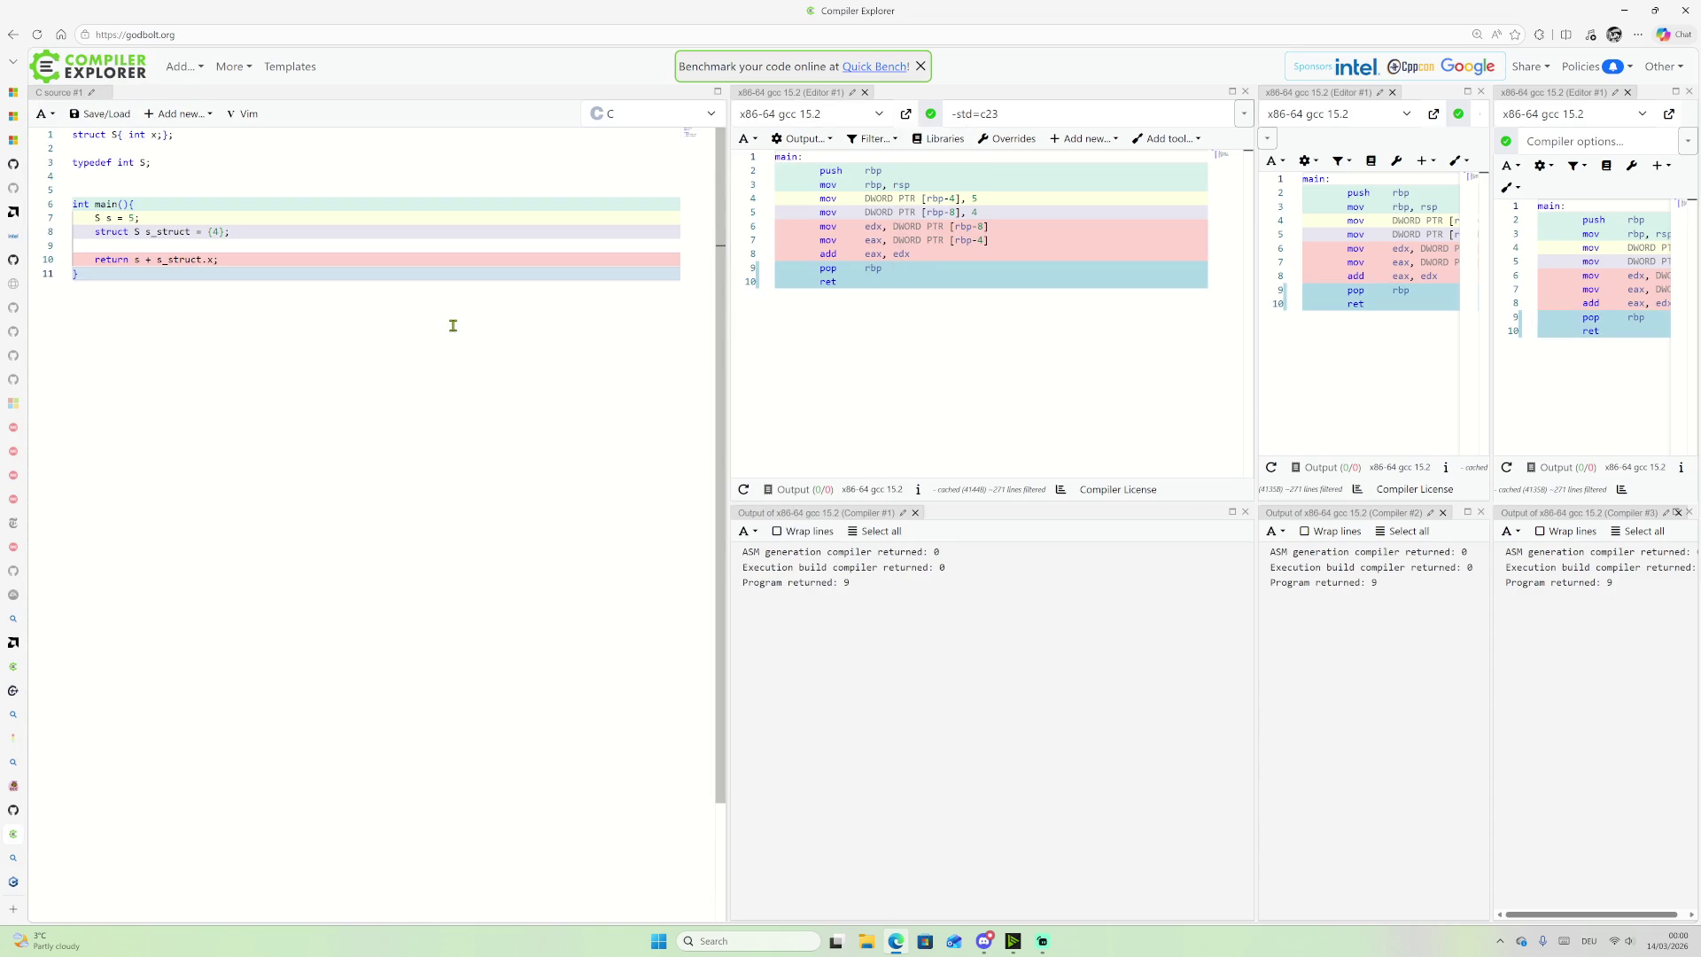
Step: Switch the source language to C++ and paste the reflection code over the square() example
mouse_move(346, 476)
left_mouse_down()
mouse_move(128, 205)
mouse_move(114, 162)
left_mouse_up()
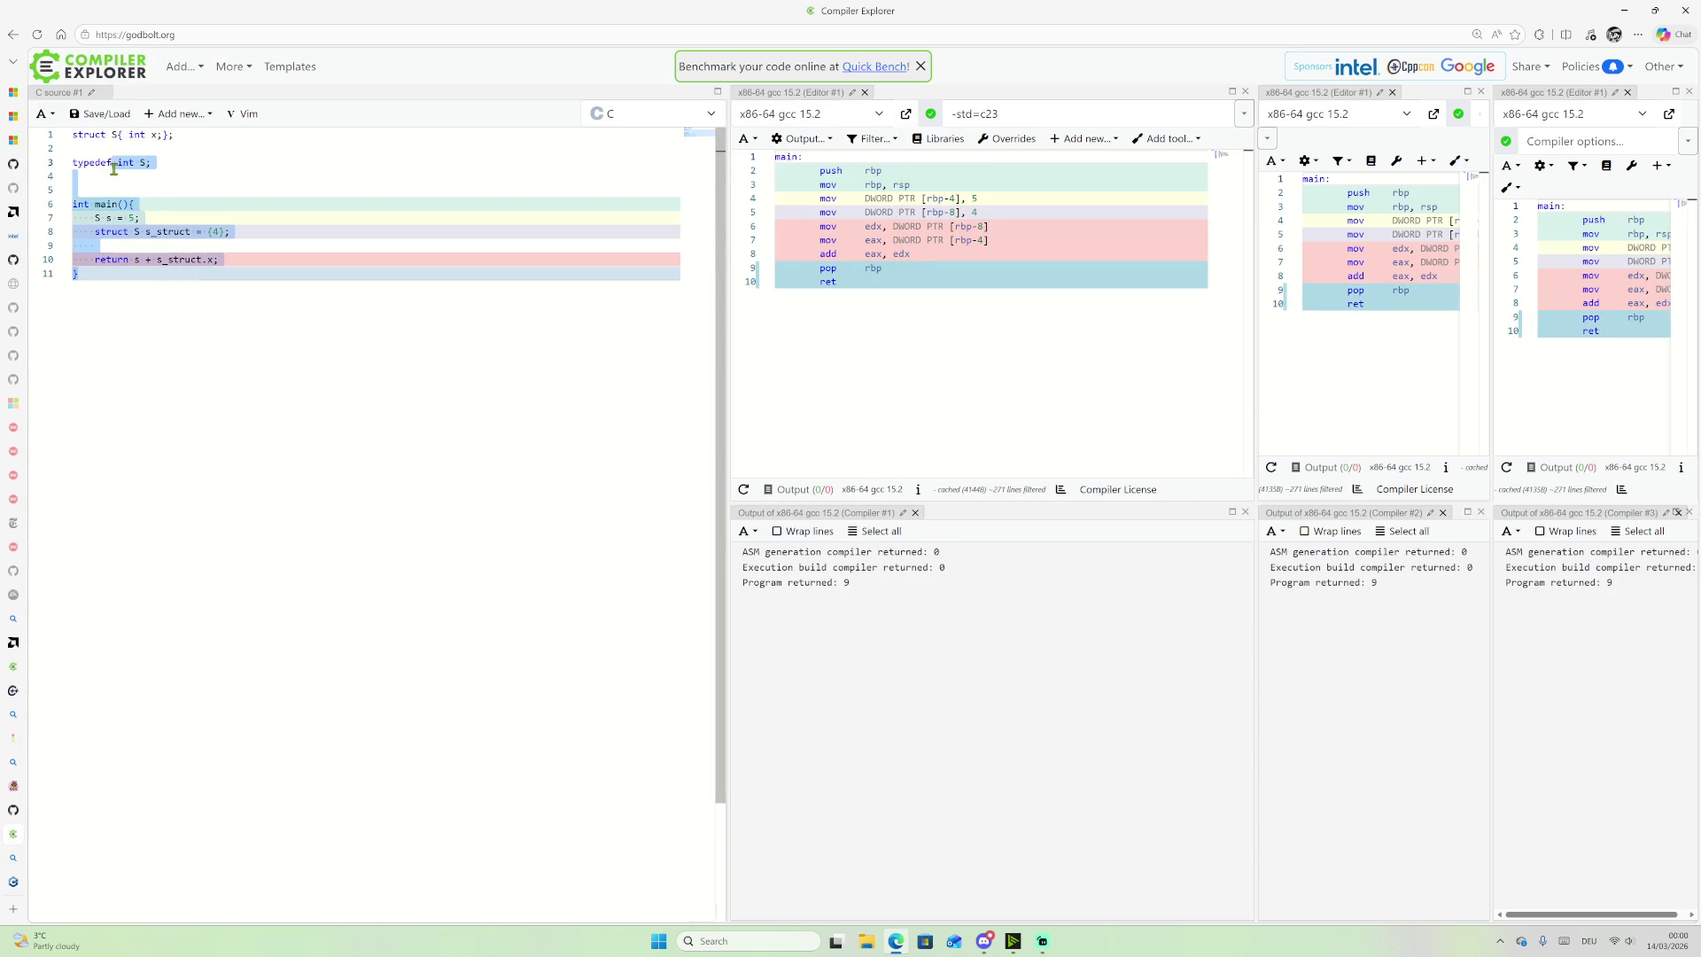
left_click(692, 117)
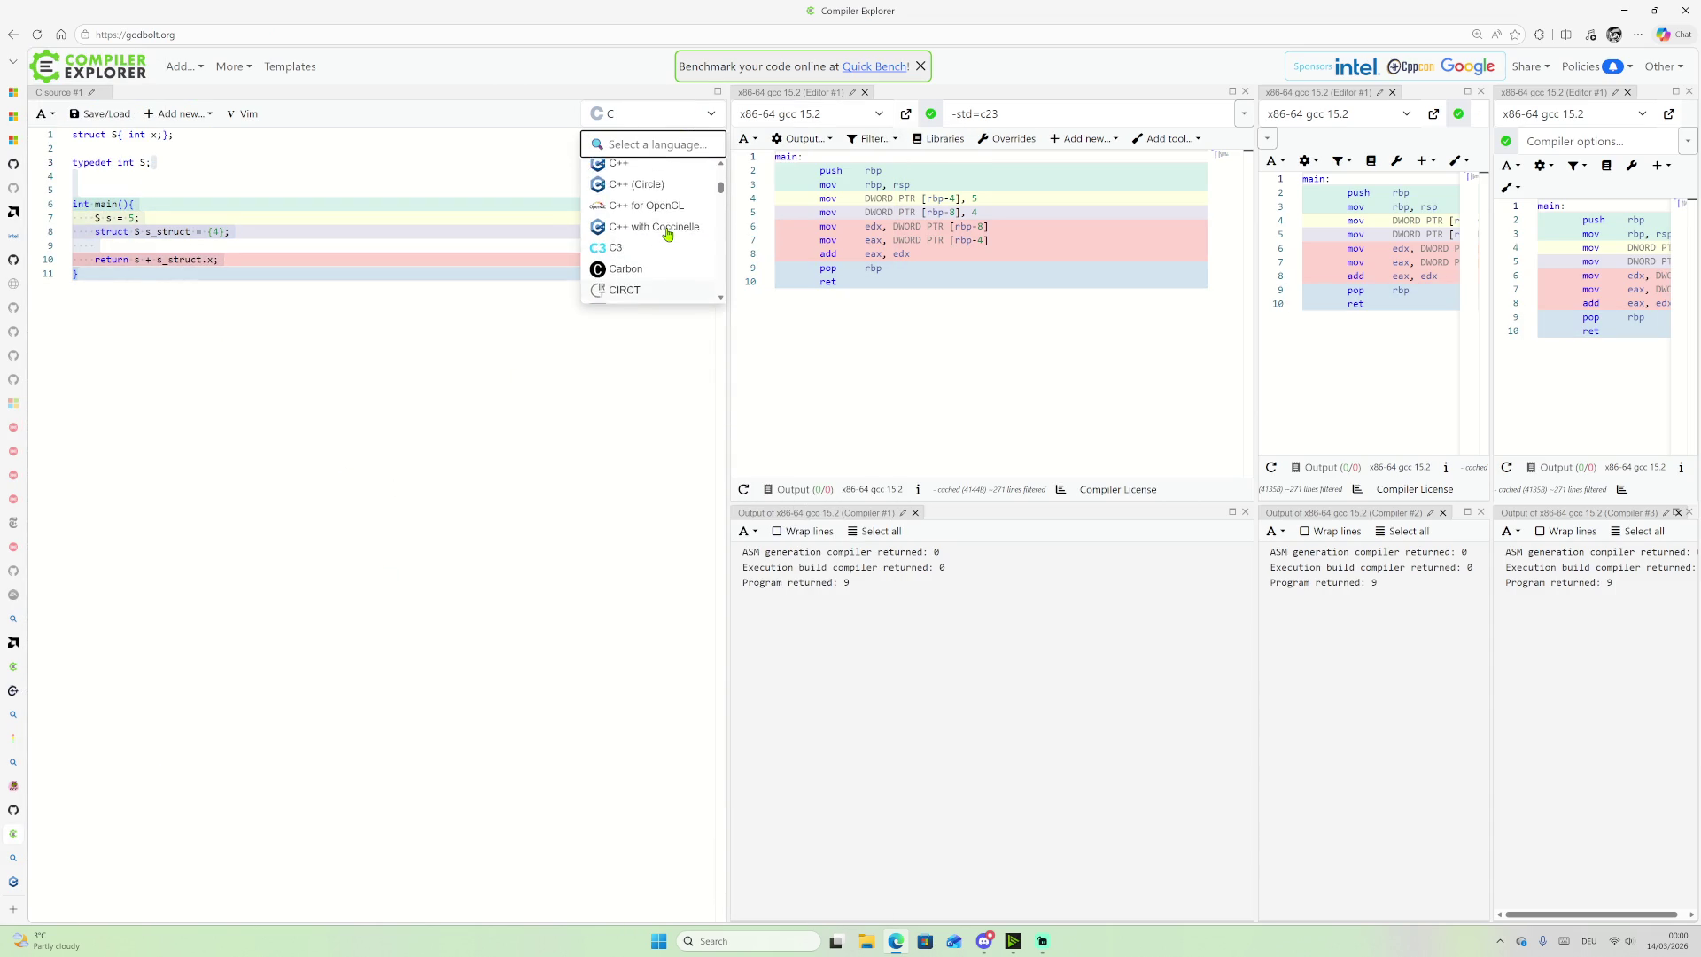
left_click(656, 233)
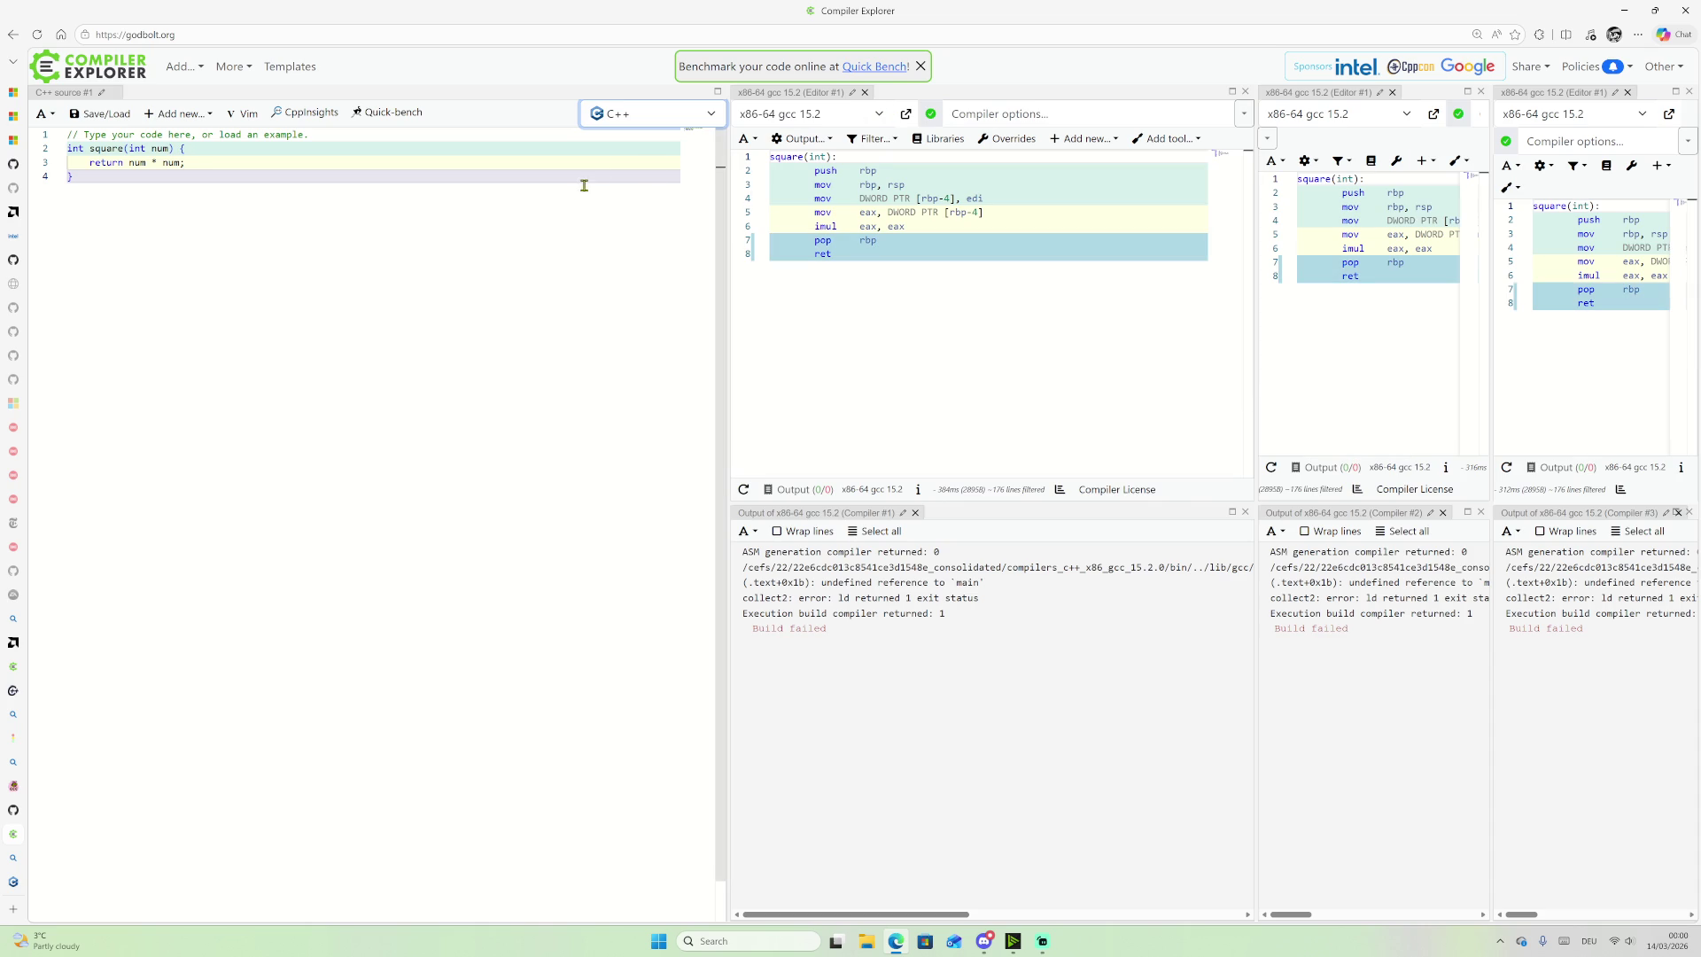
left_click_drag(149, 184, 135, 110)
key("ctrl+v")
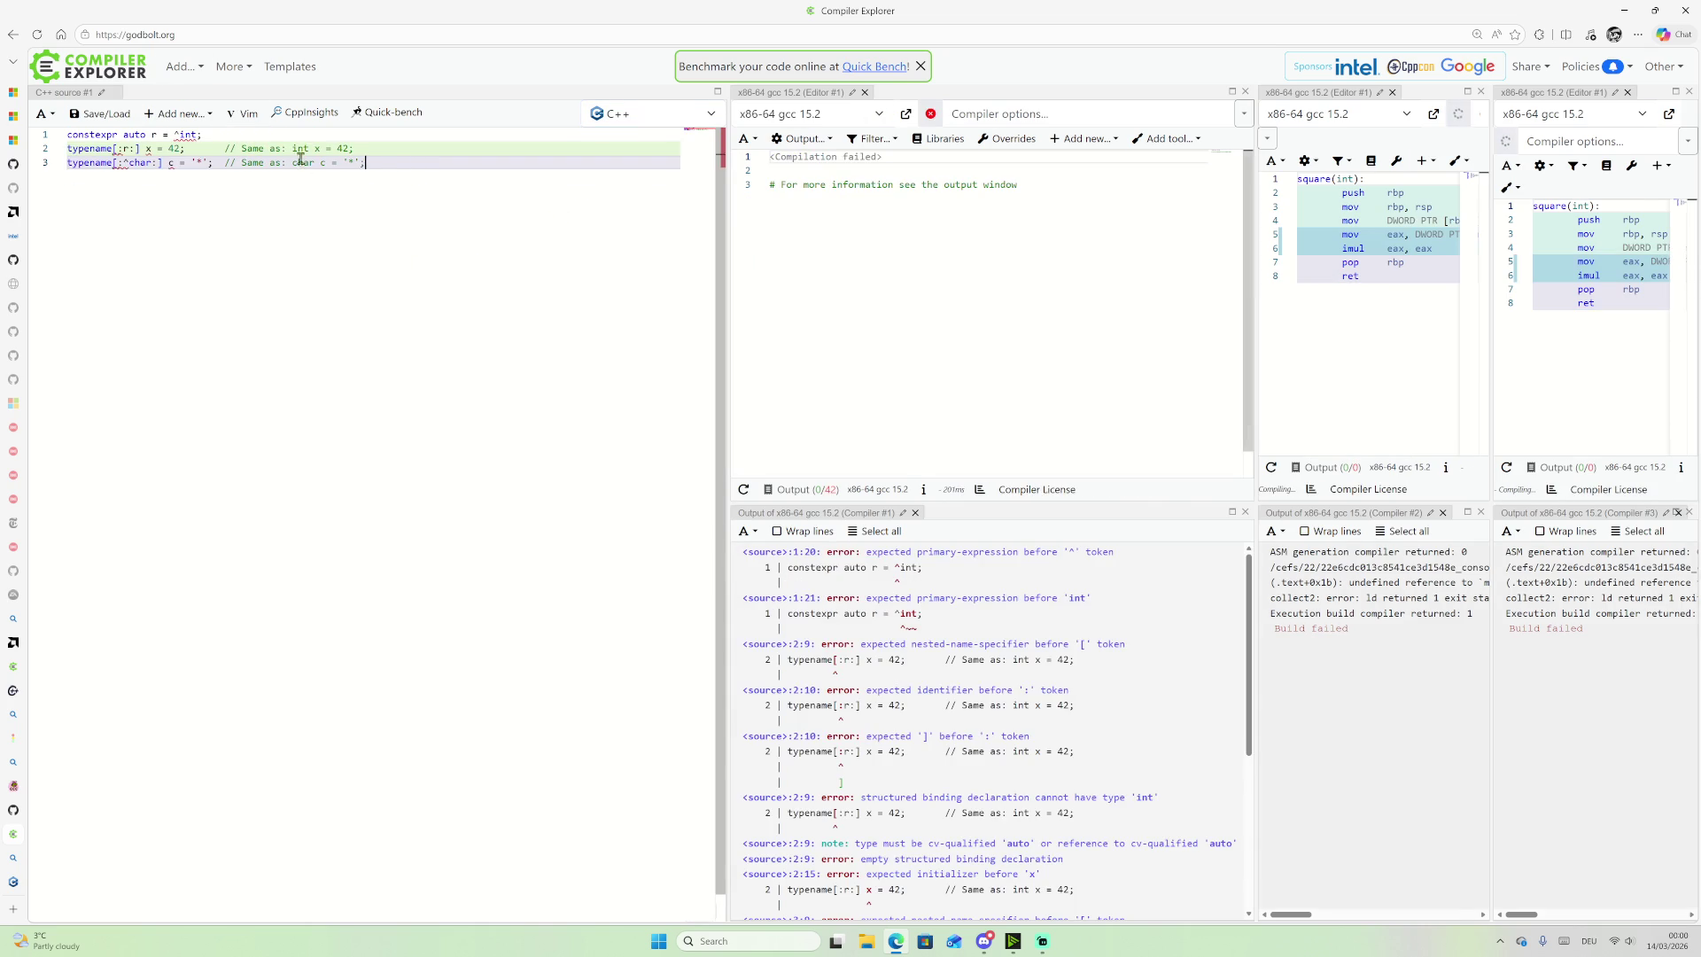
Step: Wrap the pasted statements in 'void foo(){ ... }' and filter the compiler list by 'refle'
key("Return")
key("Up")
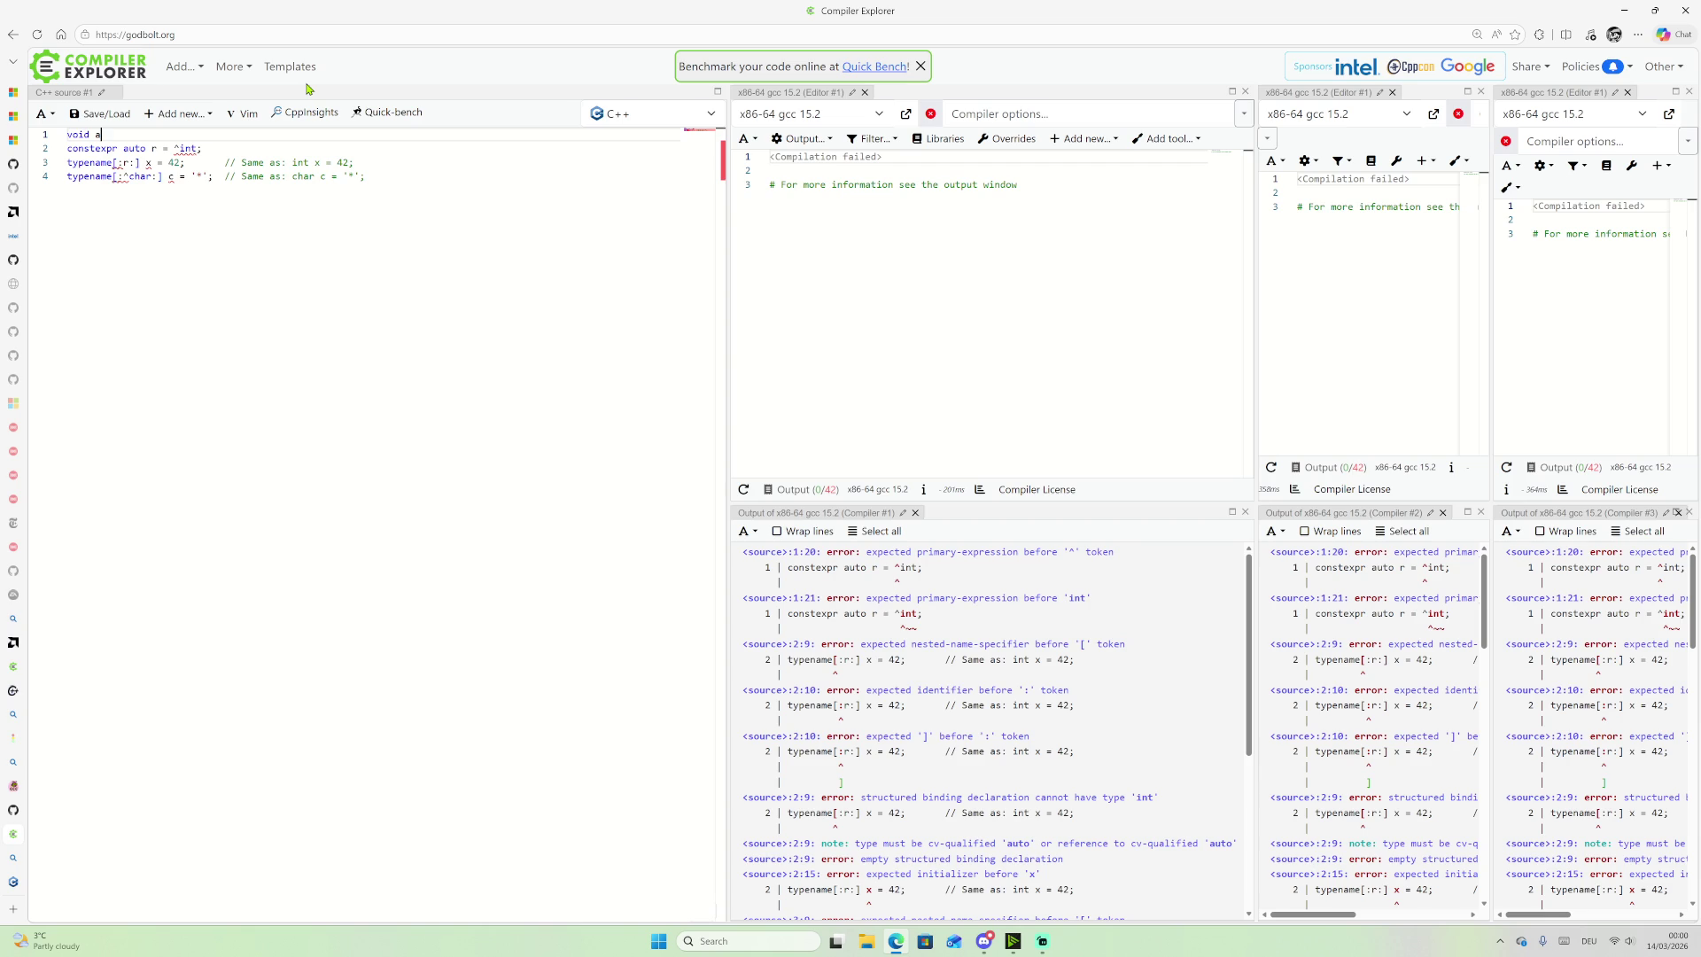
type("){")
key("Return")
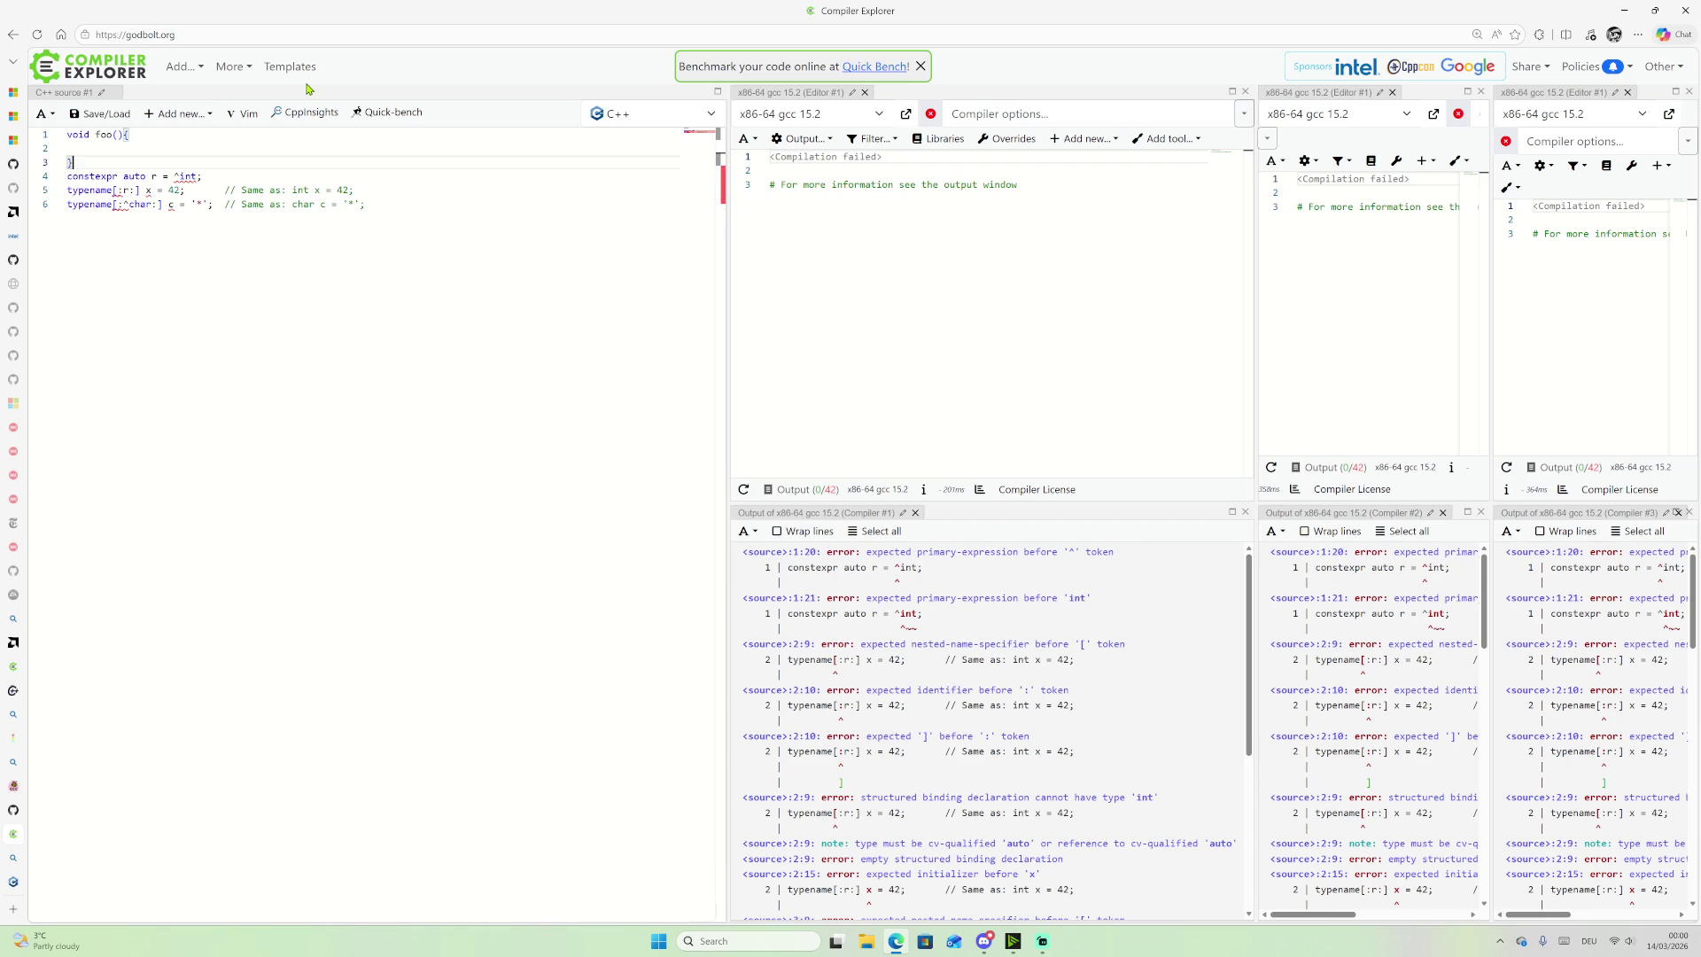
key("Down")
key("BackSpace")
key("Down")
key("Down")
key("Down")
key("End")
key("Return")
type("}")
key("Up")
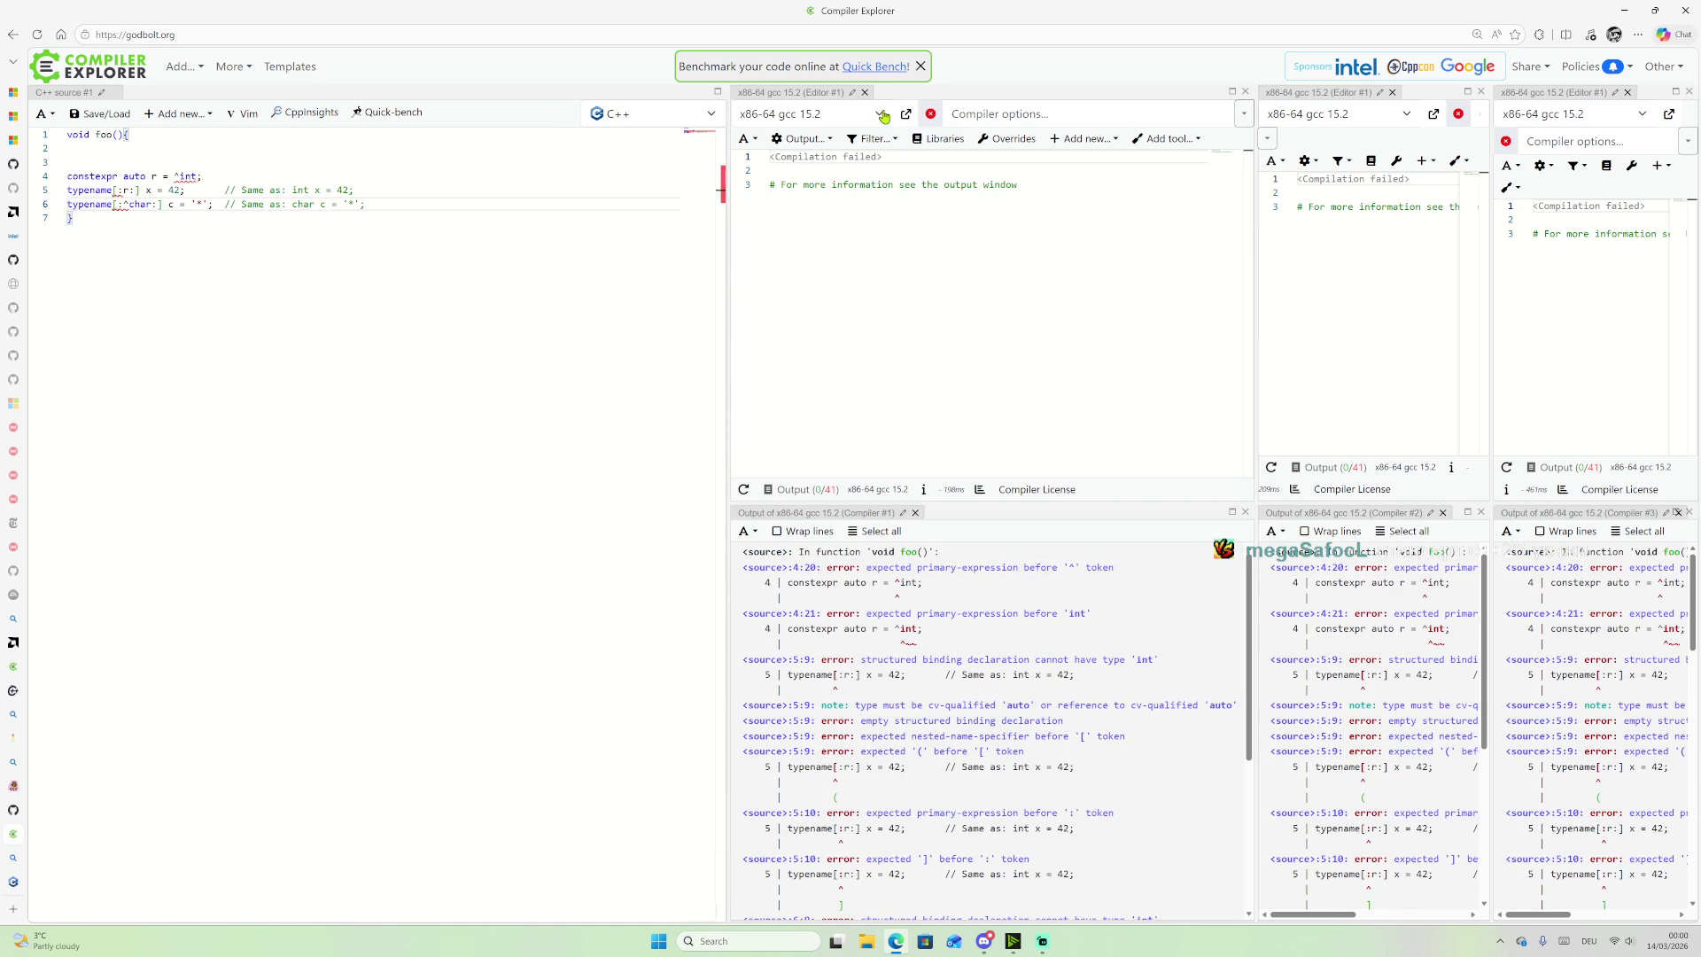
left_click(881, 114)
type("refle")
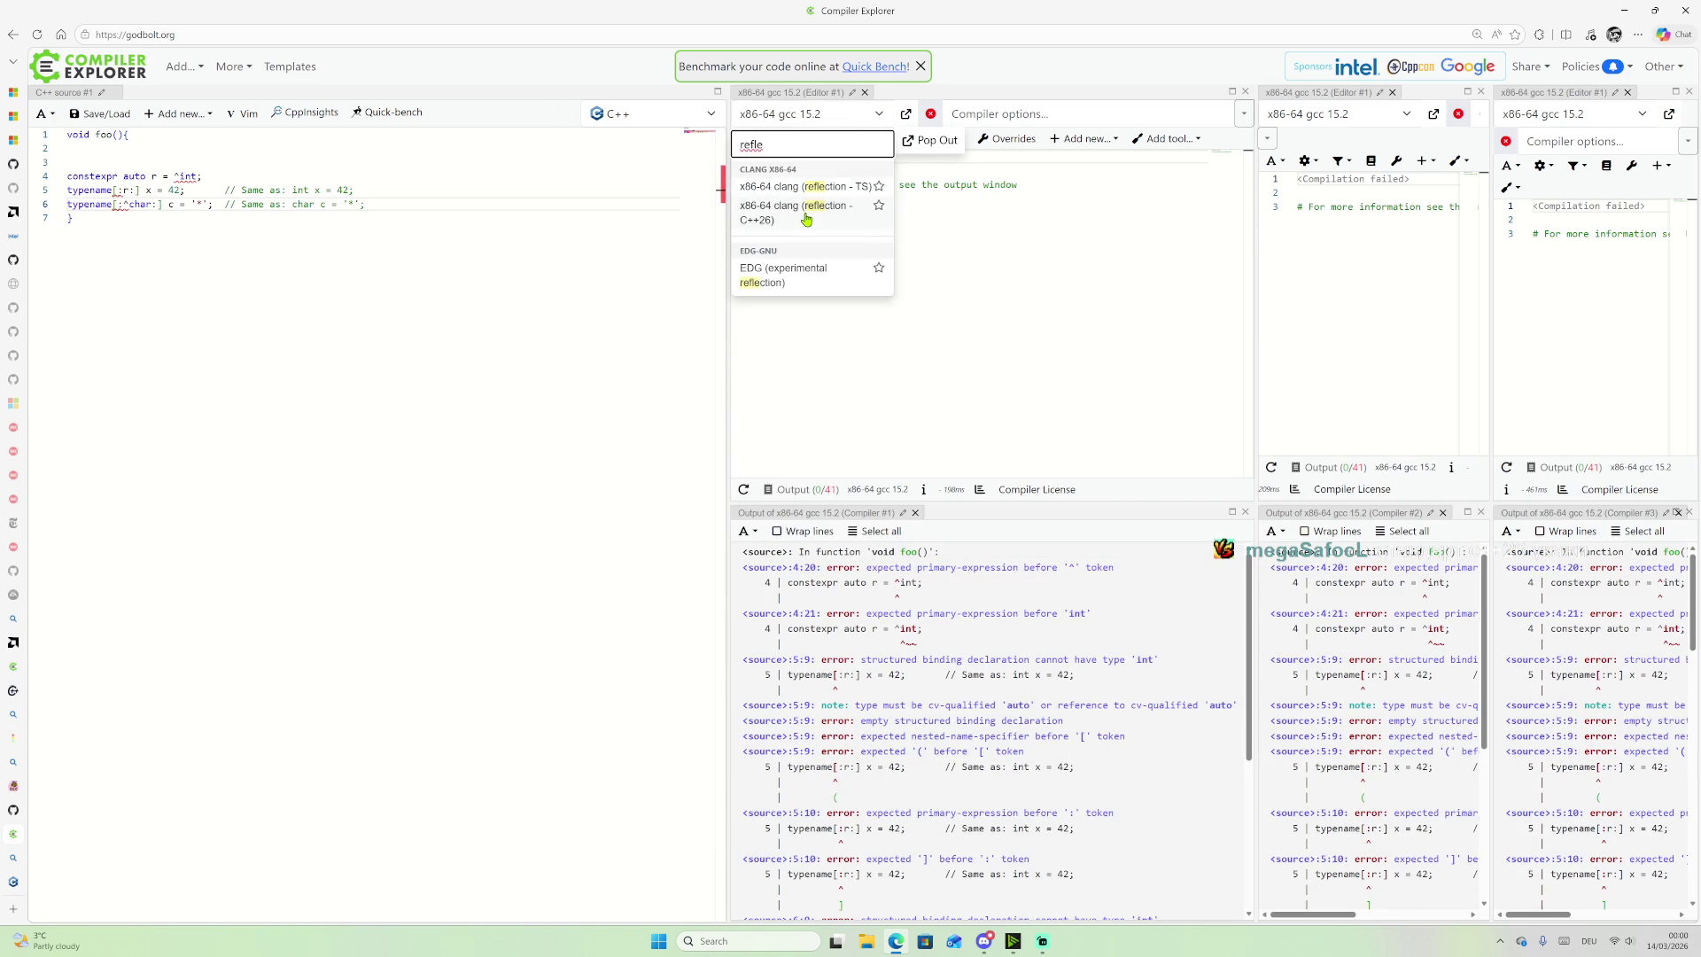
Step: Choose the x86-64 clang (reflection - C++26) compiler and dismiss the notice
left_click(791, 214)
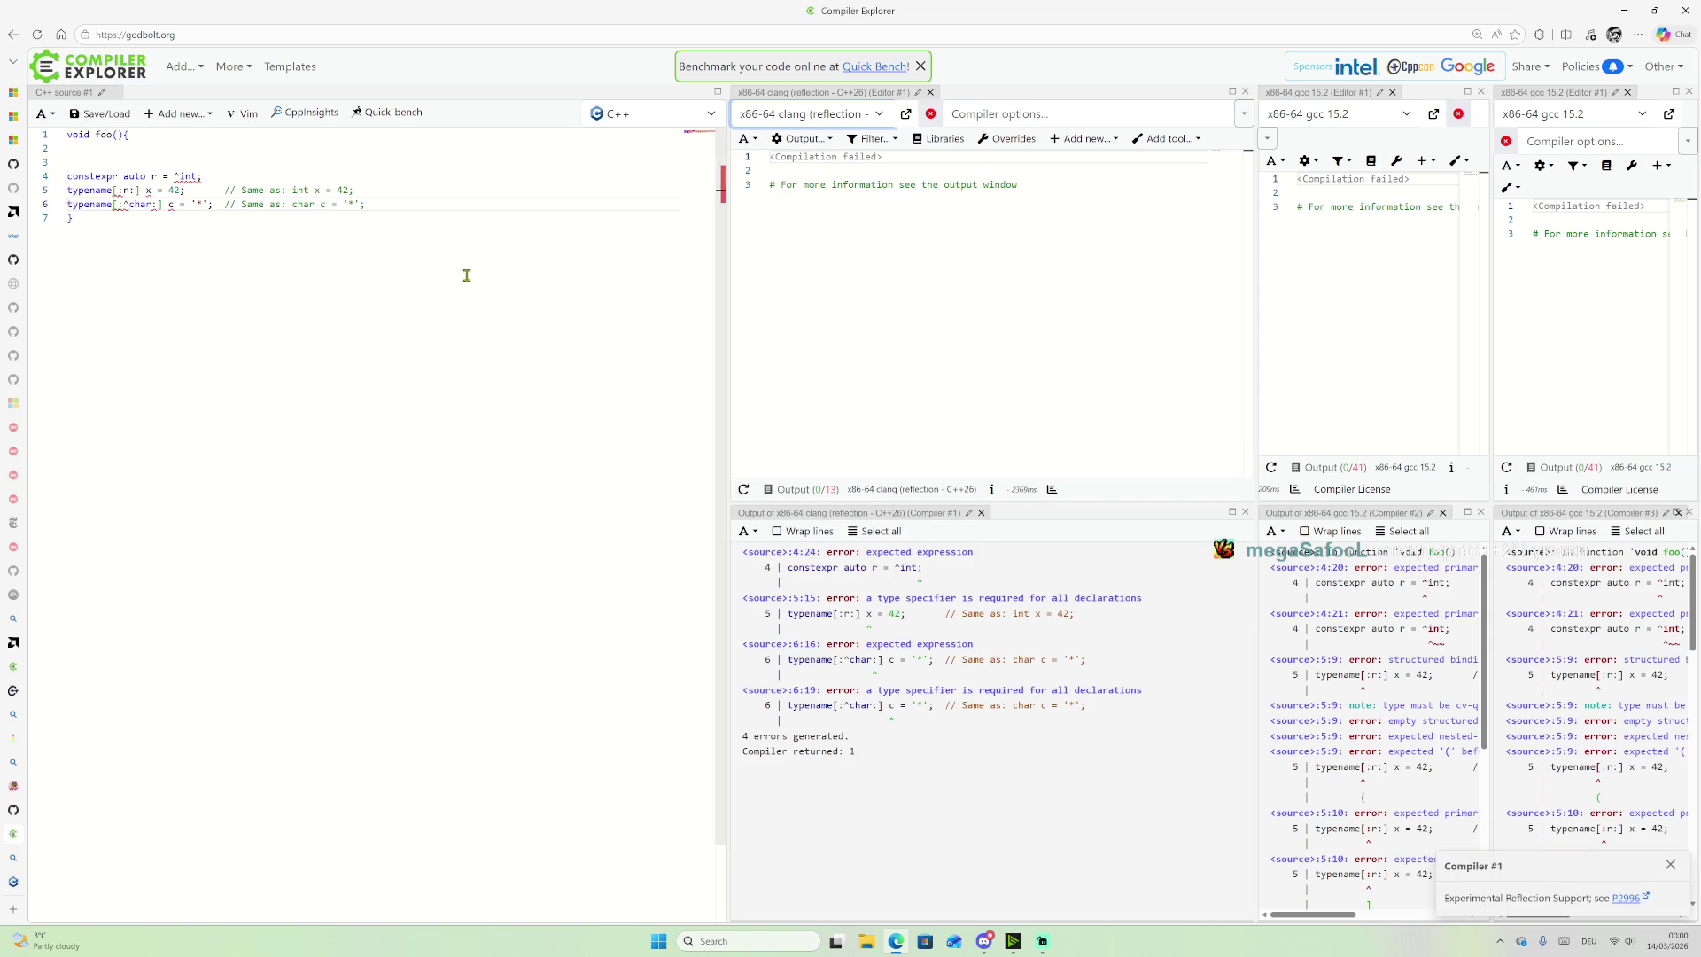
left_click(155, 176)
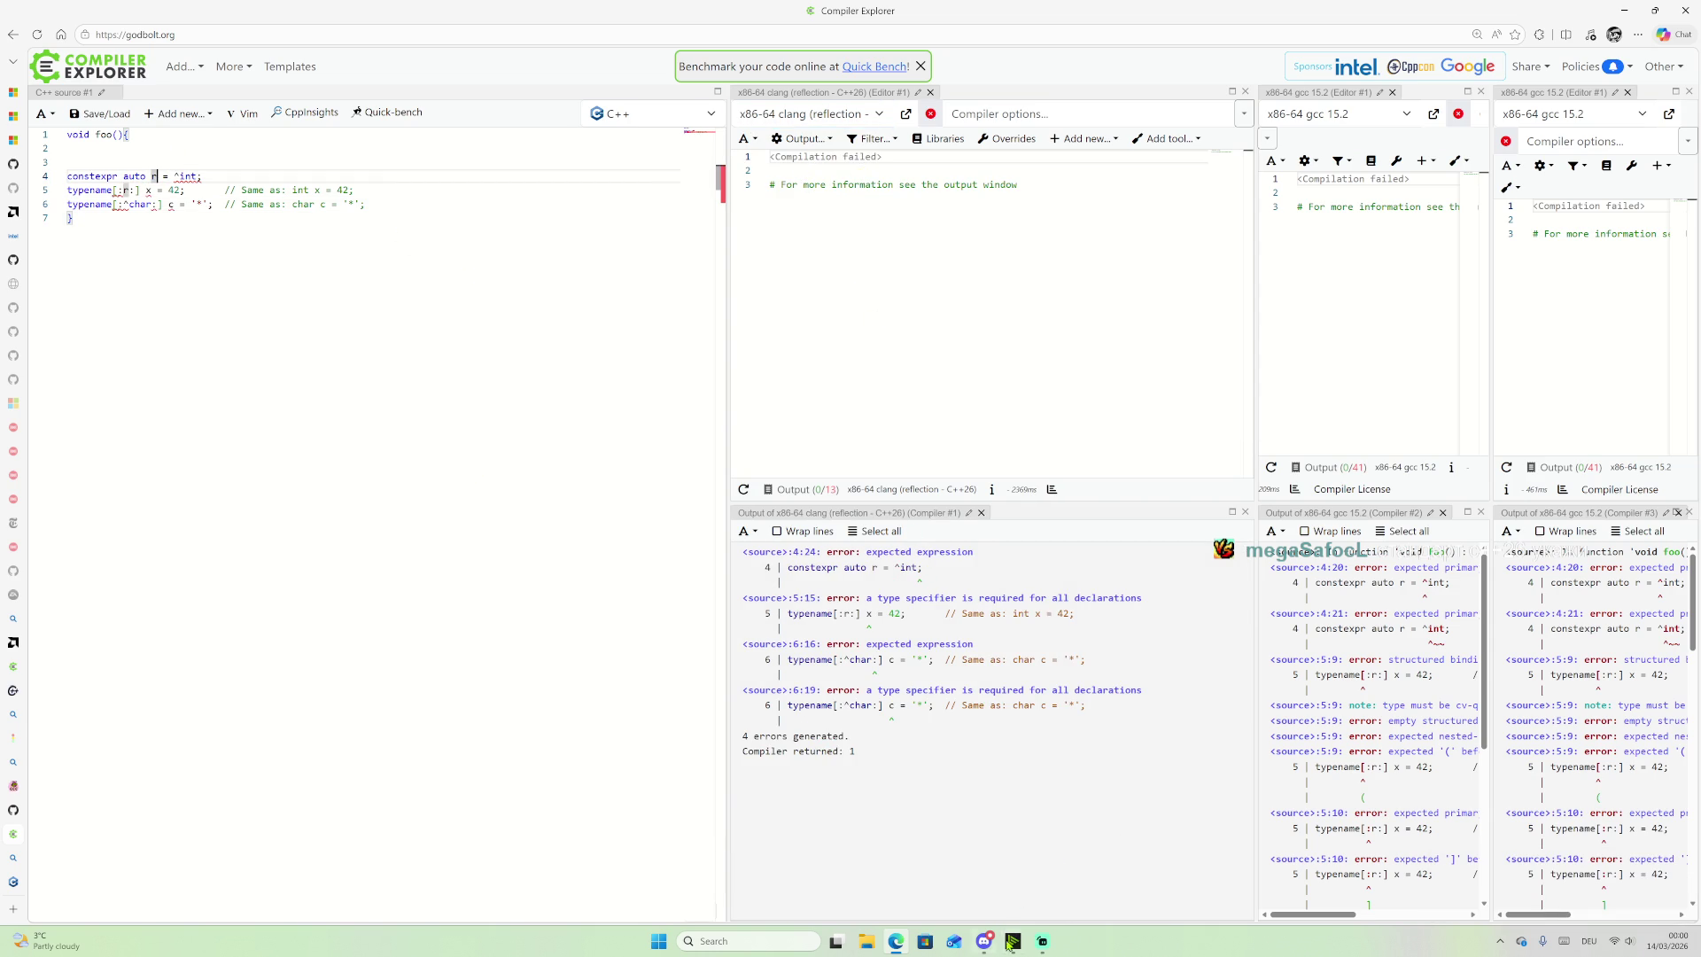
left_click(895, 941)
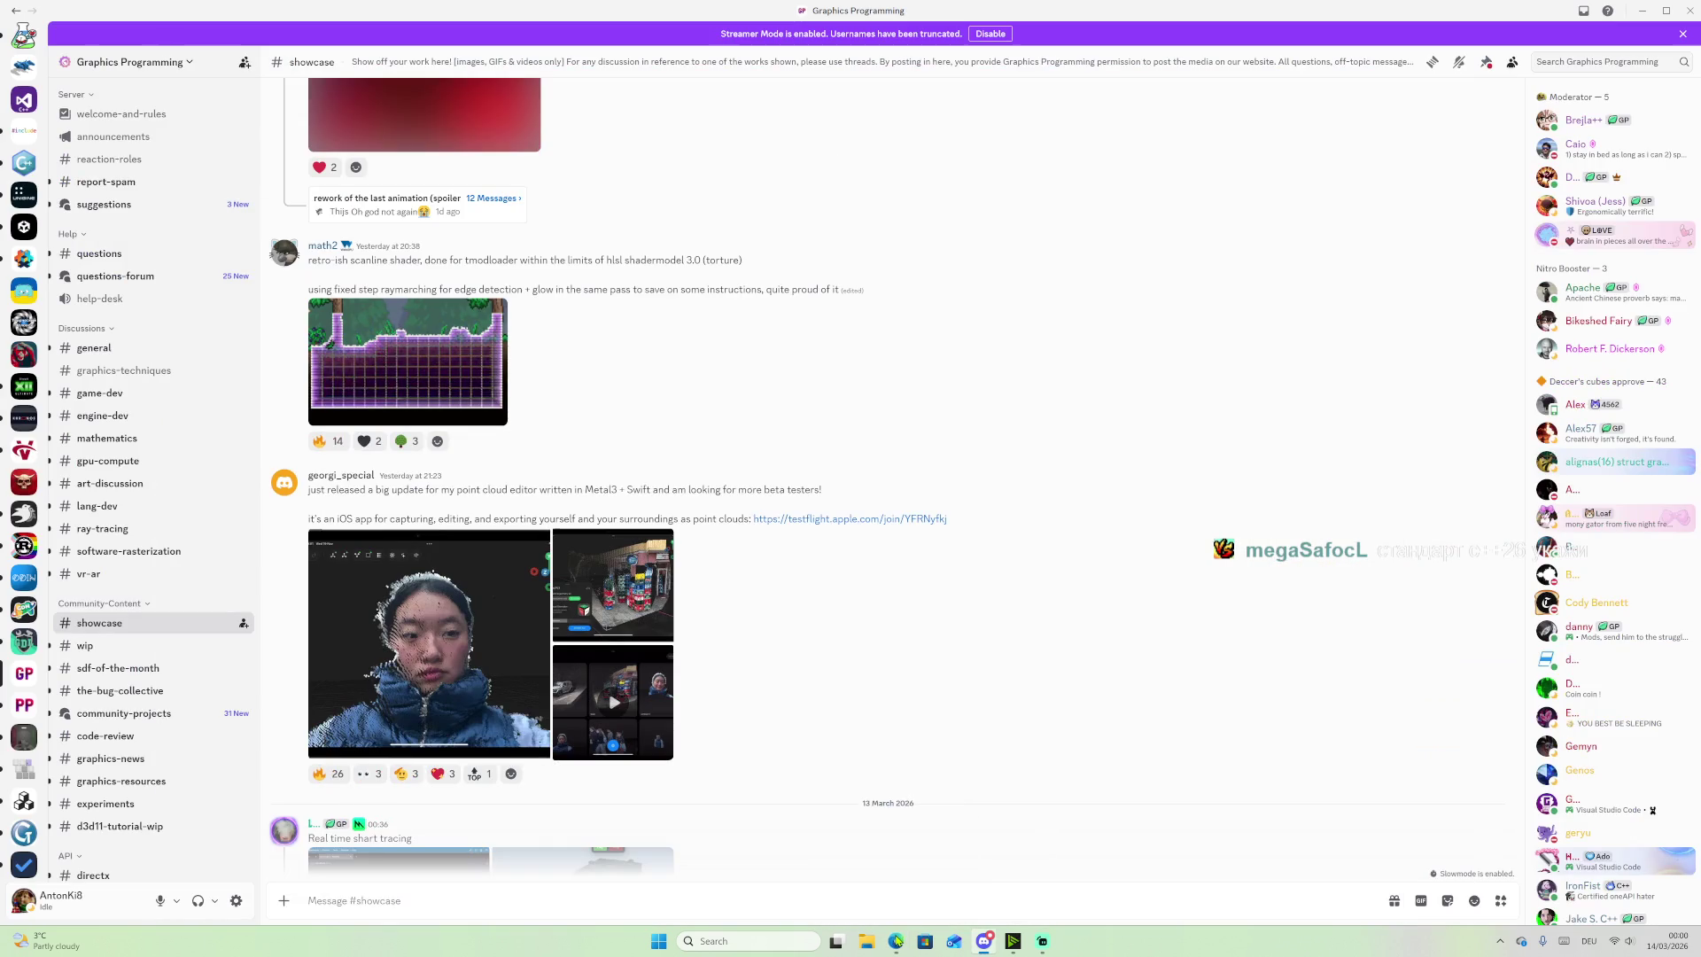
left_click(896, 941)
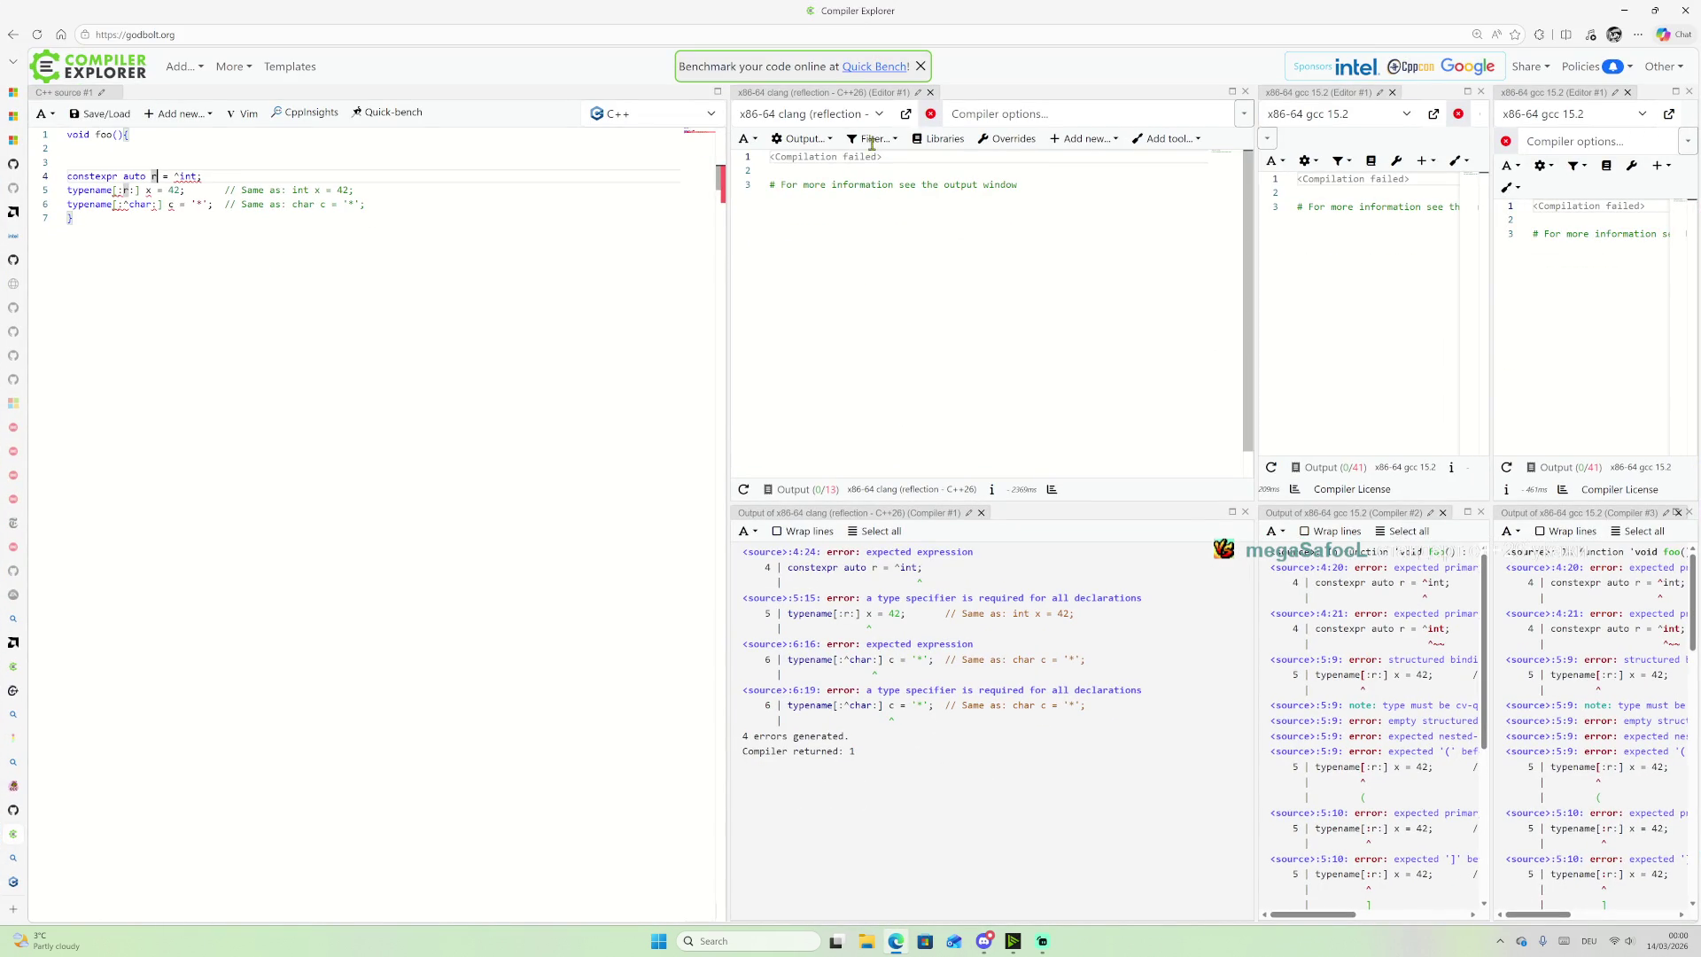
Step: Start entering the -std=c++26 flag in the Compiler options box
left_click(981, 108)
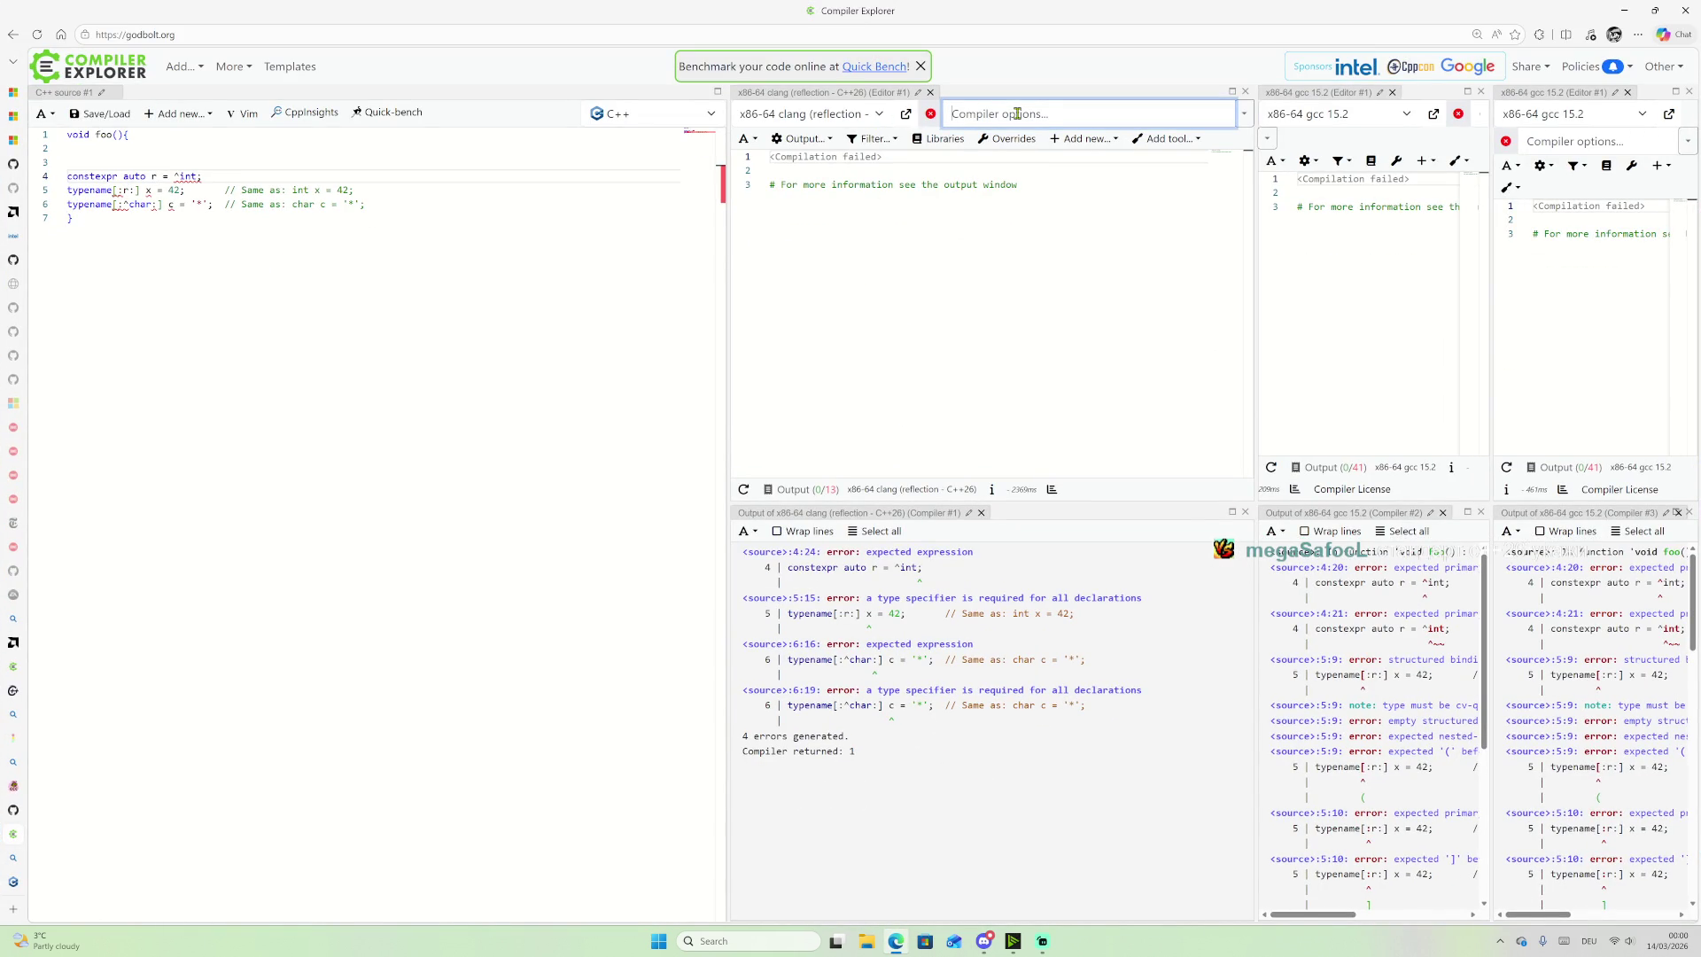
type("s")
key("BackSpace")
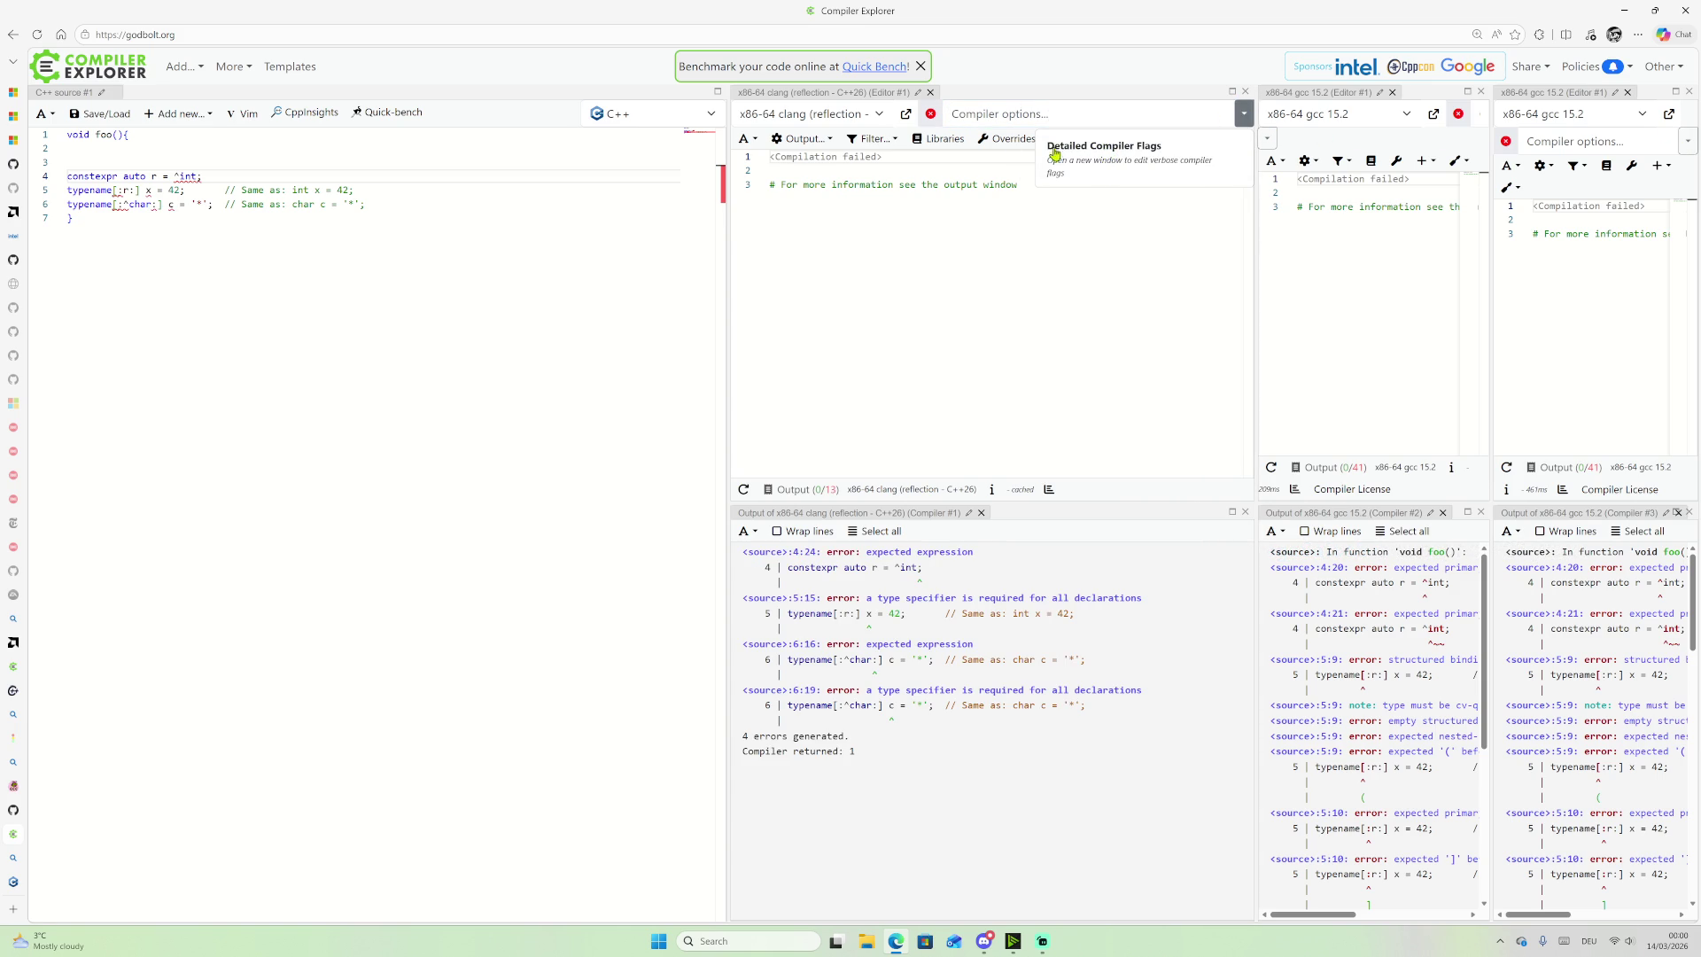
left_click(1118, 171)
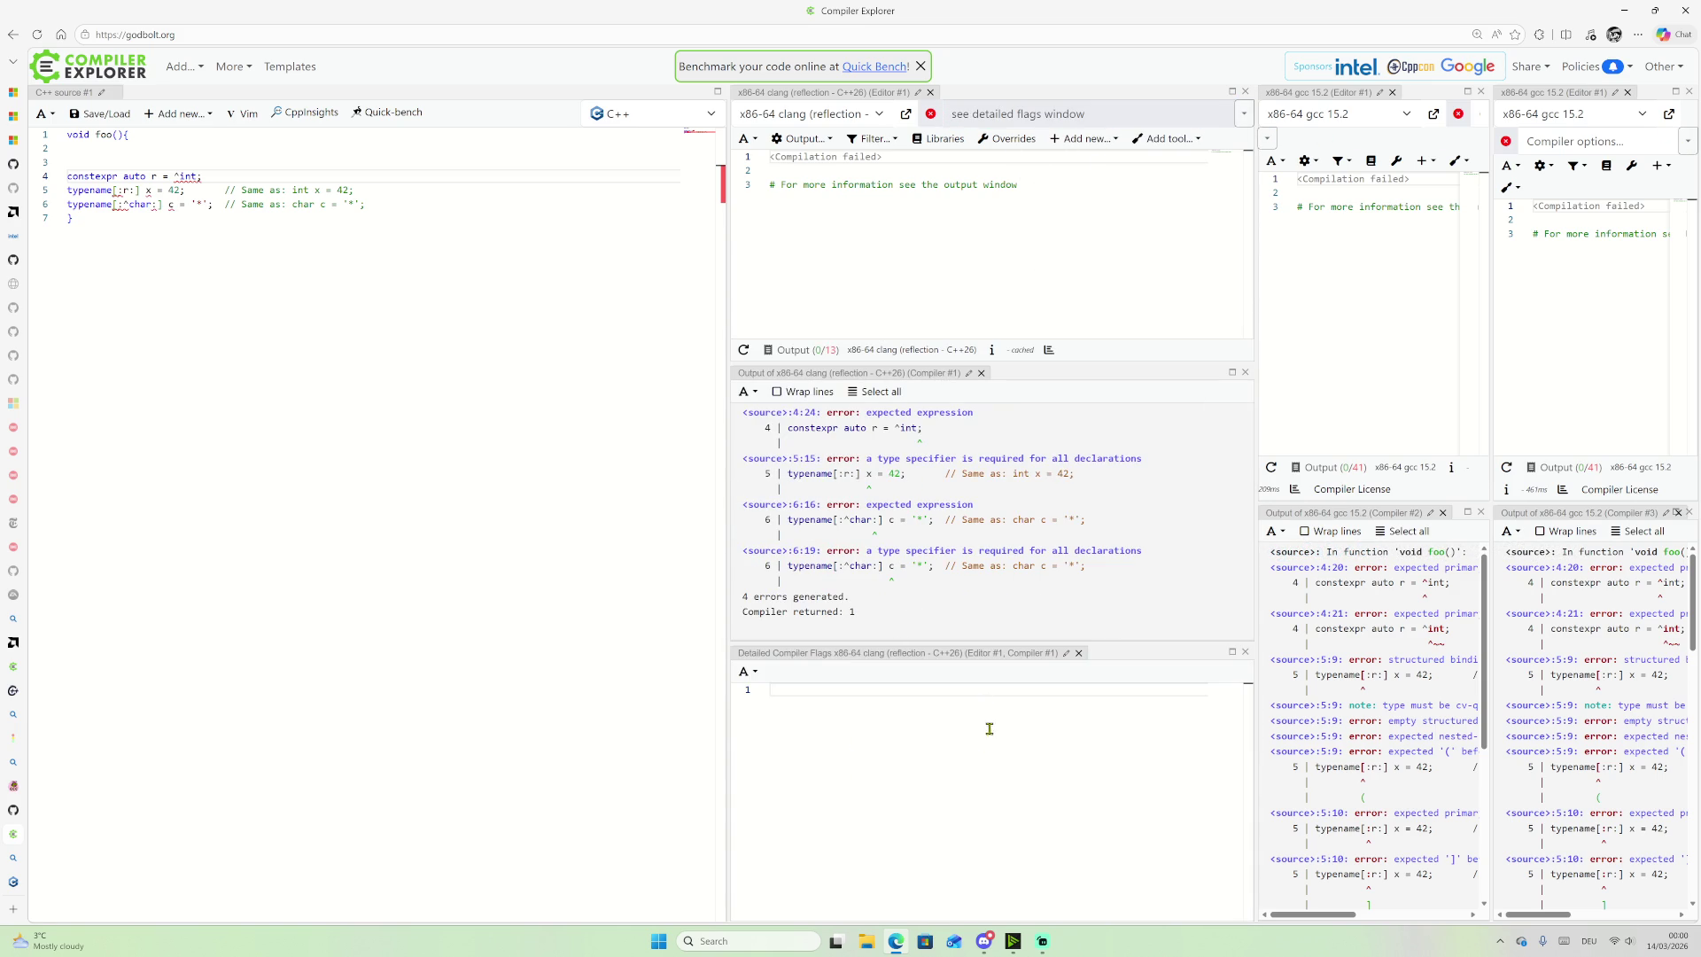
left_click(1245, 653)
left_click(1061, 106)
type("s")
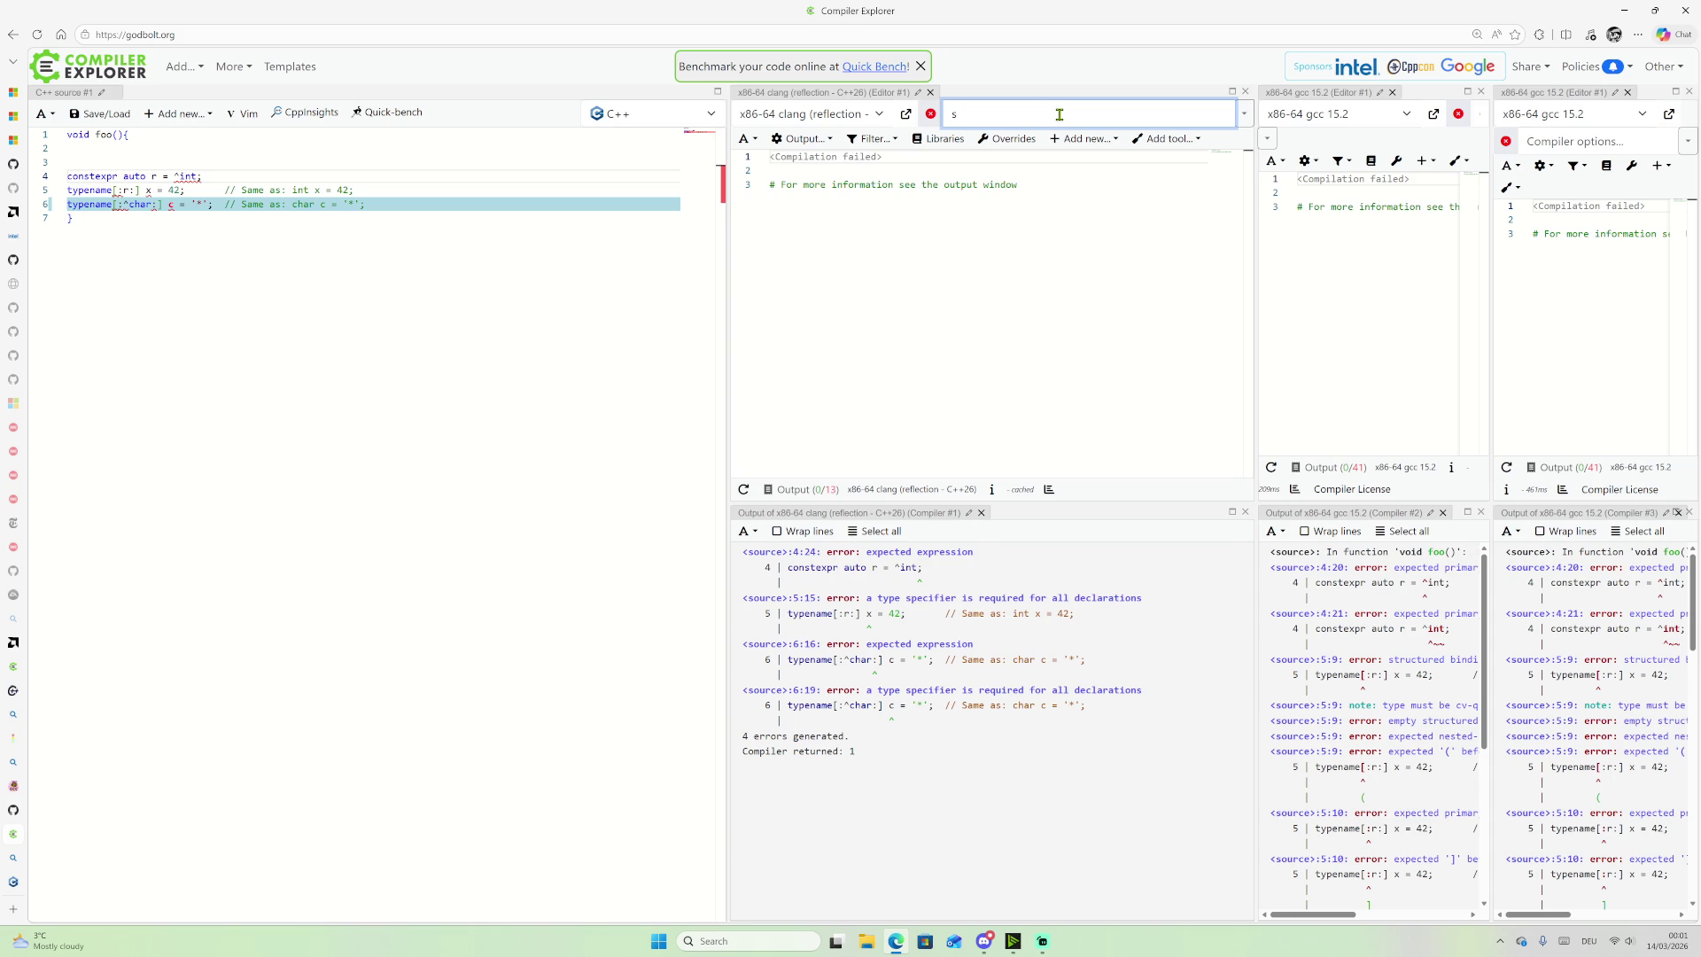
key("BackSpace")
type("-std=c++26")
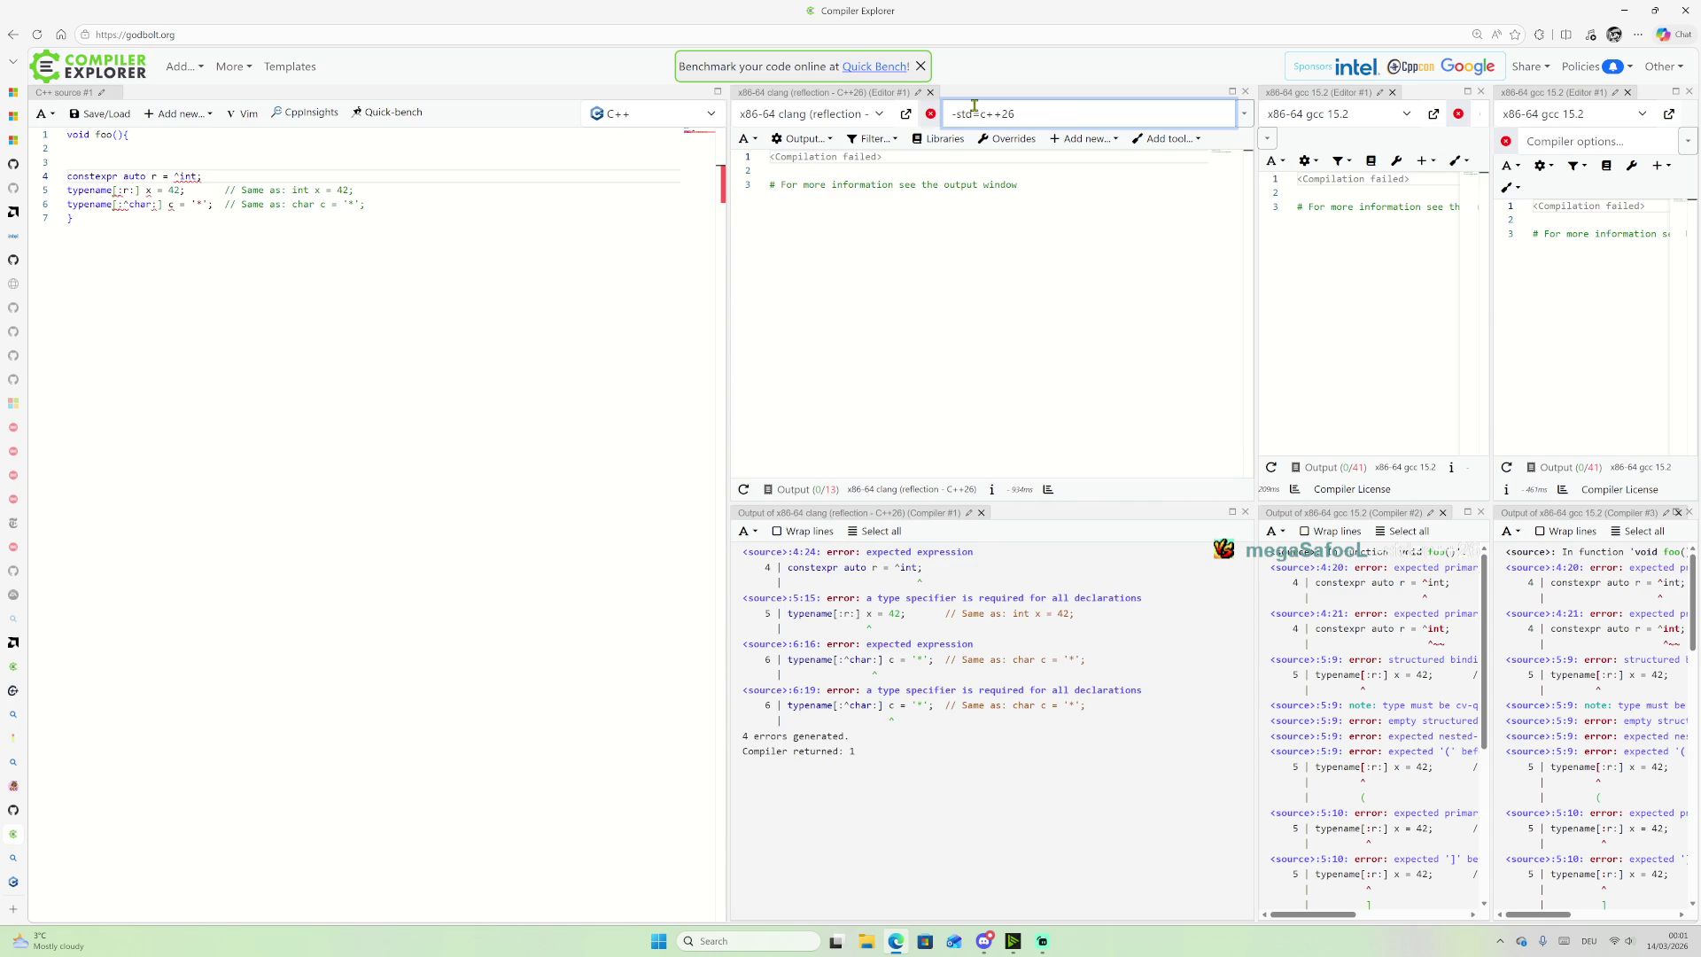
Step: Check compilers matching 're' without changing it, then return to the reflection search results
left_click(879, 110)
type("re")
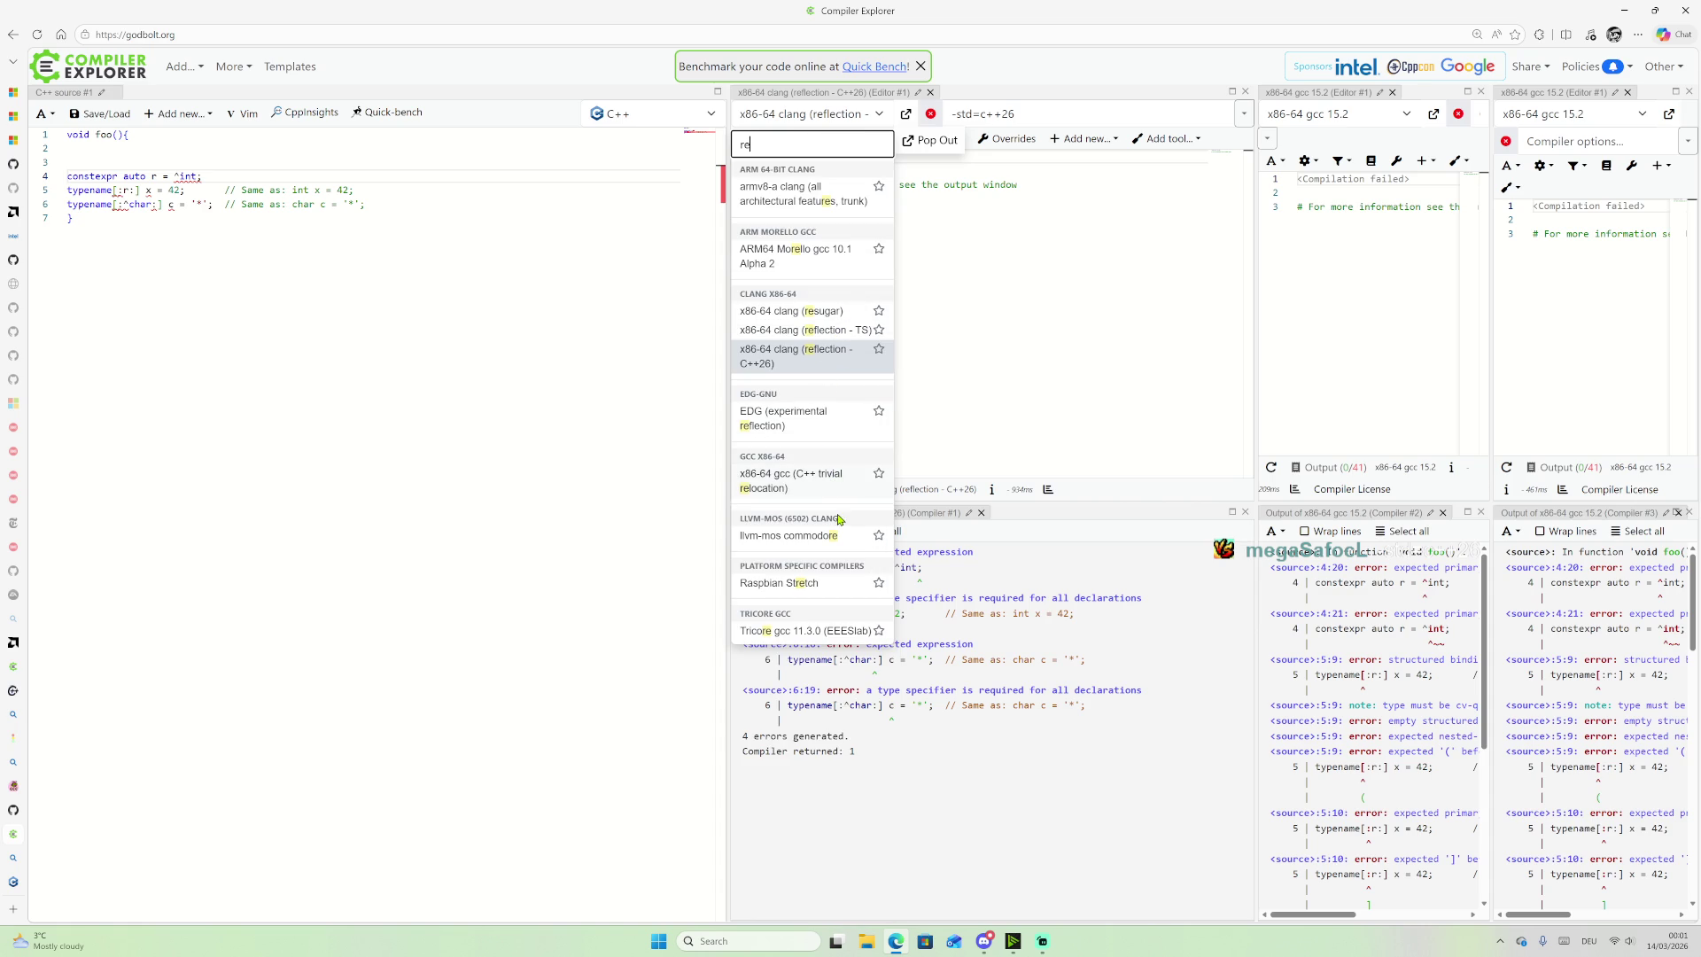
key("Escape")
mouse_move(12, 867)
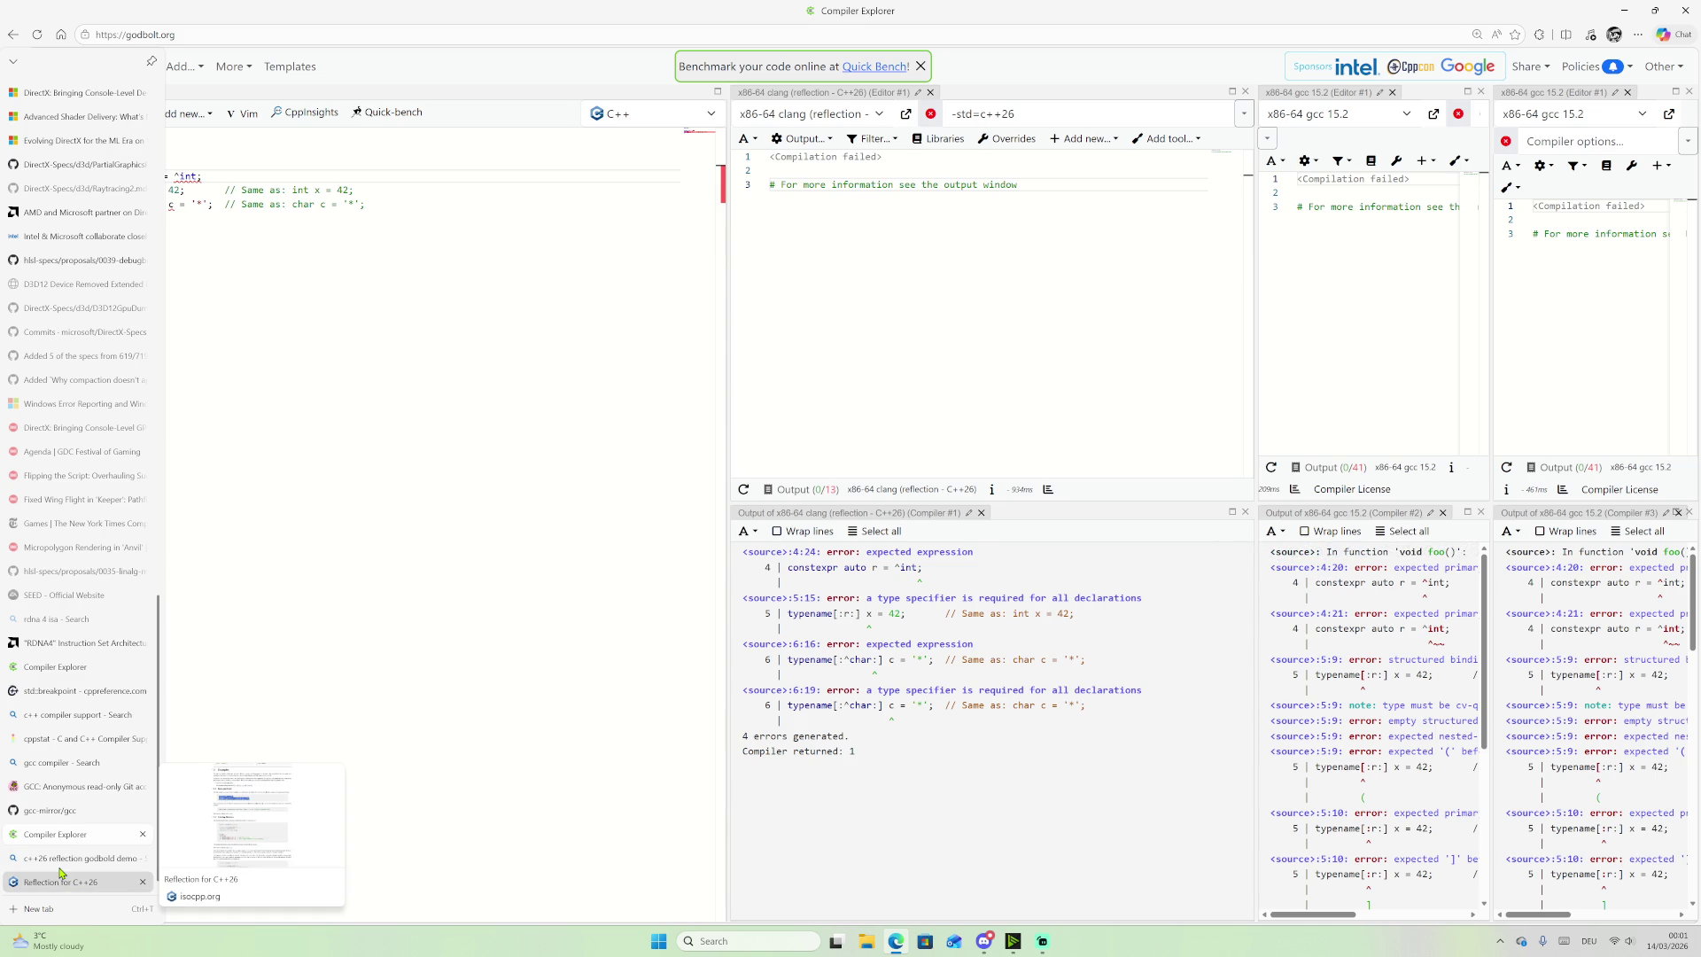
left_click(60, 869)
Step: Change the Bing query to 'clang c++26 reflection' and run the search
scroll(443, 442, "up", 10)
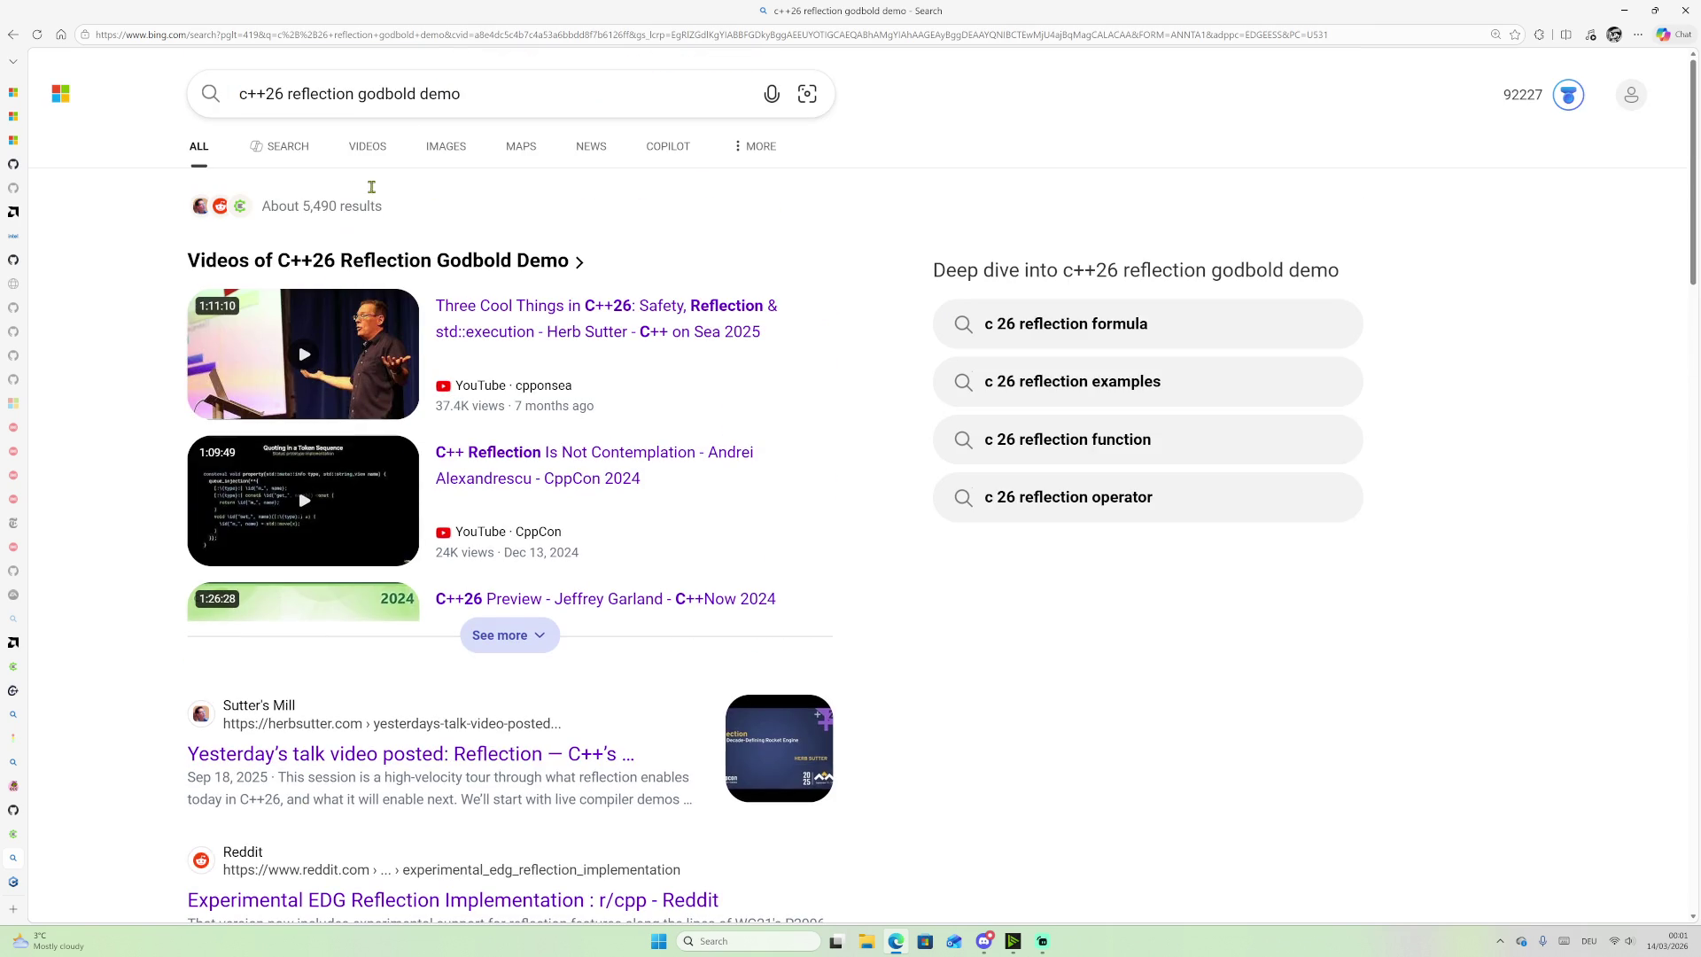
mouse_move(497, 87)
left_mouse_down()
mouse_move(258, 89)
mouse_move(287, 88)
left_mouse_up()
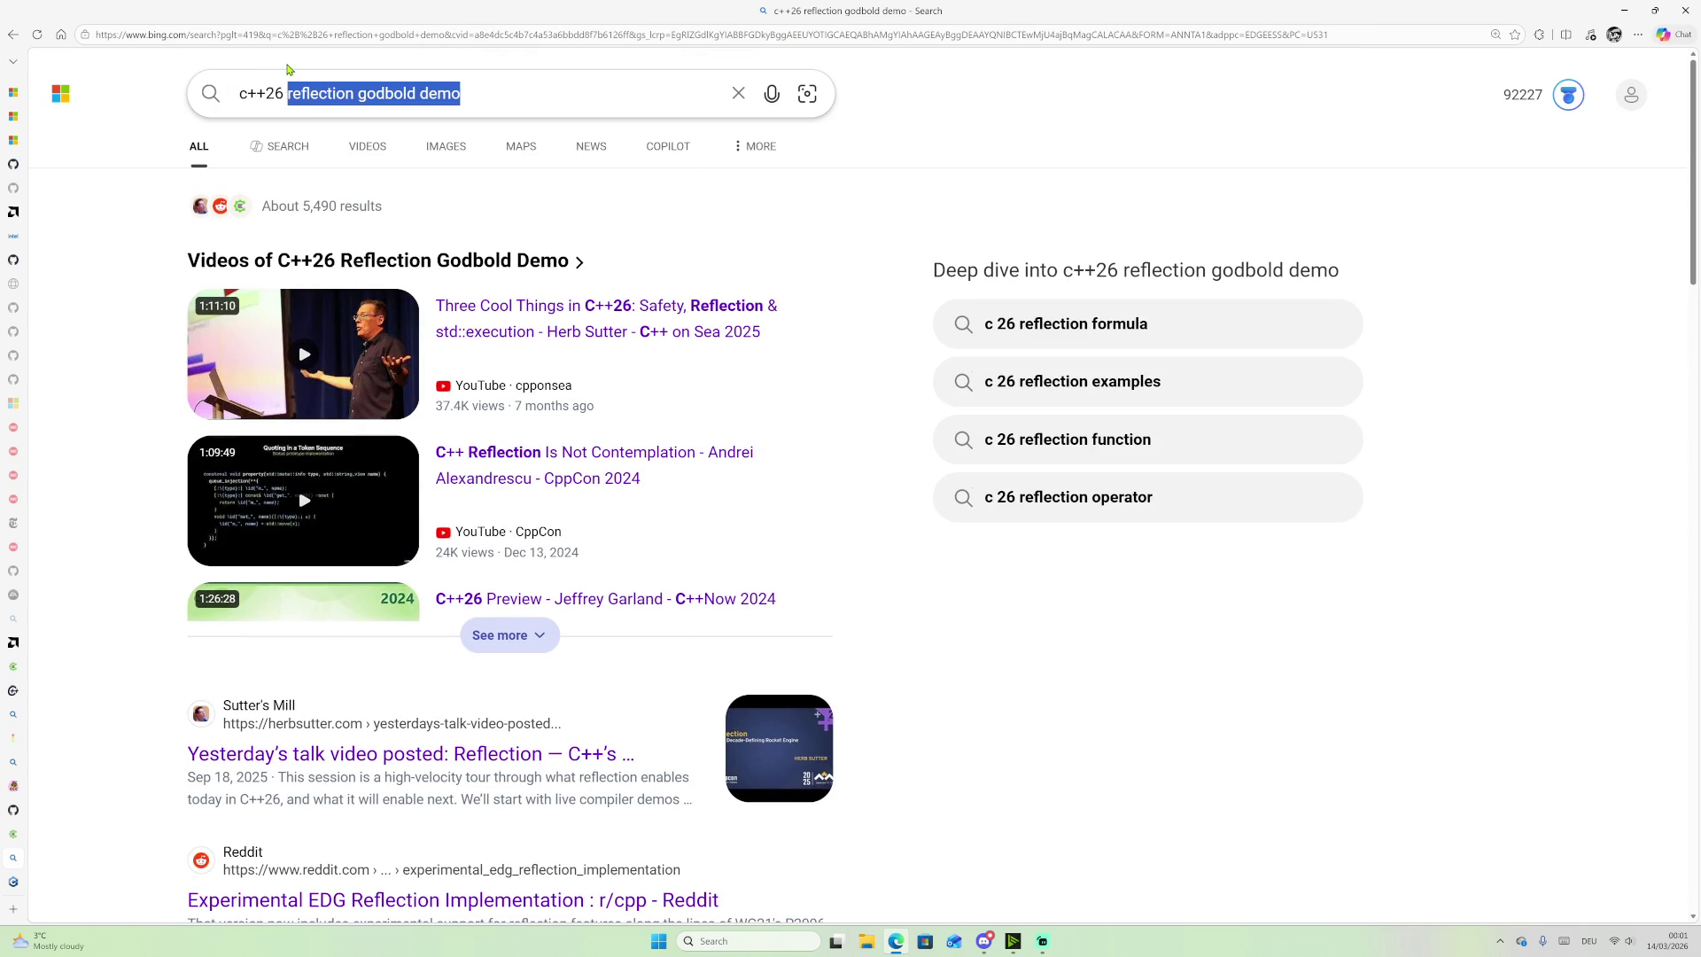
left_click(244, 92)
type("clang")
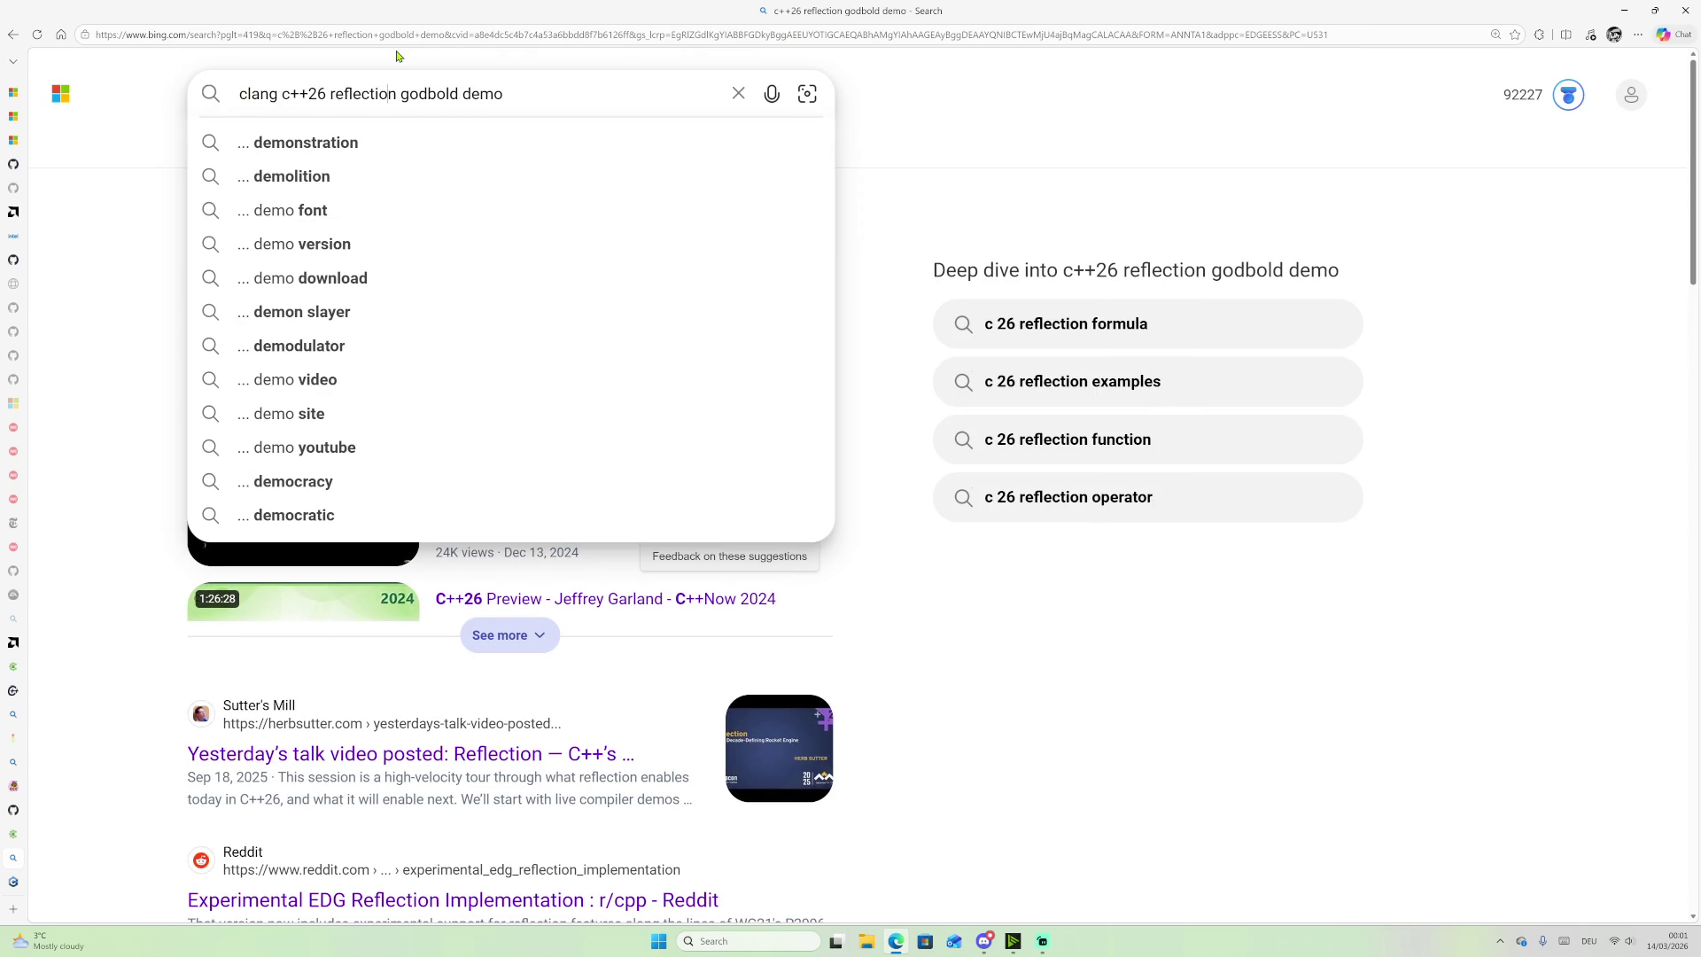
key("shift+End")
key("Delete")
key("Return")
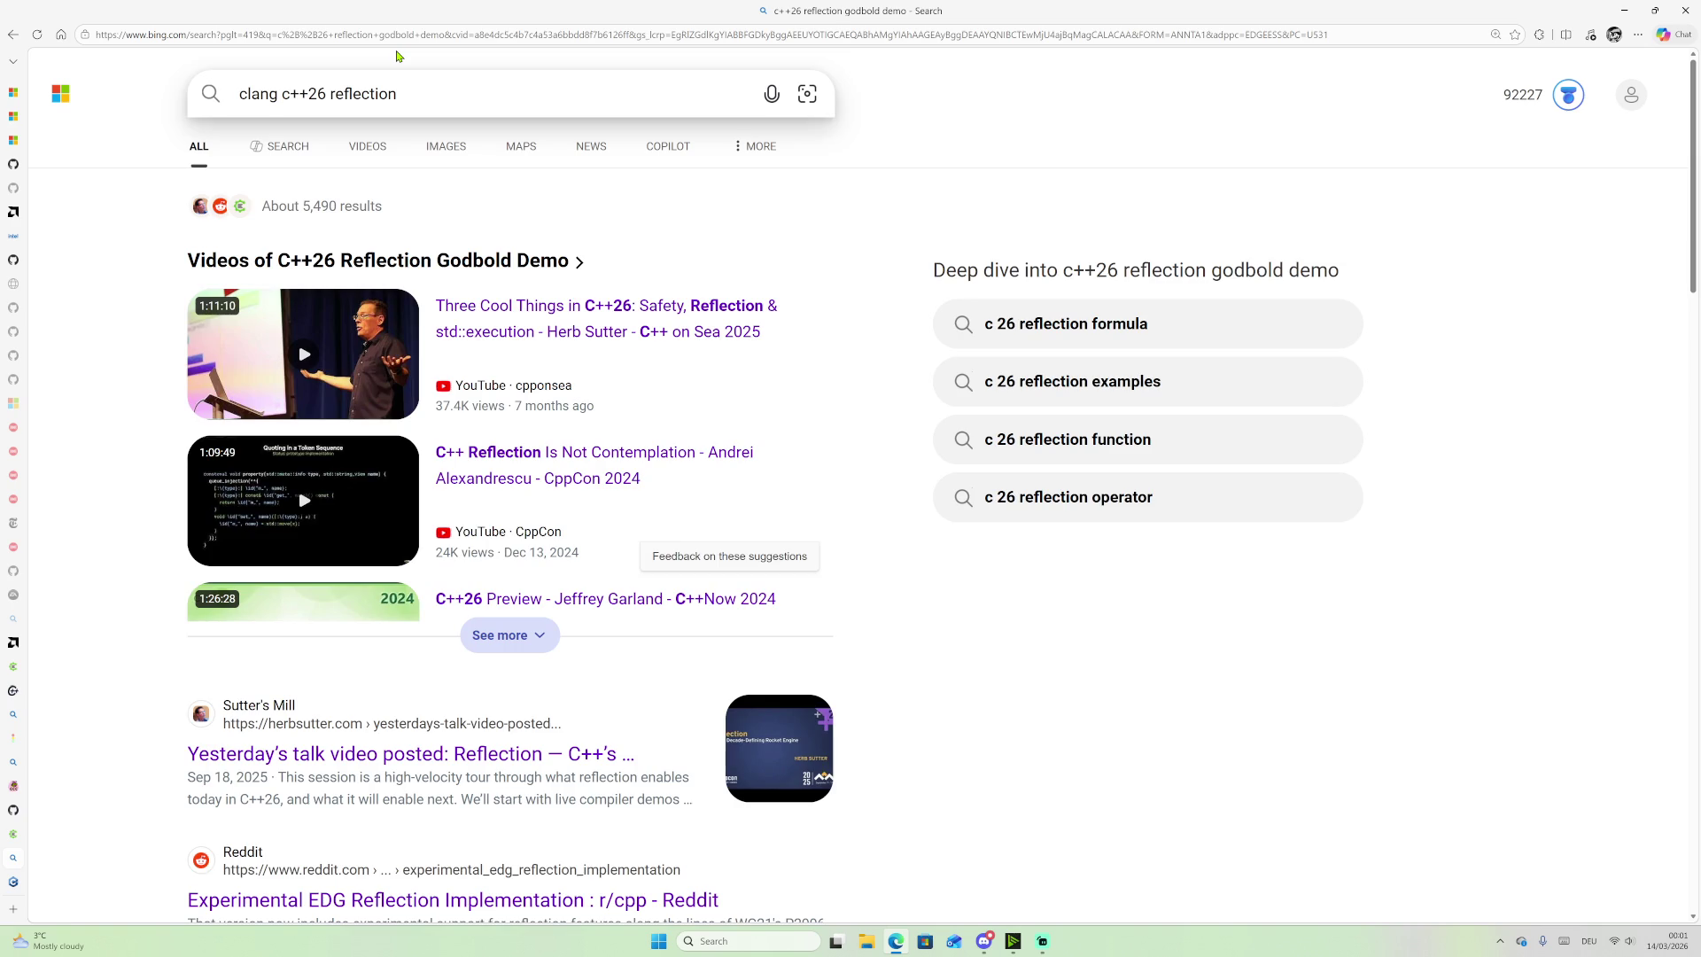
Step: Expand and read the full Clang Reflection summary
scroll(441, 293, "down", 3)
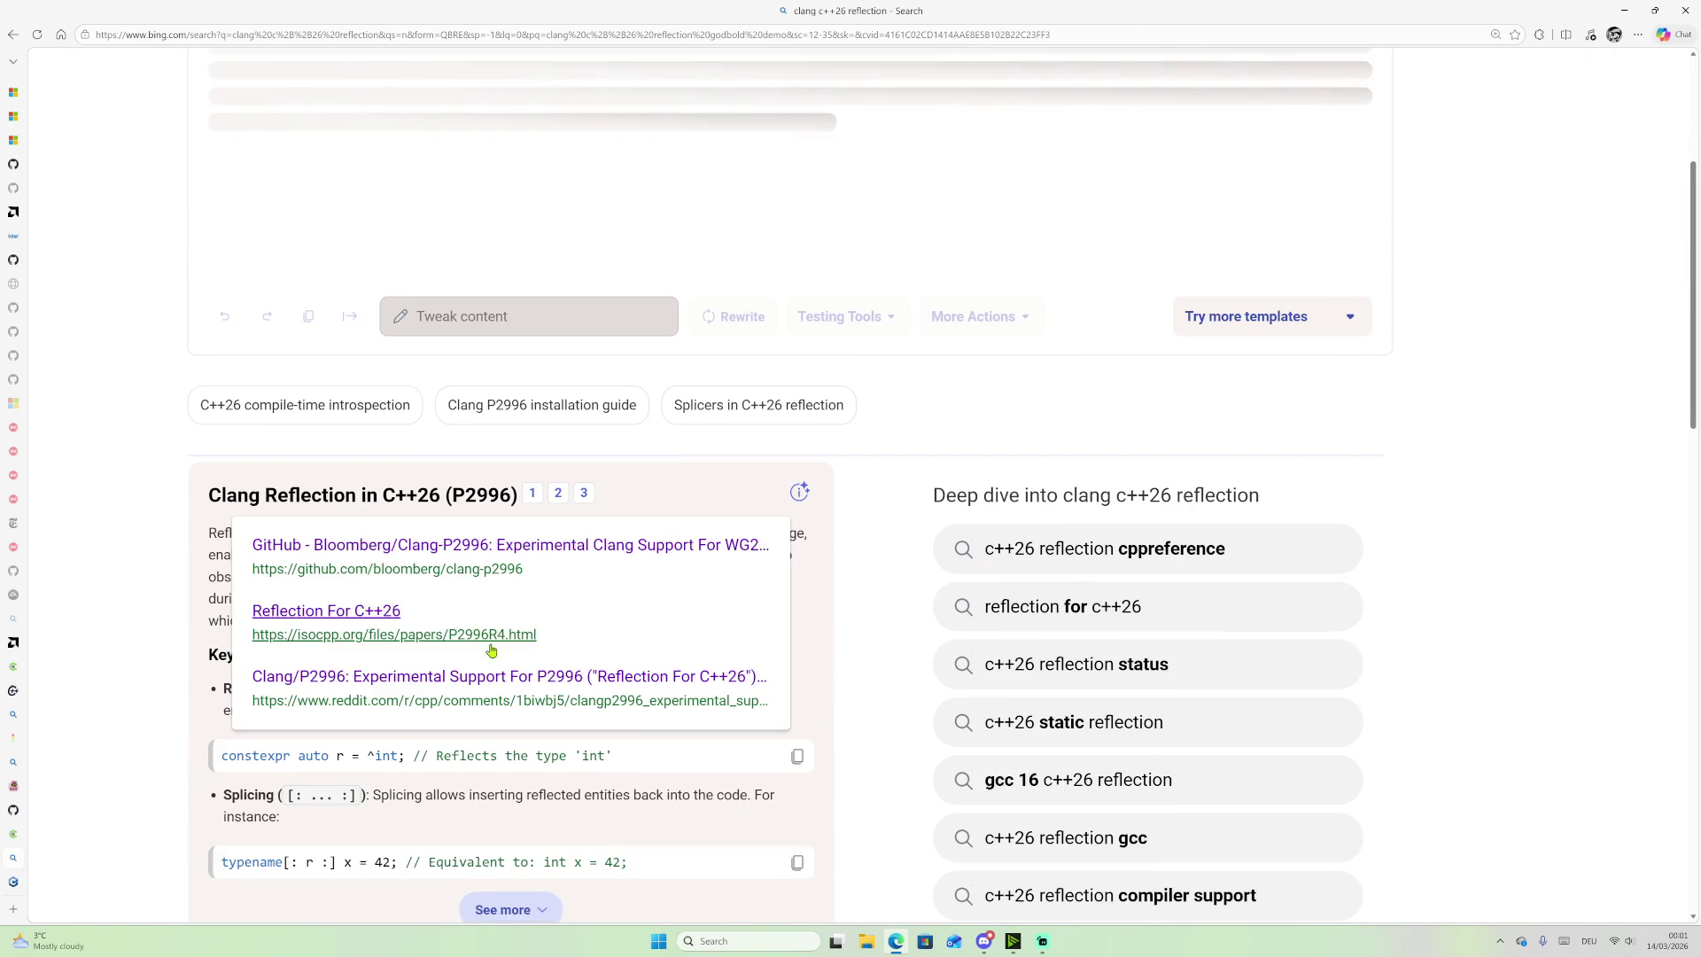
scroll(177, 633, "down", 1)
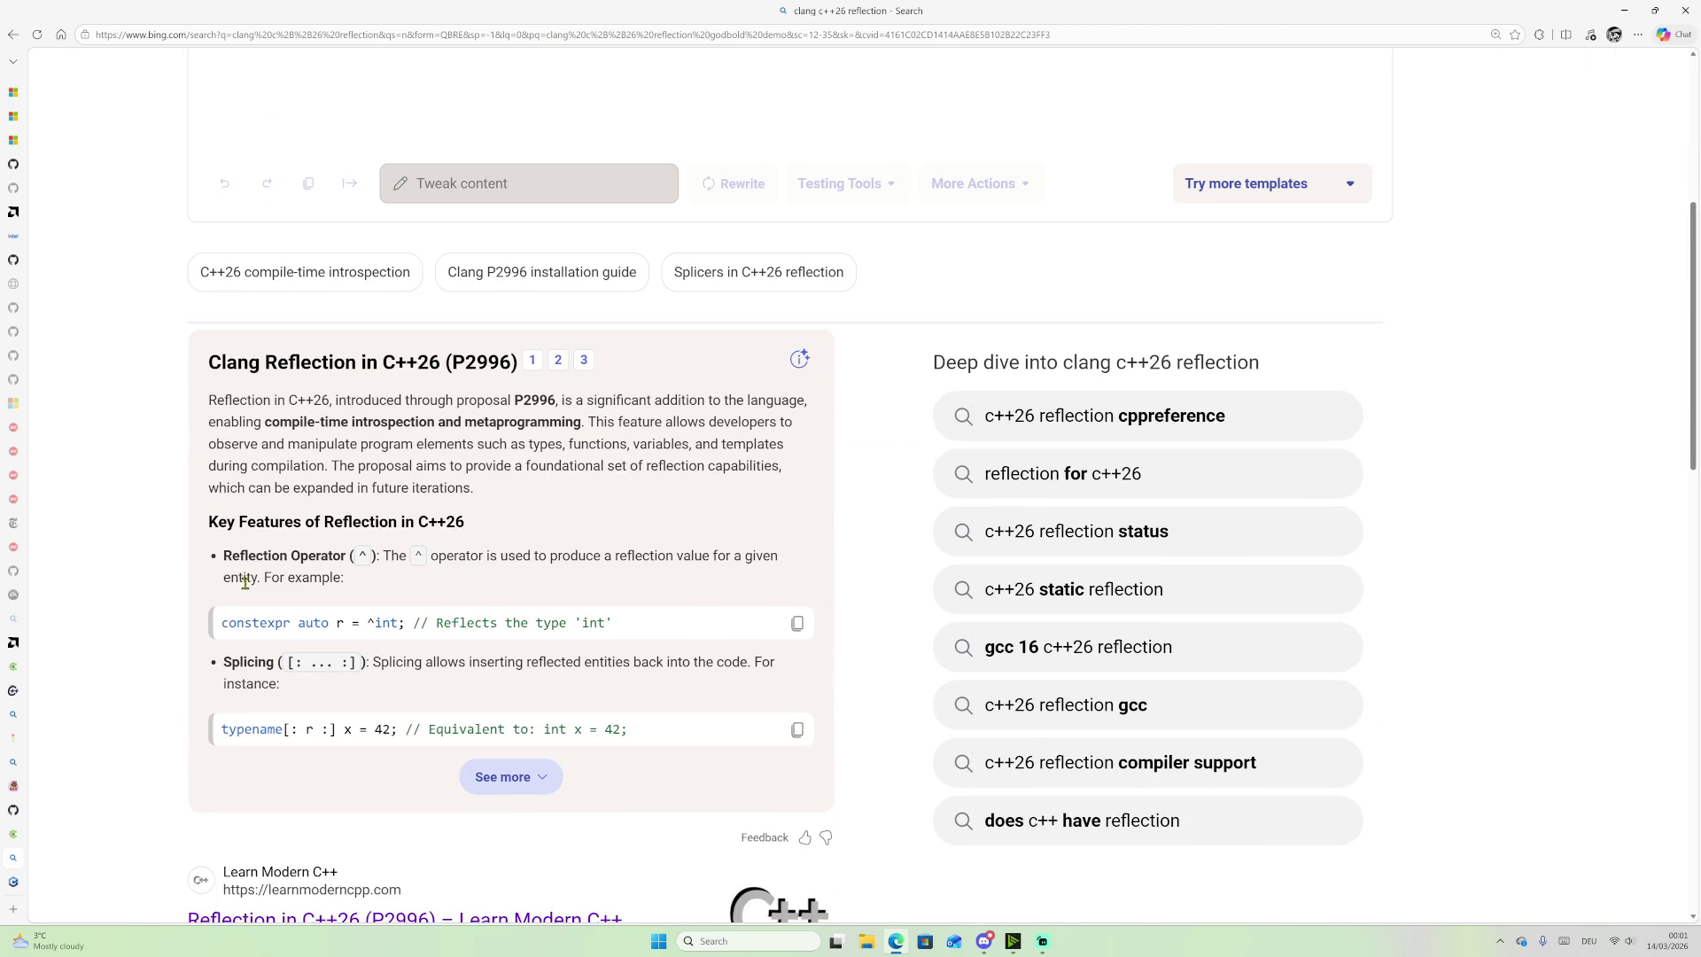
scroll(481, 744, "down", 3)
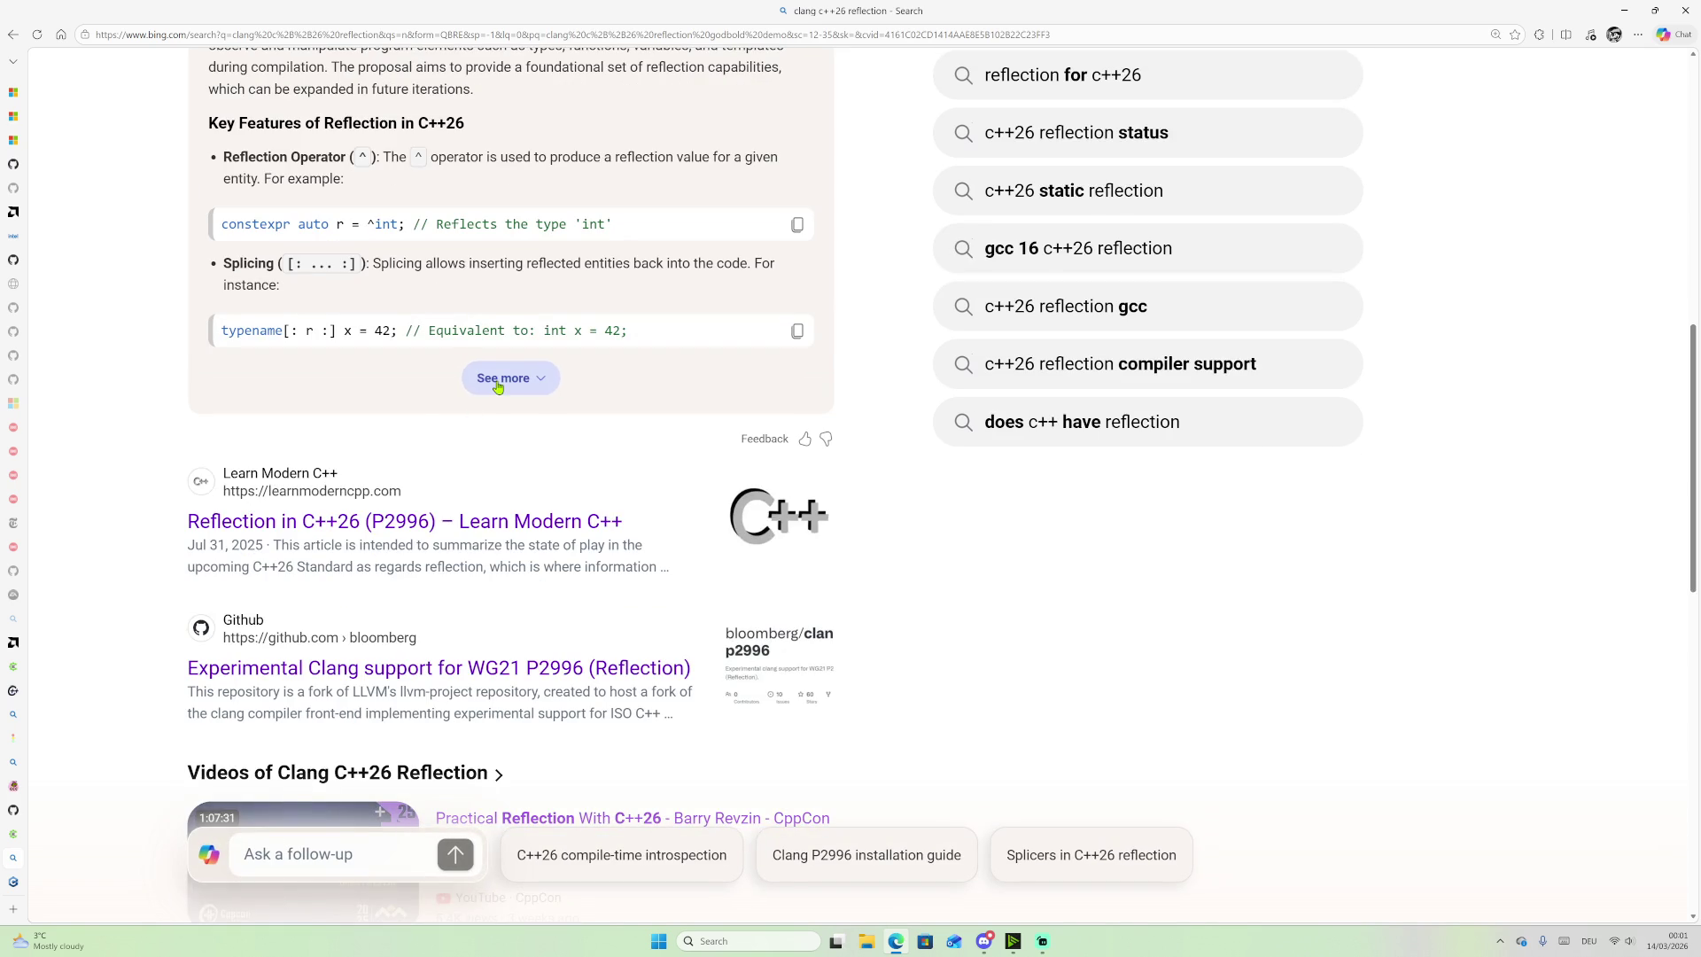
left_click(499, 377)
scroll(150, 553, "down", 4)
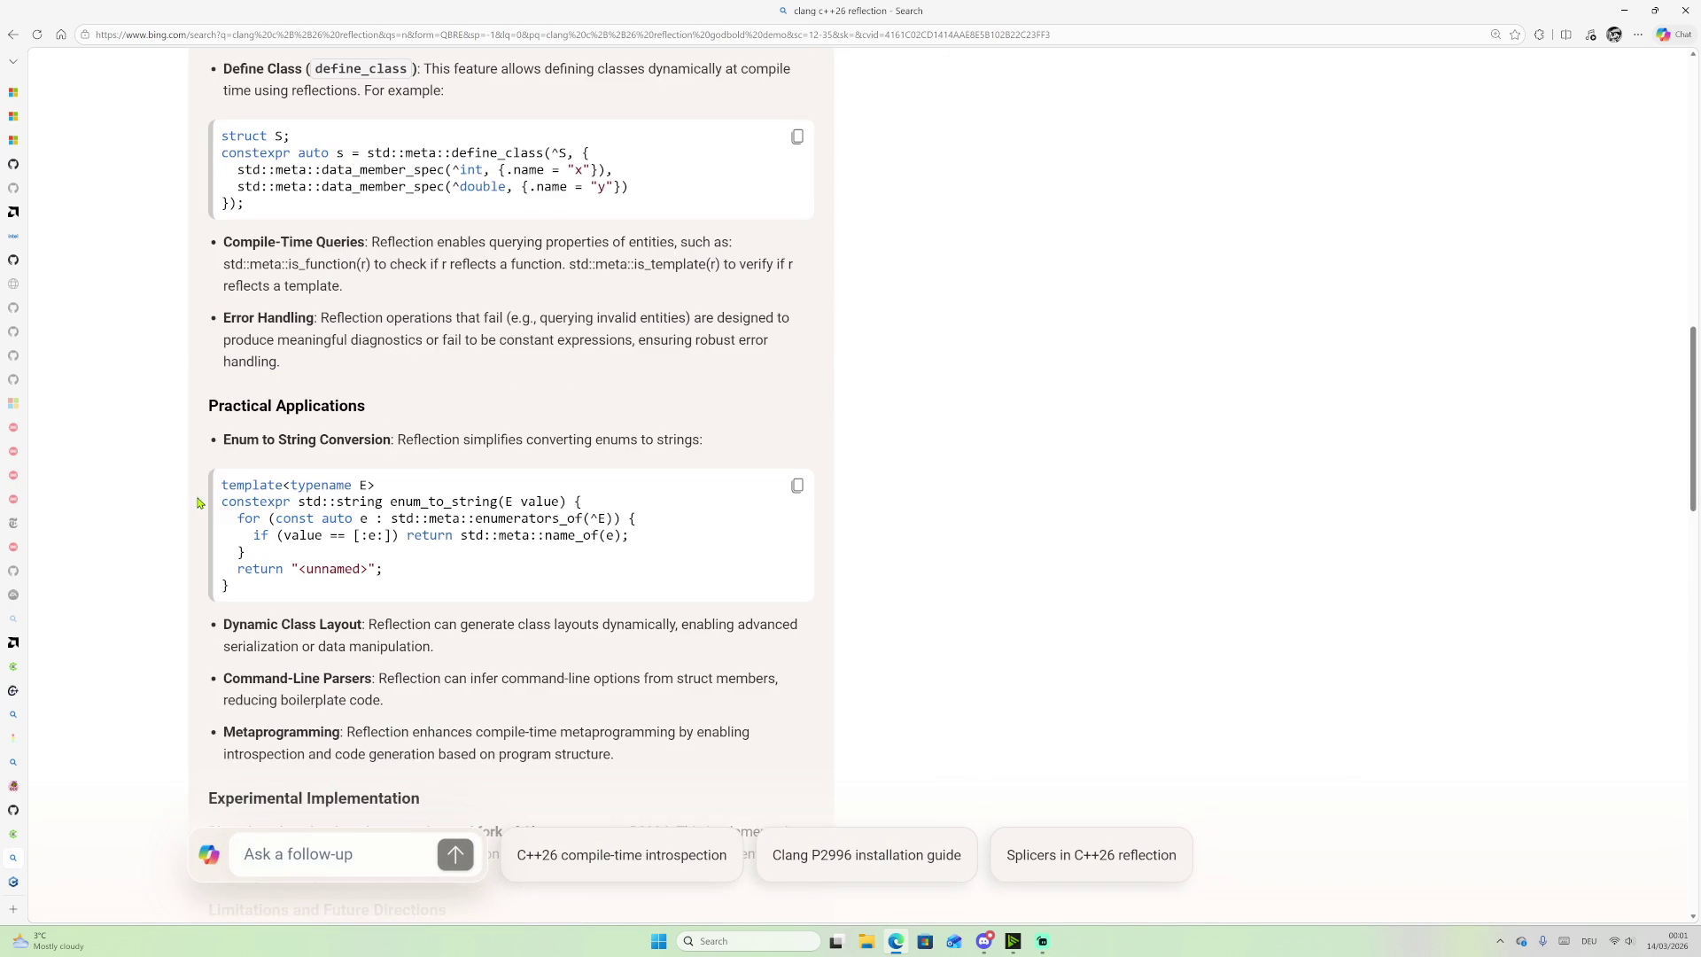
scroll(177, 463, "down", 3)
scroll(180, 467, "down", 5)
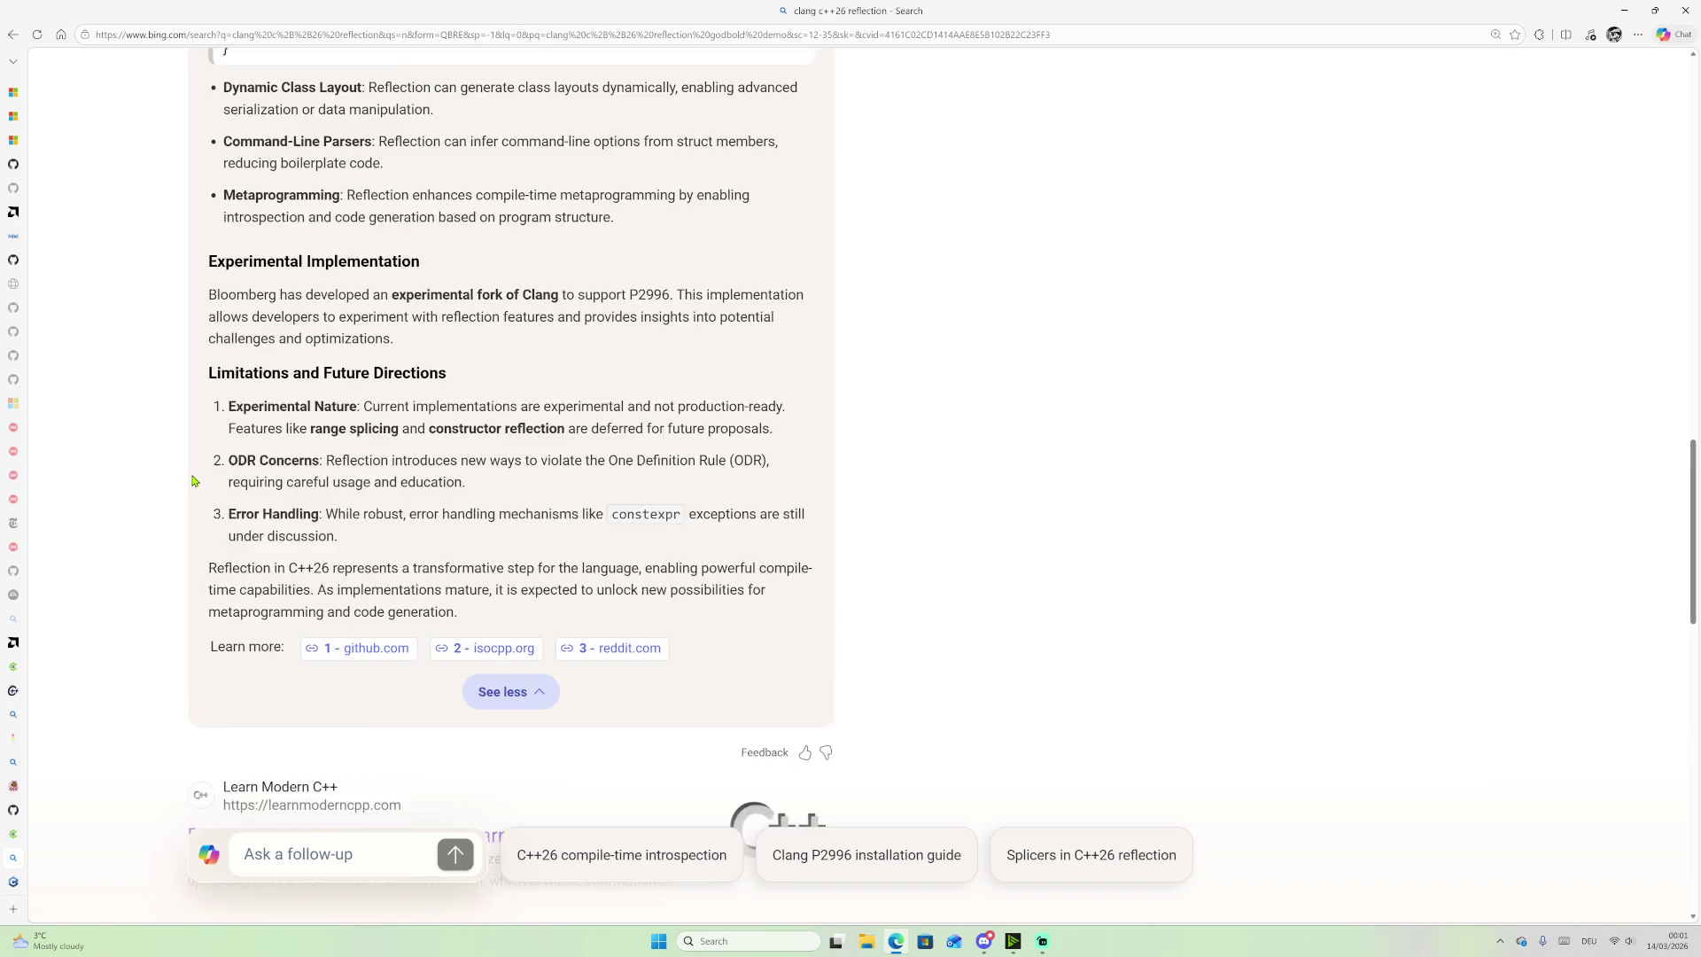
scroll(183, 435, "down", 2)
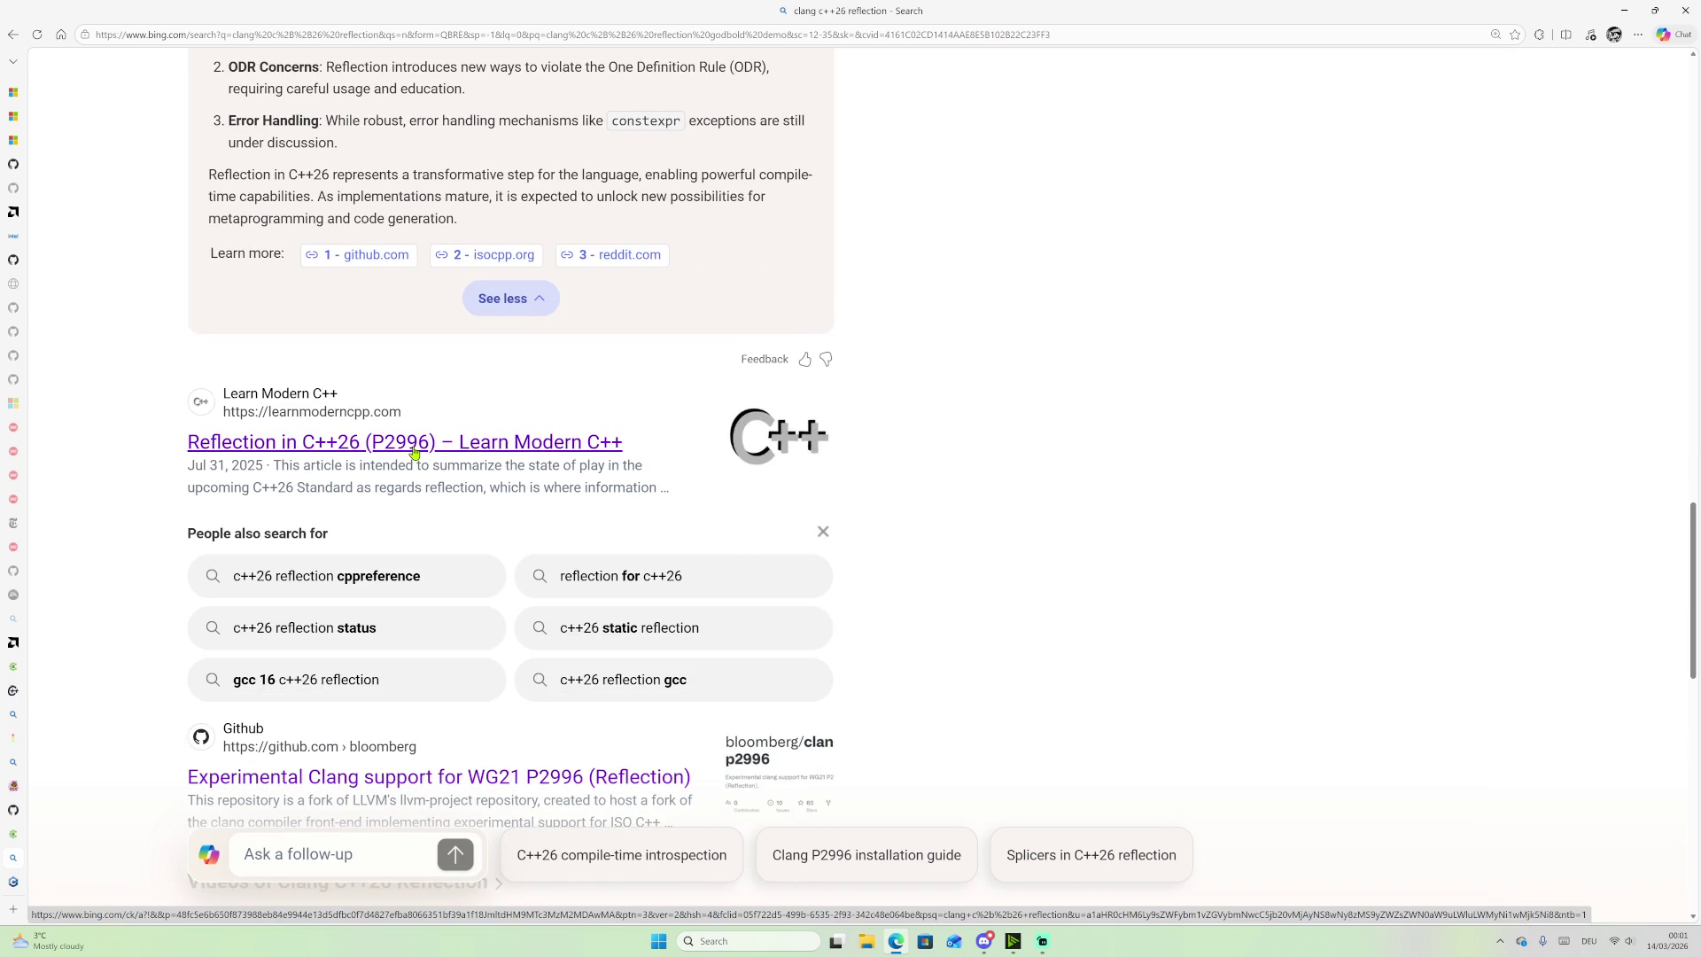
scroll(414, 649, "down", 2)
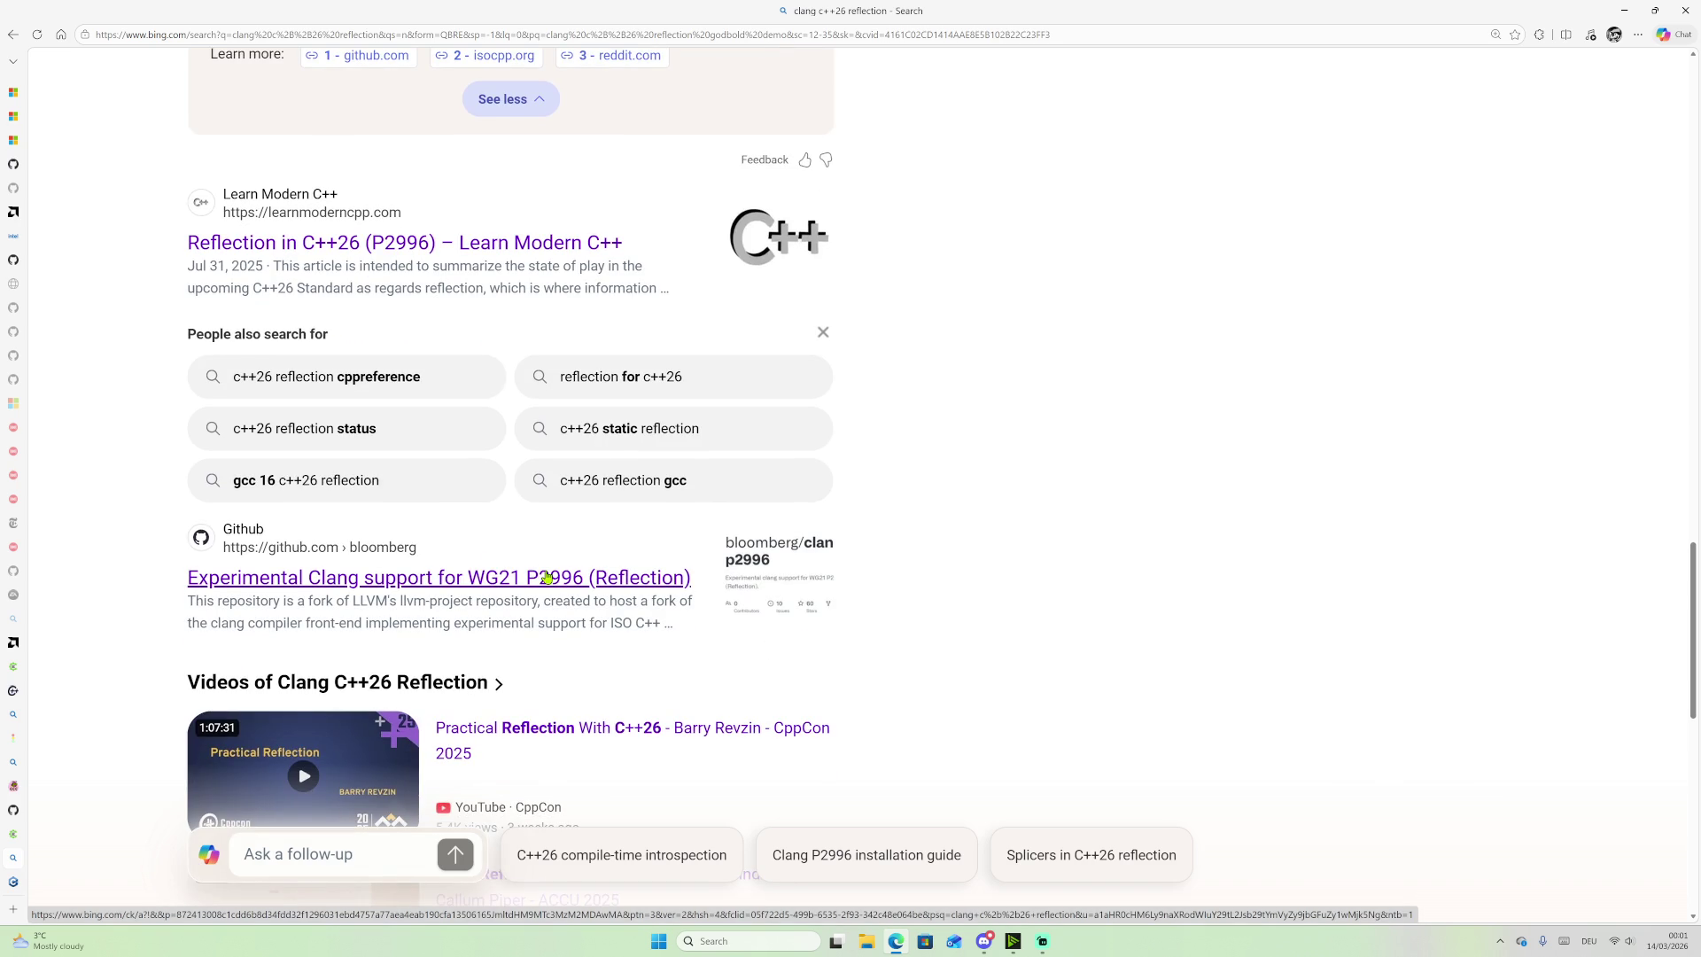
Step: Skim the Learn Modern C++ 'Reflection in C++26 (P2996)' article, then return to Compiler Explorer
left_click(390, 250)
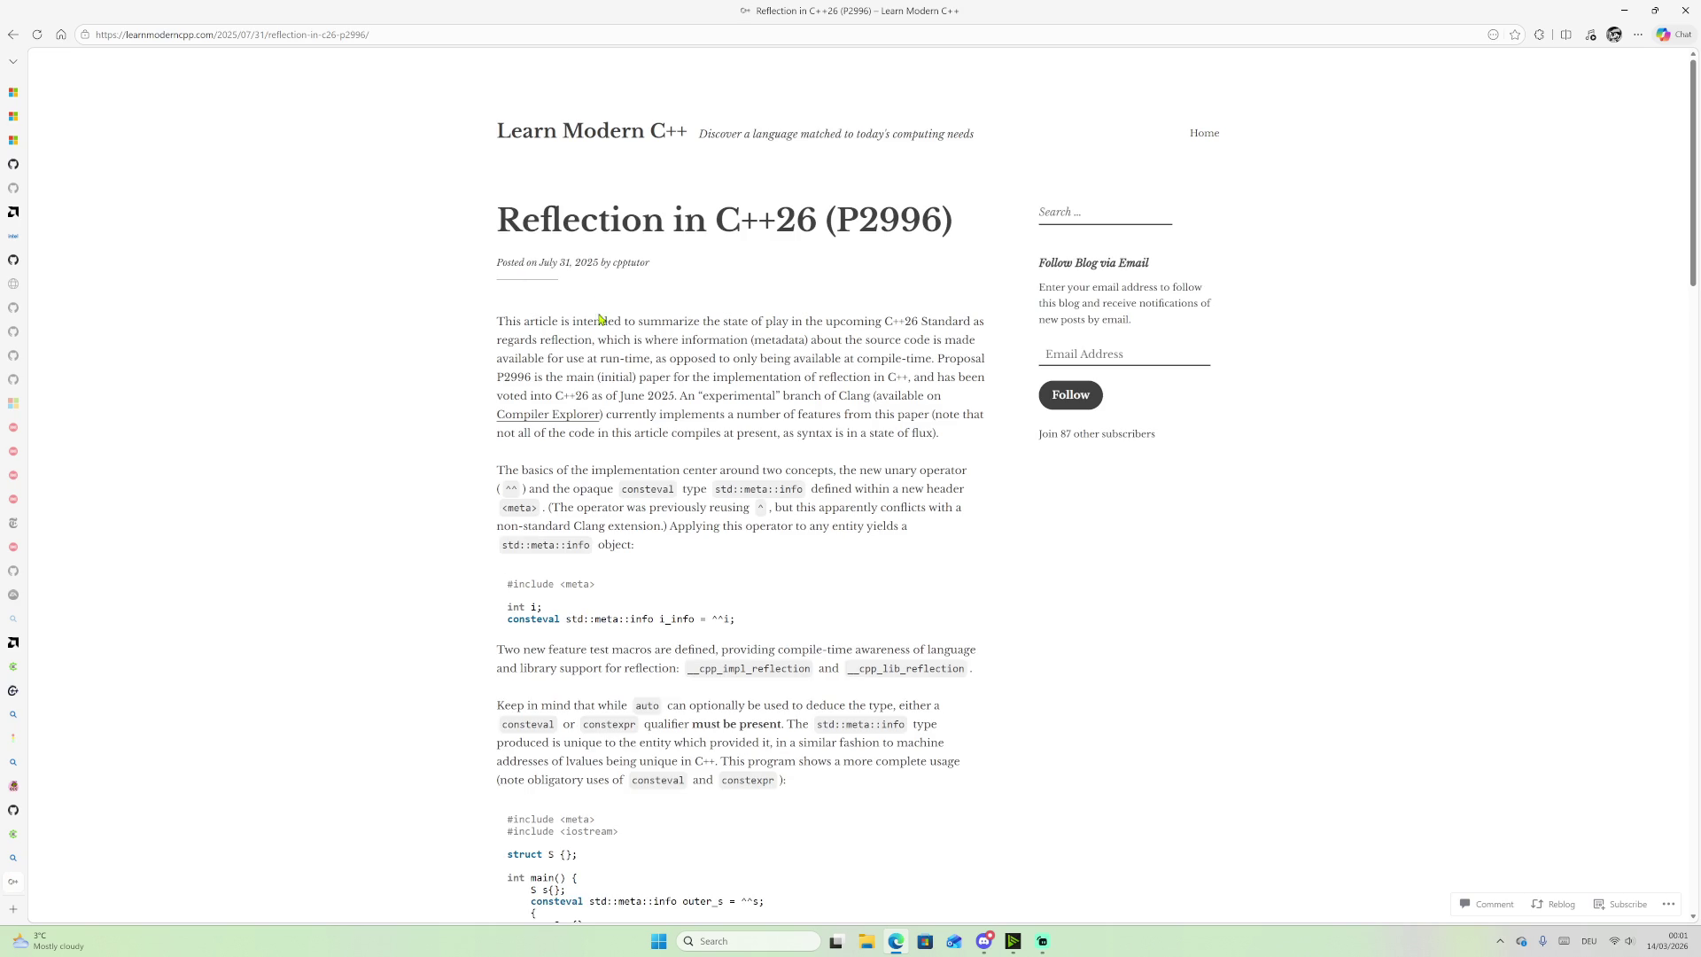
scroll(684, 358, "down", 1)
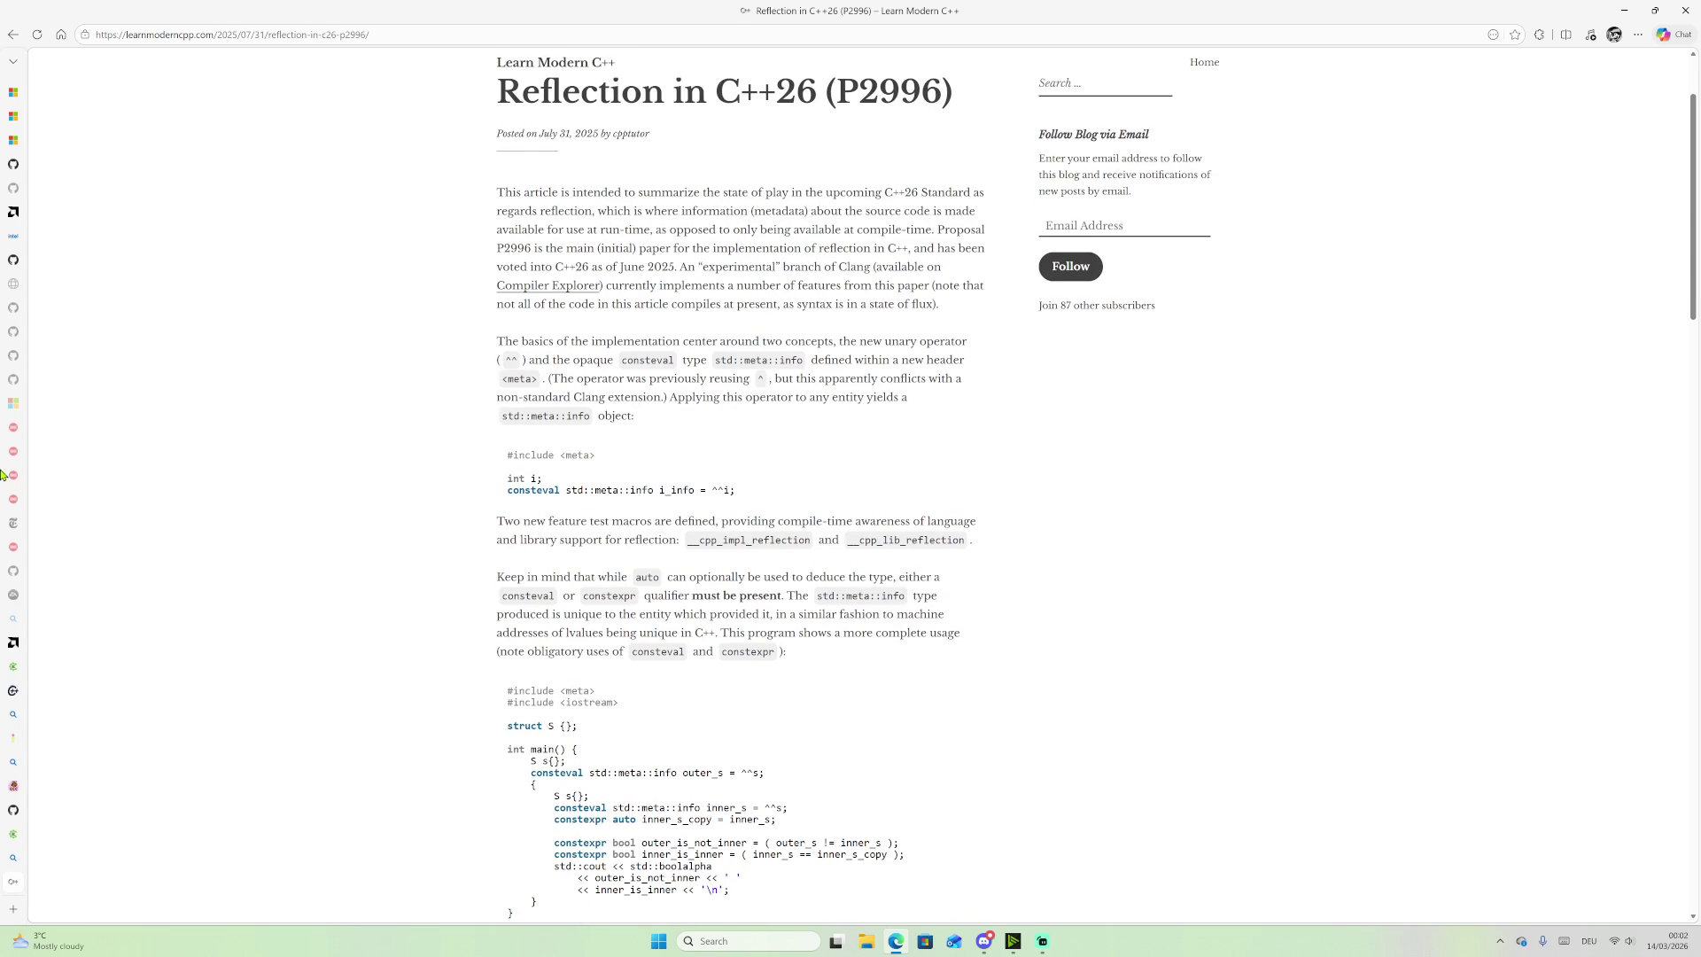
mouse_move(13, 469)
left_click(55, 834)
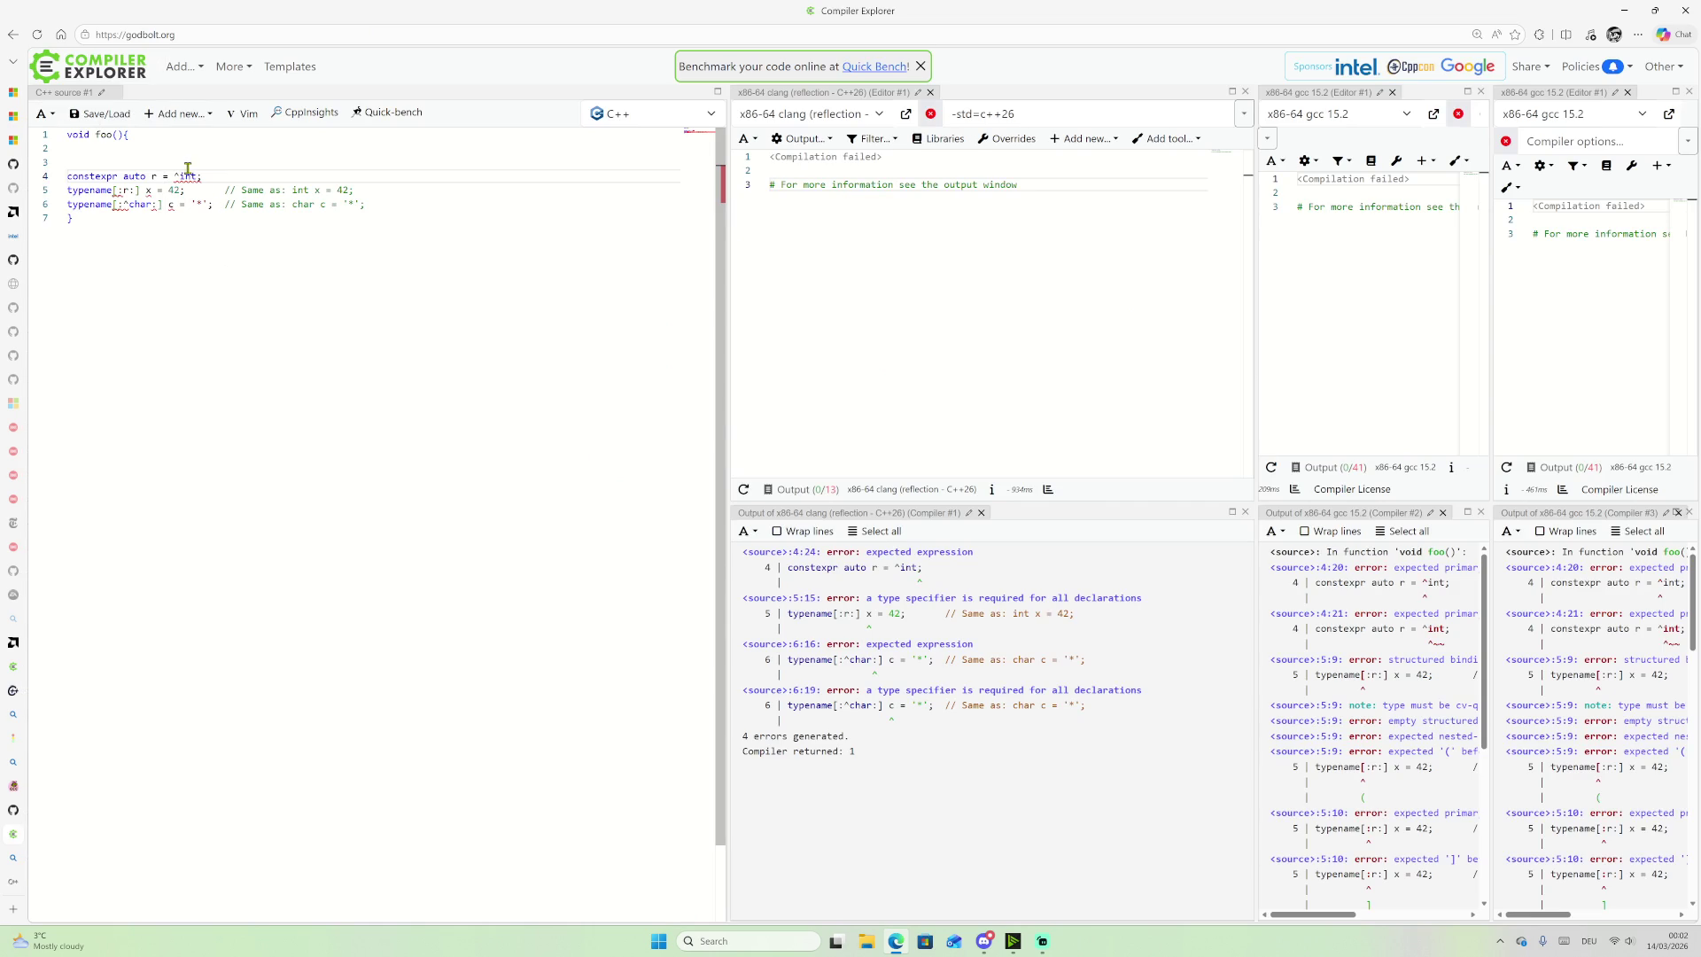
Step: Insert a new first line above void foo with #include <meta>
left_click_drag(175, 177, 198, 178)
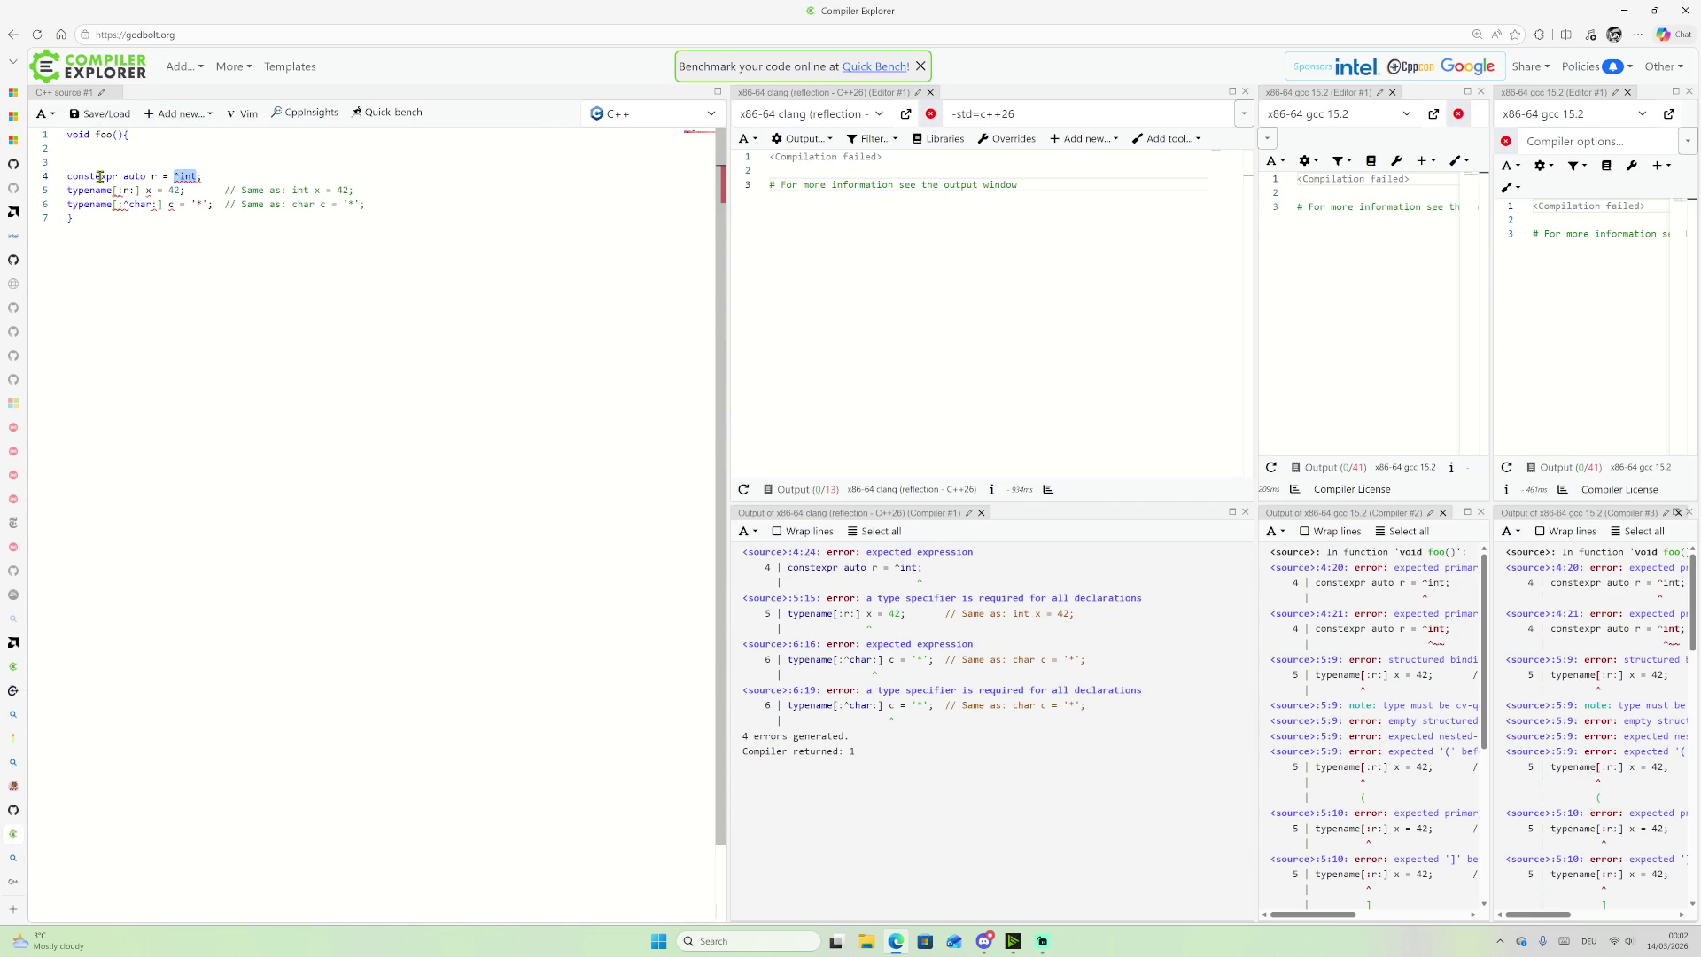
mouse_move(9, 830)
left_click(67, 135)
key("Return")
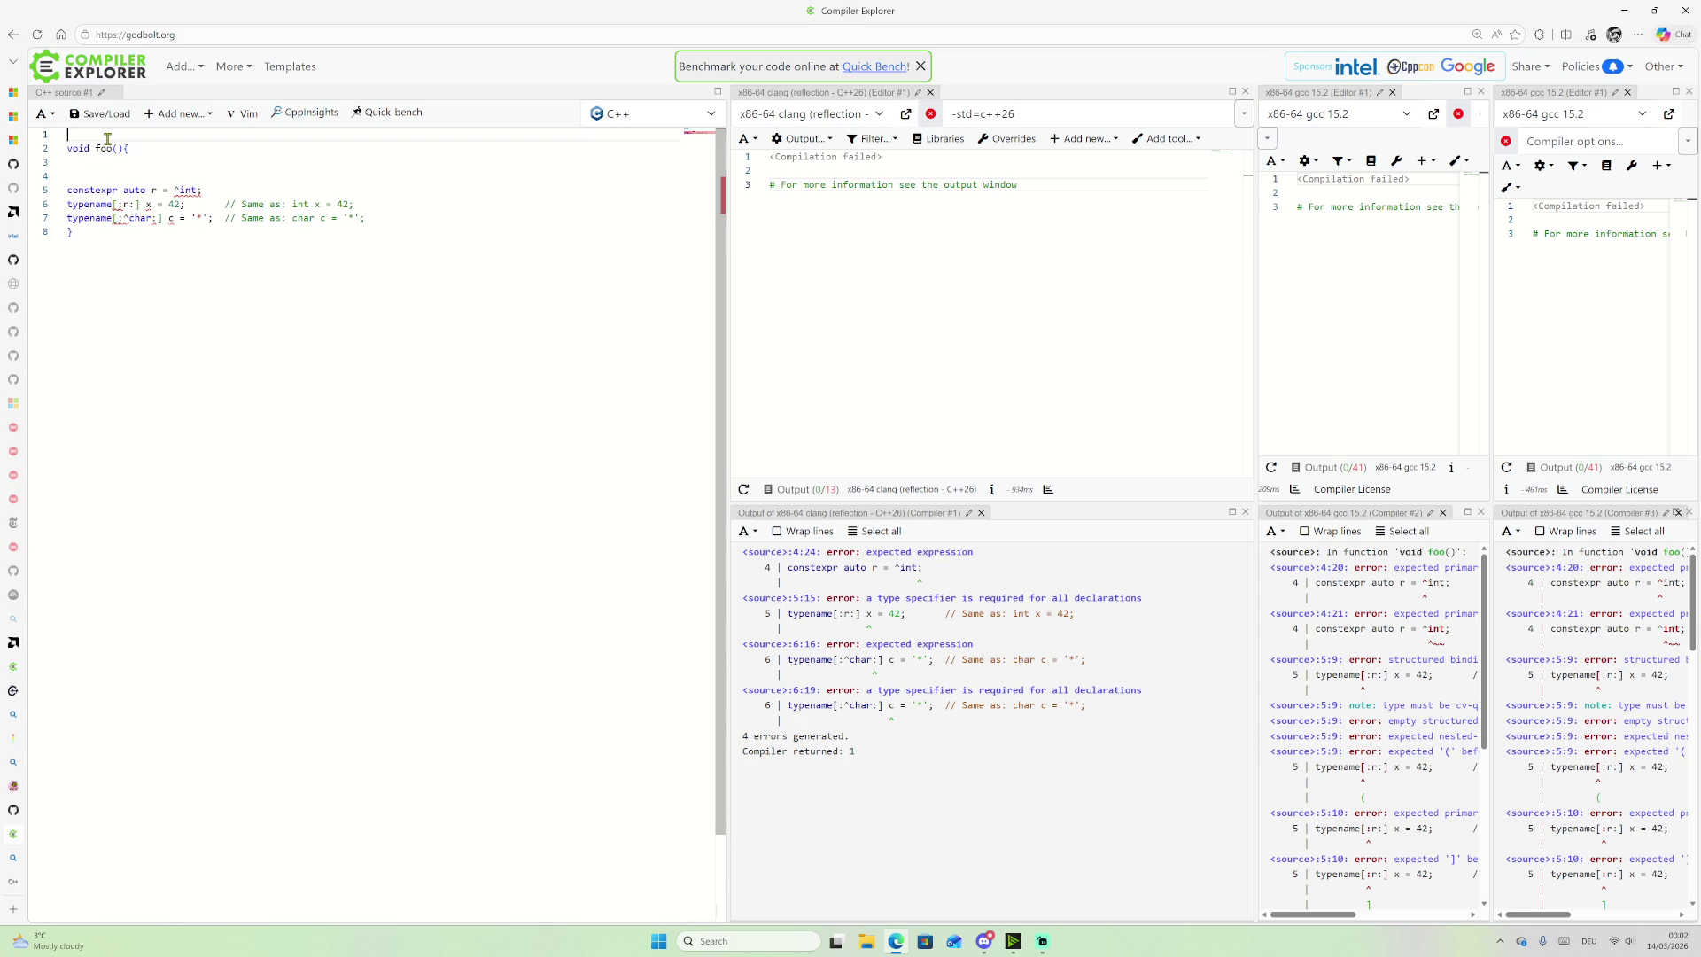
type("#include <meta")
type(">")
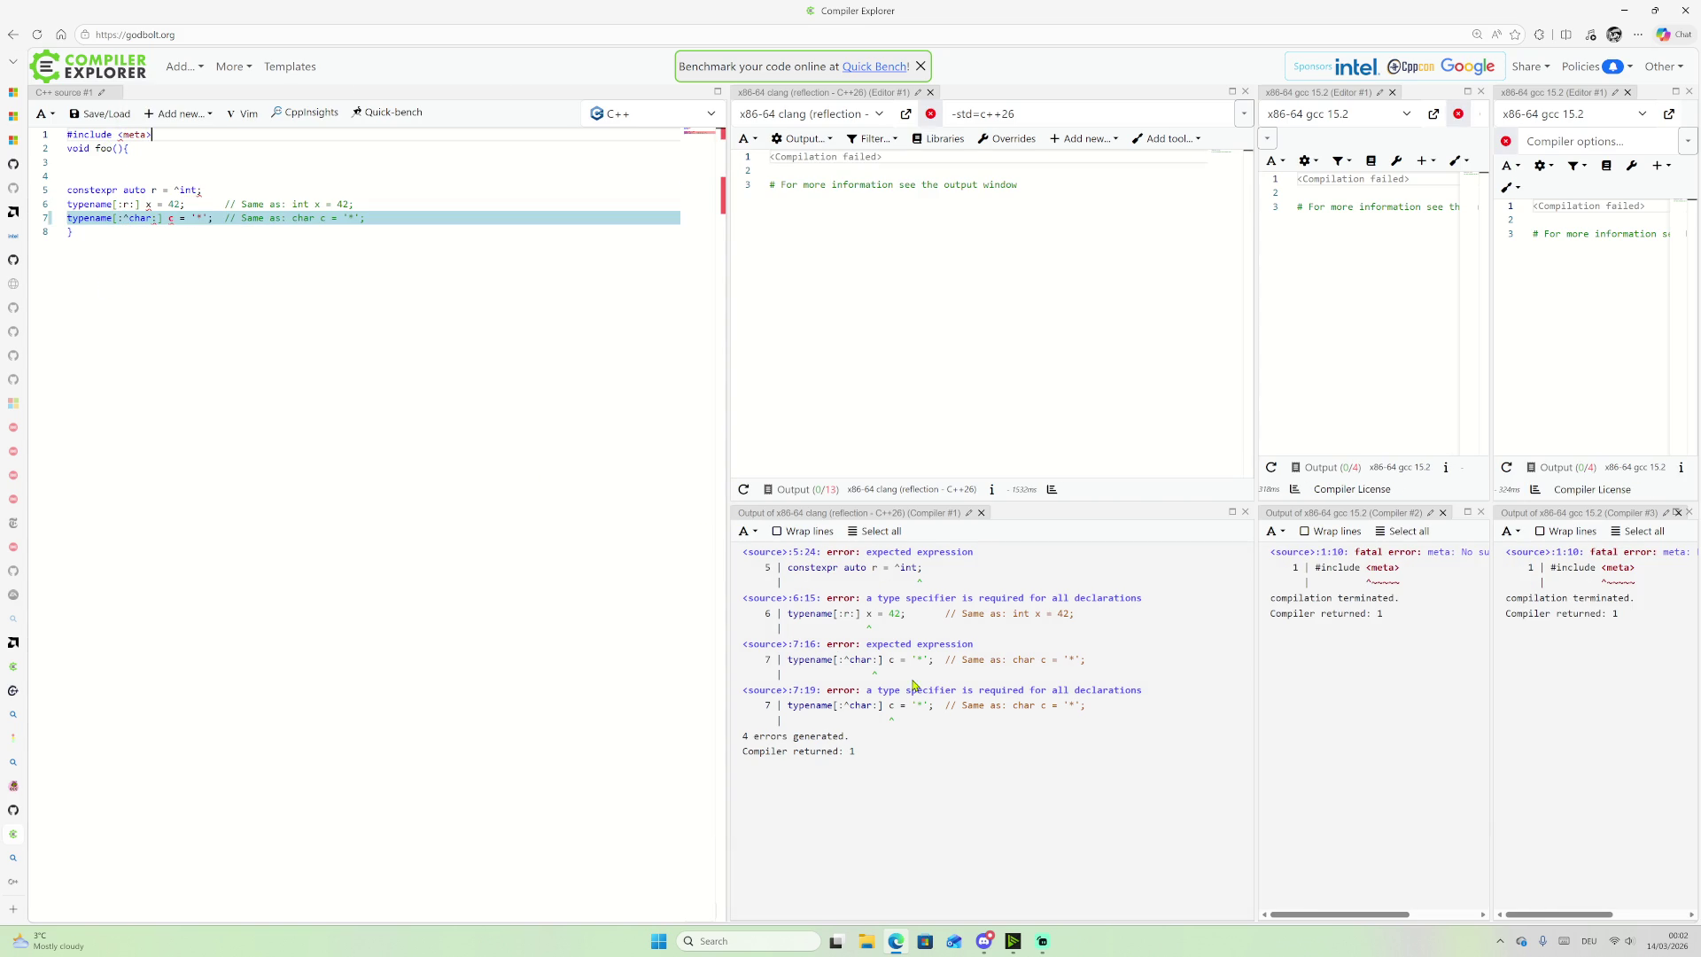
mouse_move(122, 133)
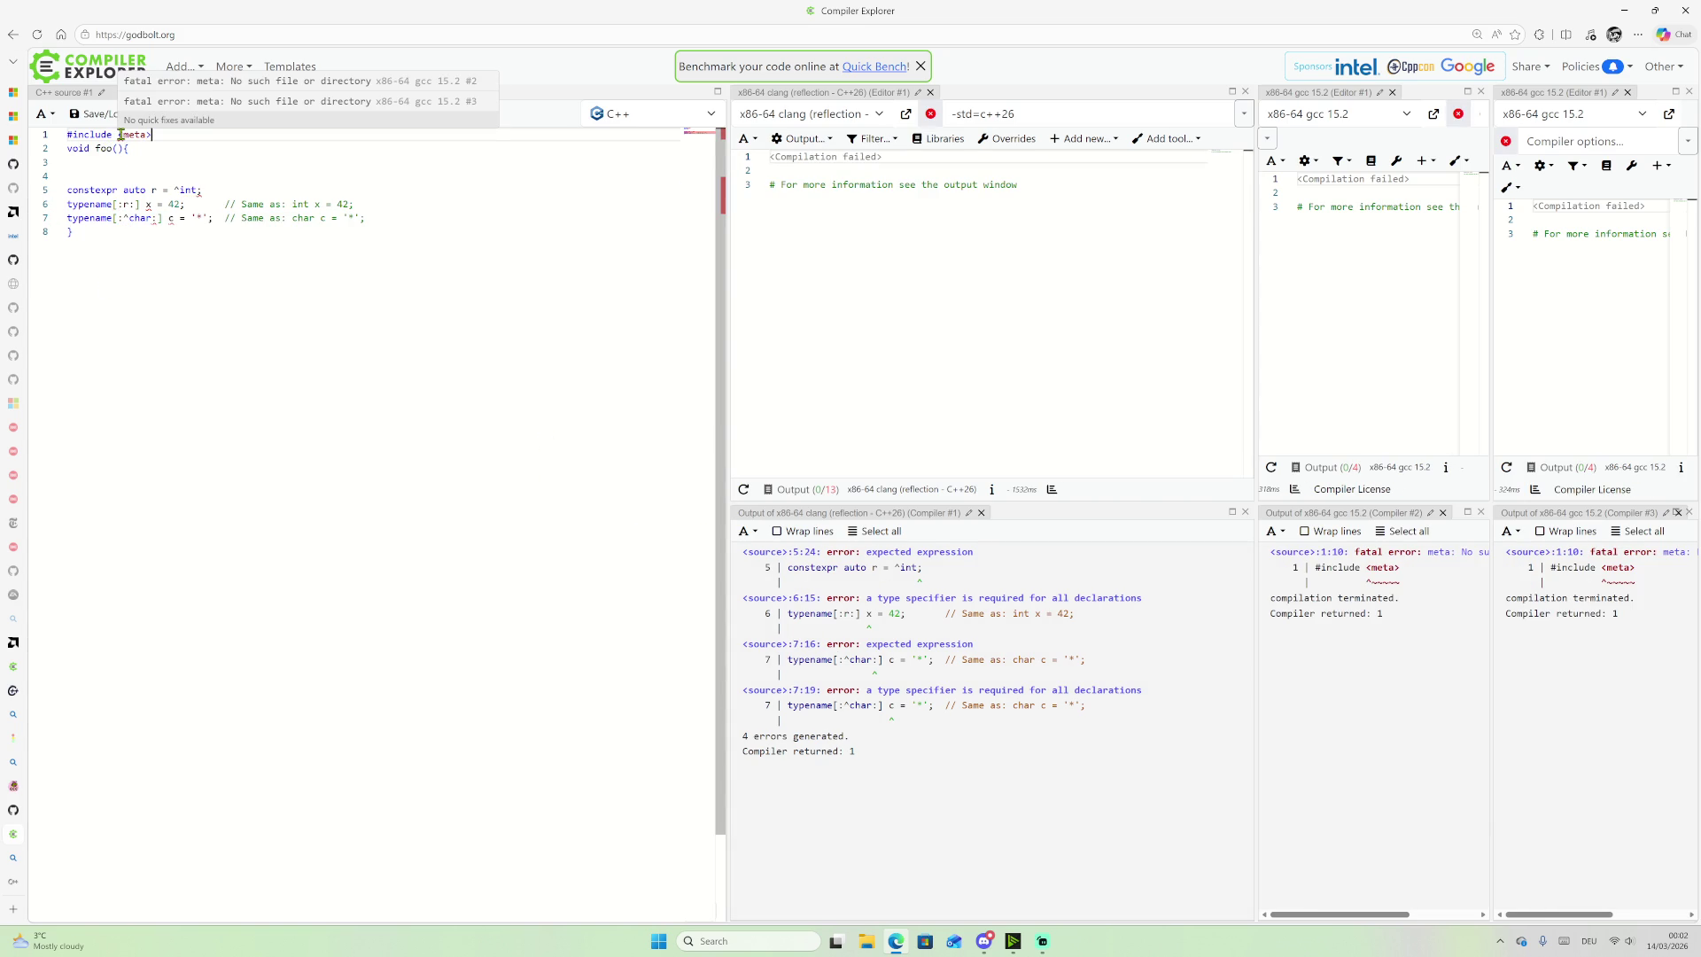
Step: Glance through the gcc mirror and clang reflection search tabs, then return to the ^int on line 5
mouse_move(8, 674)
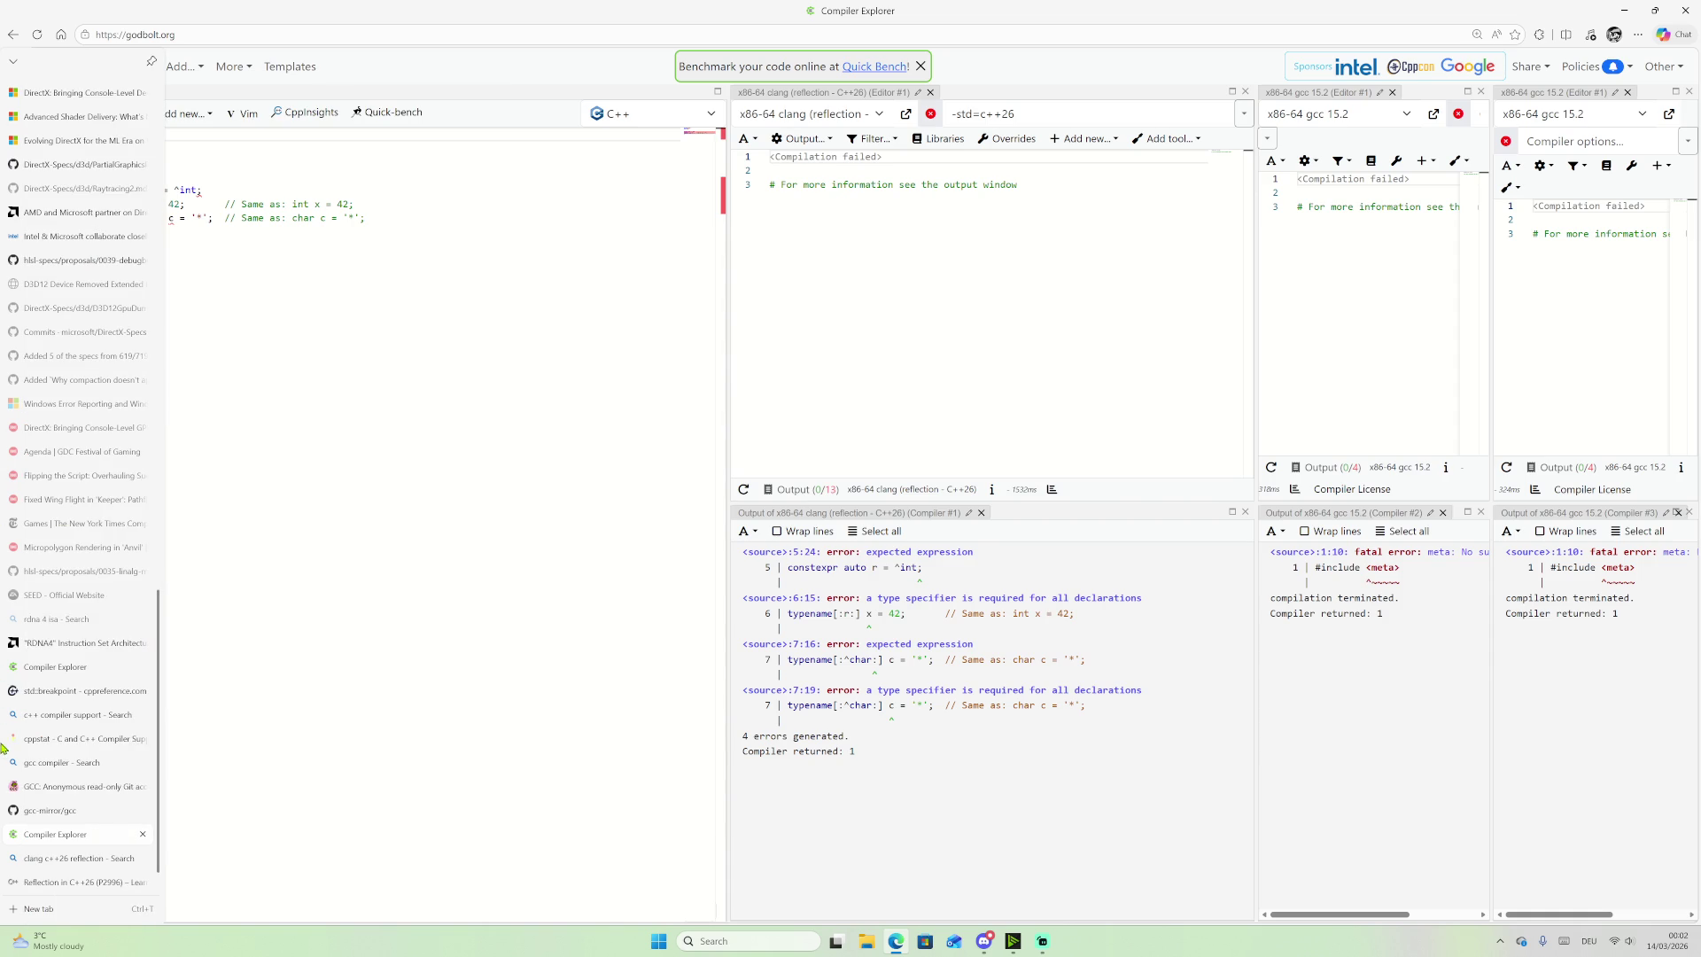
left_click(64, 815)
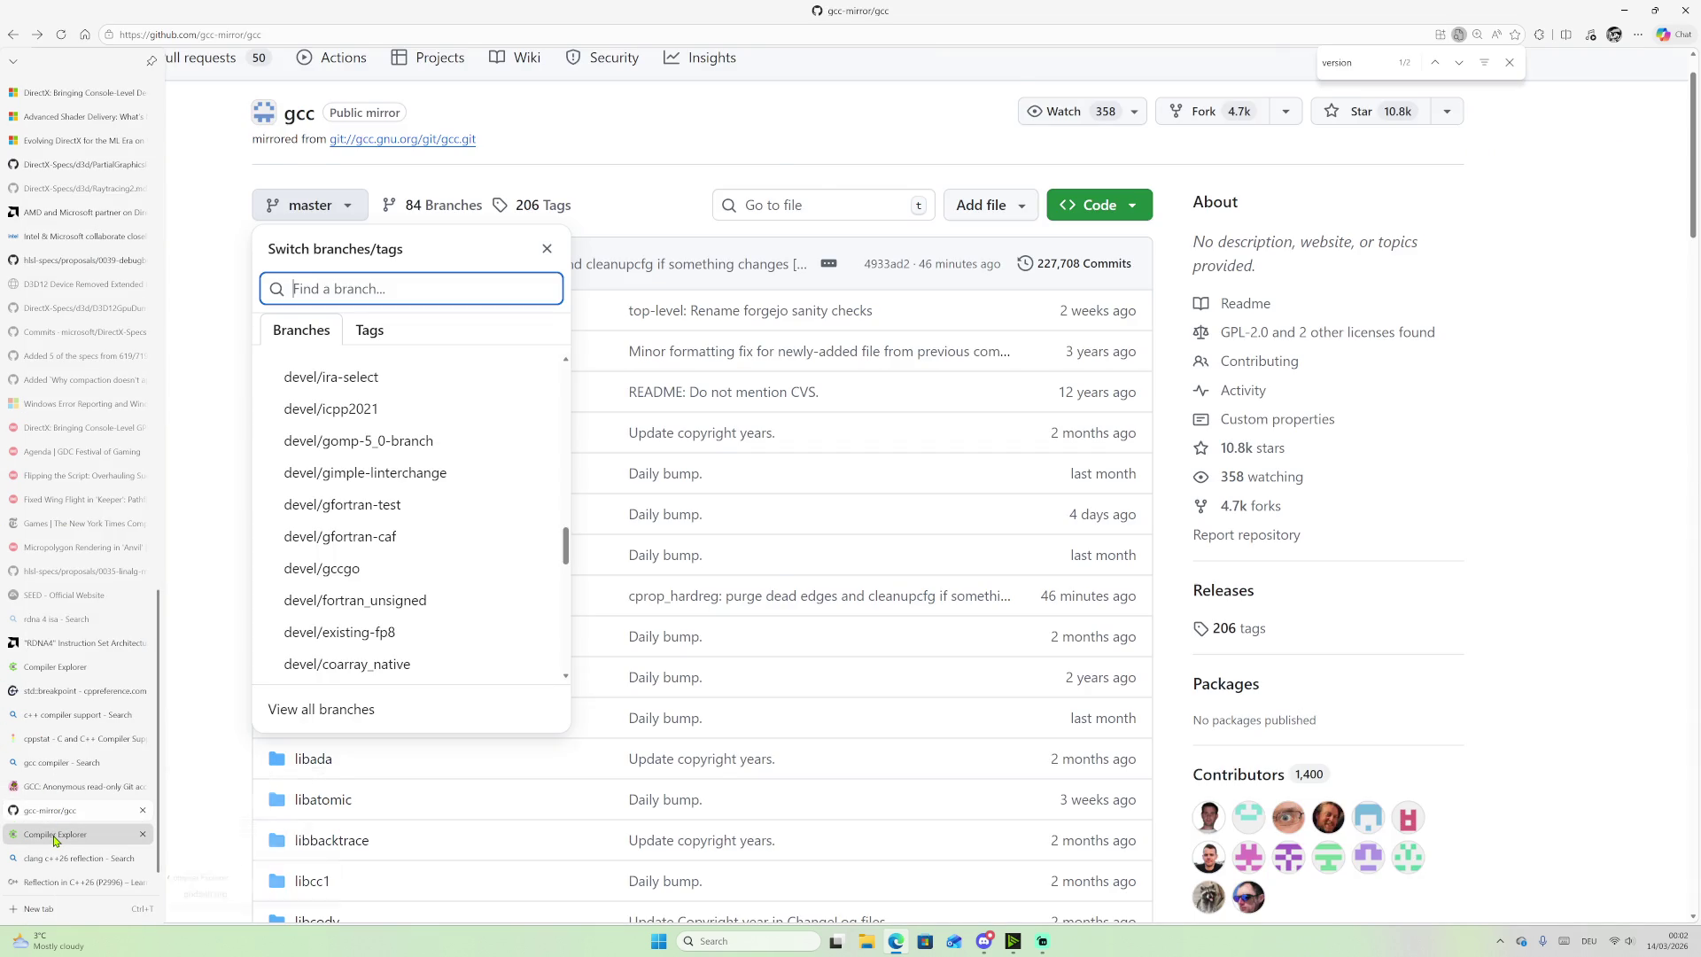
left_click(55, 834)
left_click(55, 858)
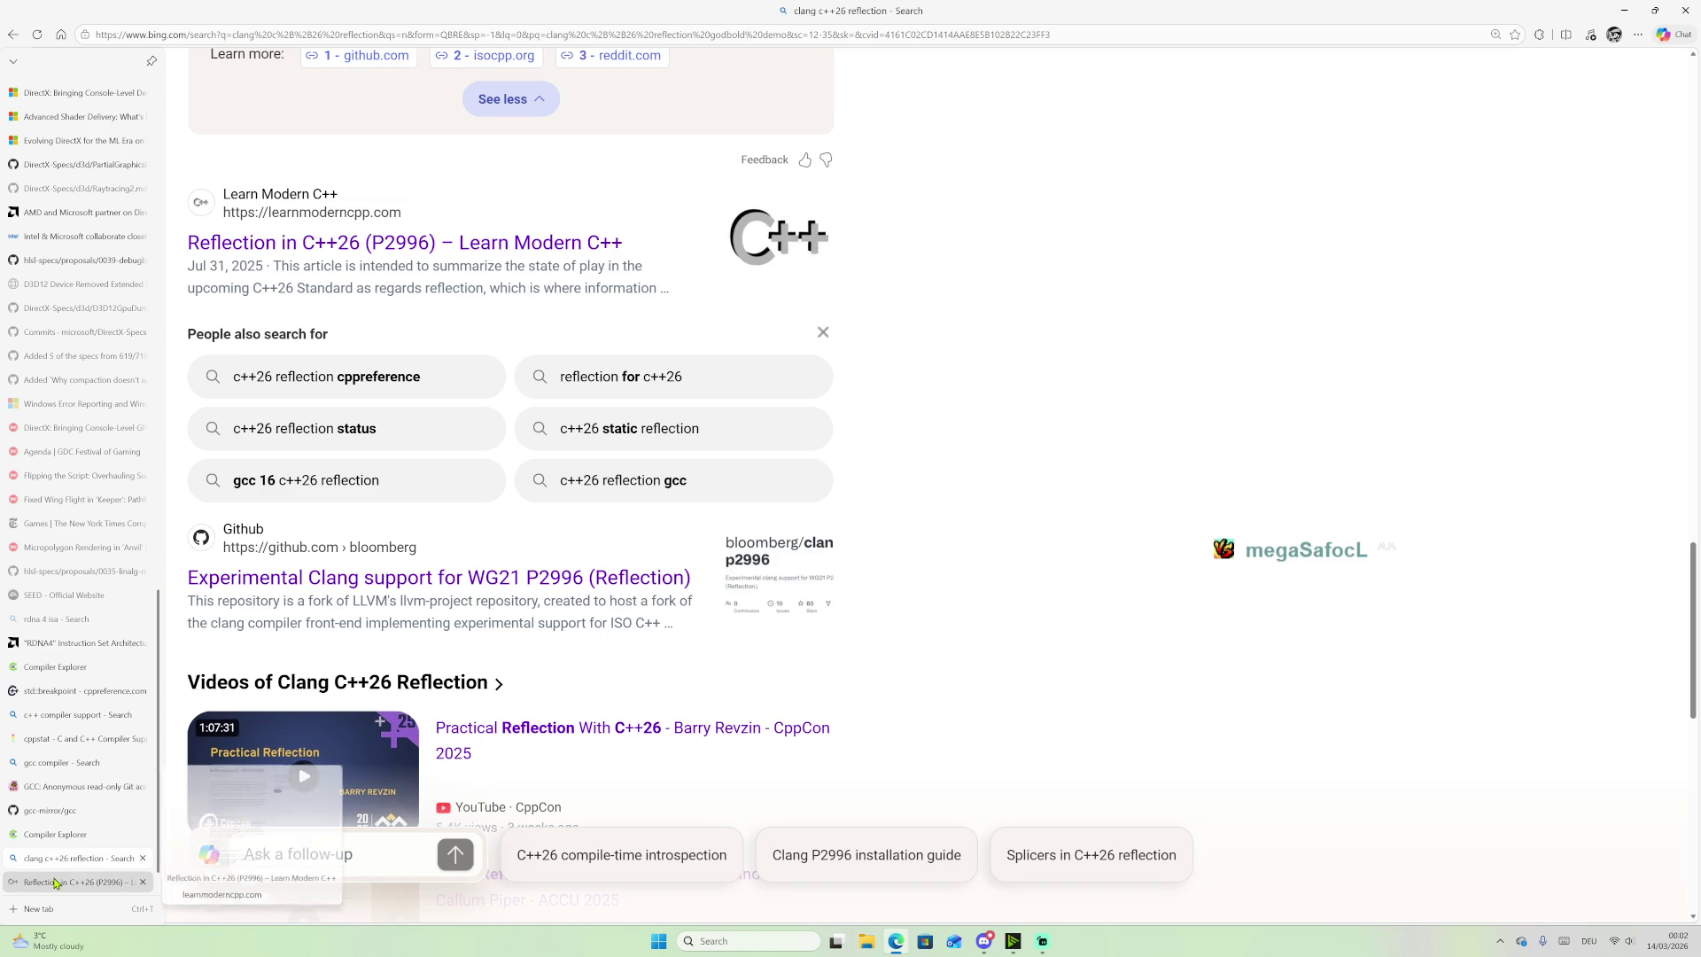
left_click(55, 834)
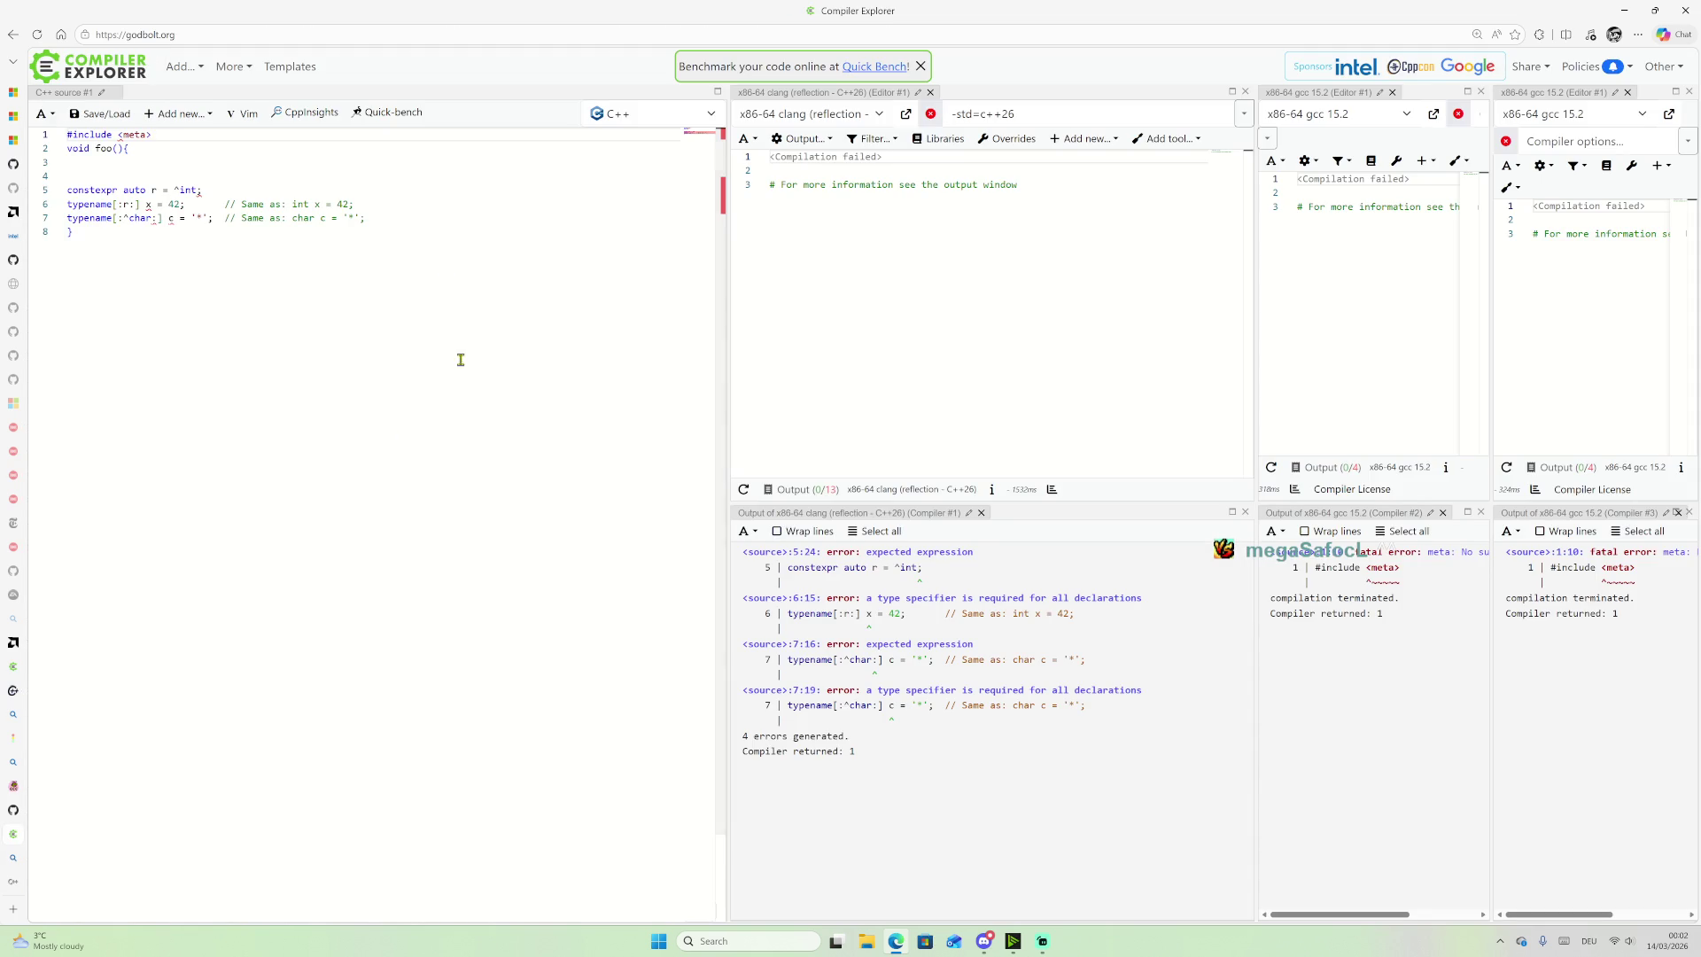
left_click(178, 190)
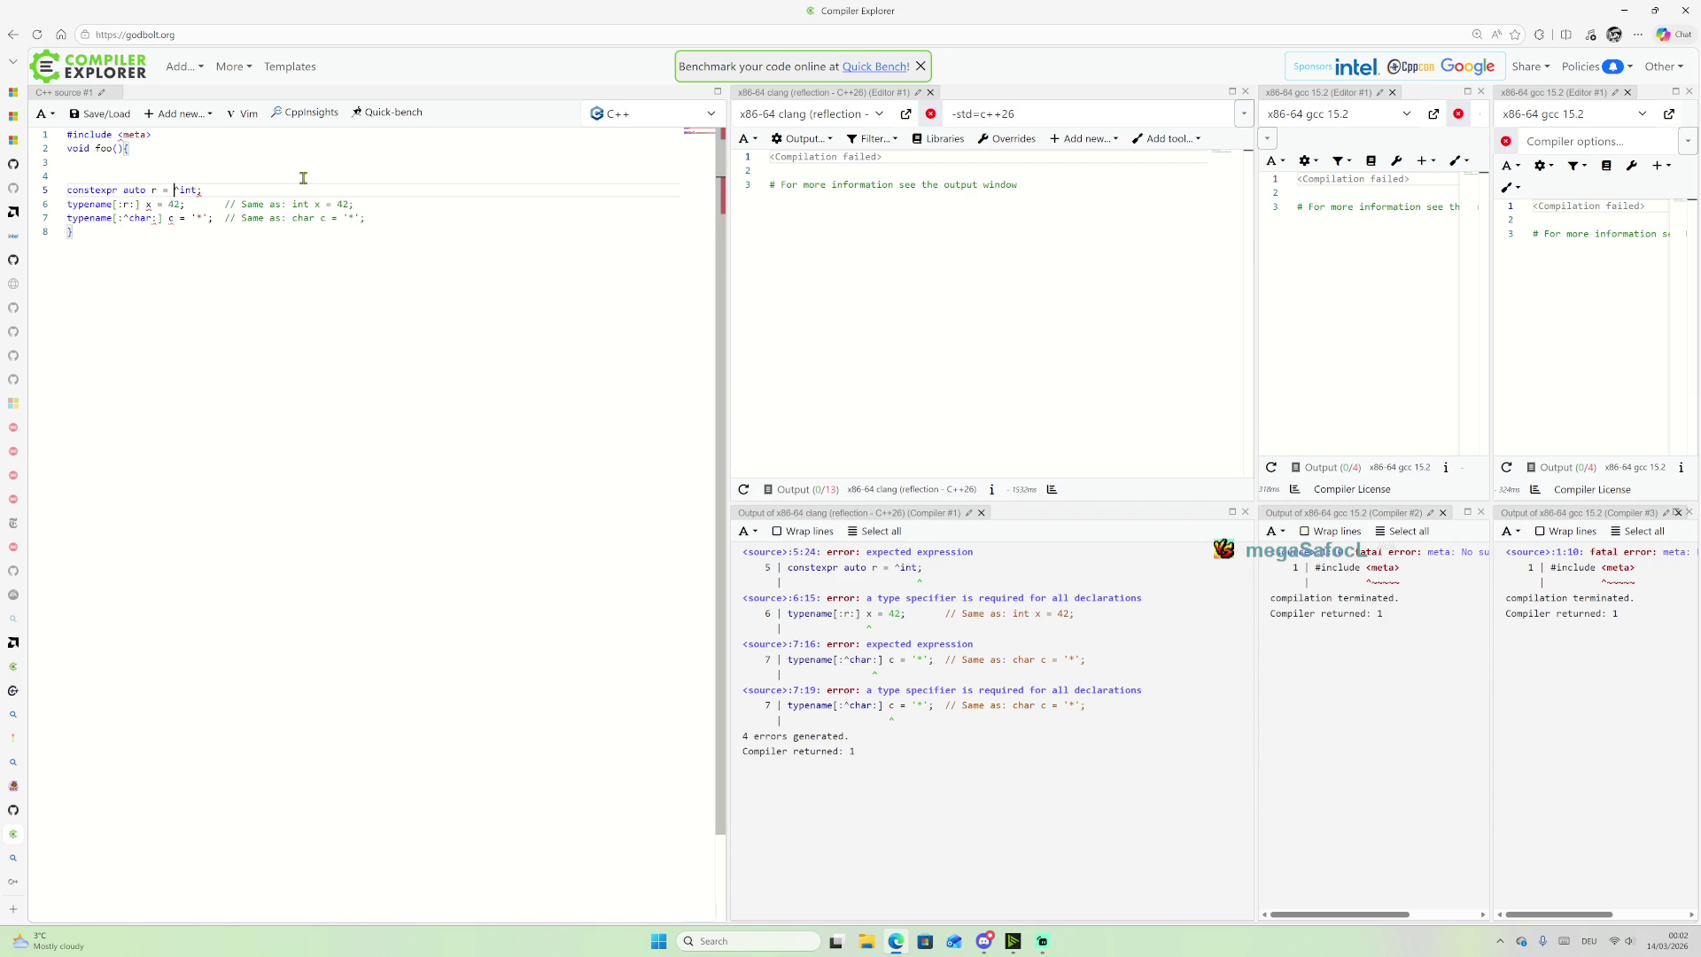
Step: Change the reflections to ^^int on line 5 and ^^char on line 7
type("^")
left_click(260, 160)
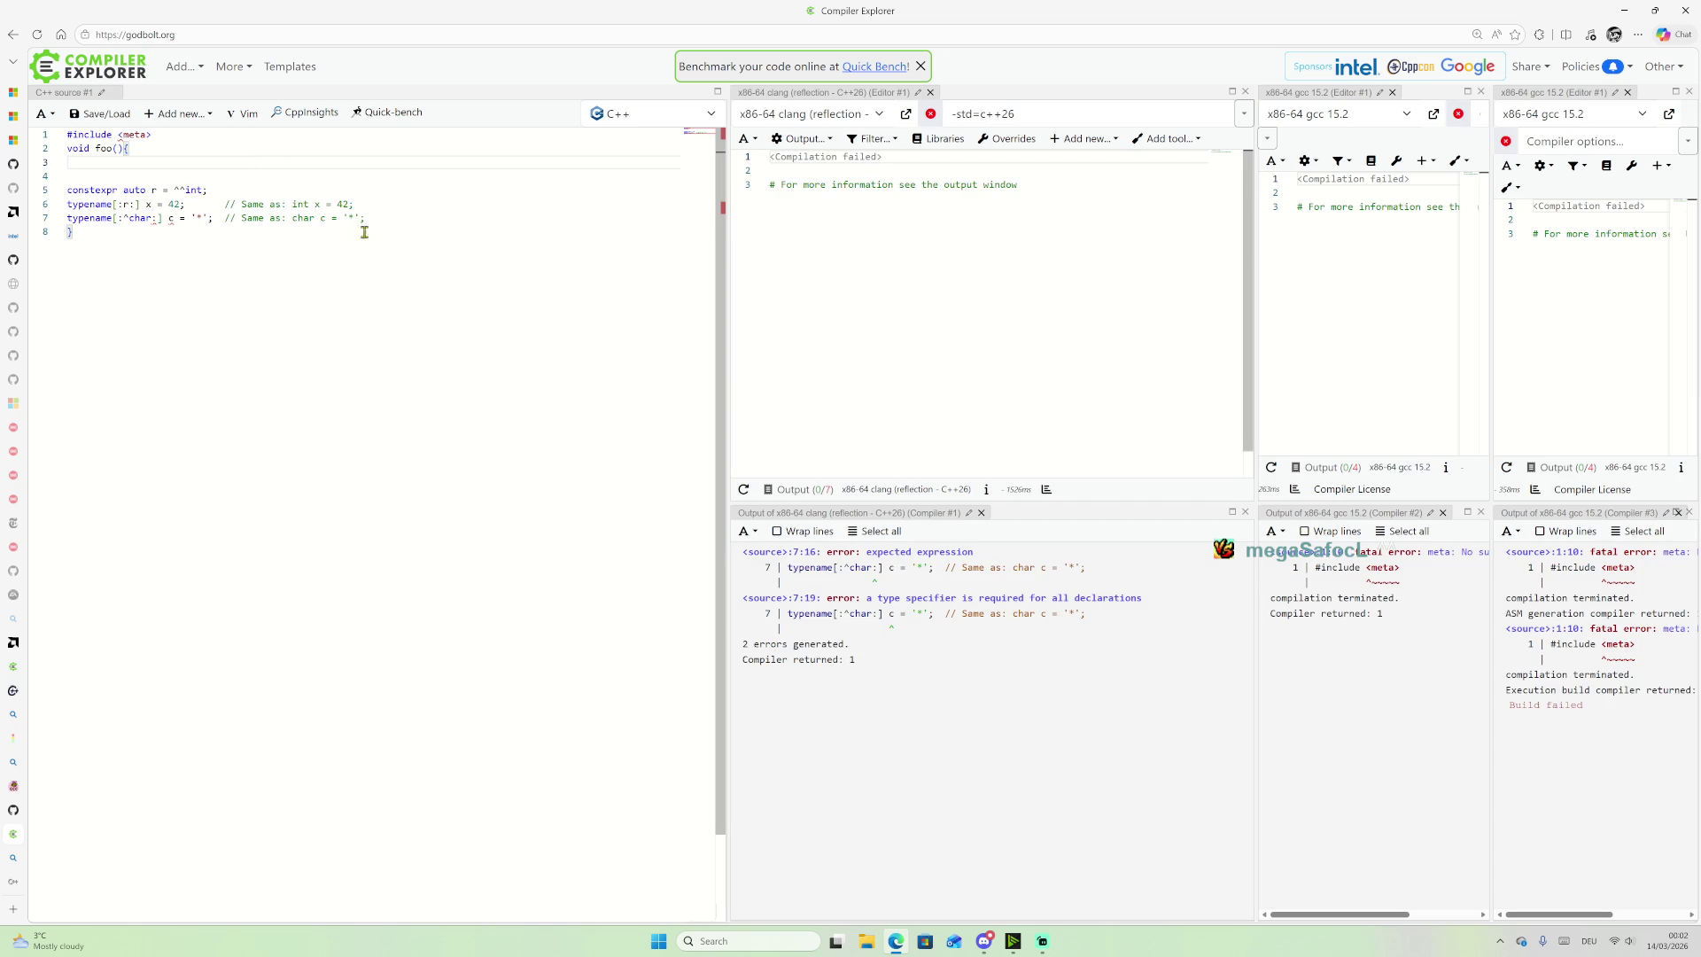
left_click_drag(159, 190, 228, 189)
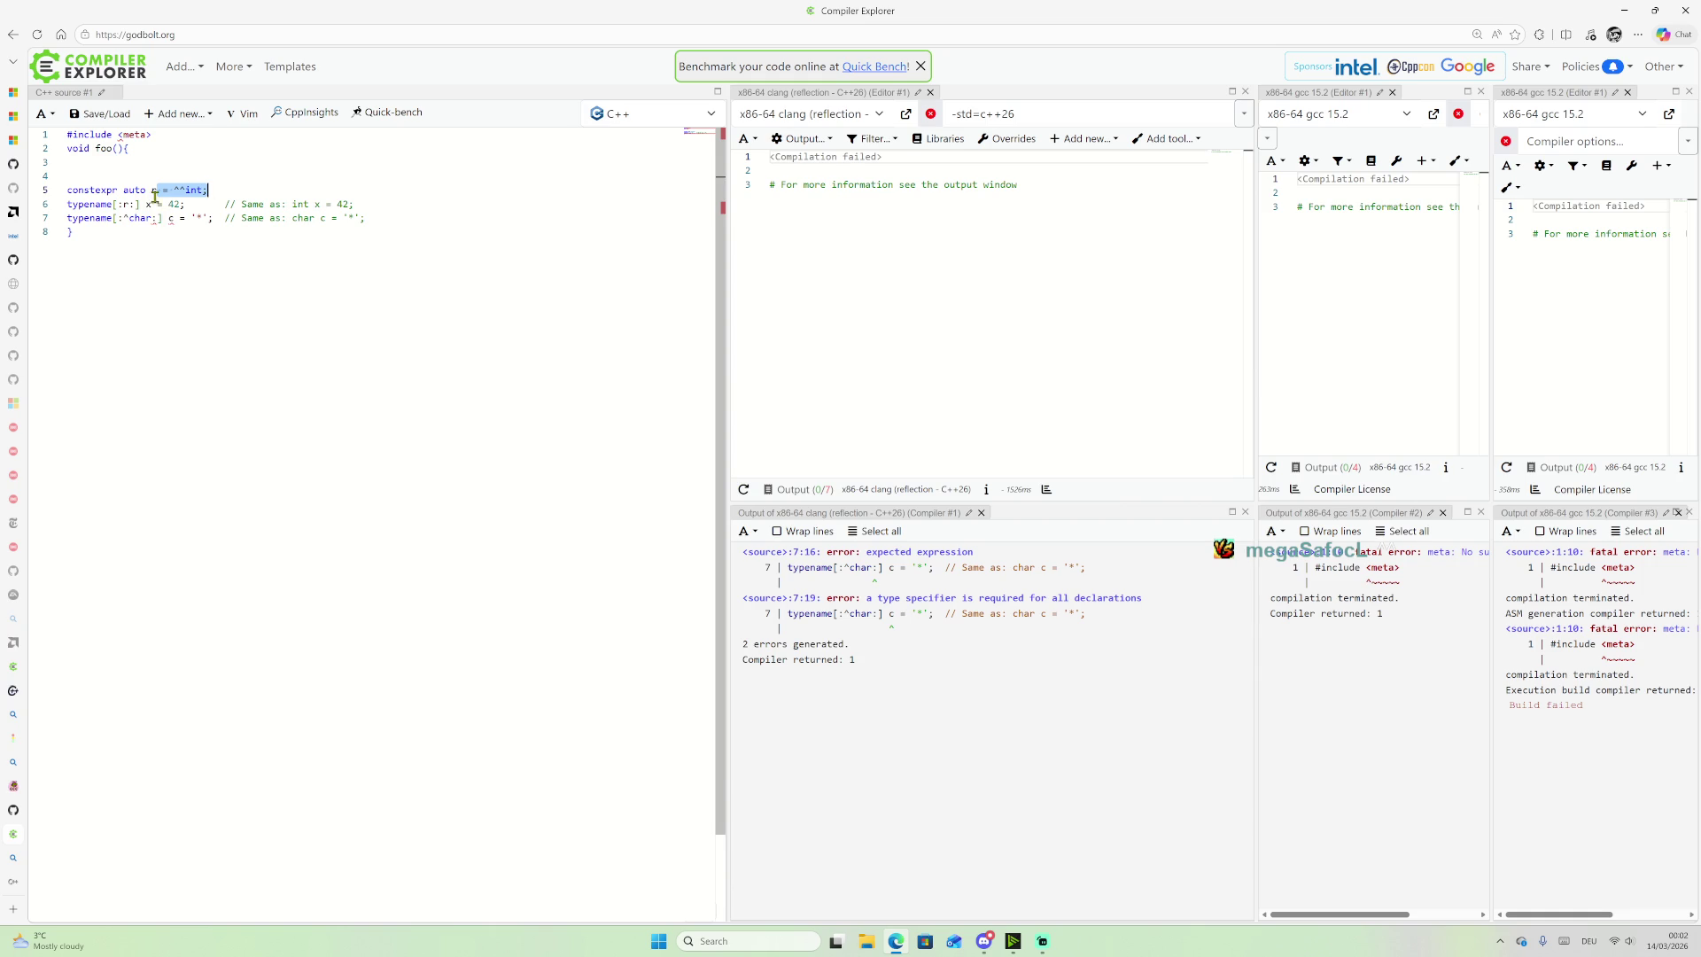
left_click(125, 218)
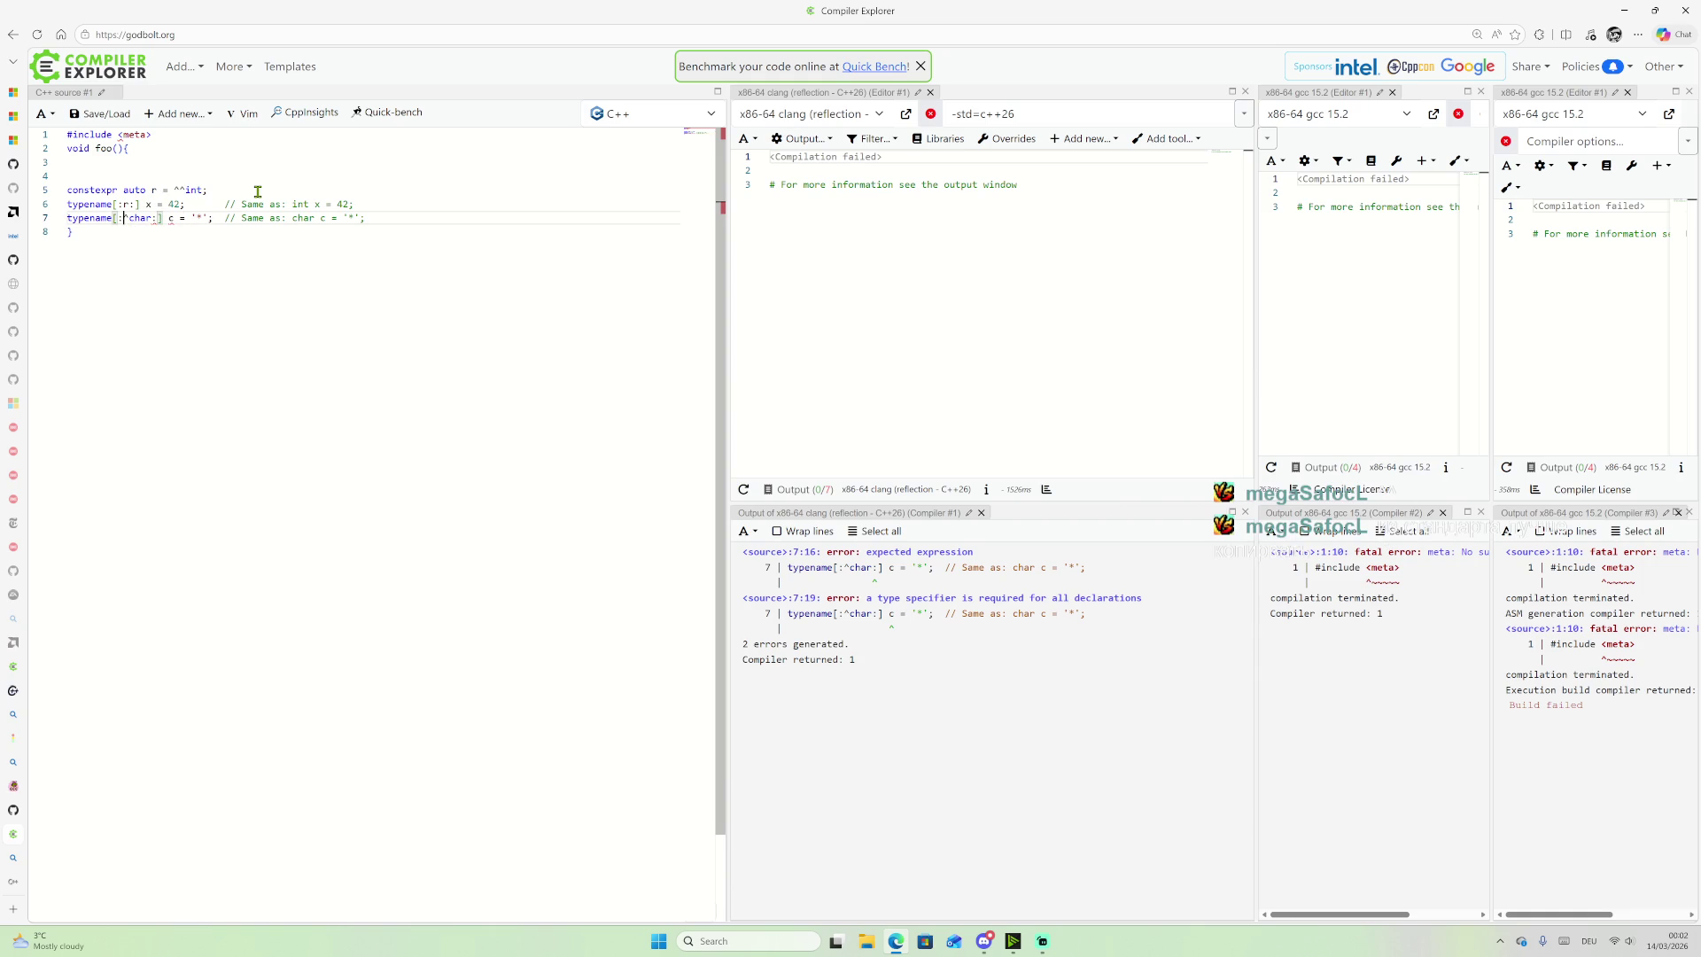
type("^")
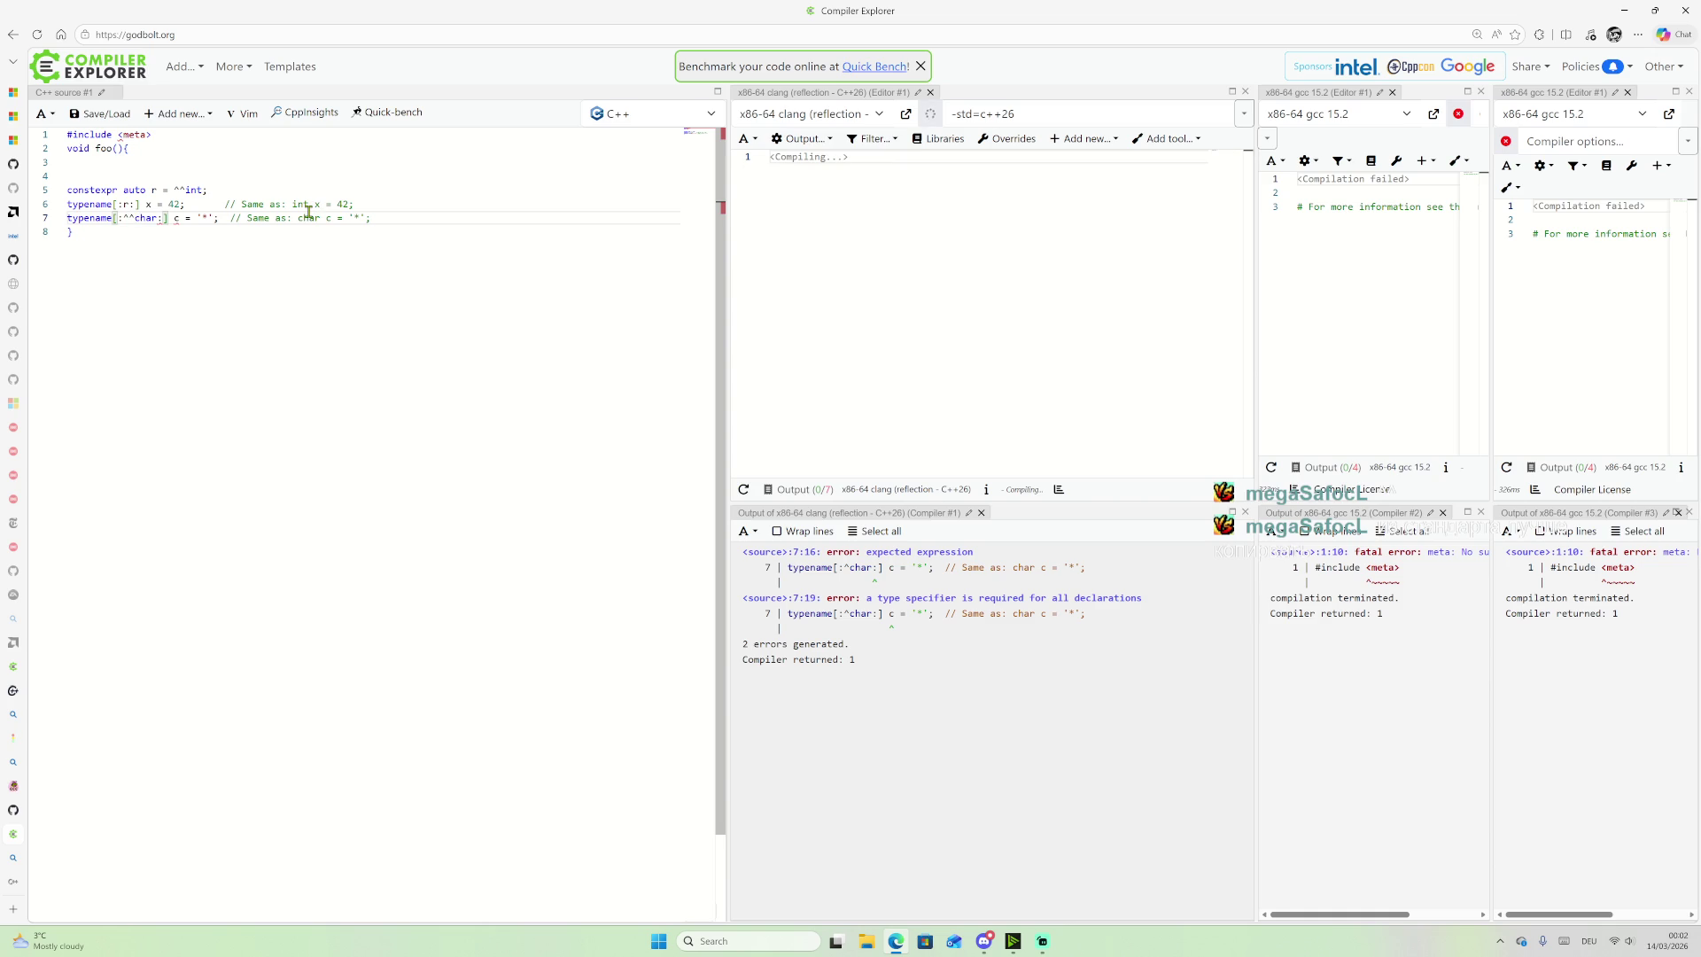
Step: Delete the #include <meta> line from the top of the source
left_click_drag(184, 134, 12, 133)
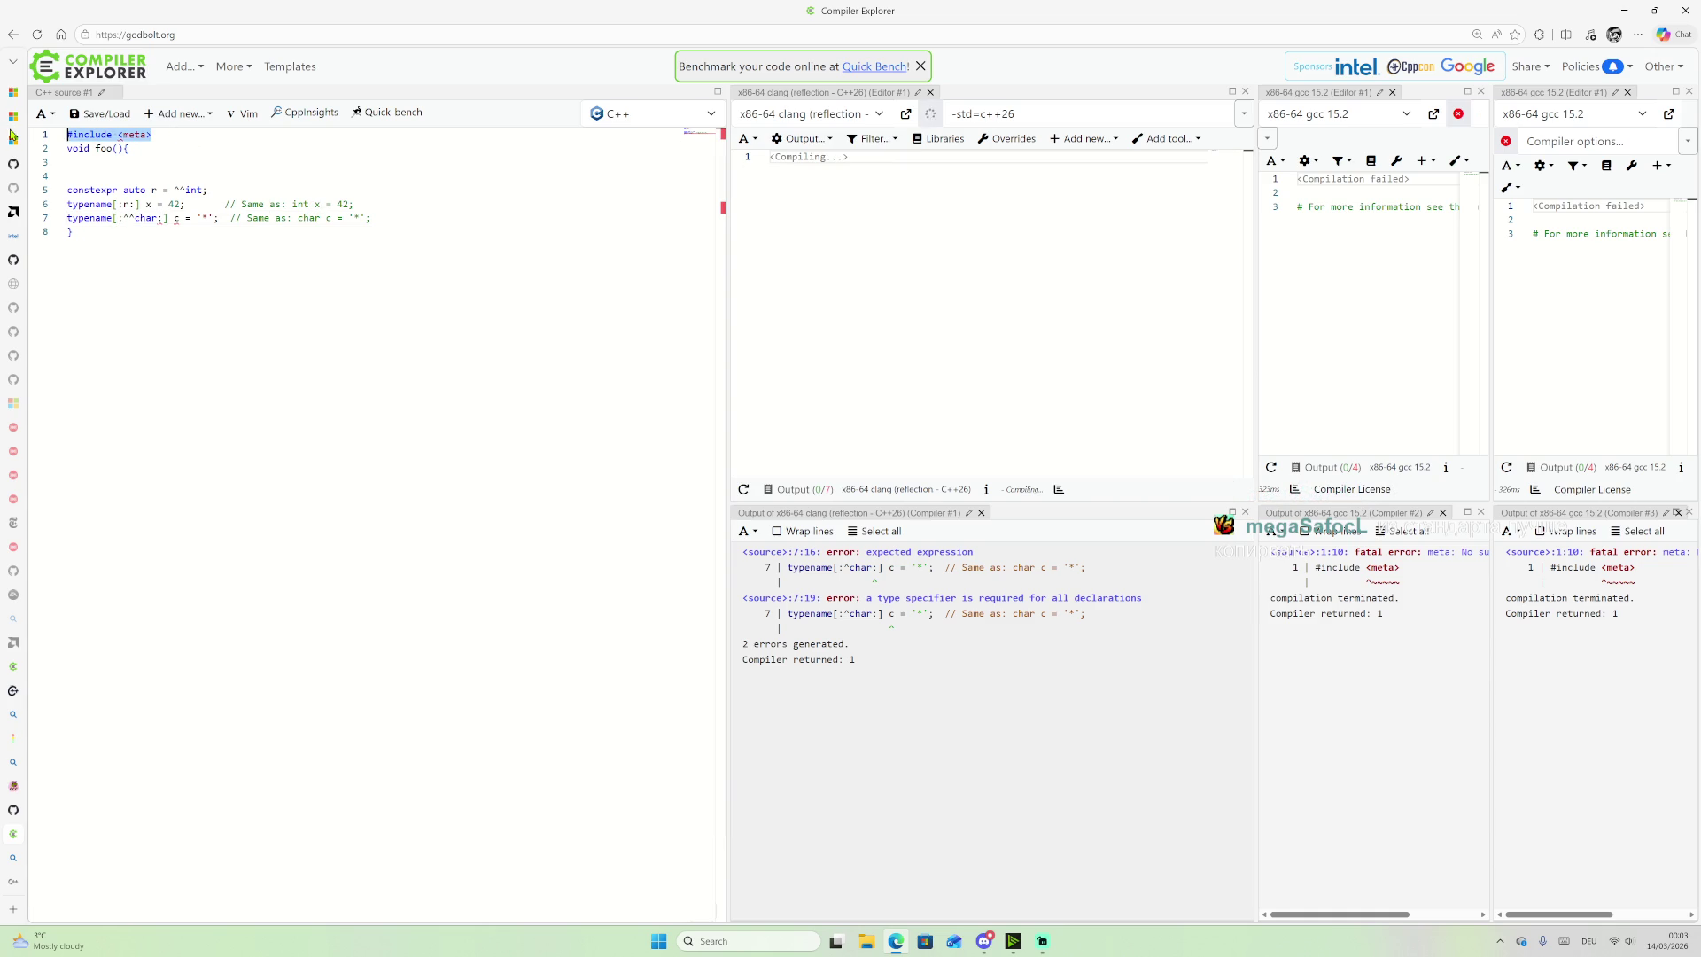
mouse_move(24, 133)
key("Delete")
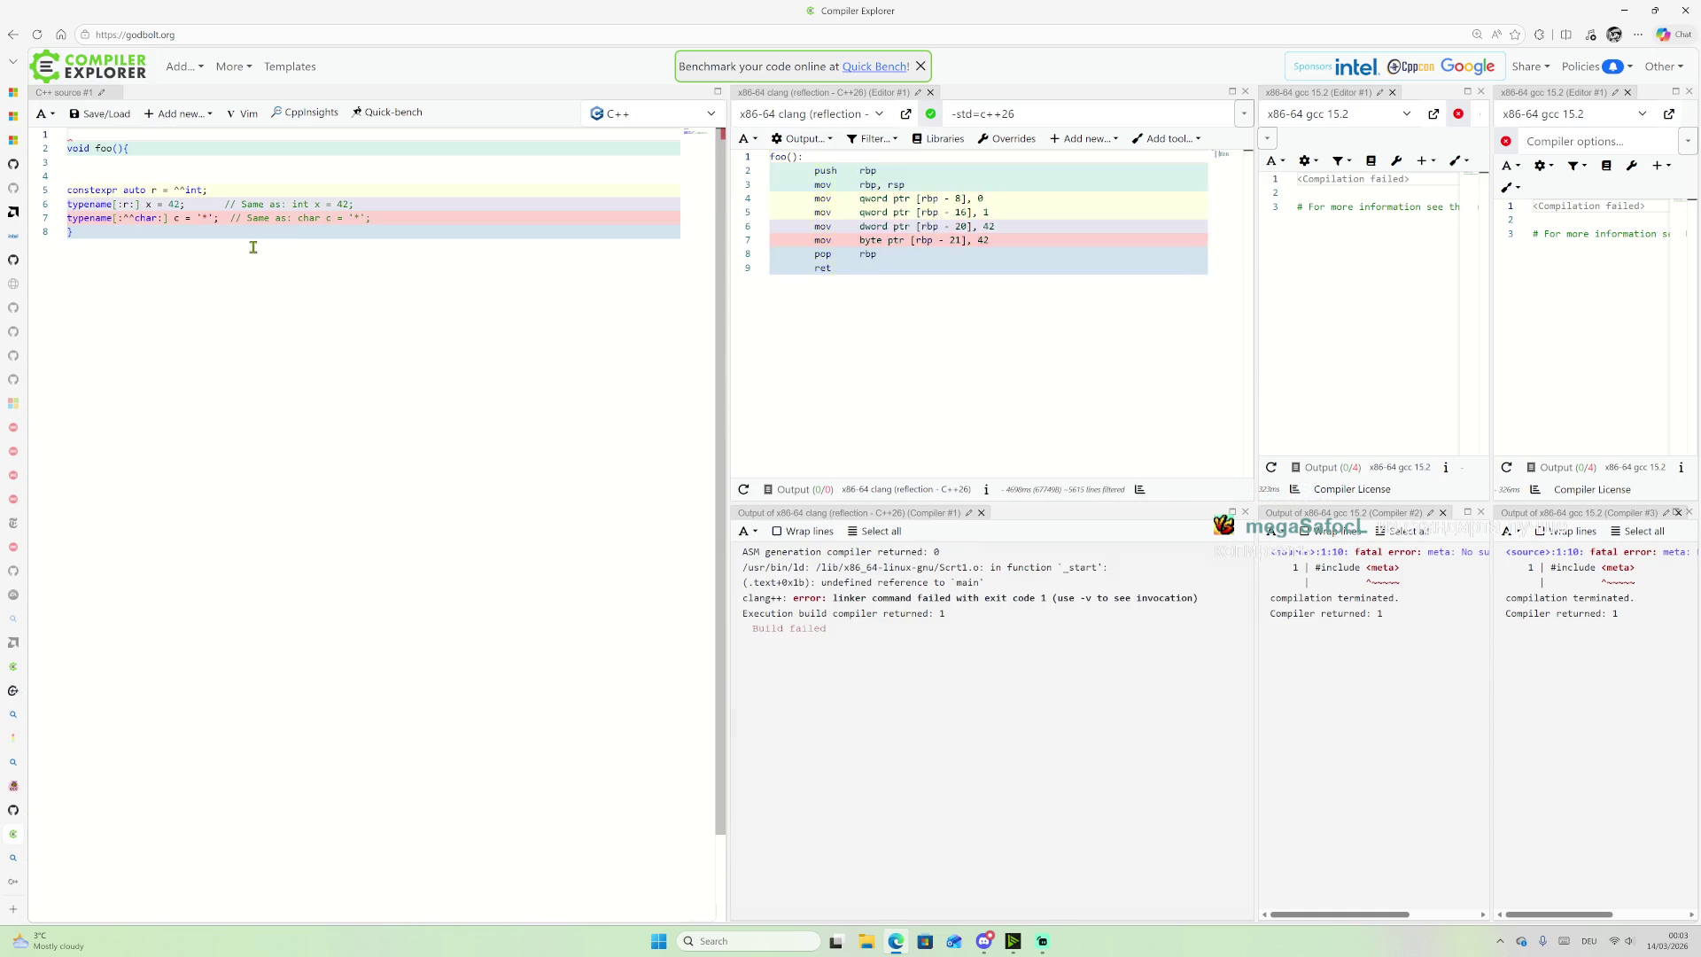
Step: Dismiss the ^^int error popup and check the undefined-reference-to-main linker error
left_click(371, 201)
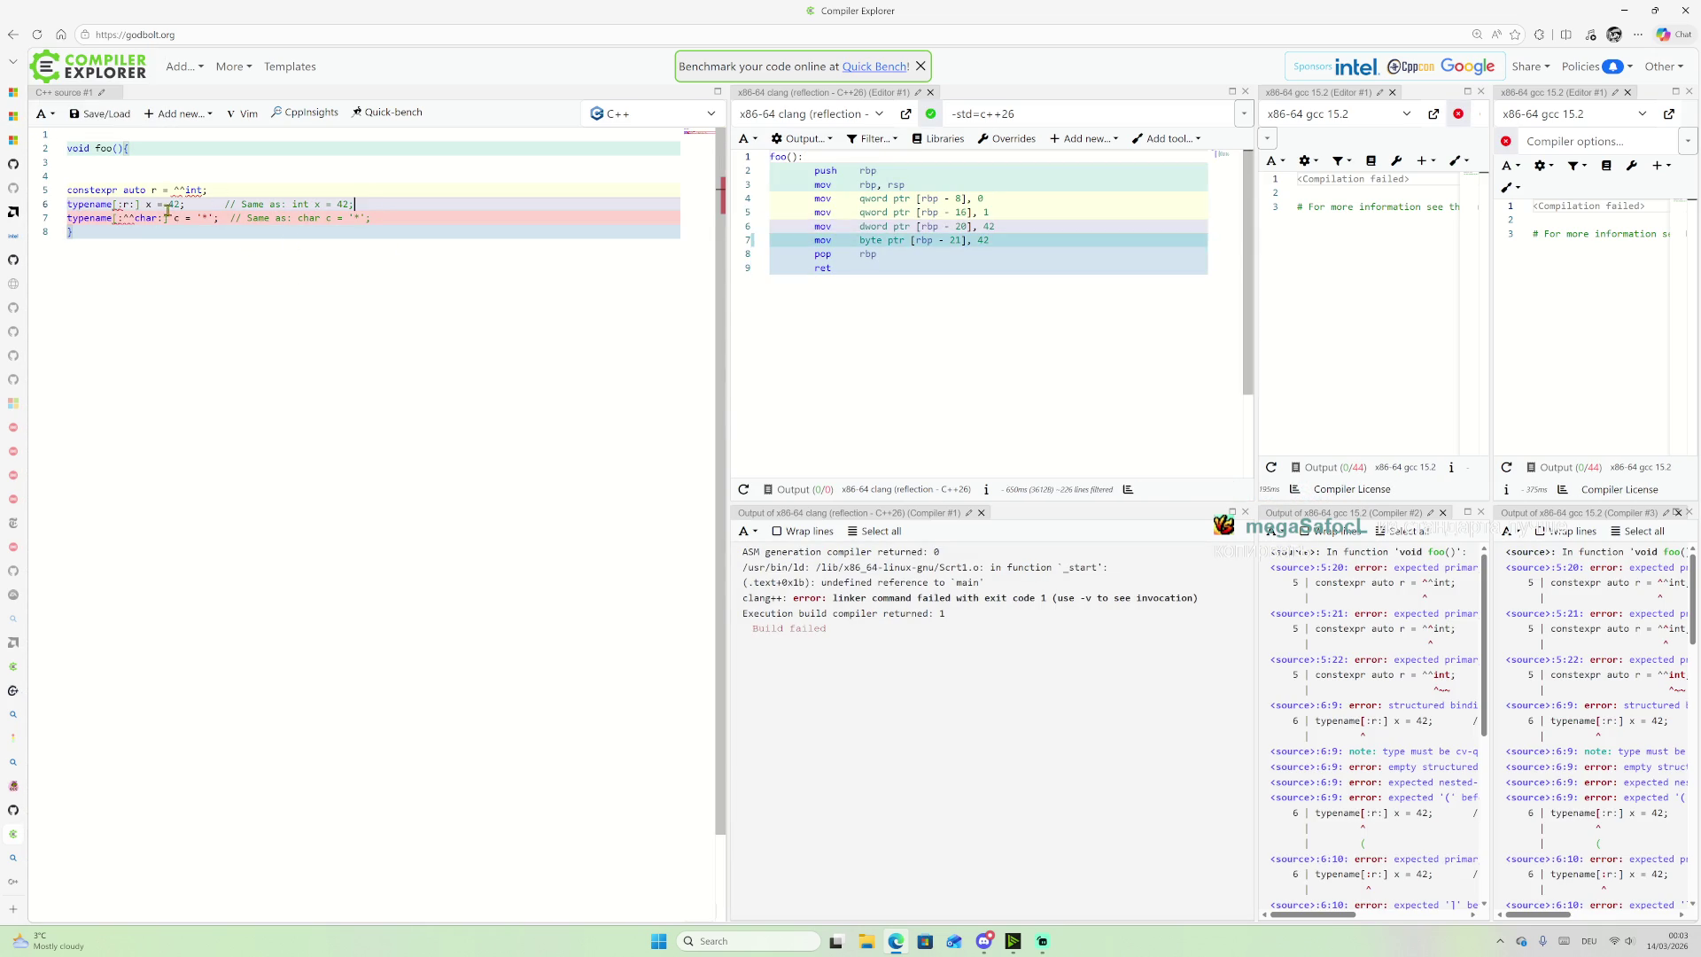
mouse_move(181, 192)
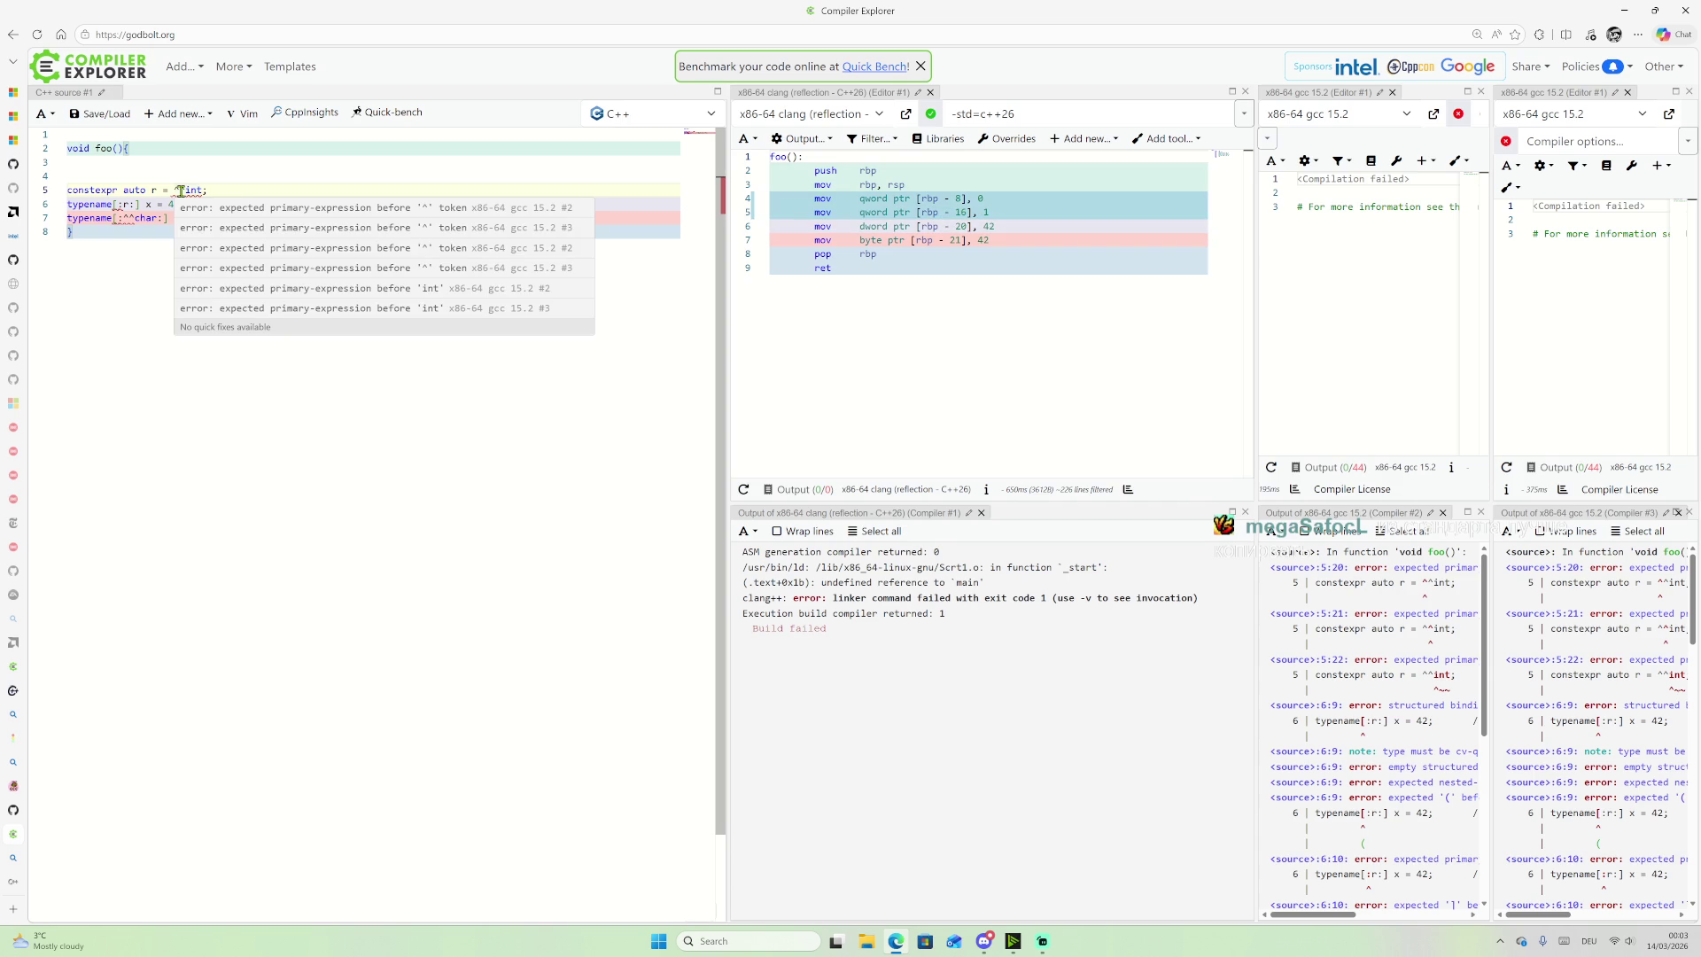
left_click(251, 177)
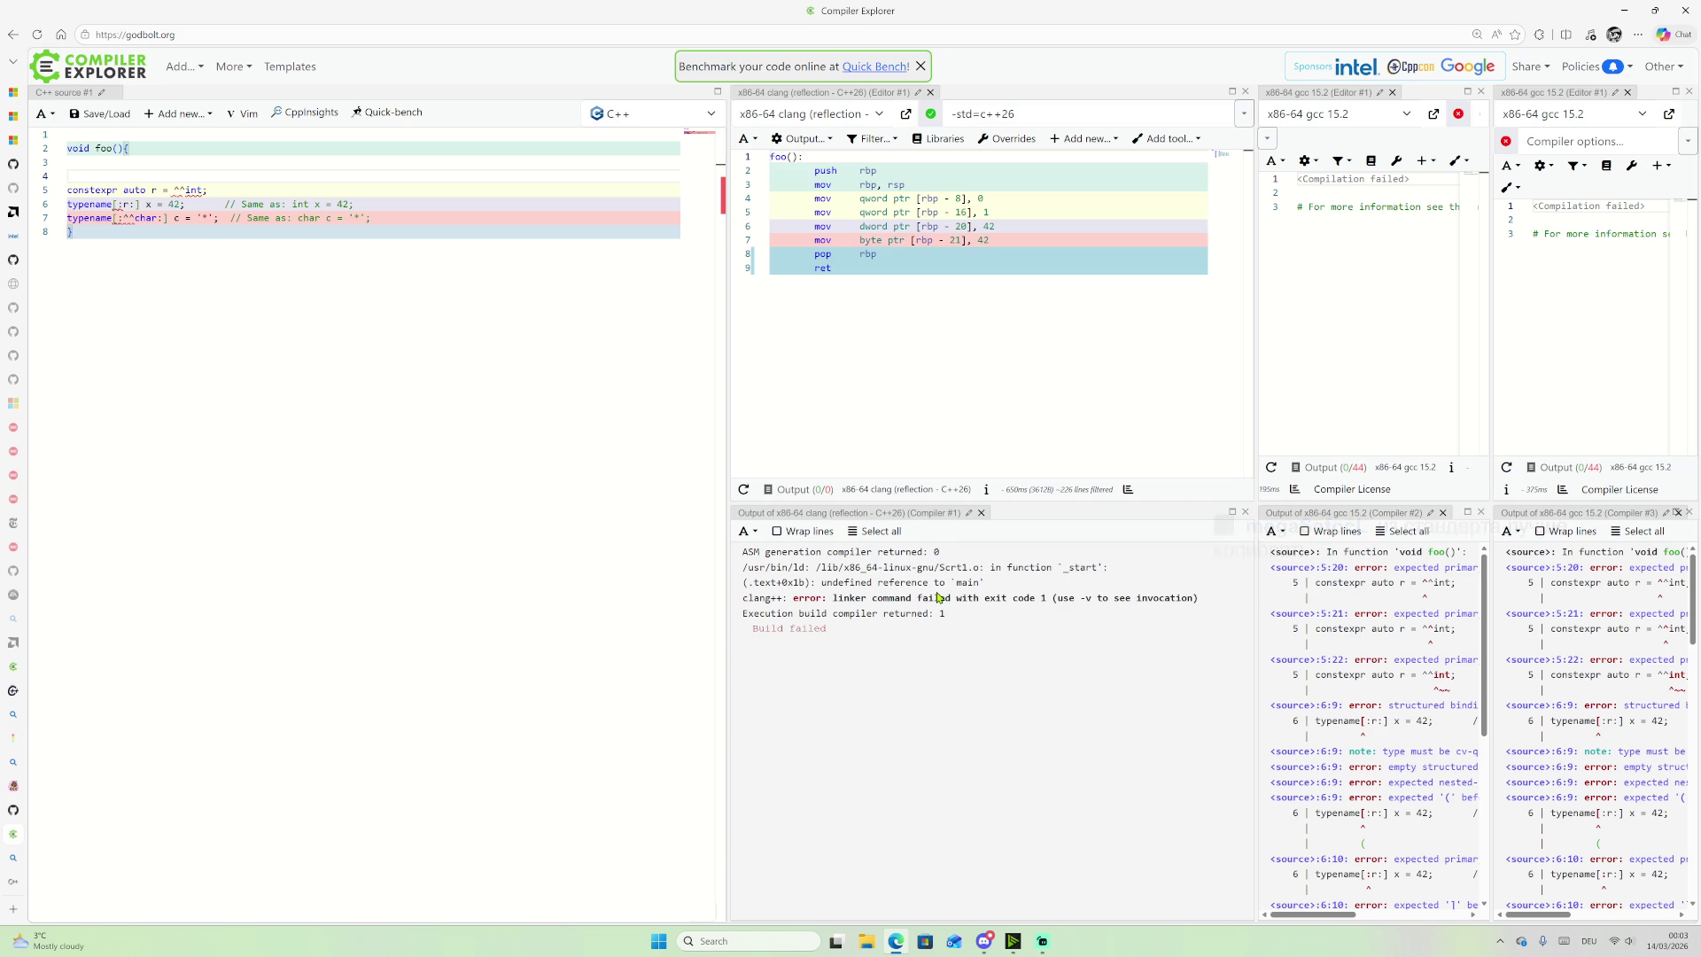
left_click_drag(860, 584, 959, 584)
left_click(868, 643)
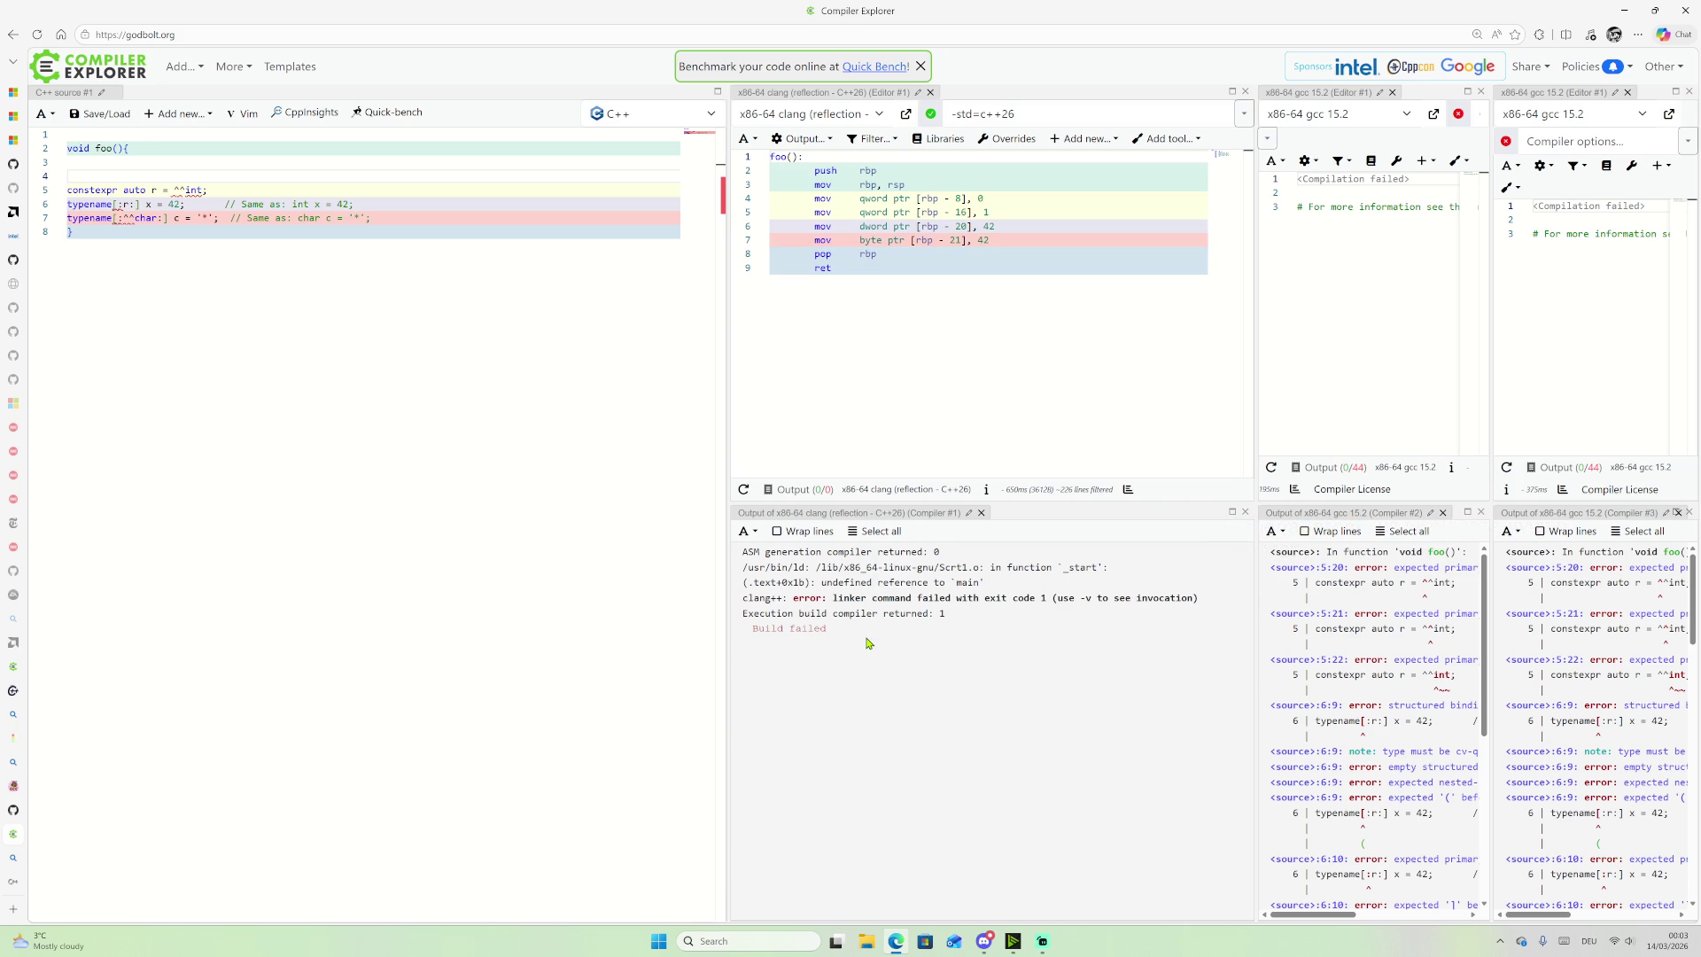
Step: Rename the function foo to main and delete the blank lines before its body
double_click(106, 149)
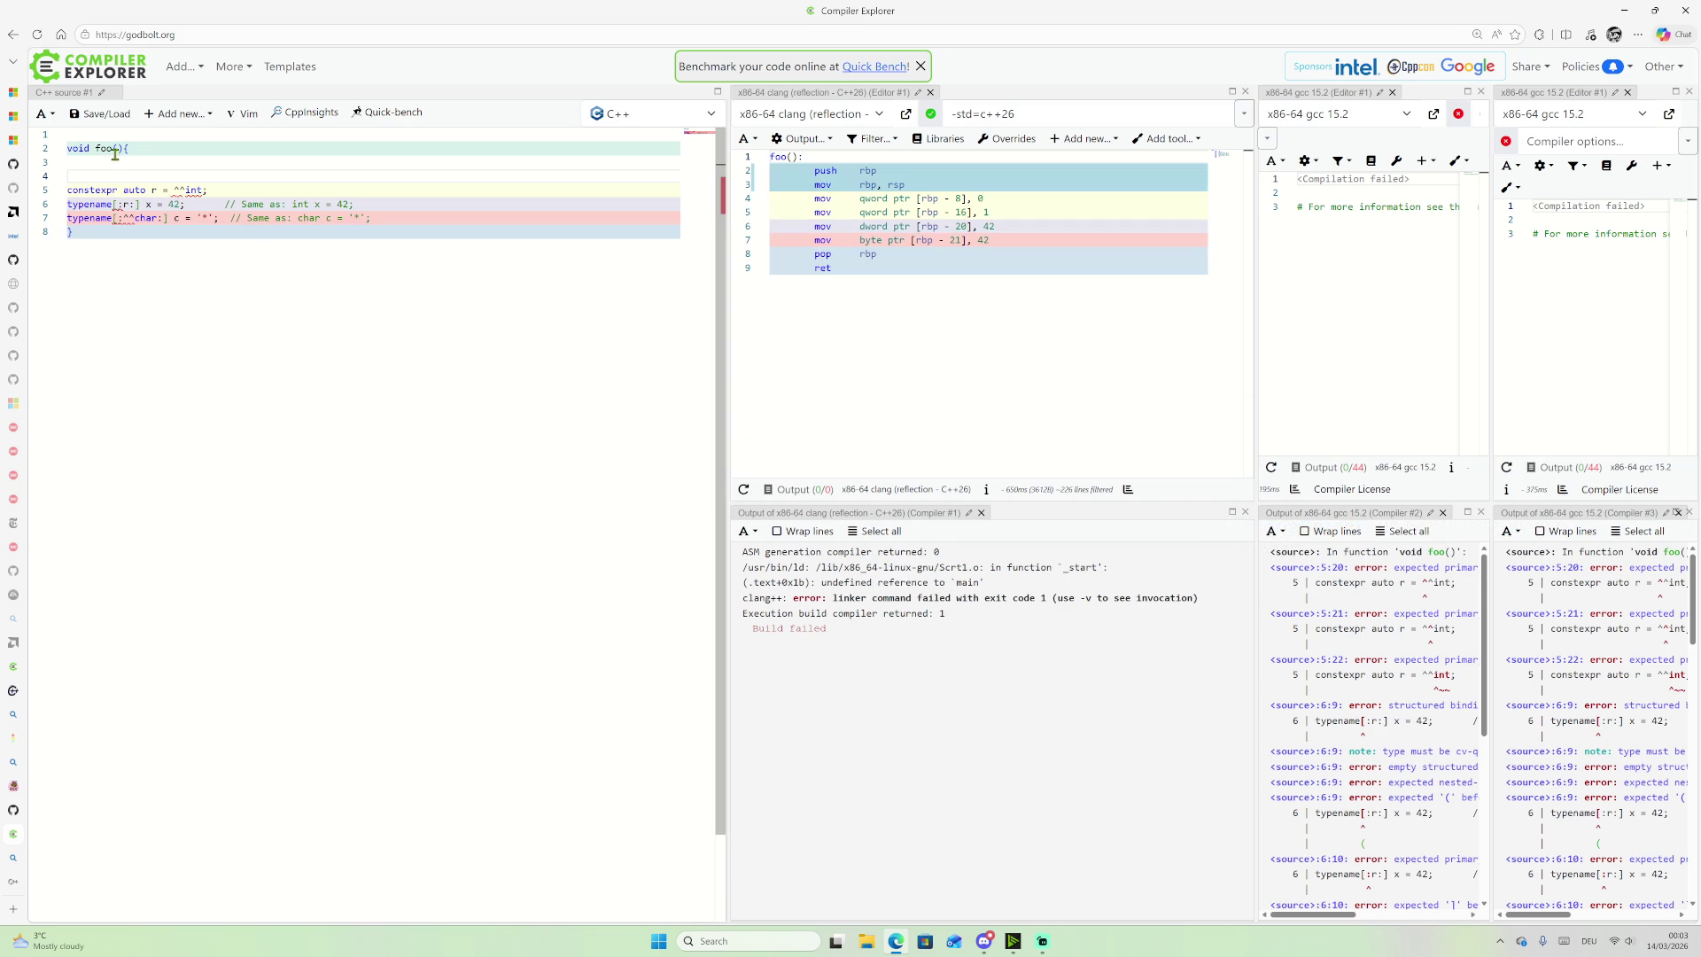
type("main")
left_click(106, 178)
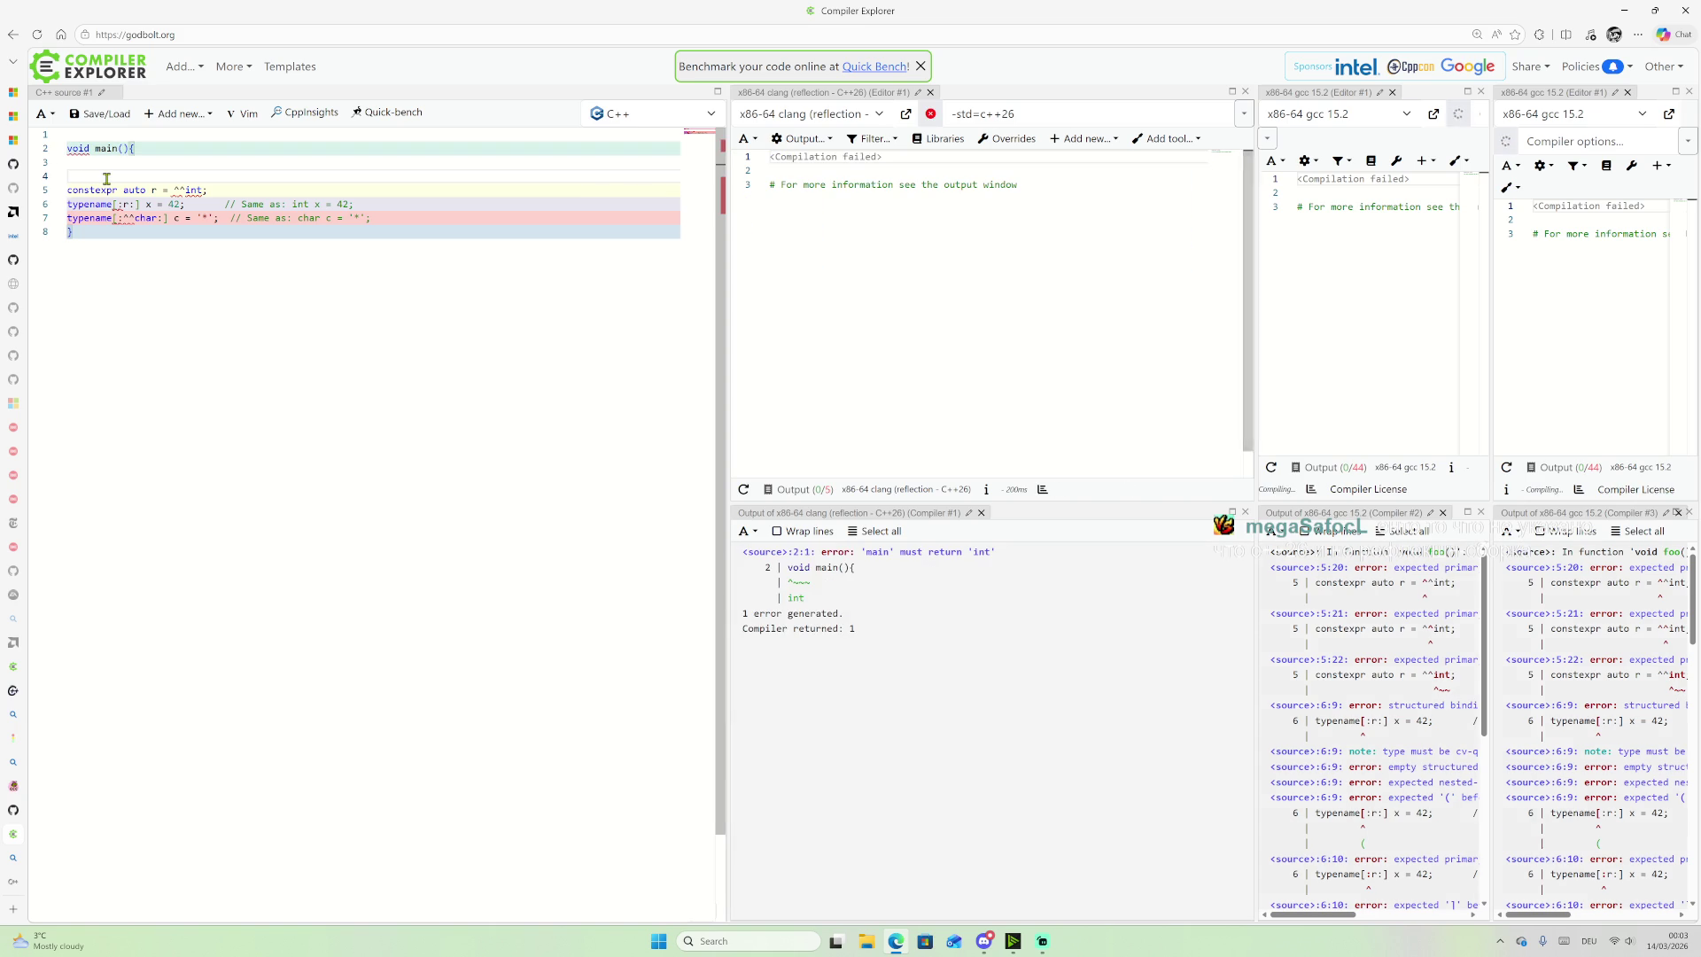
key("BackSpace")
key("BackSpace")
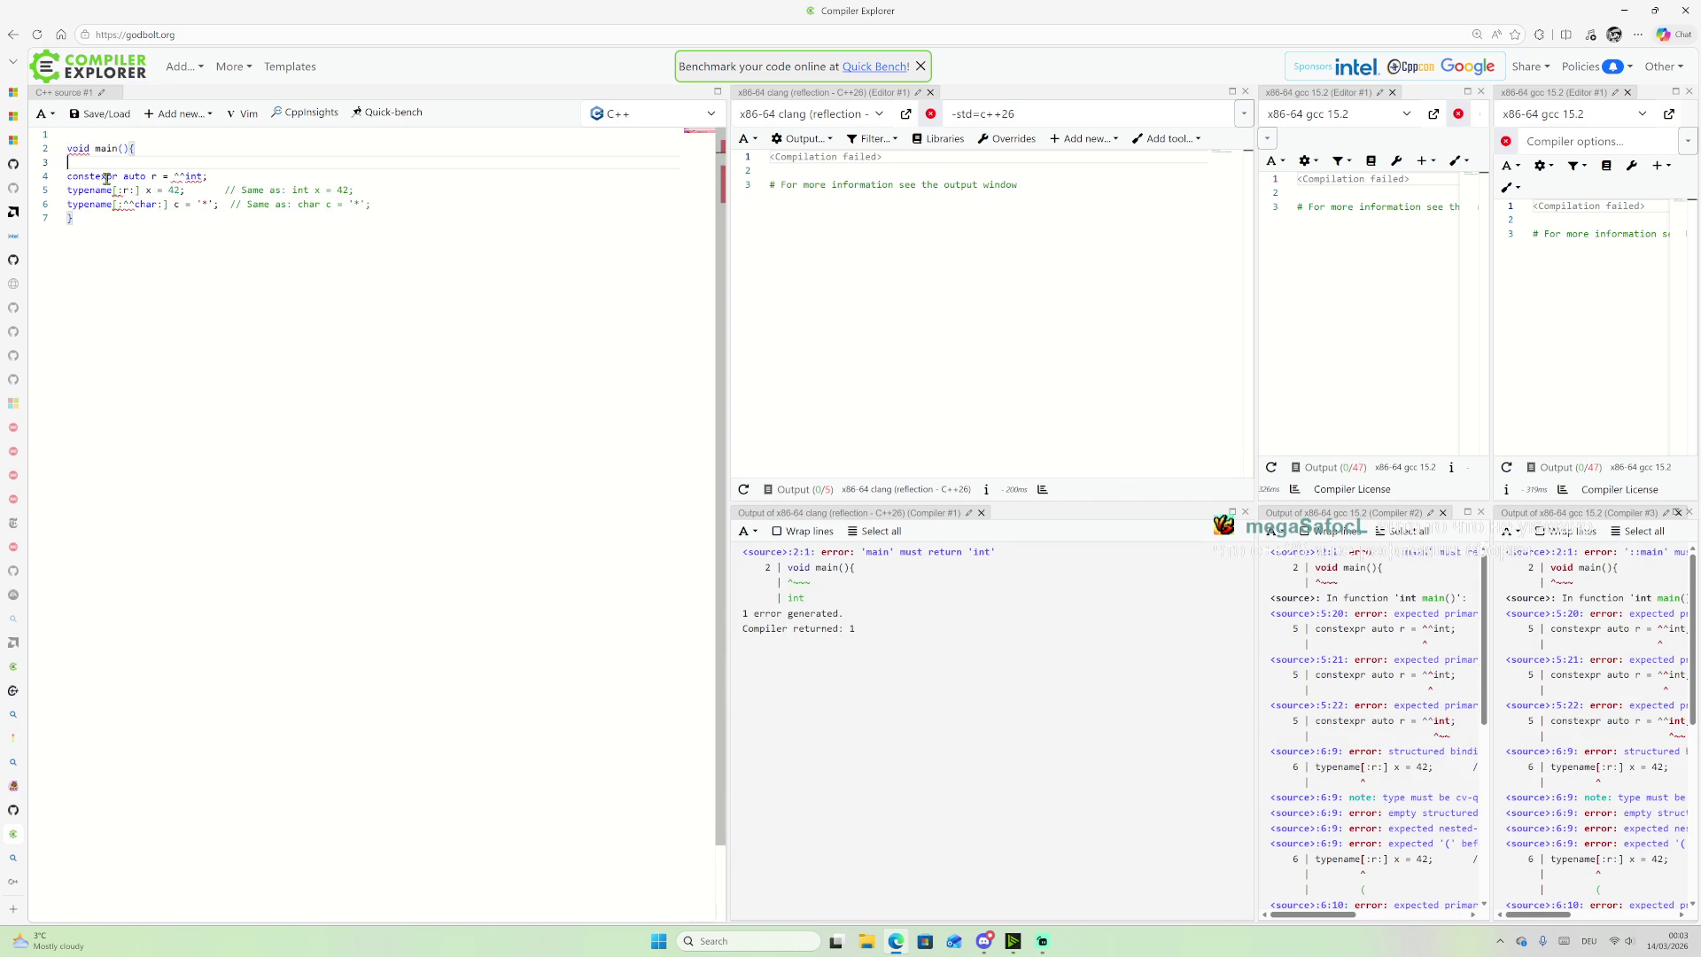
Step: Indent the constexpr line and both typename lines inside main
key("Down")
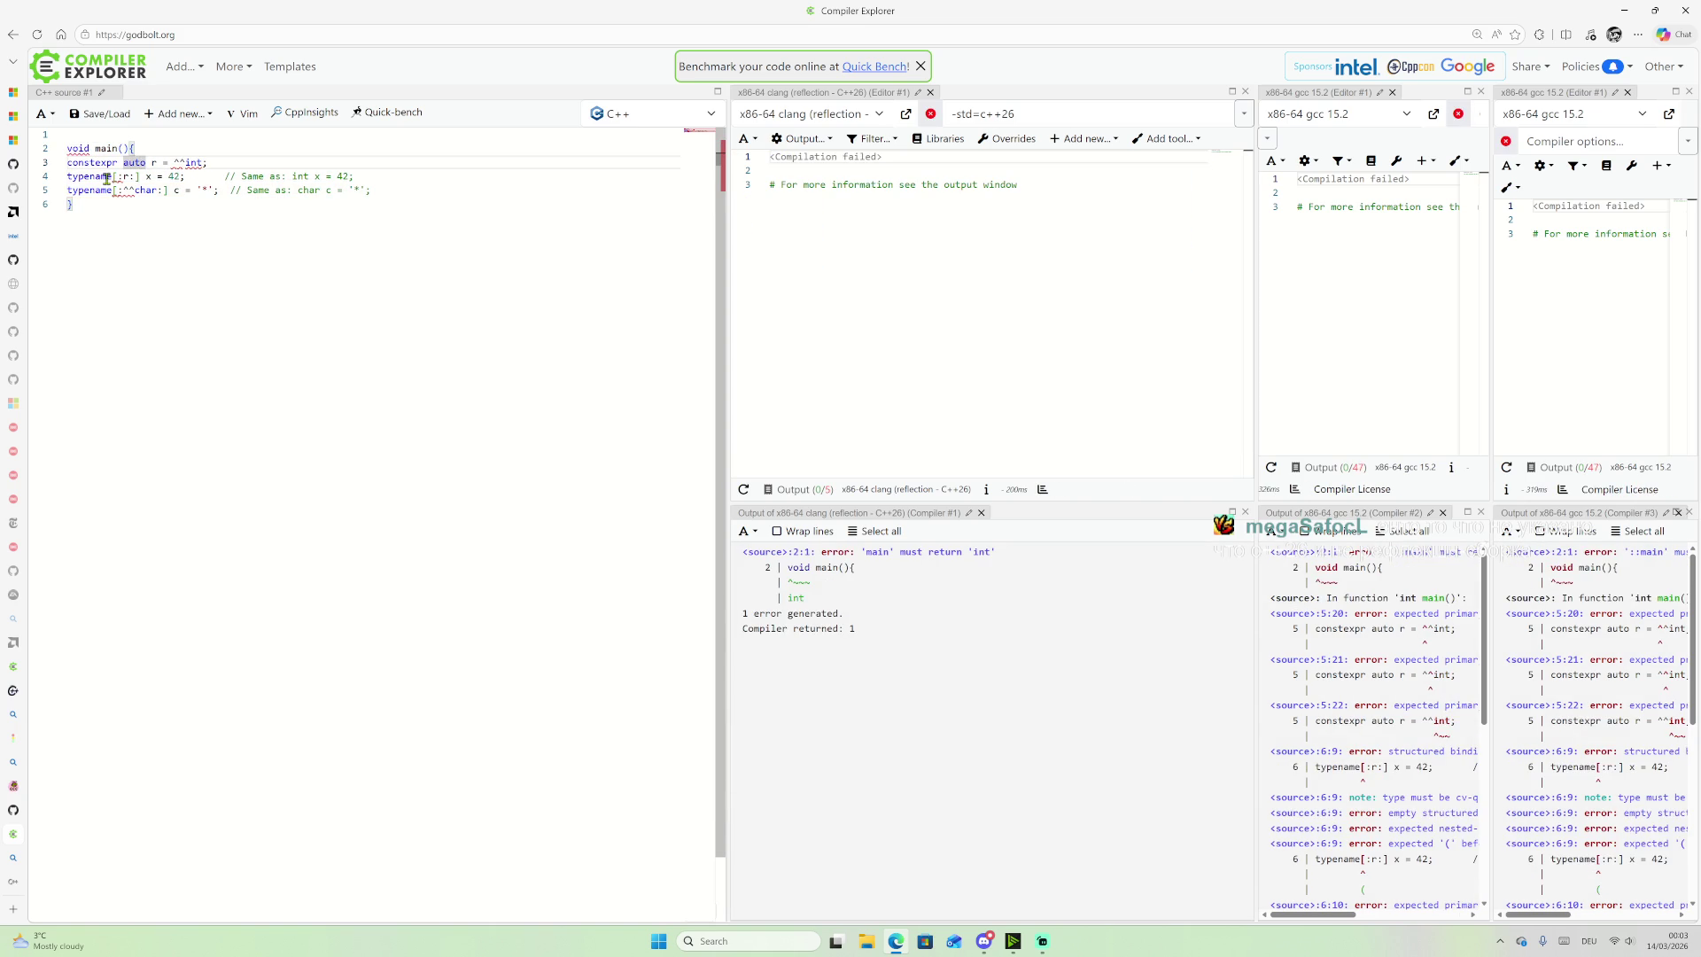
key("Home")
key("Tab")
key("Down")
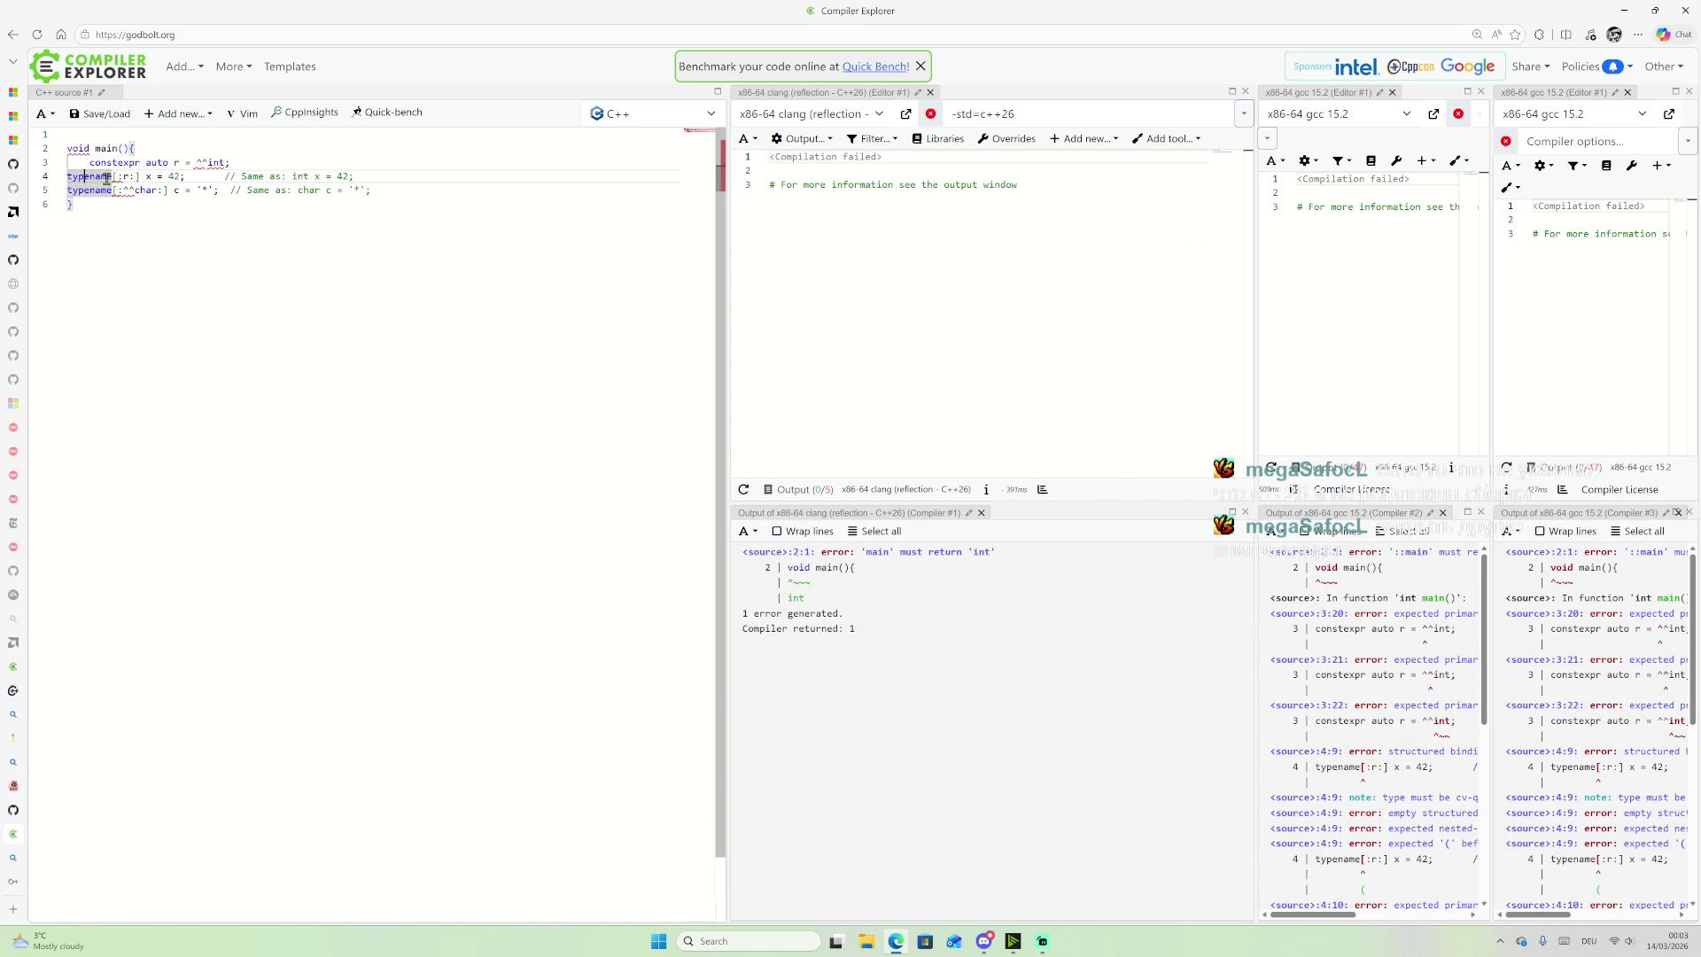
key("Tab")
key("Down")
key("Tab")
key("Up")
key("Up")
key("Up")
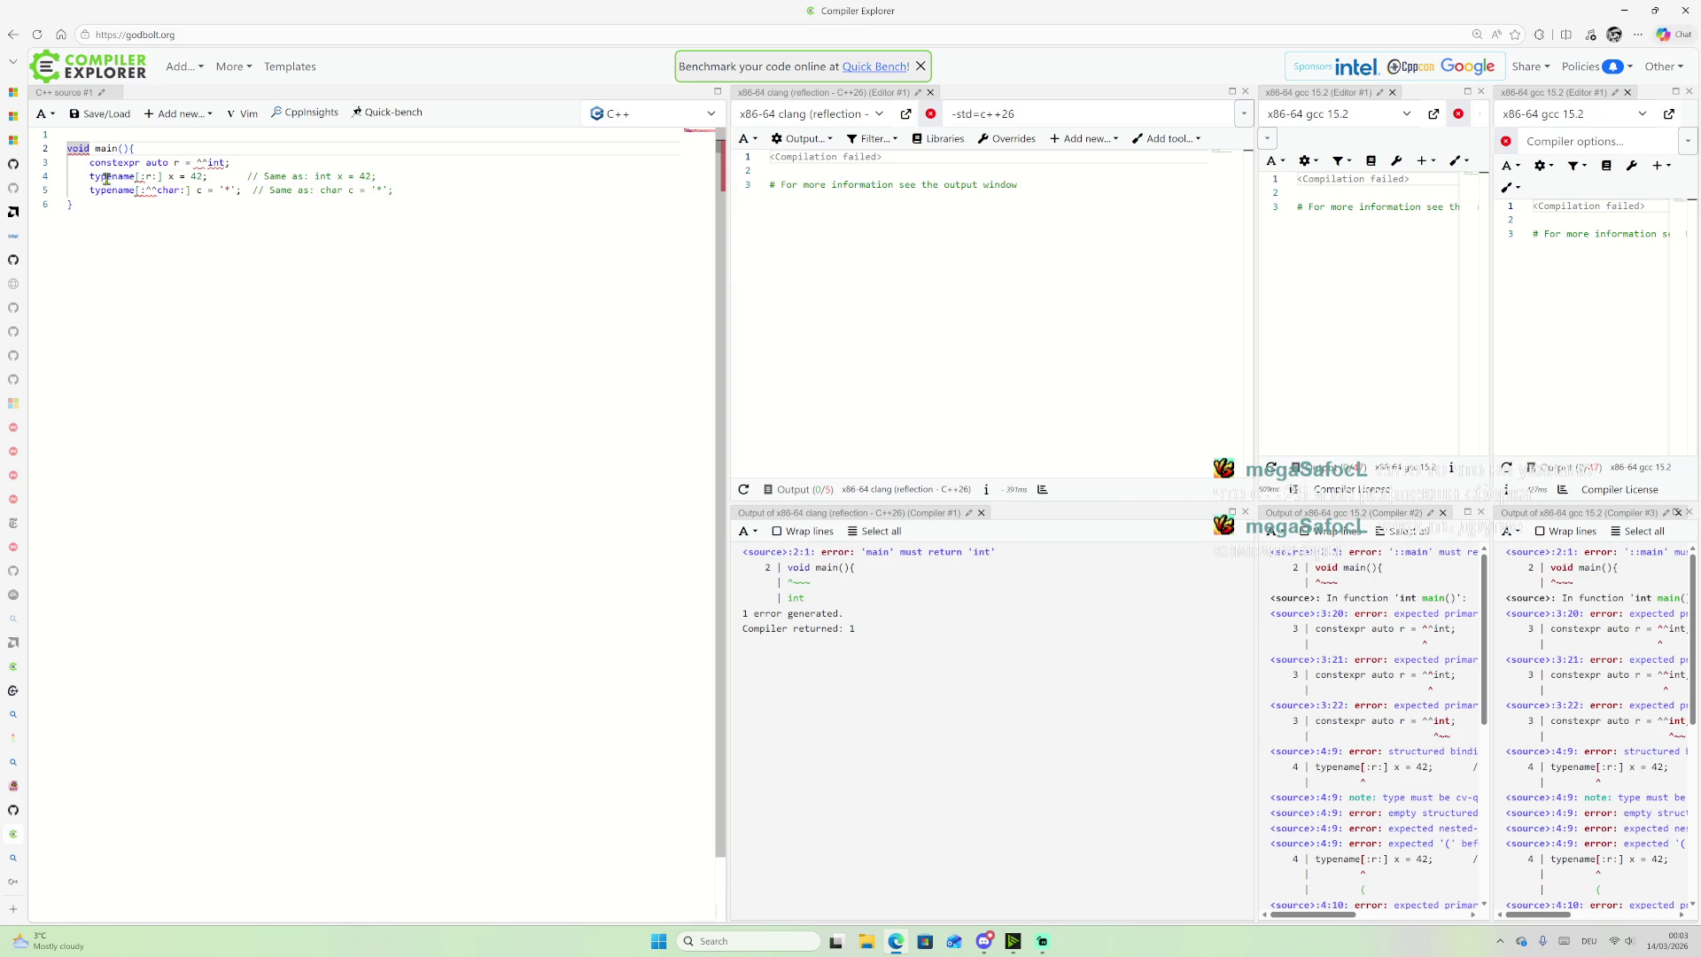
left_click(72, 148)
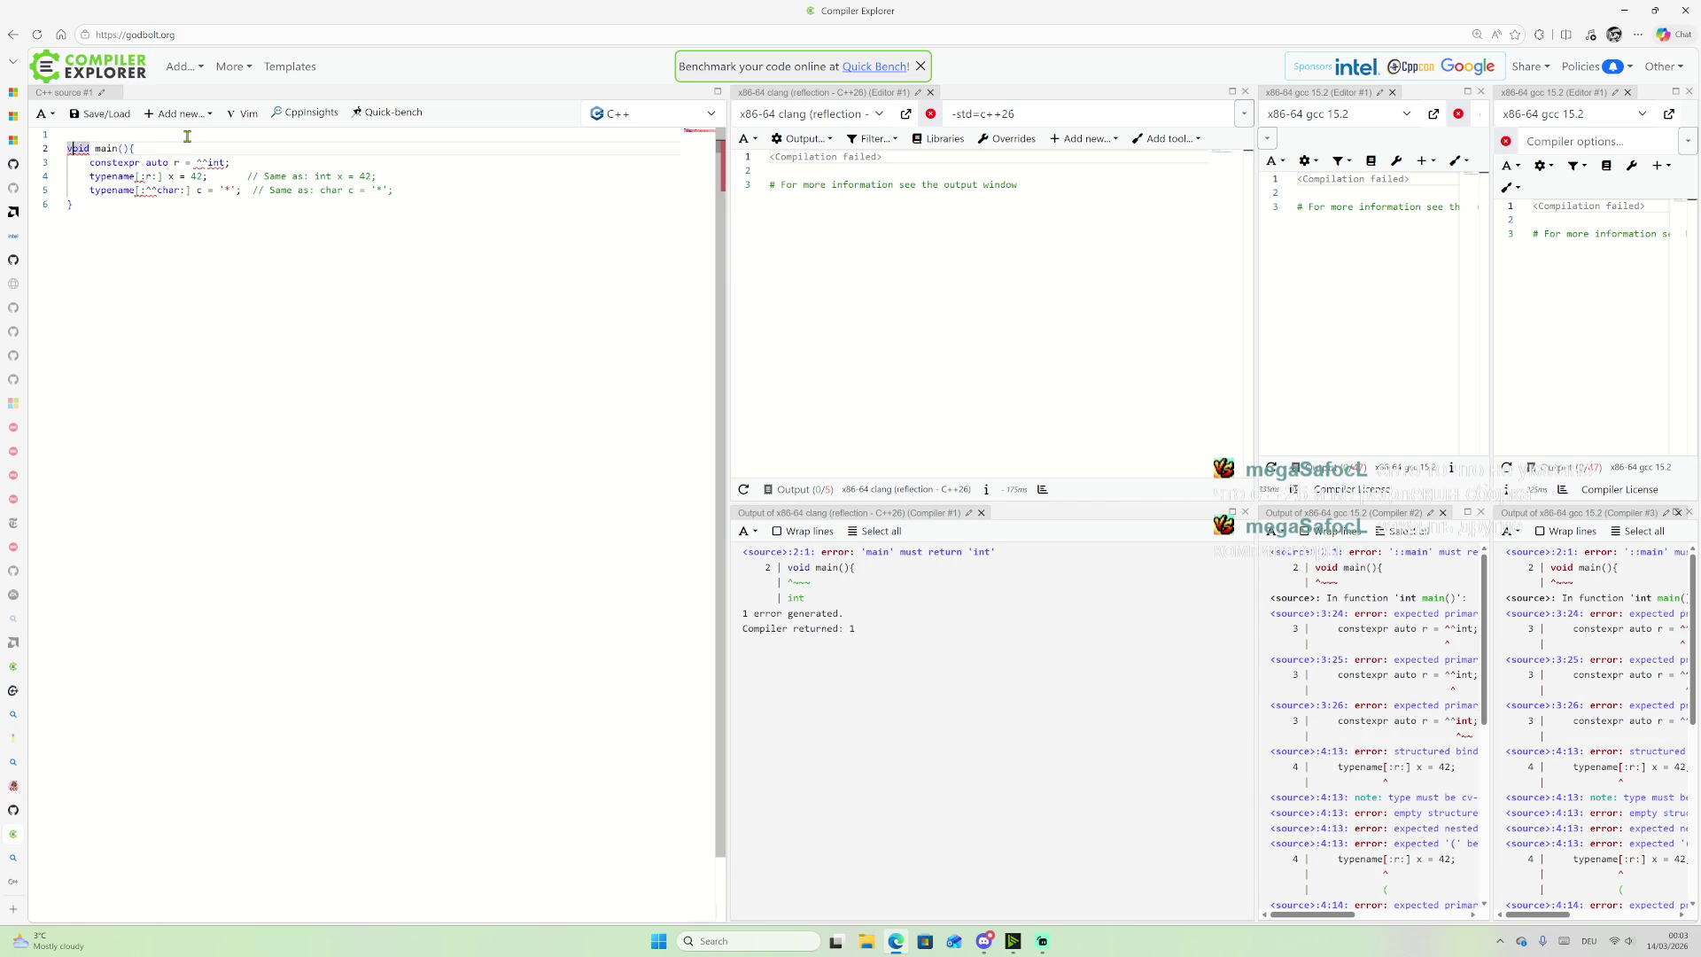
Step: Remove the empty first line and put main's opening brace on its own line
key("BackSpace")
left_click(128, 134)
key("Return")
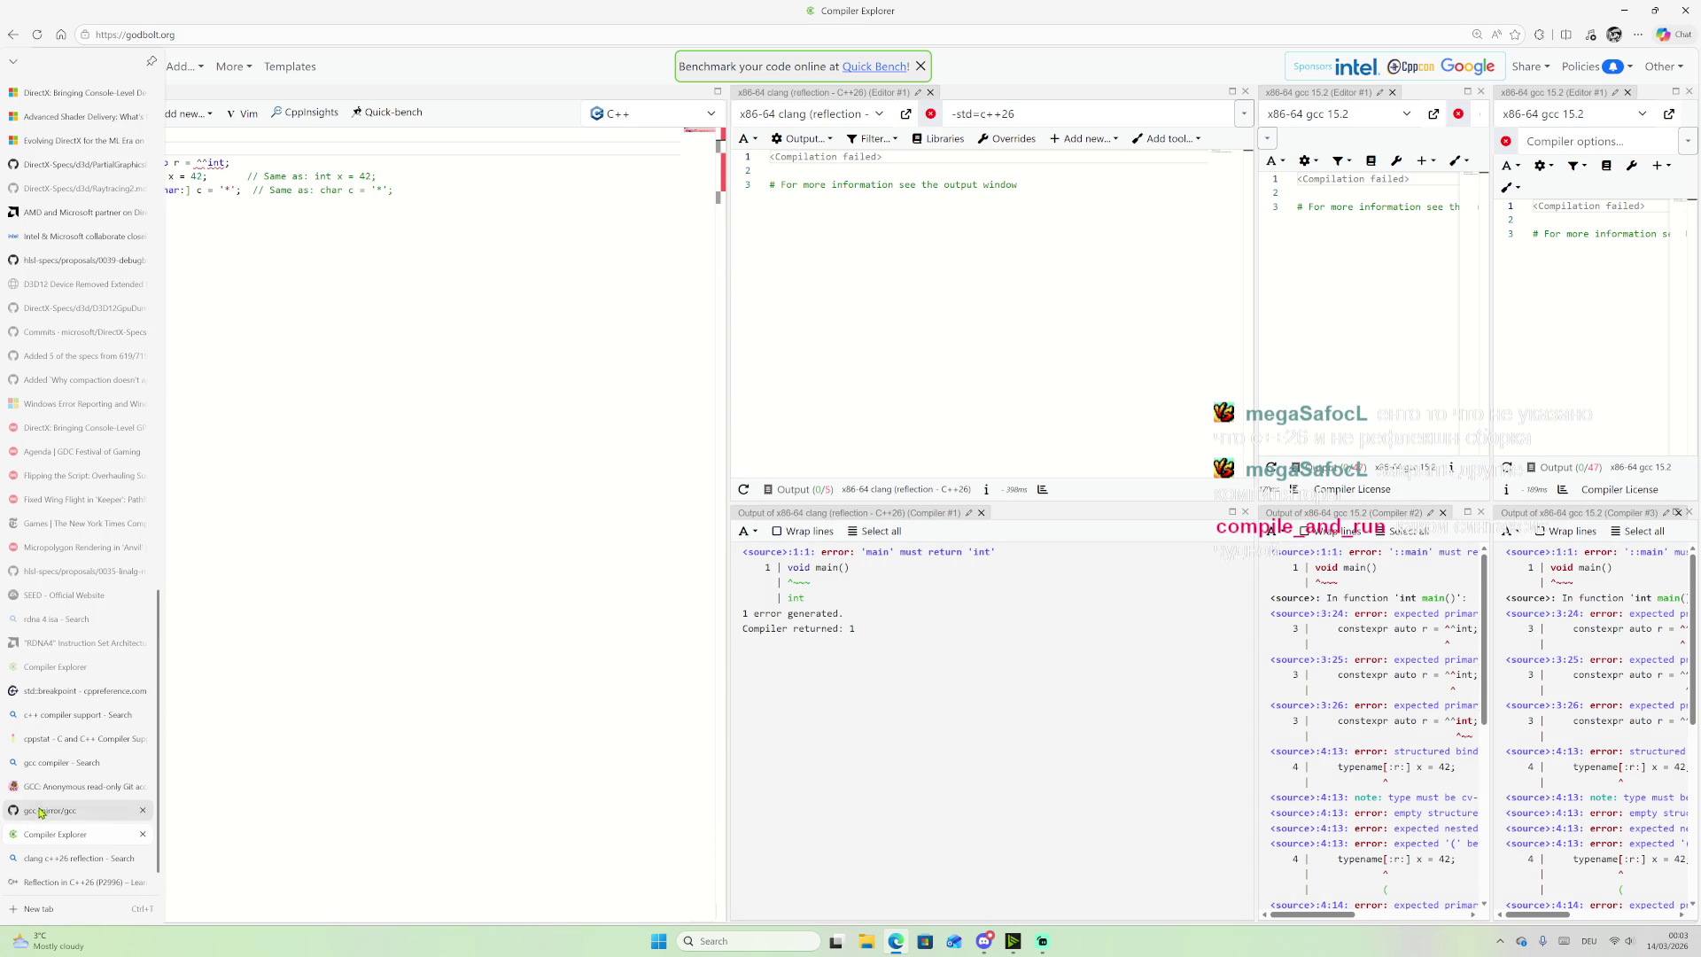
Step: Browse the GCC Git, compiler support and clang reflection tabs, ending on the clang c++26 reflection search
left_click(53, 786)
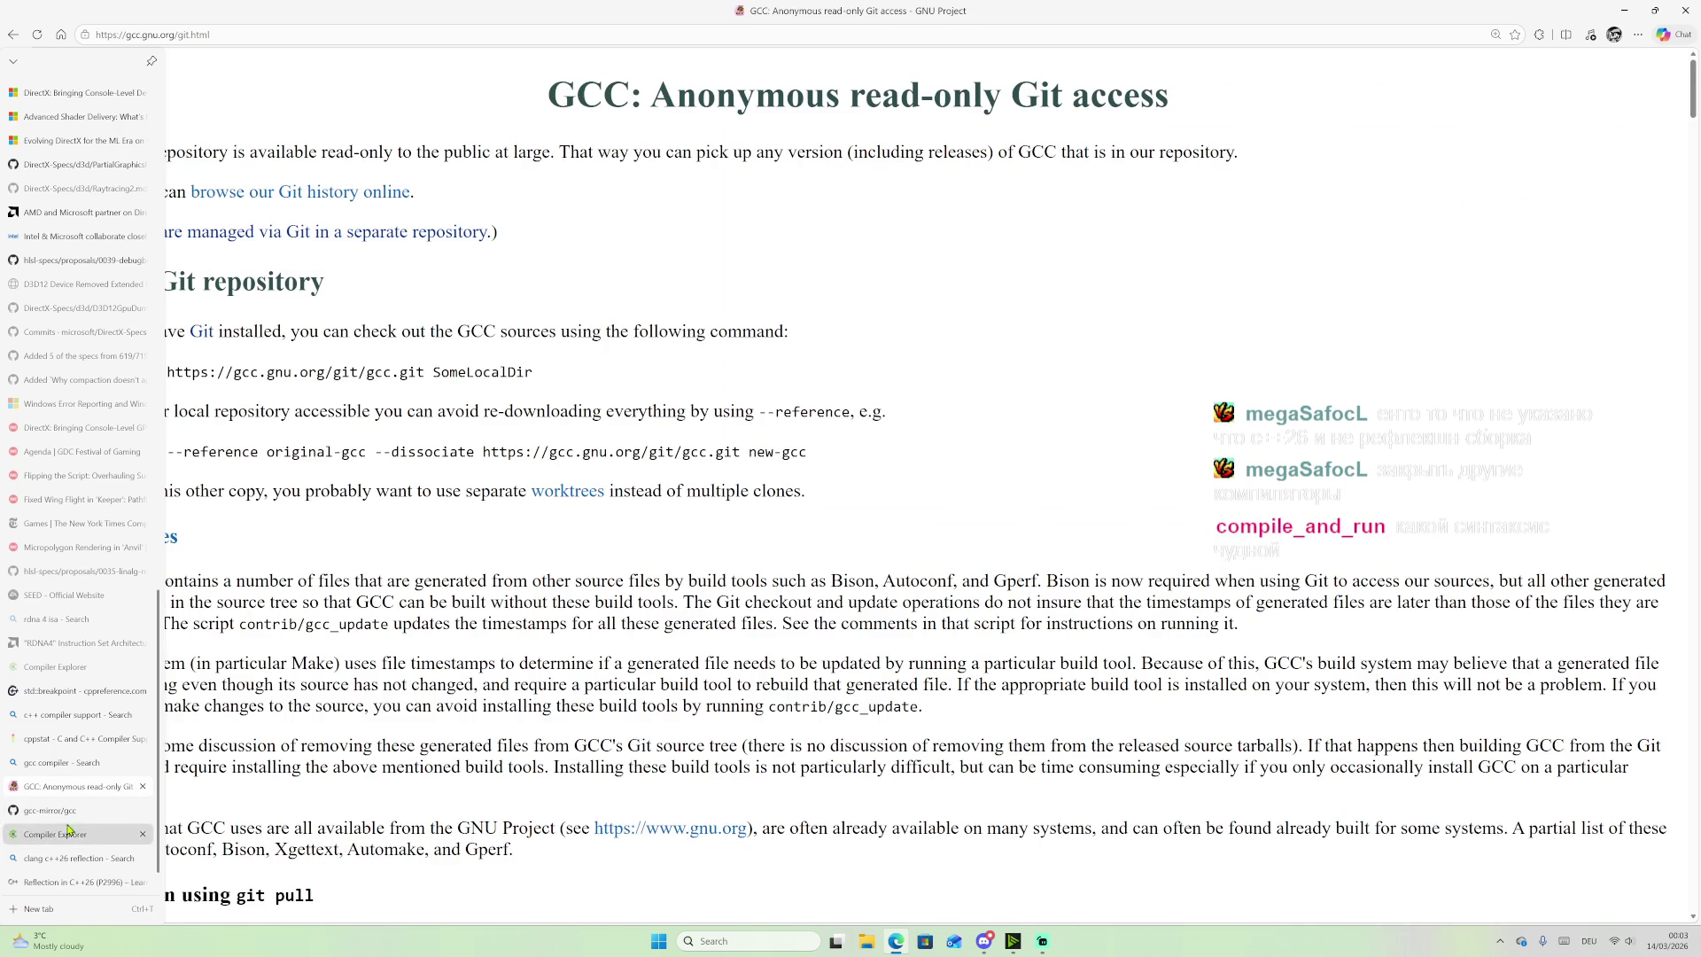
left_click(64, 811)
left_click(62, 835)
left_click(58, 859)
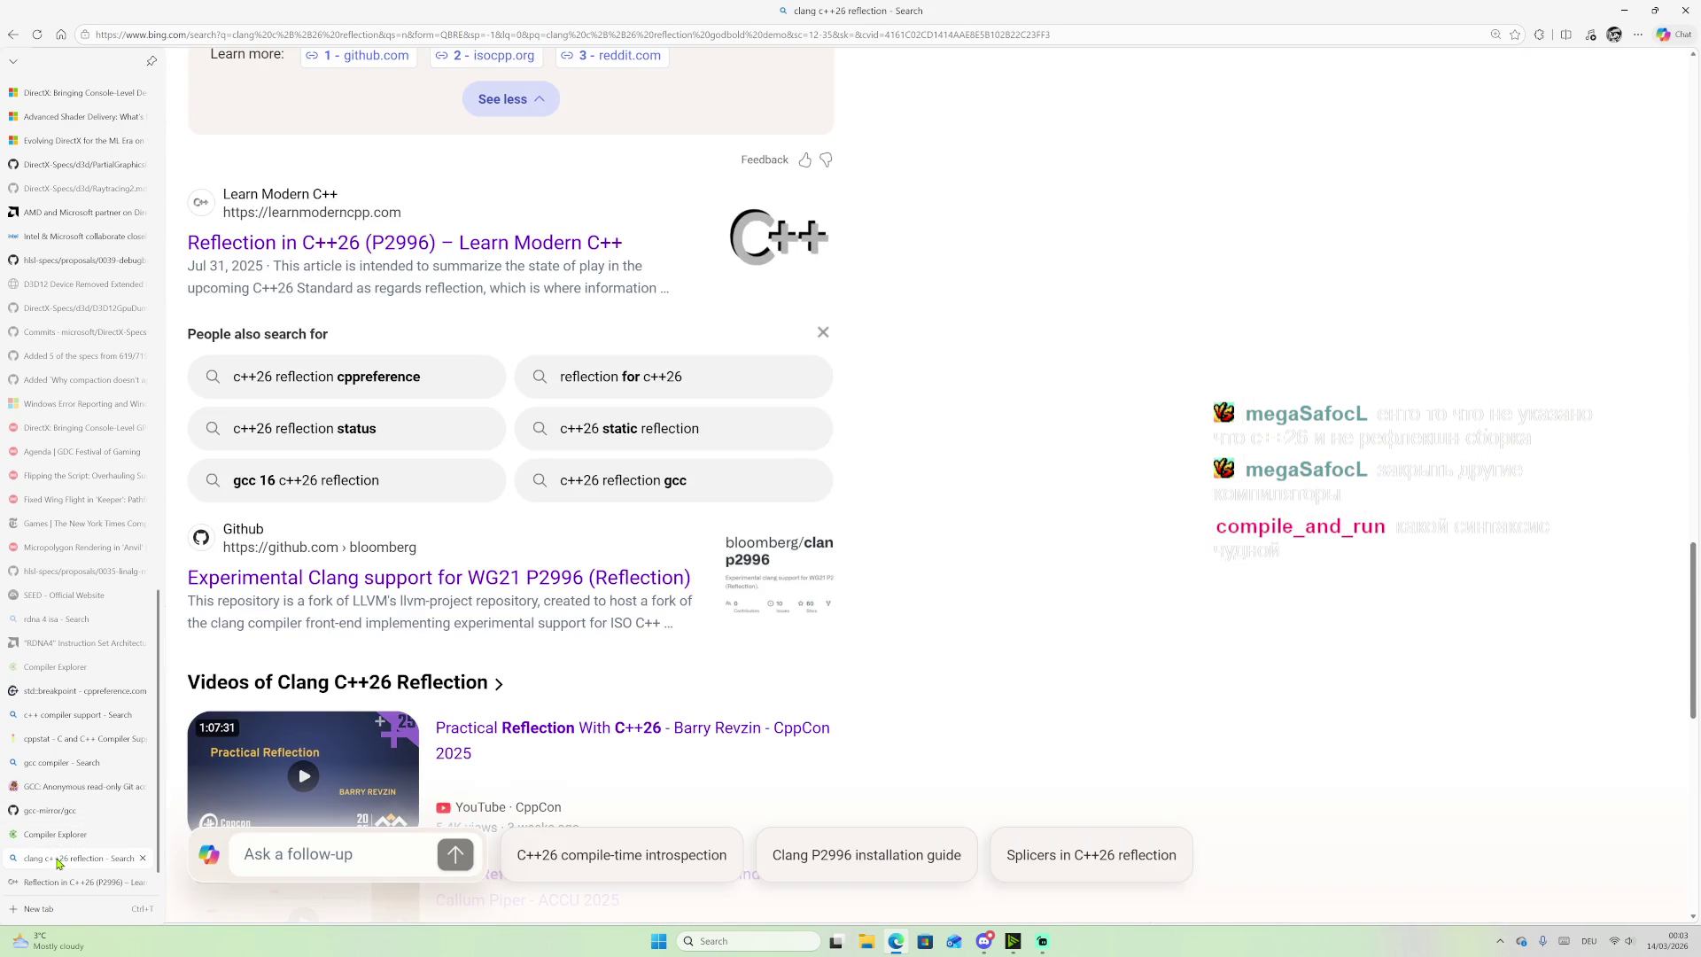
left_click(76, 713)
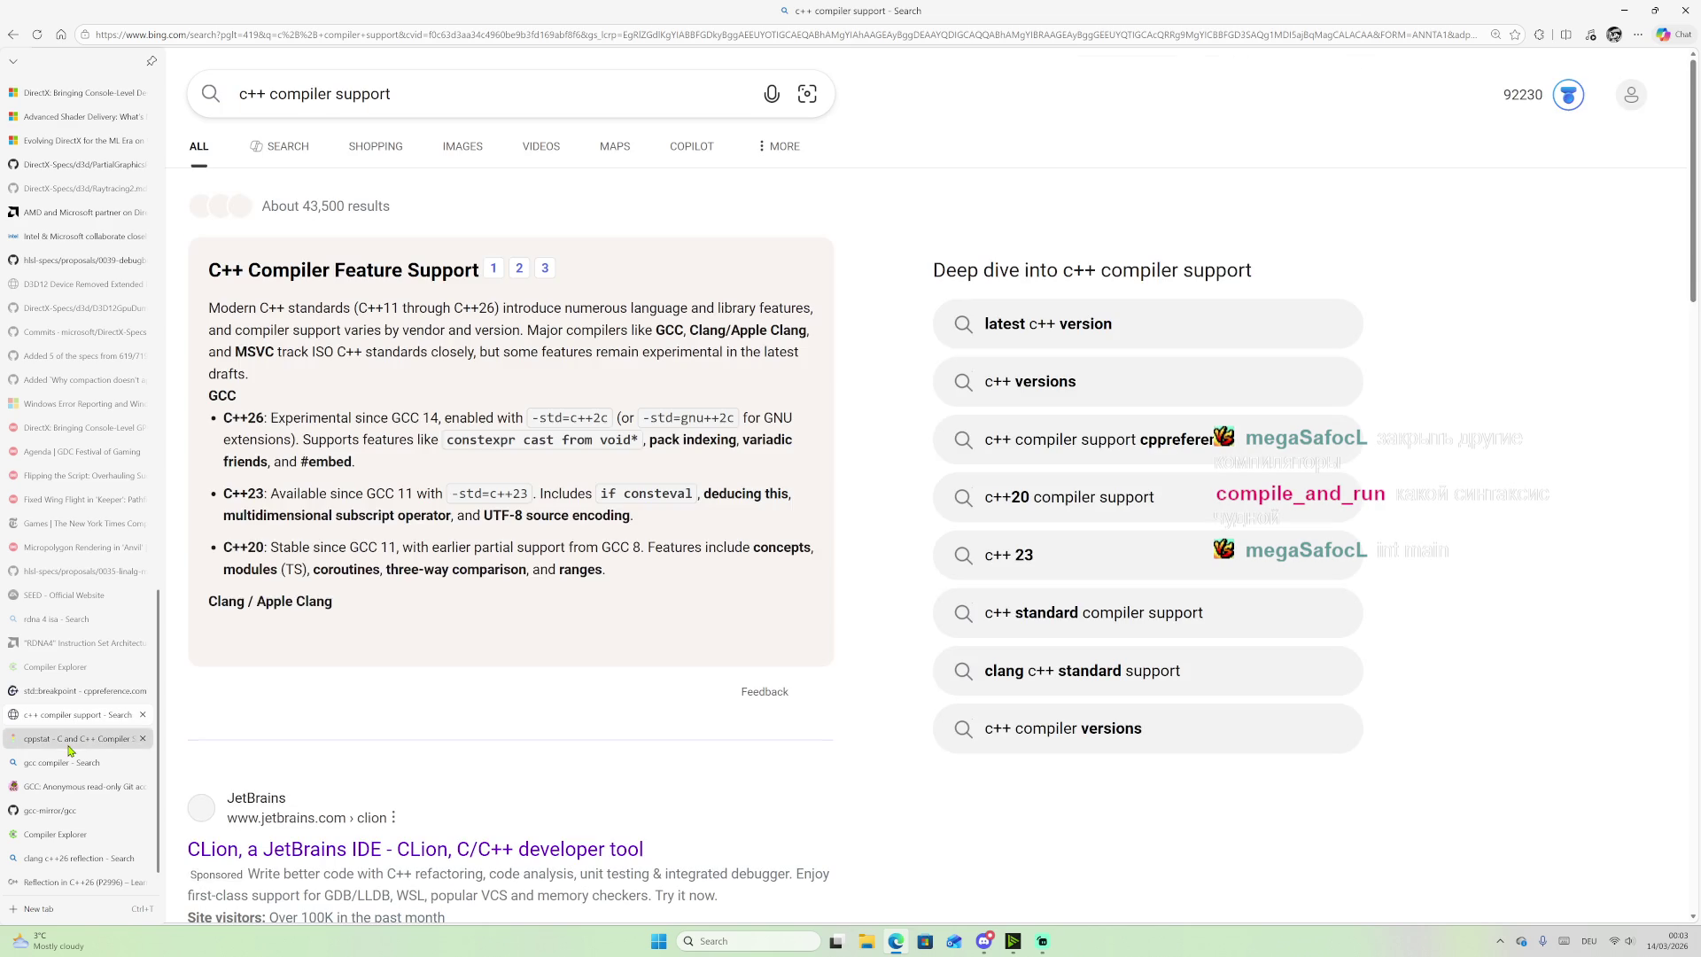
left_click(64, 761)
left_click(60, 791)
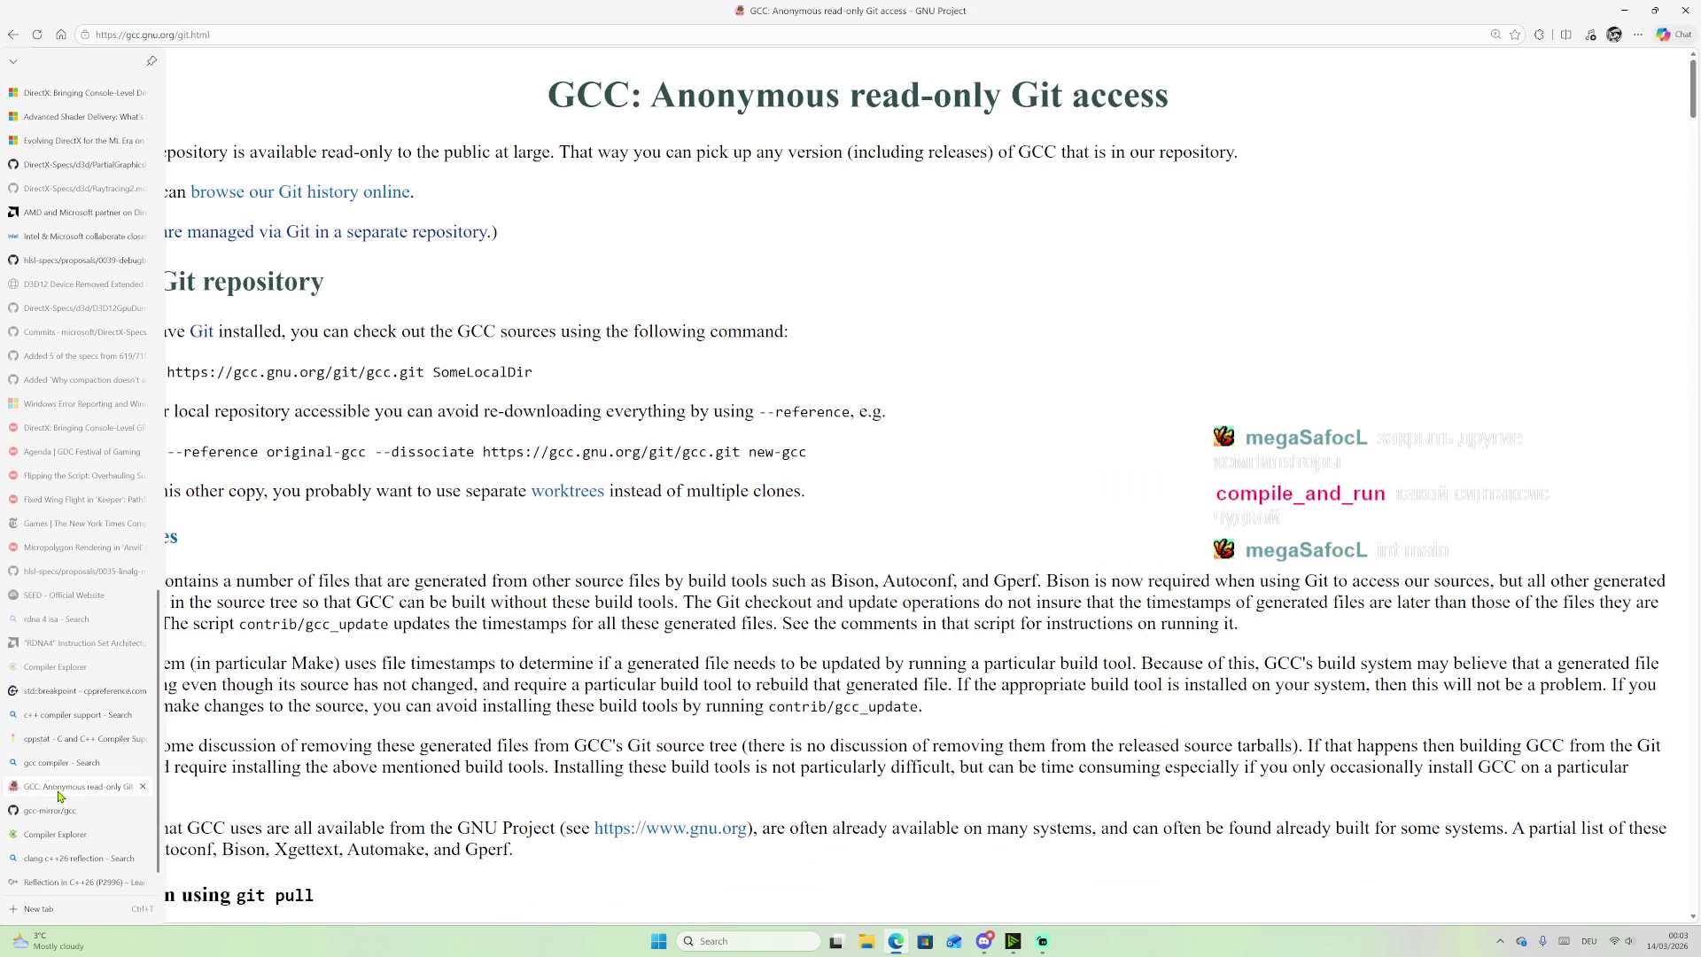
left_click(58, 813)
left_click(59, 834)
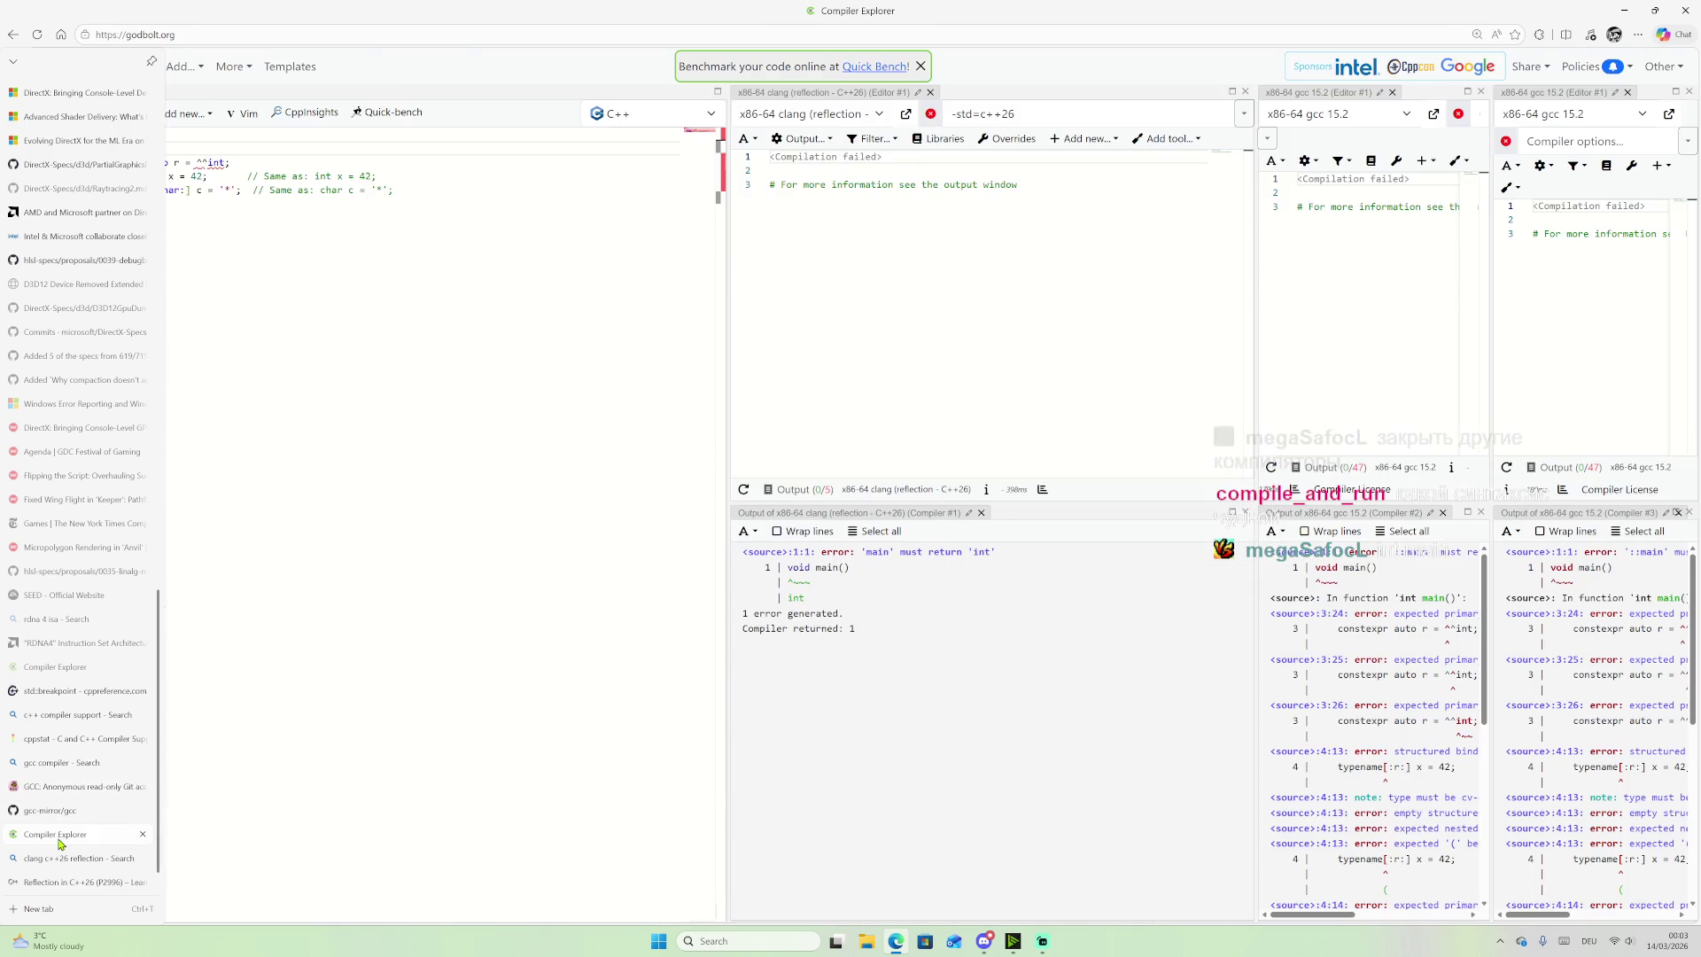
left_click(59, 859)
Step: Remove 'clang' from the Bing query and search for 'c++26 reflection'
scroll(1019, 478, "up", 3)
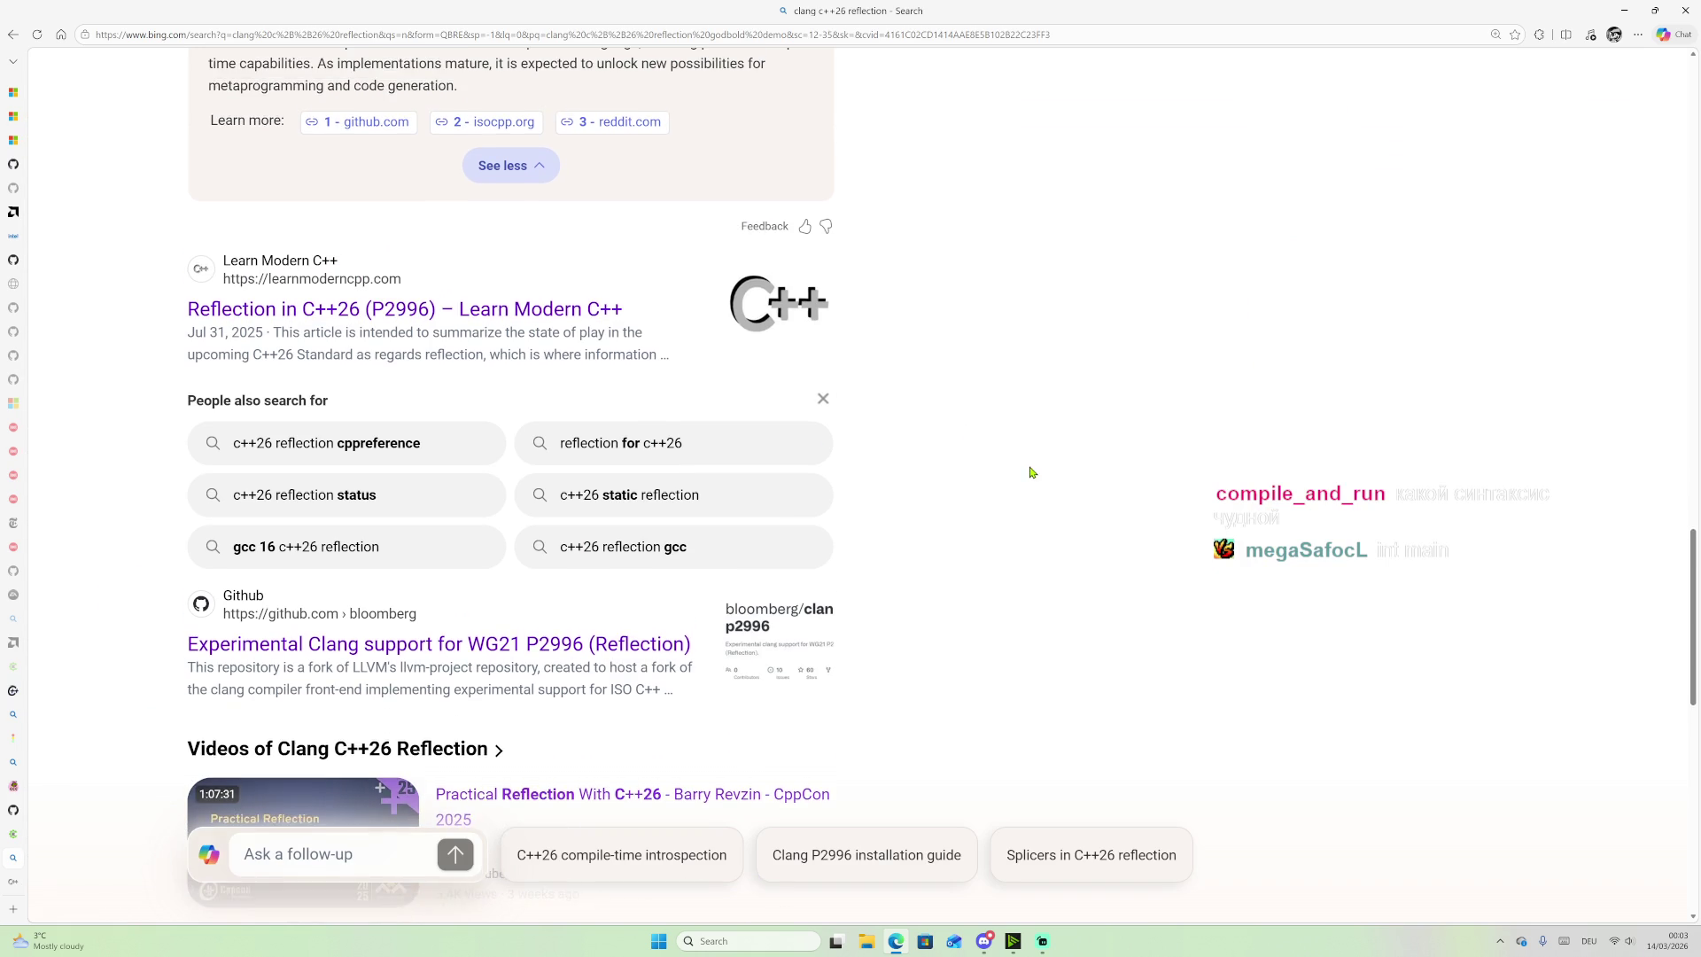
scroll(1004, 484, "up", 15)
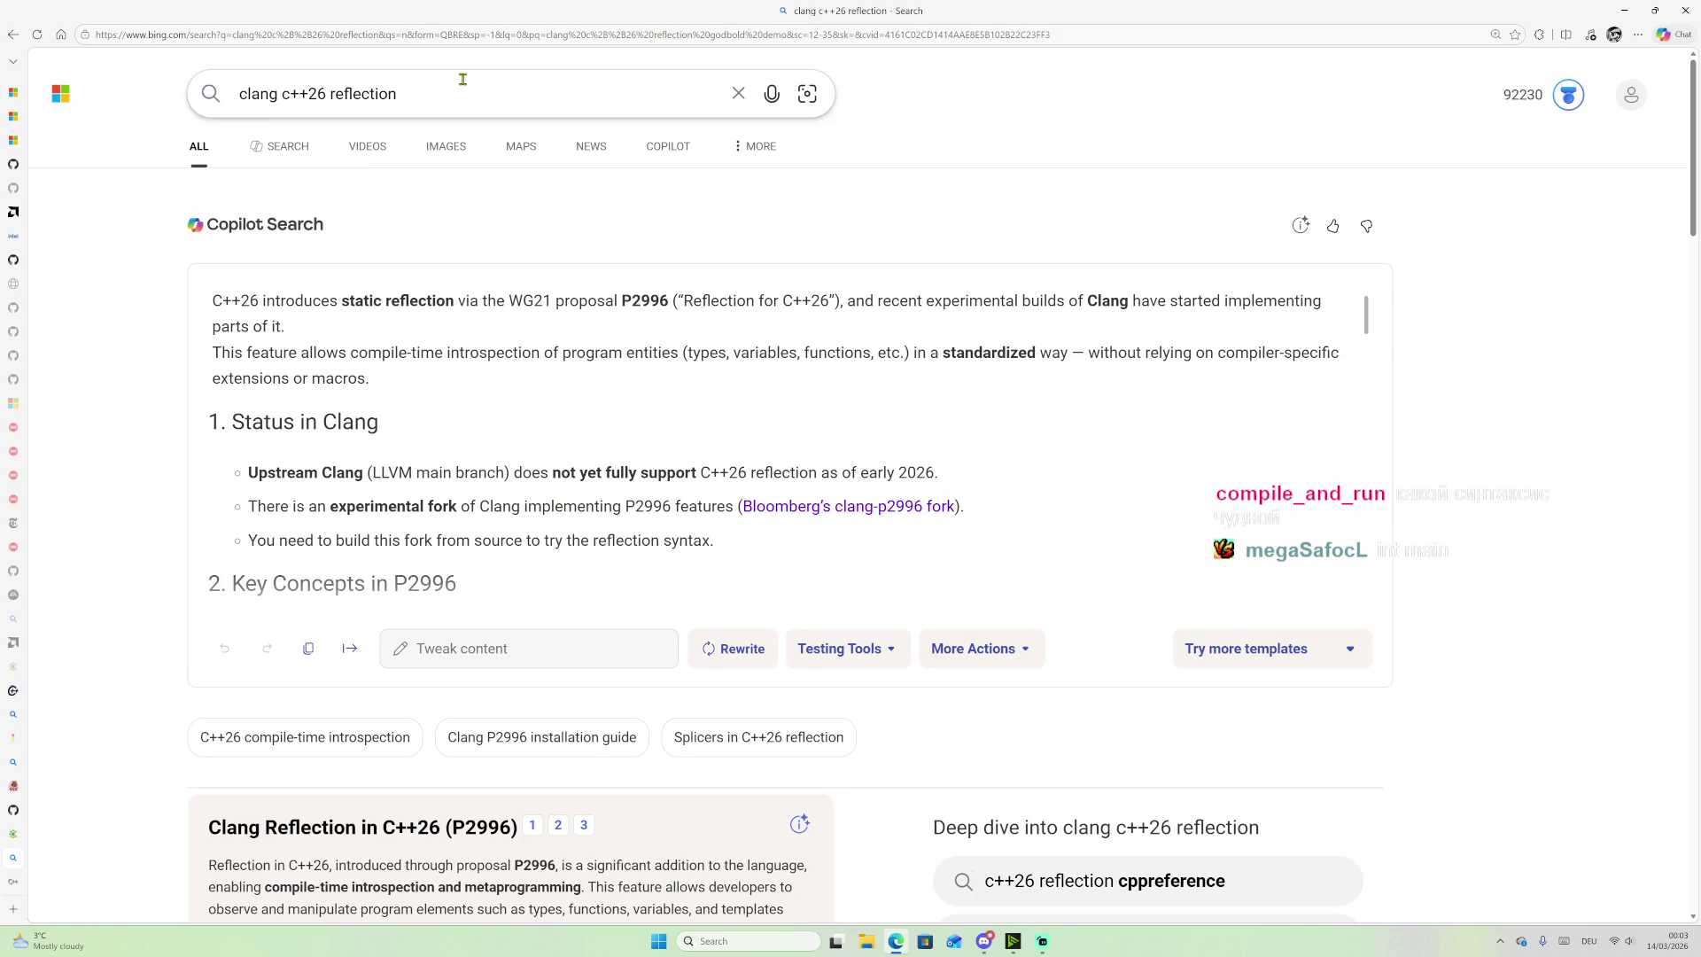
left_click(452, 93)
left_click_drag(282, 93, 238, 93)
key("BackSpace")
key("Return")
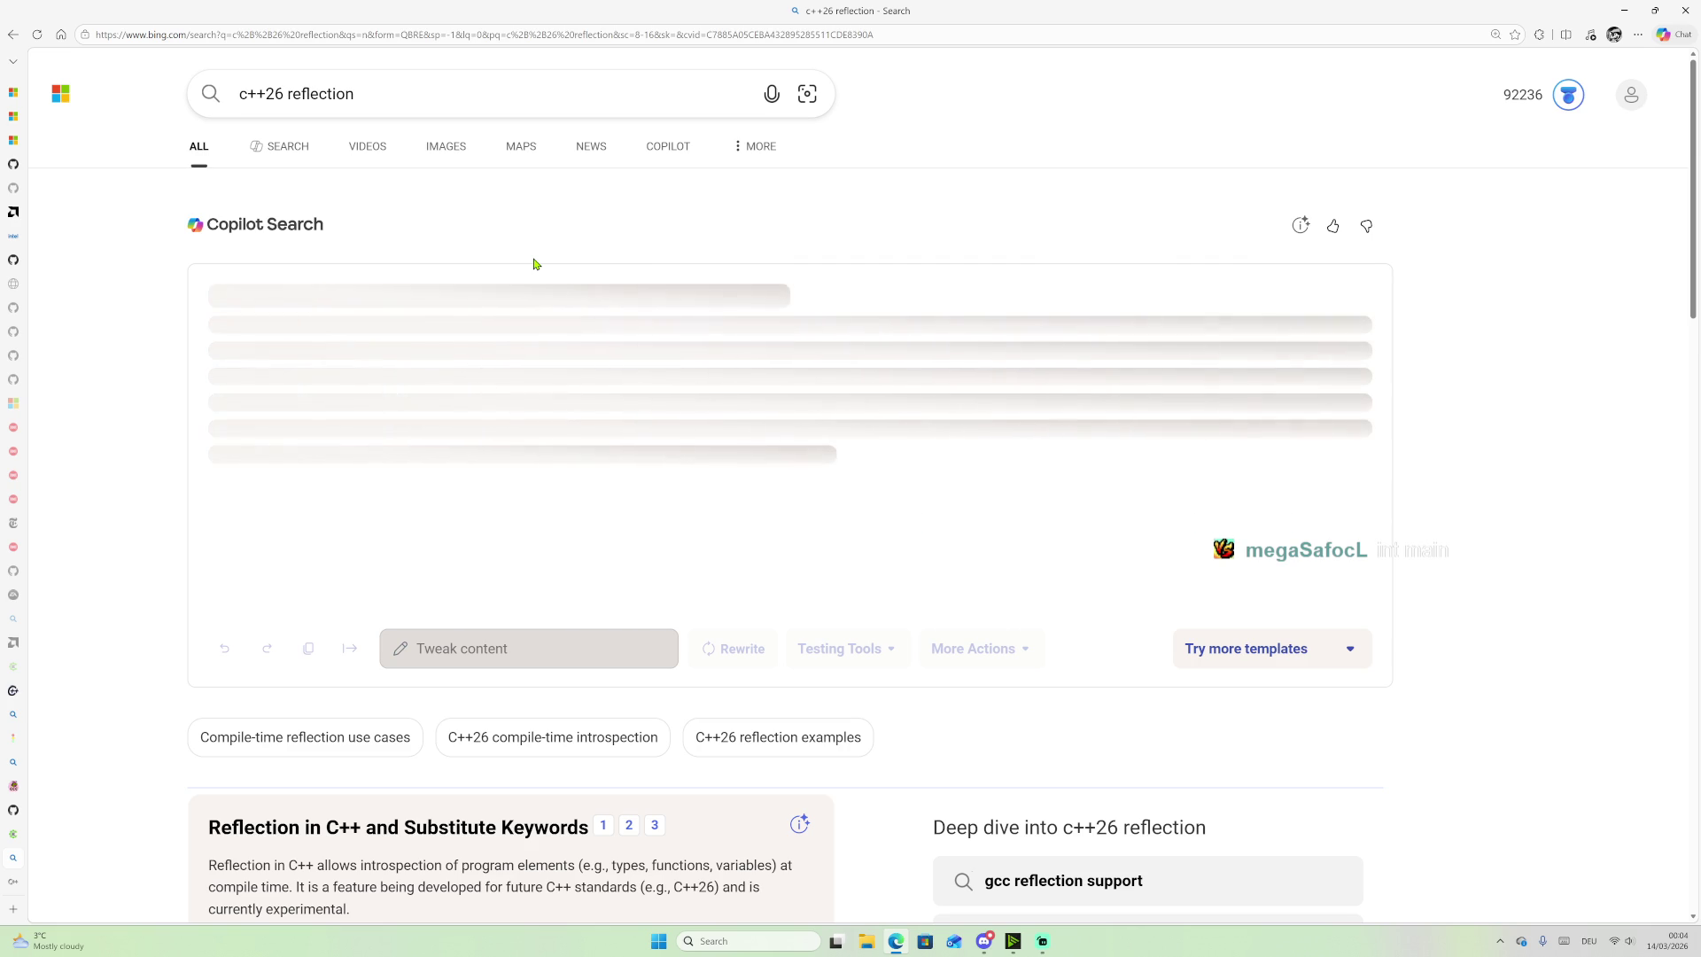
Step: Open the 'Reflection for C++26 - isocpp.org' result from the search results
scroll(981, 479, "down", 5)
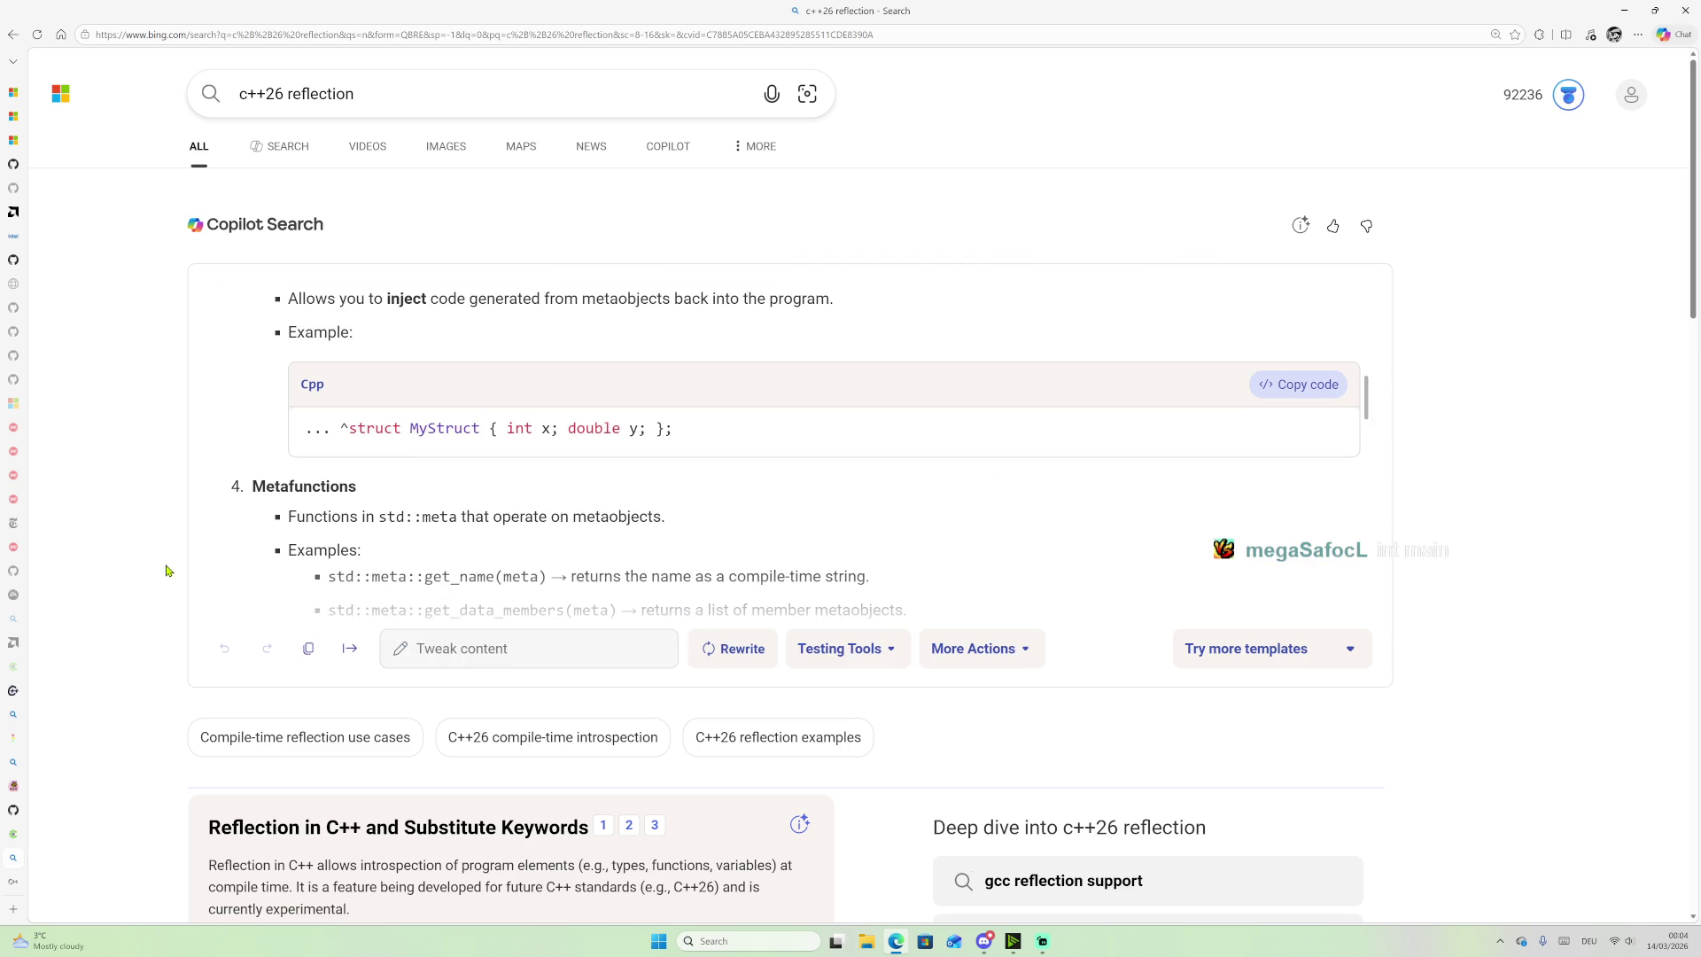
scroll(239, 549, "down", 9)
scroll(244, 549, "down", 3)
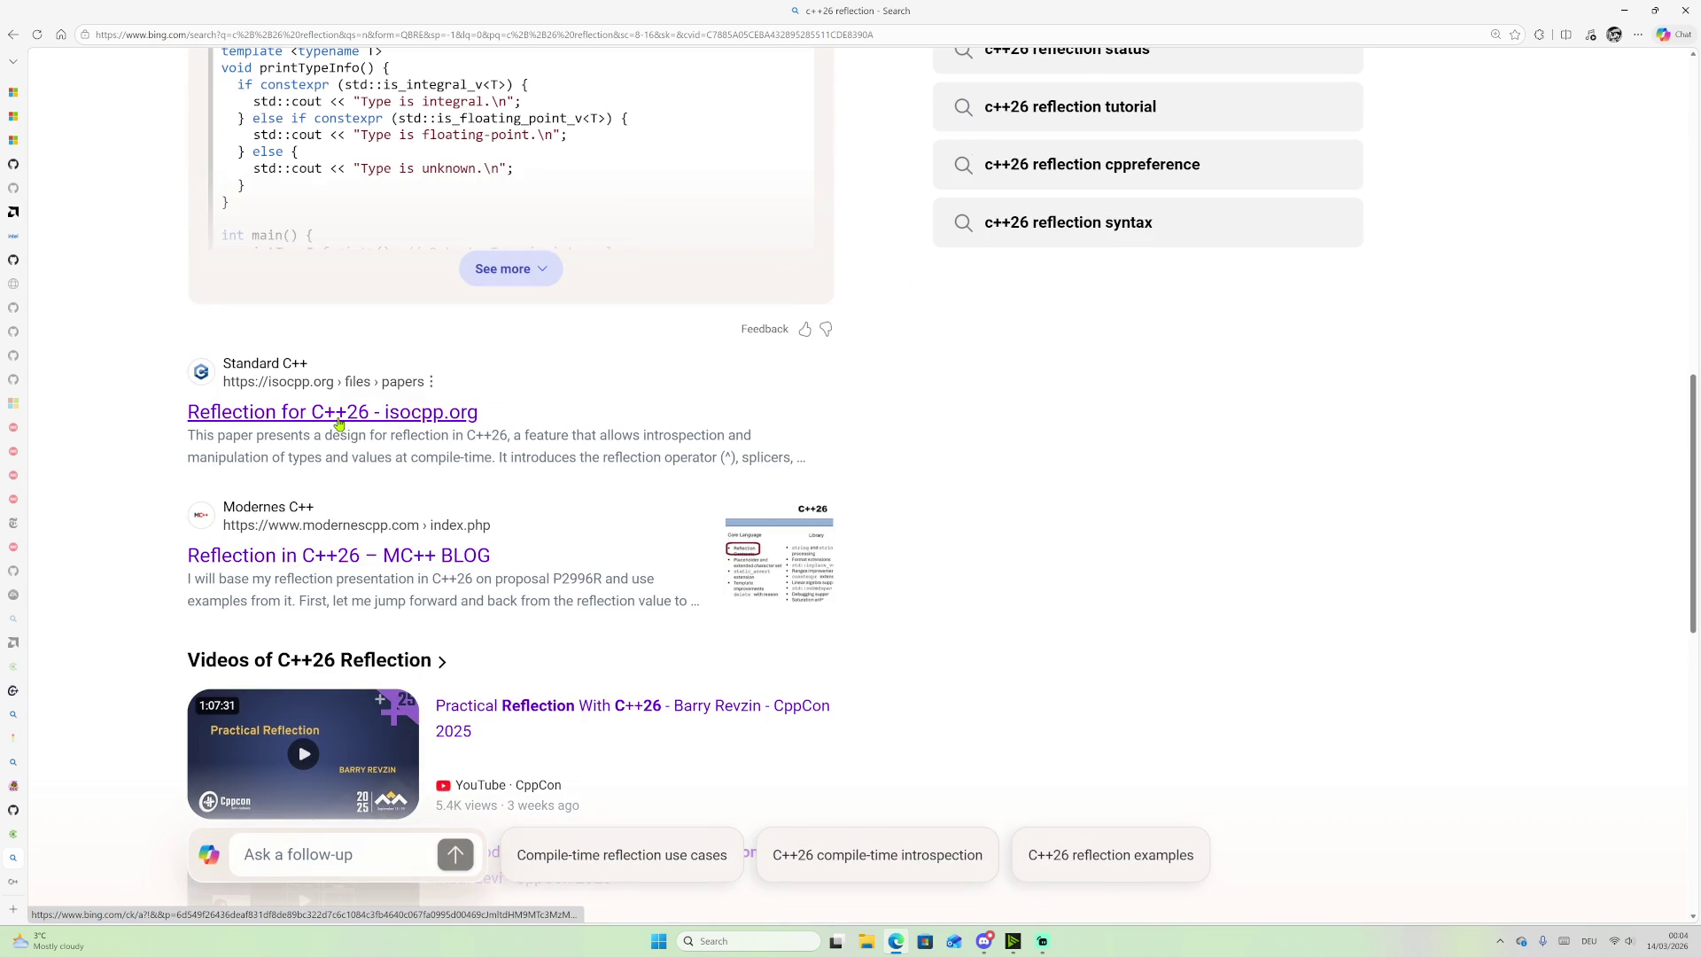
left_click(267, 427)
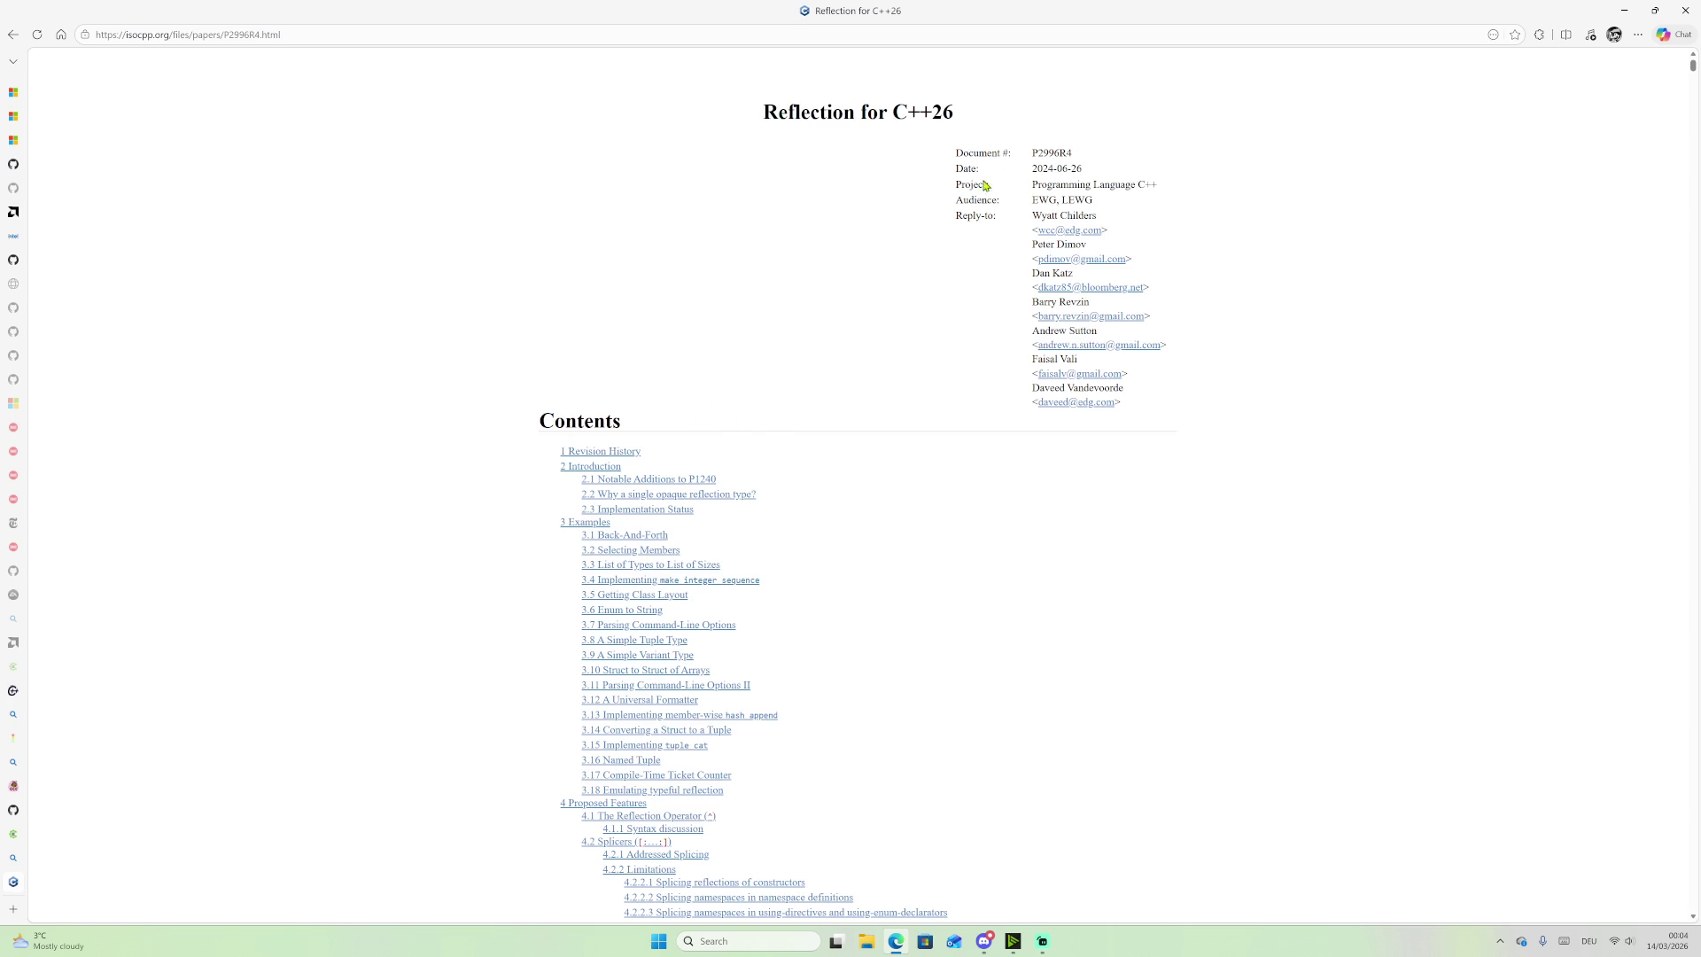
Step: Inspect the P2996R4 paper's date and revision number, then return to its top
left_click_drag(1037, 169, 1070, 169)
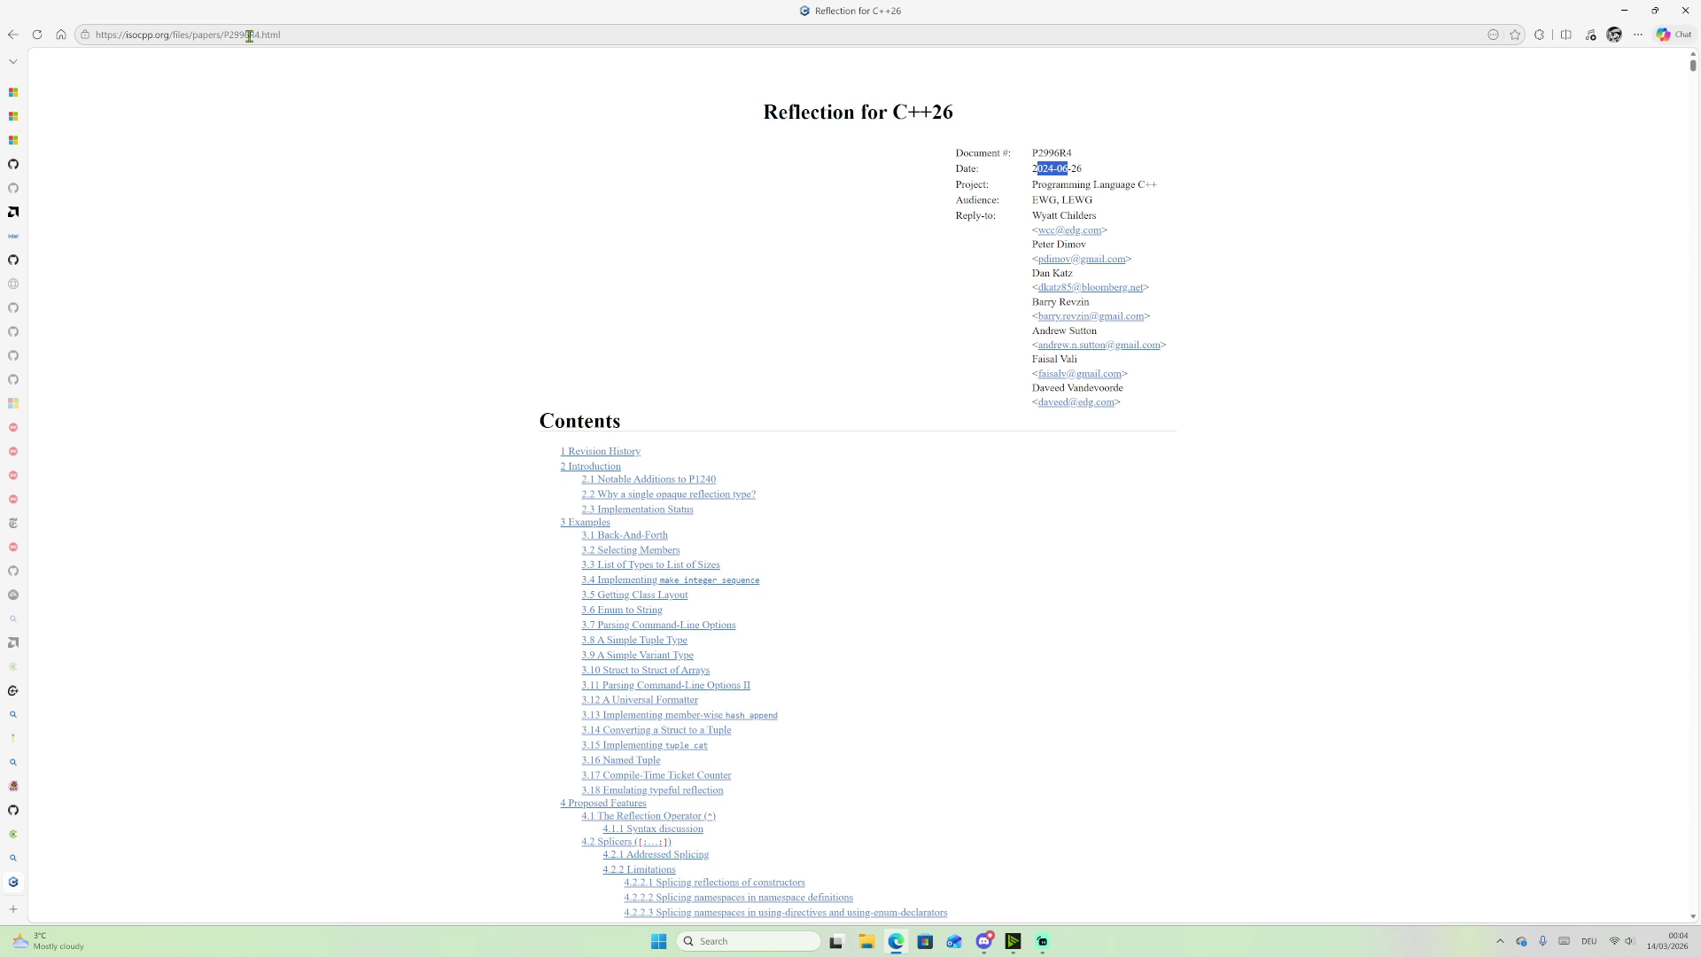
left_click_drag(249, 35, 253, 34)
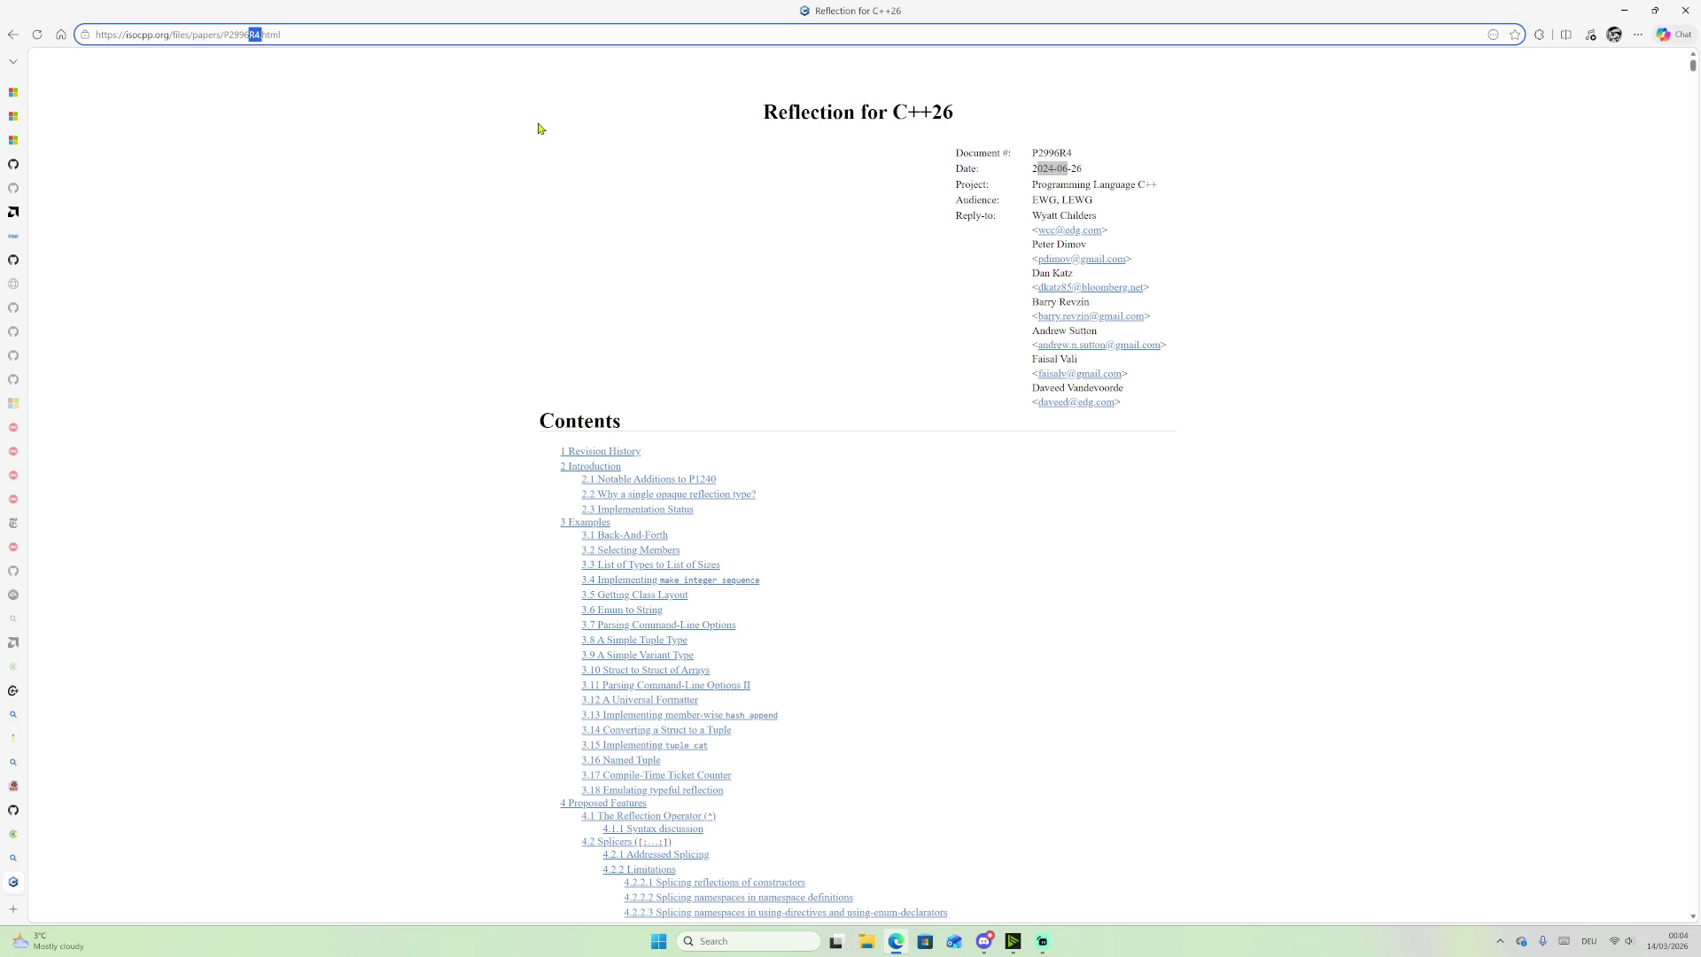
middle_click(974, 245)
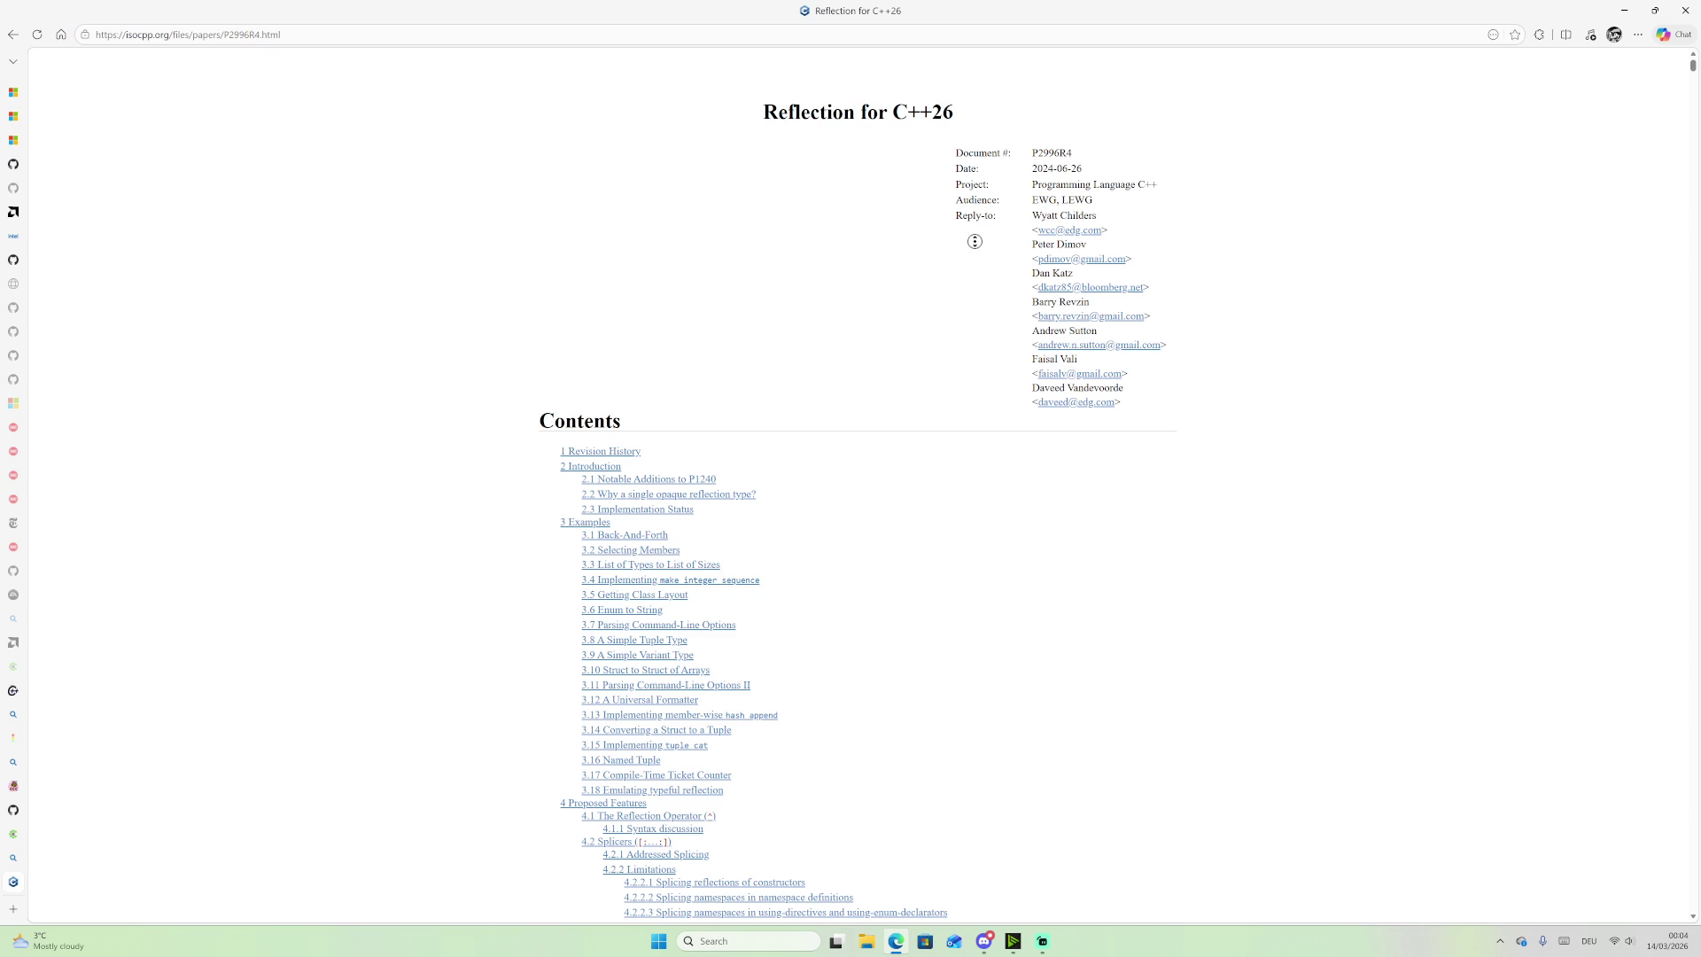
scroll(1209, 808, "down", 15)
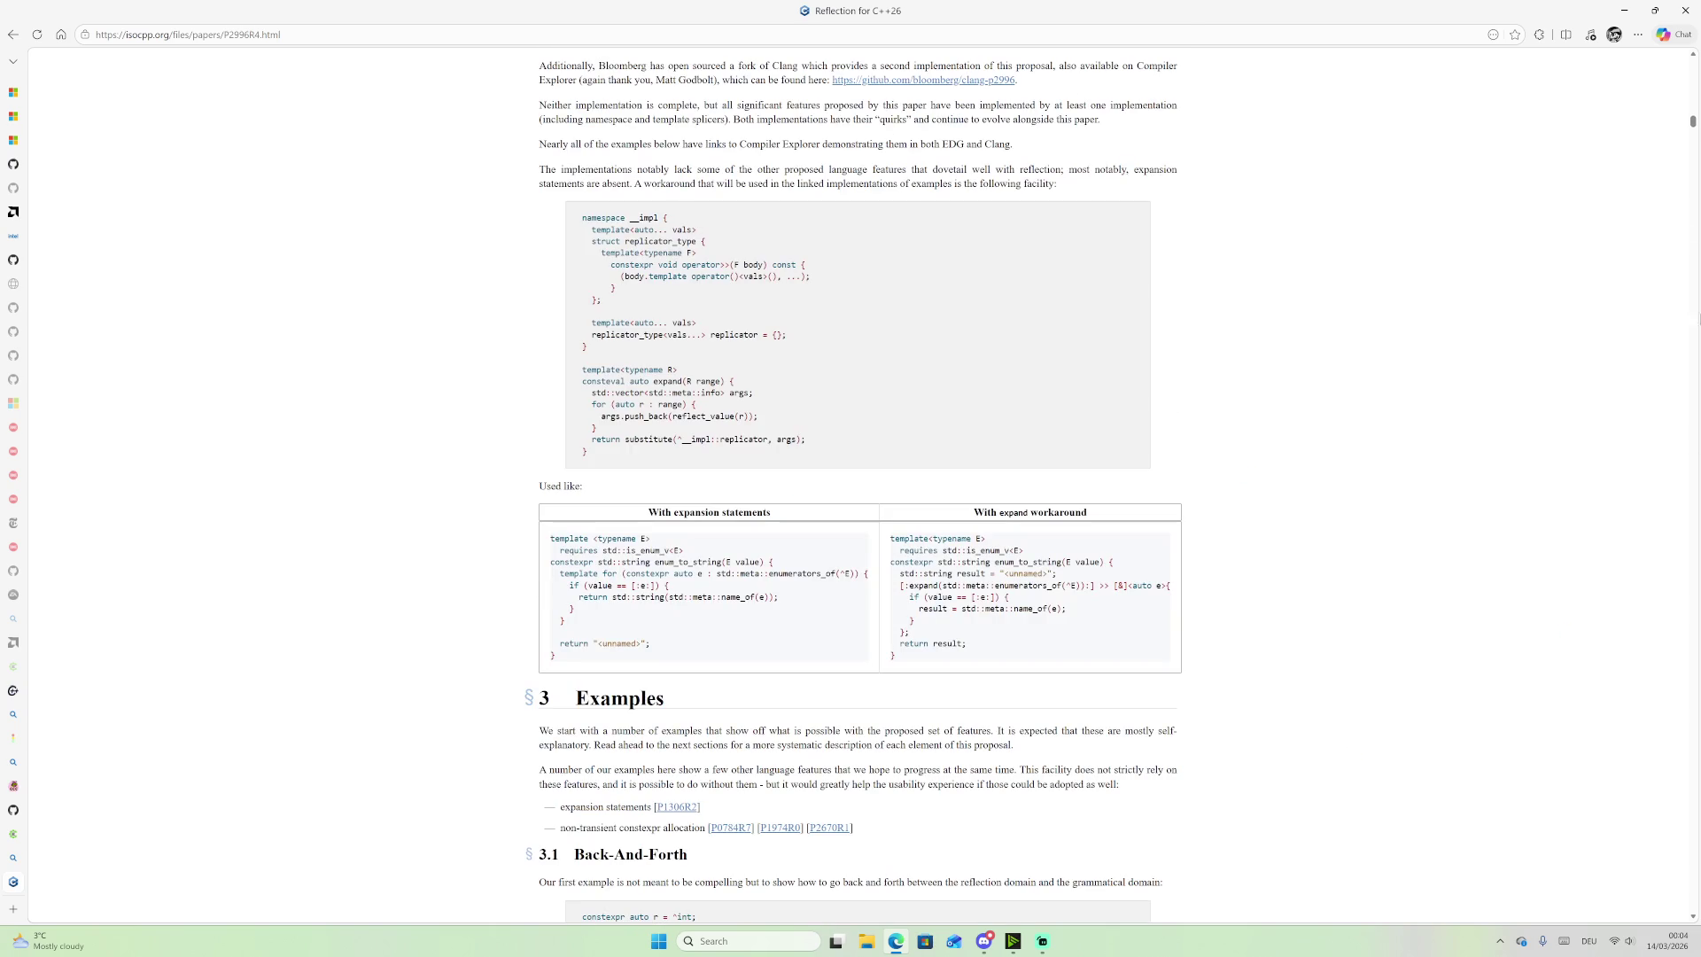
left_click_drag(1692, 124, 1693, 904)
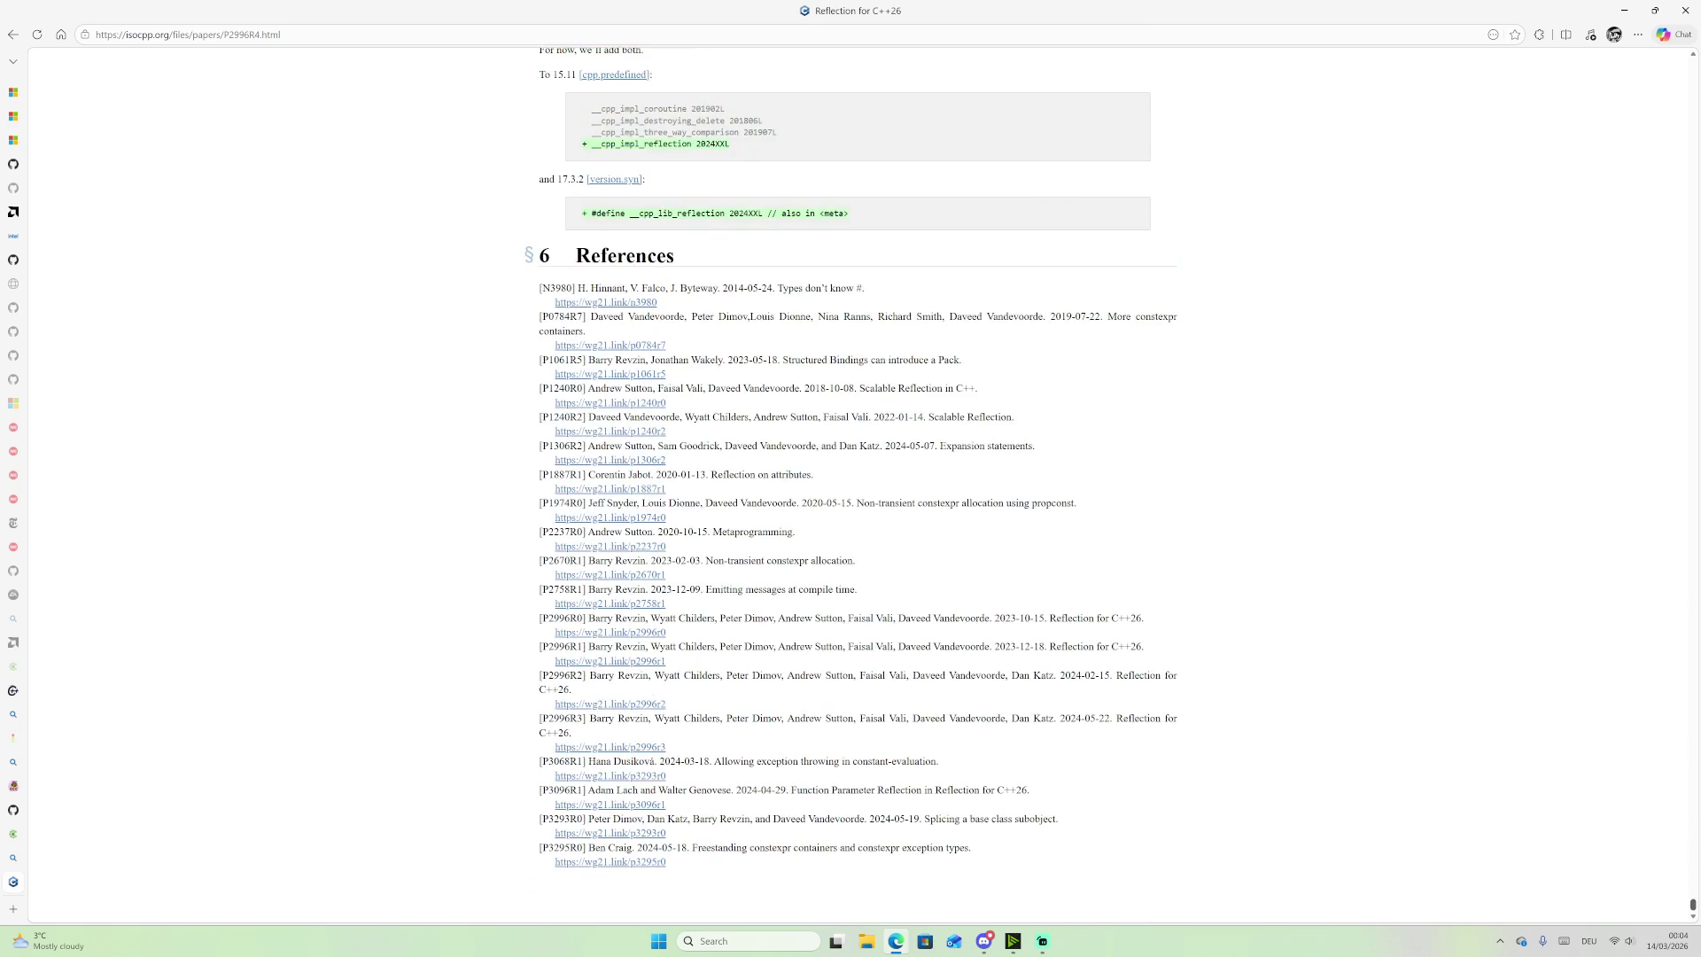
key("Home")
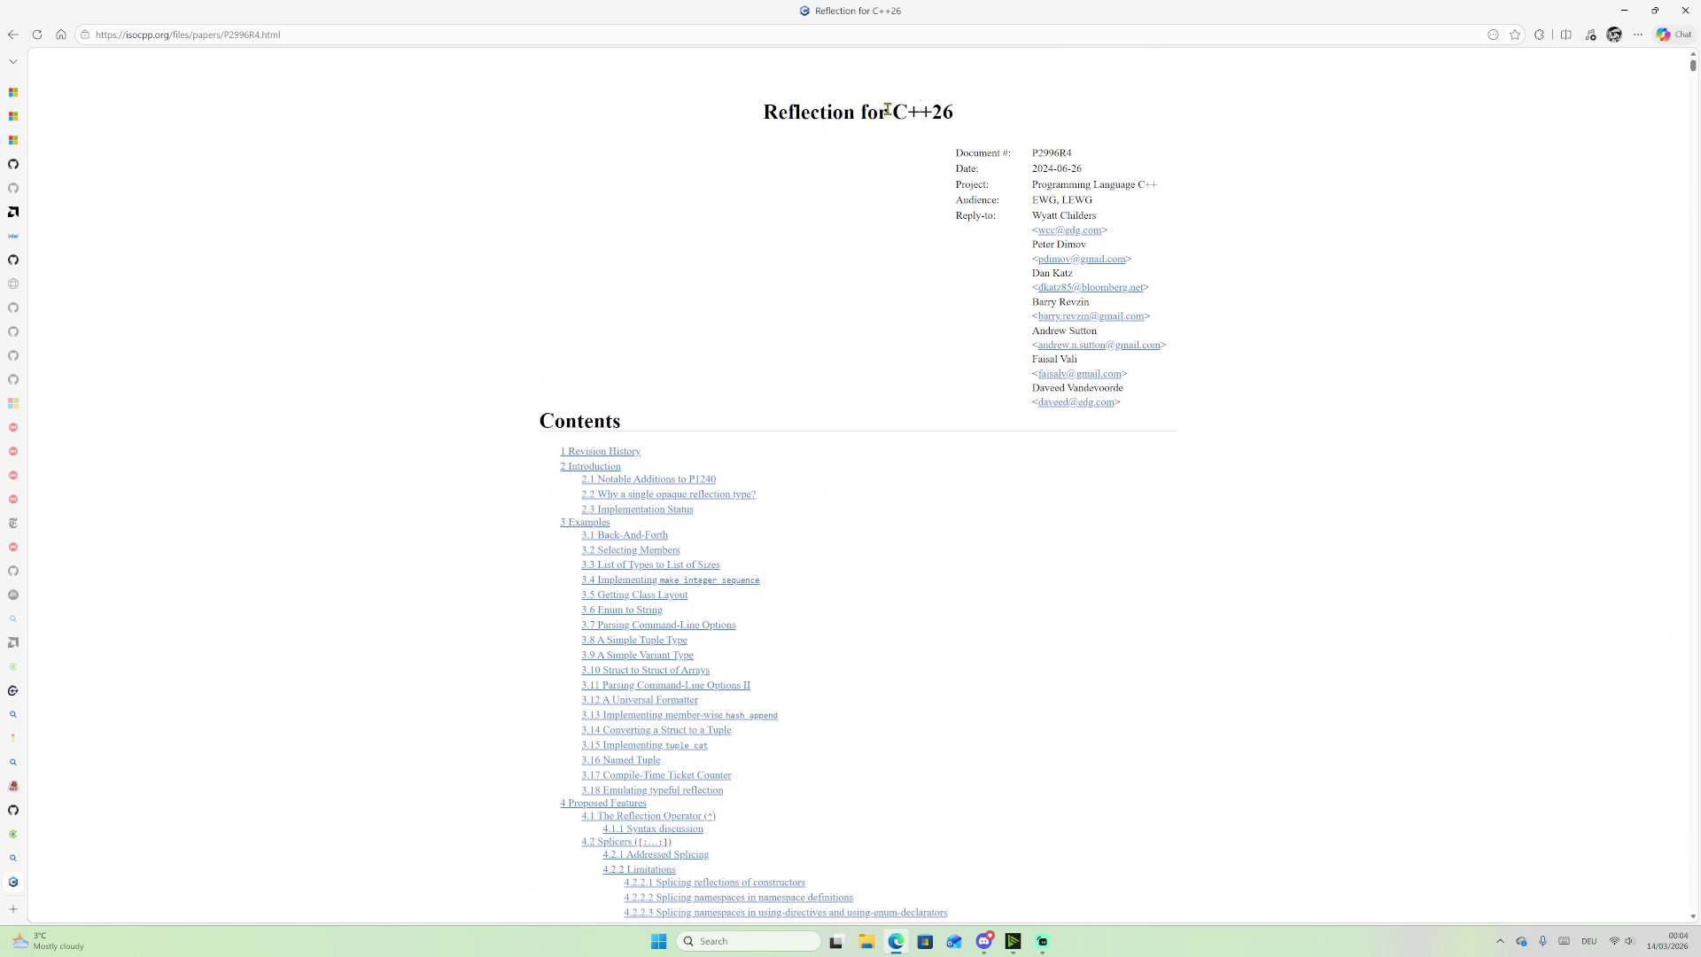
Step: Go to the isocpp.org home page and search the site for 'reflection'
left_click_drag(170, 35, 526, 17)
key("BackSpace")
key("Return")
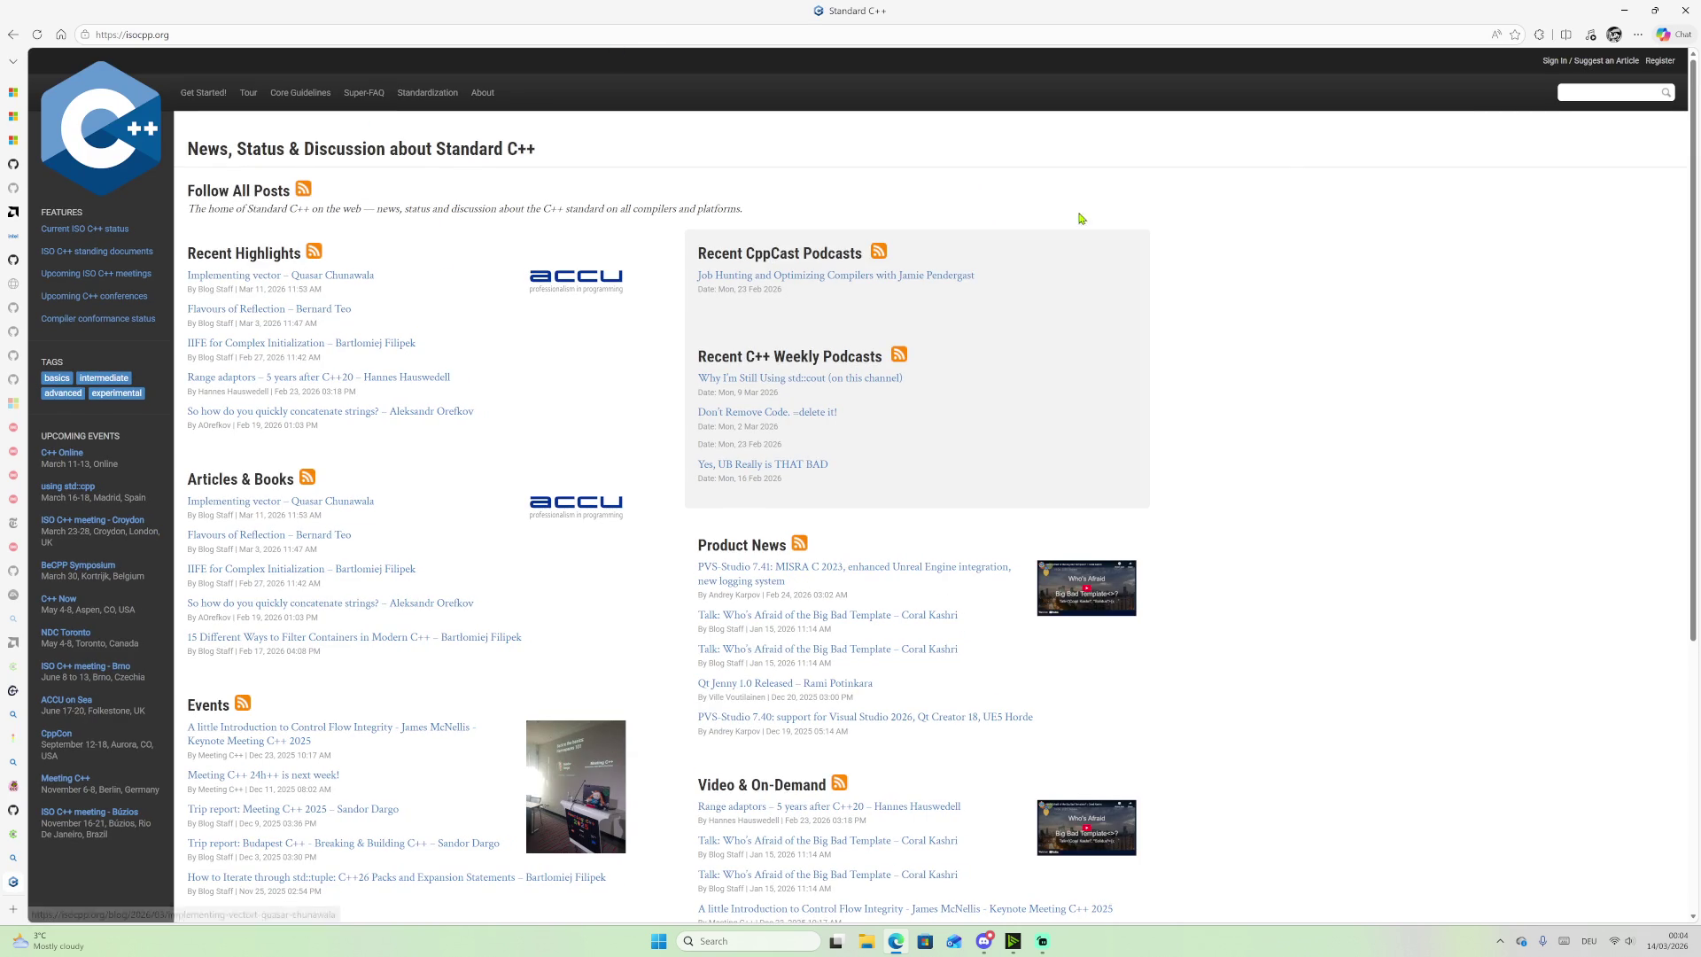
left_click(1583, 95)
type("refle")
type("n")
key("Return")
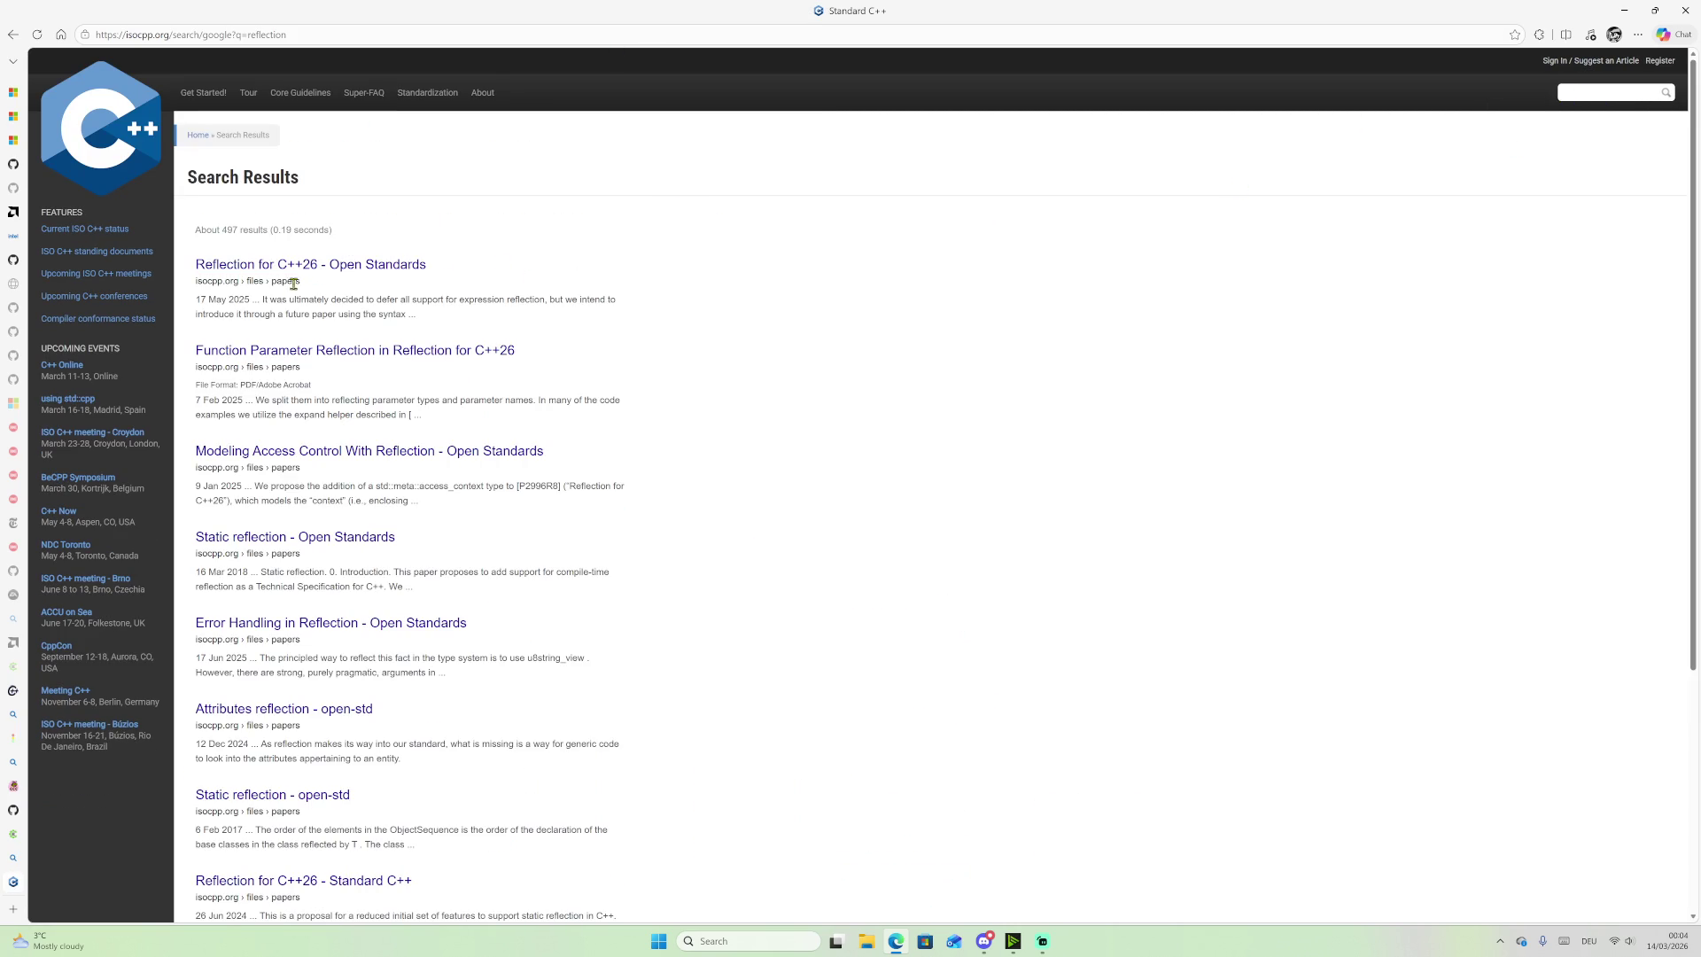
Step: Open the P2996R12 Reflection for C++26 result and follow its [Latest] link
left_click(309, 265)
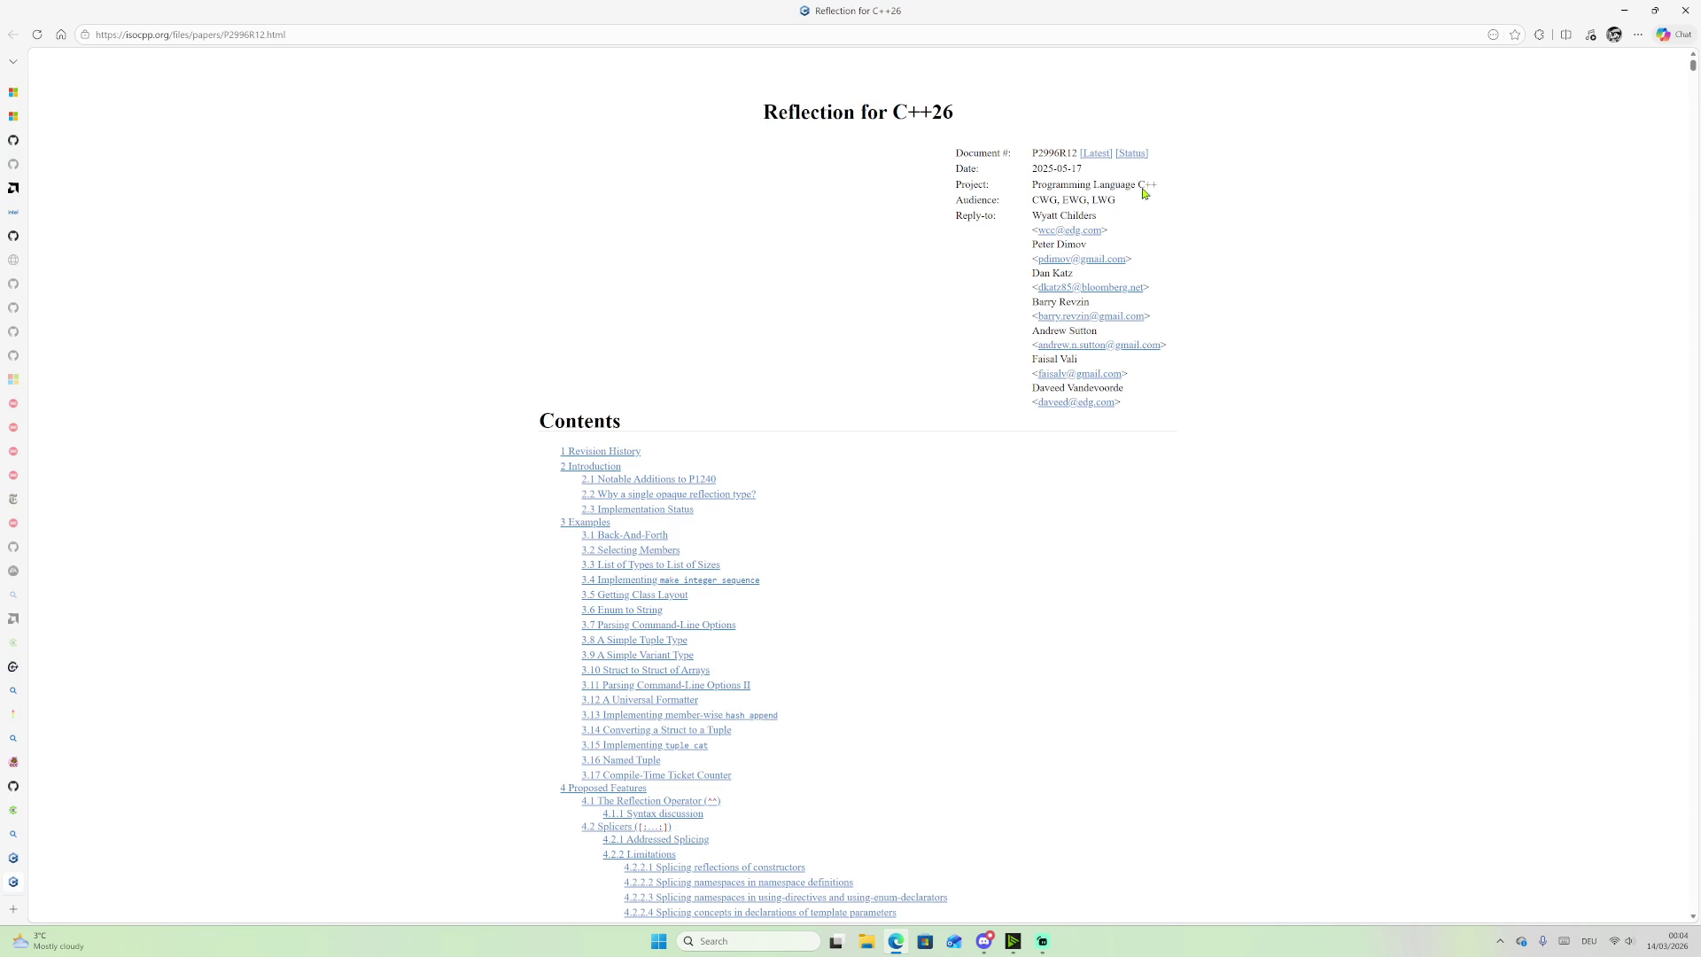
left_click_drag(1058, 168, 1111, 177)
left_click(1098, 192)
left_click(1099, 157)
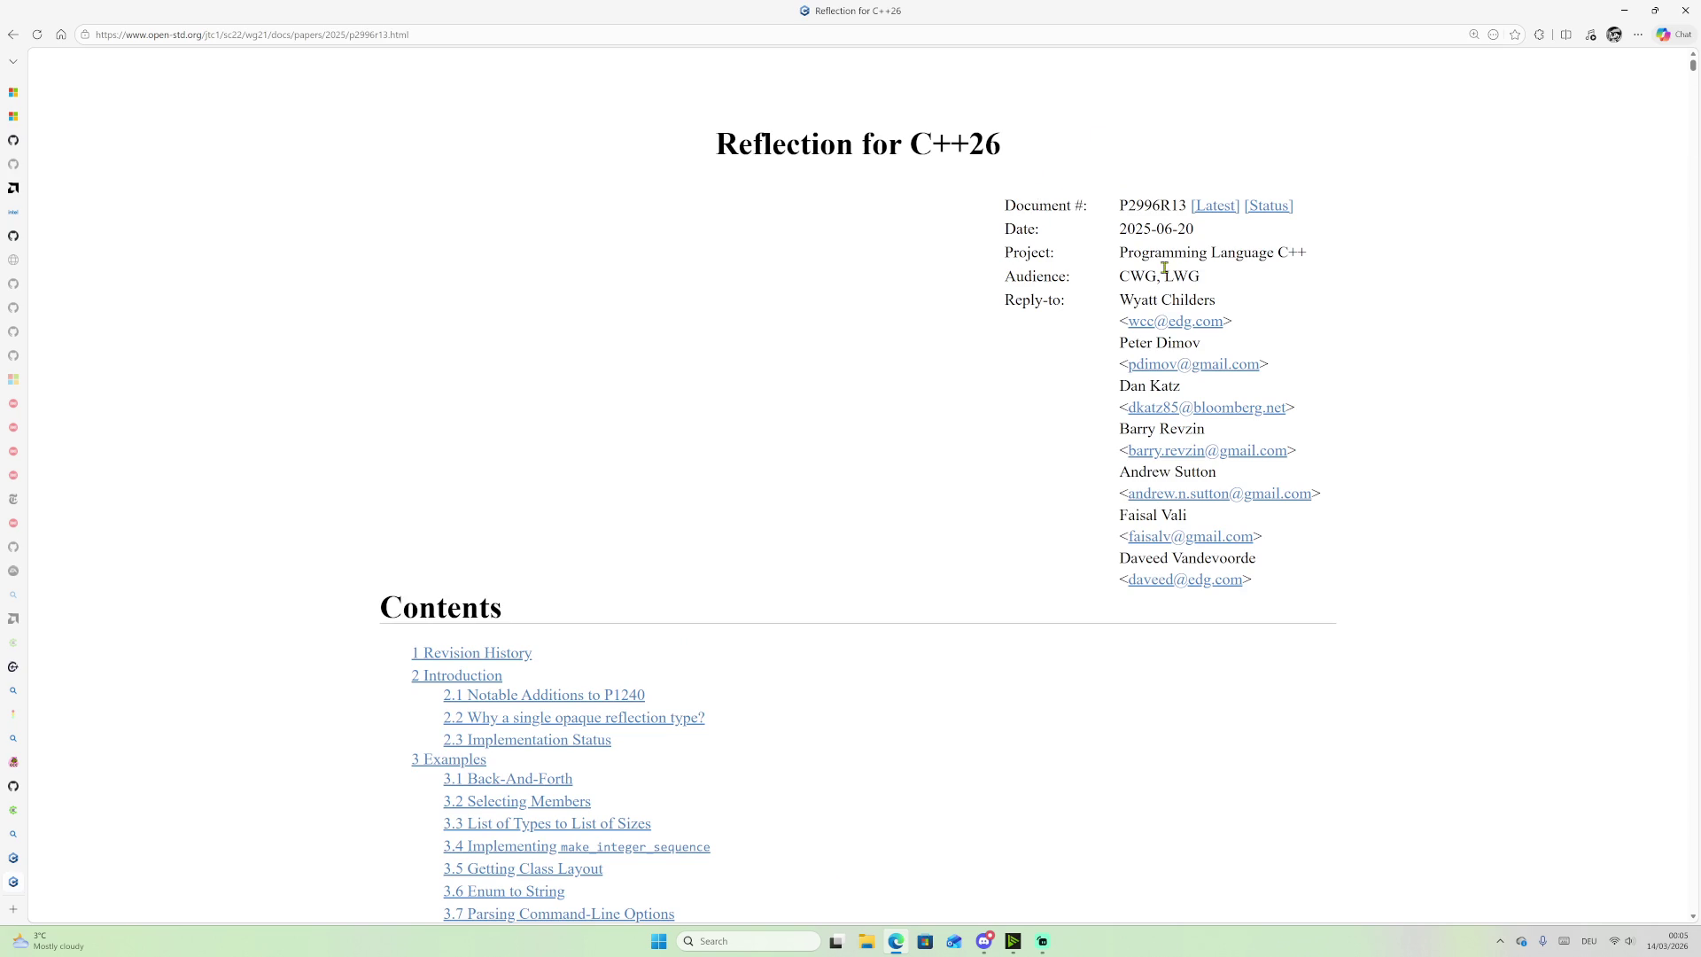
Step: Scroll the P2996R13 paper to section 3.1's Back-And-Forth example
scroll(774, 532, "down", 15)
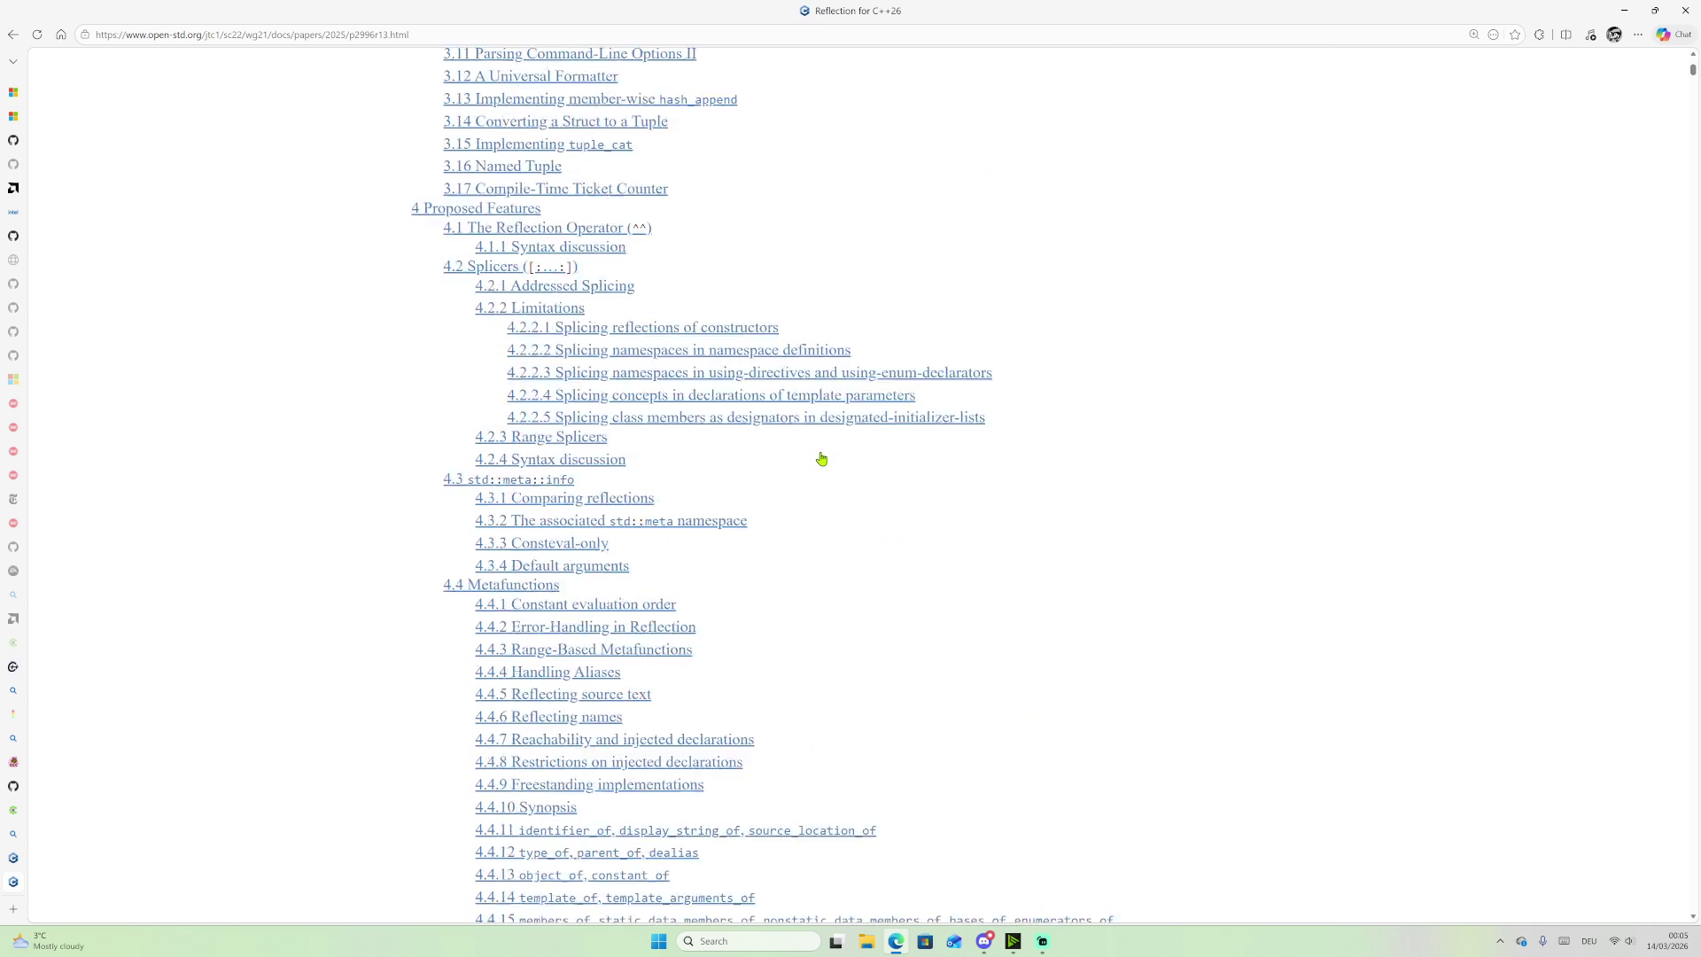
scroll(817, 469, "down", 20)
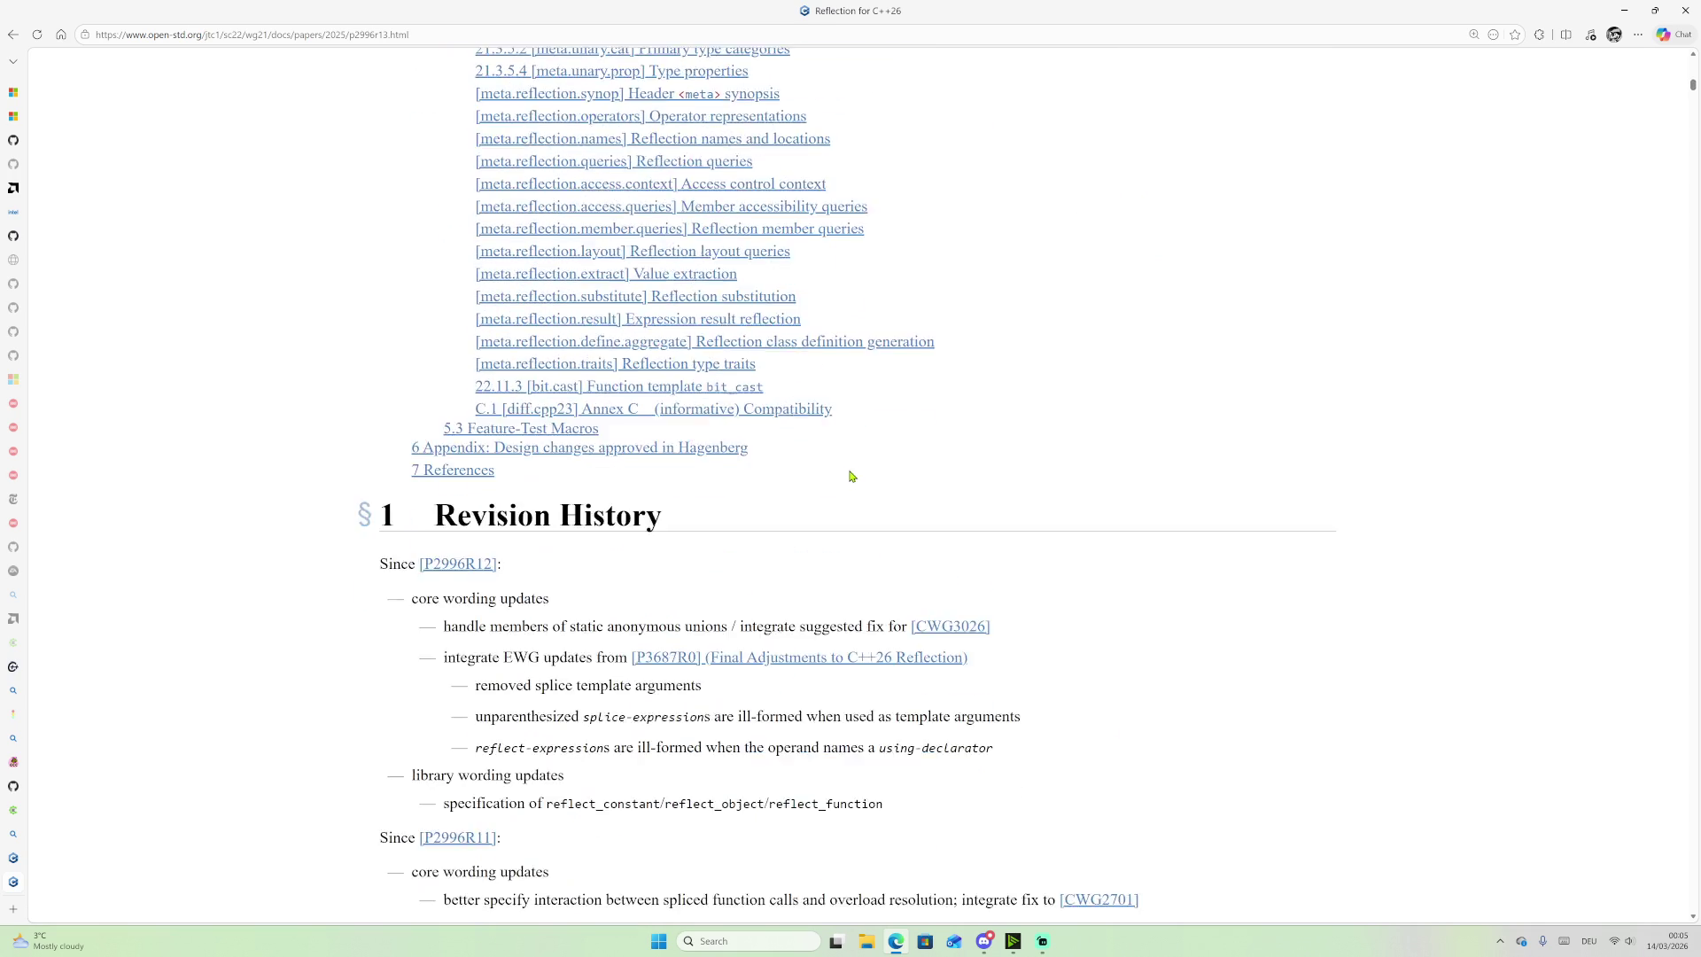
scroll(917, 505, "down", 20)
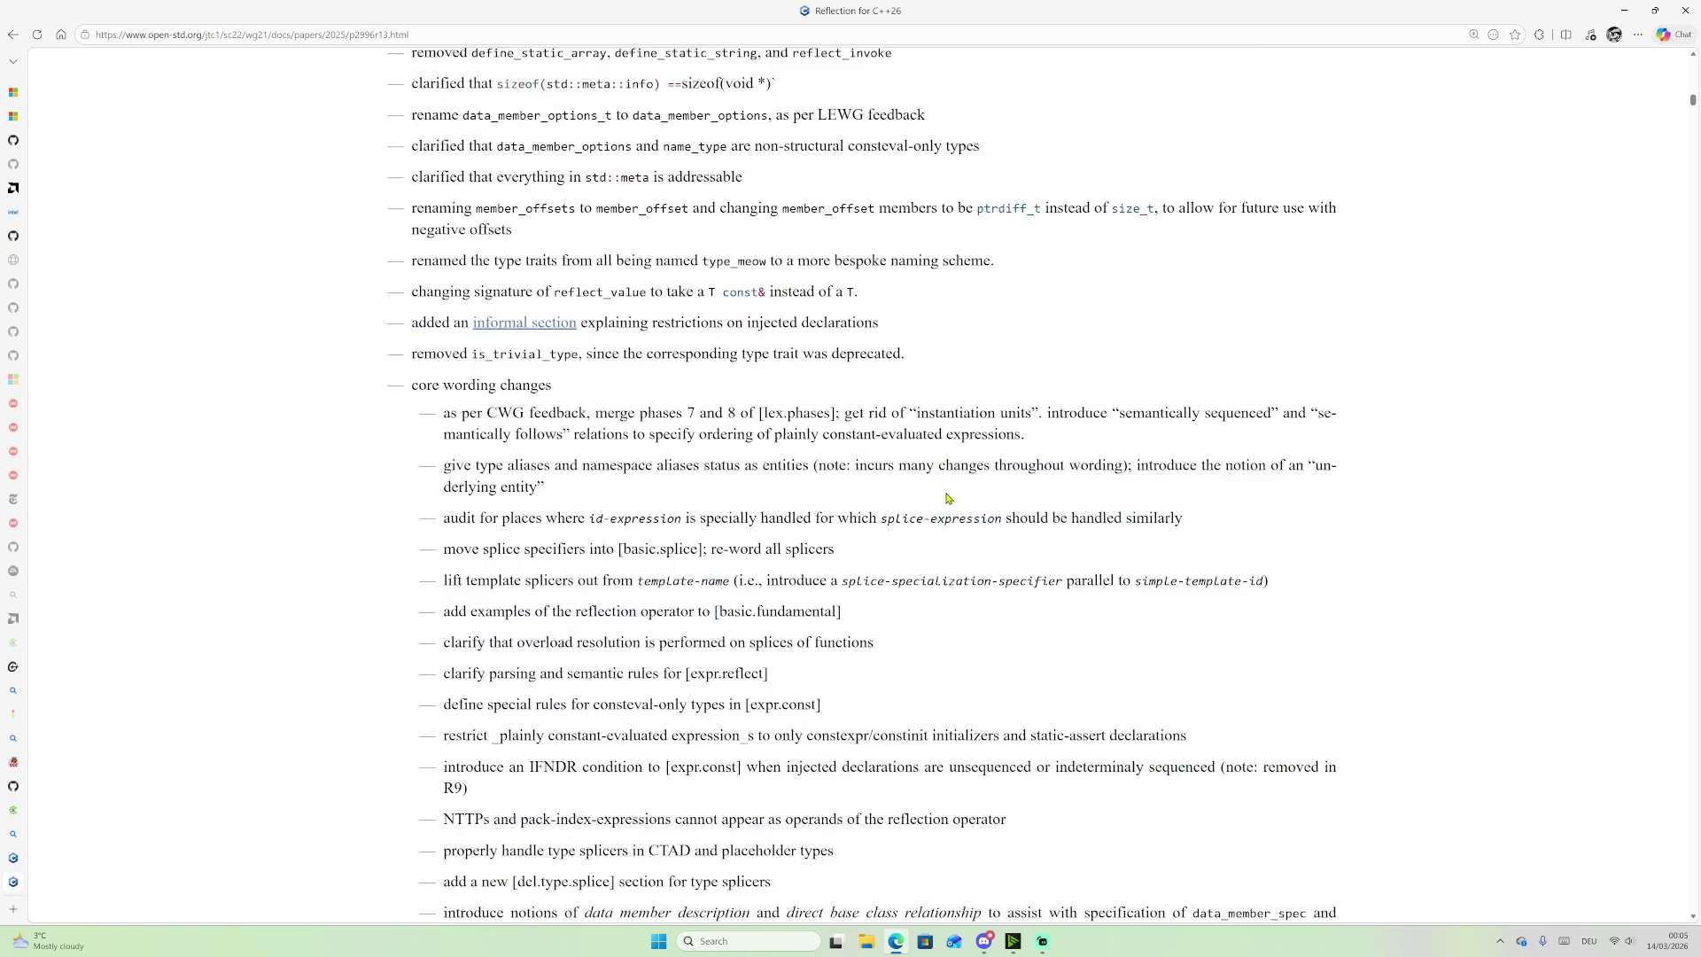
scroll(1077, 490, "down", 20)
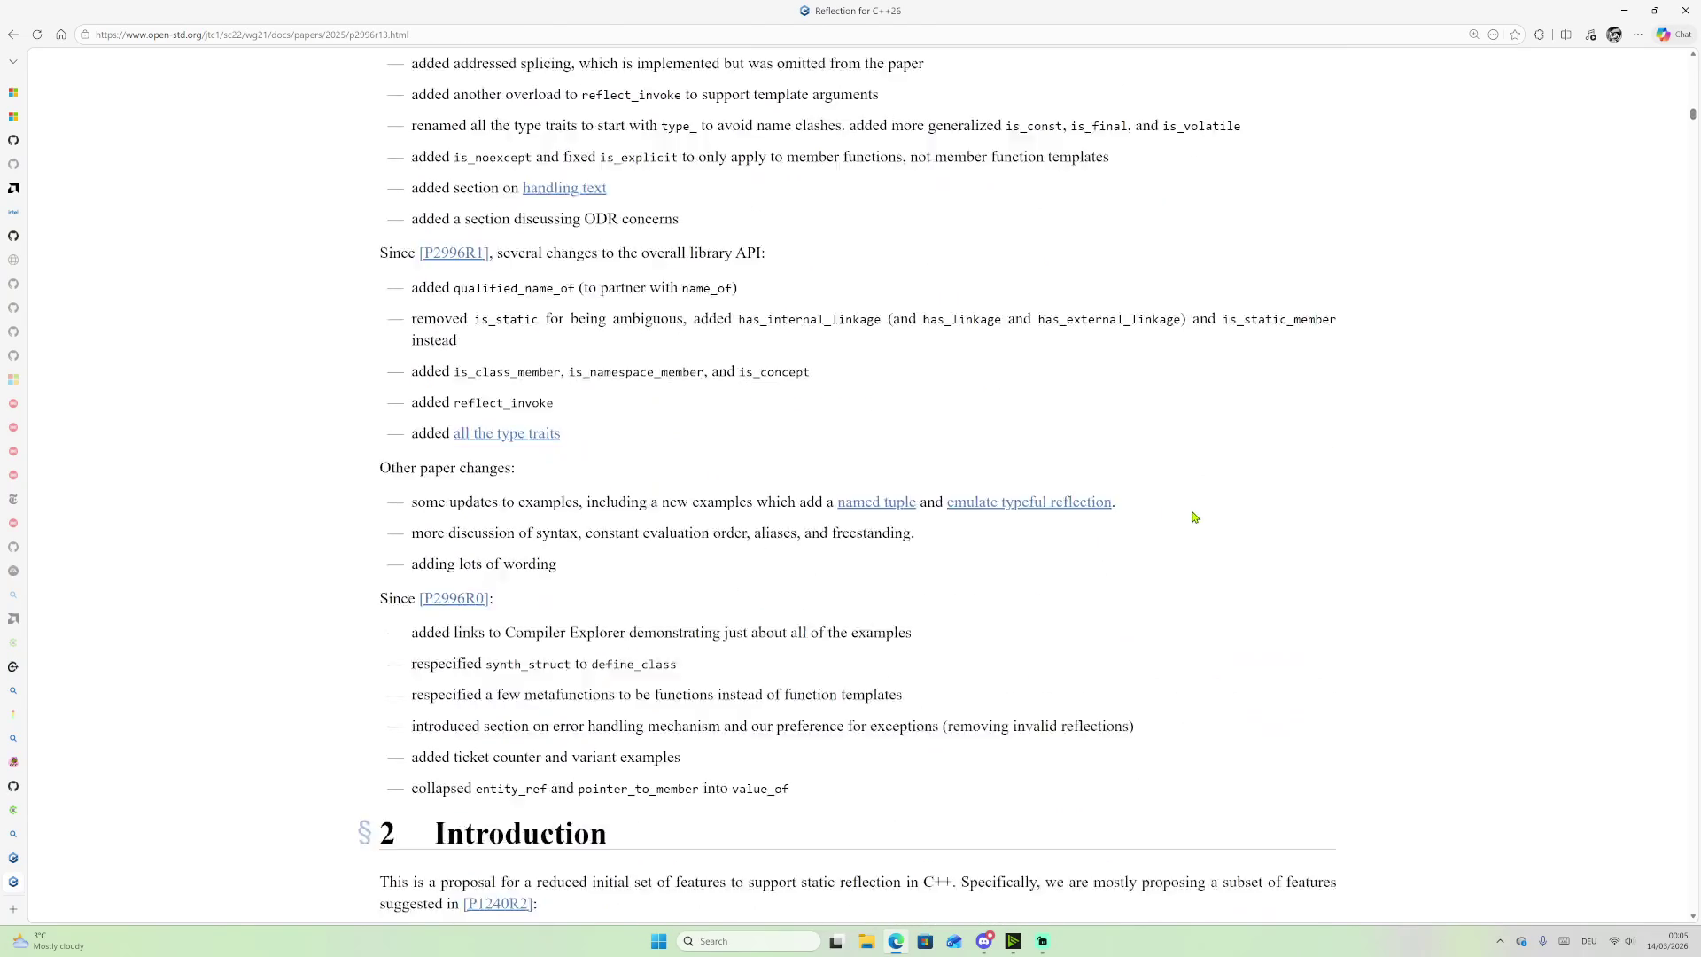
scroll(1196, 520, "up", 3)
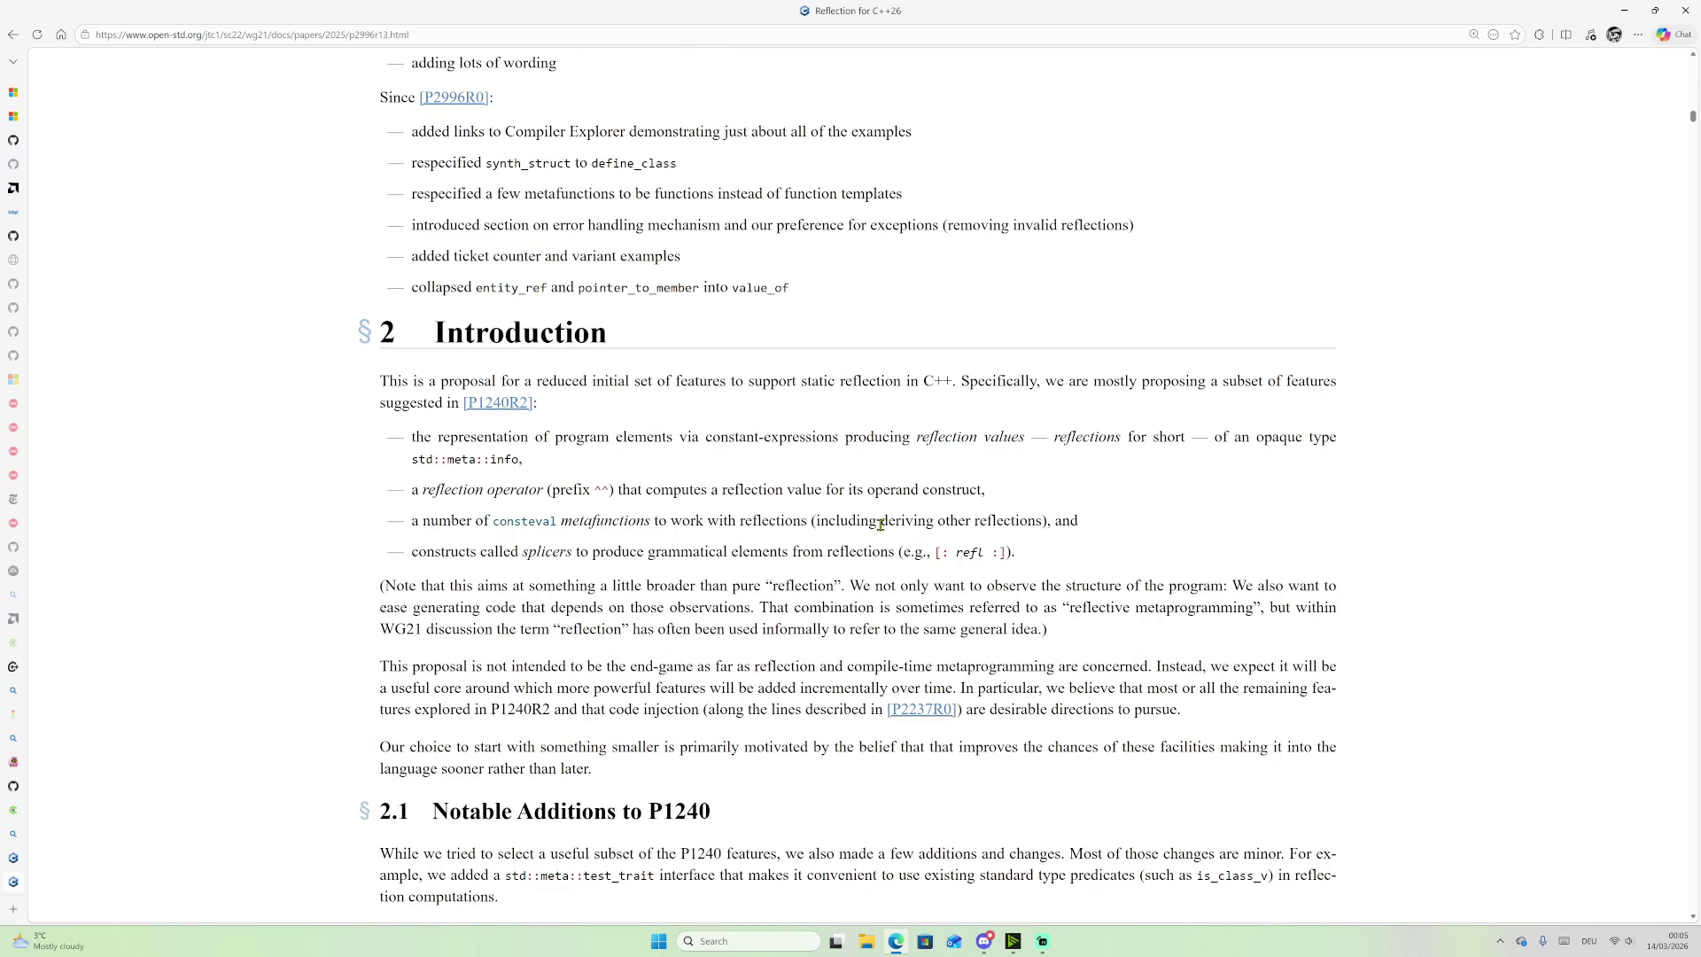
scroll(895, 527, "up", 3)
scroll(873, 459, "down", 20)
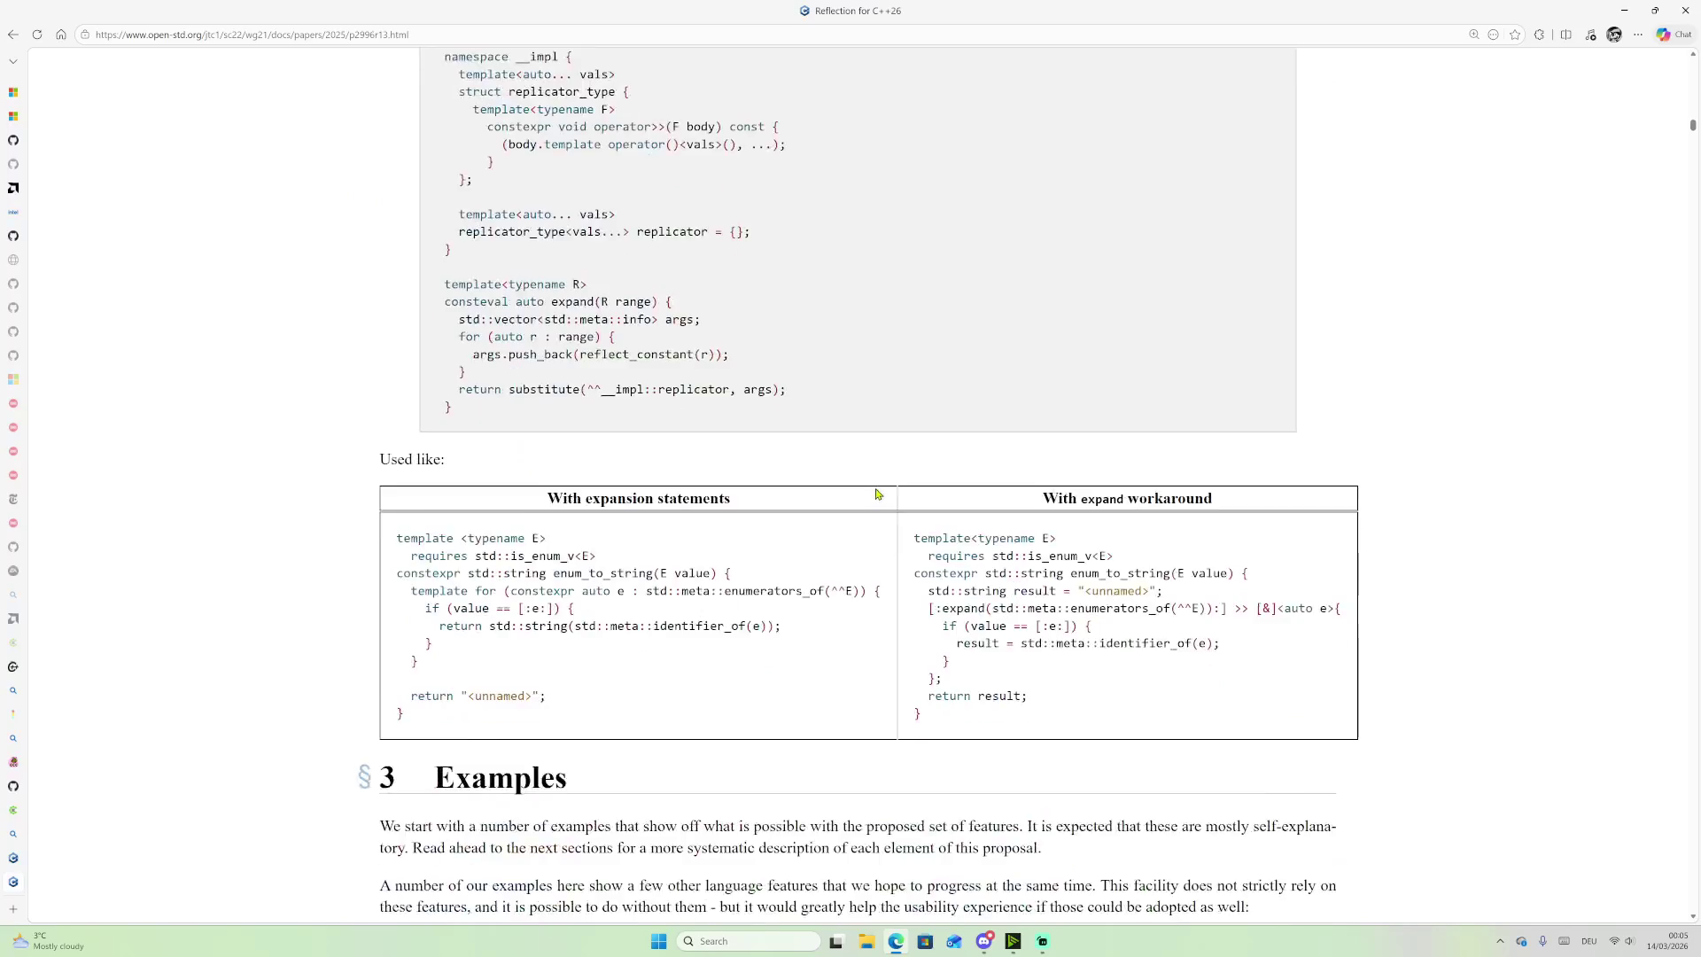
scroll(874, 493, "up", 5)
scroll(741, 508, "down", 20)
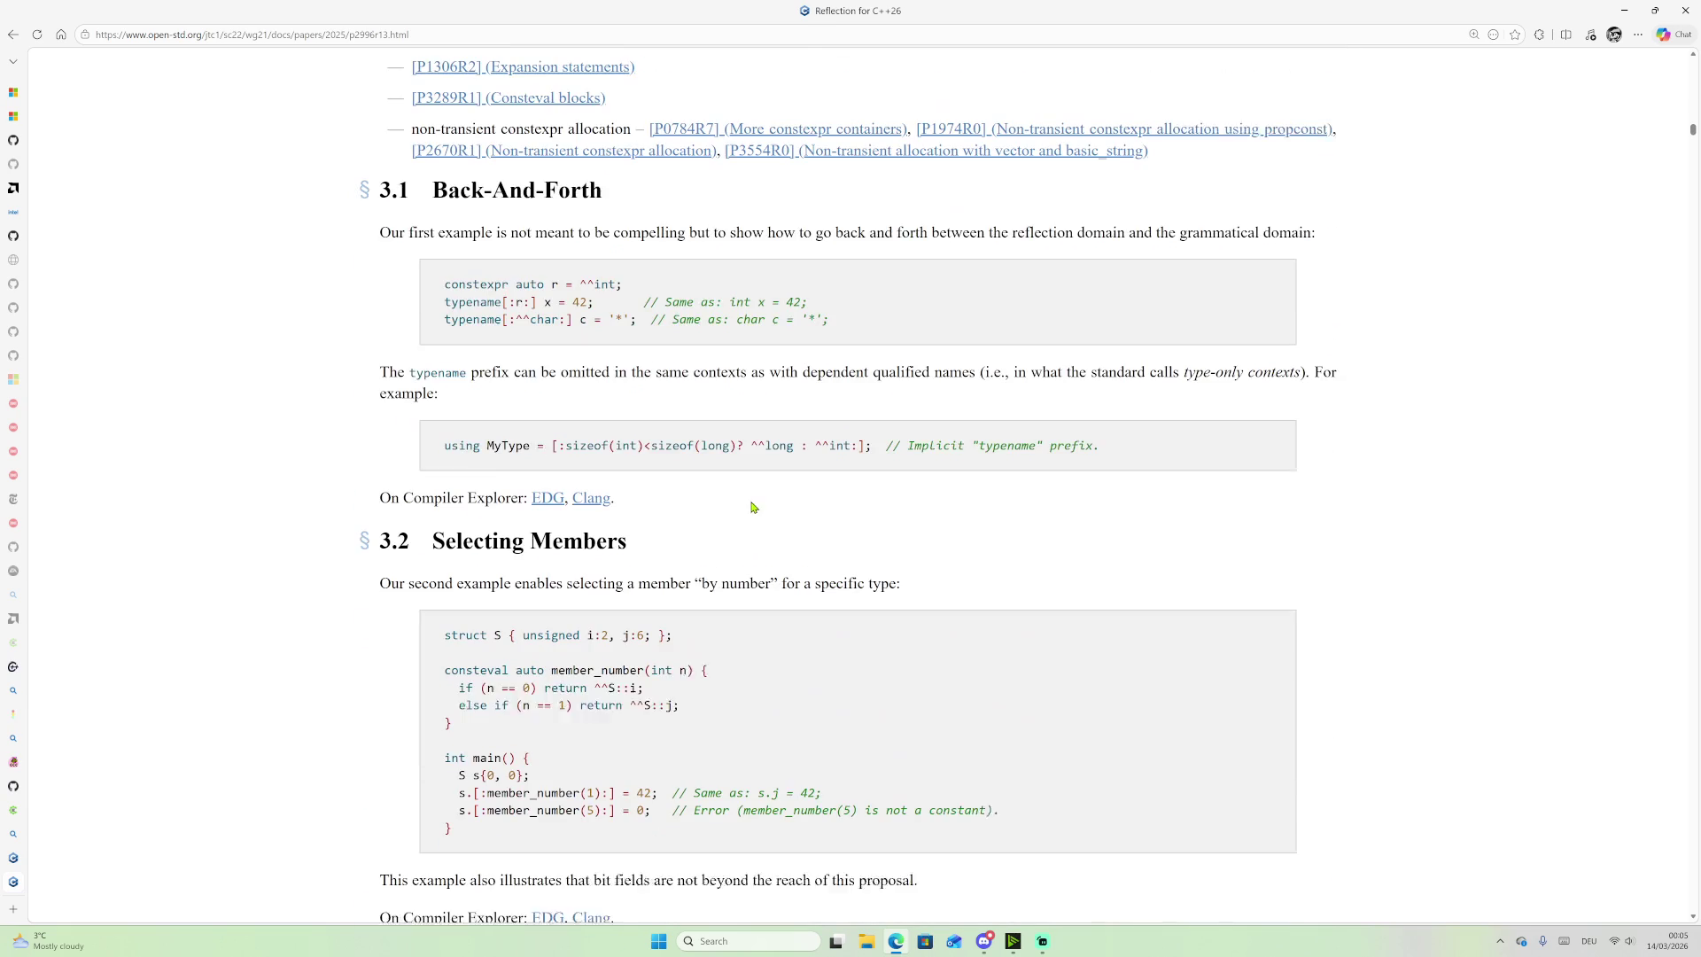
Step: Select the three-line Back-And-Forth example code and return to Compiler Explorer
mouse_move(447, 299)
left_mouse_down()
mouse_move(739, 351)
mouse_move(801, 331)
left_mouse_up()
left_click(720, 332)
left_click_drag(581, 295, 608, 328)
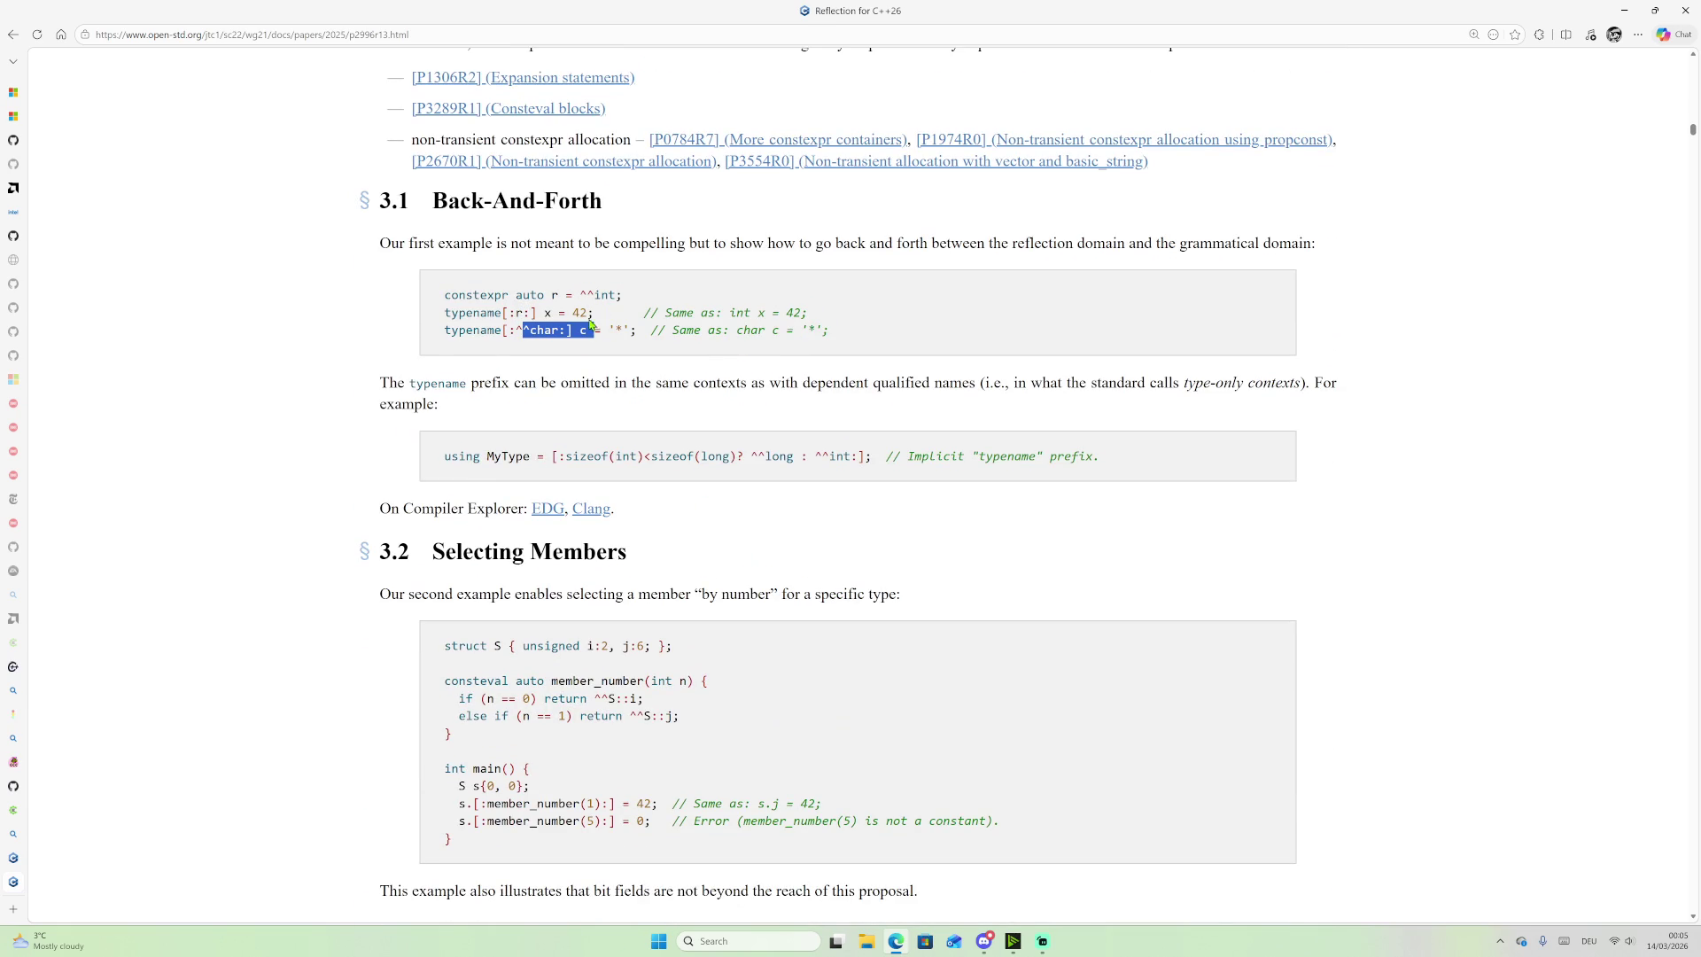
left_click_drag(445, 296, 878, 344)
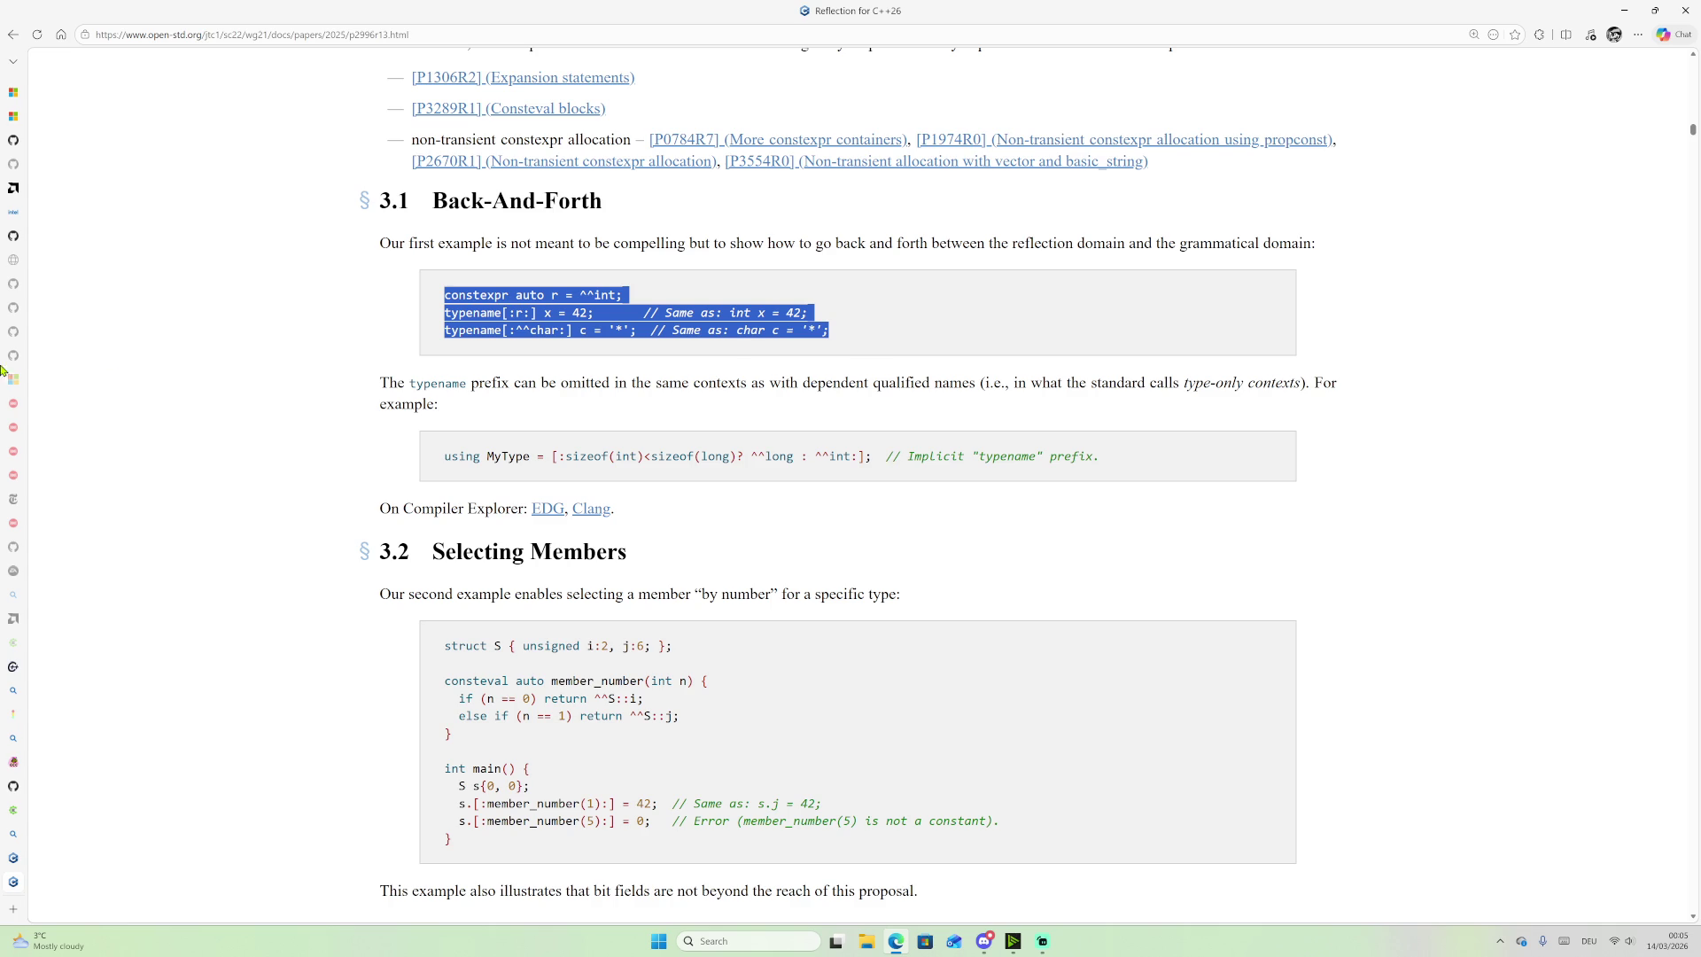
mouse_move(5, 789)
left_click(43, 808)
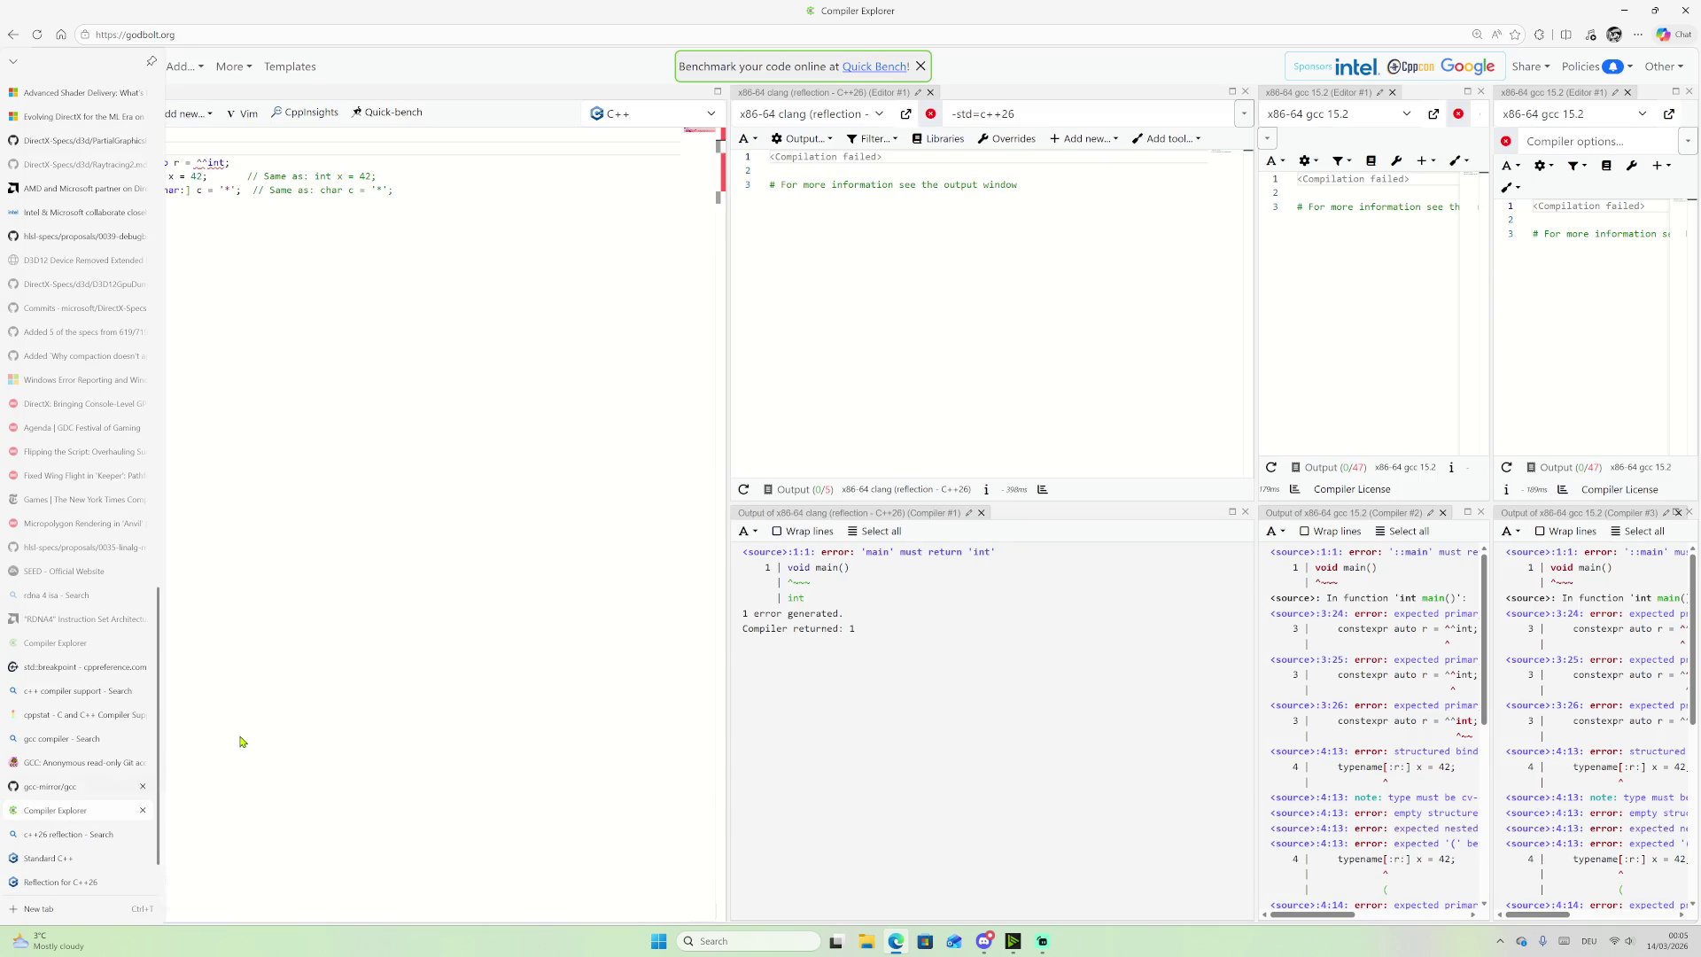
Step: Replace main's three statements with the pasted Back-And-Forth example and indent lines 4–5
left_click_drag(393, 189, 89, 161)
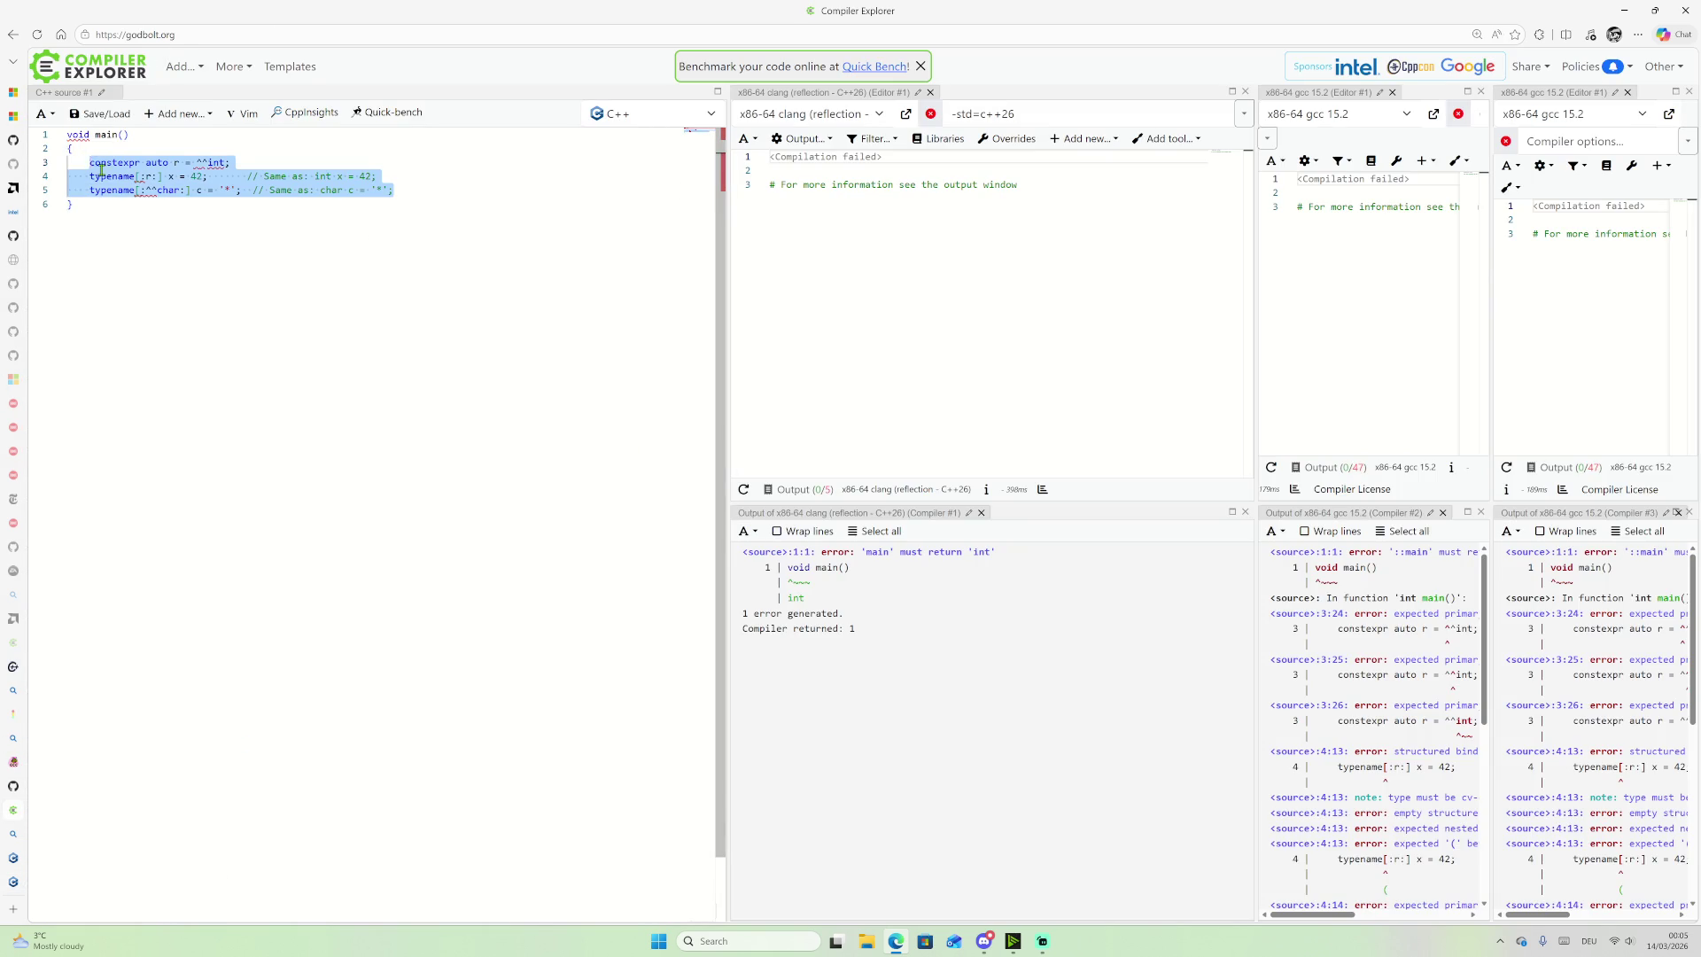
key("ctrl+v")
left_click(68, 181)
key("Tab")
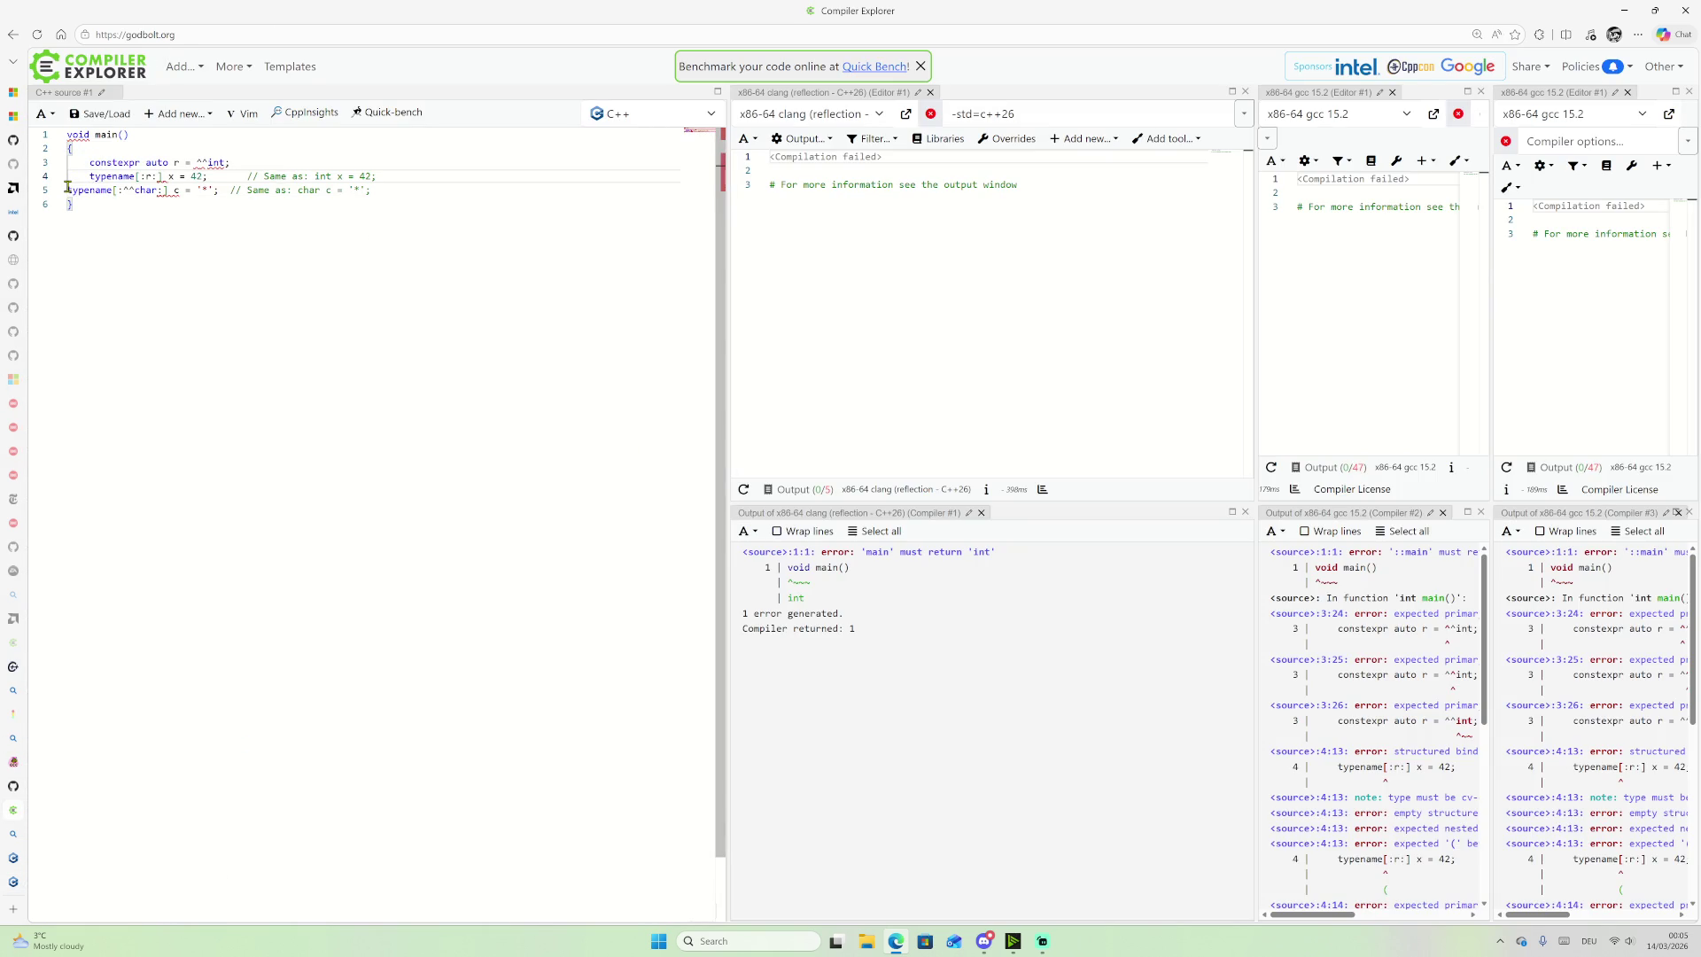
left_click(70, 190)
key("Tab")
Step: Change main's return type from void to int and add return 0; after the example
double_click(77, 135)
type("int")
key("Down")
key("Down")
key("Down")
key("End")
key("Return")
key("Return")
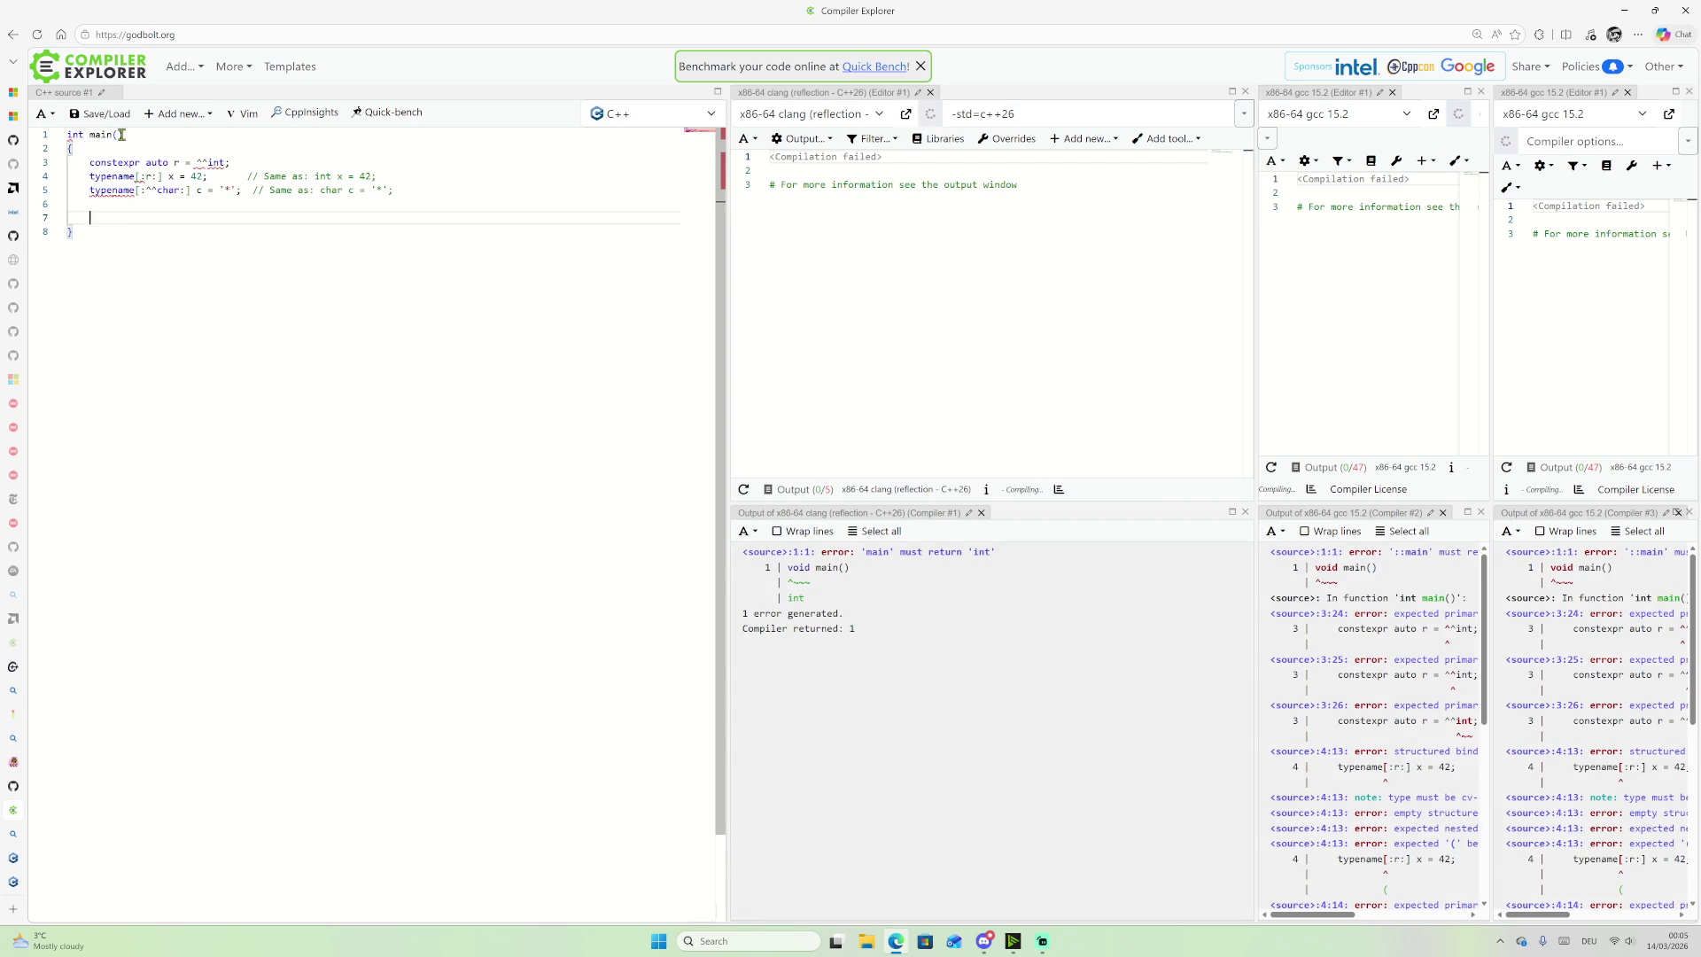
type("return 0;")
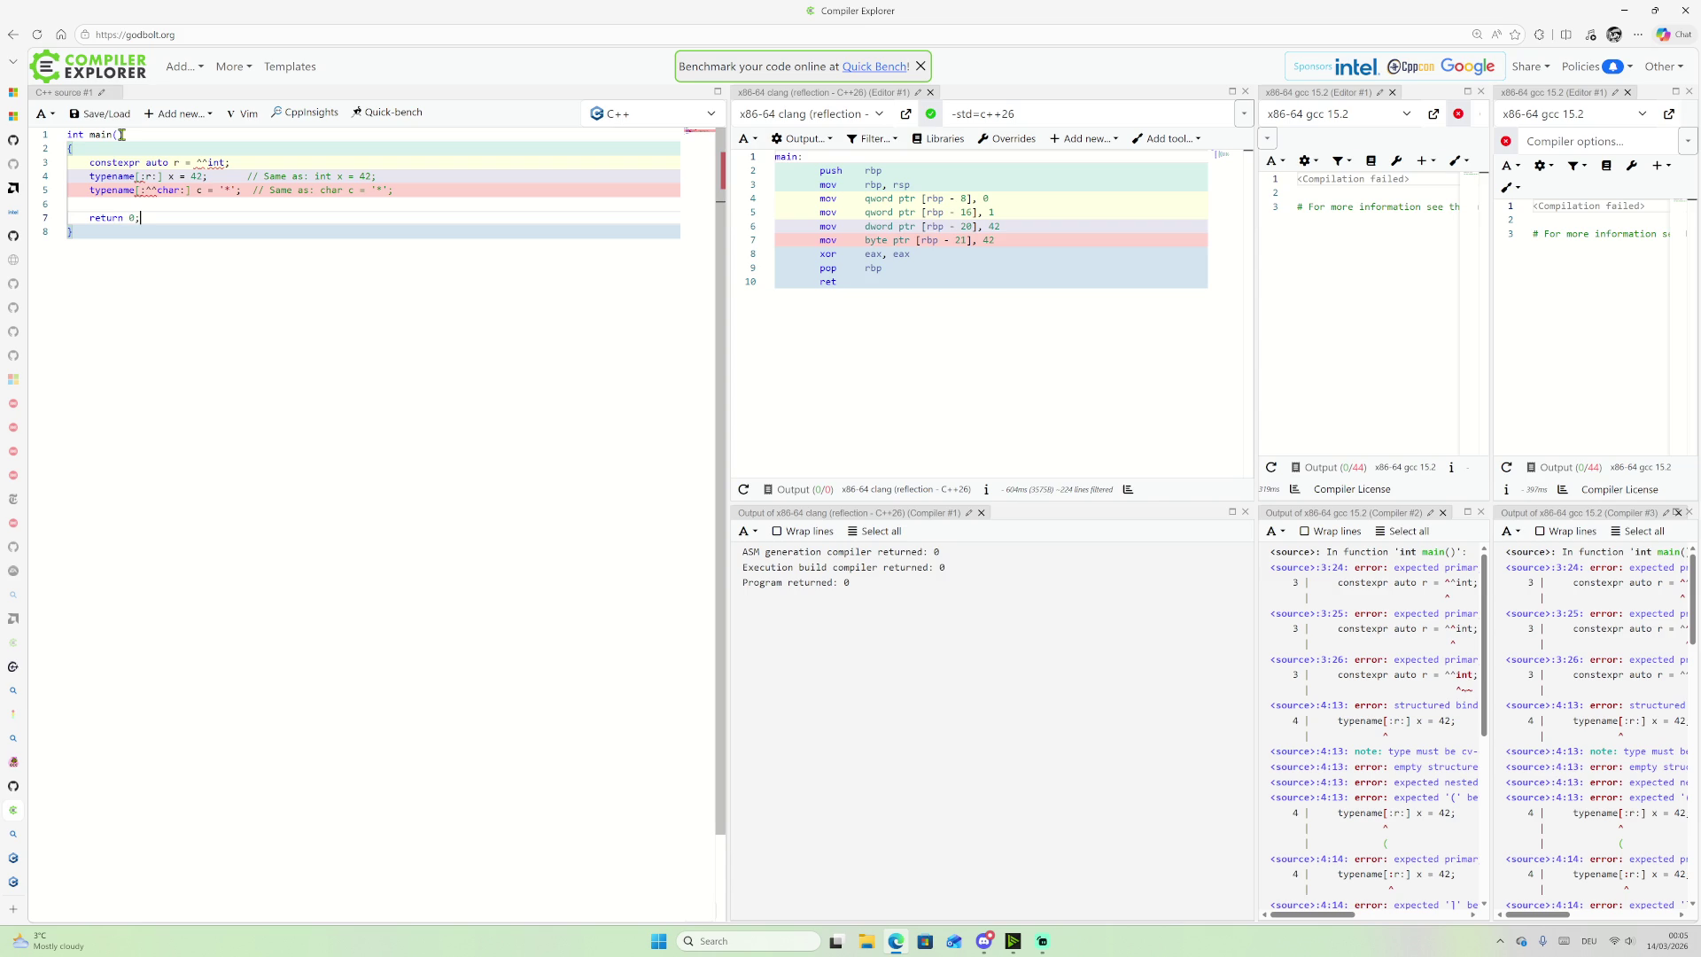
mouse_move(202, 166)
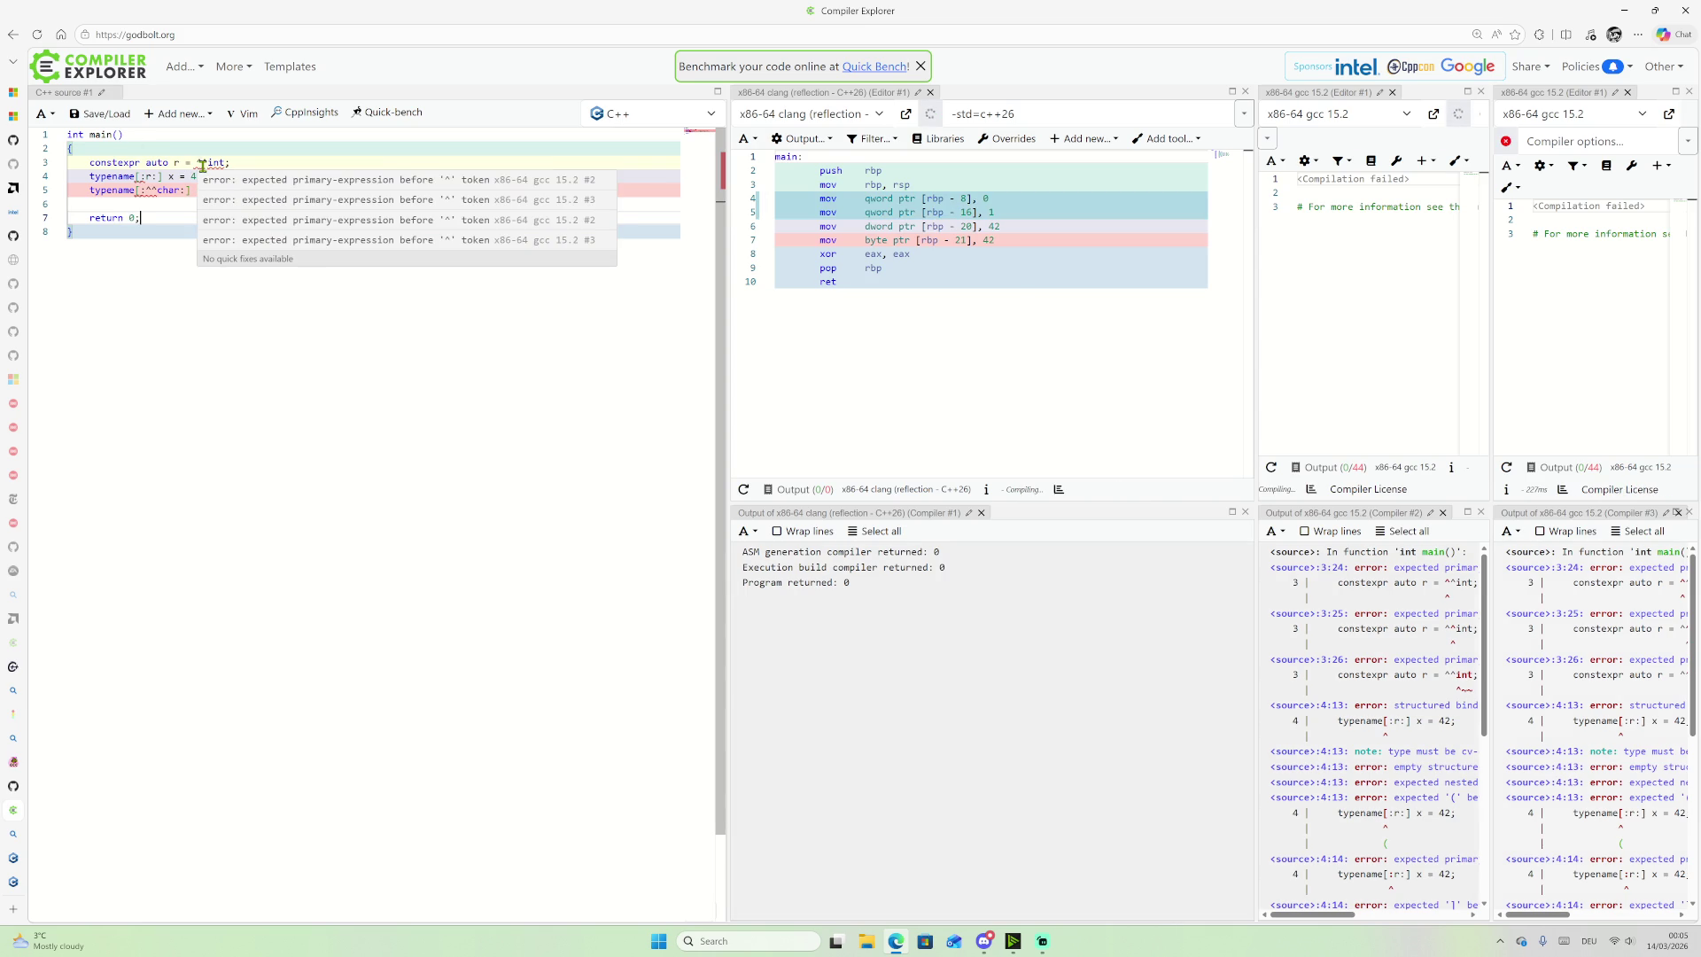
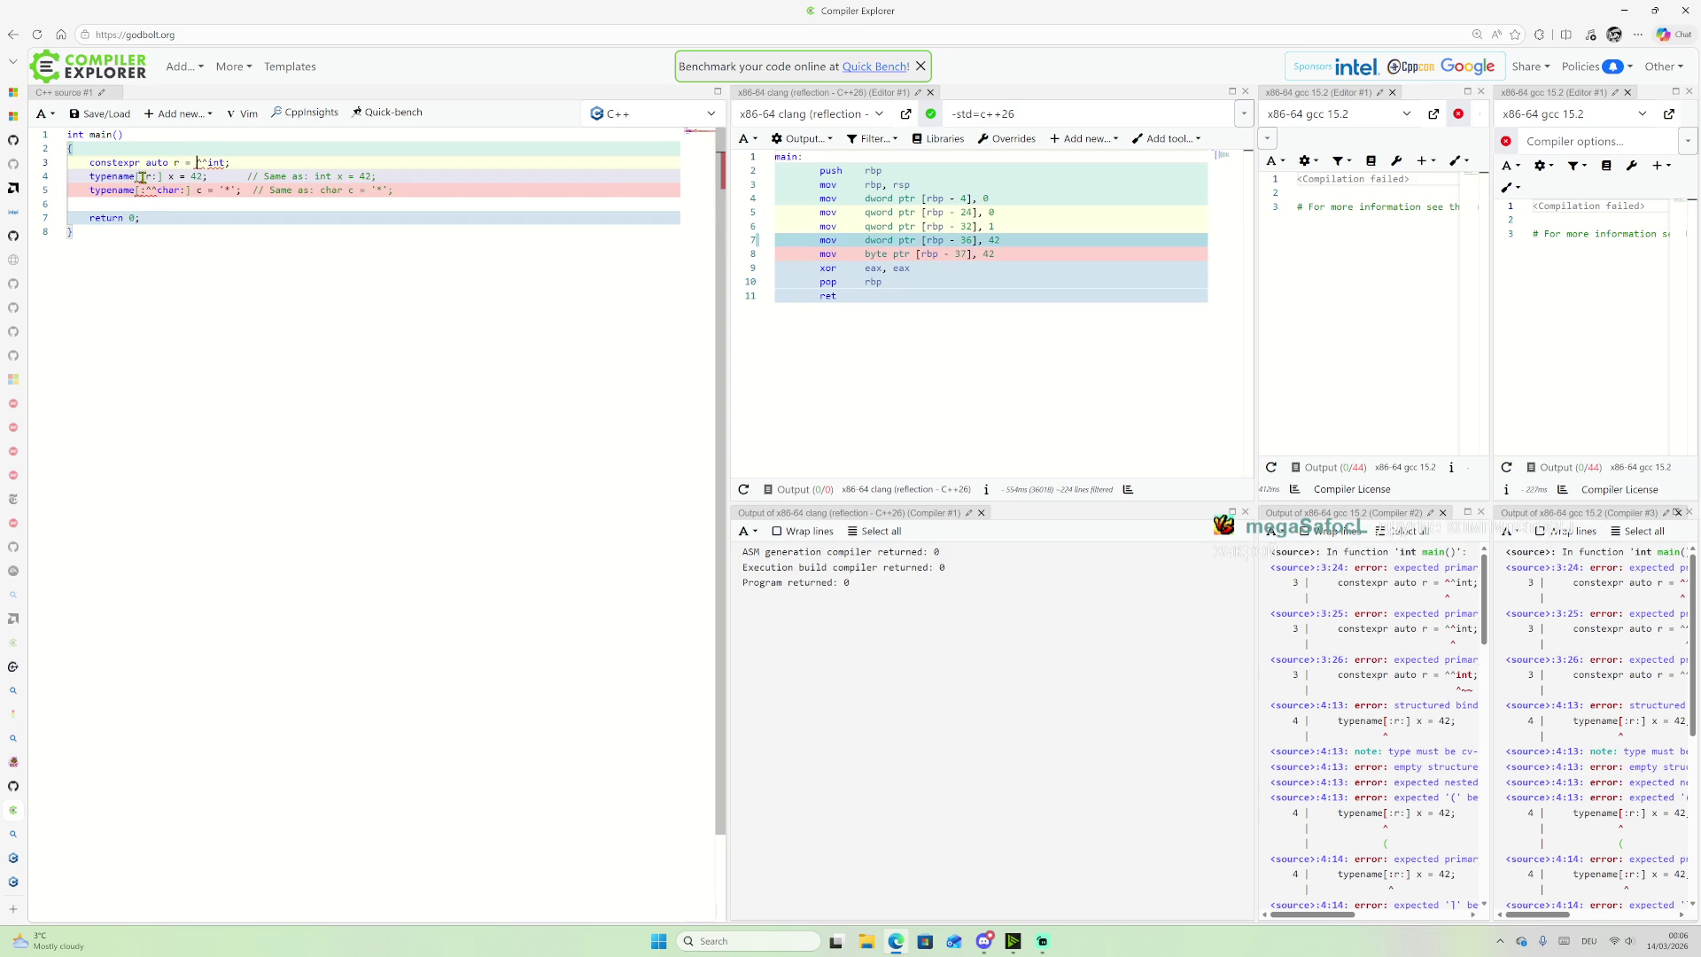
Step: Close both x86-64 gcc 15.2 compiler panes in Compiler Explorer
mouse_move(140, 178)
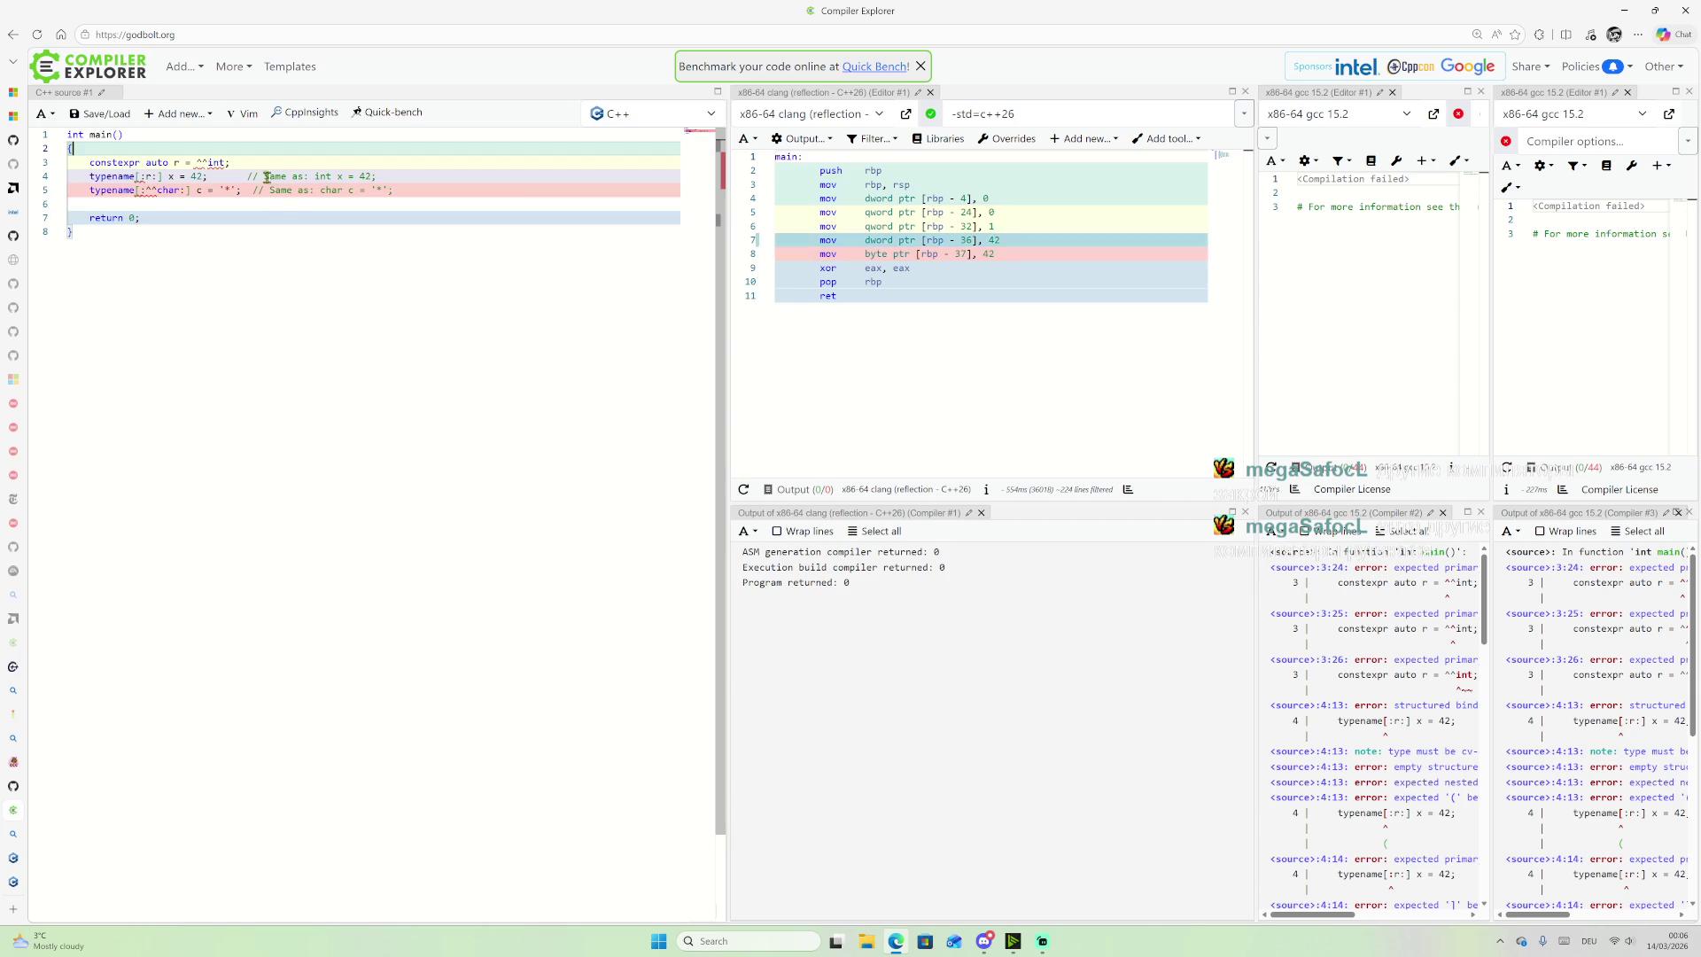
mouse_move(153, 187)
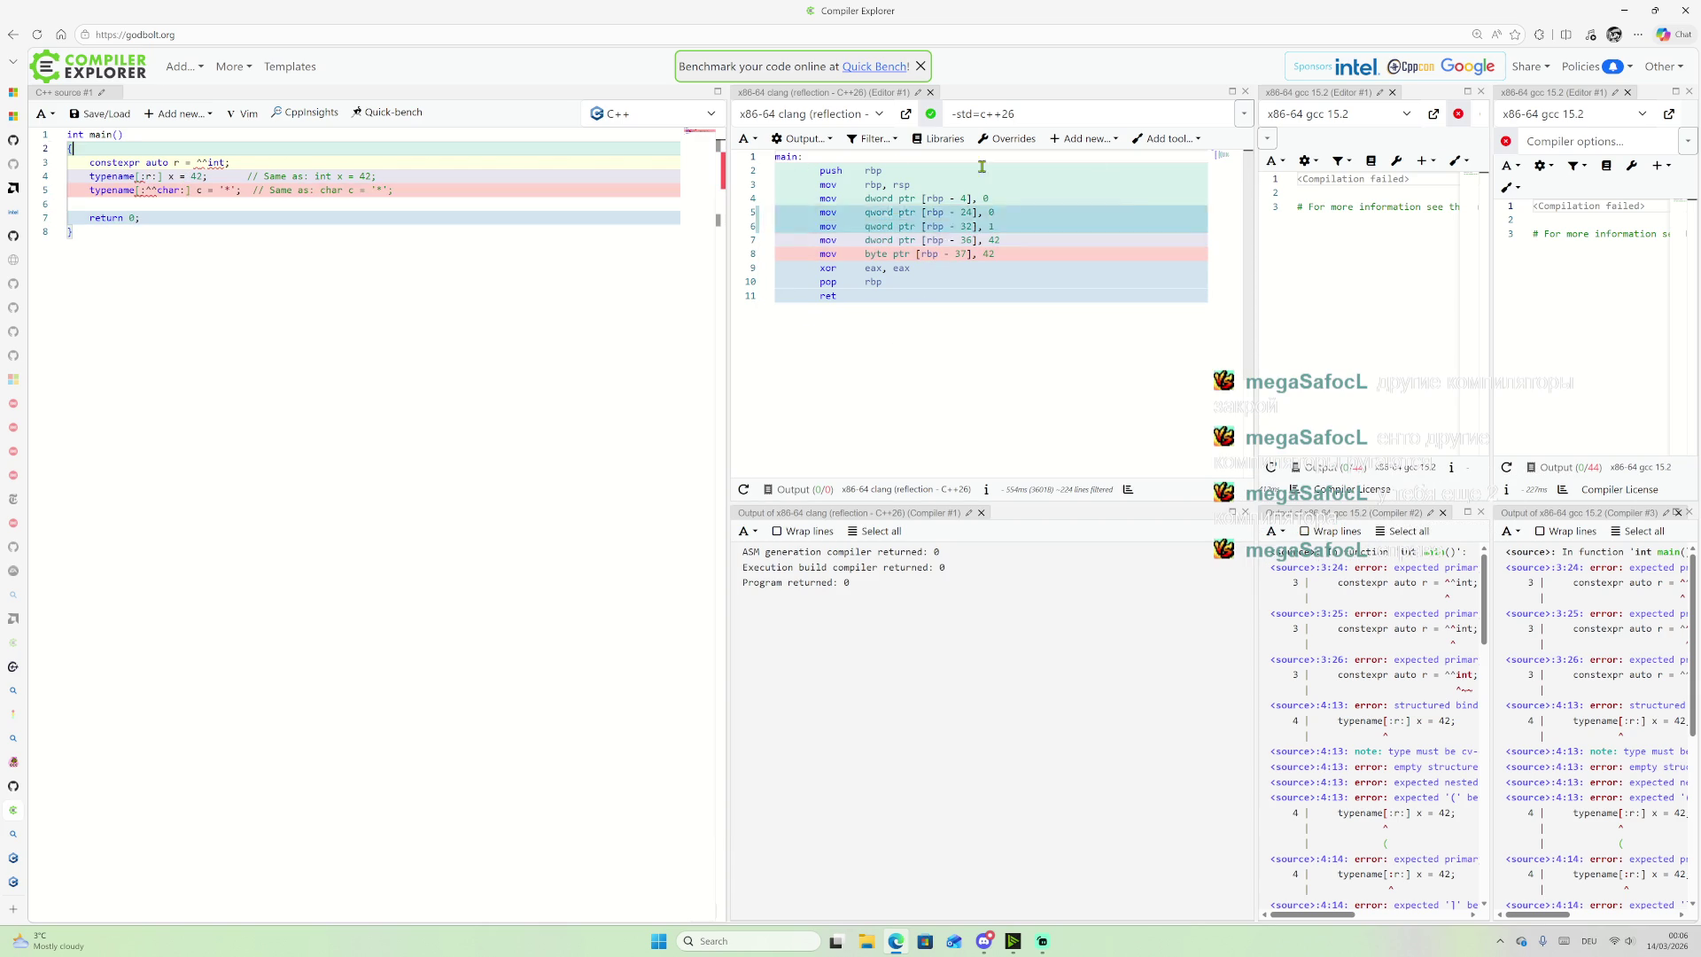
left_click(1392, 92)
left_click(1551, 92)
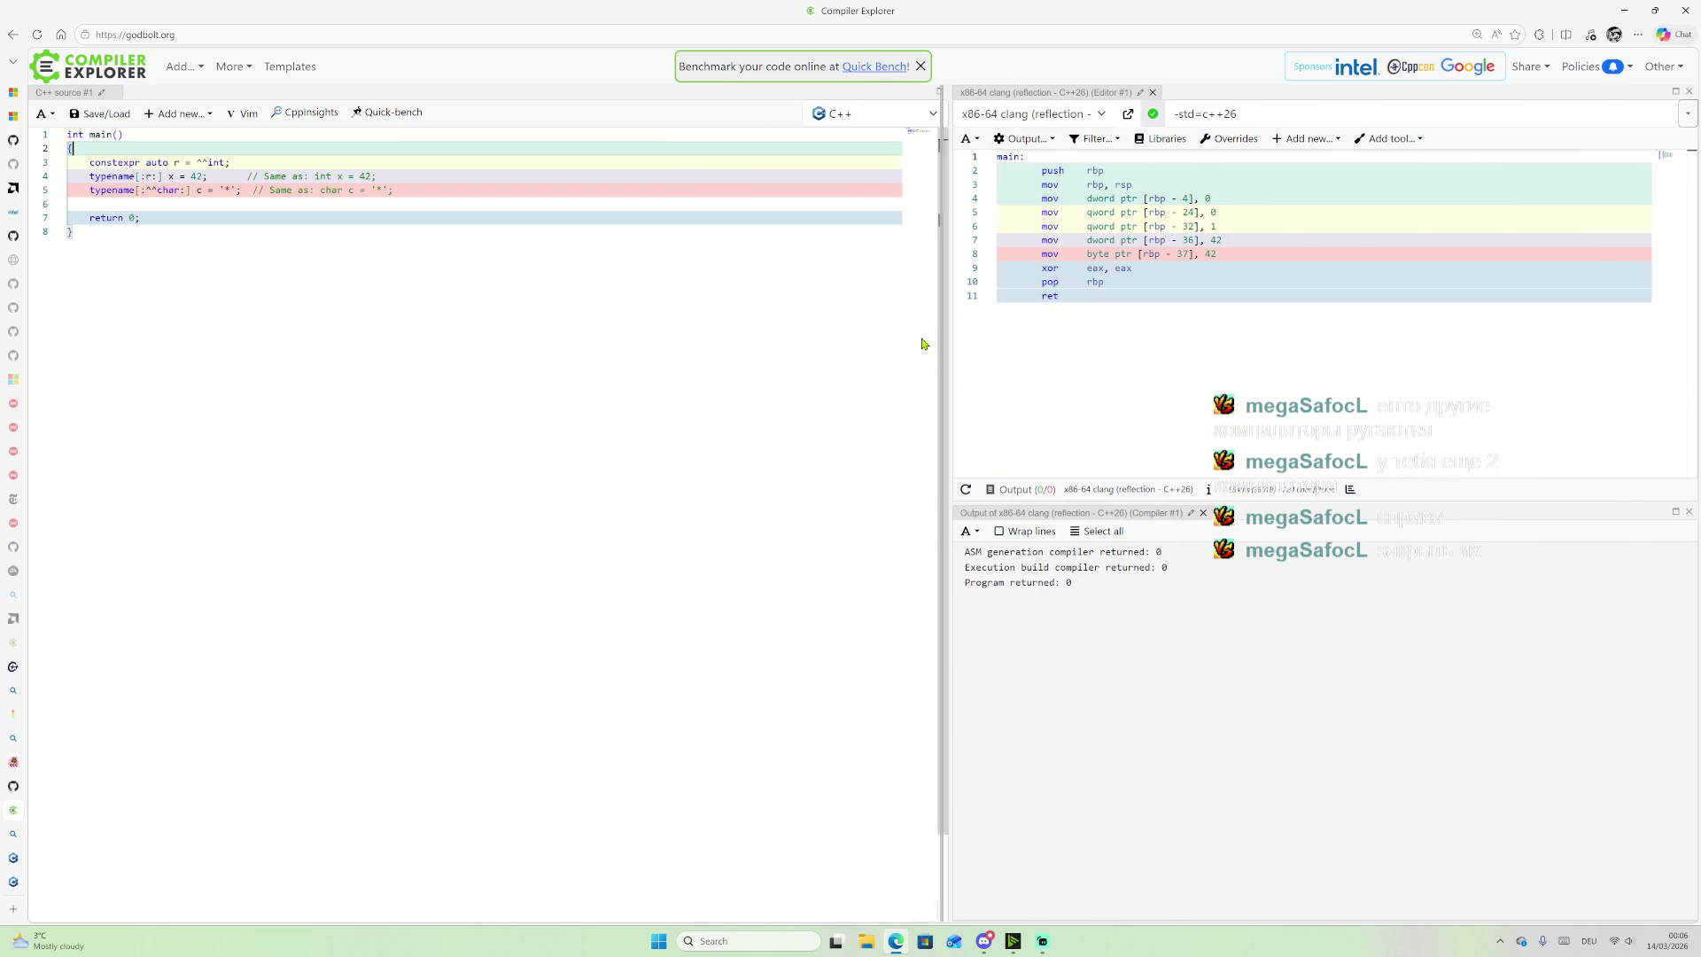
Step: Widen the clang compiler output pane beside the source, then open a new browser tab
left_click_drag(945, 330, 688, 335)
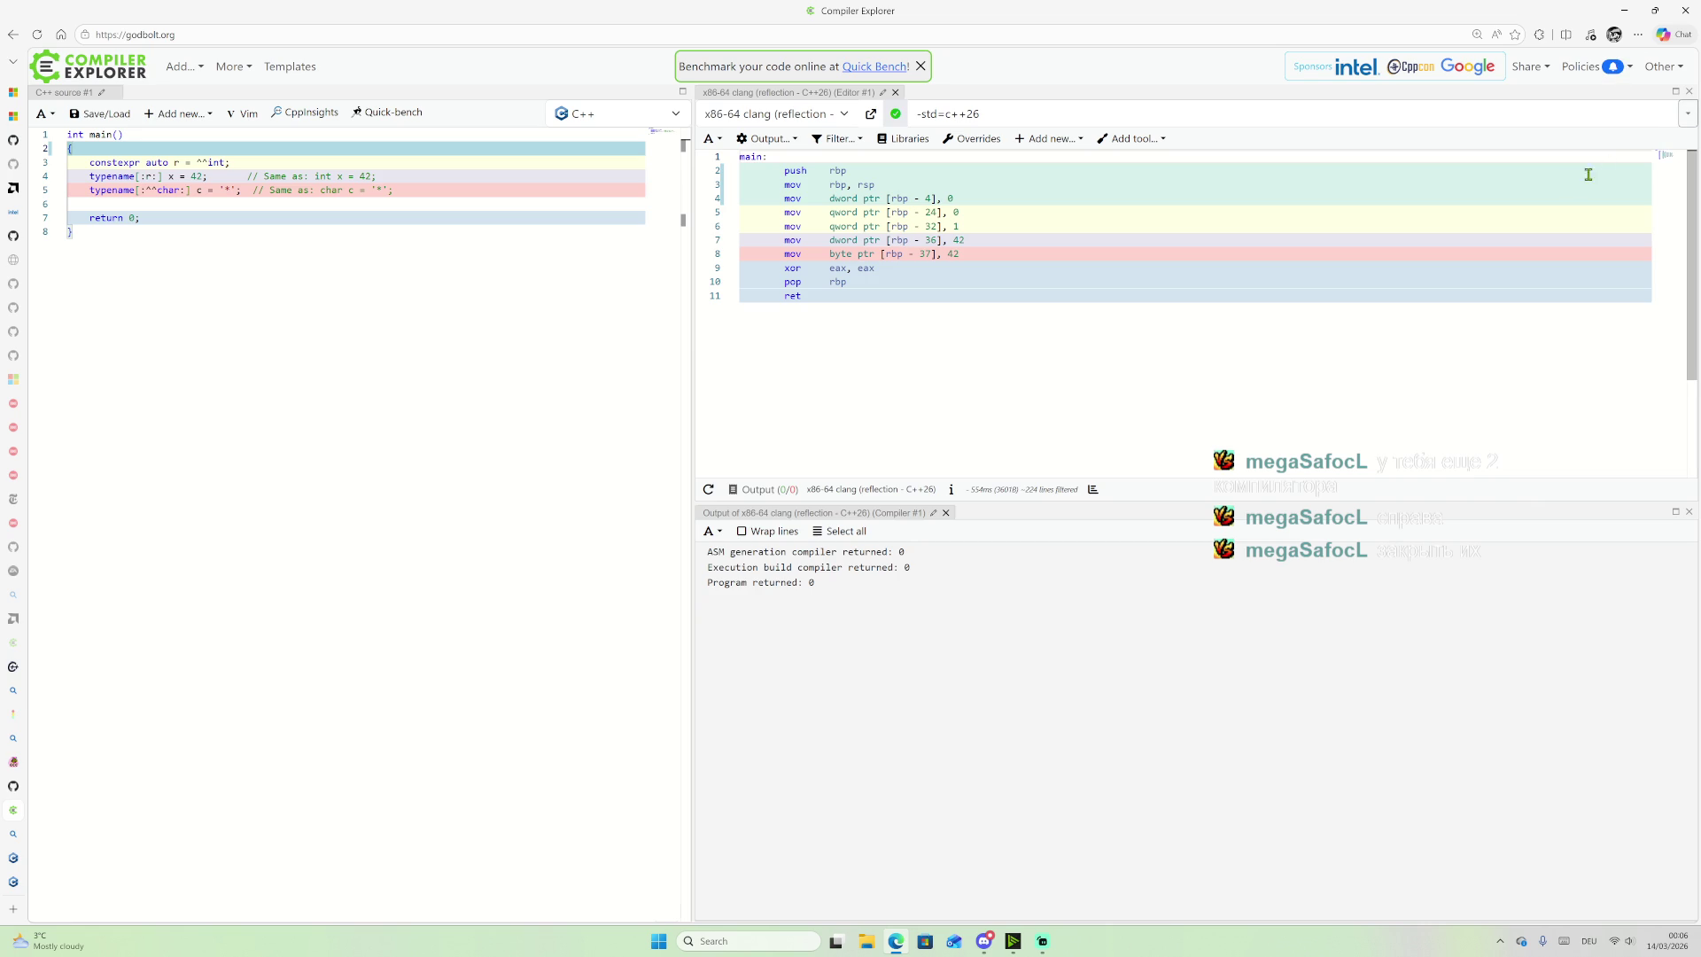
left_click_drag(691, 303, 720, 303)
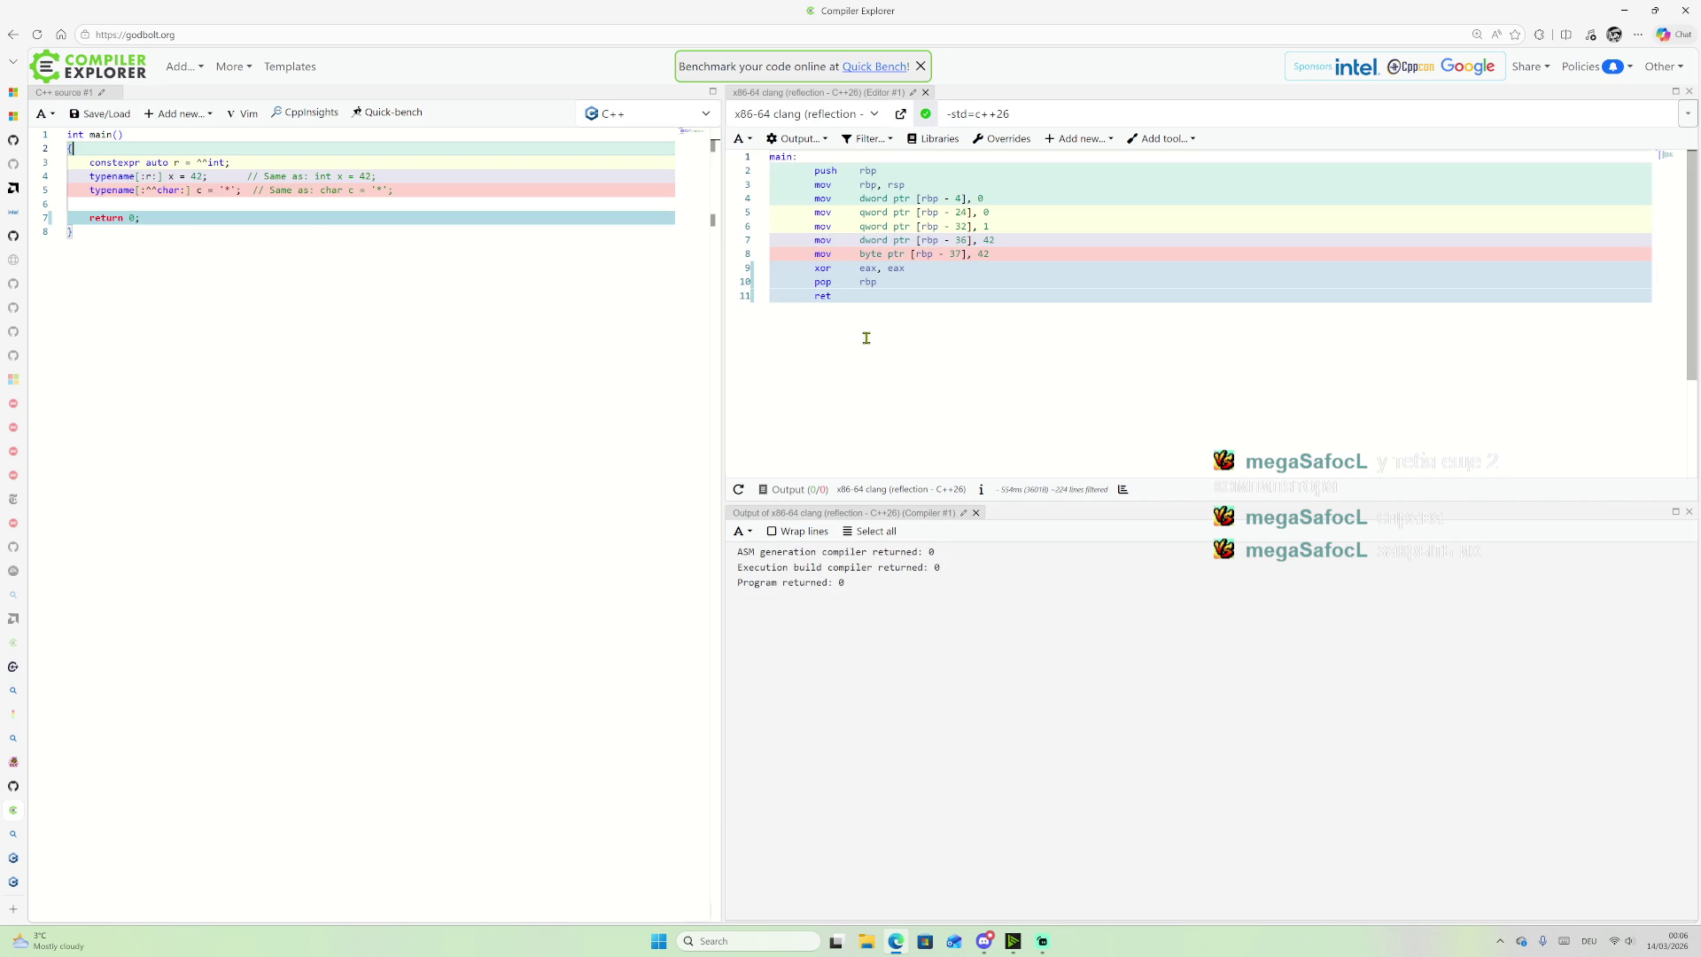
left_click(13, 910)
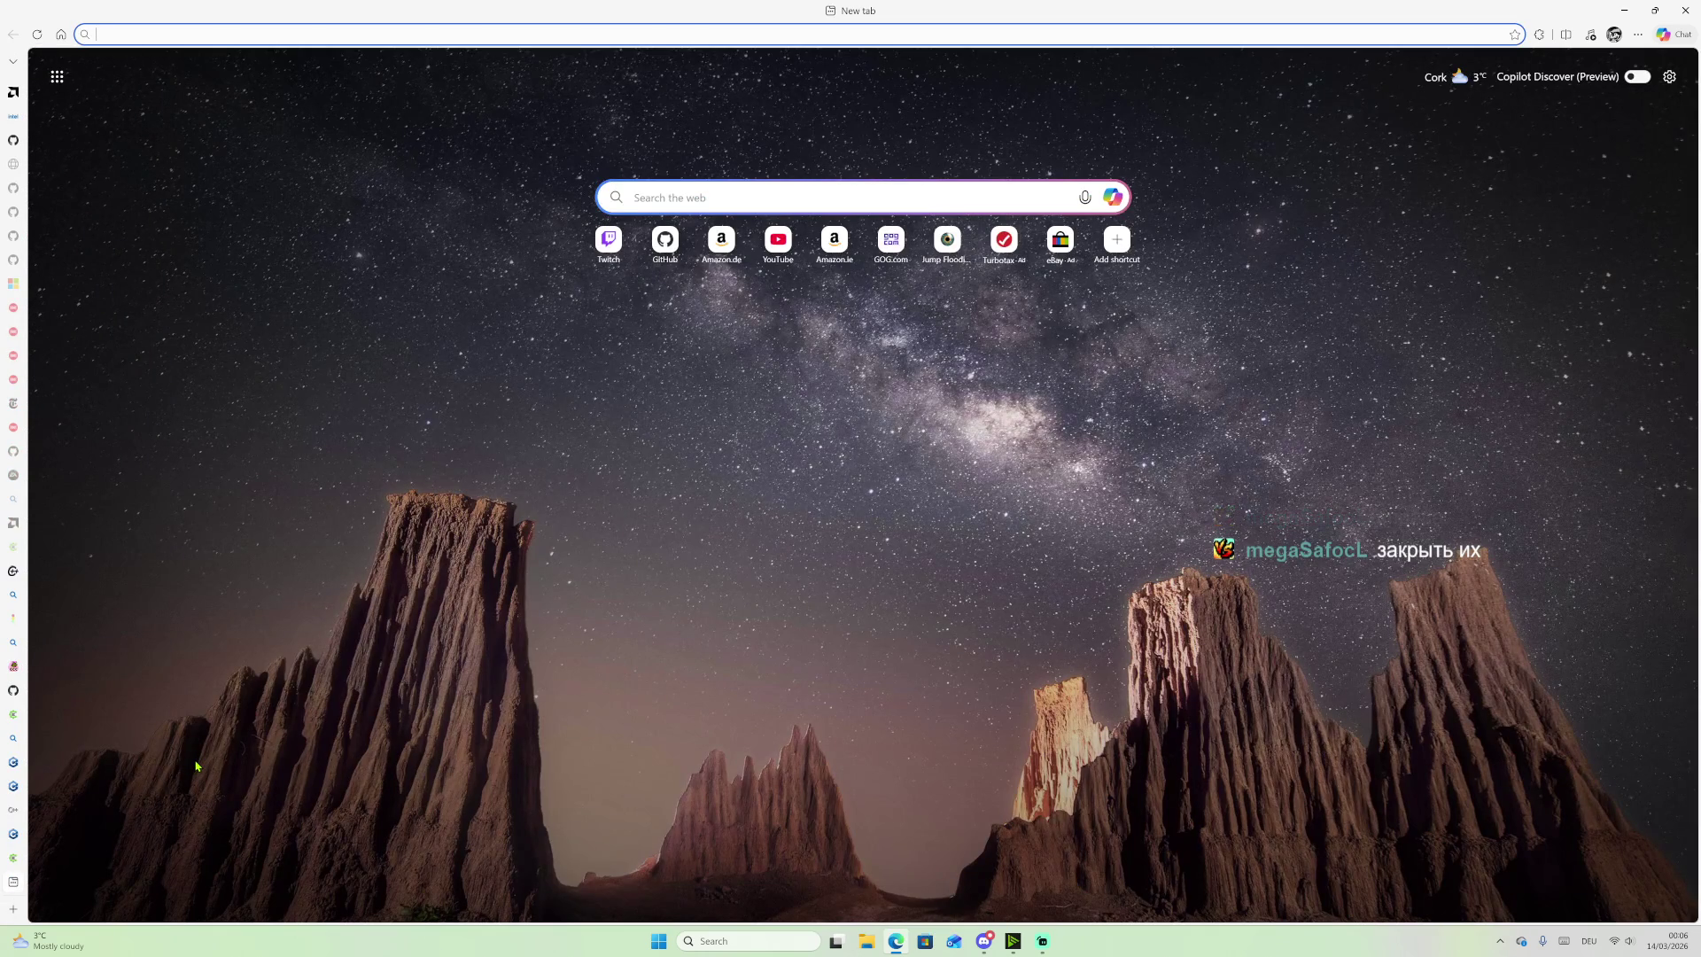
Step: Search Bing for 'clang on visual studio 2026' and expand the full Copilot answer
type("clang on ")
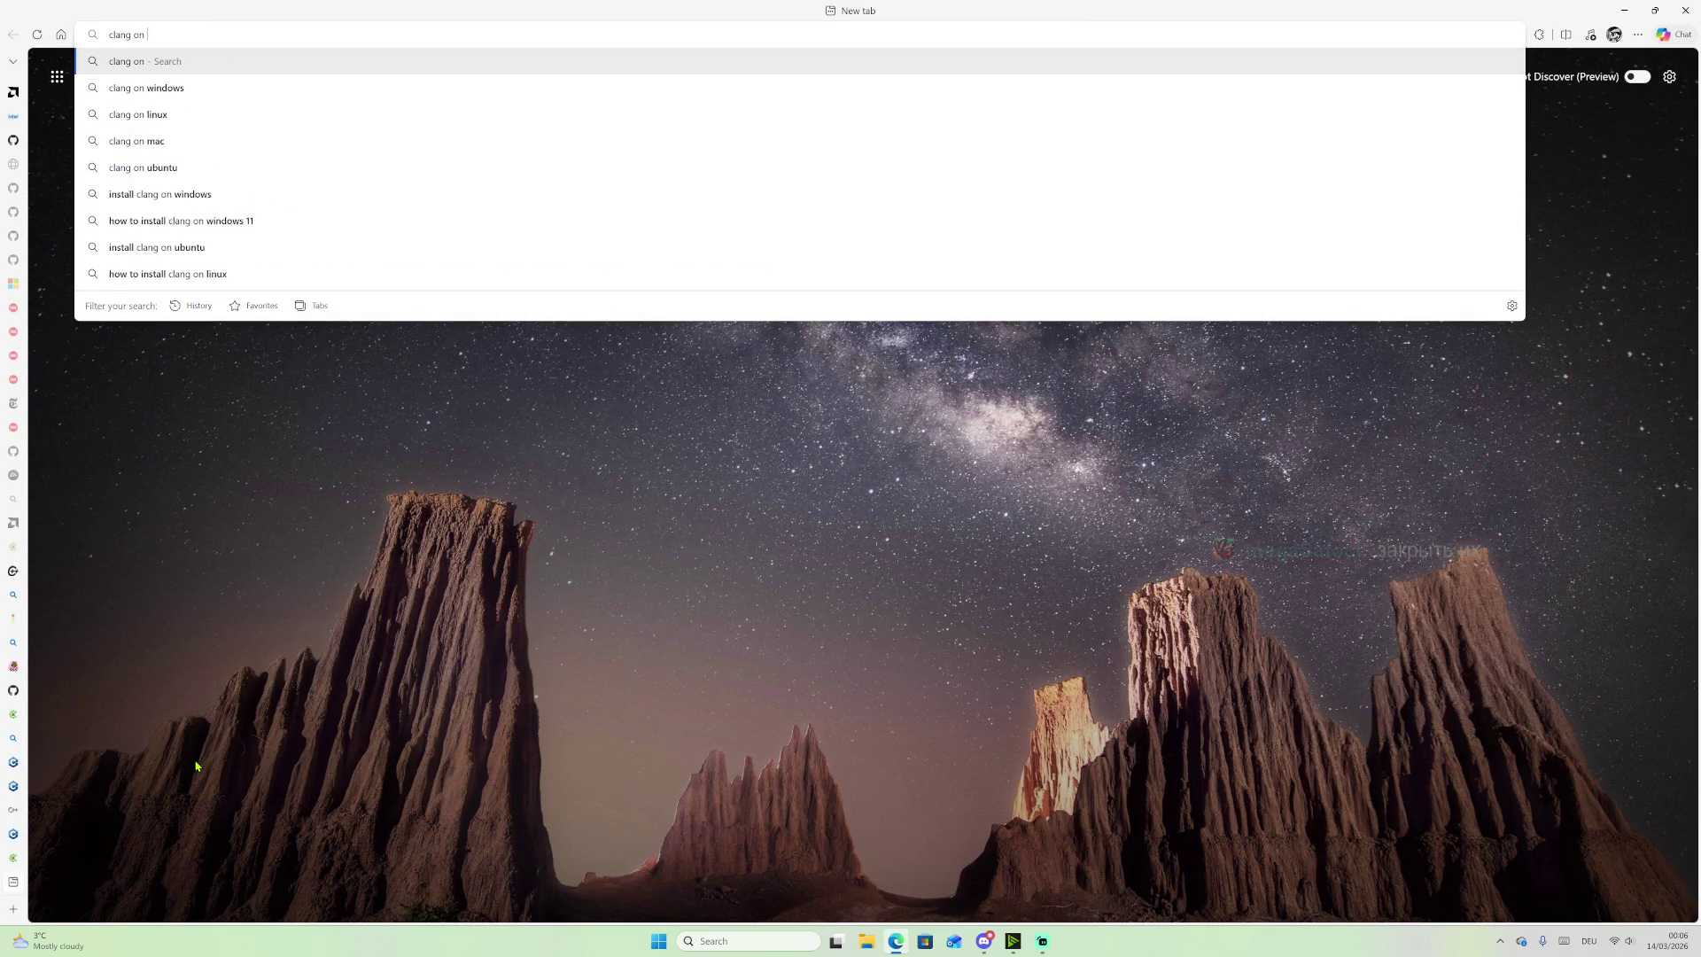
type("visu")
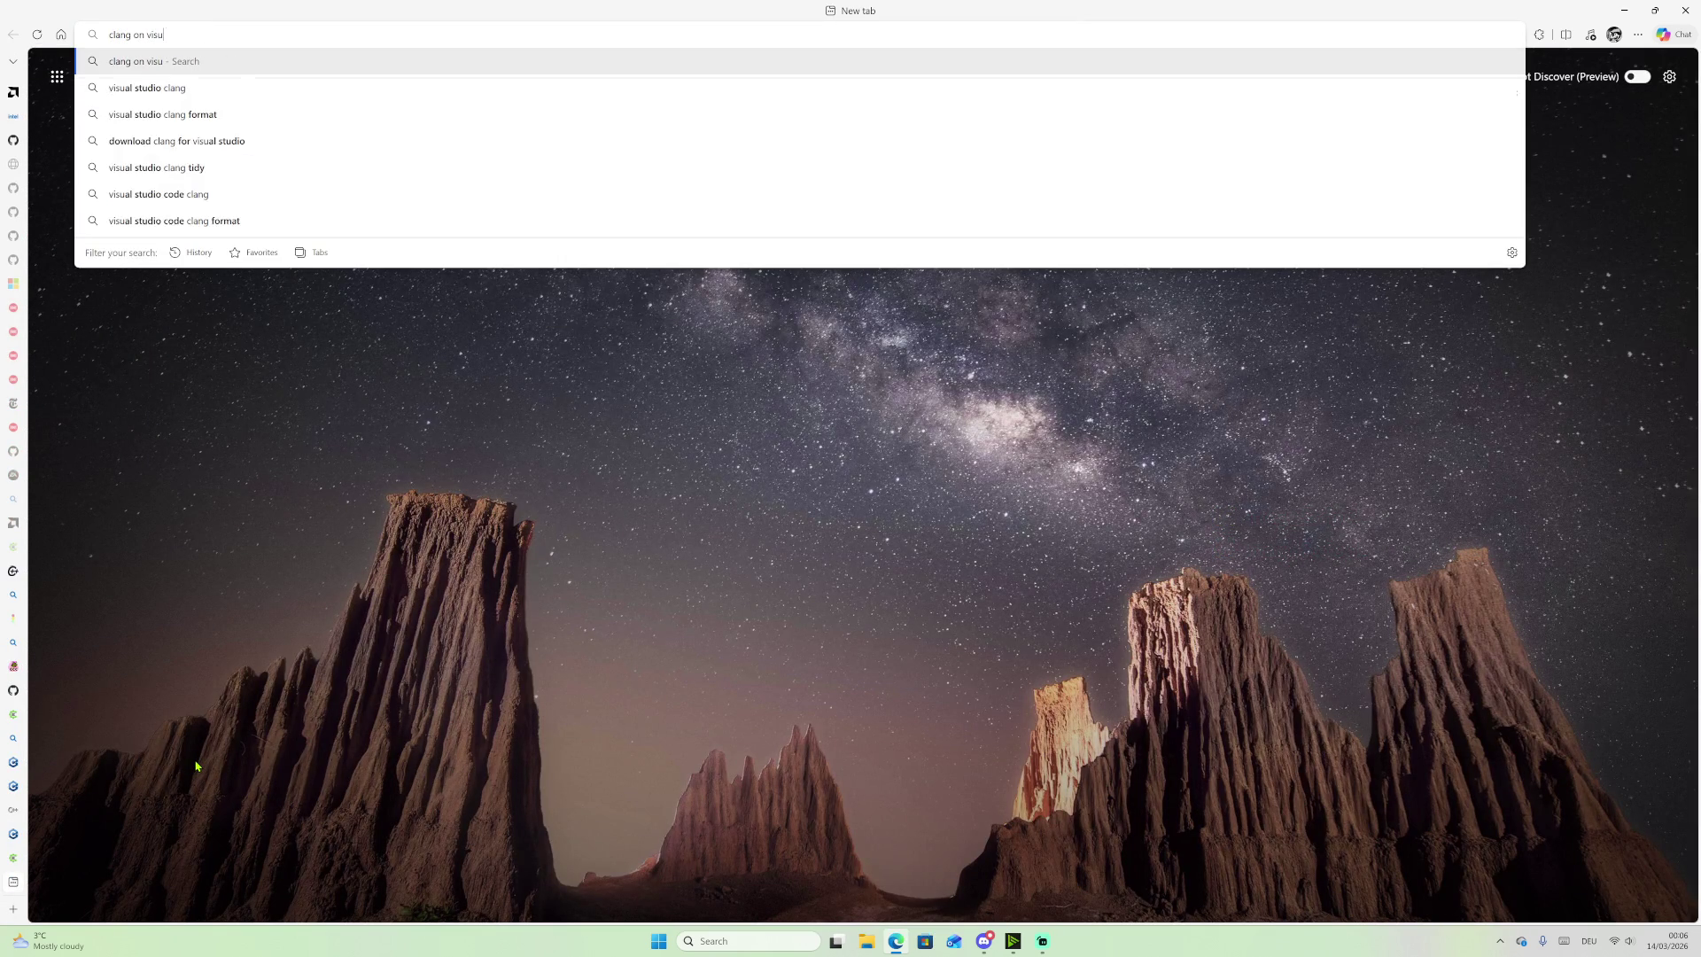
type("al studio ")
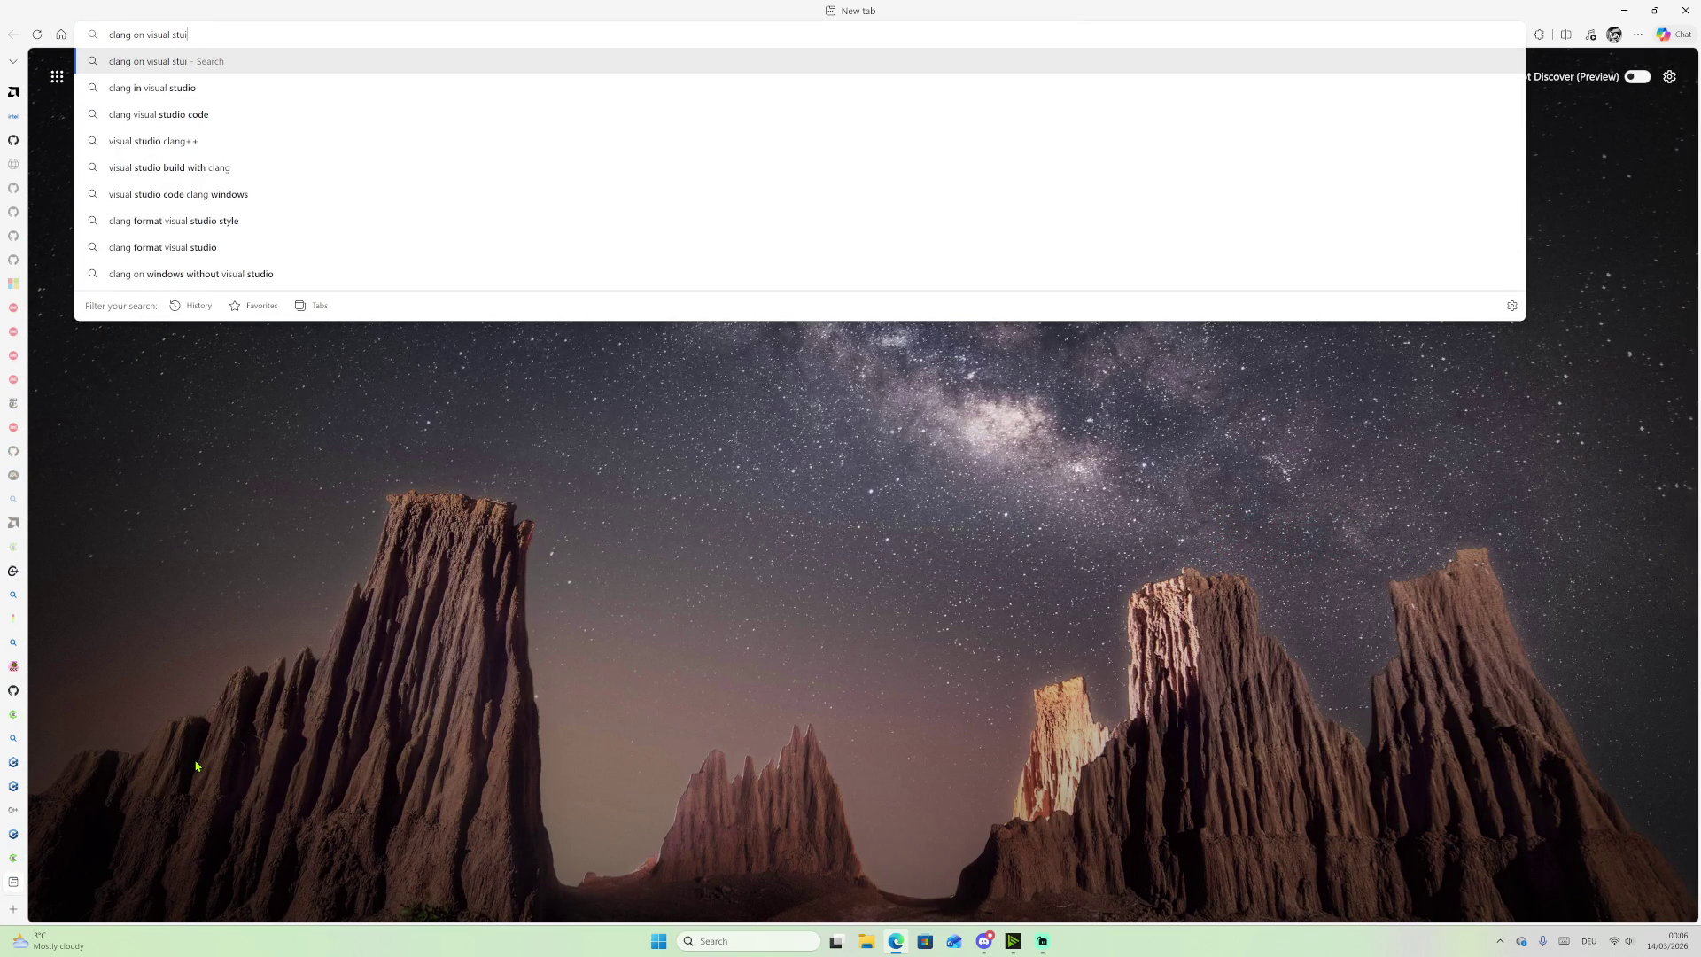
type("2026")
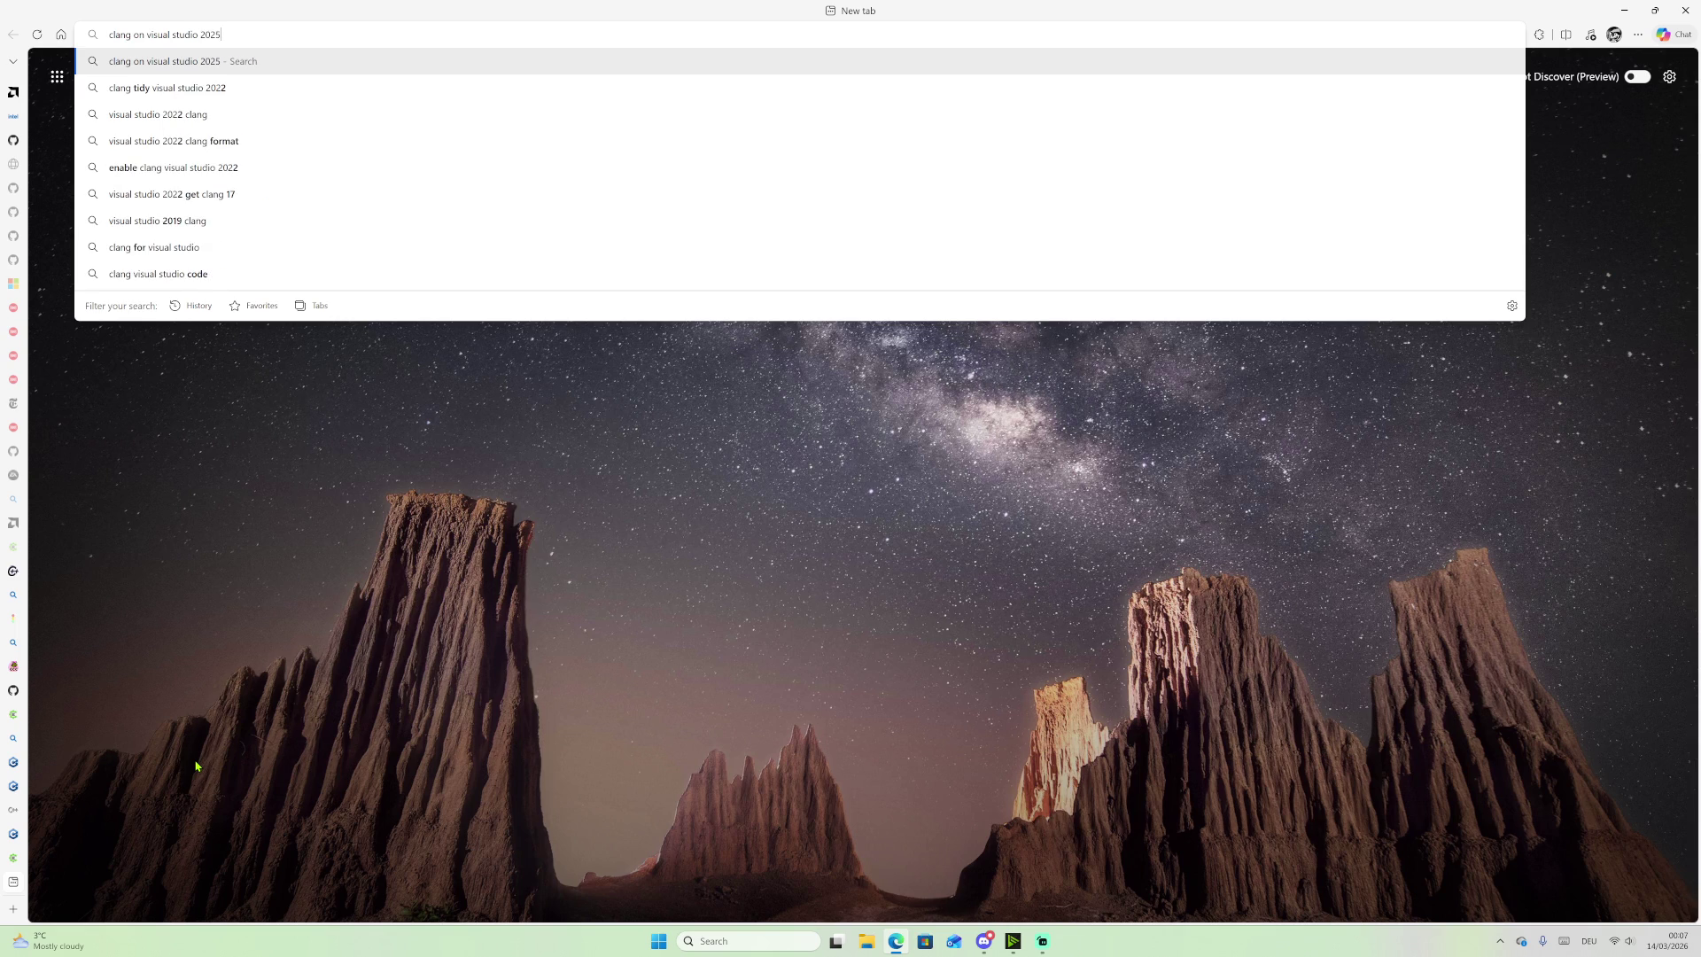
key("Return")
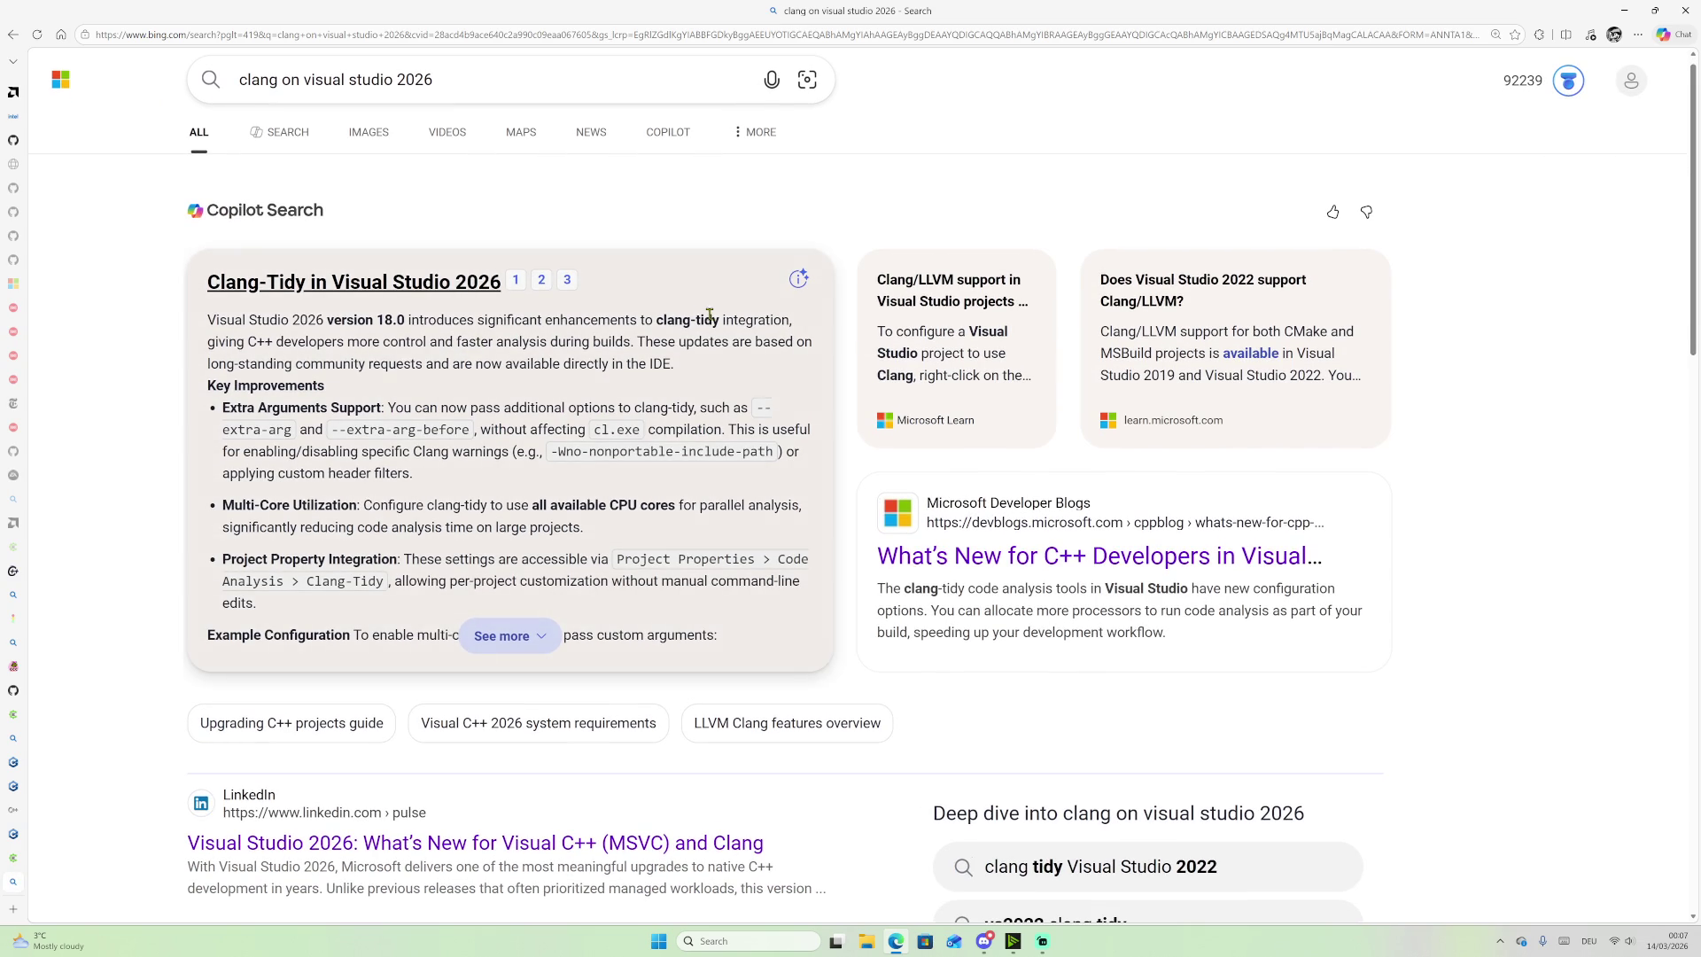
scroll(195, 576, "down", 10)
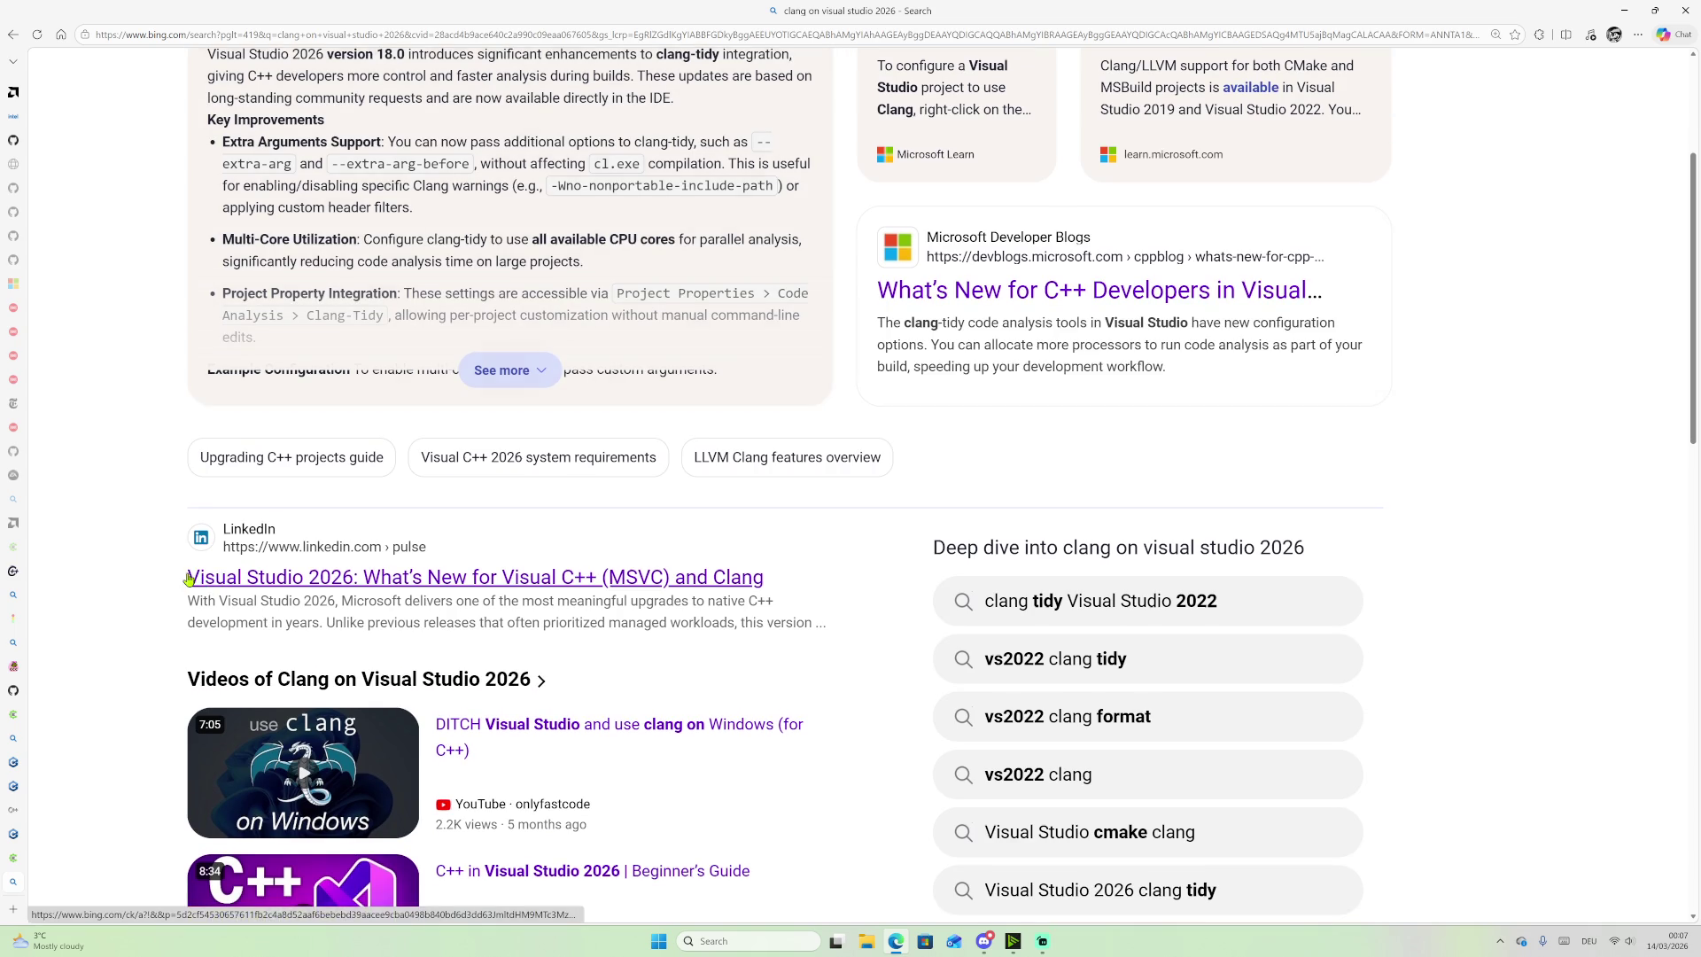
scroll(399, 487, "up", 5)
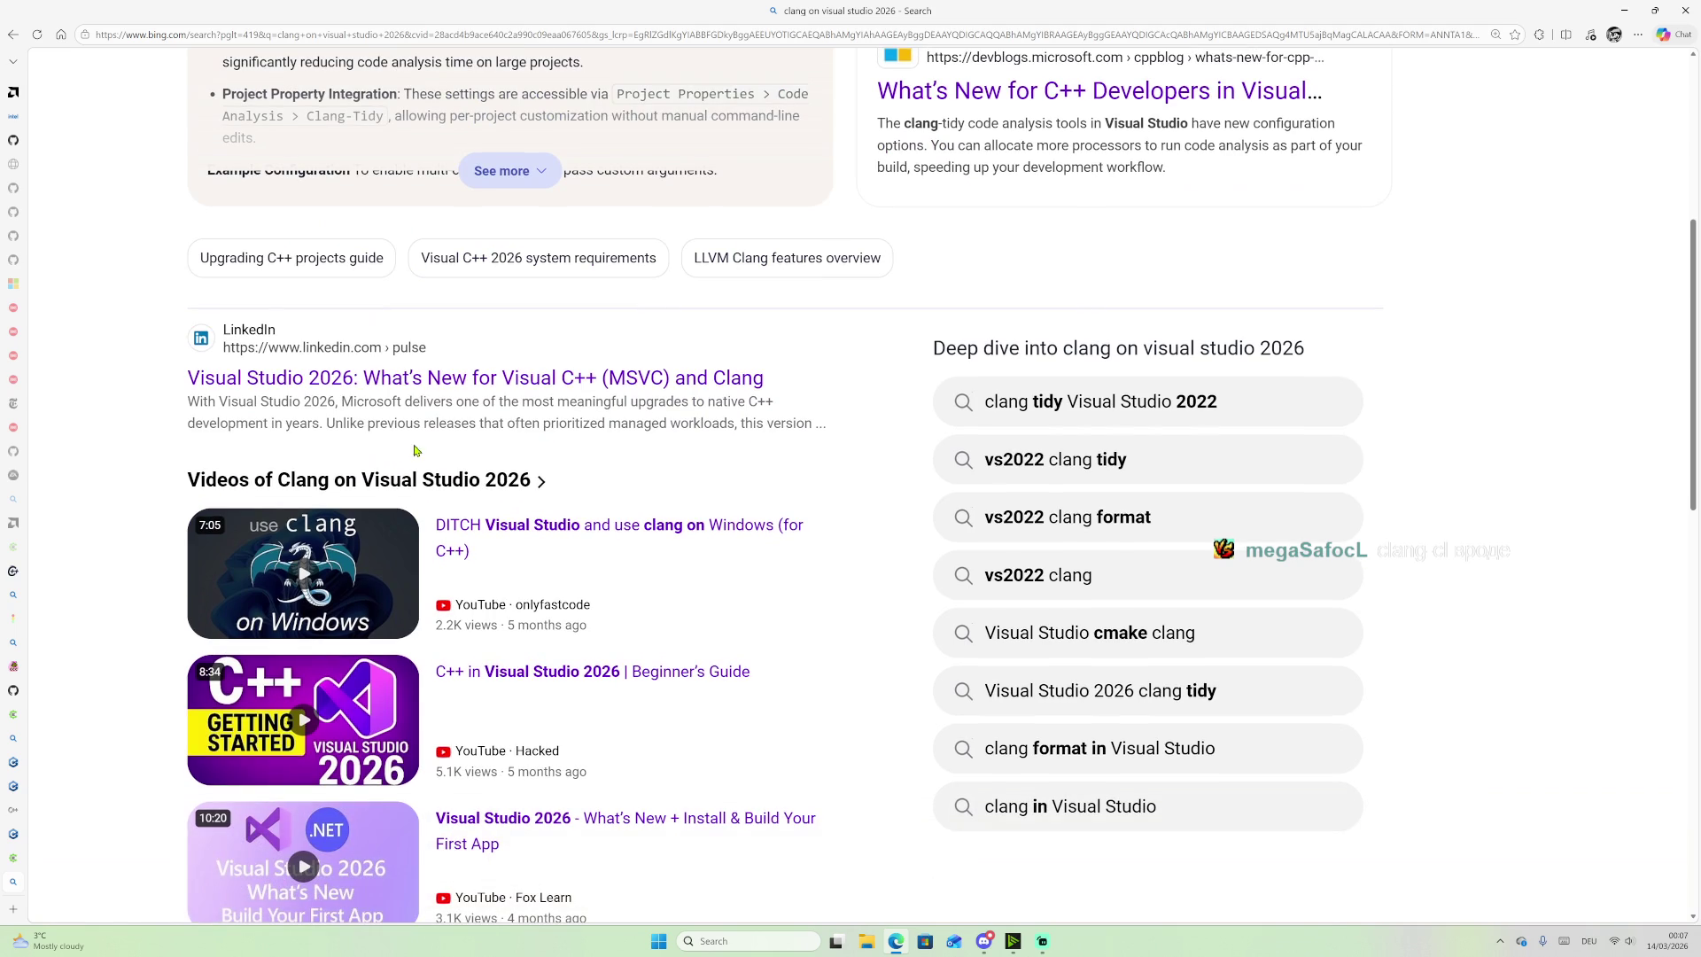
scroll(266, 549, "down", 8)
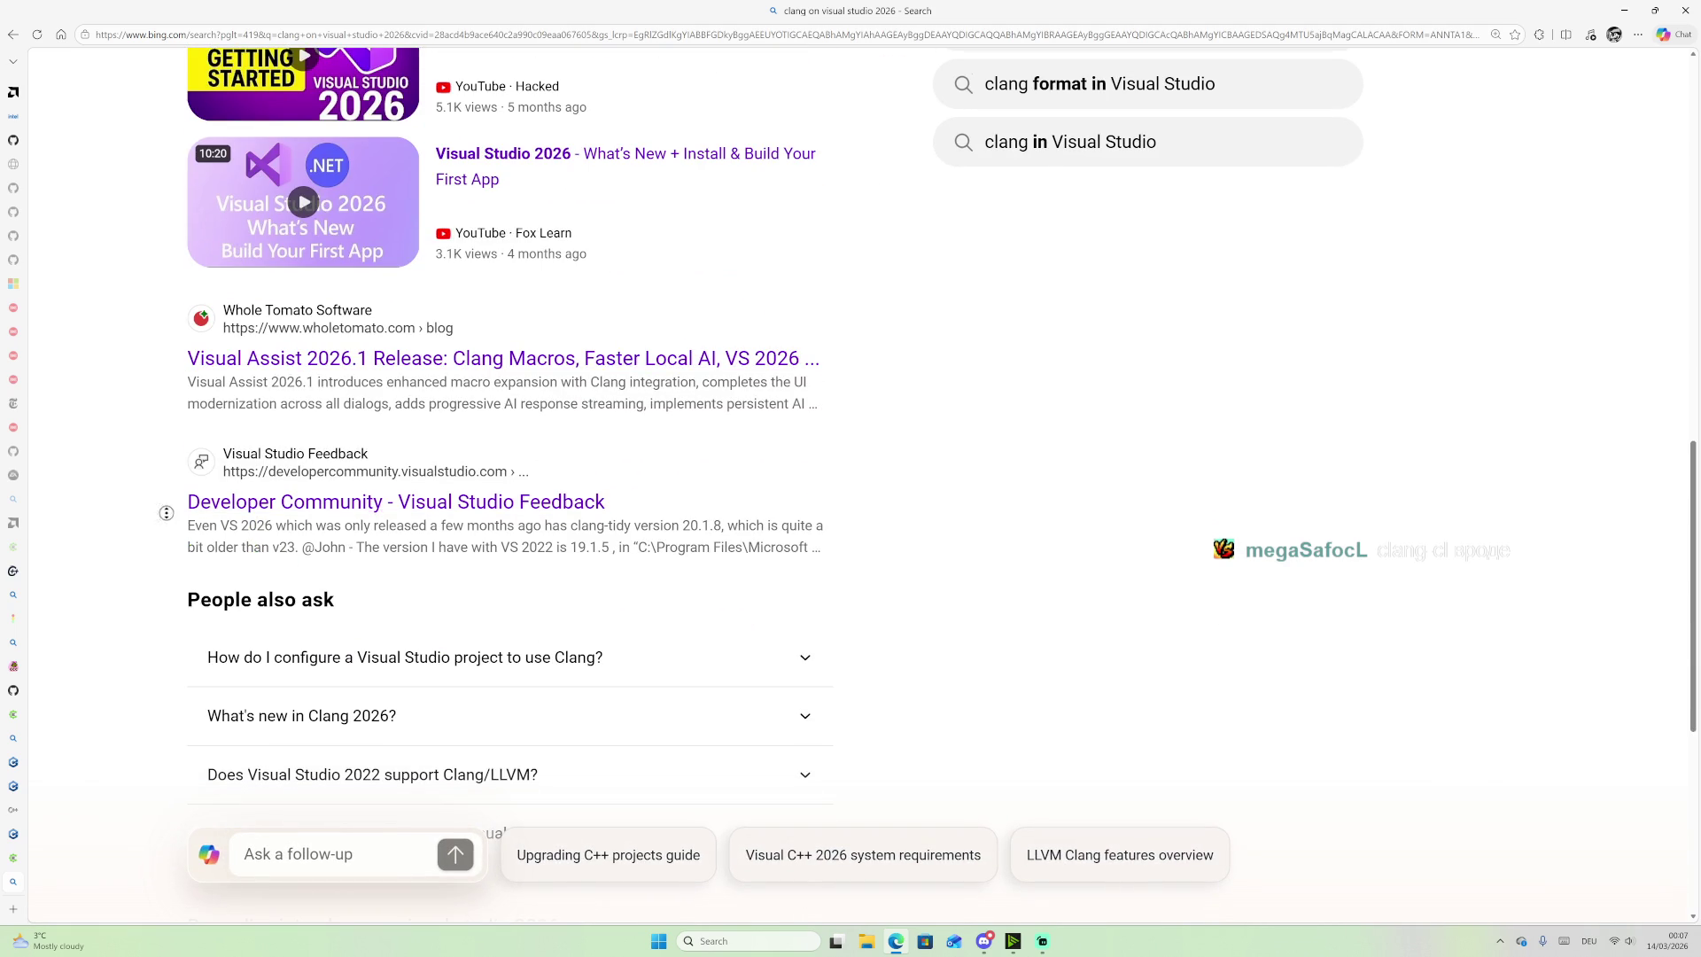
scroll(173, 549, "up", 13)
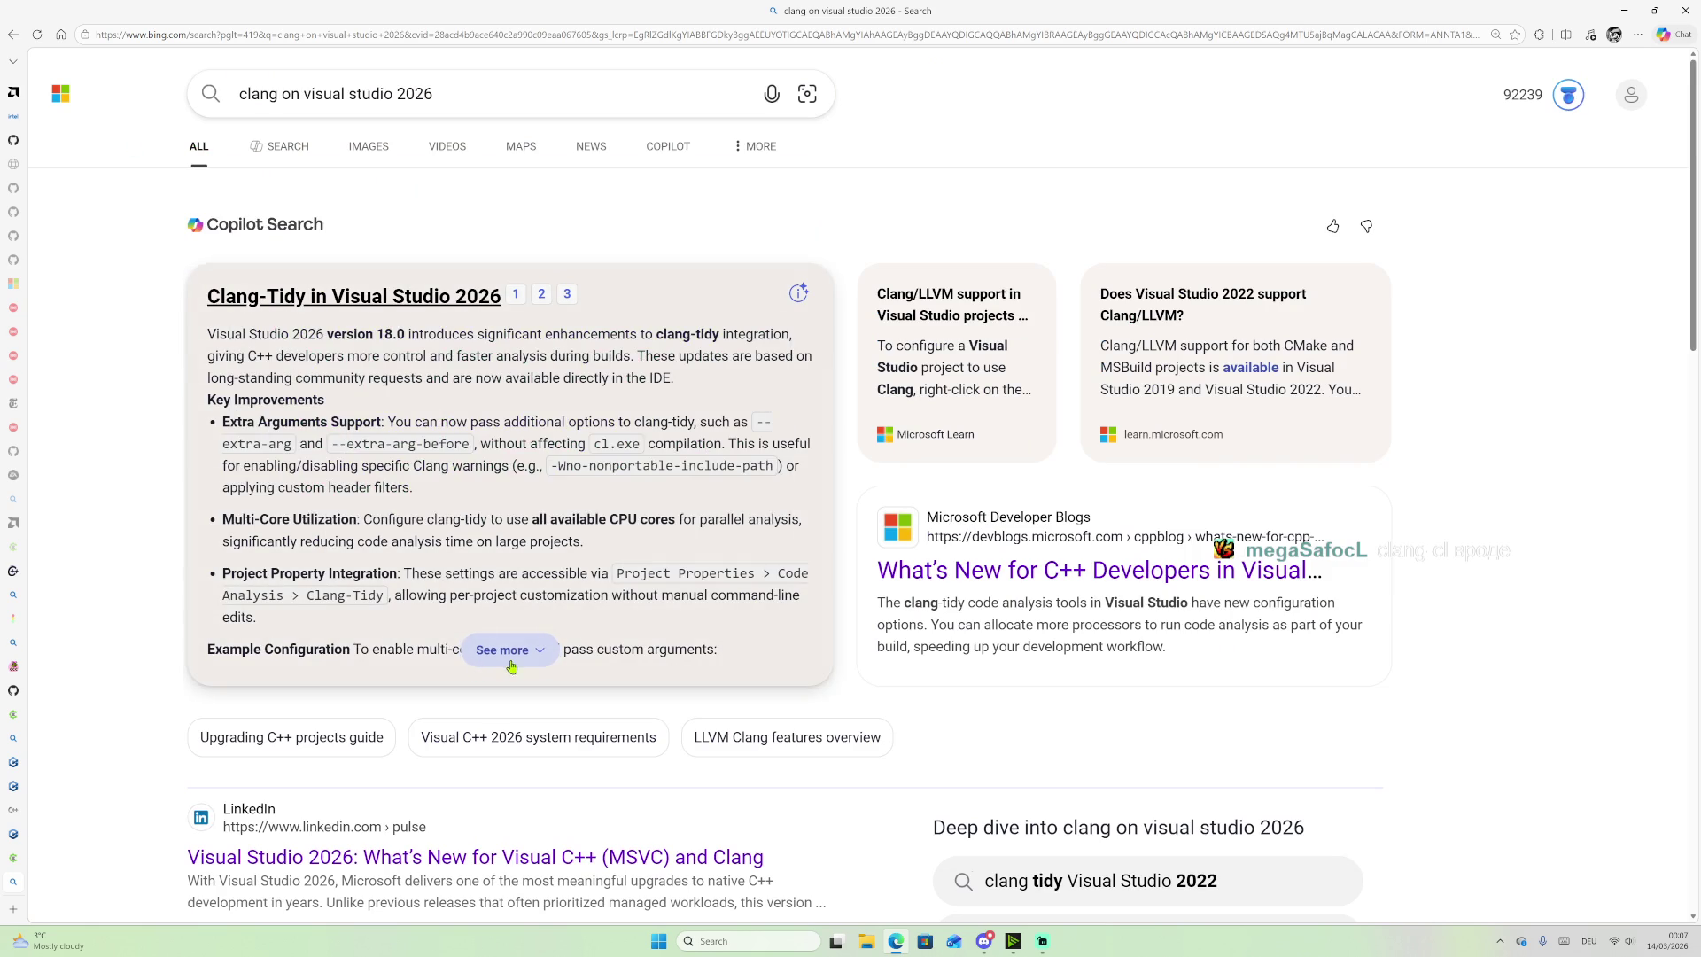
left_click(510, 651)
scroll(387, 675, "down", 5)
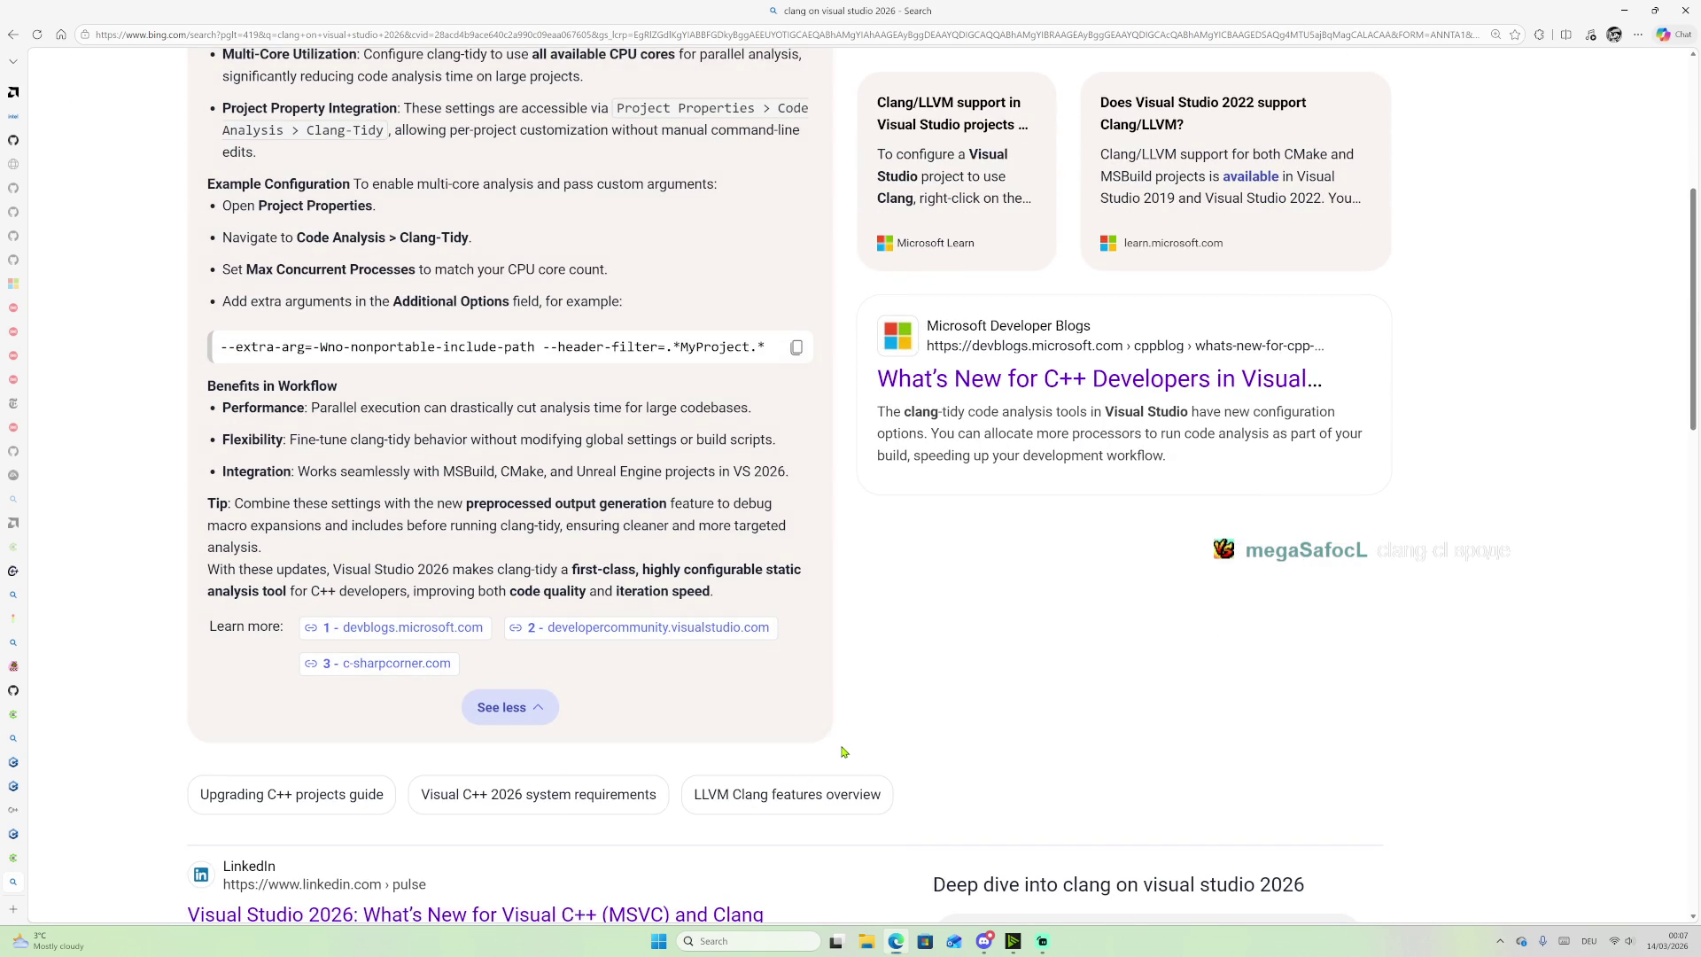
Step: Launch the Visual Studio Installer from Windows Start search
key("super")
type("visual")
key("Right")
key("Down")
key("Return")
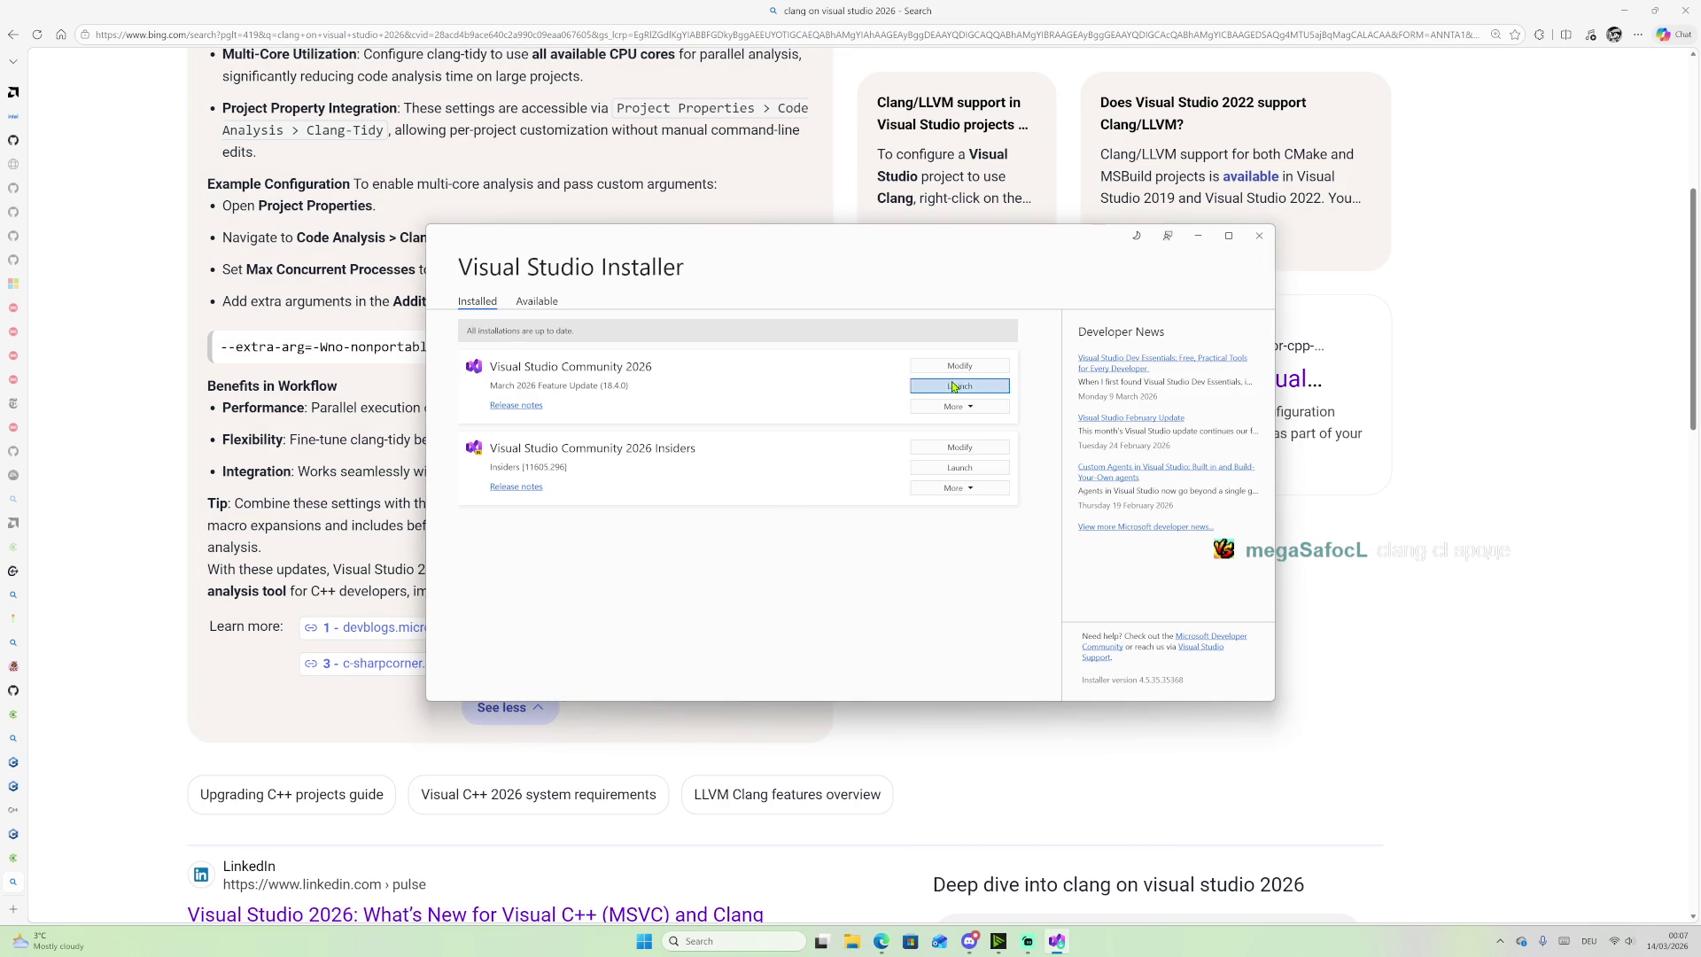
Step: Start modifying the Visual Studio Community 2026 Insiders installation
left_click(972, 488)
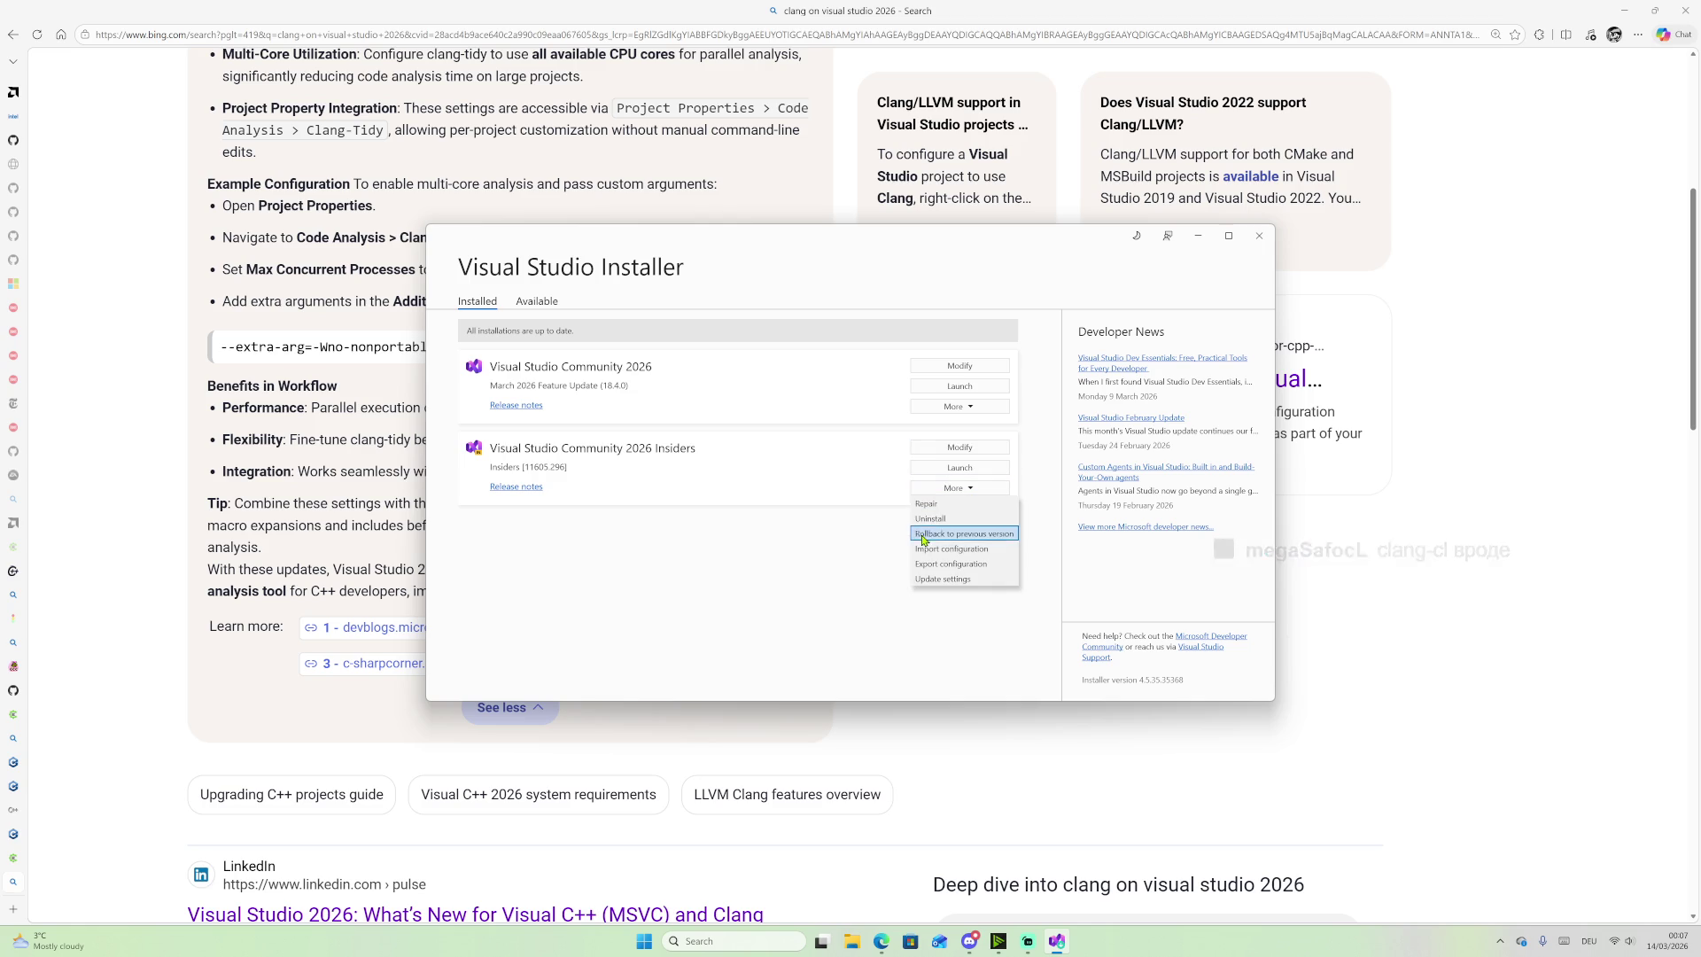
left_click(525, 301)
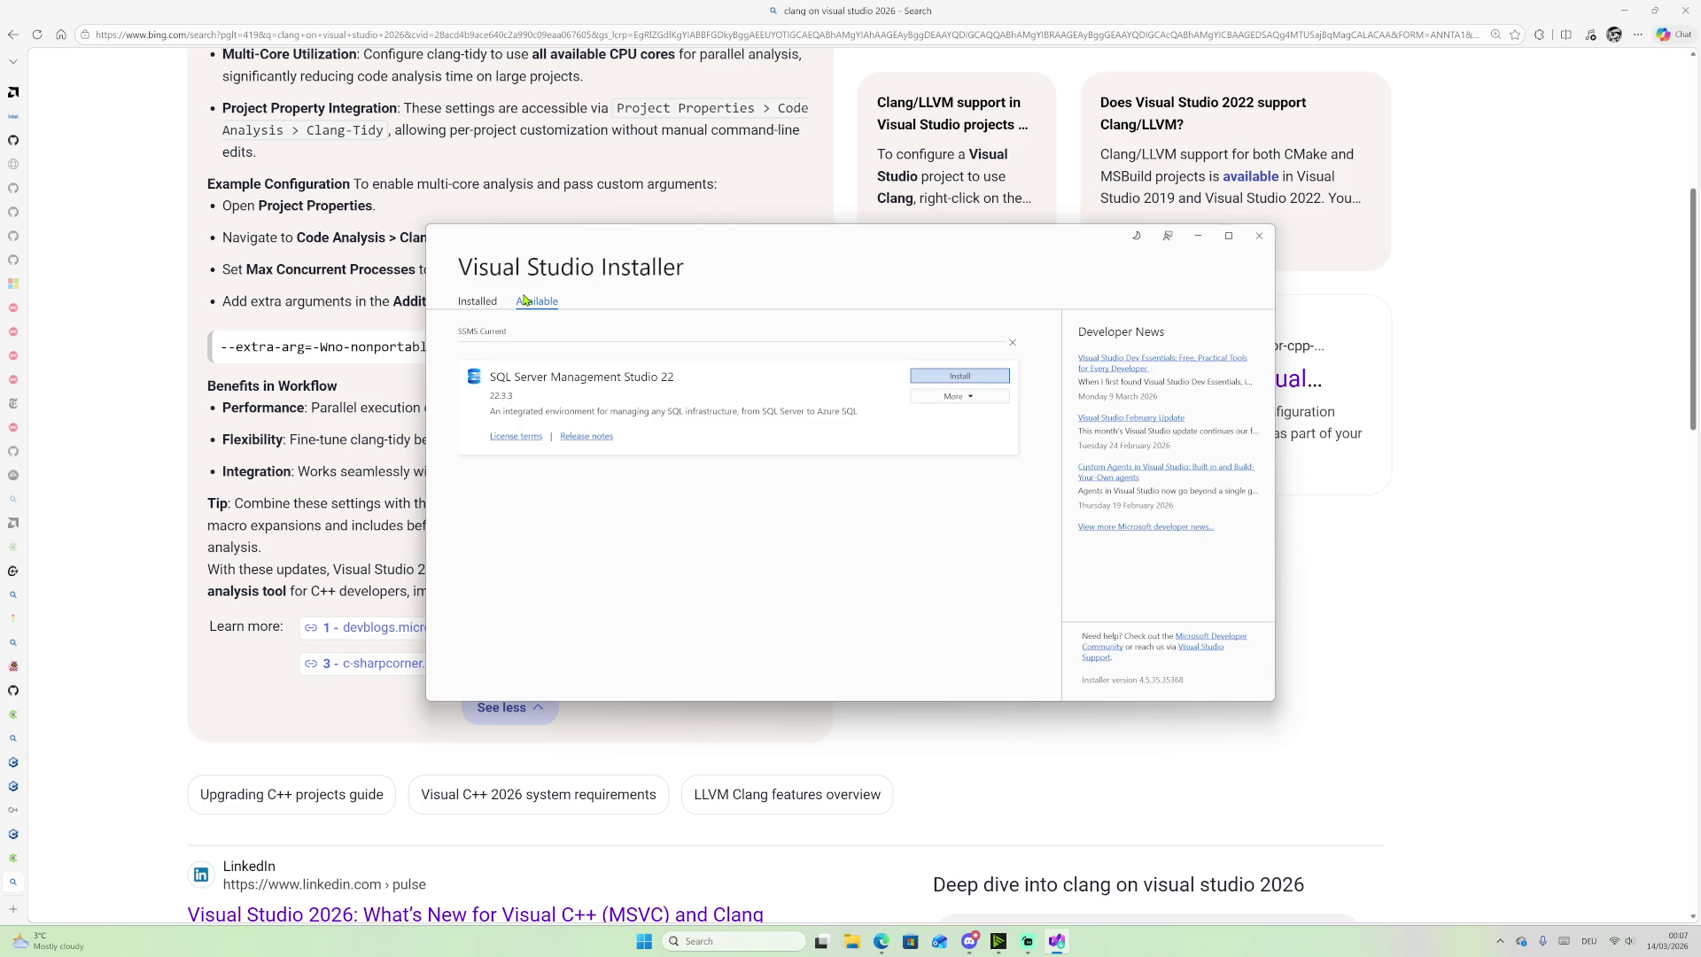
left_click(477, 301)
left_click(968, 488)
left_click(961, 448)
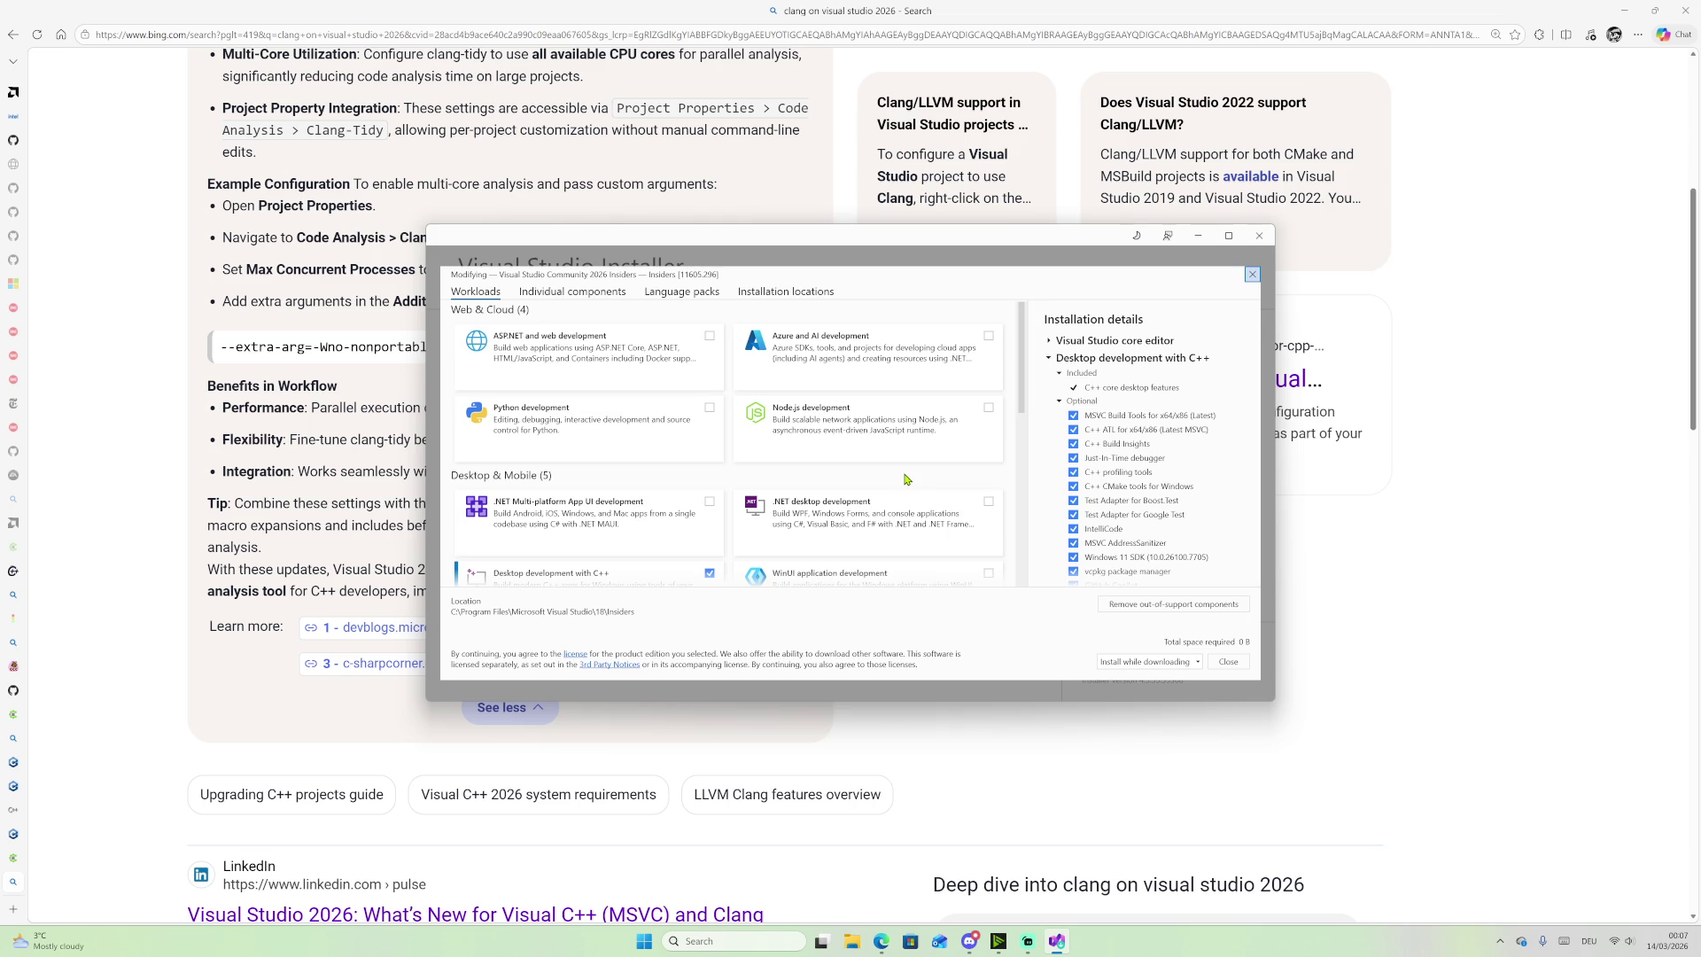
Step: Show Individual components scrolled to Compilers, then return to the GCC Git access page
left_click(567, 300)
scroll(571, 442, "down", 10)
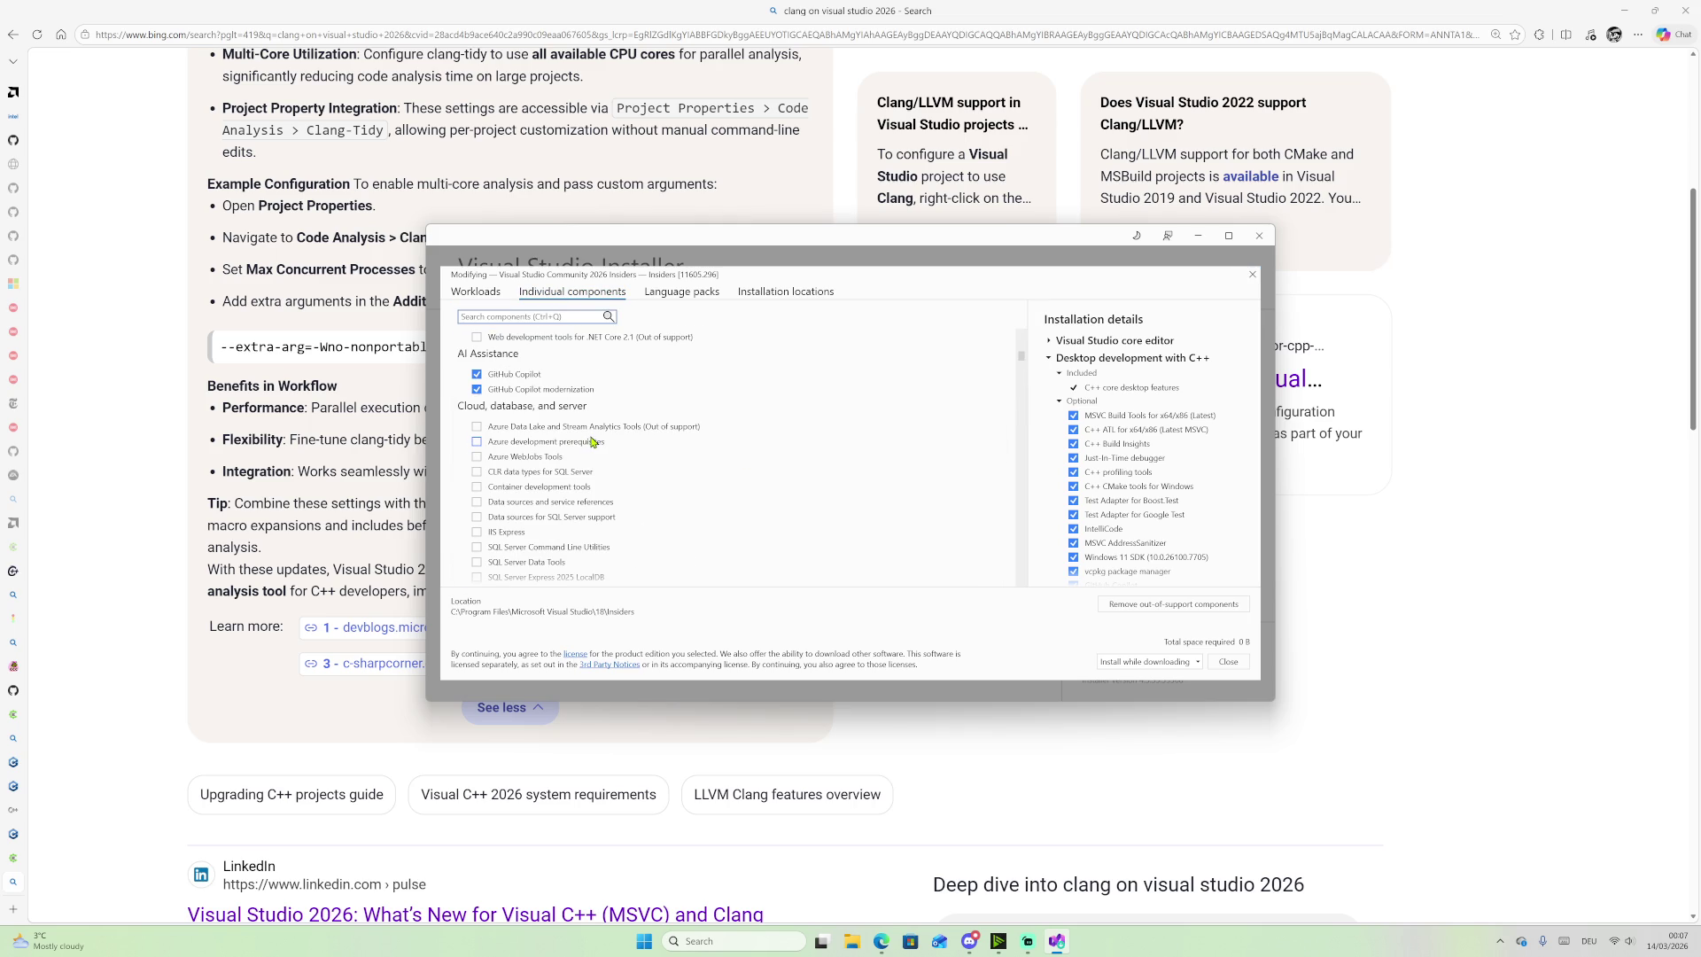
scroll(592, 441, "down", 10)
scroll(623, 444, "down", 3)
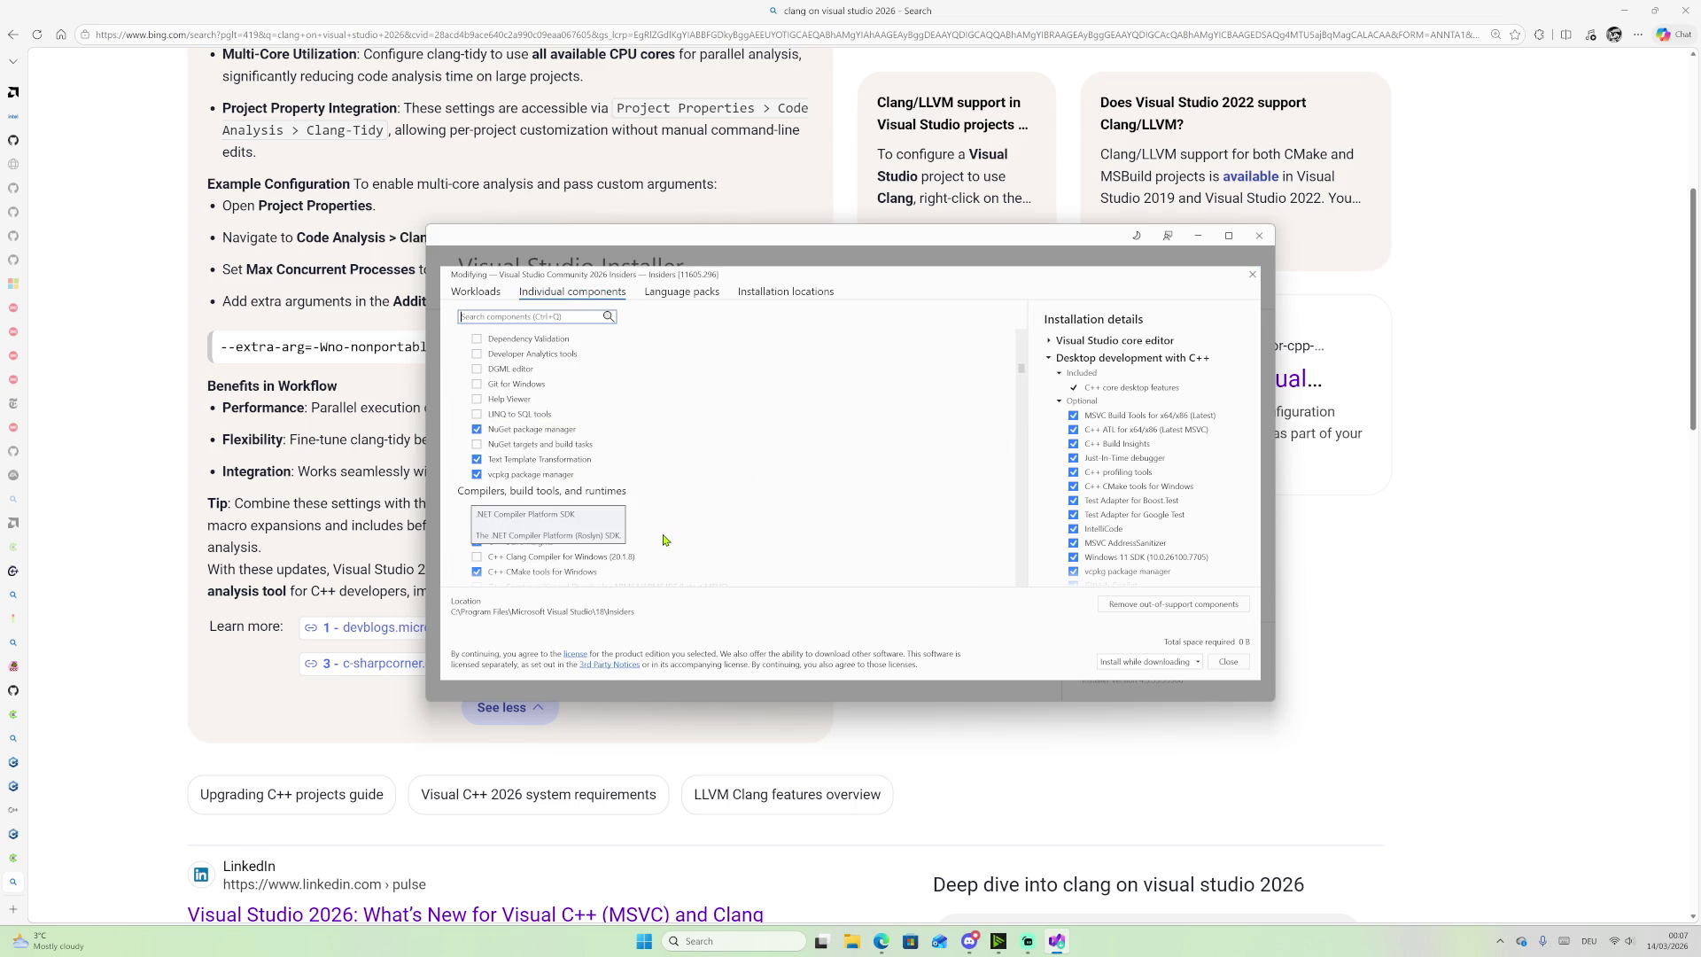
scroll(679, 518, "down", 7)
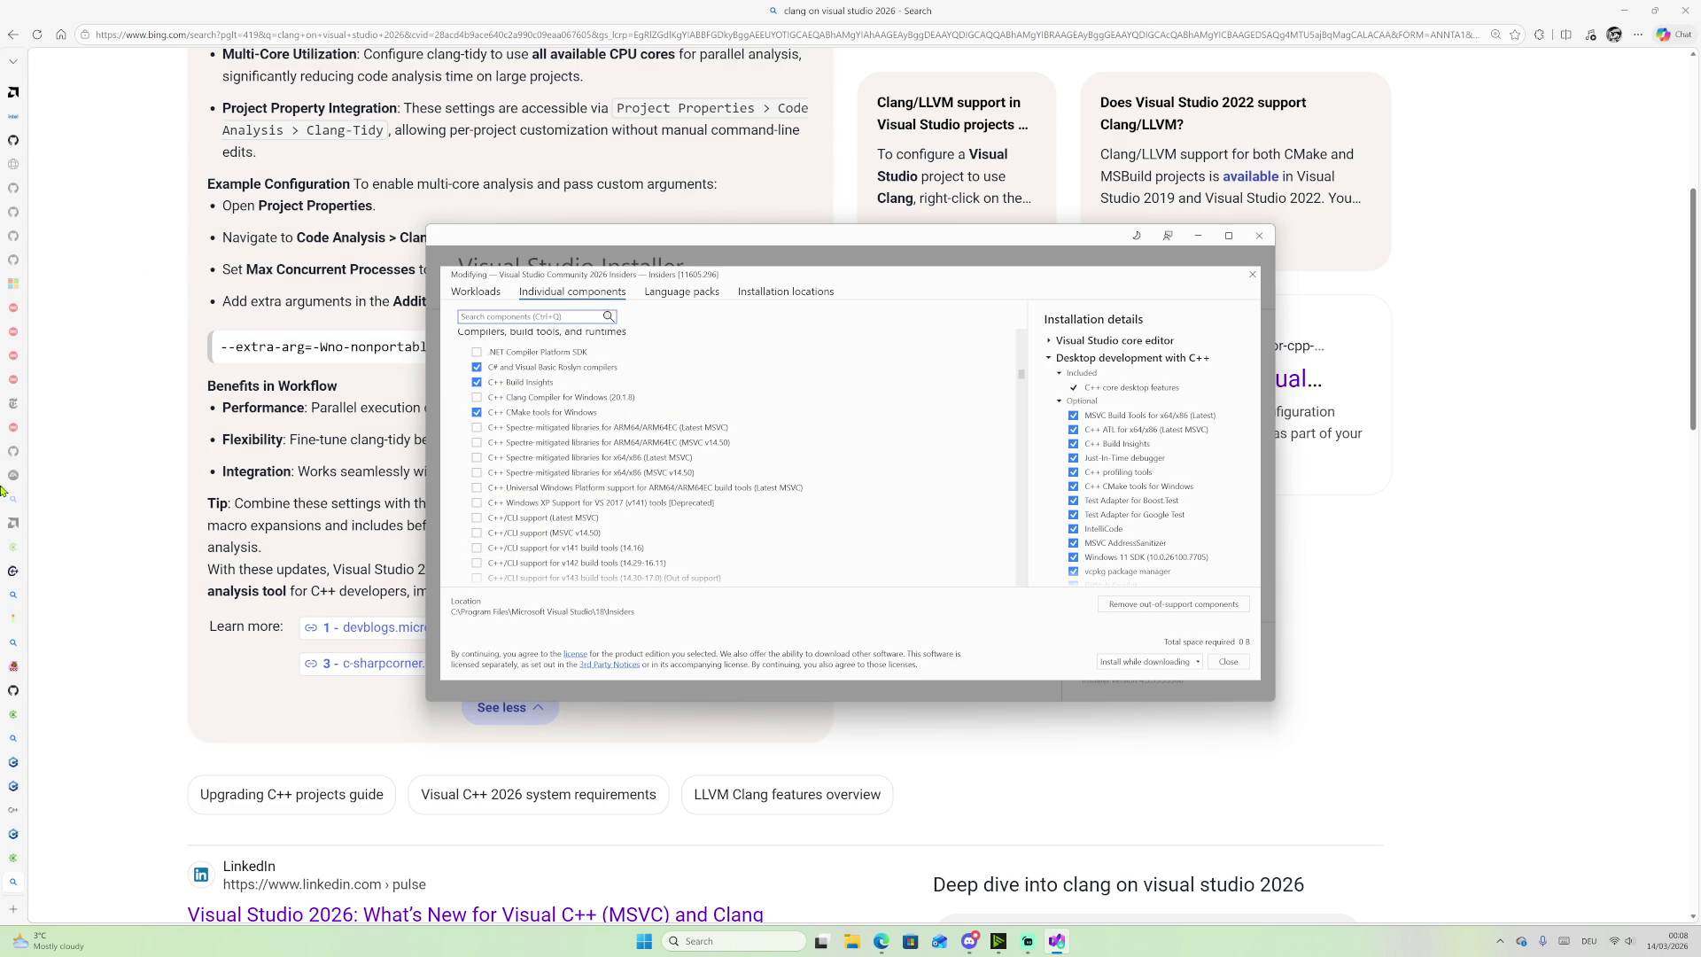
mouse_move(5, 808)
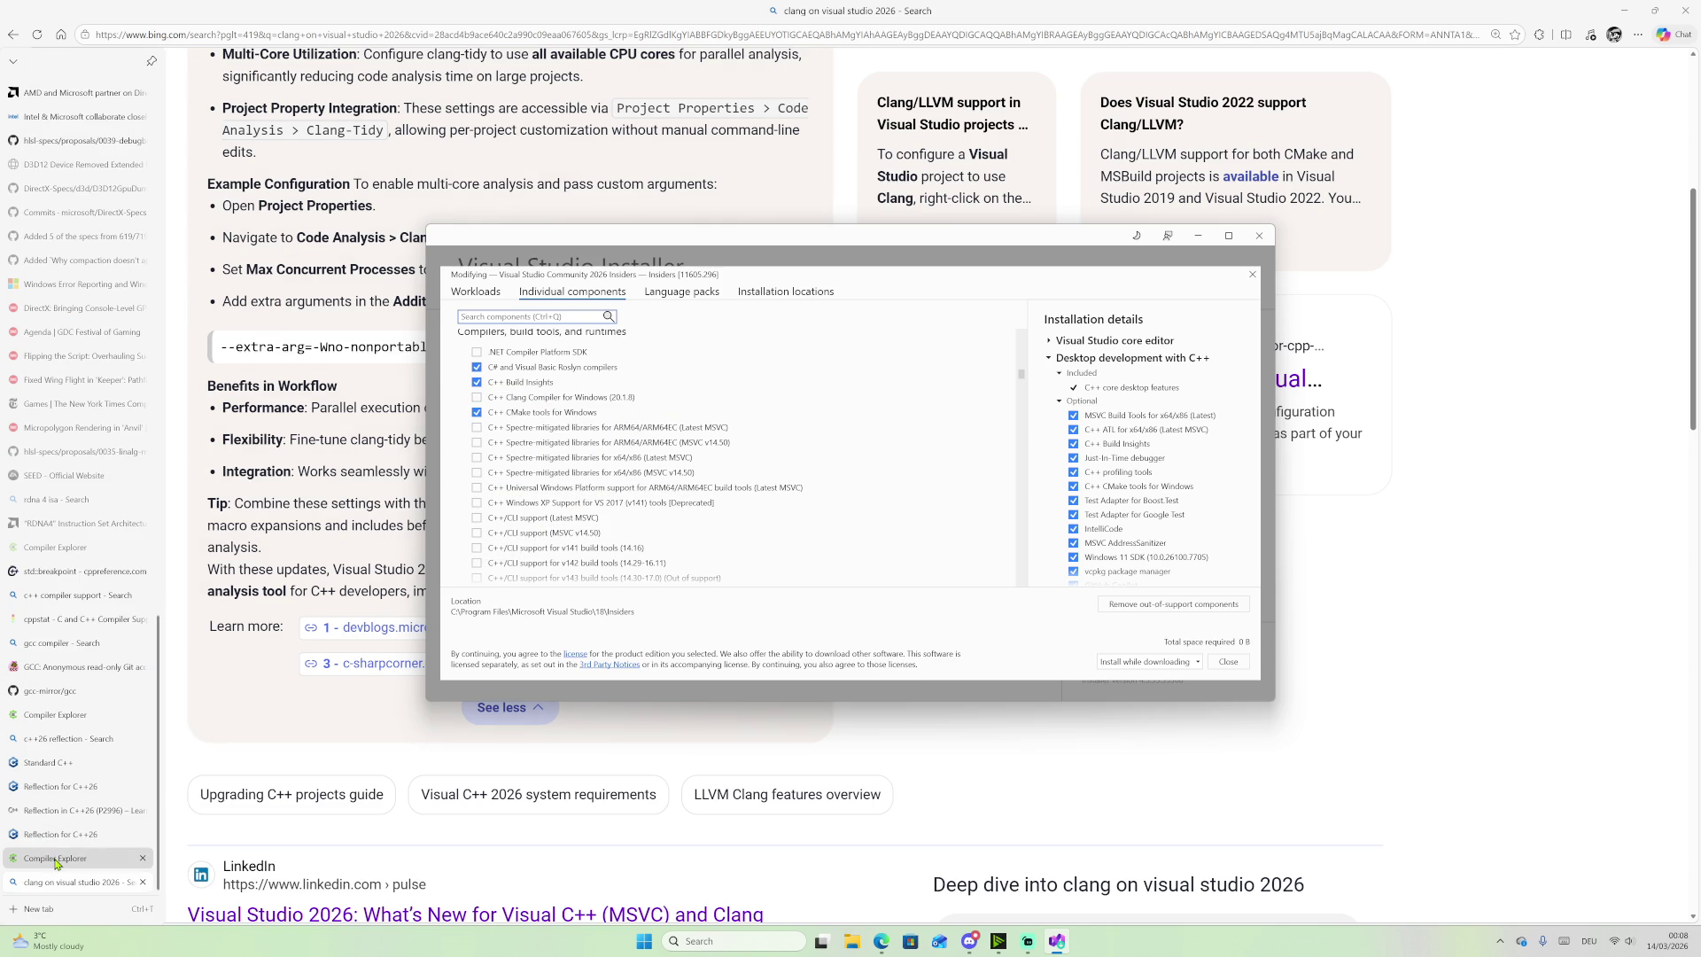
left_click(80, 667)
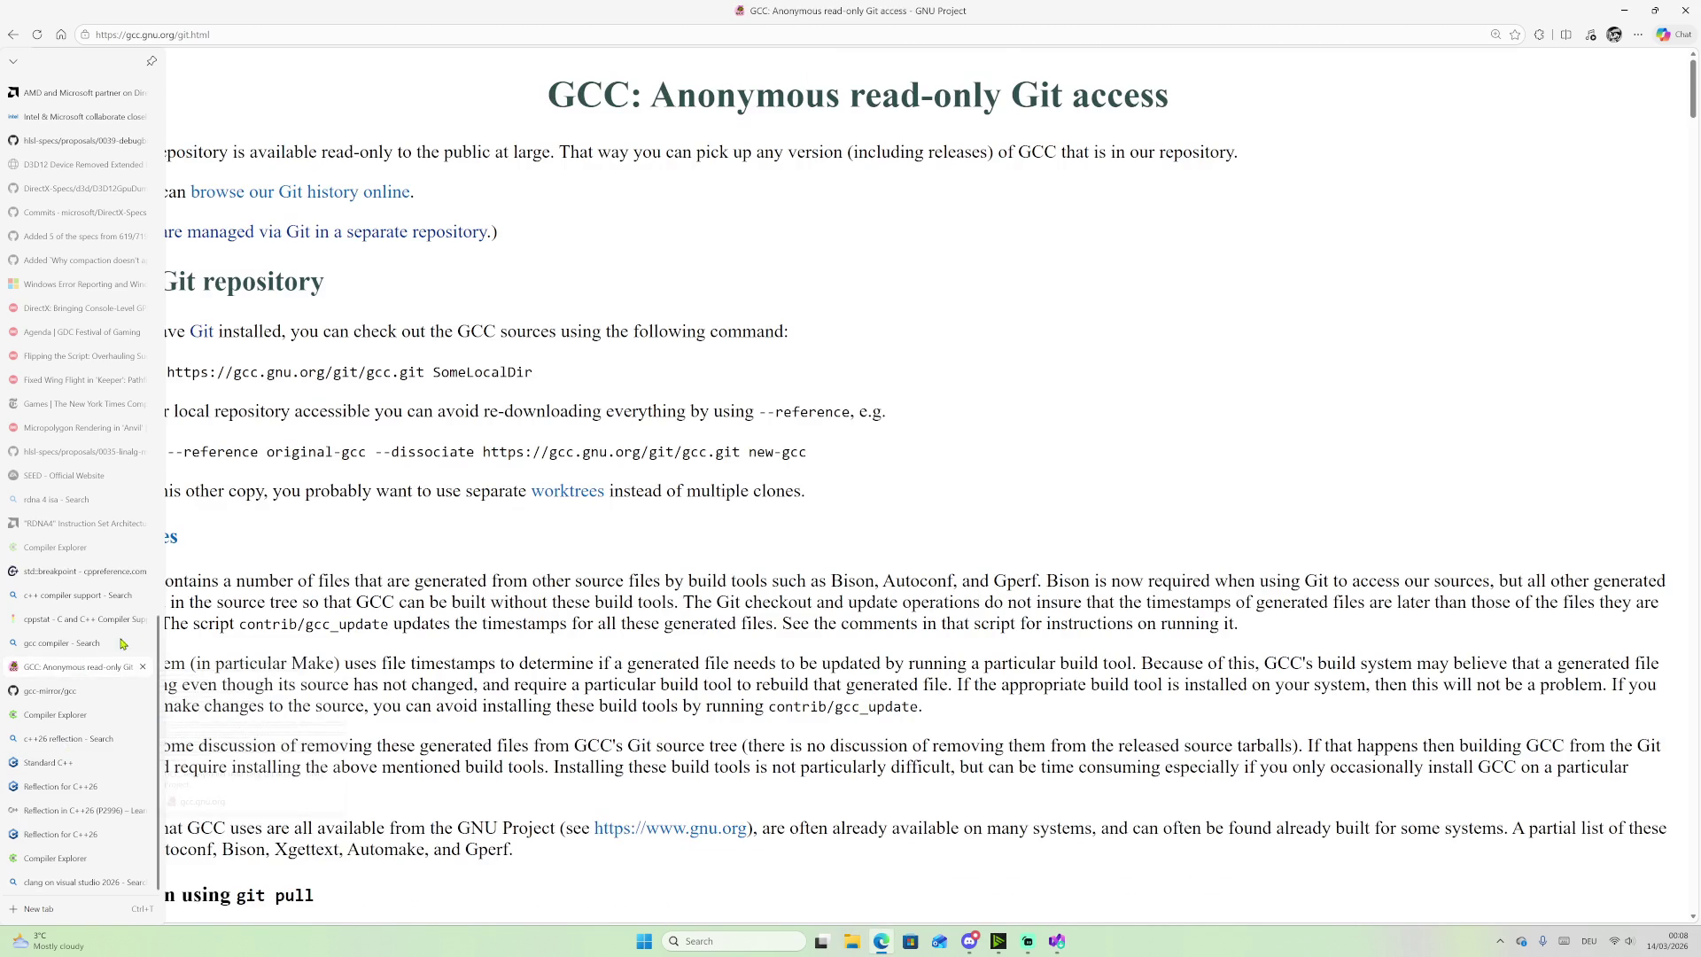
Step: Check the simdjson reflection example, tick C++ Clang Compiler for Windows, and return to Bing
left_click(55, 714)
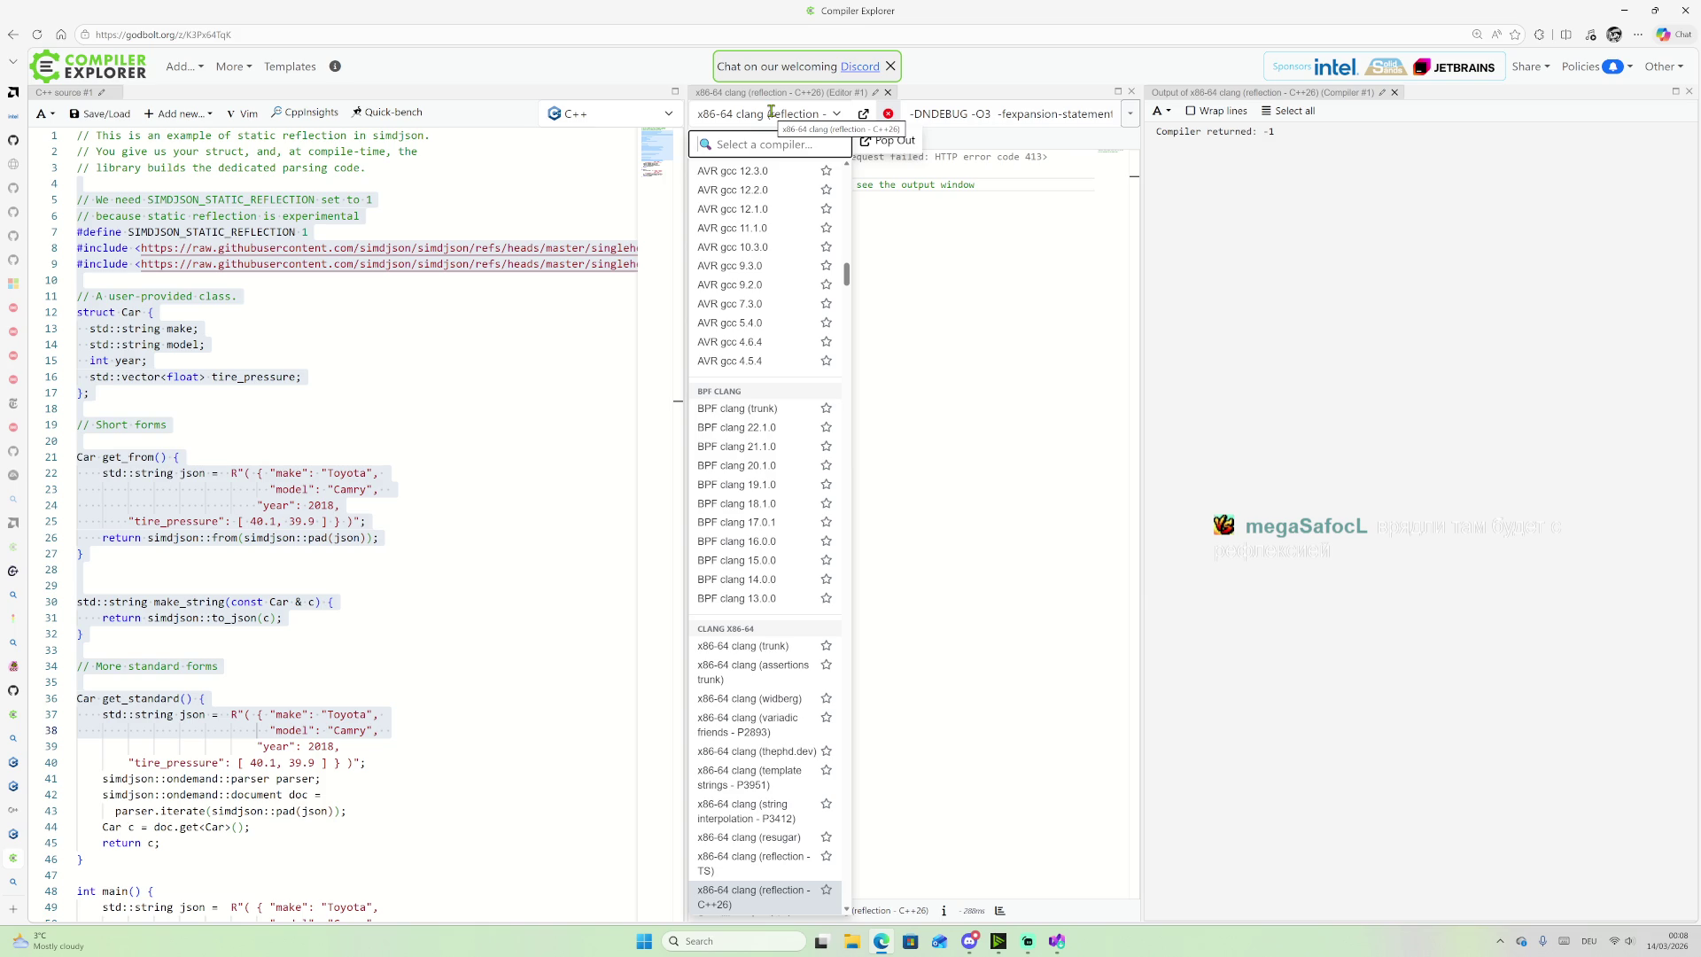
mouse_move(1056, 941)
left_click(1046, 863)
left_click(589, 398)
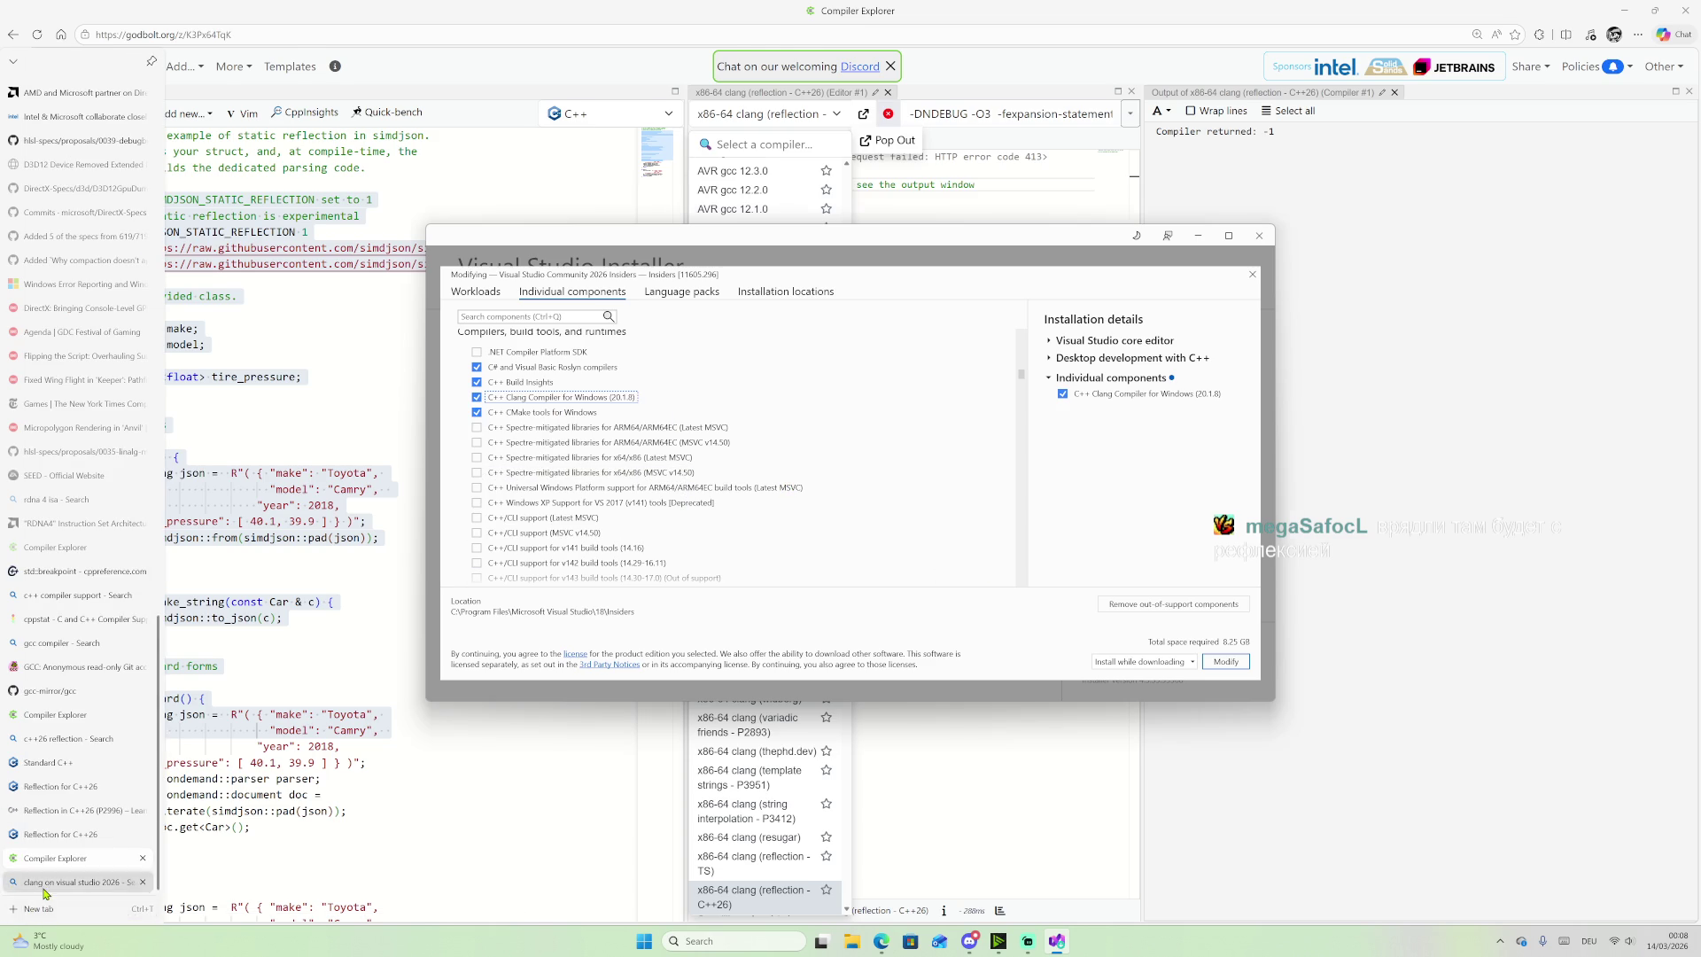
left_click(53, 882)
left_click(400, 35)
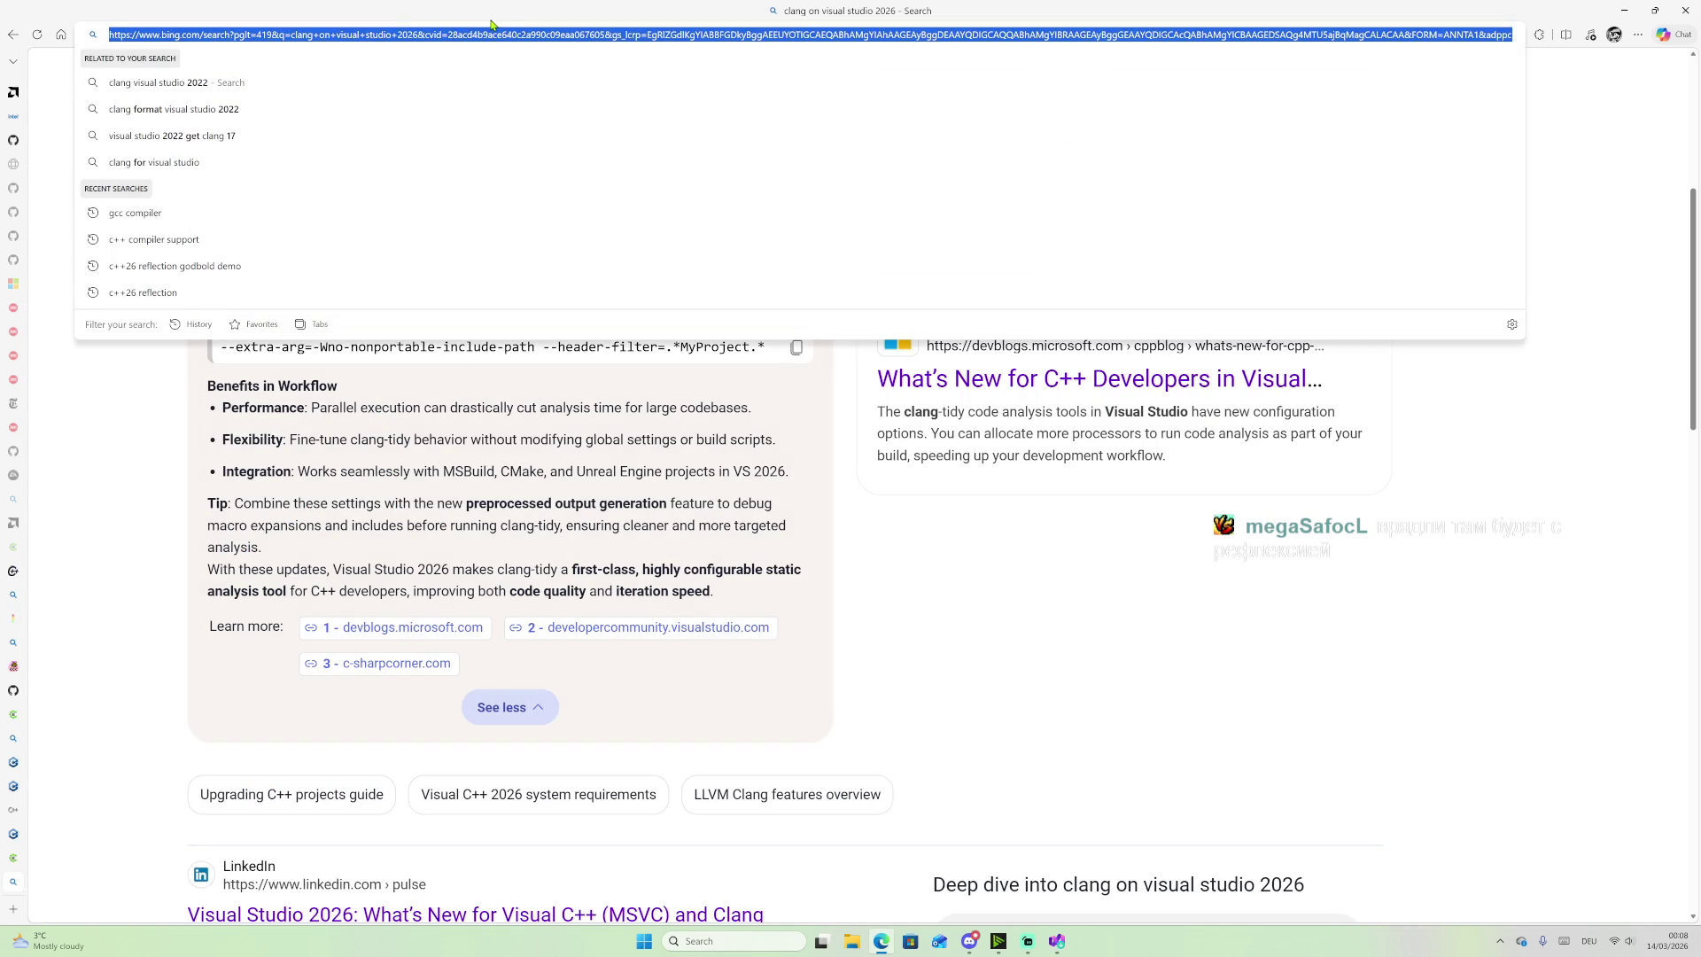
Step: Search Bing for 'clang compiler for windows' and open the Clang Getting Started page
type("clang compile")
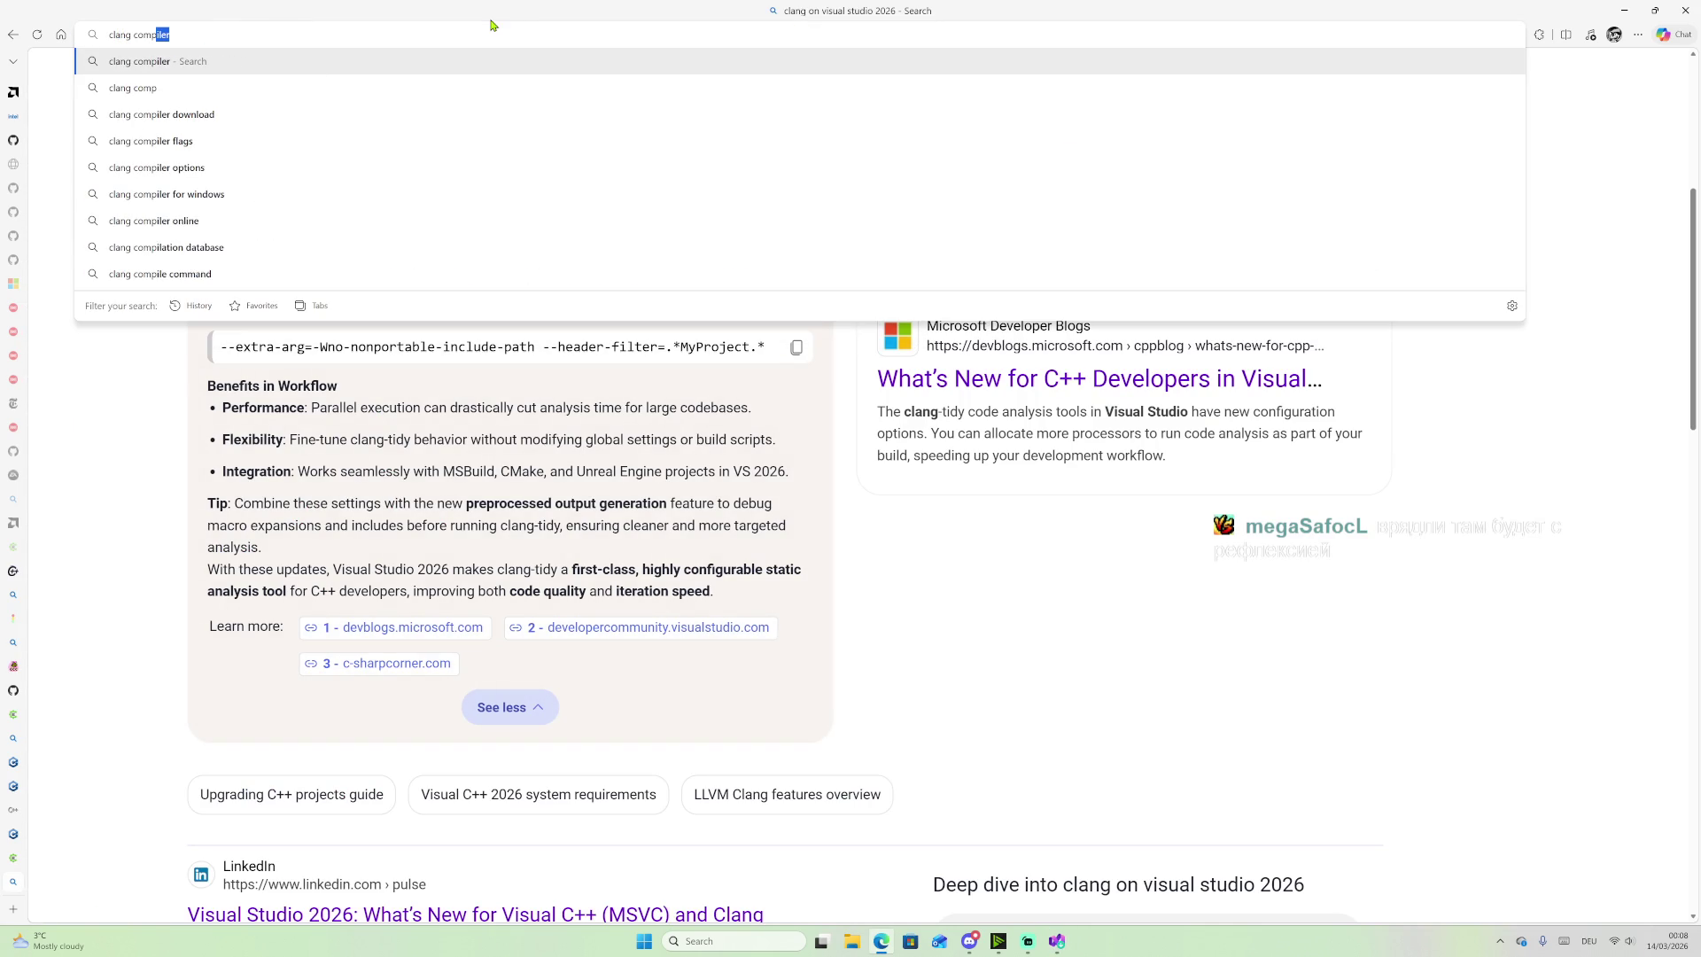
type("r for windo")
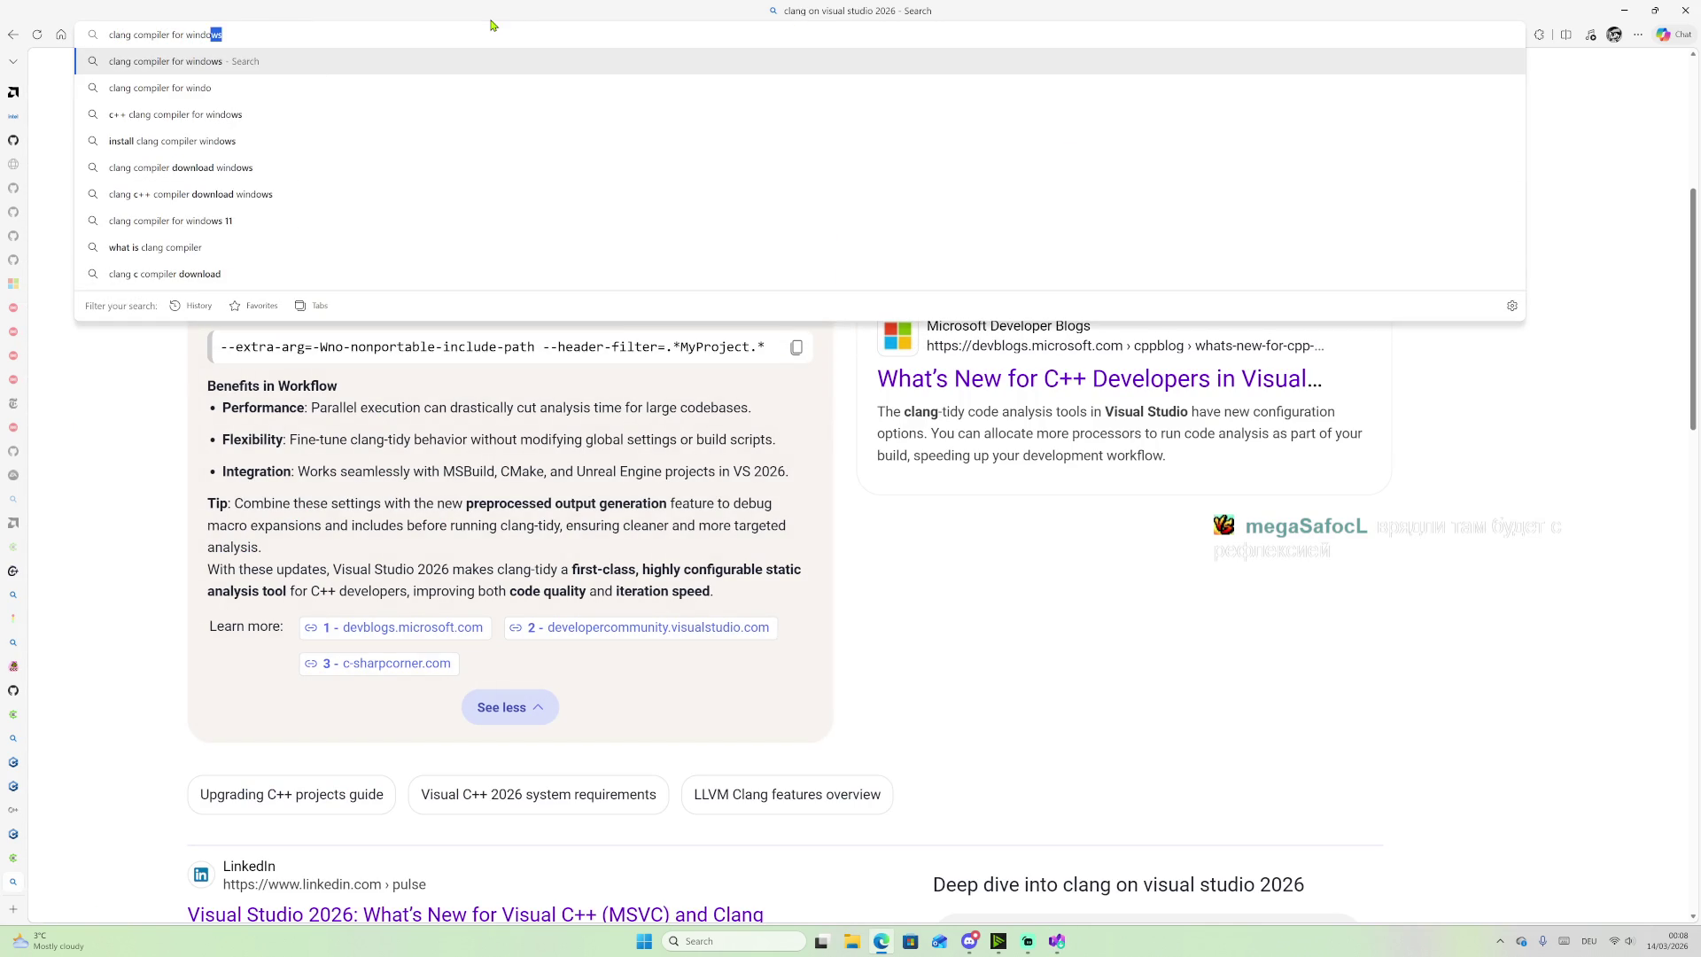
key("Return")
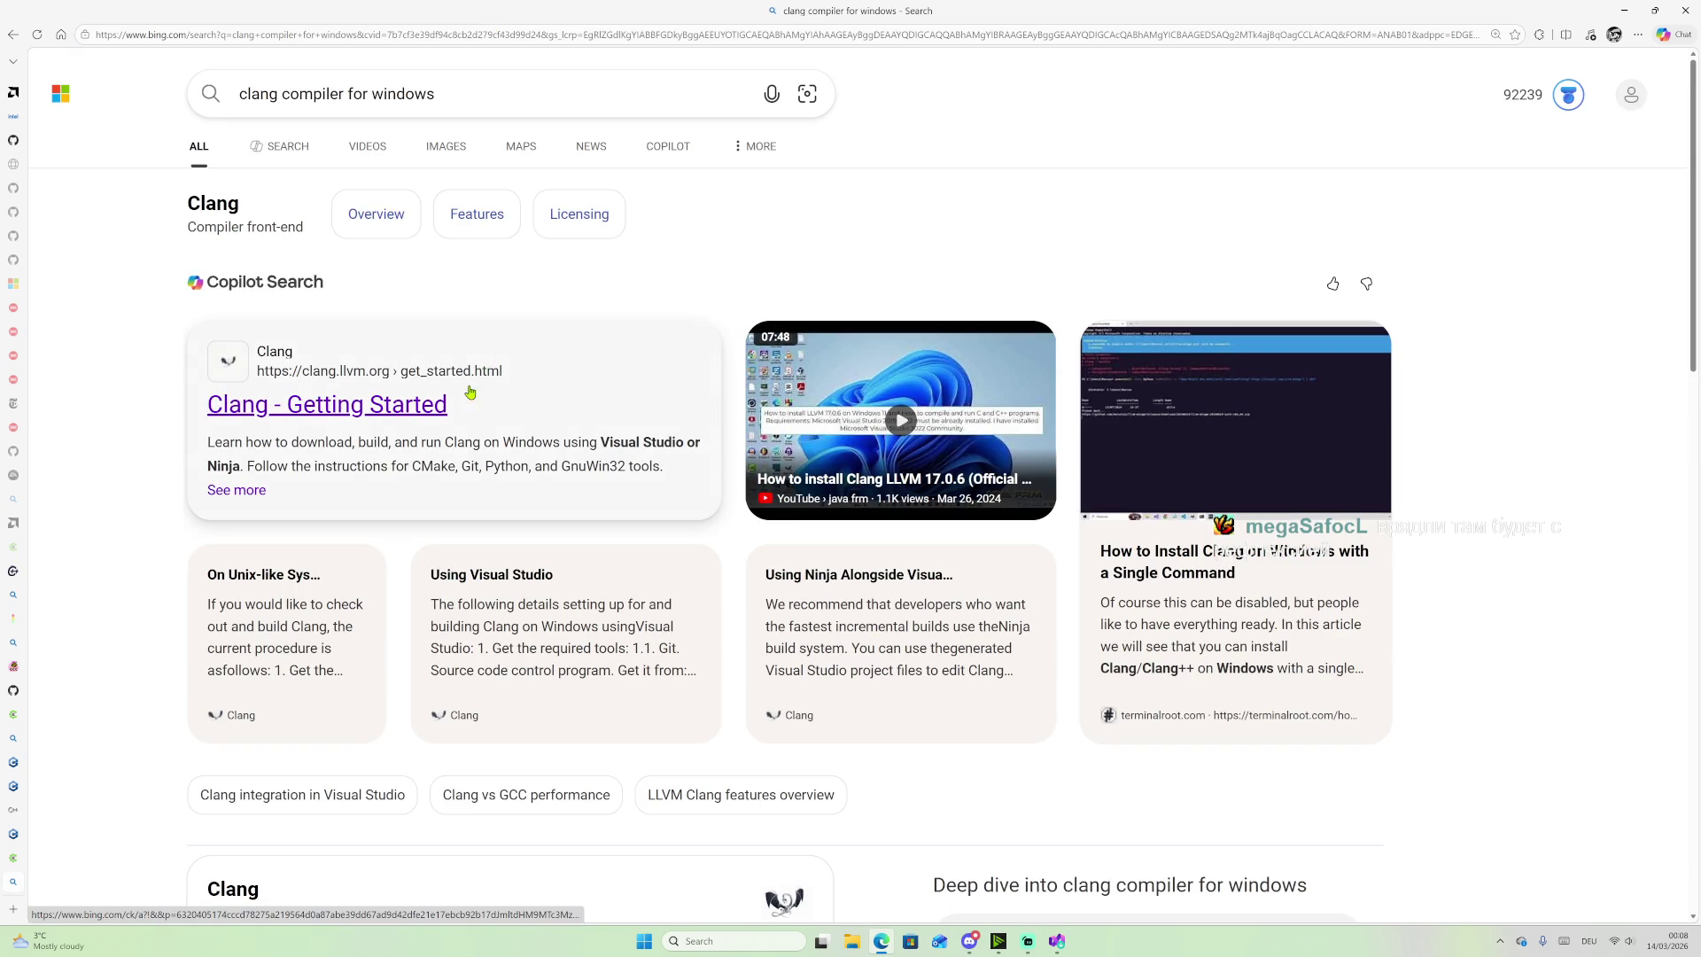
left_click(421, 406)
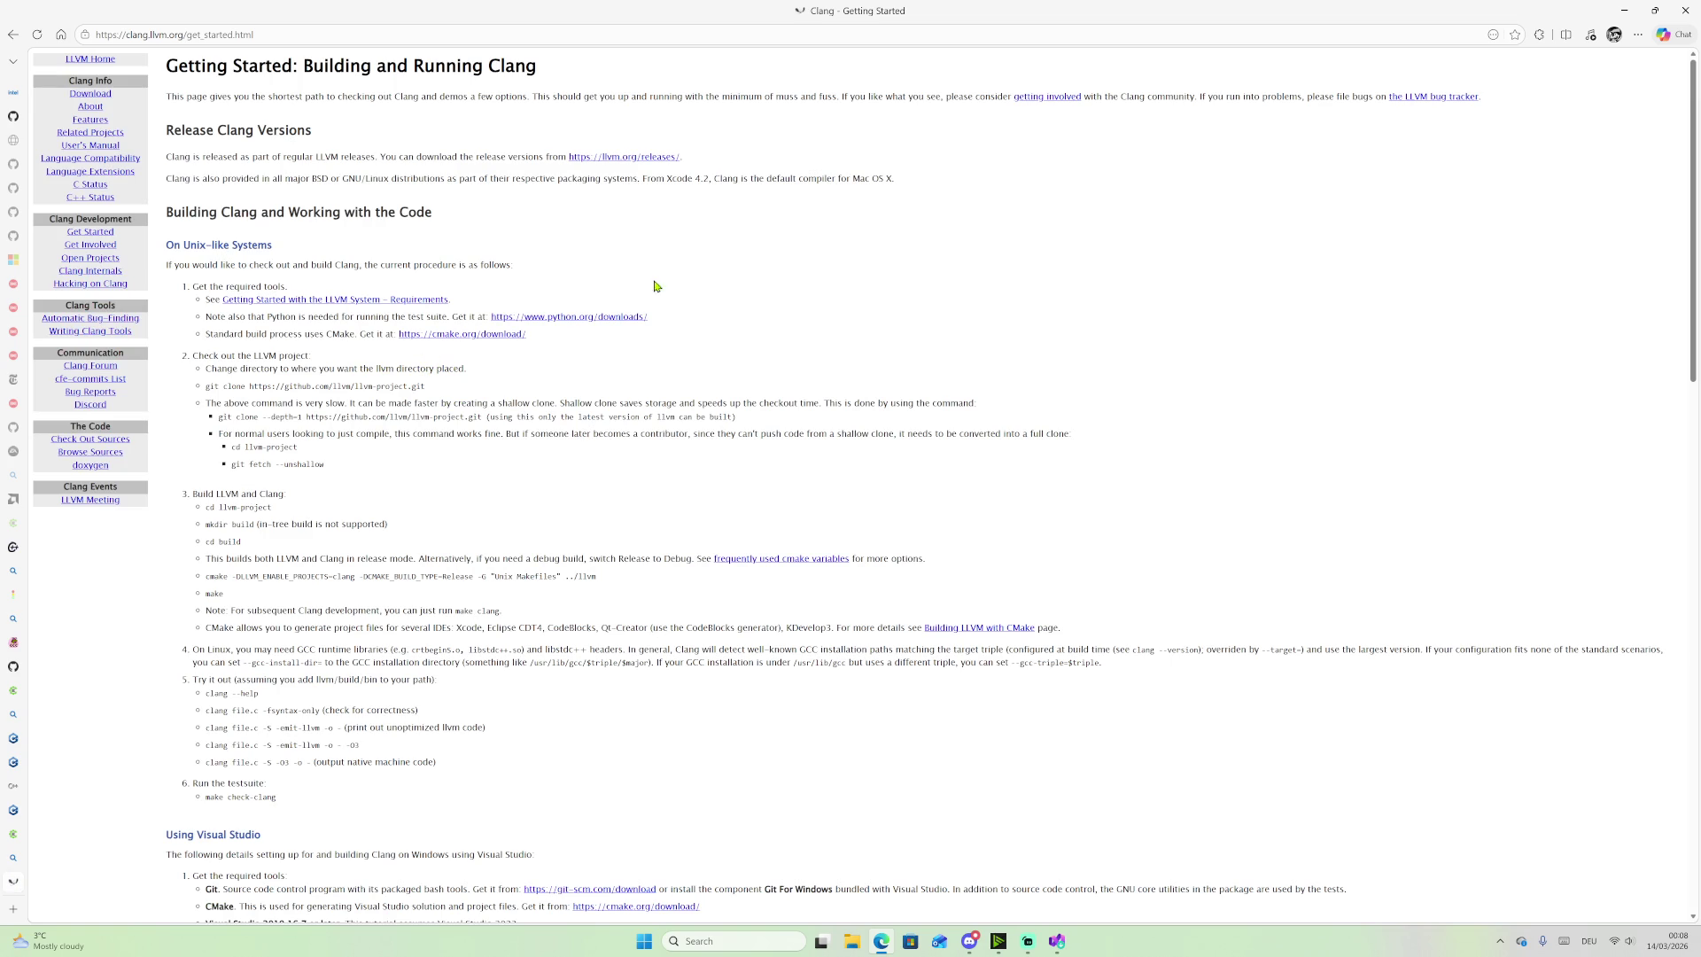
Step: Find and read the Visual Studio build instructions on the zoomed-in Getting Started page
key("ctrl+f")
type("visu")
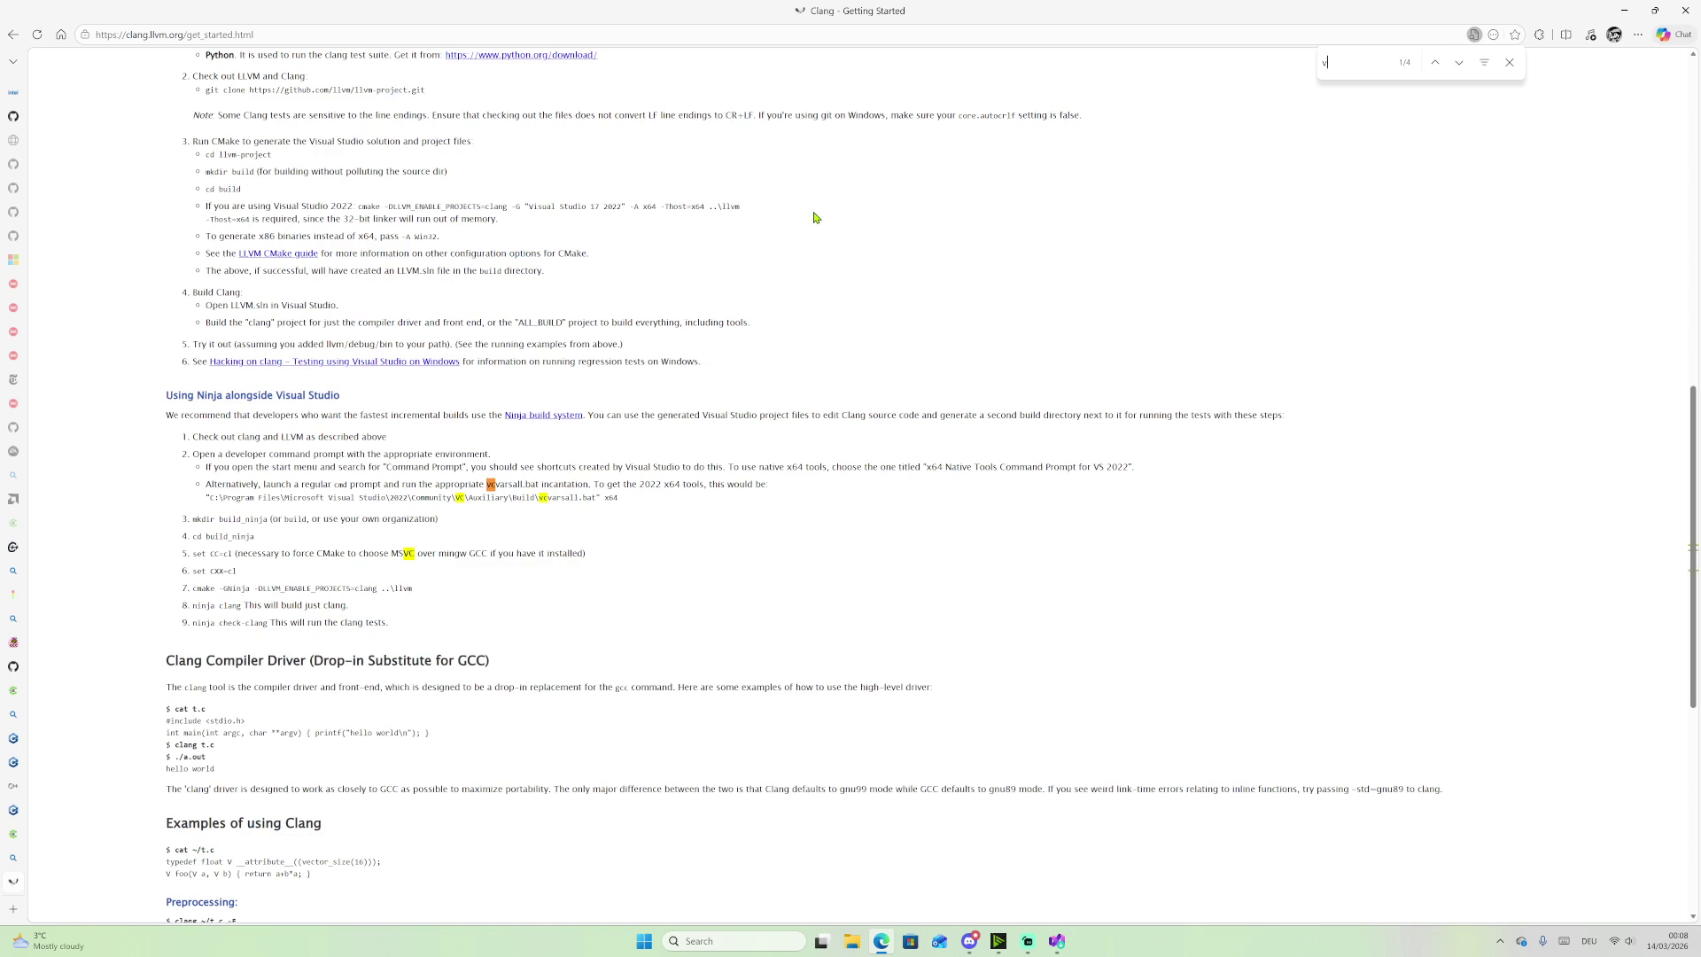
type("a")
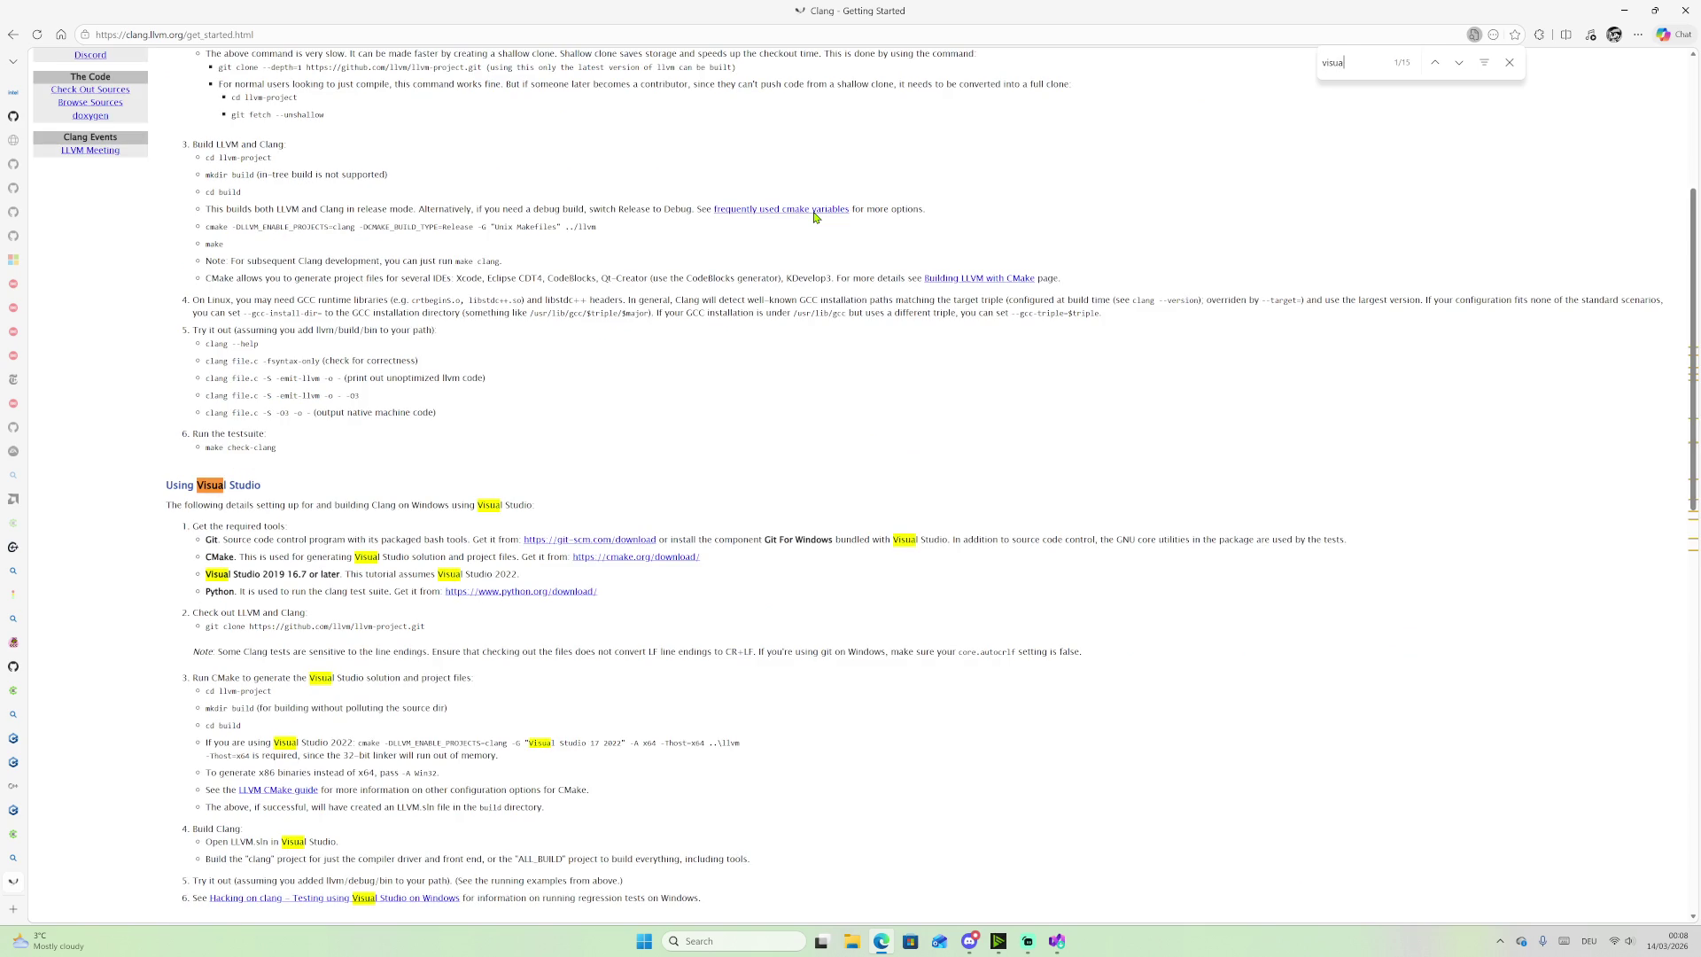
key("ctrl+plus")
key("ctrl+plus")
key("ctrl+plus")
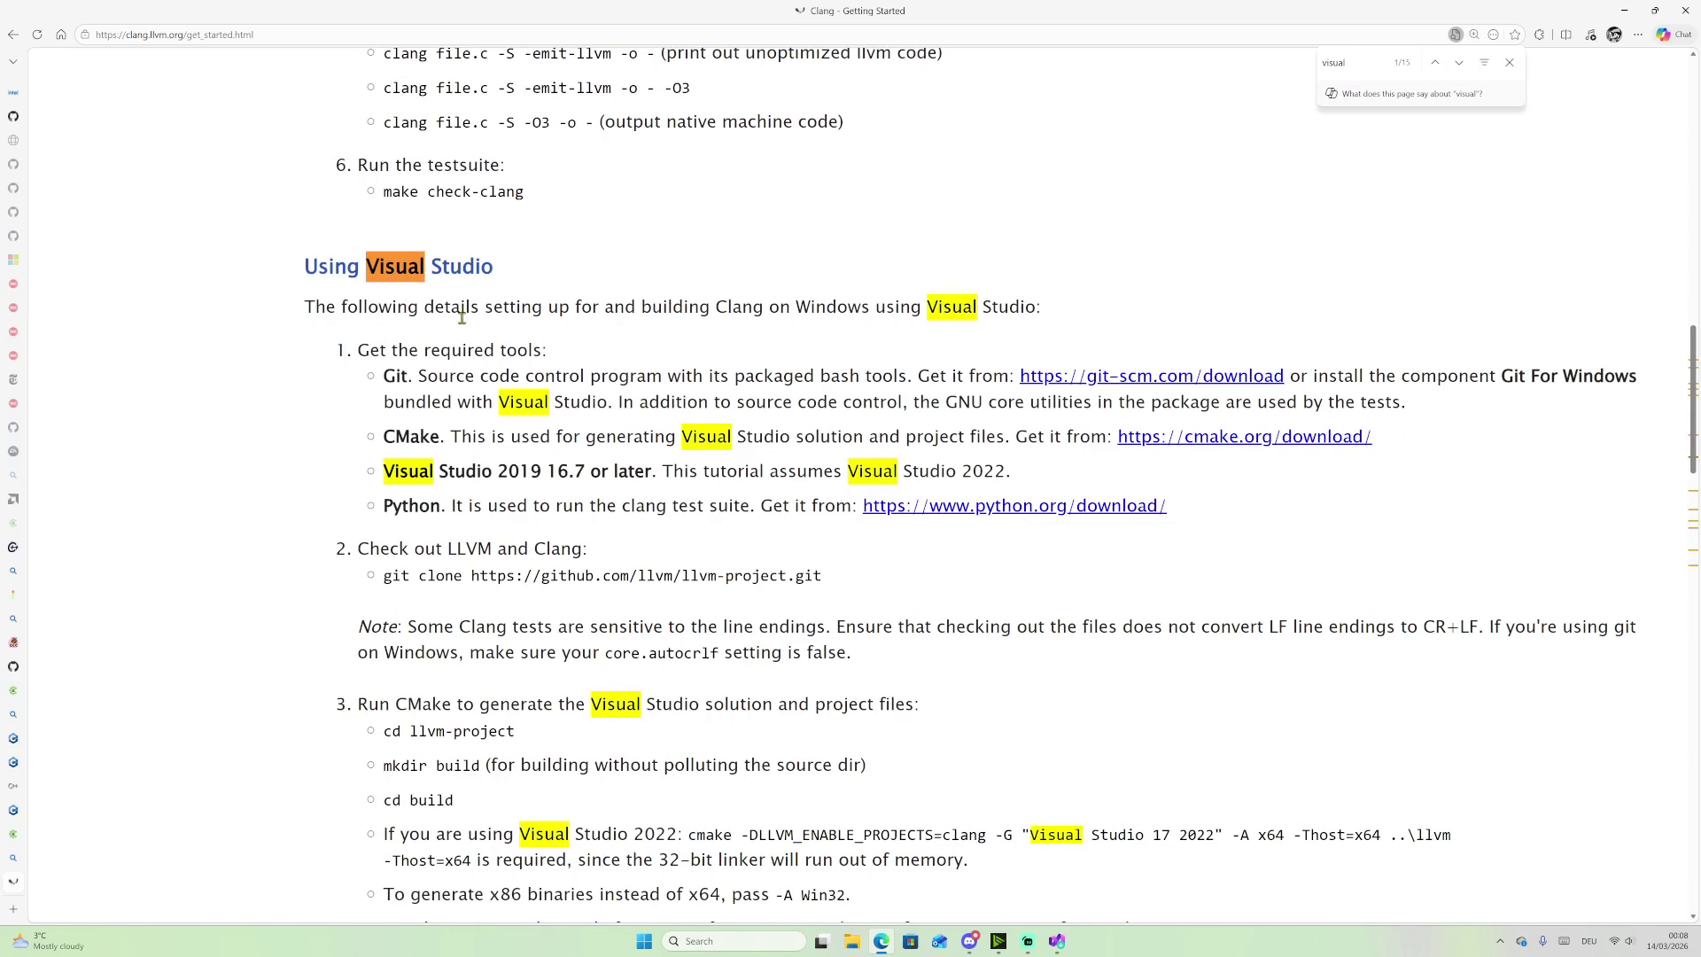
scroll(639, 361, "down", 1)
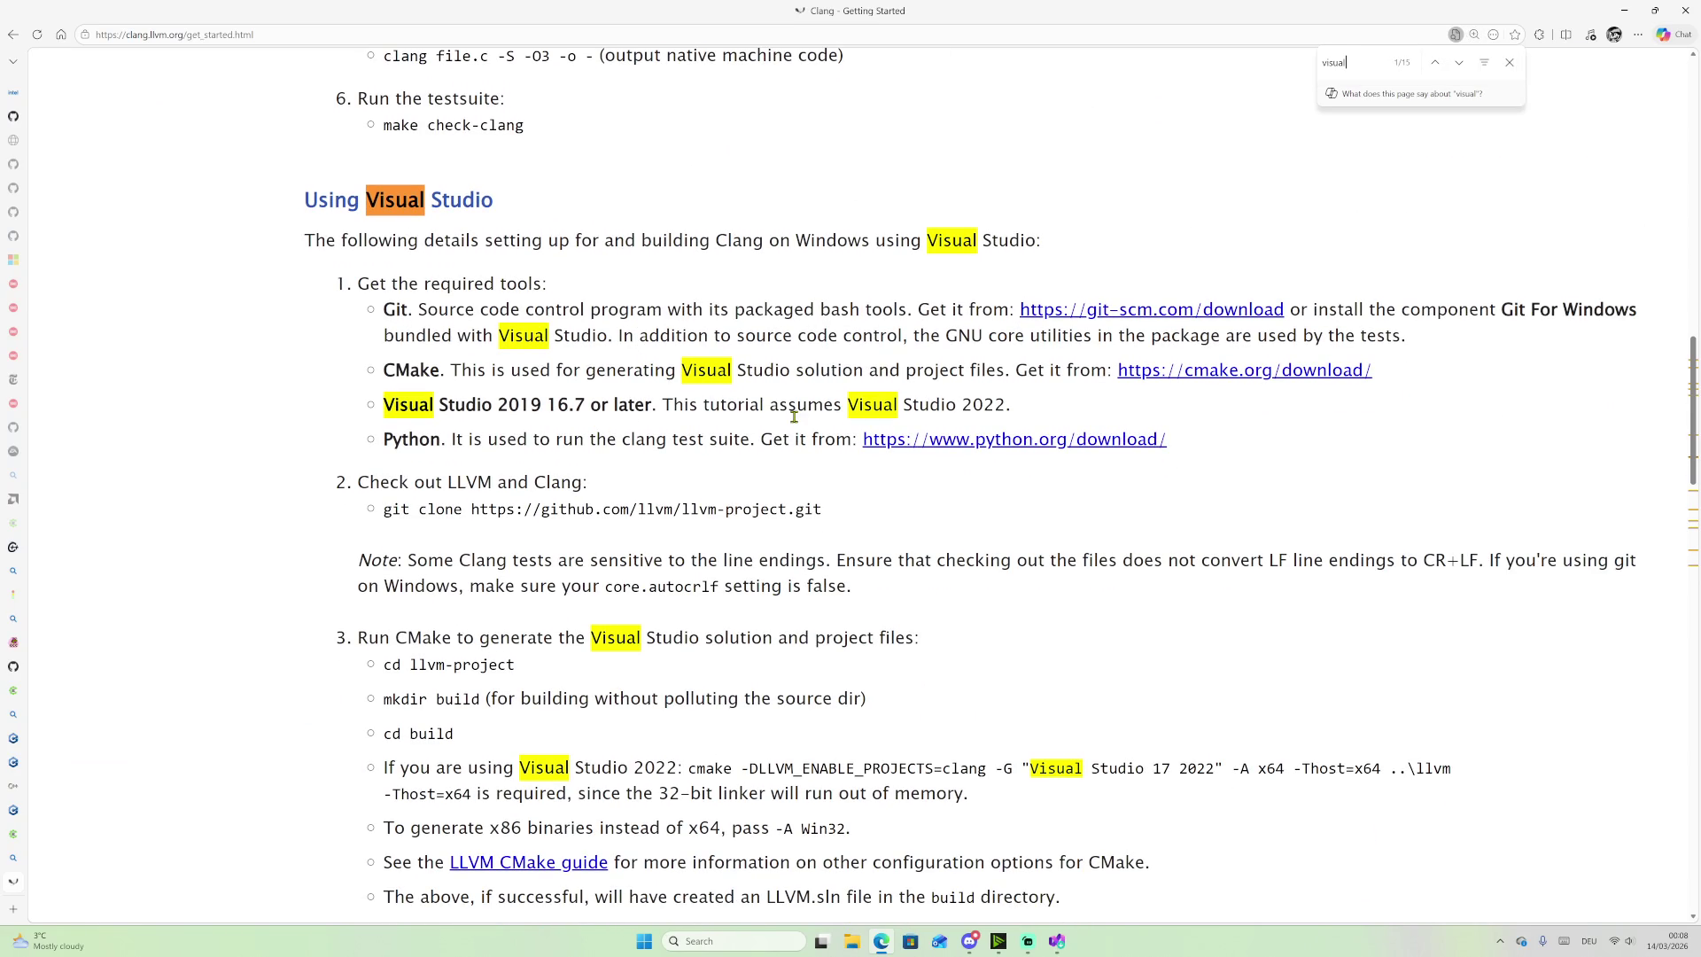
scroll(556, 465, "down", 1)
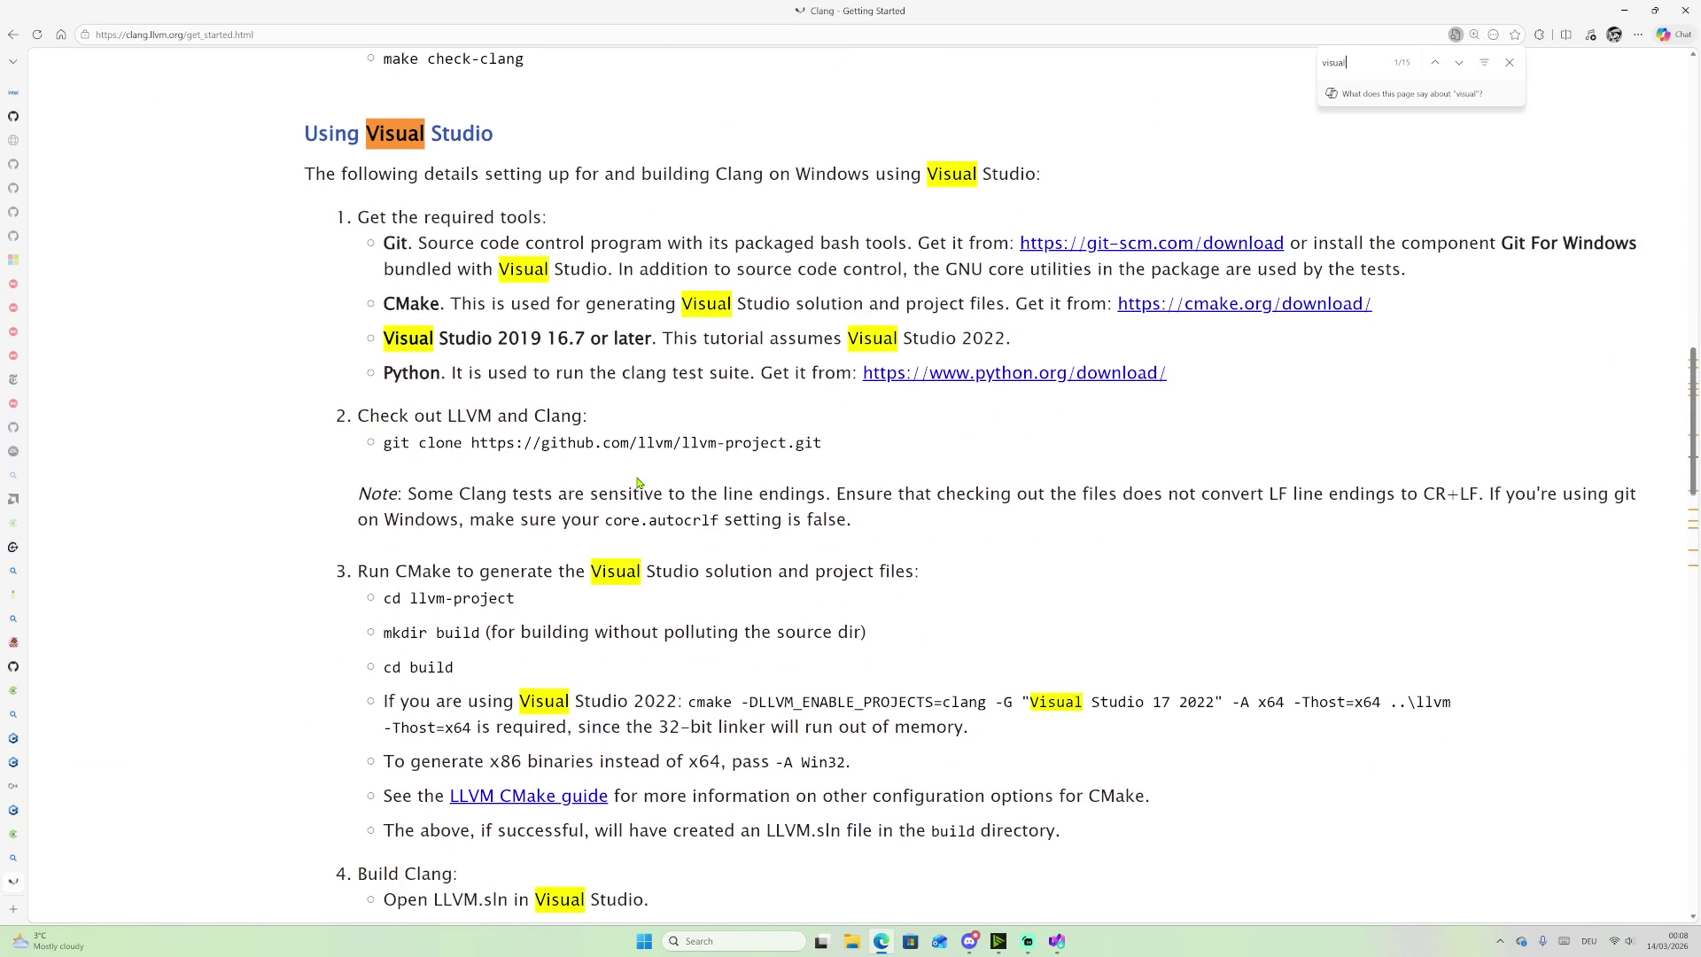
scroll(620, 479, "down", 1)
scroll(590, 462, "down", 1)
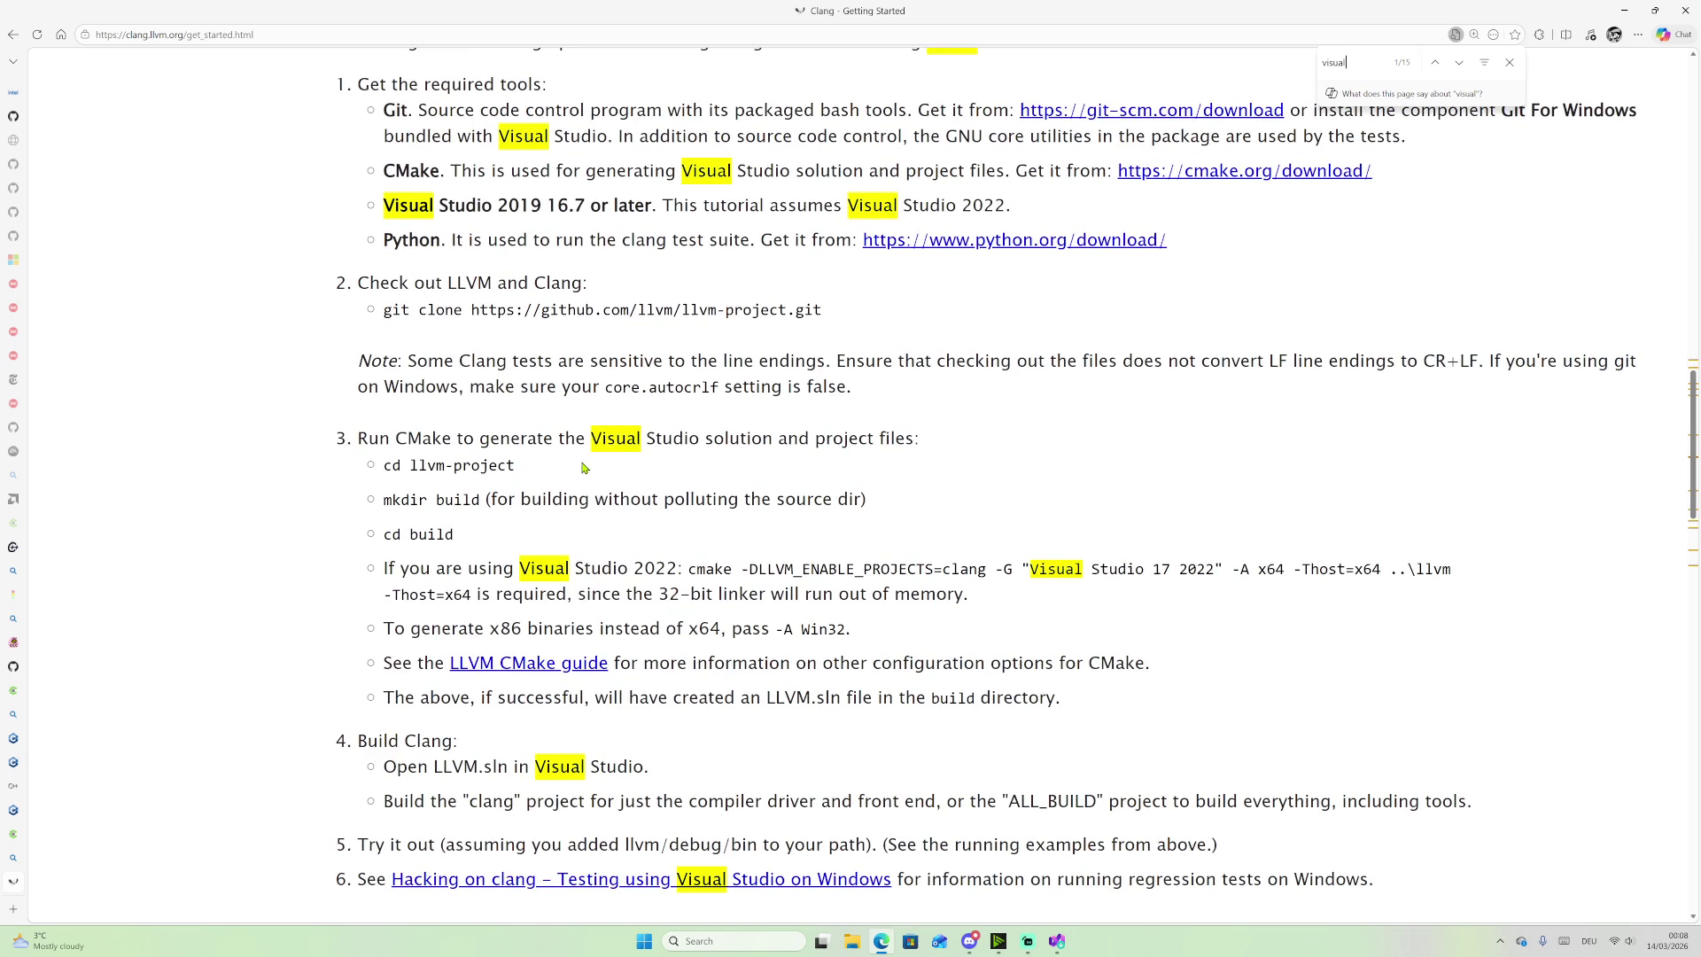
scroll(581, 444, "up", 4)
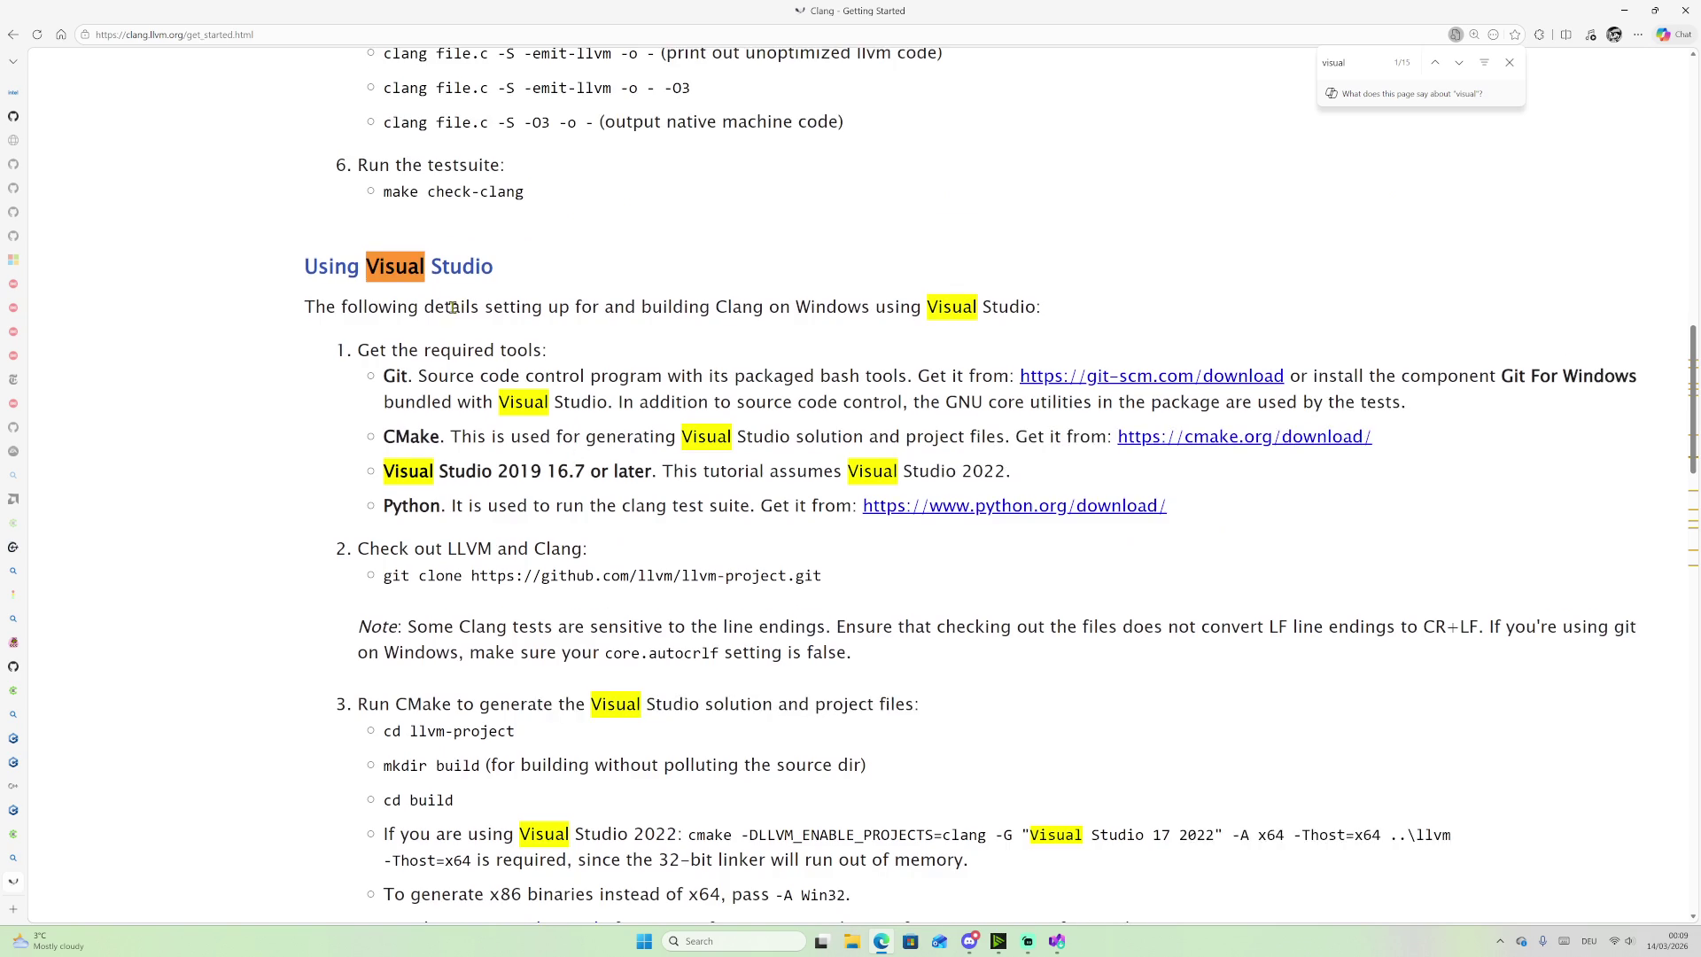
scroll(449, 272, "down", 1, "ctrl")
scroll(664, 388, "up", 10)
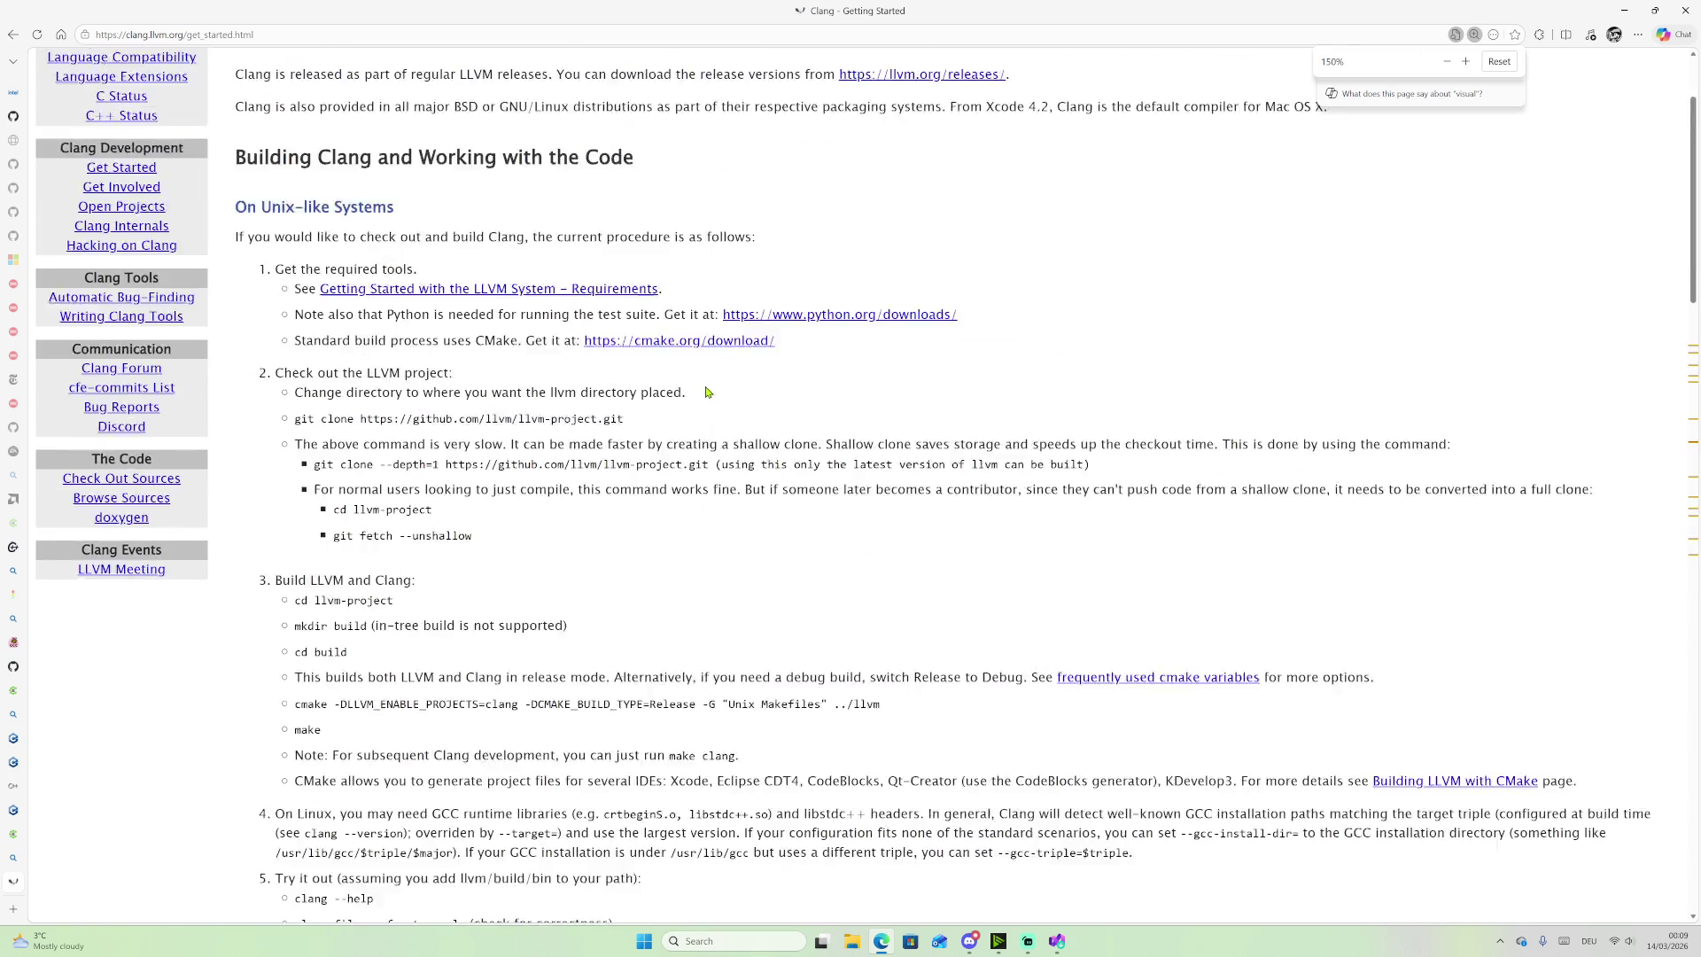
Step: Go back to the results and open 'Clang/LLVM support in Visual Studio projects'
left_click(12, 34)
scroll(292, 336, "down", 4)
scroll(337, 363, "down", 1)
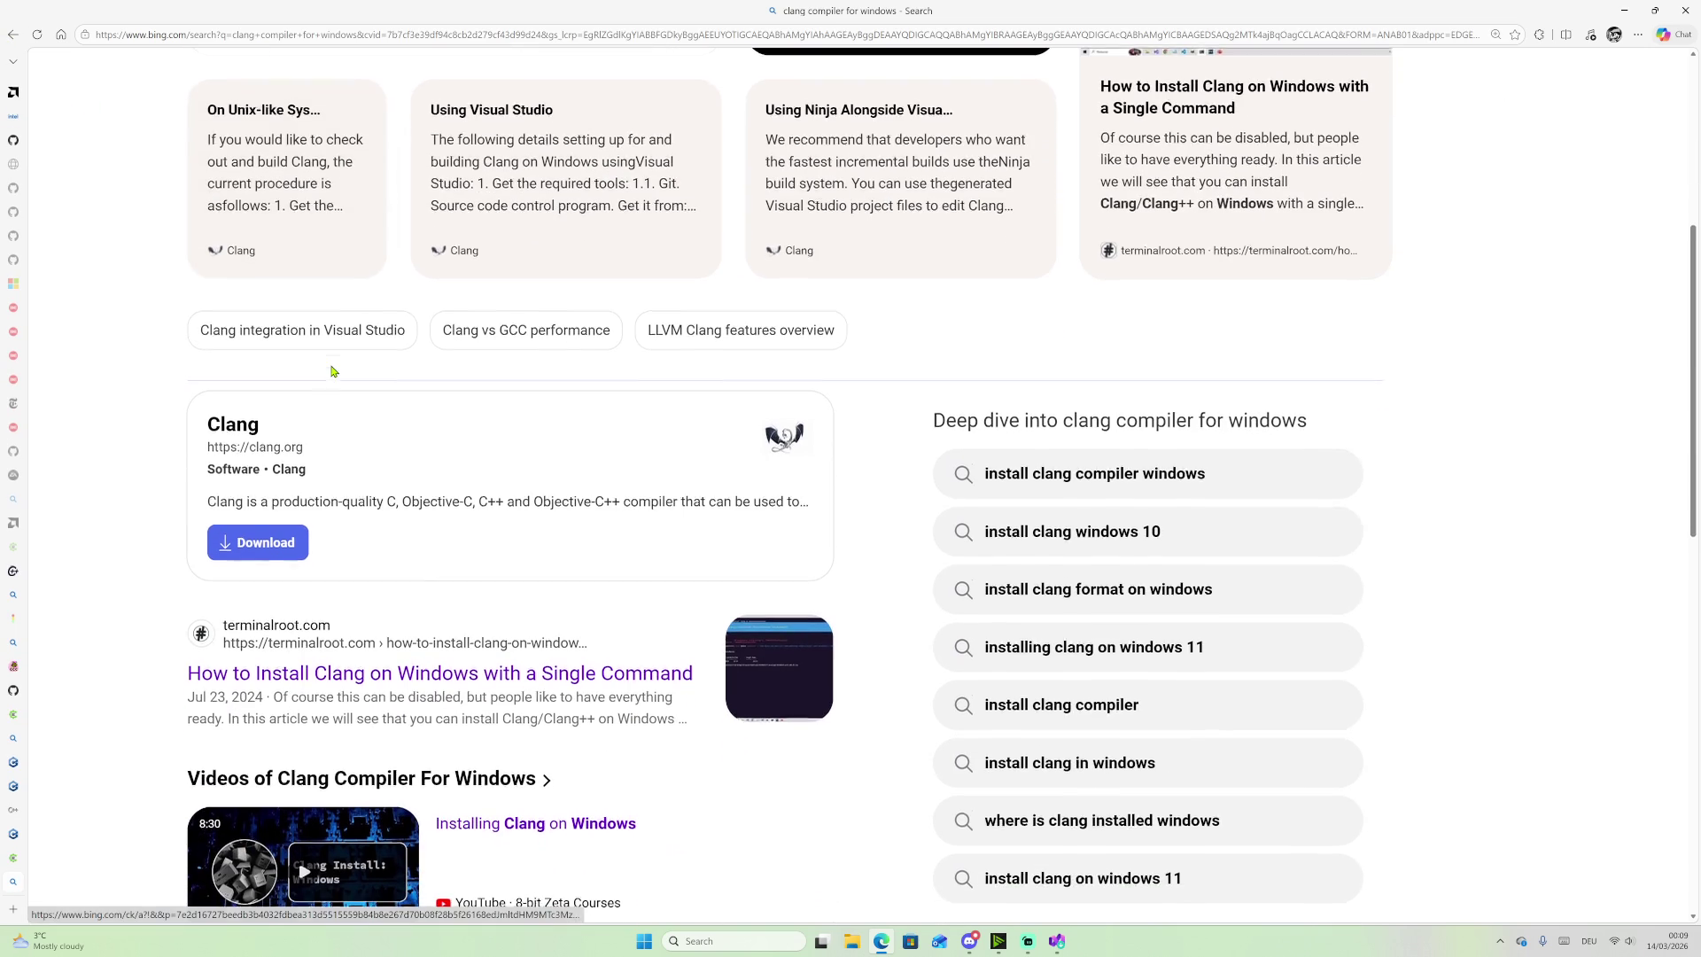
scroll(315, 364, "down", 1)
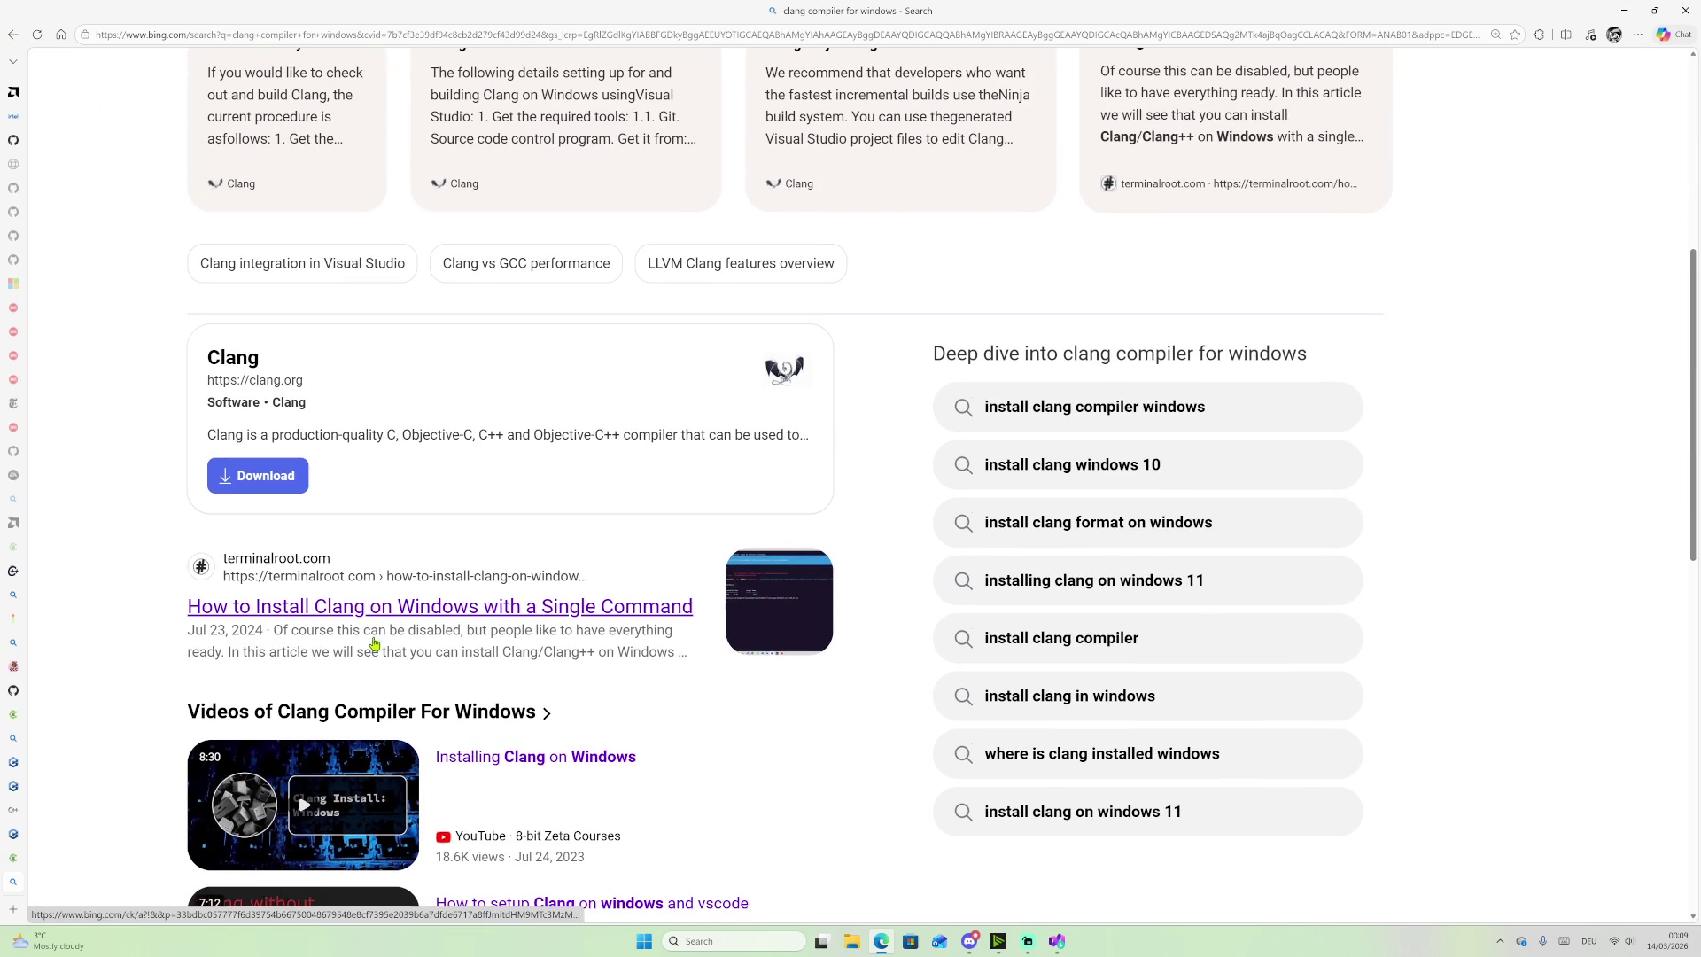
scroll(363, 620, "down", 6)
scroll(506, 578, "down", 2)
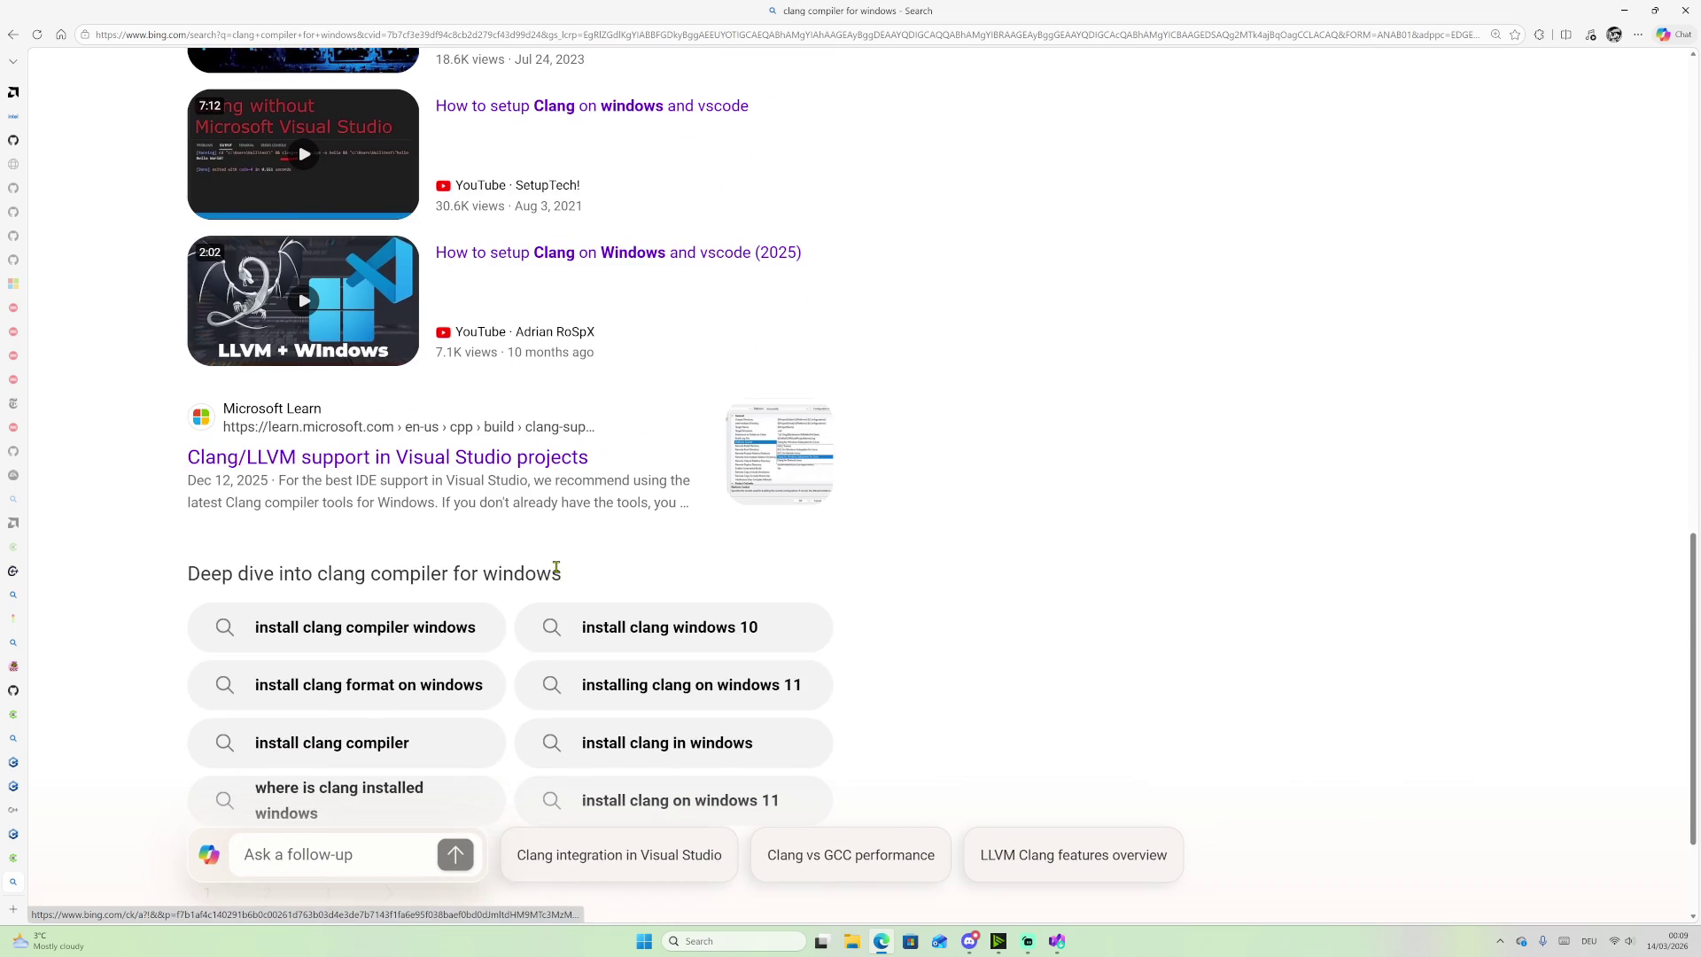
left_click(401, 455)
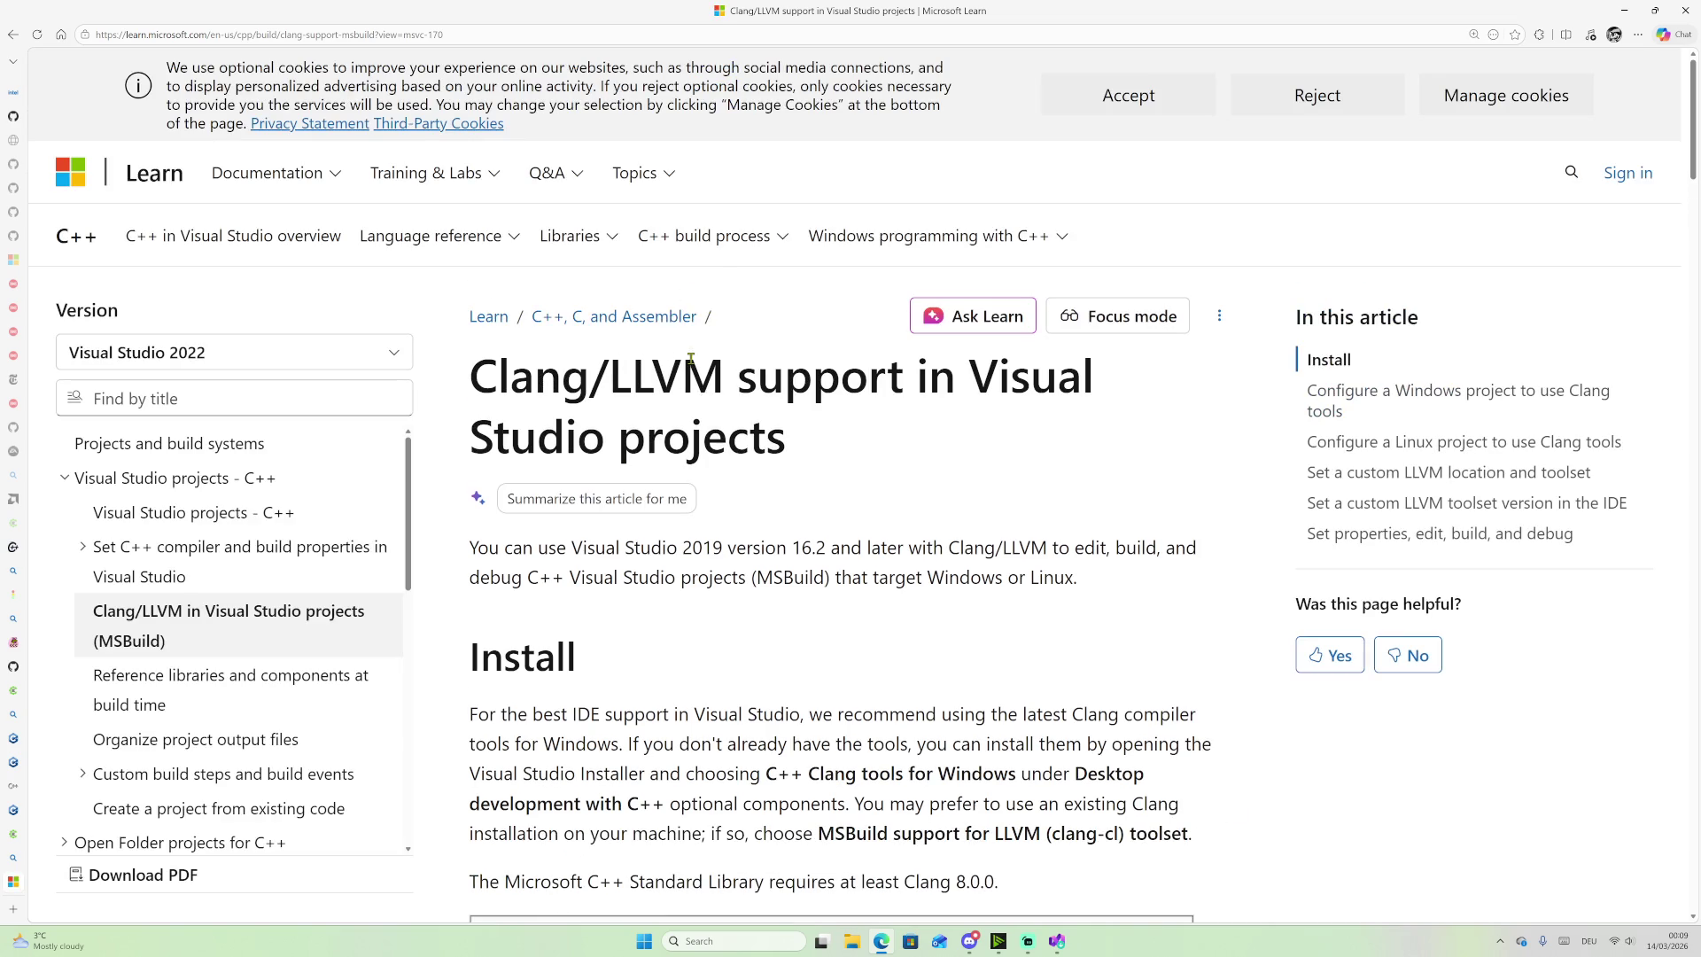
Step: Read through the MSBuild Clang/LLVM article down to its Additional resources links
scroll(904, 494, "up", 2, "ctrl")
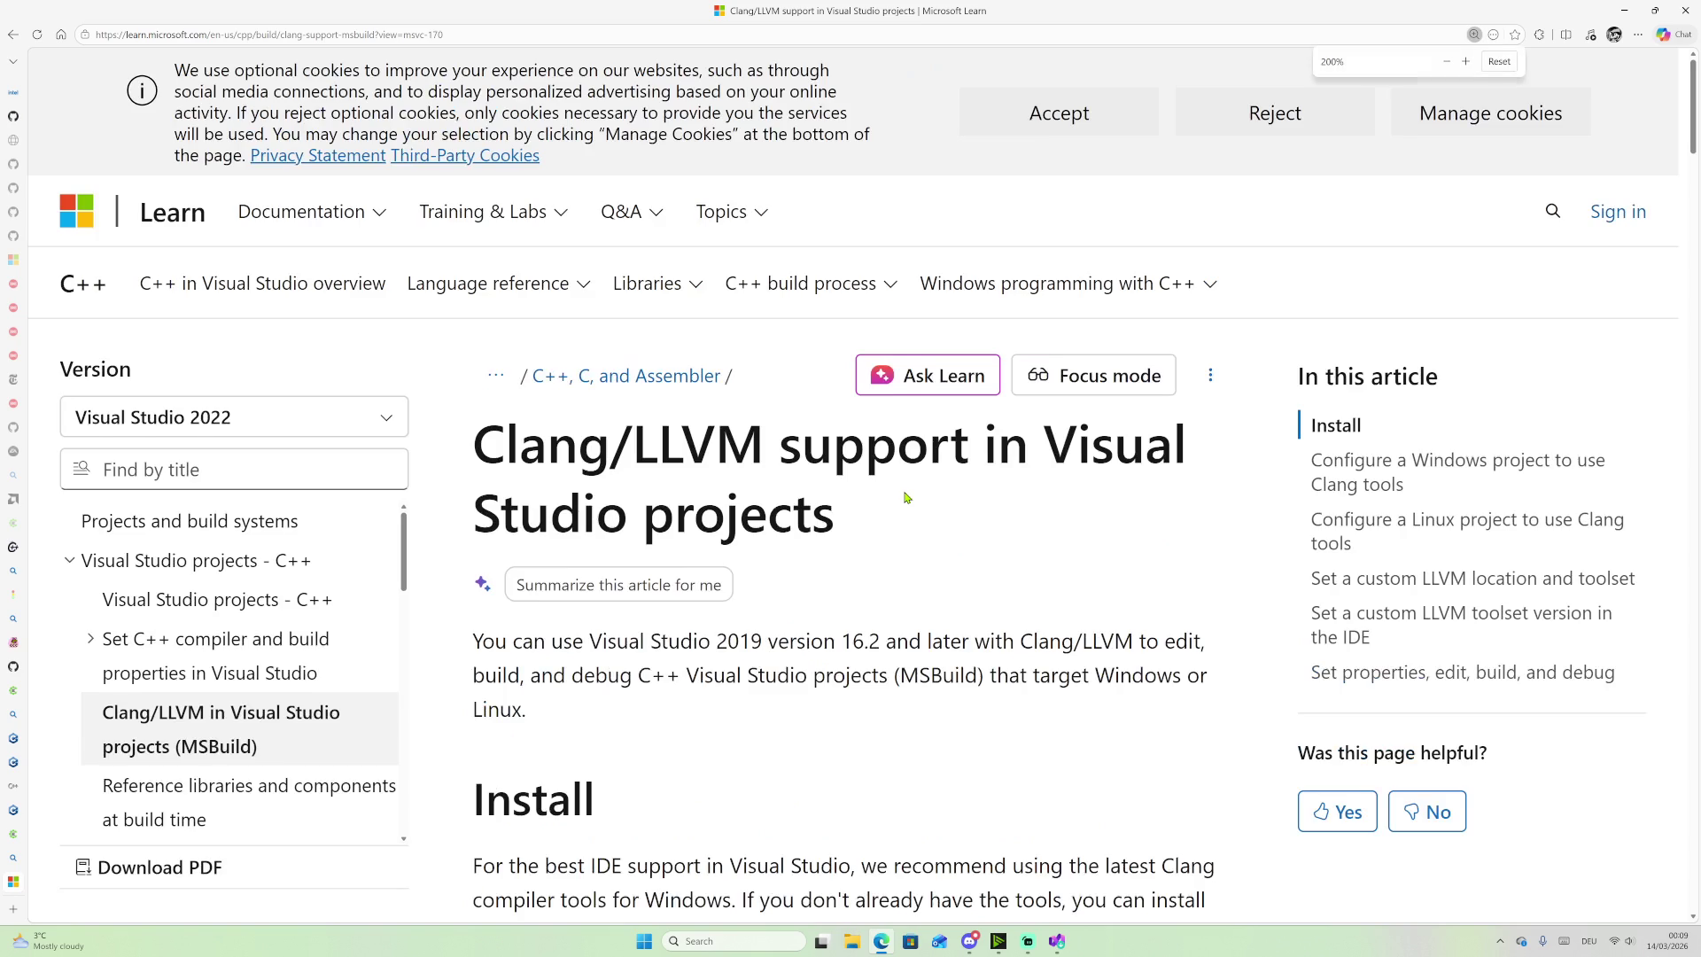
scroll(886, 492, "down", 5)
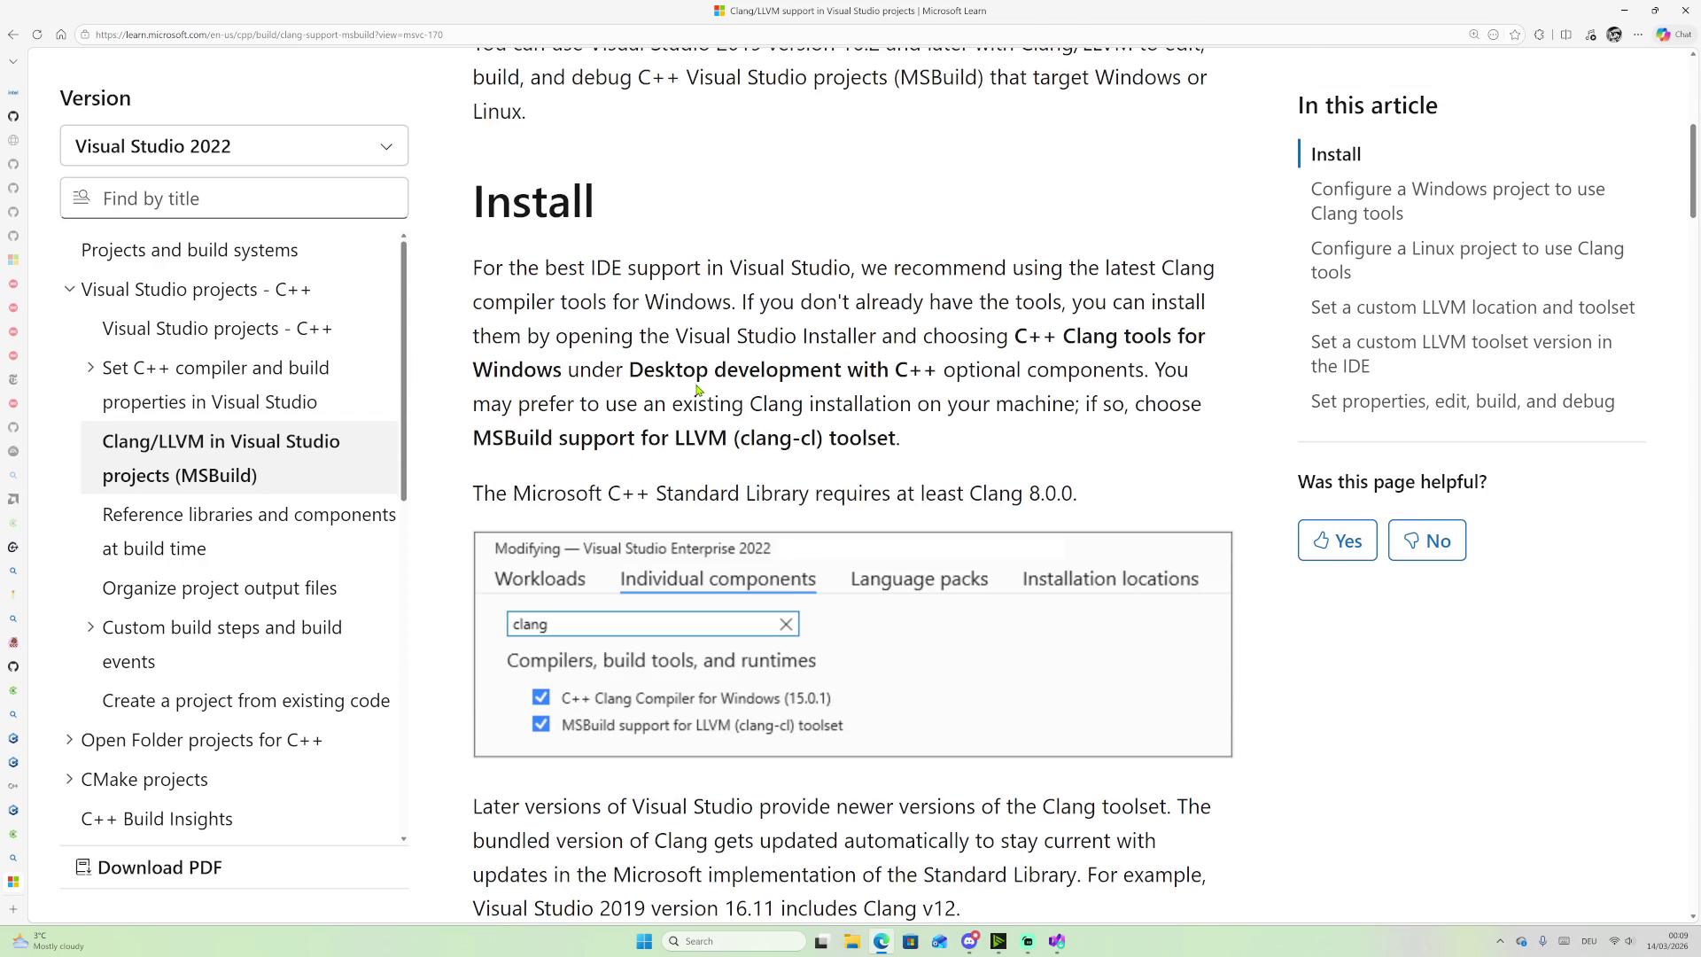
scroll(688, 369, "down", 1, "ctrl")
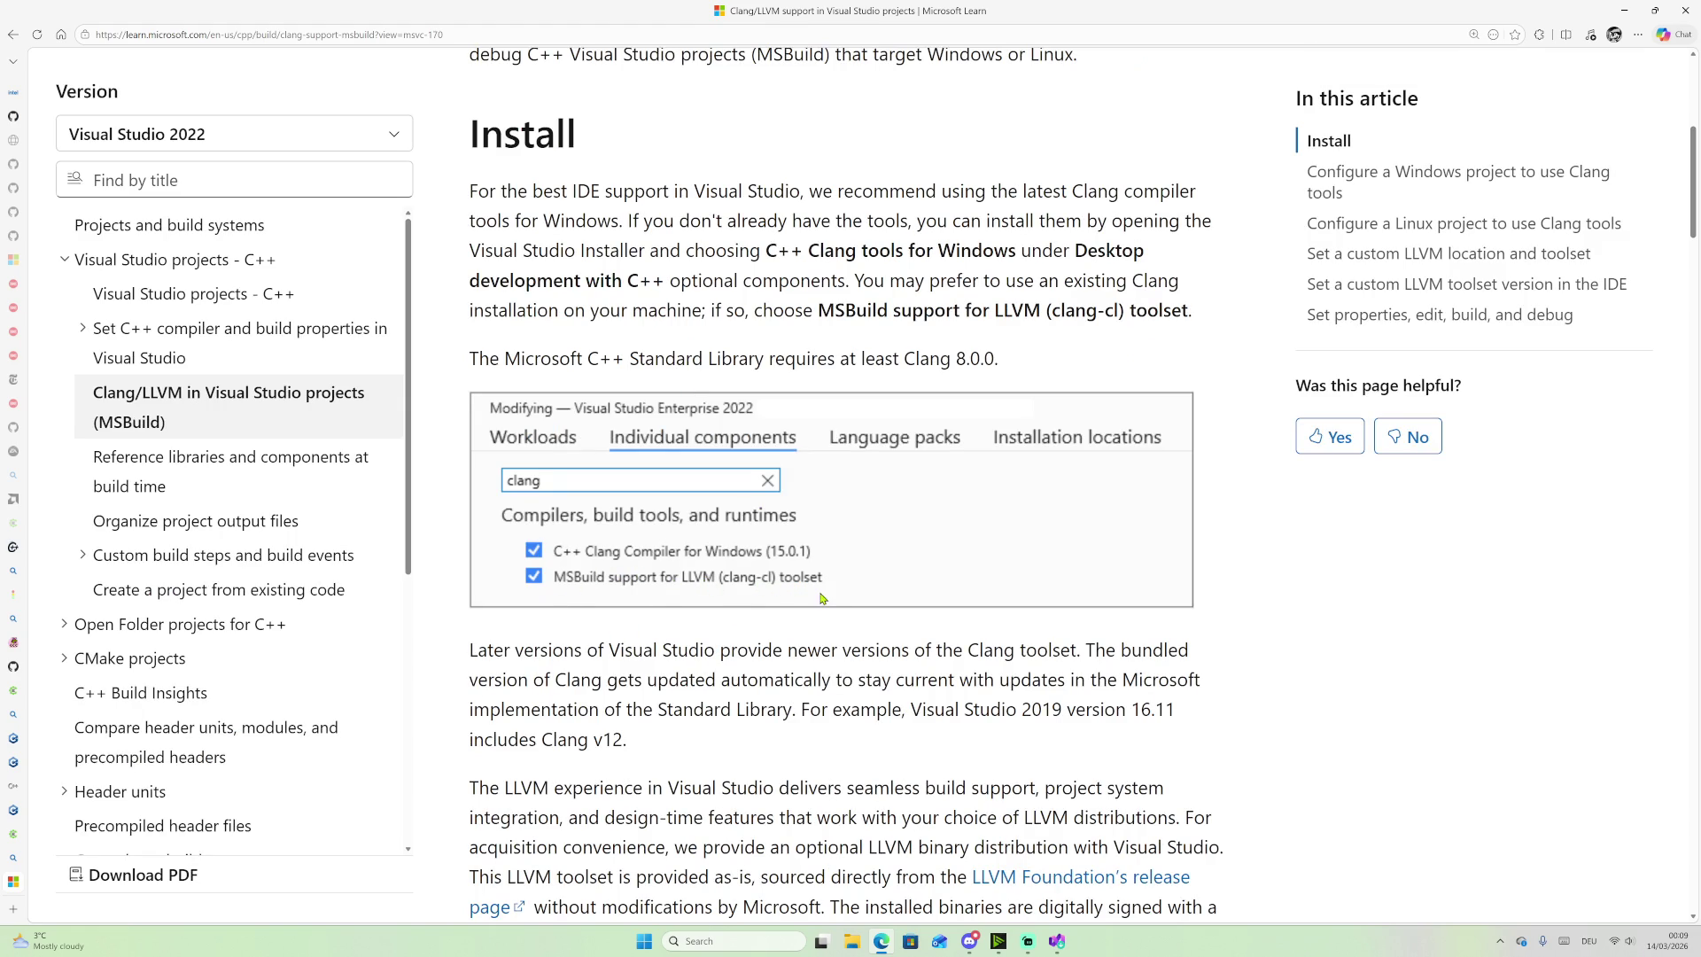
scroll(992, 492, "down", 1)
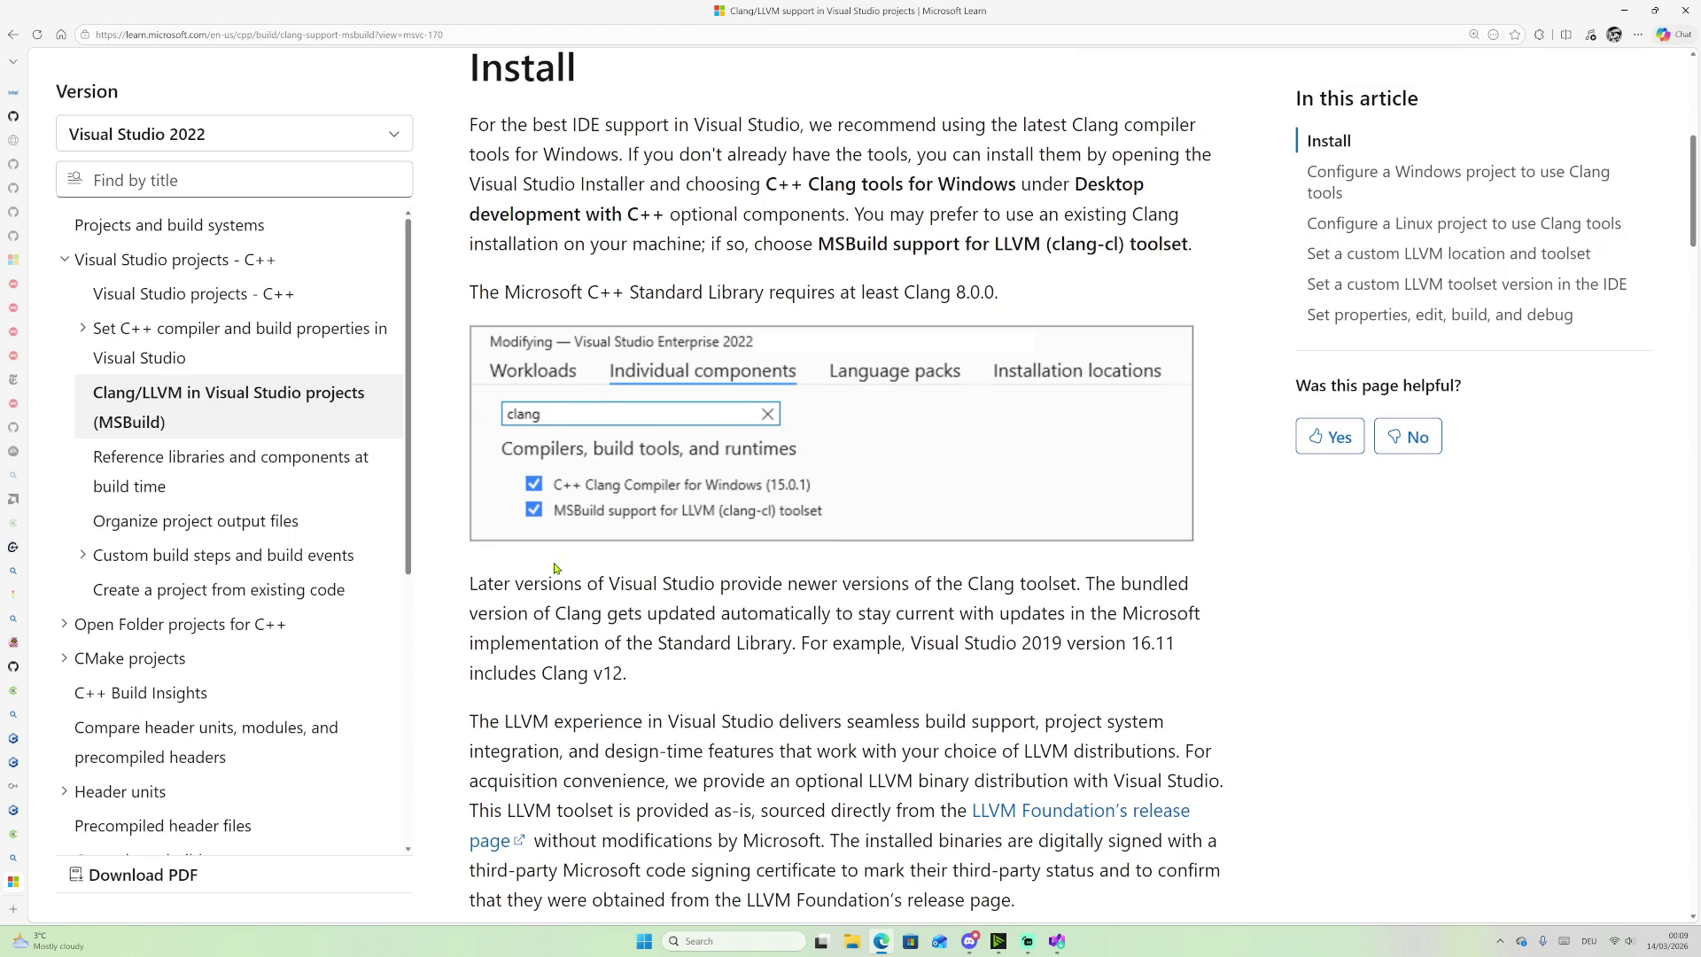
scroll(770, 299, "up", 1)
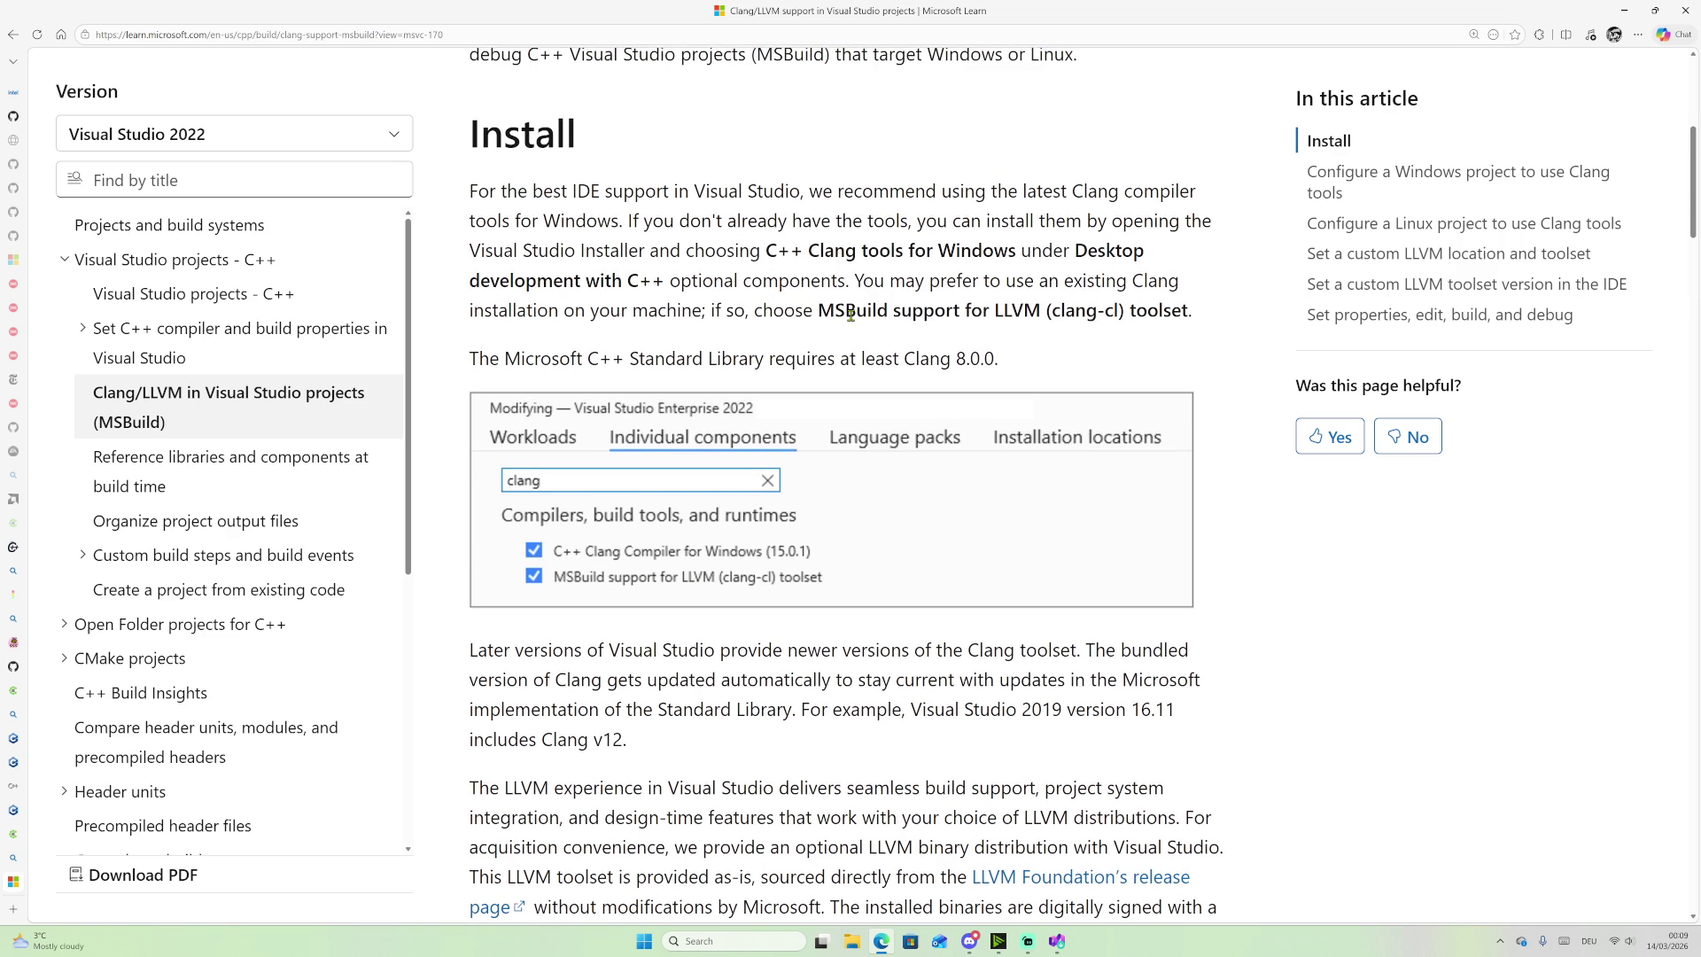
scroll(846, 315, "down", 5)
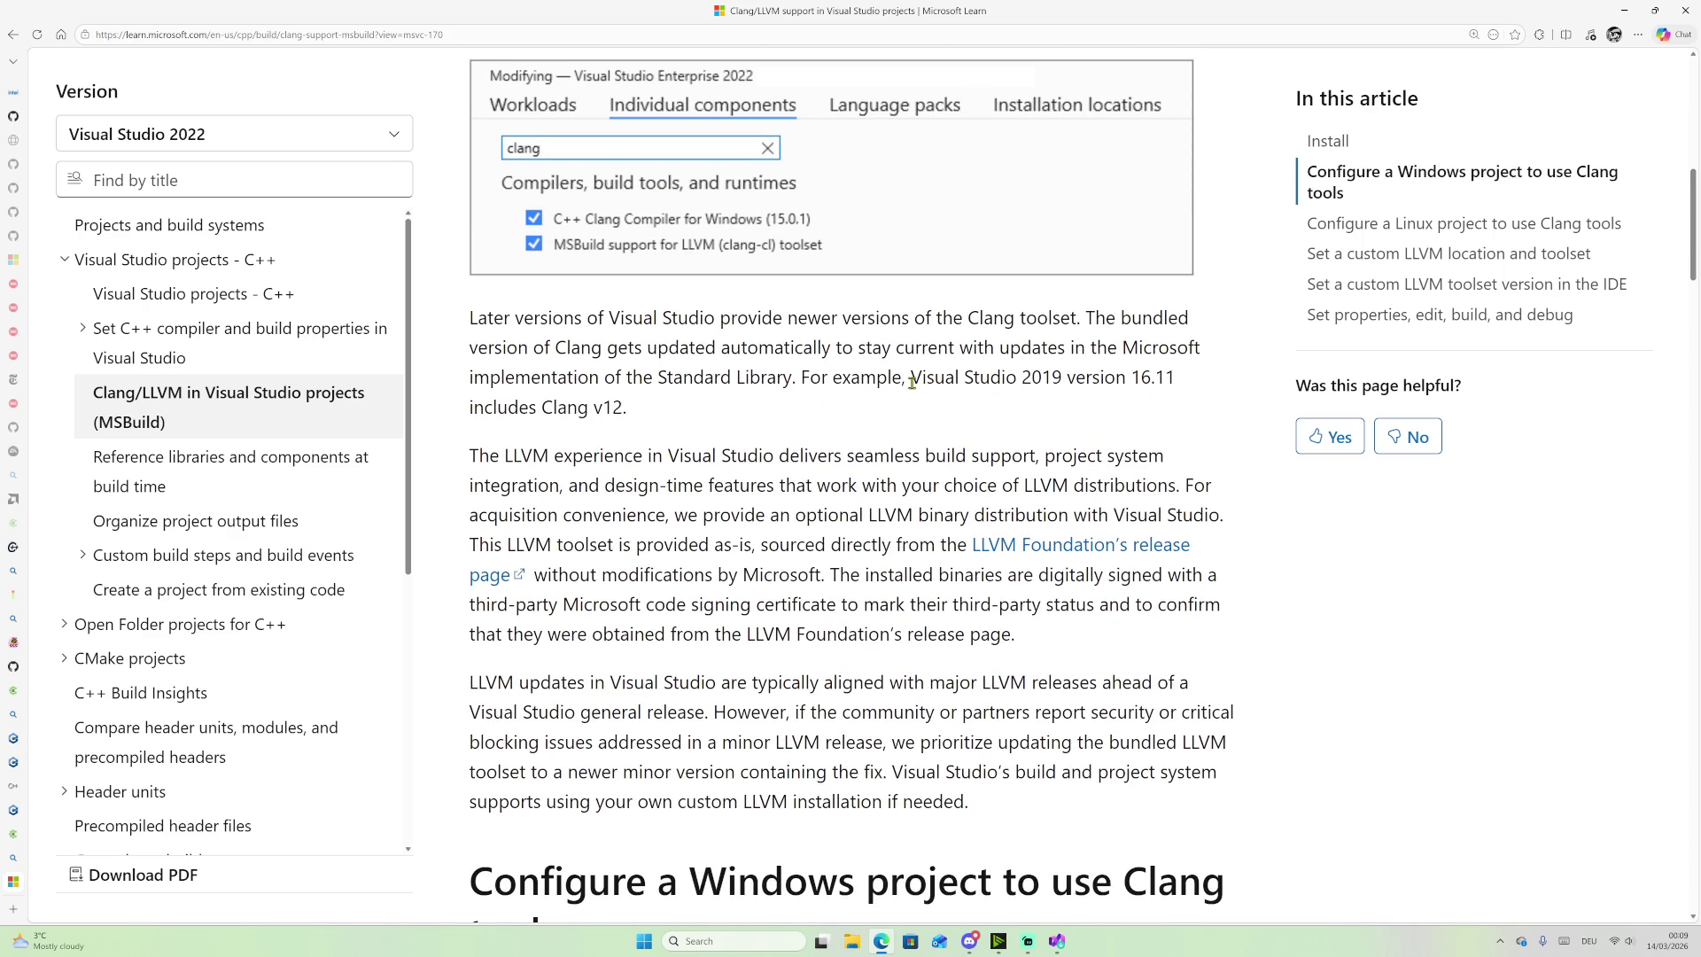
scroll(603, 641, "up", 5)
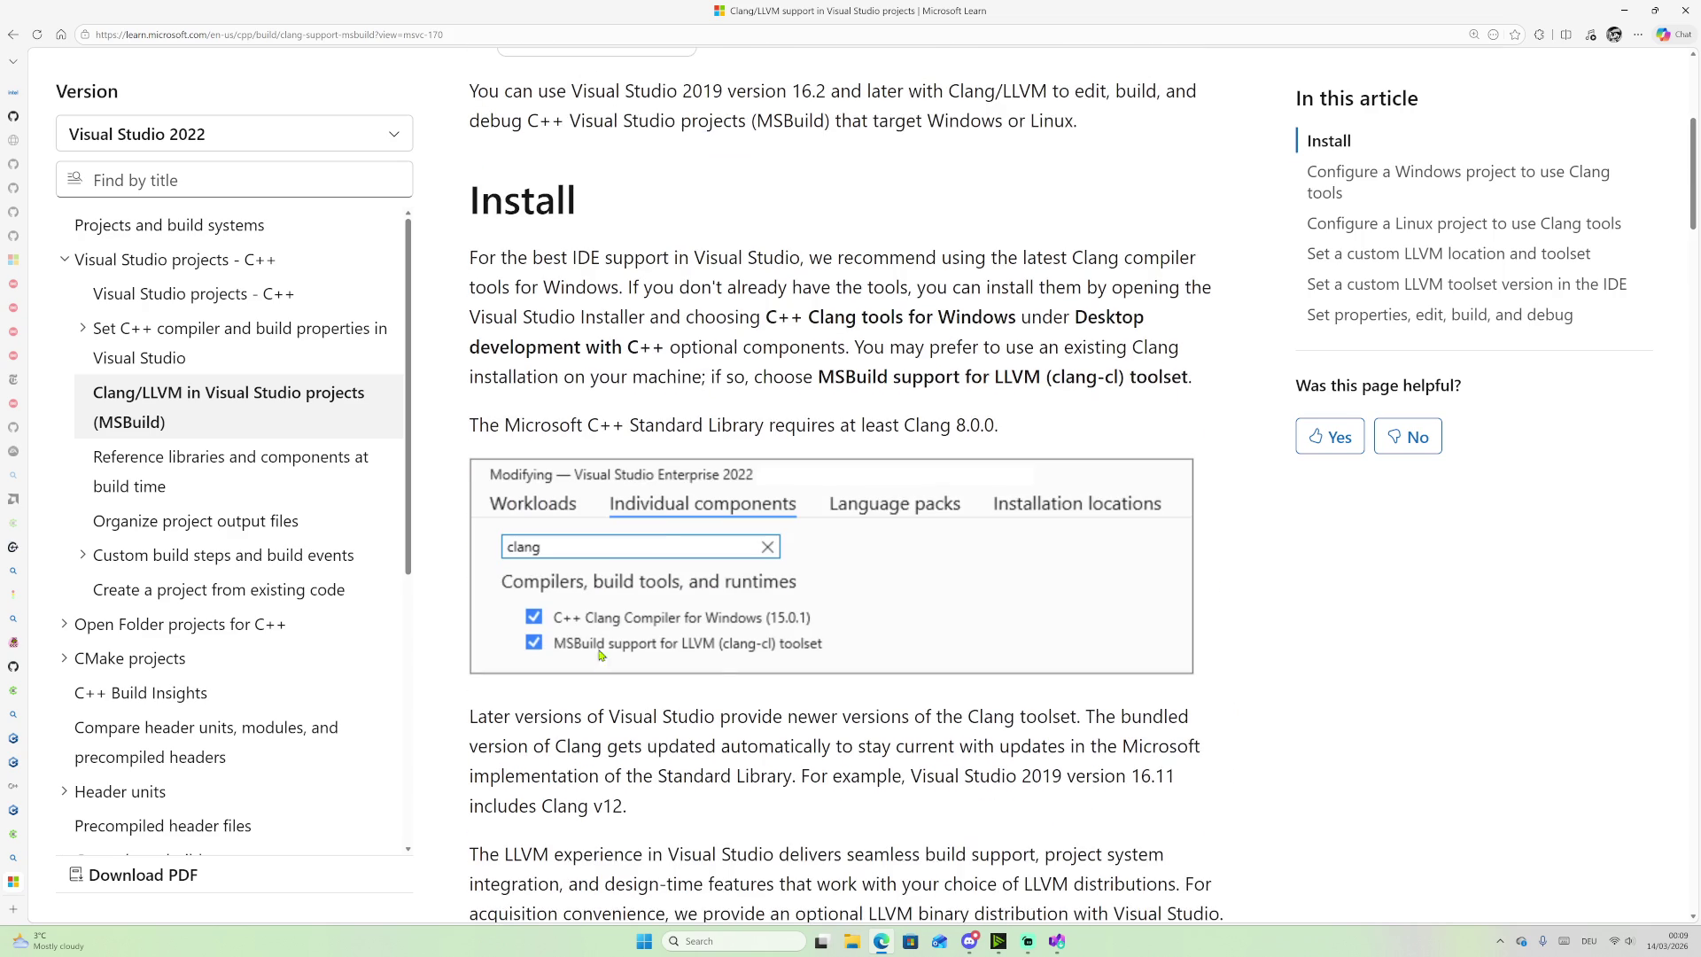
scroll(747, 581, "up", 5)
scroll(785, 434, "down", 12)
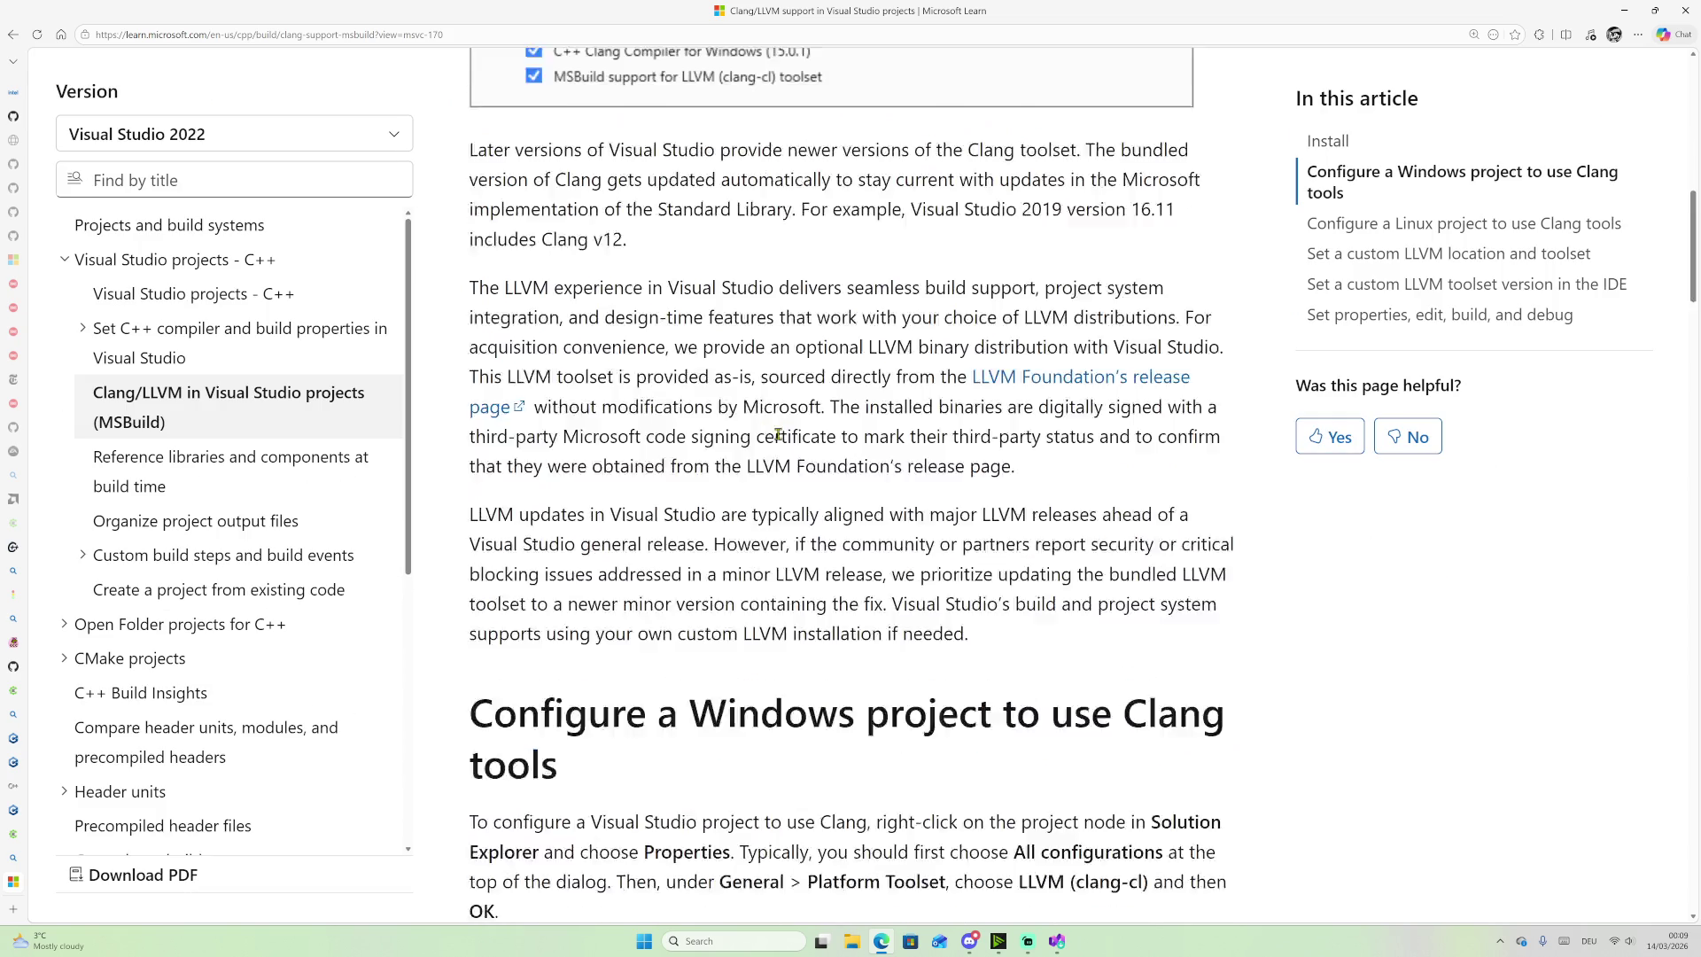
scroll(827, 403, "down", 4)
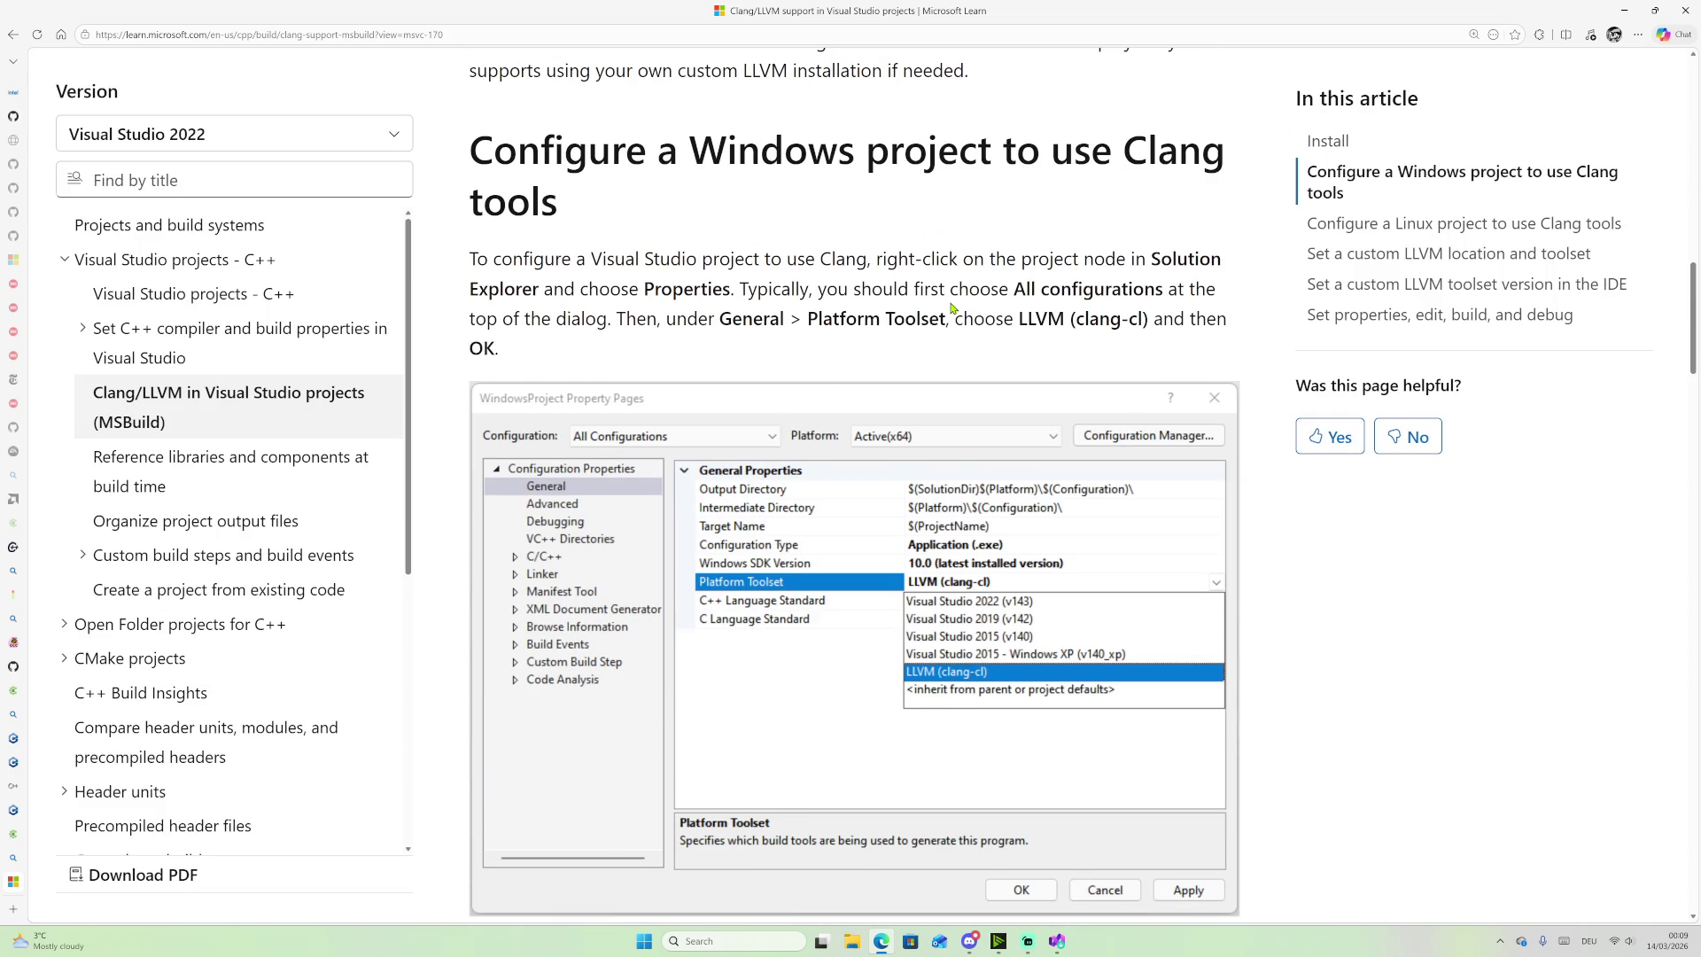
scroll(864, 614, "down", 5)
scroll(864, 614, "down", 4)
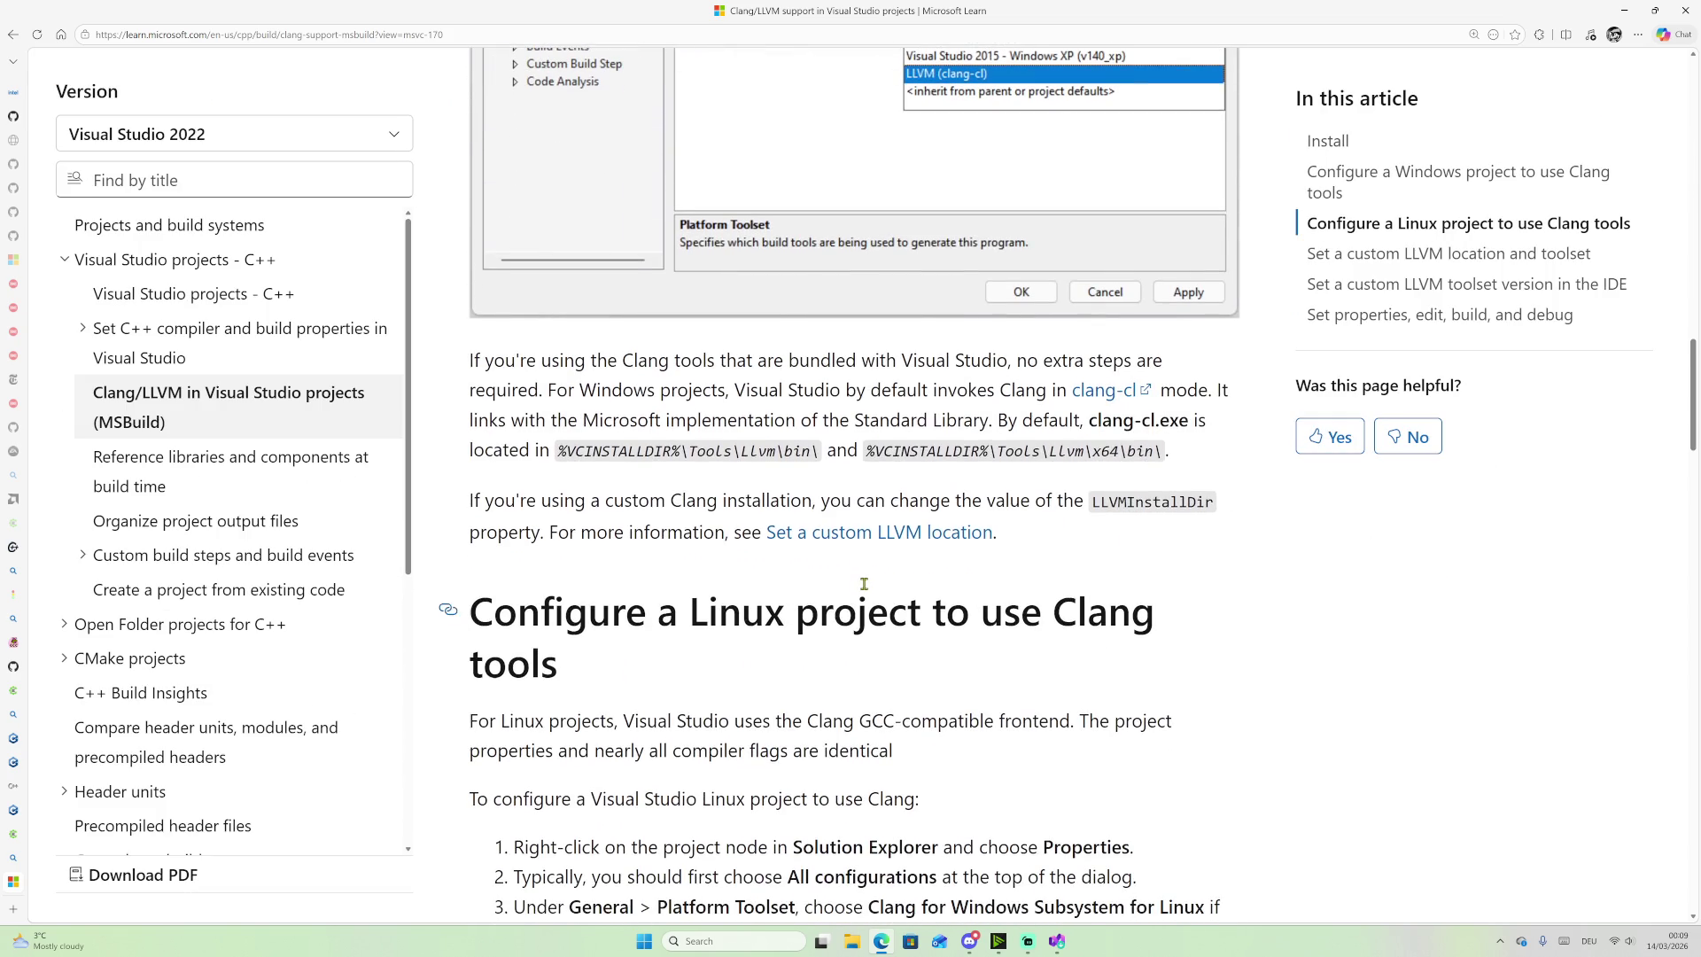
scroll(1018, 360, "down", 4)
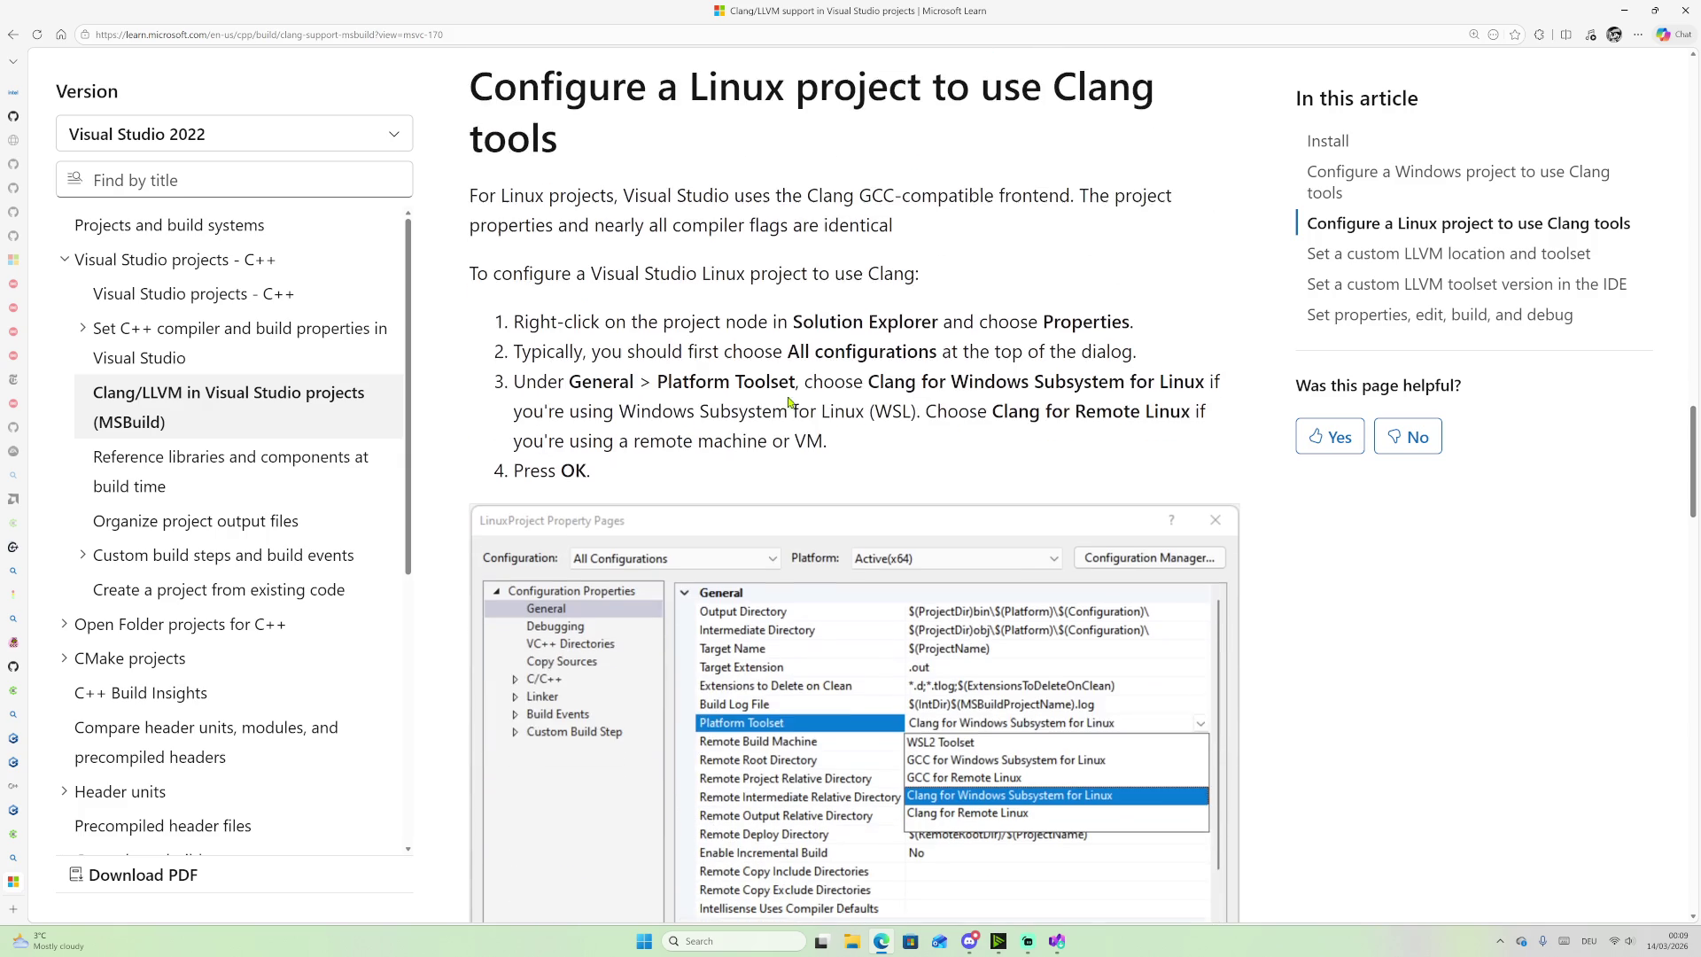
scroll(566, 329, "down", 7)
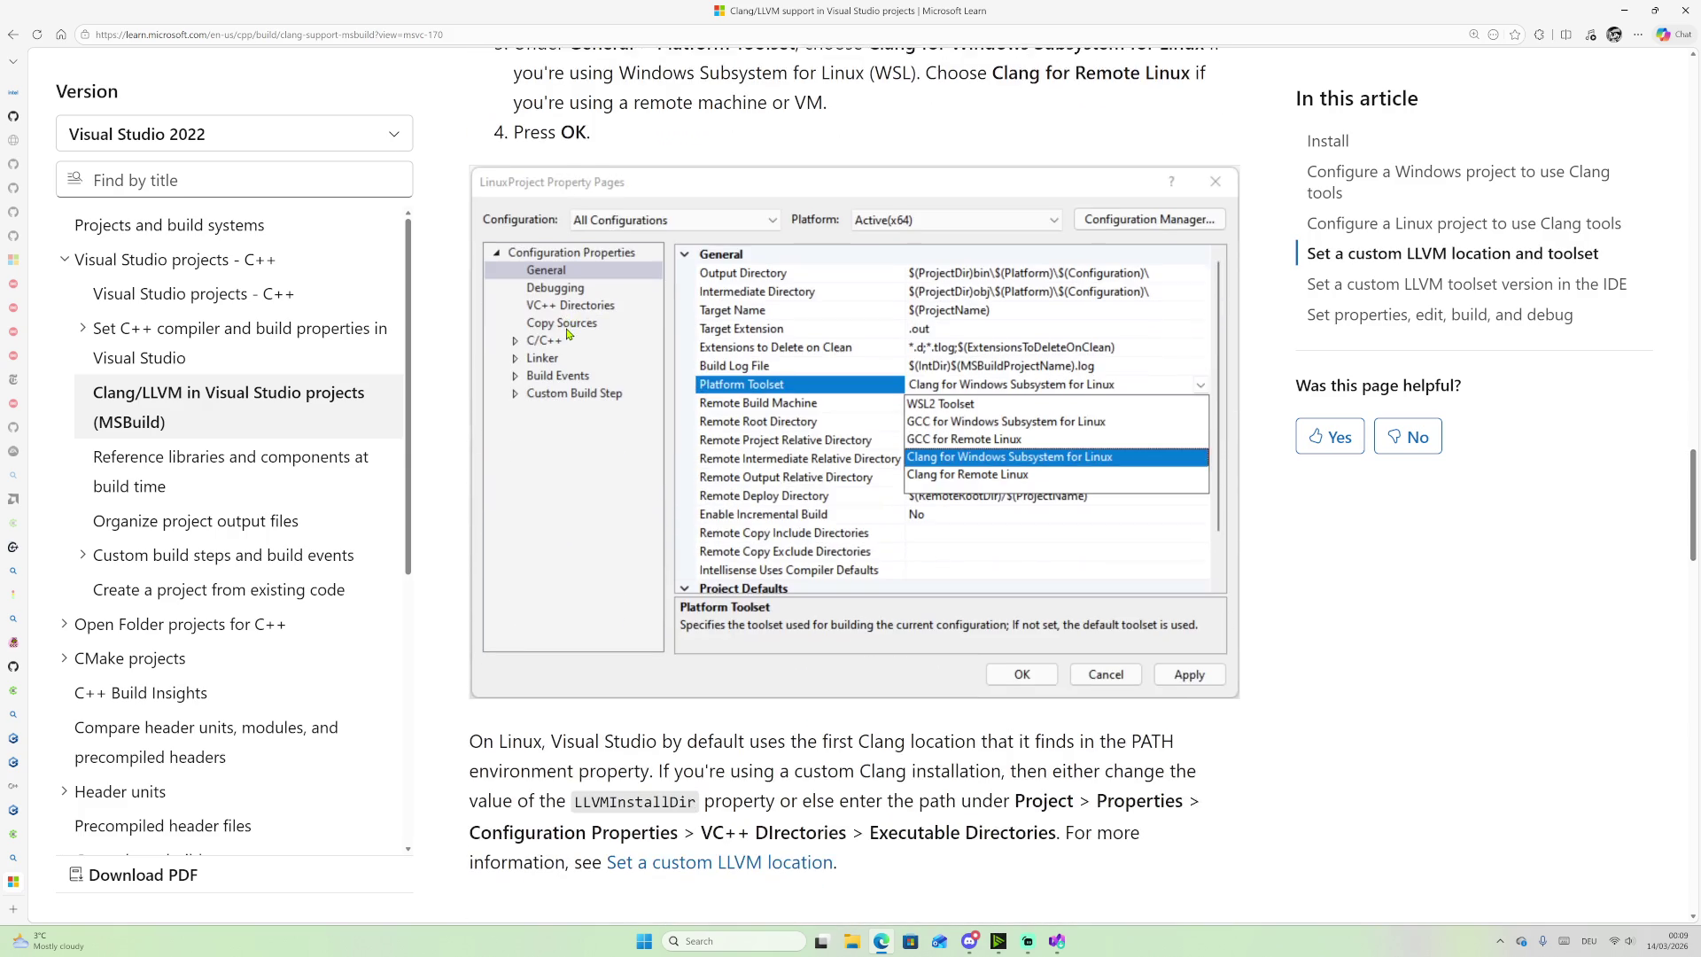
scroll(536, 504, "down", 7)
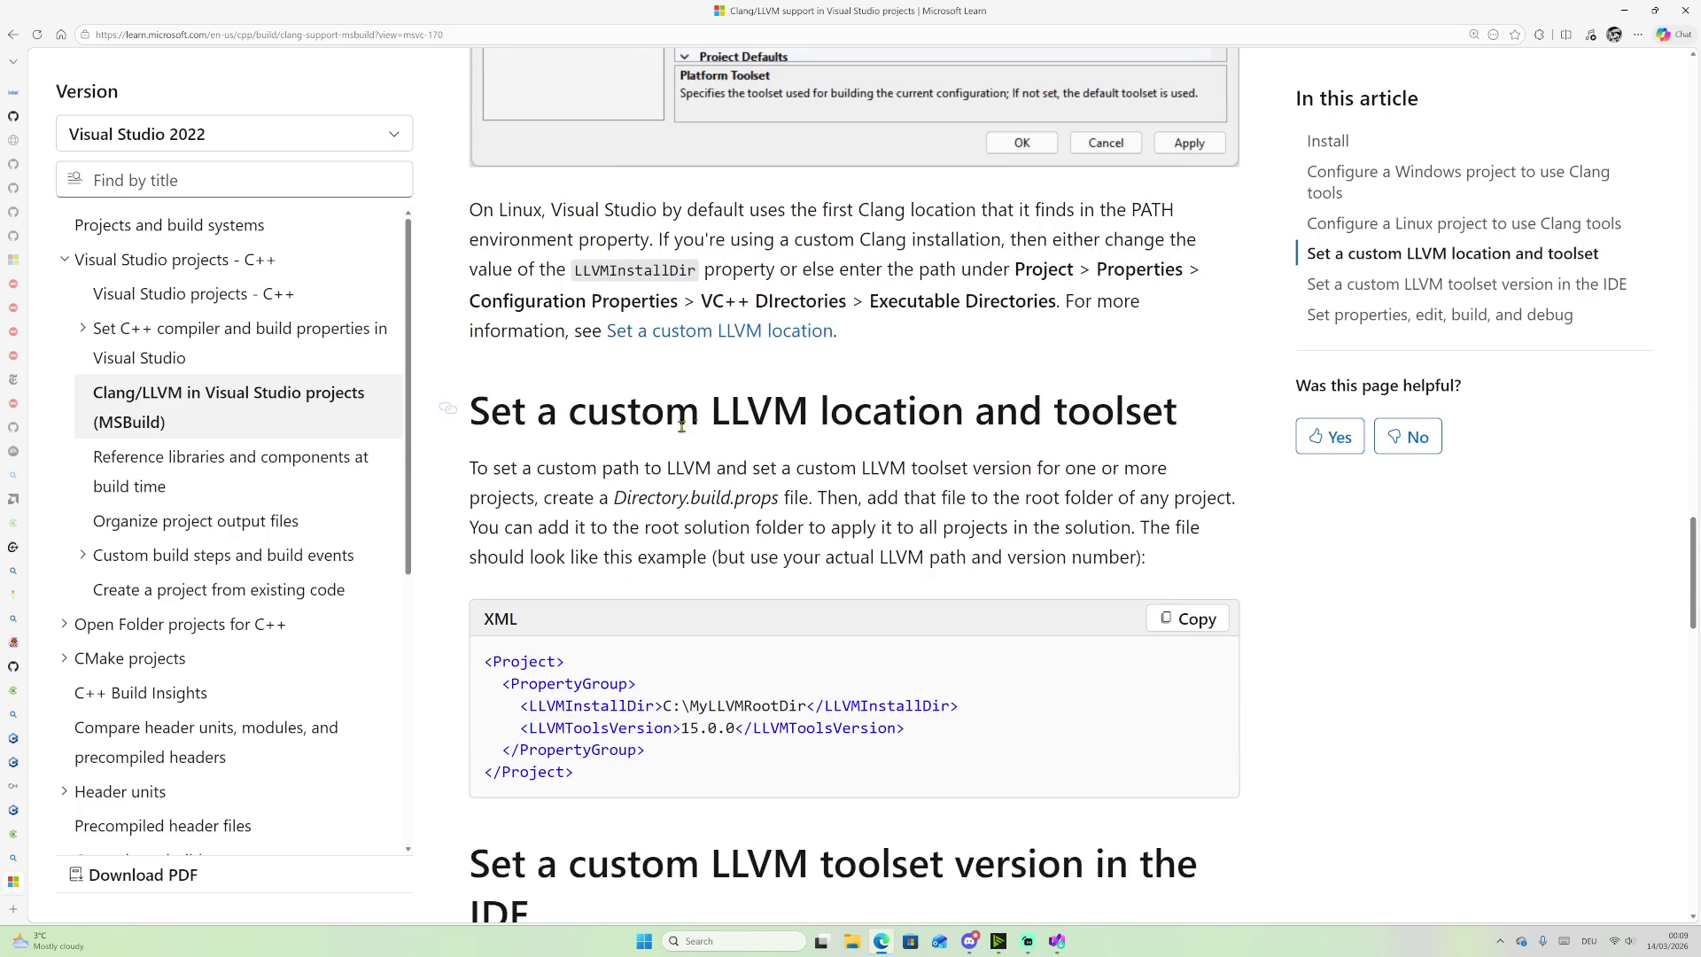
scroll(933, 364, "down", 2)
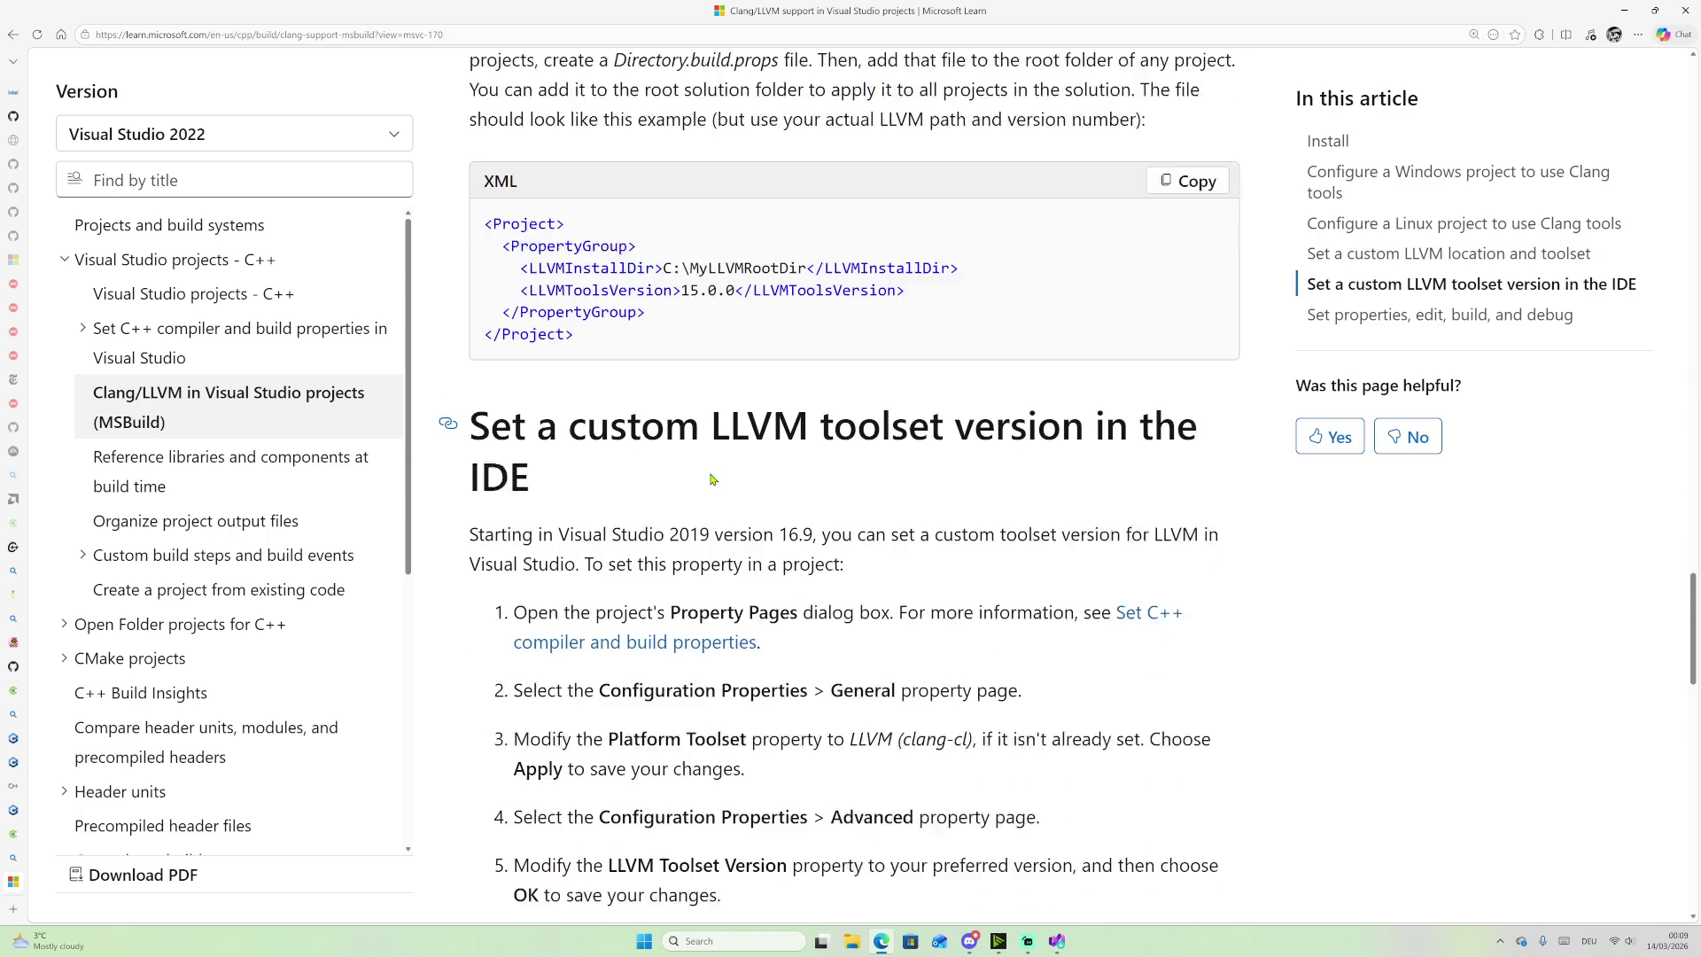
scroll(808, 391, "down", 5)
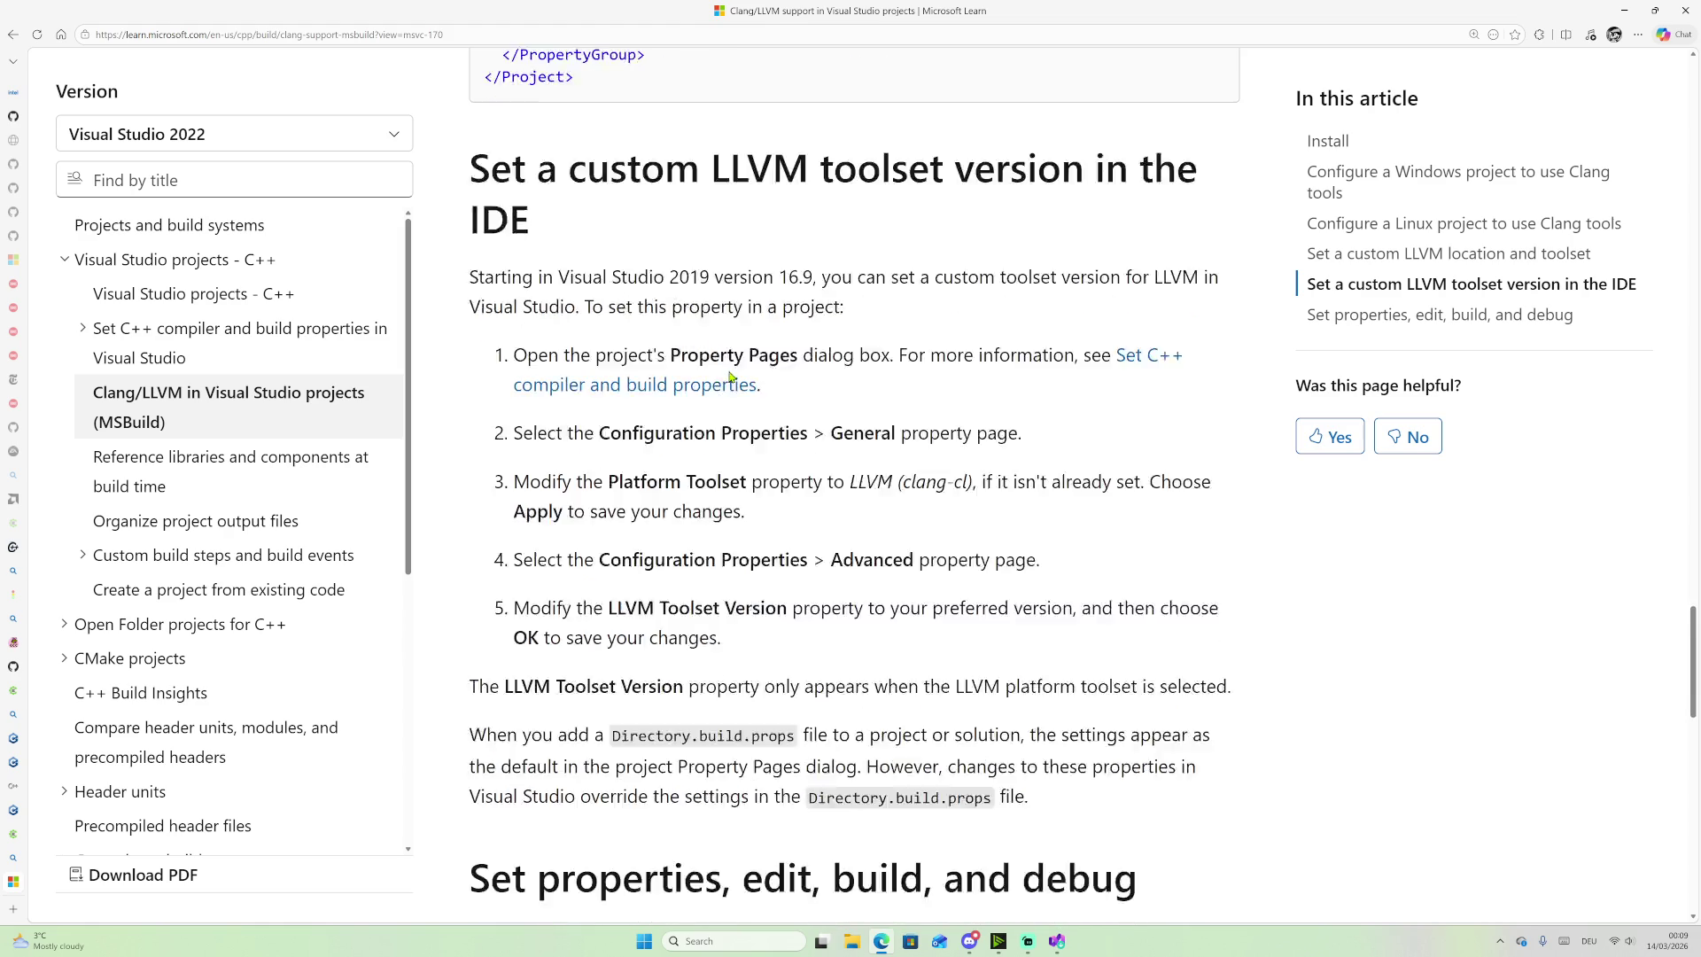
scroll(729, 371, "down", 5)
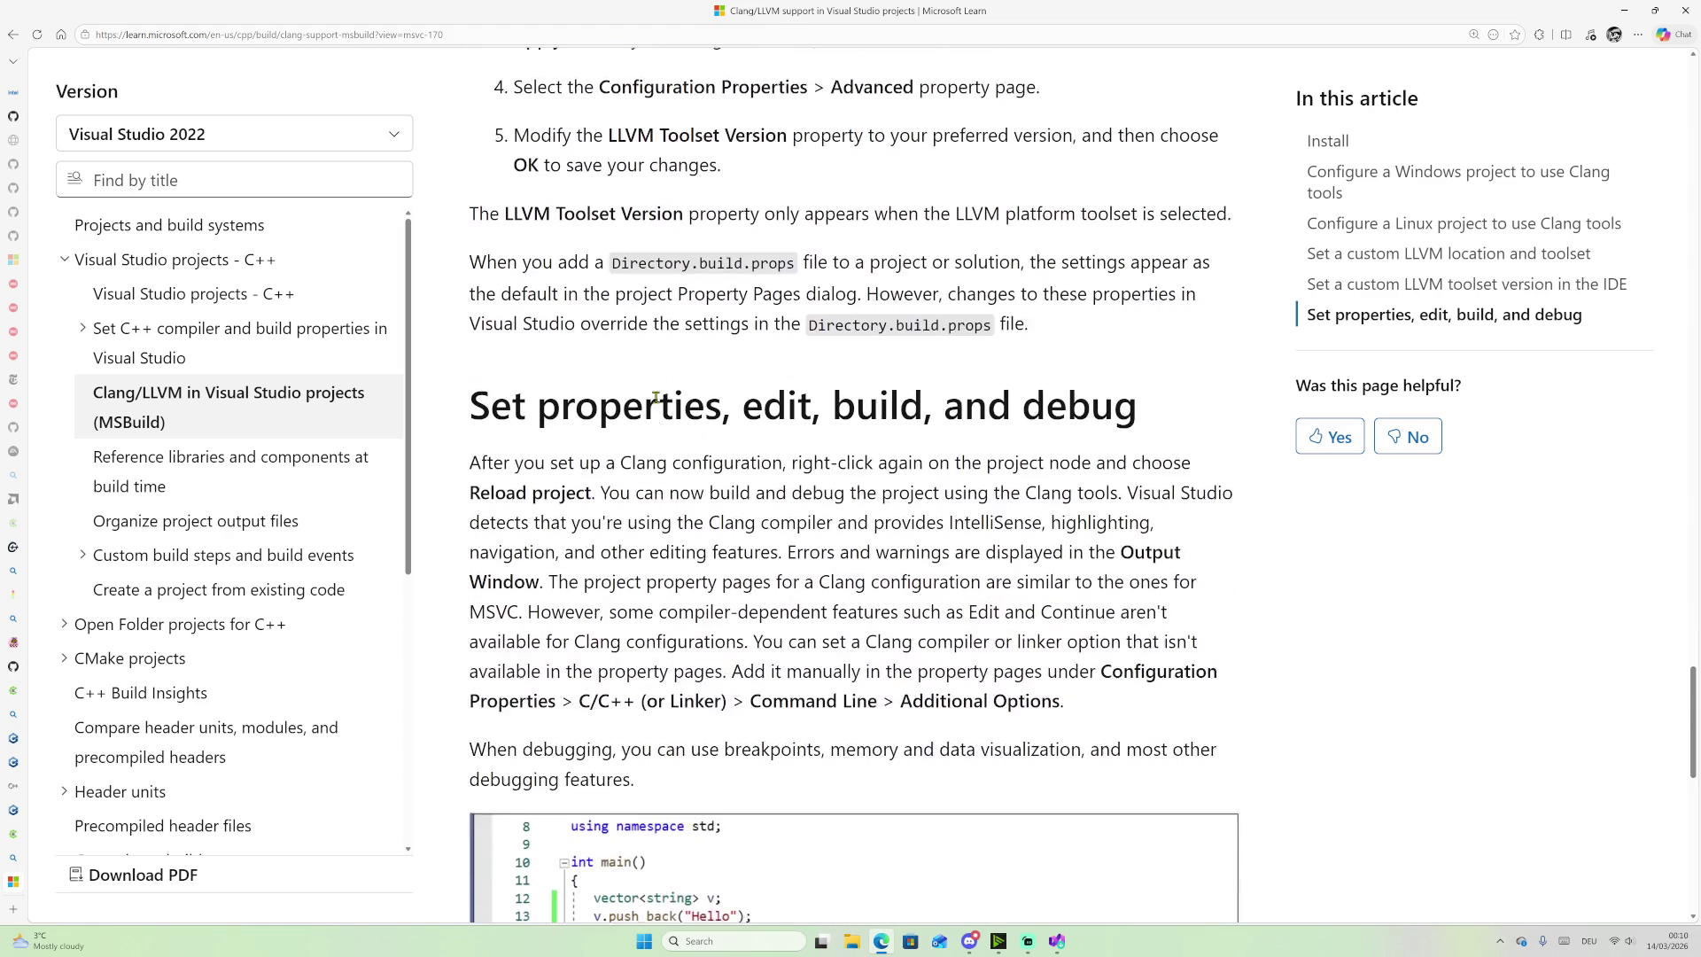
scroll(595, 490, "down", 6)
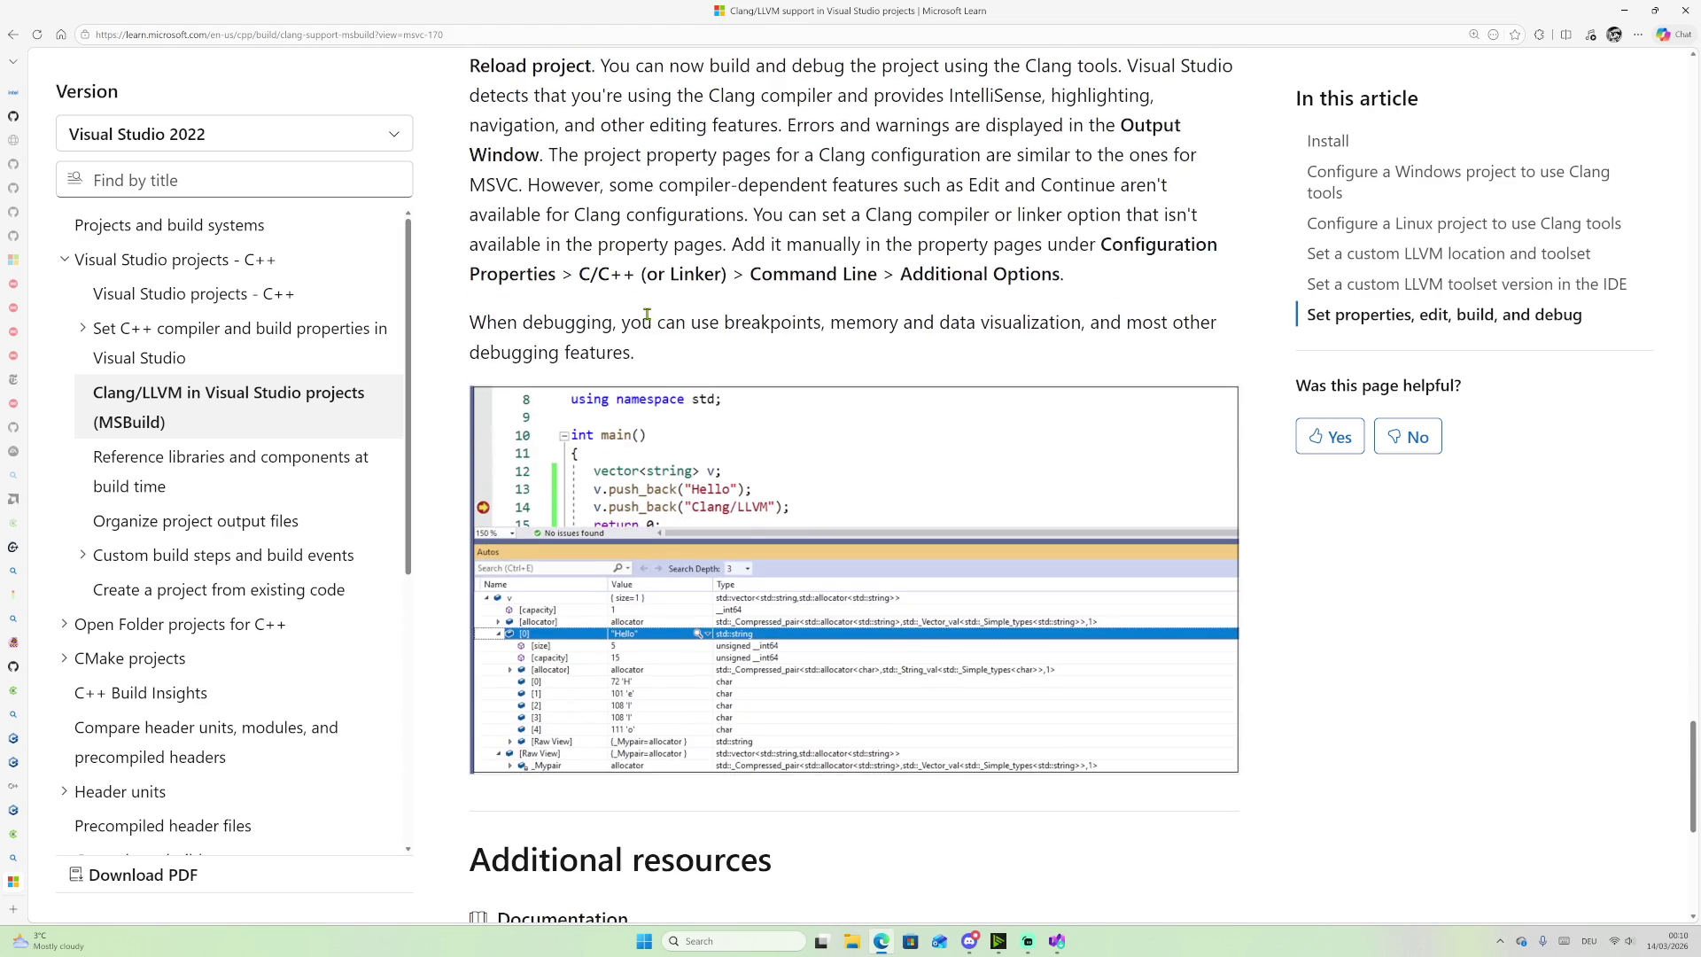
scroll(594, 490, "down", 1)
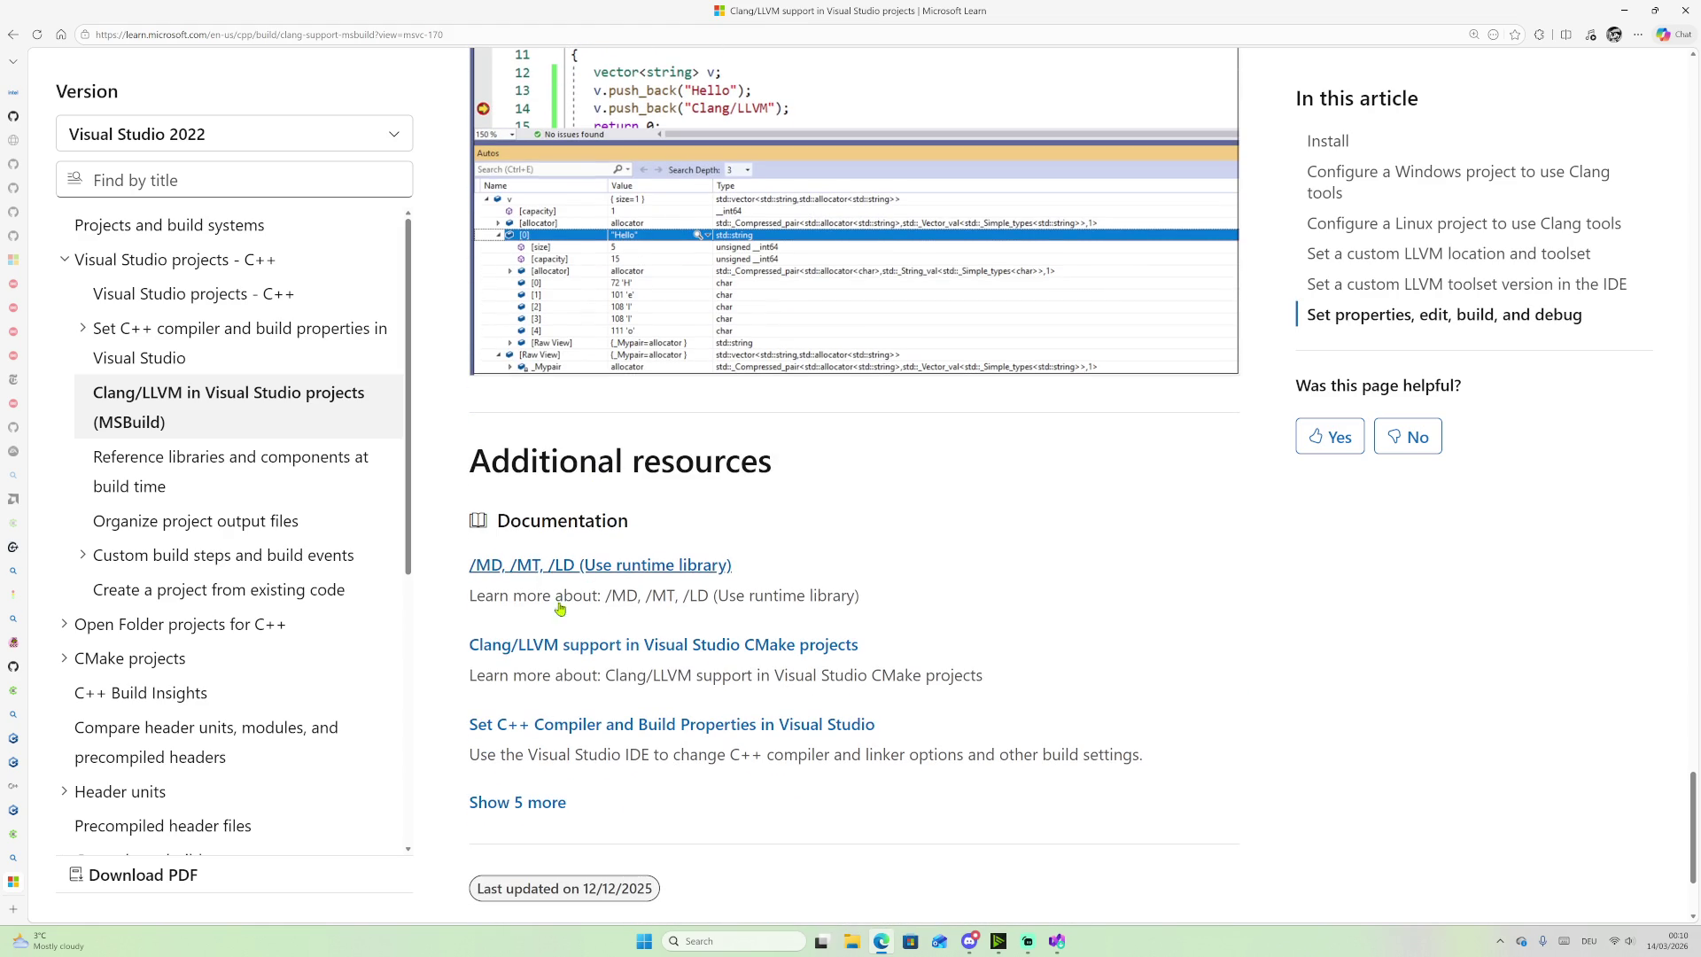
Step: Open the Clang/LLVM CMake projects article and read its install and configuration sections
left_click(584, 646)
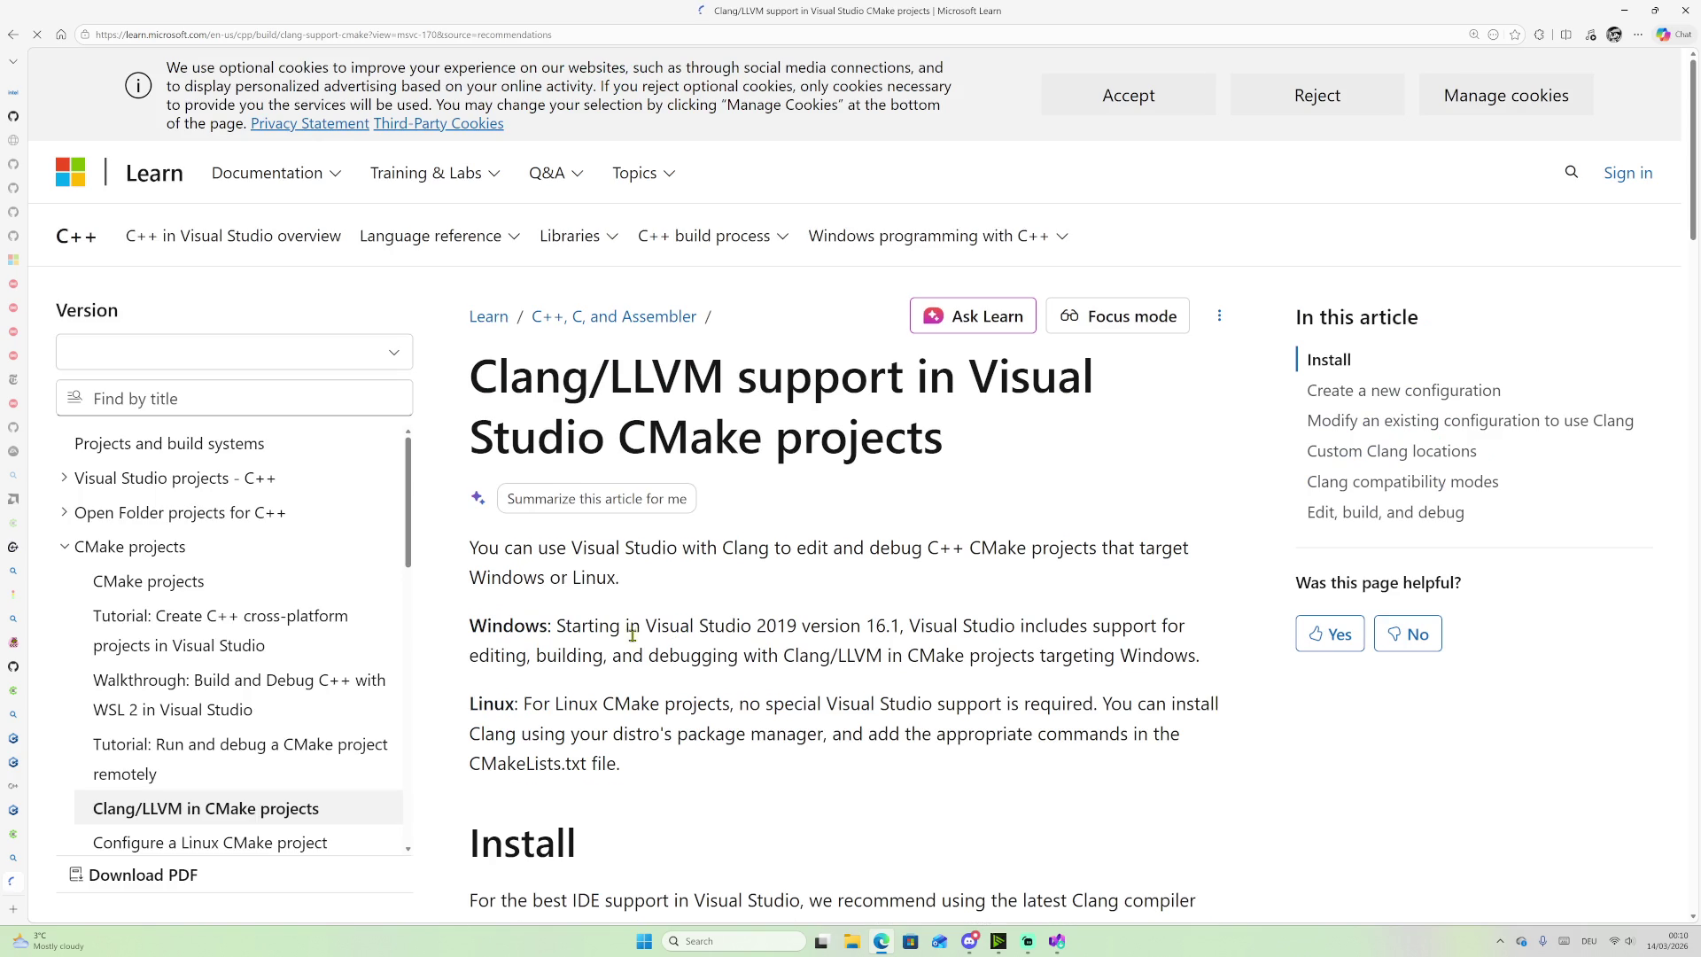
scroll(754, 478, "down", 5)
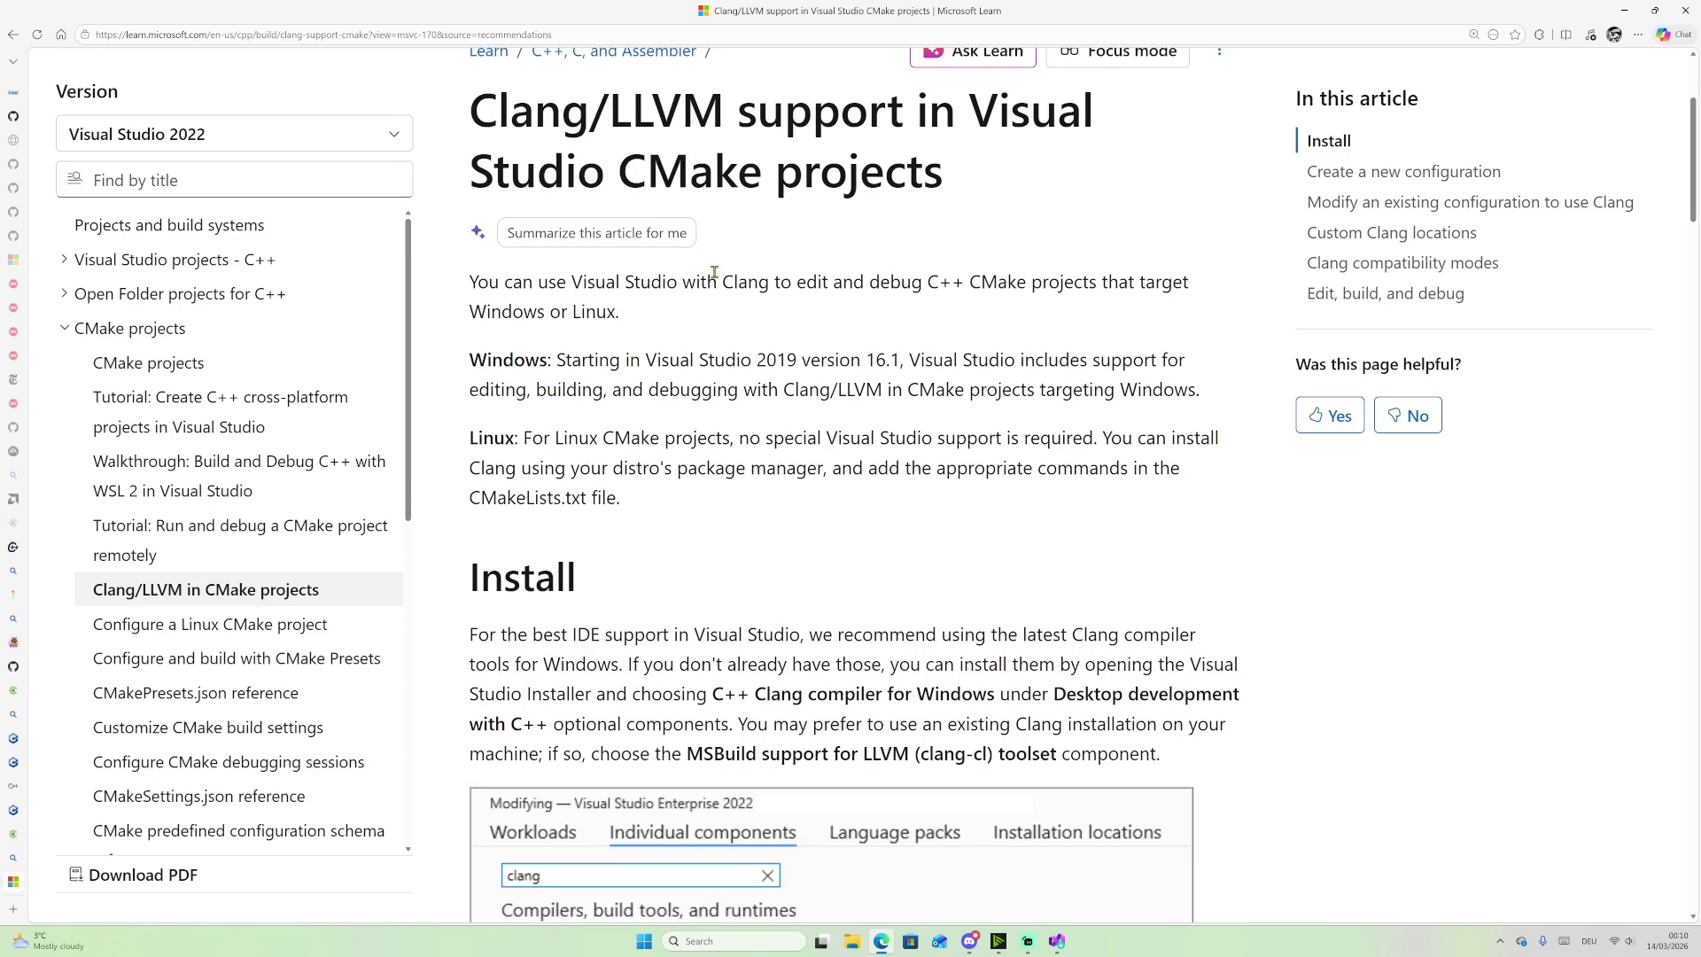
scroll(752, 308, "down", 9)
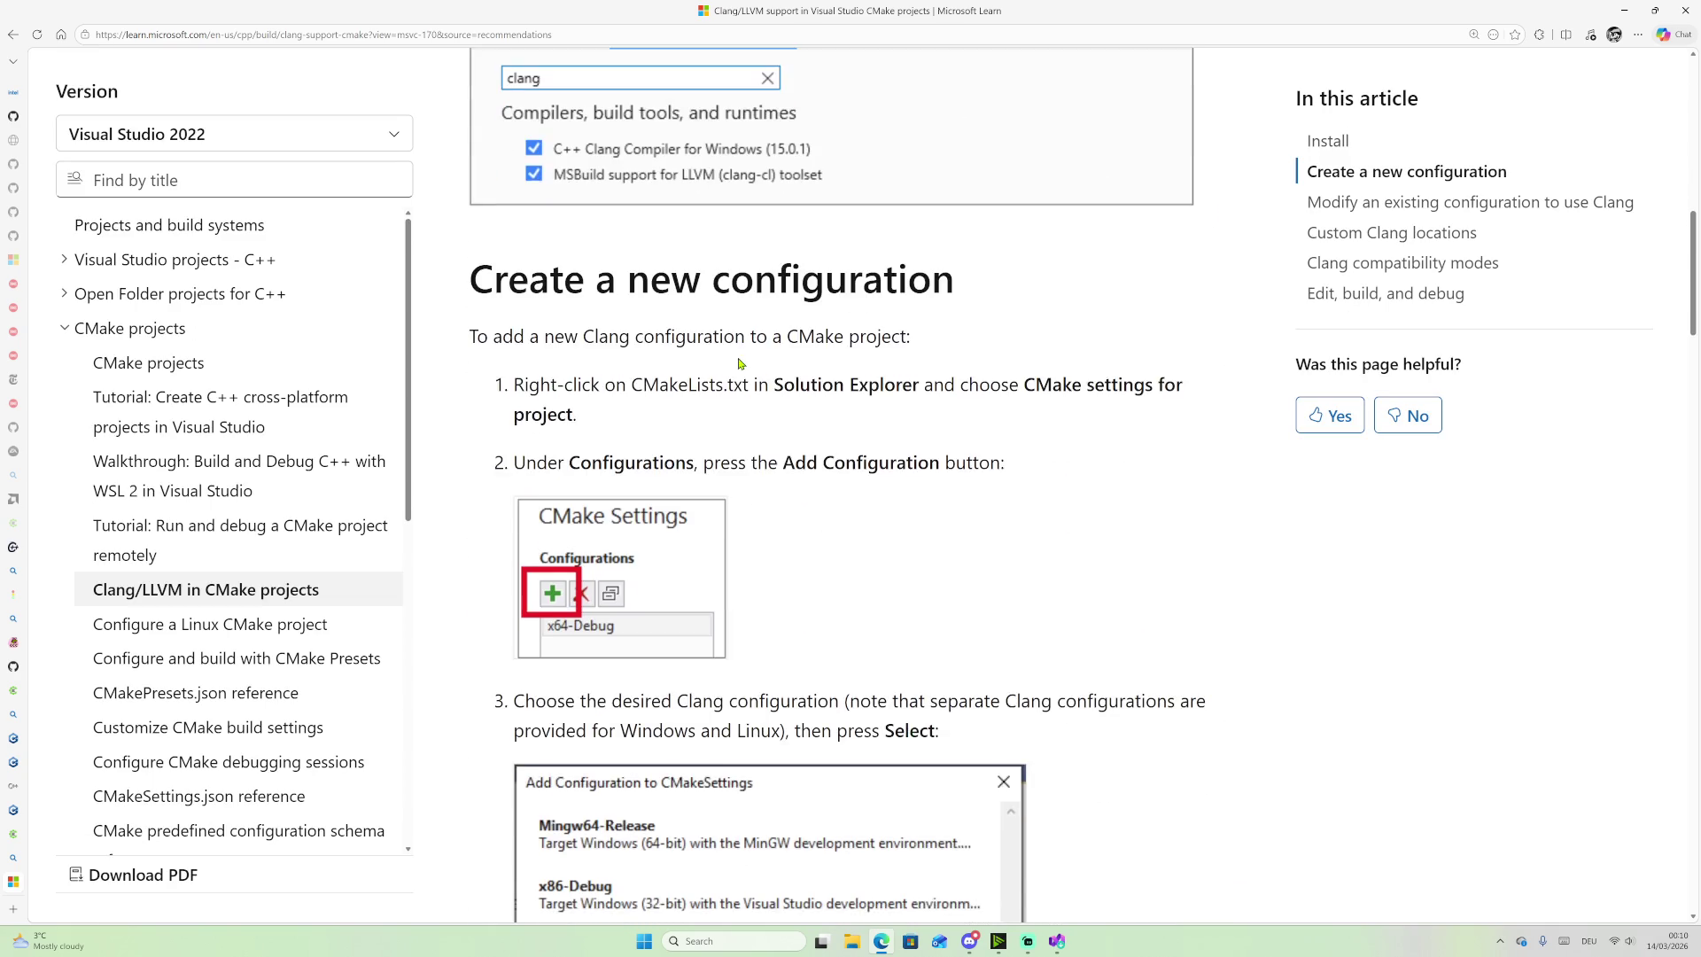
scroll(611, 404, "down", 11)
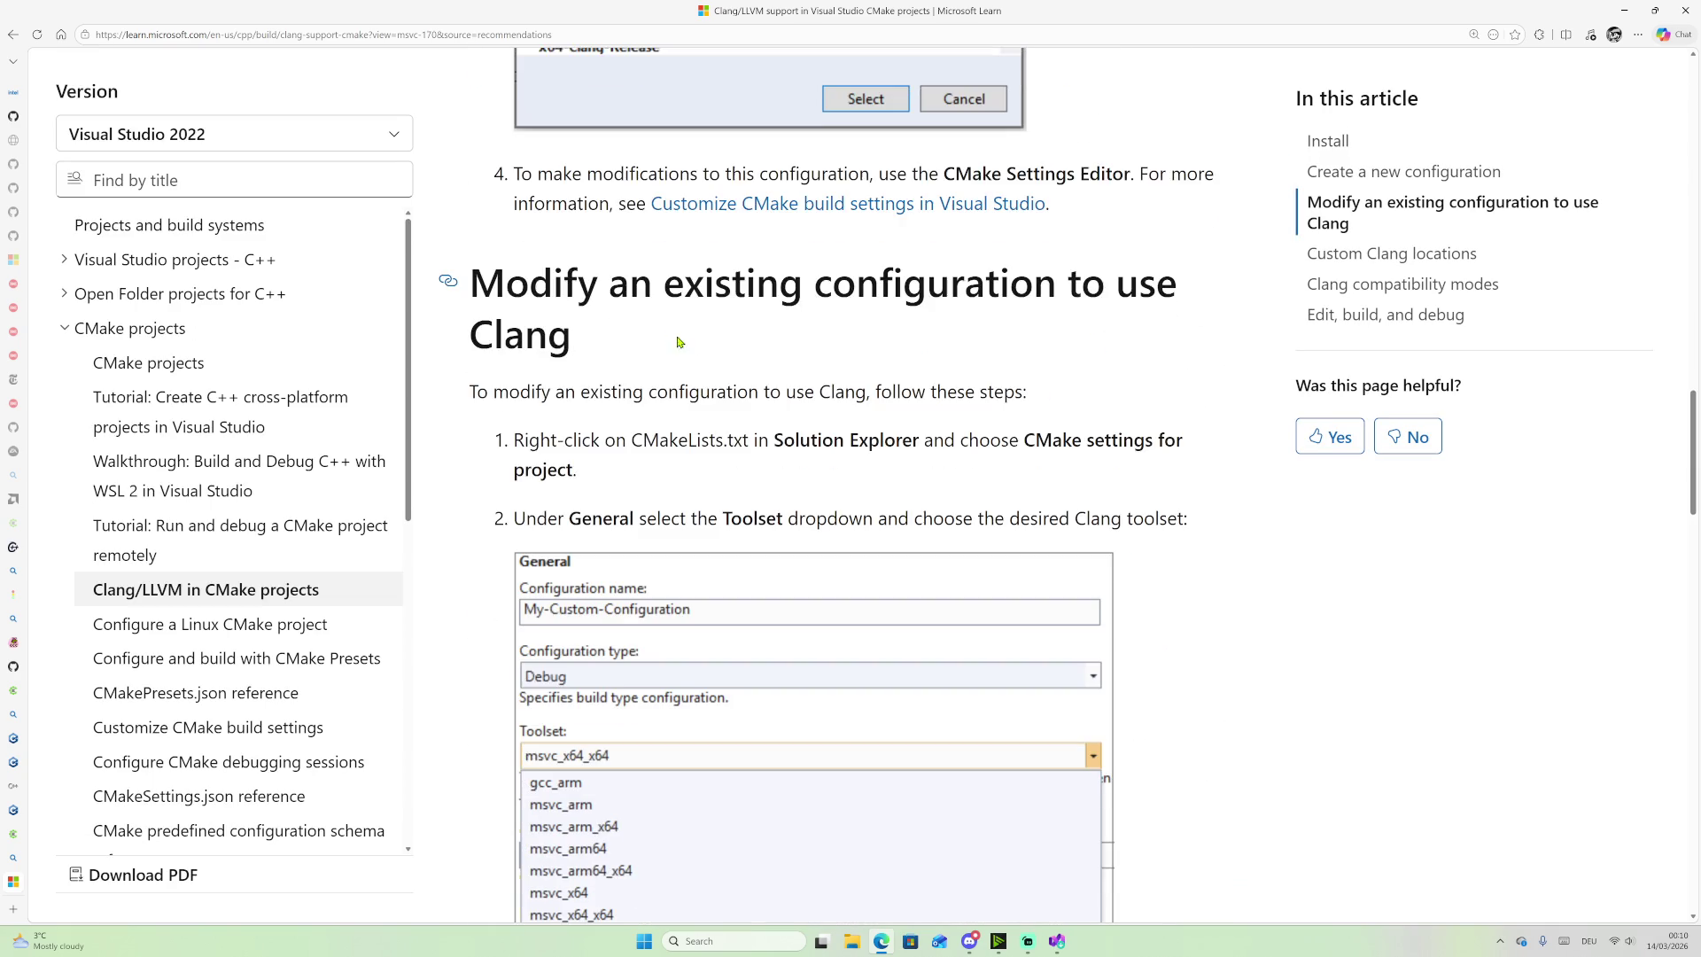
scroll(702, 348, "down", 7)
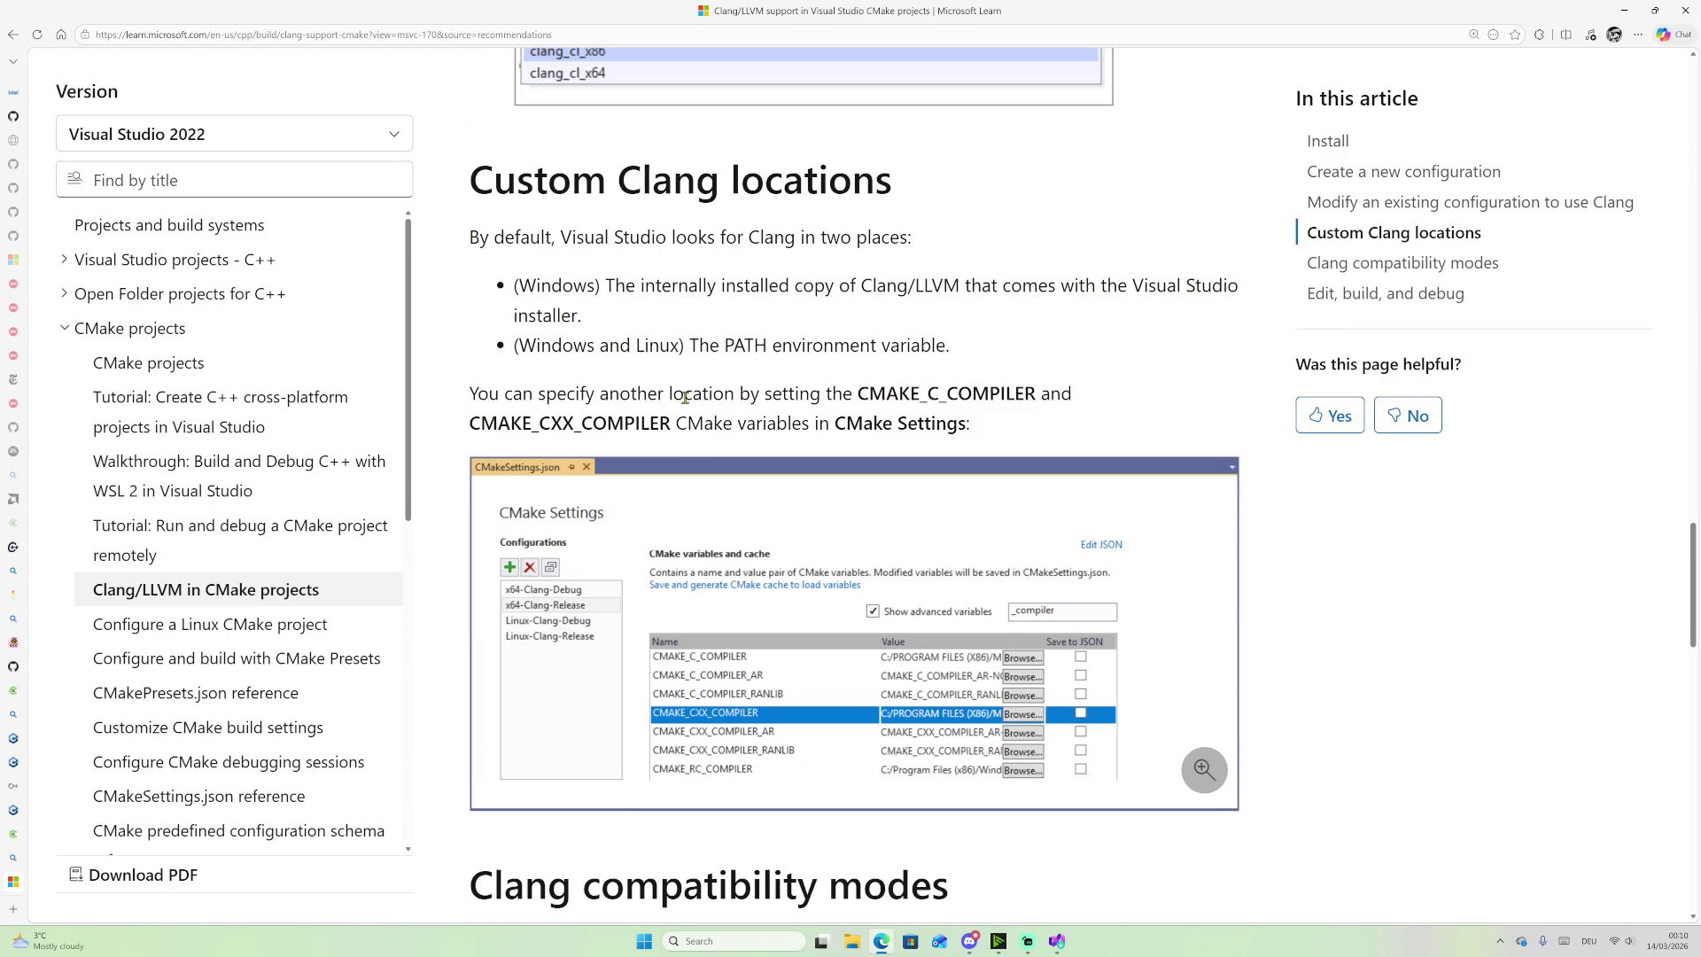
scroll(653, 391, "down", 6)
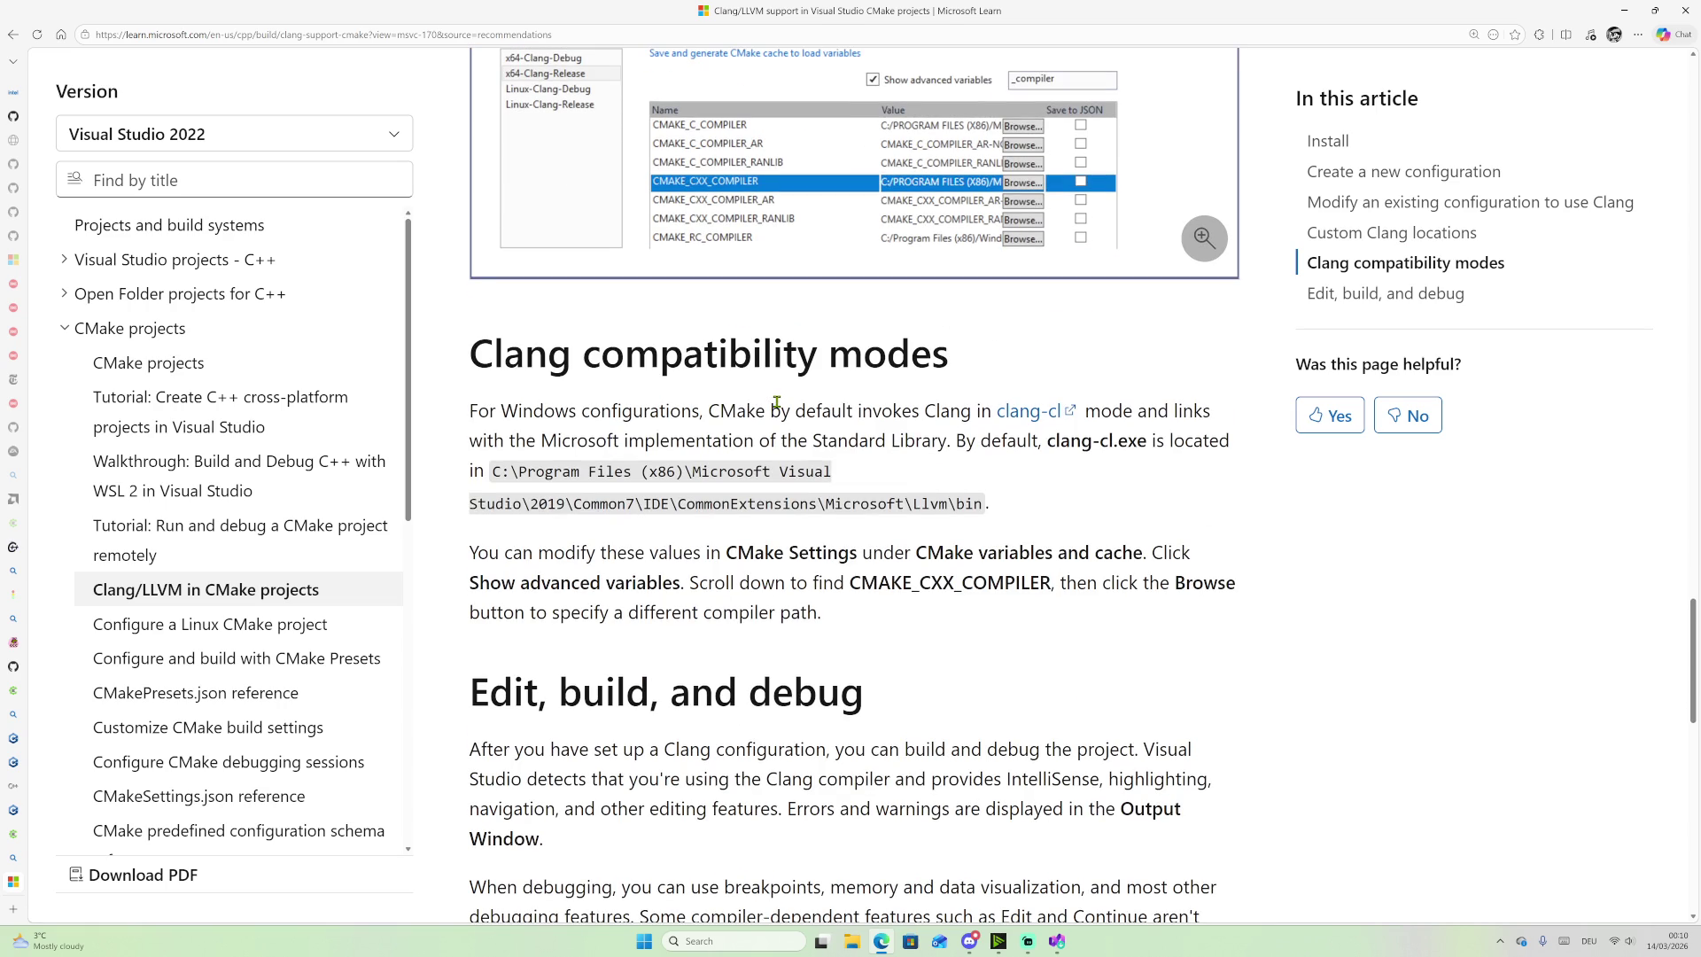
scroll(727, 476, "up", 3)
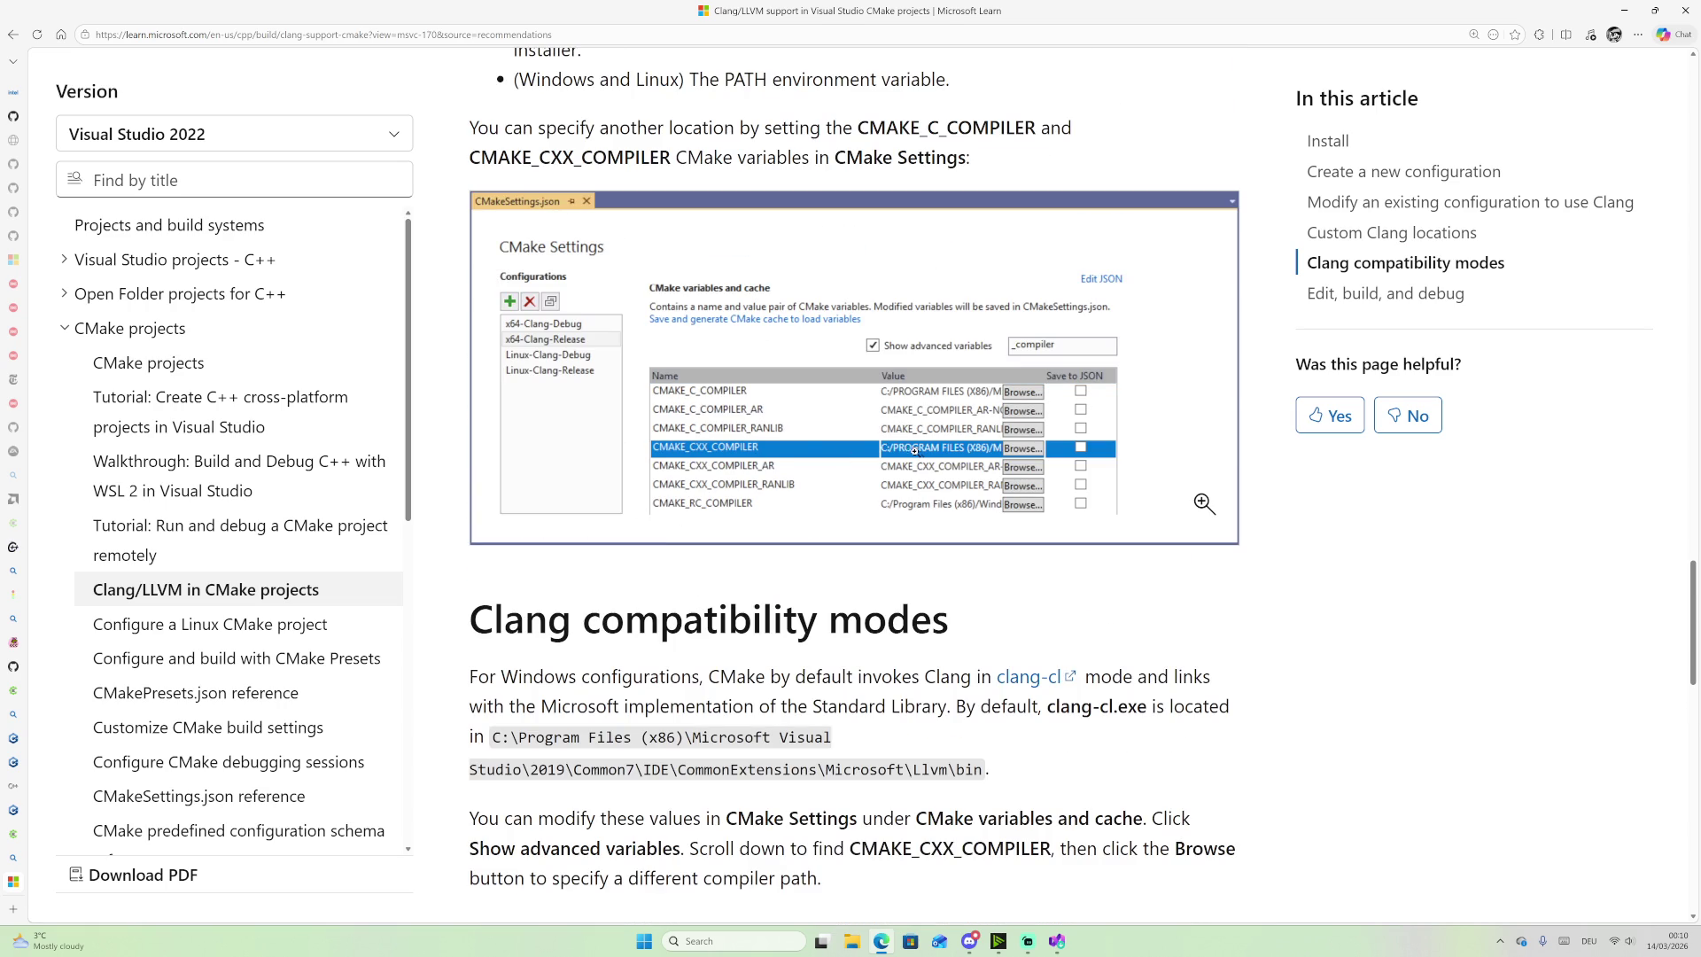
scroll(1018, 448, "up", 2)
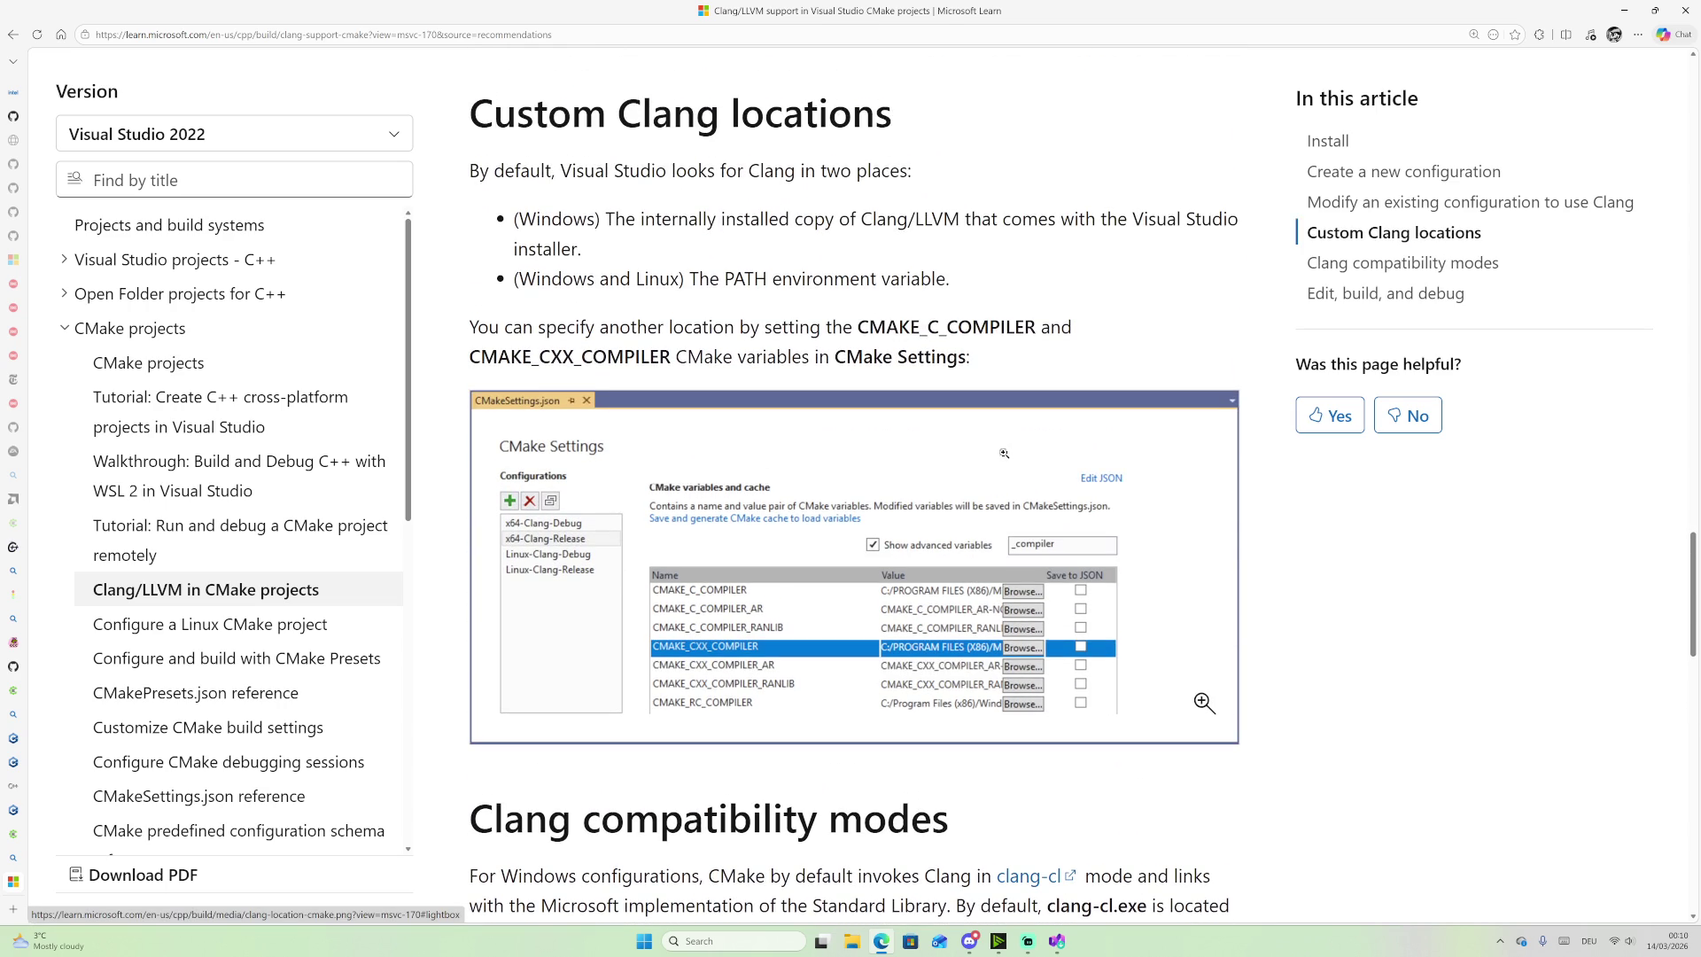
scroll(1074, 665, "down", 6)
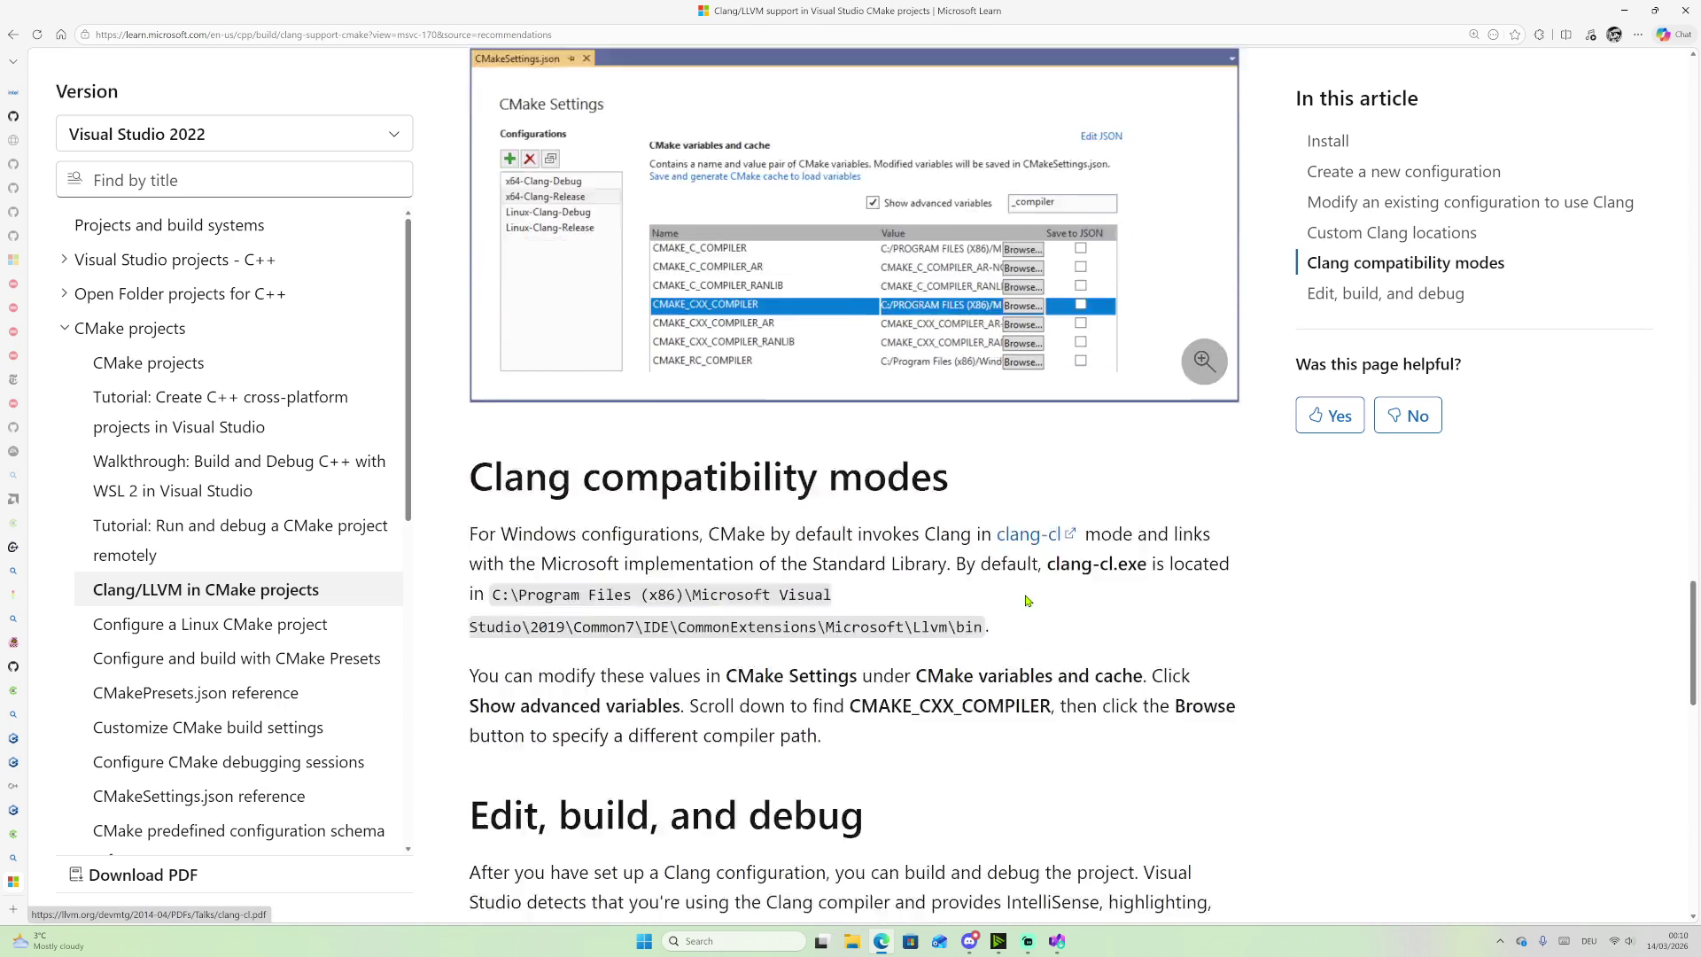
Step: Highlight the default clang-cl.exe install path and review the compatibility modes section
left_click_drag(494, 434, 1040, 437)
left_click(1015, 439)
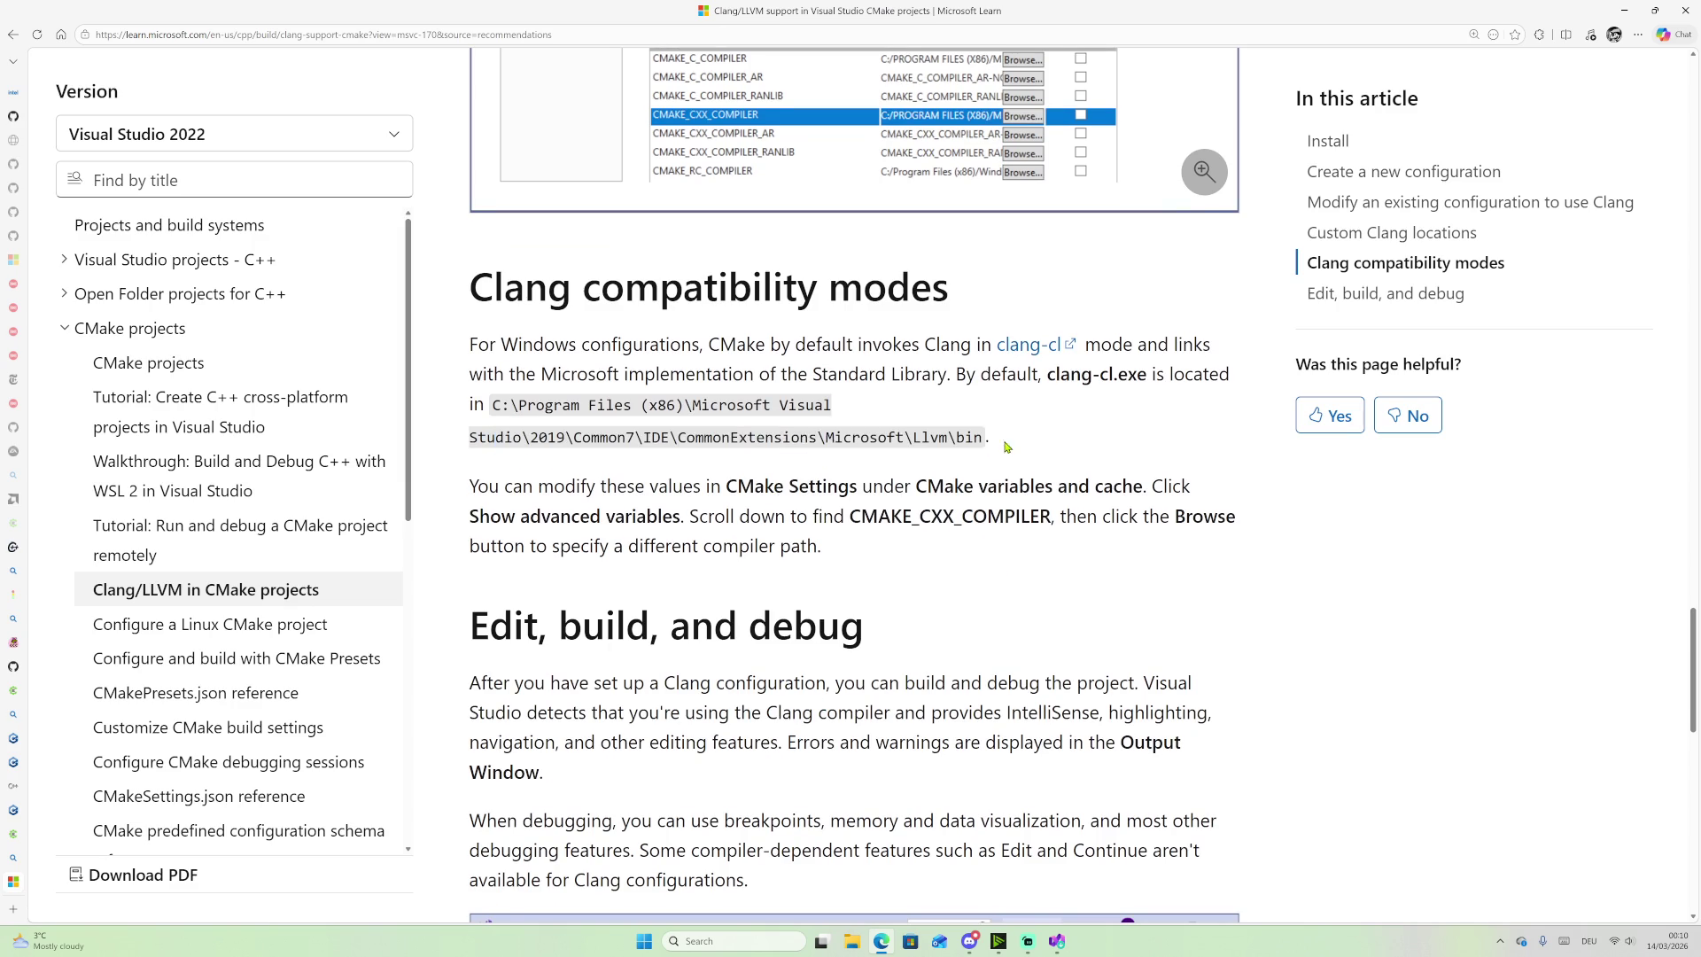
scroll(946, 461, "down", 6)
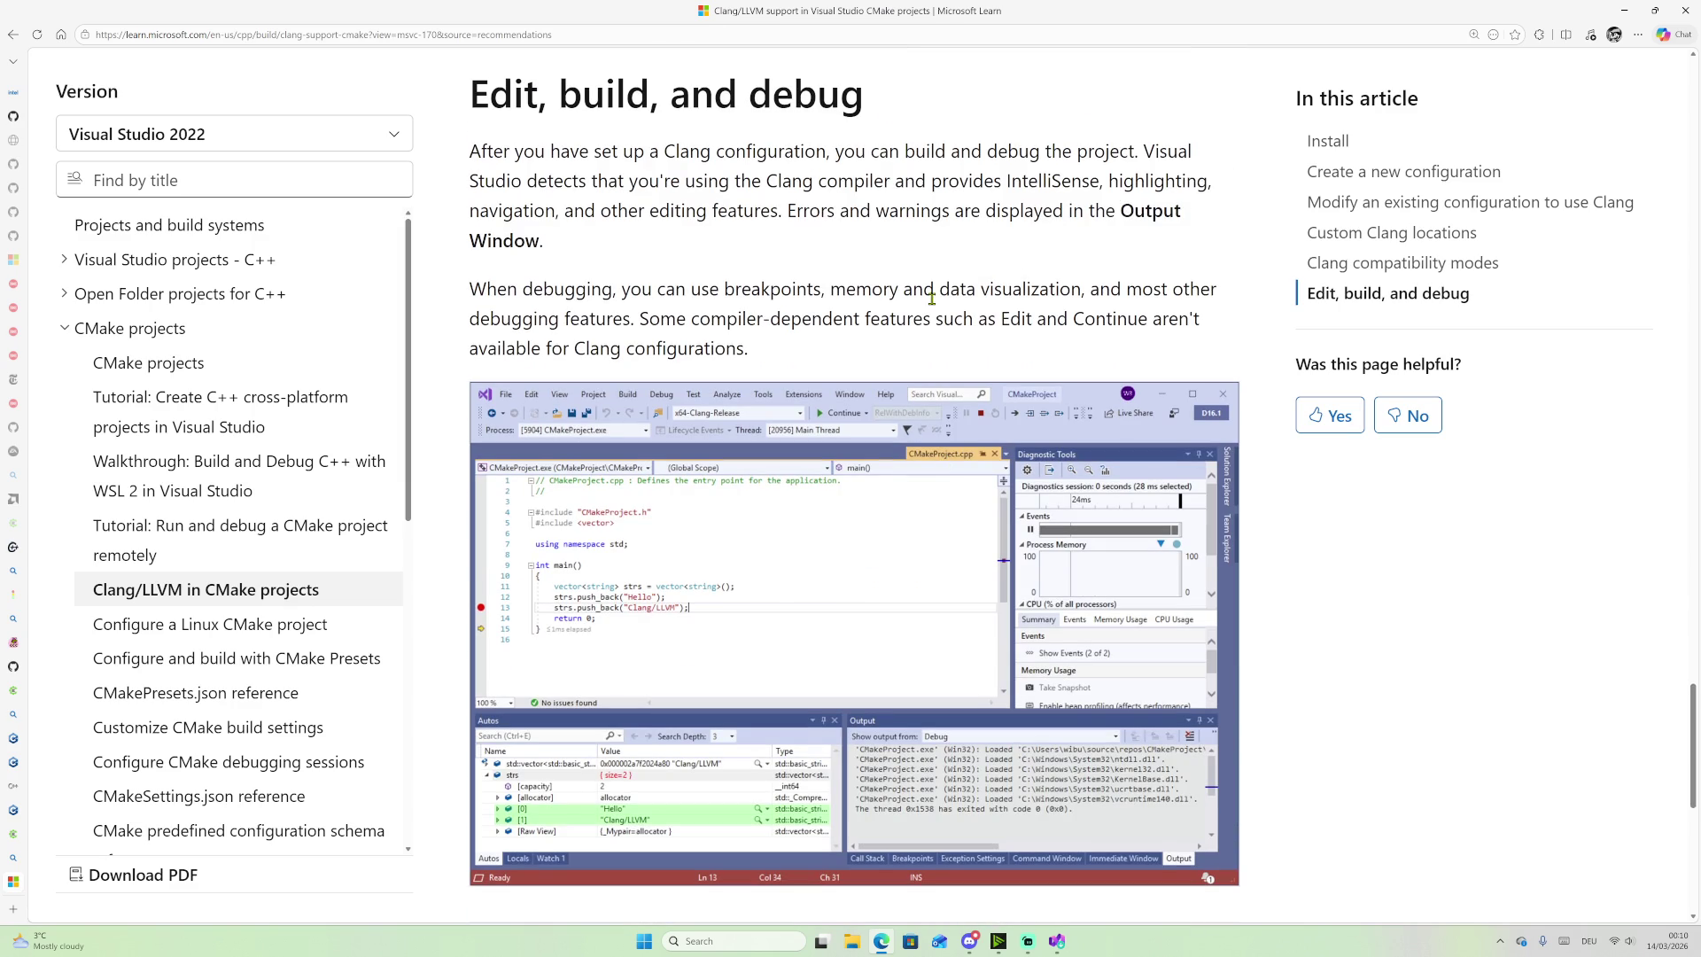
scroll(916, 301, "down", 5)
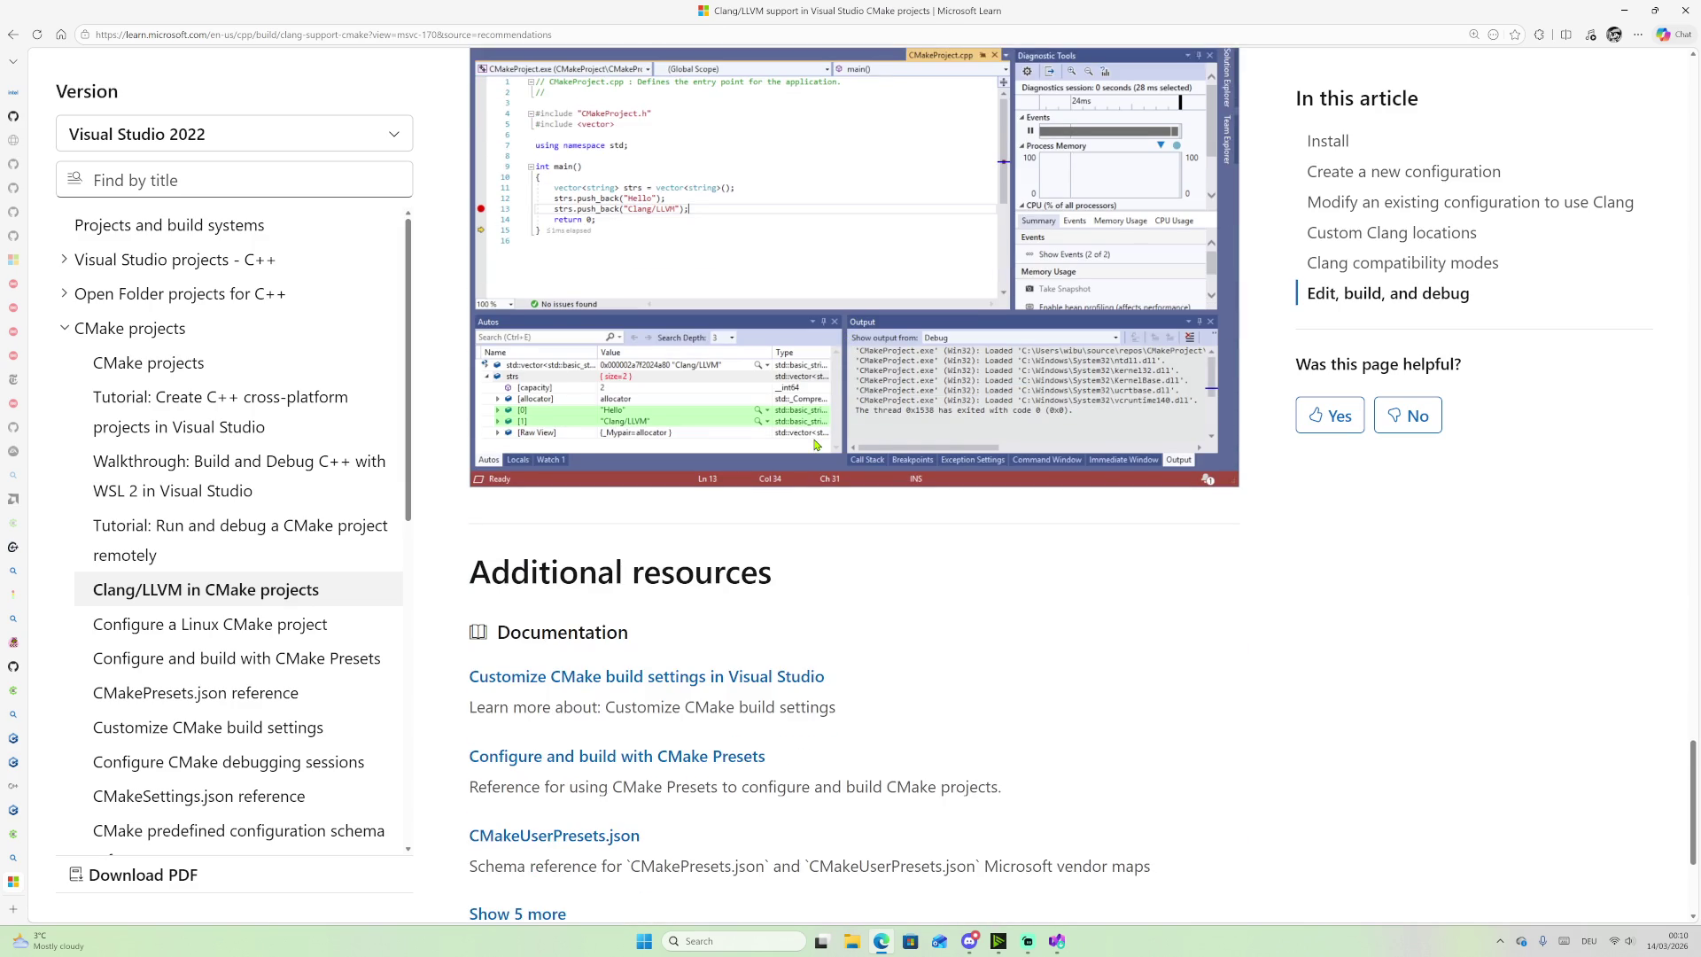
scroll(816, 445, "down", 3)
scroll(824, 436, "up", 12)
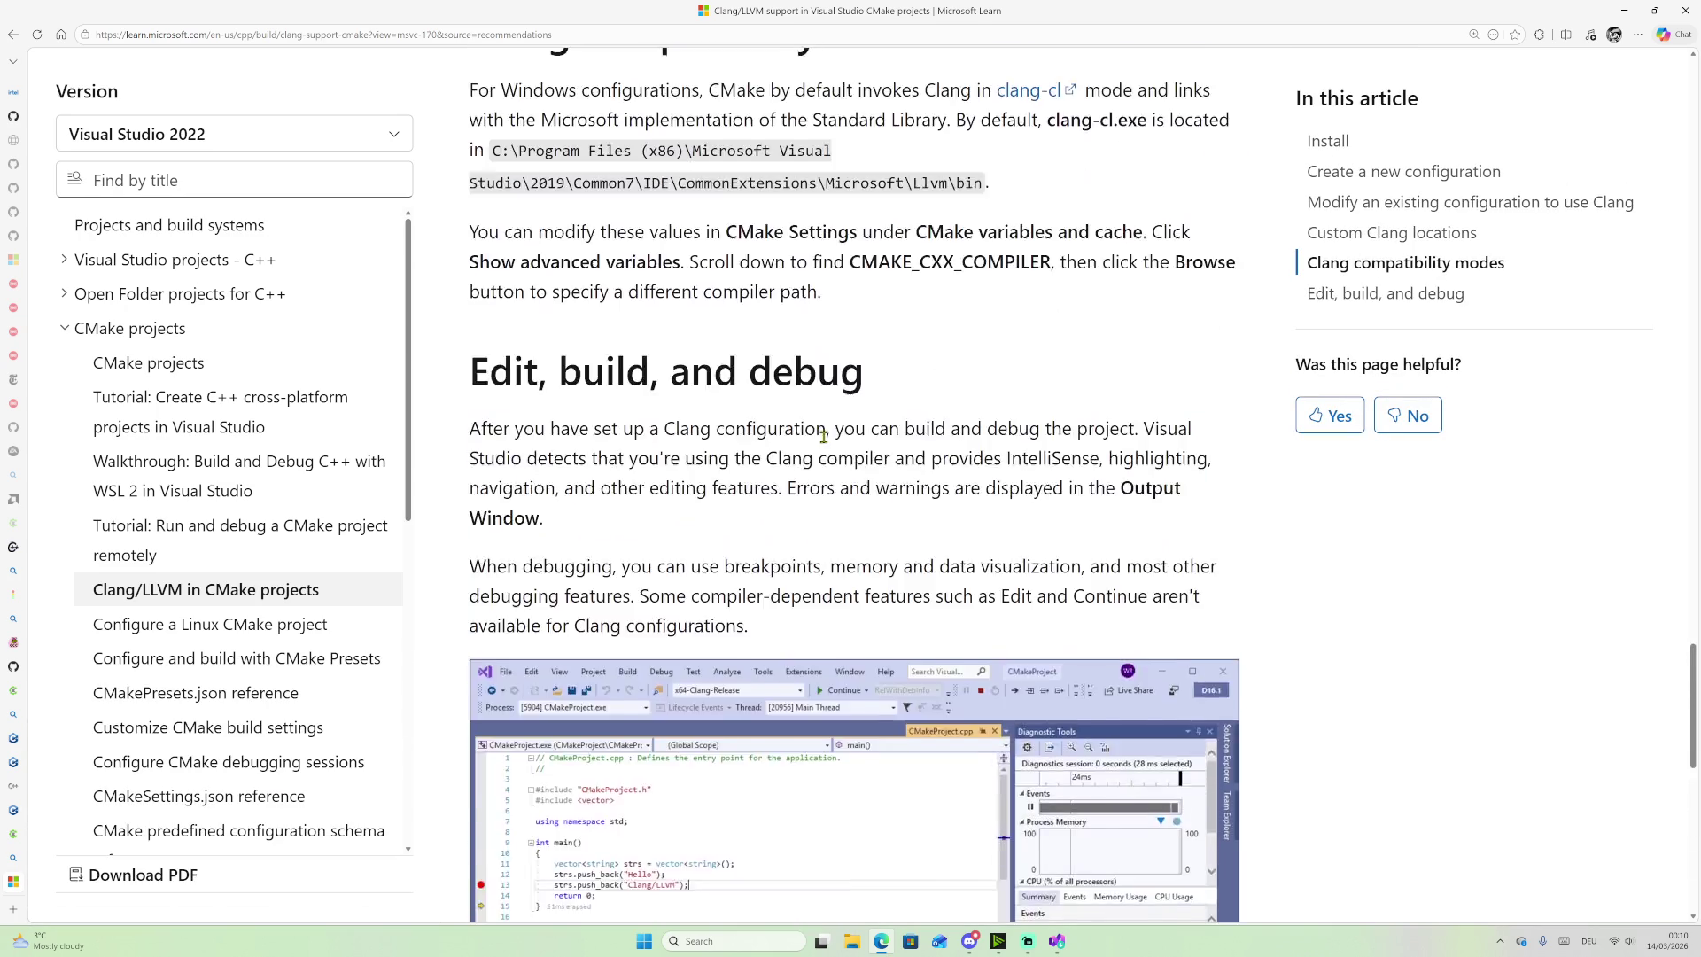
scroll(824, 436, "up", 9)
key("alt+Tab")
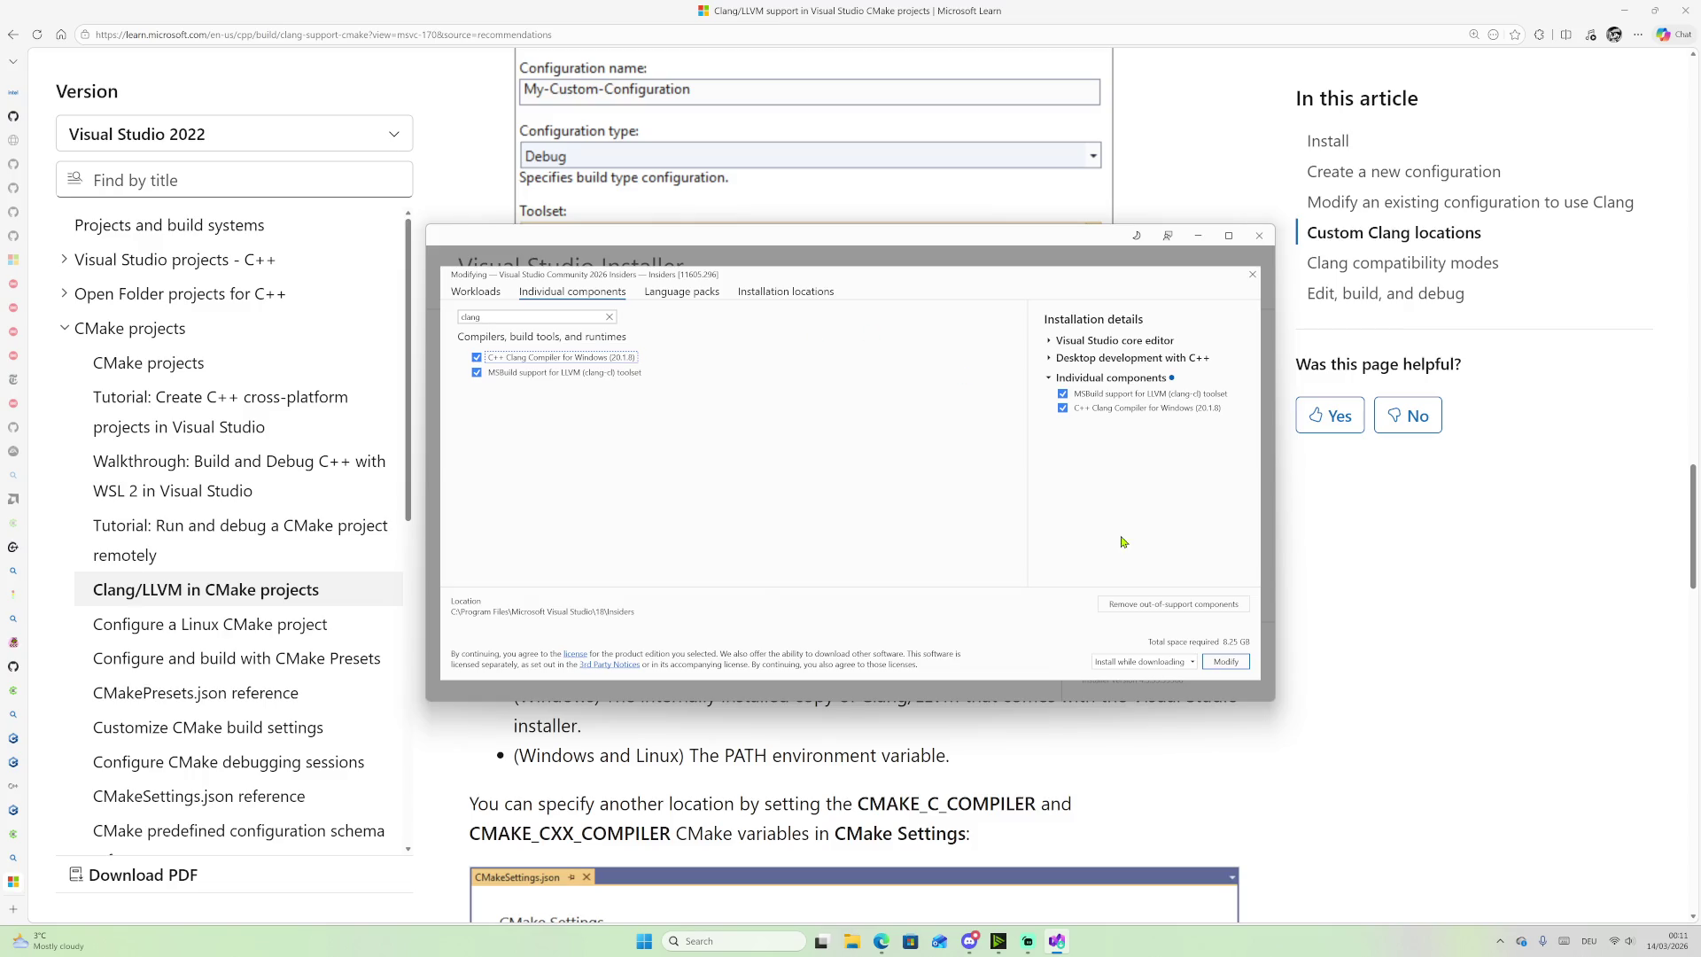
Step: Place the installer at lower right beside the CMake article, showing both Clang components ticked
mouse_move(932, 246)
left_mouse_down()
mouse_move(1265, 376)
mouse_move(1132, 391)
mouse_move(1246, 575)
mouse_move(1251, 462)
left_mouse_up()
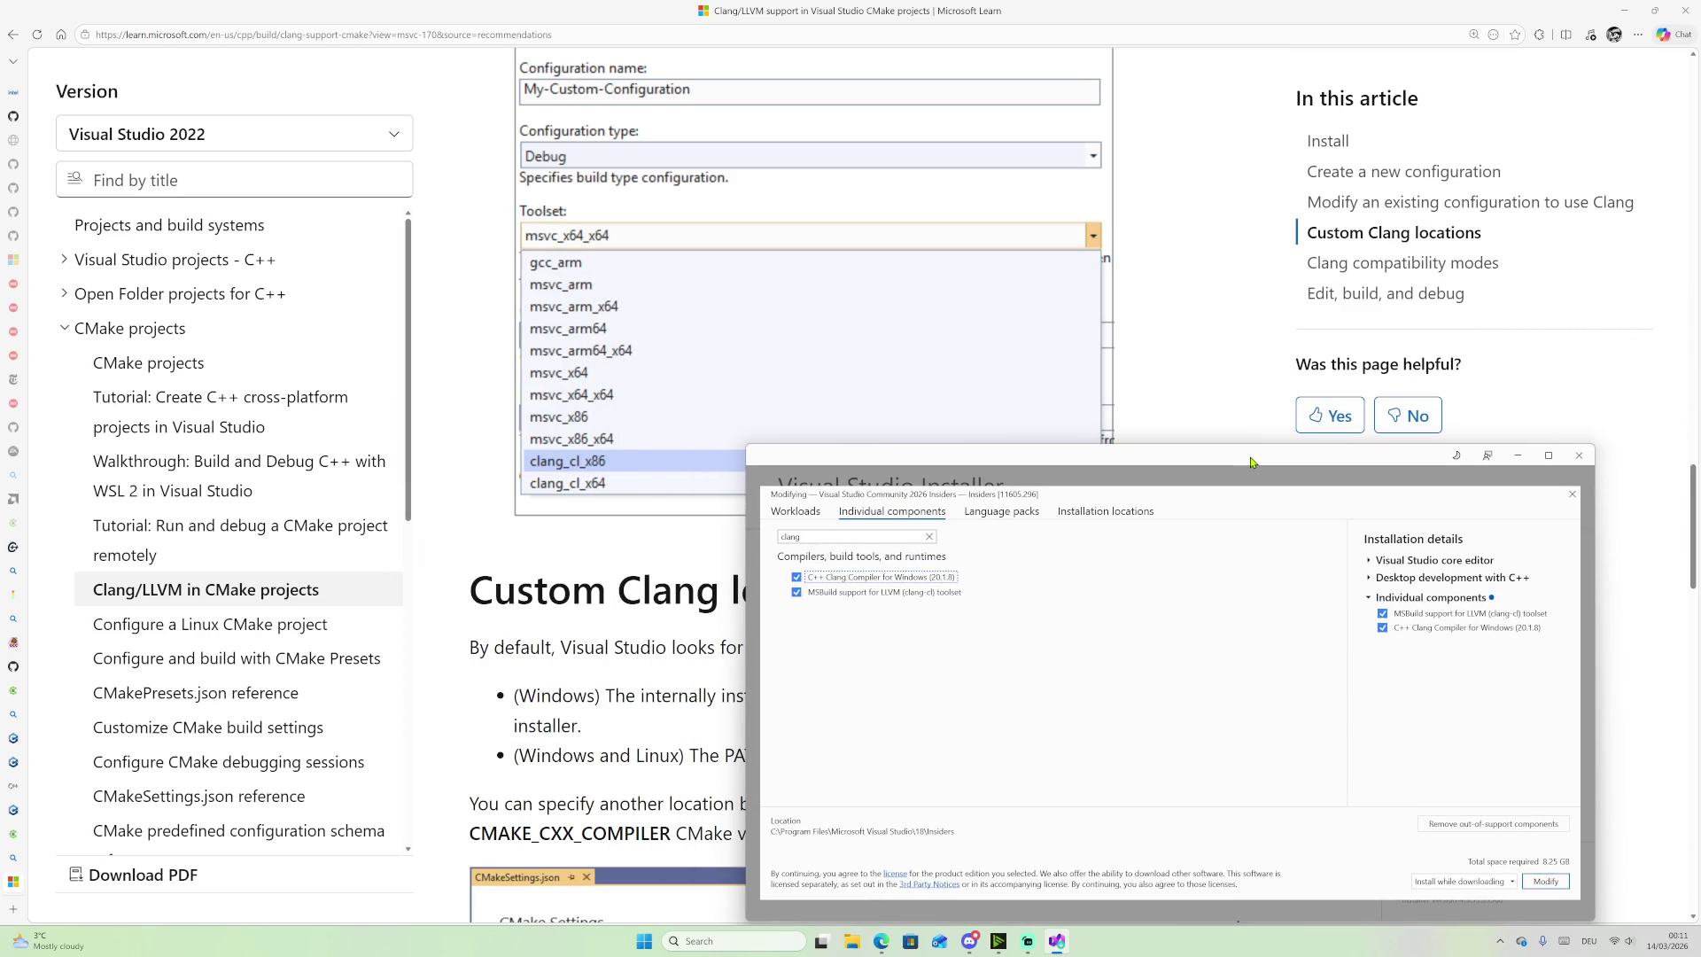
scroll(915, 347, "down", 5)
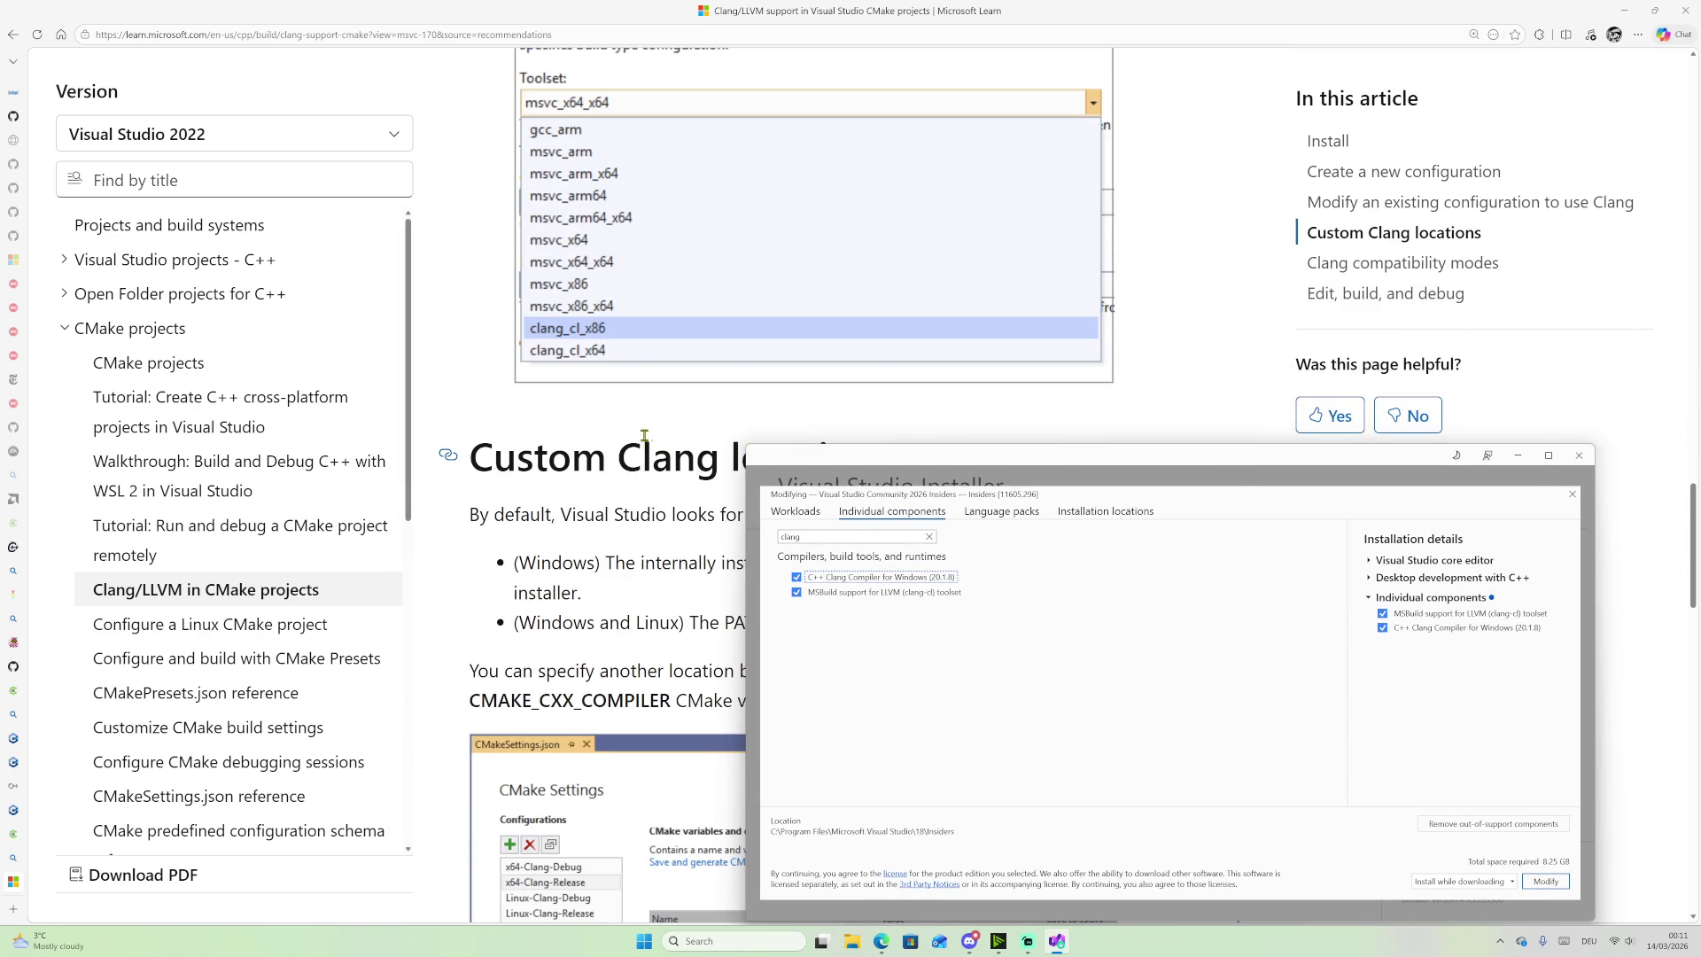
mouse_move(1115, 461)
left_mouse_down()
mouse_move(1110, 545)
mouse_move(778, 381)
mouse_move(1184, 385)
mouse_move(1161, 334)
mouse_move(1140, 437)
left_mouse_up()
scroll(1203, 182, "down", 6)
scroll(786, 290, "down", 3)
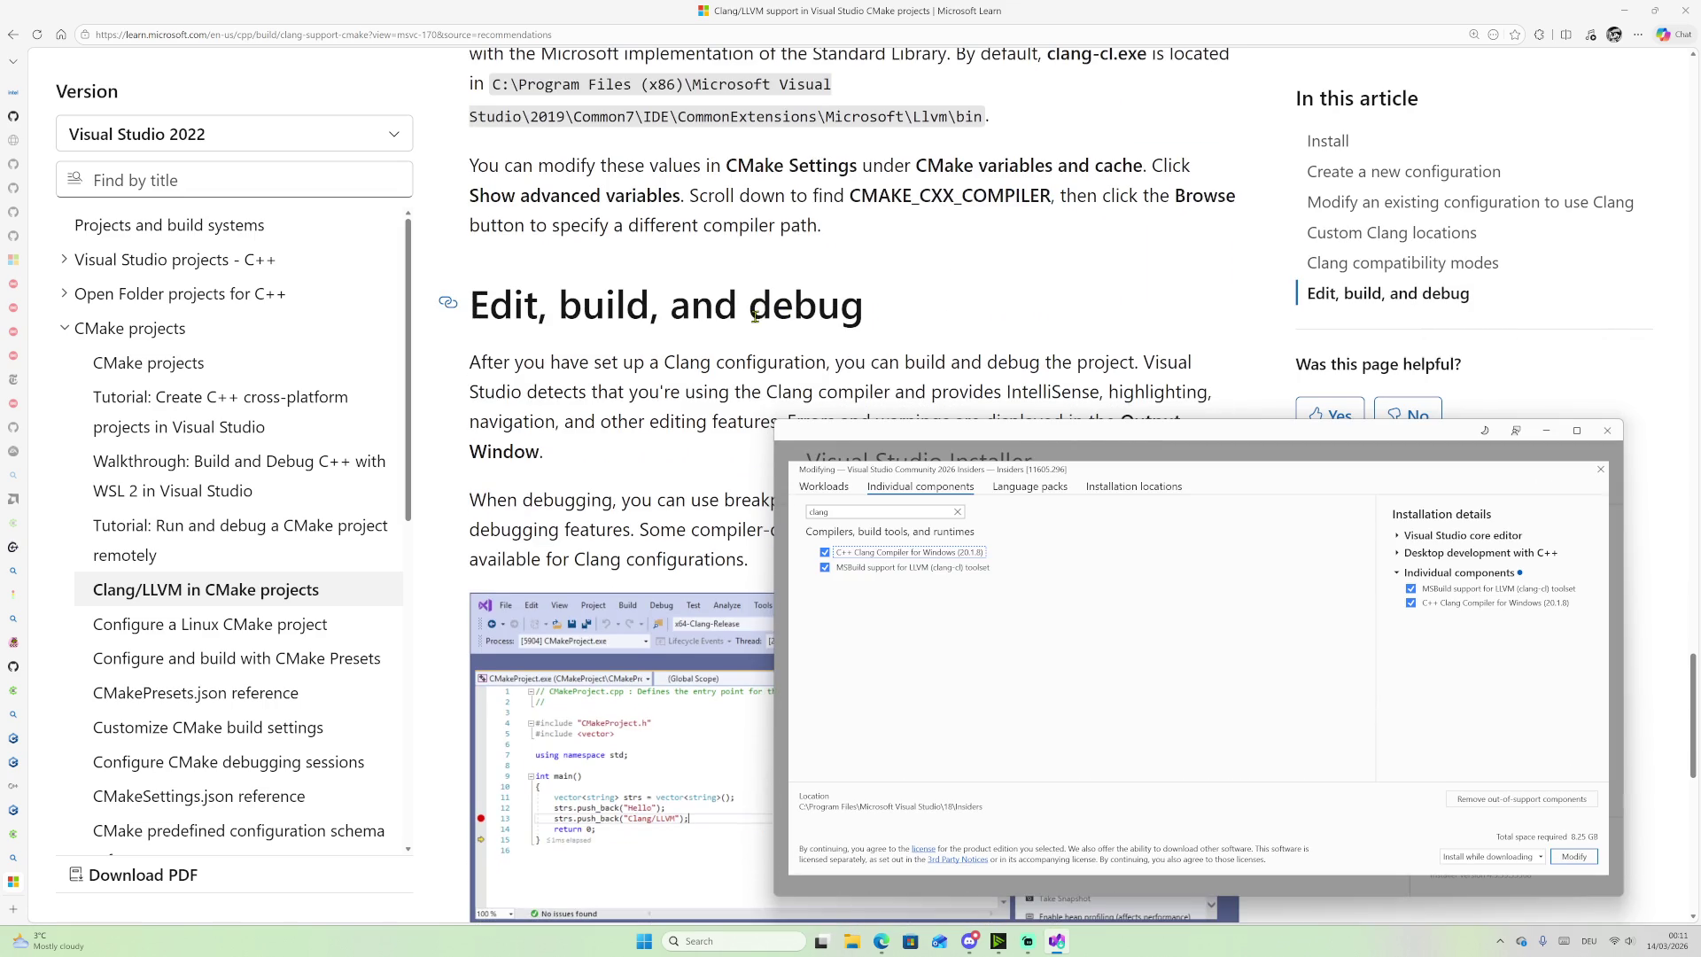
mouse_move(4, 645)
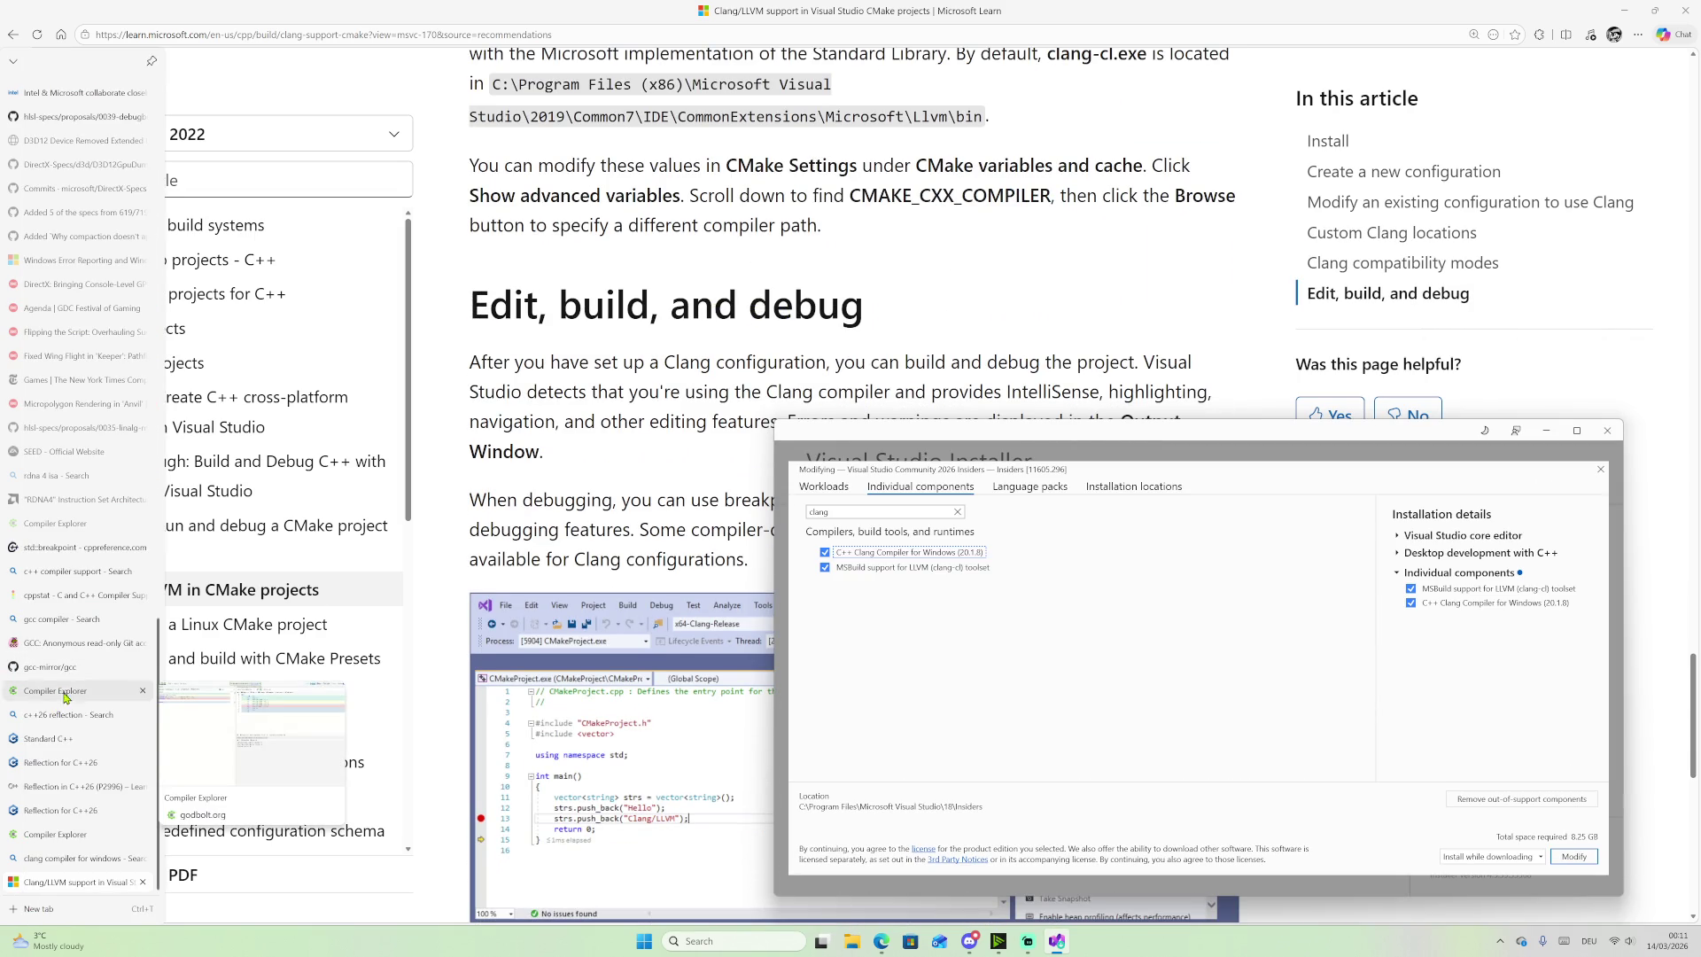
Step: Visit the GCC Git access tab, then return to the 'clang compiler for windows' results
left_click(70, 643)
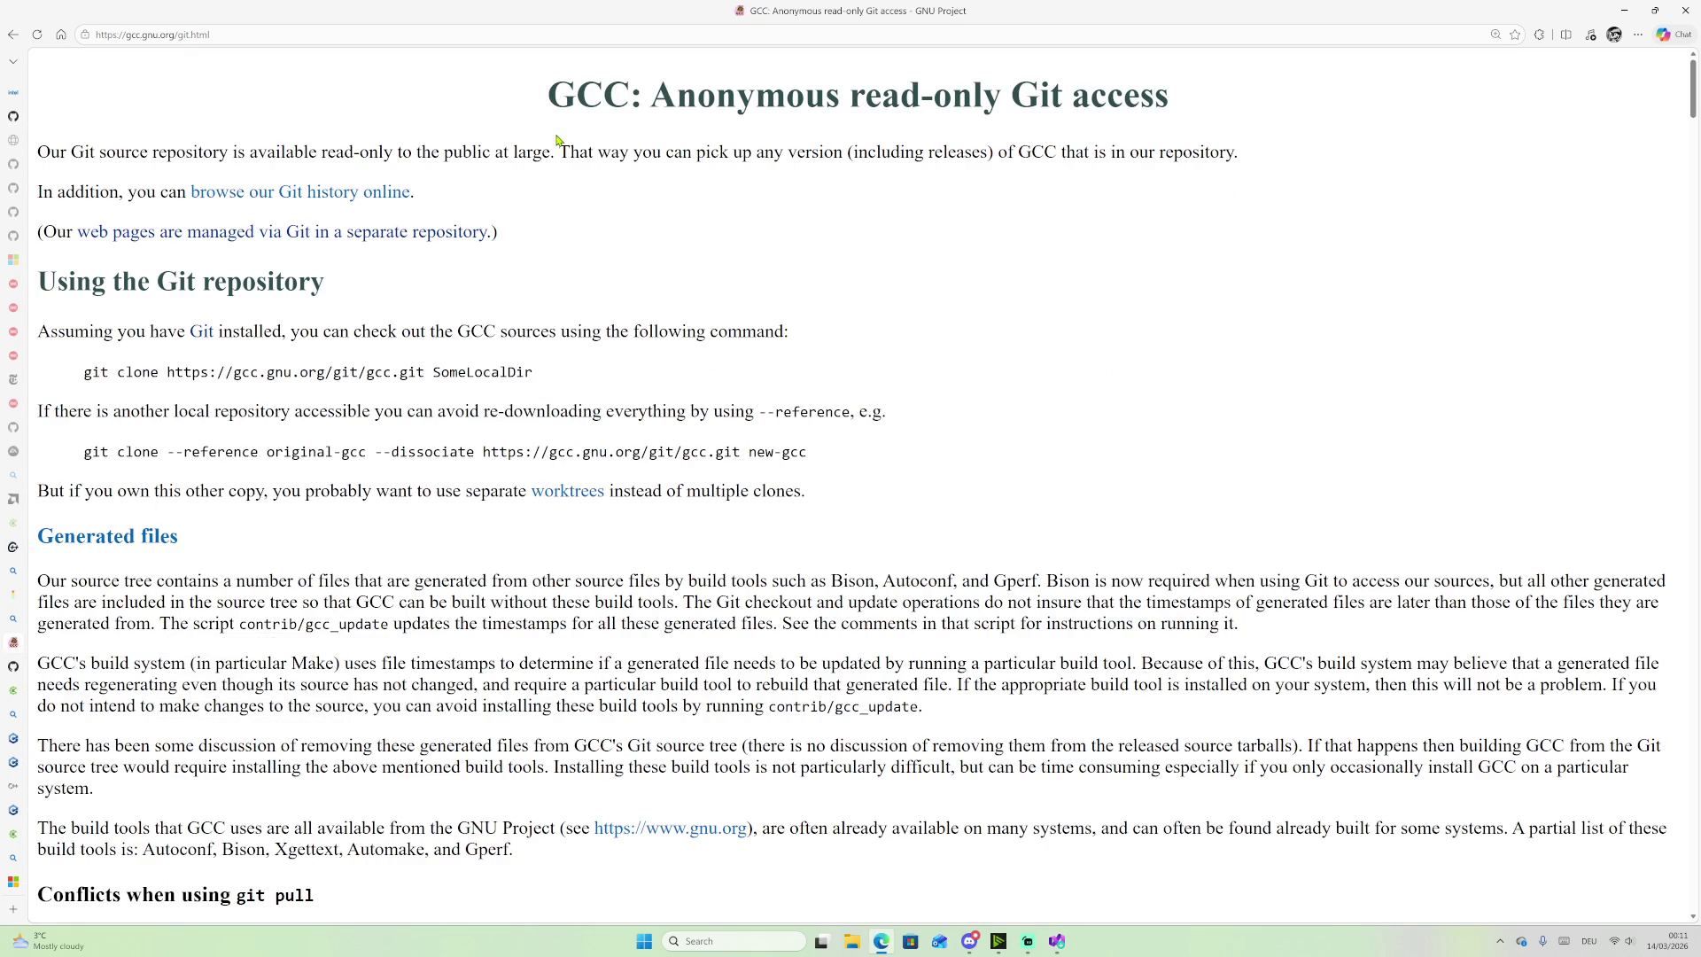
mouse_move(5, 718)
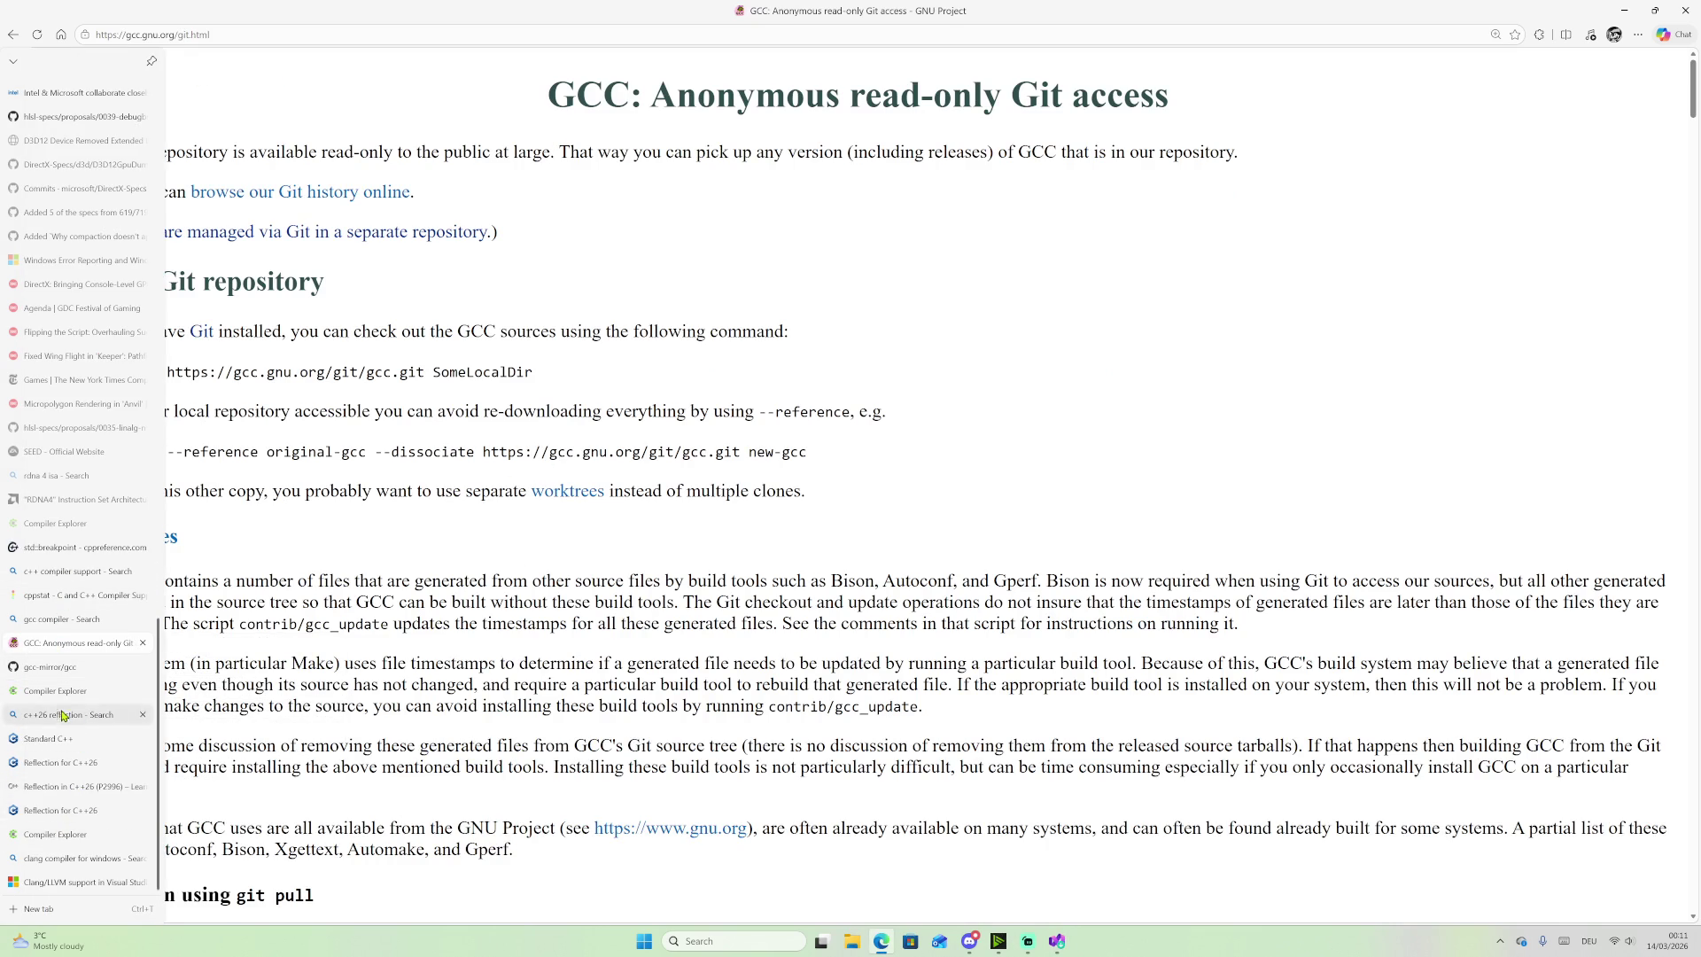
left_click(66, 867)
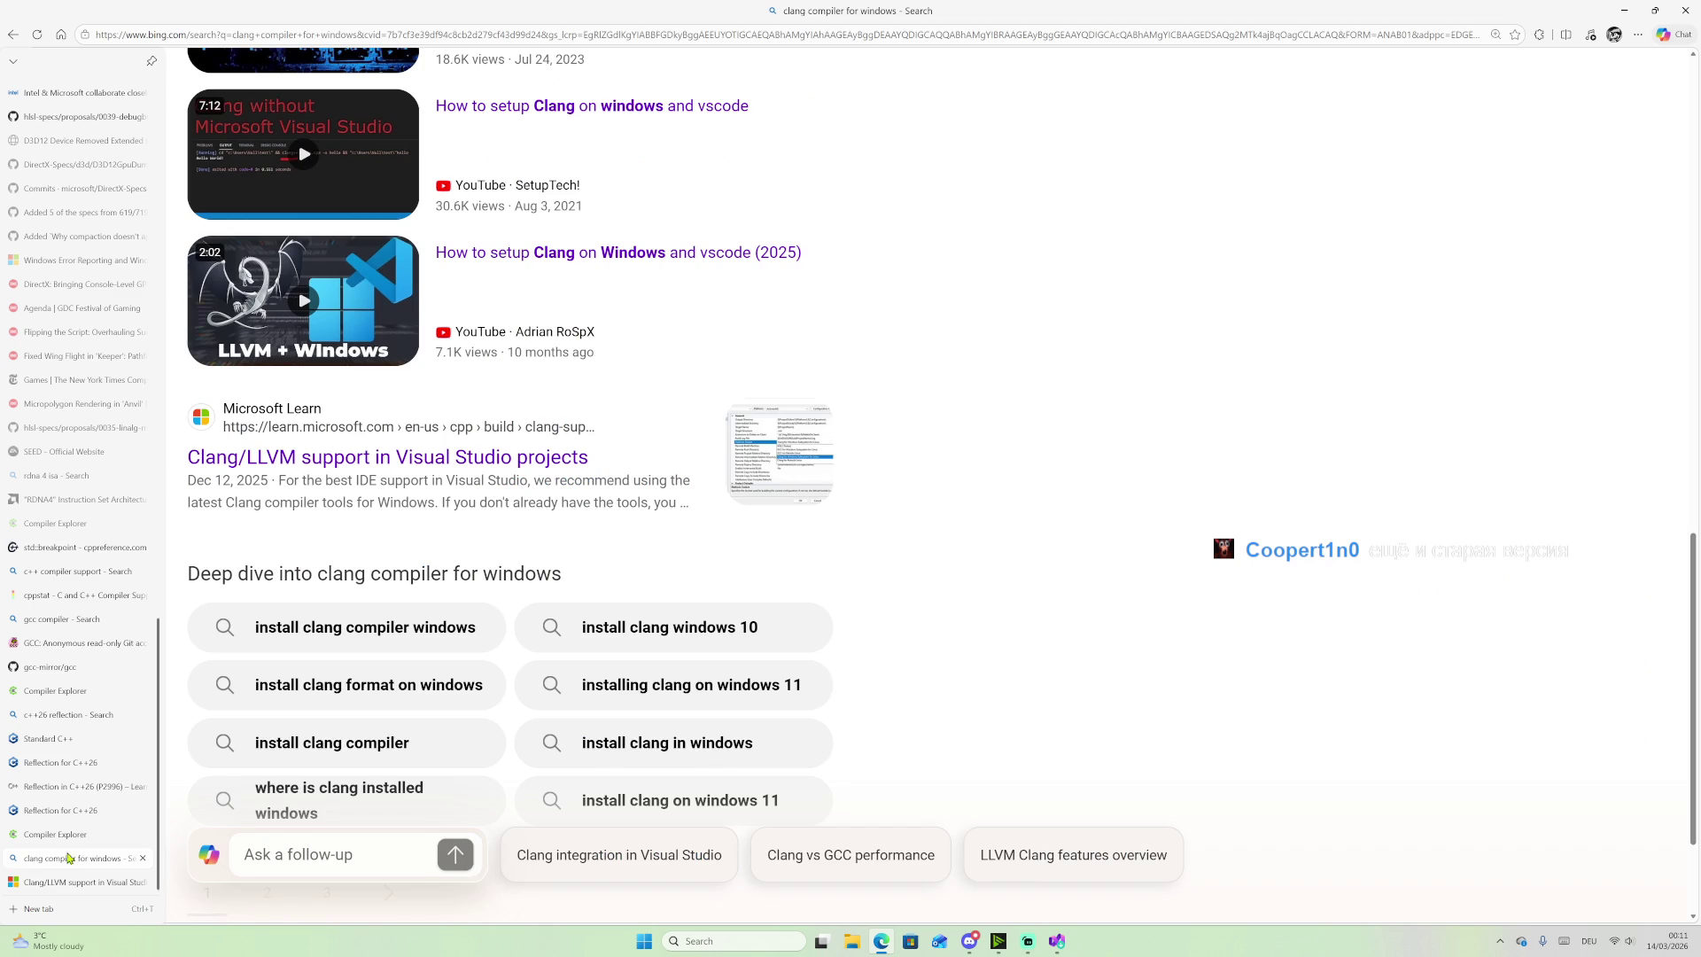
Step: Check that Visual Studio Installer lists Clang compiler 20.1.8, then bring the Bing results back
left_click(1049, 942)
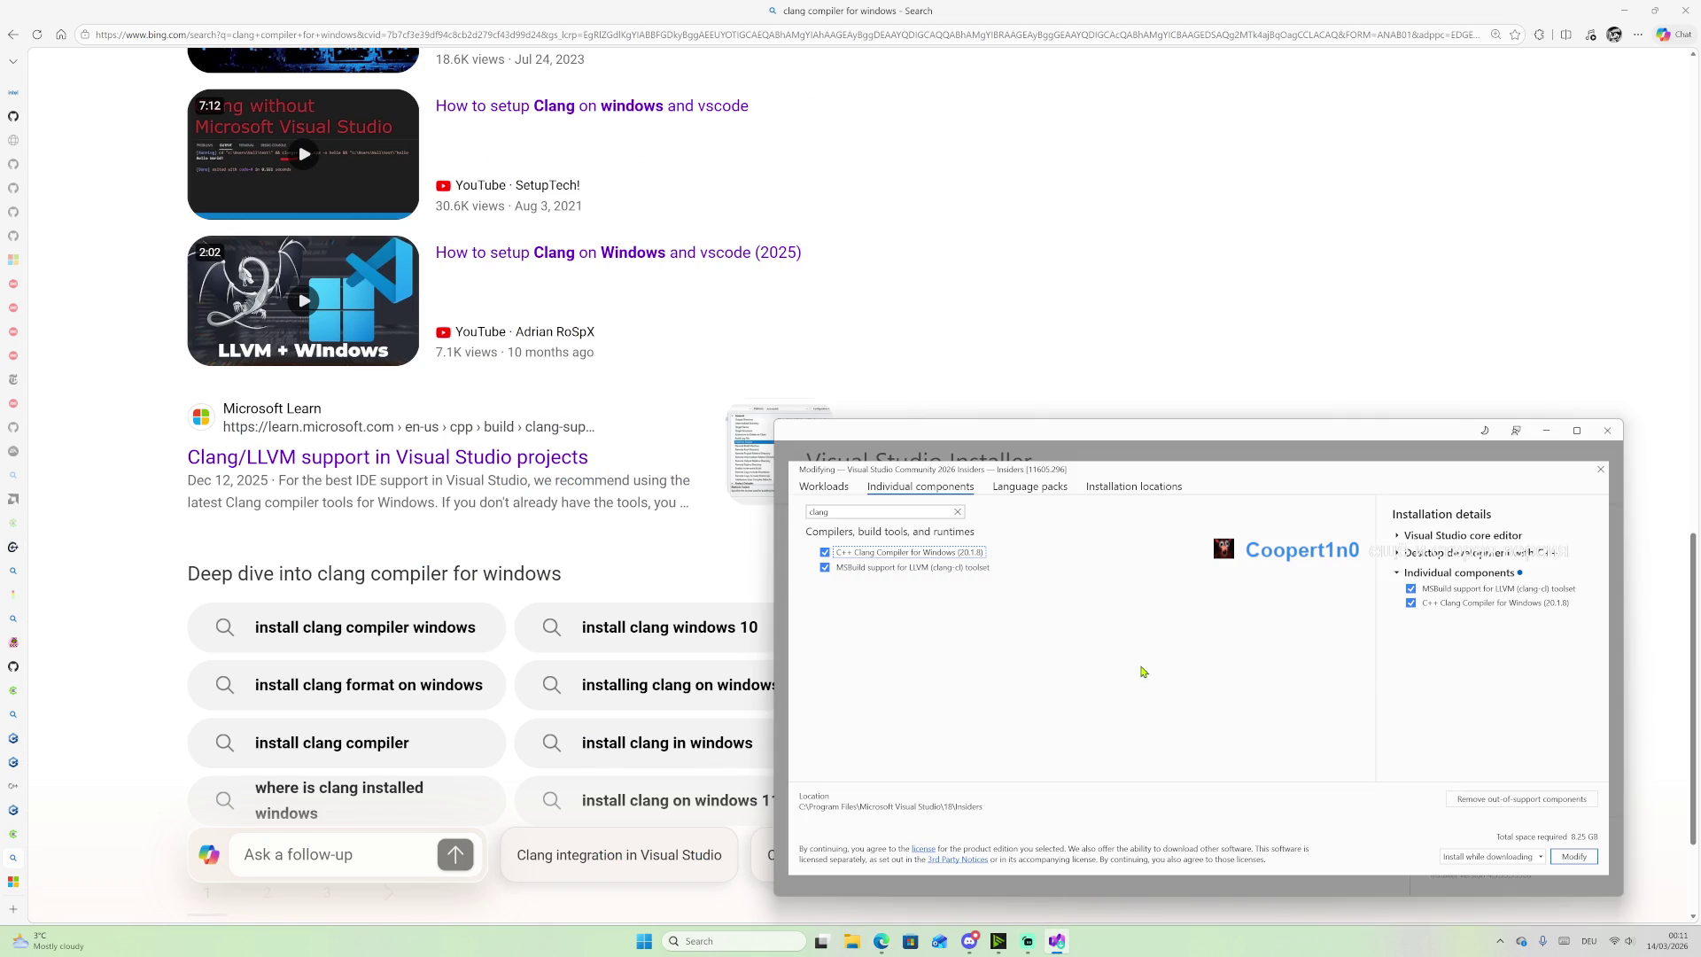
left_click_drag(1126, 434, 736, 331)
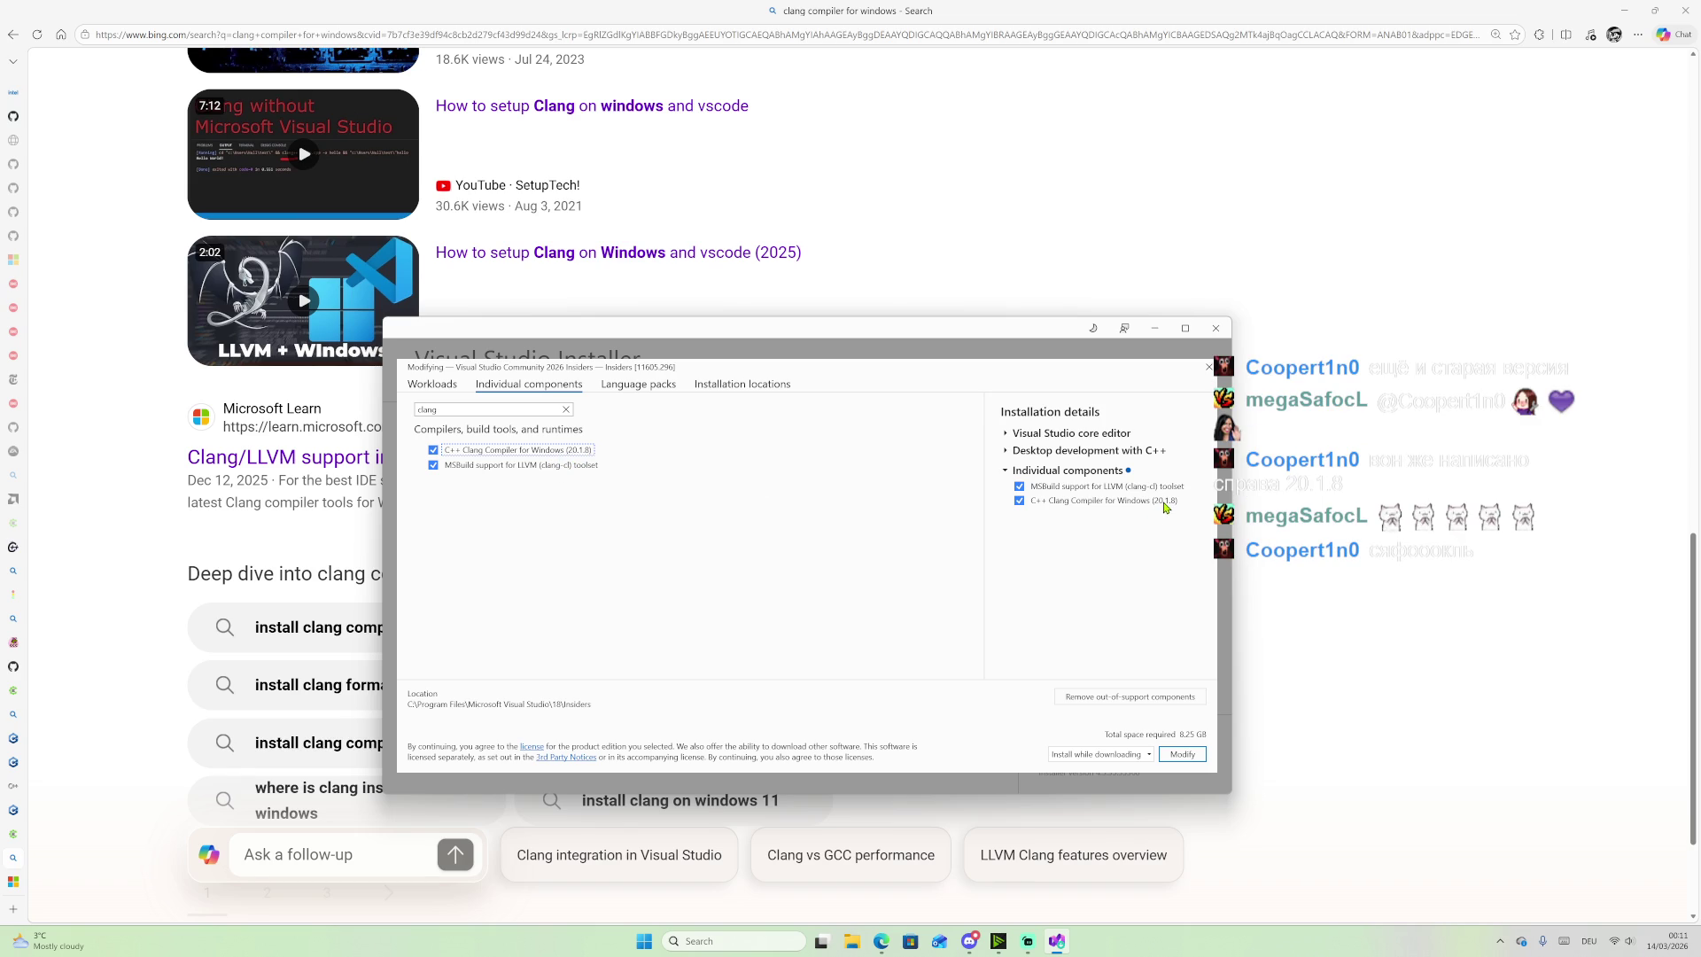
mouse_move(1164, 507)
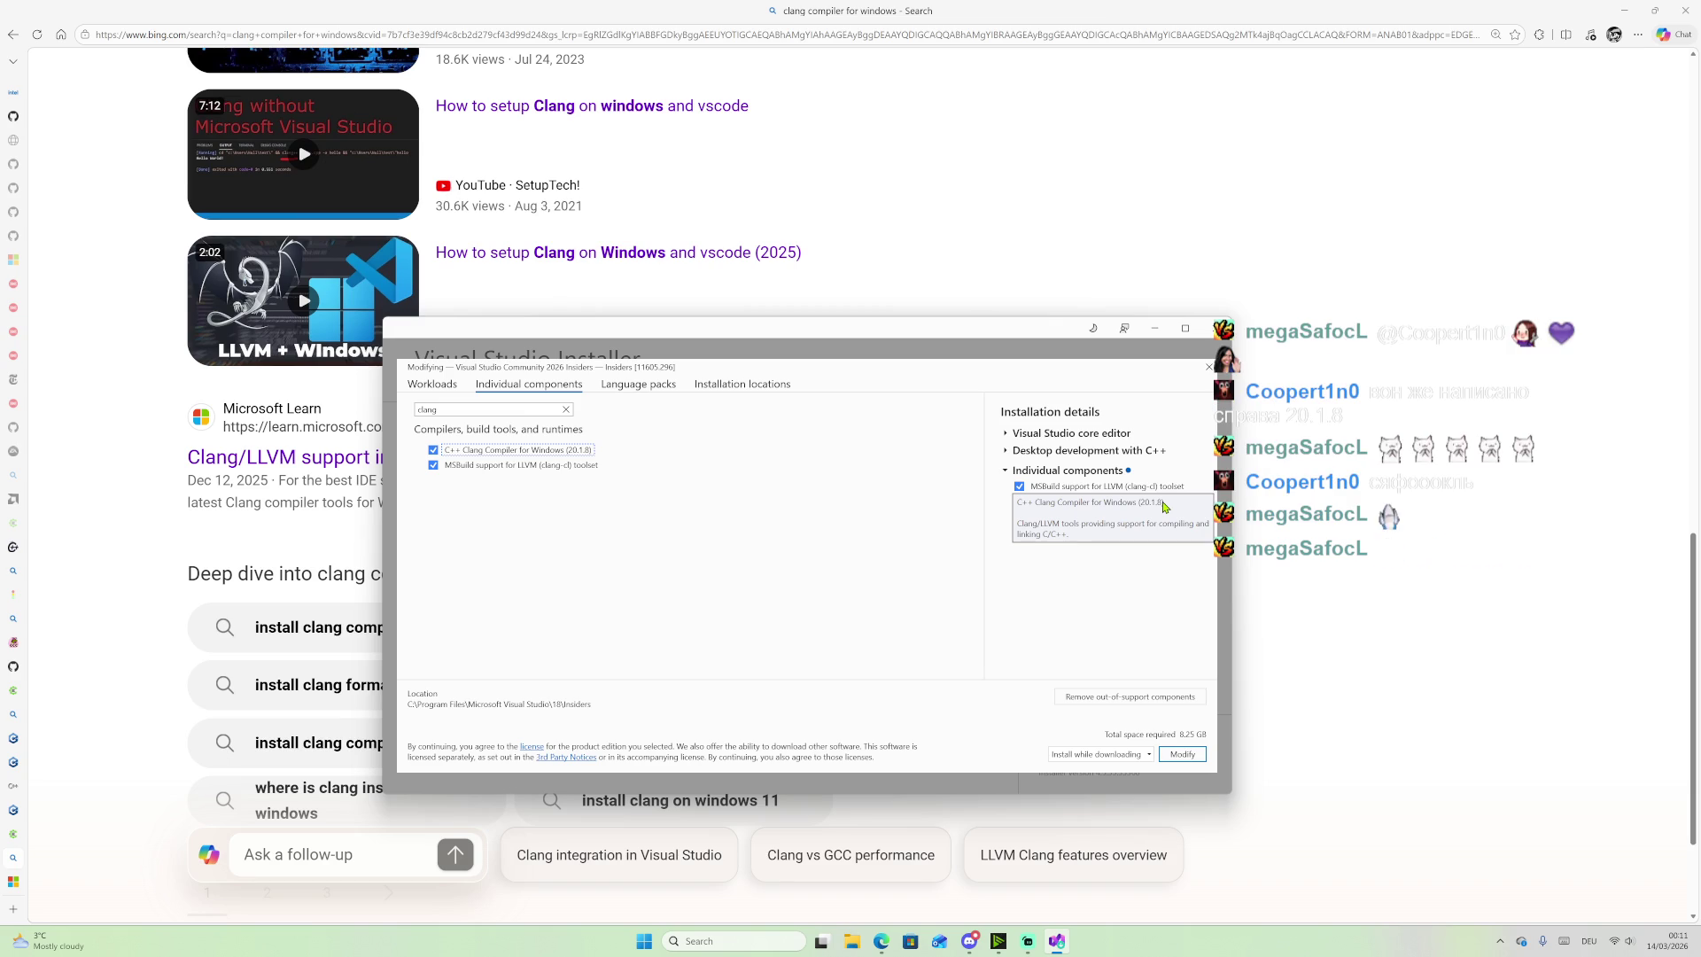
mouse_move(4, 585)
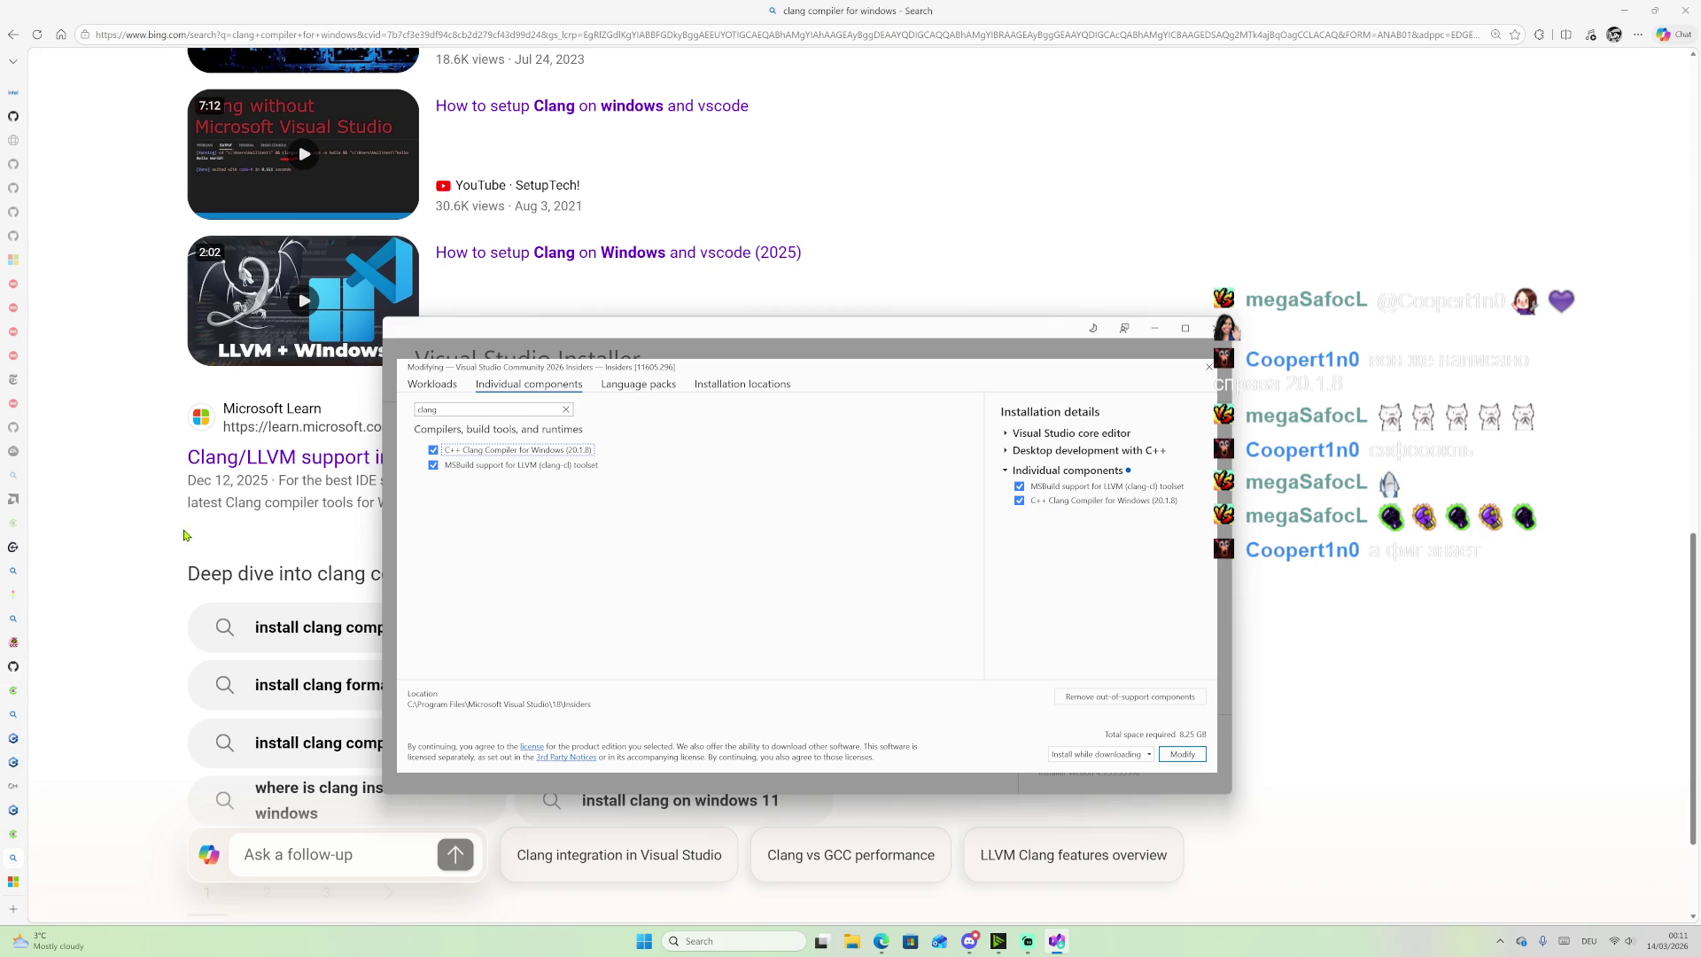
left_click(266, 531)
scroll(297, 356, "up", 10)
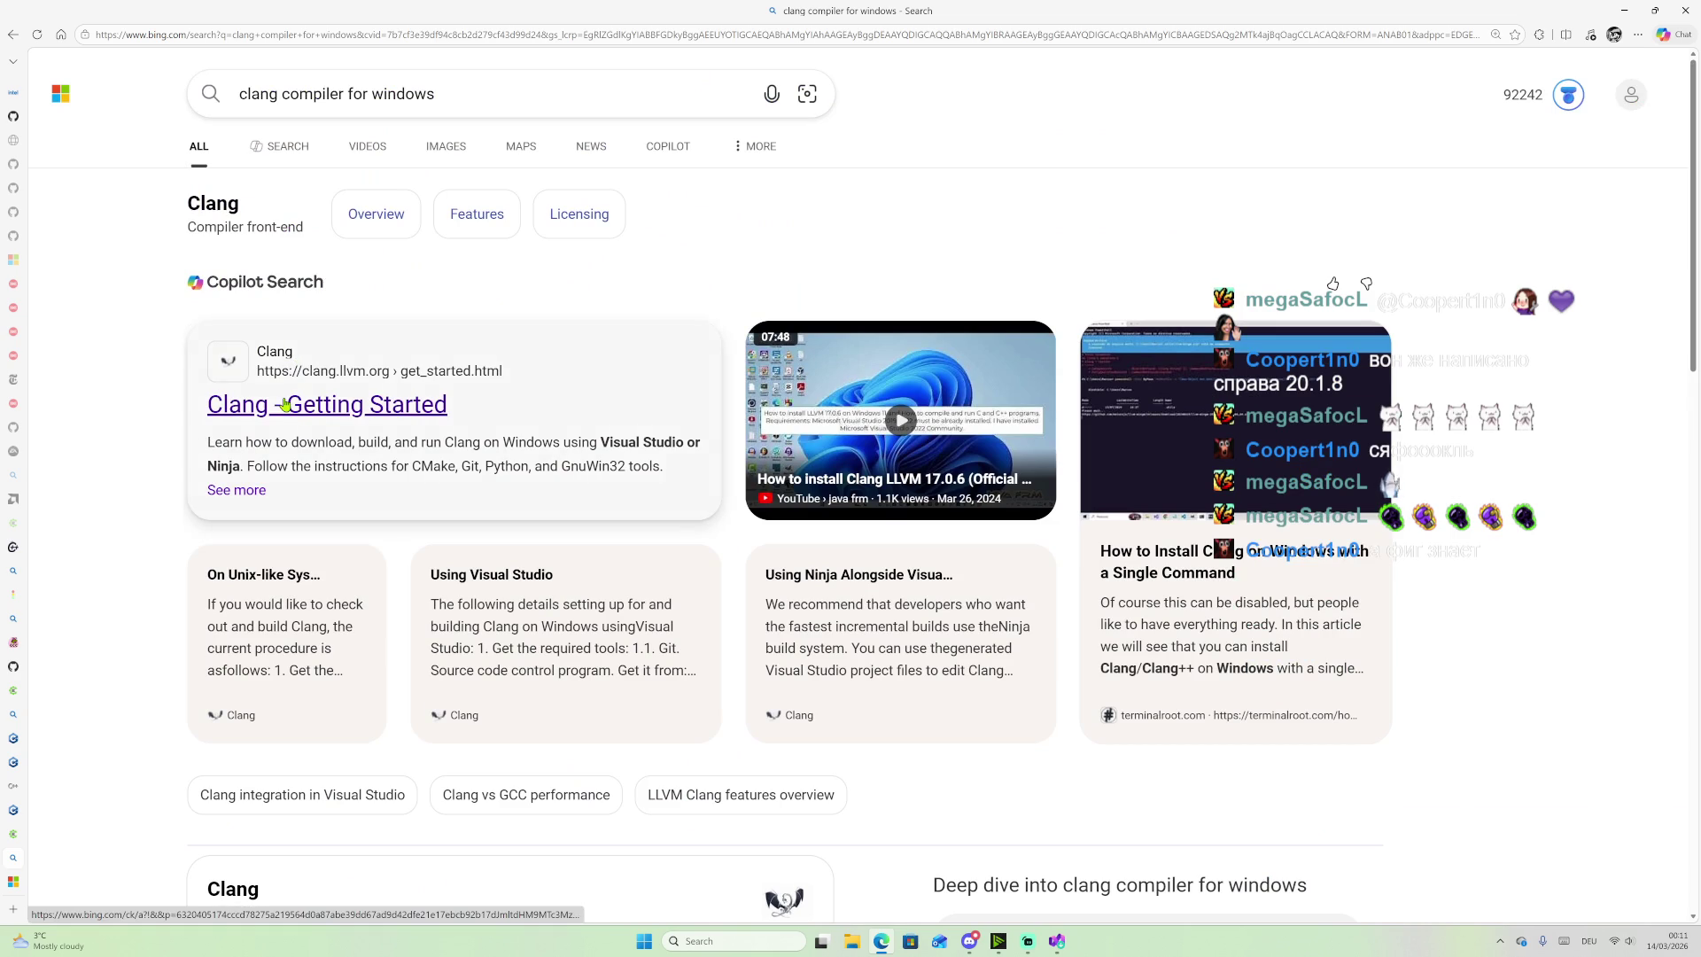
Step: Go from the Clang Getting Started page to Clang's main project page
left_click(285, 404)
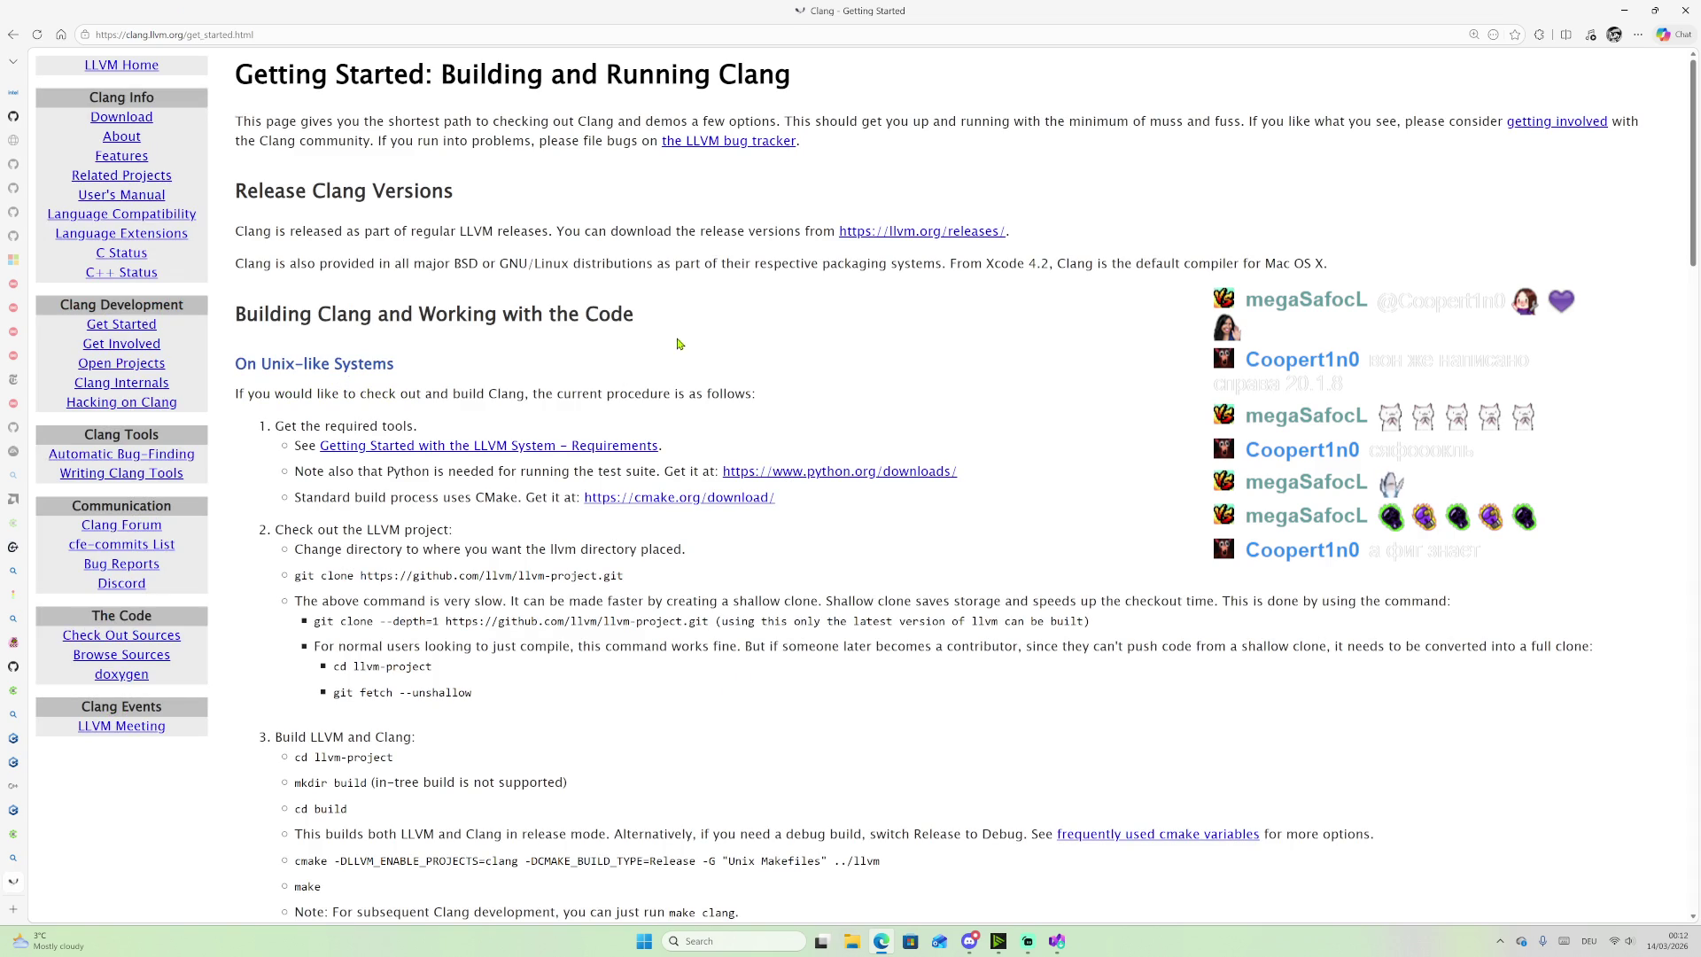
left_click(117, 67)
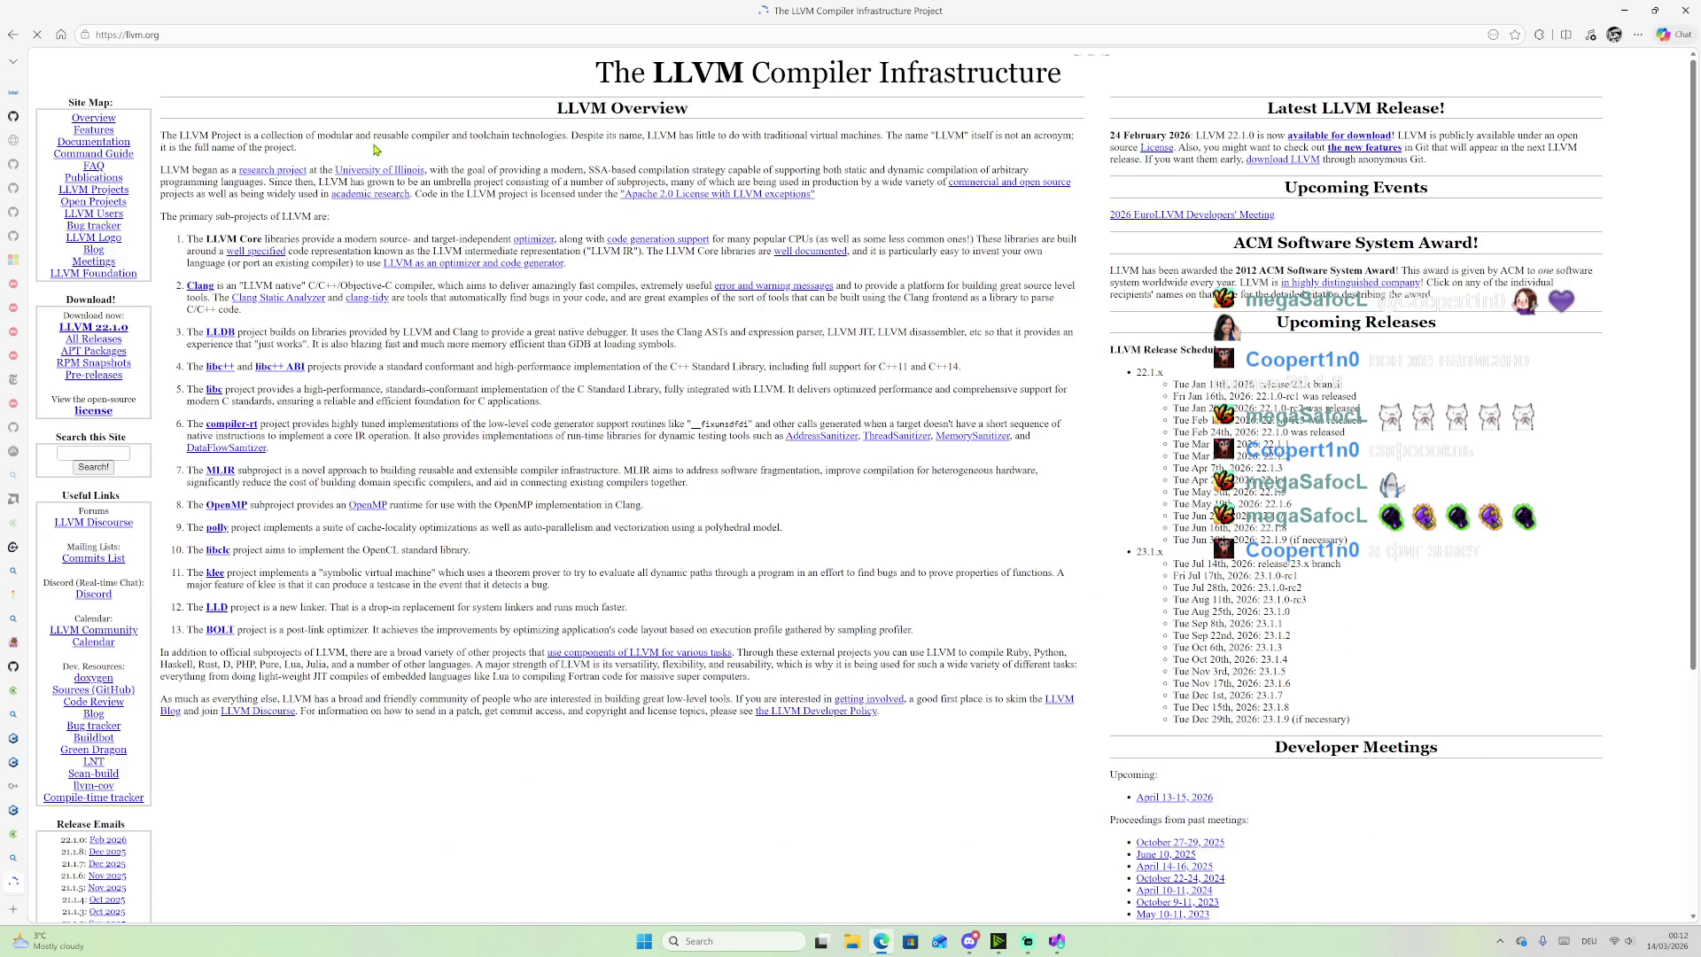
left_click(12, 34)
left_click(121, 137)
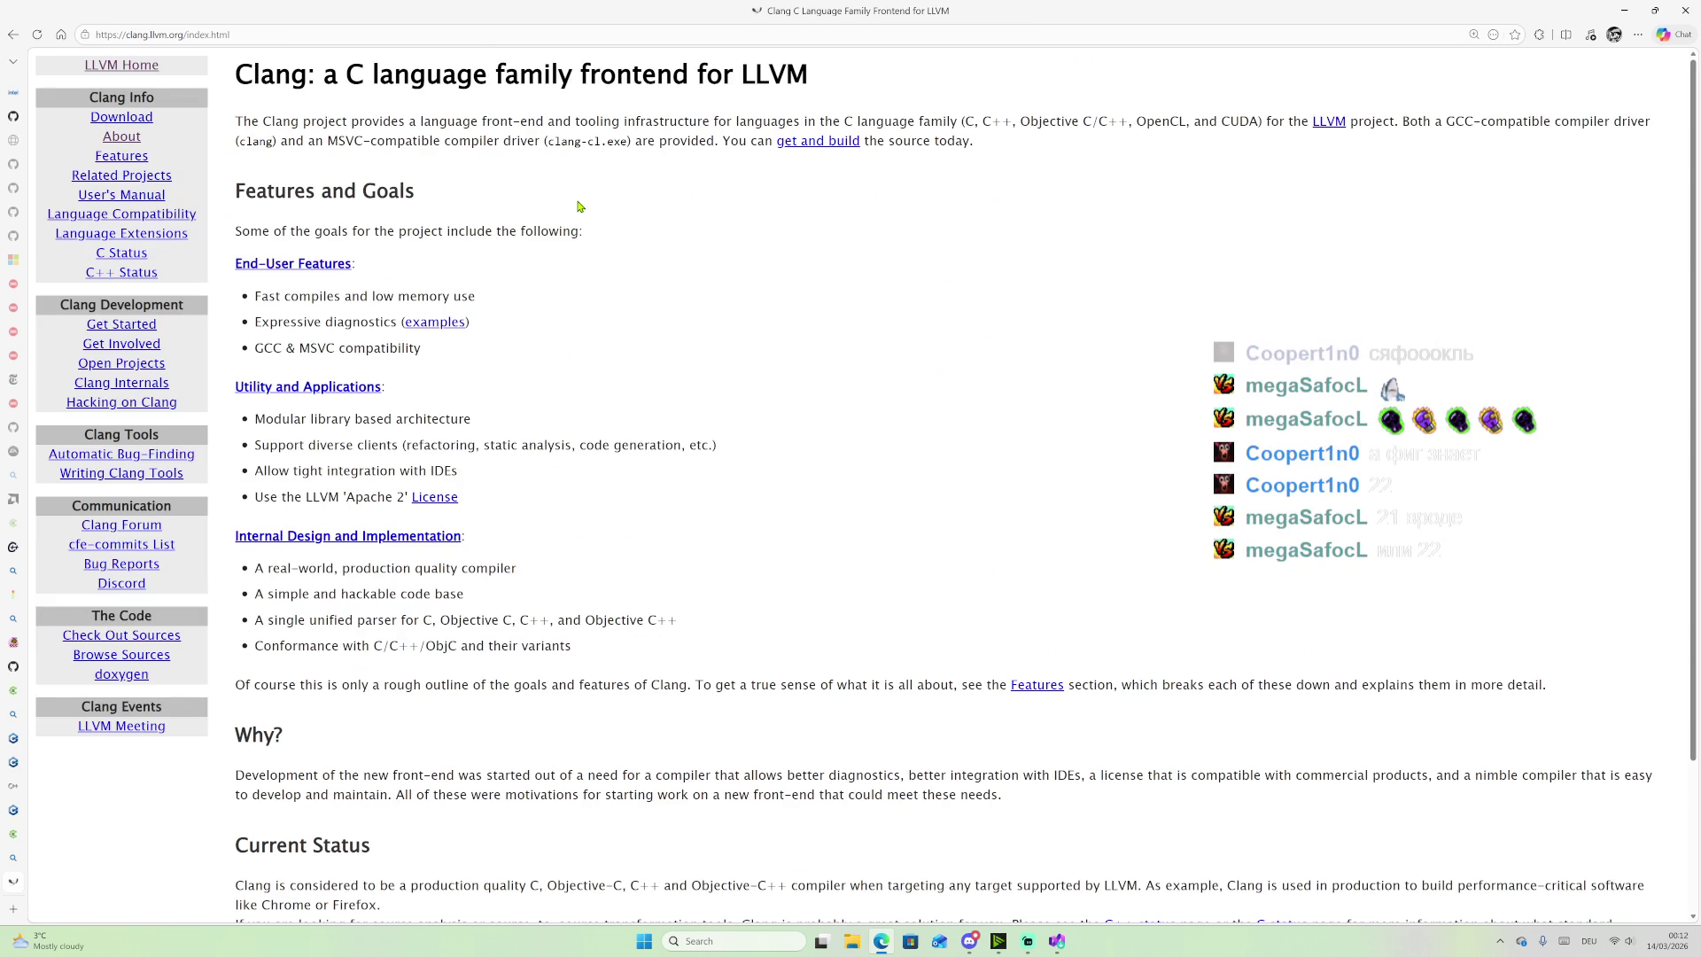
Step: Search the Clang homepage for 'versi', finding no matches, then bring the stream chat forward
key("ctrl+f")
type("ver")
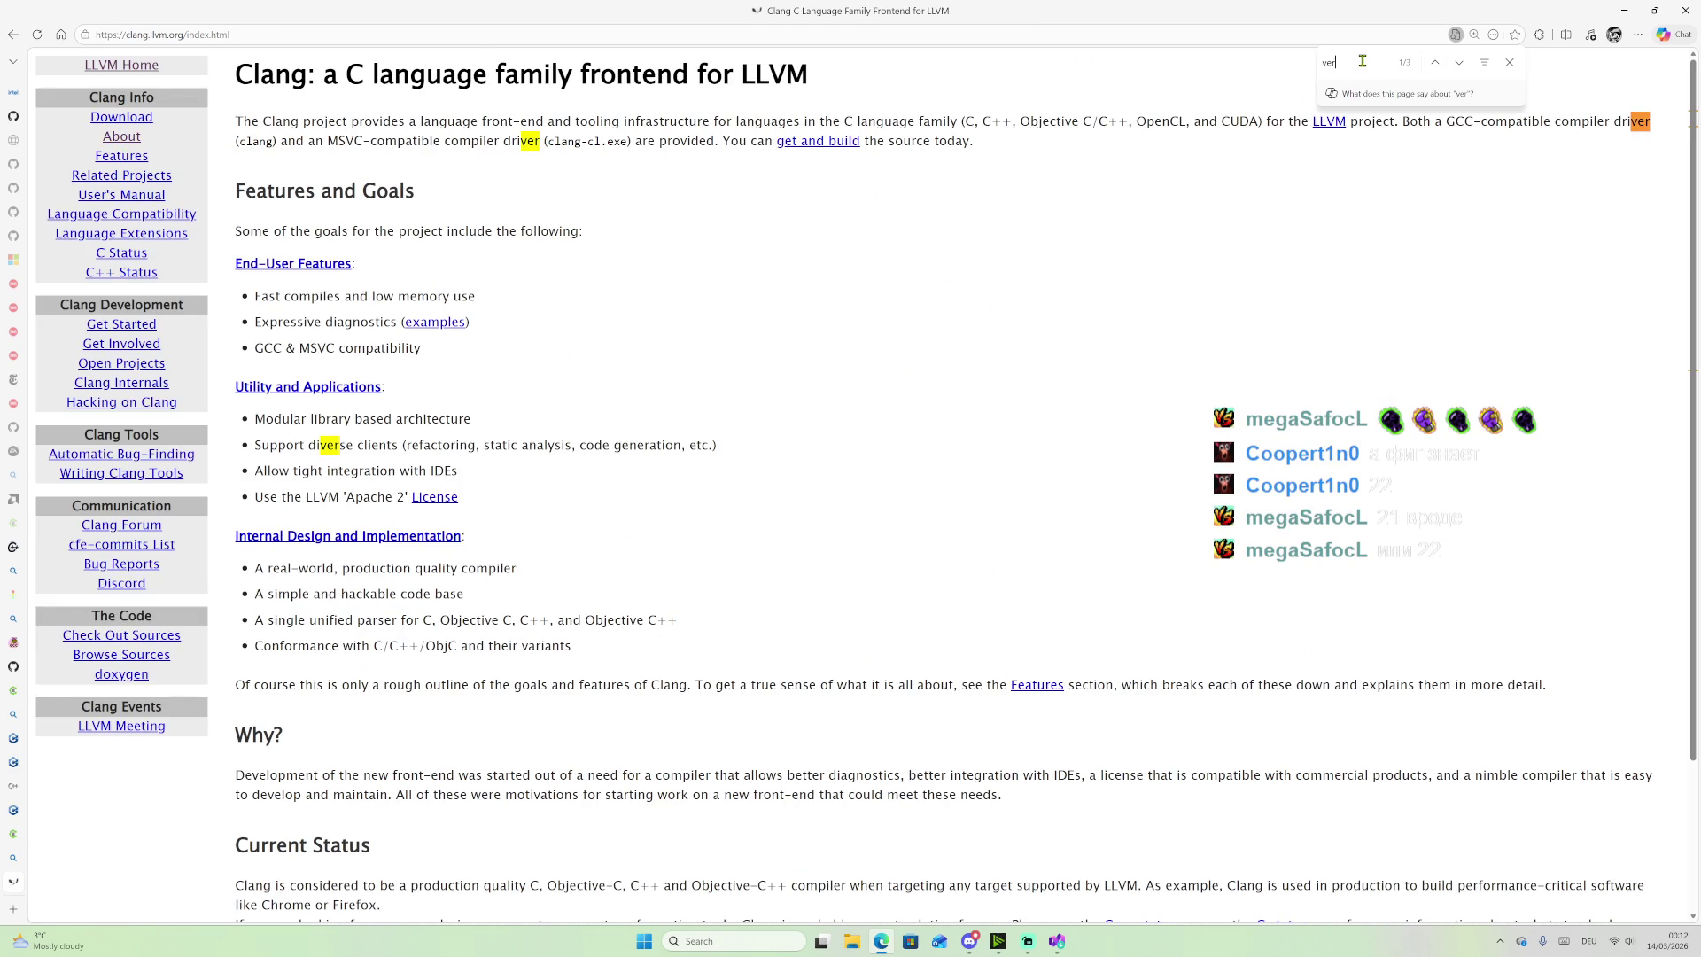
type("si")
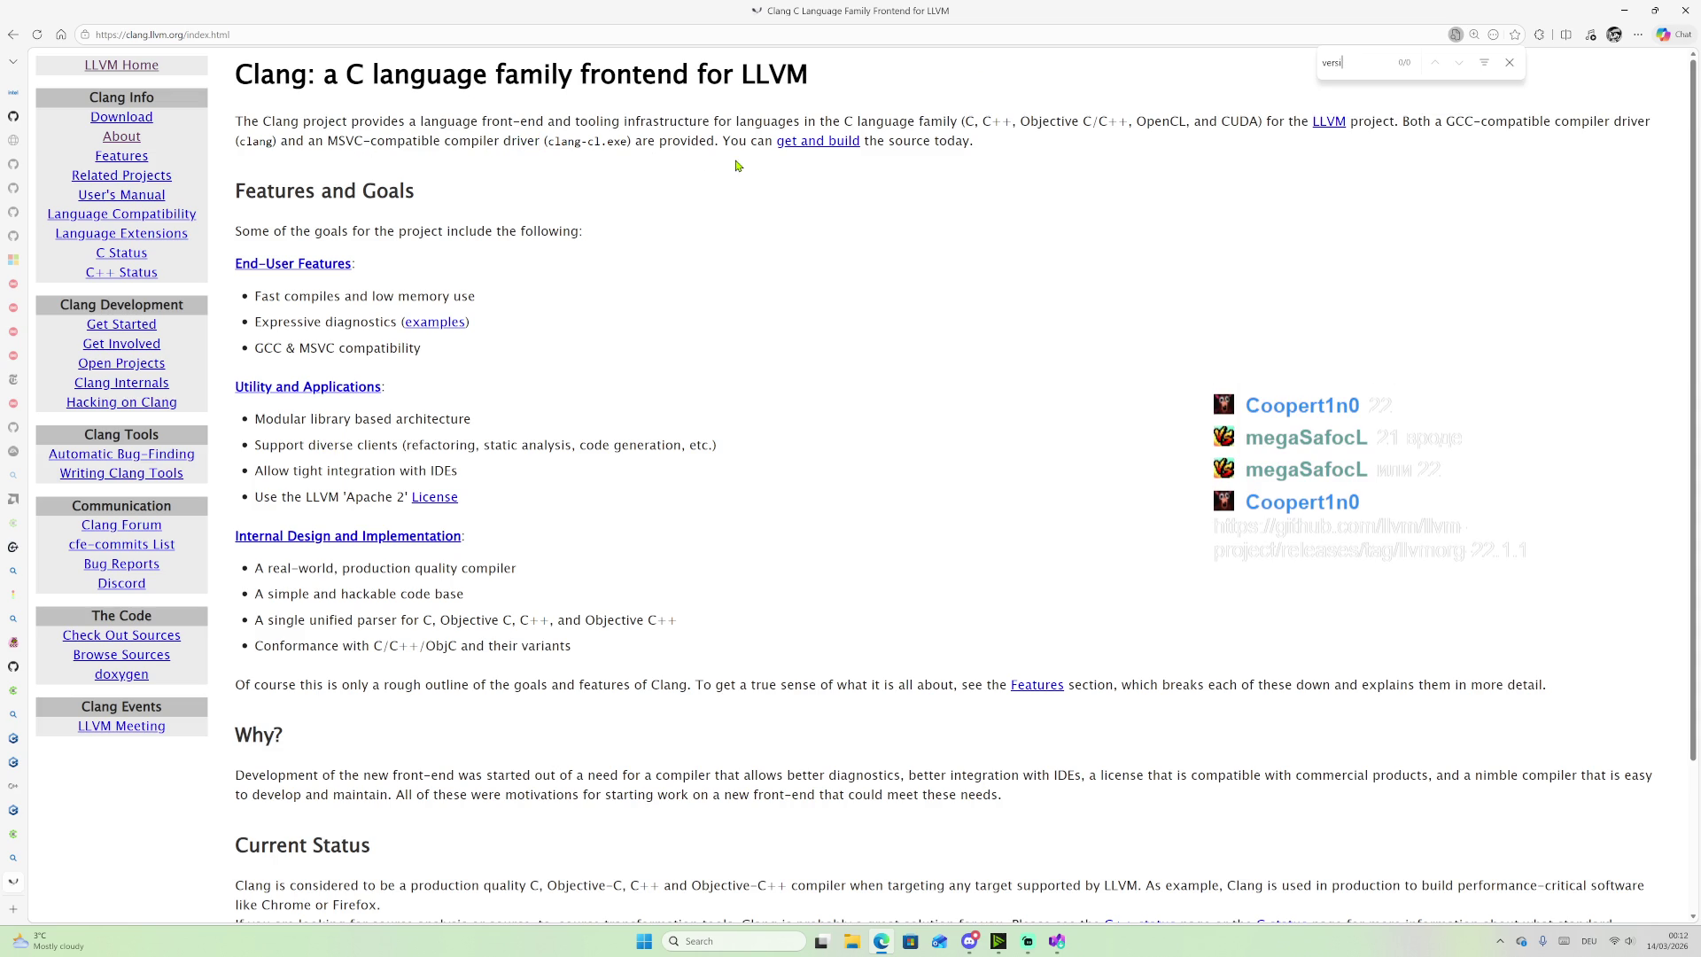
scroll(709, 186, "down", 2)
scroll(709, 224, "up", 2)
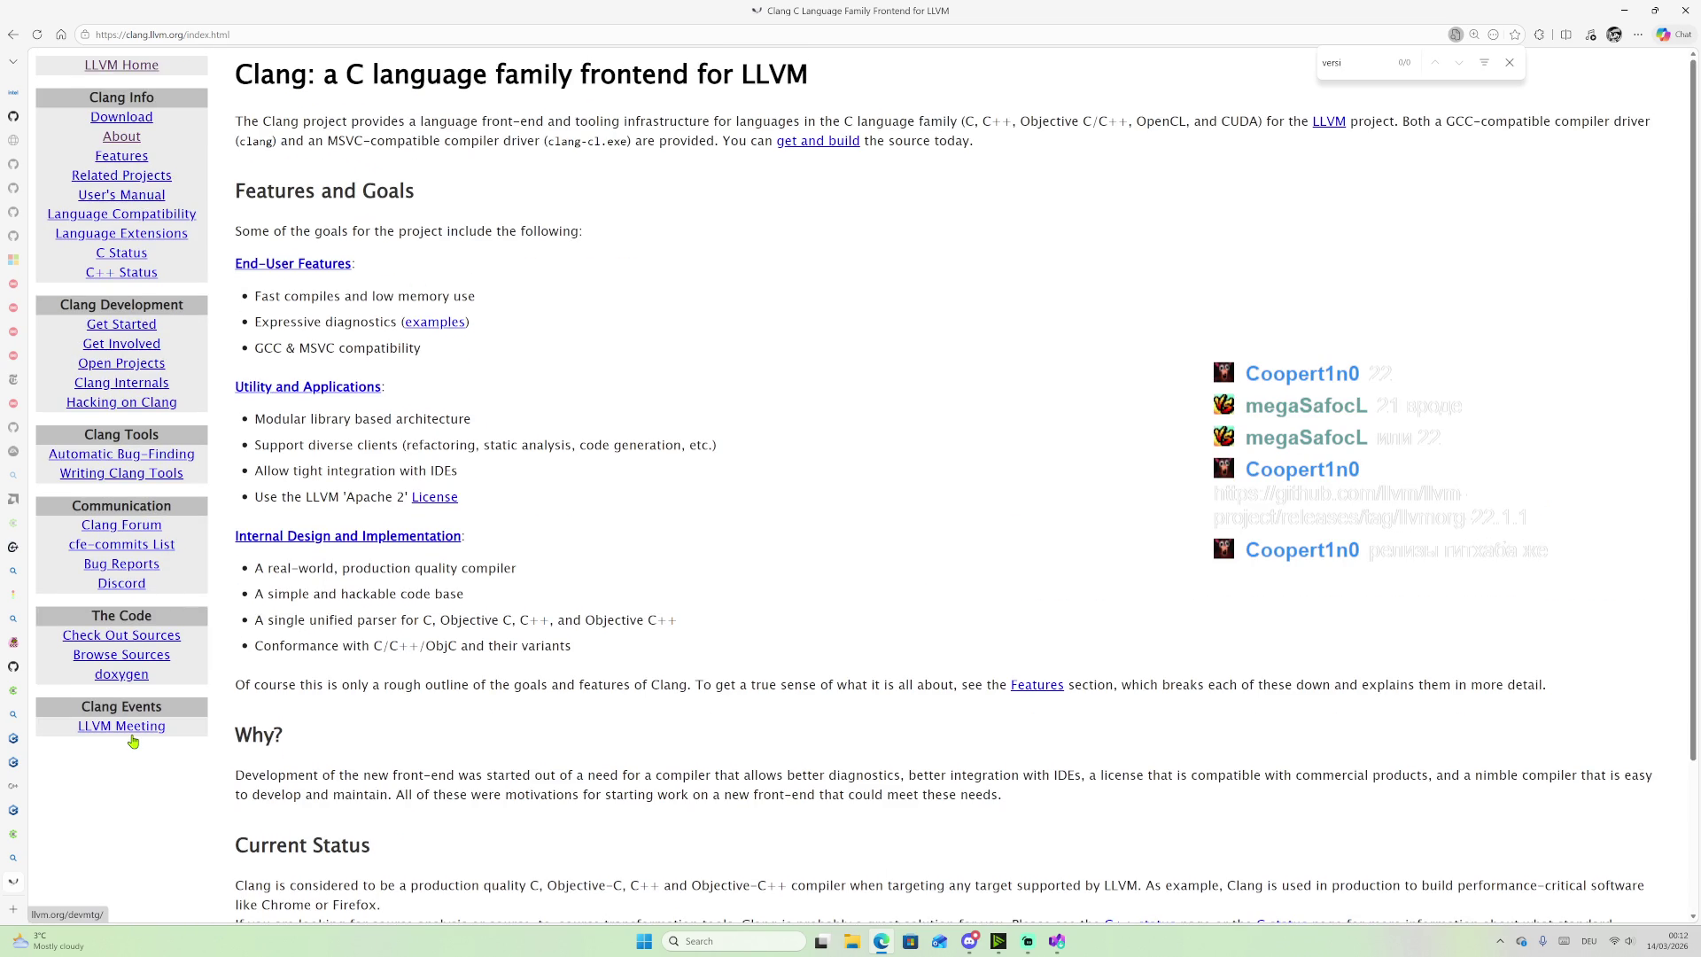
mouse_move(1054, 949)
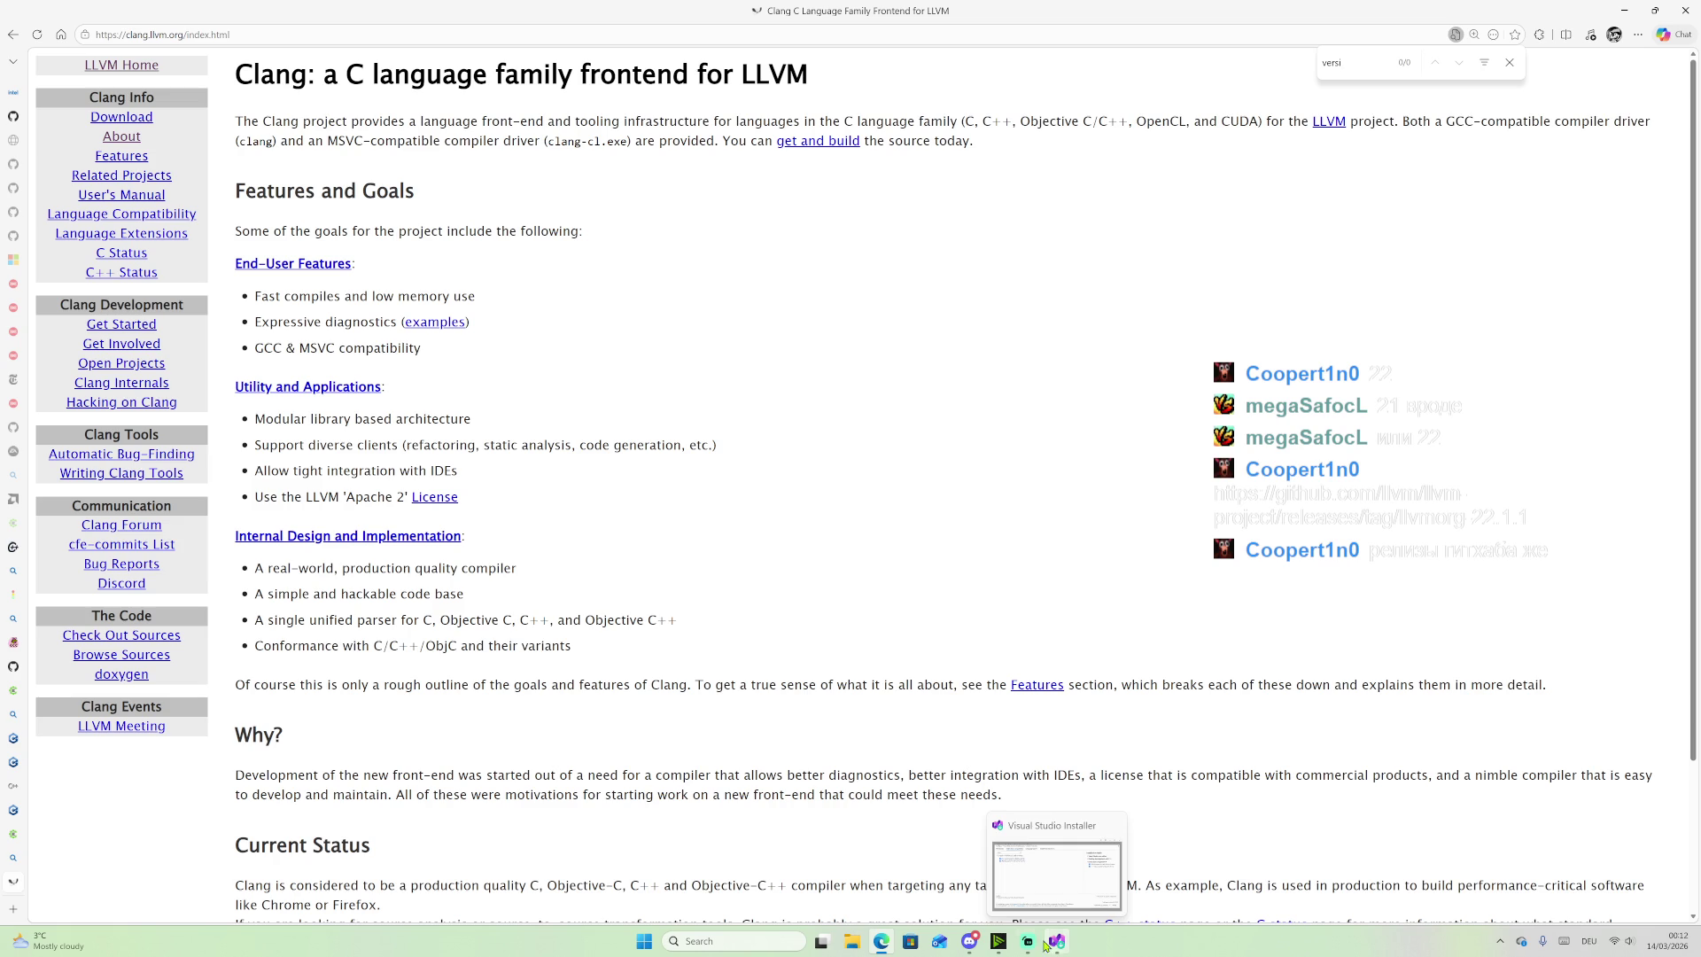
left_click(1027, 941)
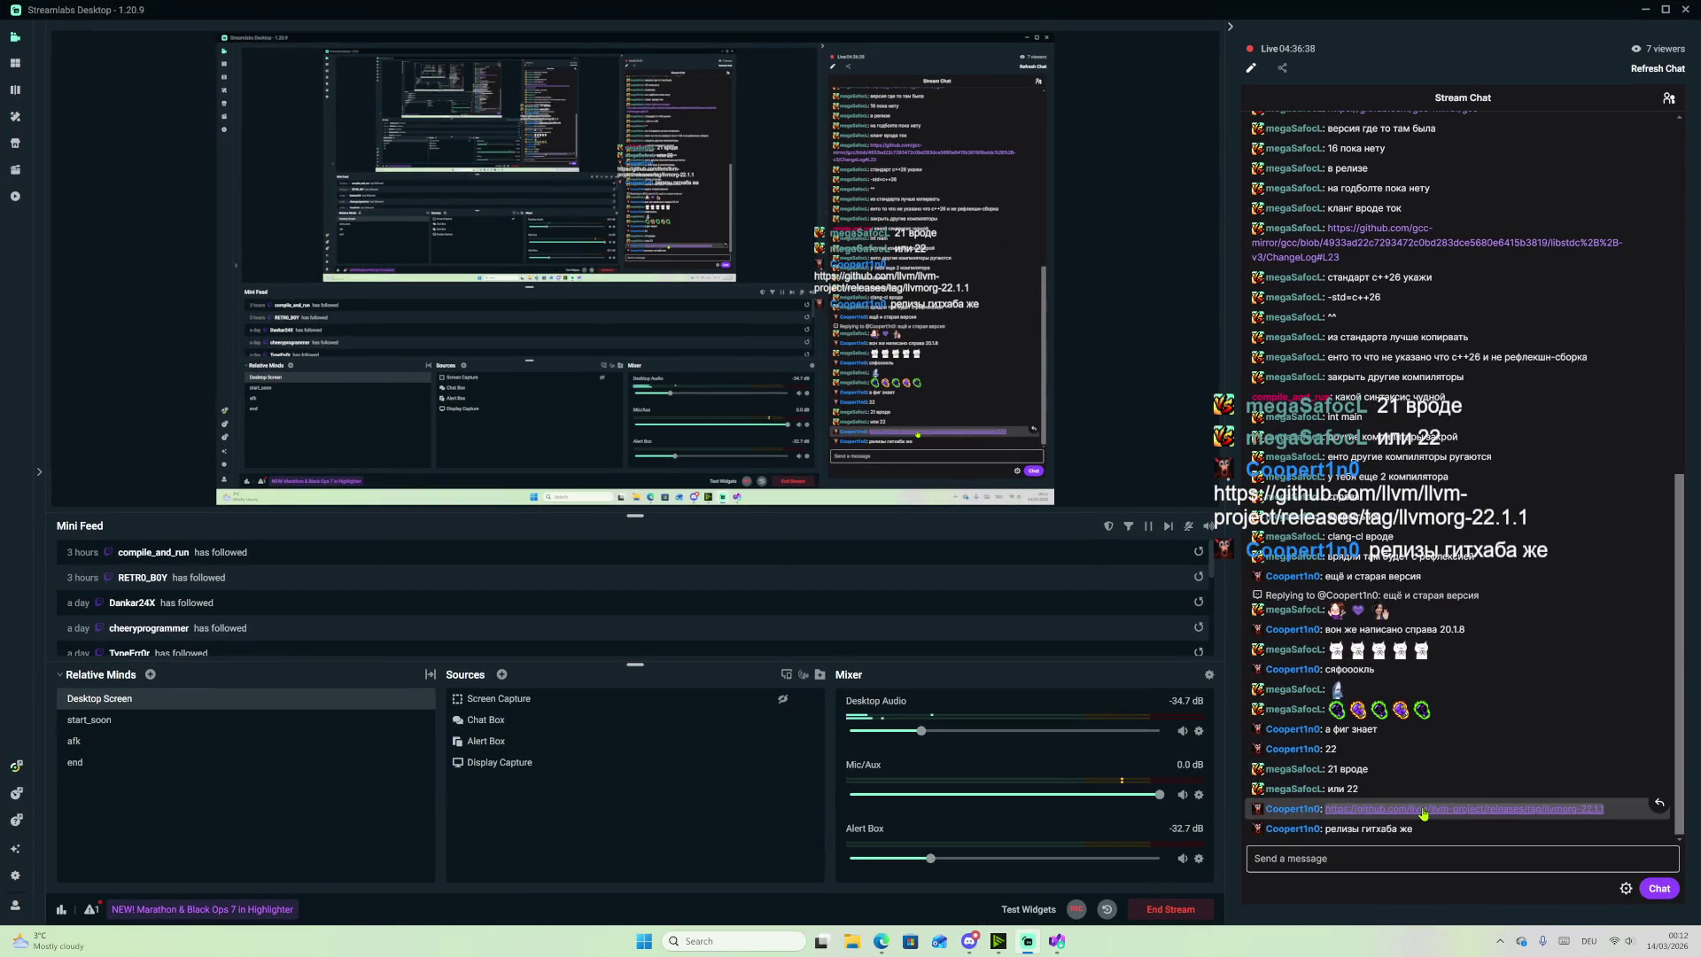
Step: Open the LLVM 22.1.1 release link from chat and highlight the major version 22
left_click(1423, 810)
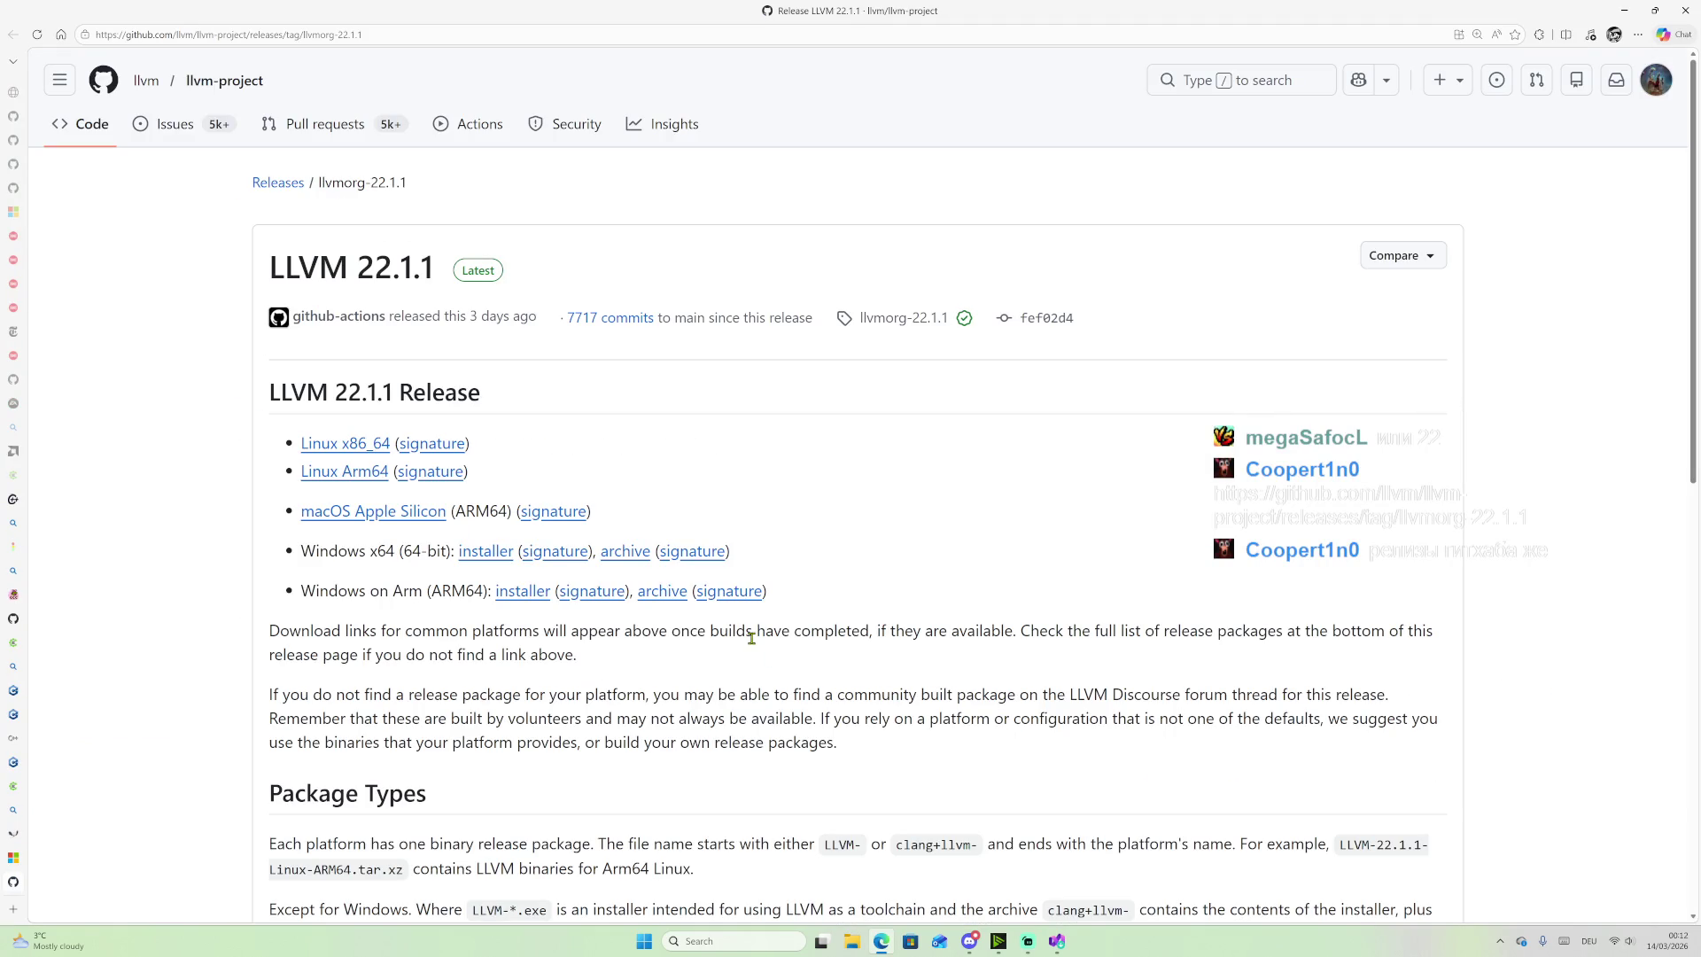
left_click_drag(359, 263, 390, 264)
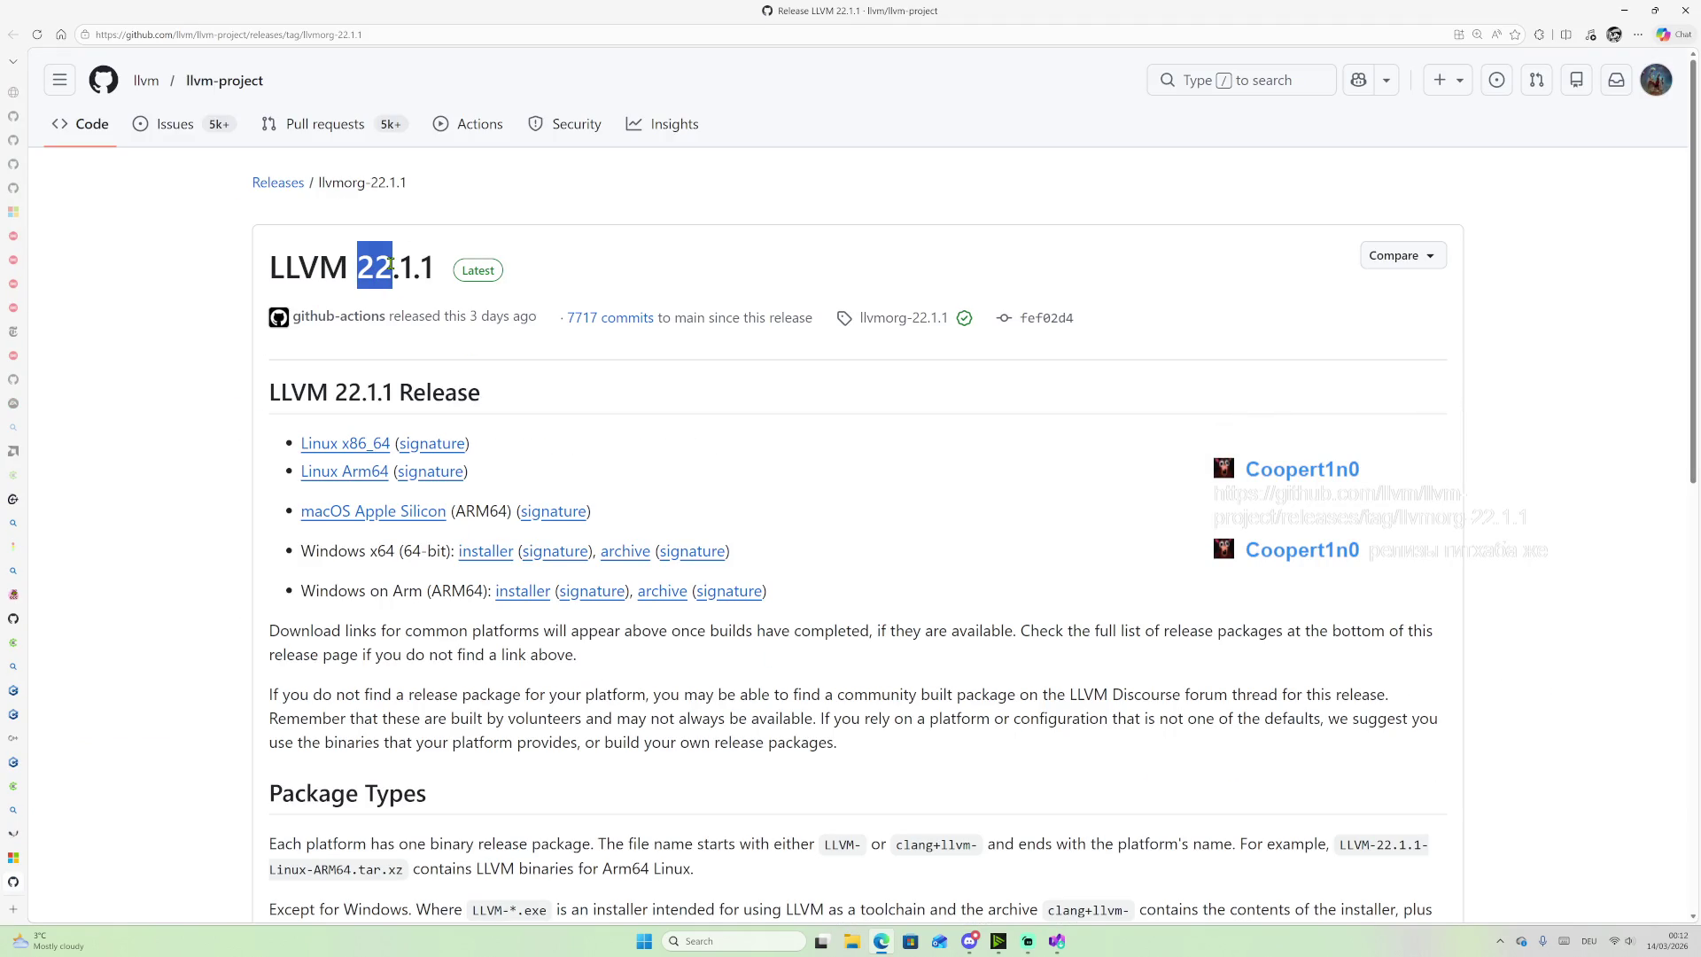
scroll(746, 486, "down", 3)
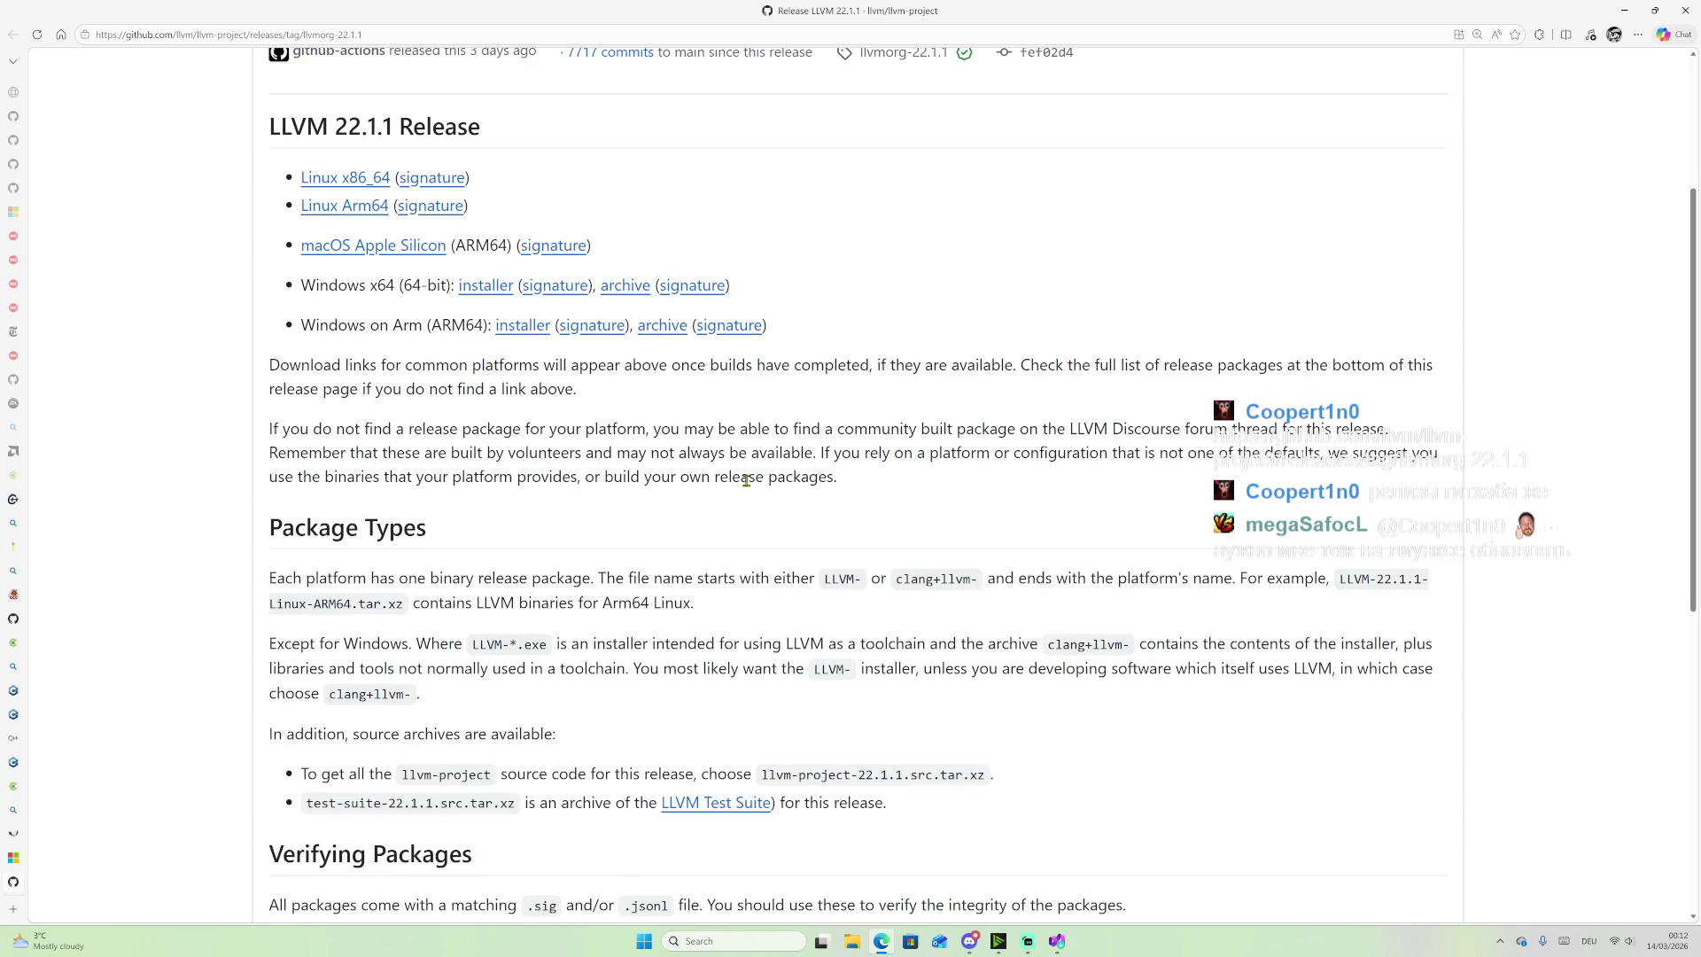
scroll(940, 474, "down", 6)
scroll(931, 474, "up", 2)
scroll(926, 477, "down", 4)
scroll(912, 480, "up", 4)
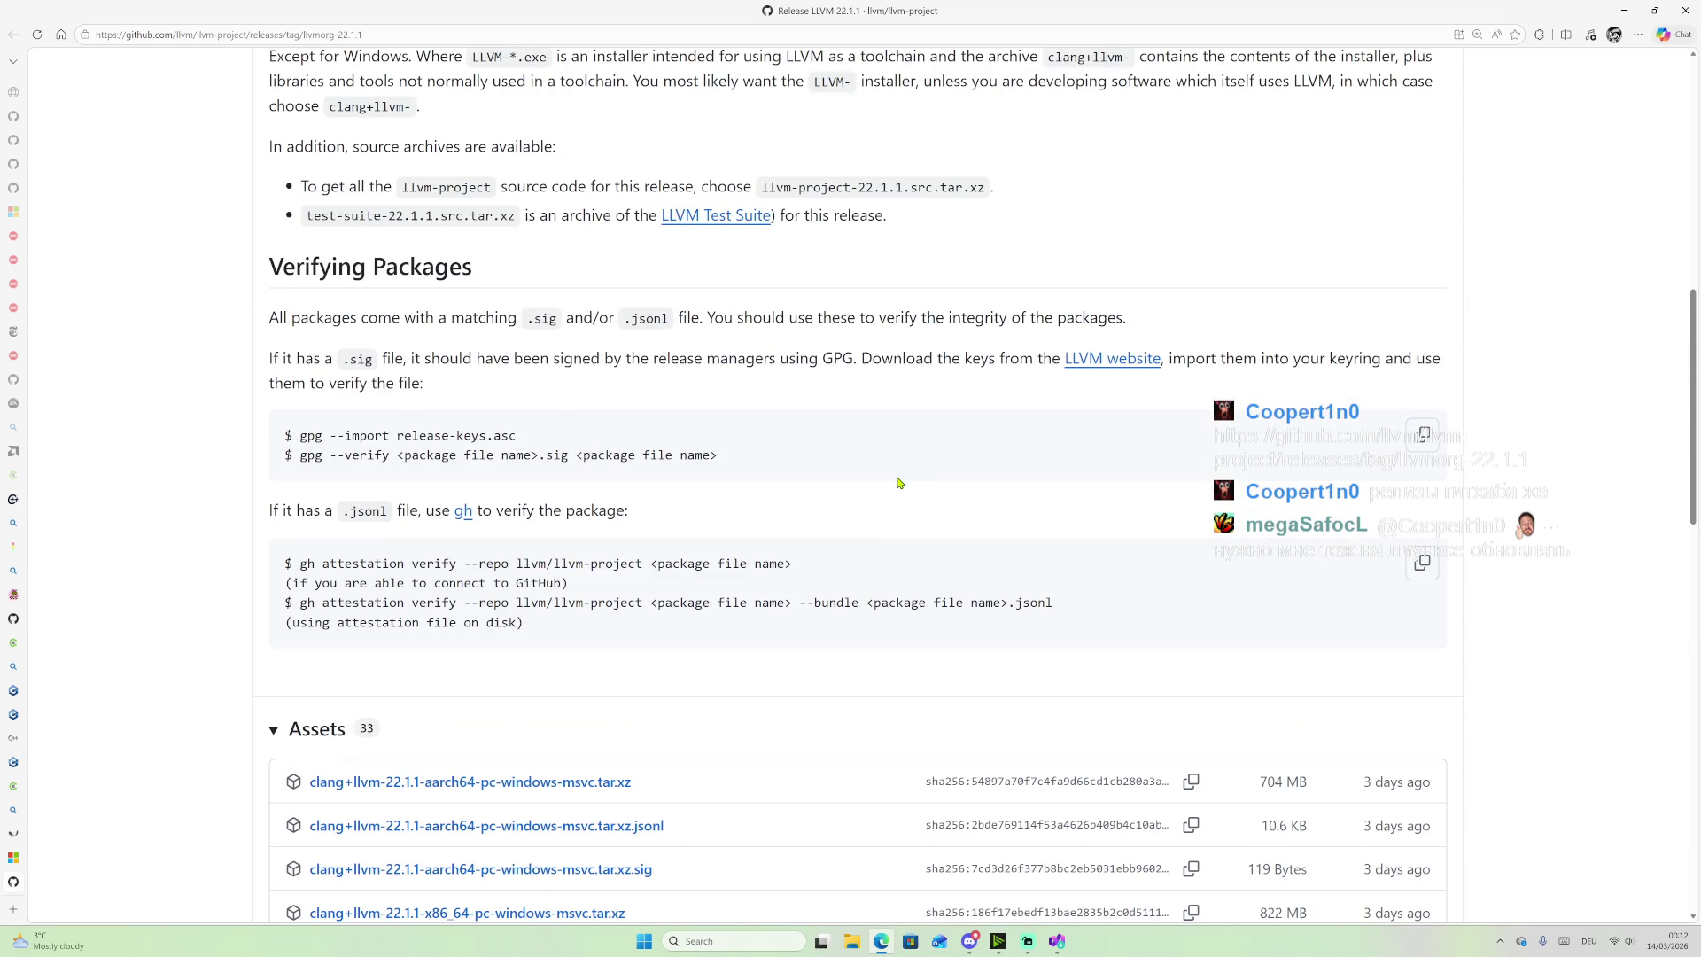
scroll(886, 482, "down", 3)
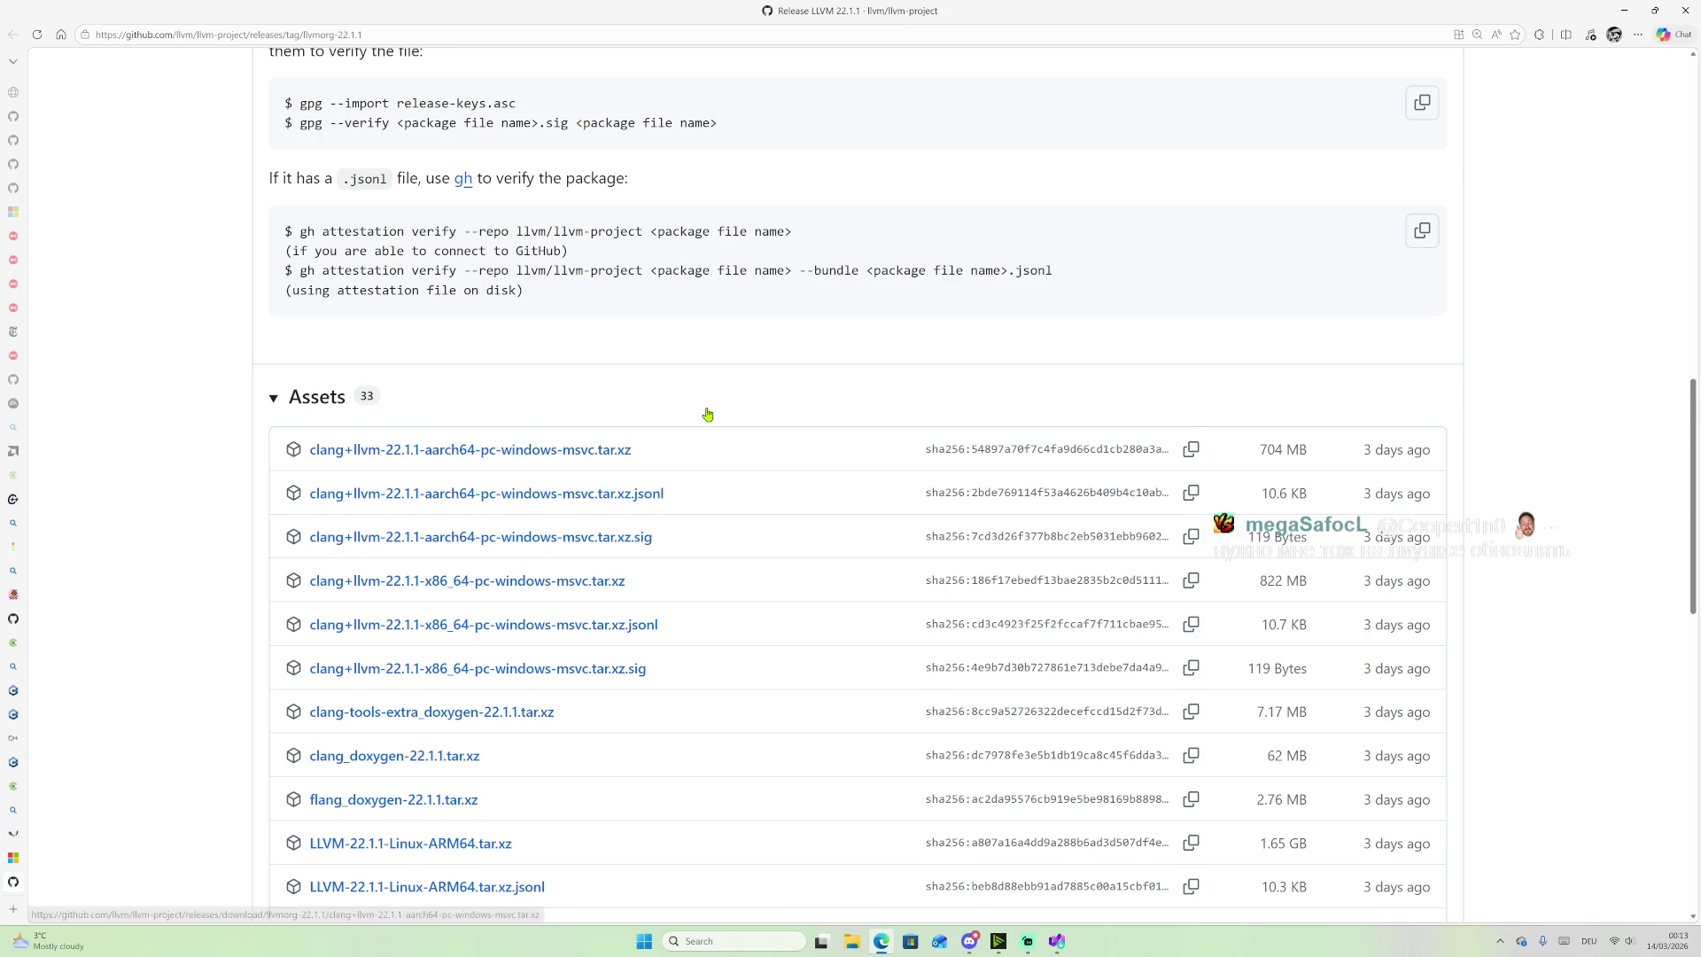
Step: Scroll through the release's platform downloads and asset list, then return to the Visual Studio Installer
scroll(708, 414, "down", 2)
left_click_drag(1252, 319, 1314, 319)
scroll(1257, 410, "down", 3)
scroll(1293, 490, "down", 6)
scroll(1302, 522, "down", 3)
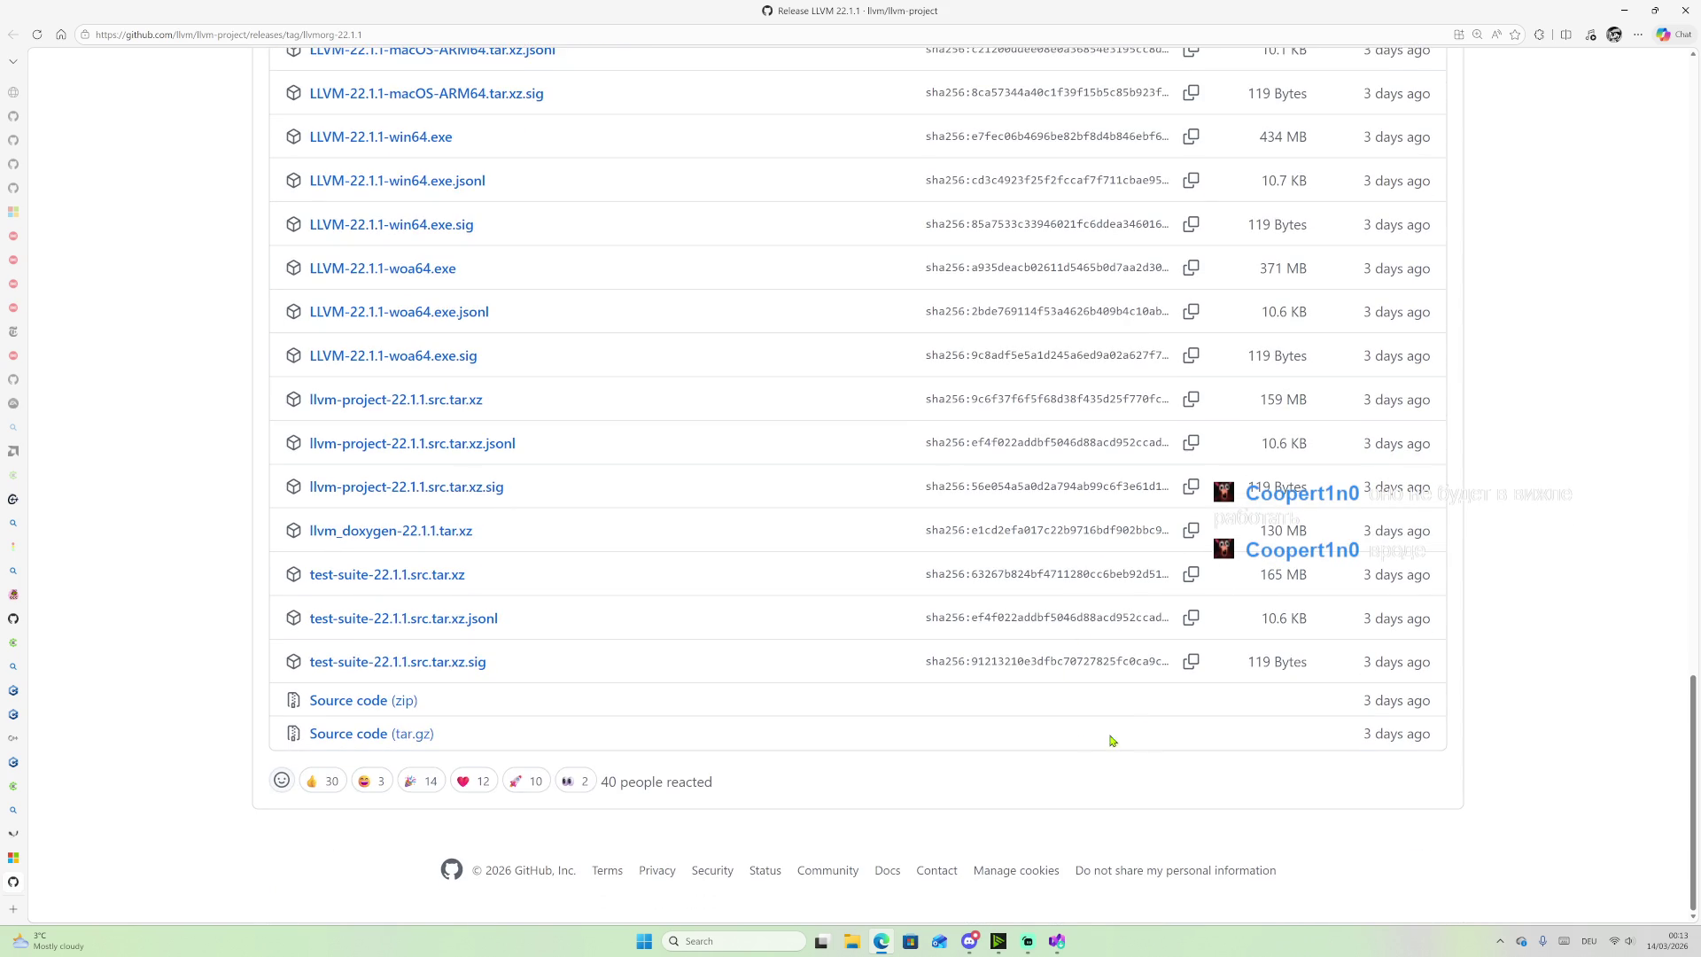
scroll(786, 717, "up", 20)
scroll(783, 679, "up", 3)
scroll(980, 587, "up", 2)
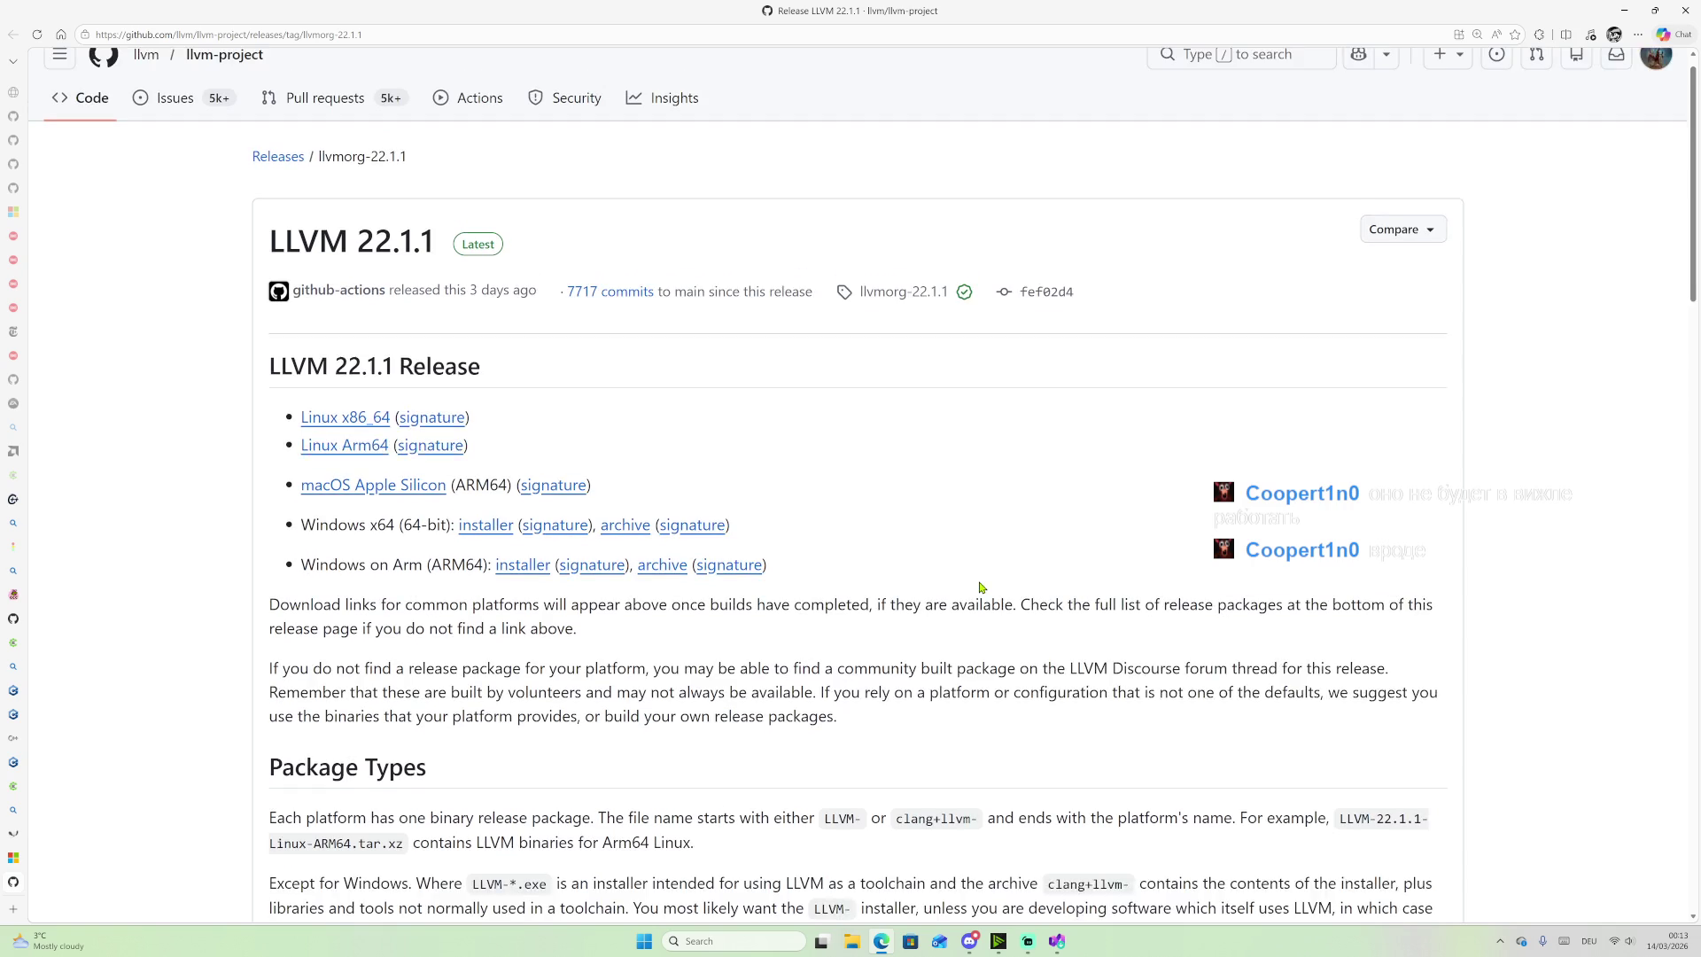
scroll(981, 587, "up", 1)
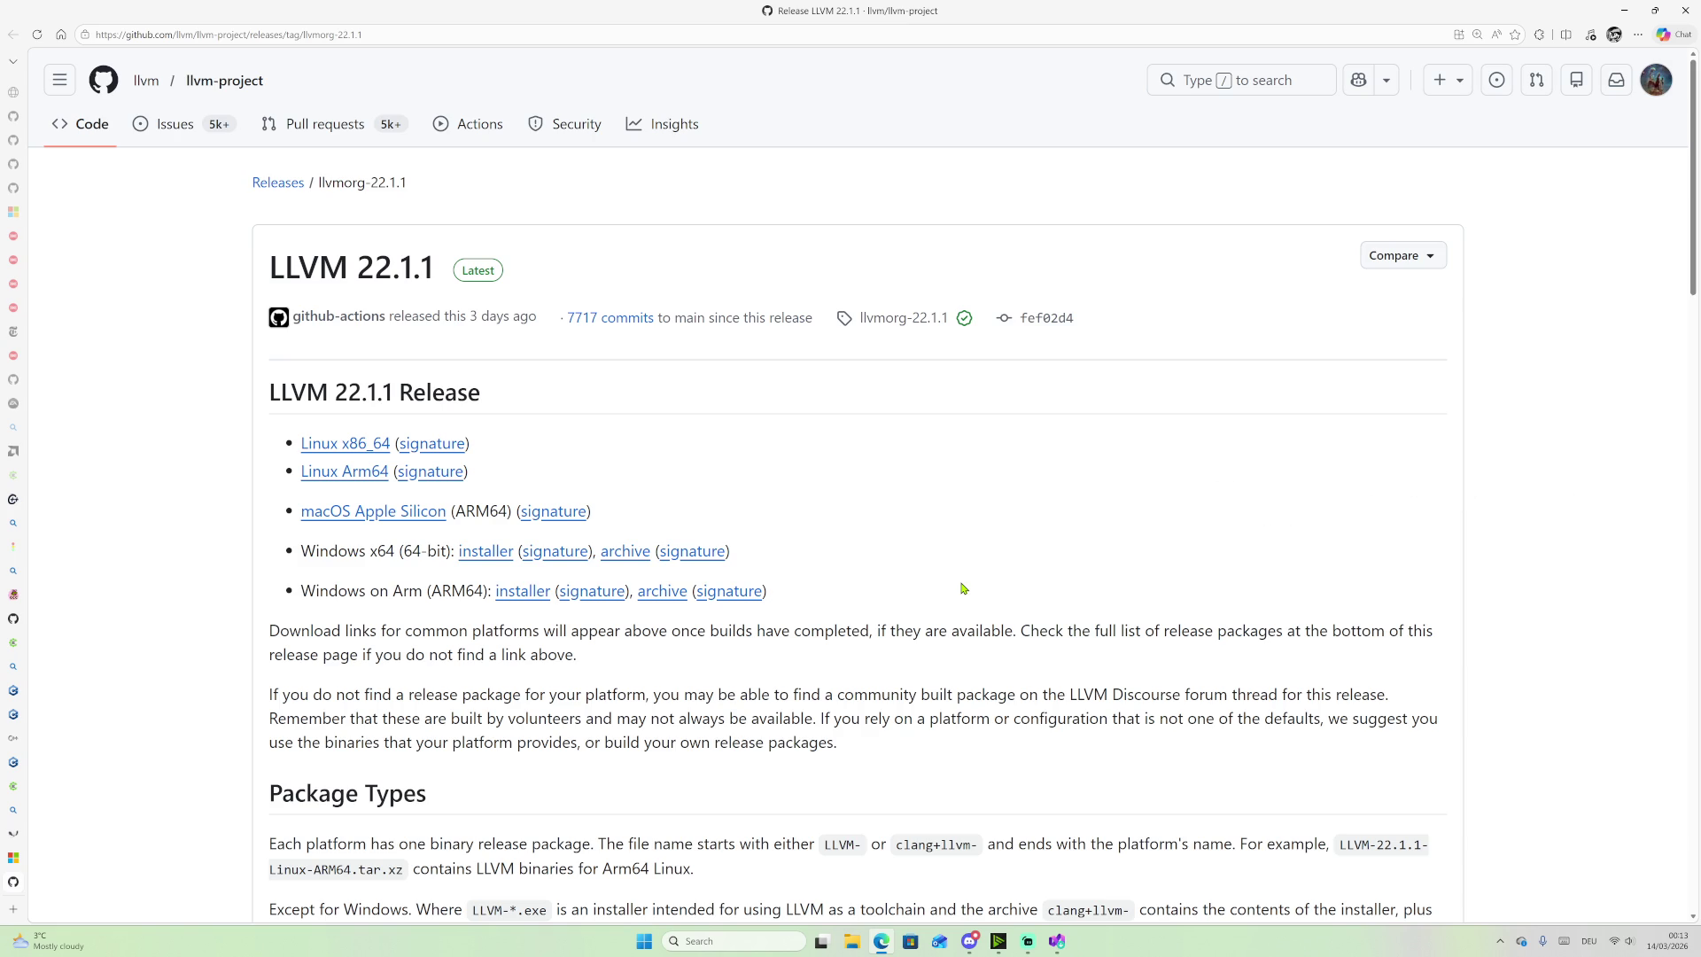
left_click(1054, 946)
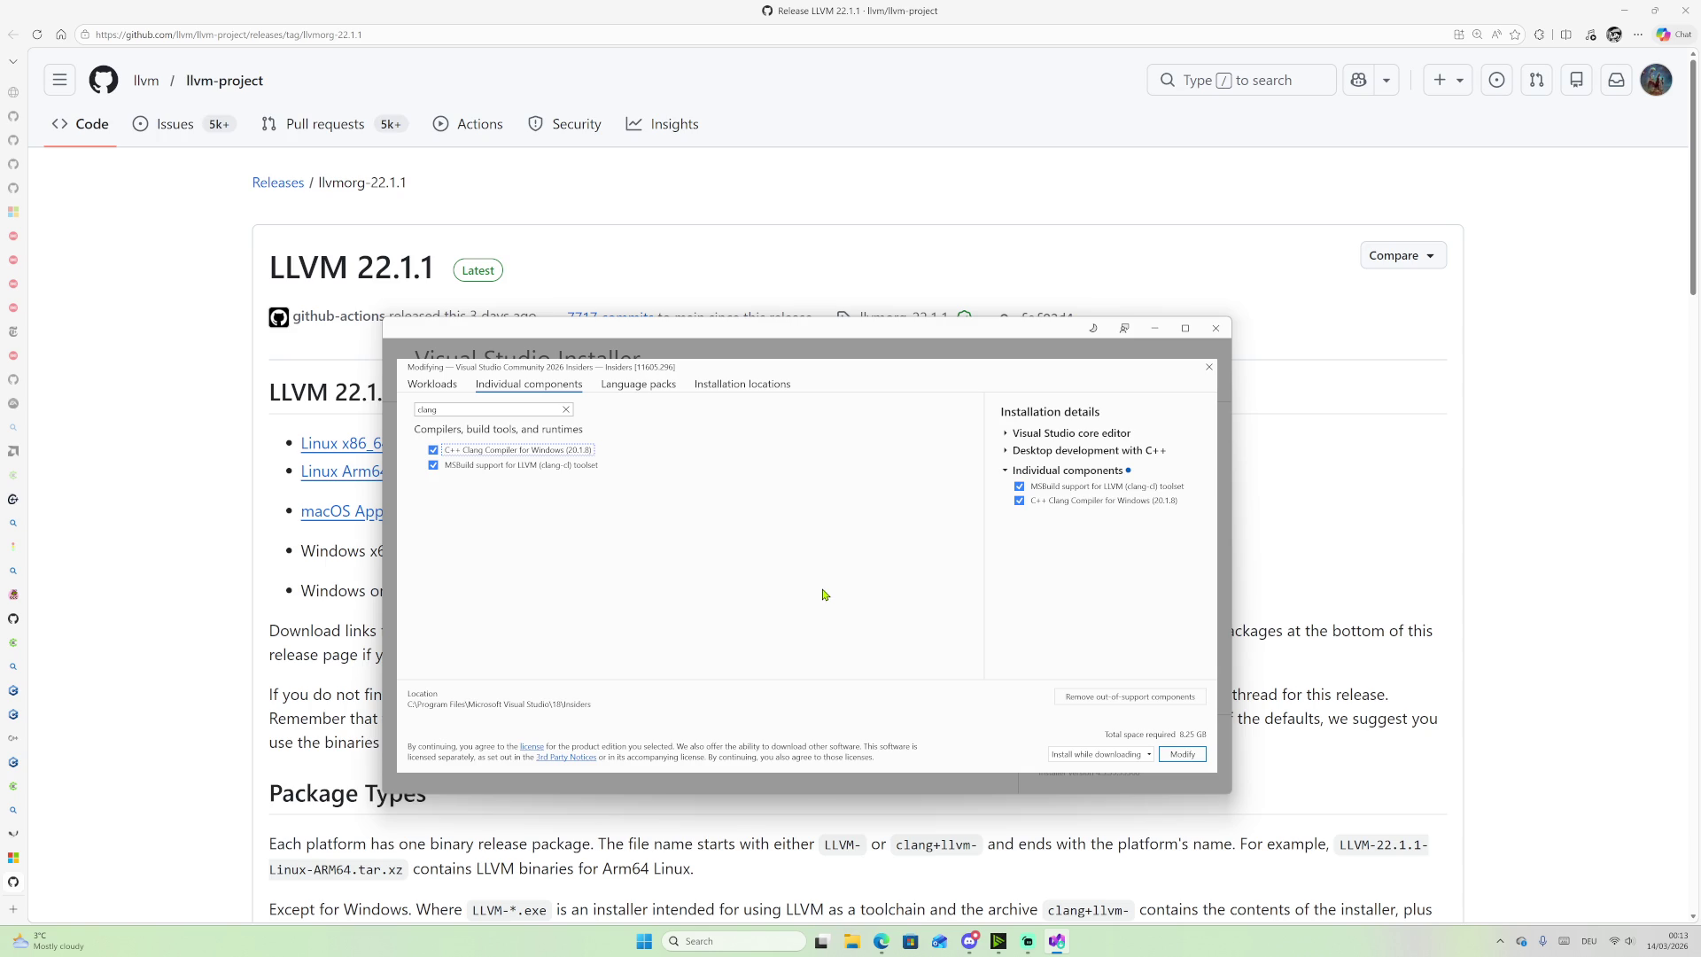
Step: Inspect the Insiders individual components for Clang compiler for Windows 20.1.8 and MSBuild support
mouse_move(867, 341)
left_mouse_down()
mouse_move(1136, 325)
mouse_move(1197, 241)
left_mouse_up()
scroll(651, 646, "down", 2)
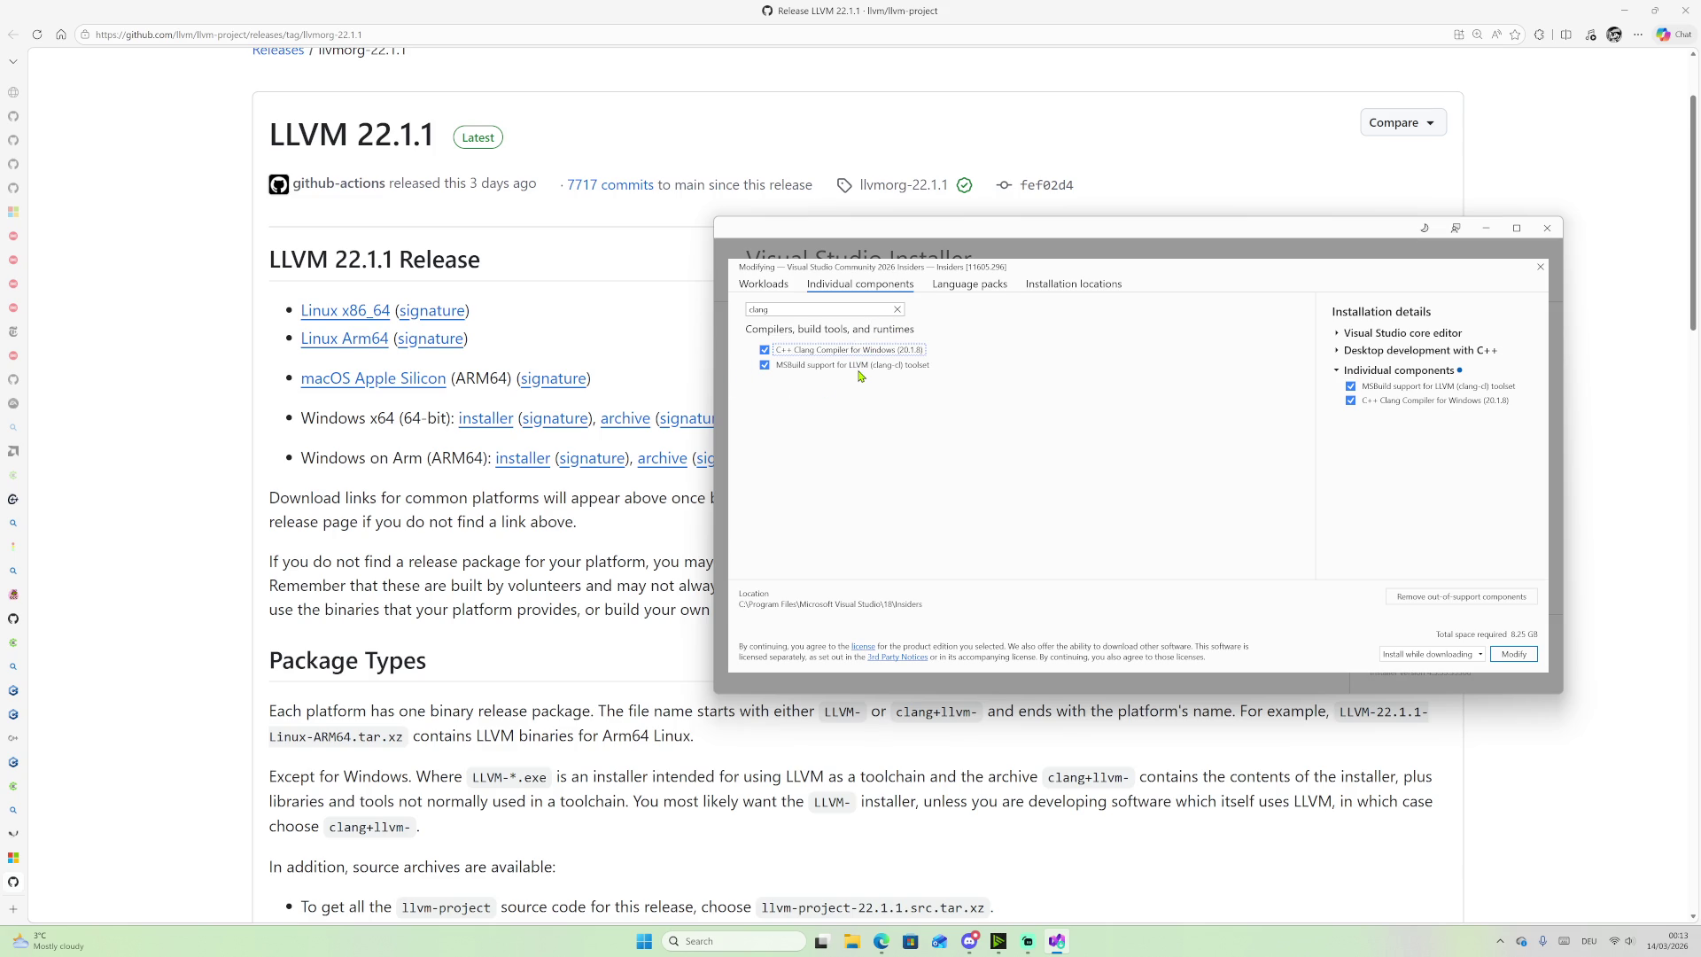
mouse_move(858, 372)
scroll(611, 577, "down", 2)
mouse_move(904, 354)
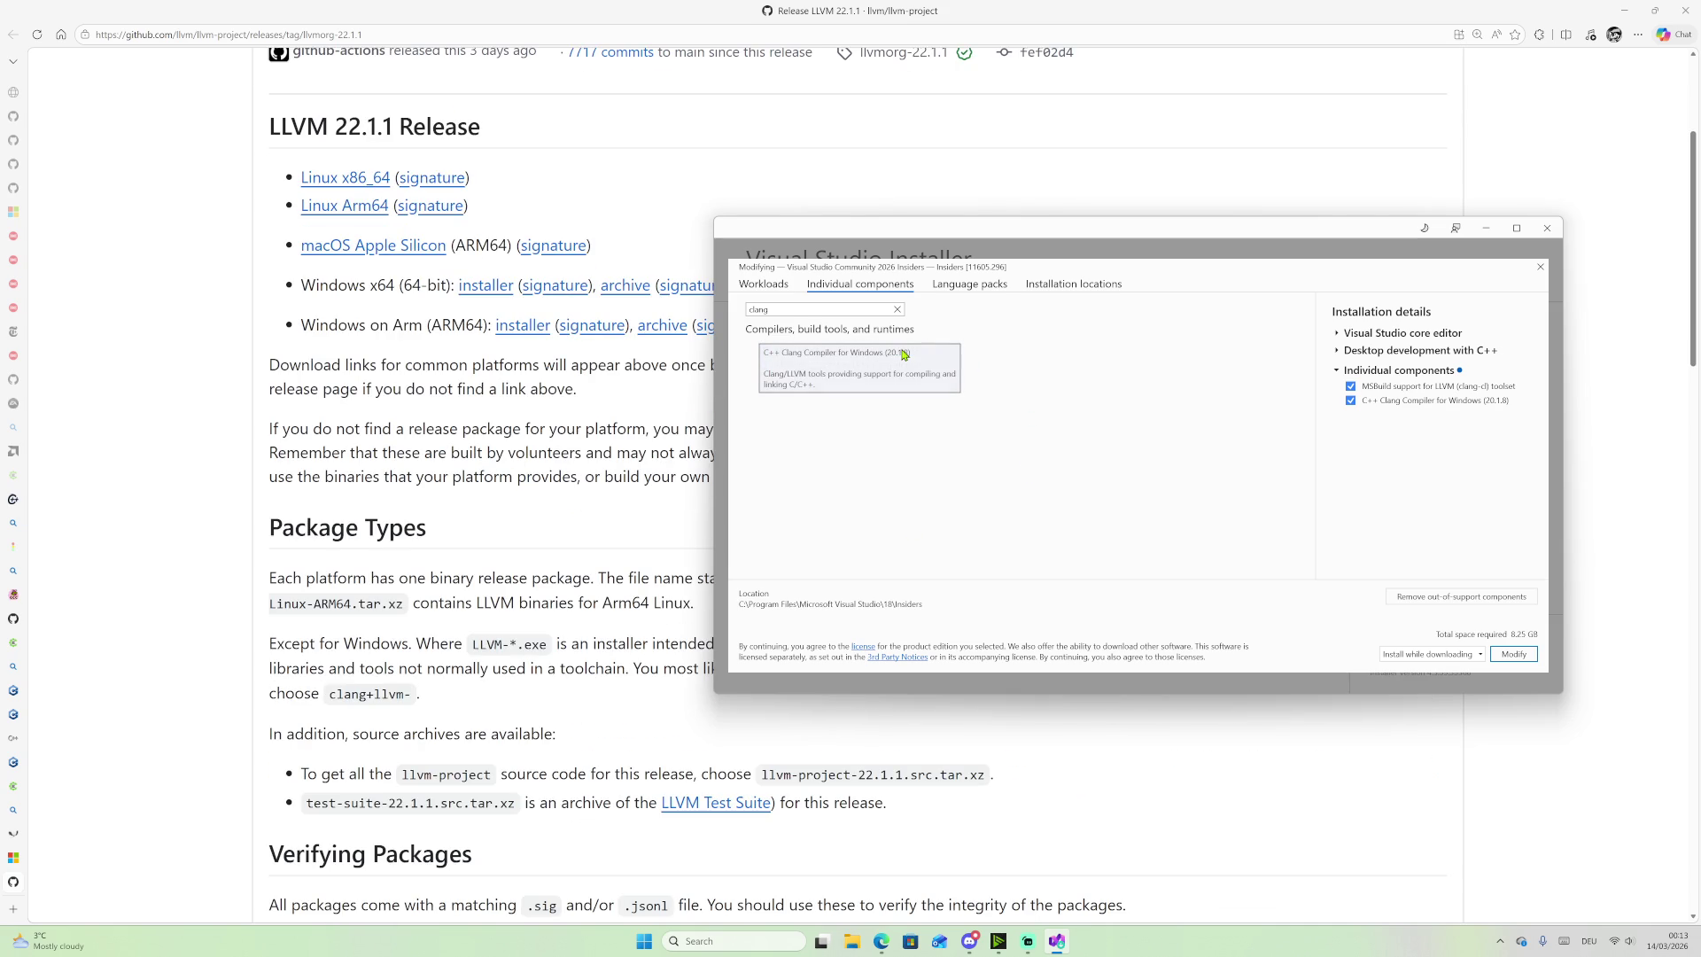
left_click_drag(1073, 229, 1114, 405)
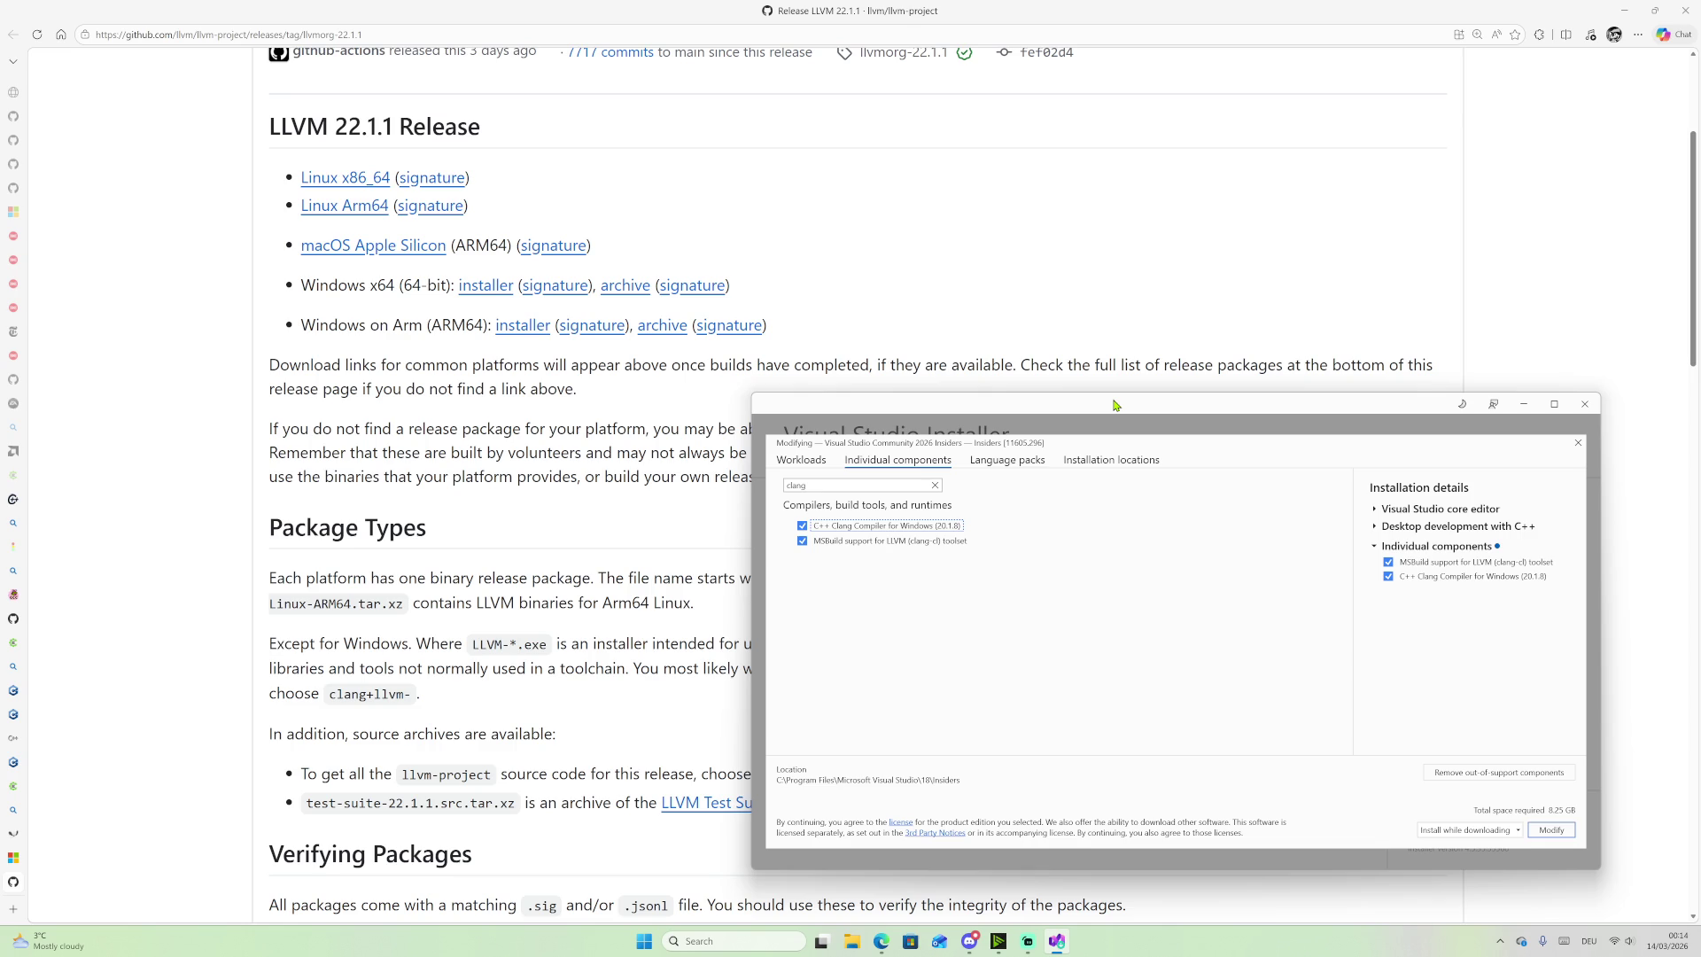
left_click_drag(1115, 404, 1088, 428)
Step: Scroll through the clang-filtered component list, then close the Modify screen and the Installer
scroll(891, 352, "down", 4)
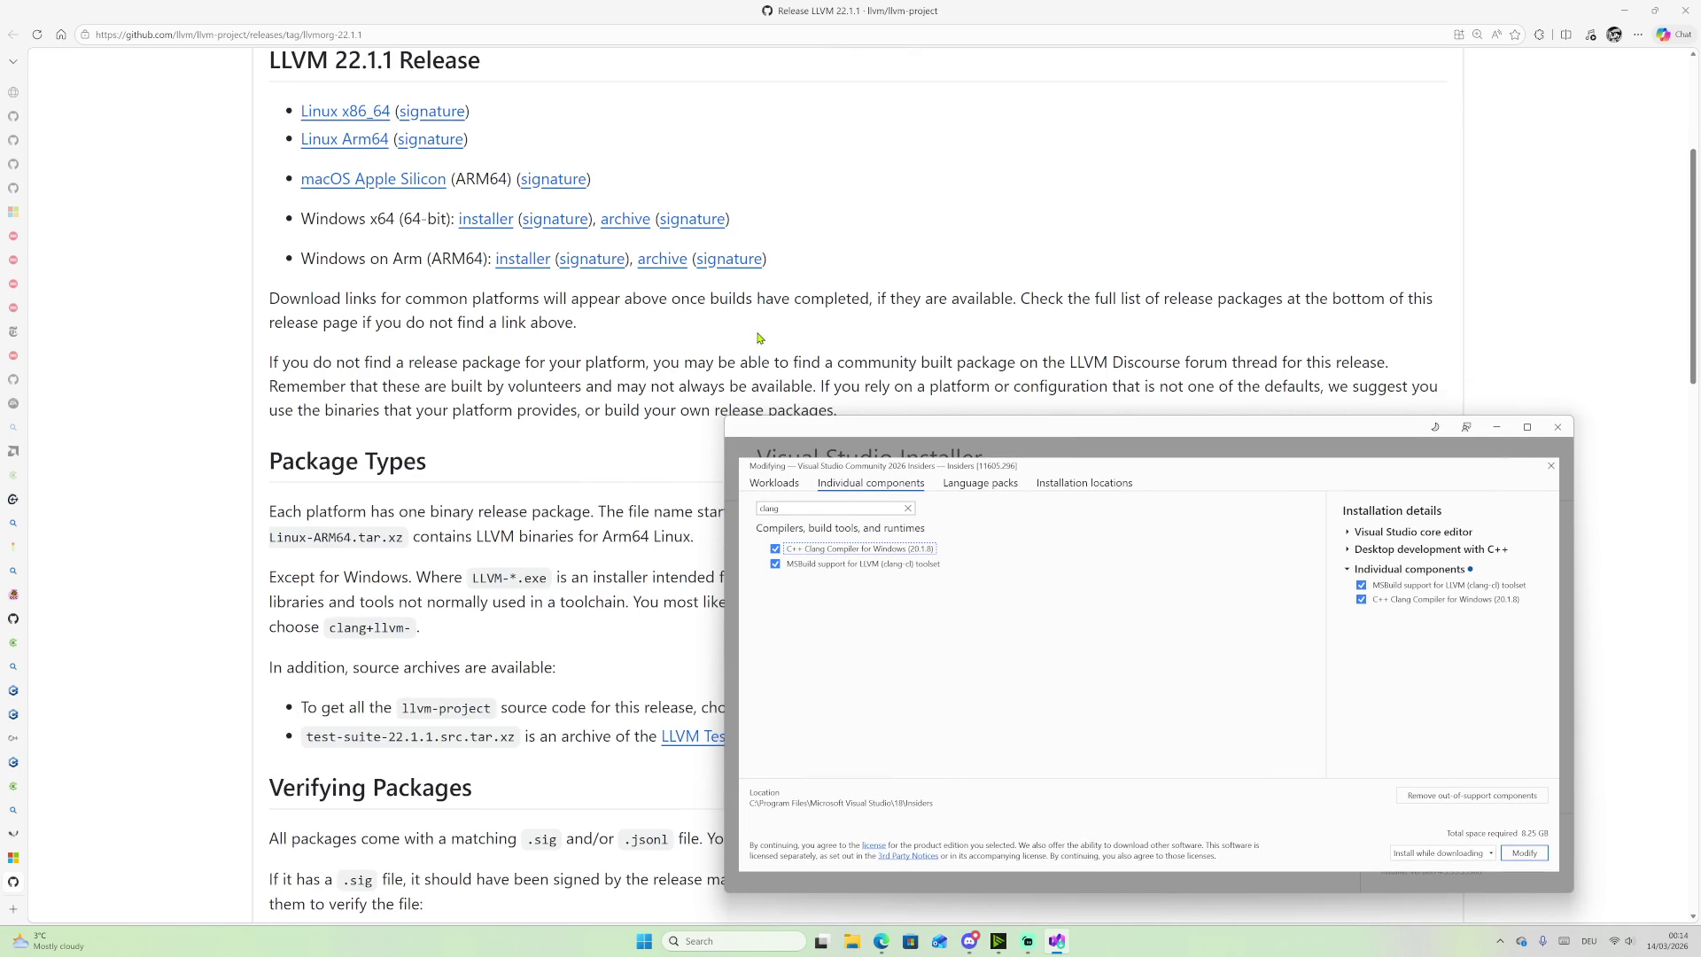
scroll(700, 328, "down", 2)
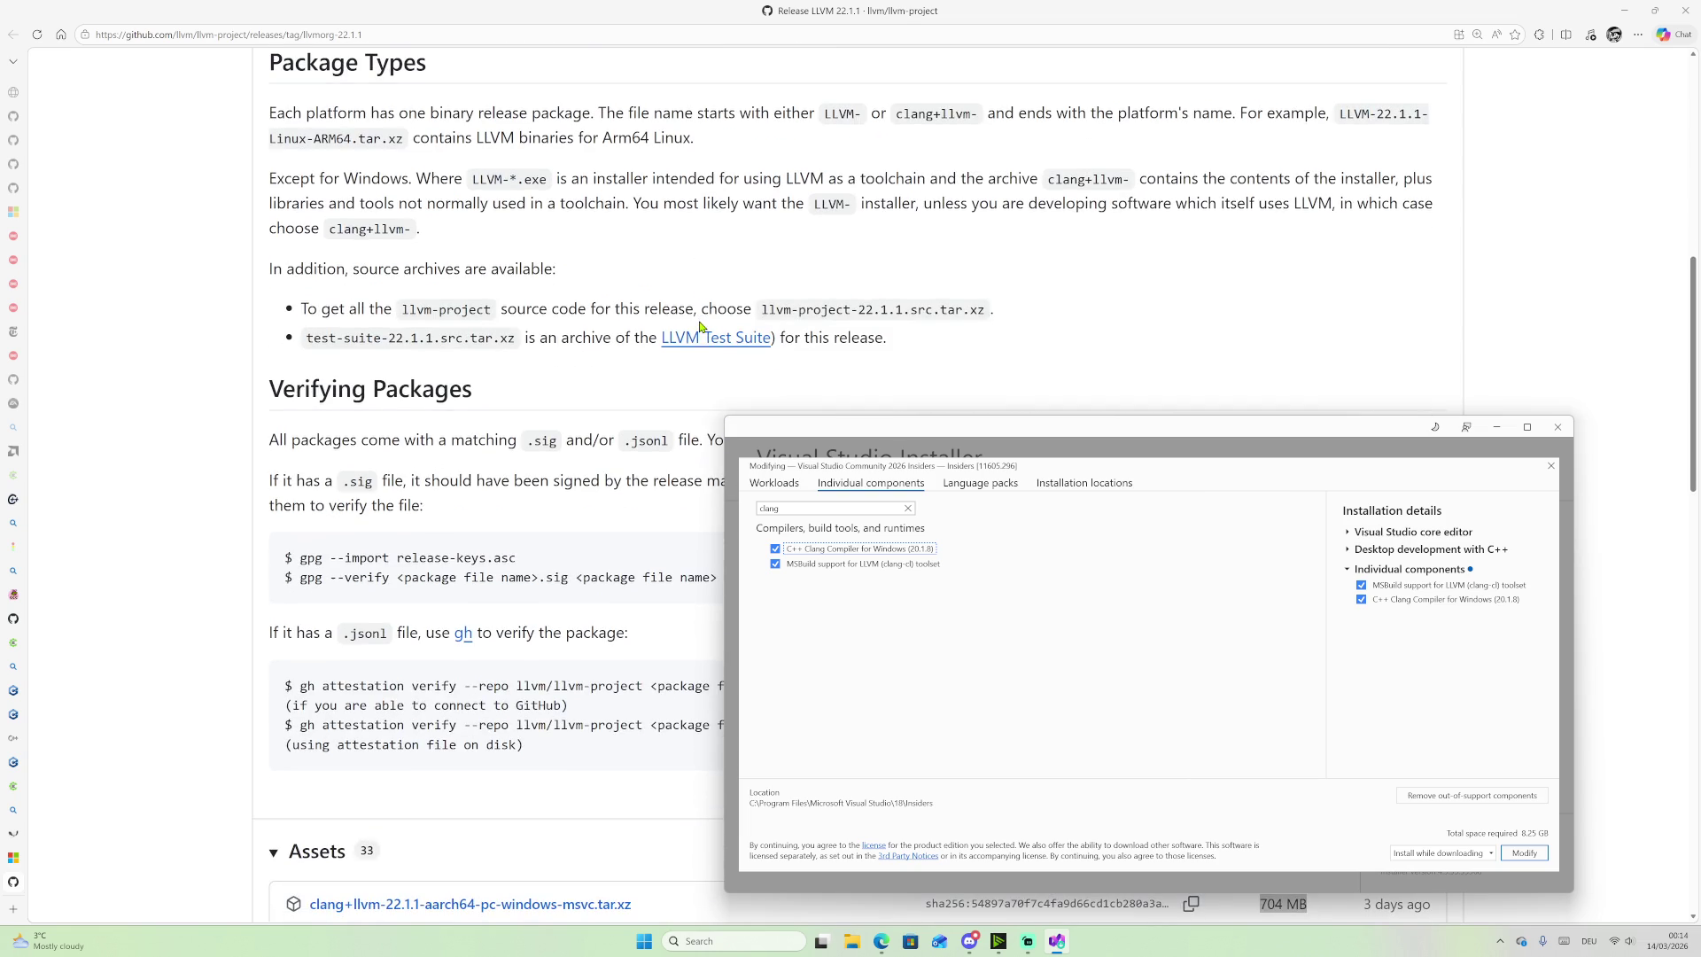
scroll(682, 356, "down", 2)
scroll(682, 356, "down", 2)
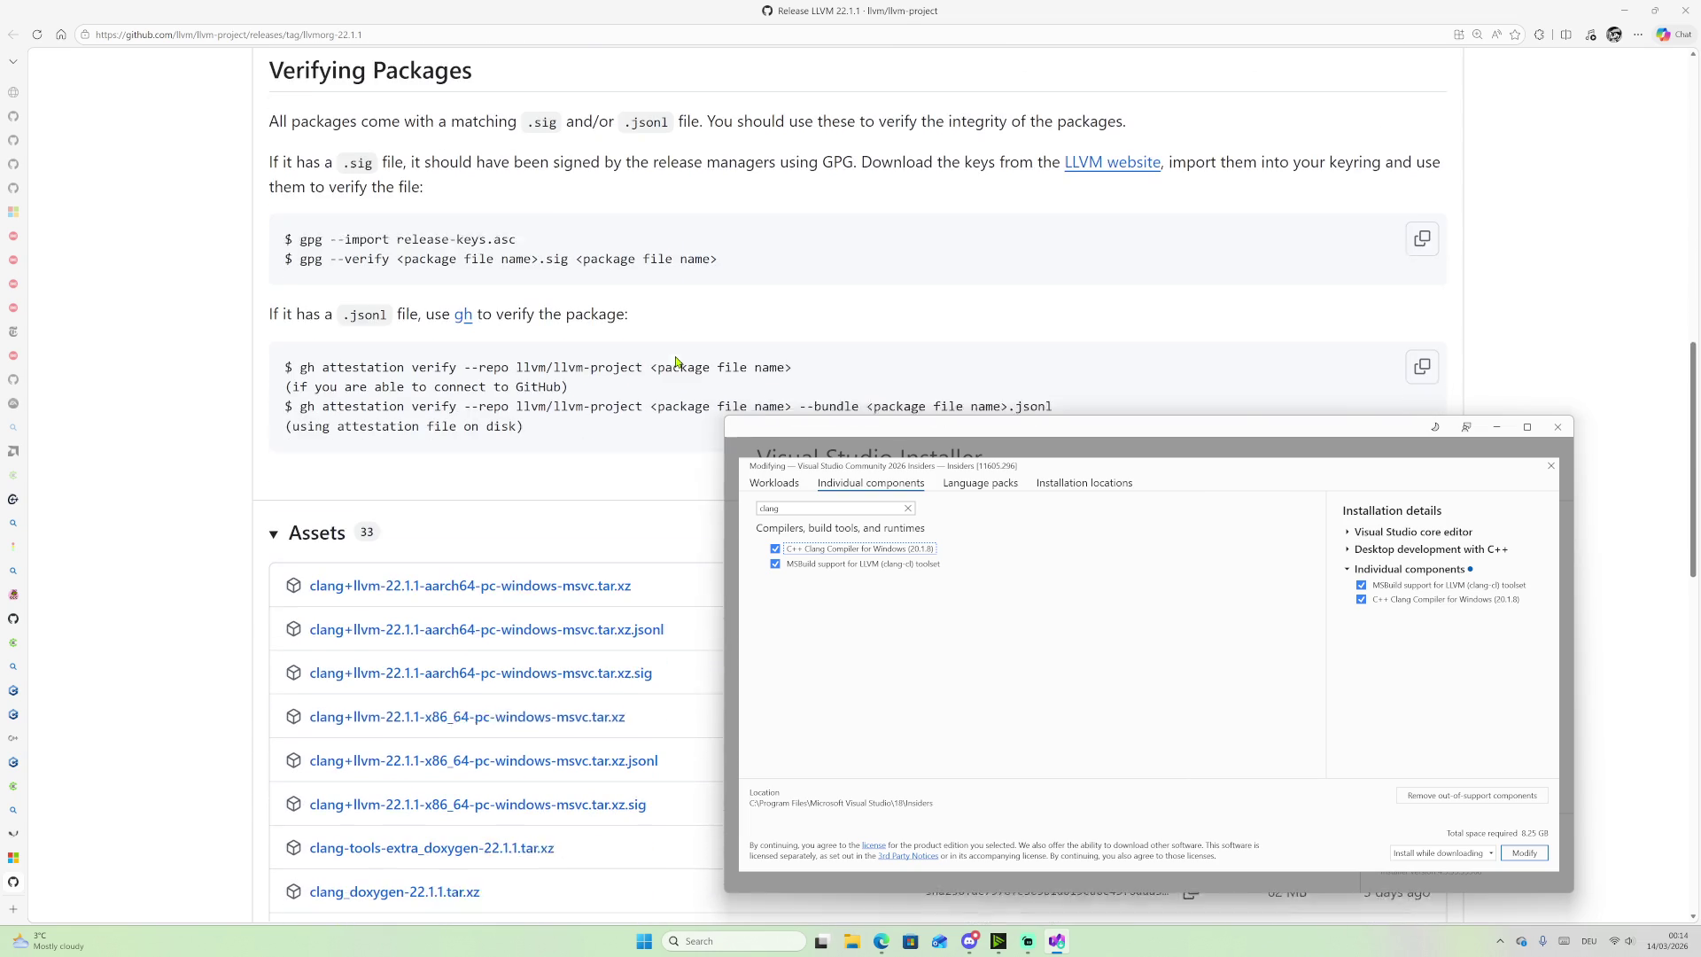
scroll(666, 407, "up", 2)
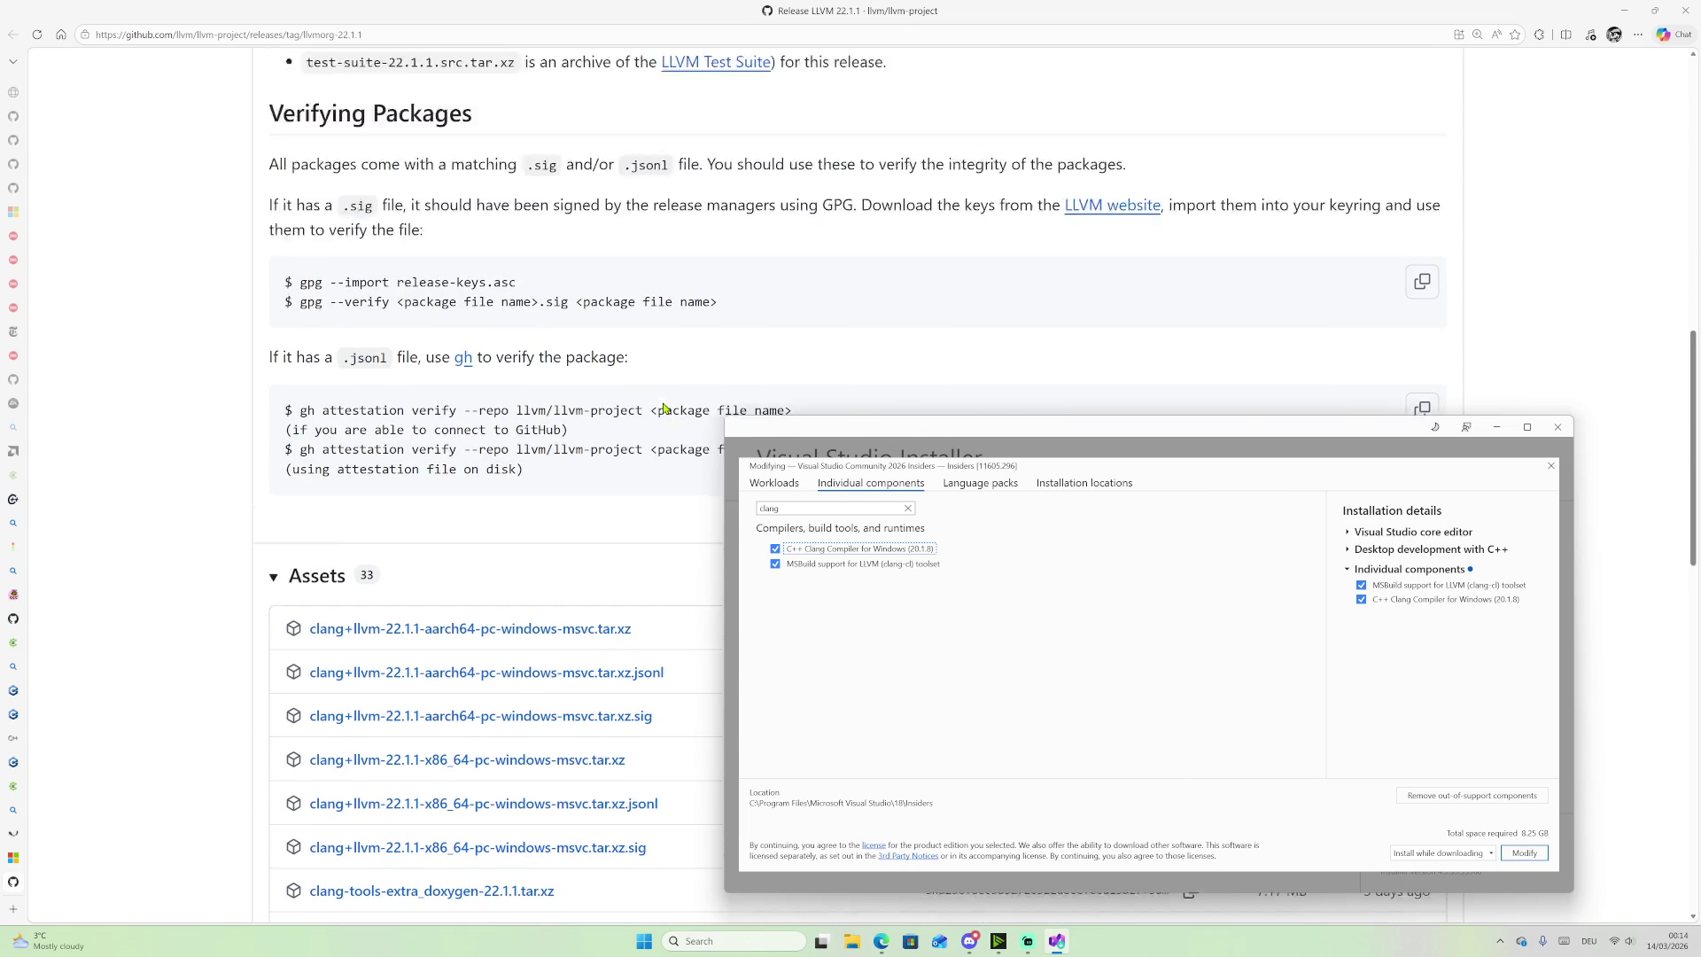
scroll(607, 350, "up", 12)
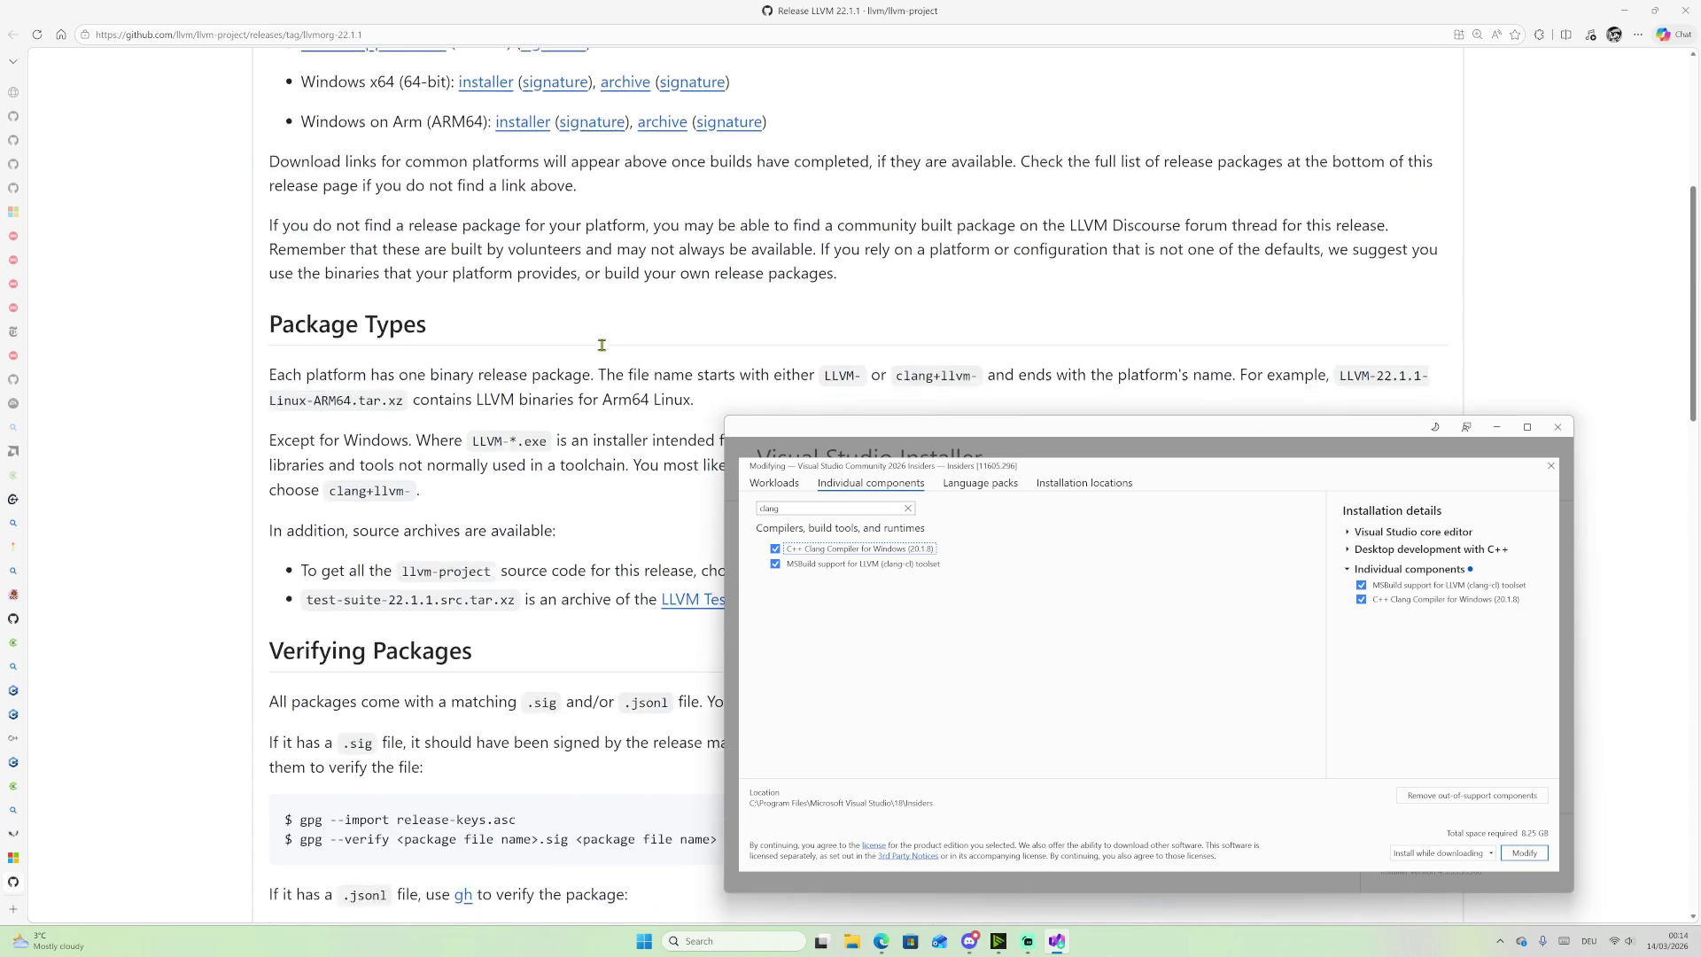
scroll(616, 368, "down", 15)
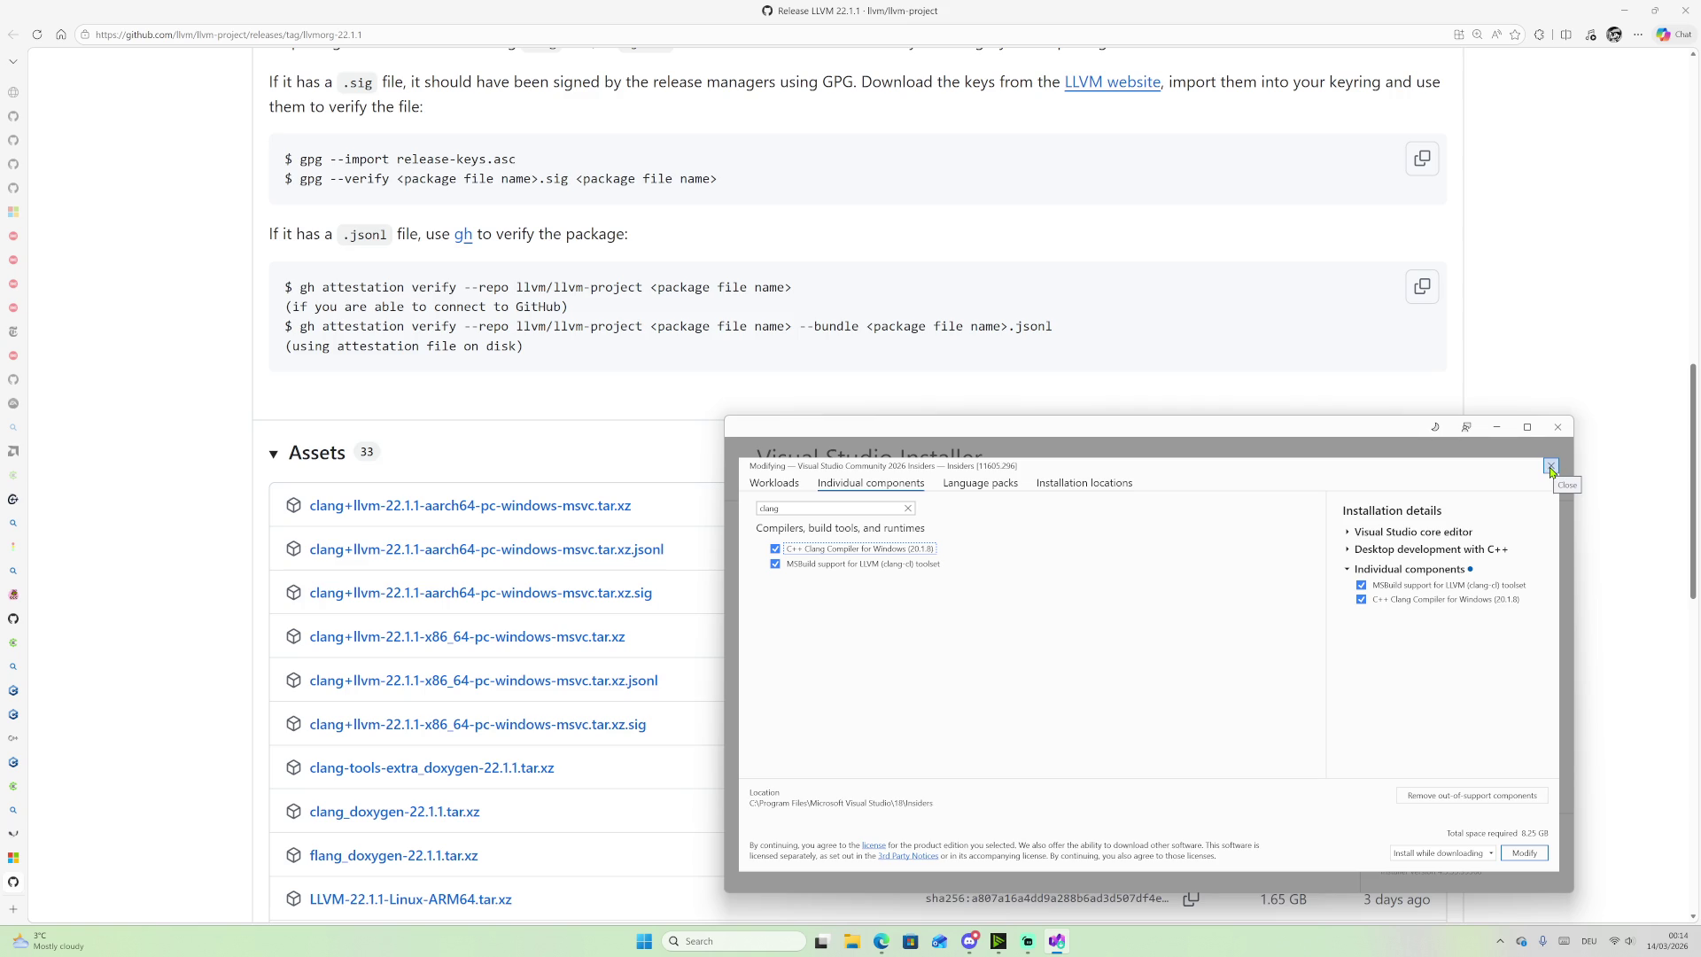
left_click(1550, 467)
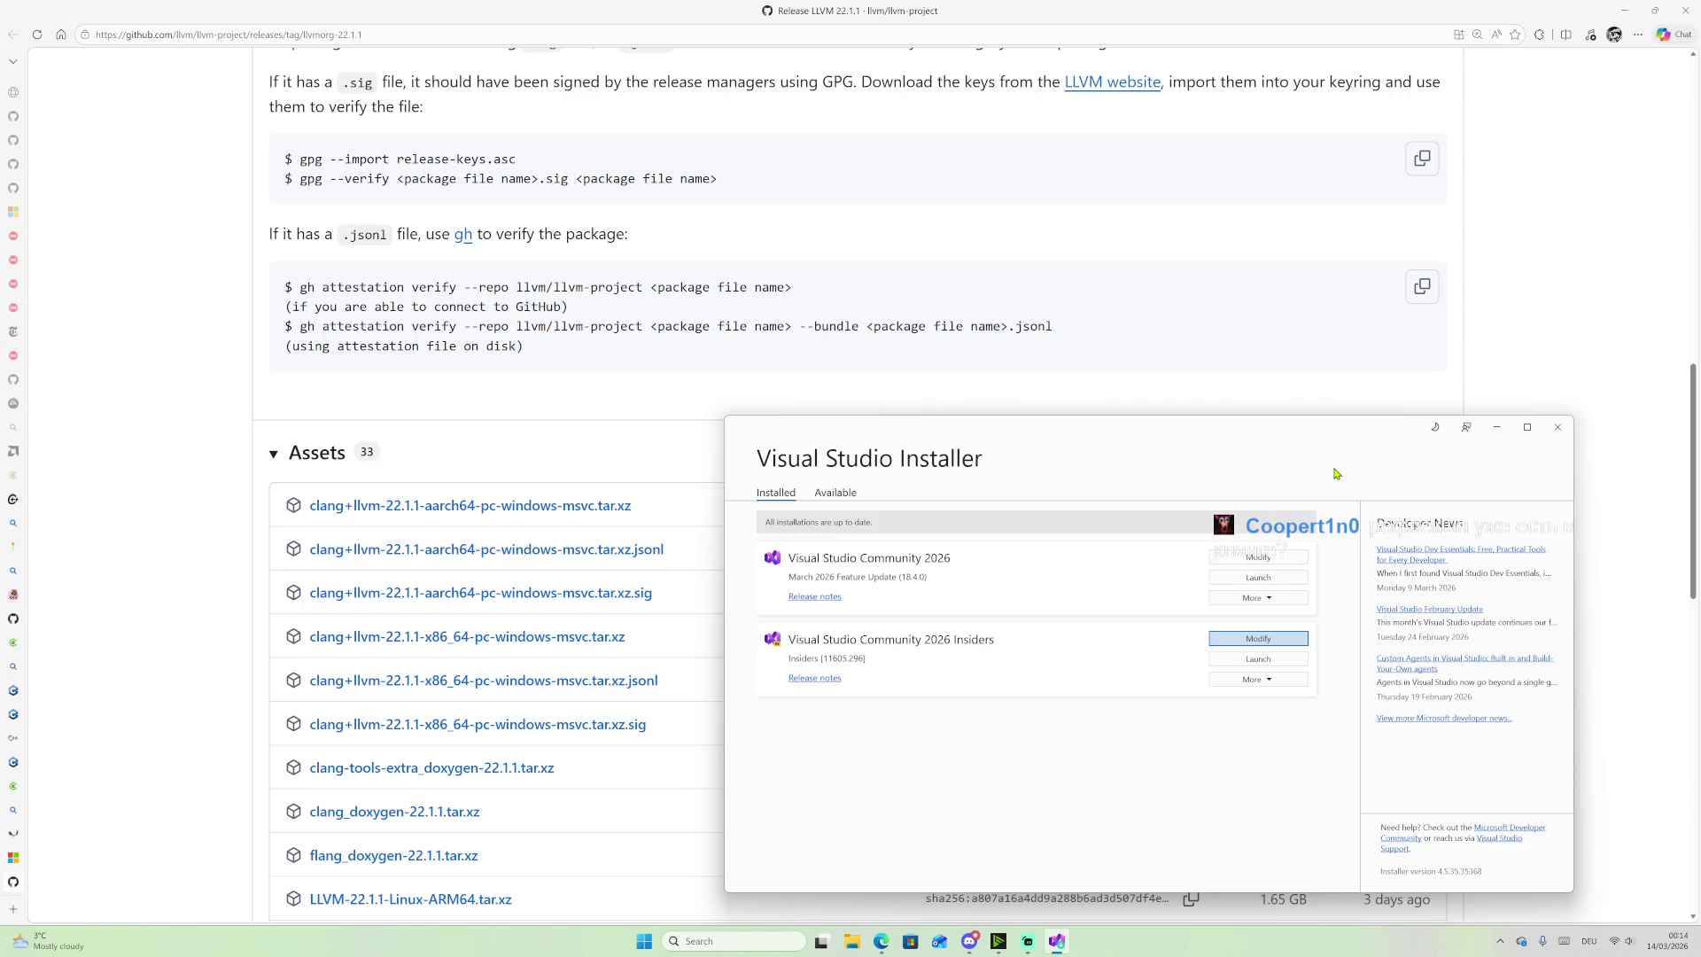
left_click(1559, 428)
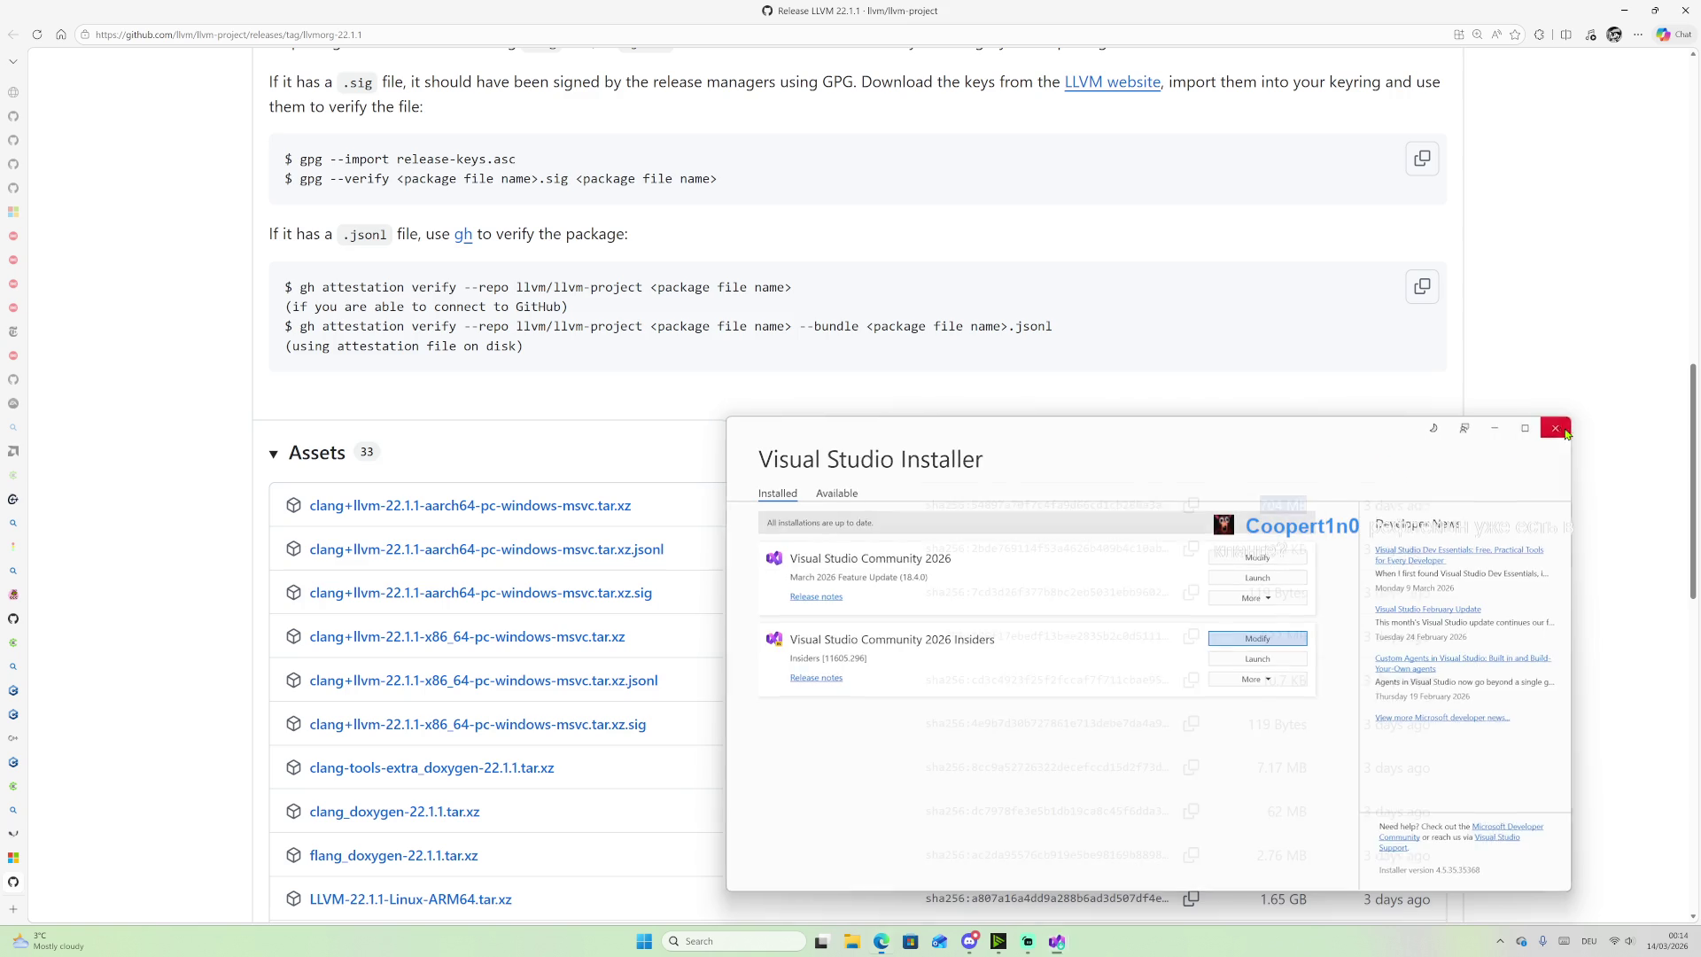
Step: Launch Visual Studio Code from the Start menu
left_click(659, 942)
type("vis")
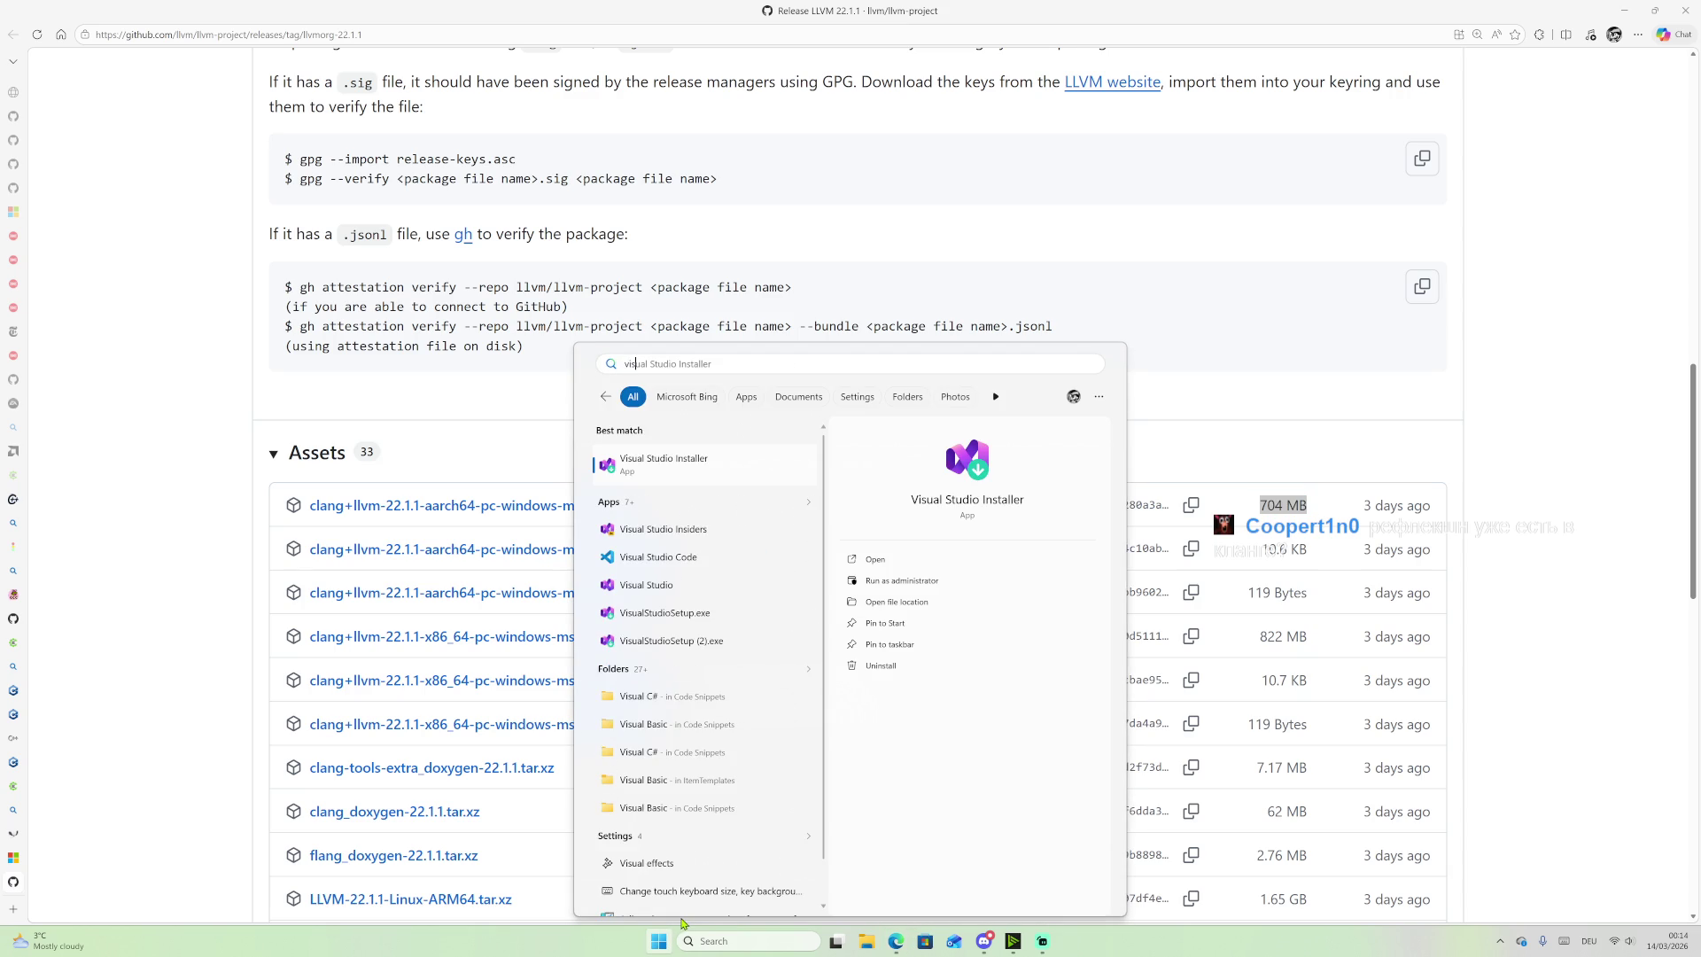
key("Down")
key("Down")
key("Return")
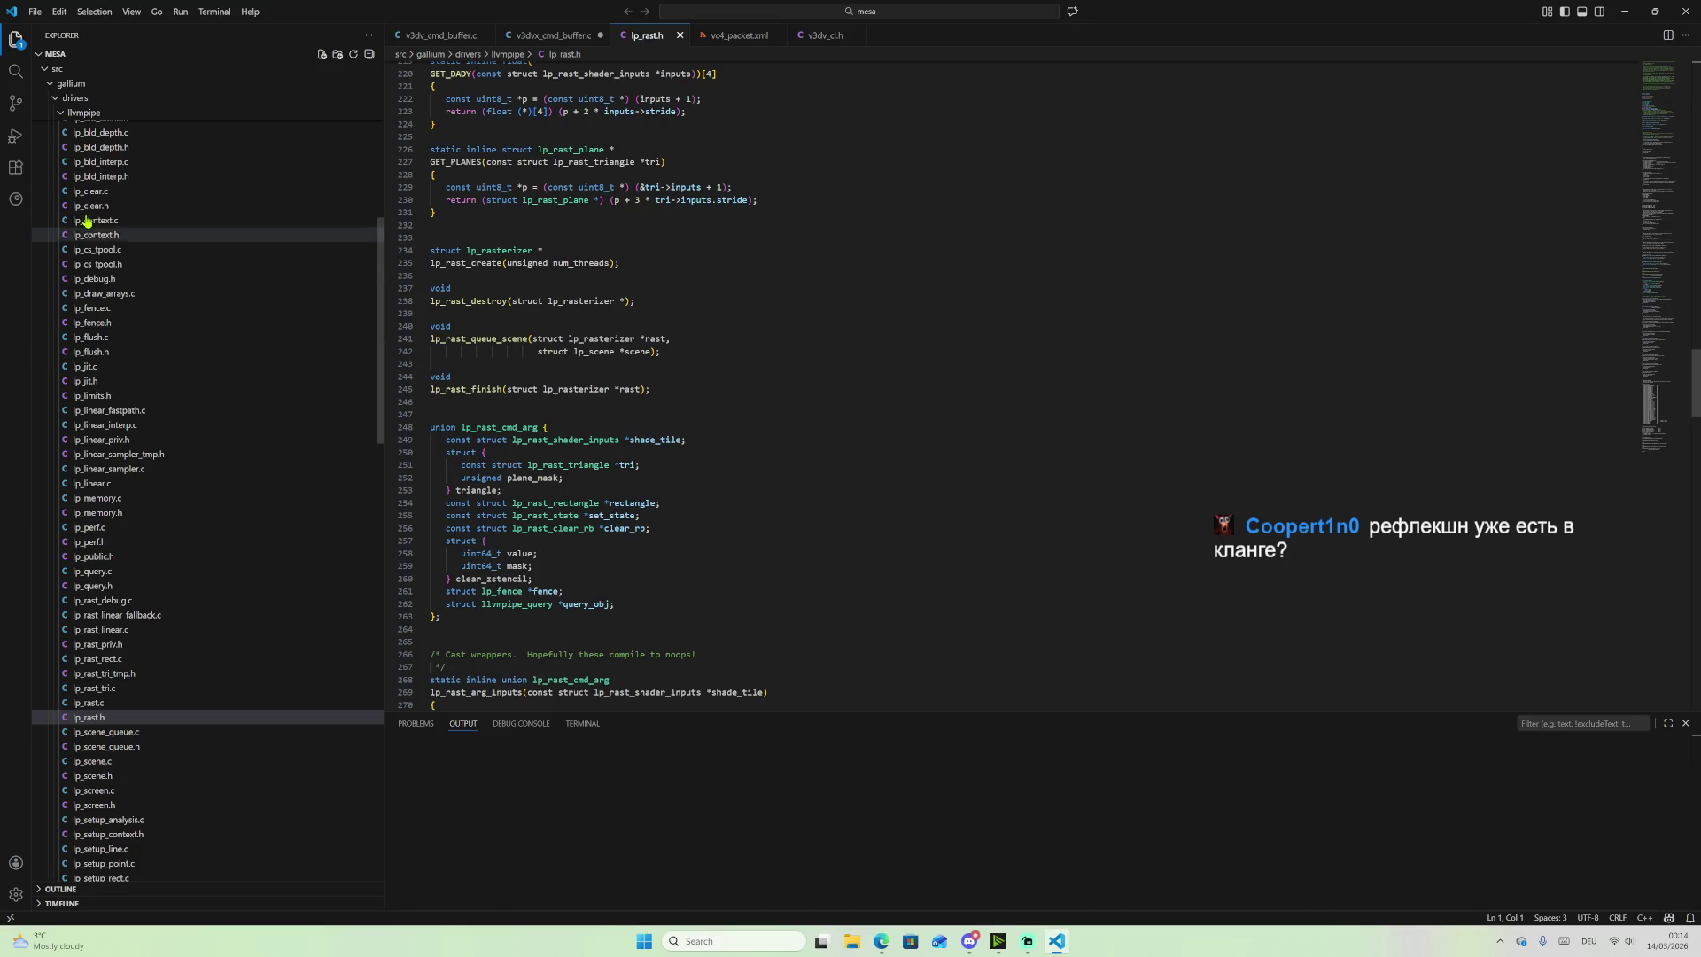
Step: Search extensions for 'clang' and open the clangd extension's details page
left_click(21, 173)
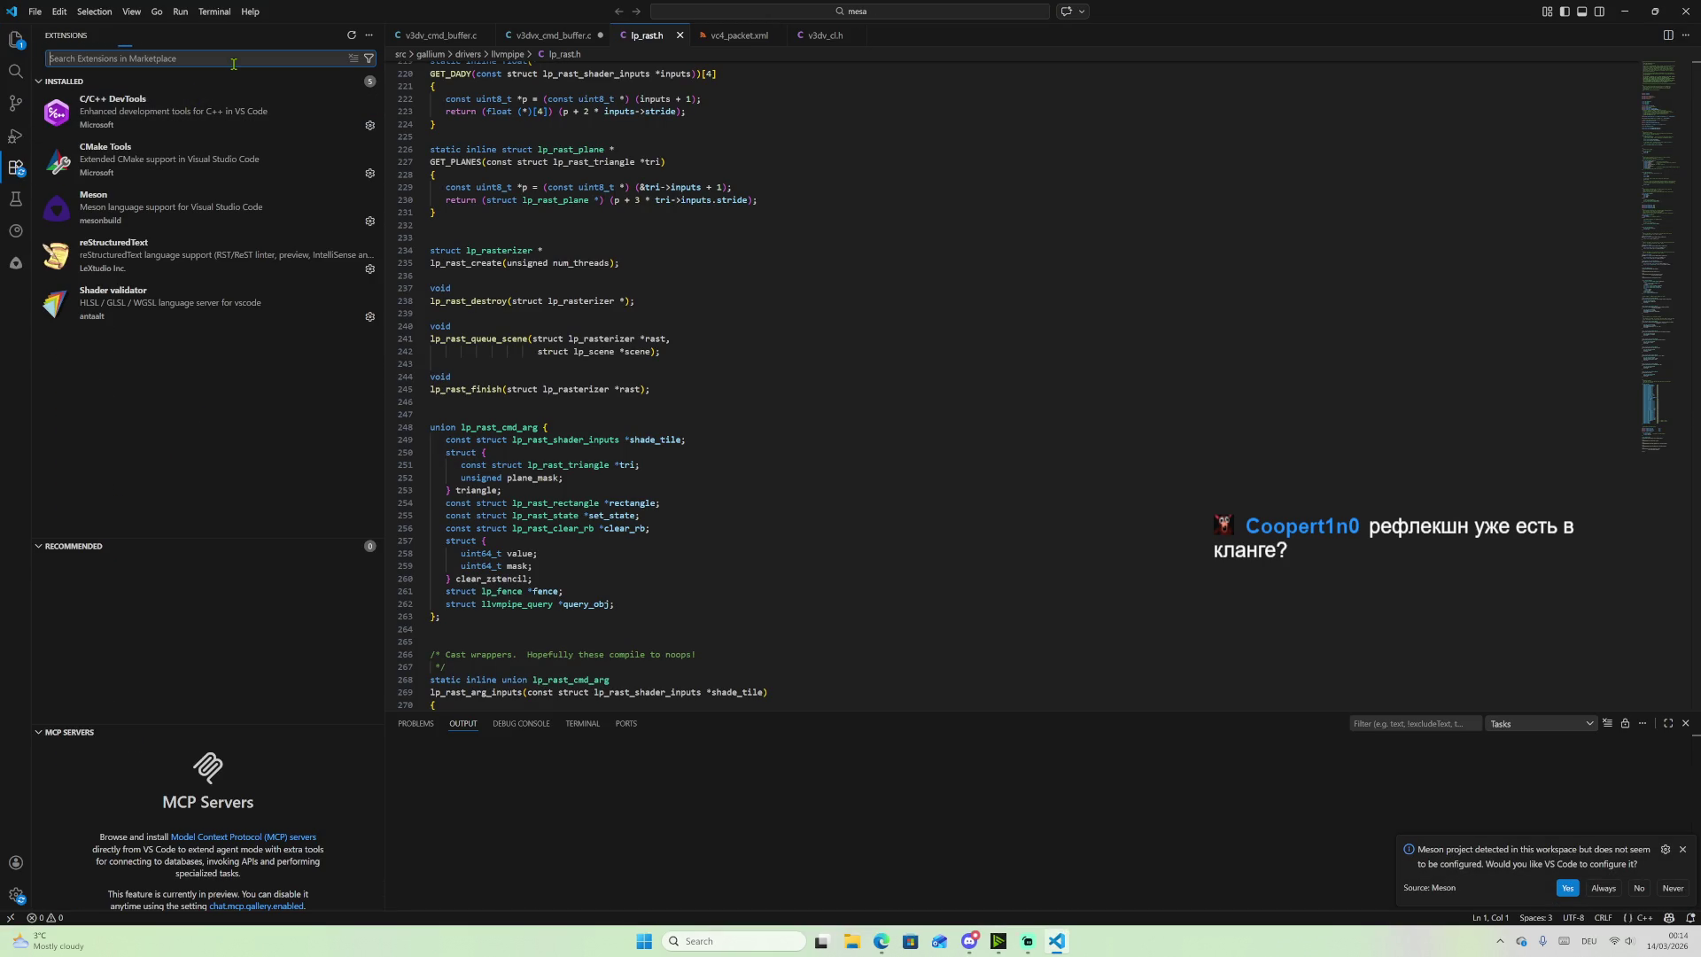
type("clang")
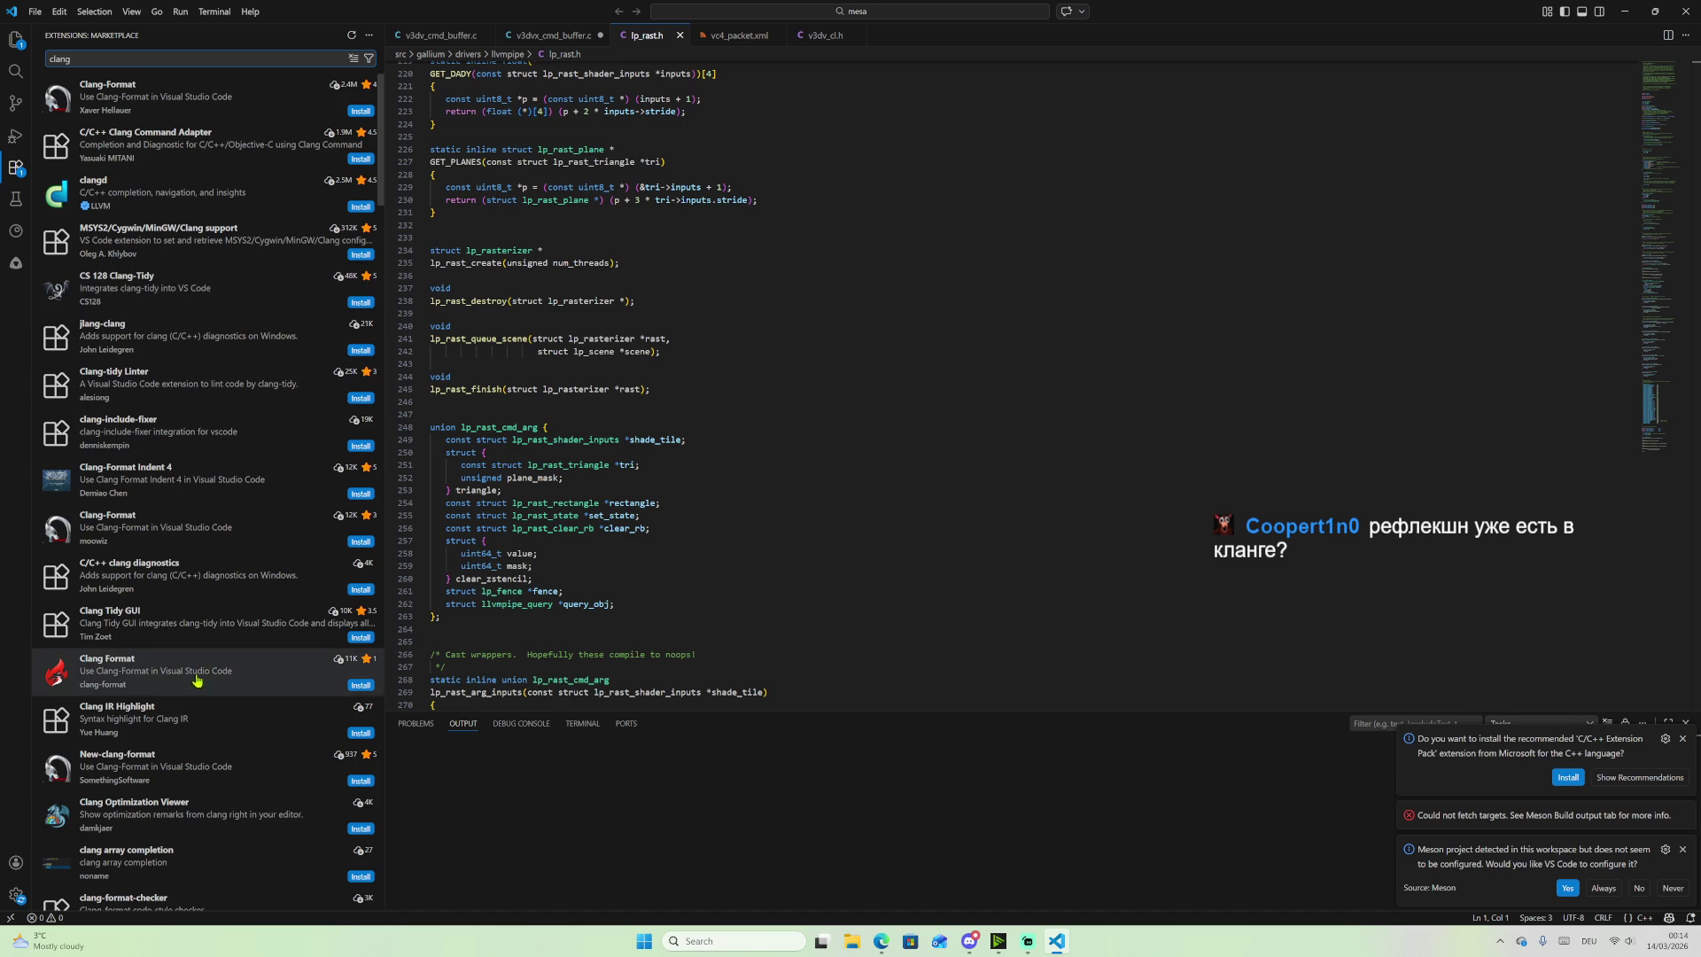
scroll(197, 605, "down", 3)
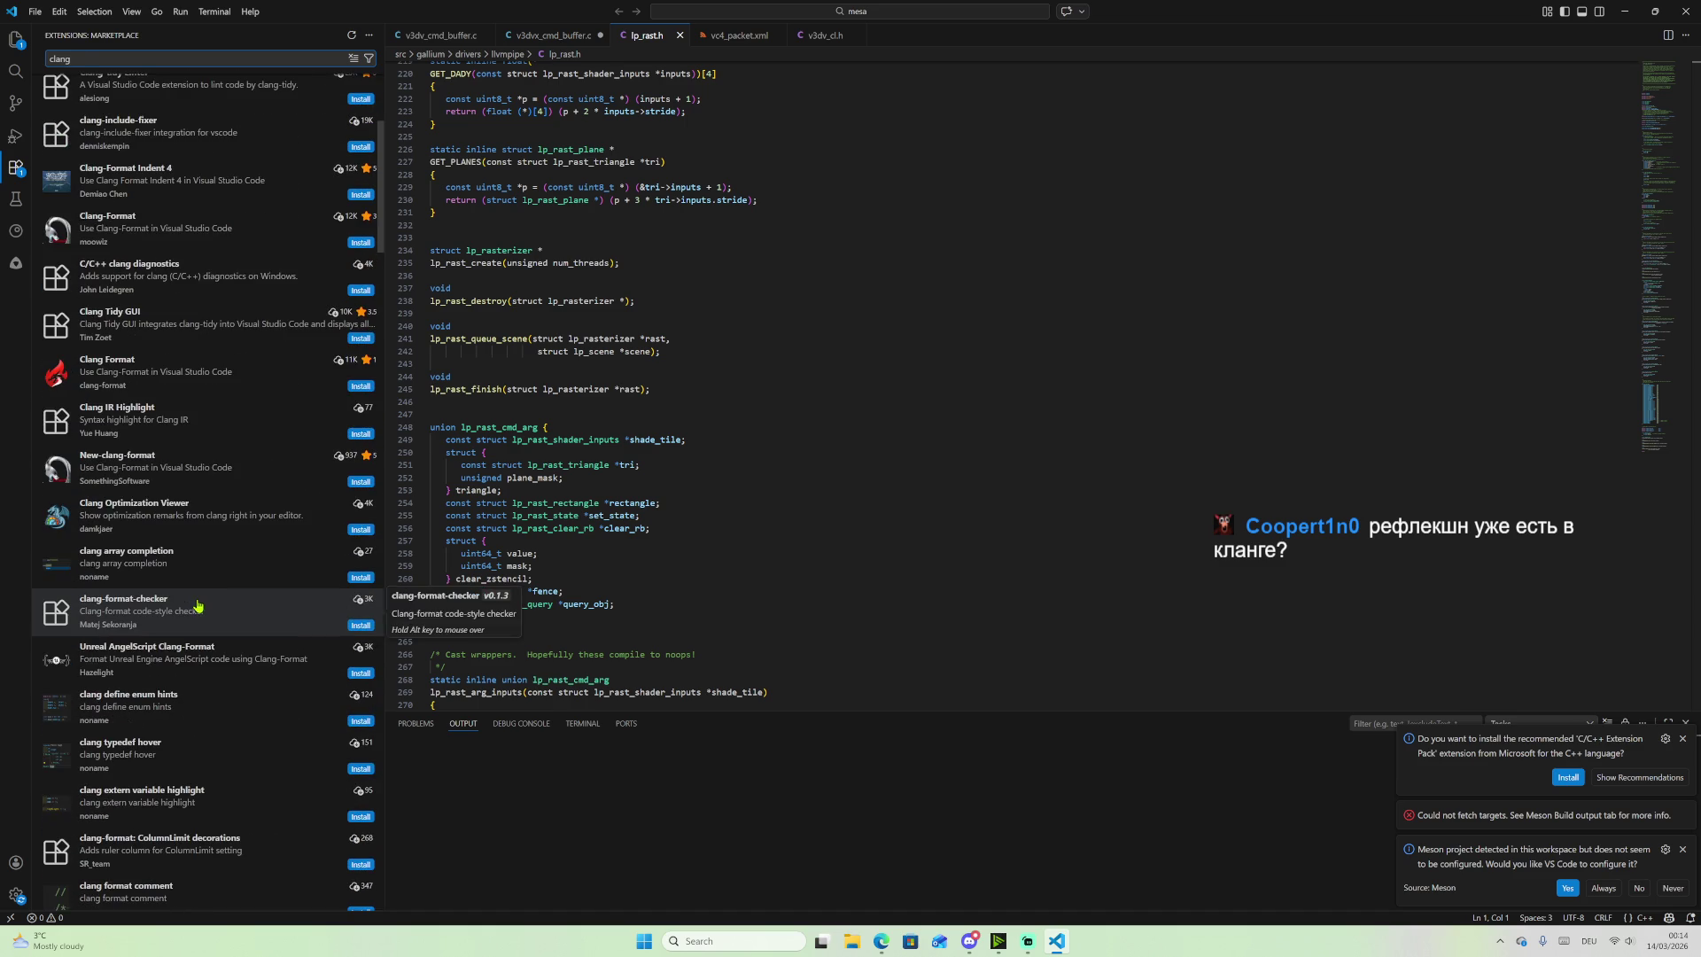
scroll(198, 602, "up", 3)
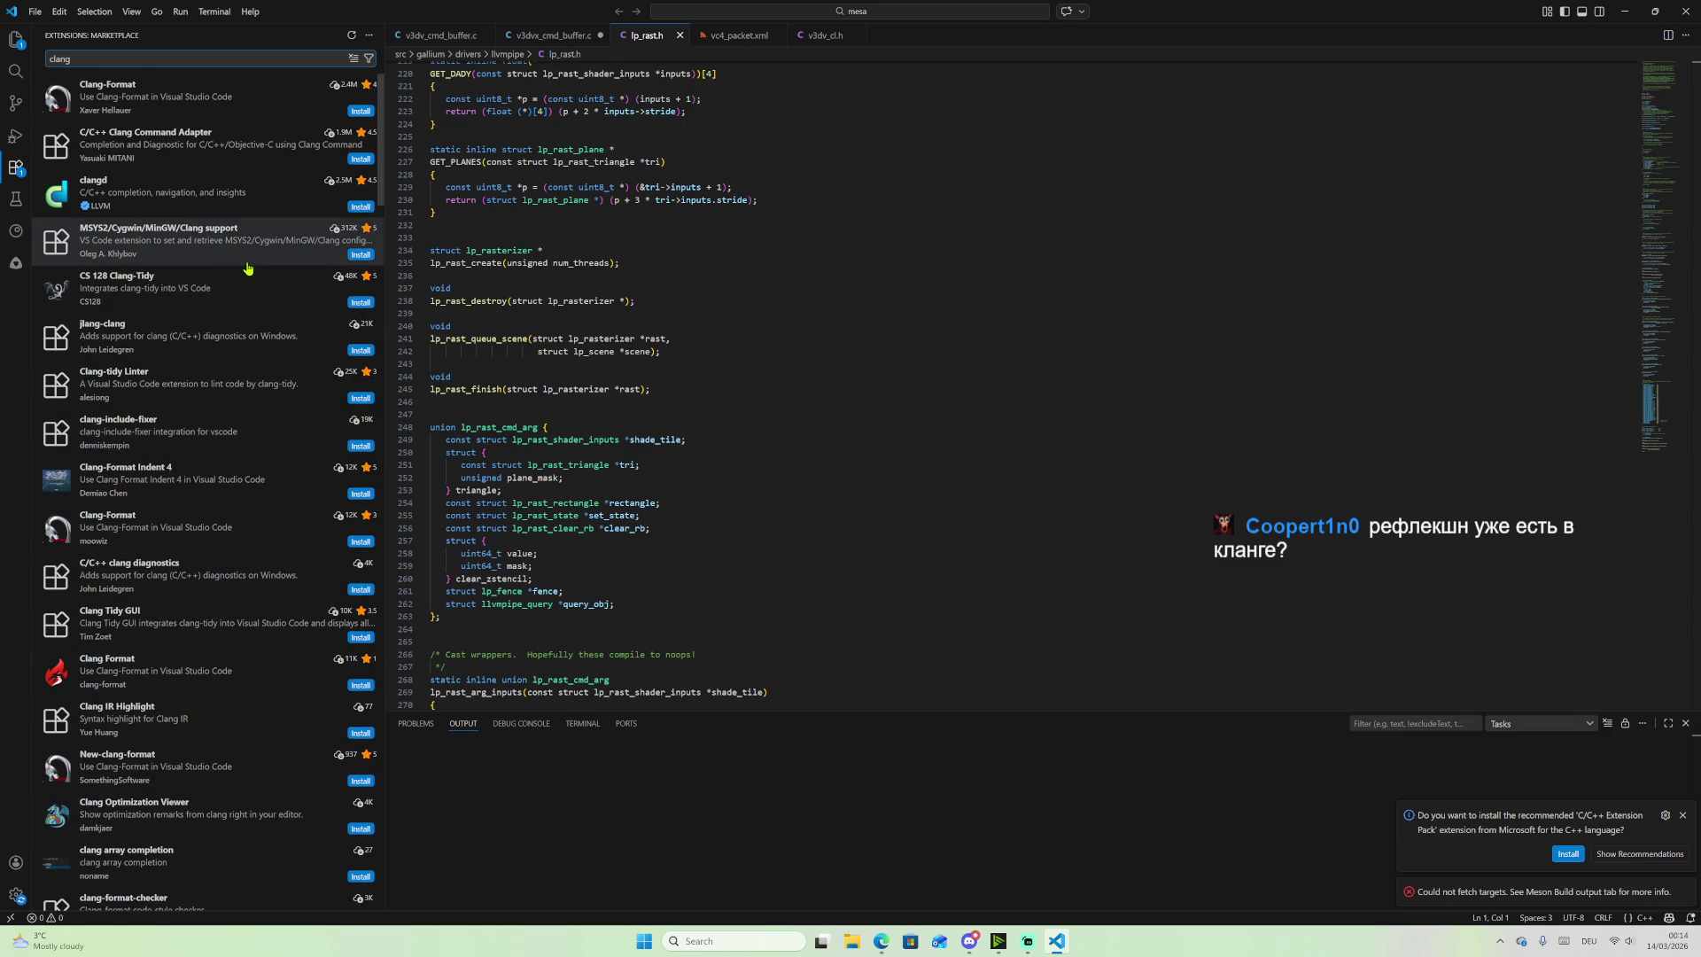
left_click(220, 211)
left_click(220, 211)
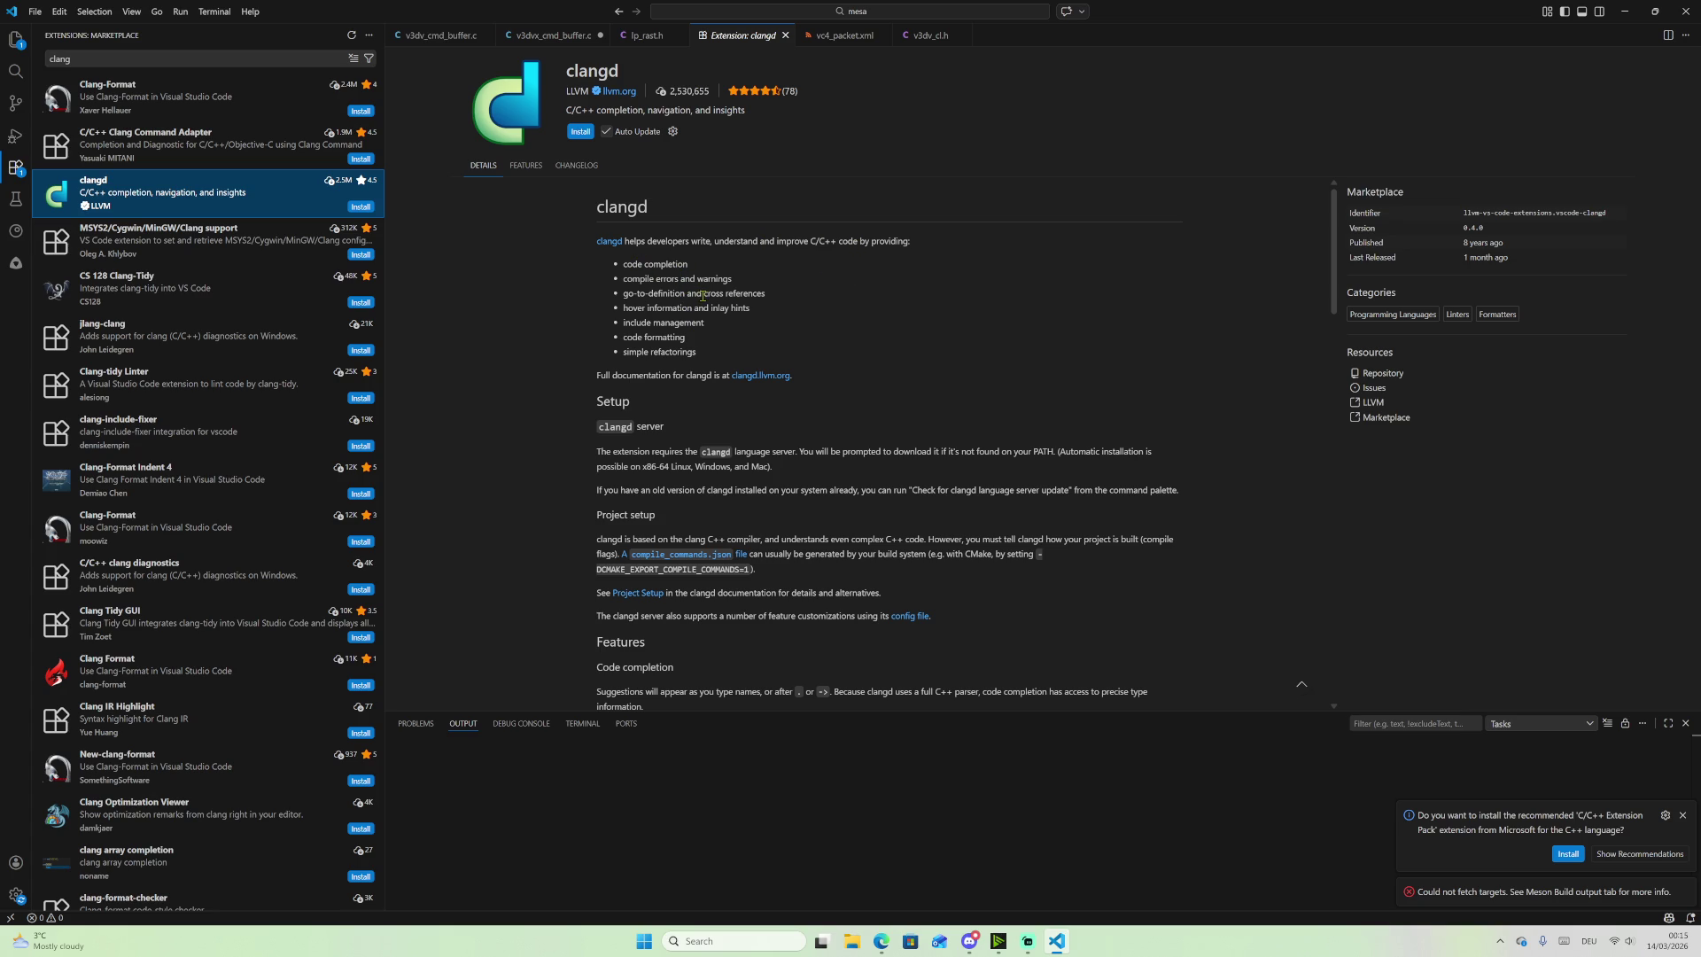
Step: Read the clangd features, highlighting go-to-definition and cross references, then return to the browser
left_click(698, 294)
left_click_drag(657, 295, 725, 294)
left_click(728, 297)
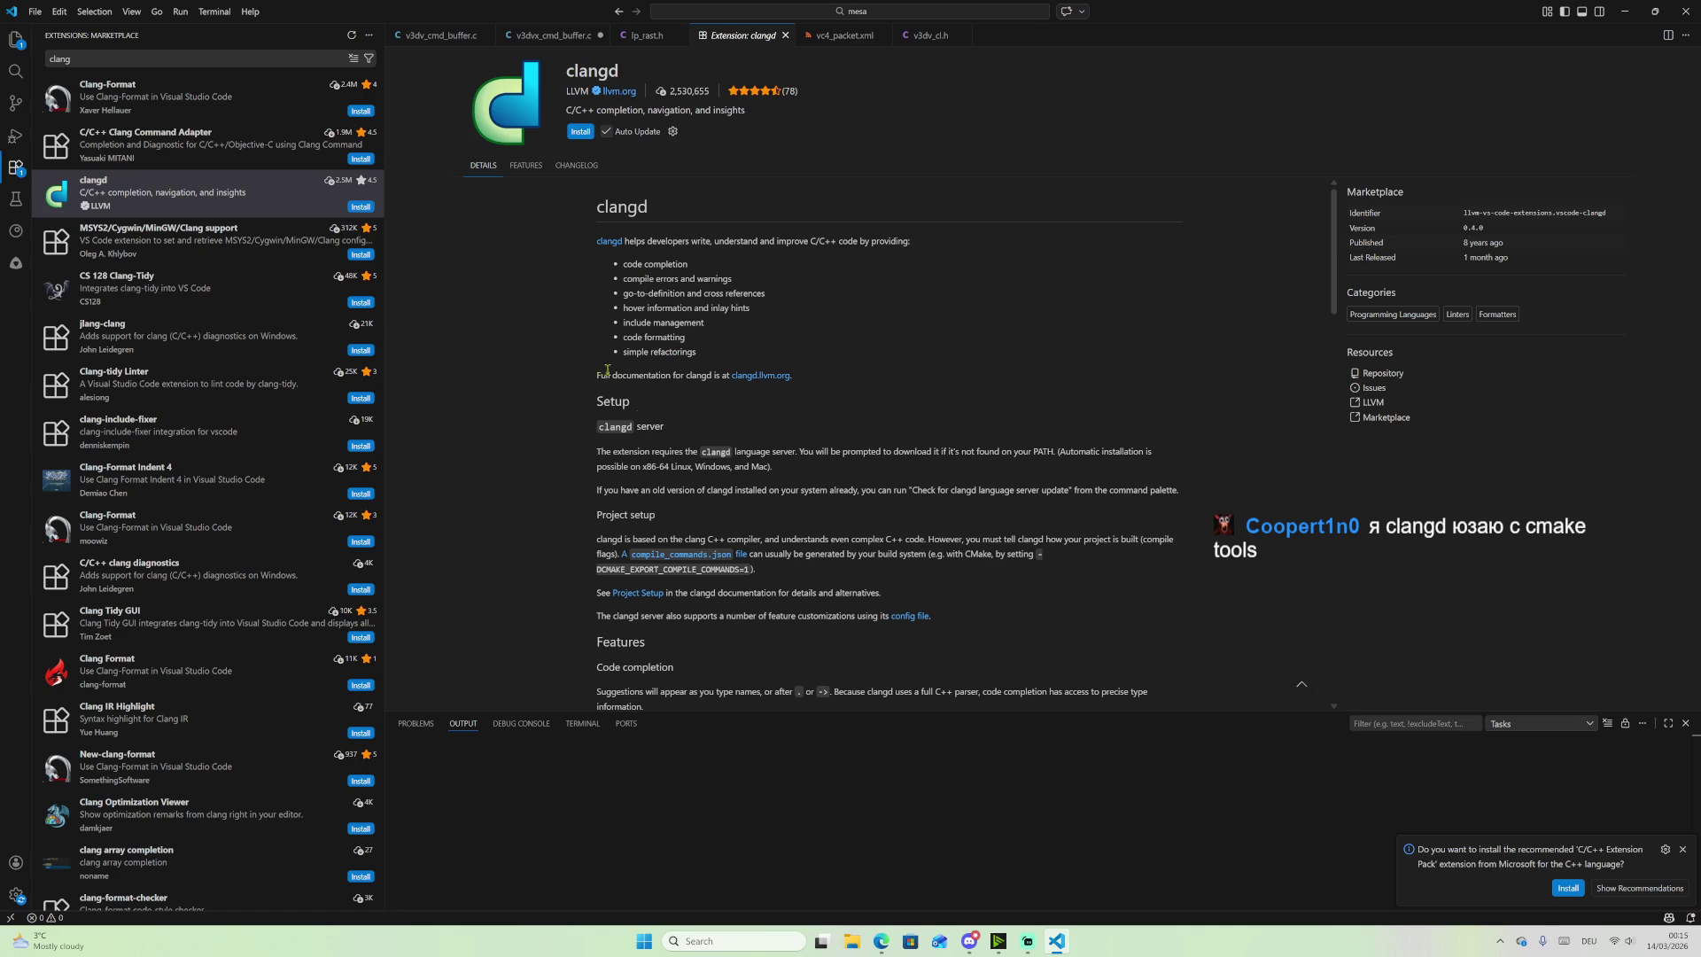
scroll(629, 330, "down", 3)
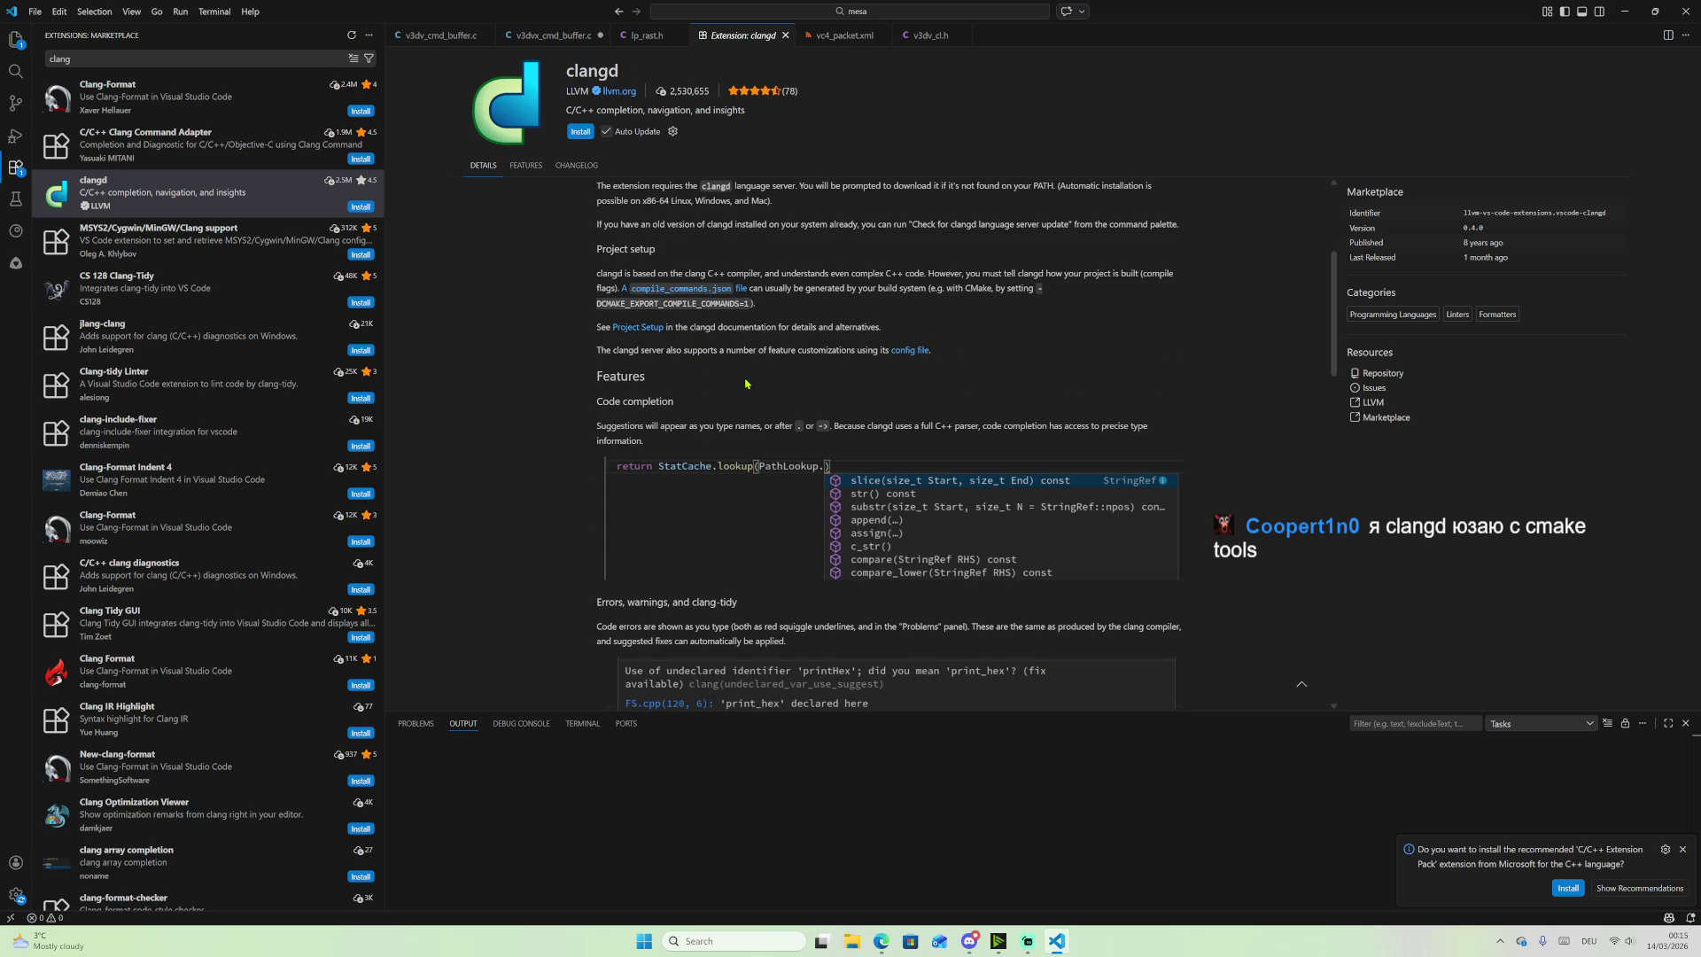
scroll(746, 384, "down", 5)
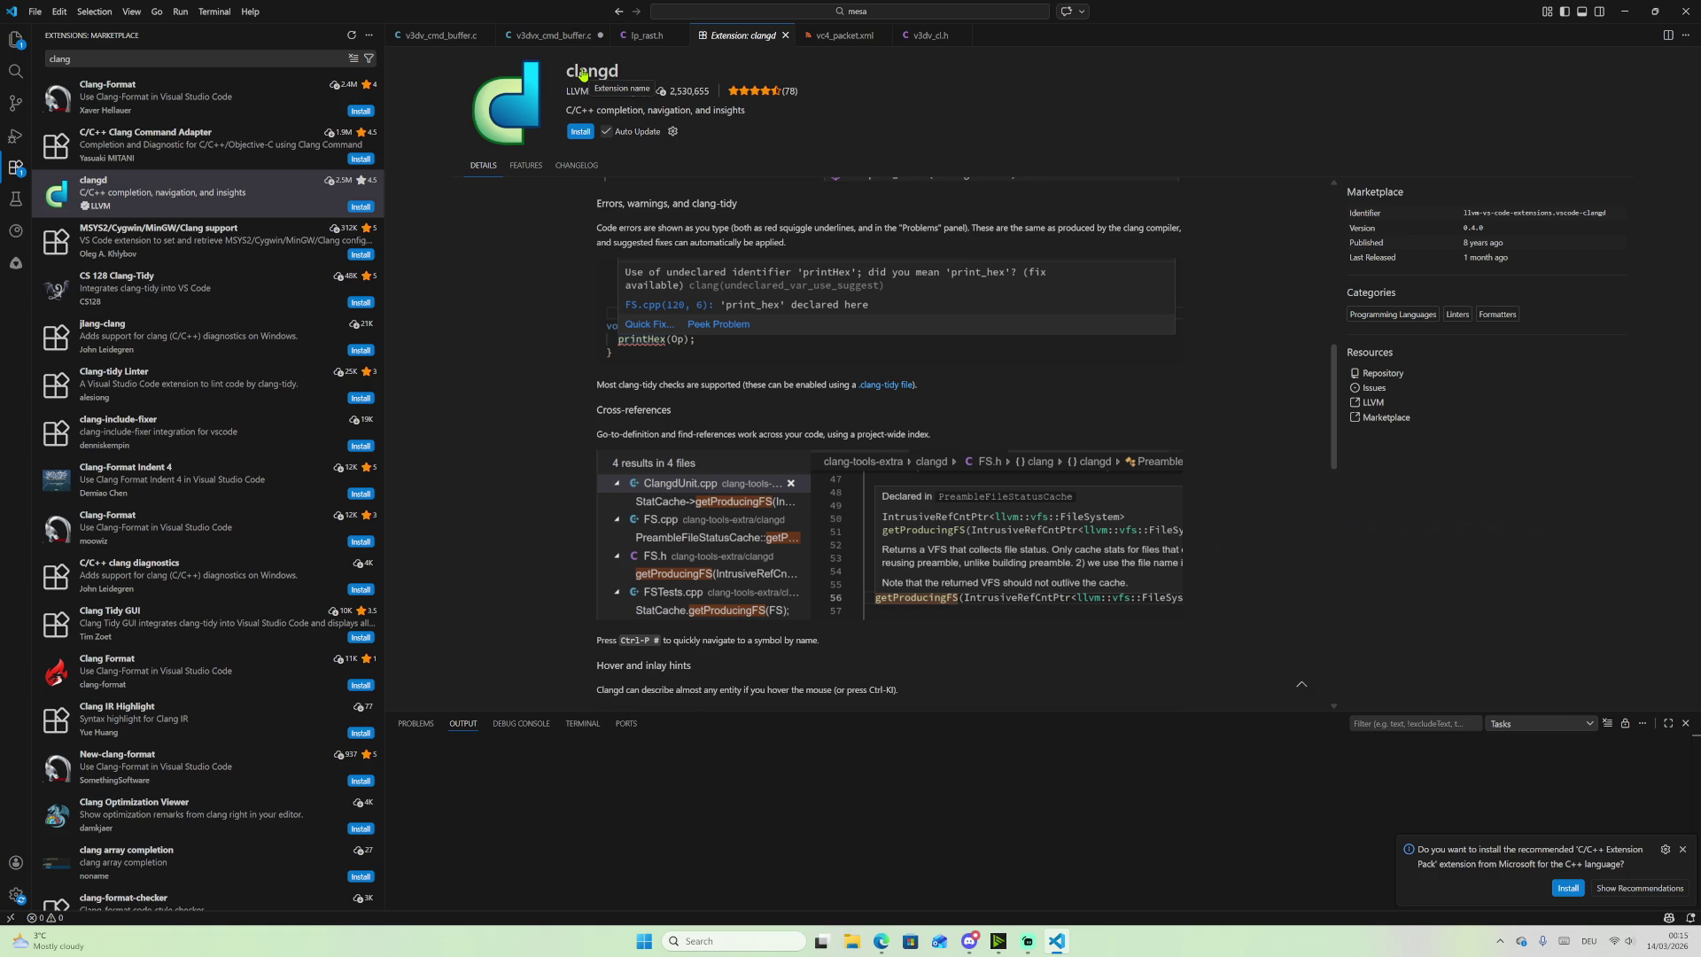
left_click(880, 941)
Step: Open the Compiler Explorer tab and widen the compiler output and compiler panes
mouse_move(4, 460)
left_click(75, 790)
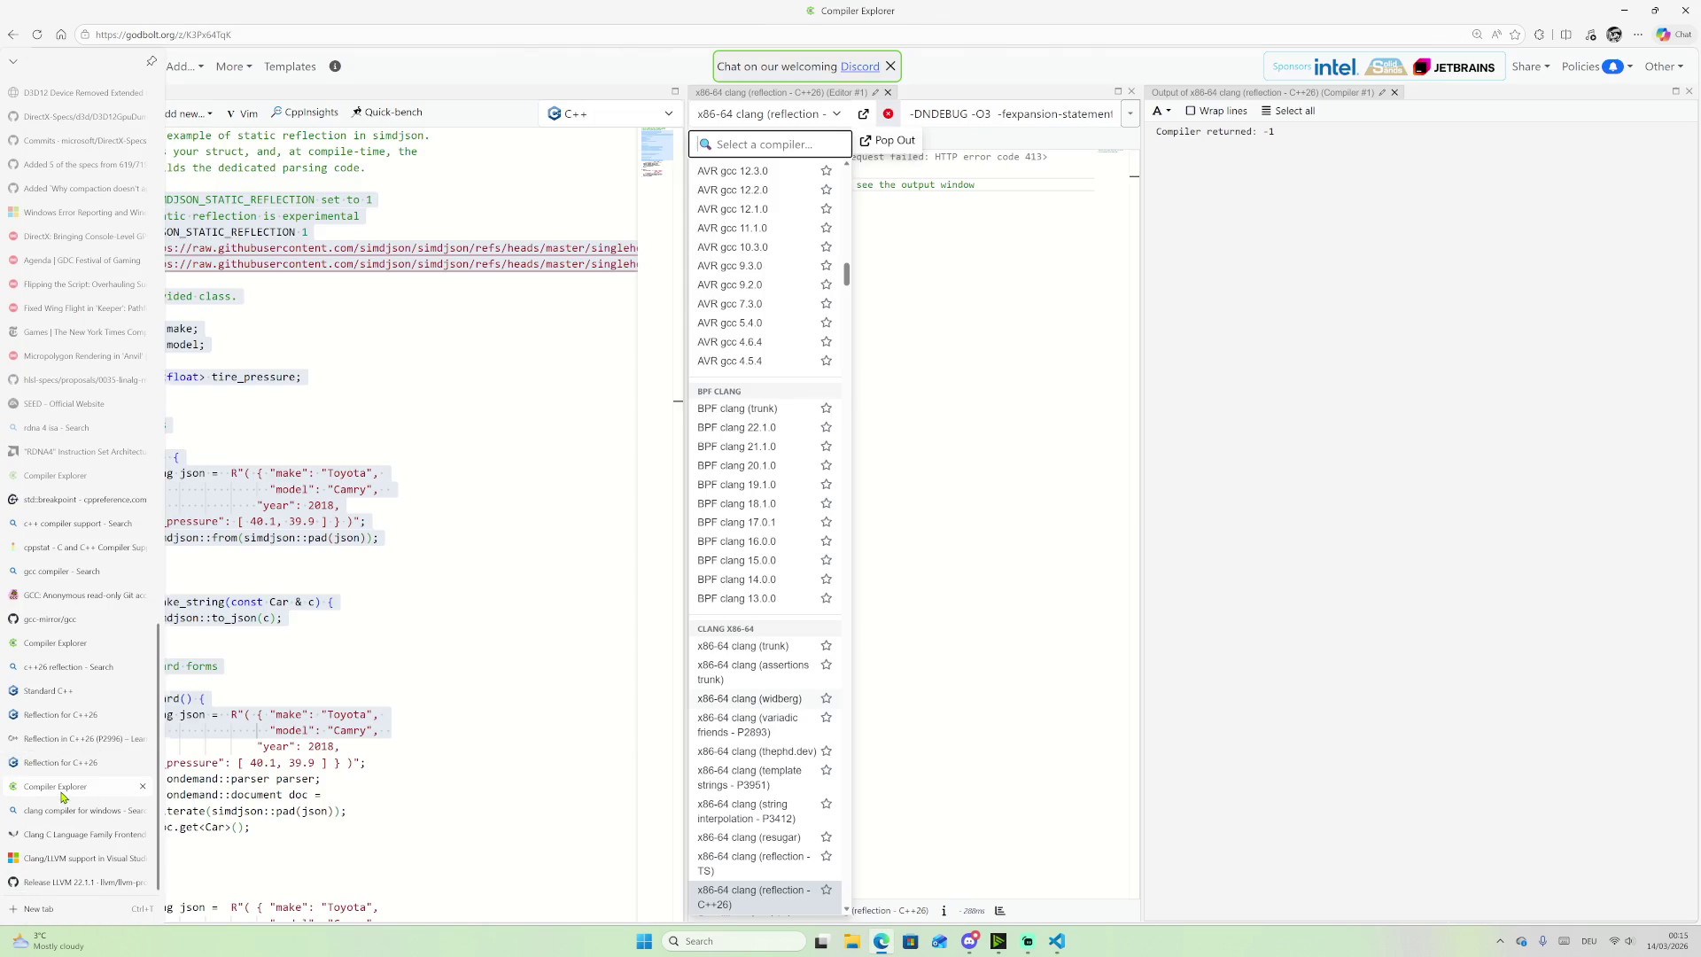
left_click(766, 113)
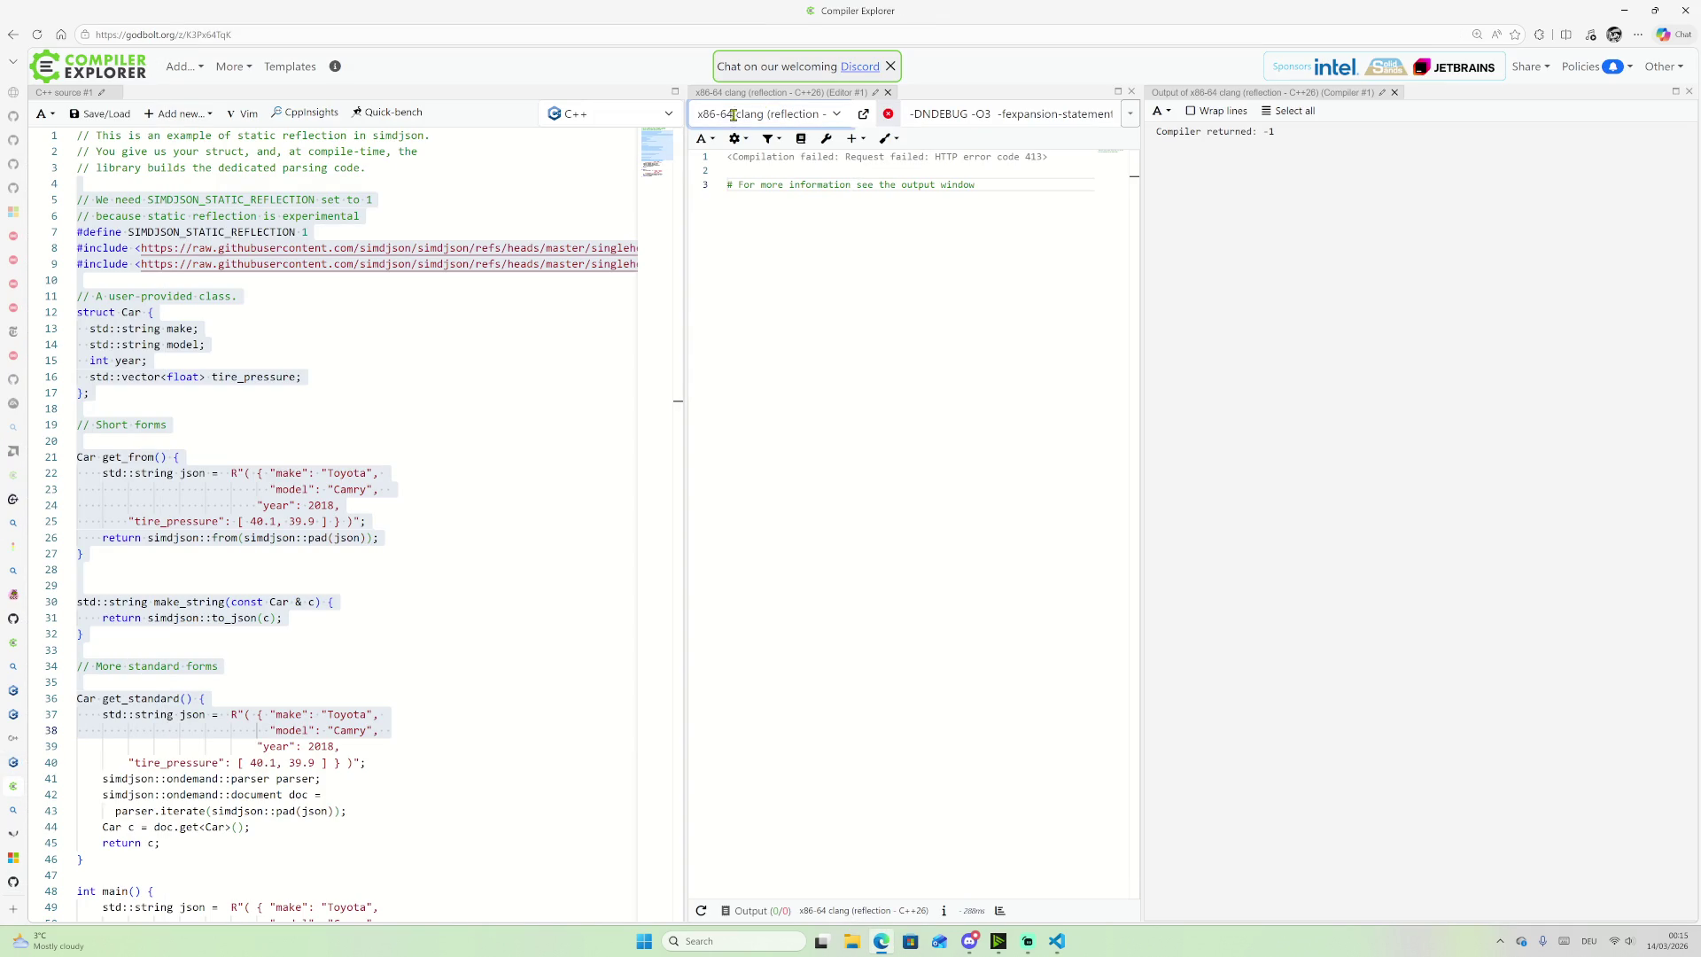
left_click(836, 113)
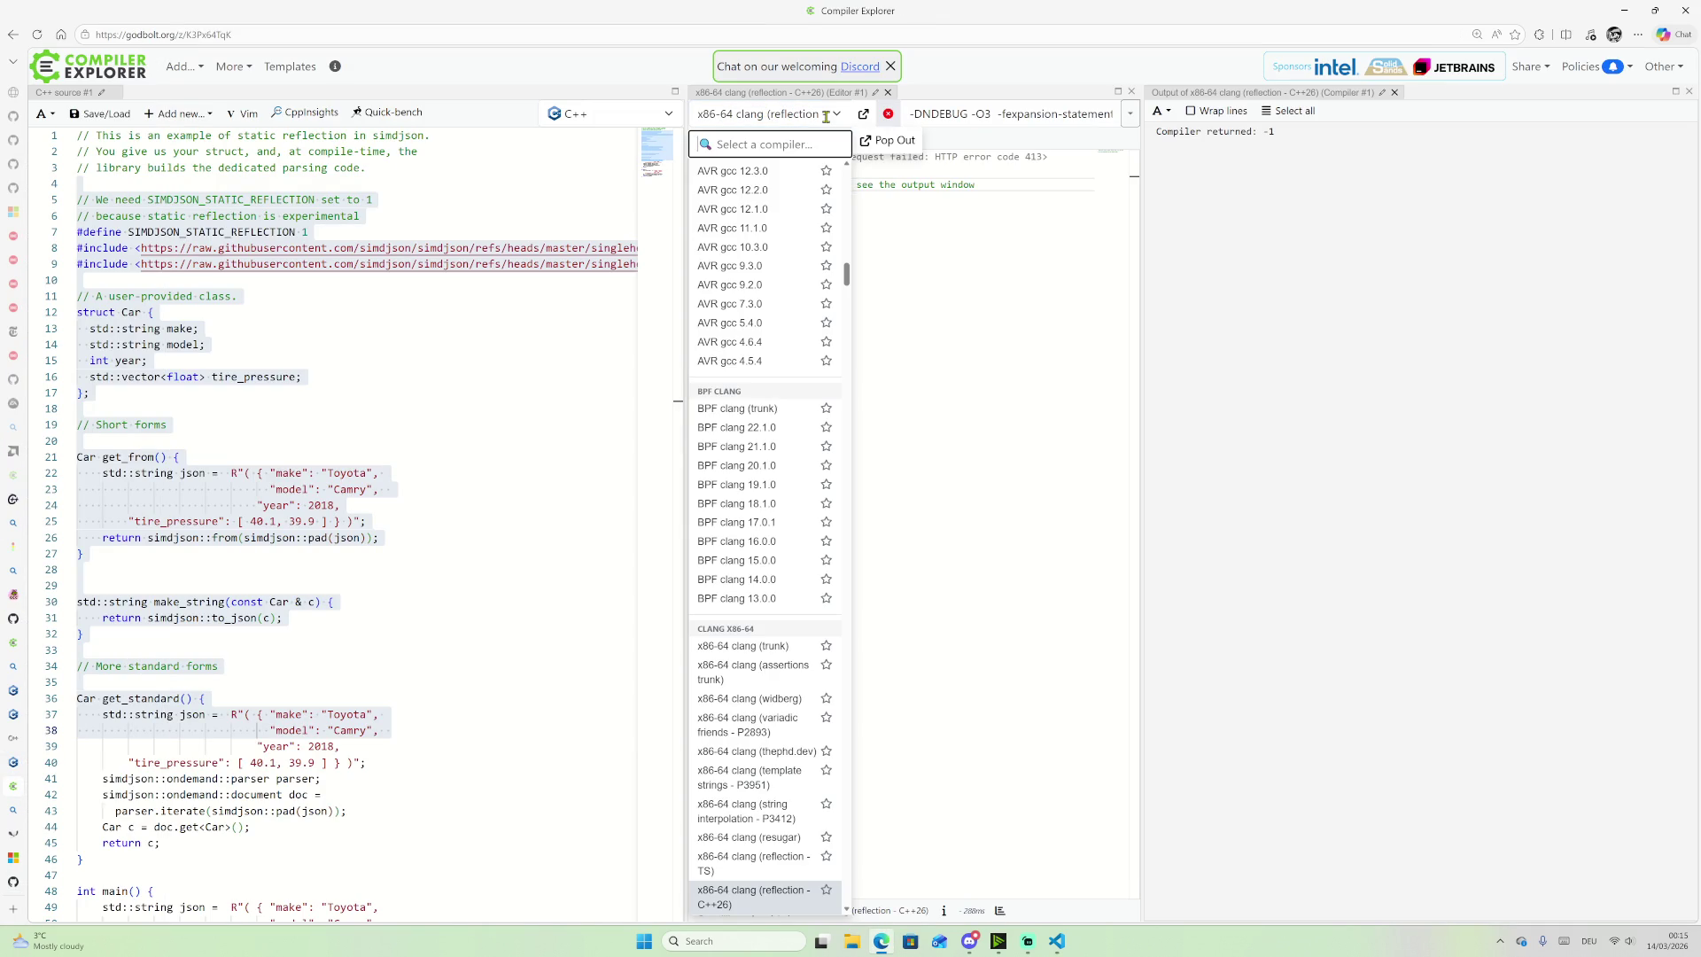
left_click(774, 114)
left_click(767, 112)
mouse_move(688, 140)
left_mouse_down()
mouse_move(388, 142)
mouse_move(429, 142)
left_mouse_up()
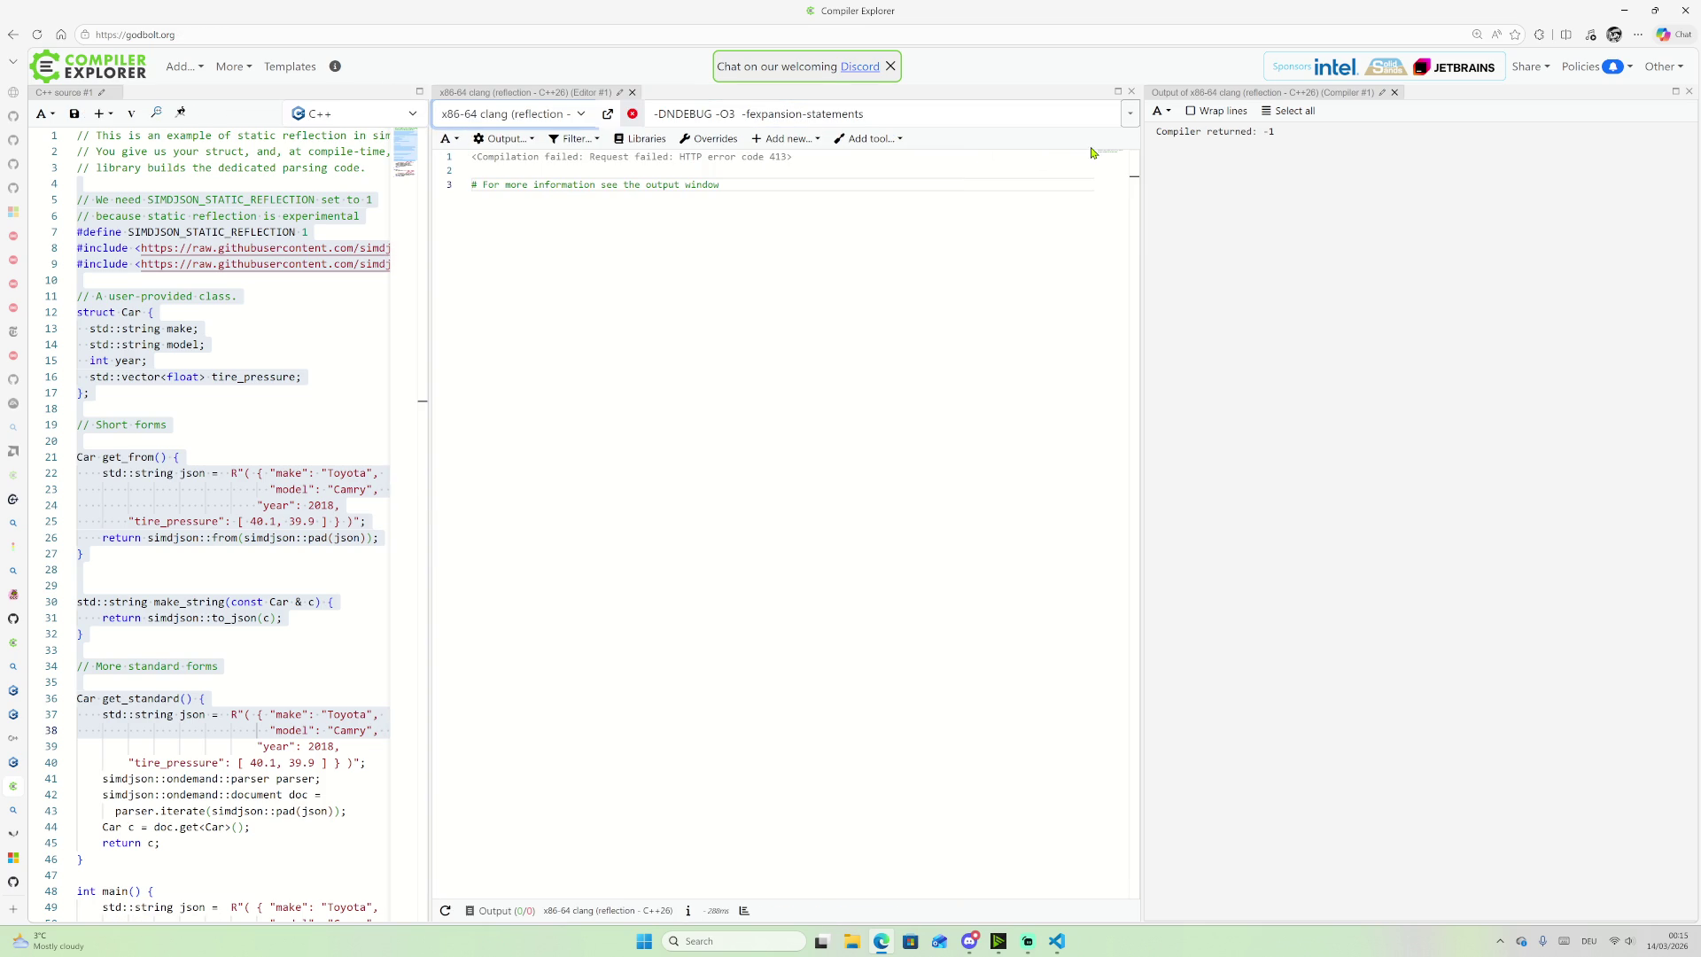
left_click_drag(1137, 156, 1415, 172)
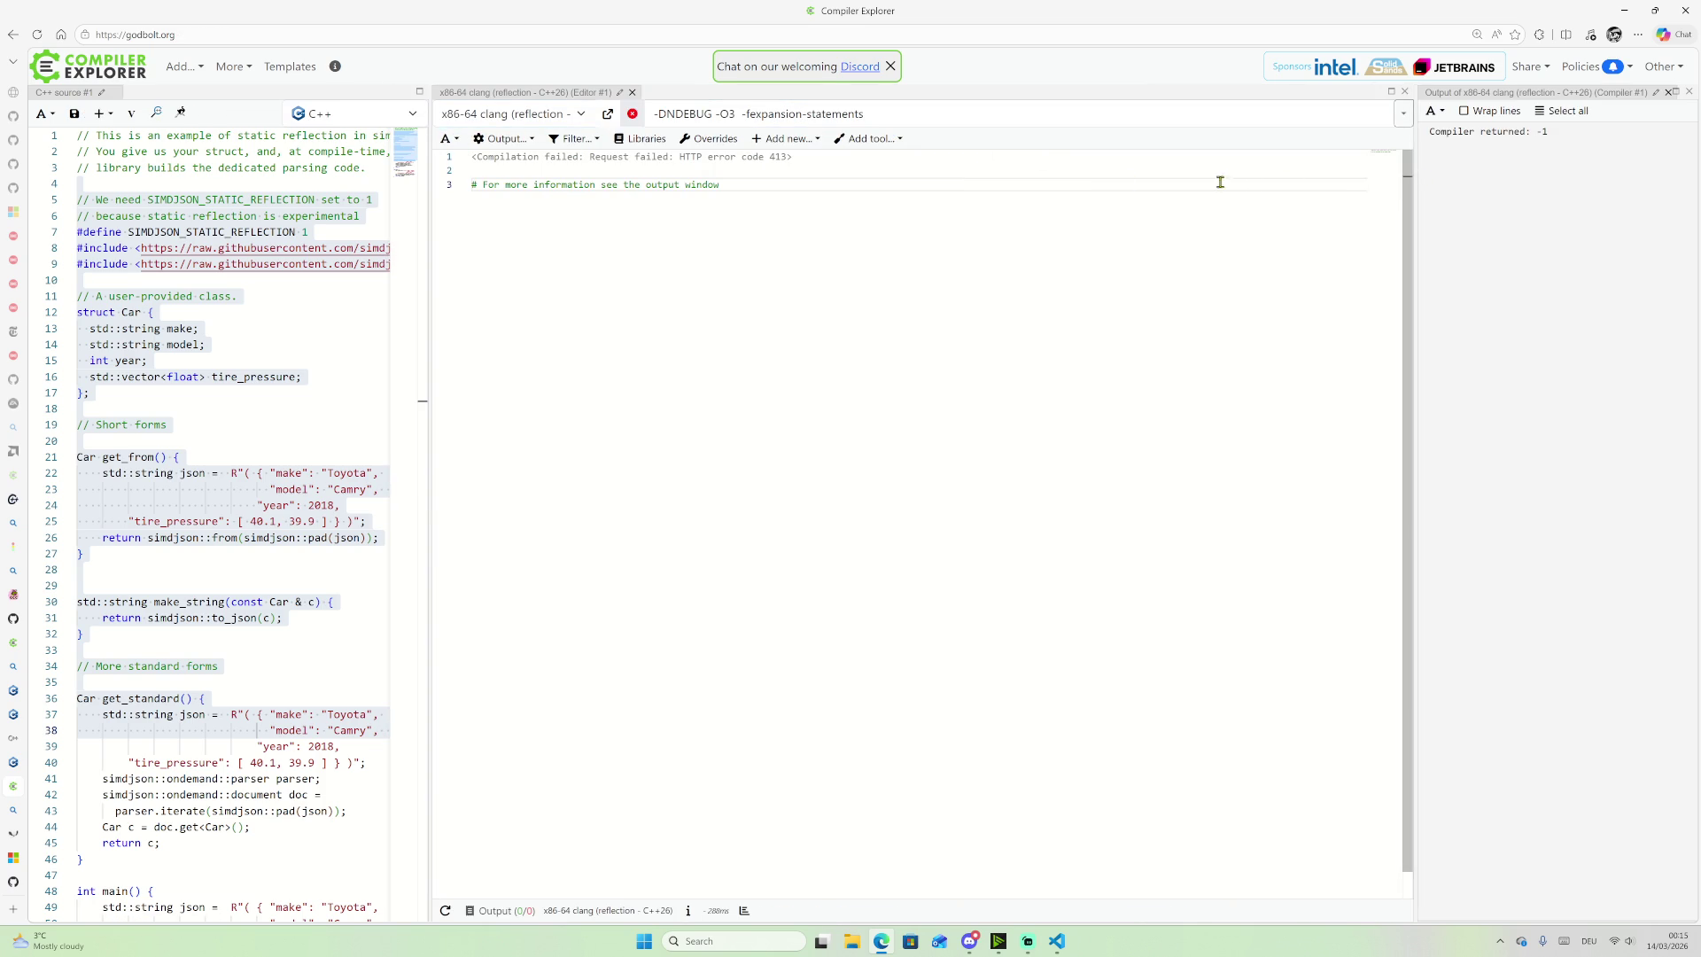
Step: Pick x86-64 clang (reflection - C++26) via a 'refl' filter and widen the source pane
left_click(607, 115)
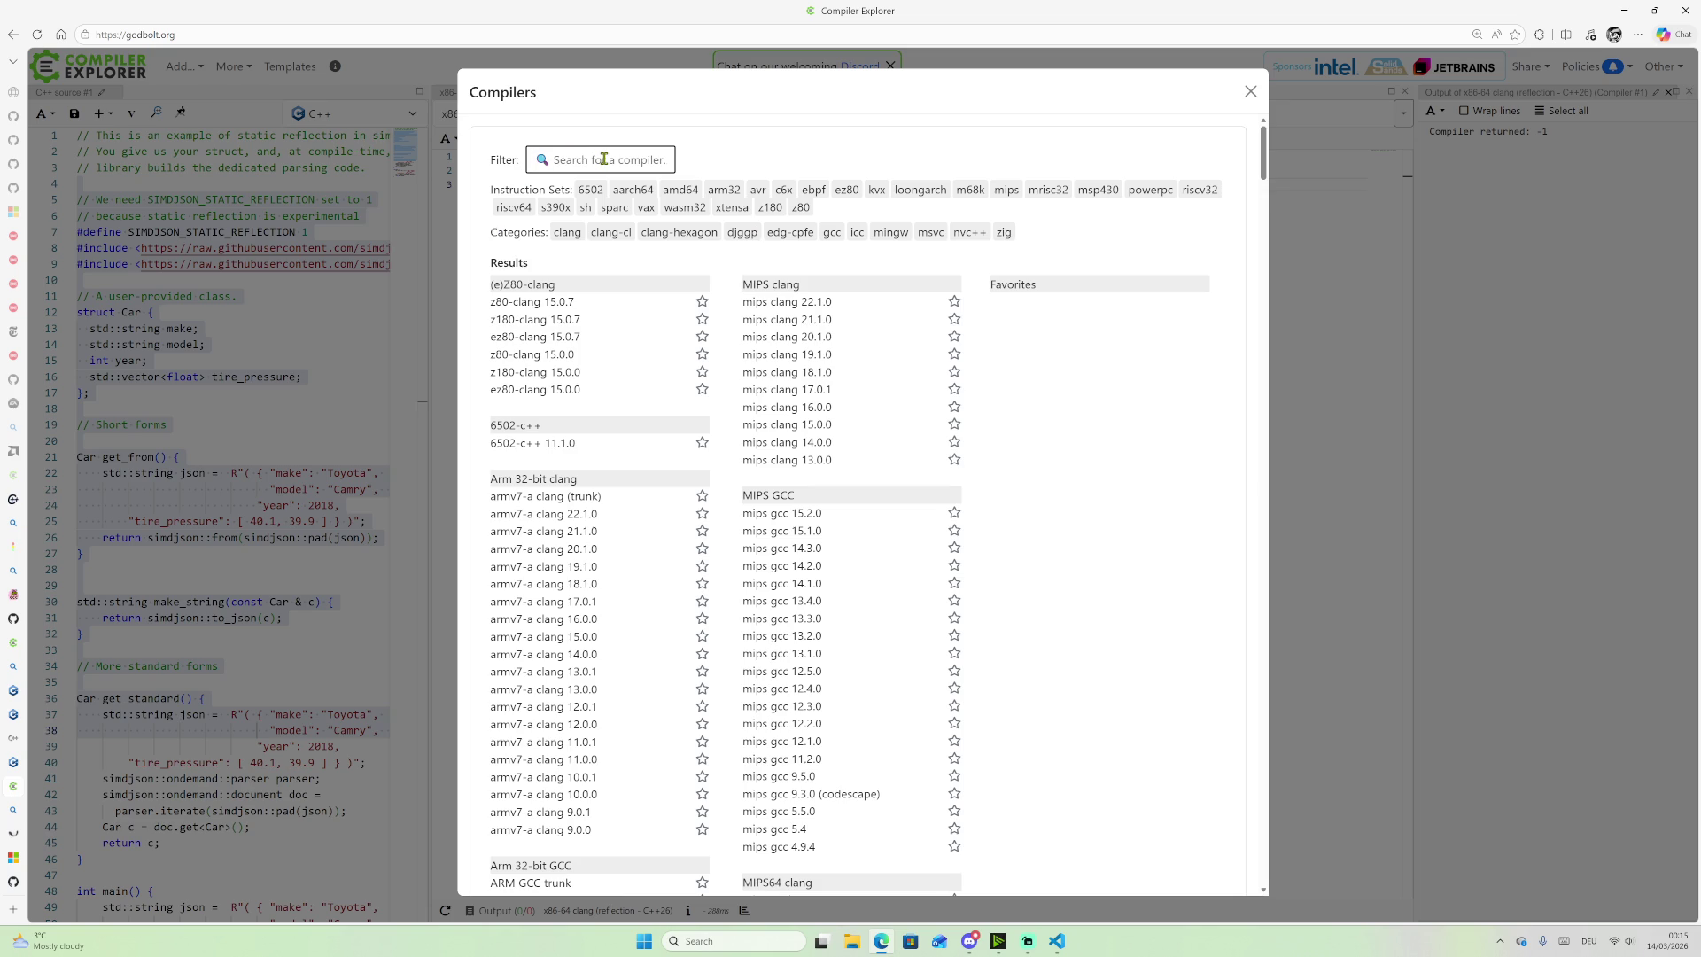
type("refl")
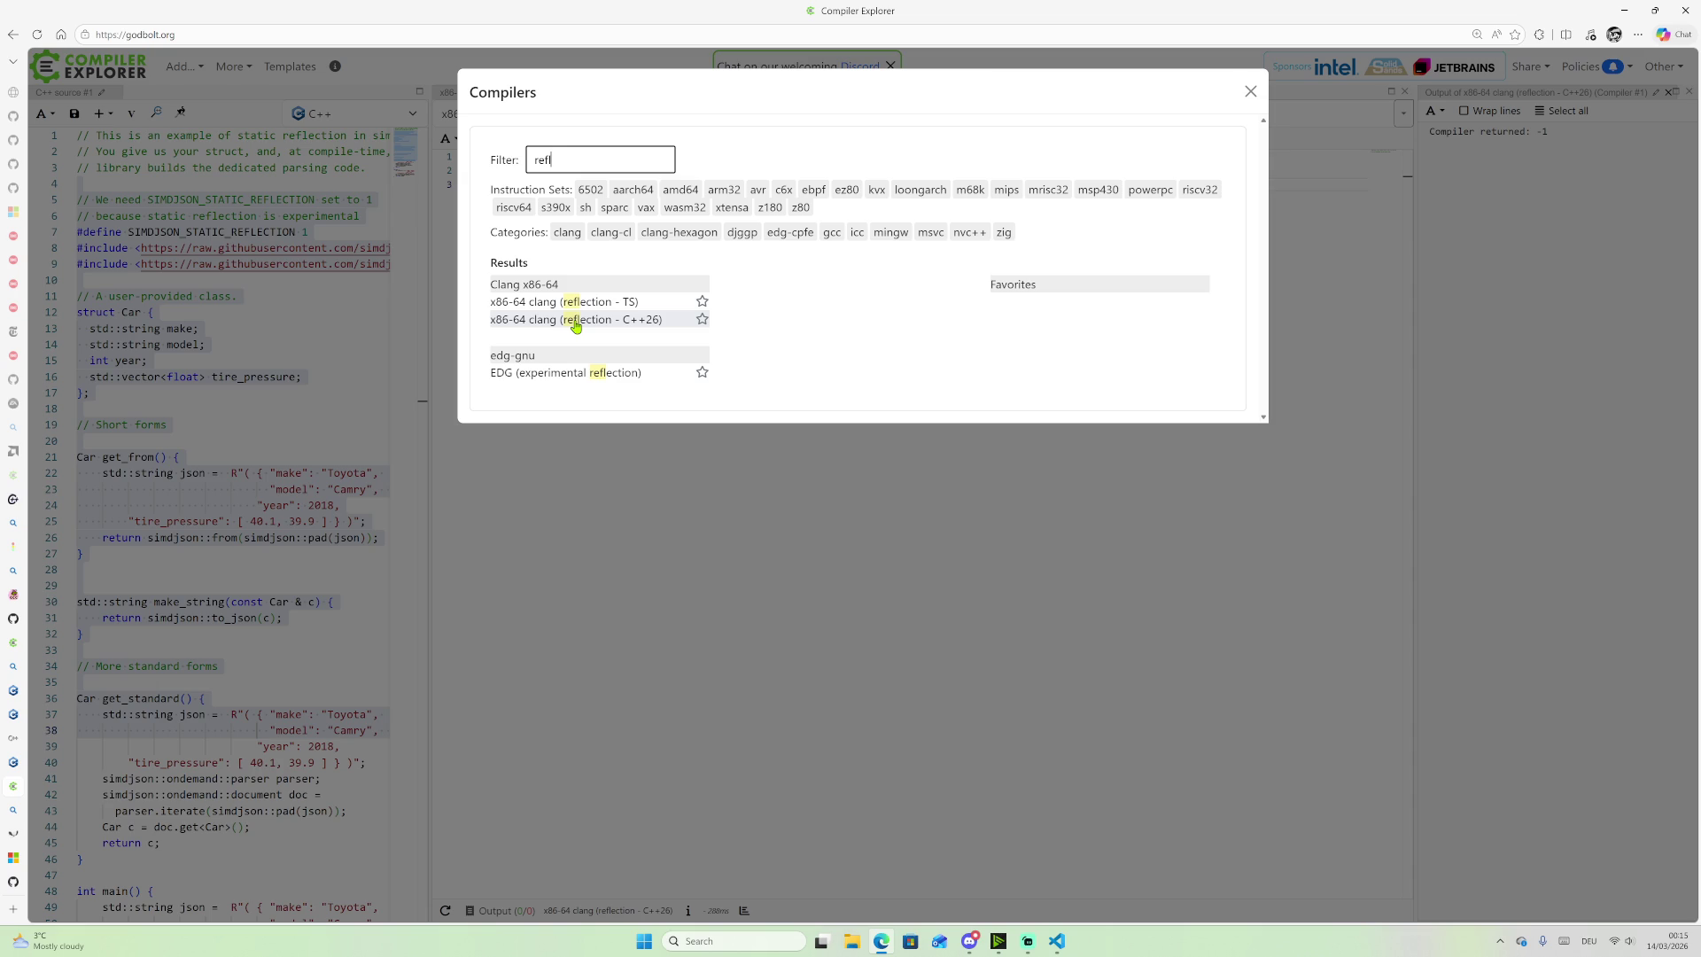
left_click(575, 319)
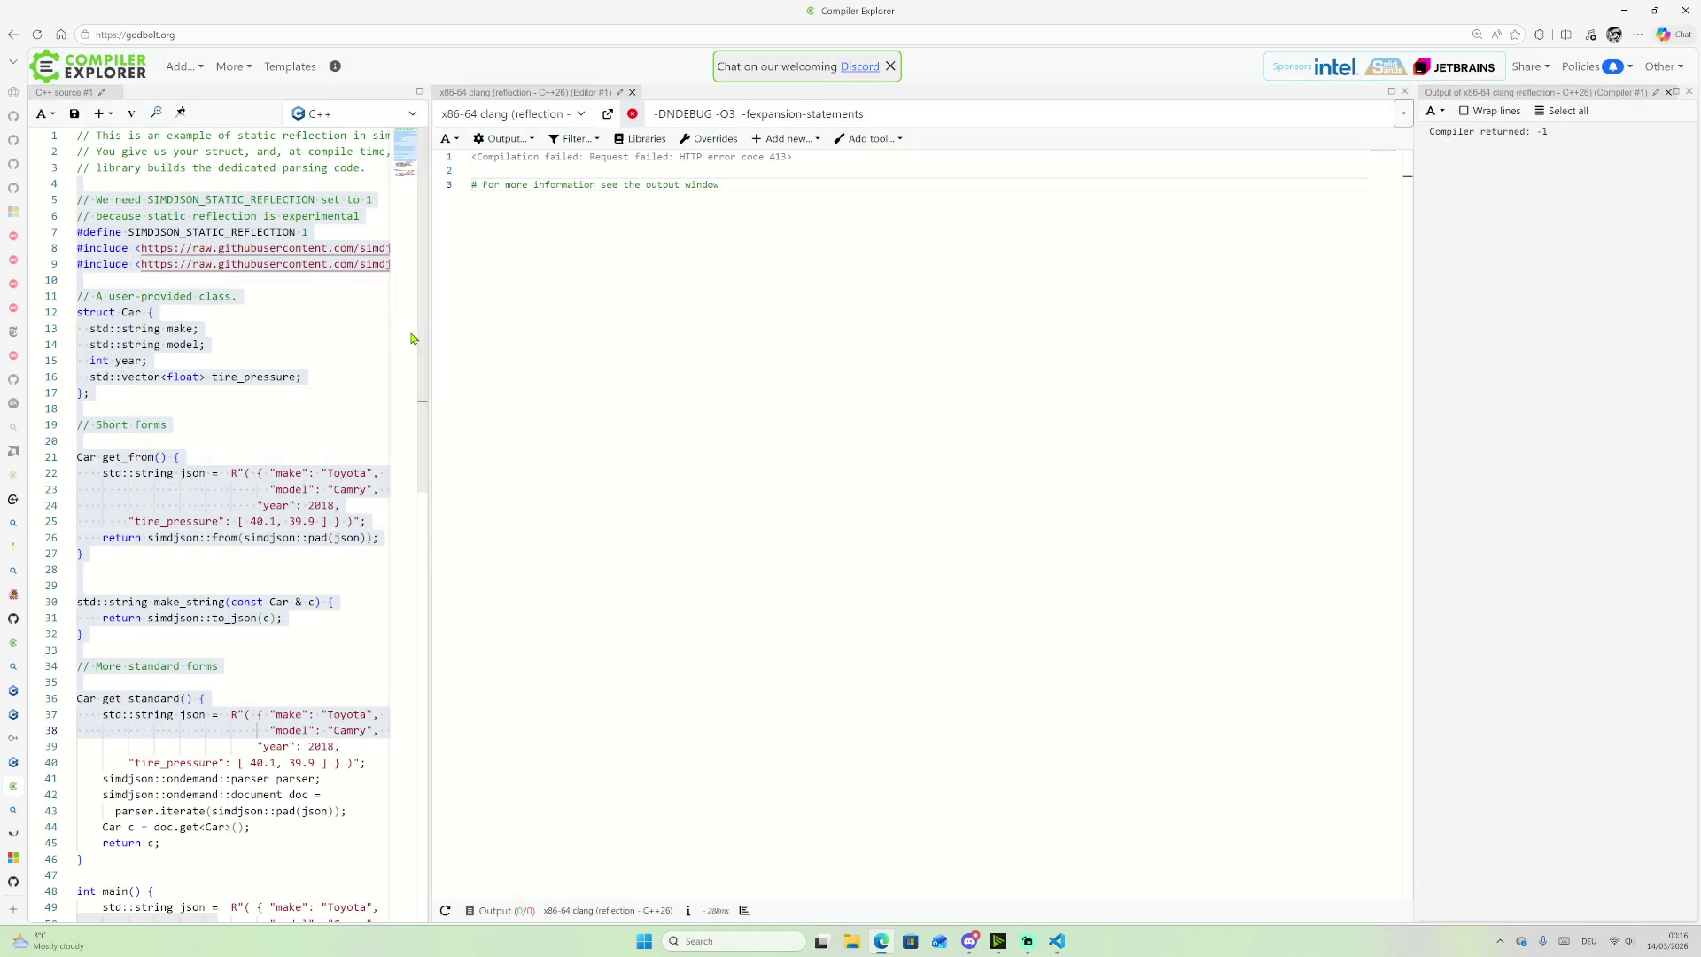
left_click_drag(427, 306, 932, 334)
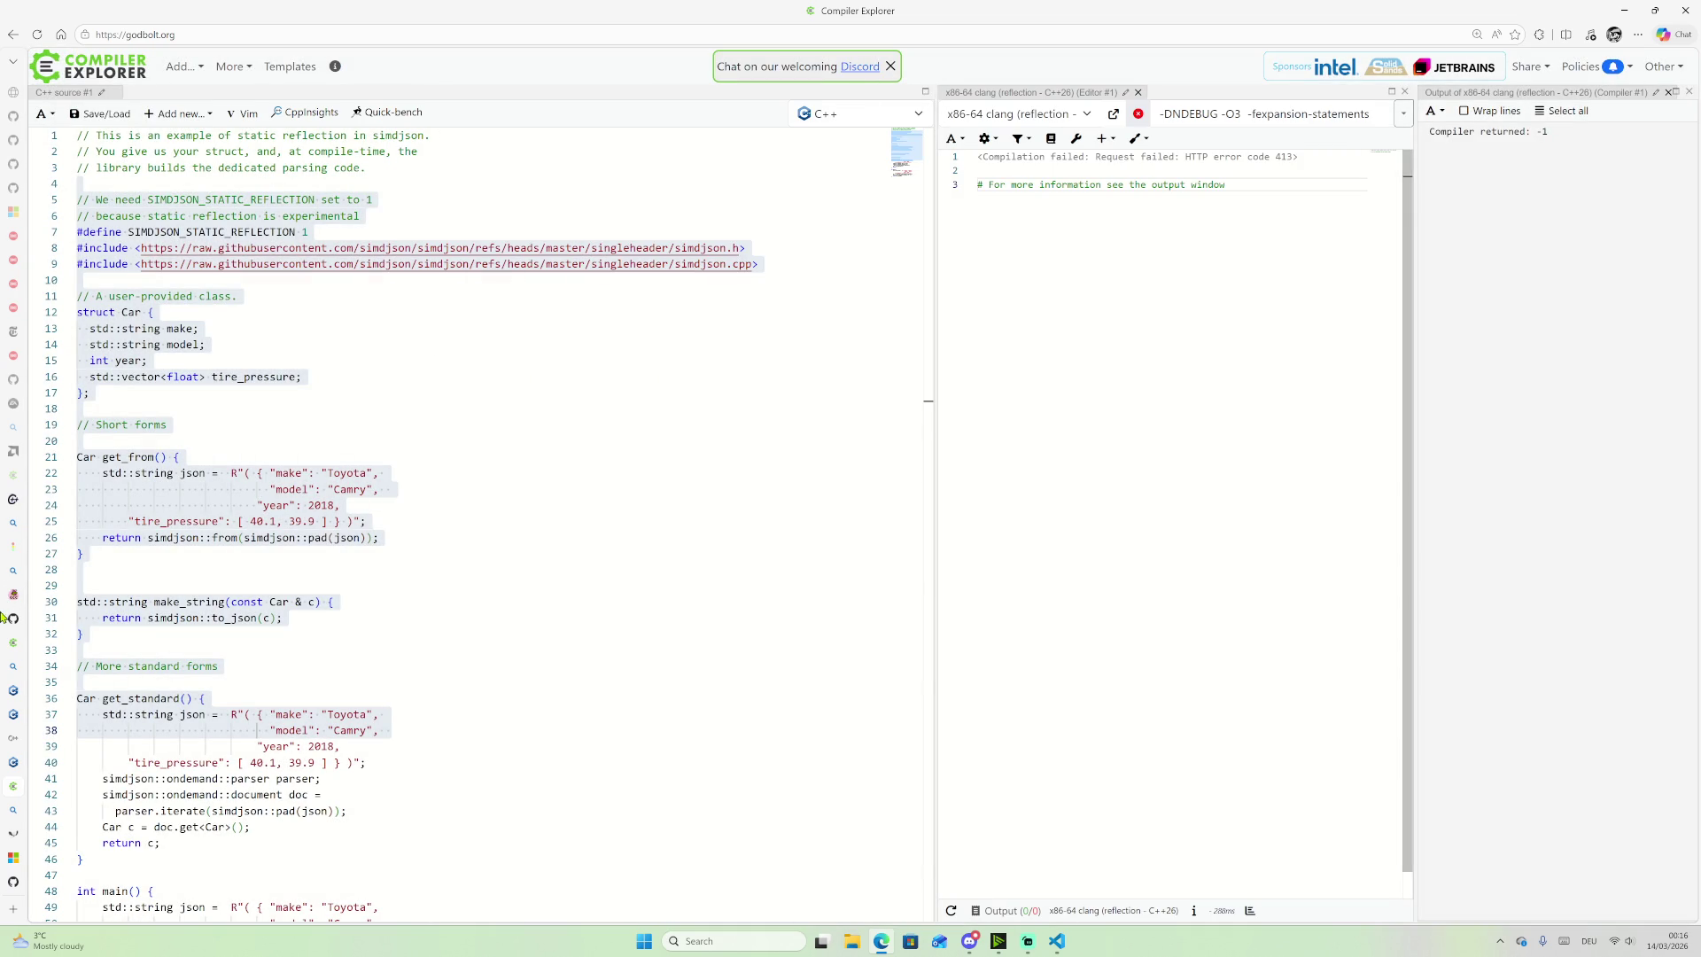
mouse_move(37, 722)
scroll(543, 588, "down", 3)
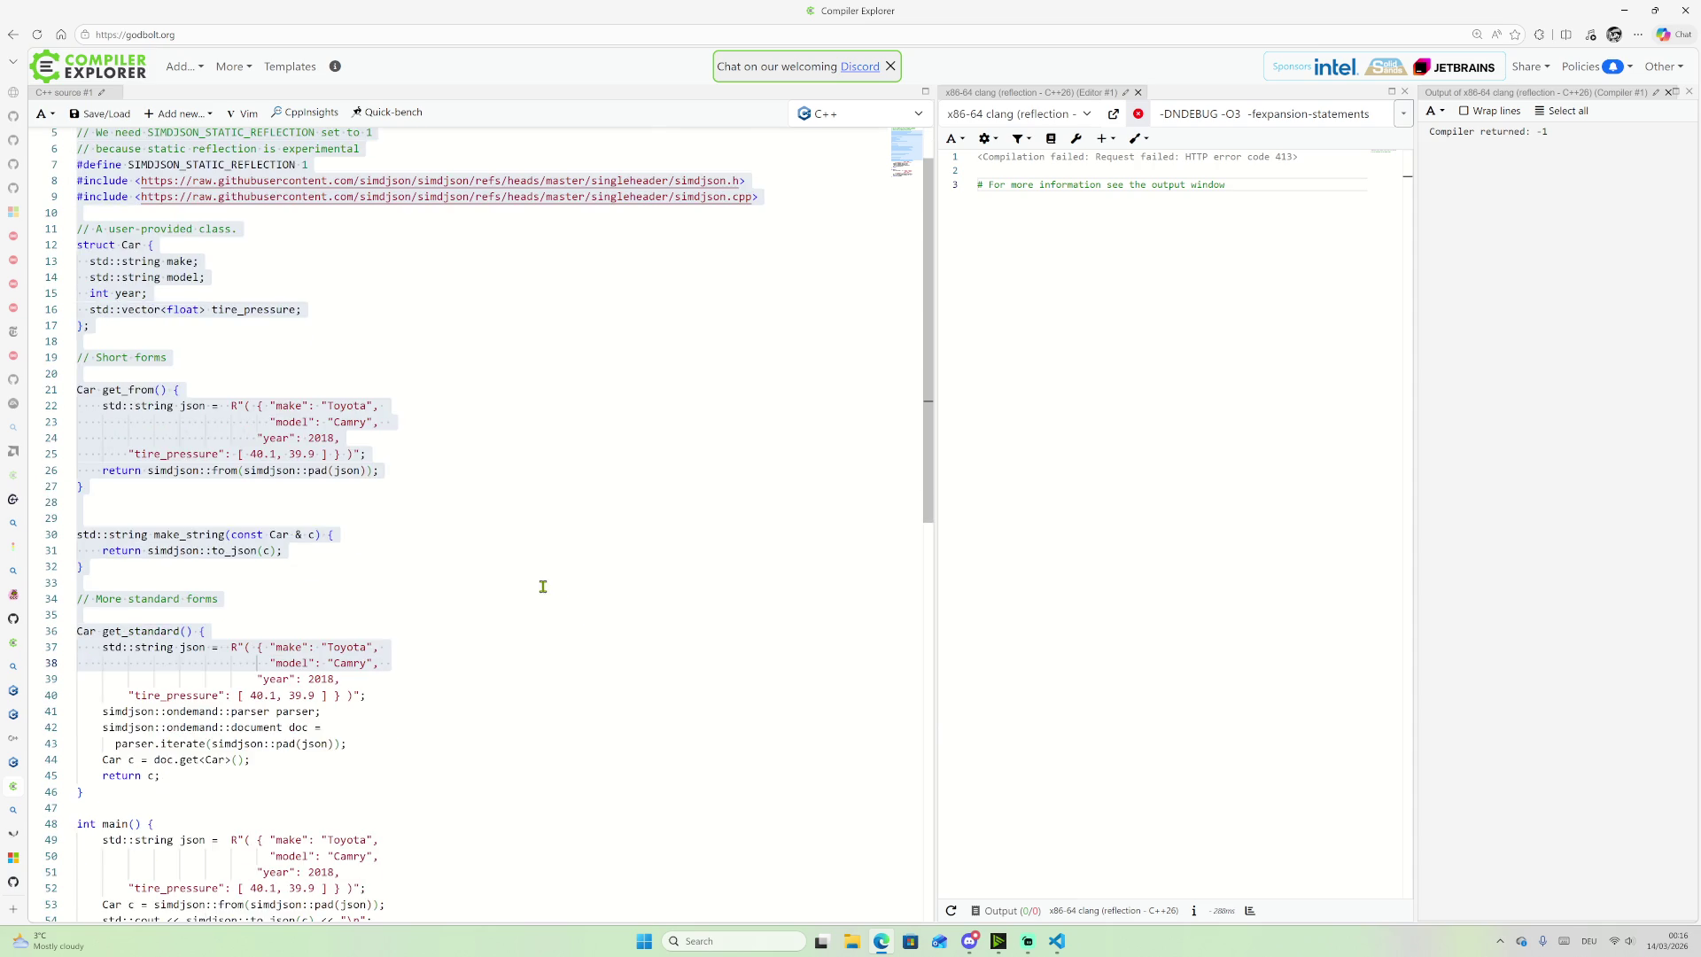
scroll(543, 589, "up", 2)
mouse_move(5, 660)
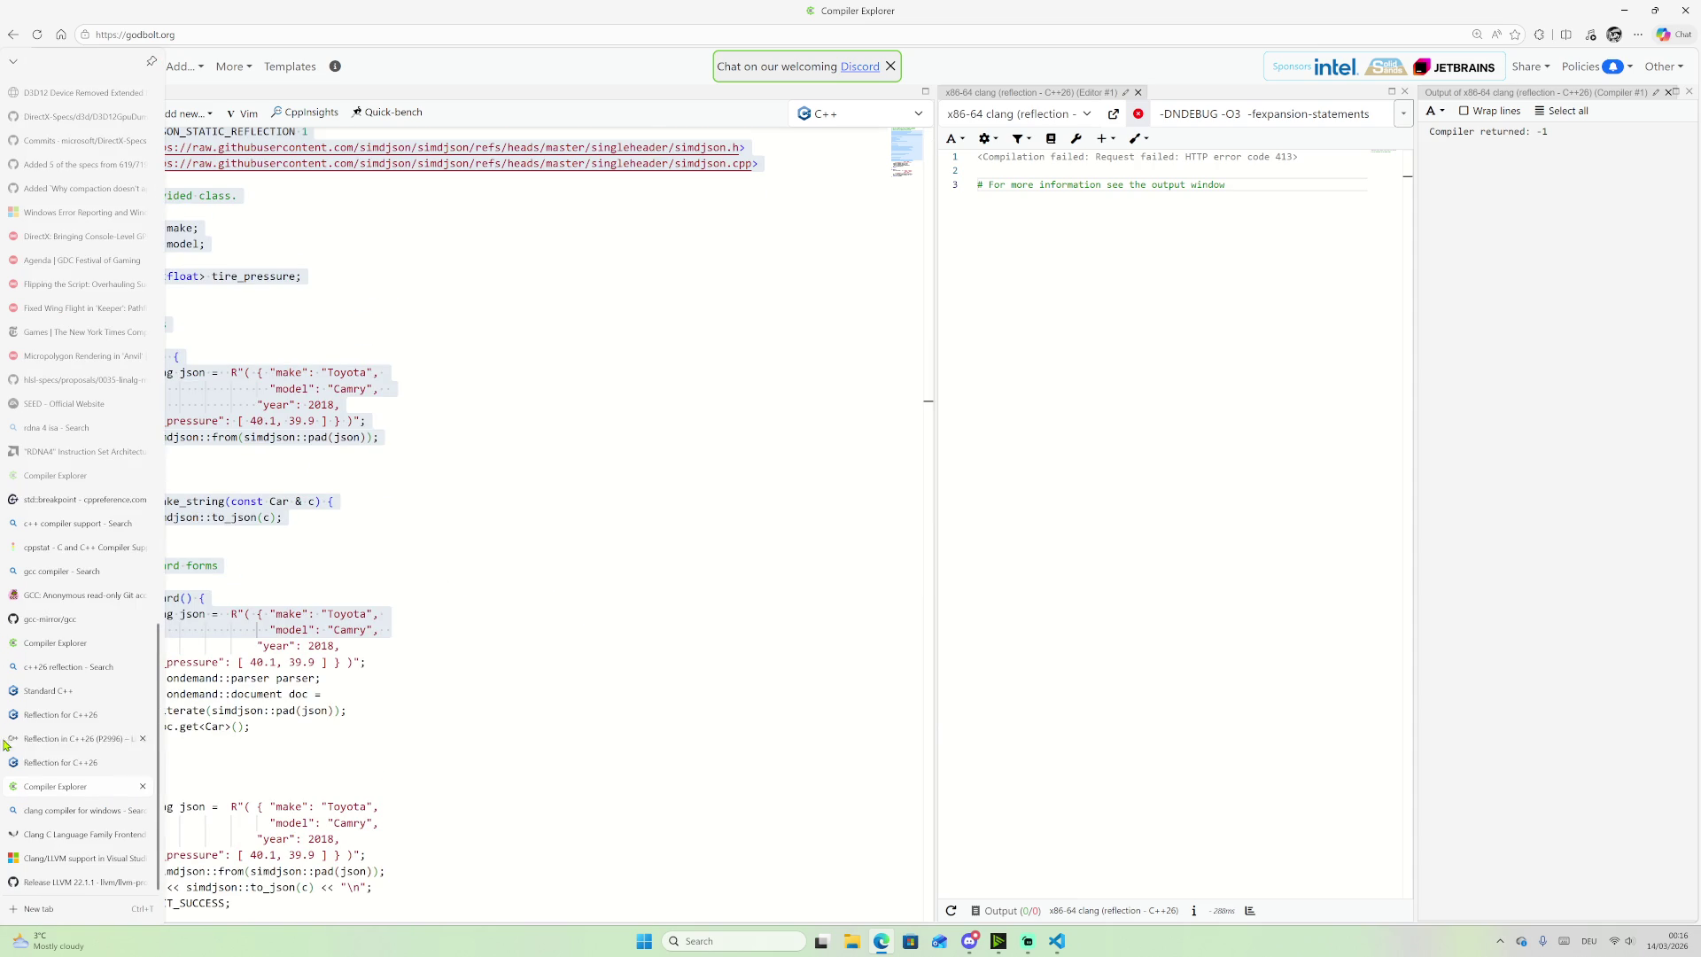
left_click(53, 643)
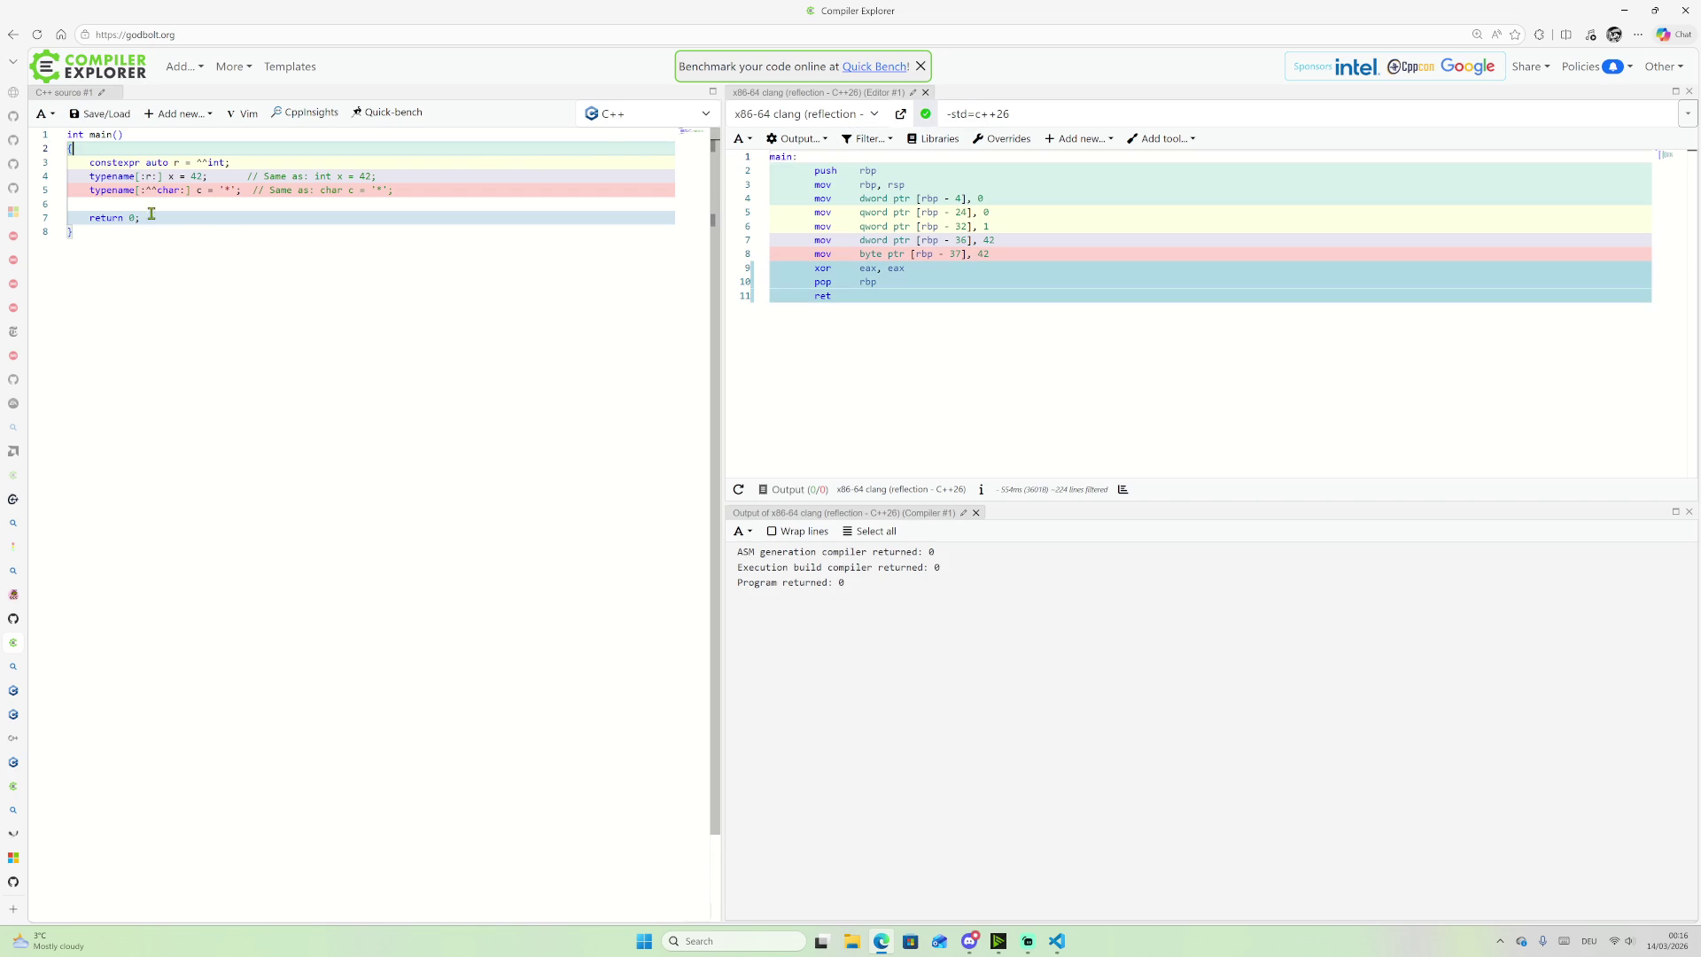
Step: Select source lines 3–8 of the ^^int reflection example, then clear the selection
left_click_drag(99, 231, 43, 137)
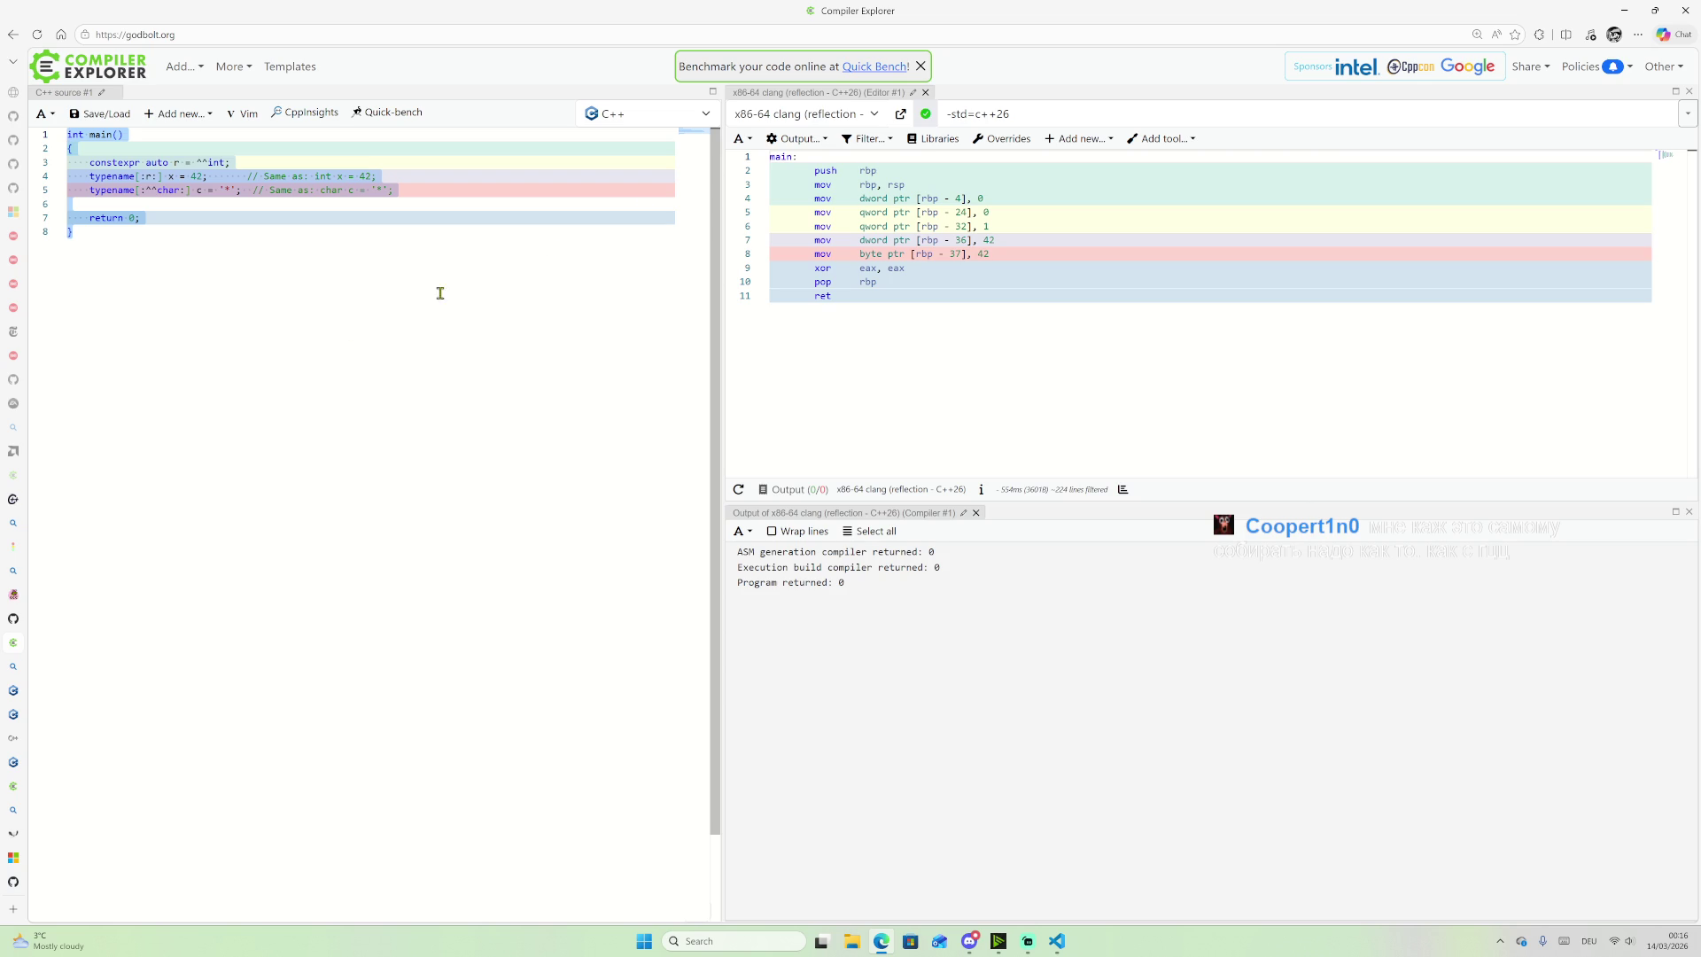
left_click(880, 115)
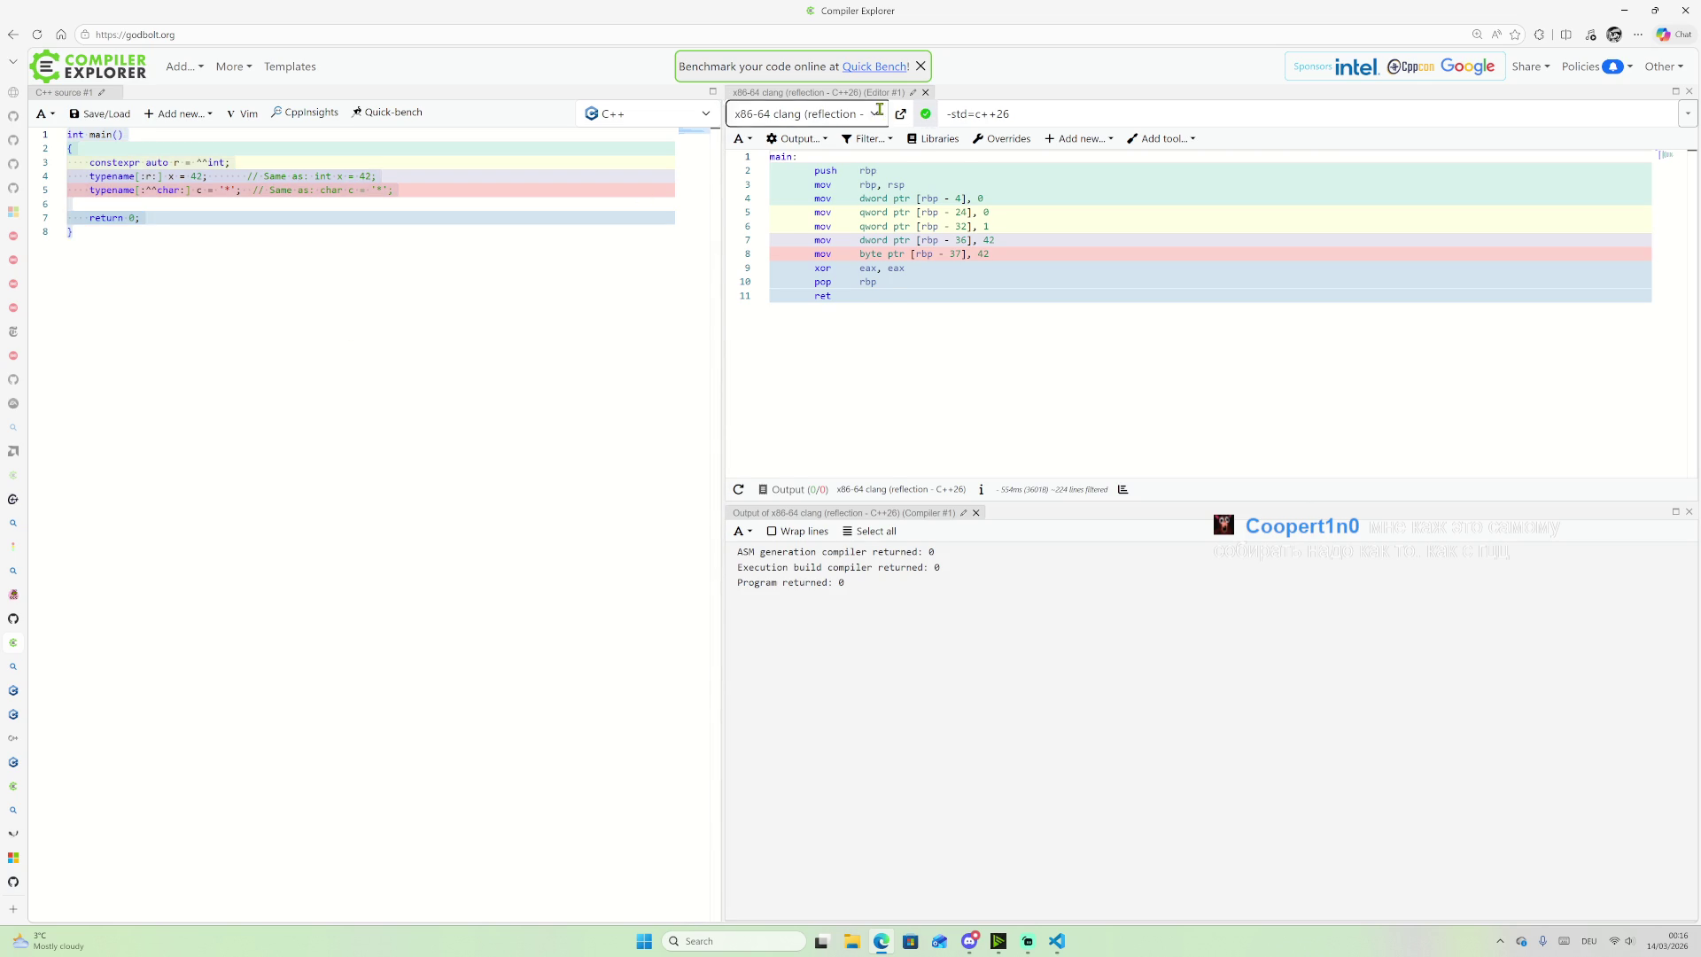
Step: In the compiler picker filtered by 're', star x86-64 clang (reflection - C++26) as a favourite
left_click(880, 109)
left_click(779, 117)
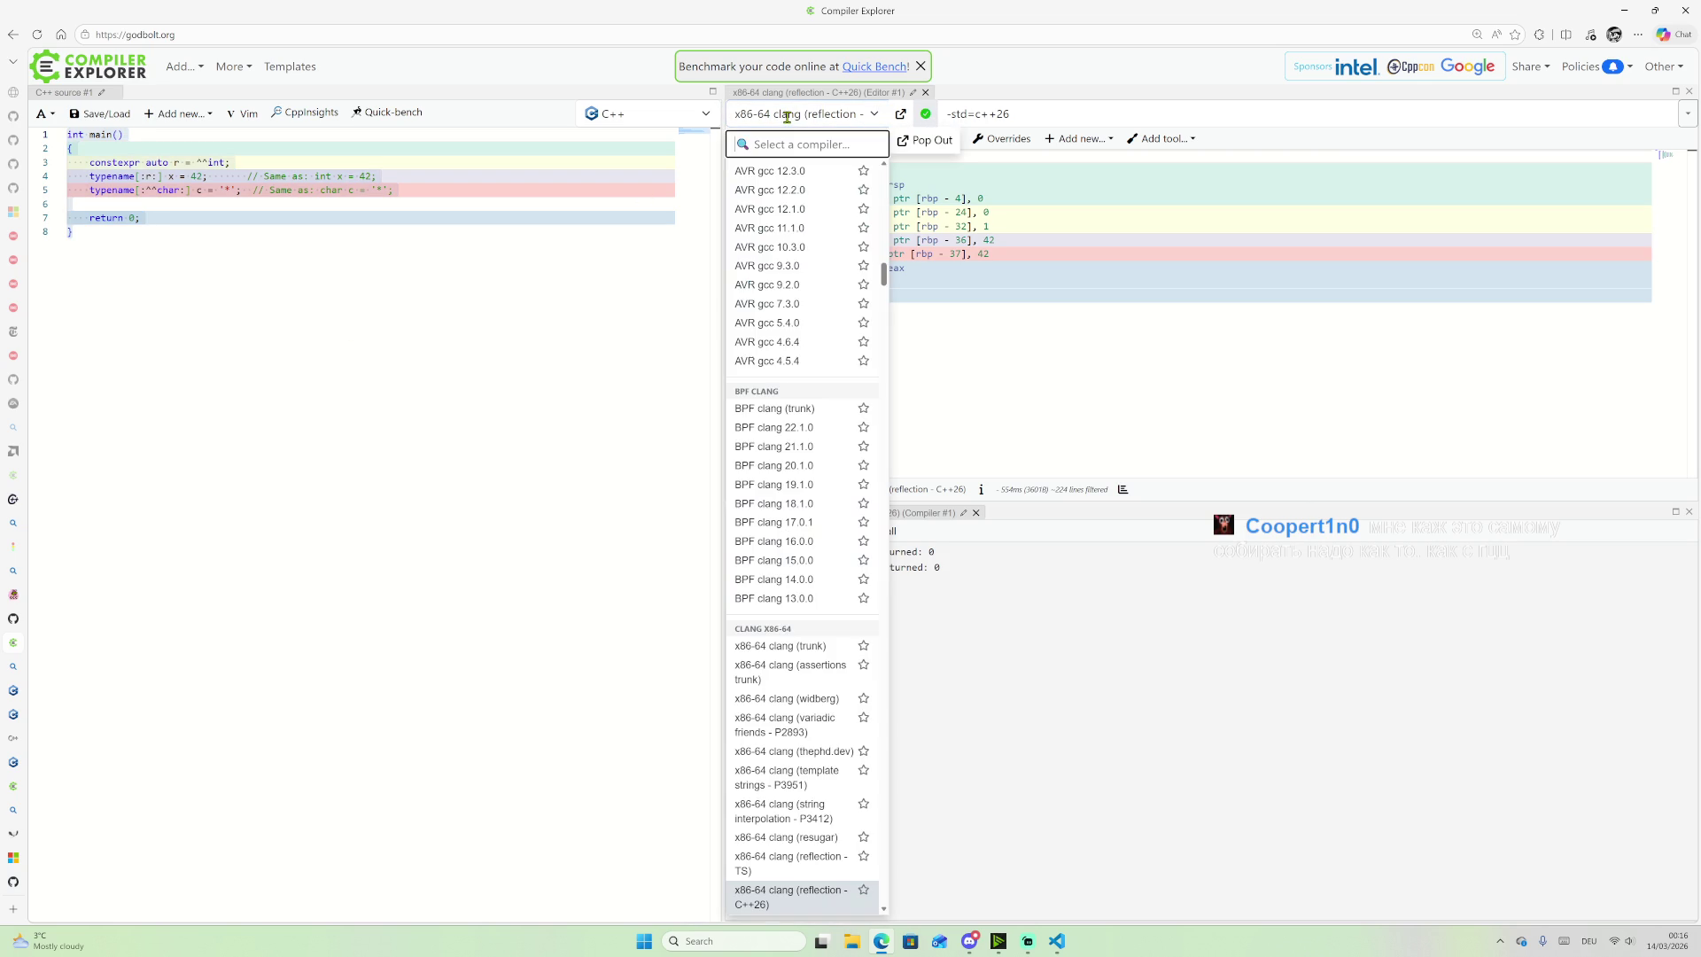
left_click(927, 142)
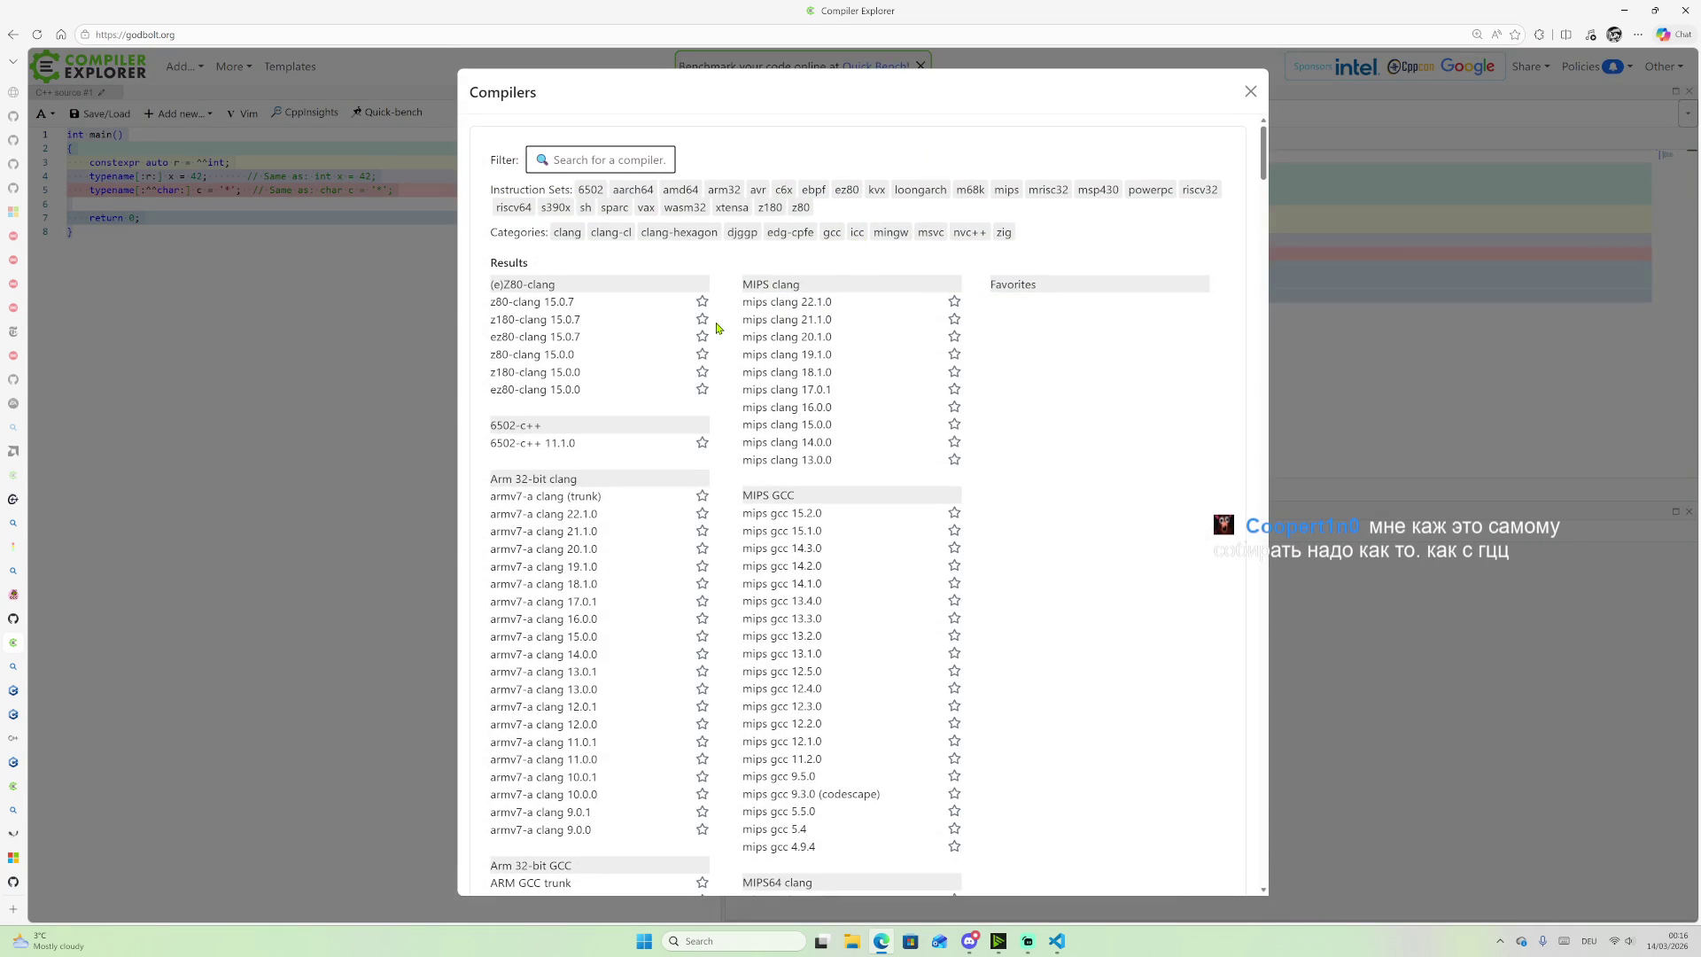
scroll(727, 523, "down", 7)
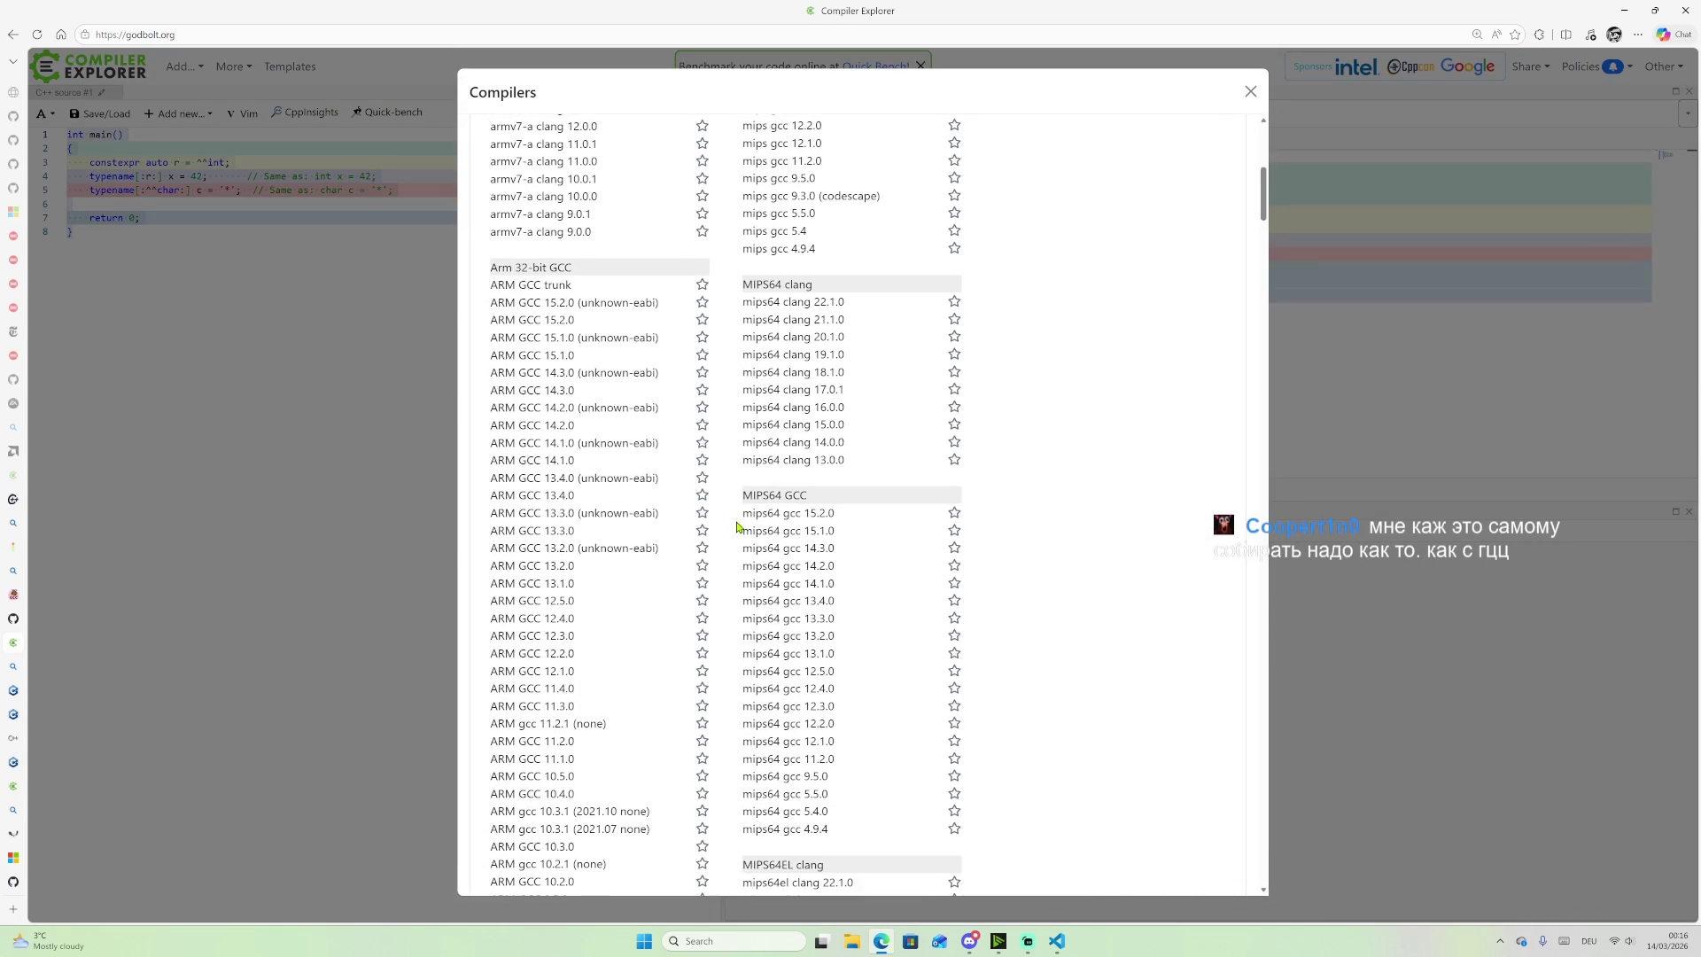
scroll(739, 526, "up", 7)
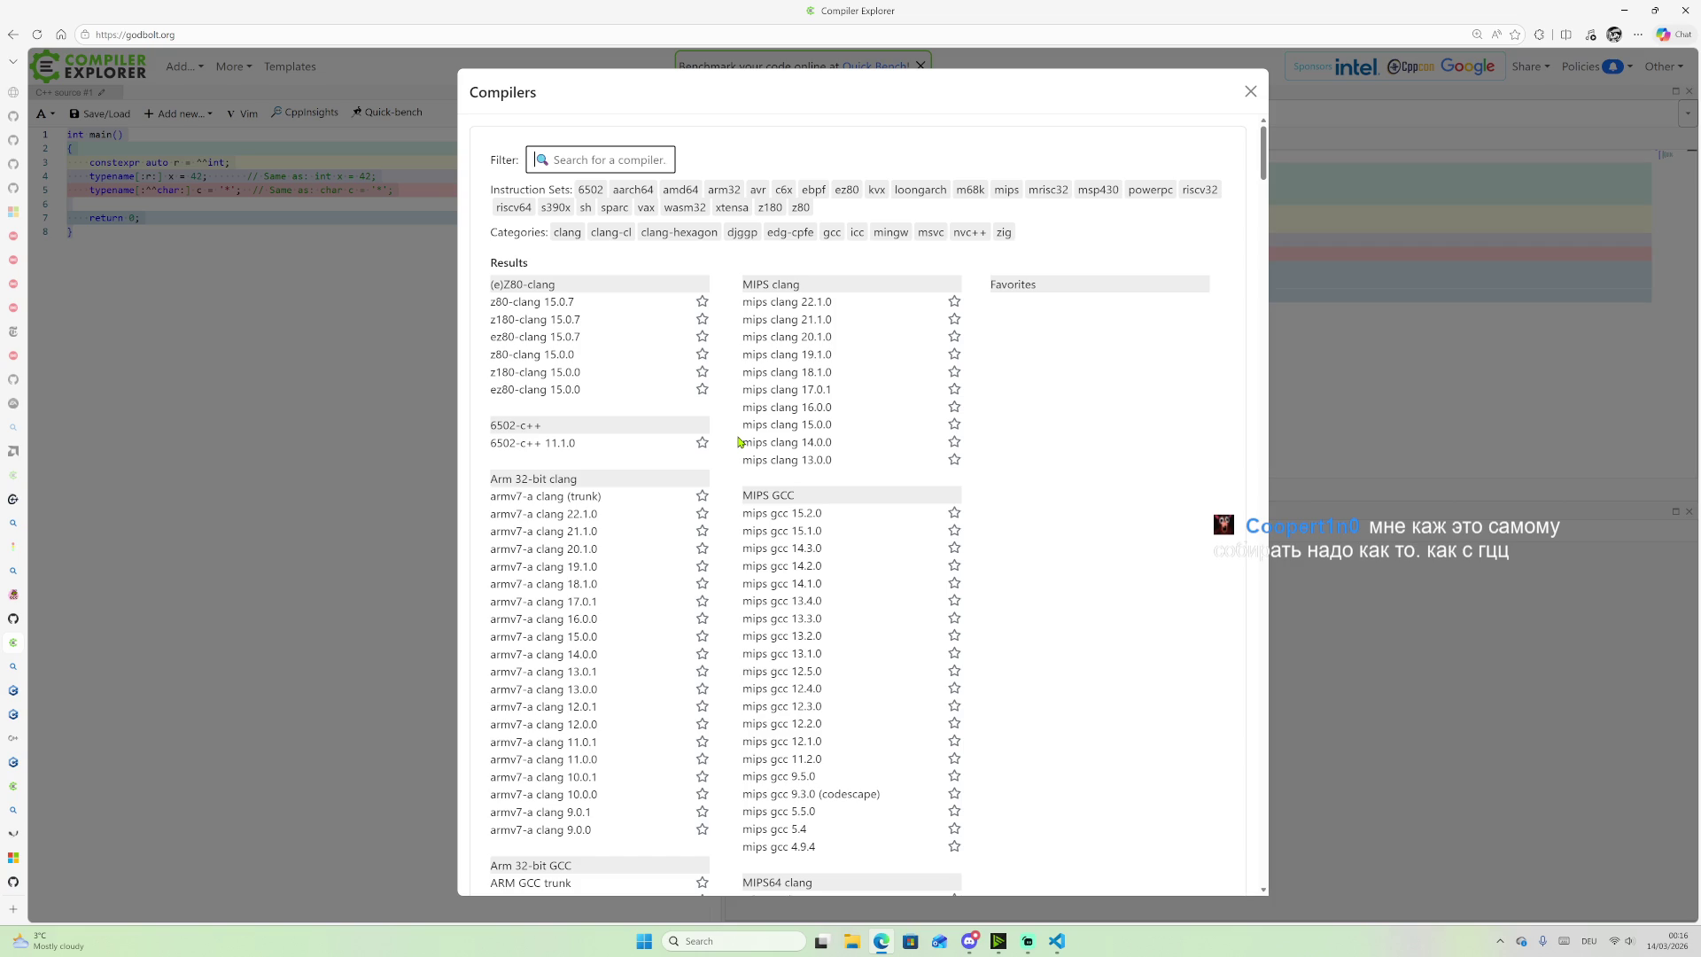
type("clnag")
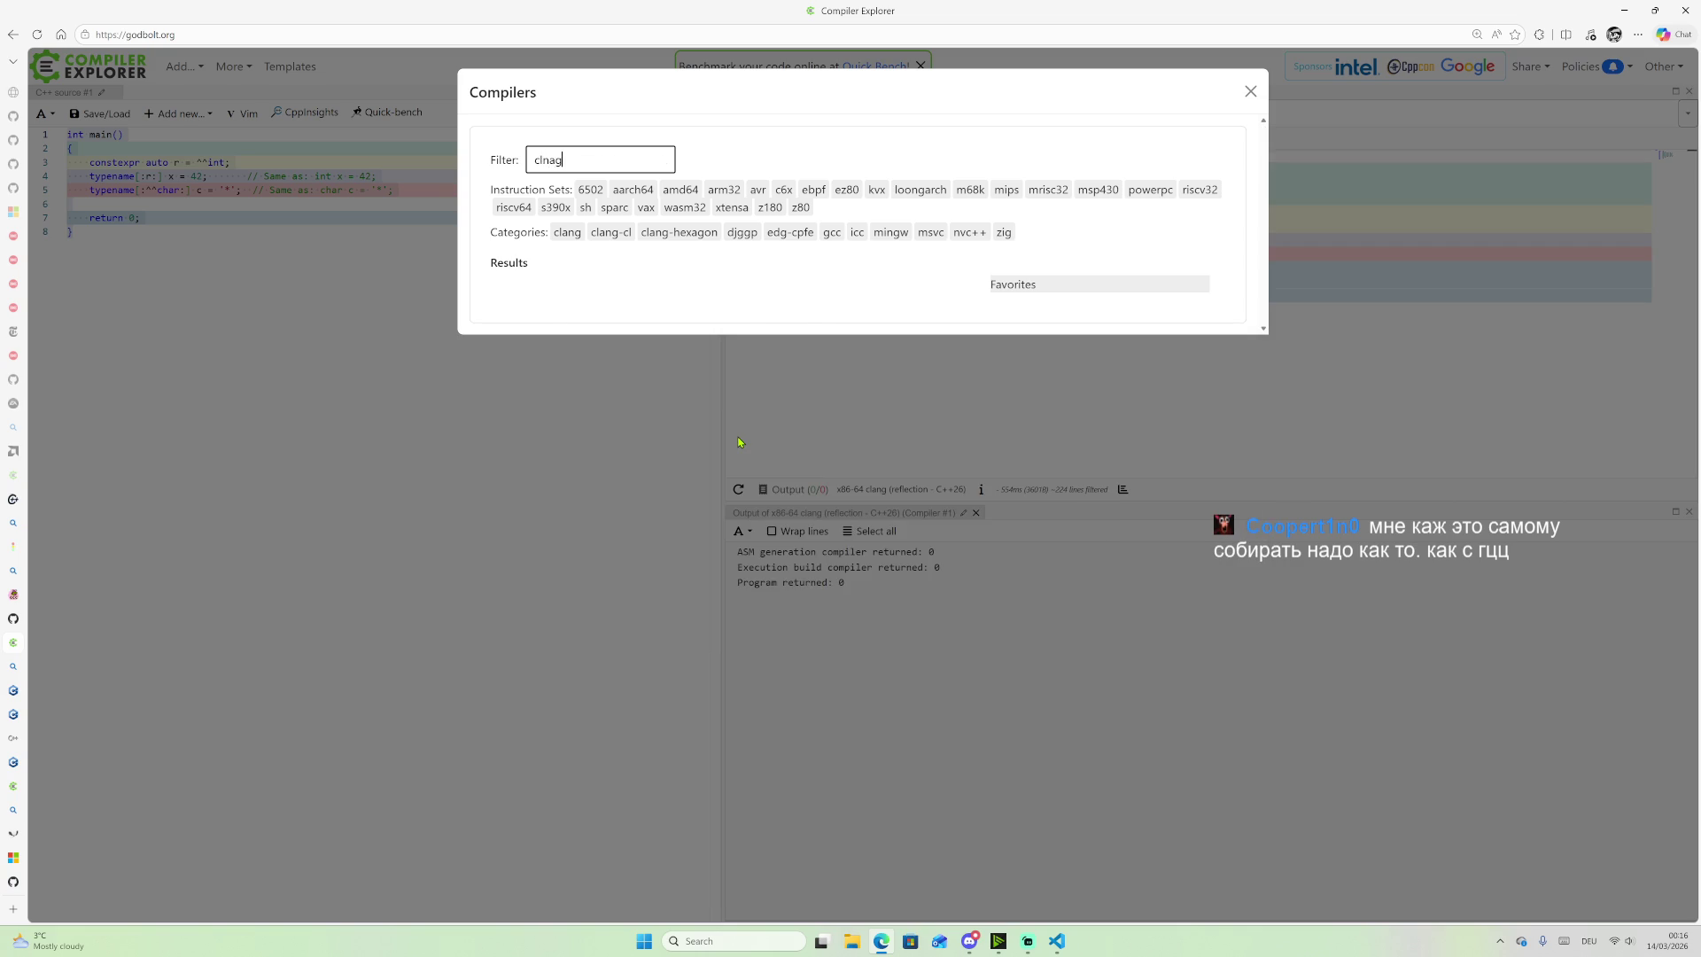
key("BackSpace")
type("ang")
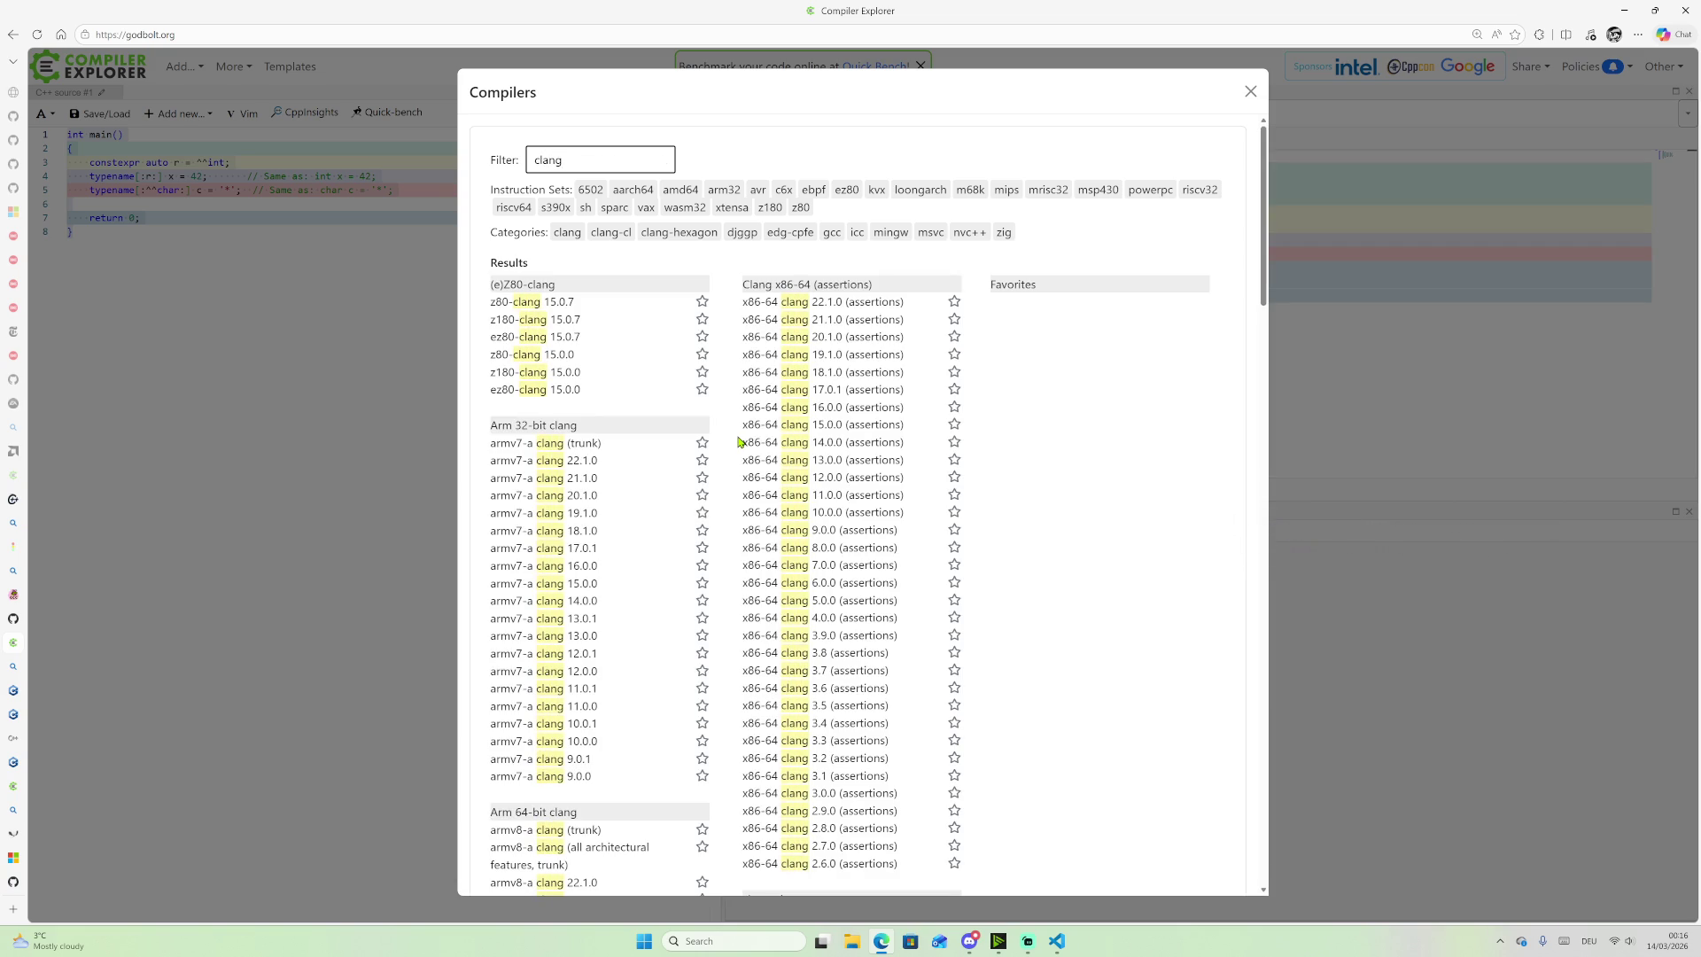
key("BackSpace")
key("BackSpace")
key("BackSpace")
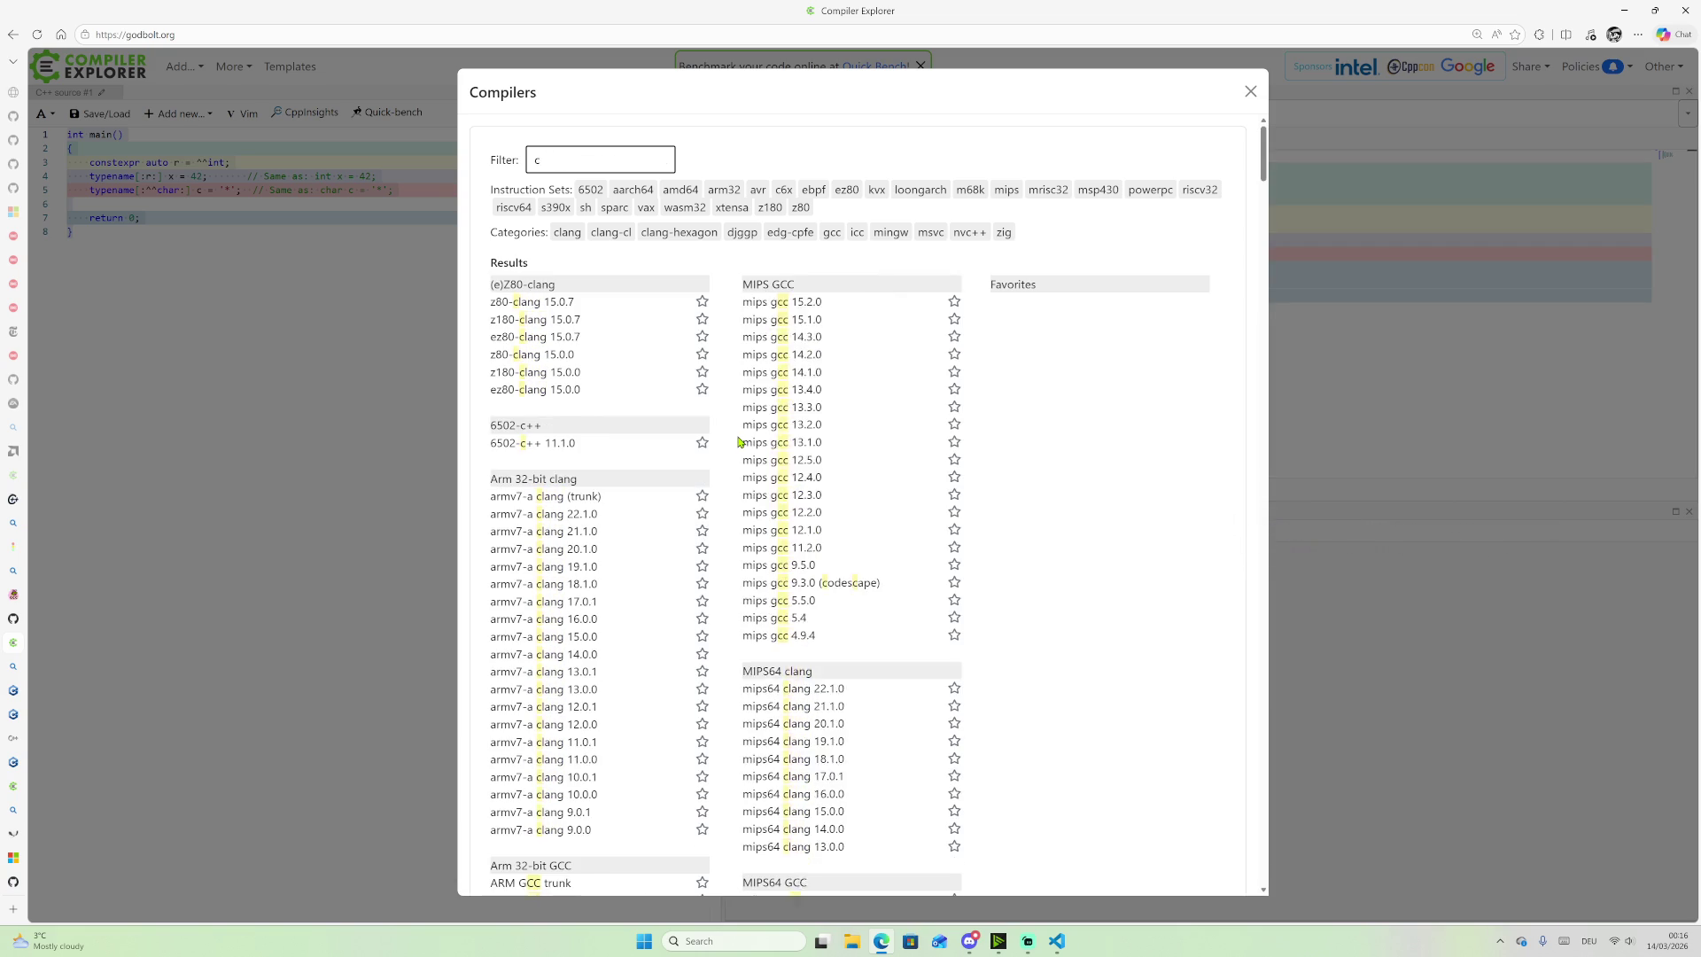
type("re")
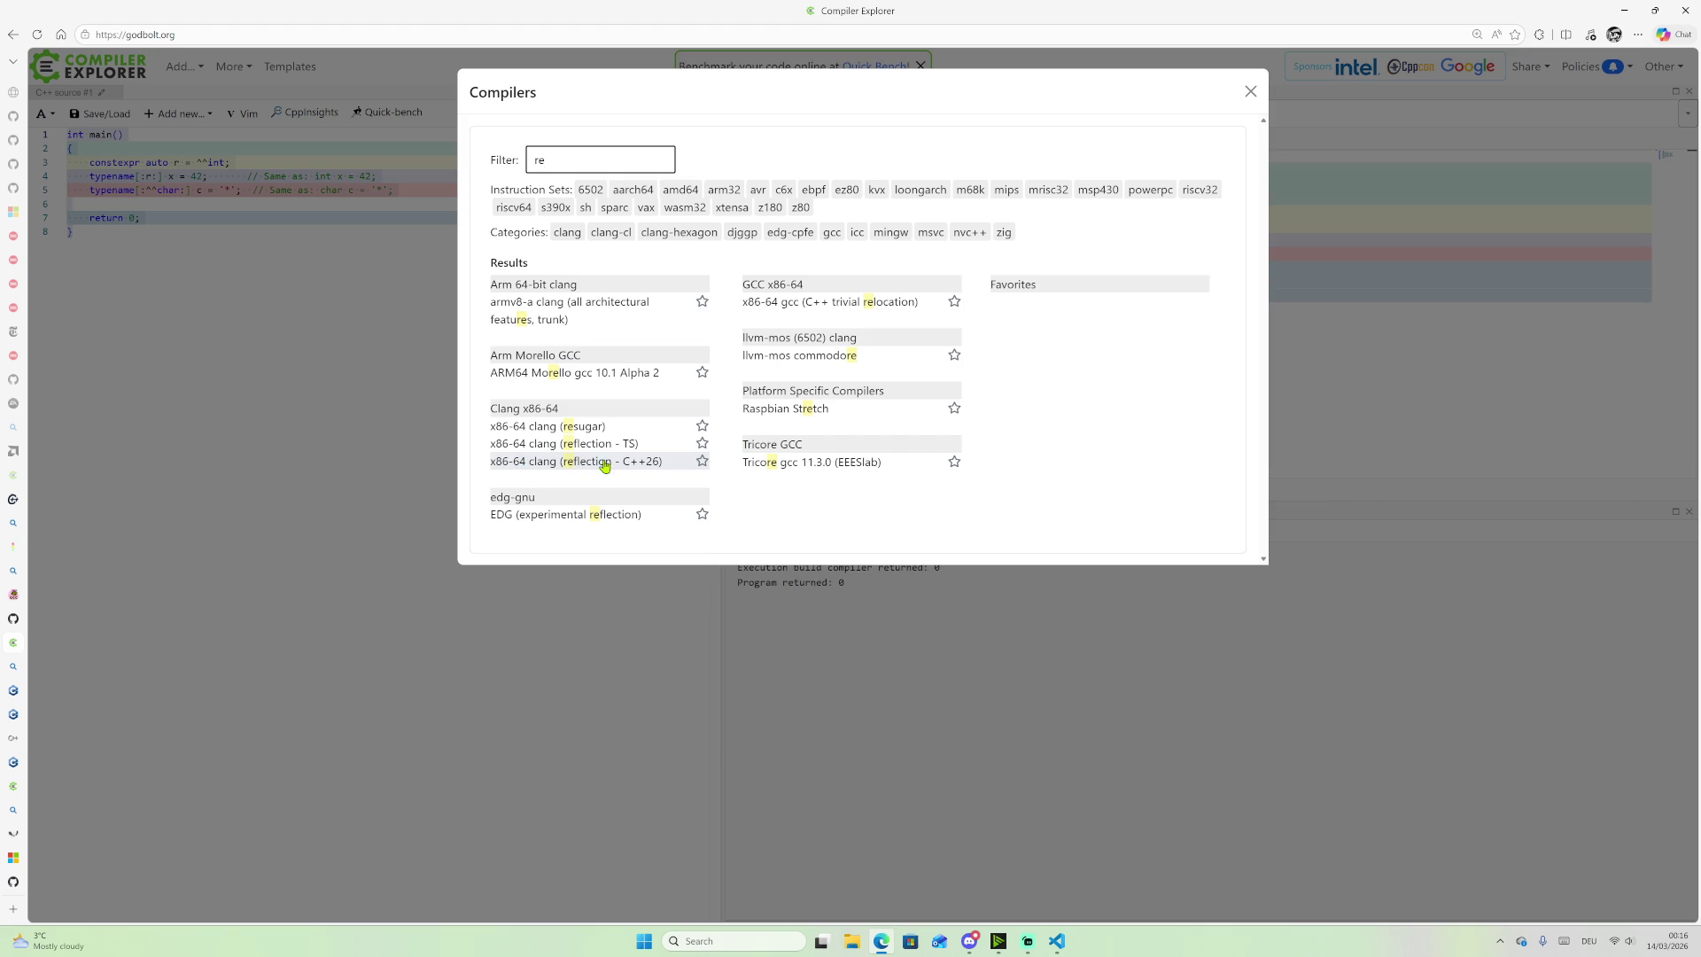
left_click(703, 461)
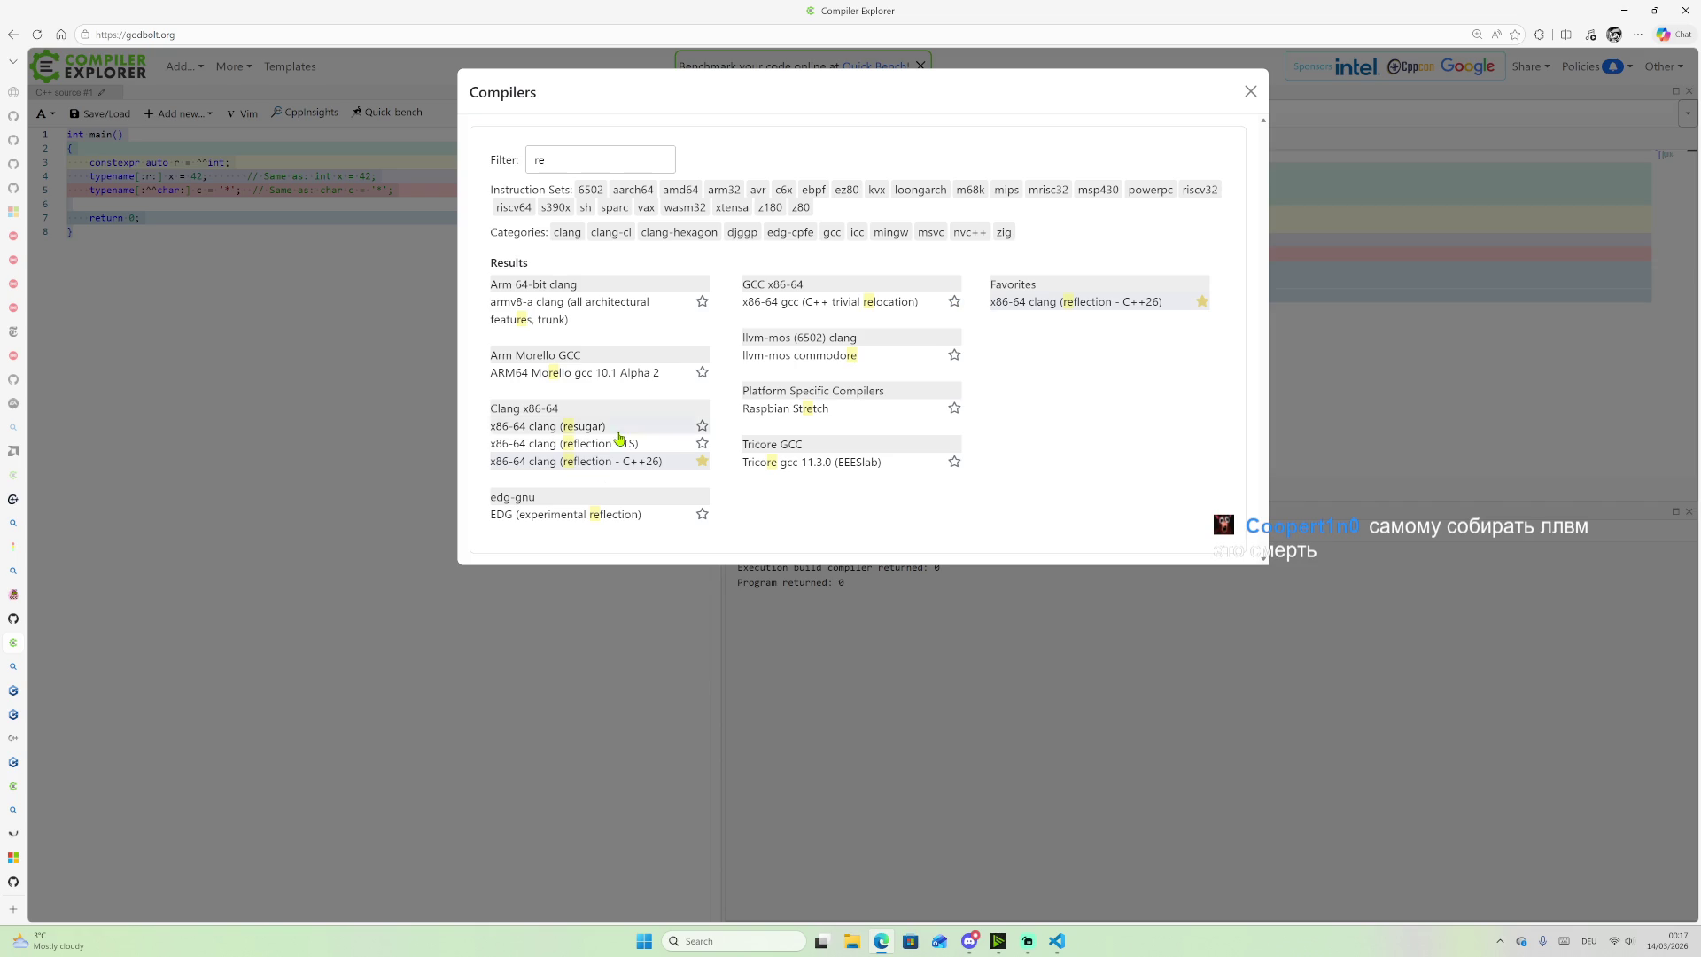
right_click(571, 463)
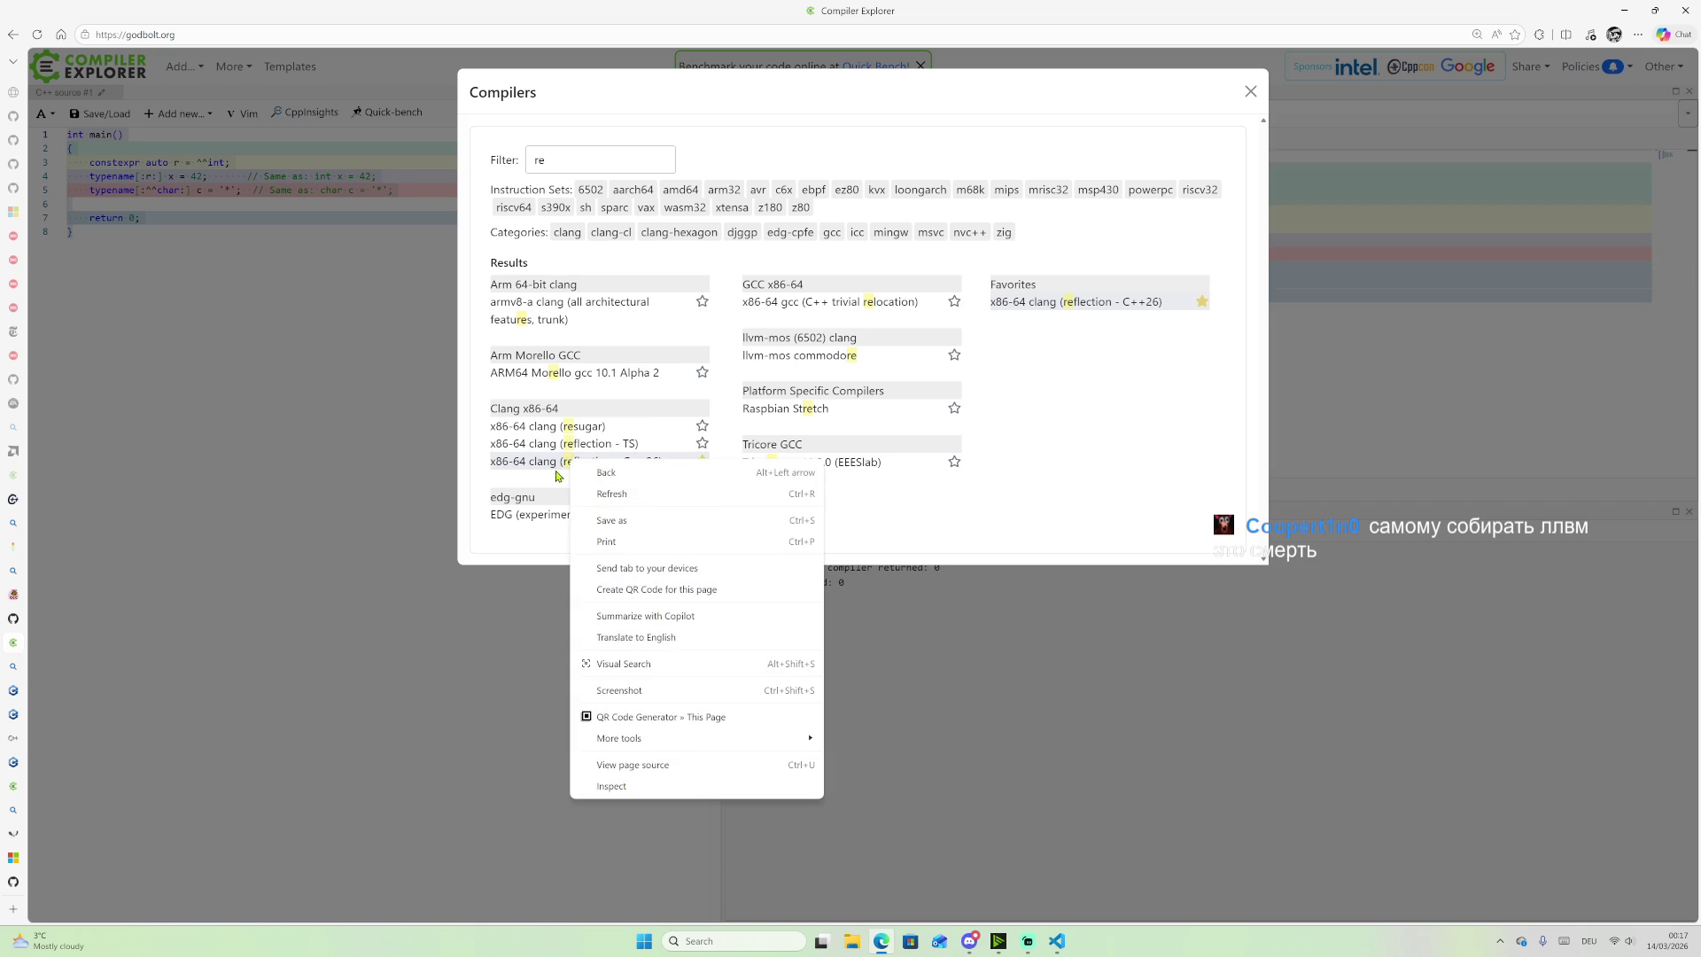
Step: Dismiss the context menu and switch to the LLVM 22.1.1 release tab
left_click(991, 511)
mouse_move(4, 691)
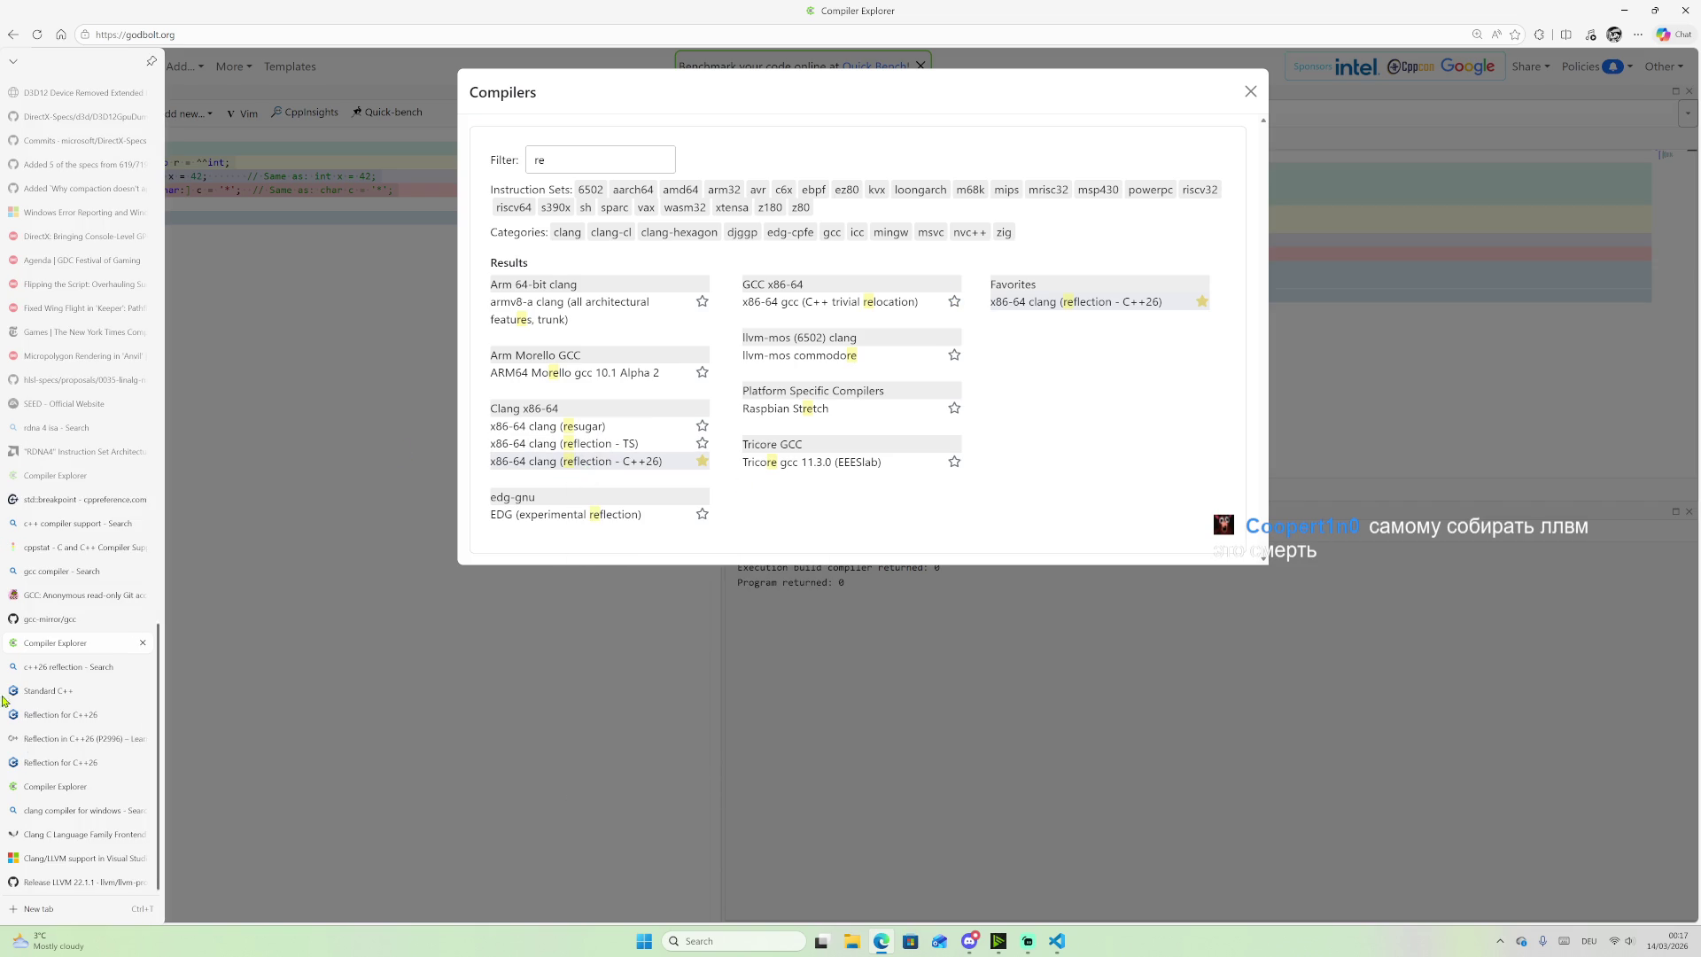
left_click(35, 833)
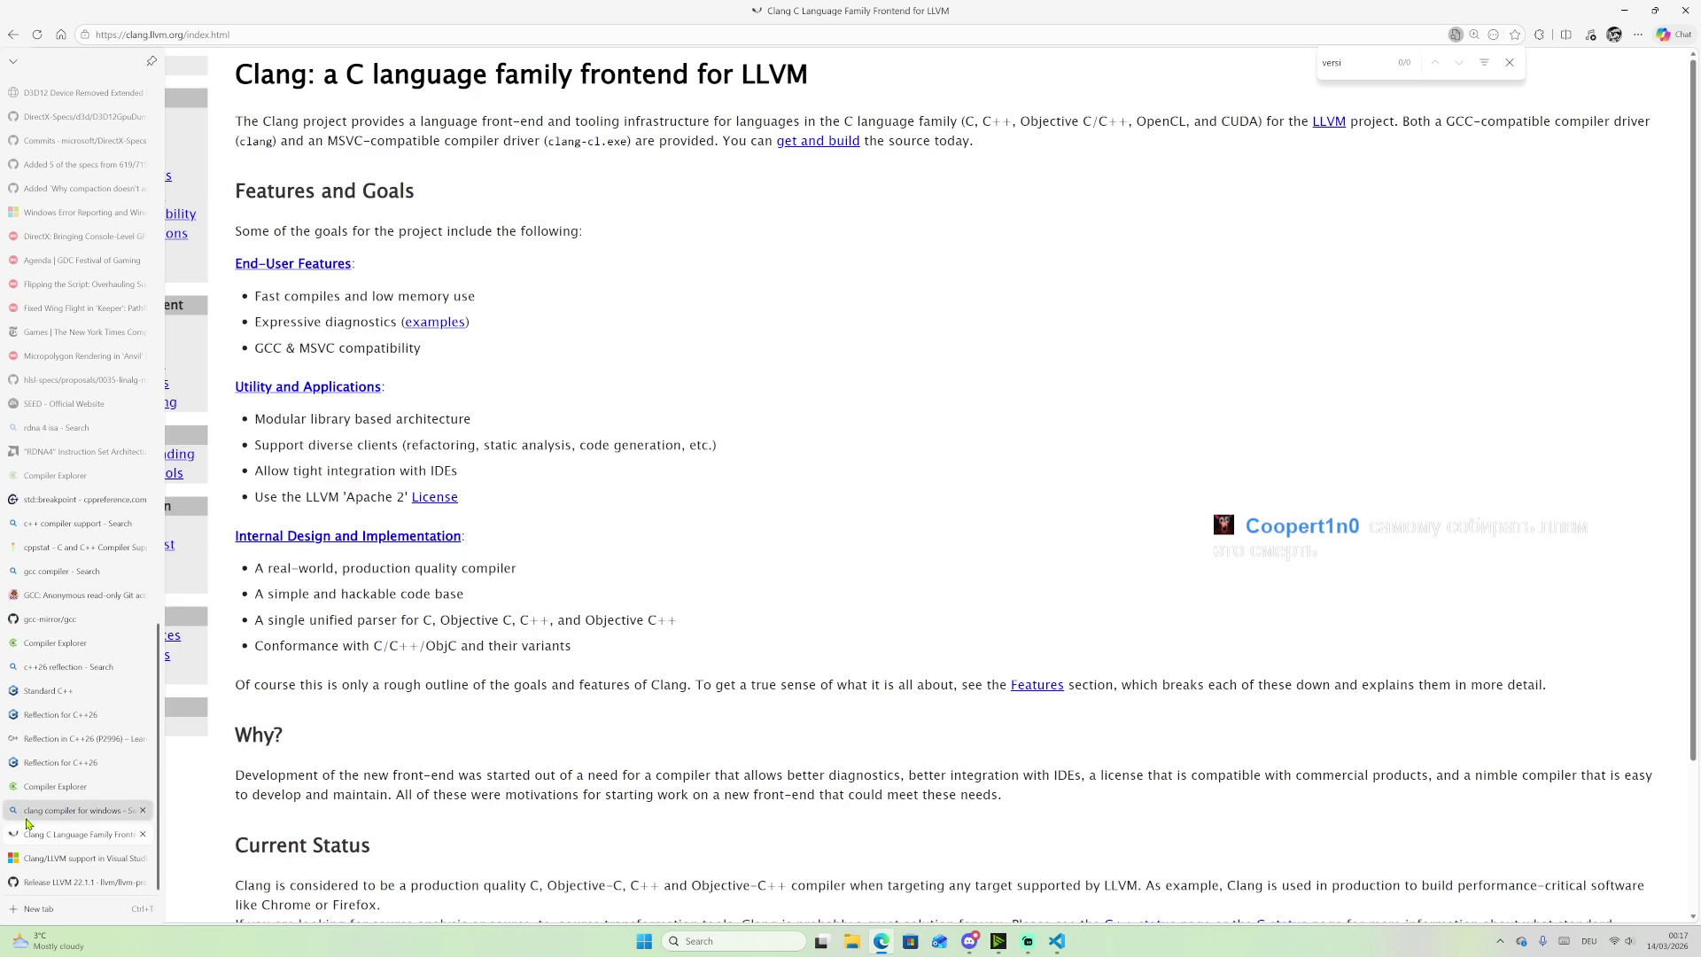
mouse_move(5, 660)
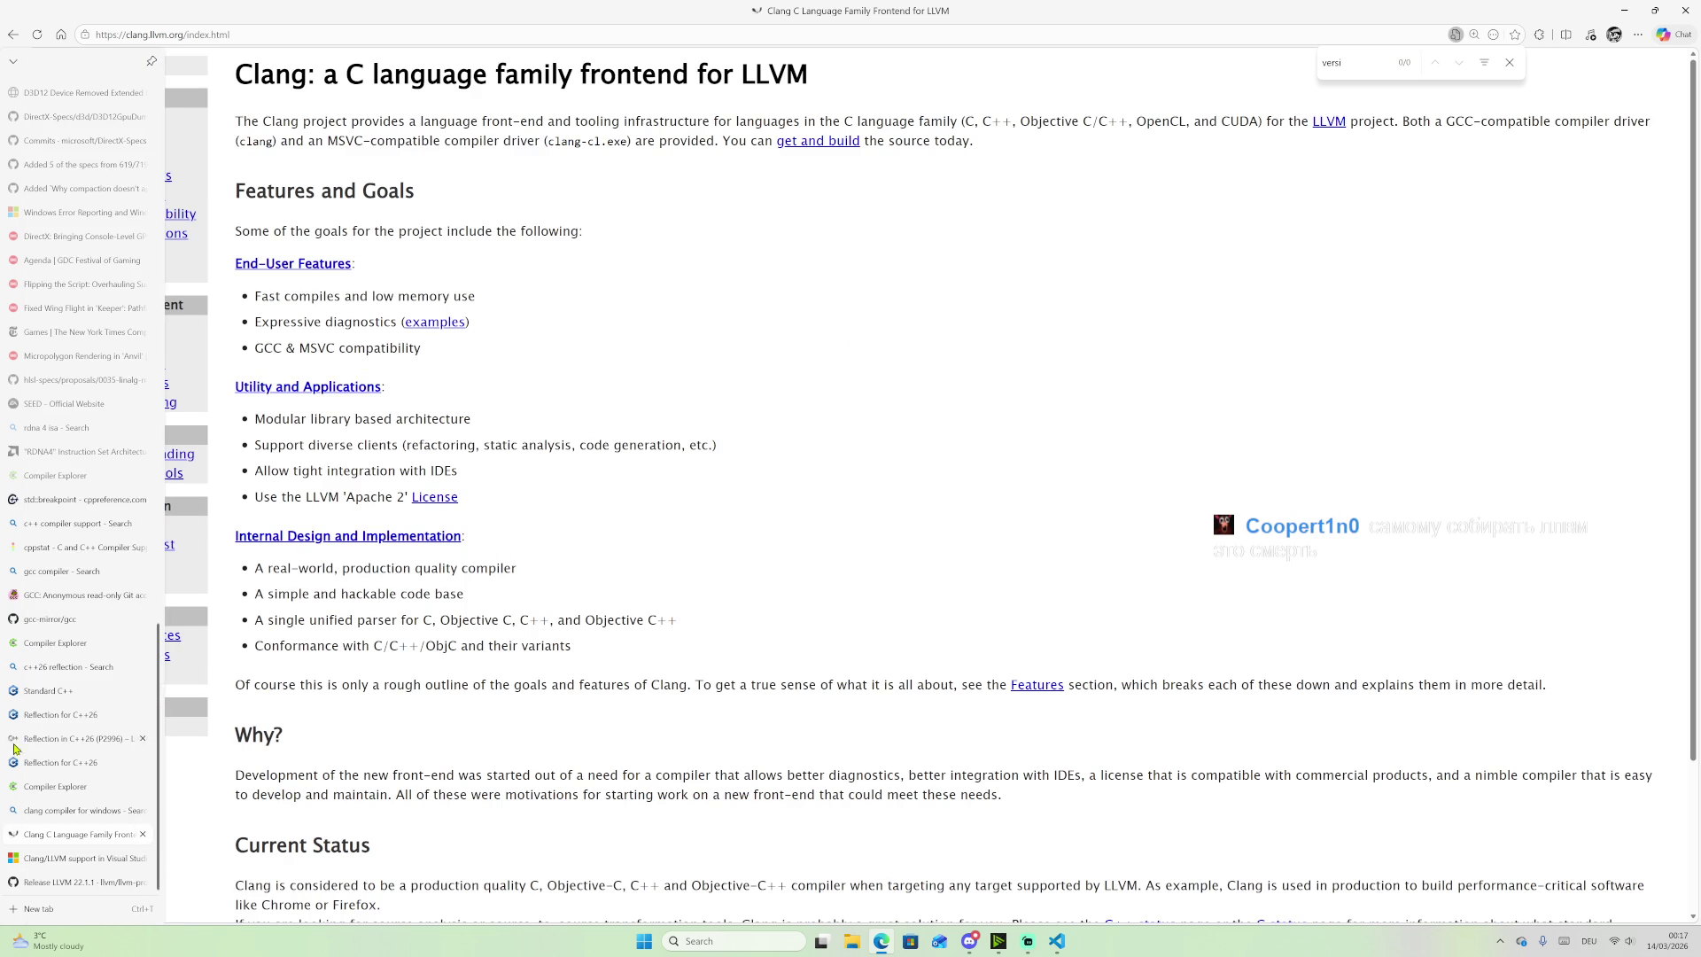
left_click(82, 882)
Step: Open the llvm-project repository page and scroll through its file list and README
scroll(635, 396, "up", 15)
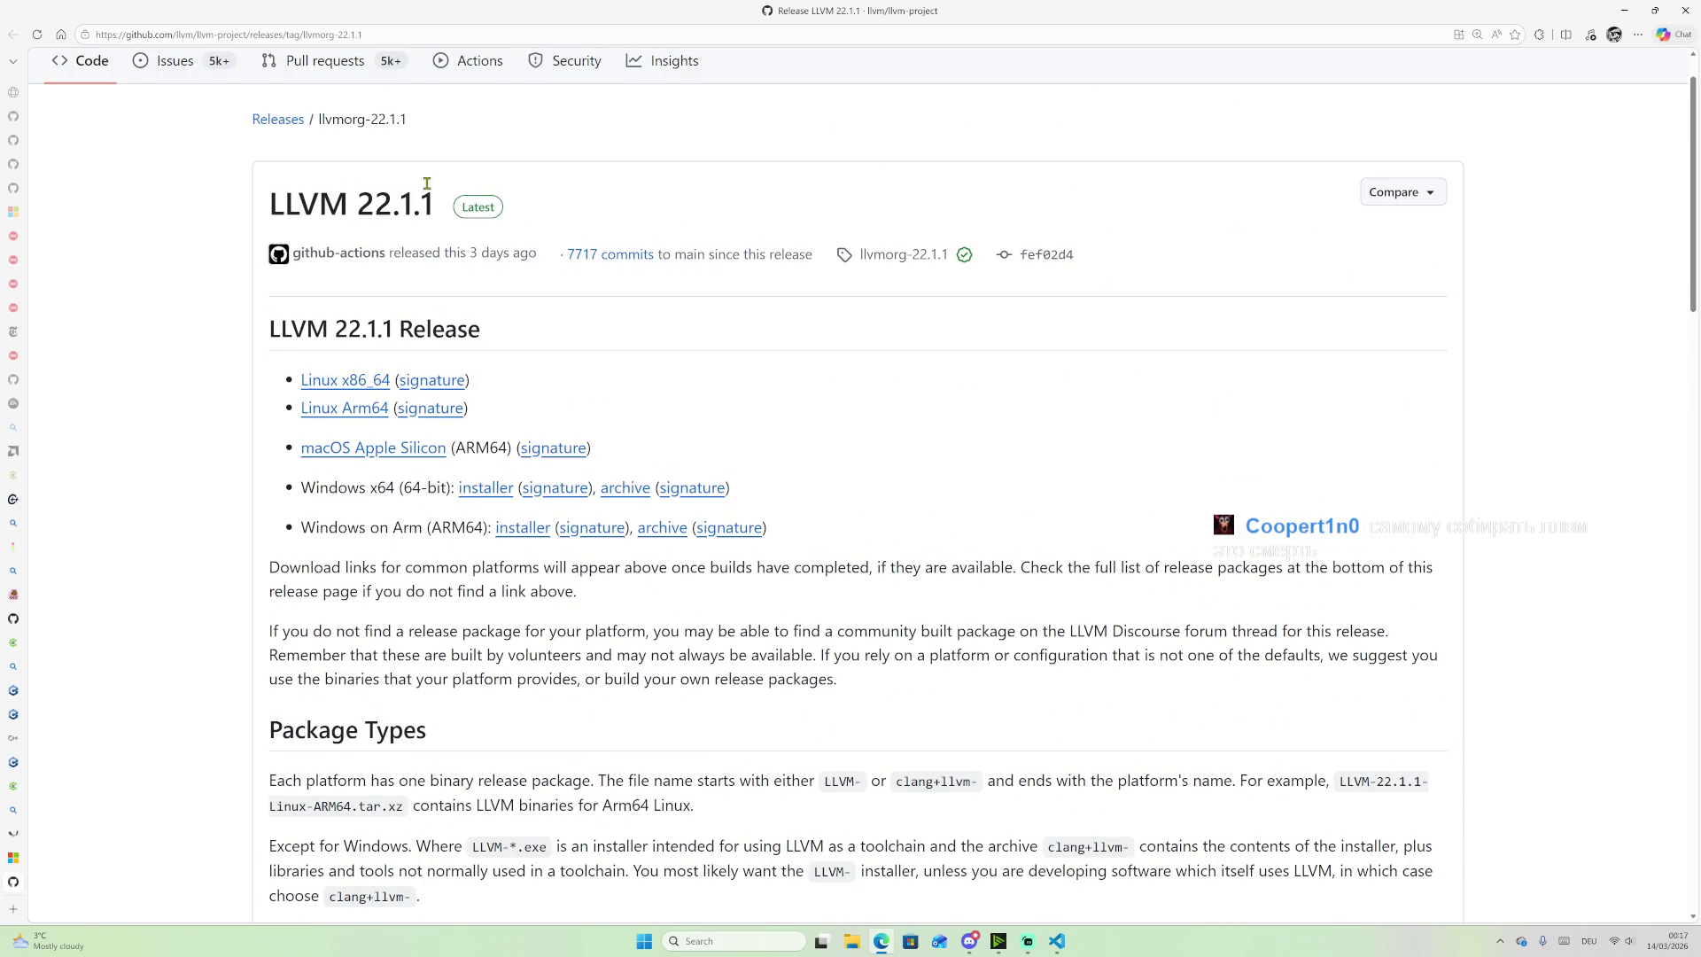
scroll(348, 88, "up", 1)
left_click(197, 89)
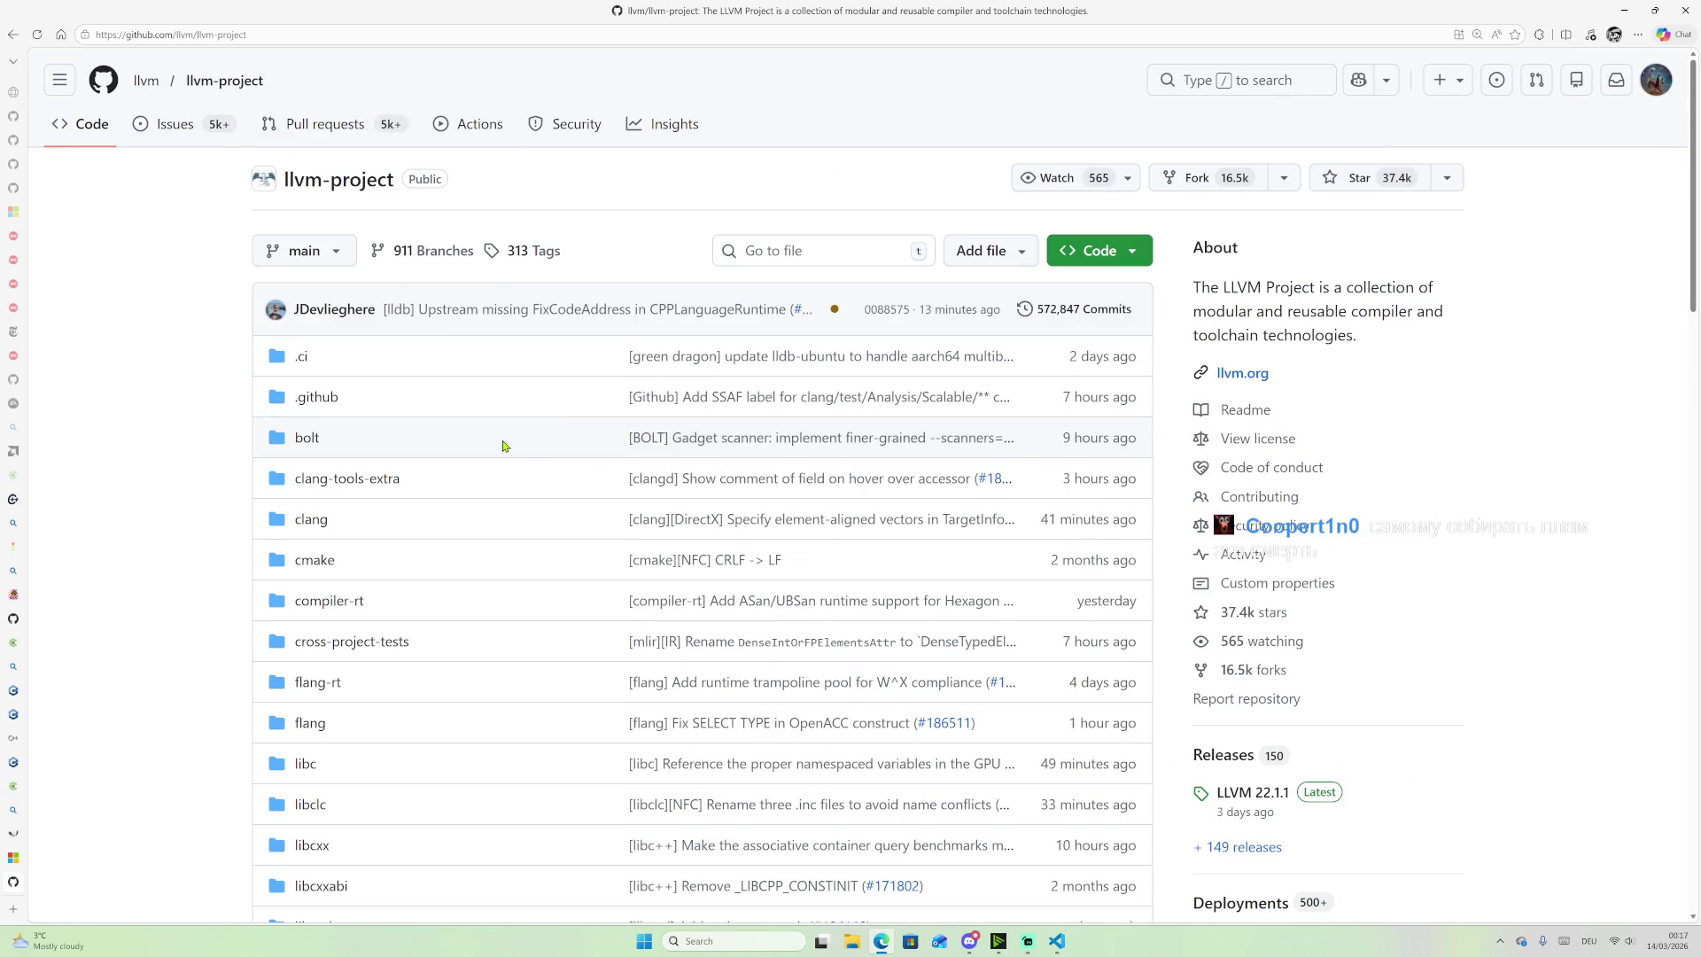
scroll(504, 445, "down", 3)
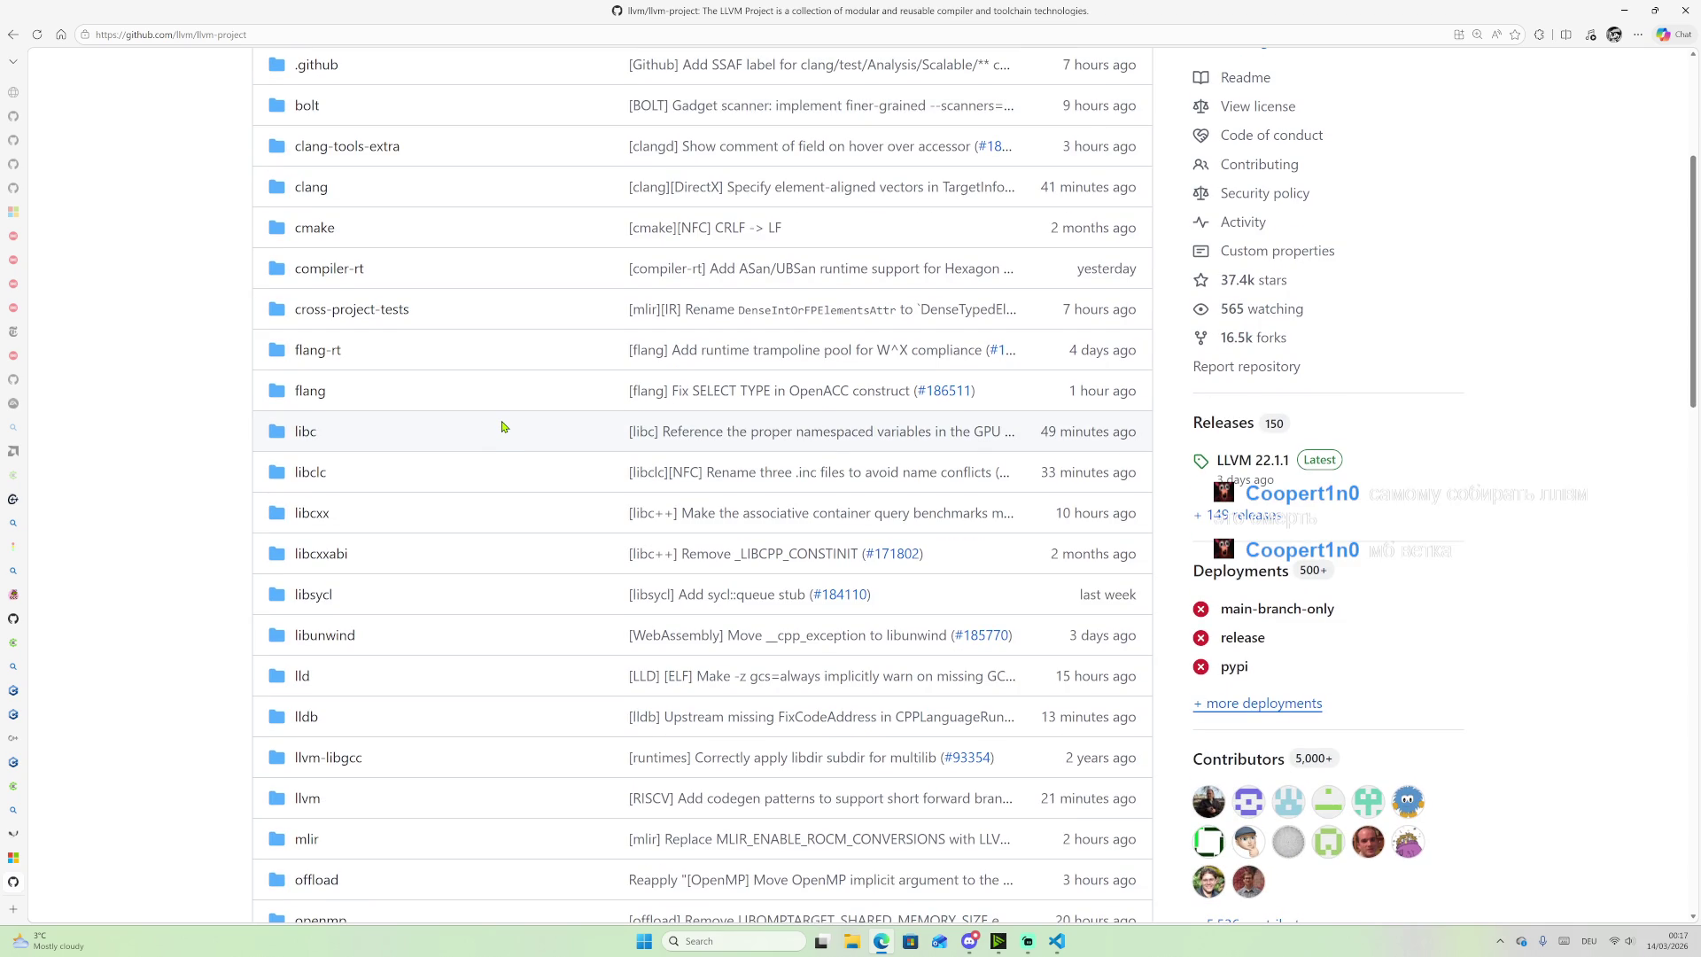
scroll(502, 427, "down", 14)
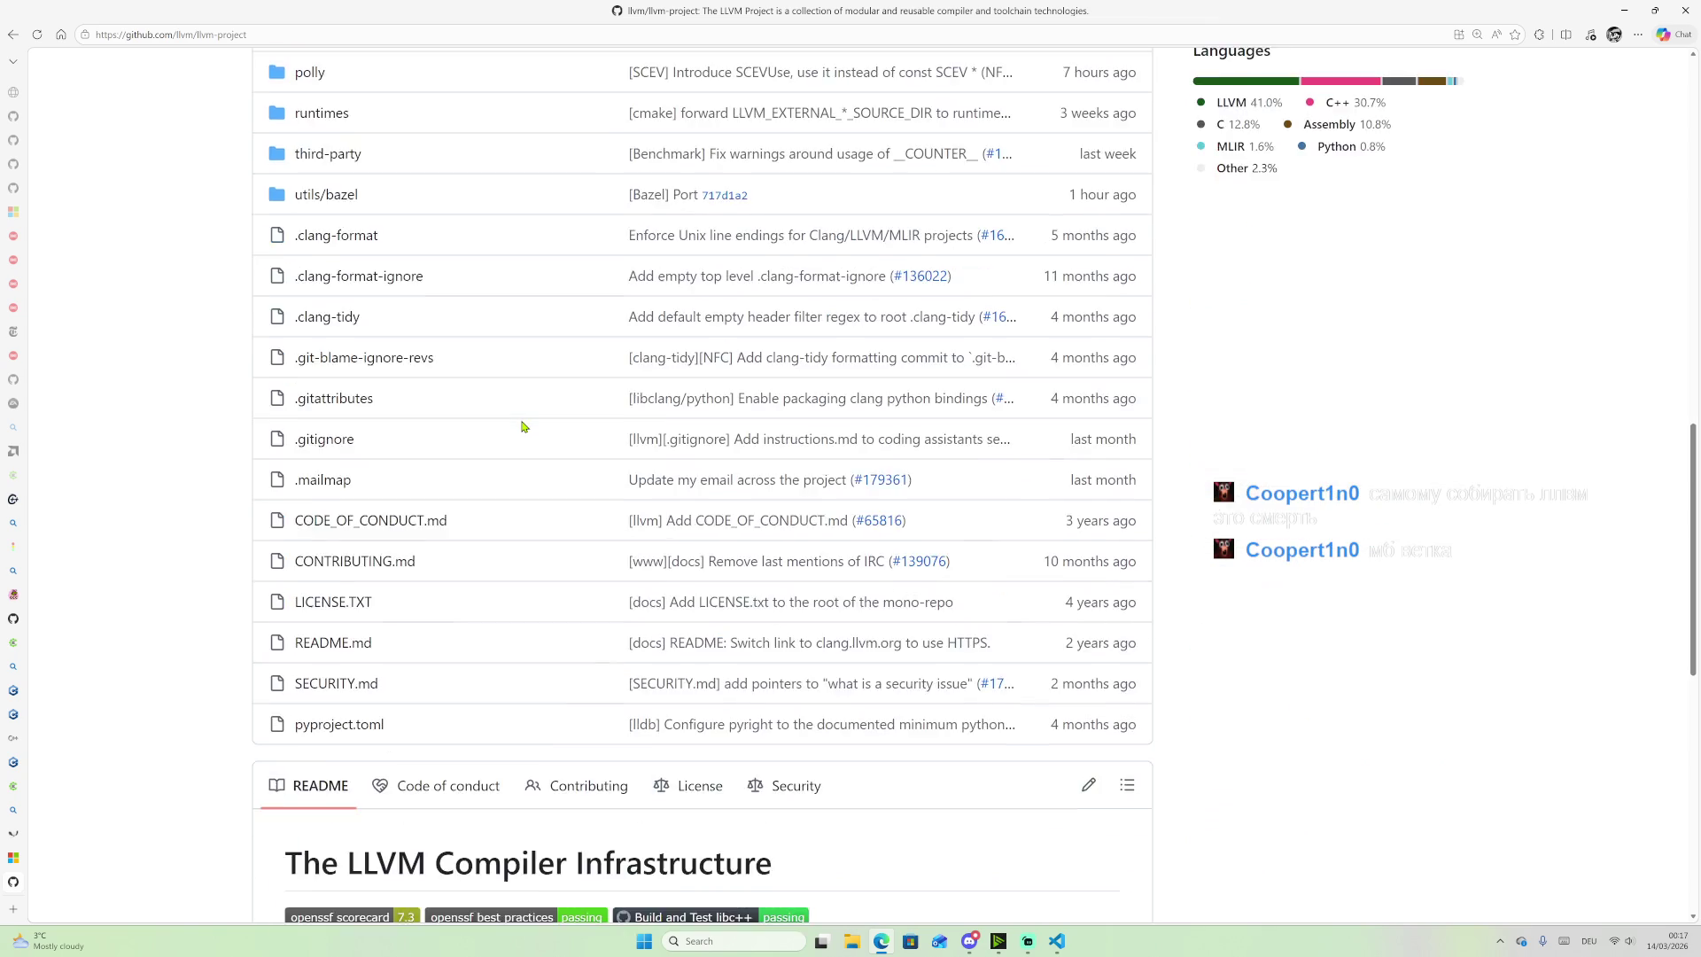
scroll(558, 413, "down", 3)
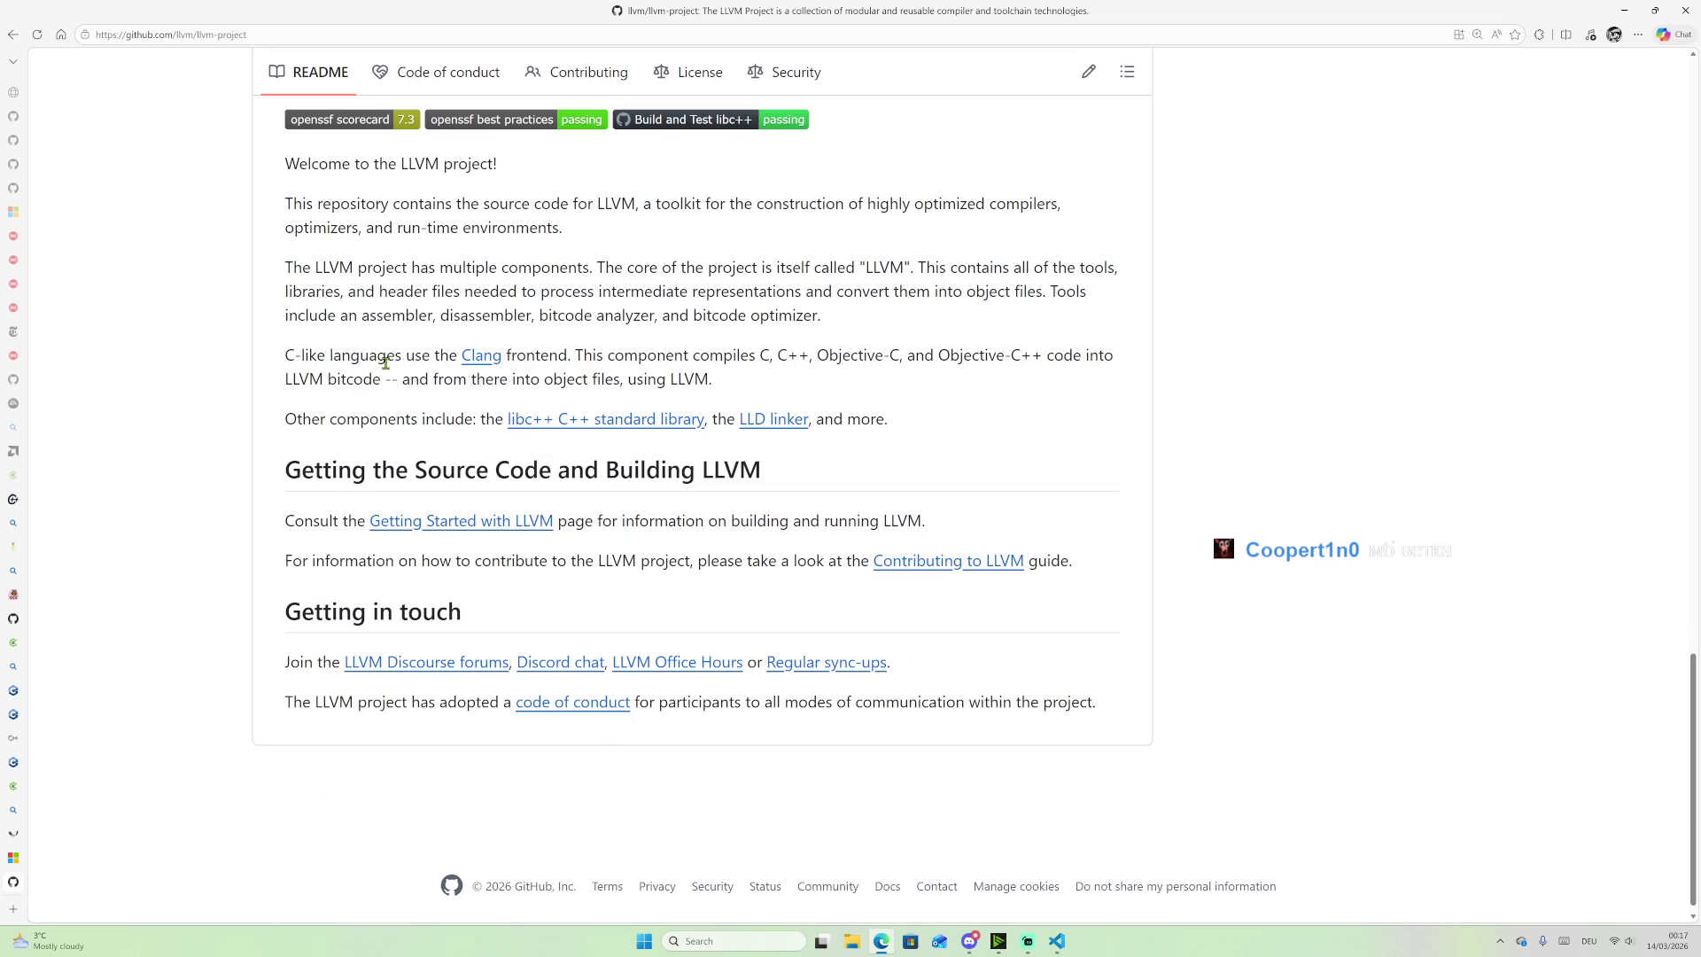
scroll(462, 309, "up", 17)
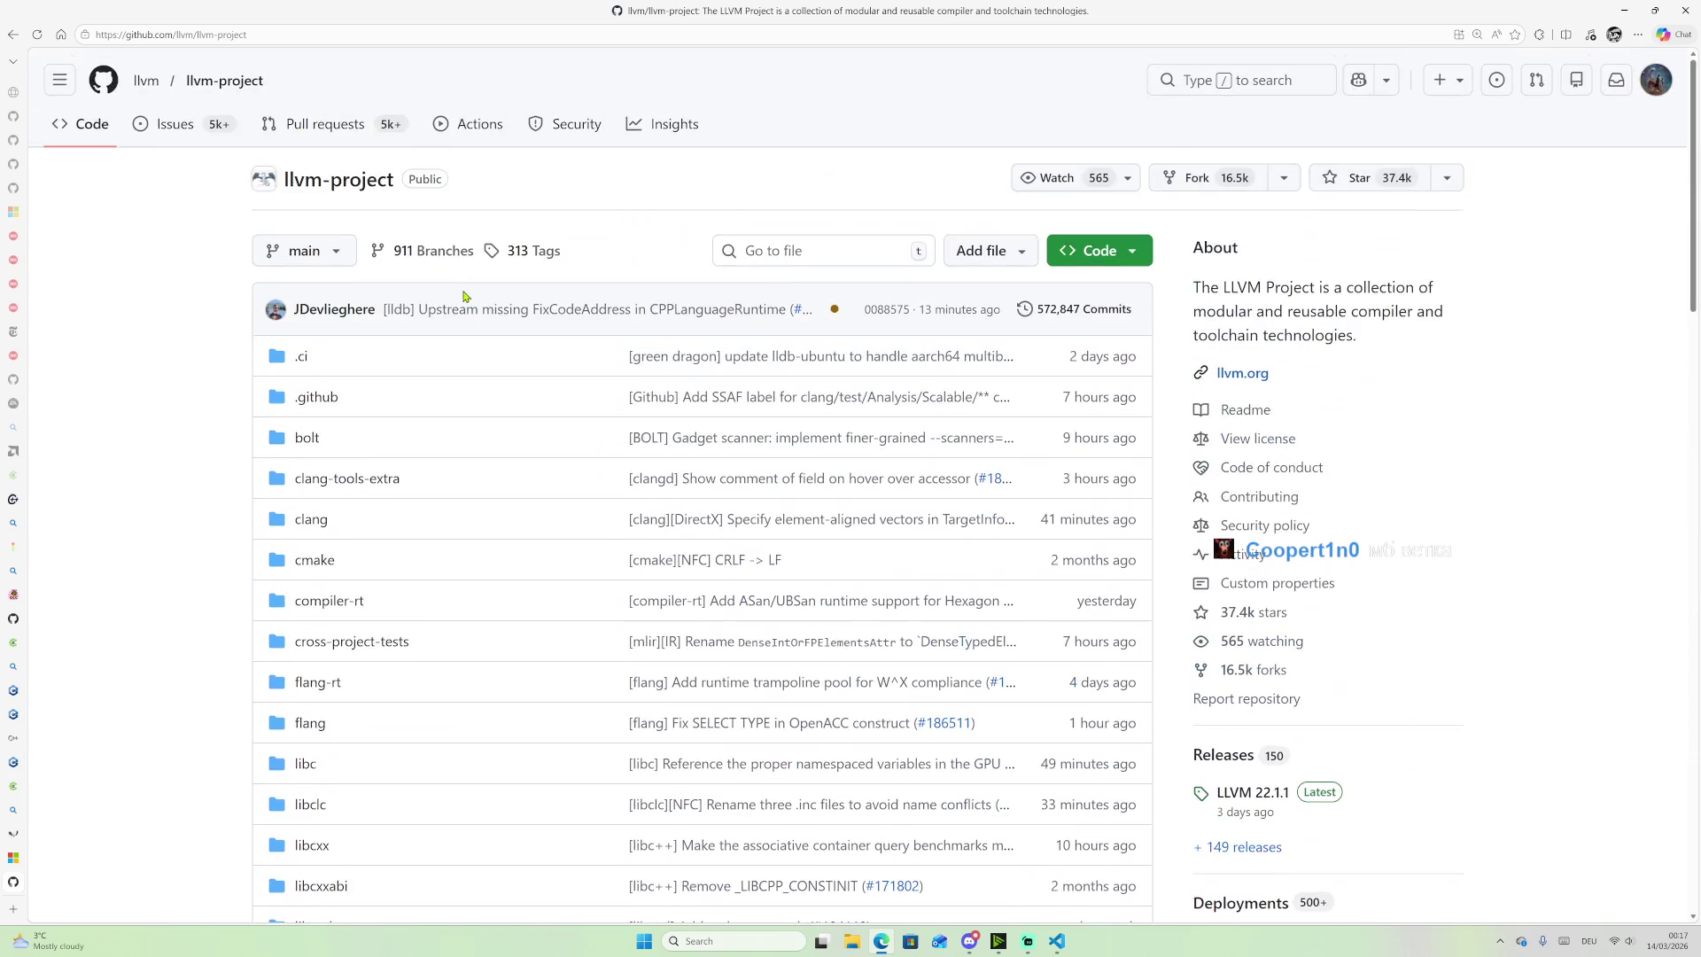
Step: Filter llvm-project branches by 'refle', 'ref' and 'p2', find no reflection branch, and clear the filter
left_click(338, 260)
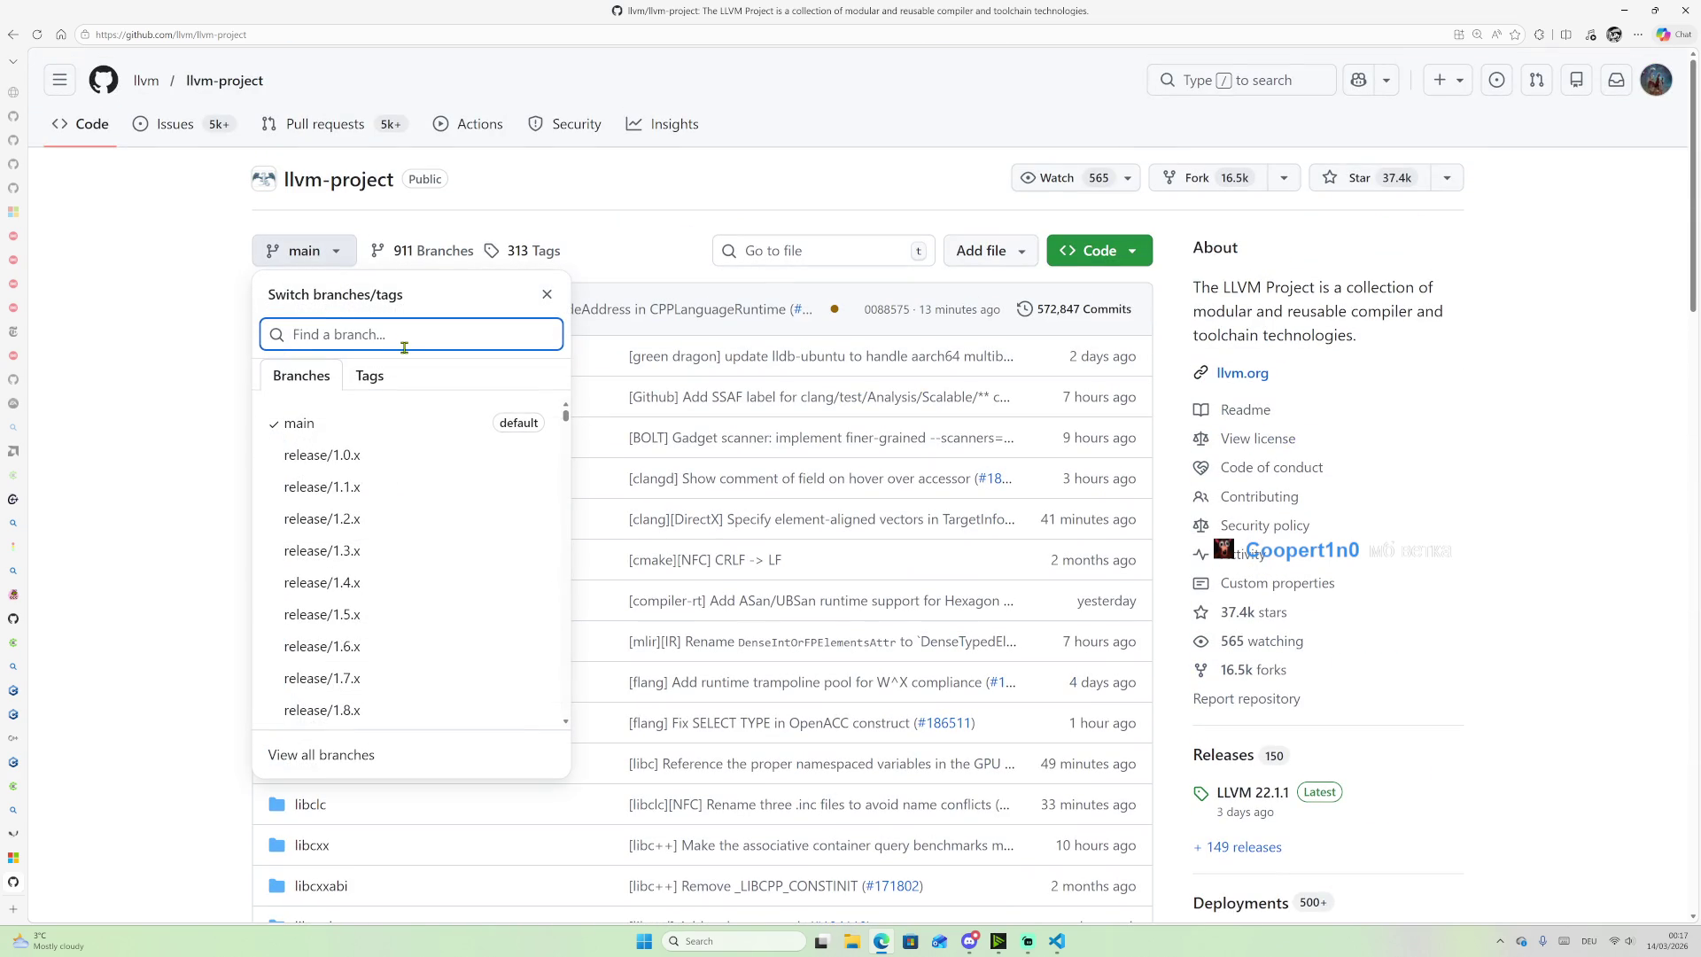
type("refle")
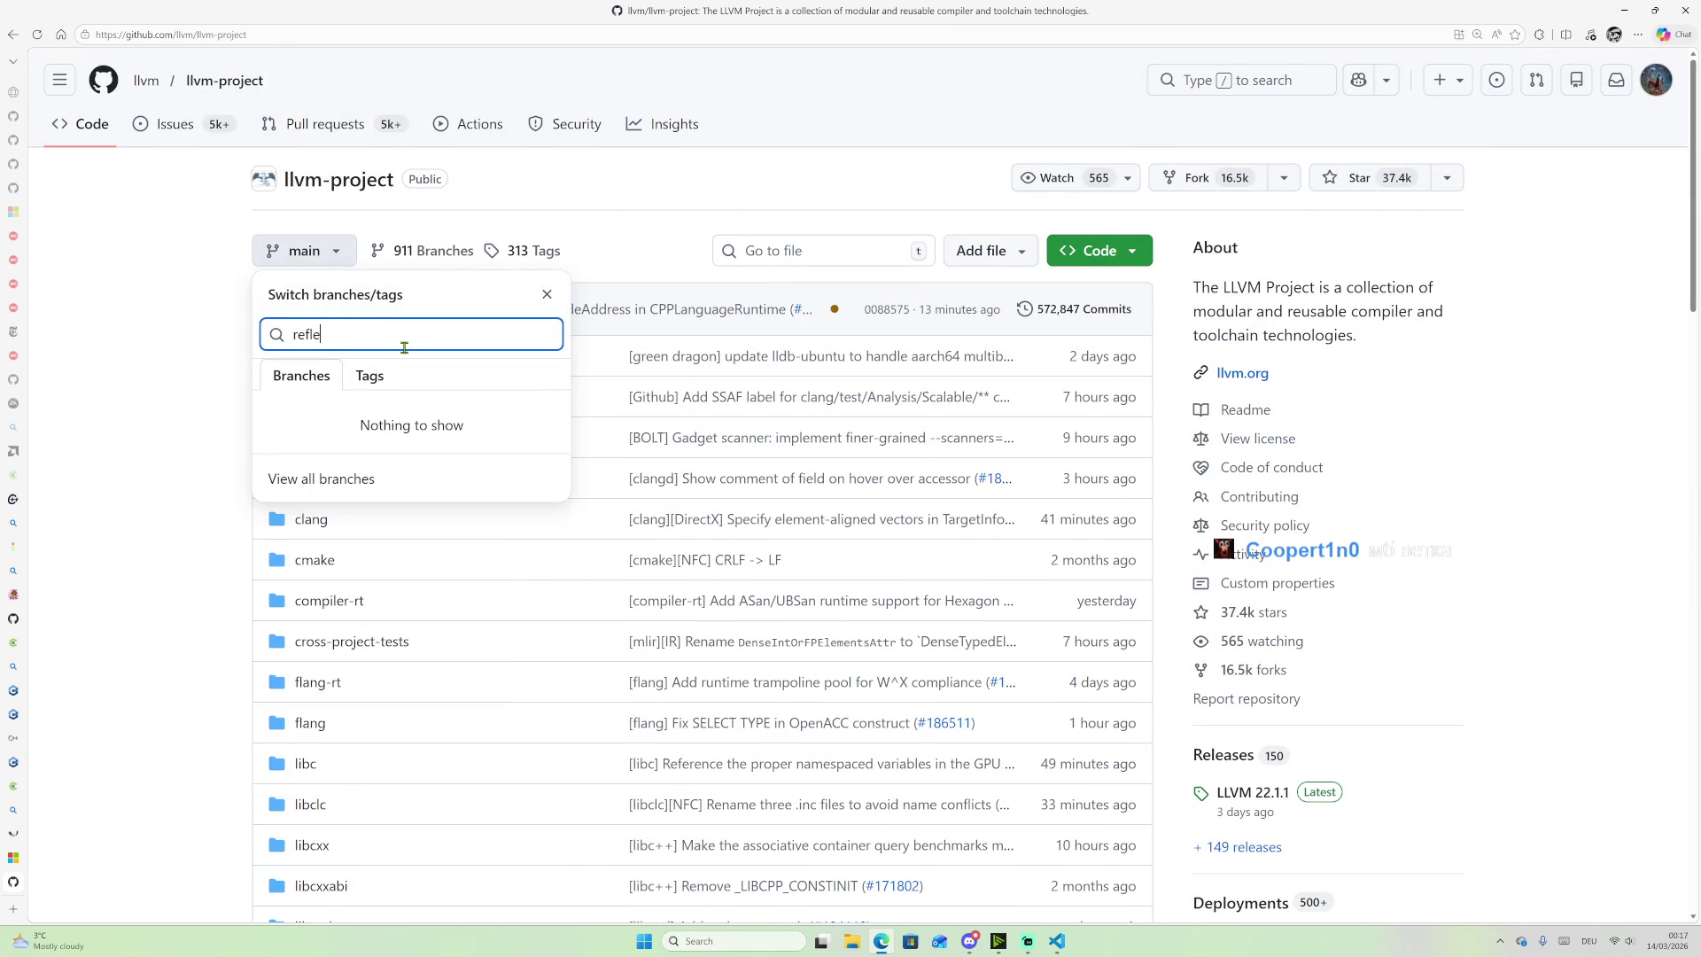
key("BackSpace")
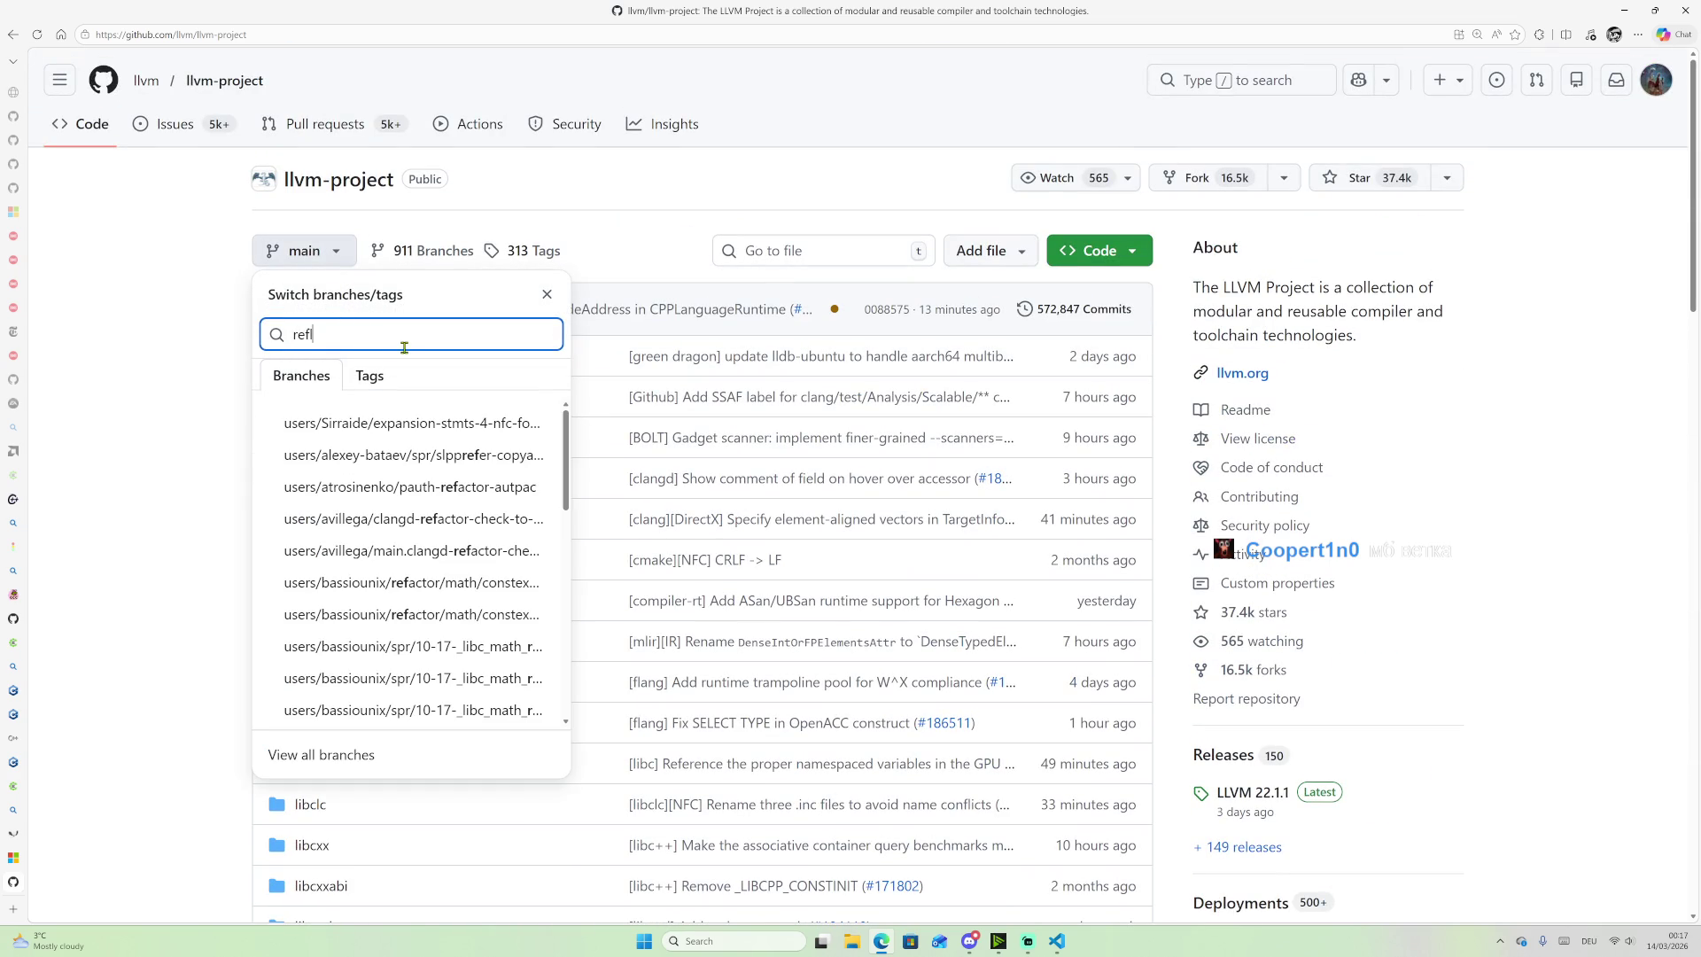
type("l")
key("BackSpace")
key("BackSpace")
key("BackSpace")
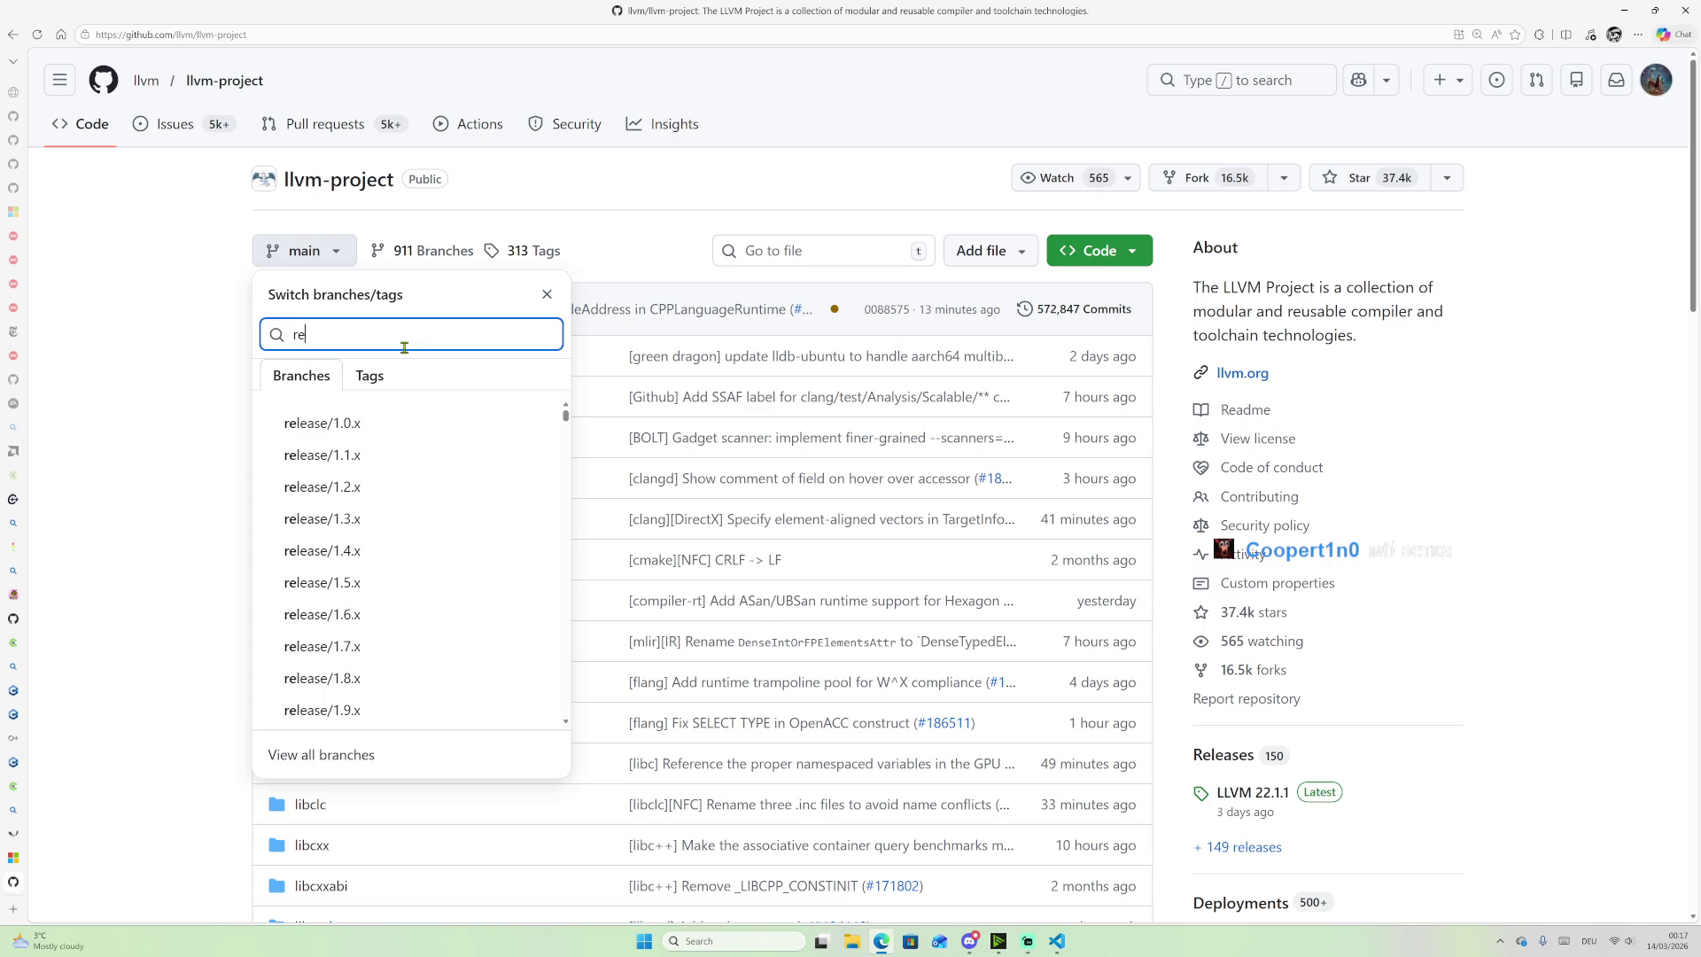
key("BackSpace")
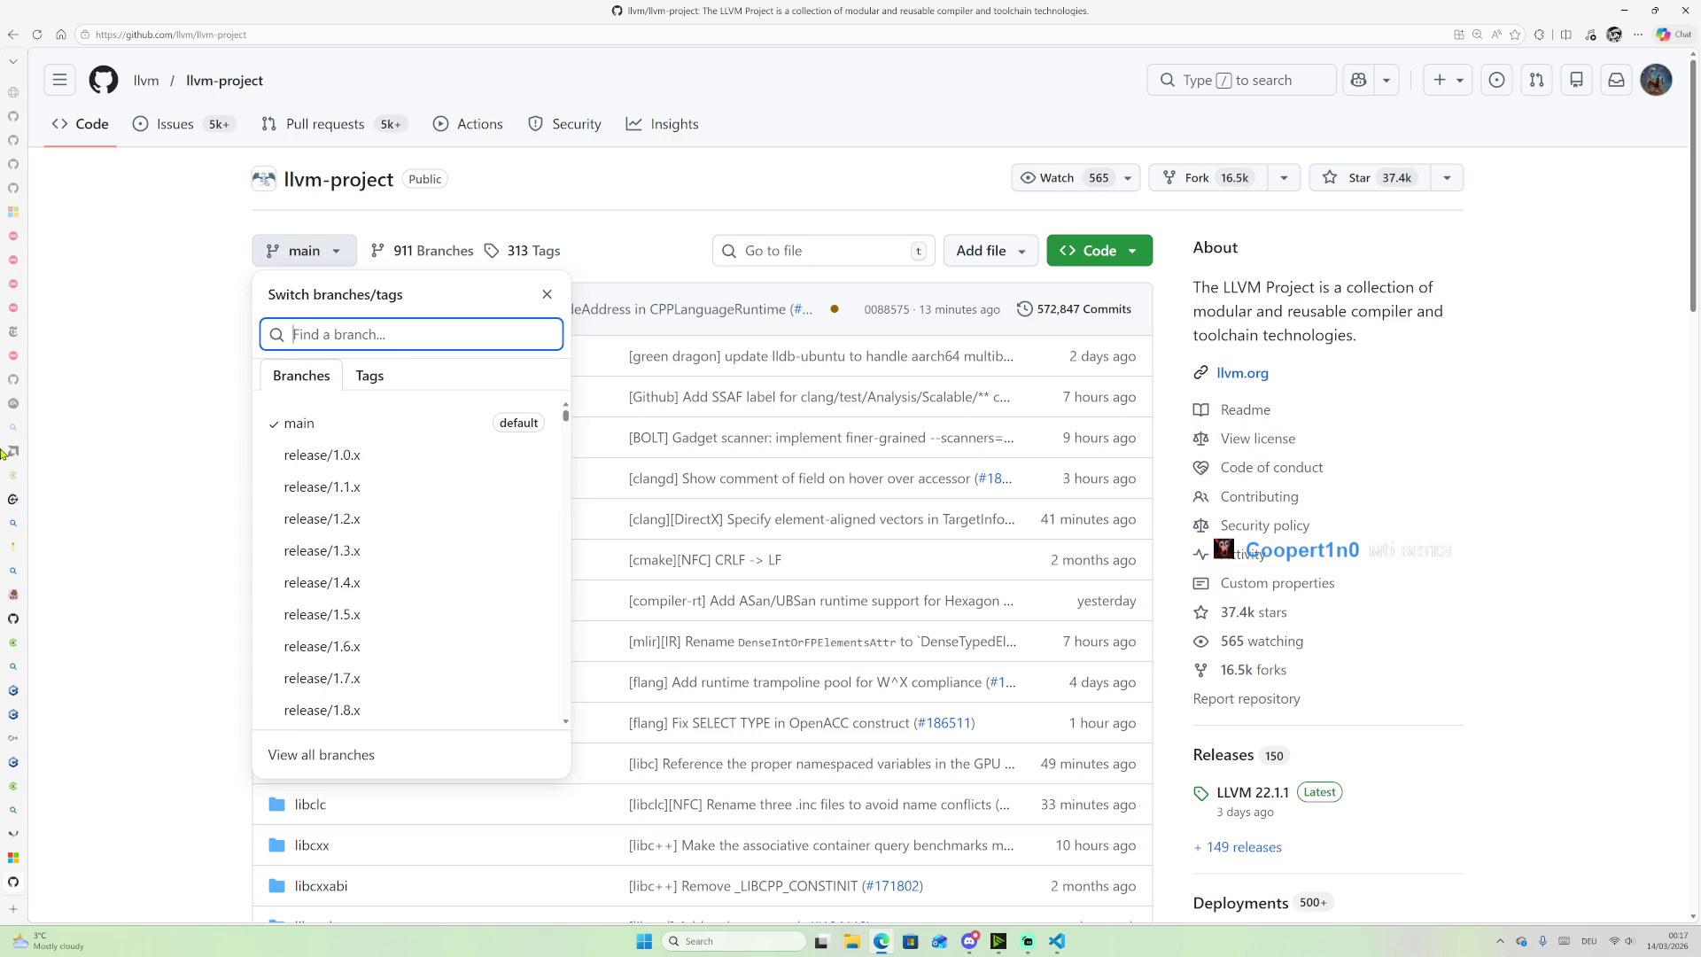
mouse_move(5, 520)
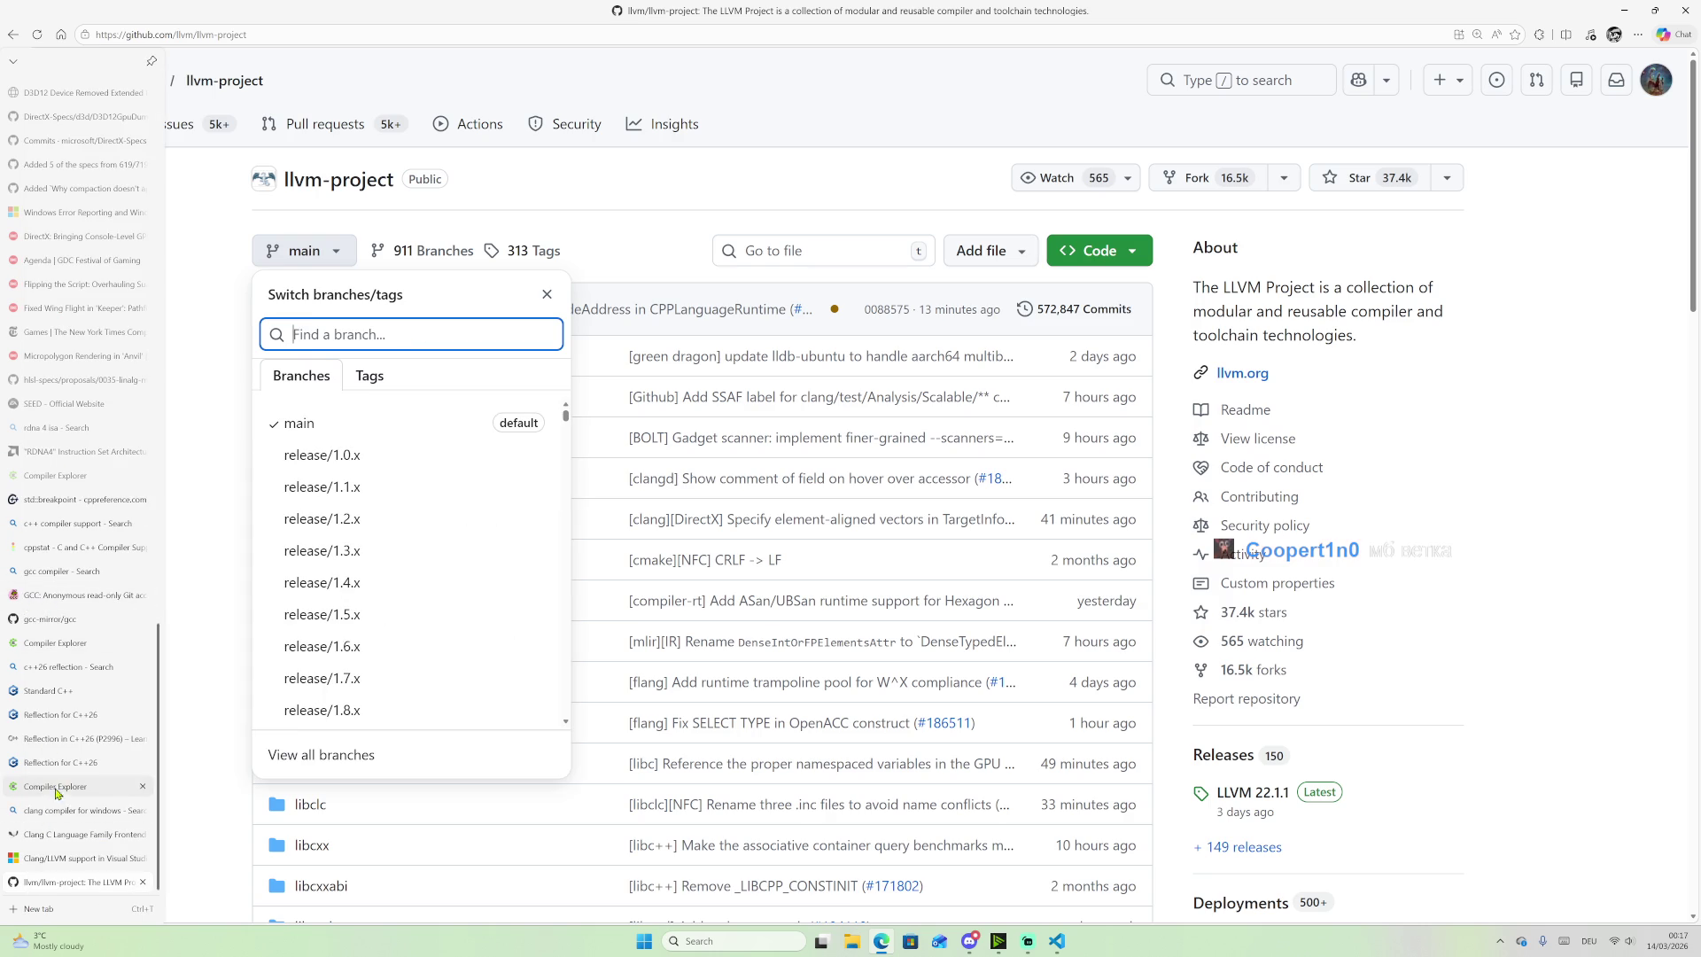
left_click(72, 740)
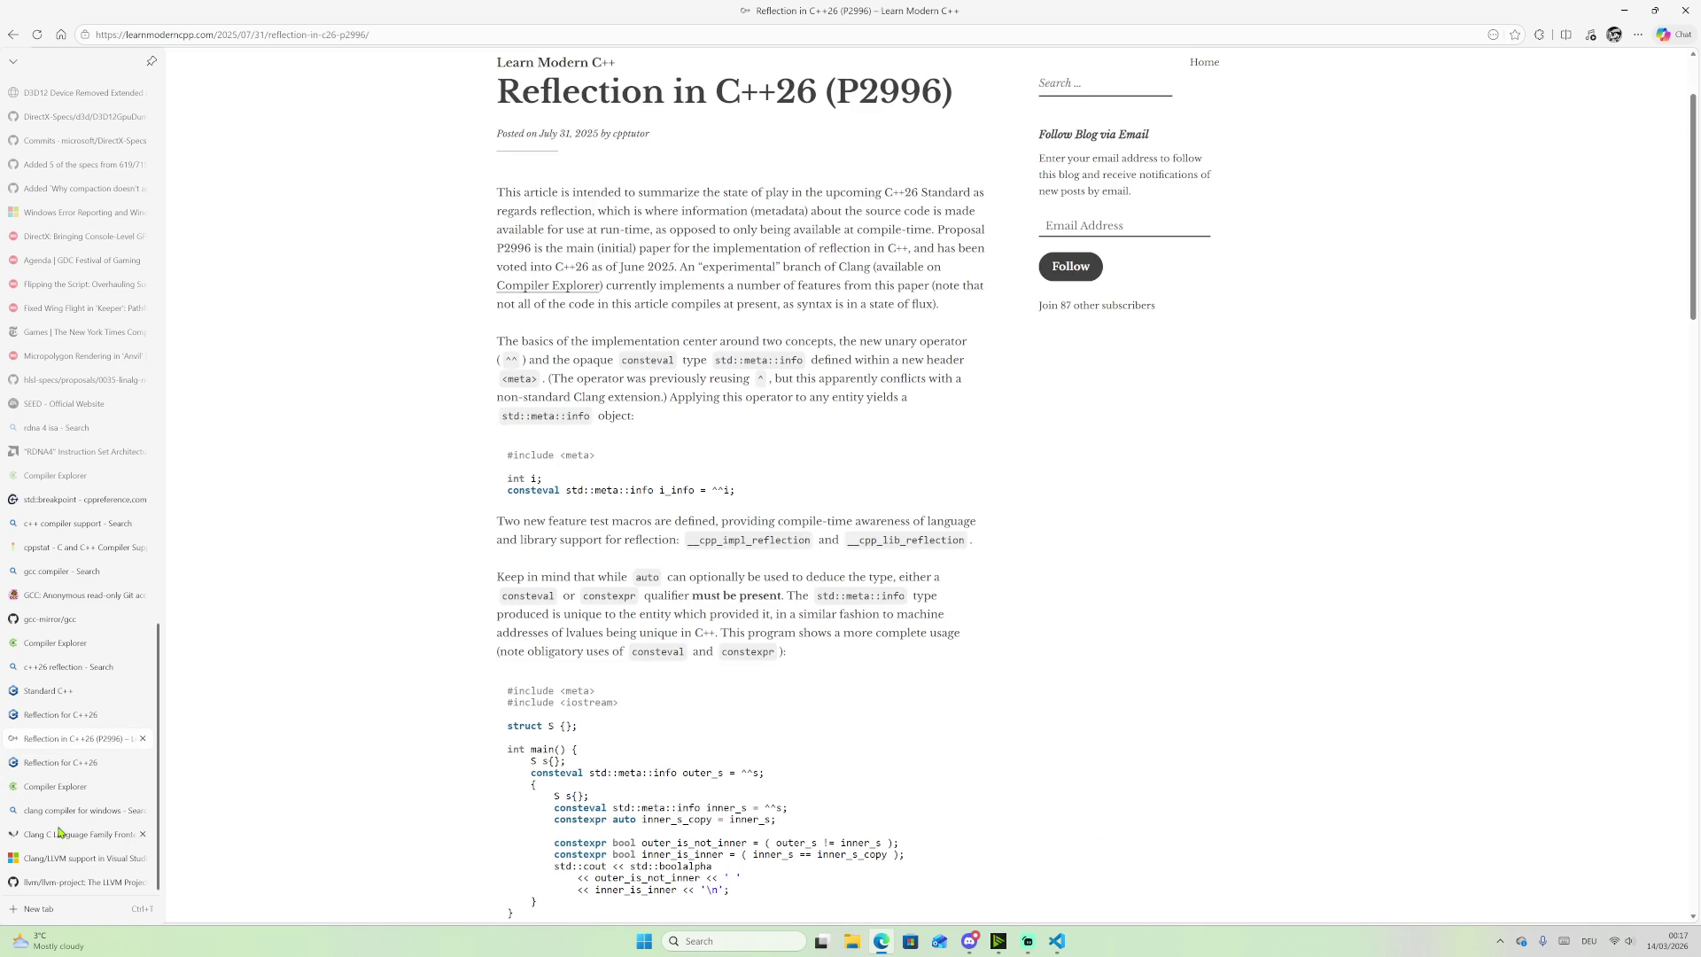
left_click(56, 881)
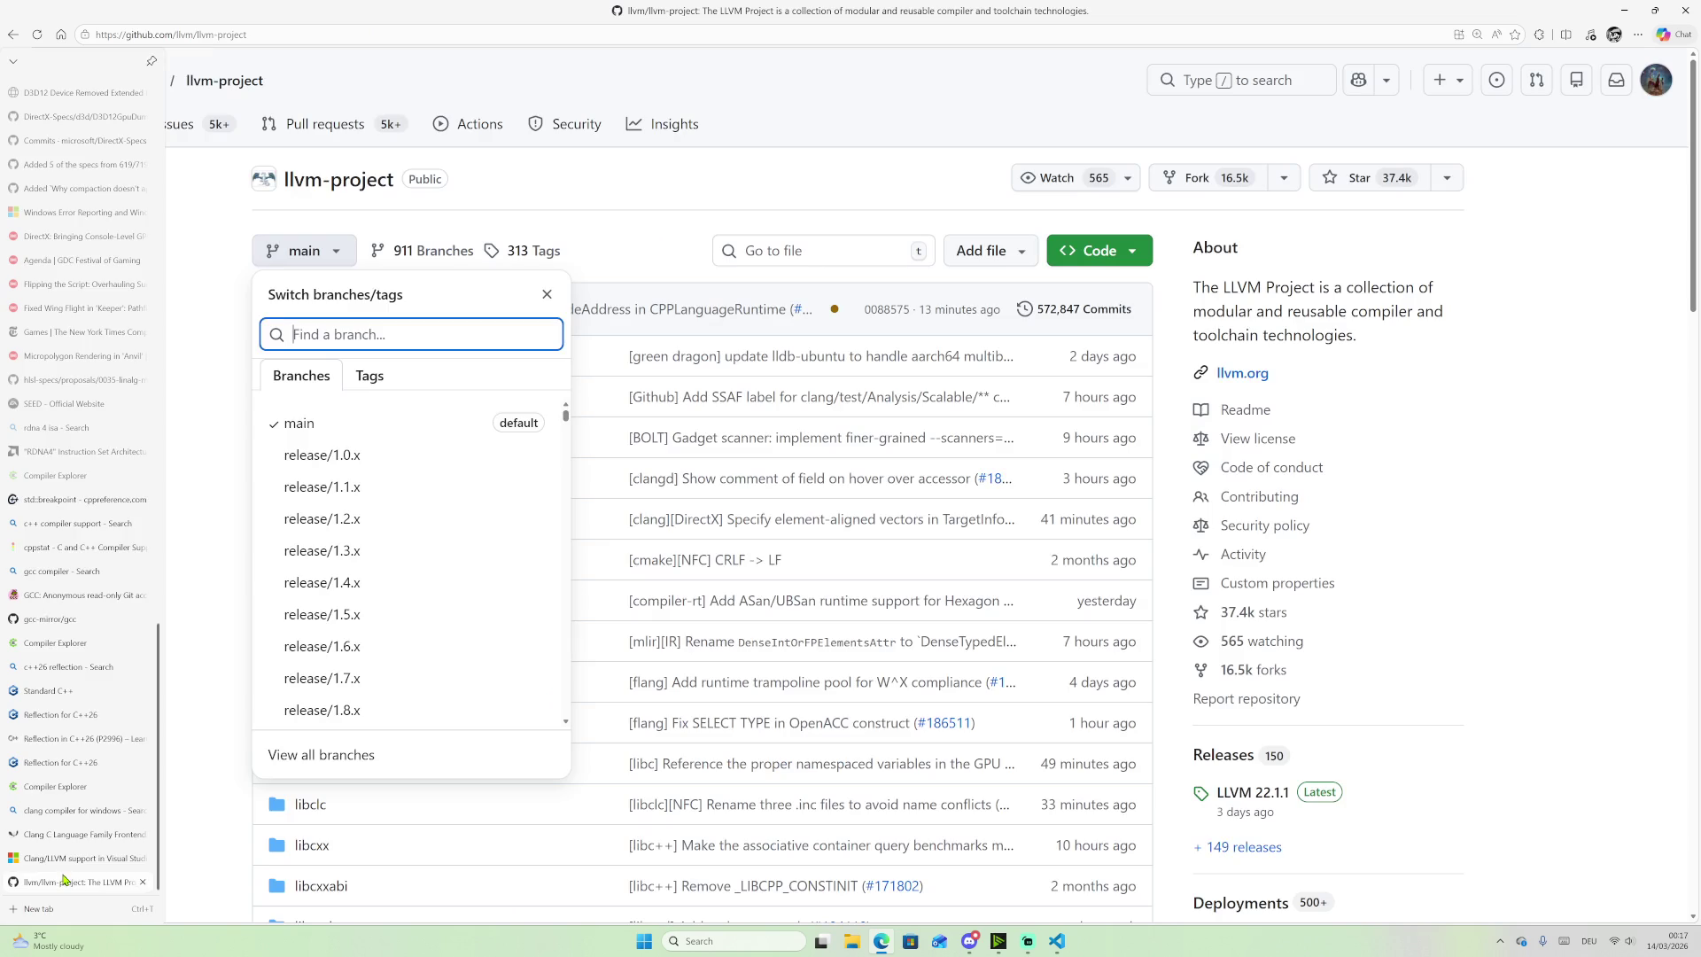
type("p2")
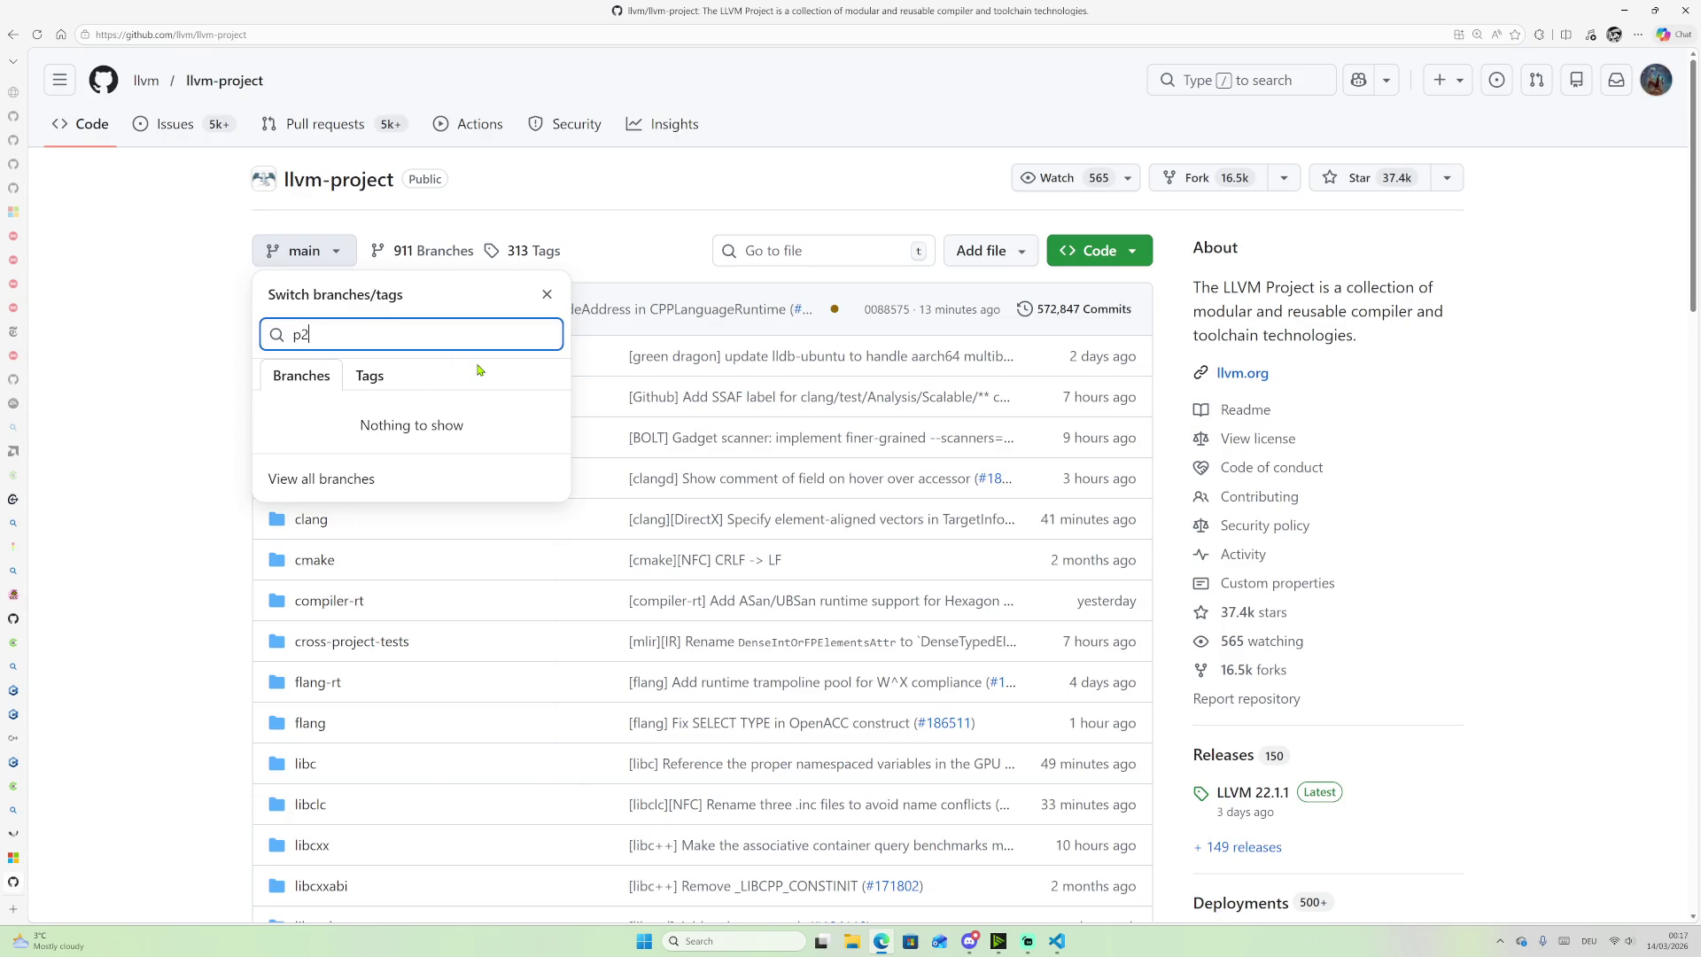
key("BackSpace")
key("BackSpace")
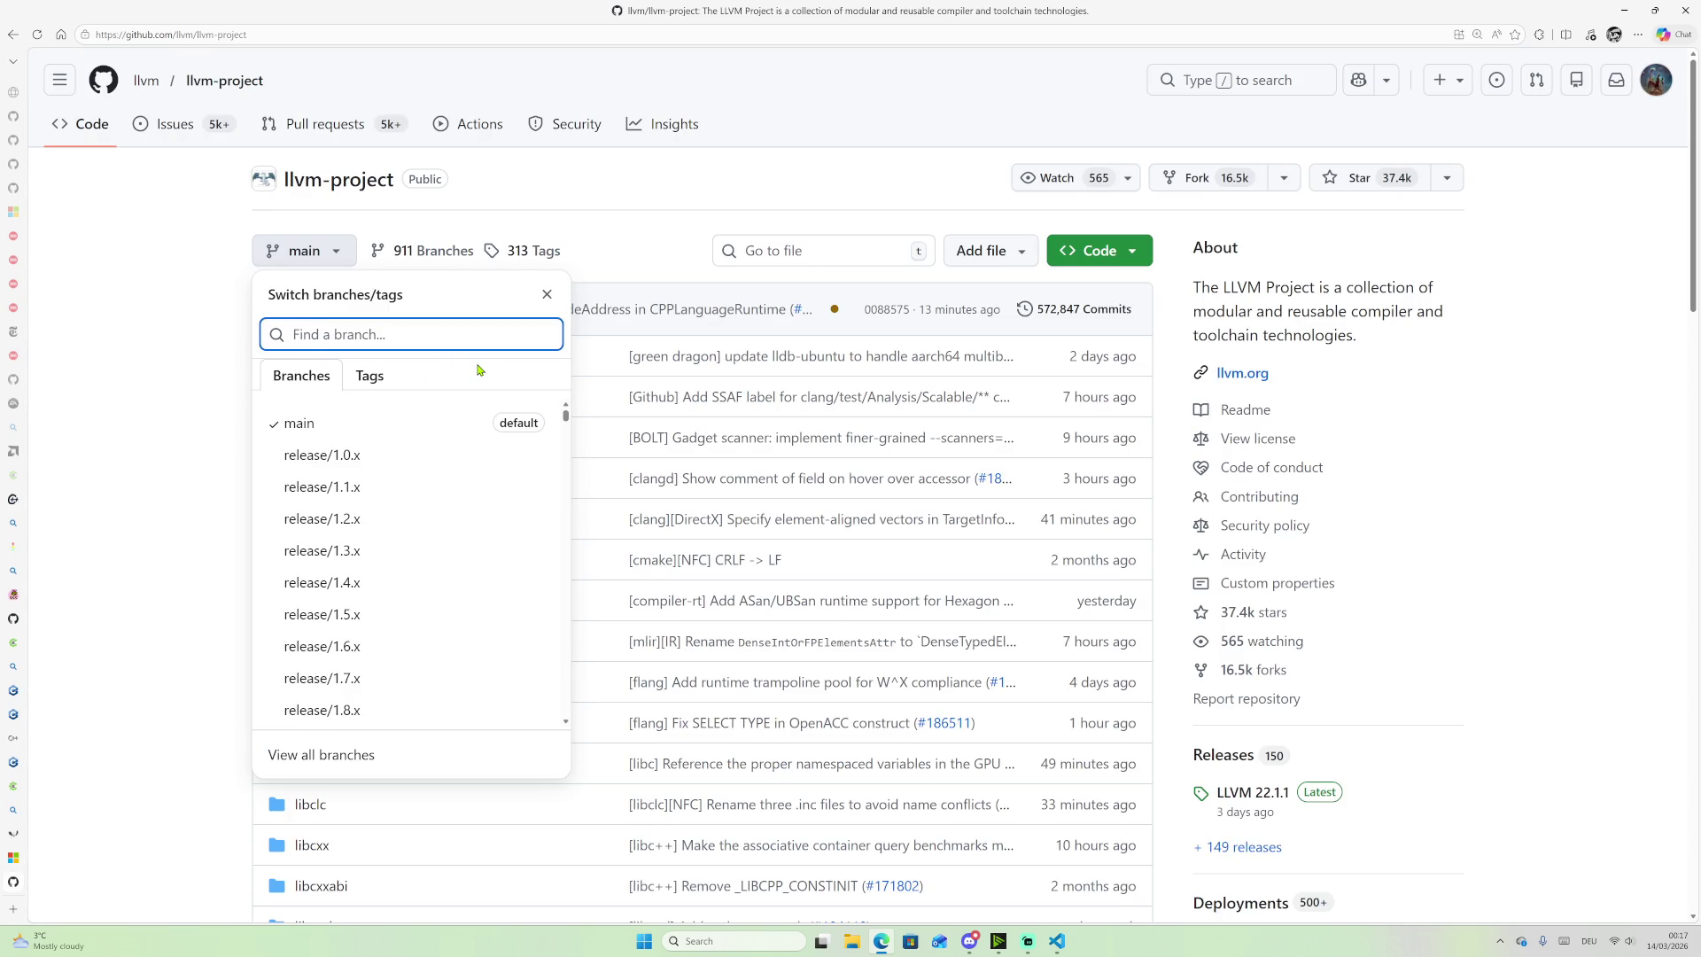
Step: Search llvm-project's files by name for 'reflection'
left_click(841, 253)
type("re")
key("BackSpace")
key("BackSpace")
type("reflection")
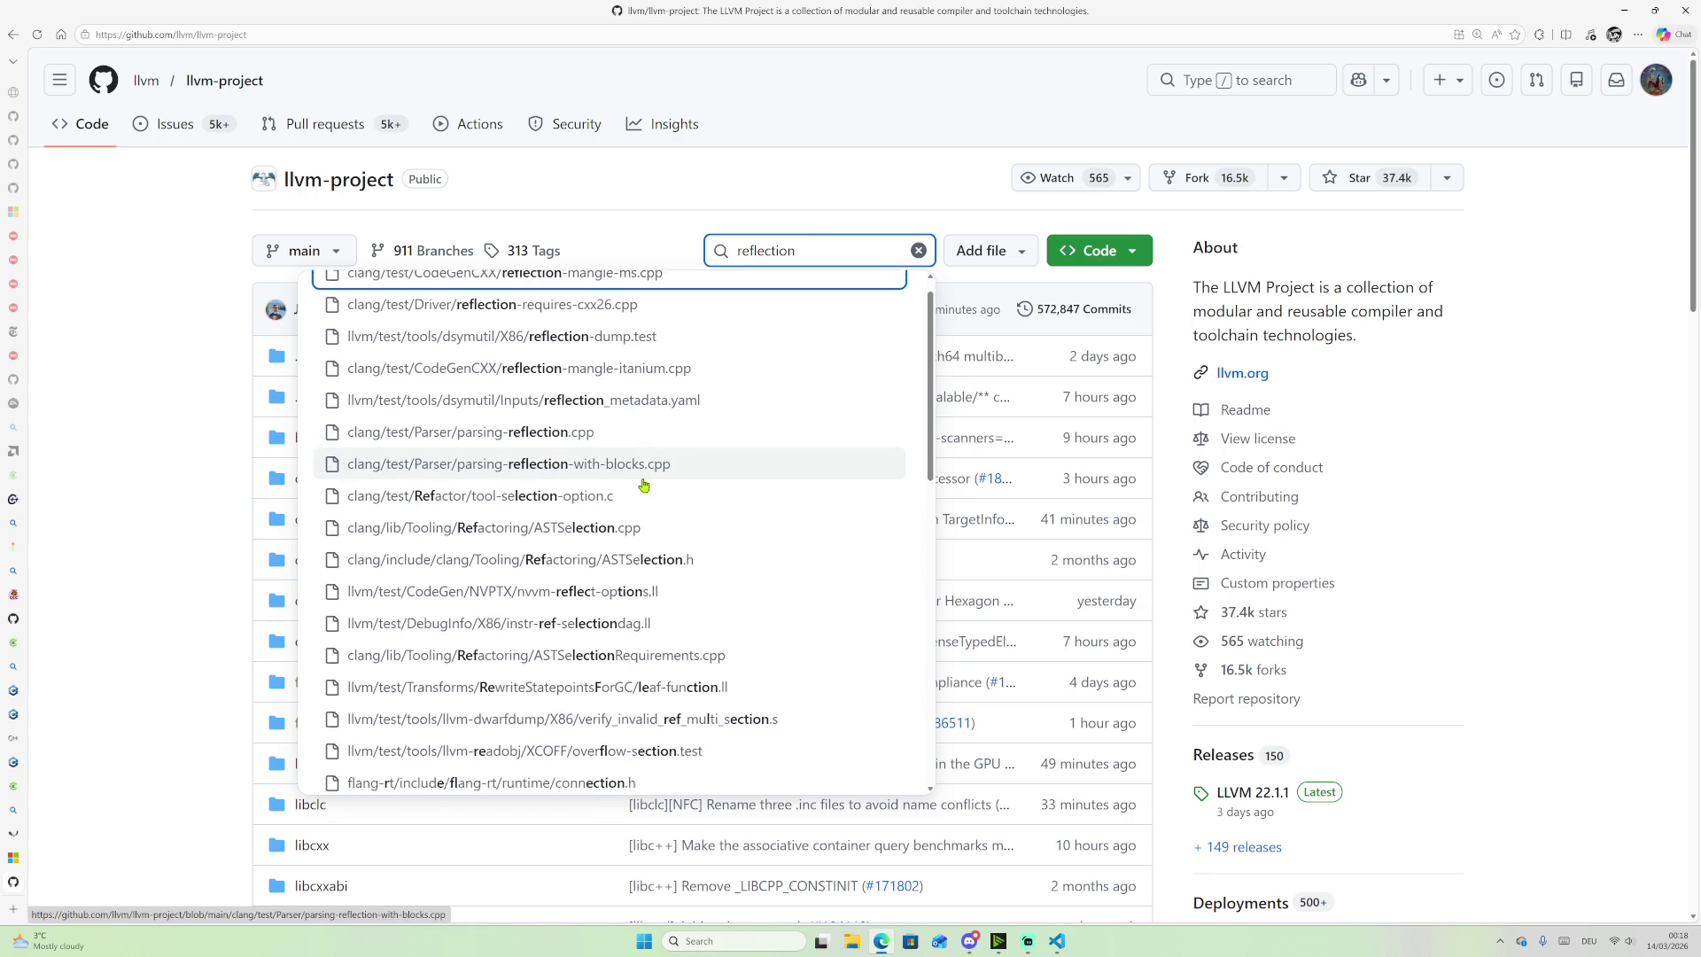
Step: Scroll through the reflection file matches, such as parsing-reflection.cpp, and down to the README
scroll(602, 483, "down", 1)
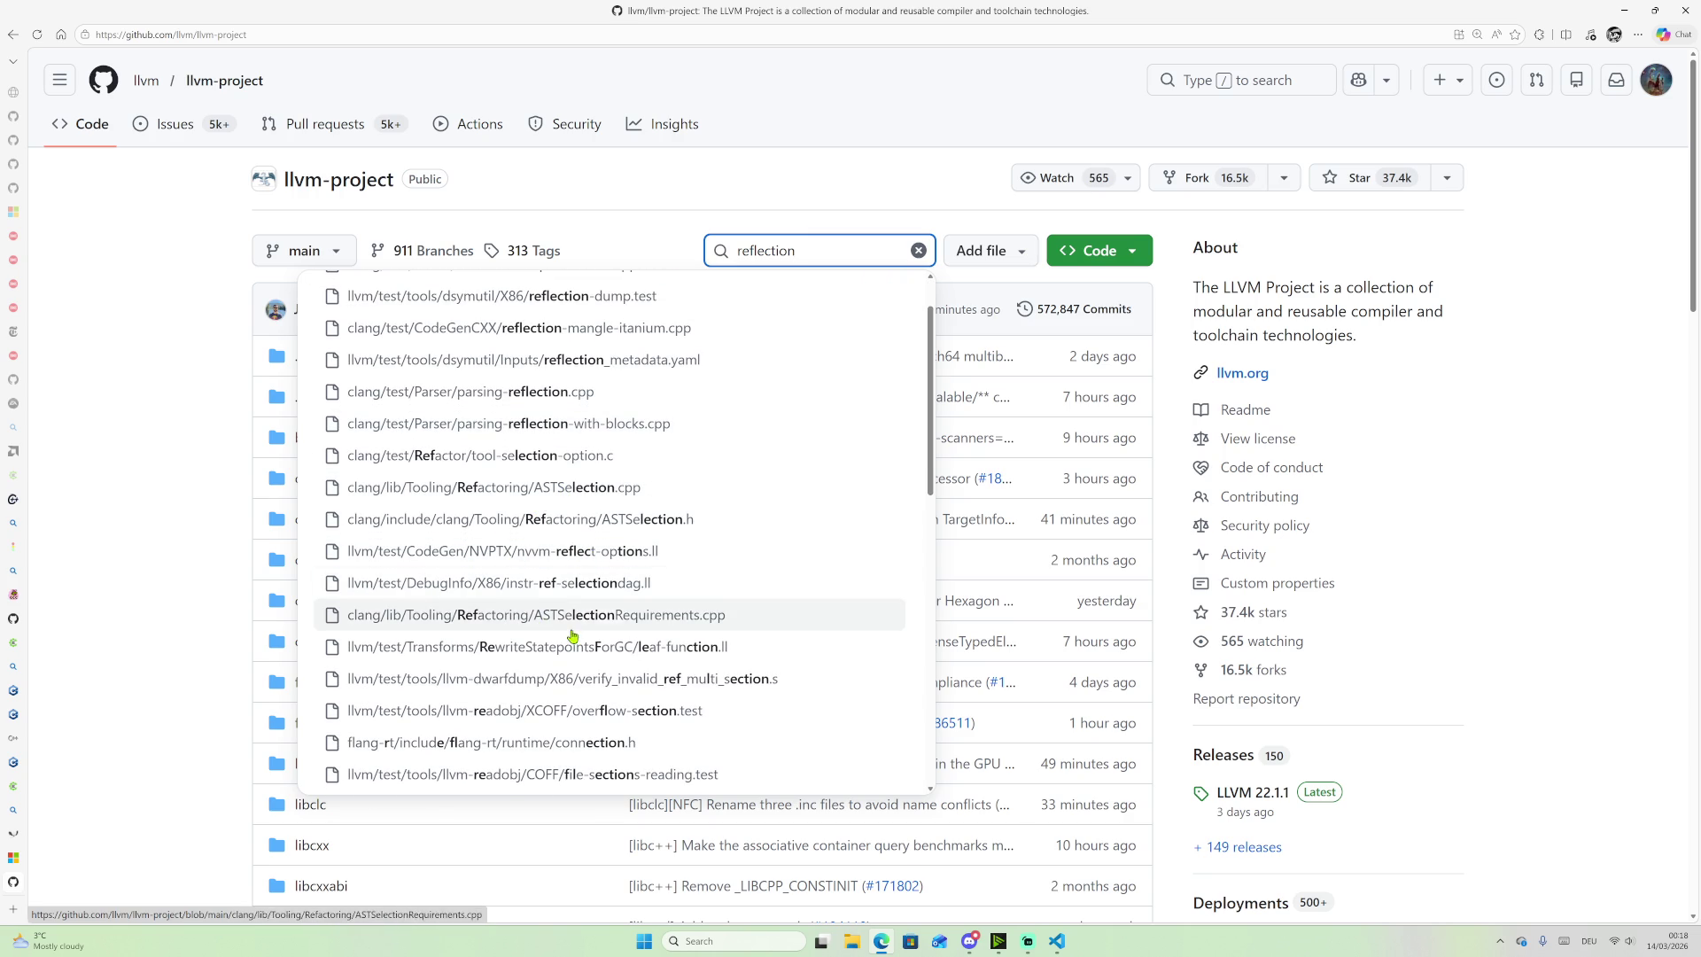
scroll(505, 549, "down", 2)
scroll(503, 541, "down", 5)
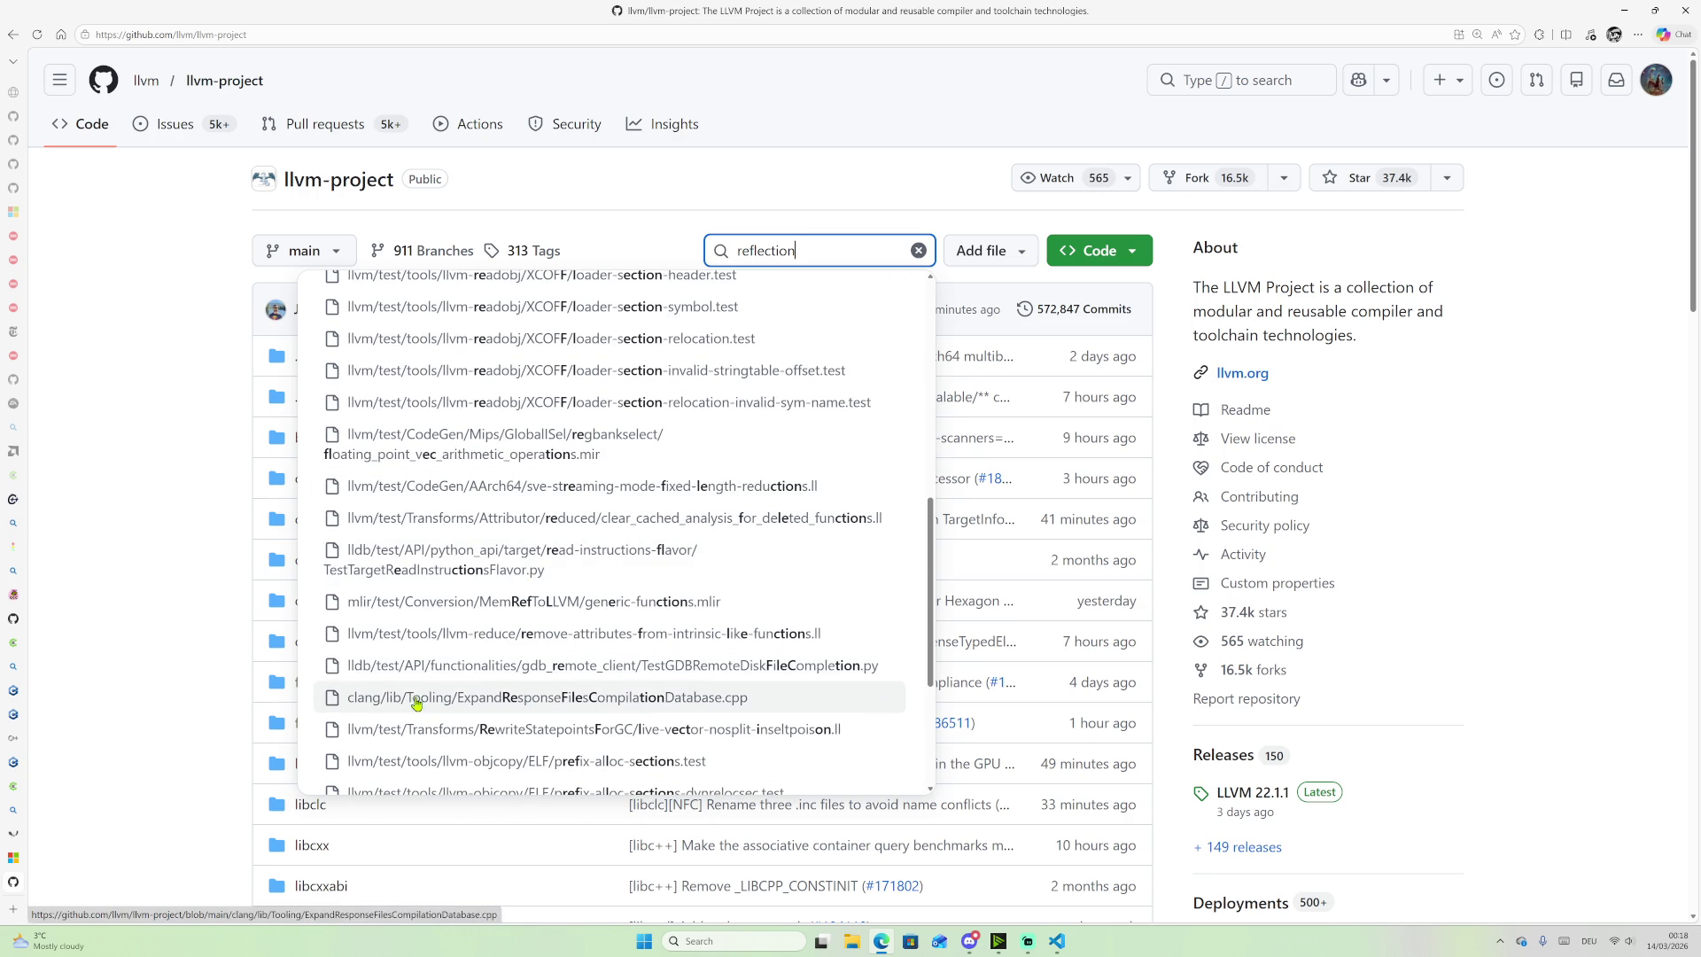
scroll(389, 554, "up", 1)
scroll(387, 519, "down", 10)
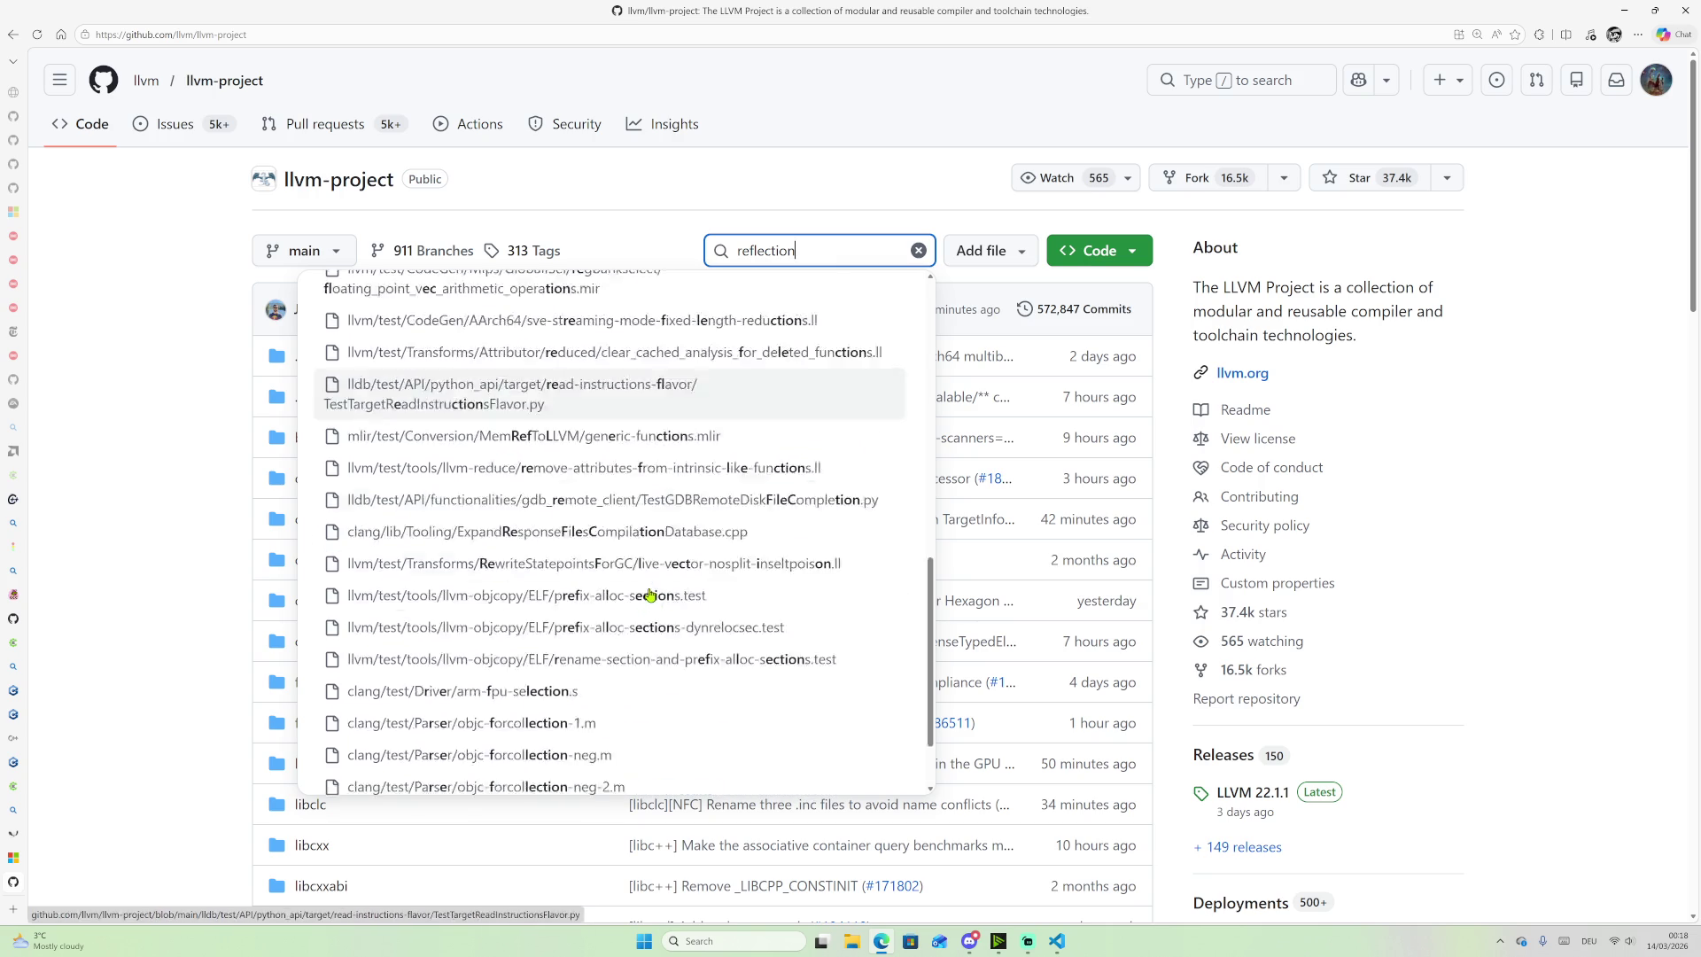
scroll(324, 595, "down", 3)
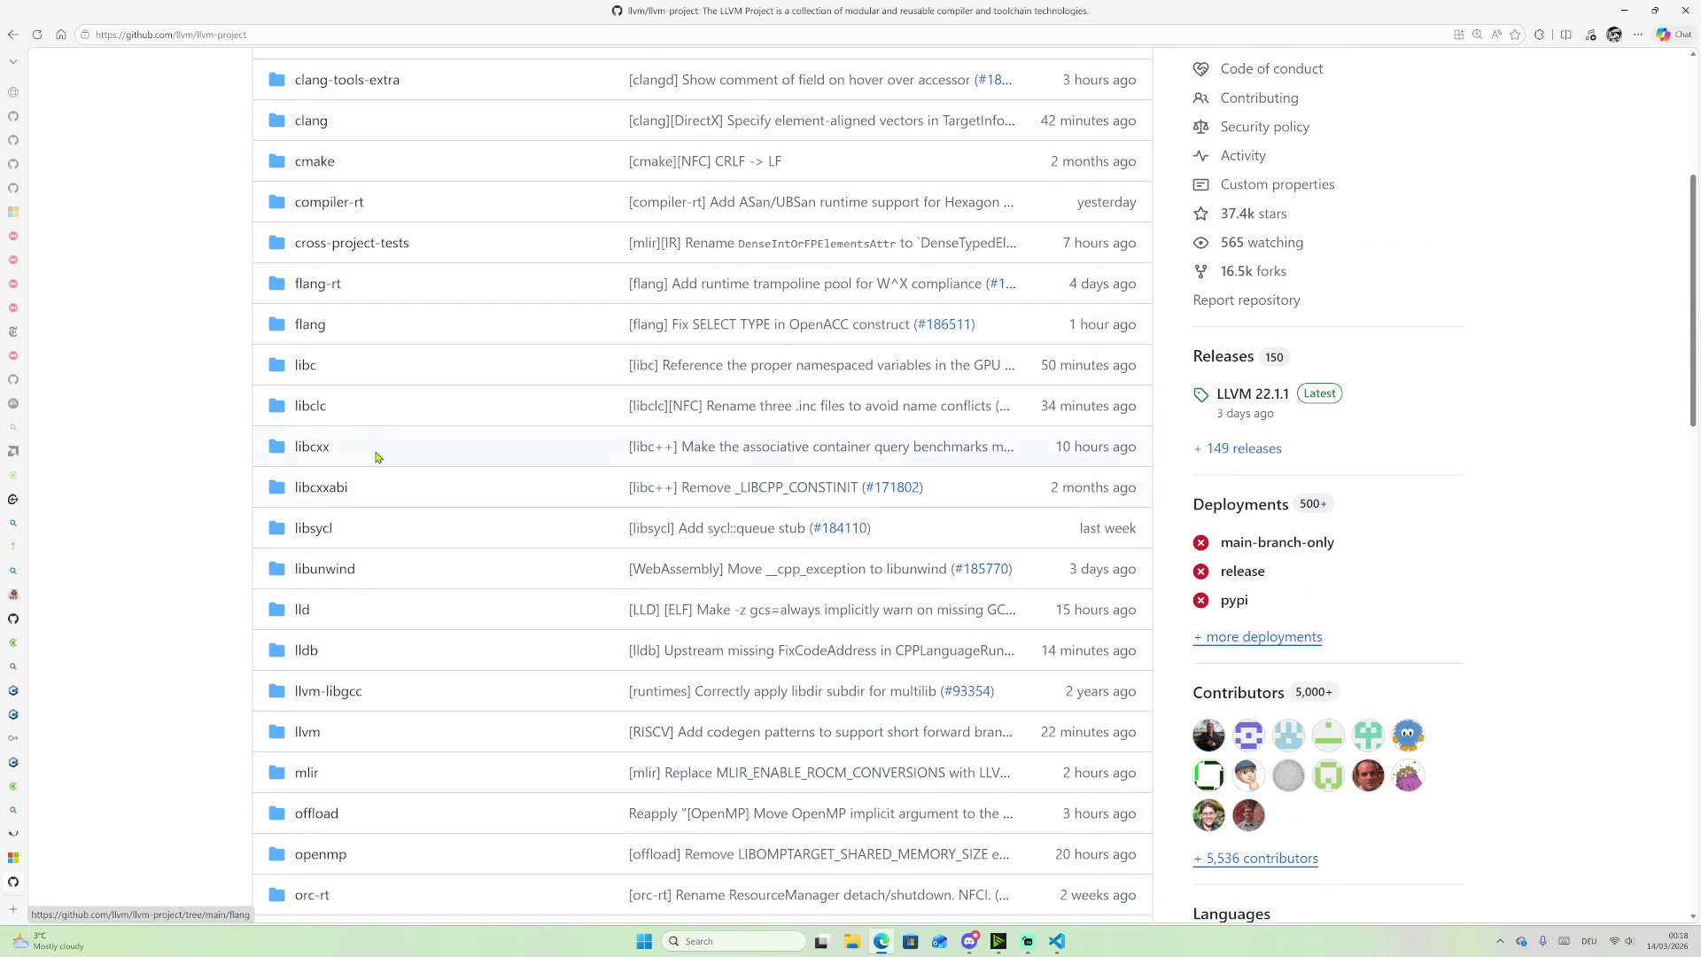
scroll(326, 332, "down", 4)
scroll(341, 362, "down", 14)
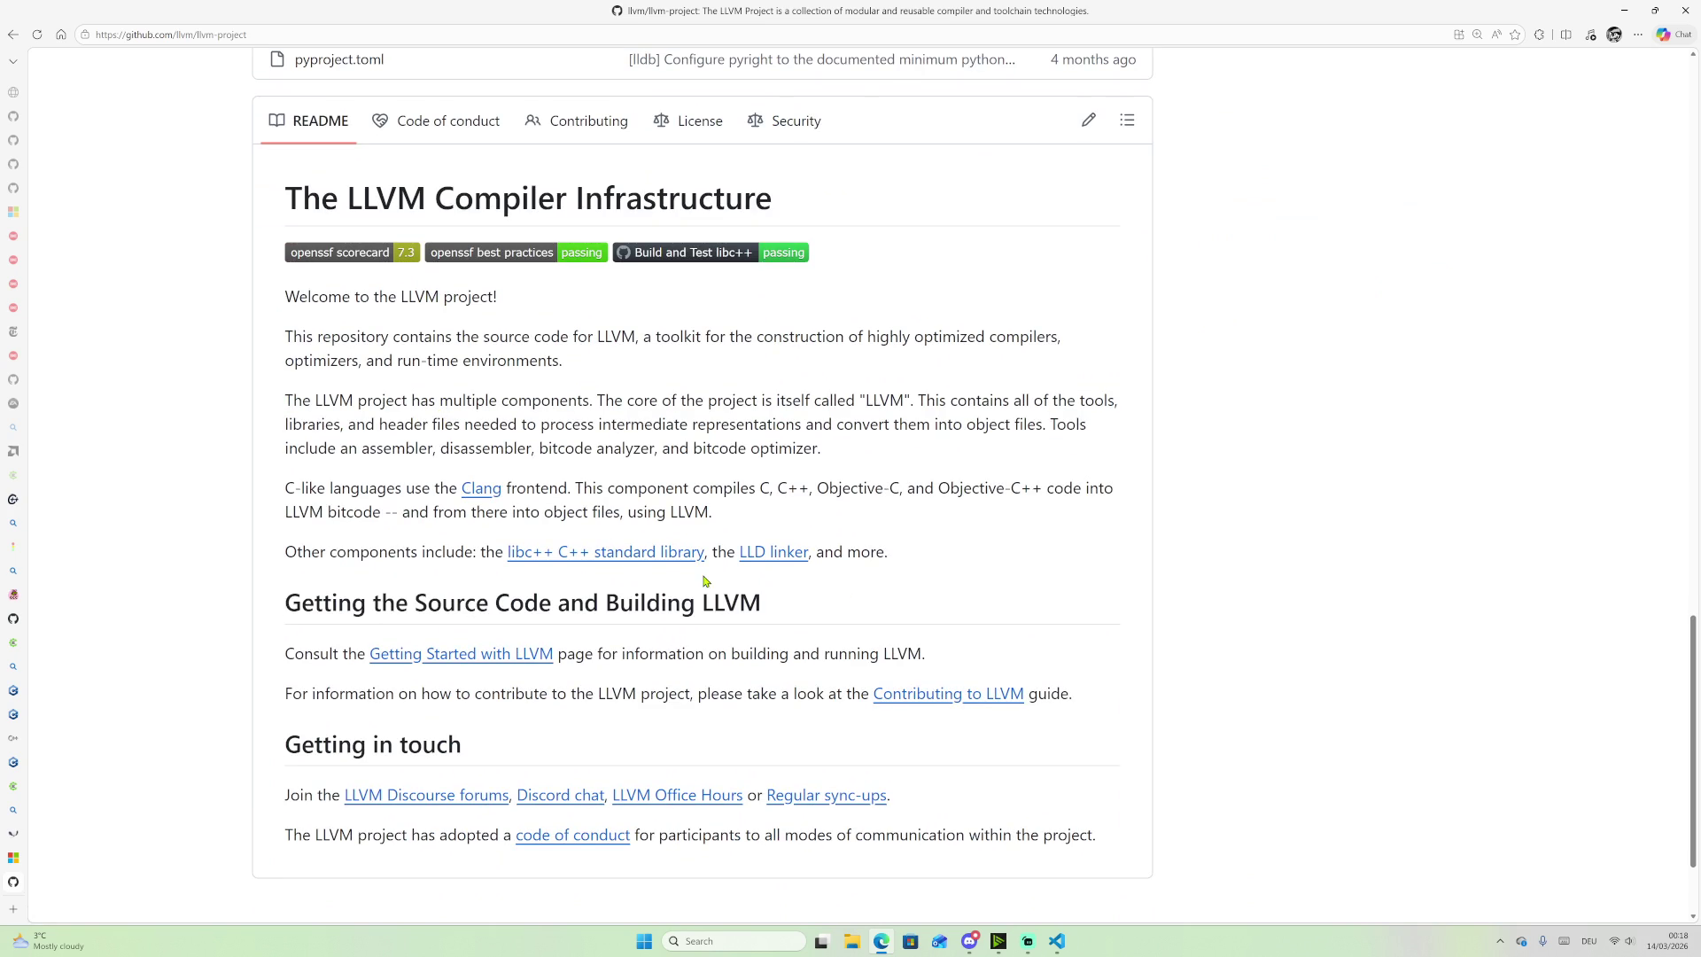
scroll(759, 533, "up", 20)
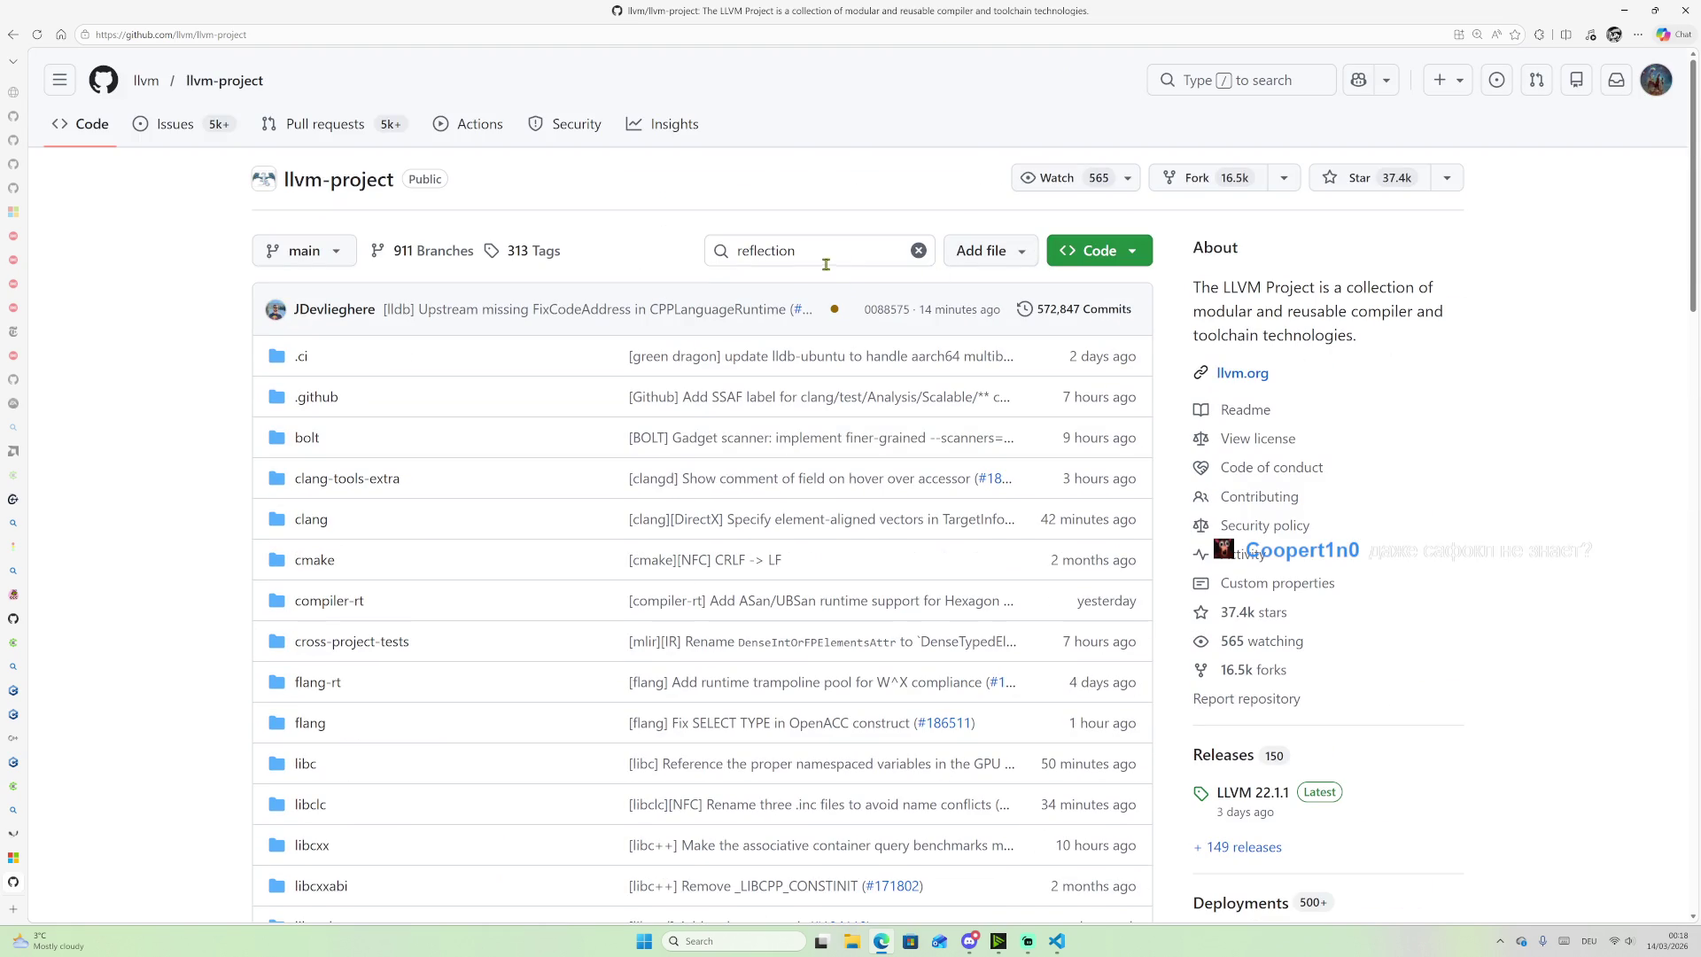
left_click(1245, 409)
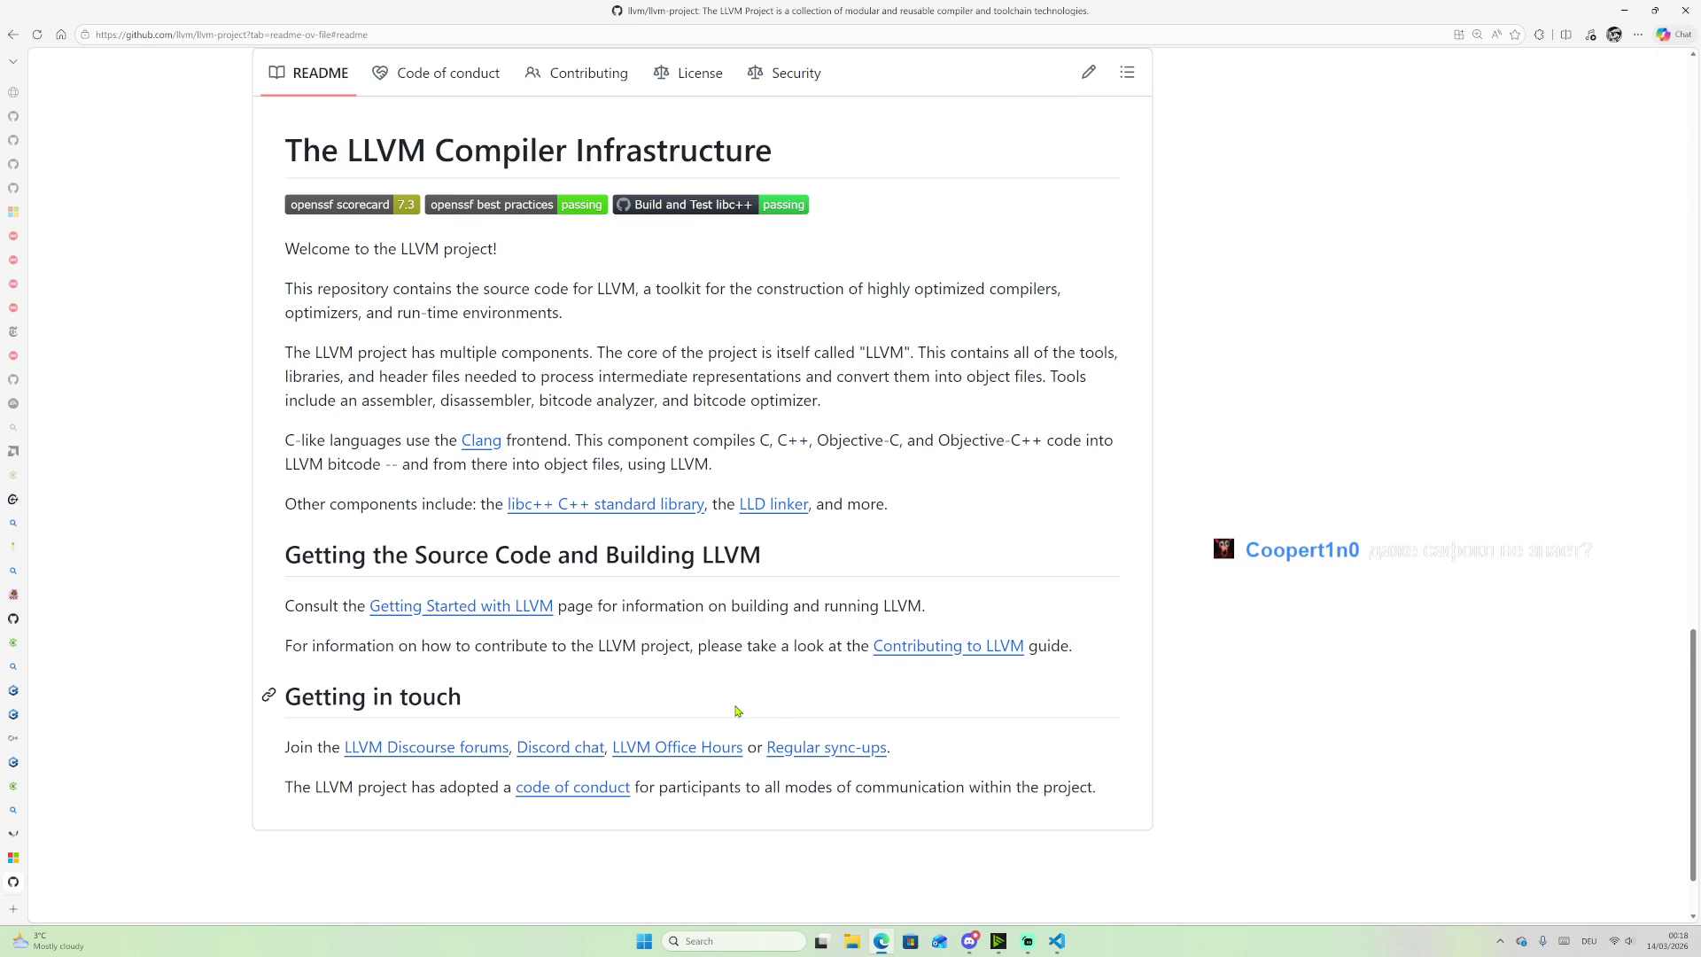
scroll(590, 735, "up", 2)
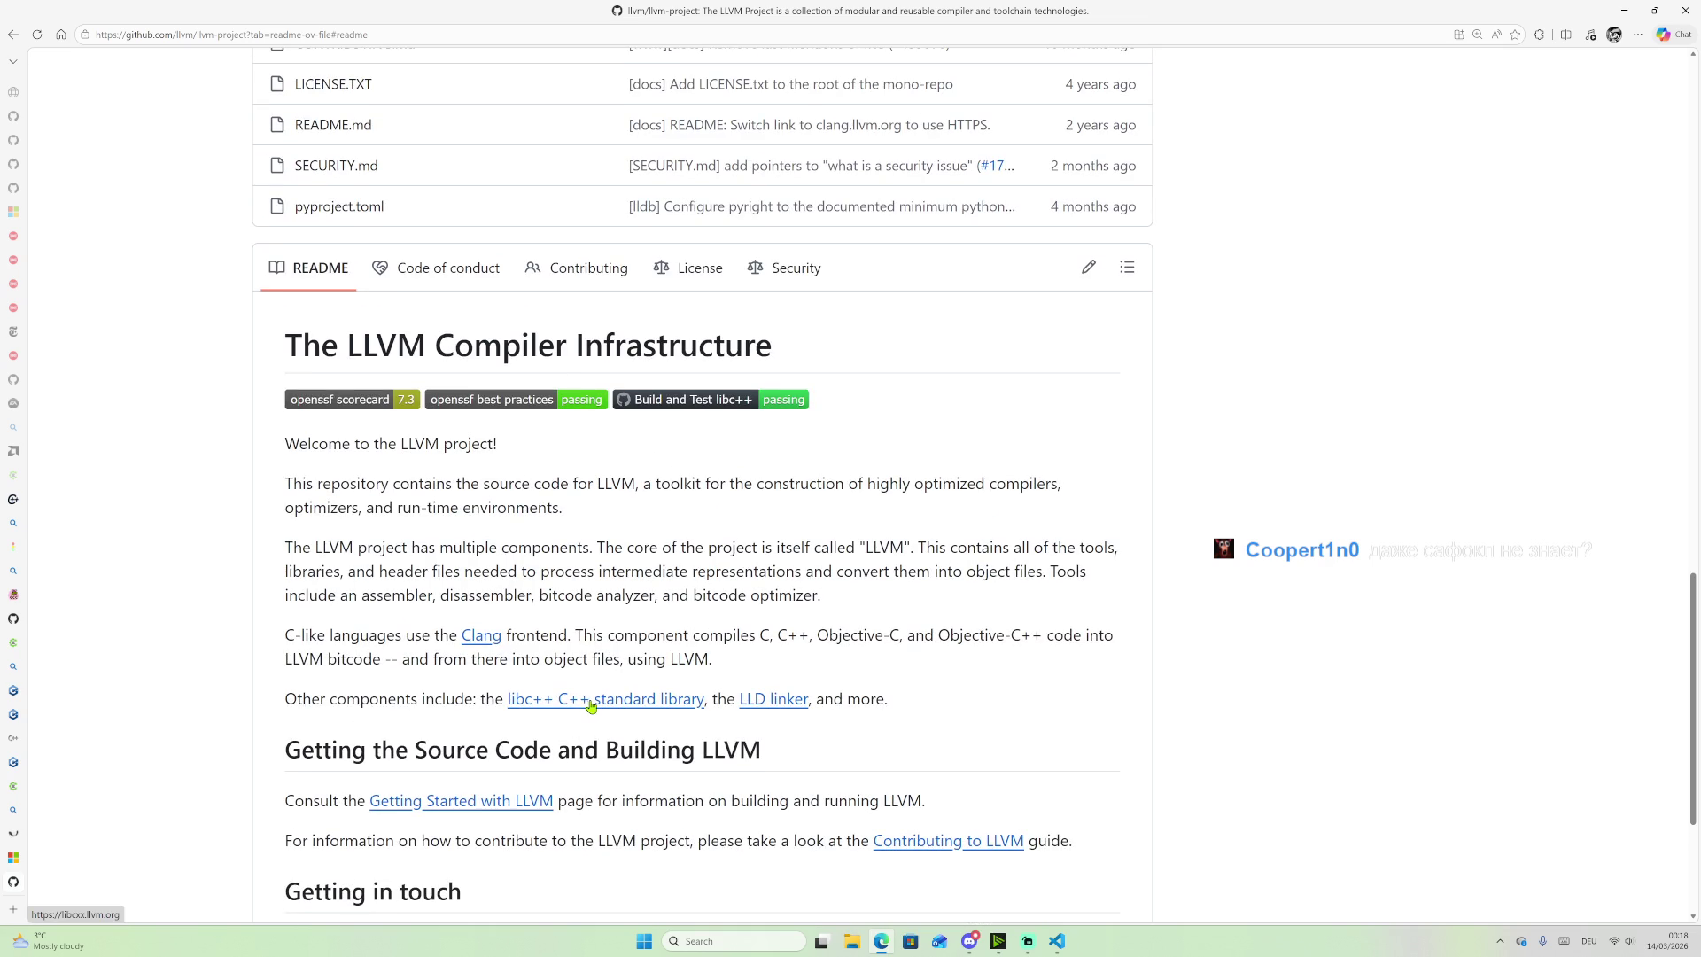
scroll(873, 658, "up", 15)
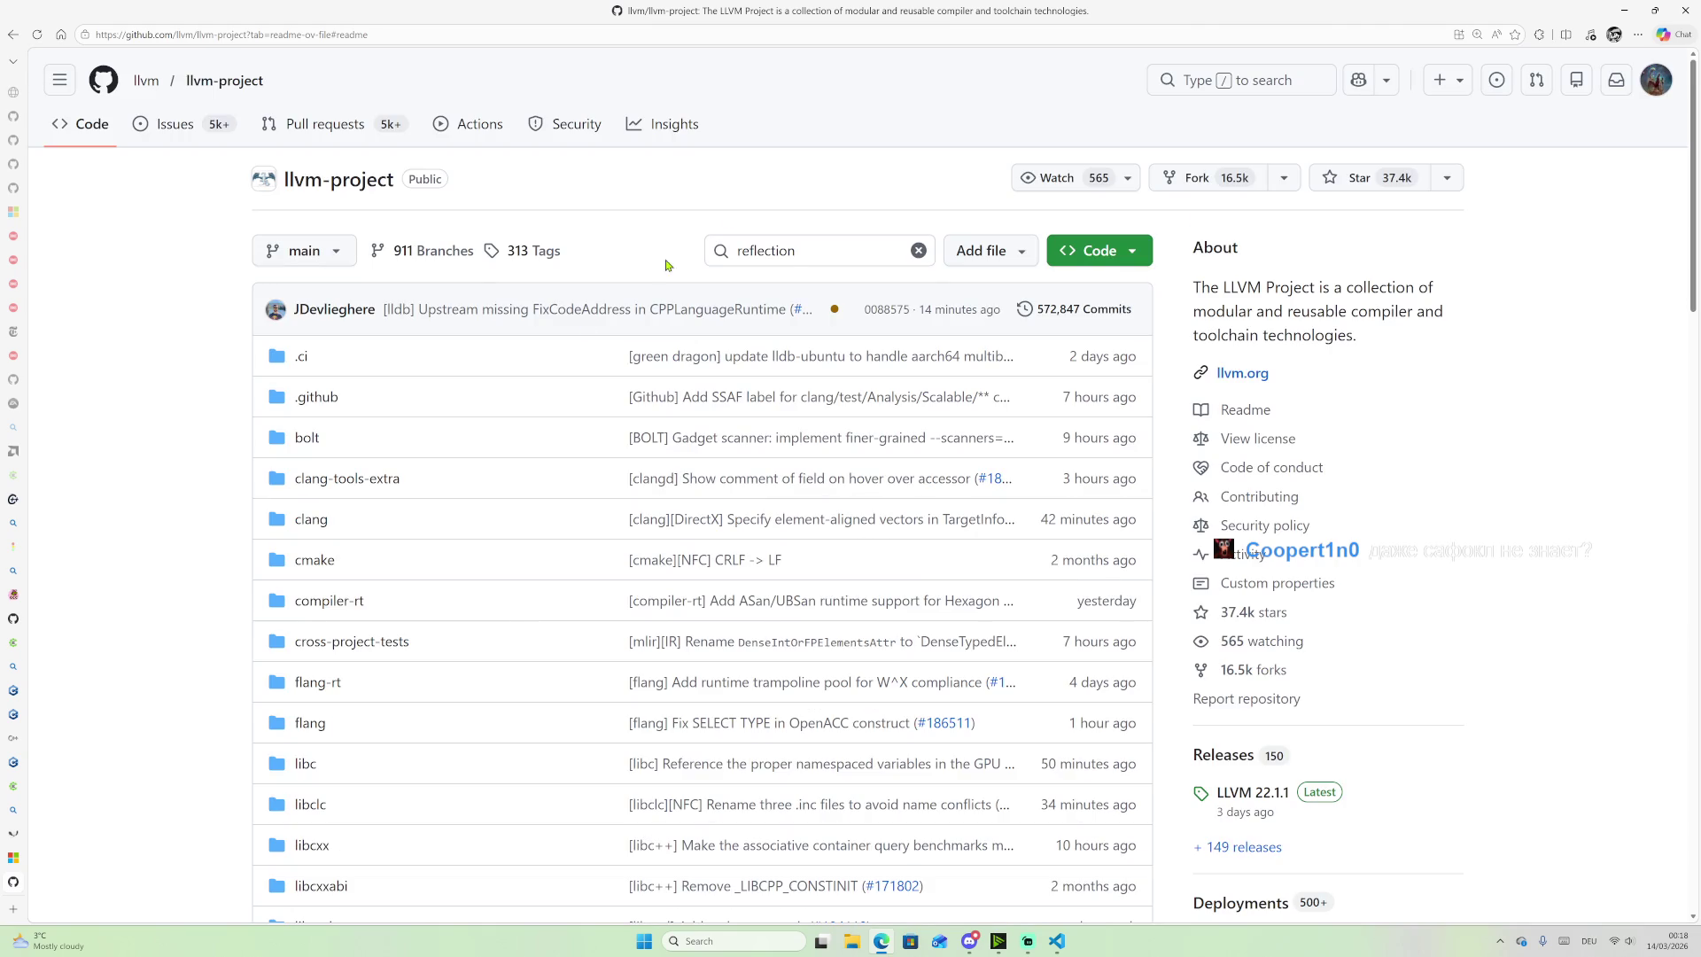
scroll(329, 615, "down", 2)
Step: Open the clang folder and open its 'Building and using Clang' guide in a background tab
left_click(311, 320)
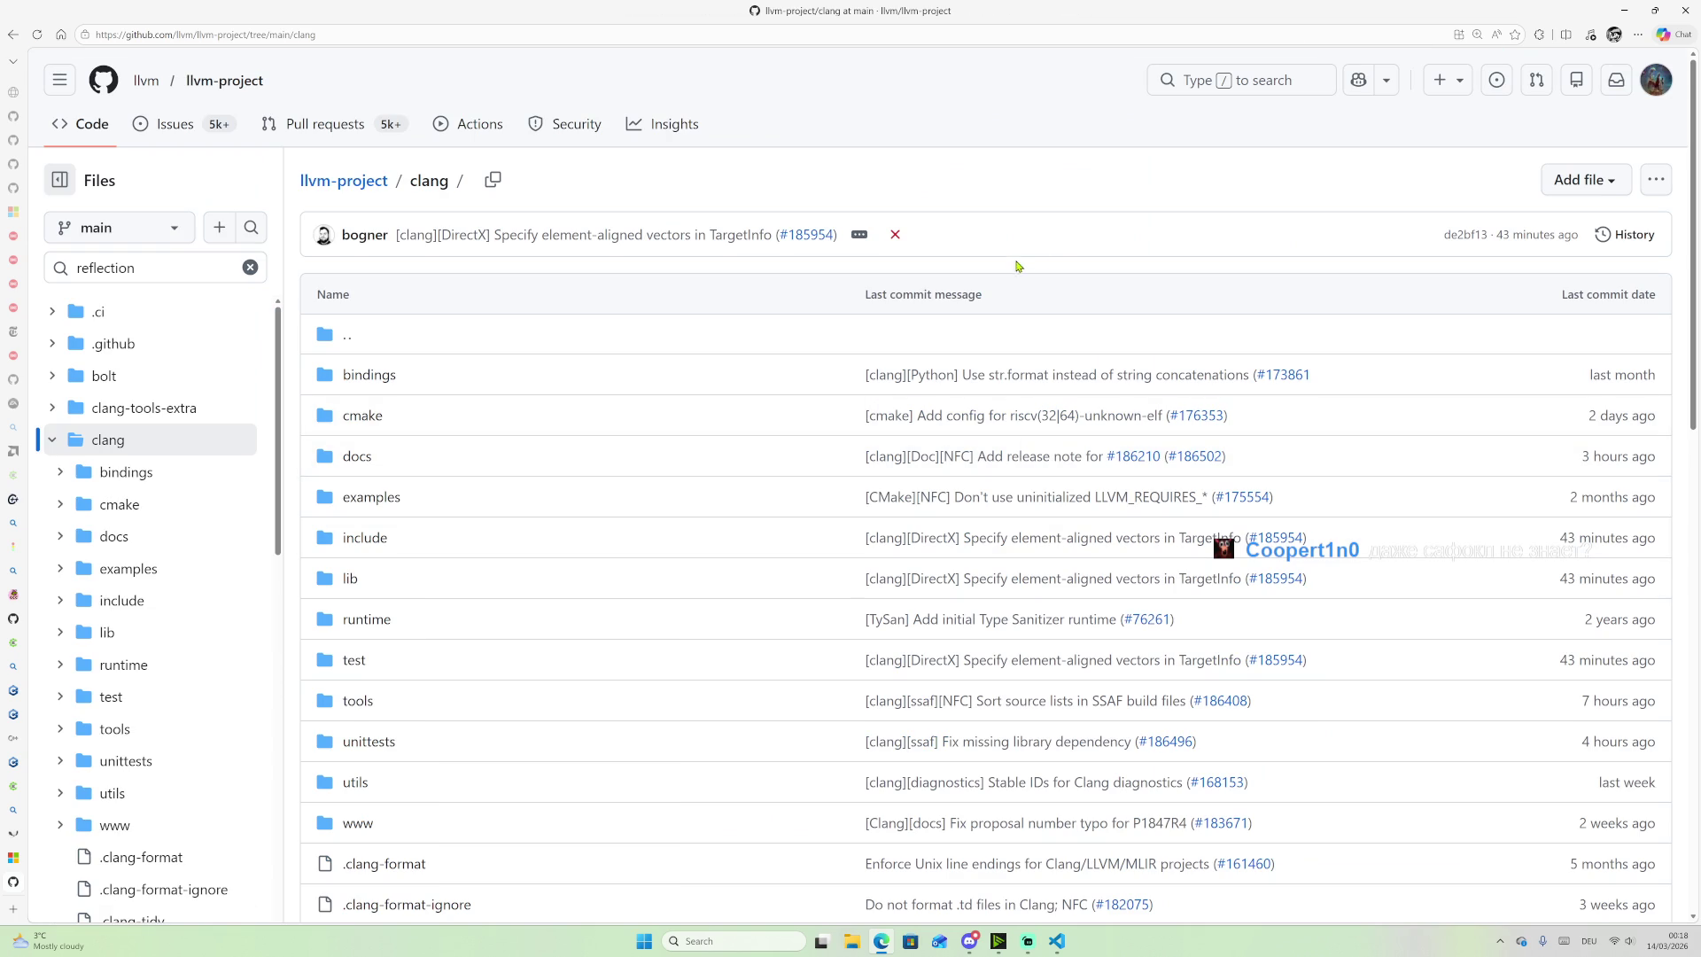
scroll(1067, 243, "down", 10)
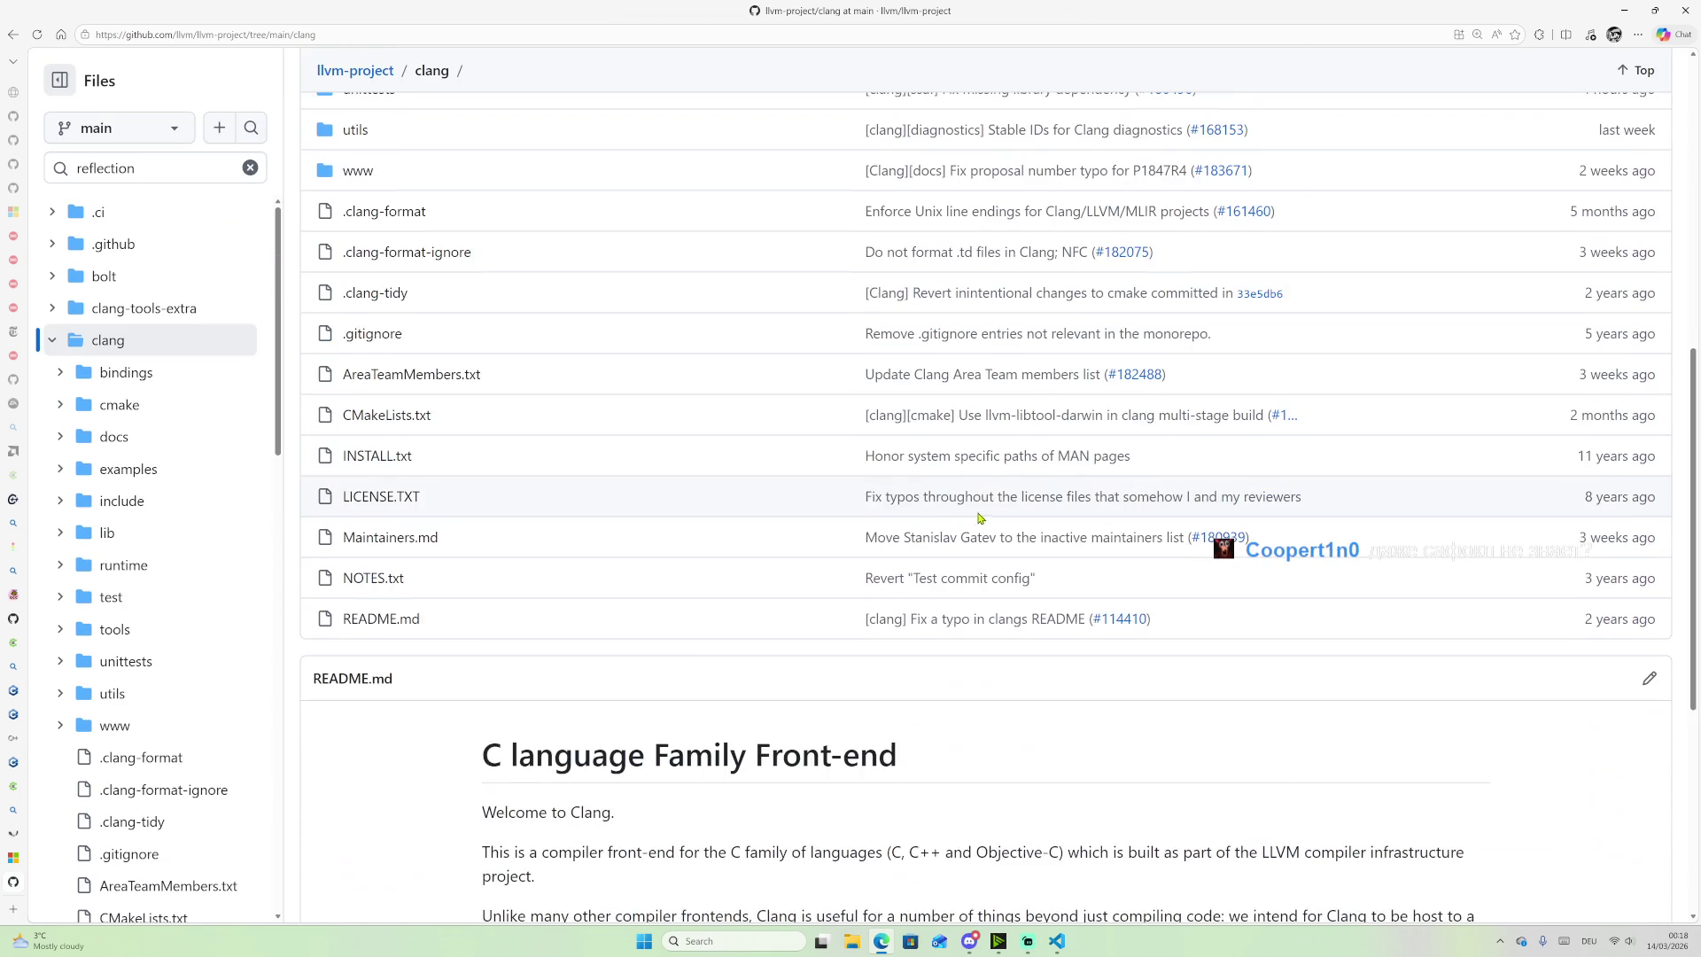
scroll(638, 706, "down", 3)
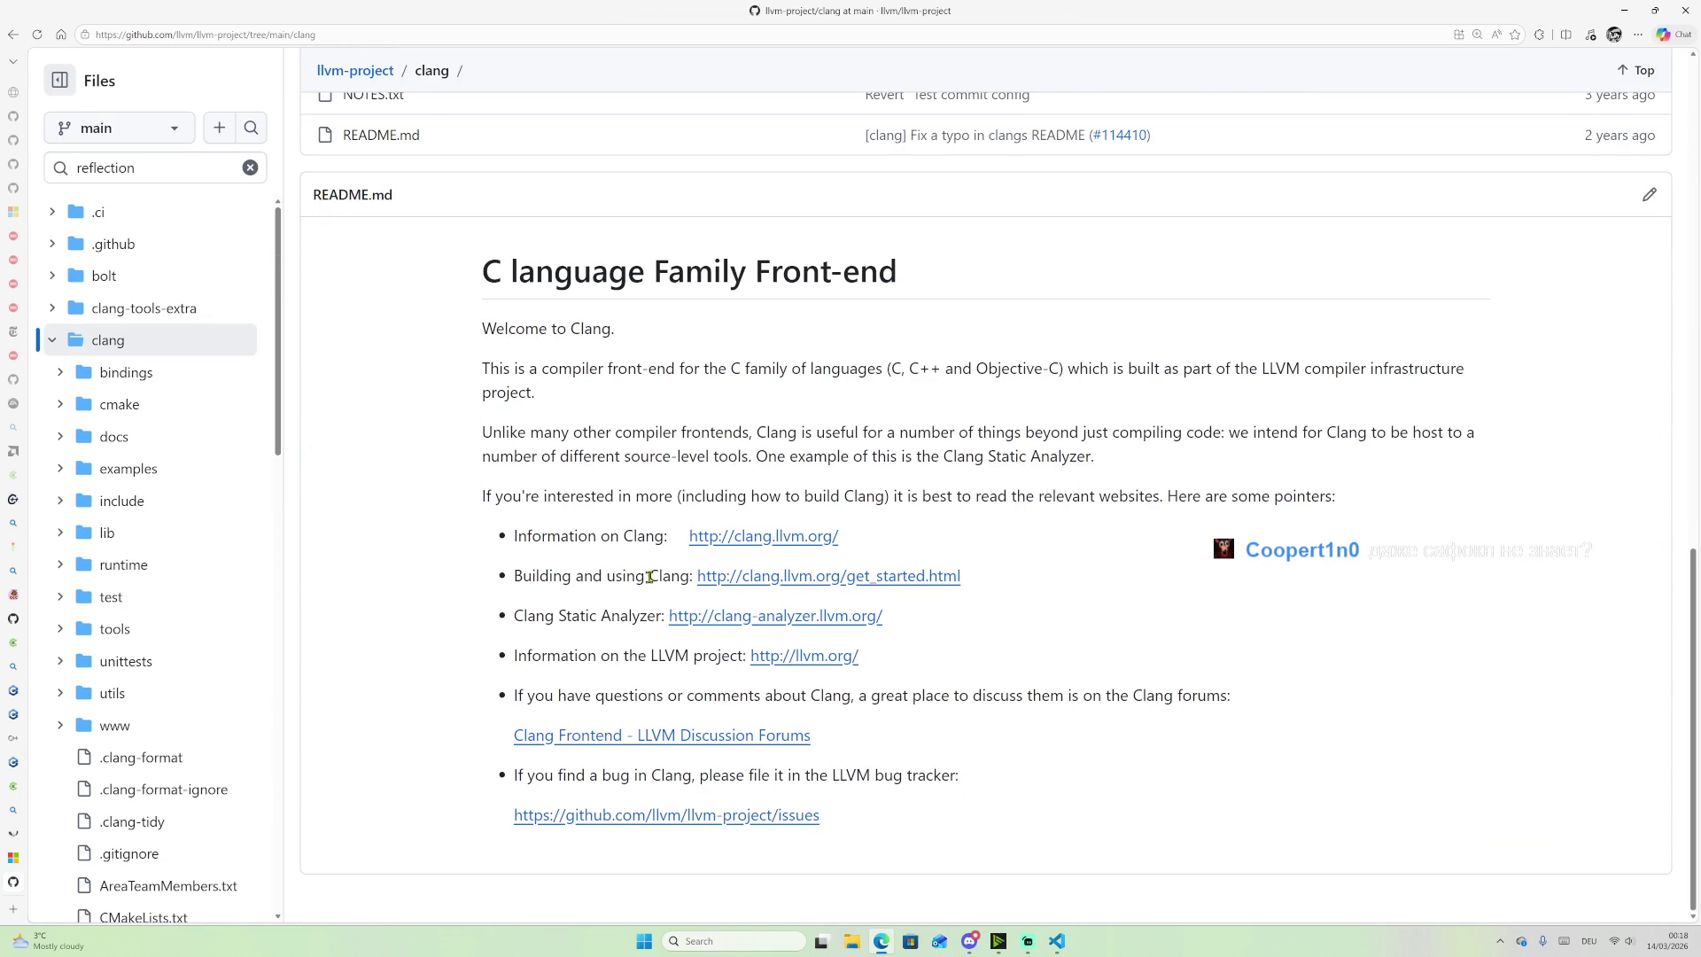
middle_click(722, 587)
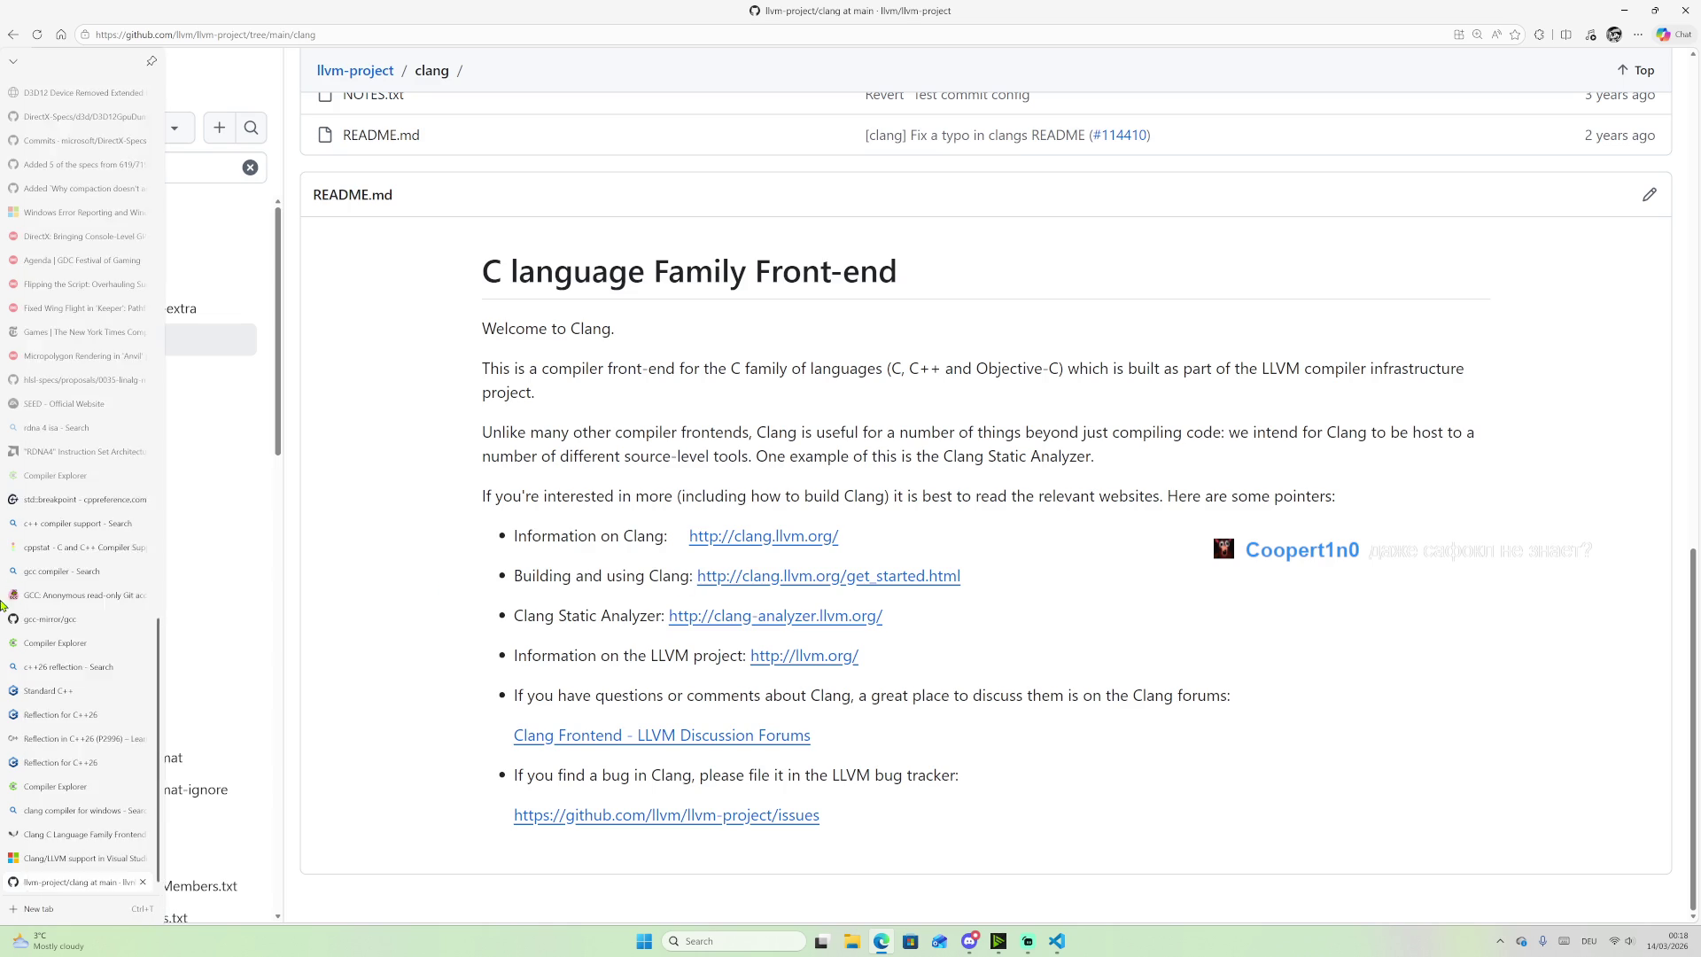
Step: Read through the Clang Getting Started build instructions, then move to the Features and Goals page
left_click(68, 883)
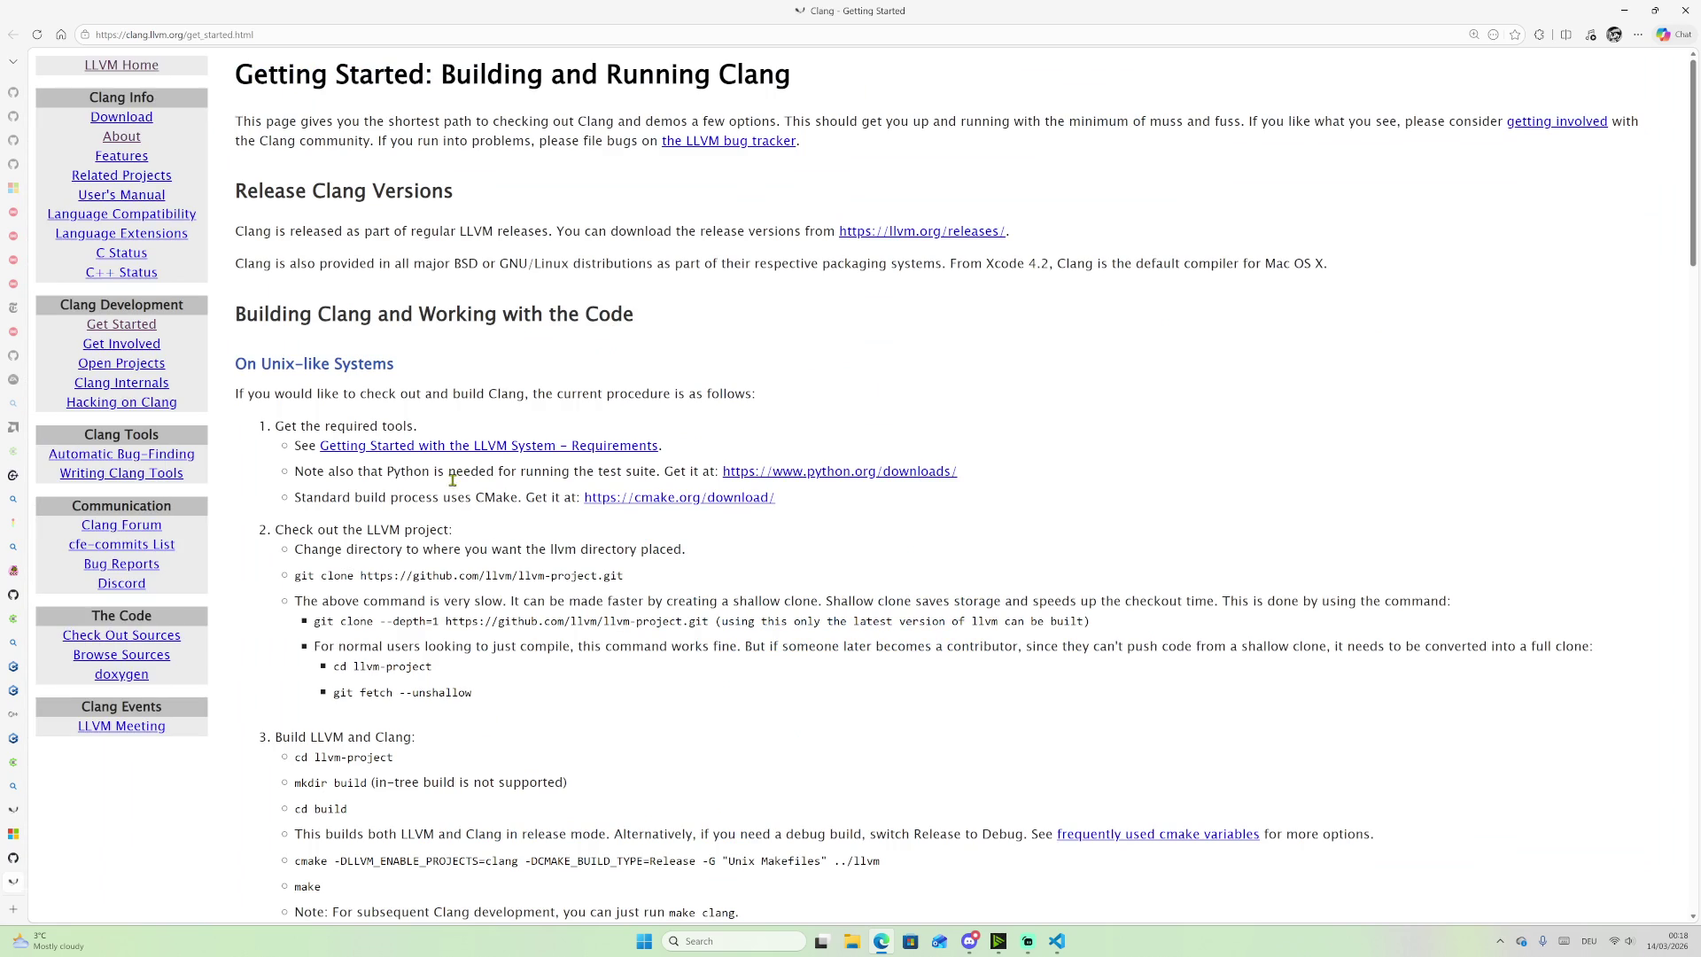
scroll(457, 410, "down", 4)
scroll(461, 411, "down", 15)
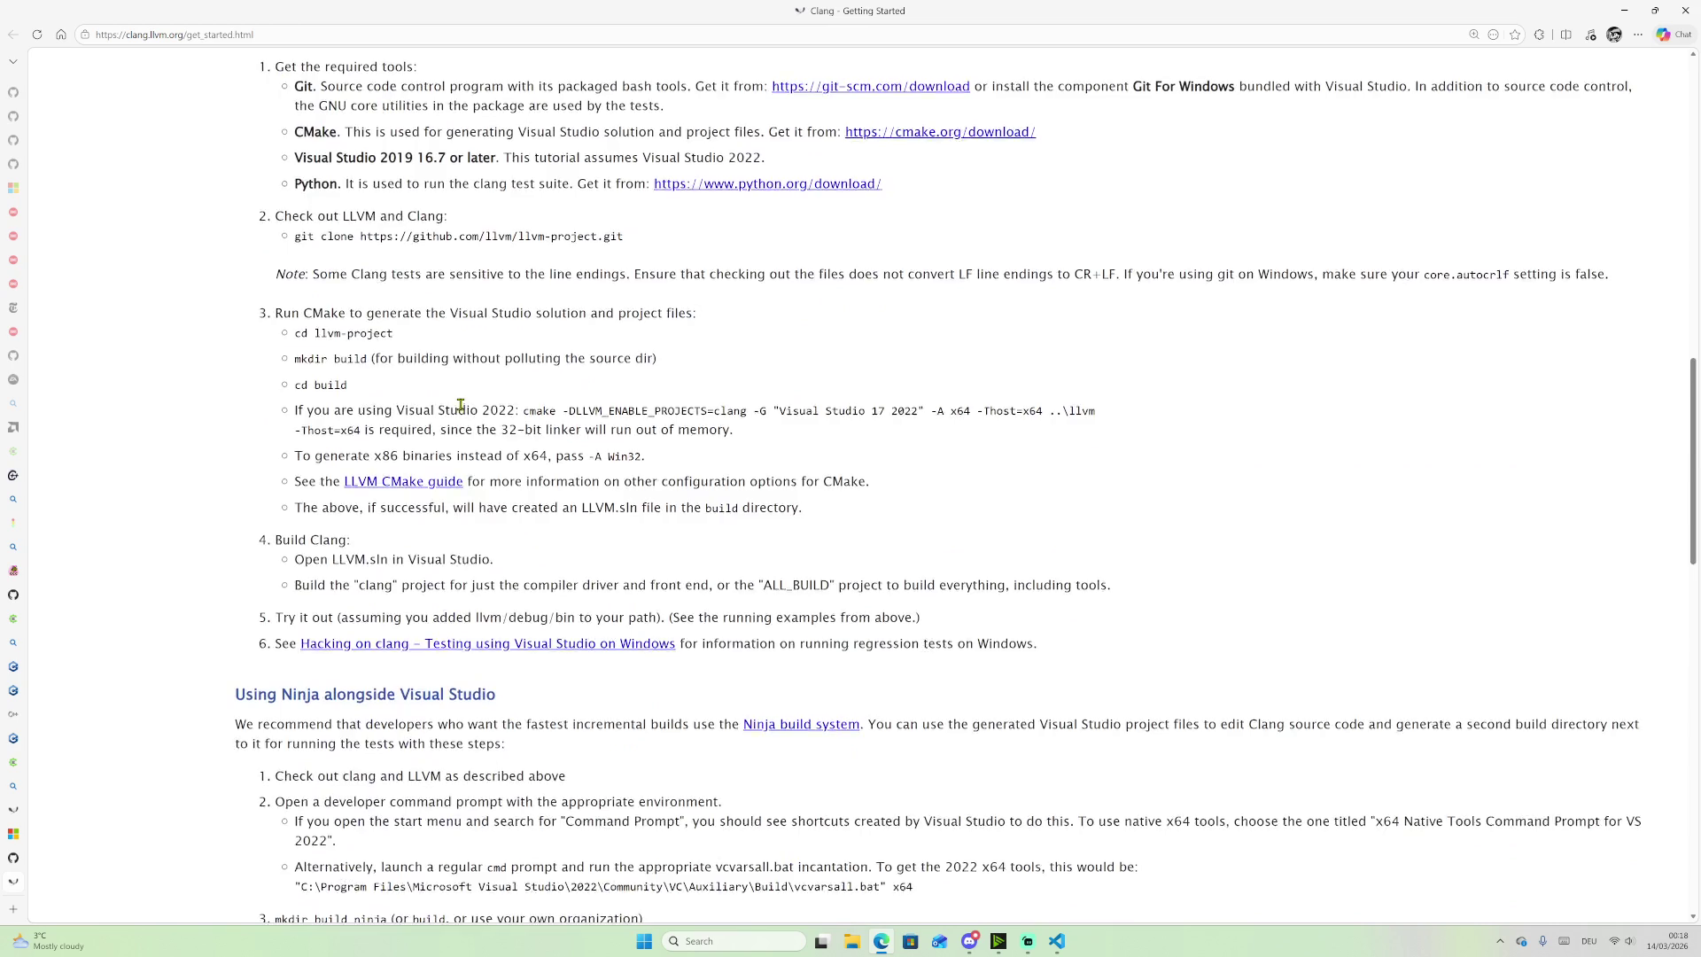
scroll(460, 452, "down", 3)
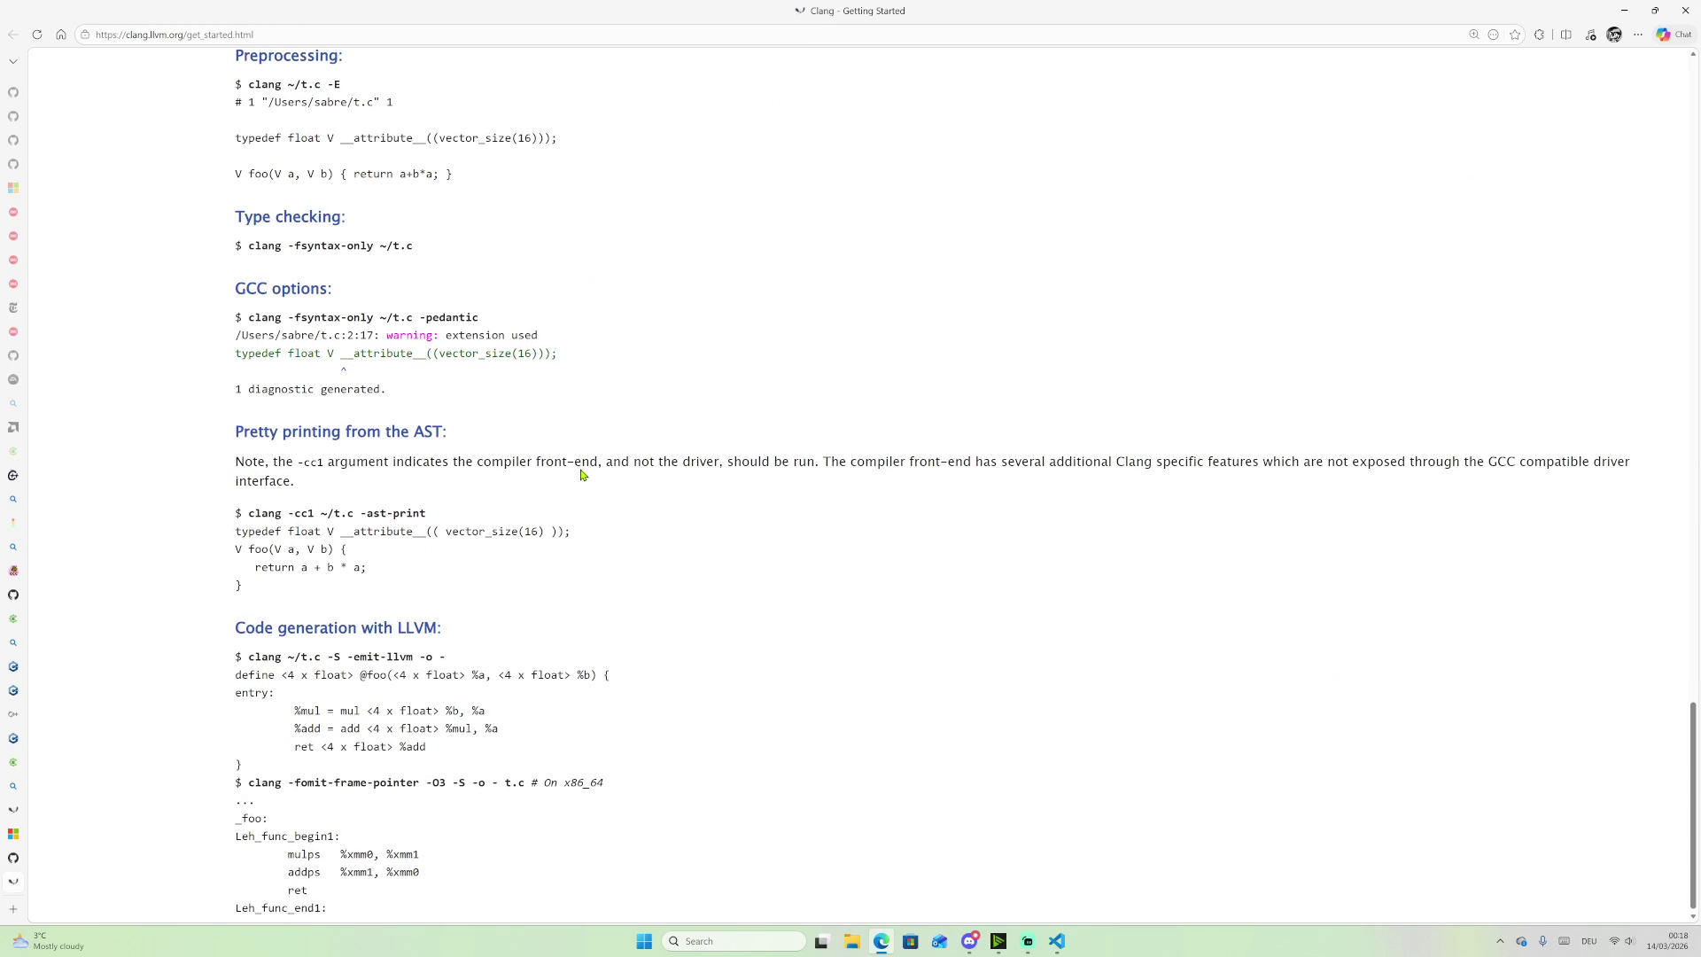
scroll(529, 411, "up", 20)
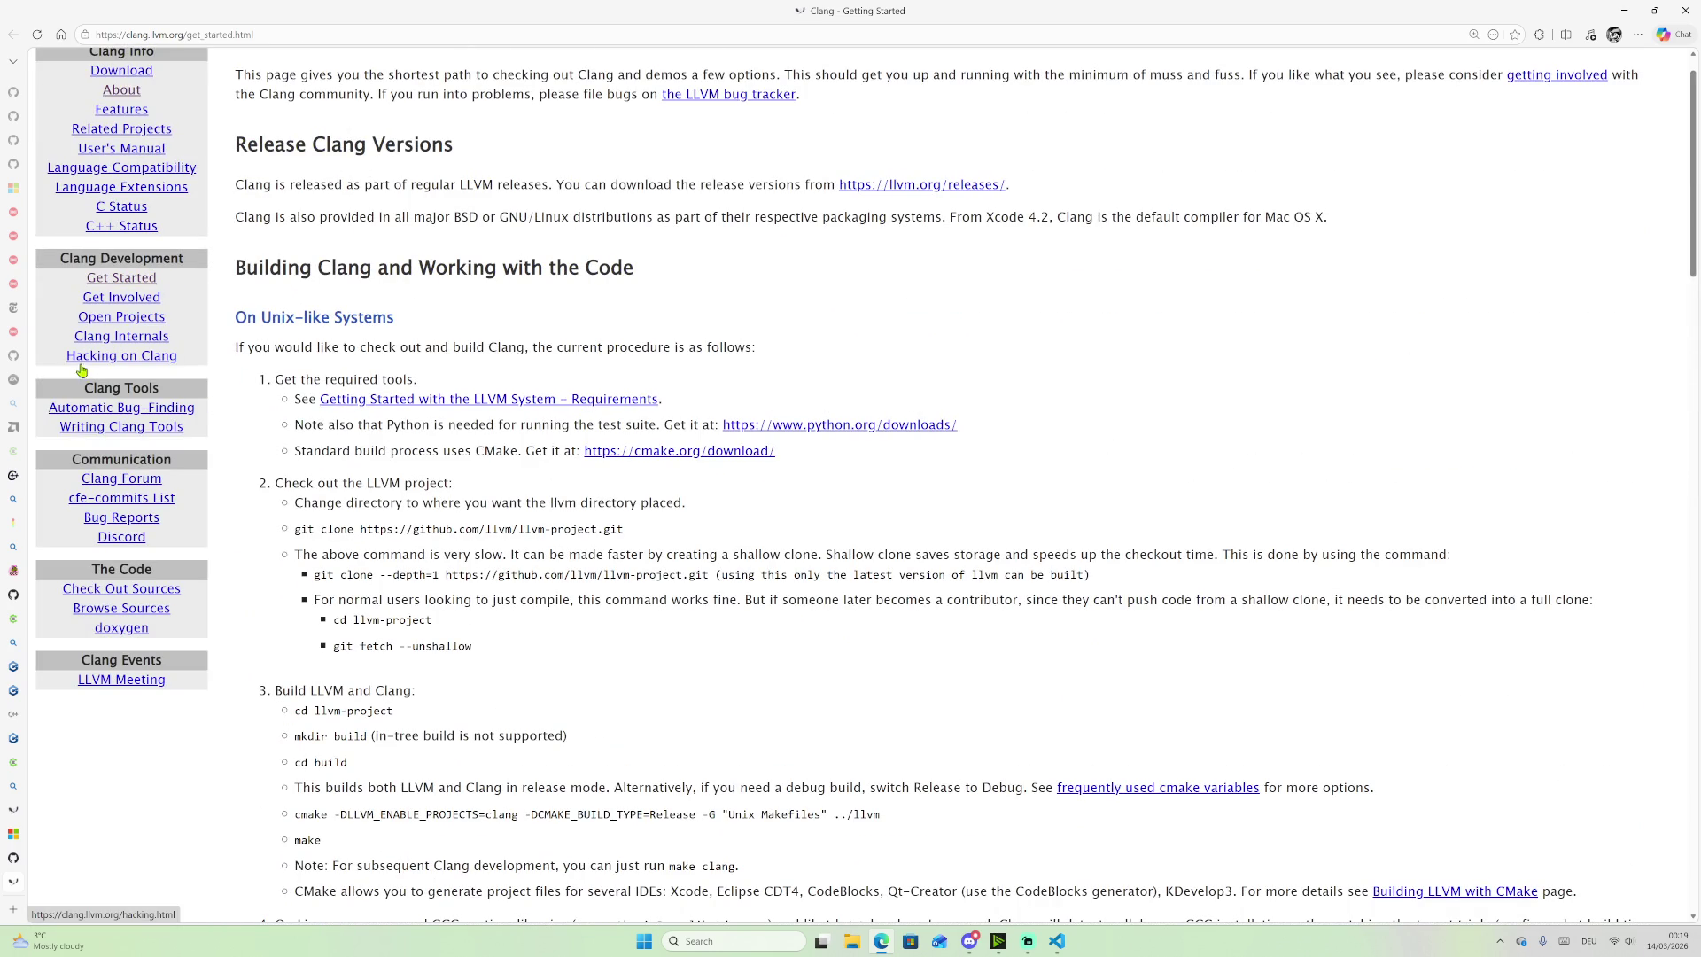
scroll(125, 355, "up", 1)
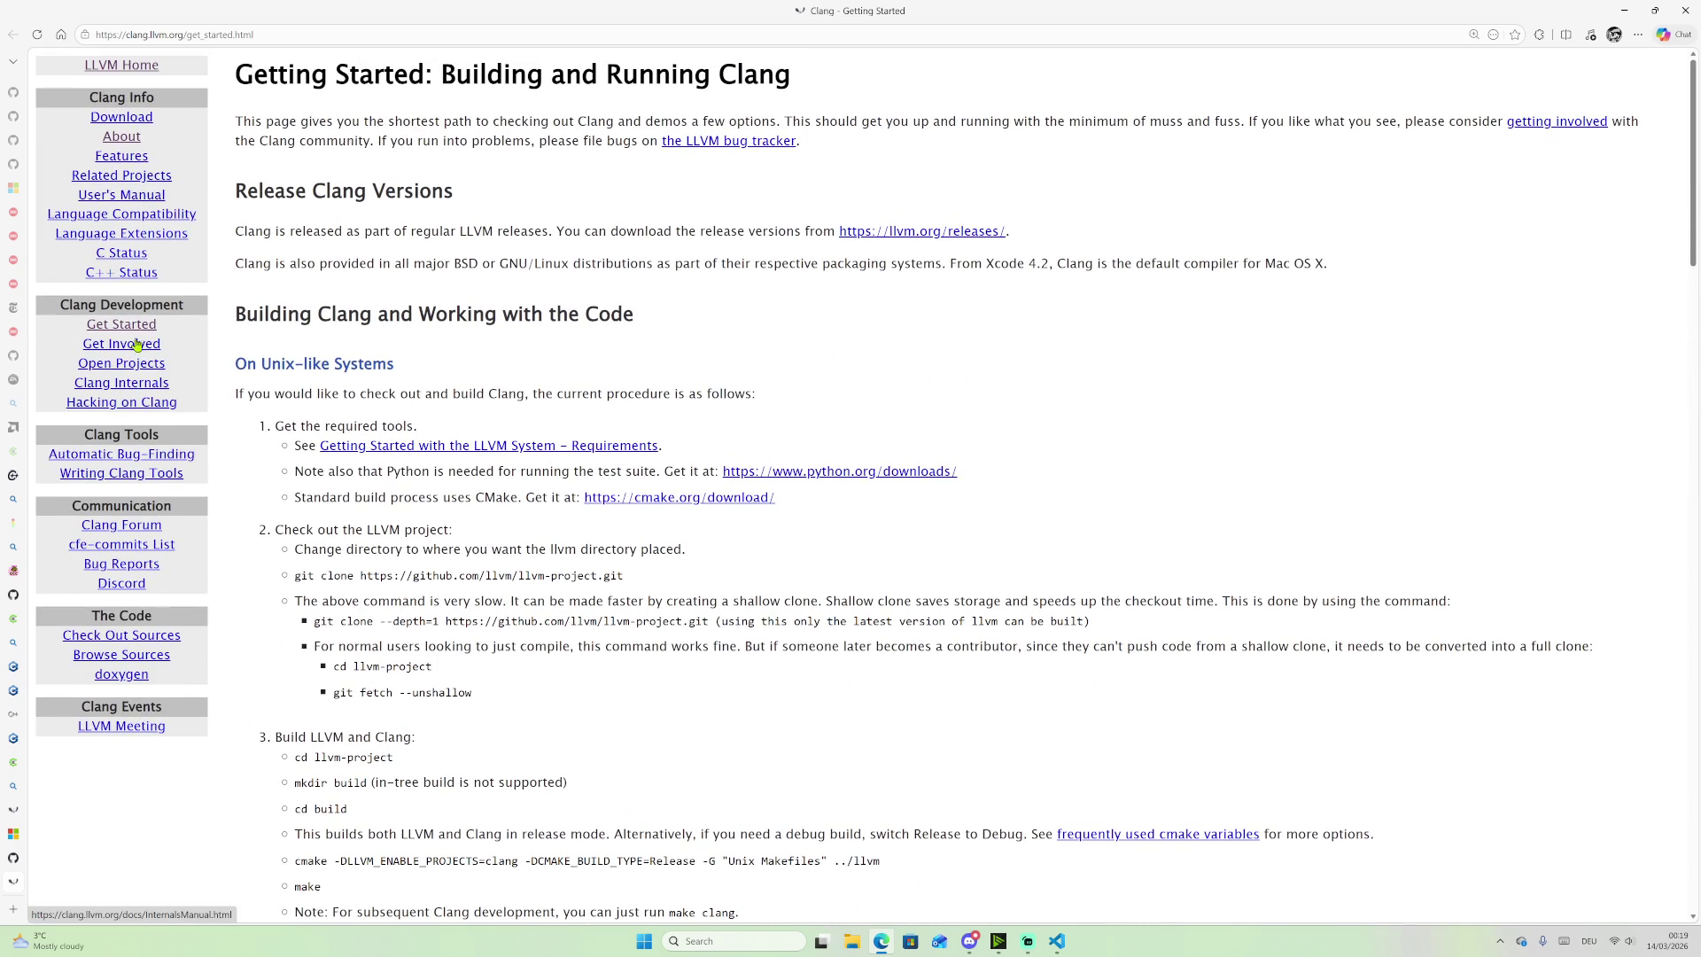
left_click(109, 162)
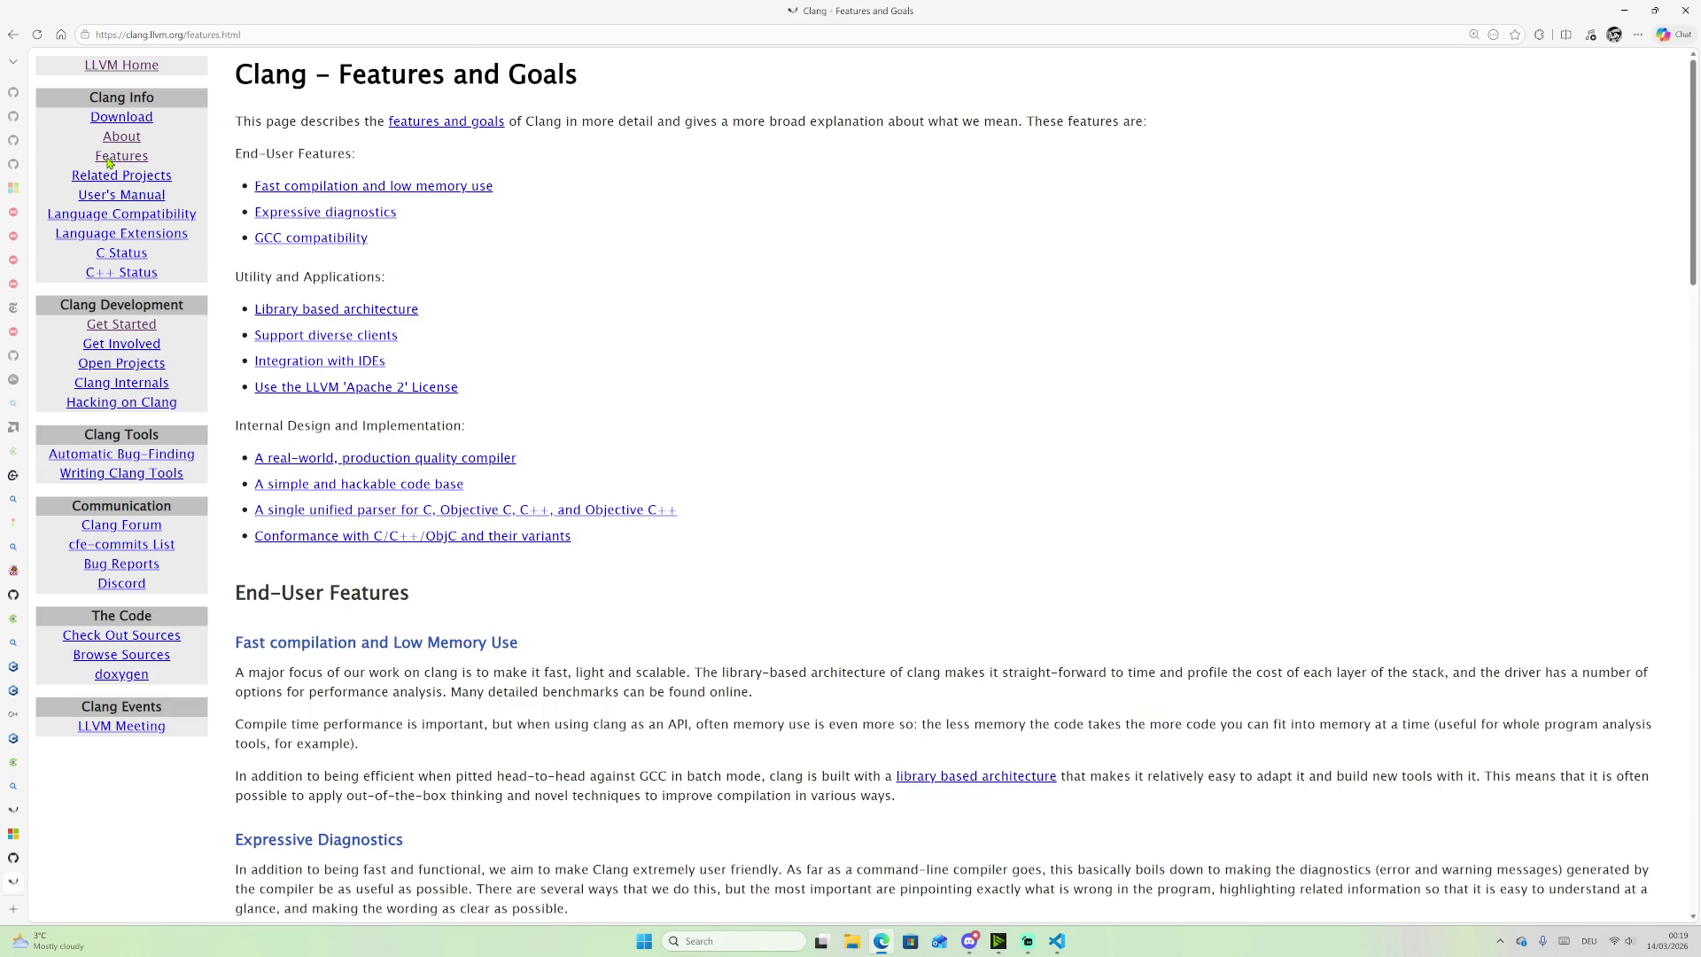
Step: Skim the Clang Features and Goals page
scroll(960, 452, "down", 6)
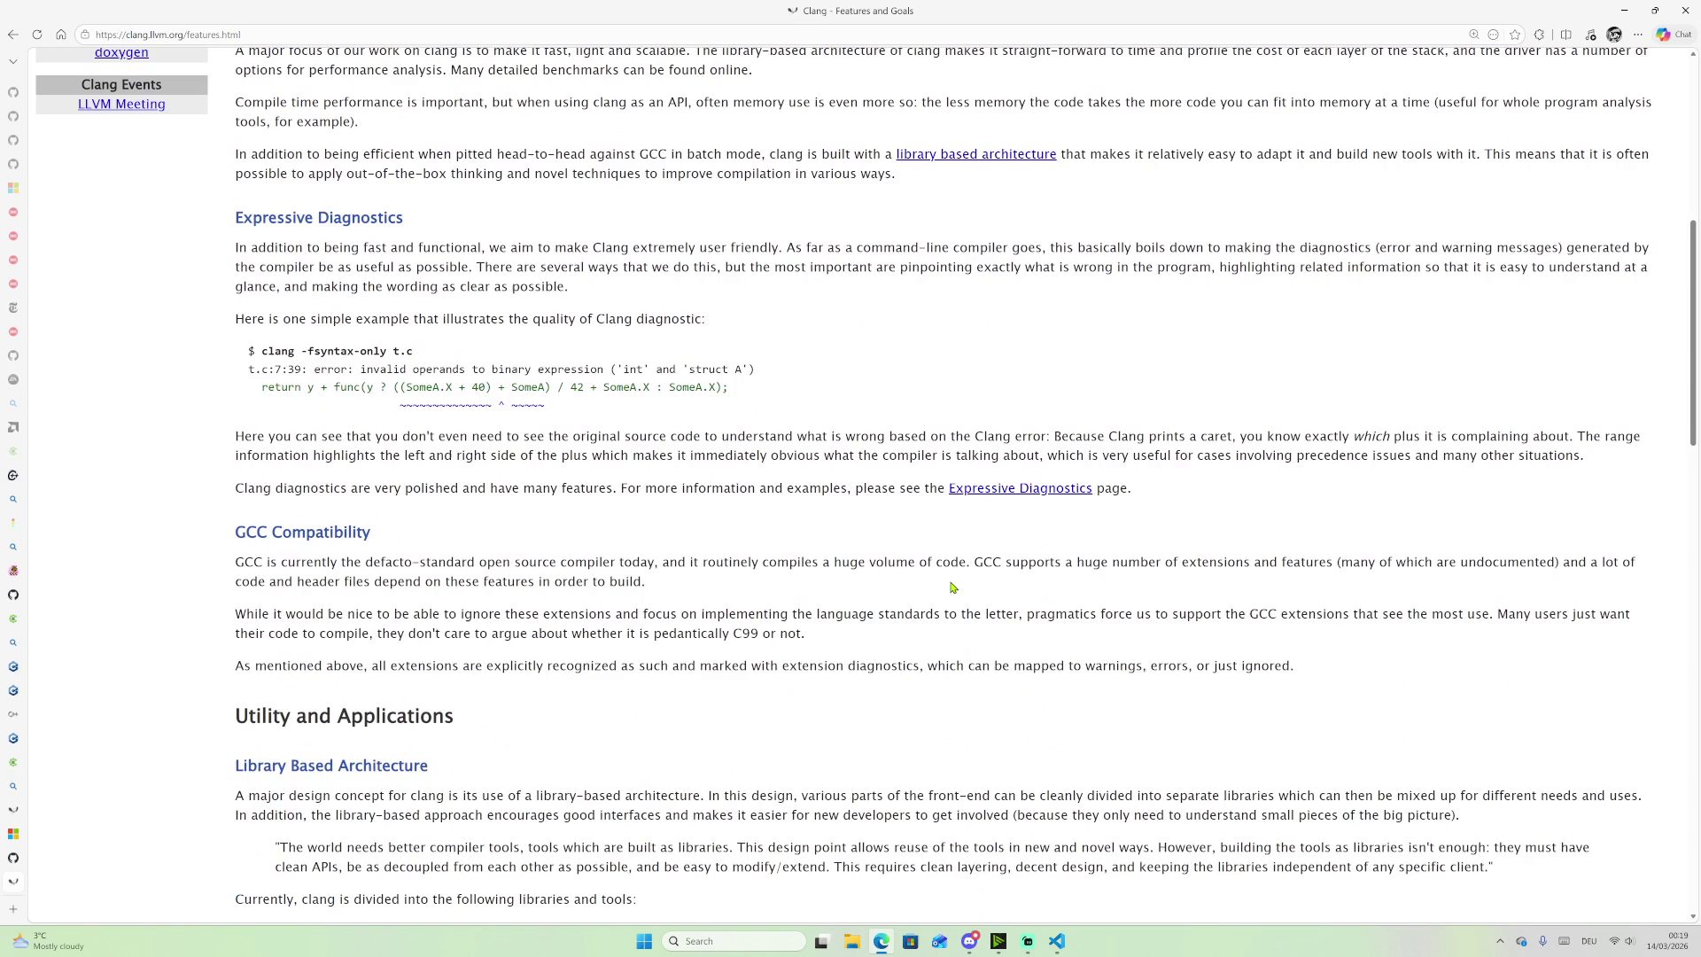
scroll(805, 498, "up", 2)
scroll(805, 498, "up", 7)
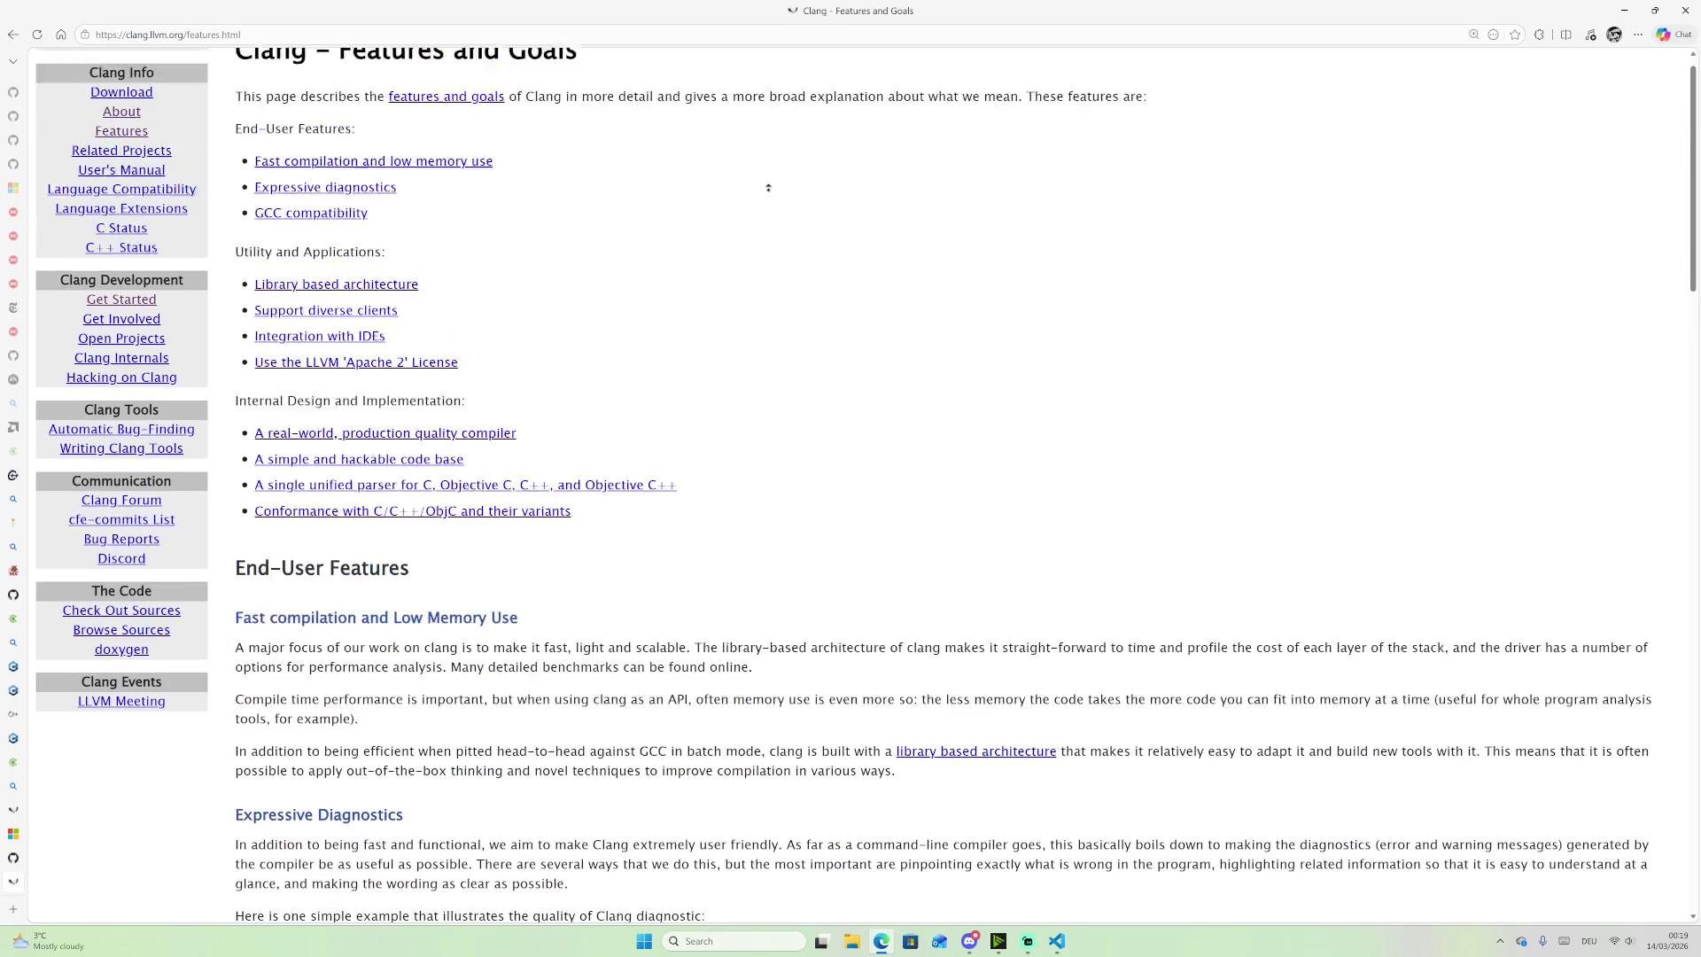
scroll(781, 454, "down", 8)
scroll(781, 453, "down", 5)
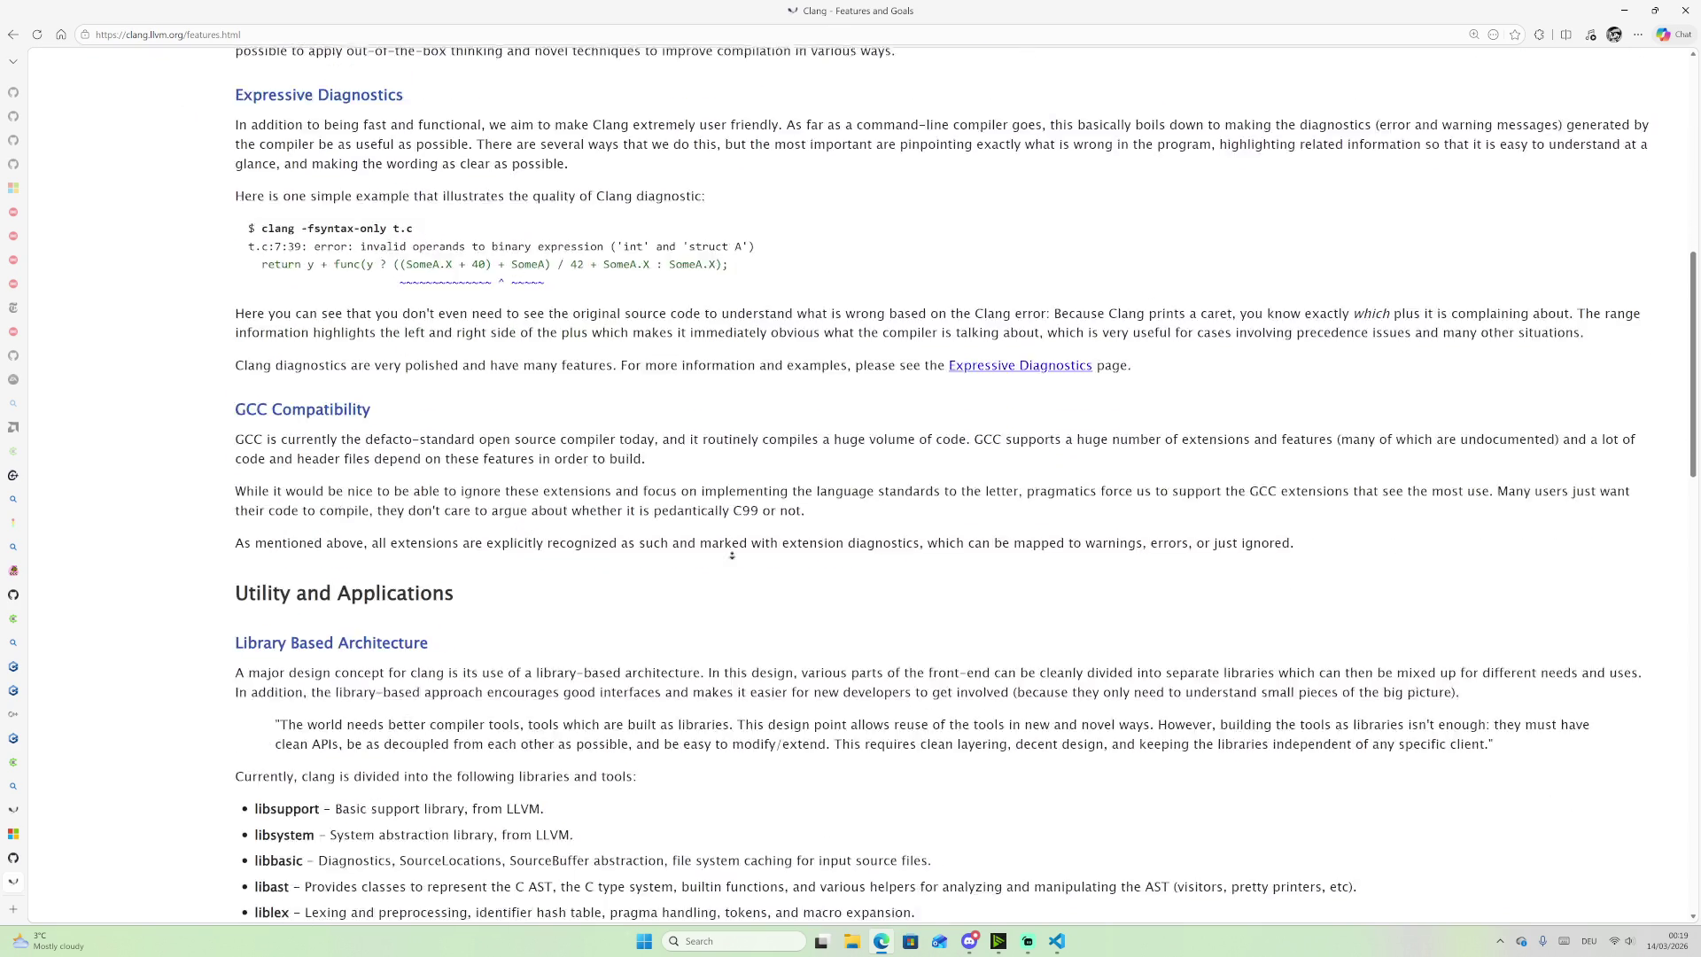
scroll(687, 293, "up", 5)
scroll(772, 389, "up", 4)
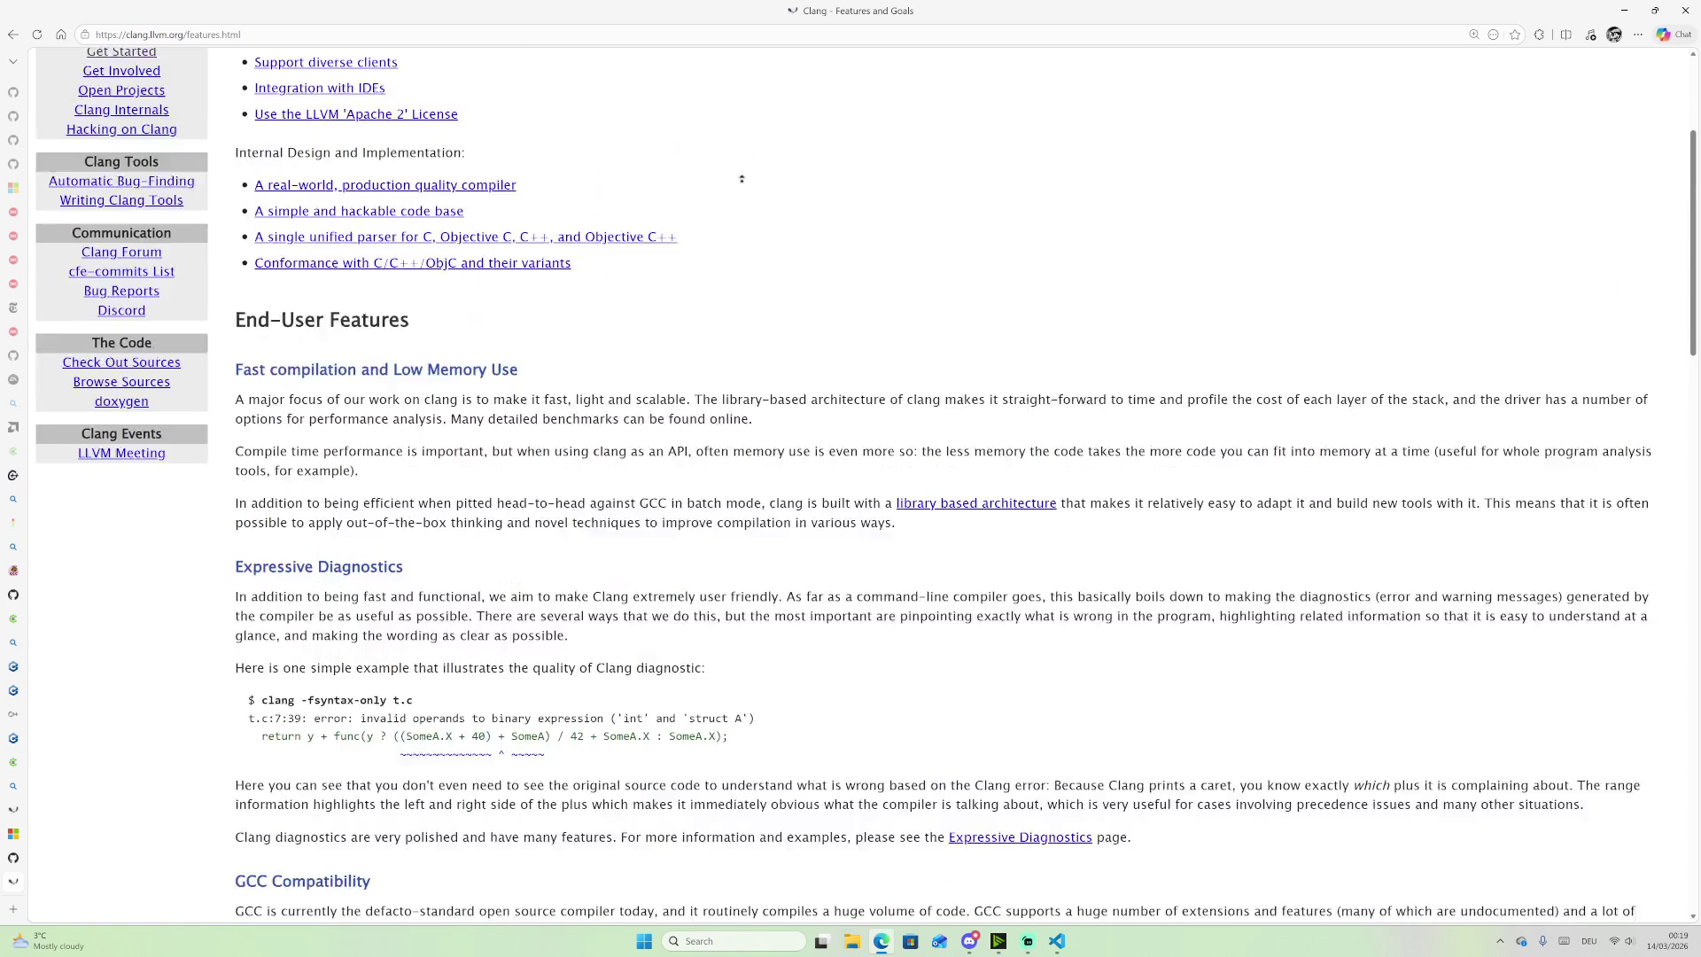
Step: Search the page for 'refle', finding no mention of reflection, and return to the top
key("ctrl+f")
type("refle")
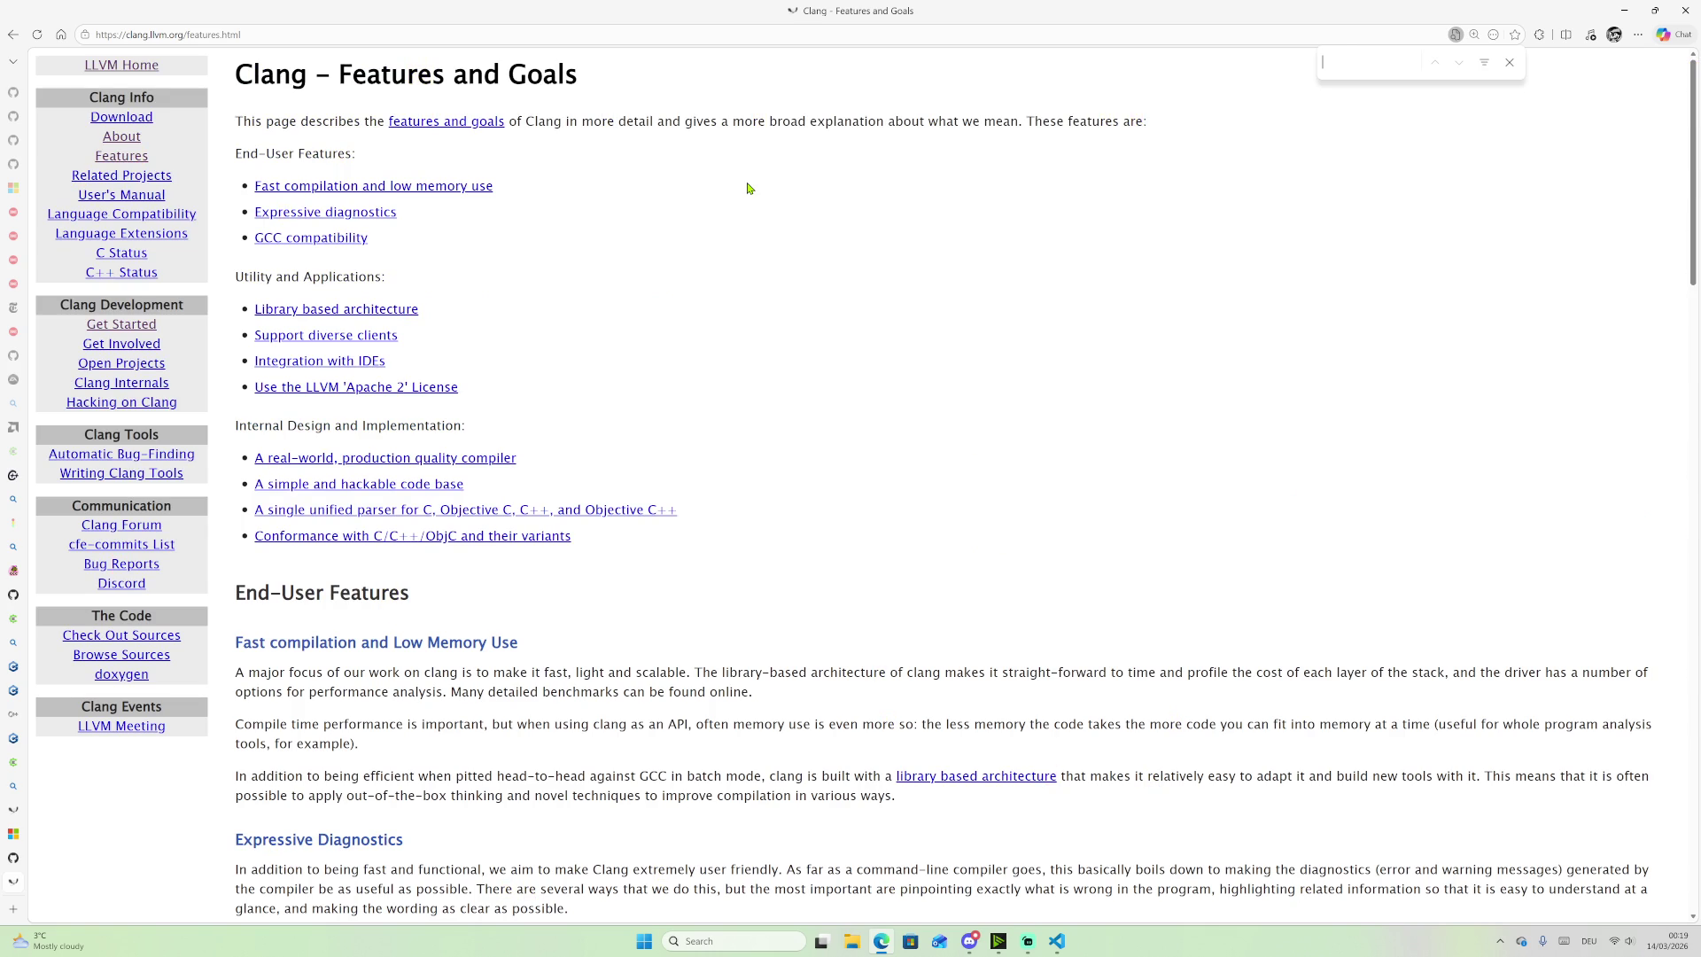
scroll(921, 523, "down", 15)
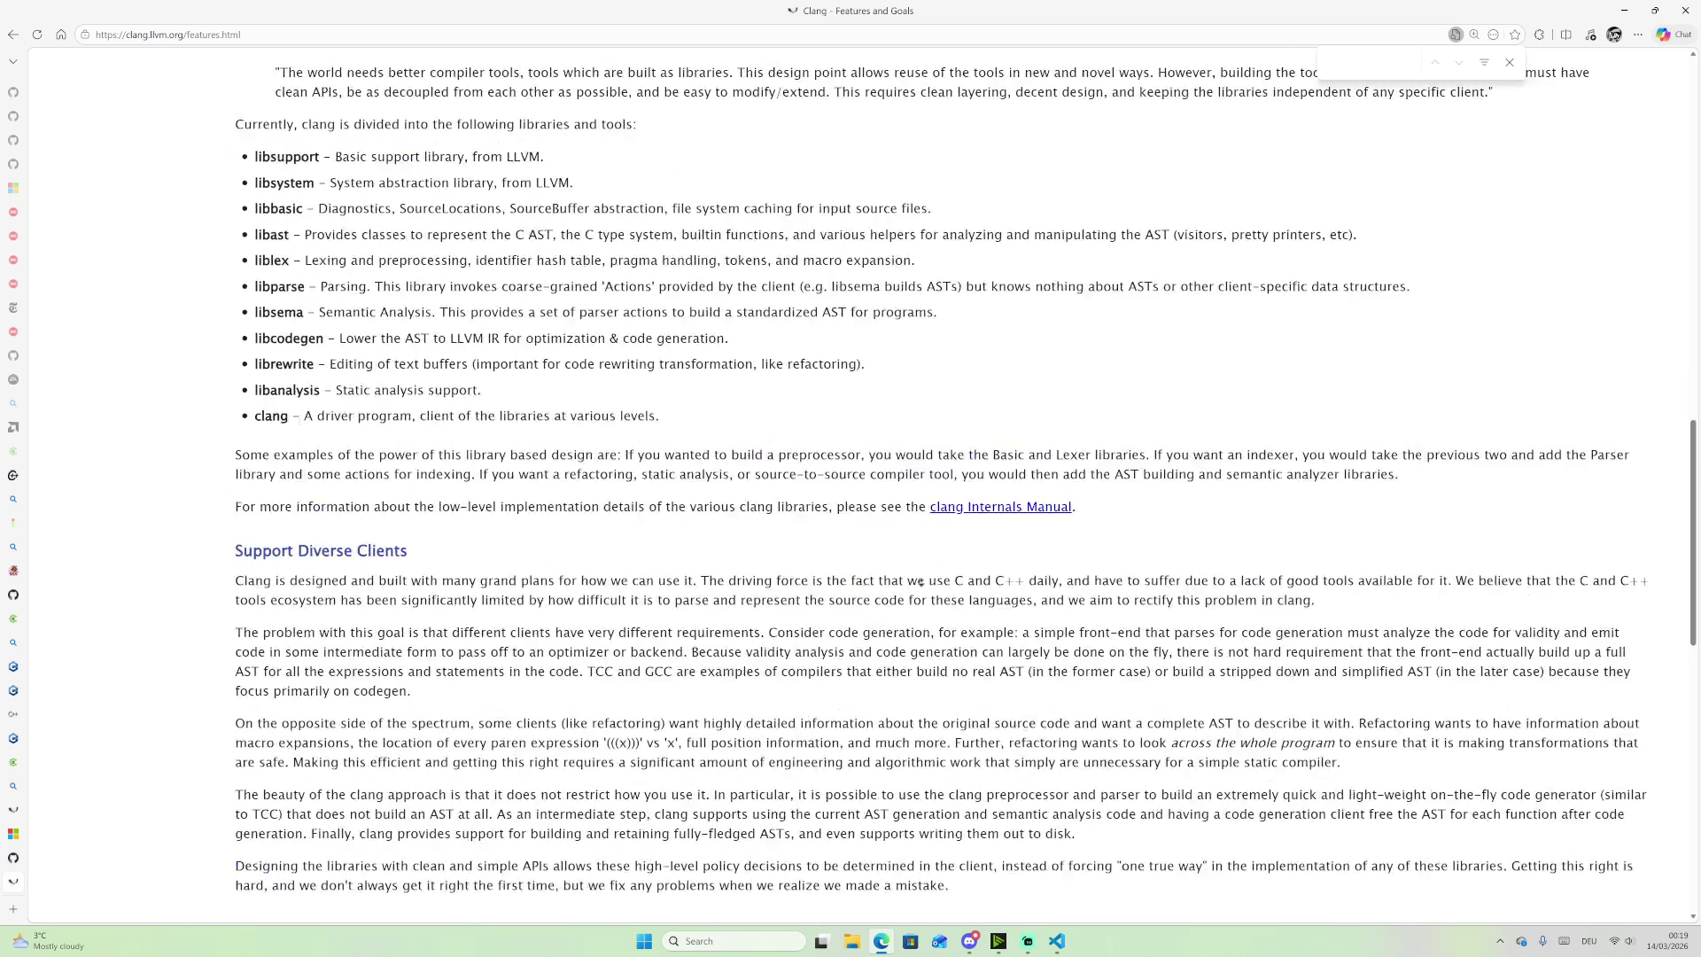
scroll(897, 609, "down", 10)
scroll(921, 556, "up", 20)
mouse_move(11, 780)
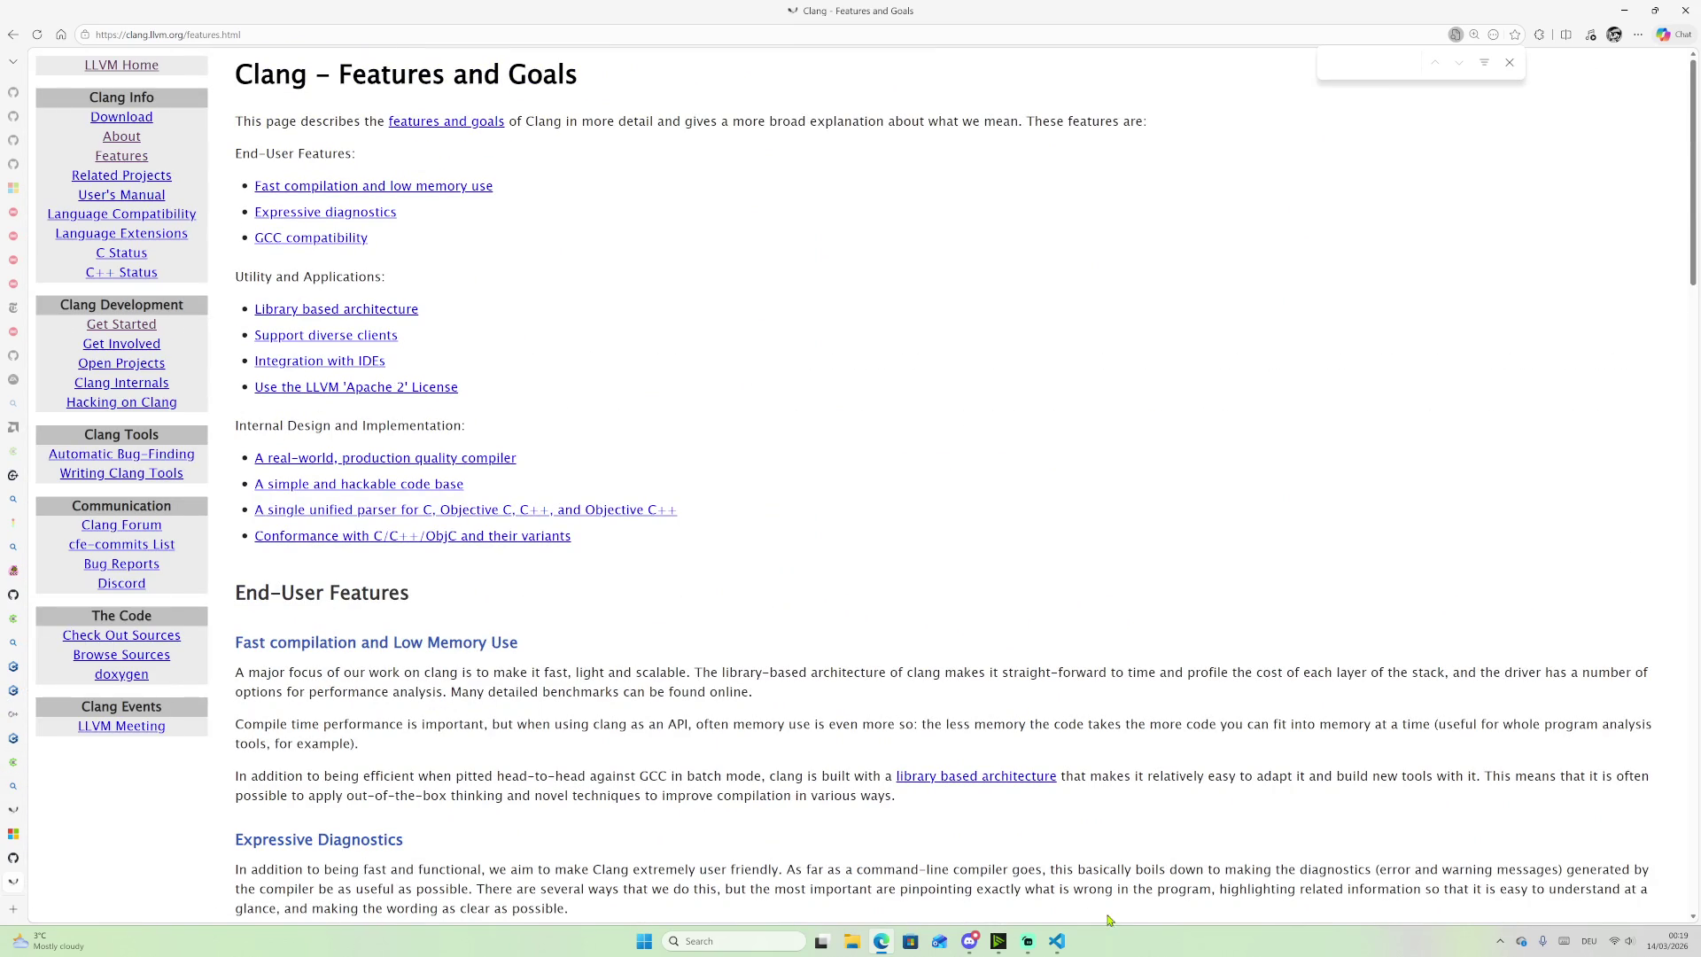
Step: Install the LLVM clangd extension in VS Code, trusting the LLVM publisher
left_click(1060, 943)
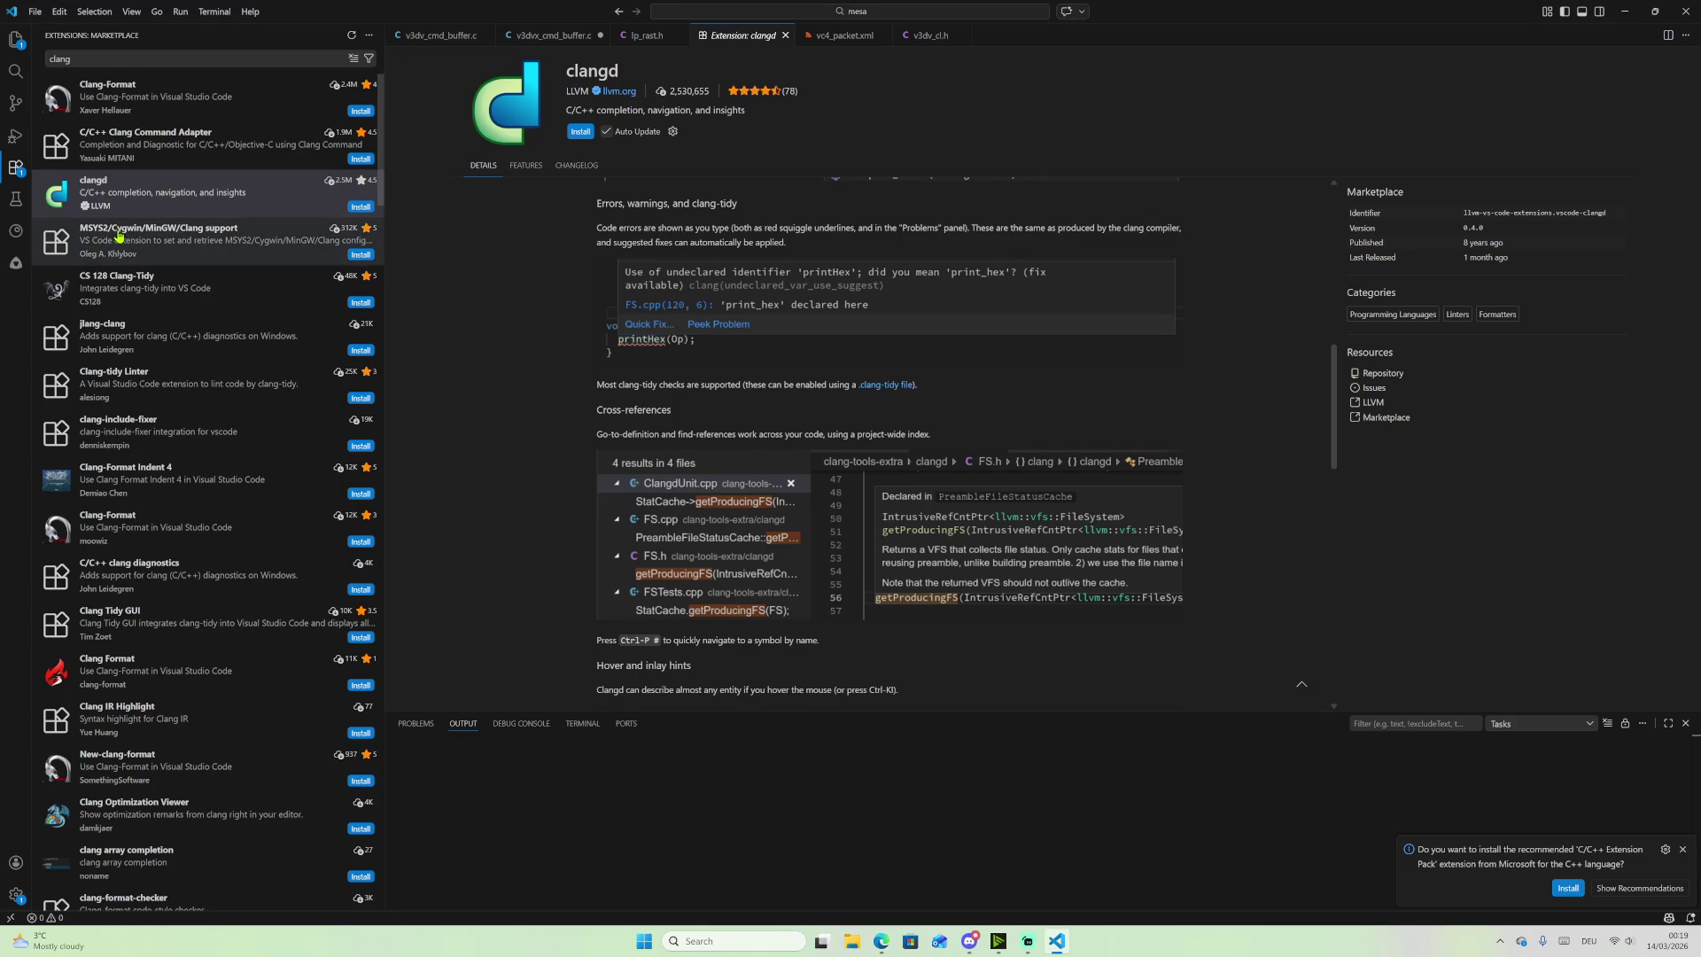
left_click(580, 132)
left_click(857, 547)
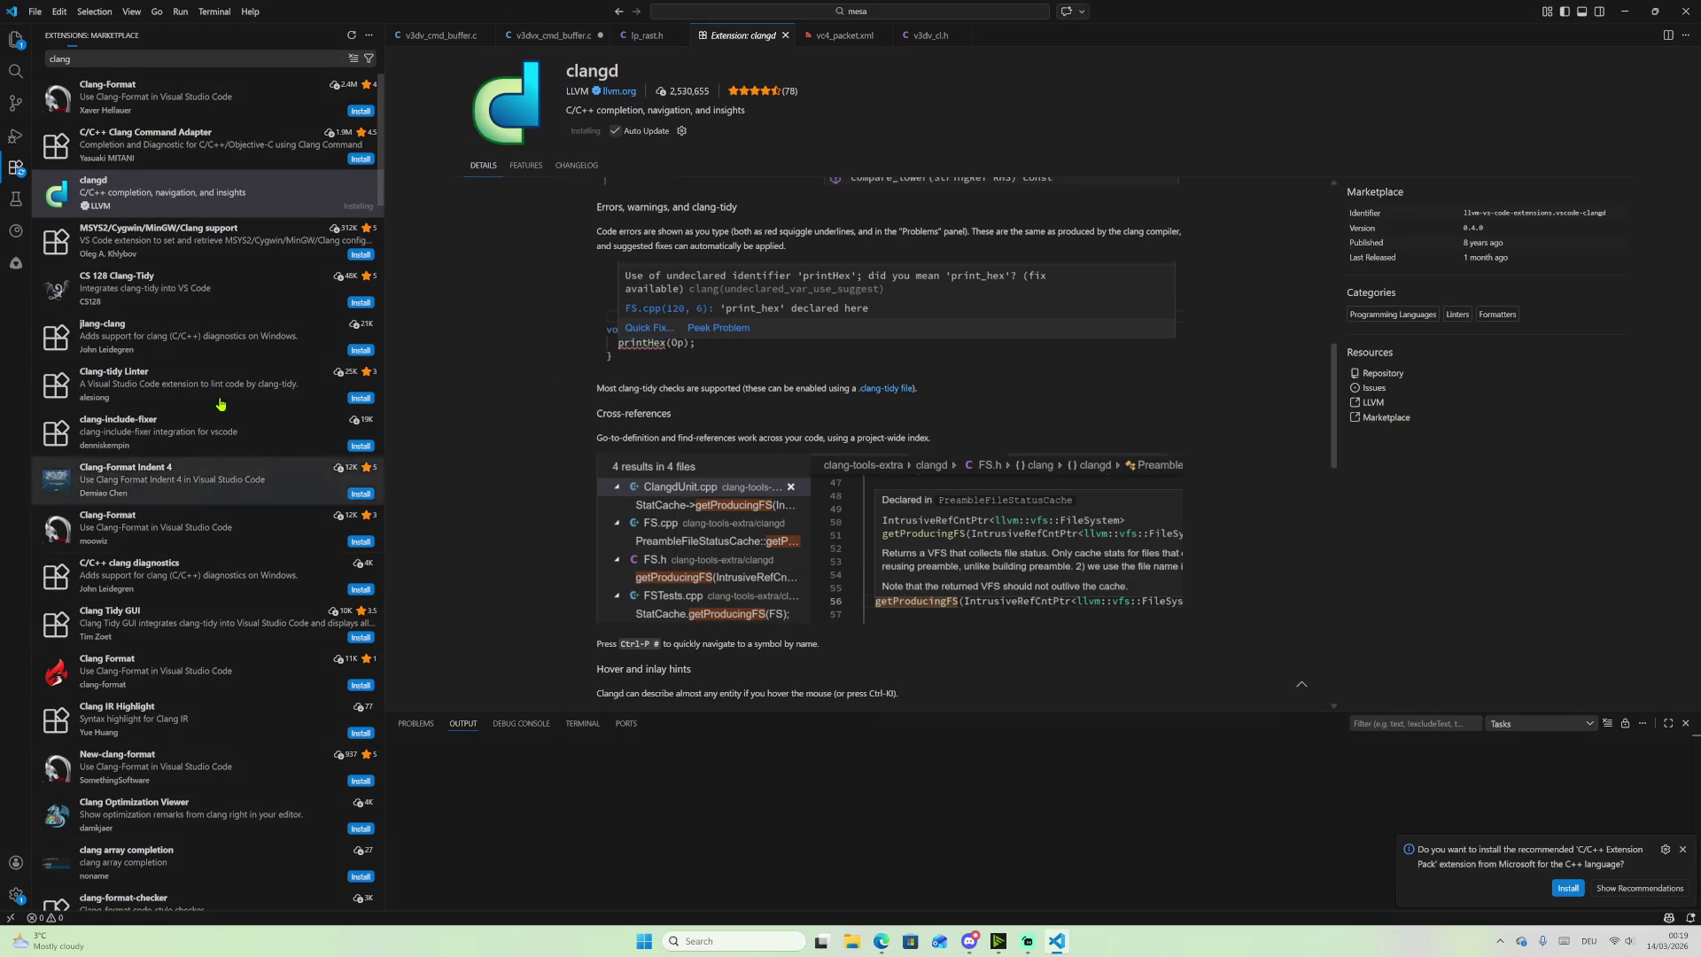
Step: Search the extensions for CMake and view the CMake Tools details
double_click(160, 55)
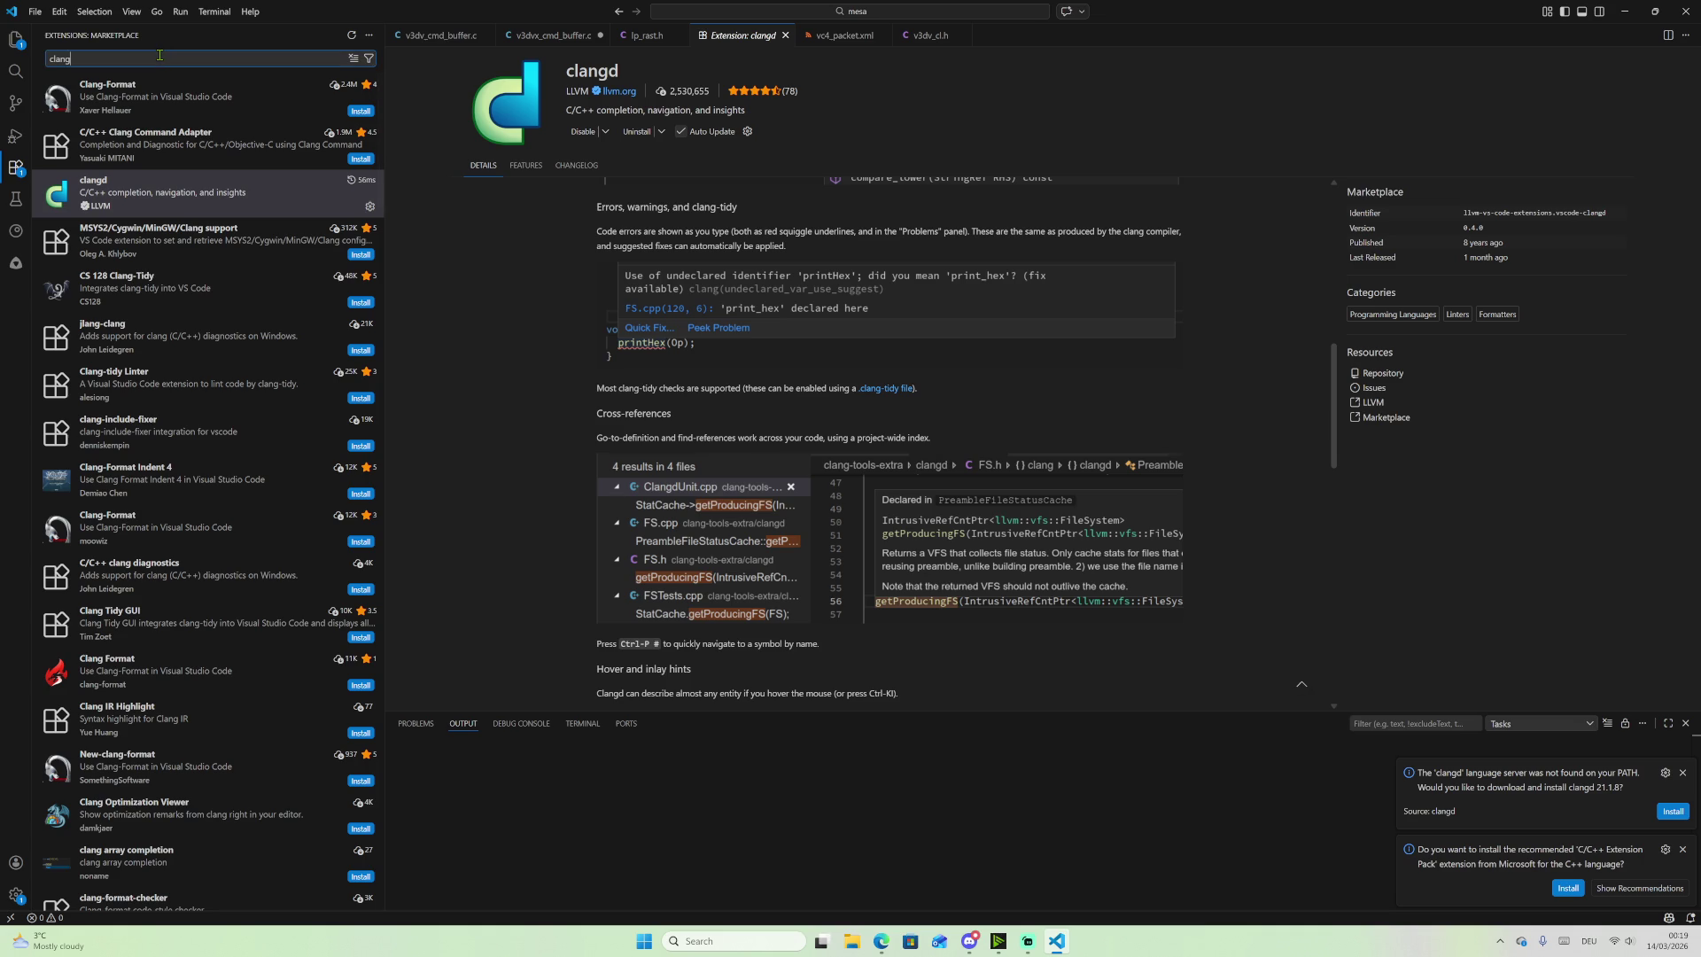
type("cma")
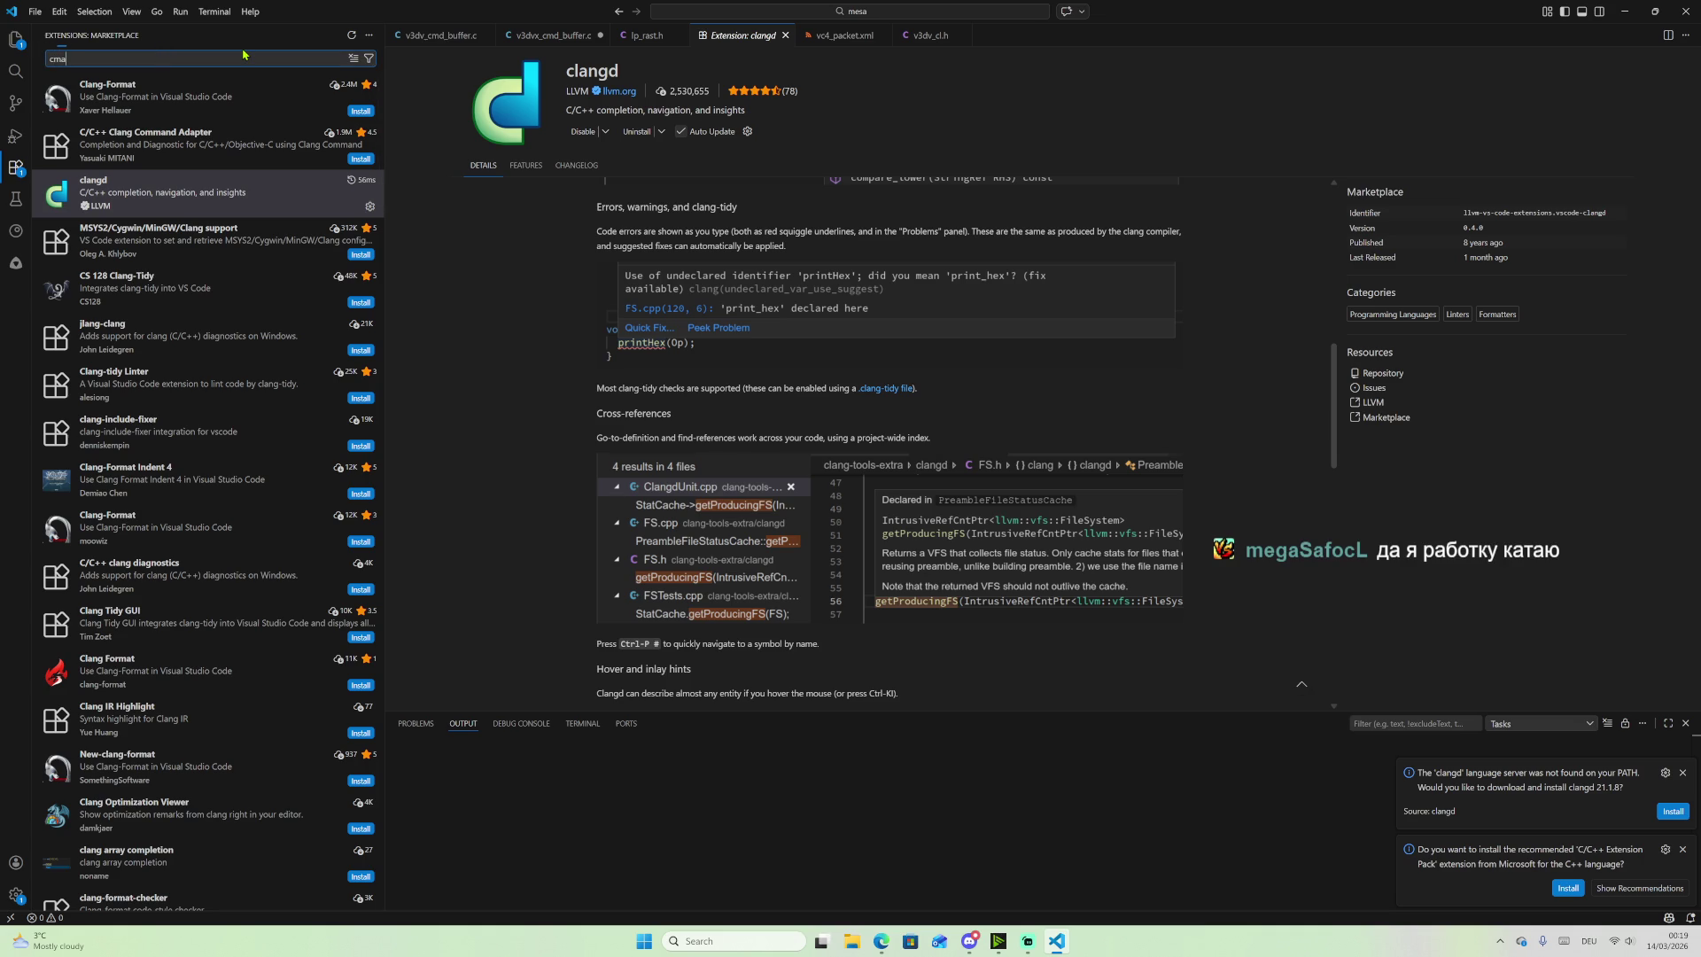
type("e")
left_click(216, 99)
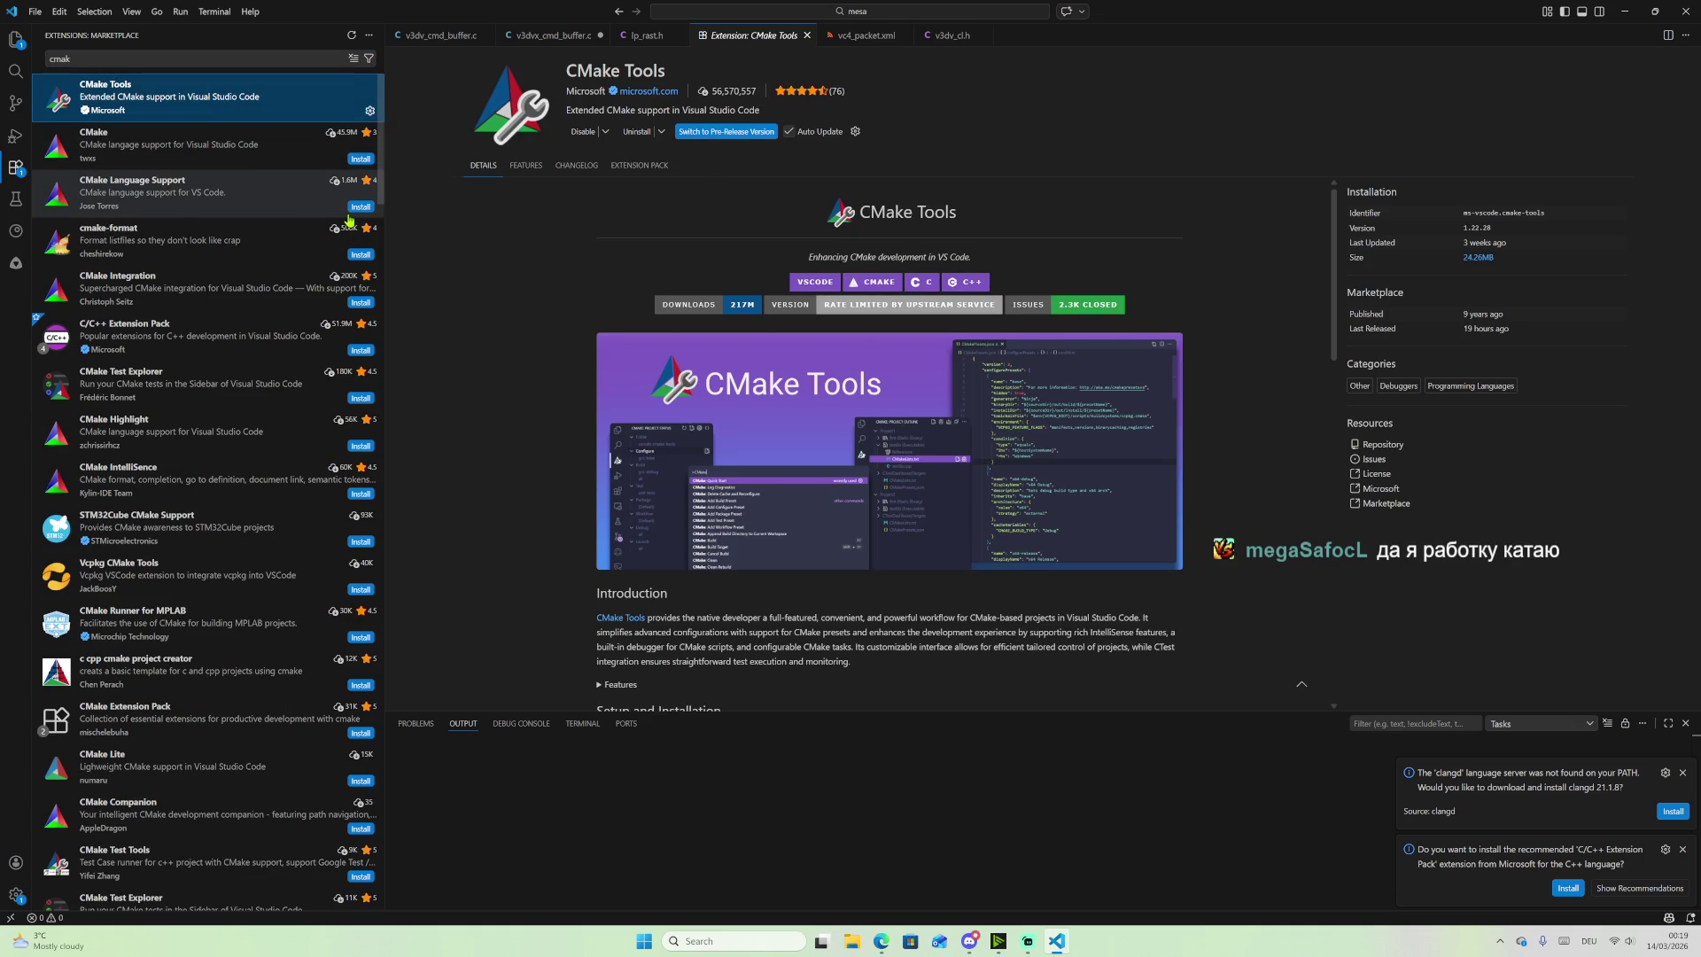
Step: Reopen the clangd extension details, read its documentation, and return to the browser
left_click(17, 175)
left_click(16, 174)
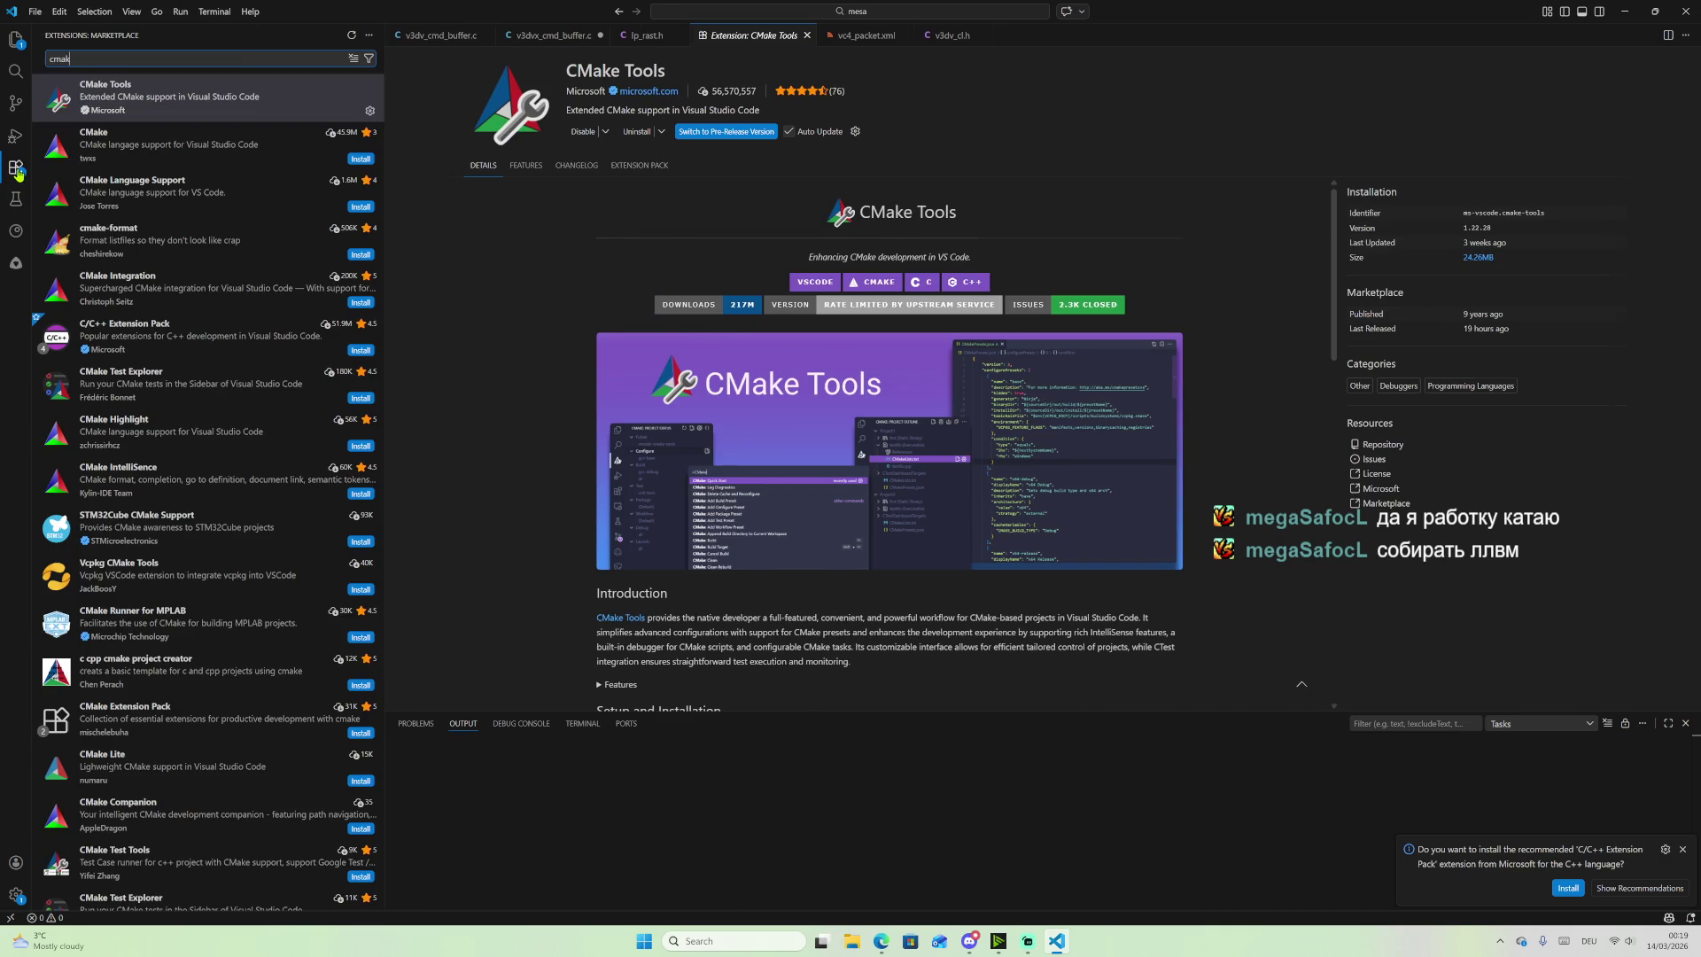
key("BackSpace")
key("BackSpace")
key("BackSpace")
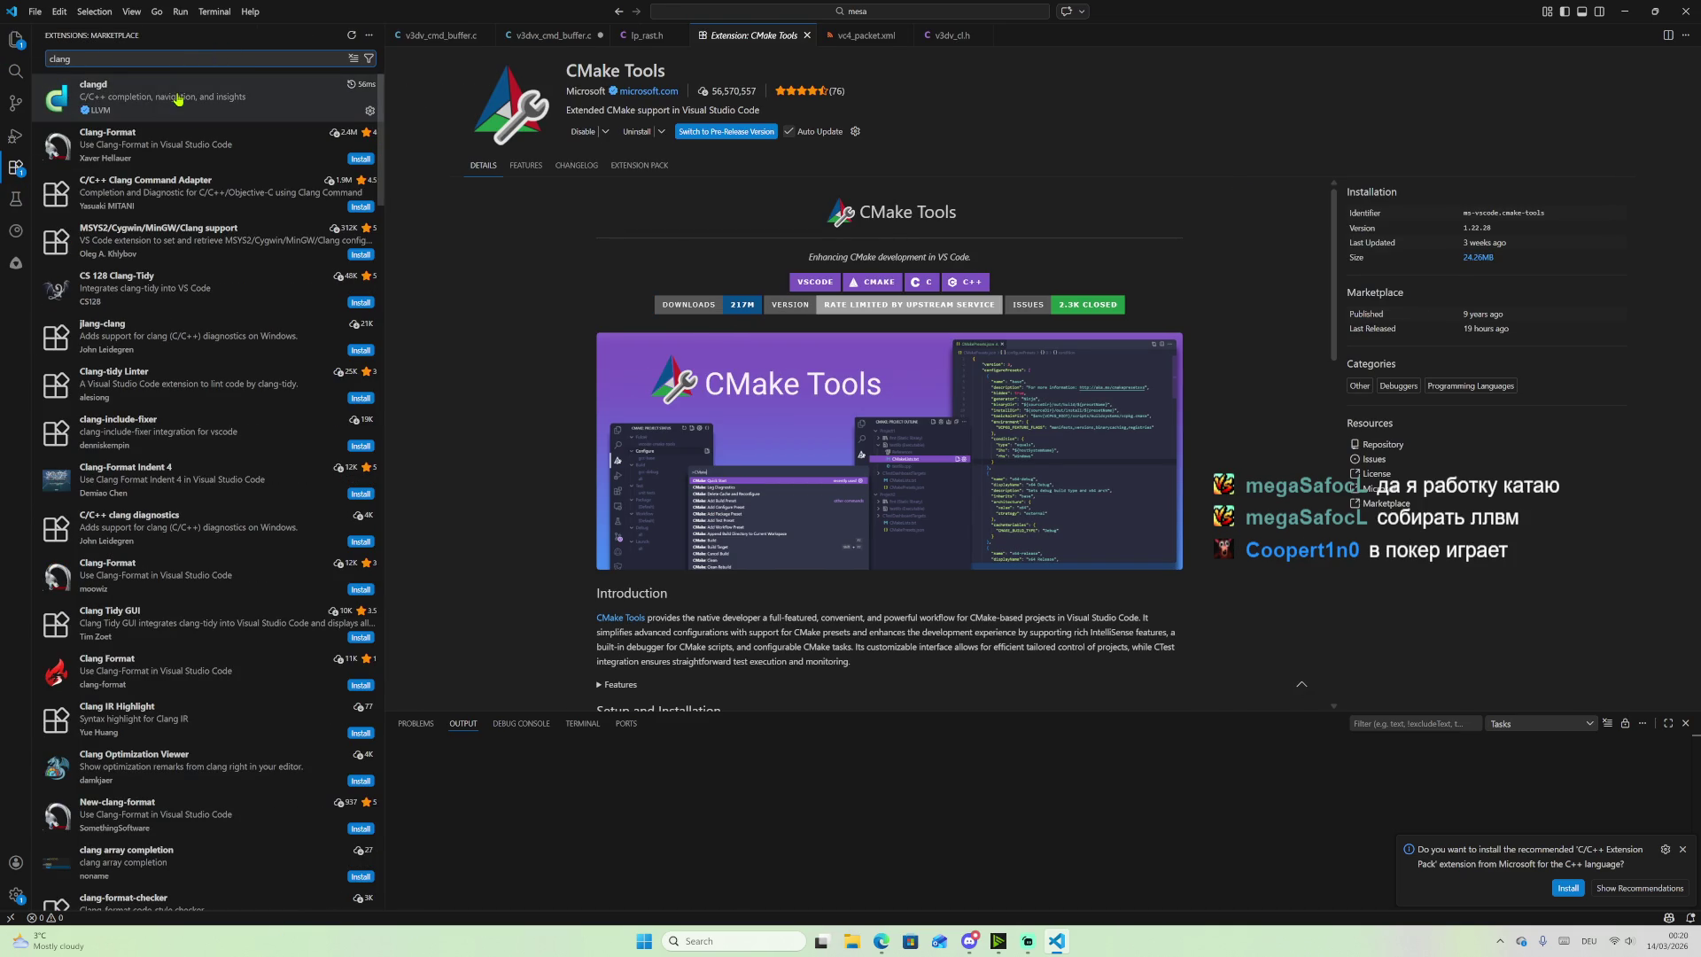
left_click(79, 97)
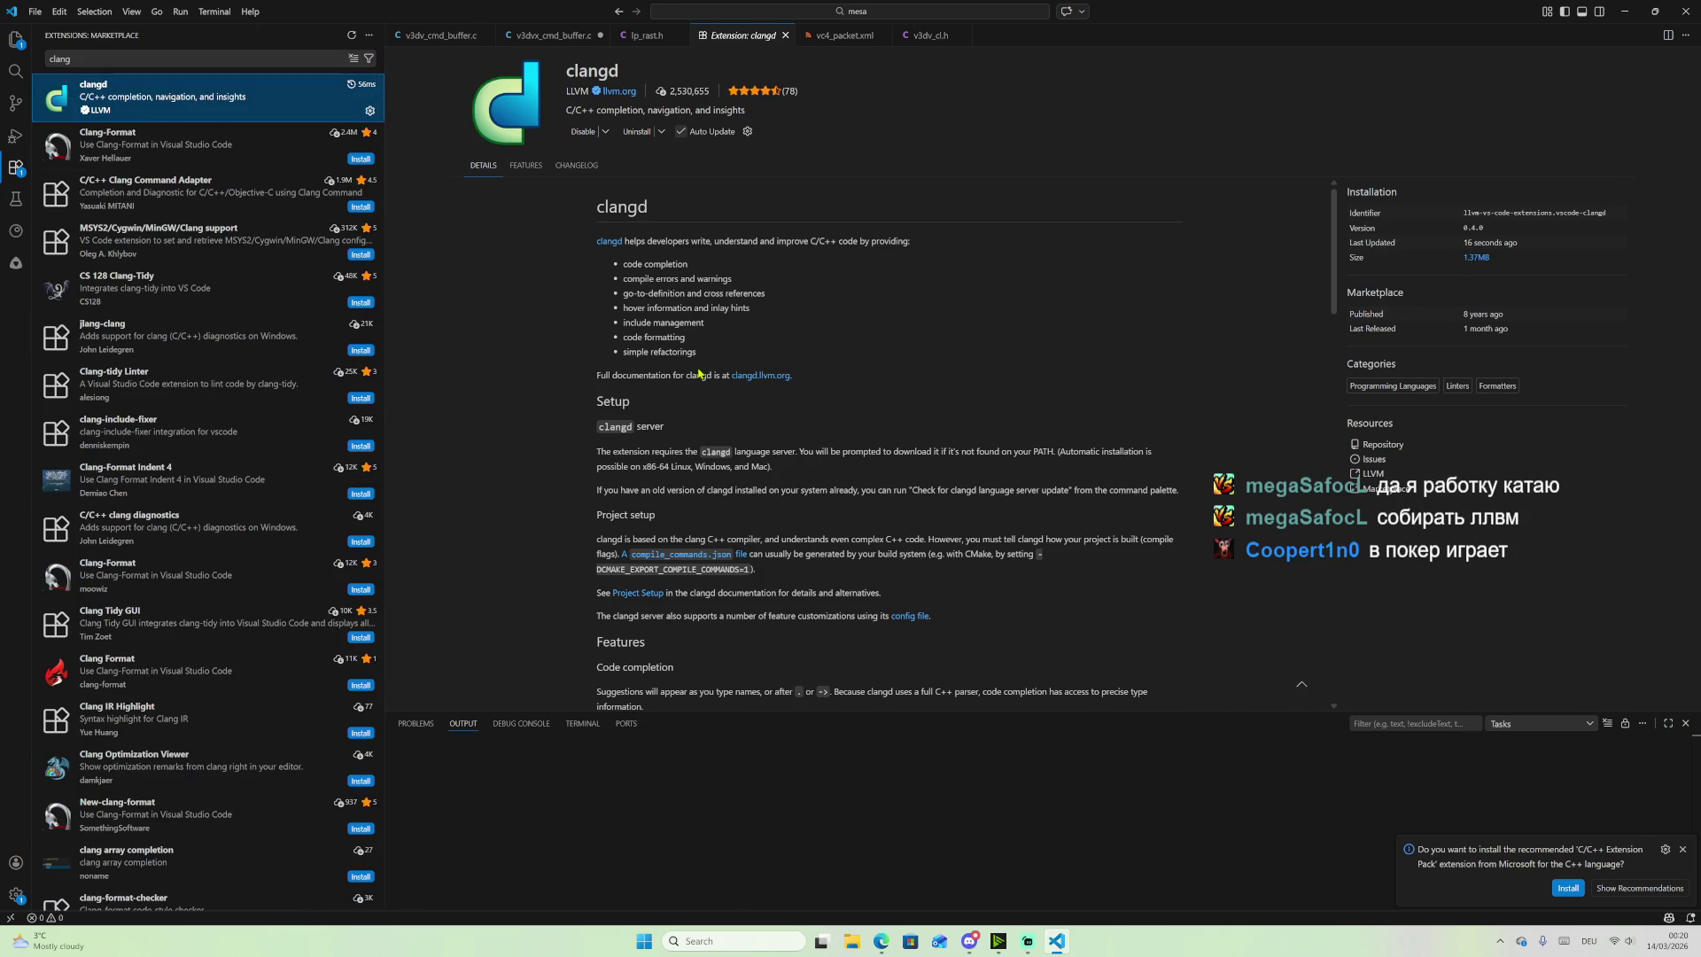
scroll(680, 367, "down", 5)
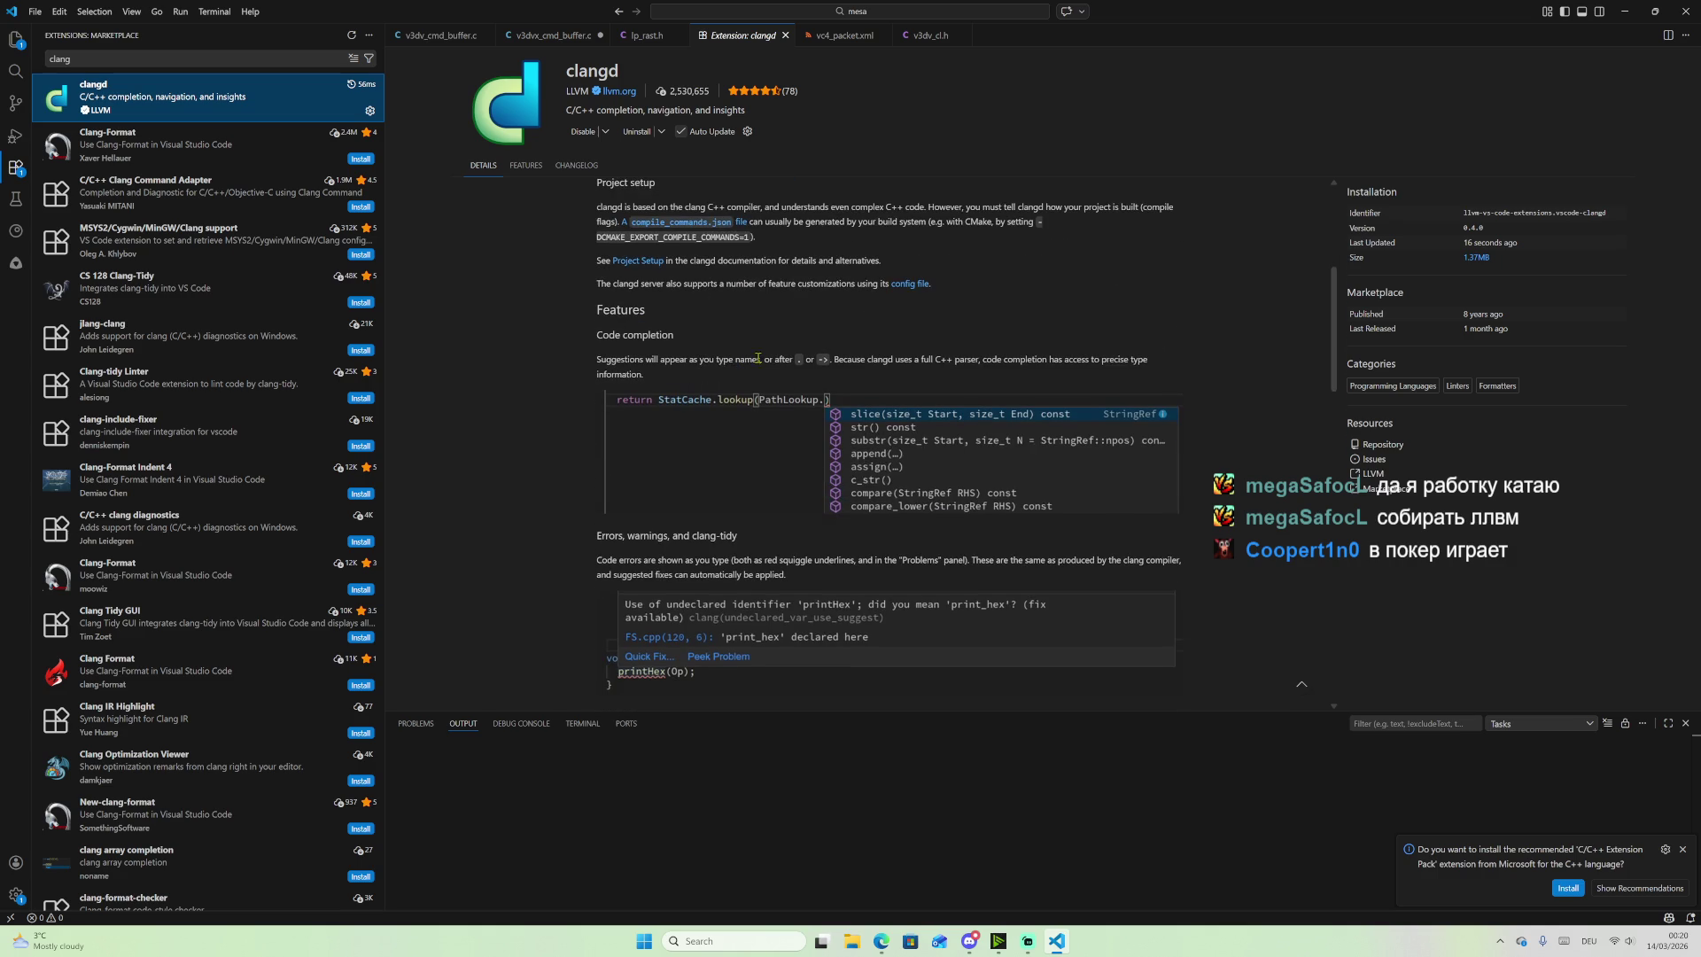
scroll(784, 358, "down", 15)
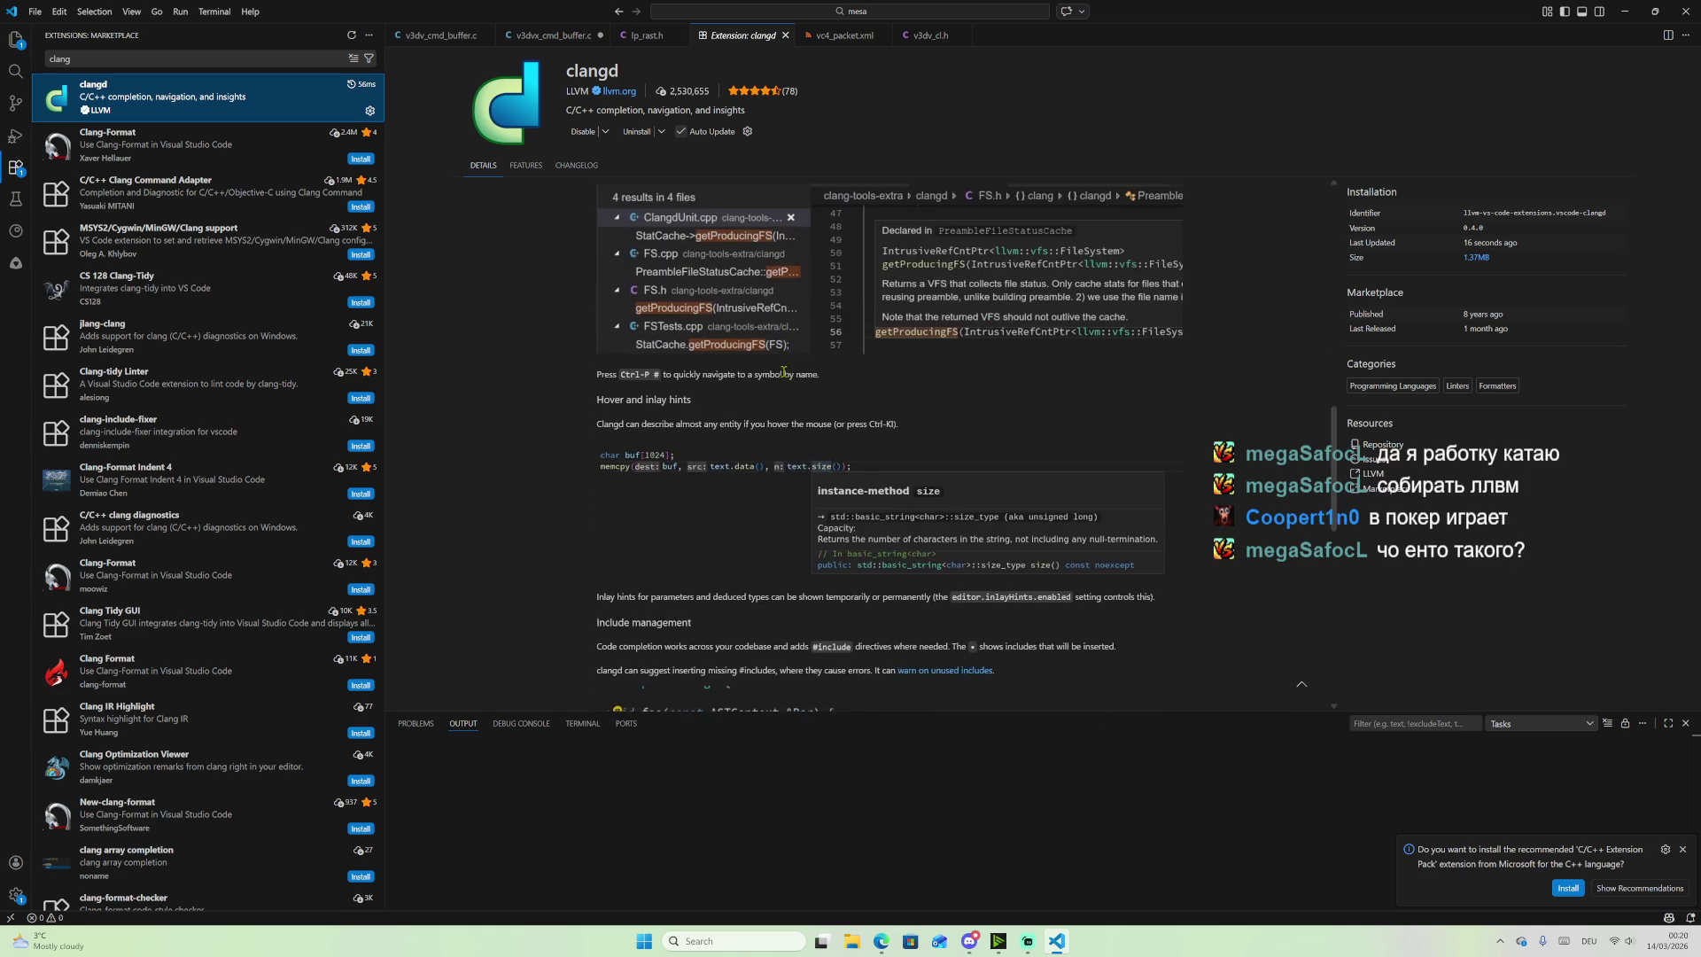
scroll(787, 381, "down", 7)
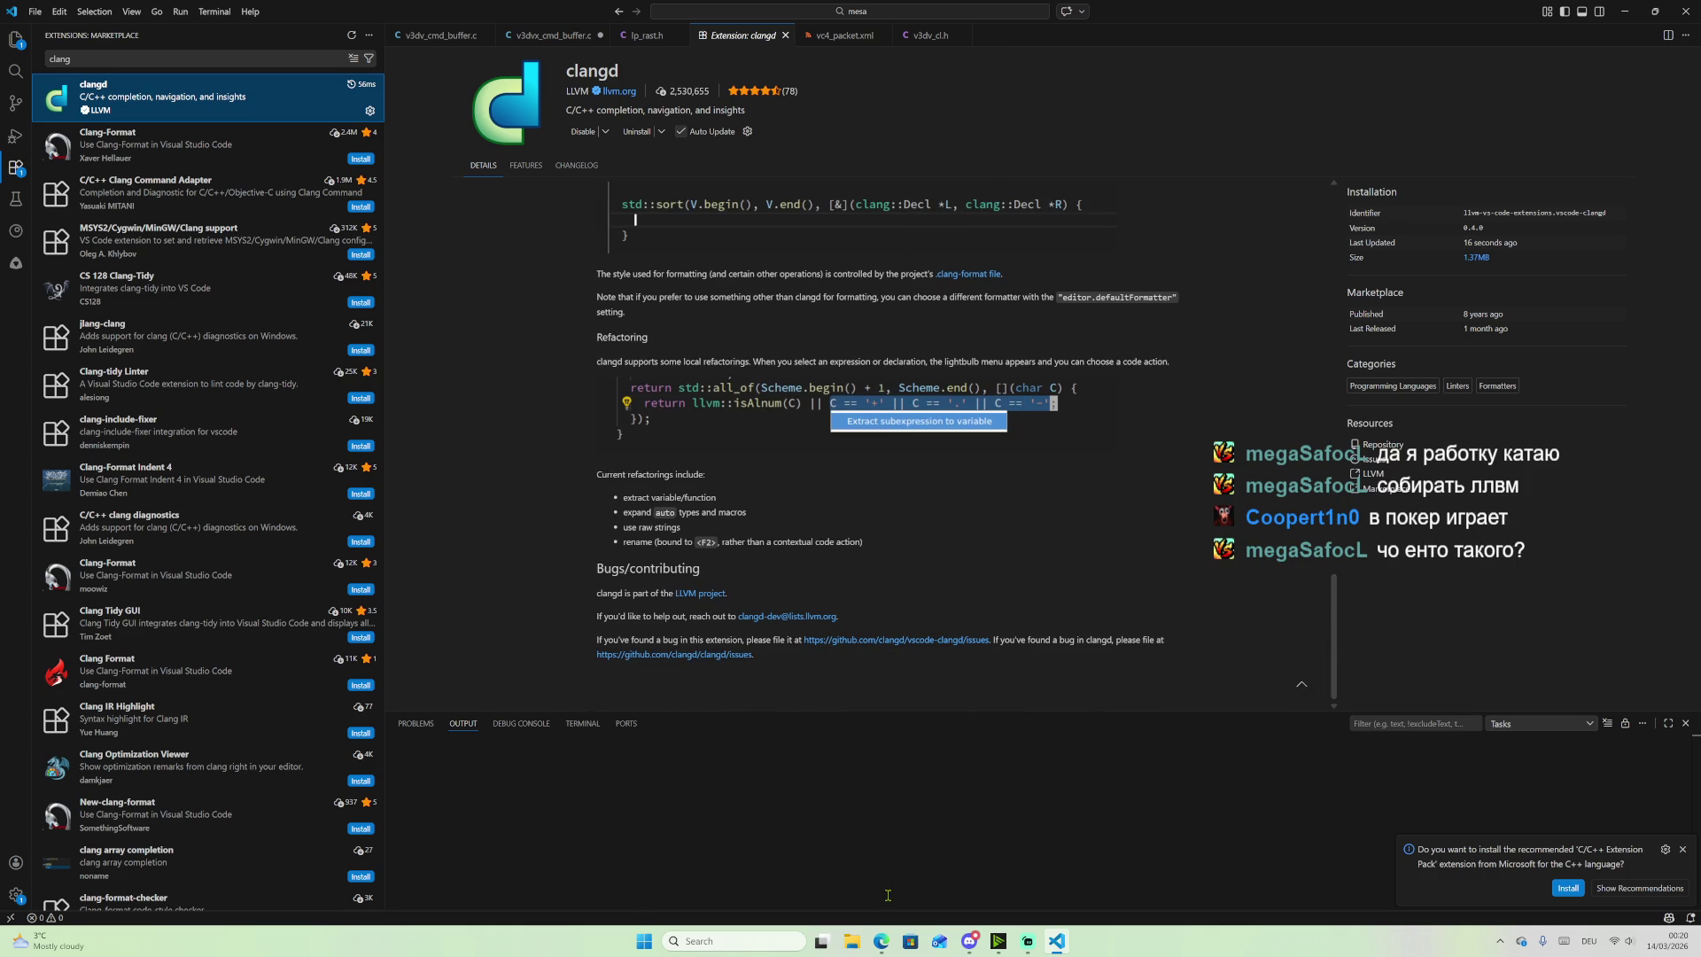
left_click(881, 941)
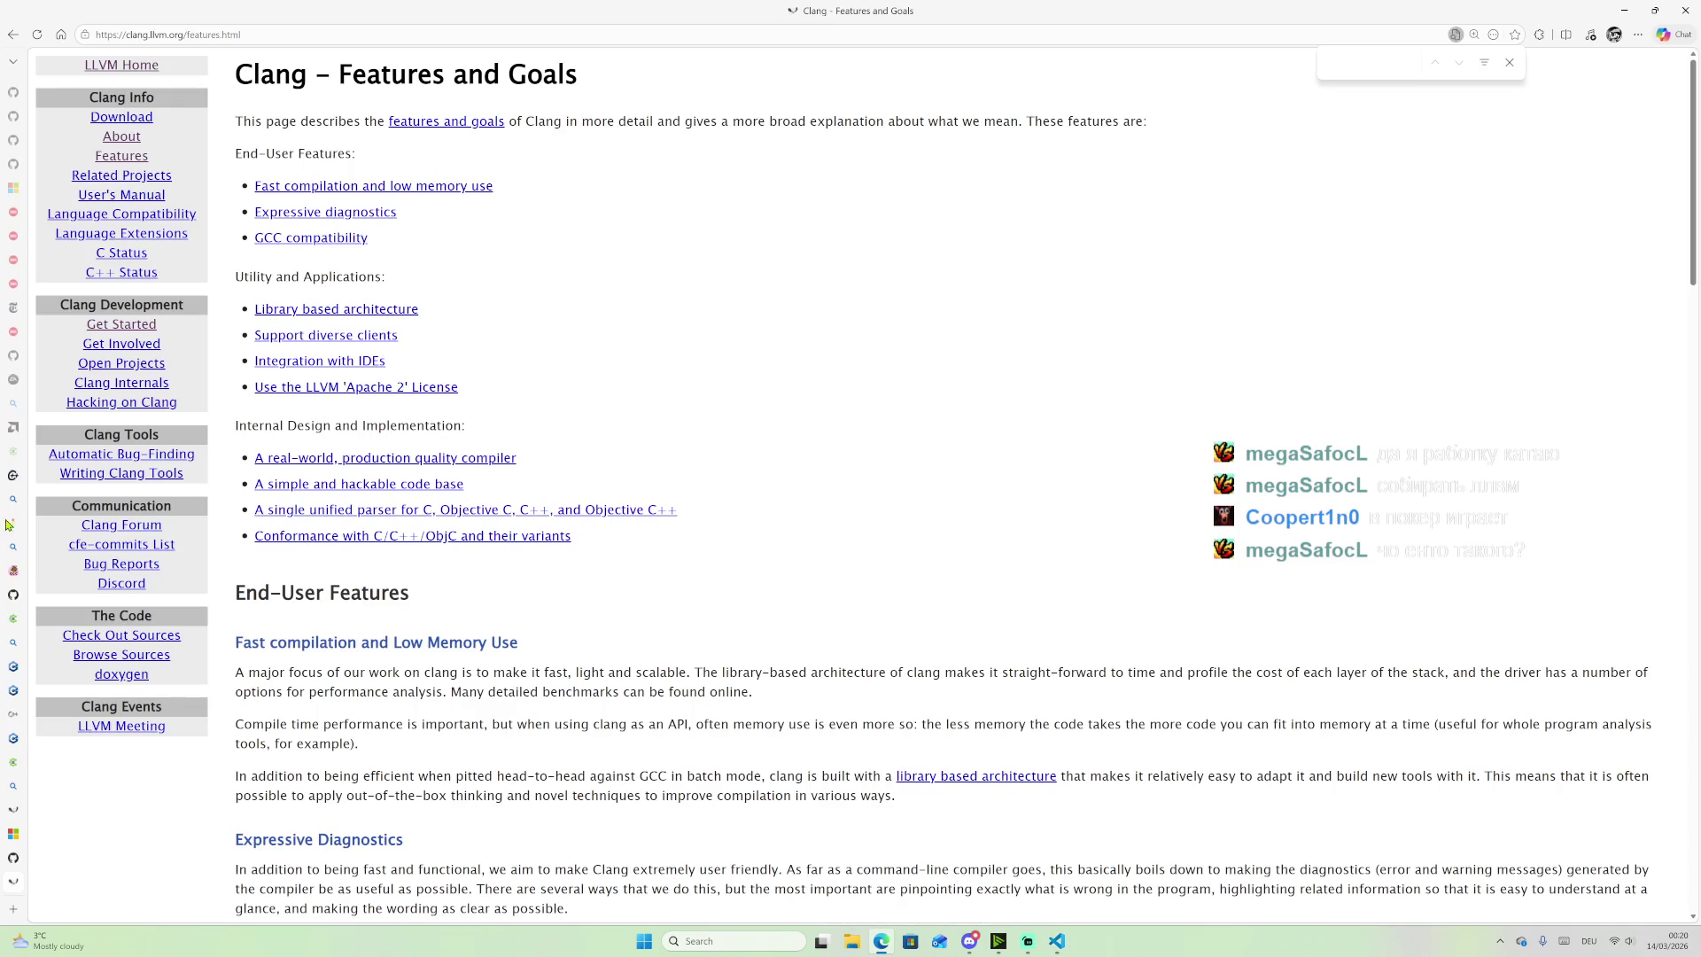
Step: On cppstat, select the Reflection for C++26 and Annotations for Reflection feature names
mouse_move(9, 571)
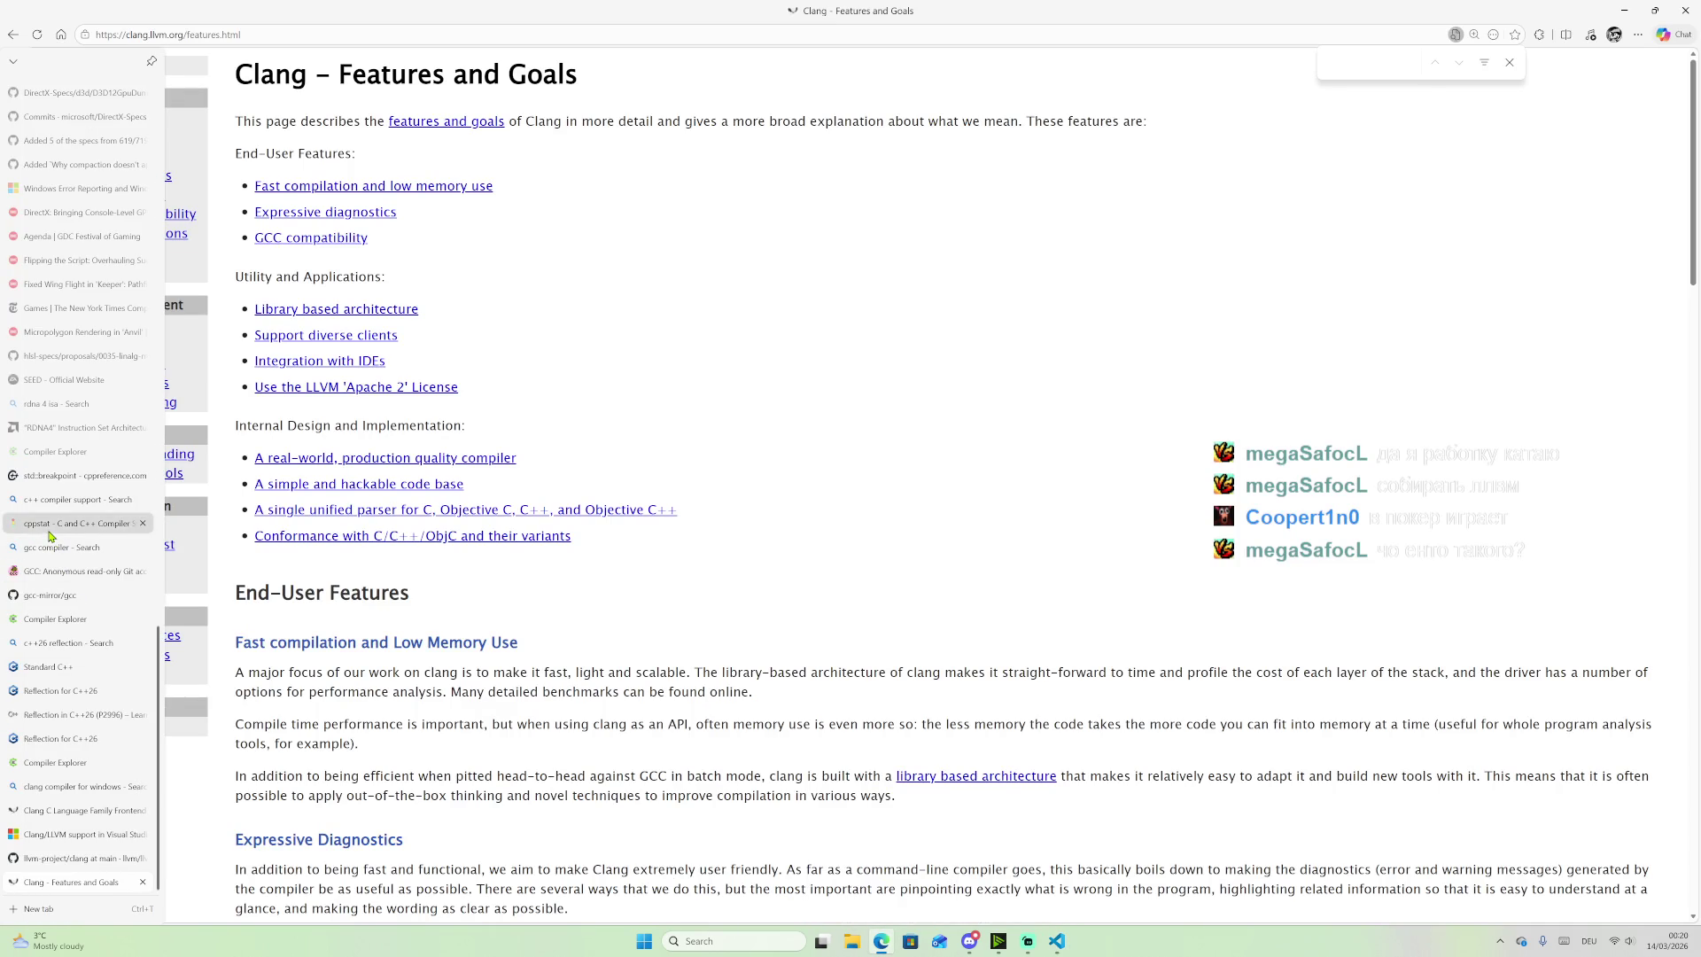
left_click(50, 523)
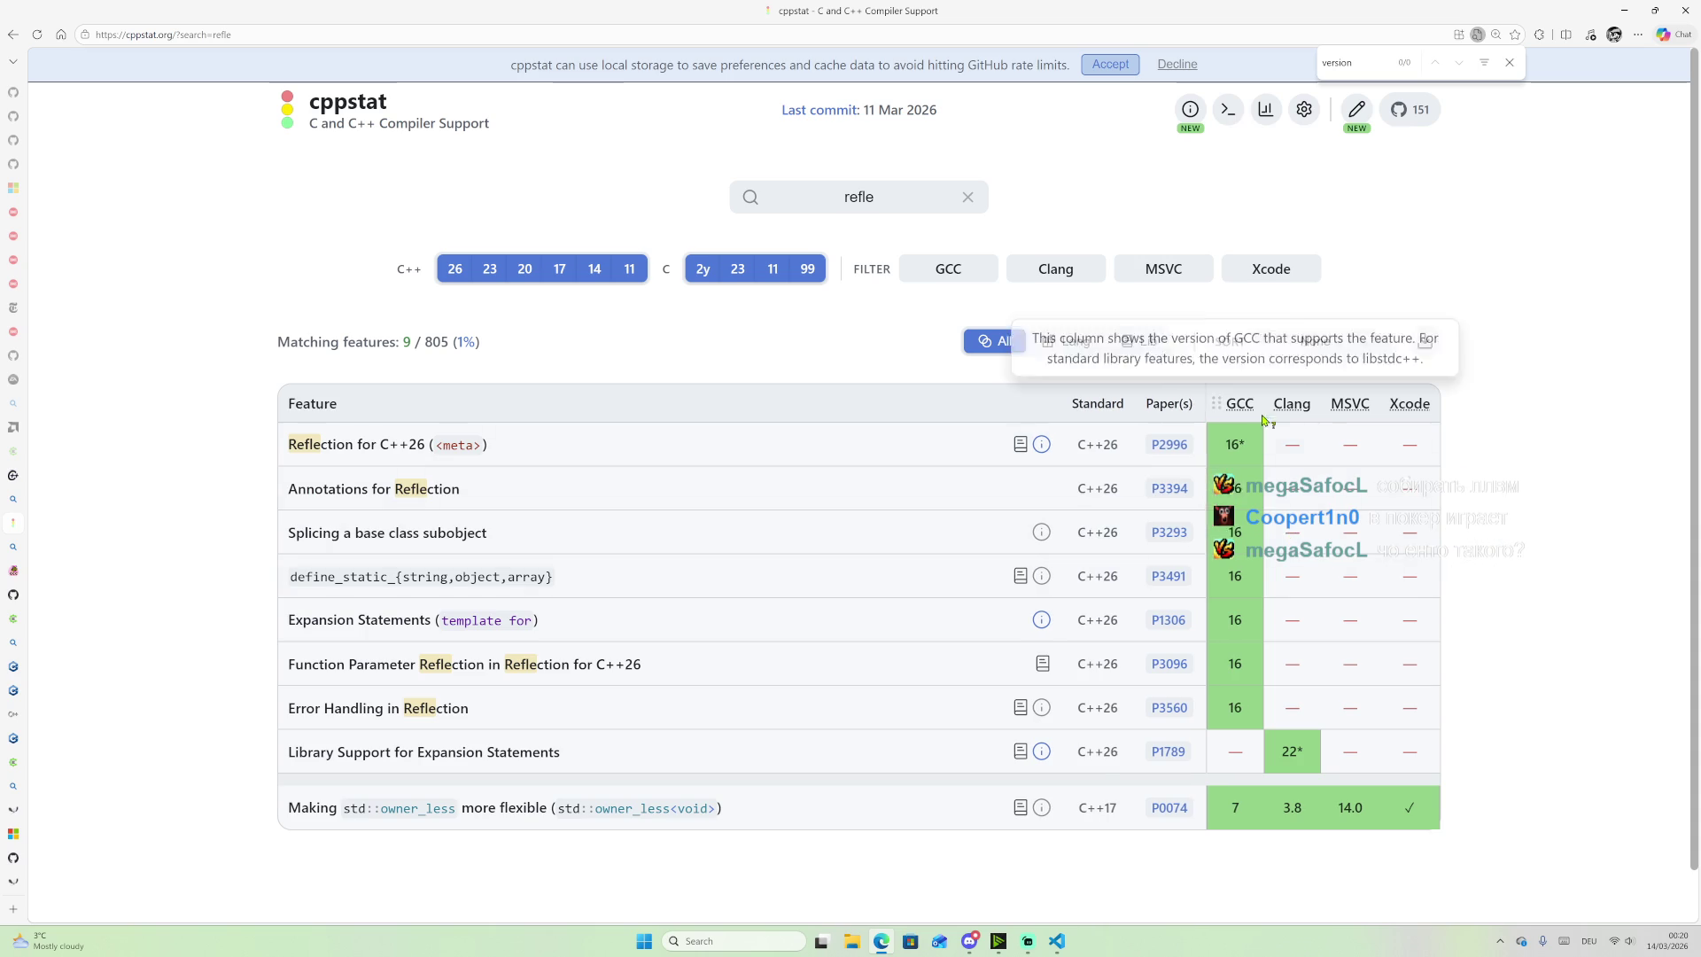
mouse_move(1245, 497)
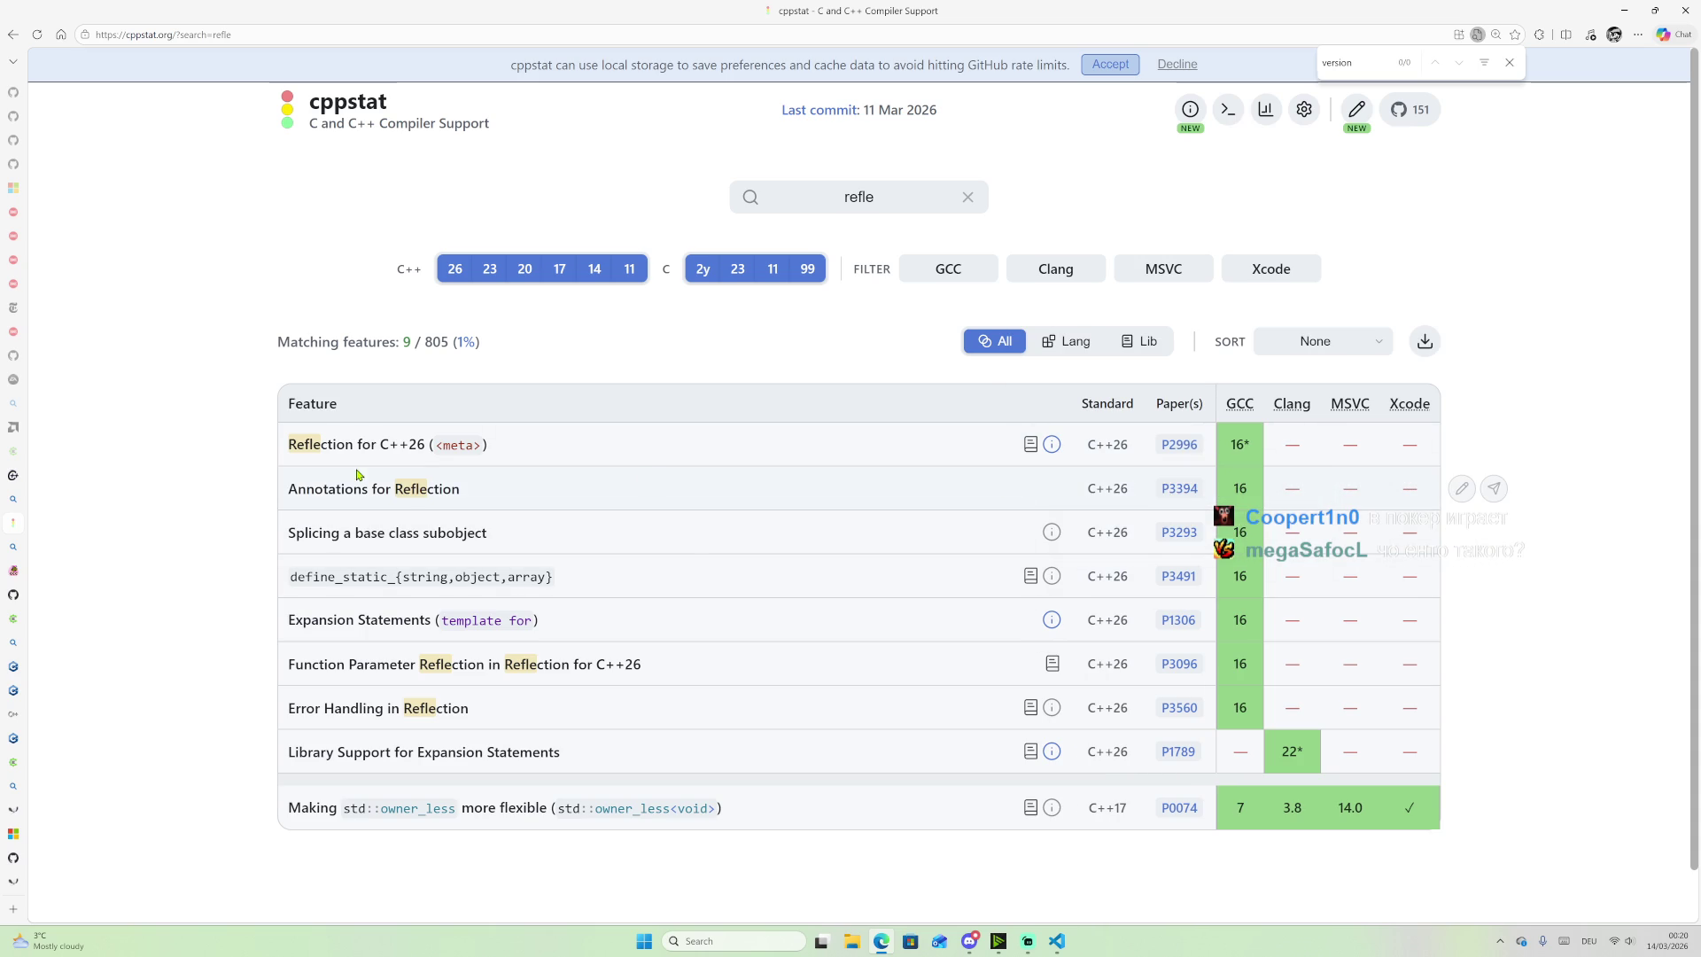
left_click_drag(489, 445, 308, 435)
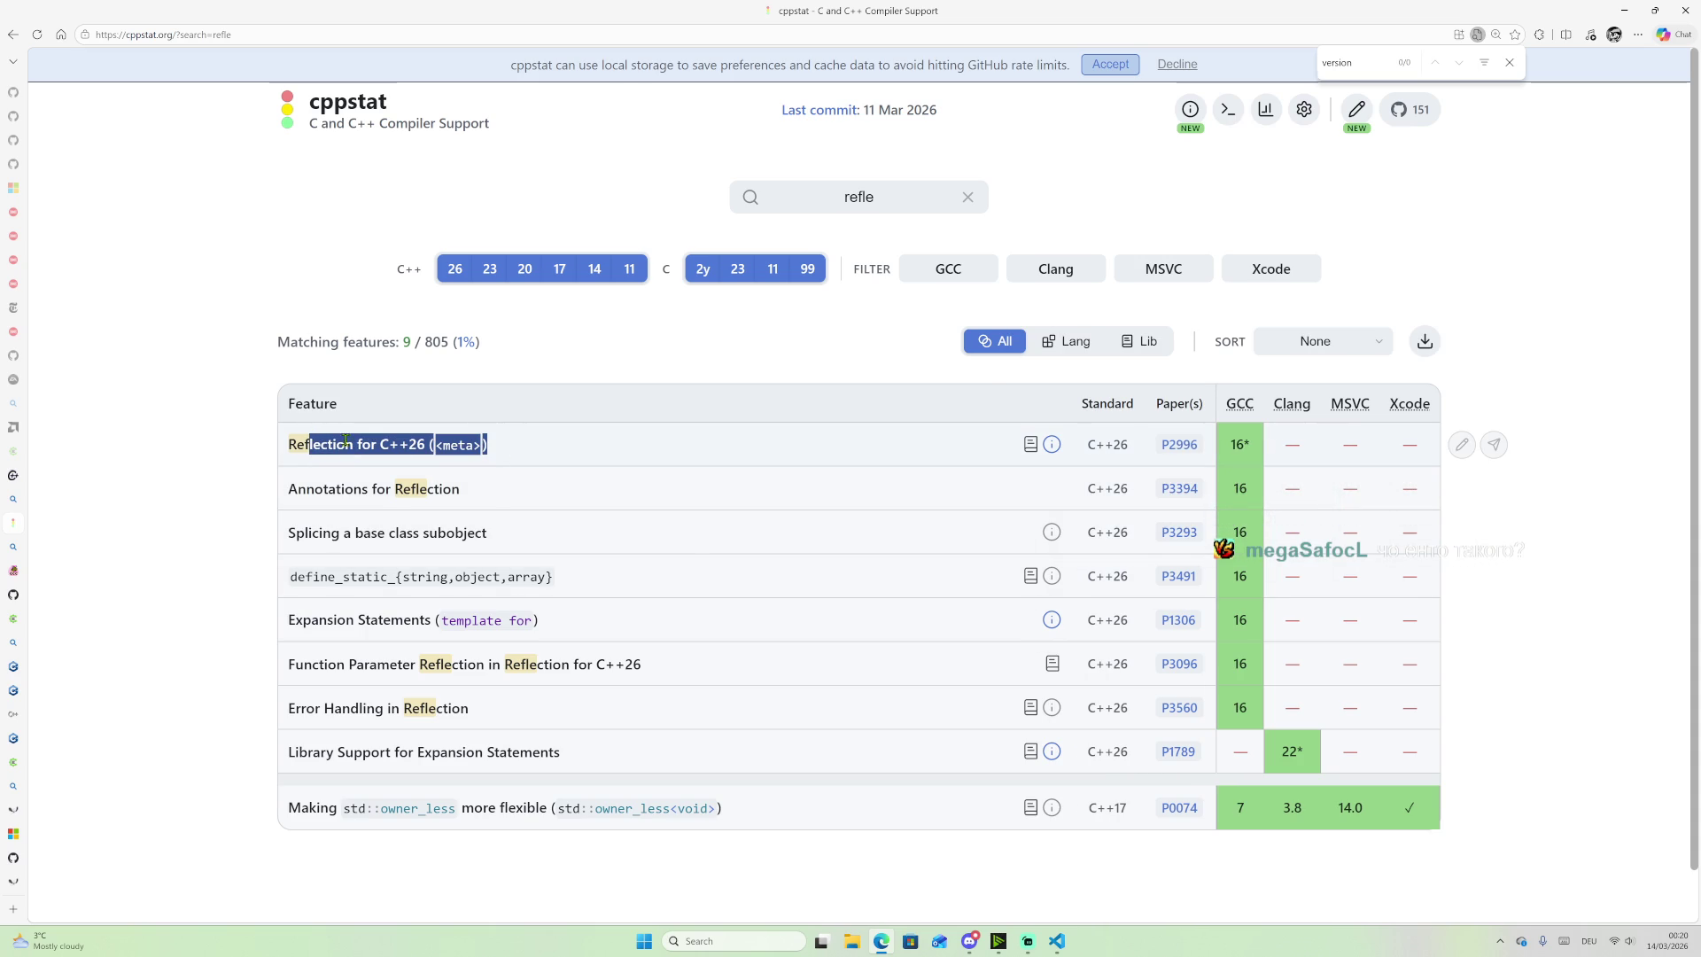
left_click_drag(490, 493, 288, 488)
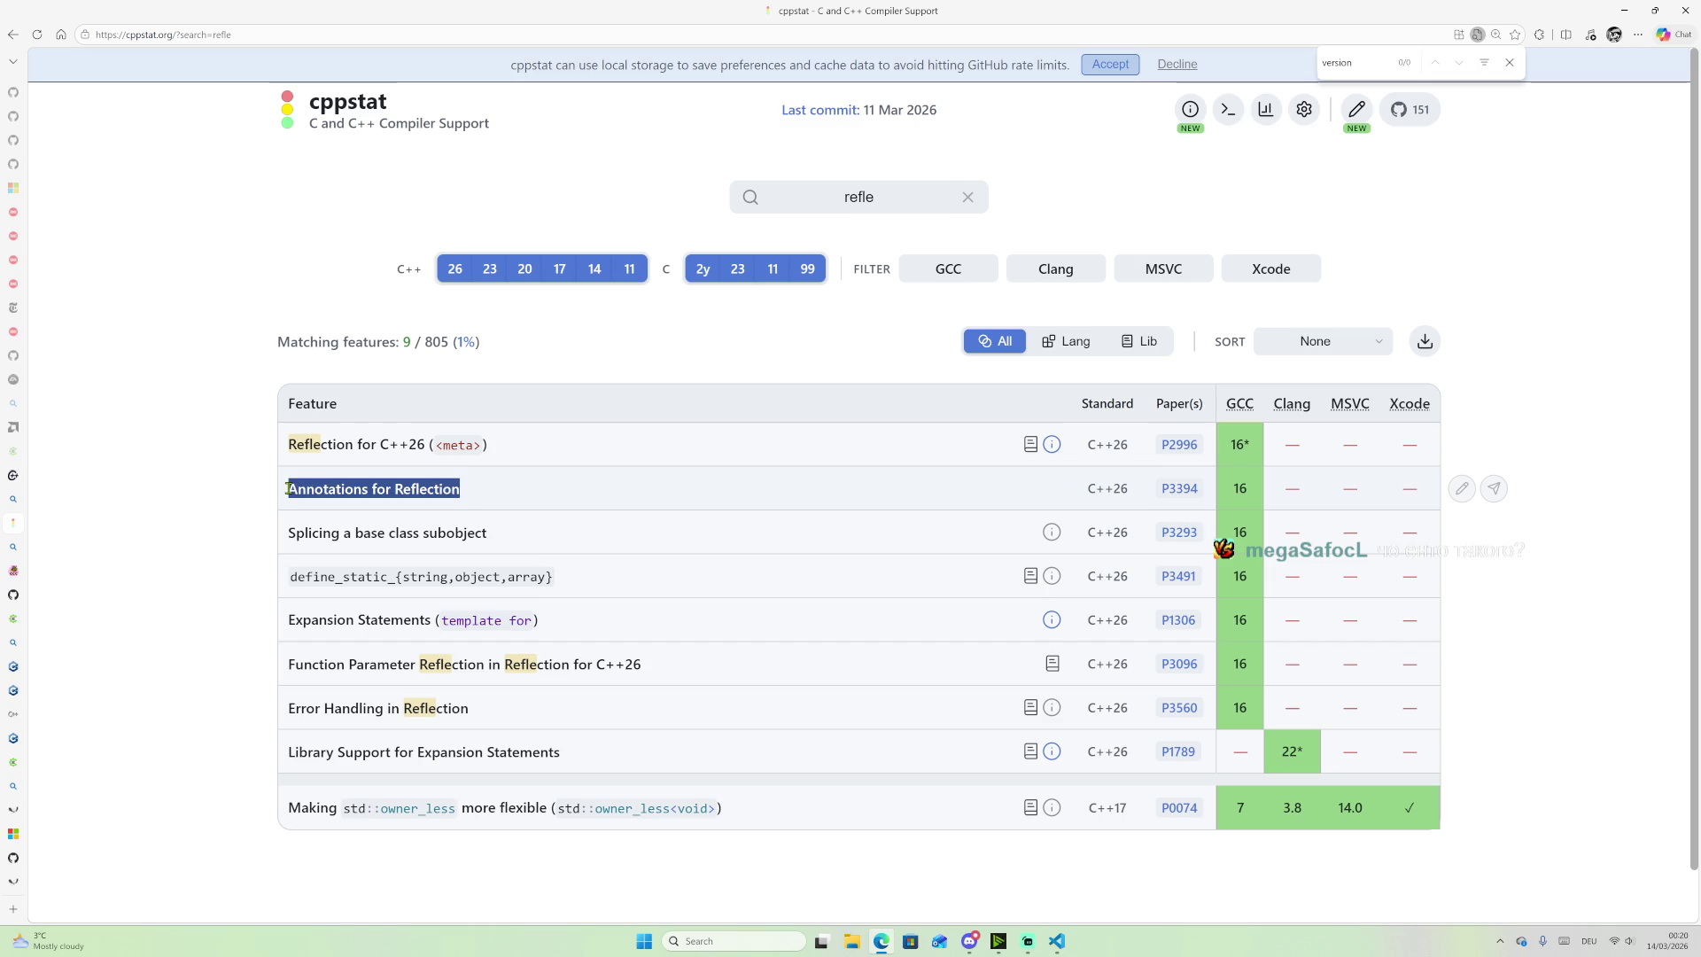
left_click(486, 503)
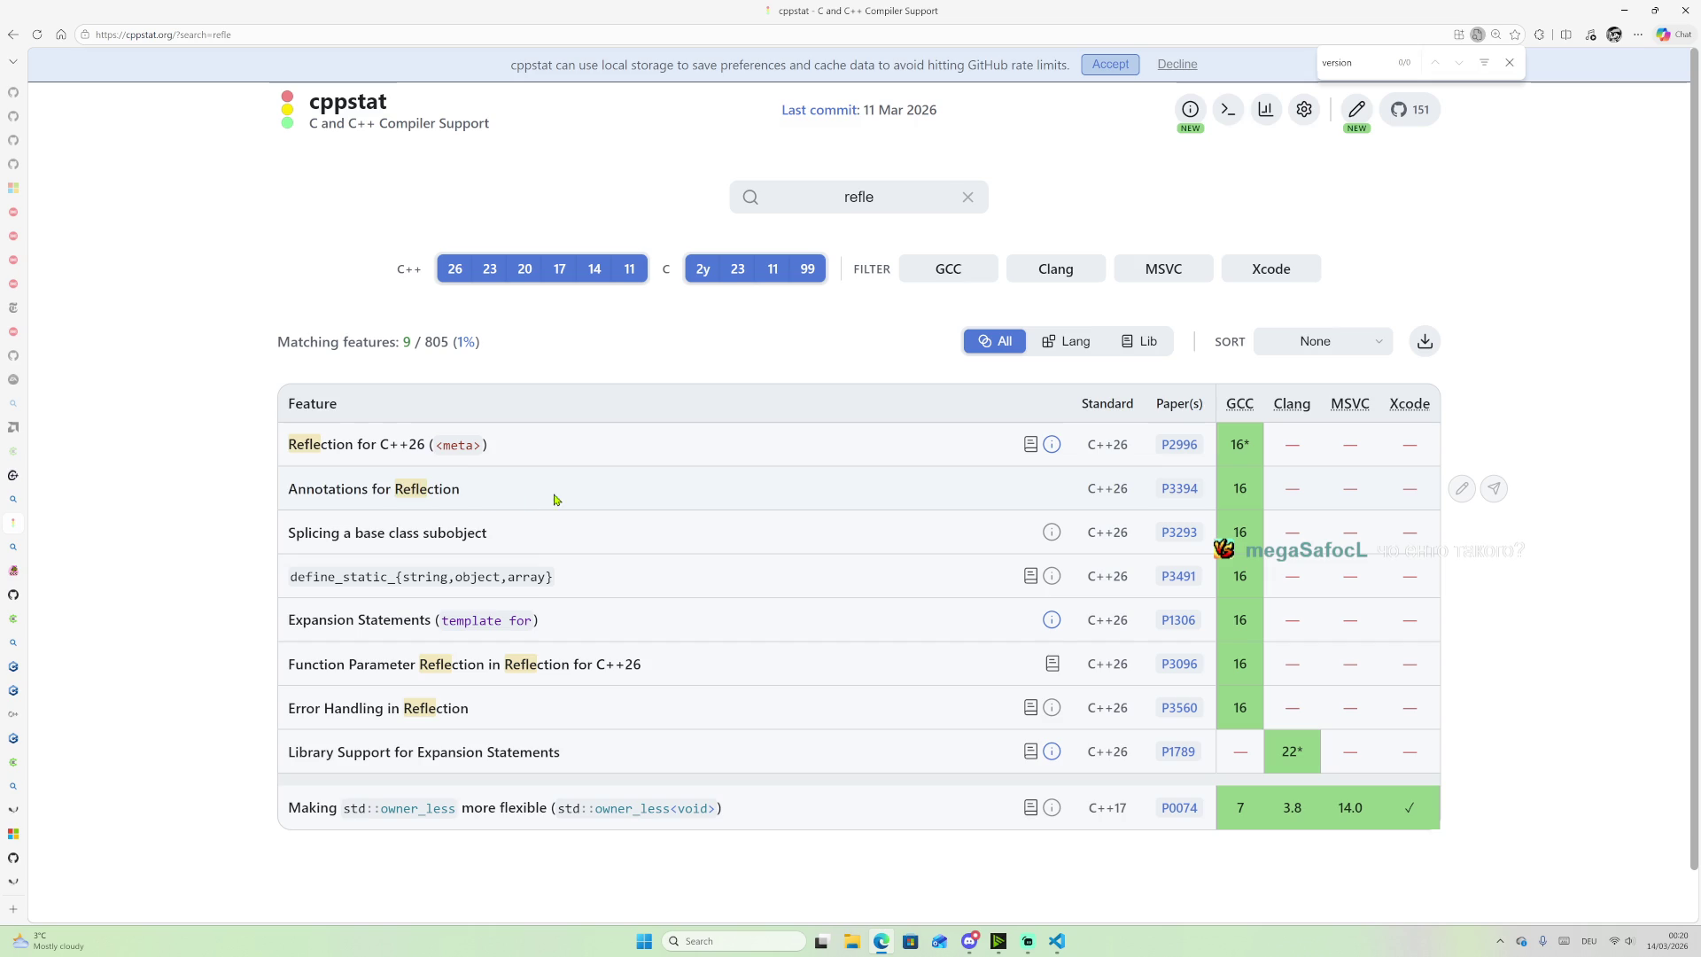
Step: Read the GCC and MSVC support notes for these features, then switch to the gcc compiler results
mouse_move(1253, 504)
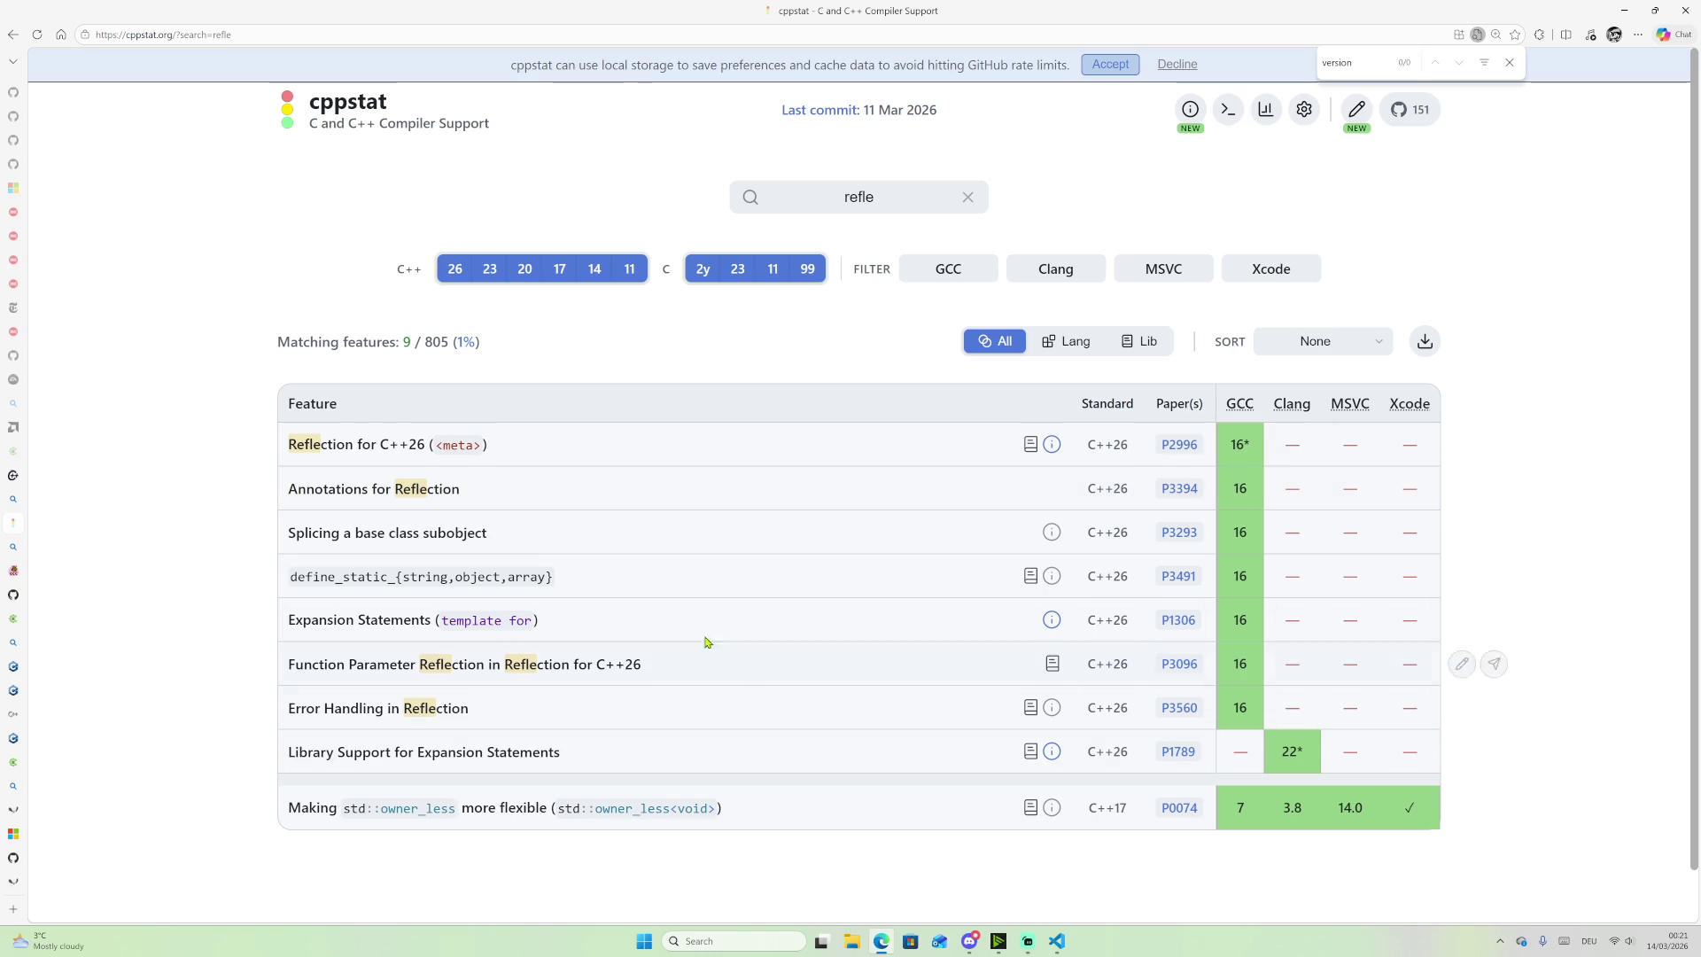
mouse_move(1044, 458)
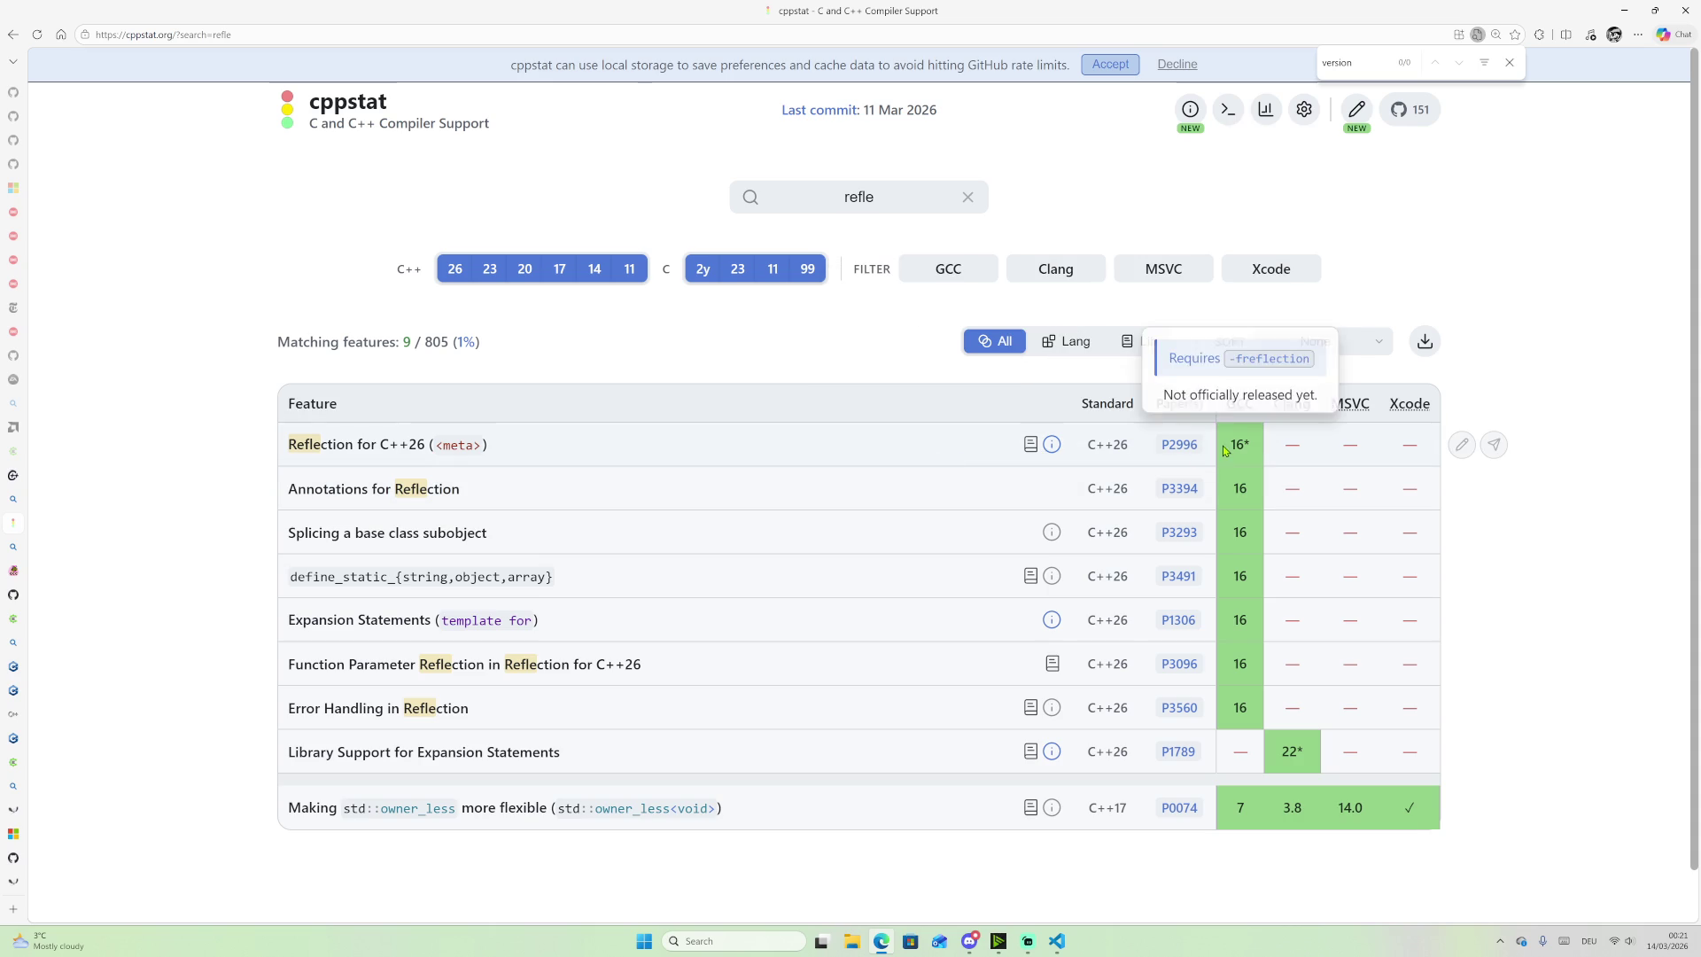
mouse_move(1347, 412)
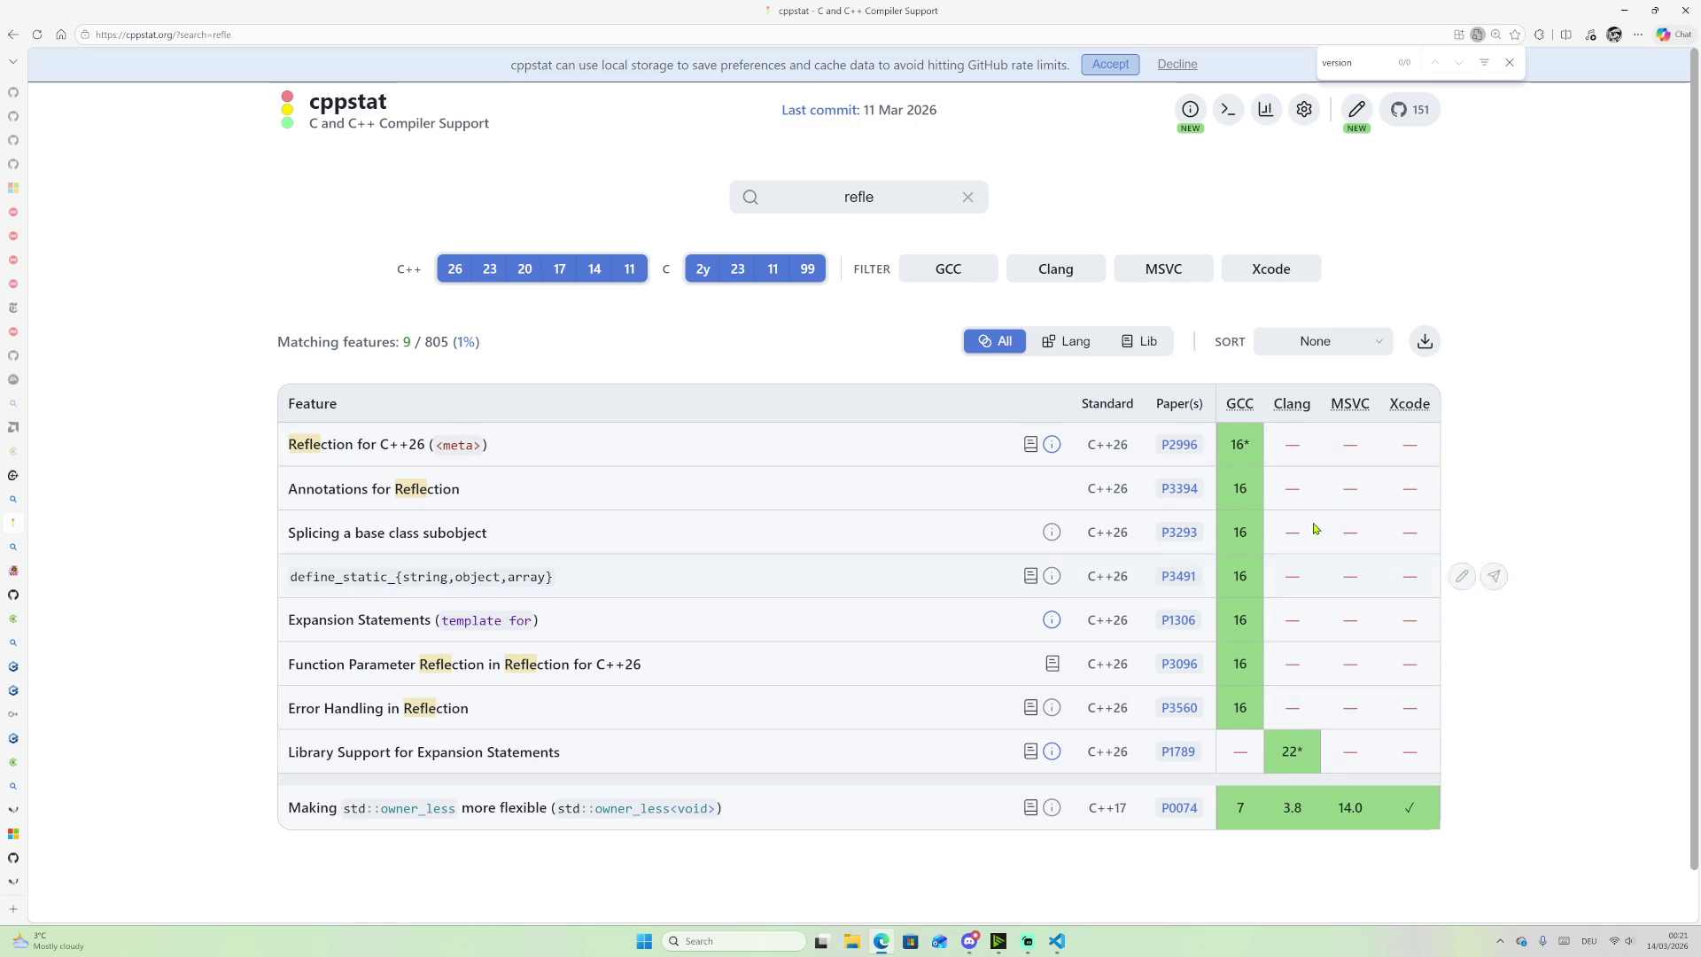
mouse_move(6, 711)
left_click(53, 547)
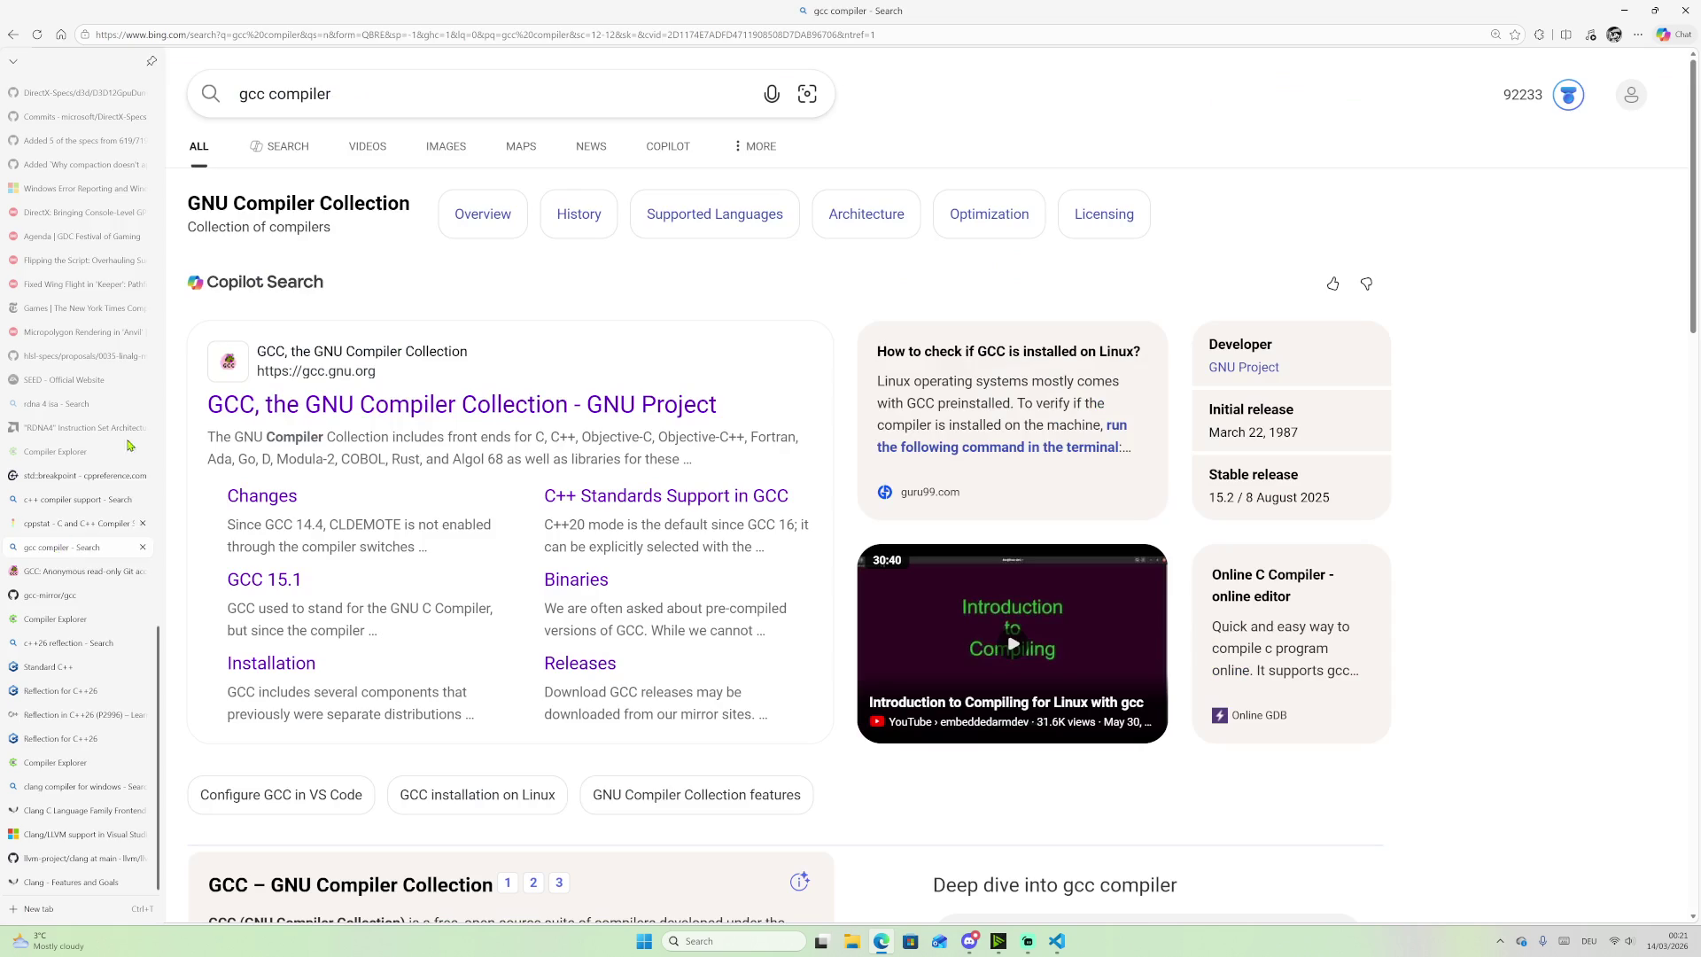
Step: Search Bing for 'msvc compiler c++26' and scan the results
left_click_drag(356, 92, 184, 88)
left_click(274, 37)
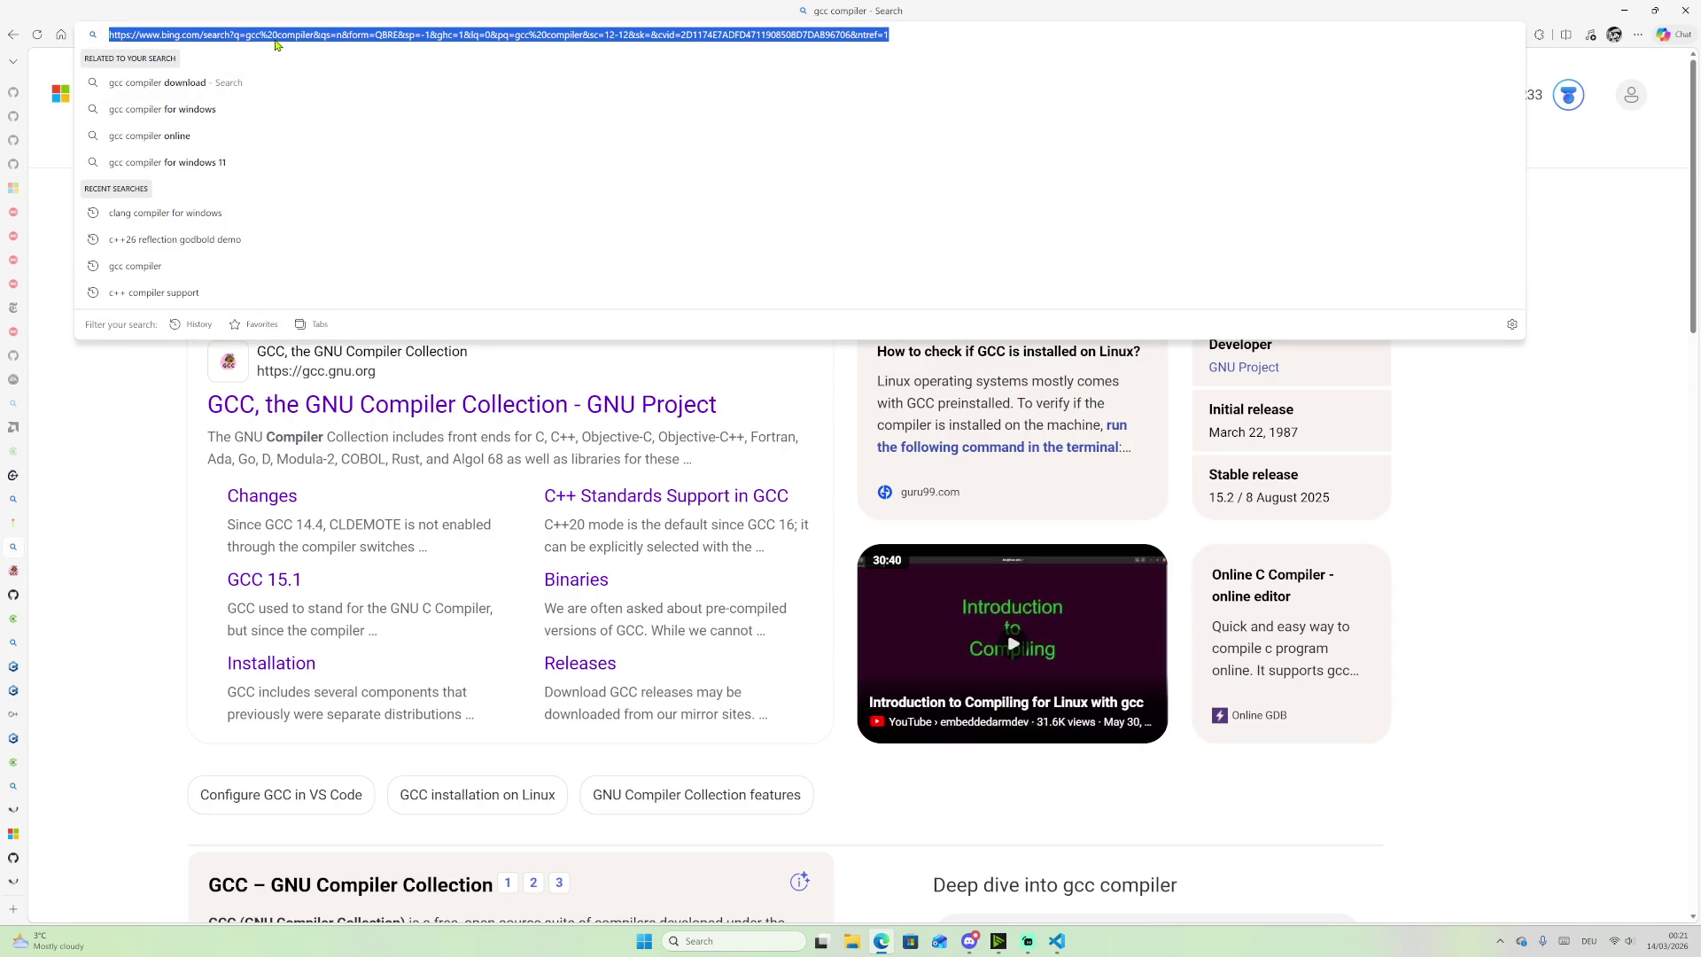
type("msvc")
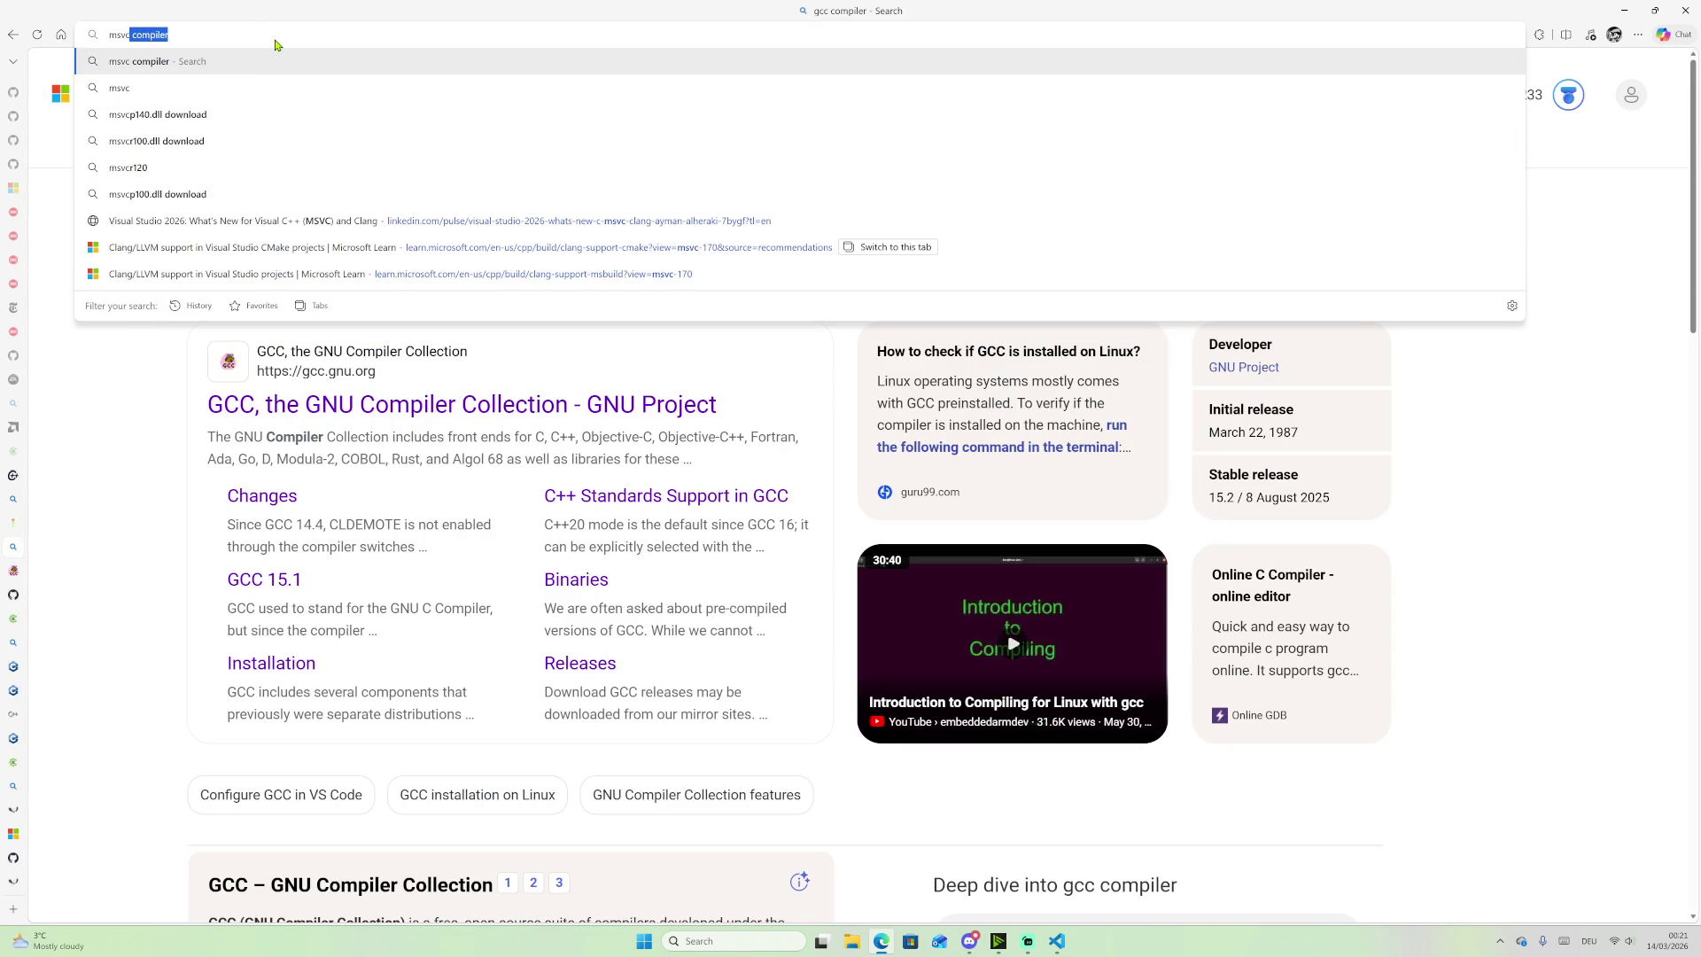
type(" compiler ")
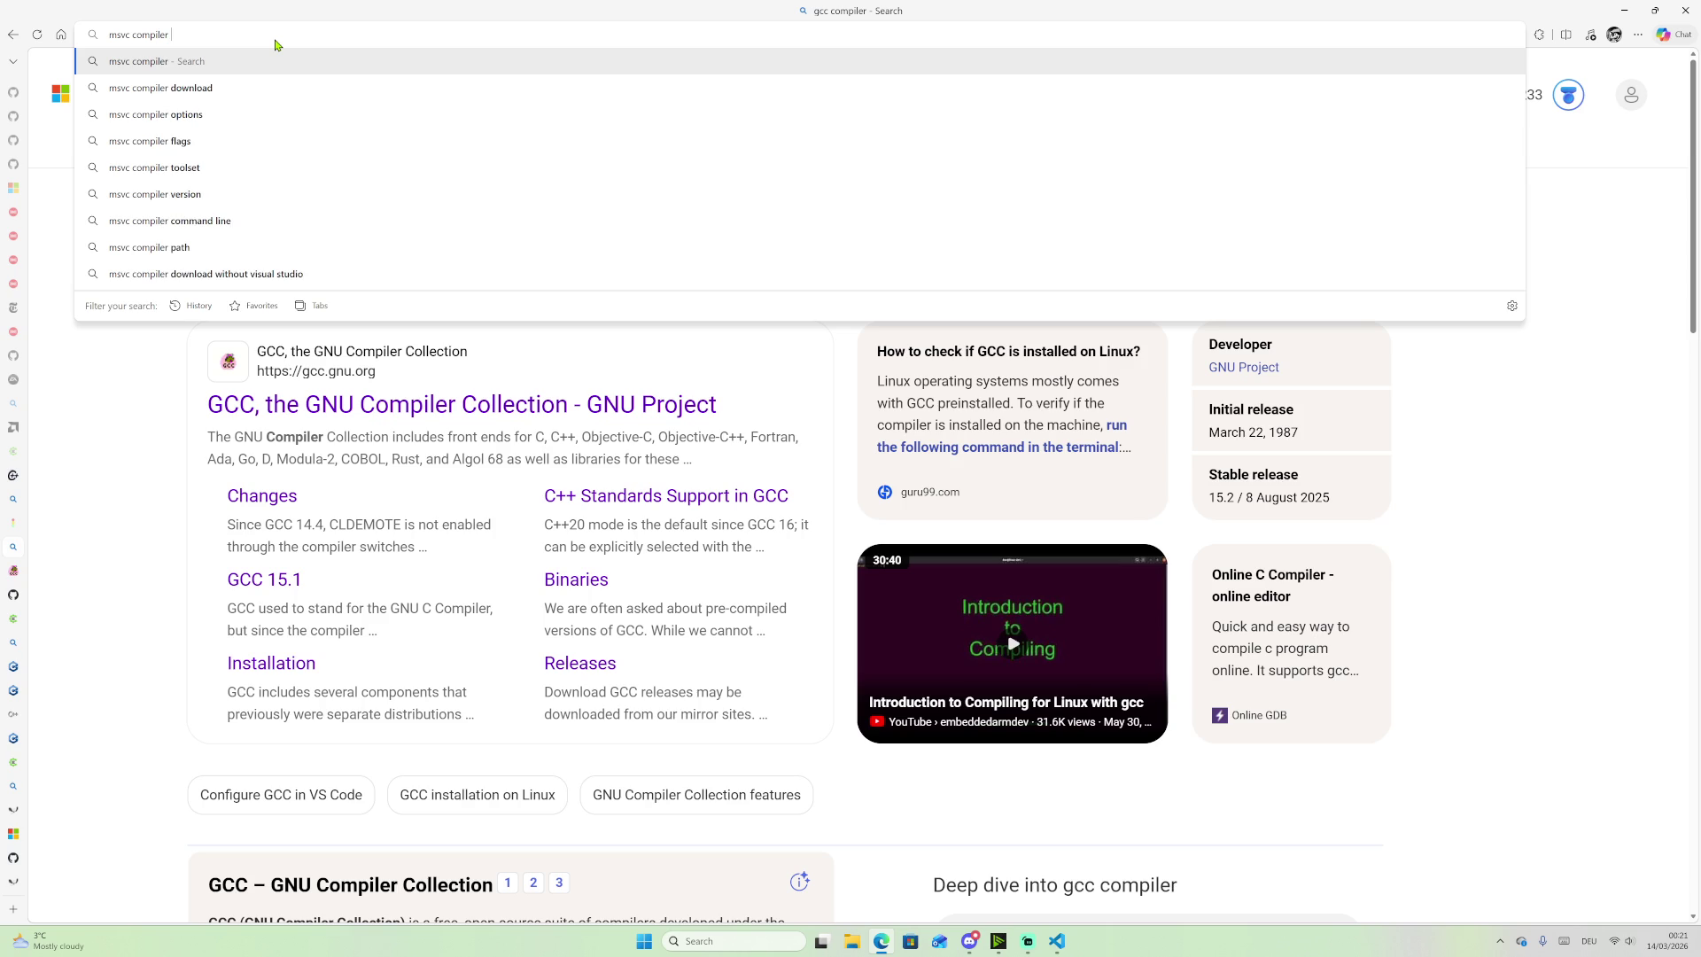
type("c++26")
key("Return")
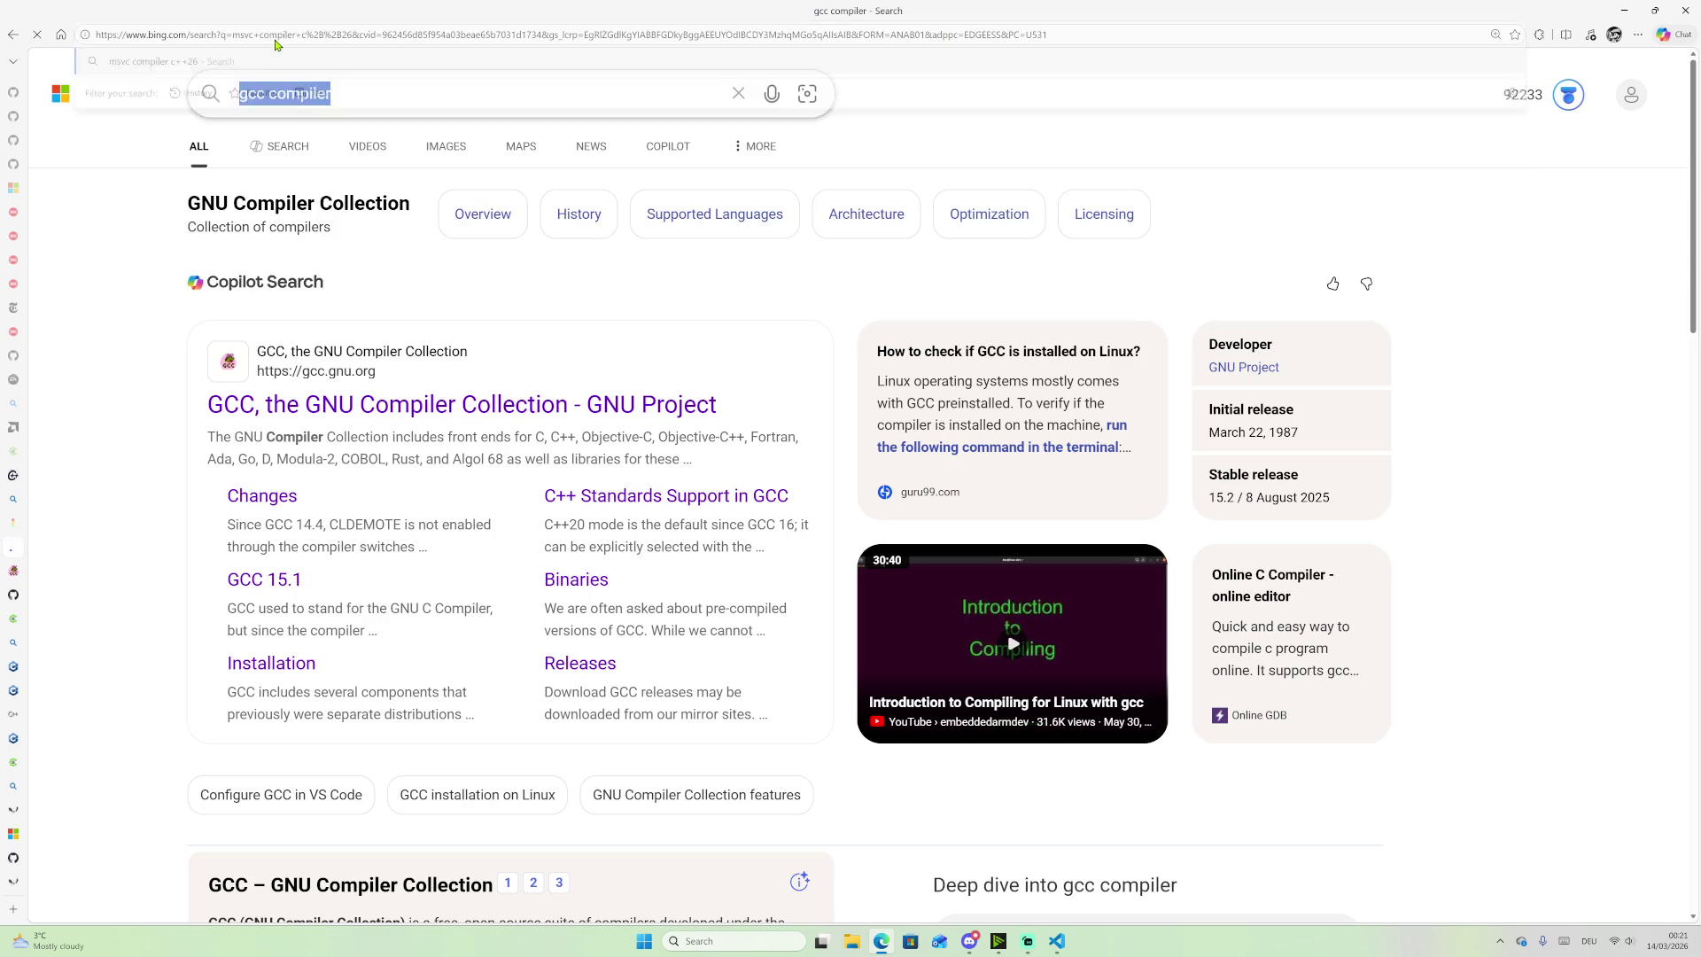
scroll(417, 620, "down", 3)
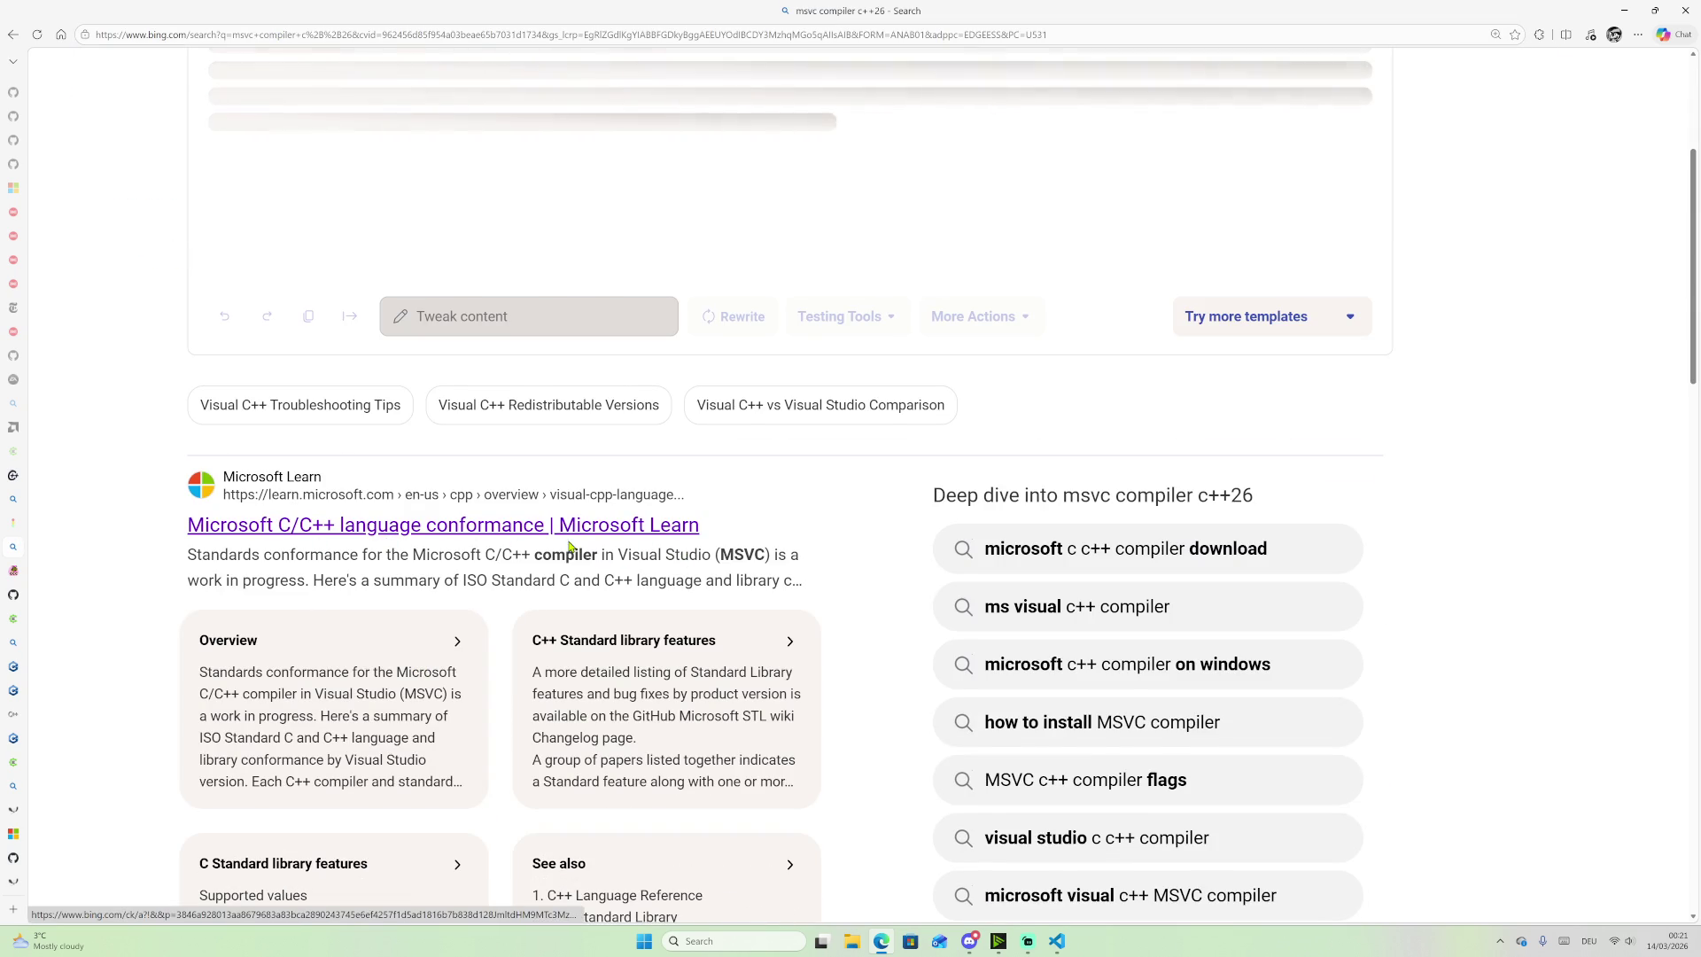
scroll(452, 391, "down", 3)
scroll(443, 611, "down", 6)
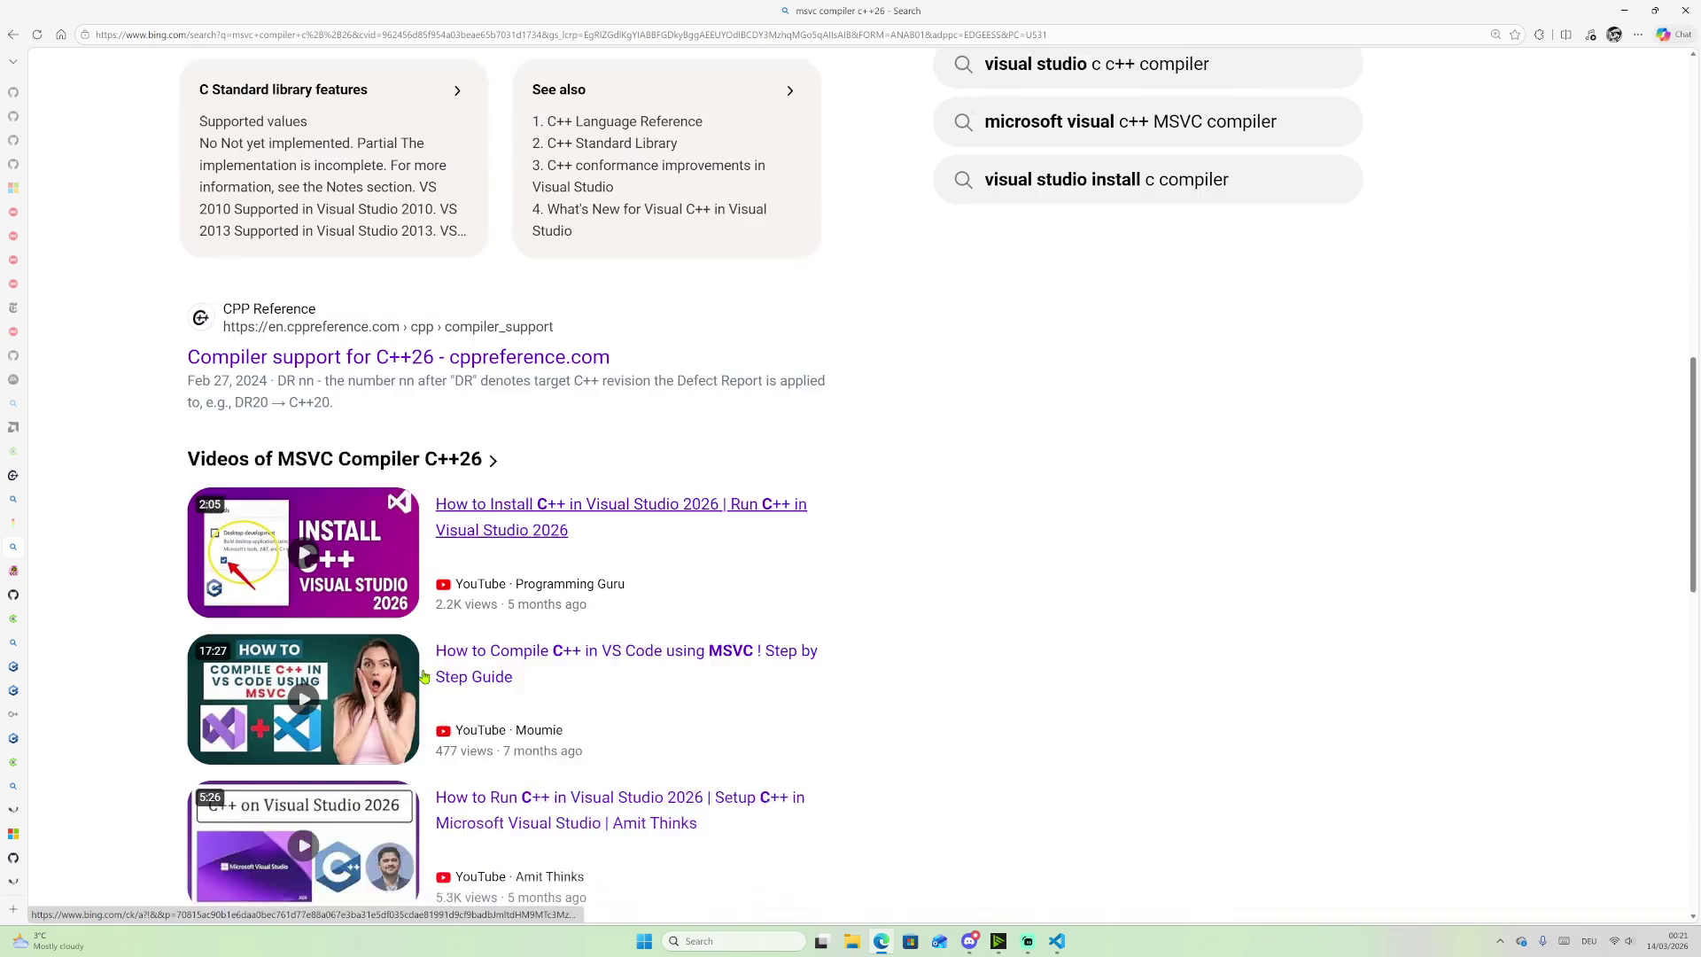
scroll(390, 532, "down", 4)
scroll(390, 373, "up", 12)
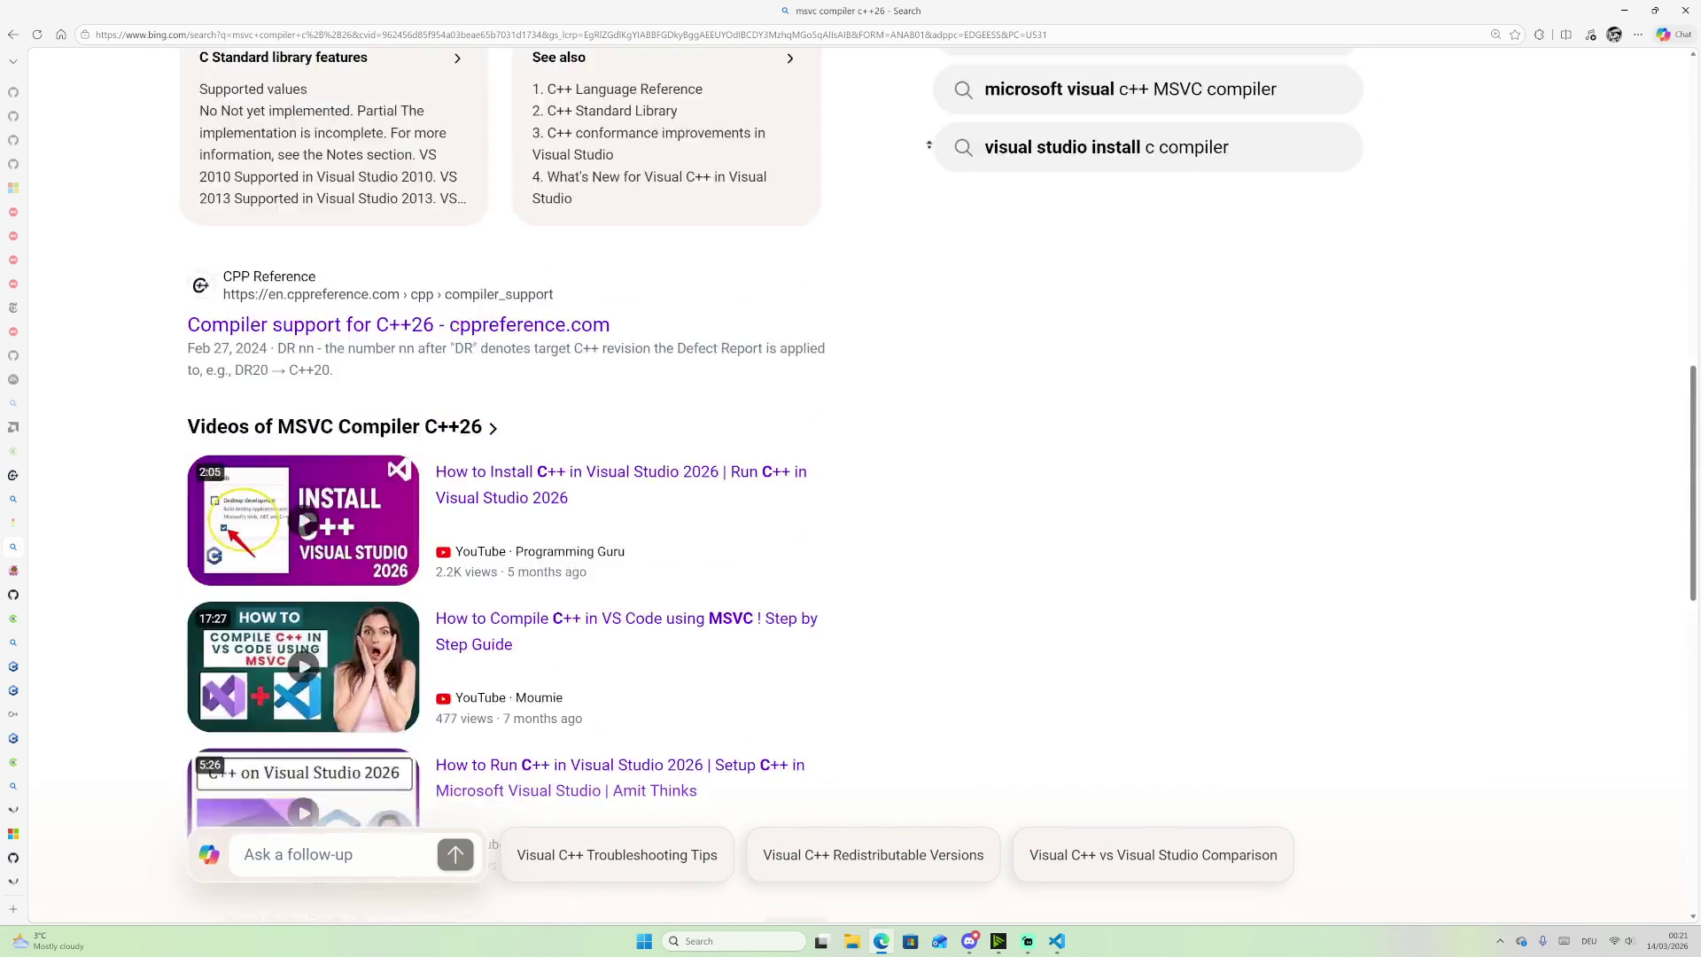
Step: Review Microsoft Learn's MSVC C/C++ language conformance table, then go back to the results
left_click(369, 409)
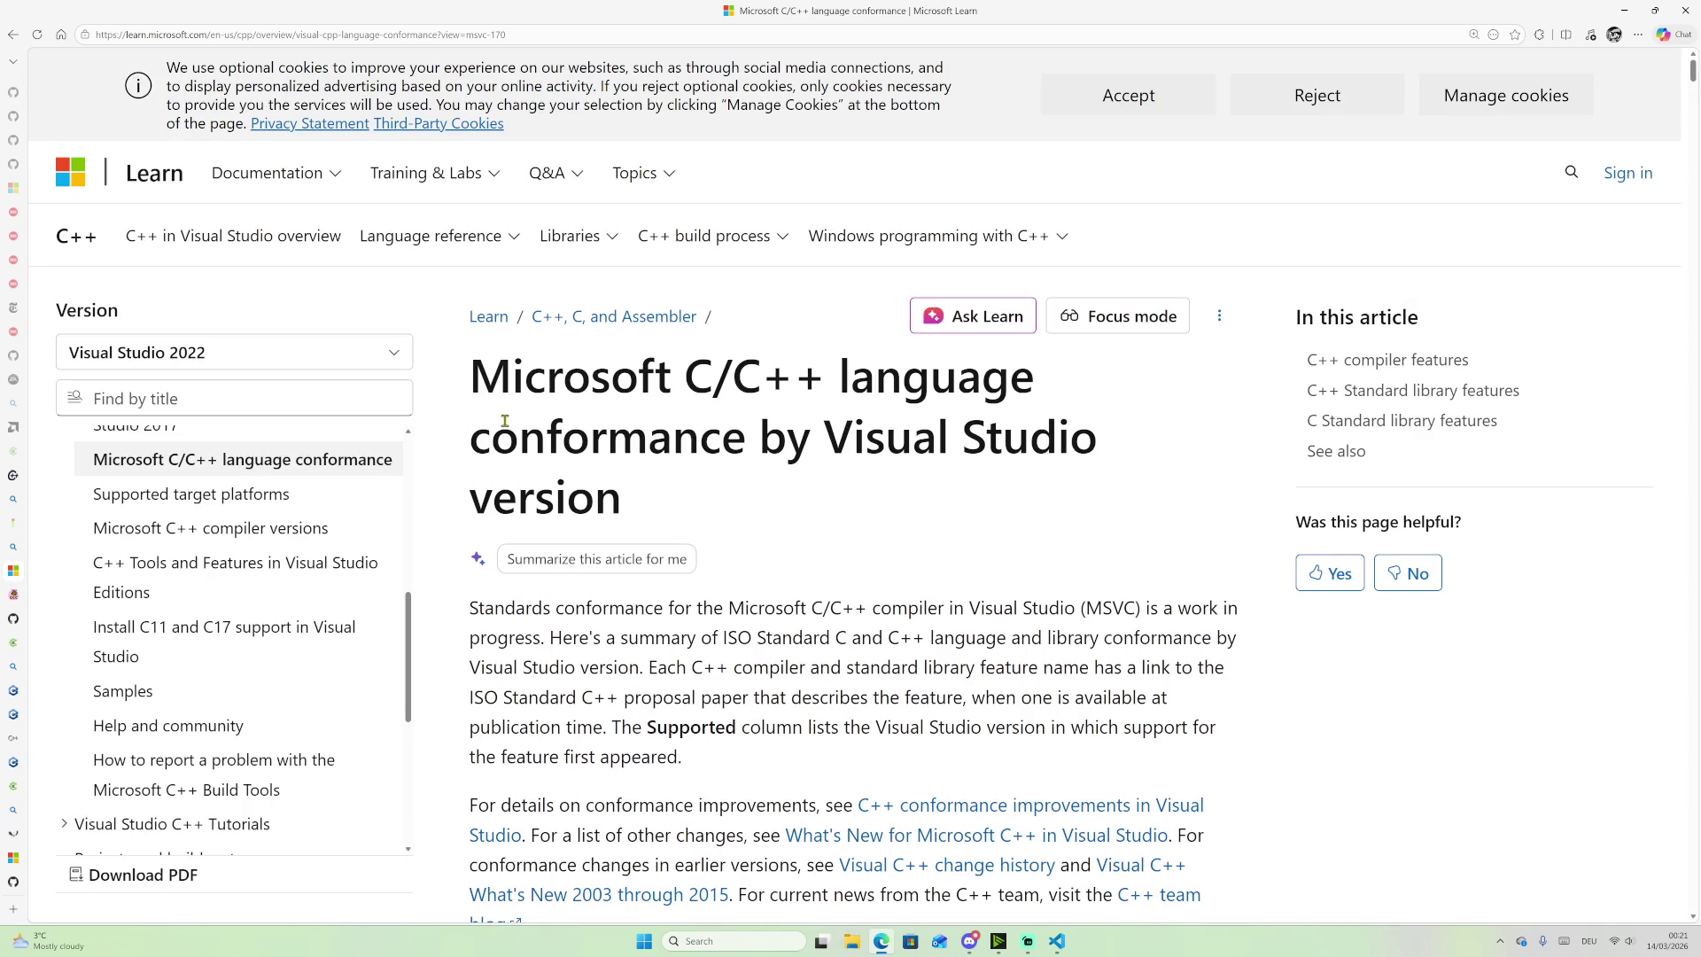
scroll(673, 474, "down", 10)
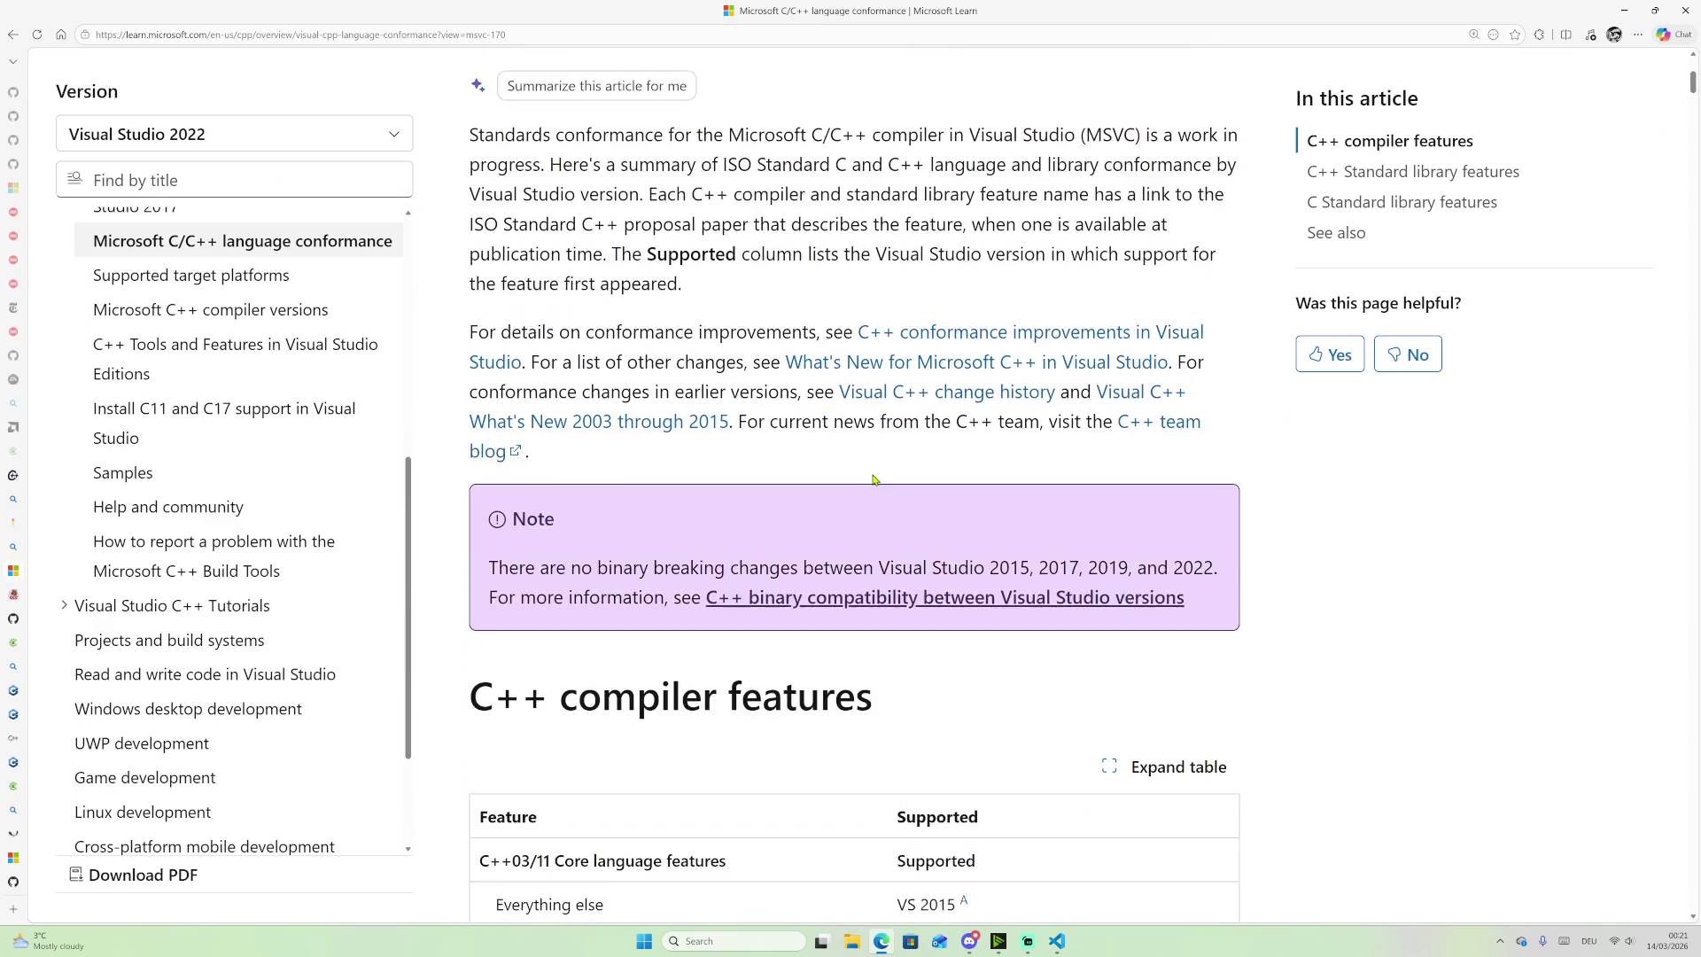
scroll(871, 483, "down", 20)
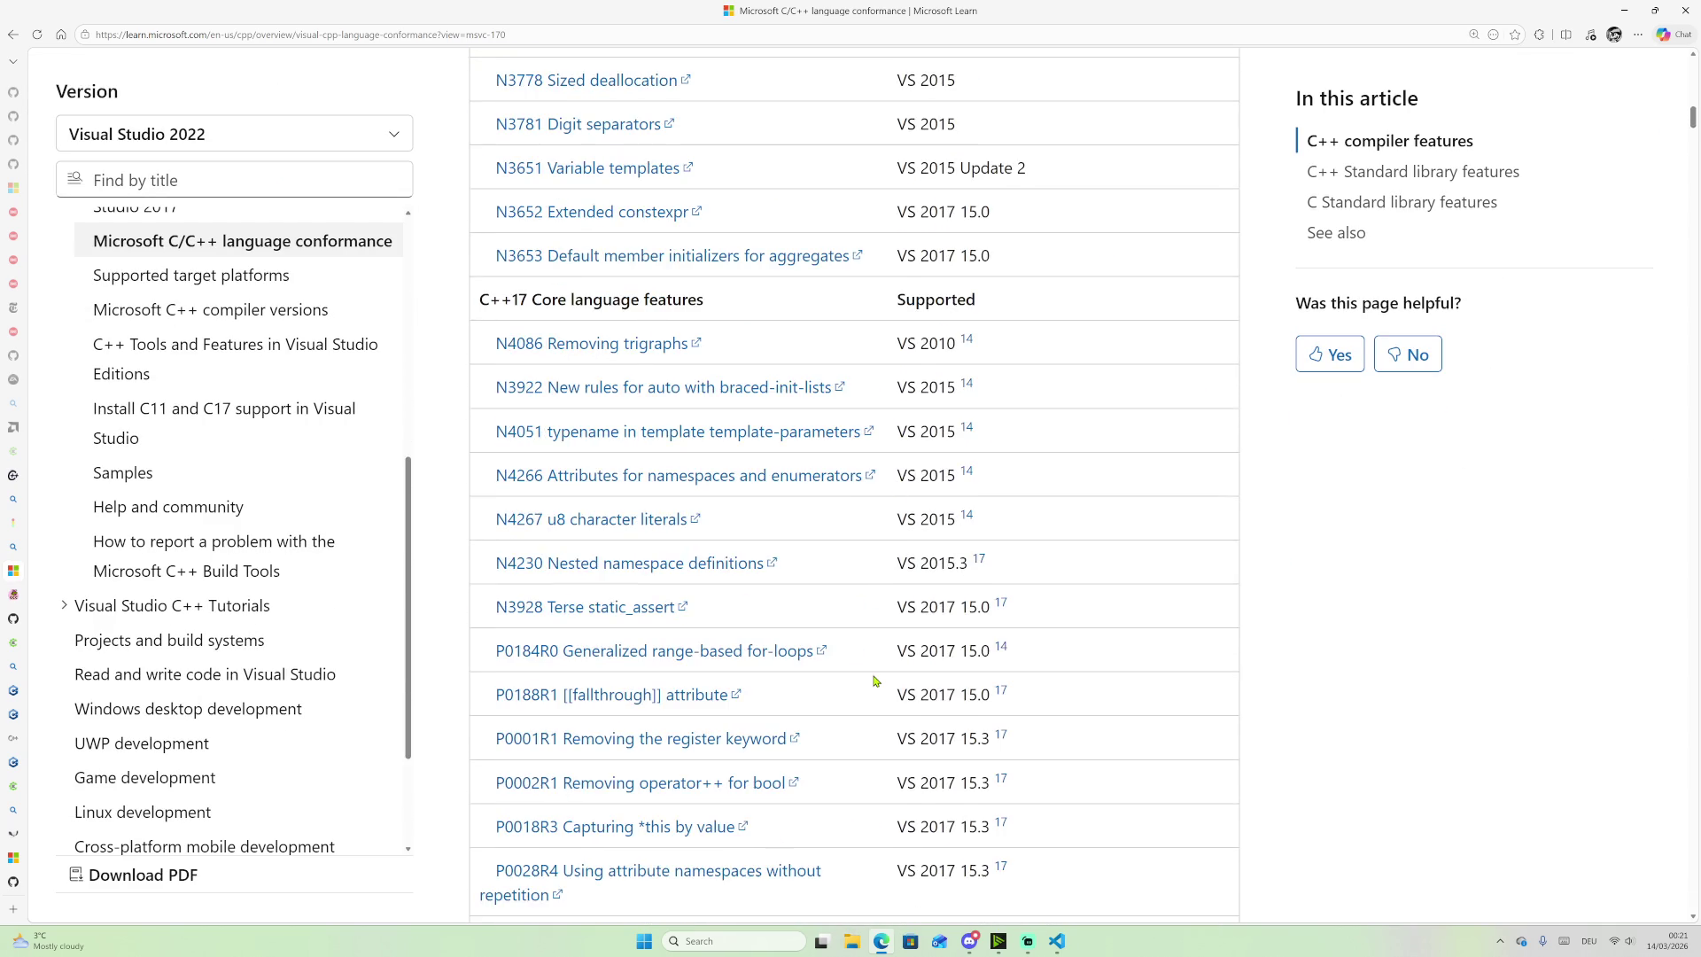
scroll(871, 671, "down", 20)
scroll(873, 655, "up", 20)
left_click(13, 35)
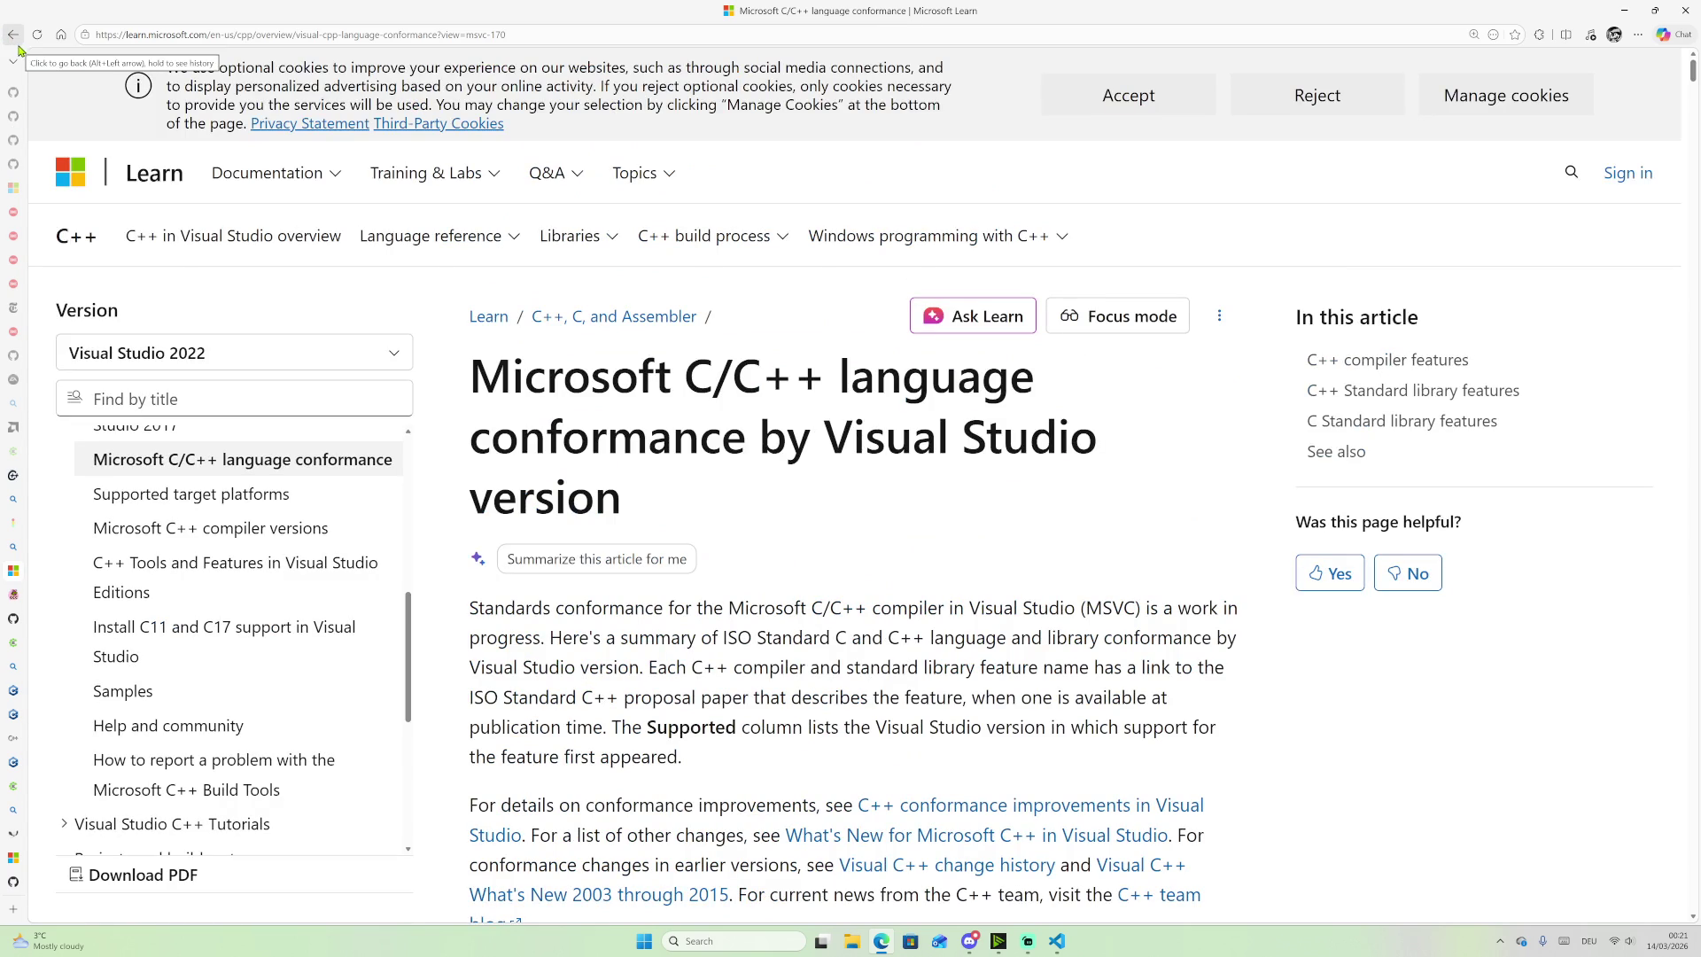
left_click(14, 35)
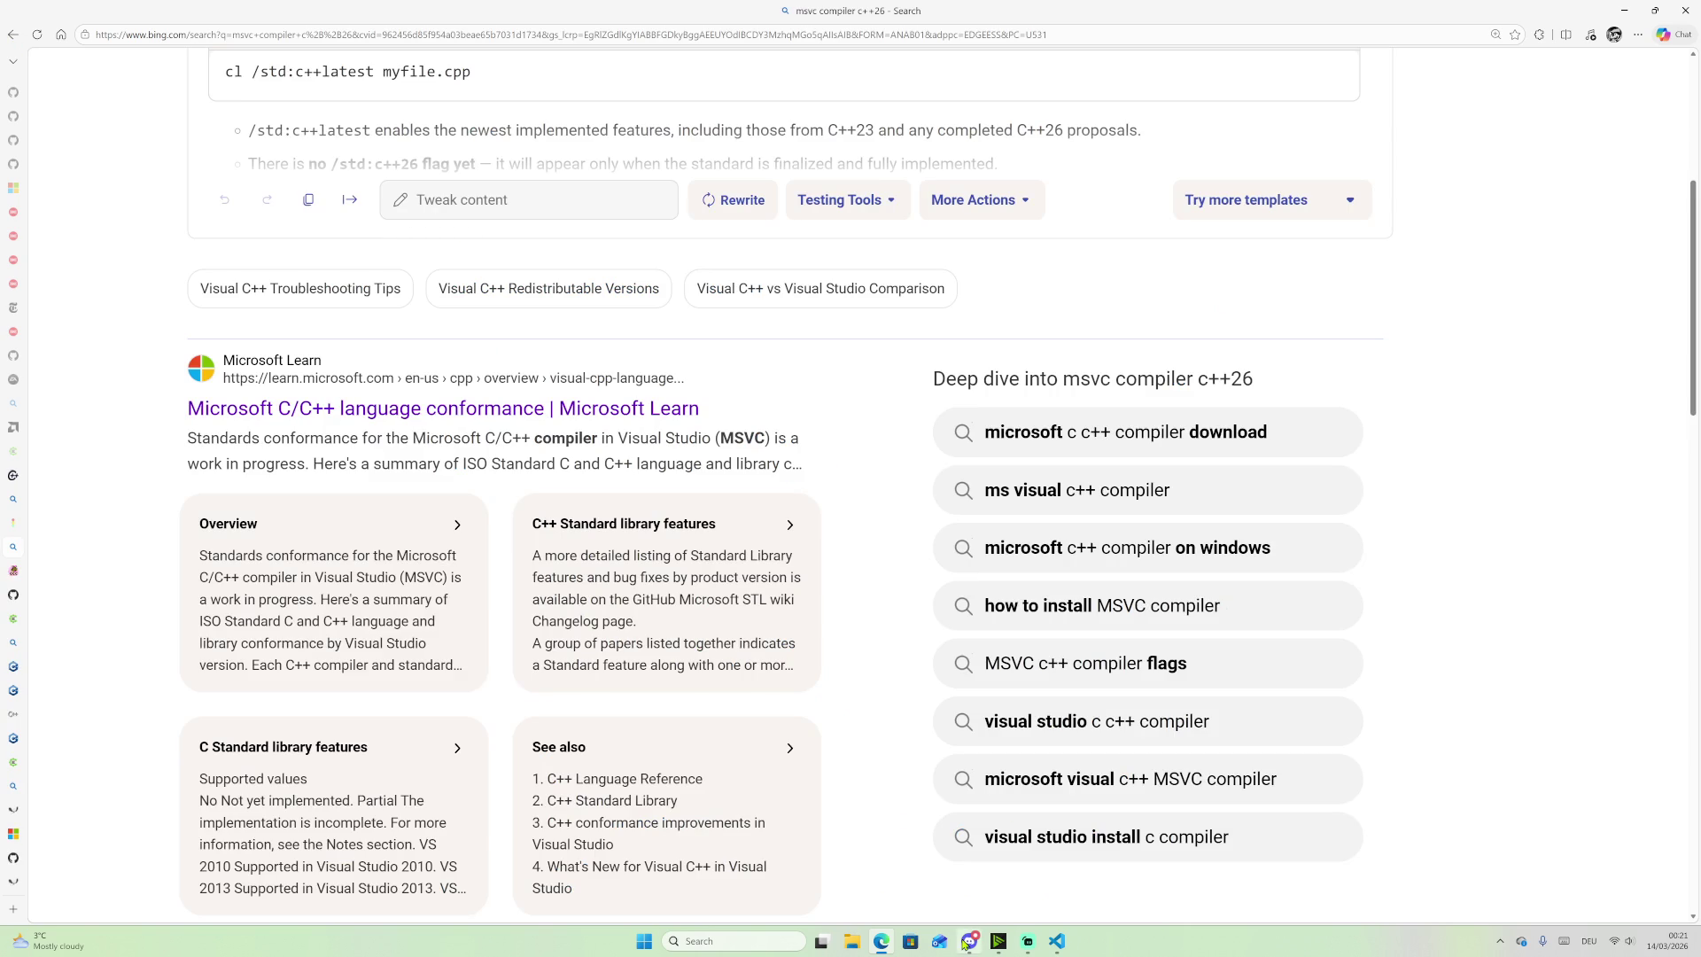
key("super")
Step: Launch Visual Studio Insiders from a Start search for 'vis', continuing without code
type("visual Studio Code")
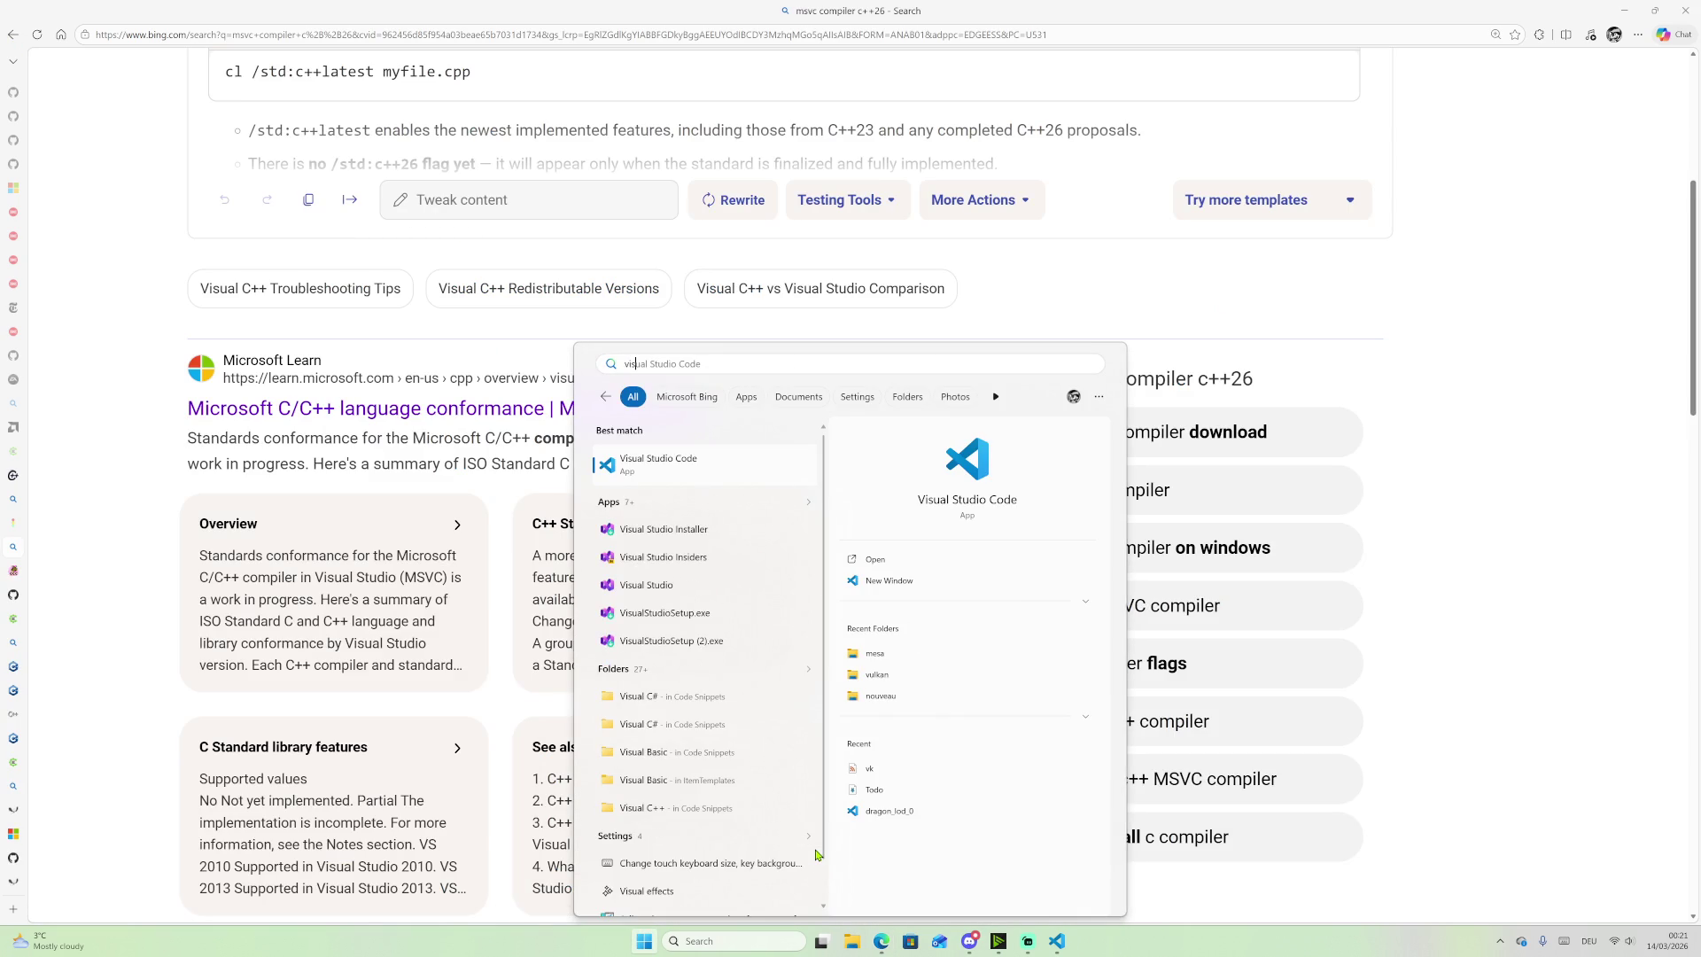
key("Down")
key("Down")
key("Return")
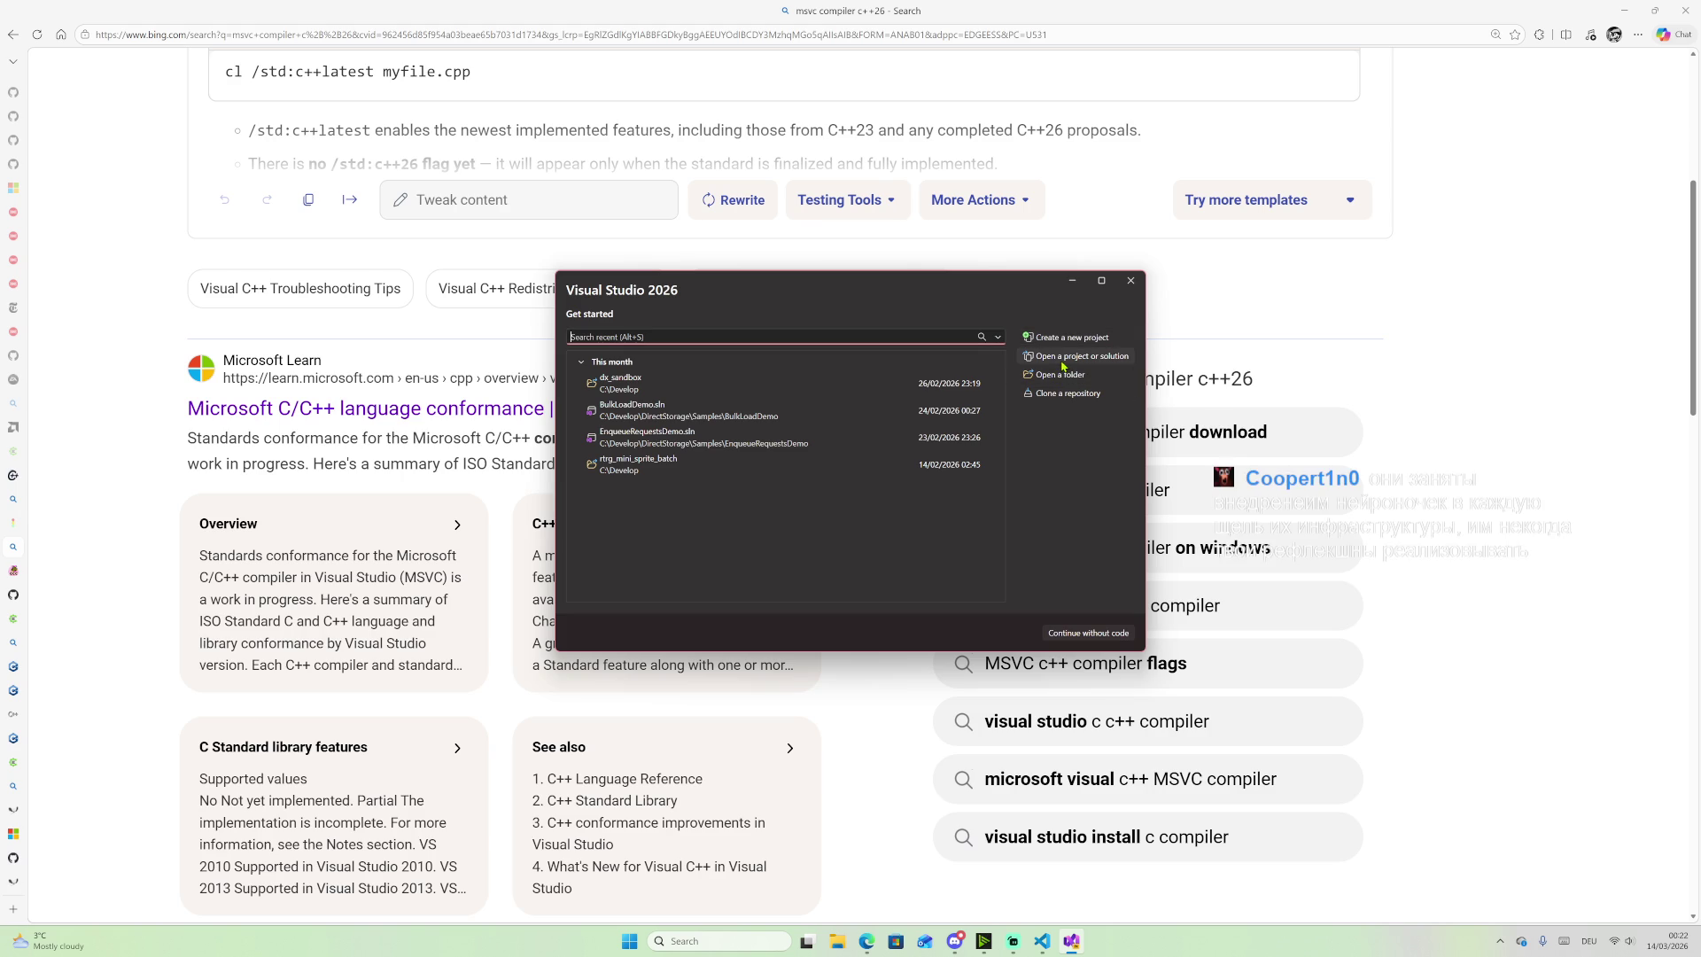
left_click(1072, 633)
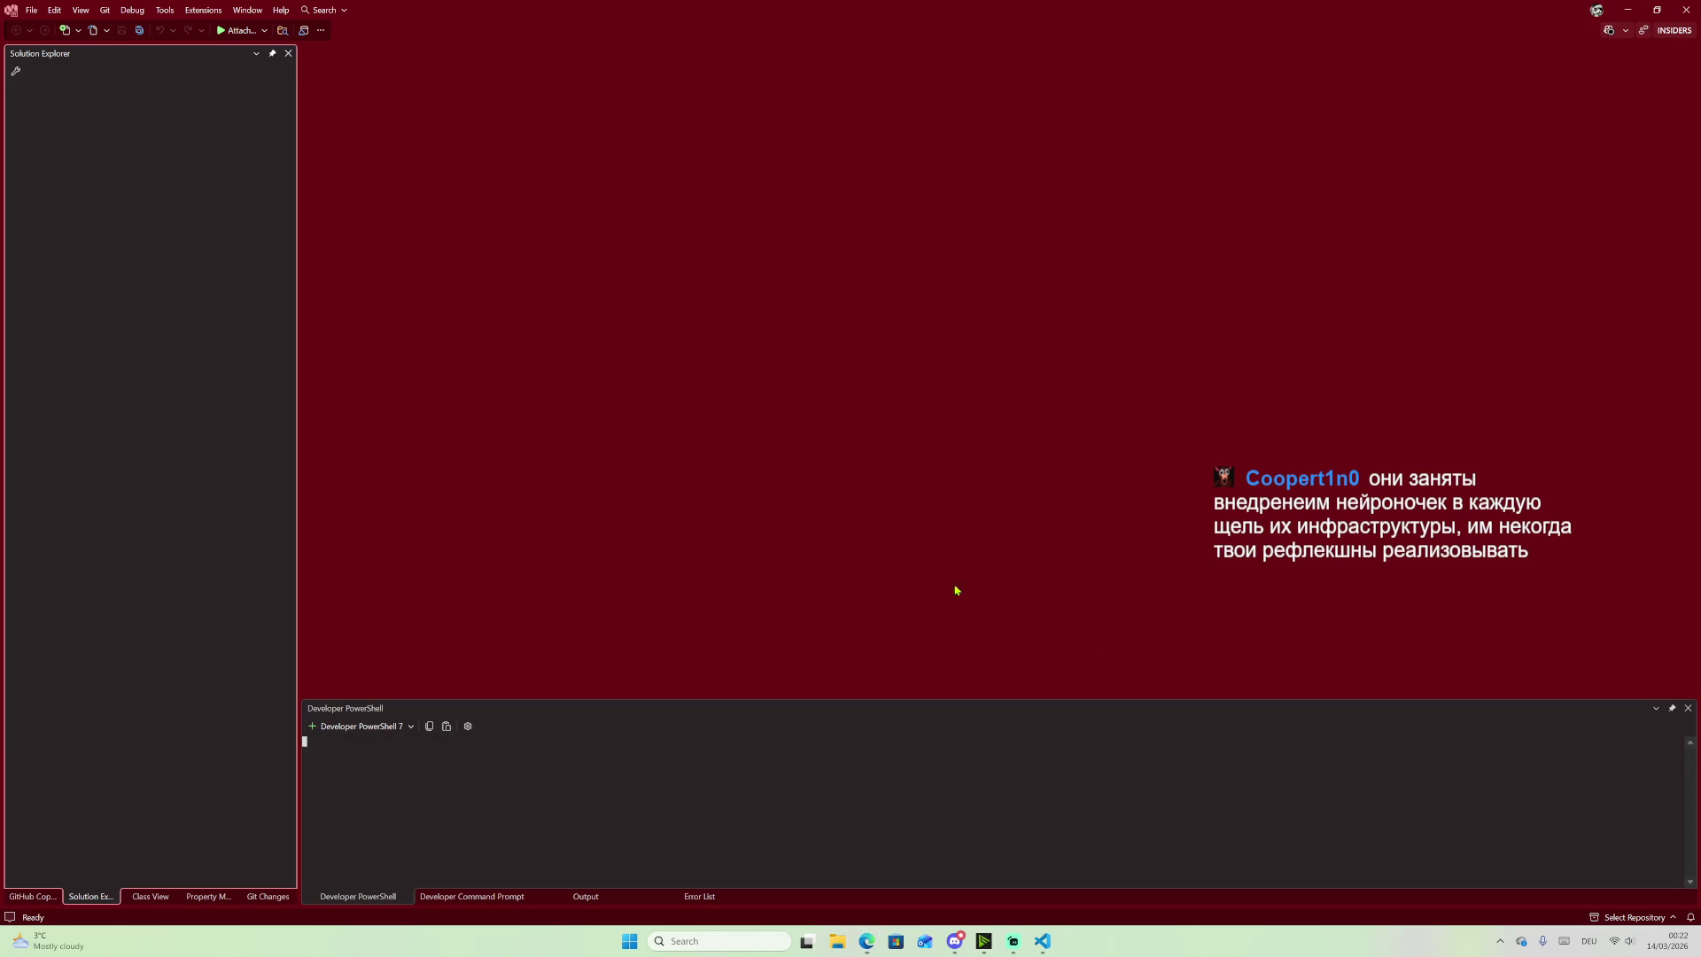
Step: Open the Getting Started help page, then return to Visual Studio
left_click(283, 11)
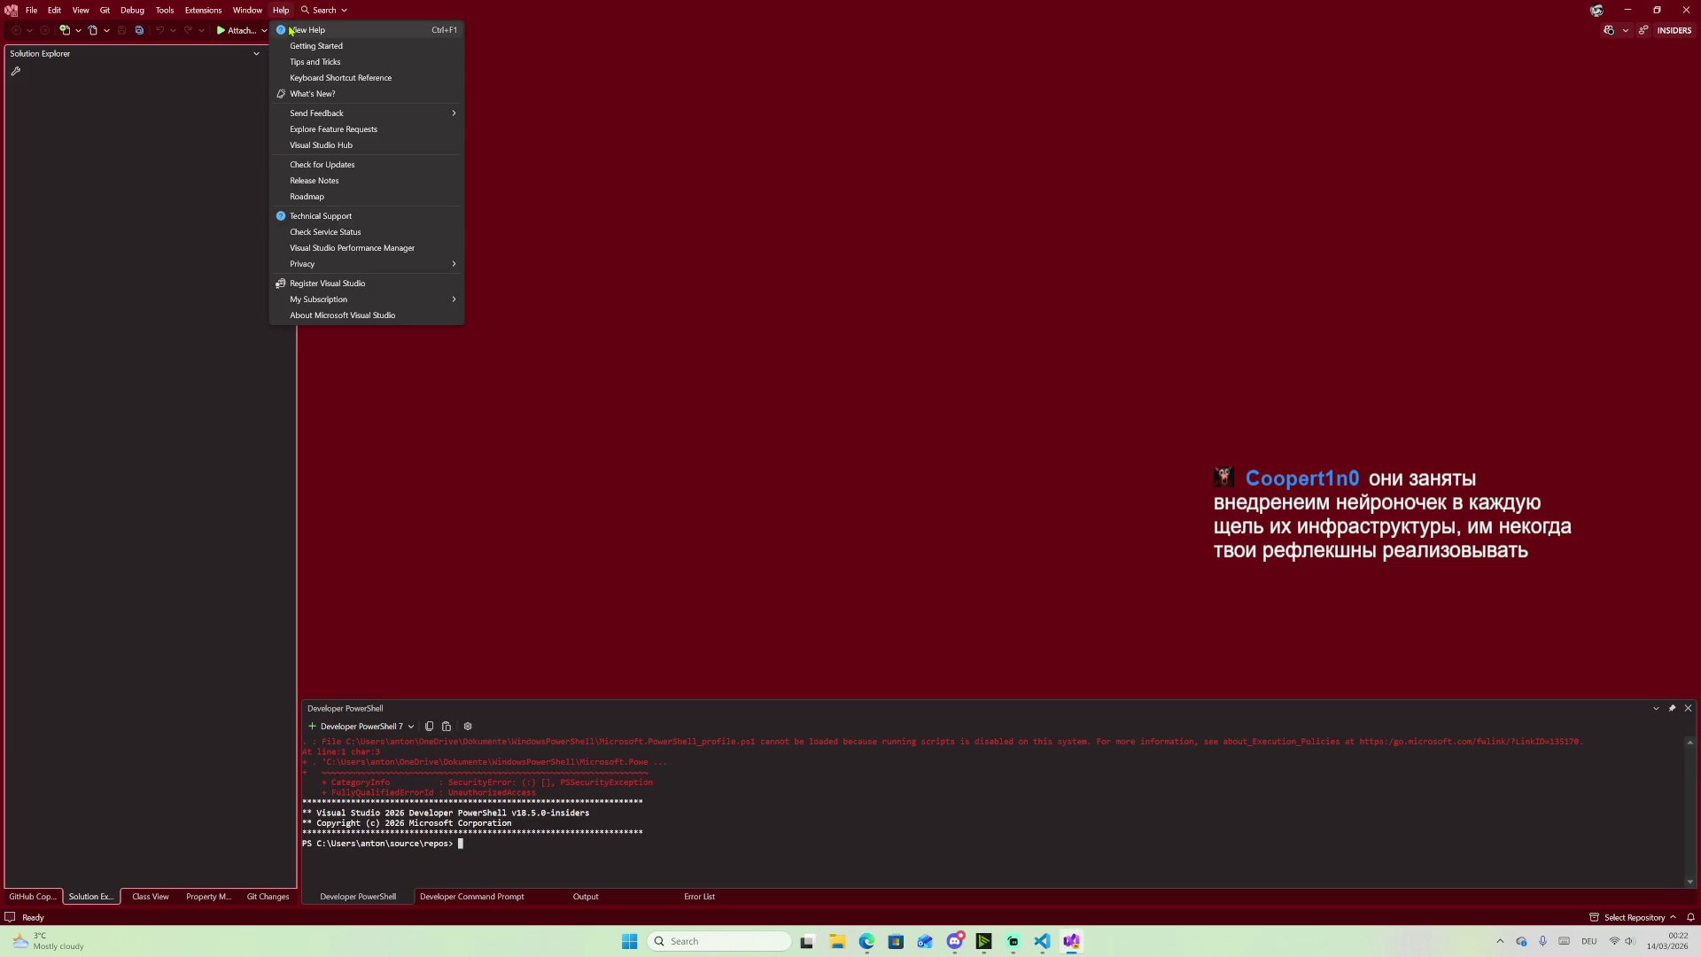
left_click(306, 46)
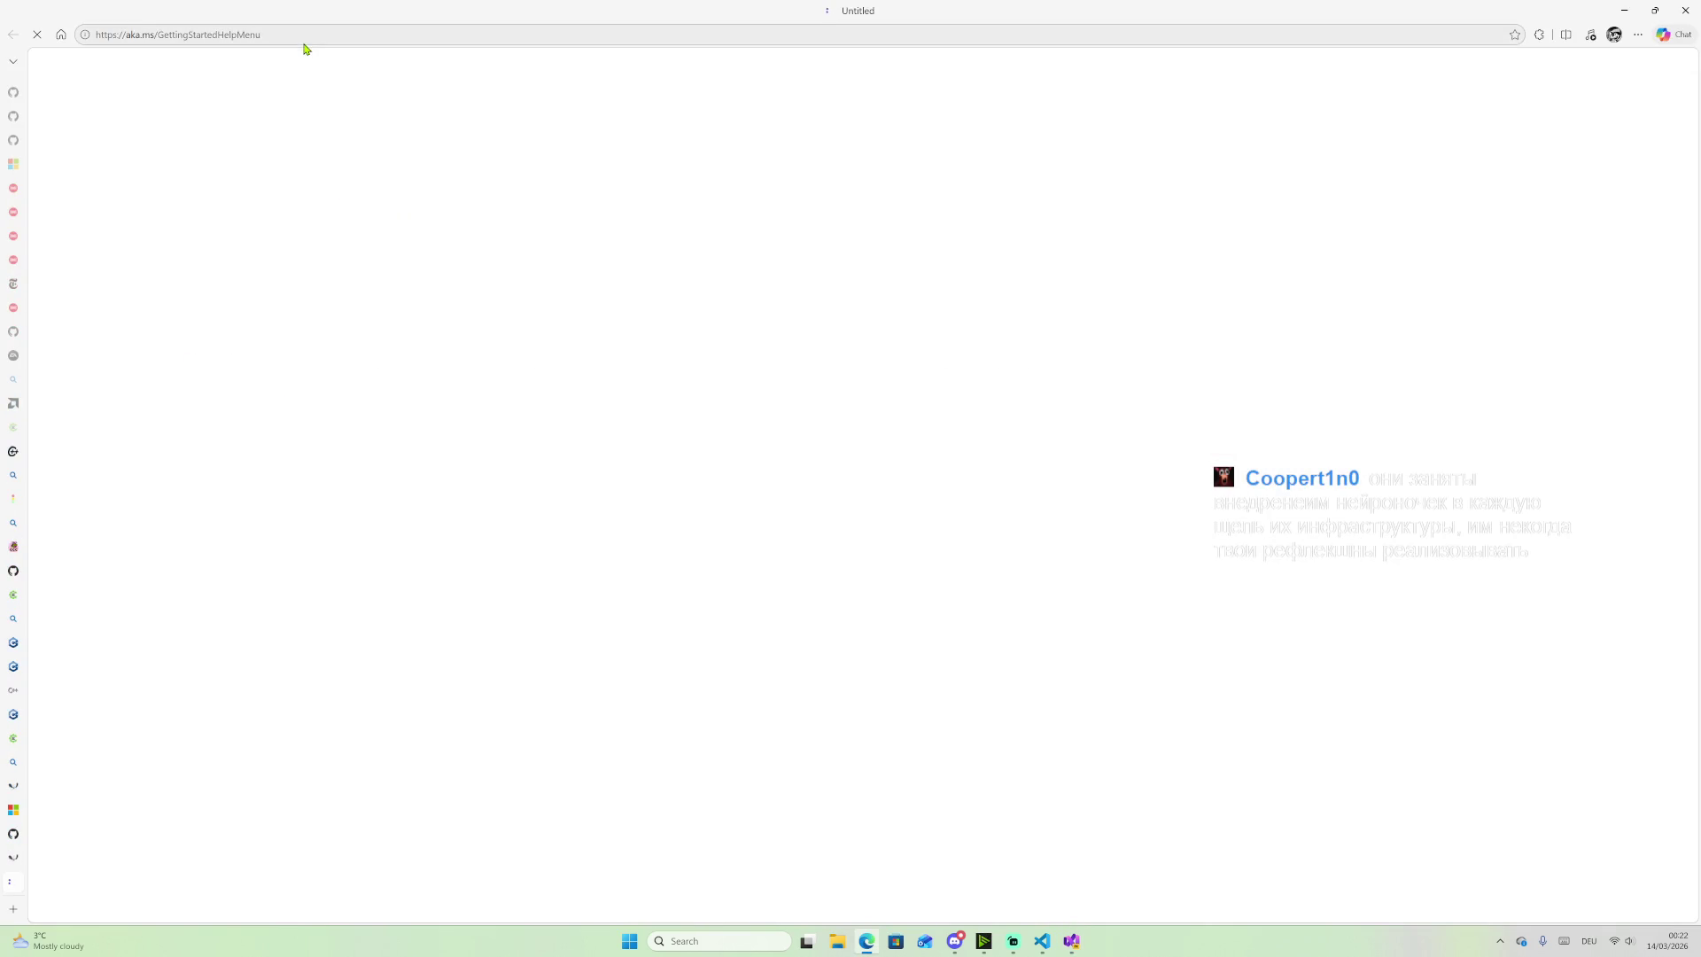
scroll(924, 771, "down", 4)
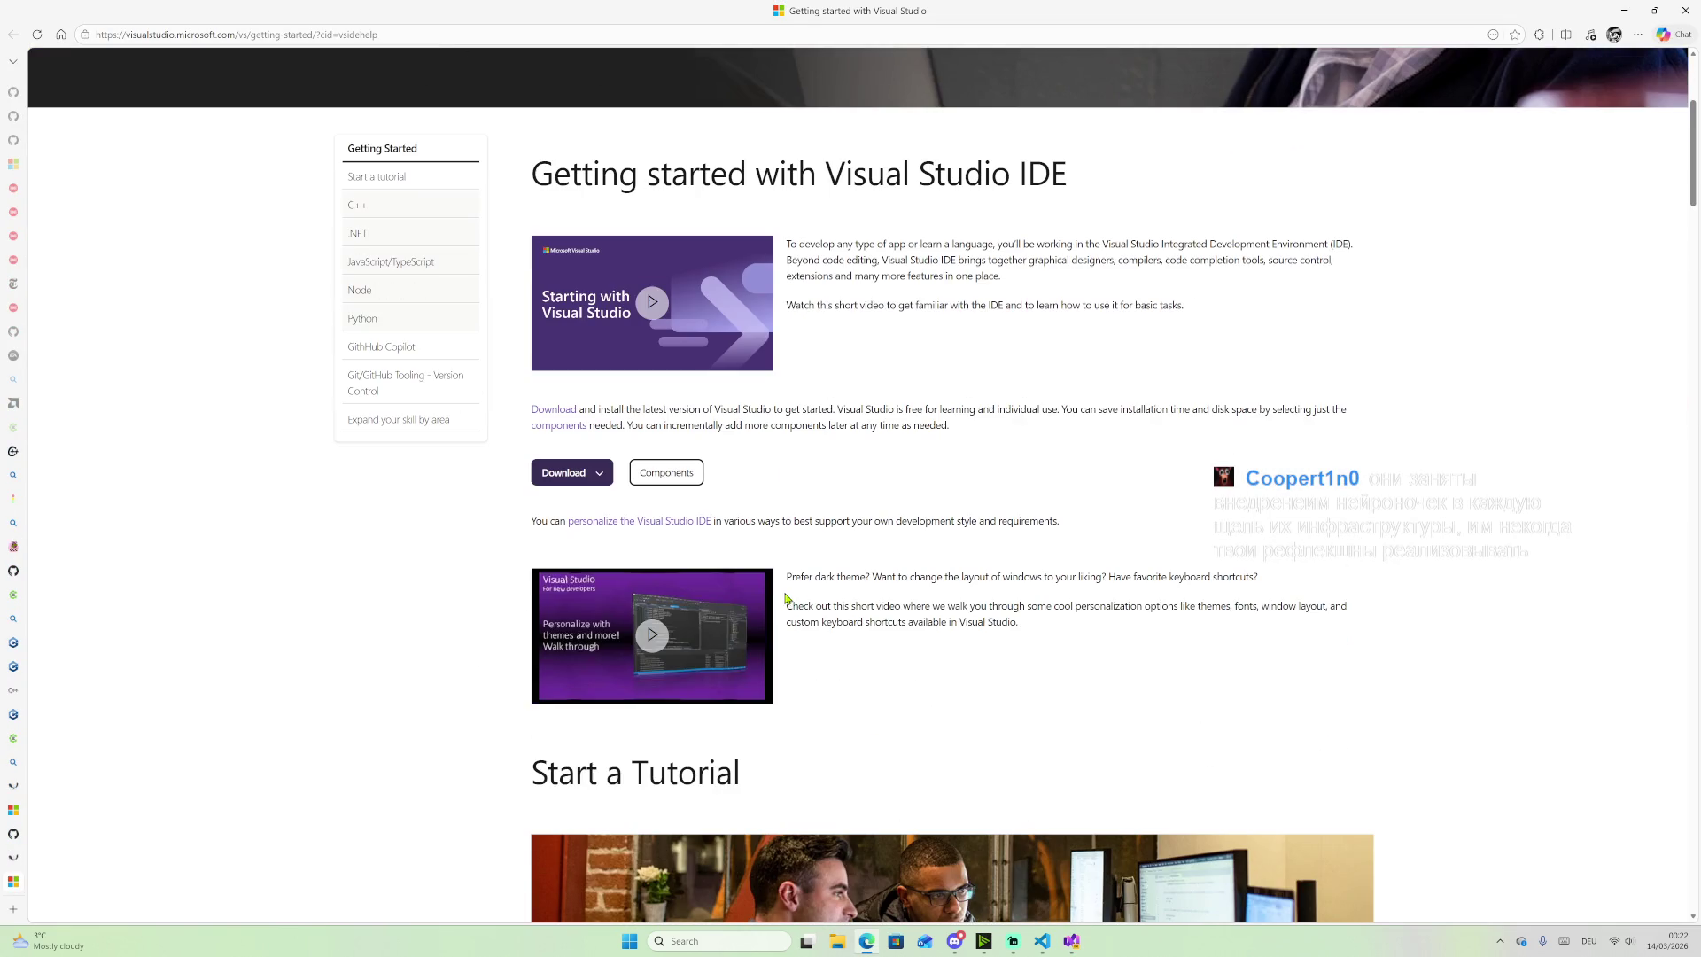
left_click(1072, 941)
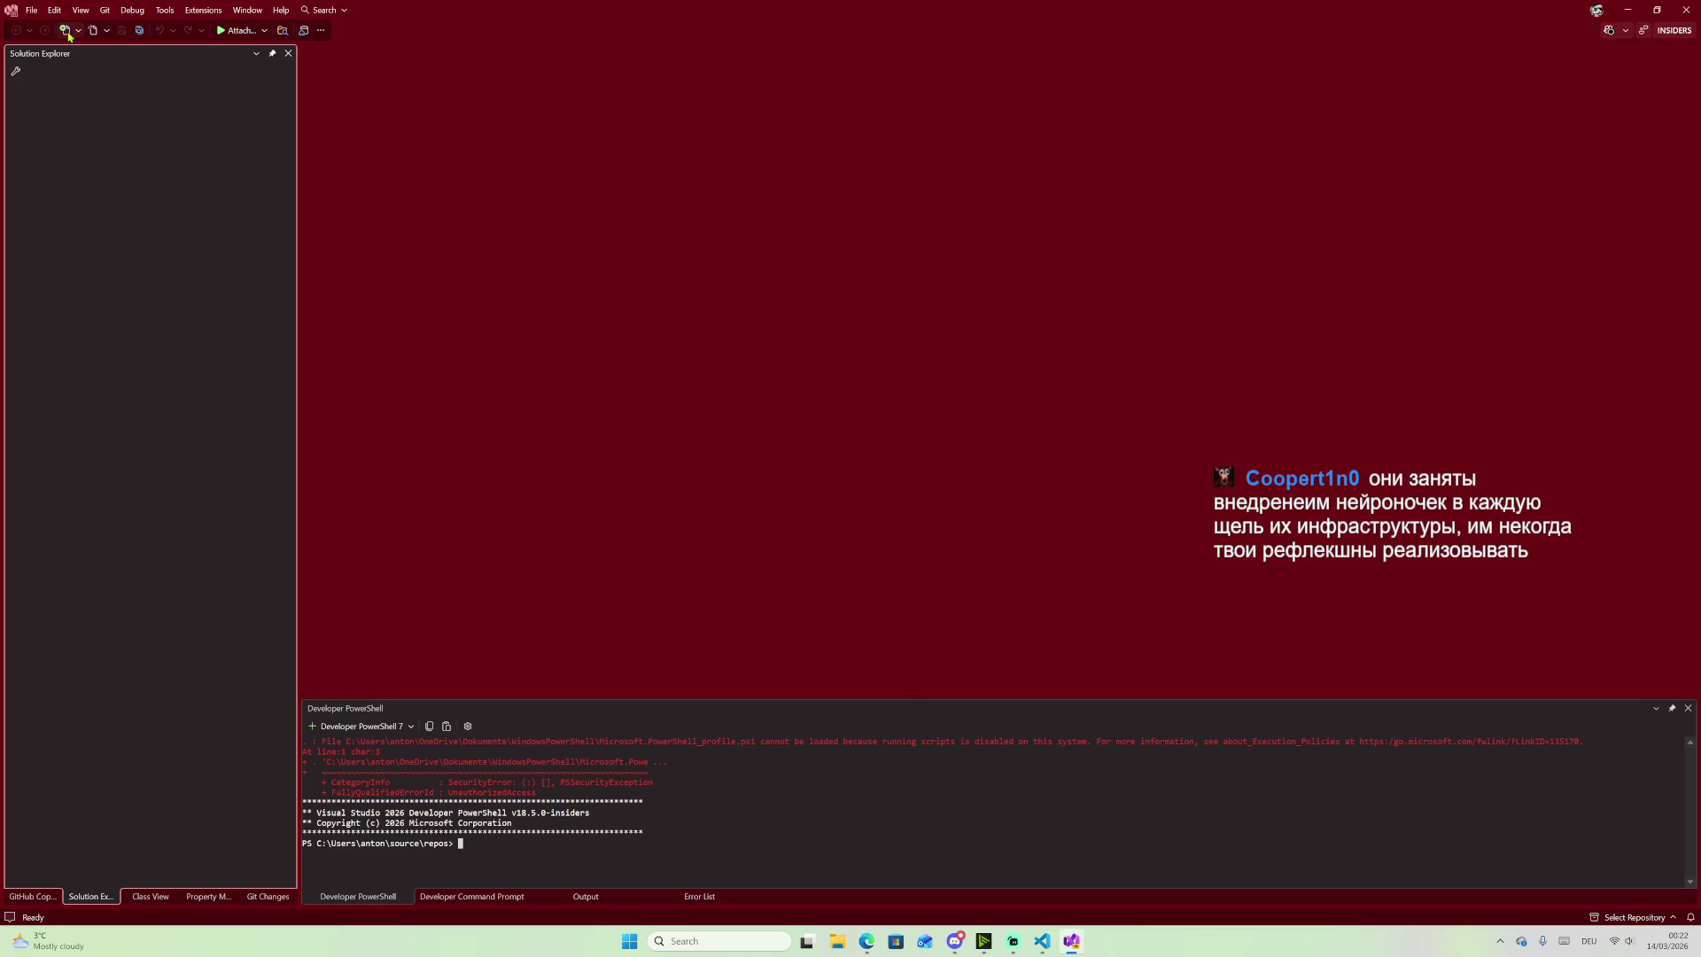
Step: Open Visual Studio's What's New page from the menu
left_click(32, 11)
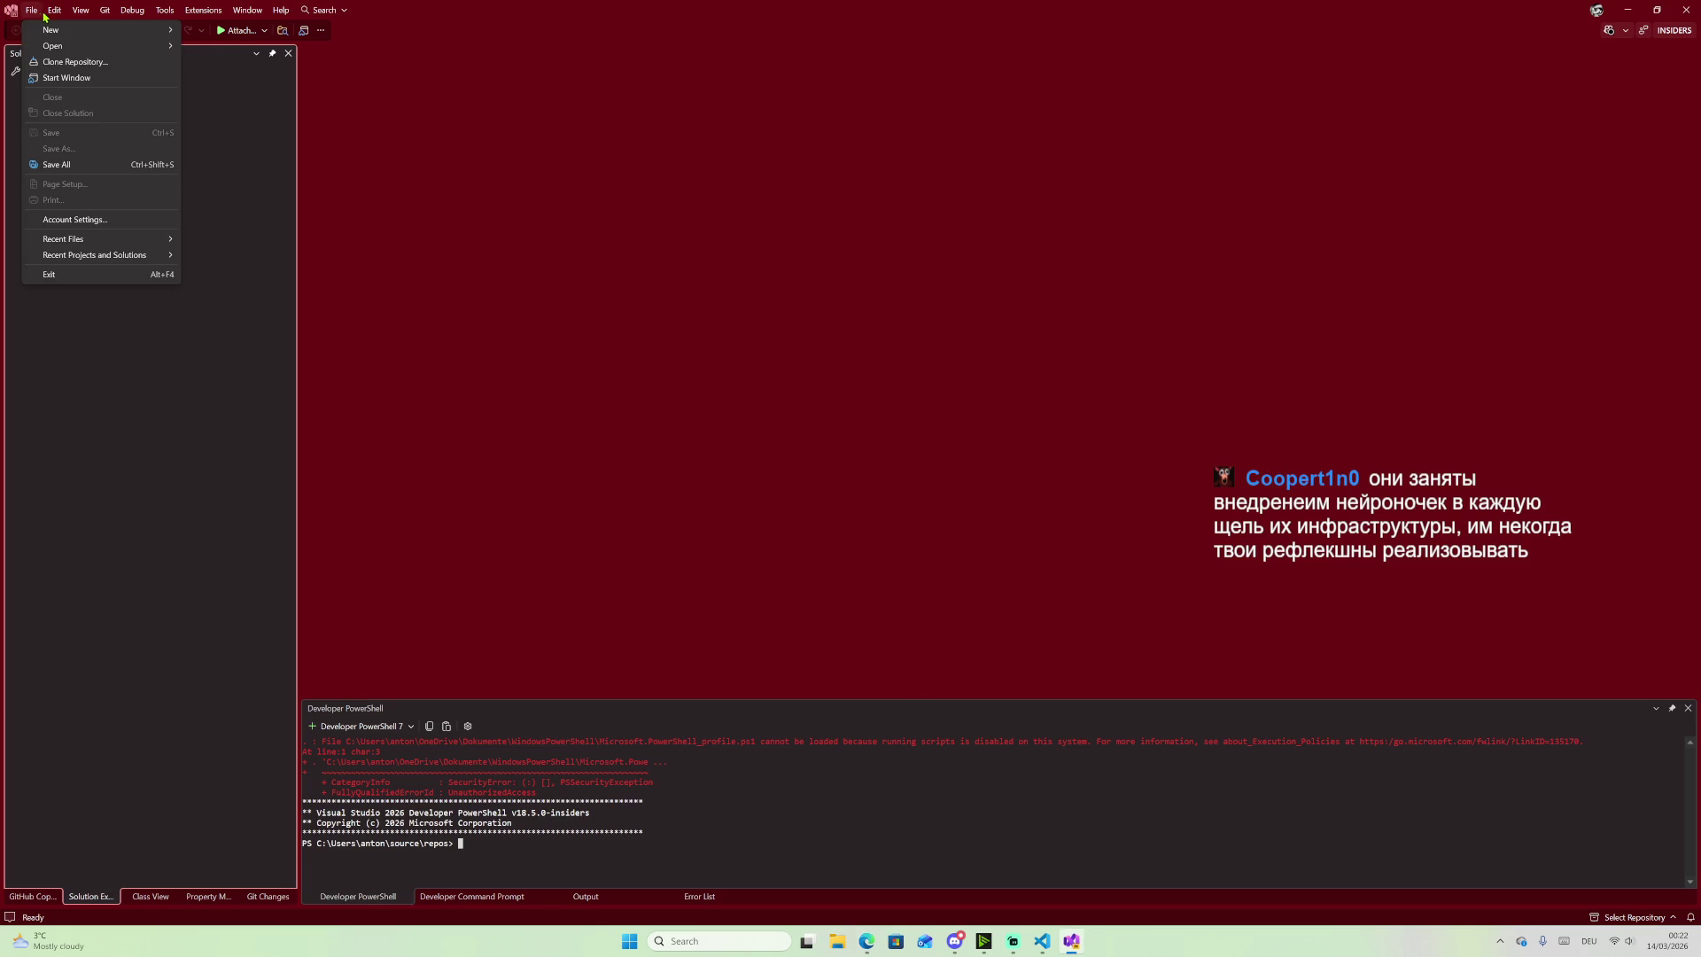
mouse_move(249, 17)
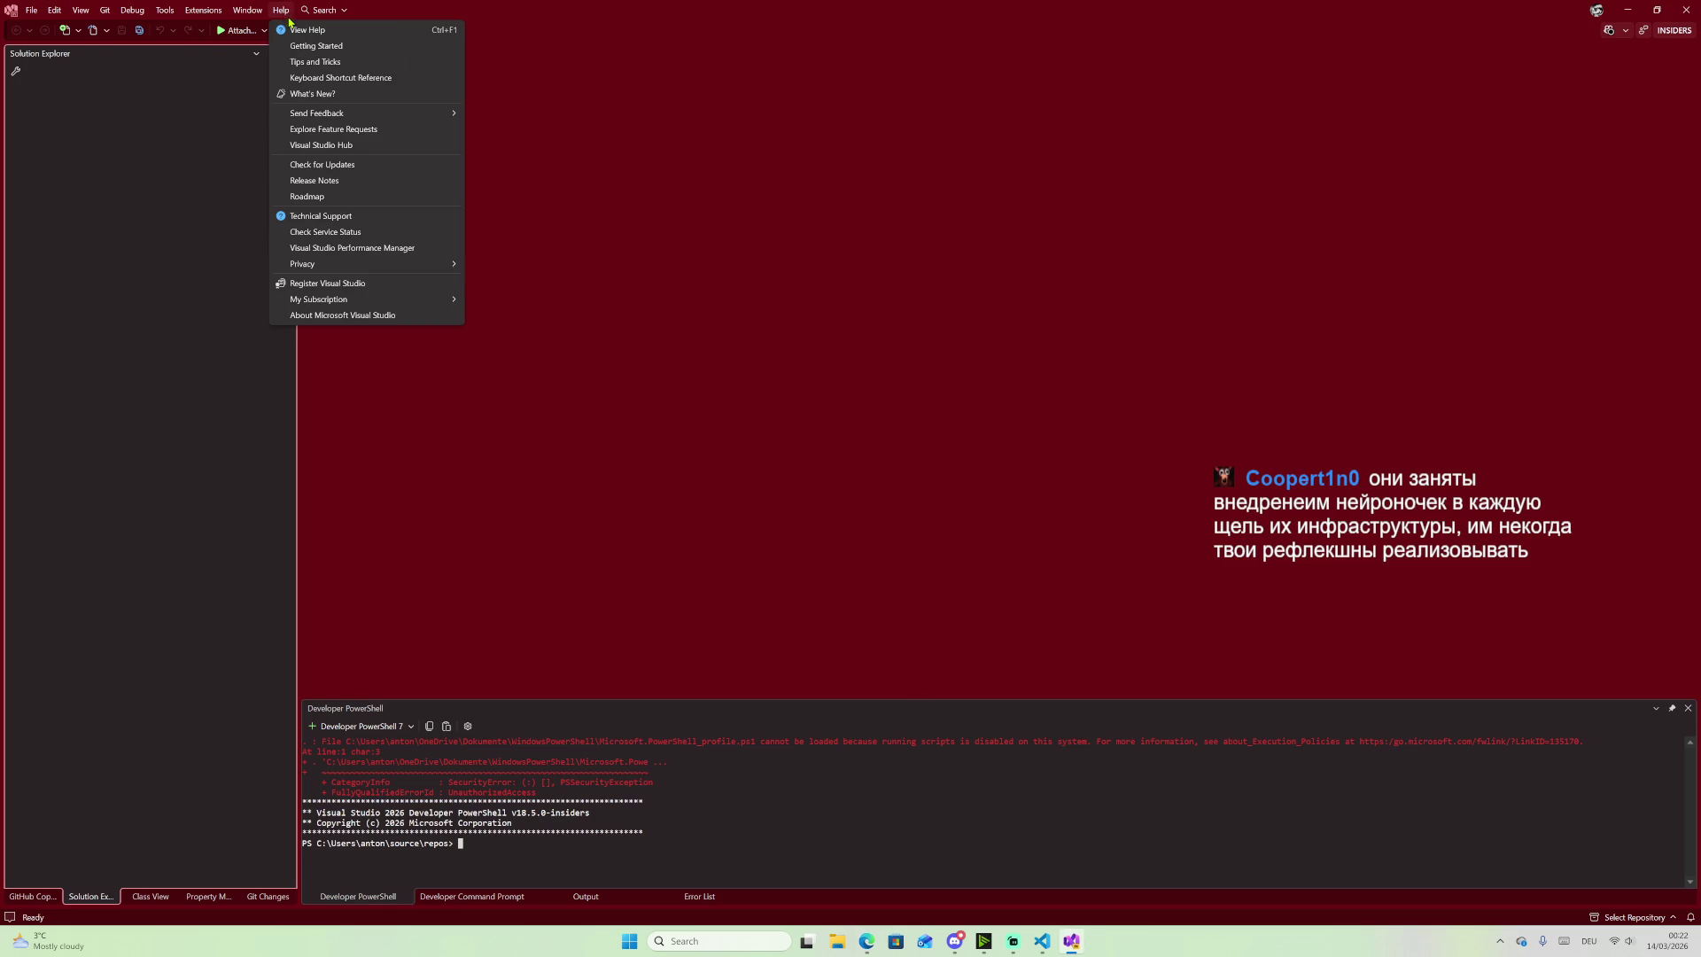
left_click(351, 100)
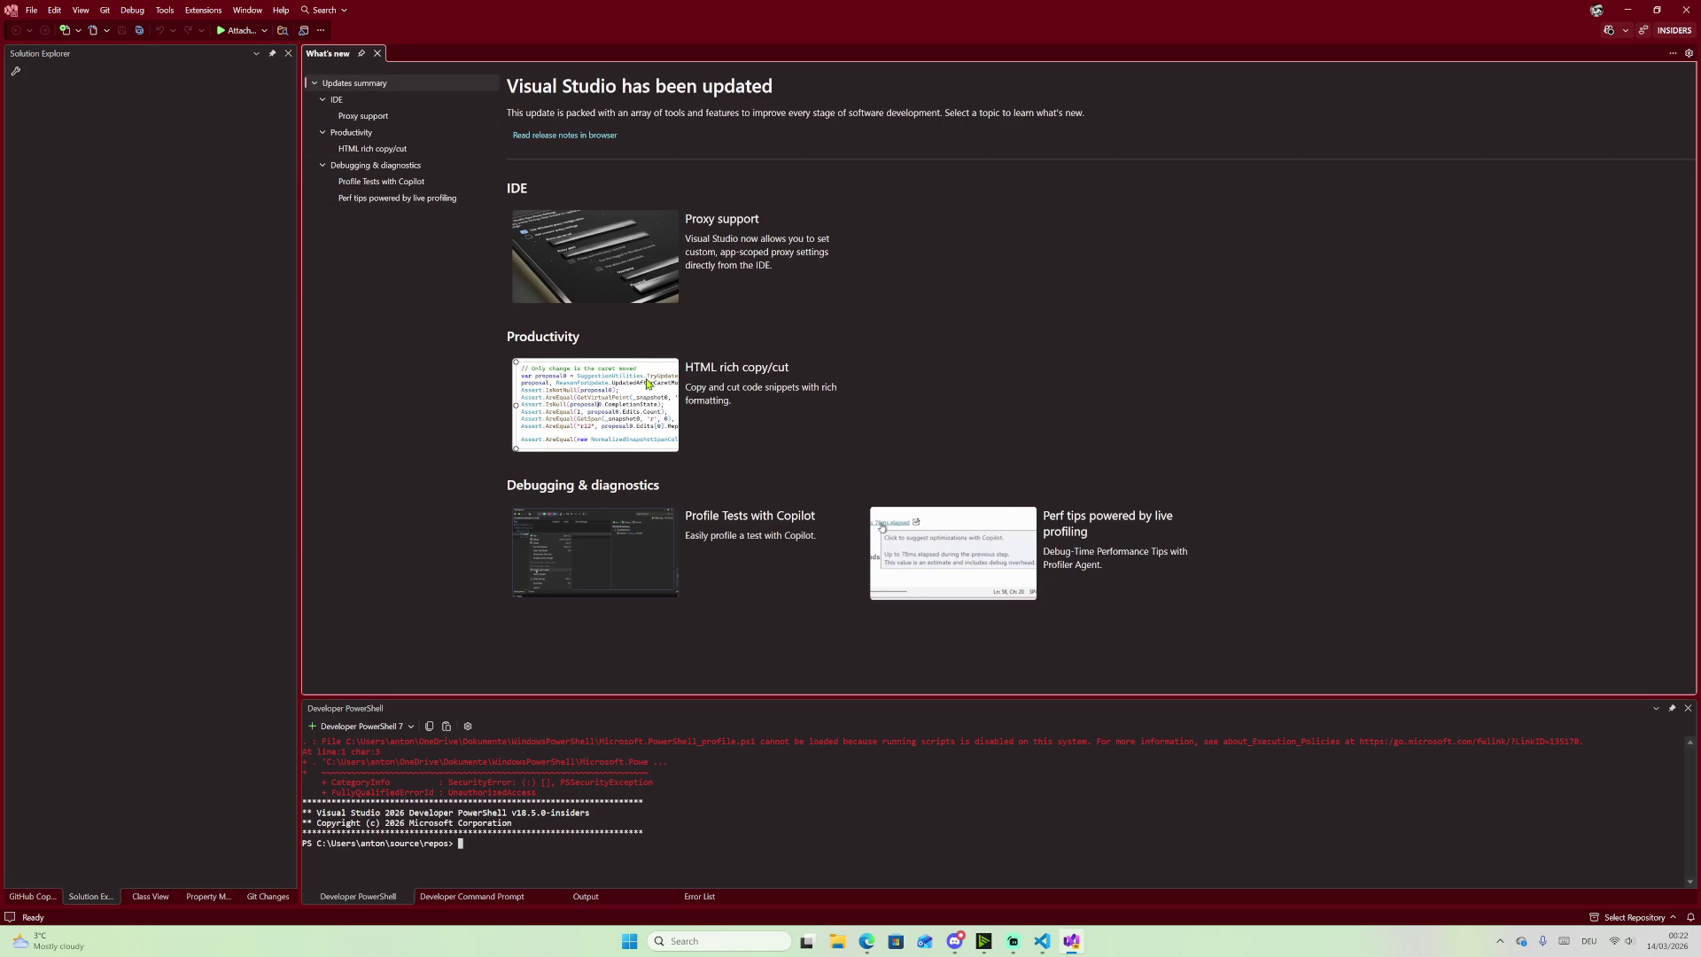
Step: Read the Copilot test profiling, Perf tips, HTML rich copy/cut and Proxy support entries, then open the release notes
left_click(362, 184)
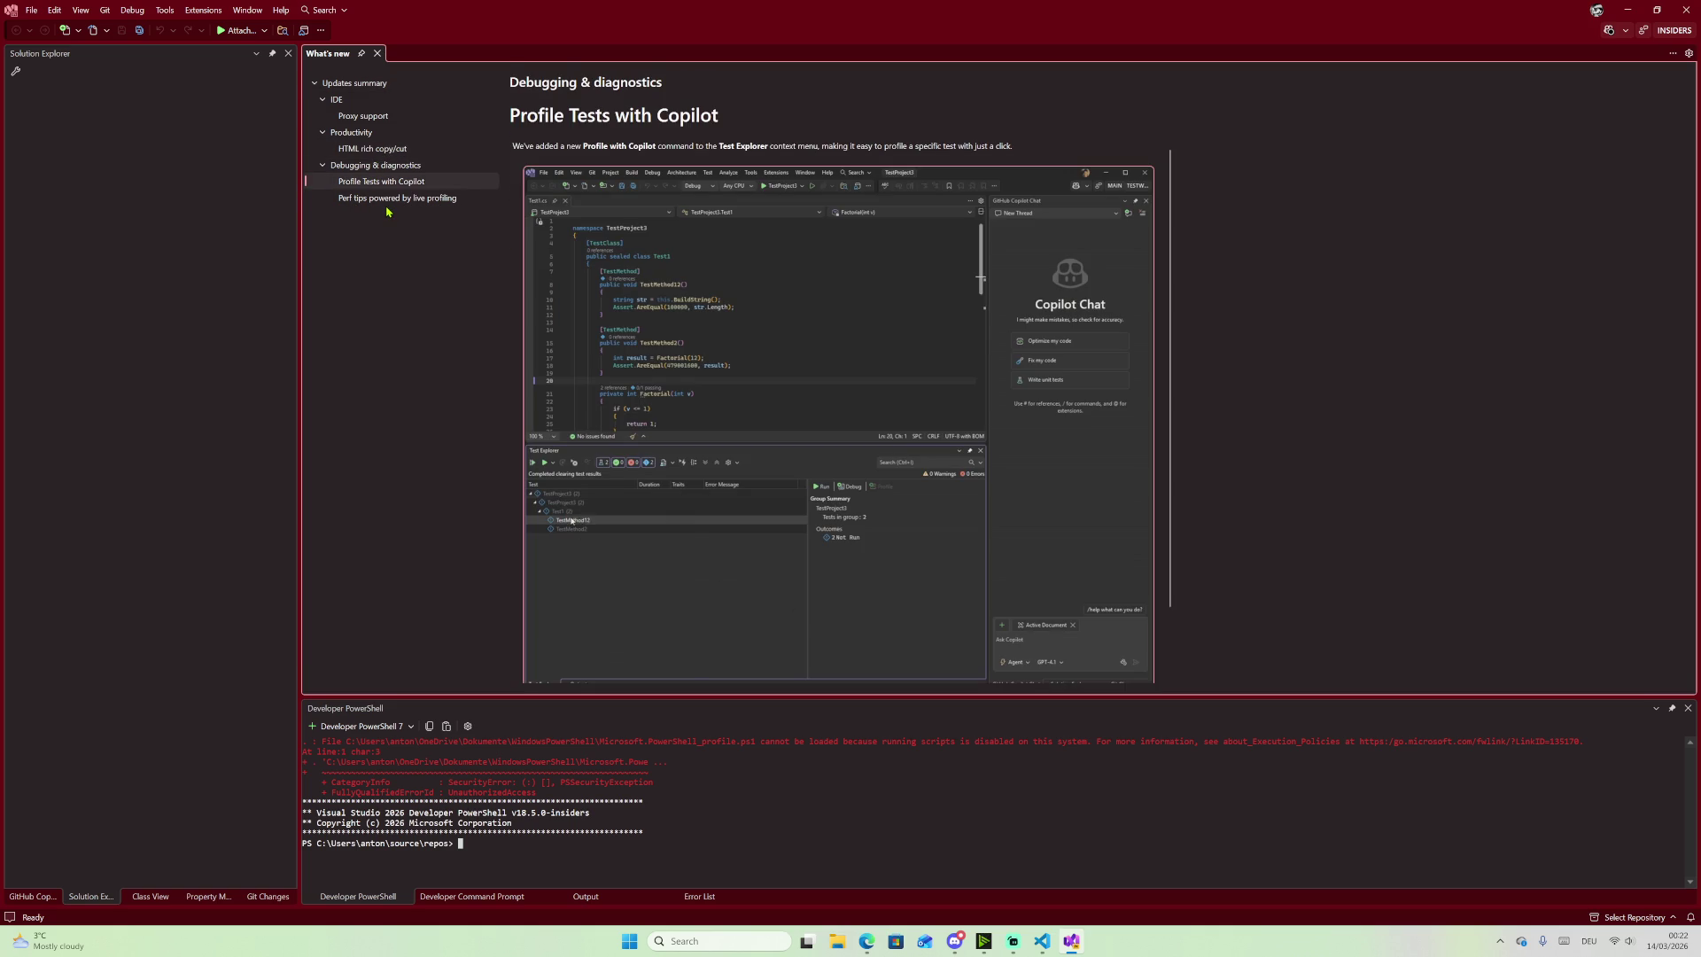
scroll(808, 425, "down", 1)
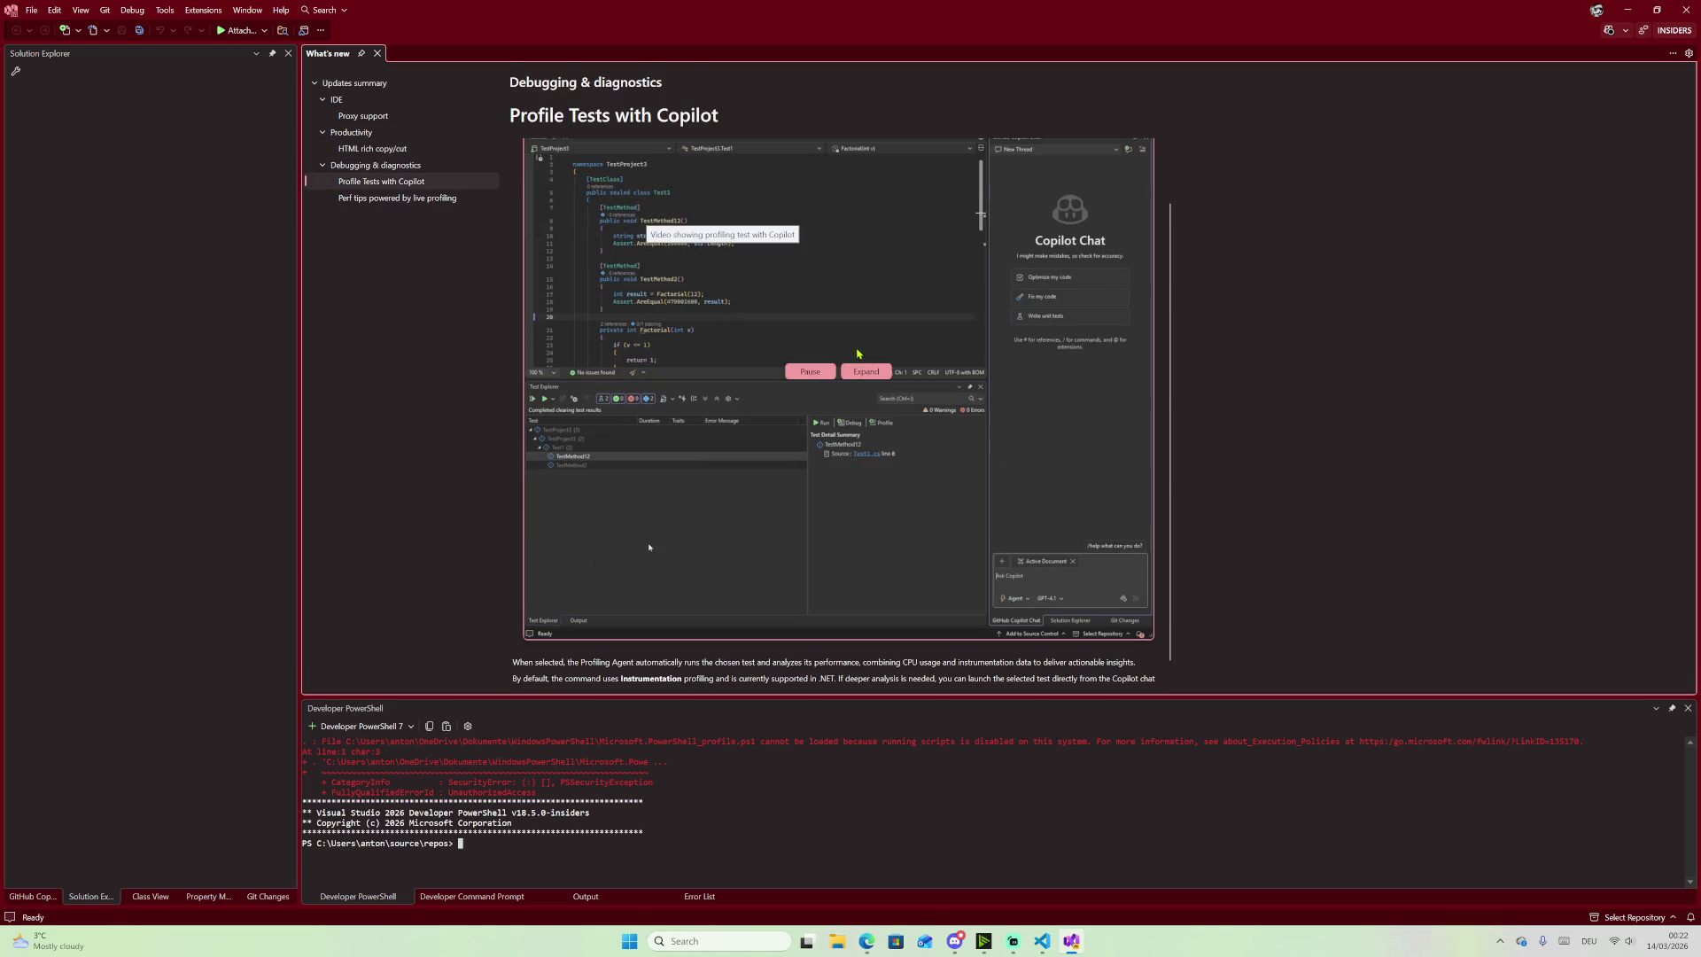
left_click(483, 199)
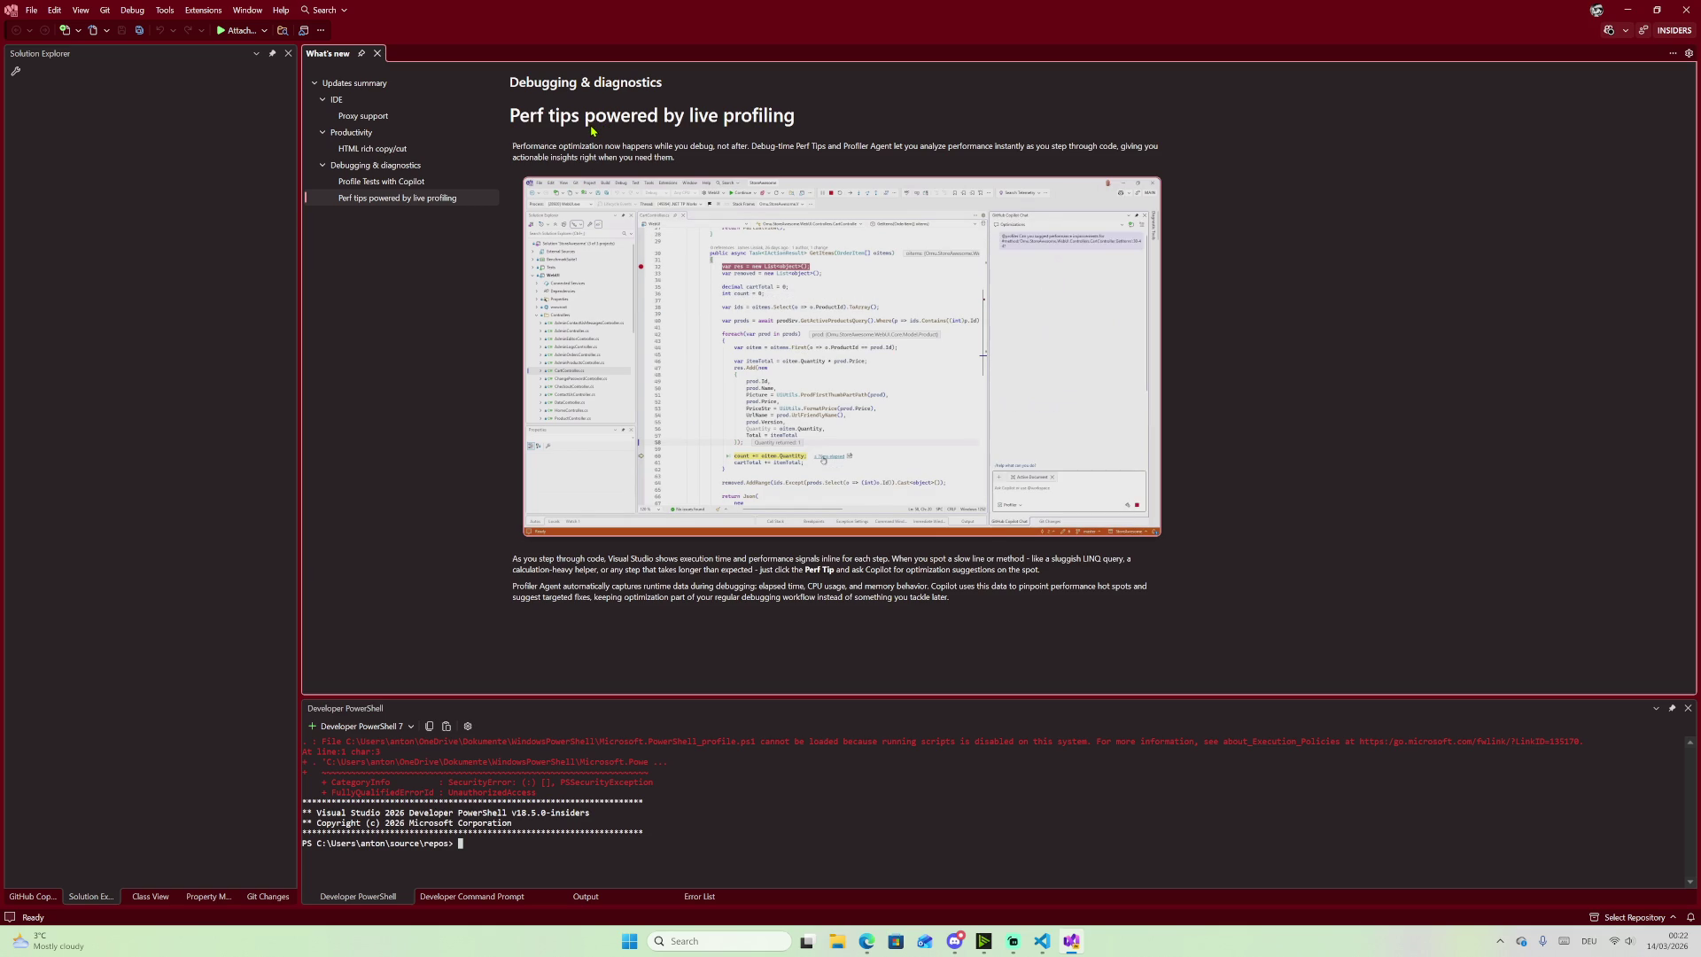
left_click(397, 149)
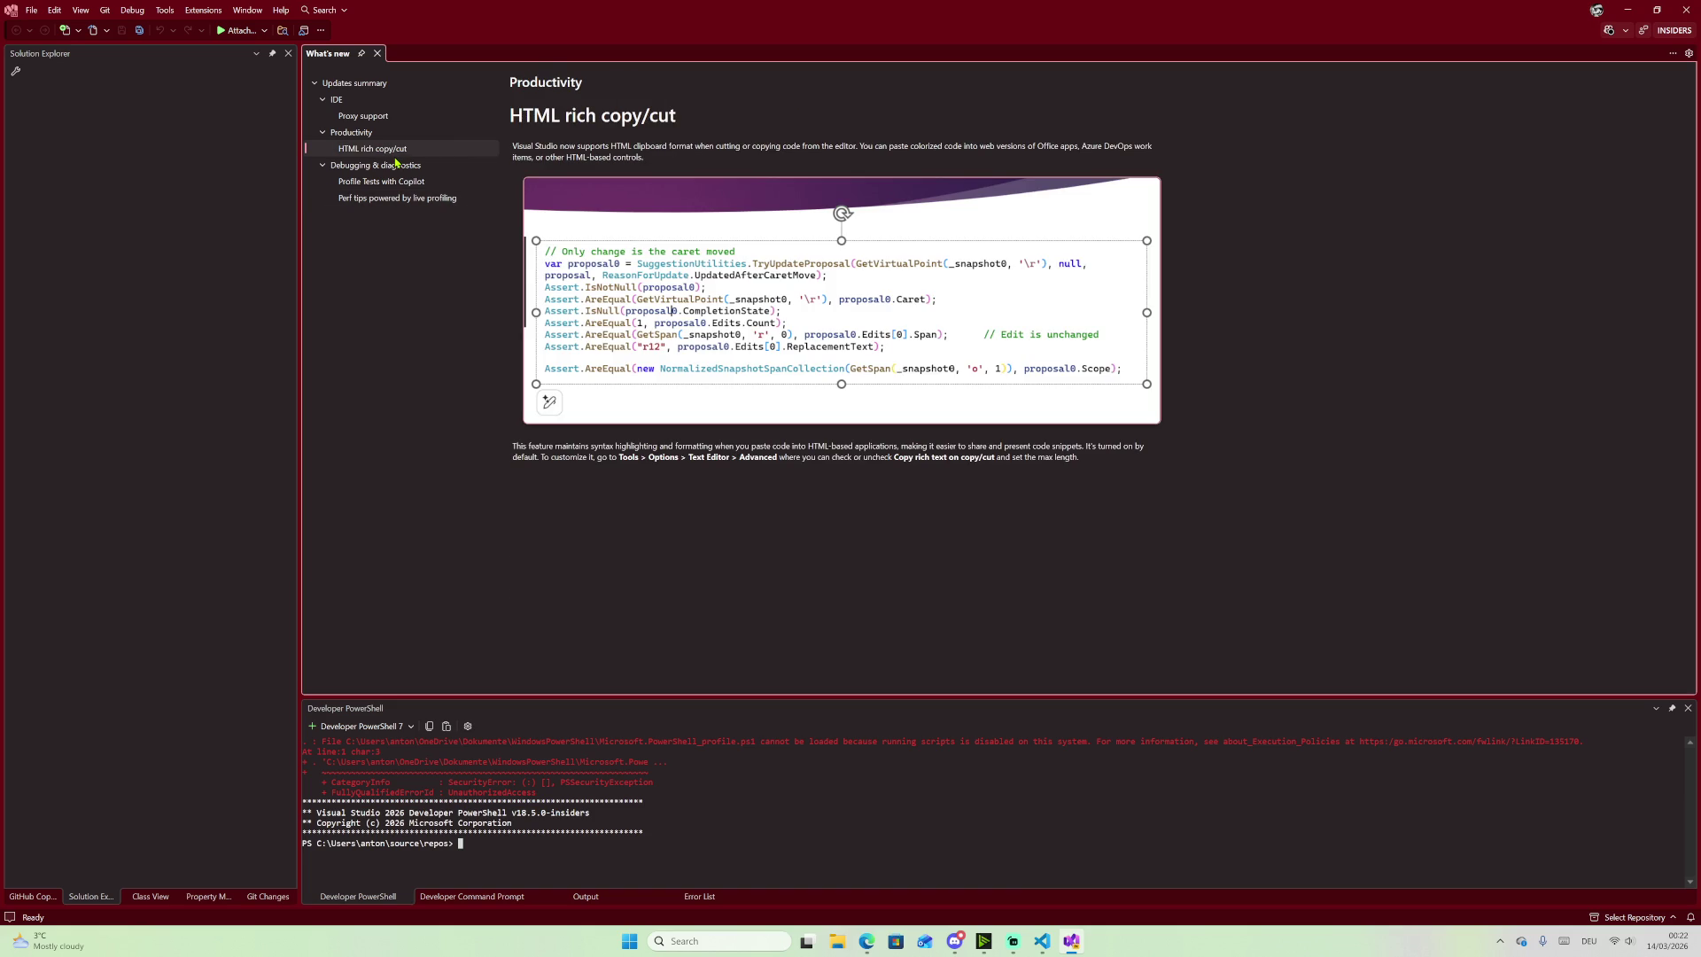
left_click(376, 122)
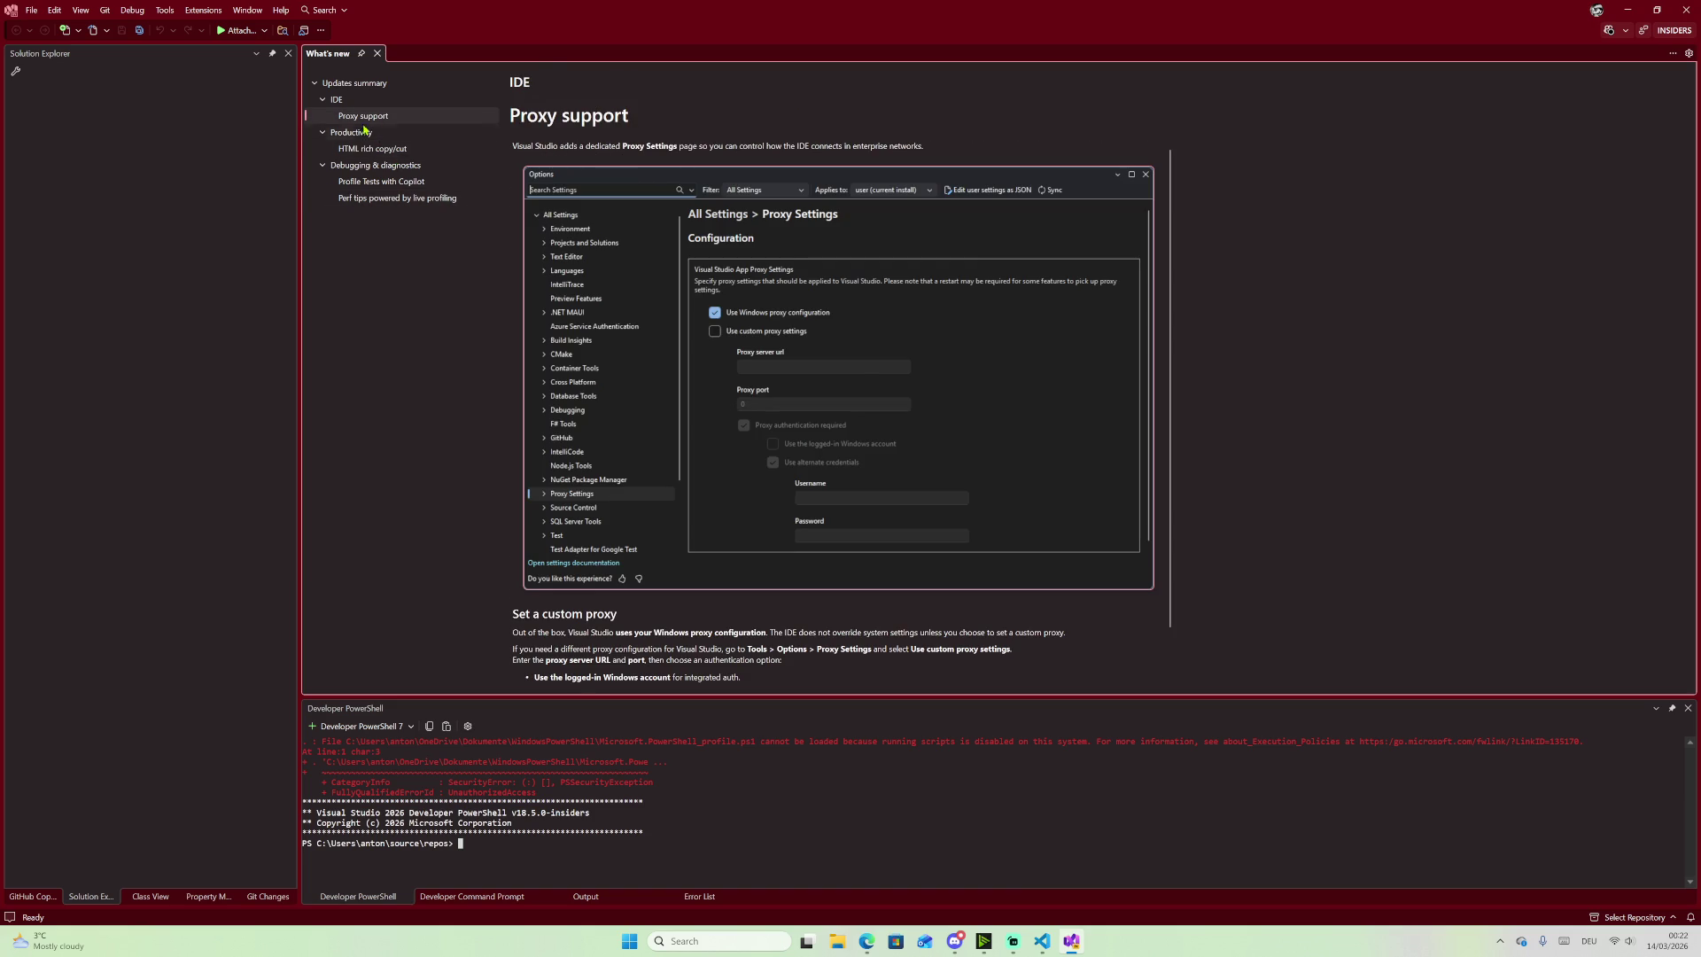
scroll(653, 341, "down", 1)
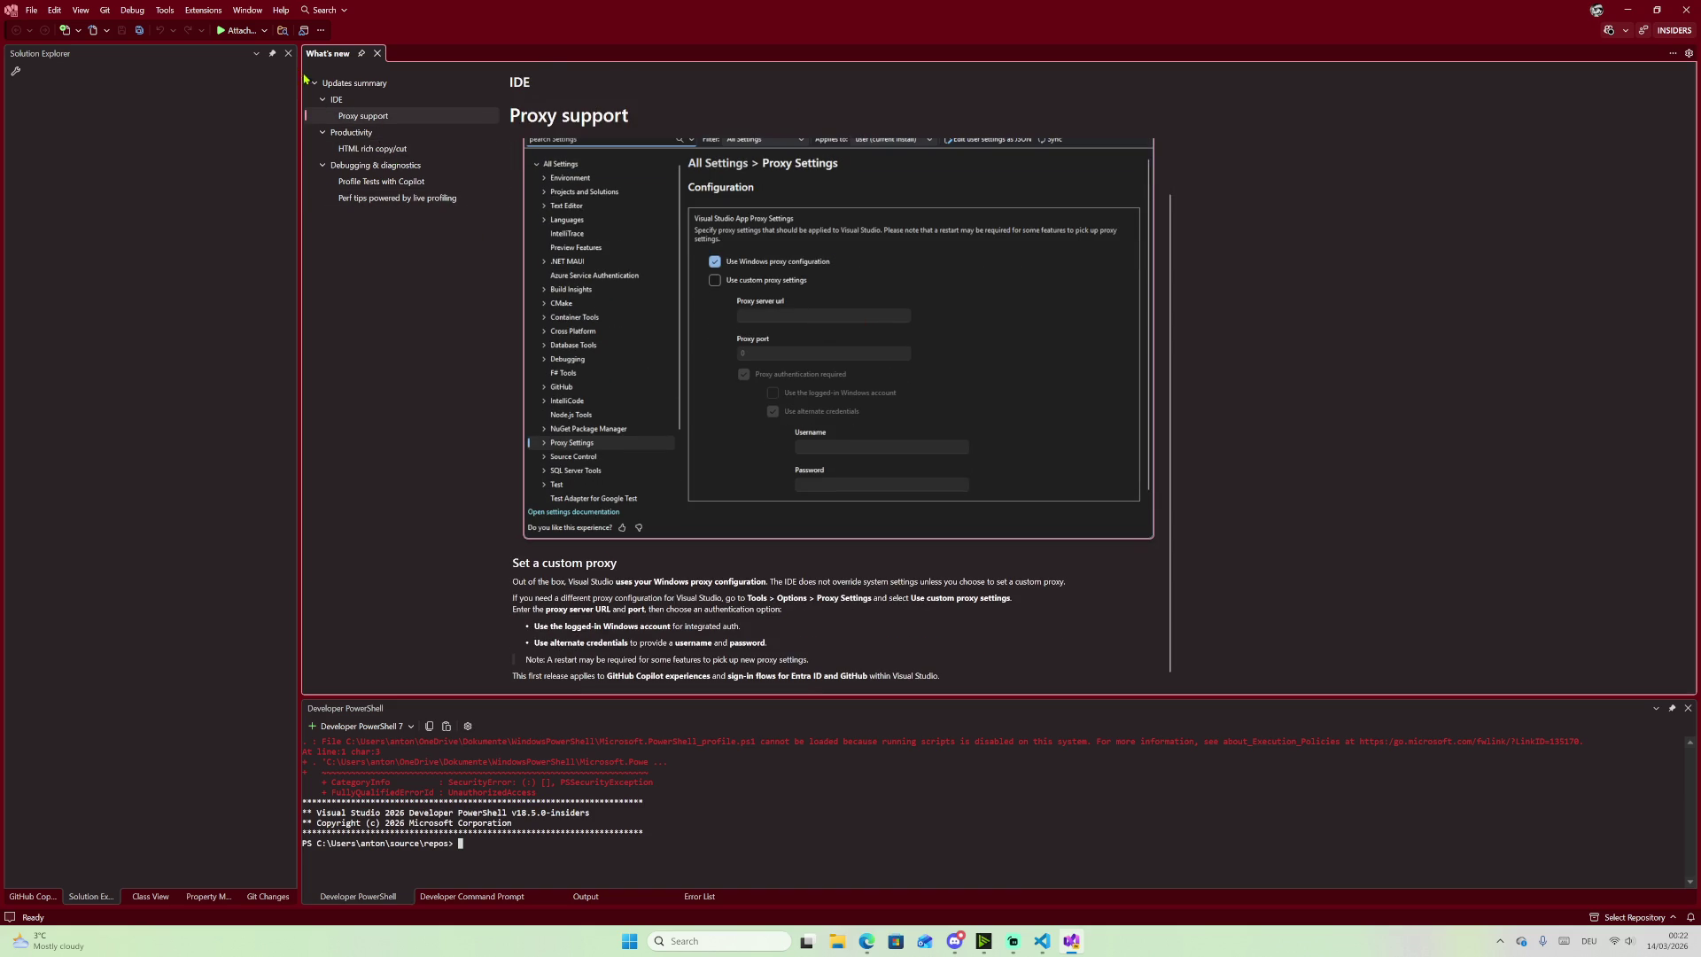
left_click(281, 10)
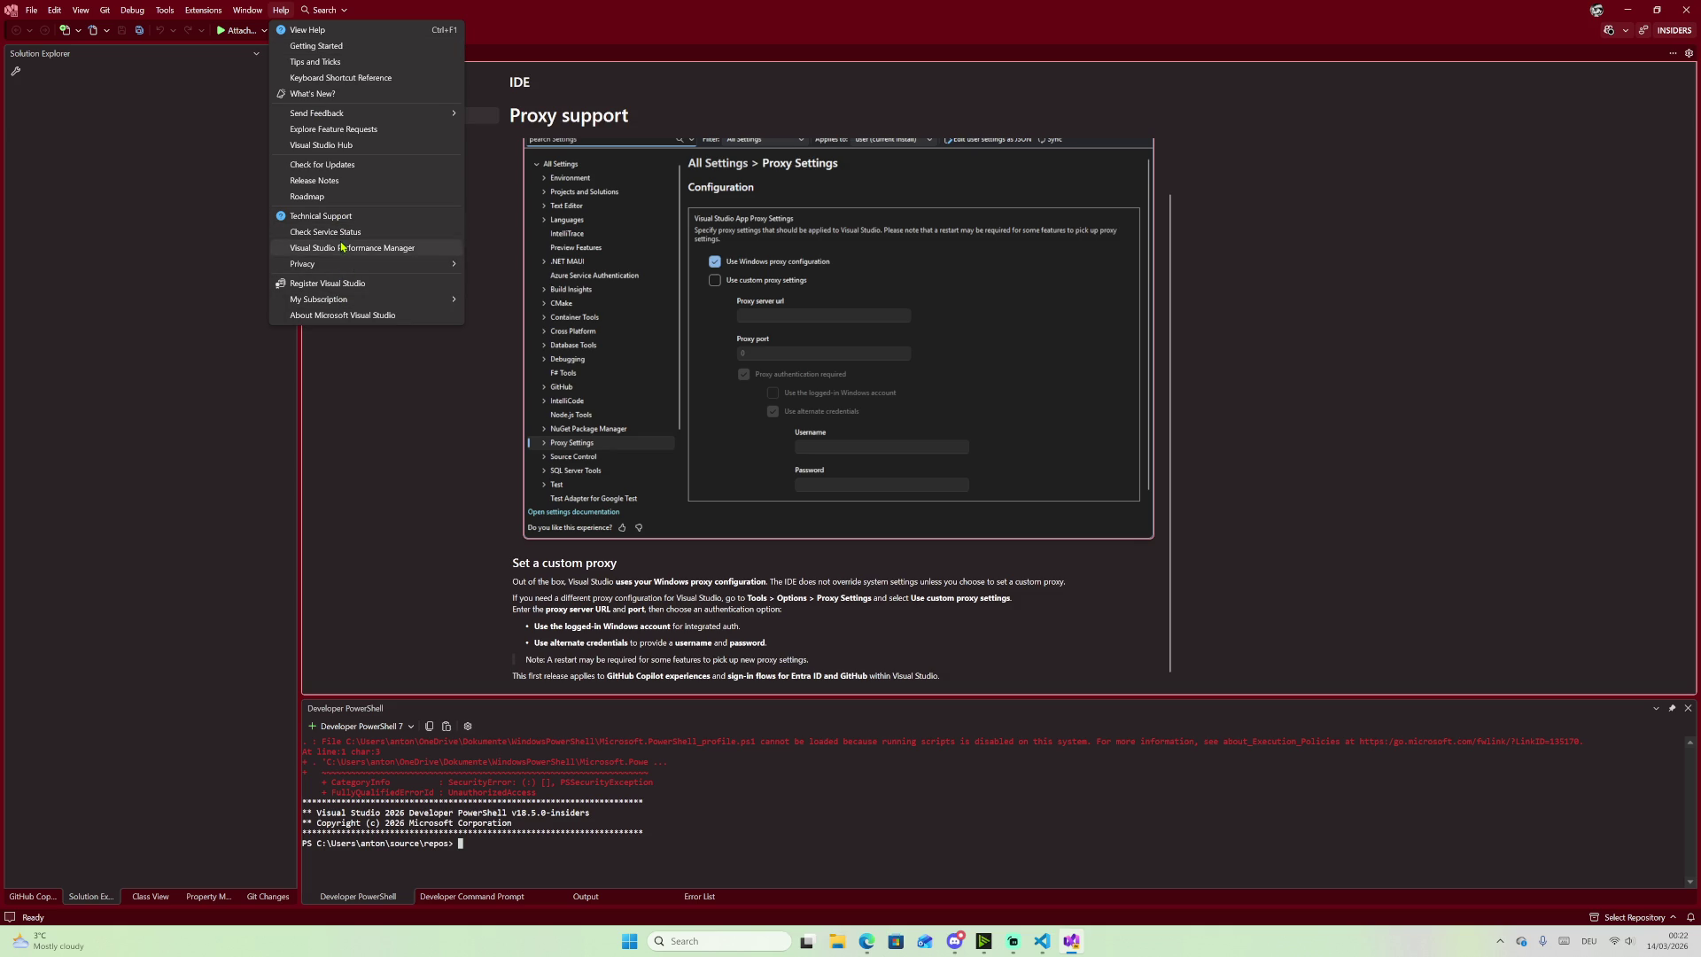
left_click(352, 182)
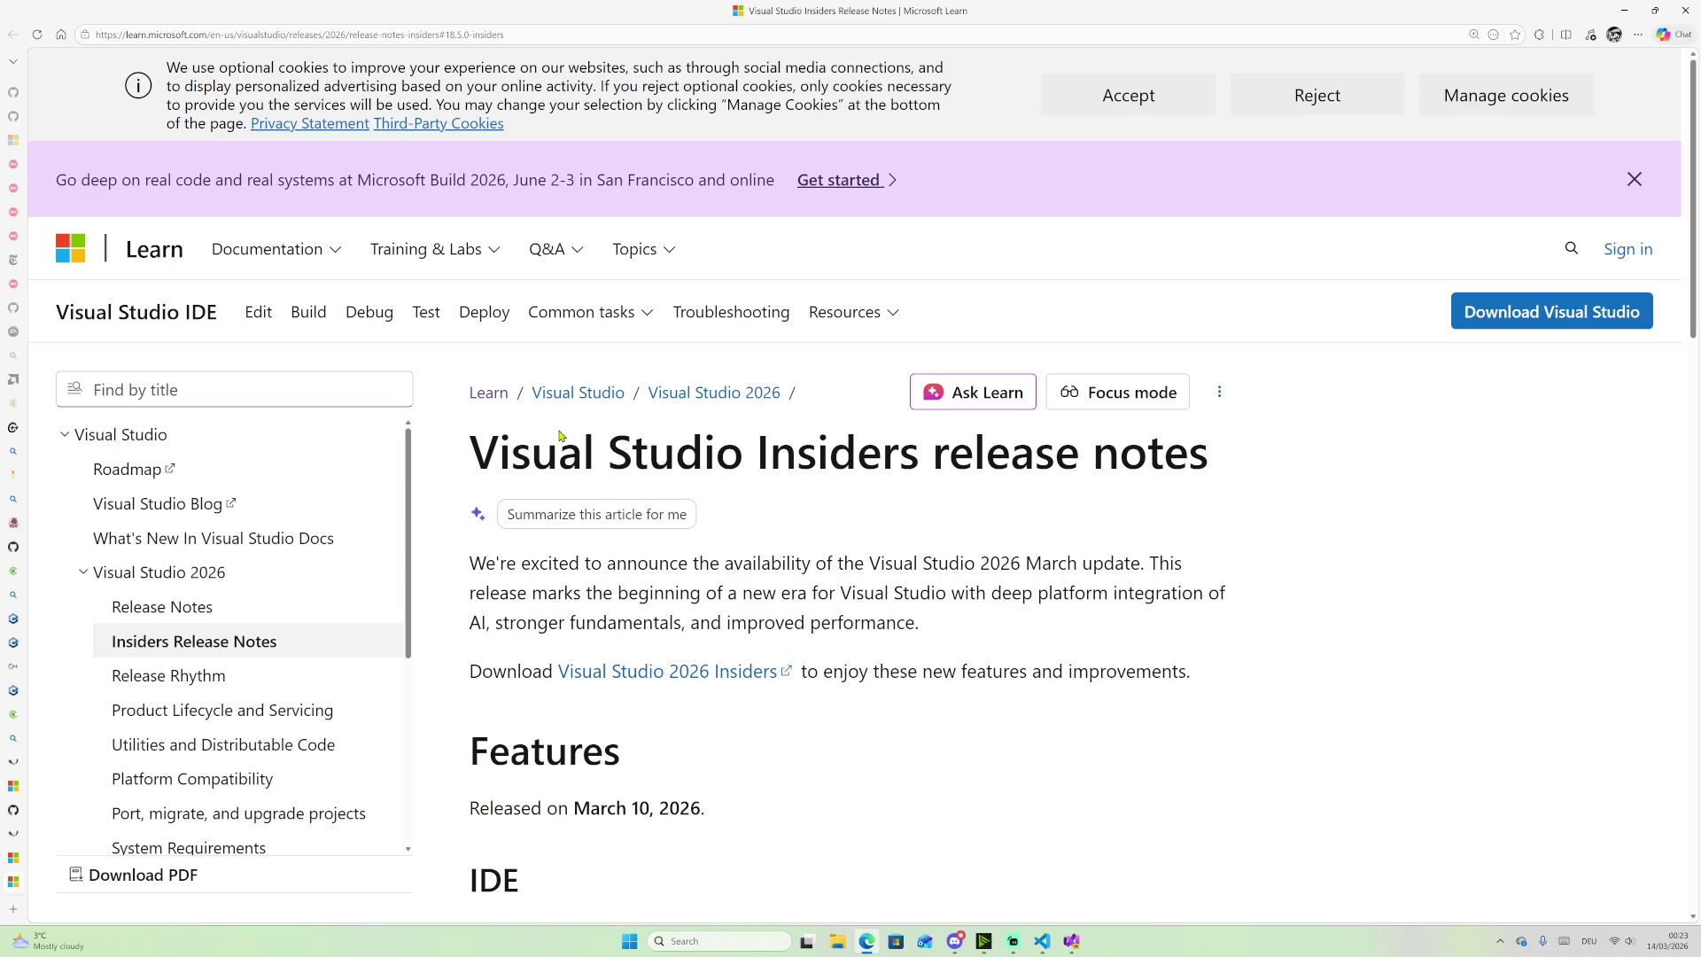
Step: Expand the 'C++ code editing tools for agent mode' entry in the Insiders release notes and read it
scroll(998, 529, "down", 6)
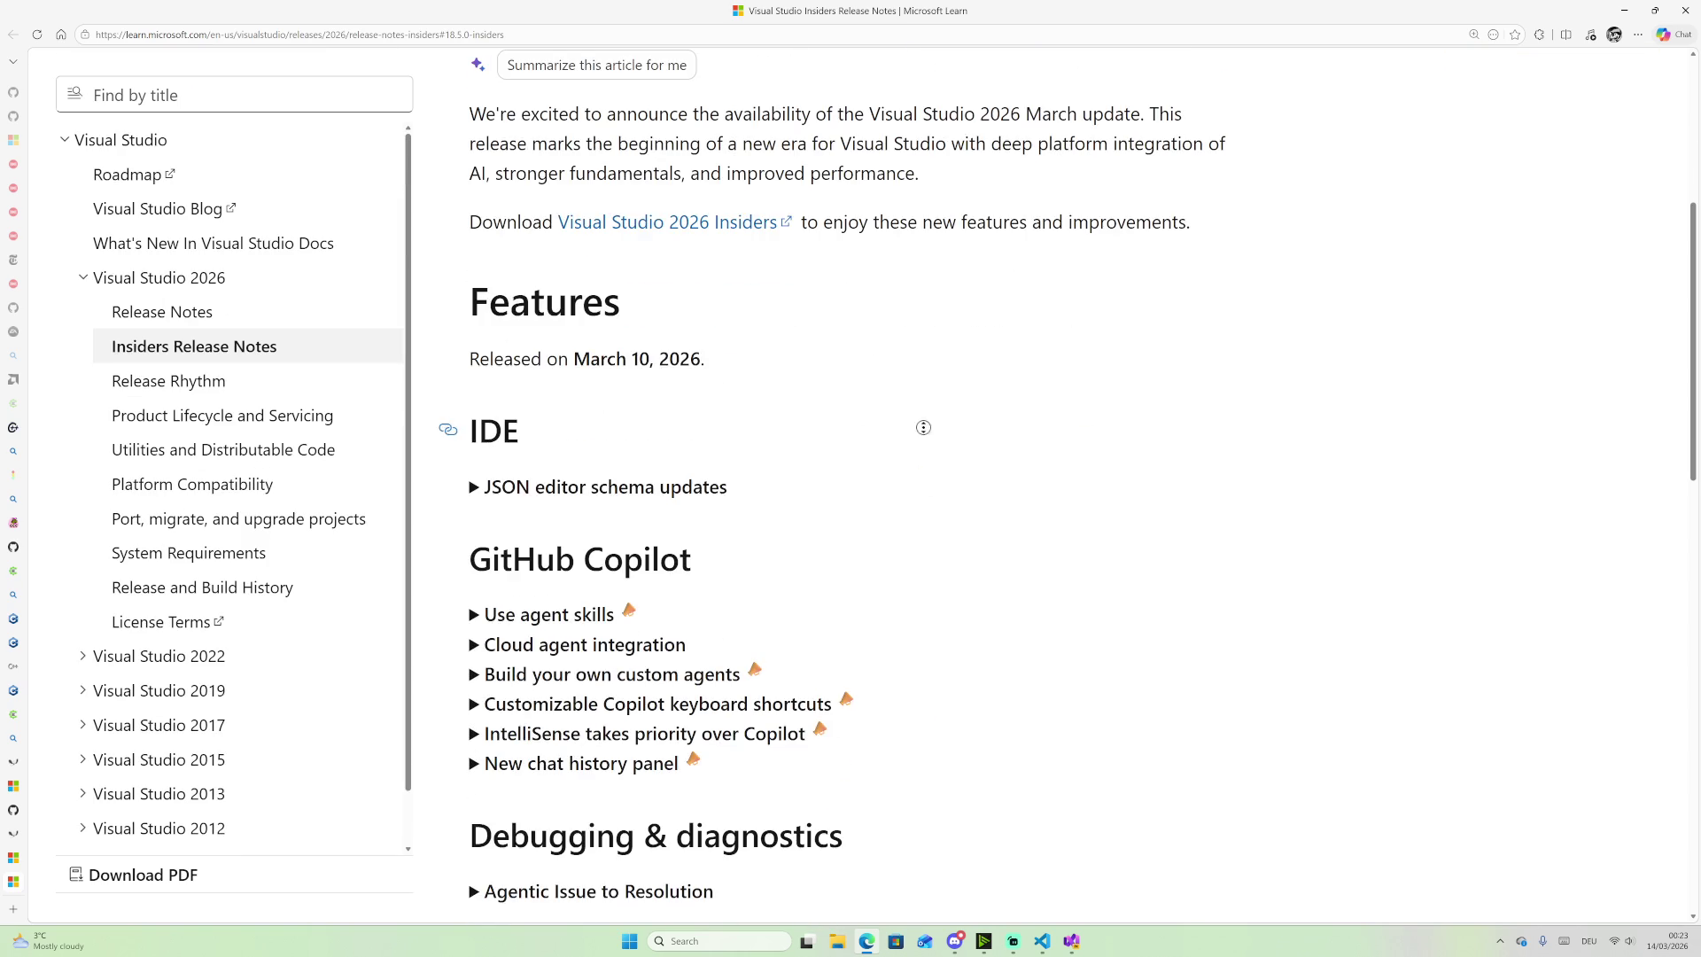
scroll(968, 274, "down", 3)
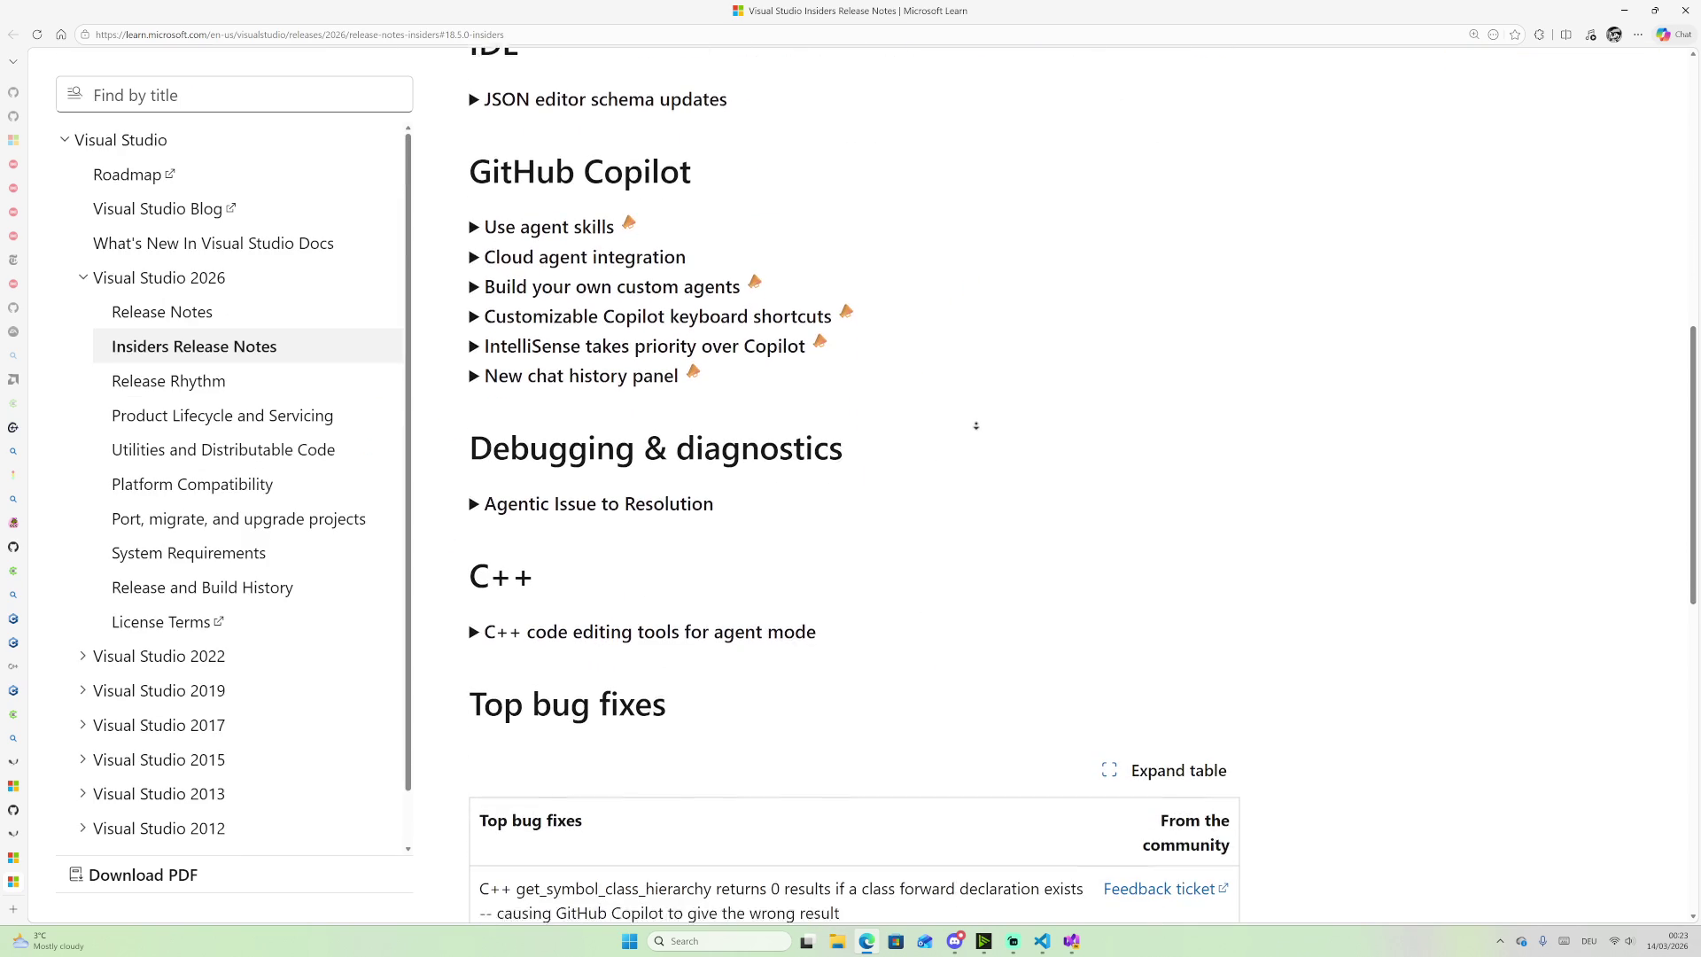
left_click_drag(493, 560, 547, 574)
left_click(475, 630)
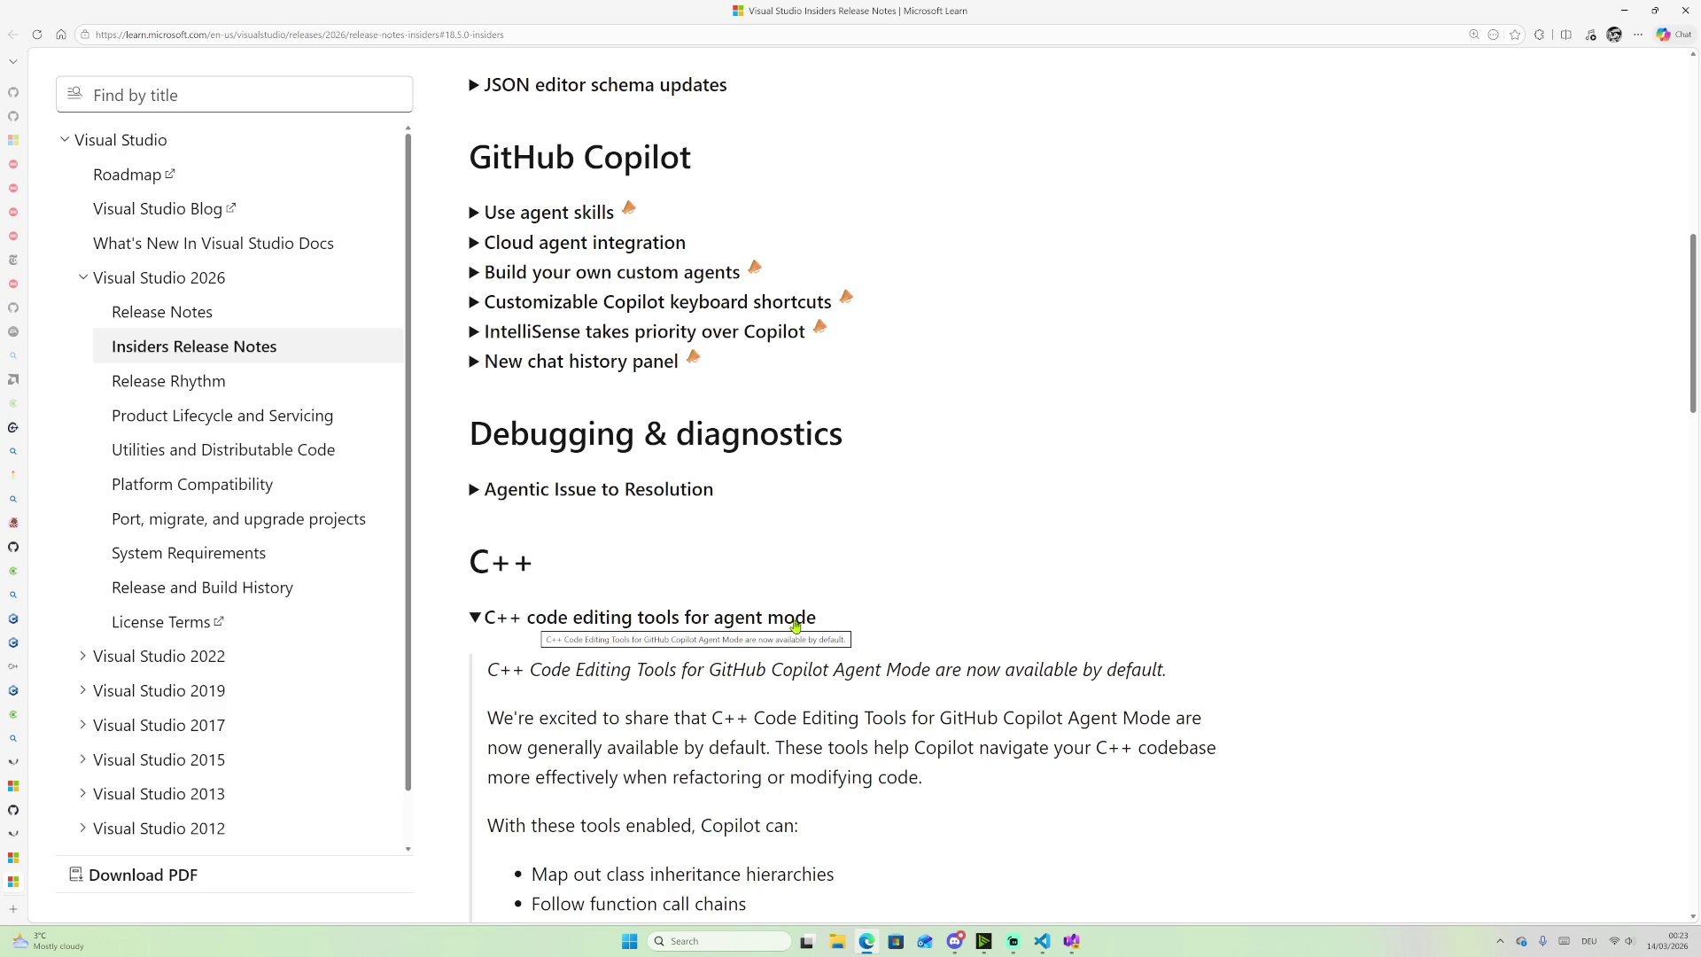
scroll(1056, 574, "down", 2)
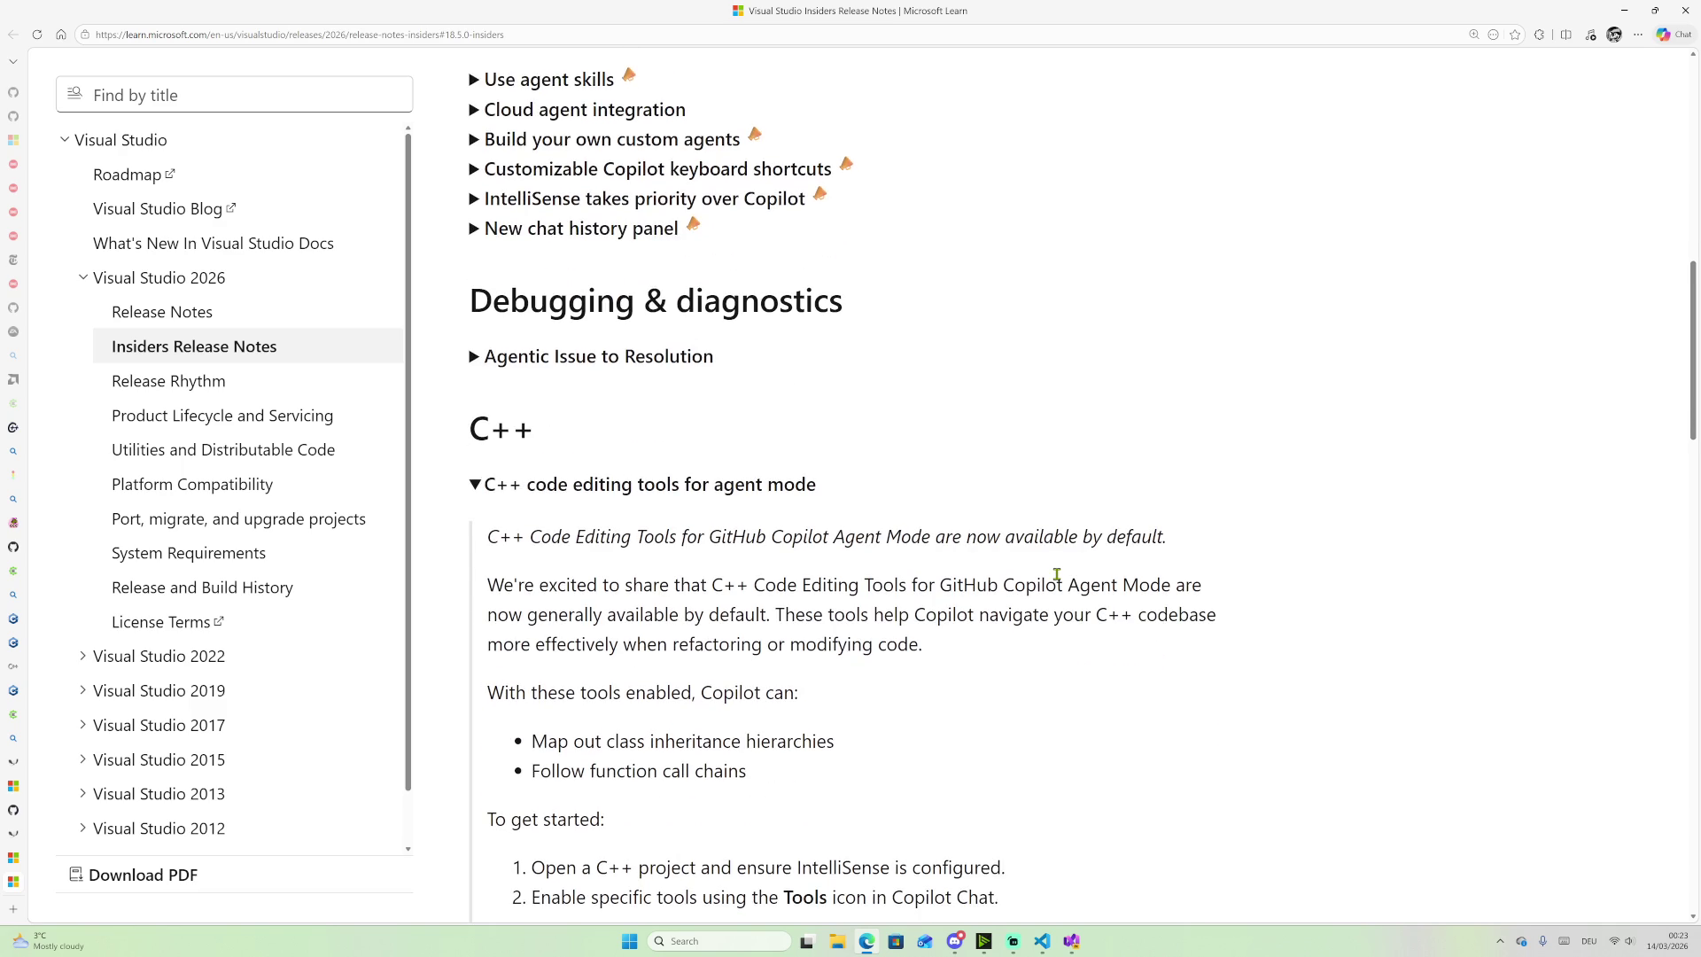
scroll(1056, 574, "down", 5)
scroll(1010, 439, "down", 8)
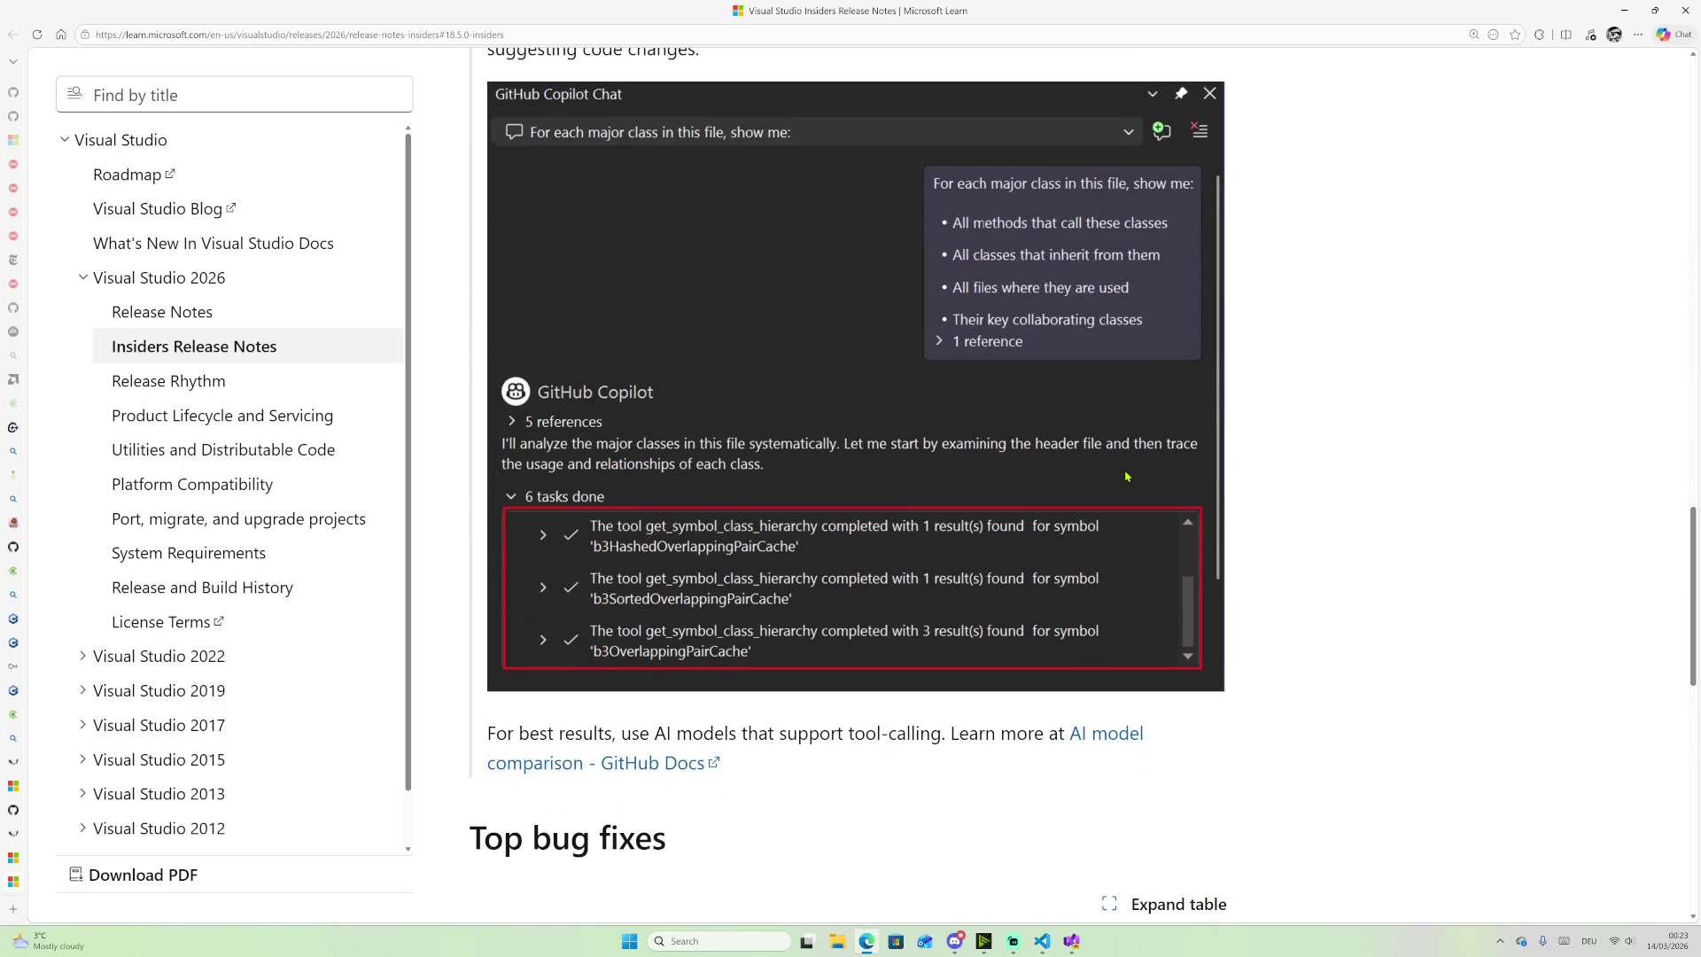
scroll(1126, 477, "up", 20)
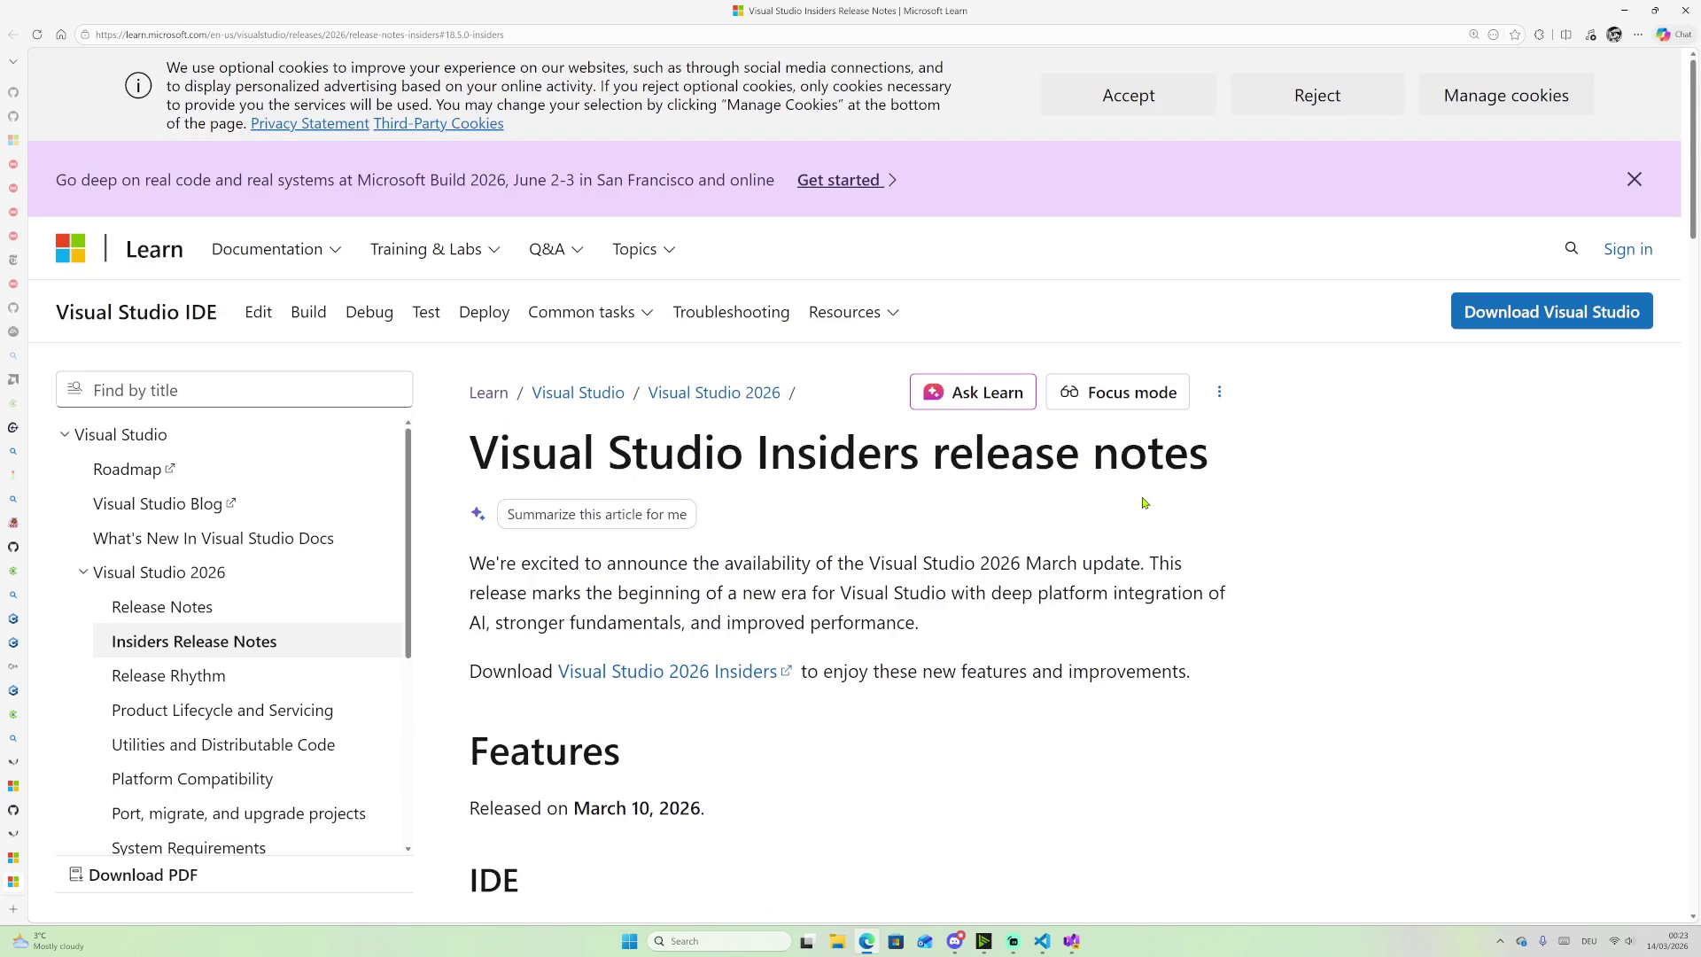
scroll(1015, 478, "down", 6)
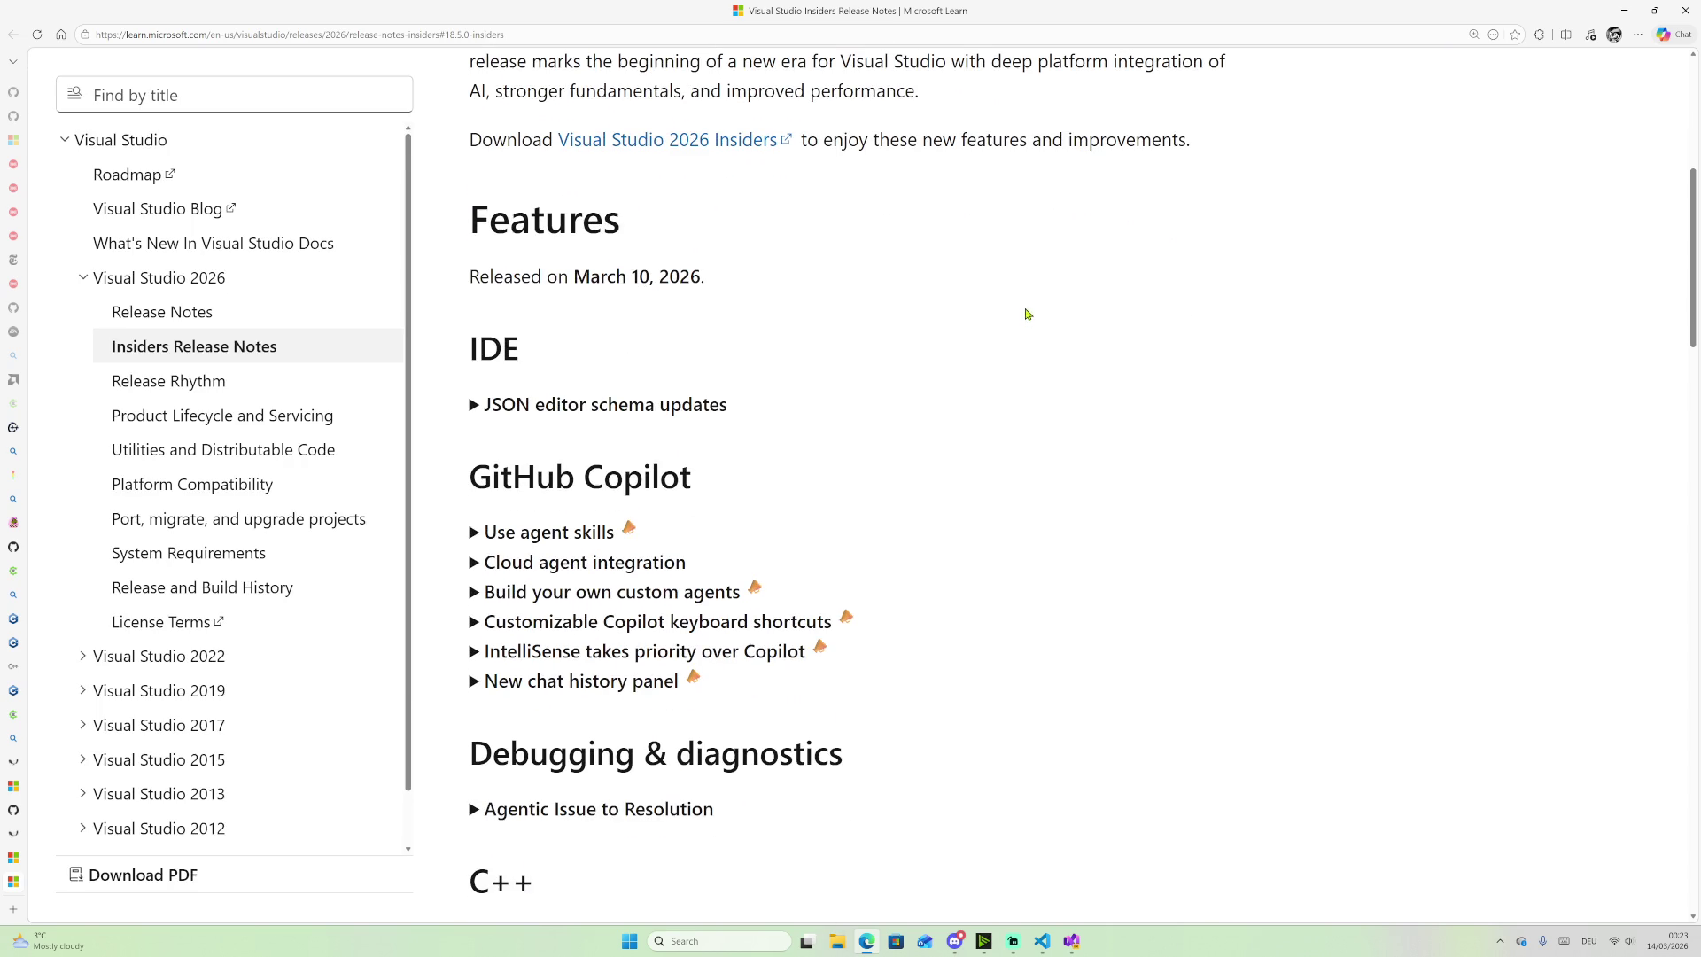
Step: Zoom the page out and read further through the release notes
key("ctrl+minus")
scroll(1056, 330, "down", 1)
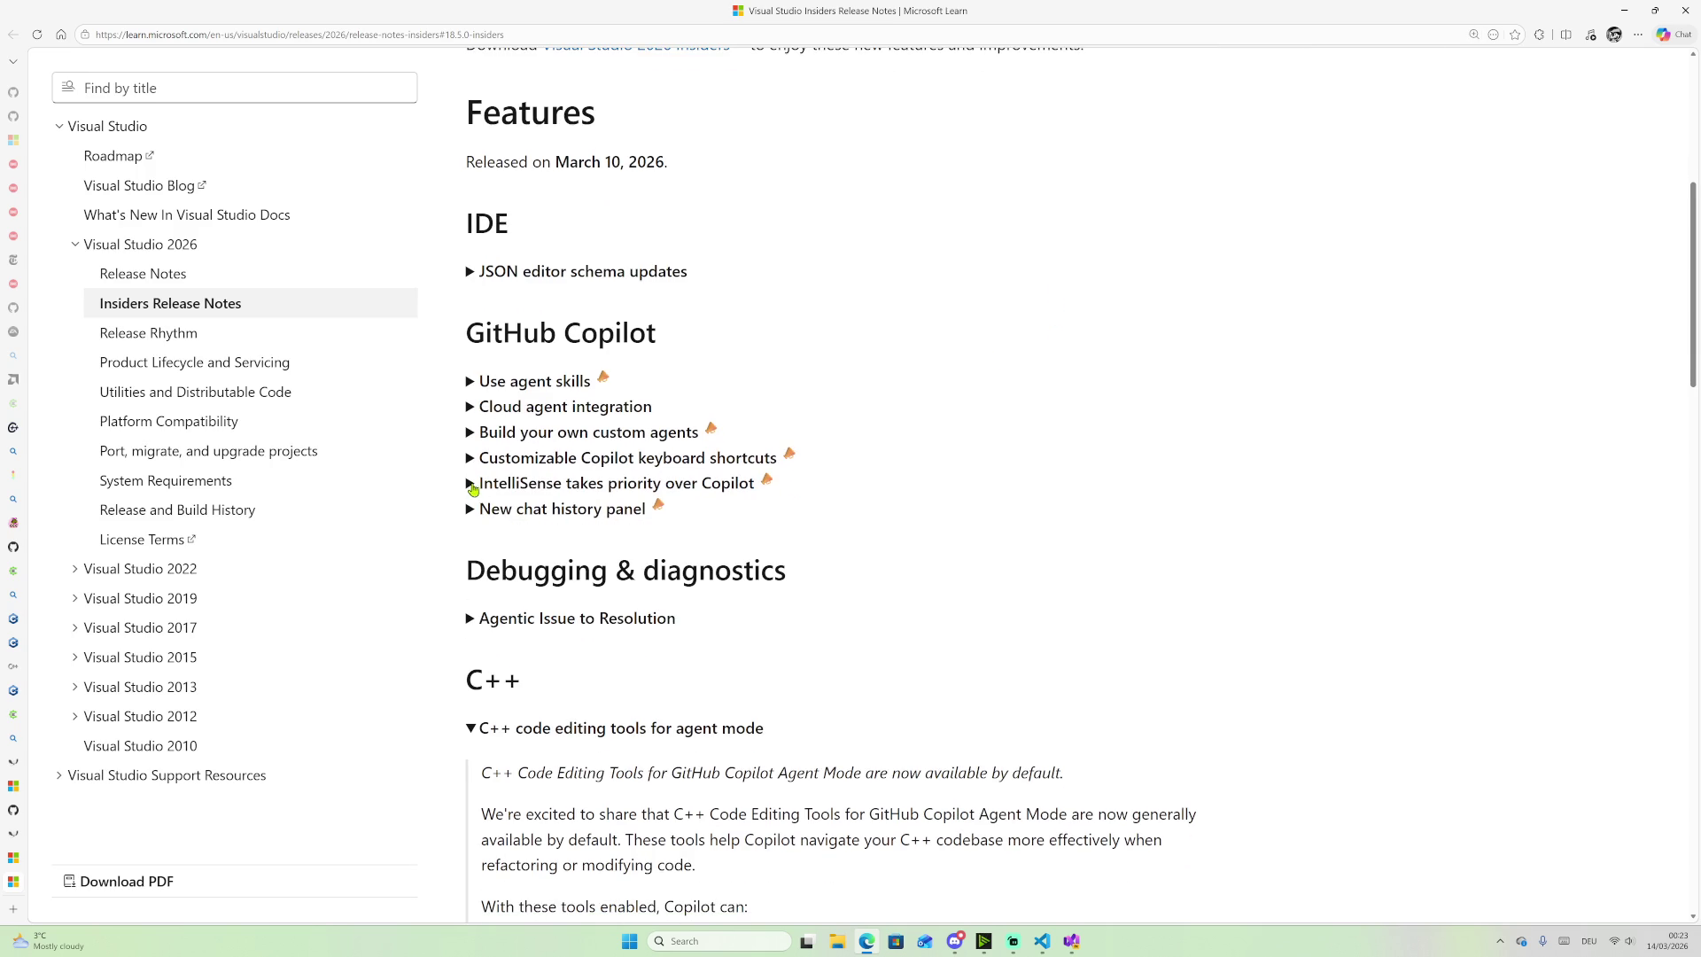
scroll(1291, 641, "down", 14)
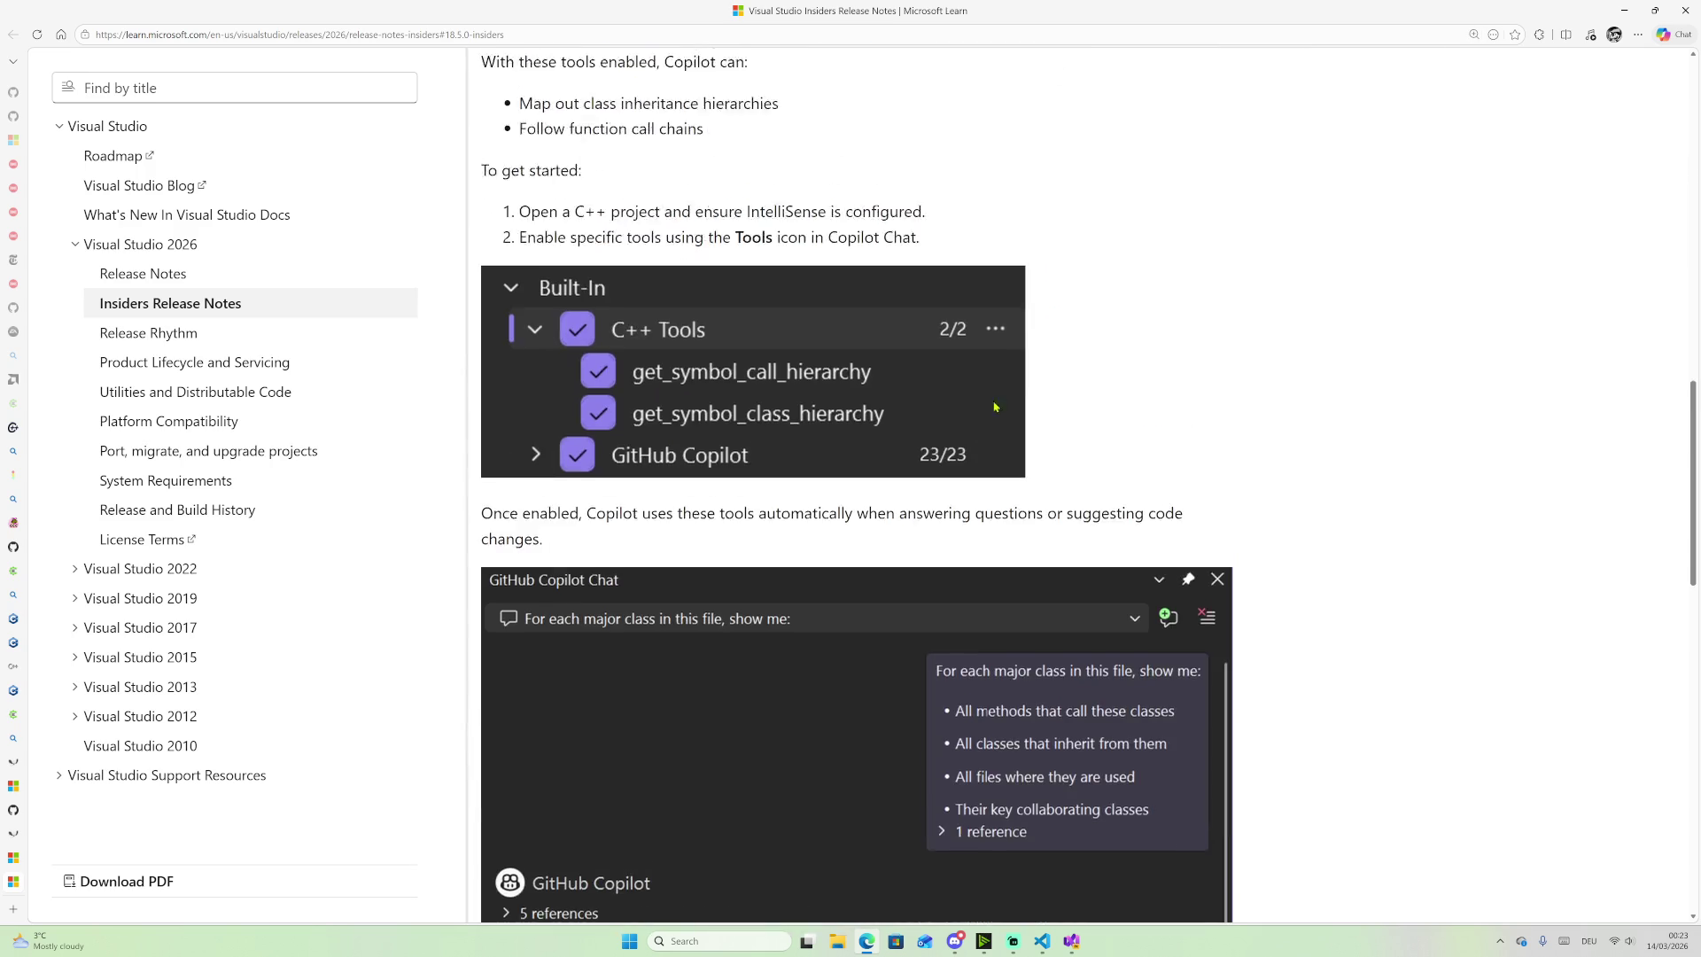
scroll(1291, 641, "down", 10)
scroll(1296, 505, "up", 4)
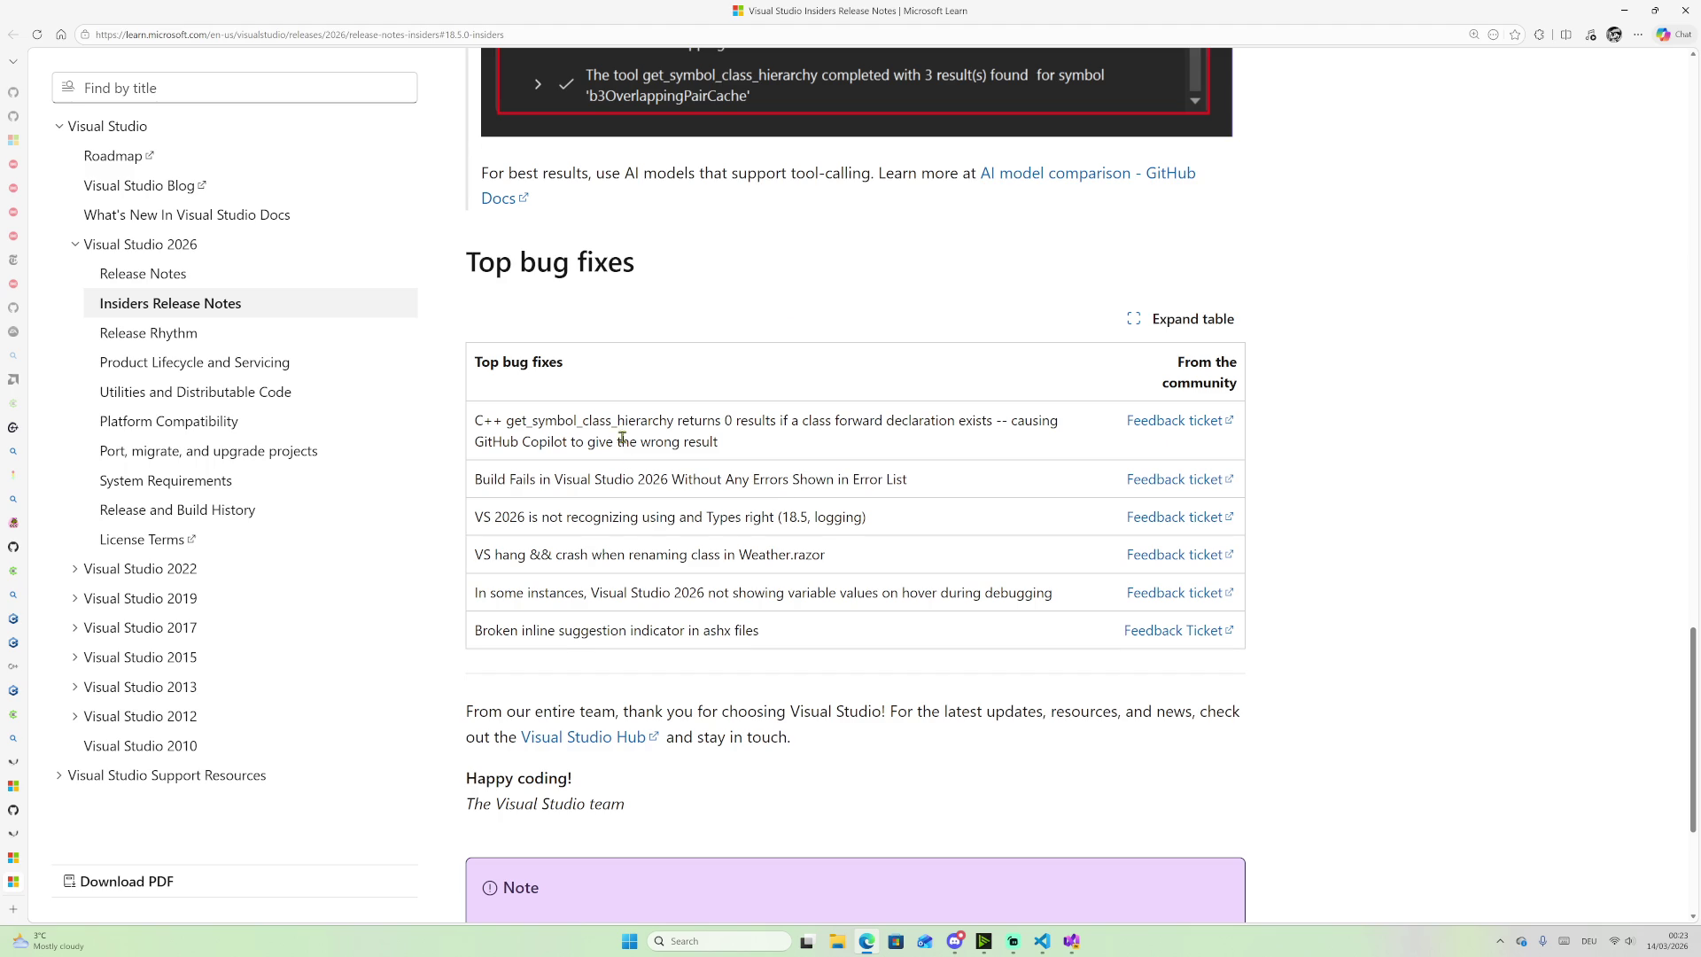
scroll(762, 326, "down", 3)
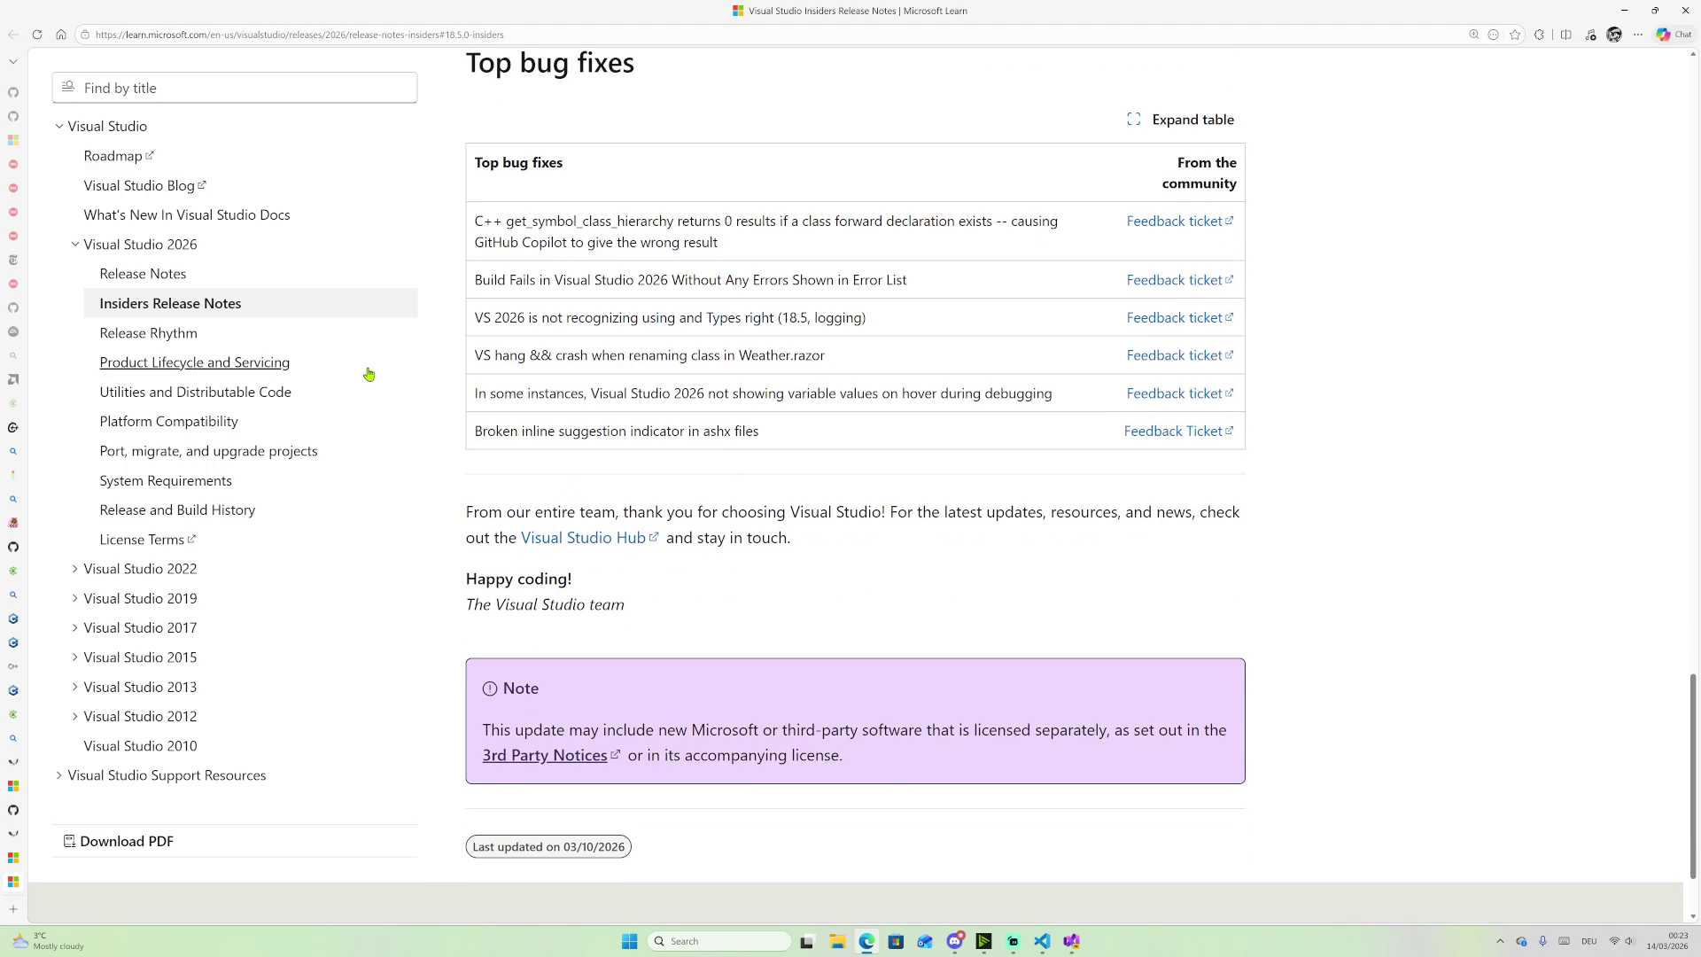
Step: Read through the Visual Studio Channels and Release Rhythm article
left_click(148, 334)
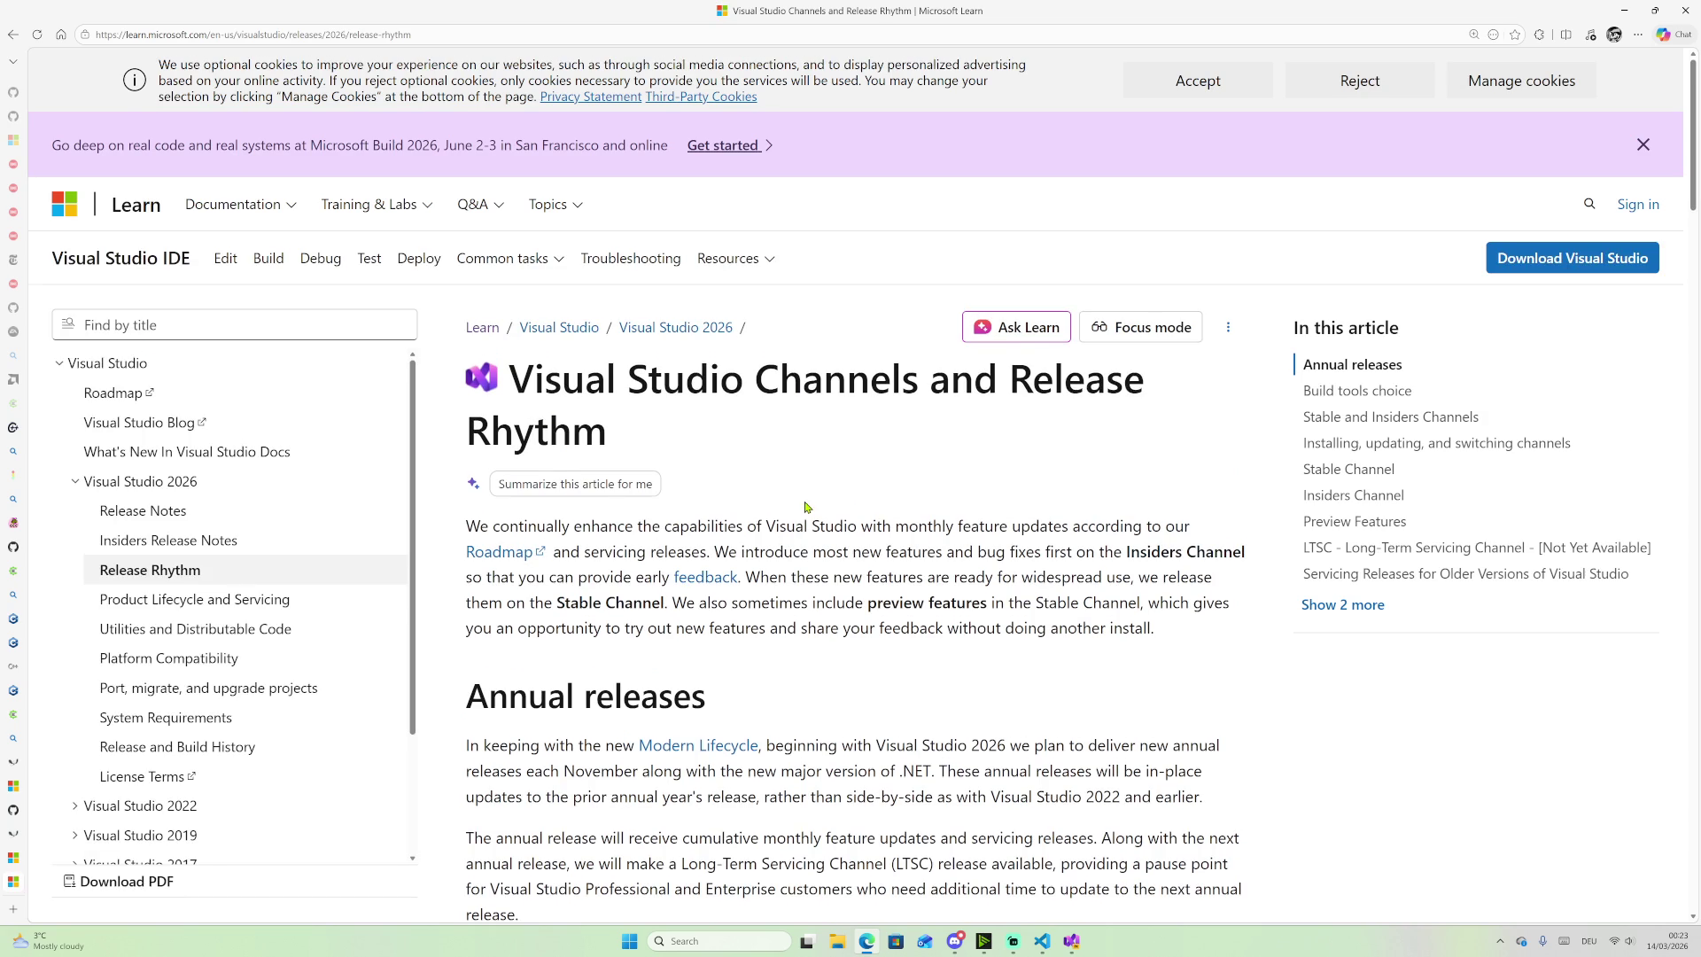
scroll(806, 507, "down", 5)
scroll(779, 518, "down", 7)
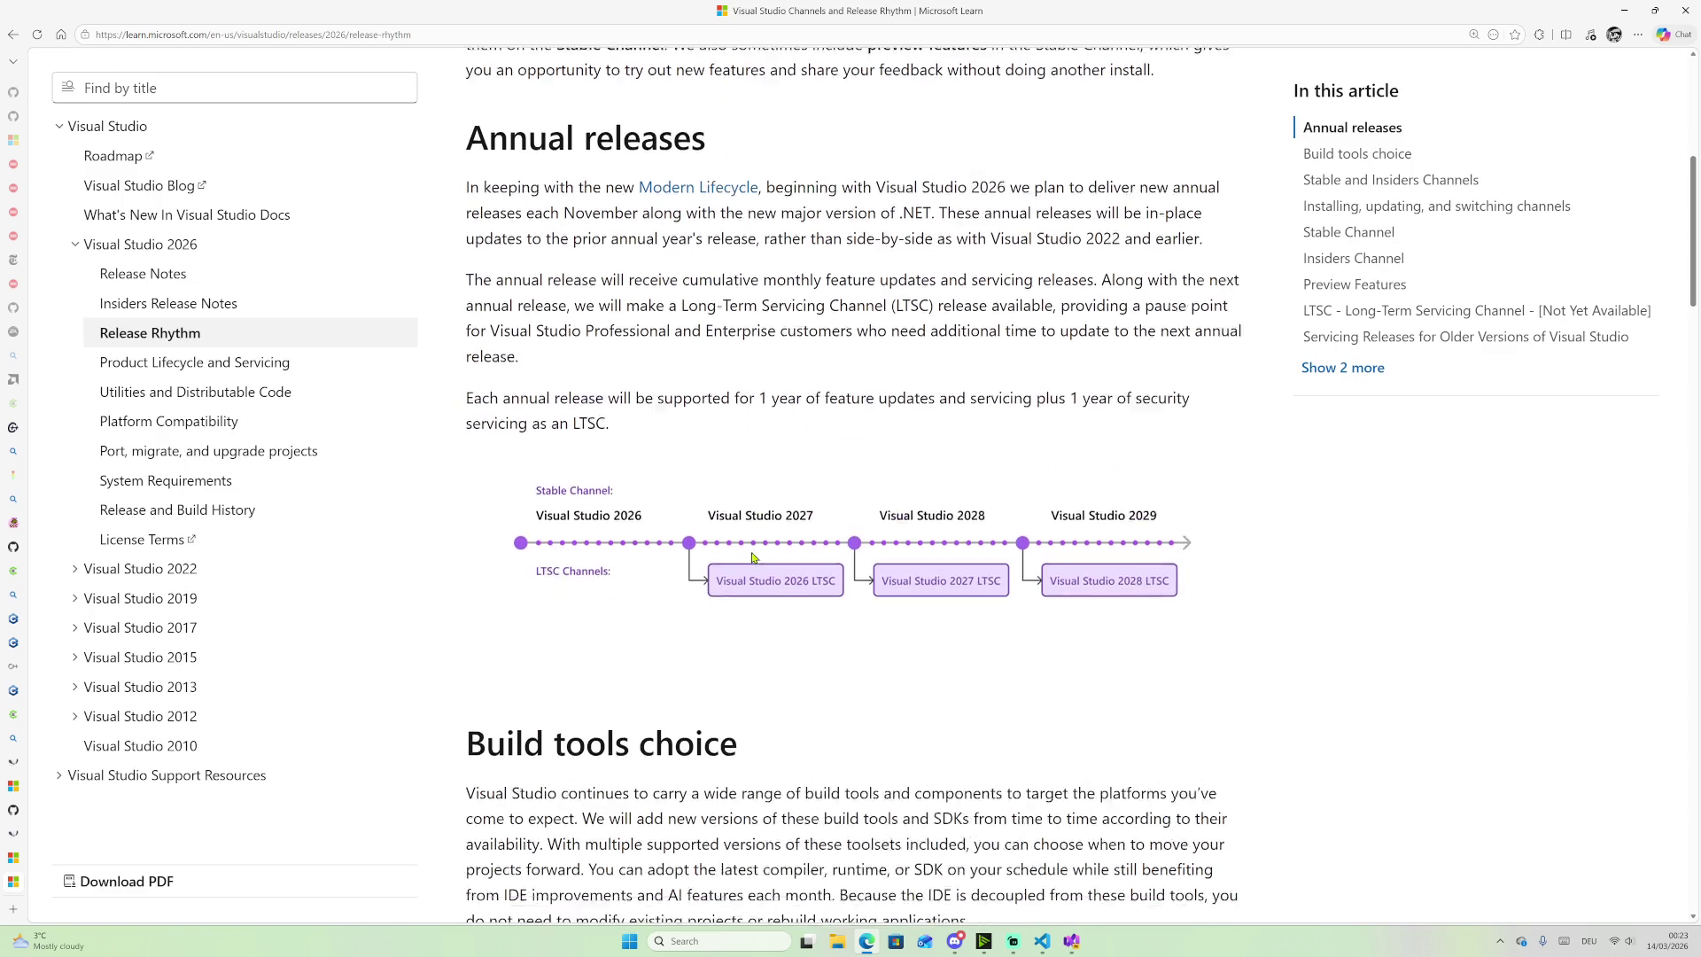
scroll(647, 492, "down", 15)
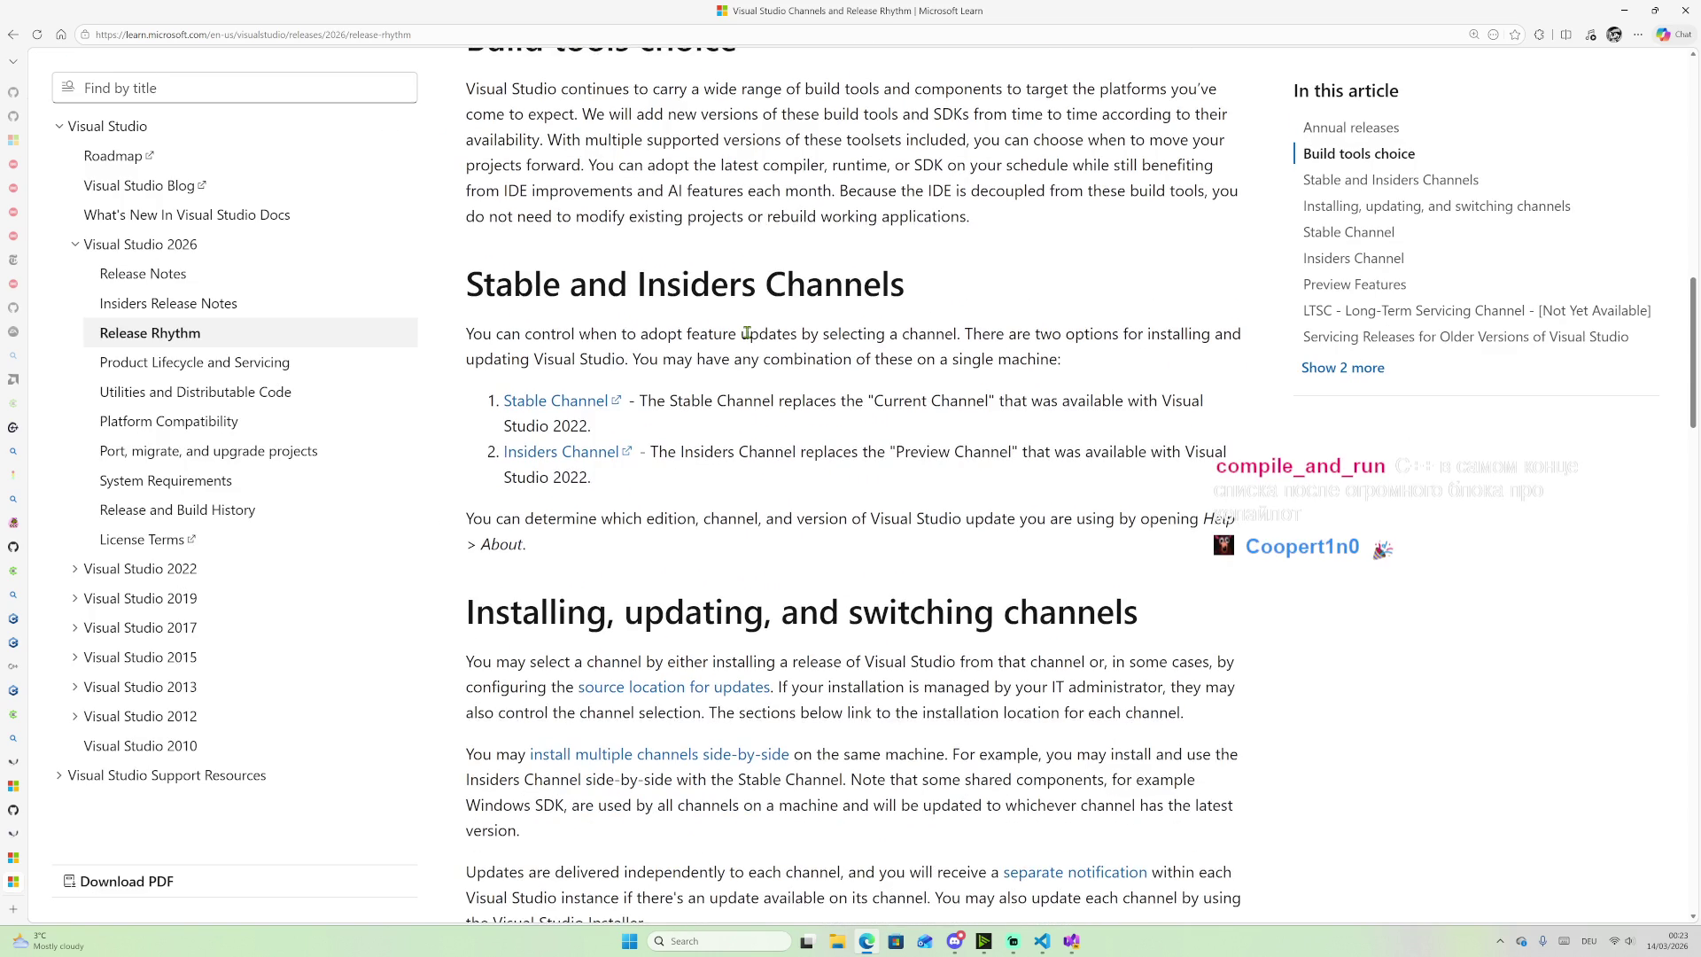
scroll(755, 412, "down", 4)
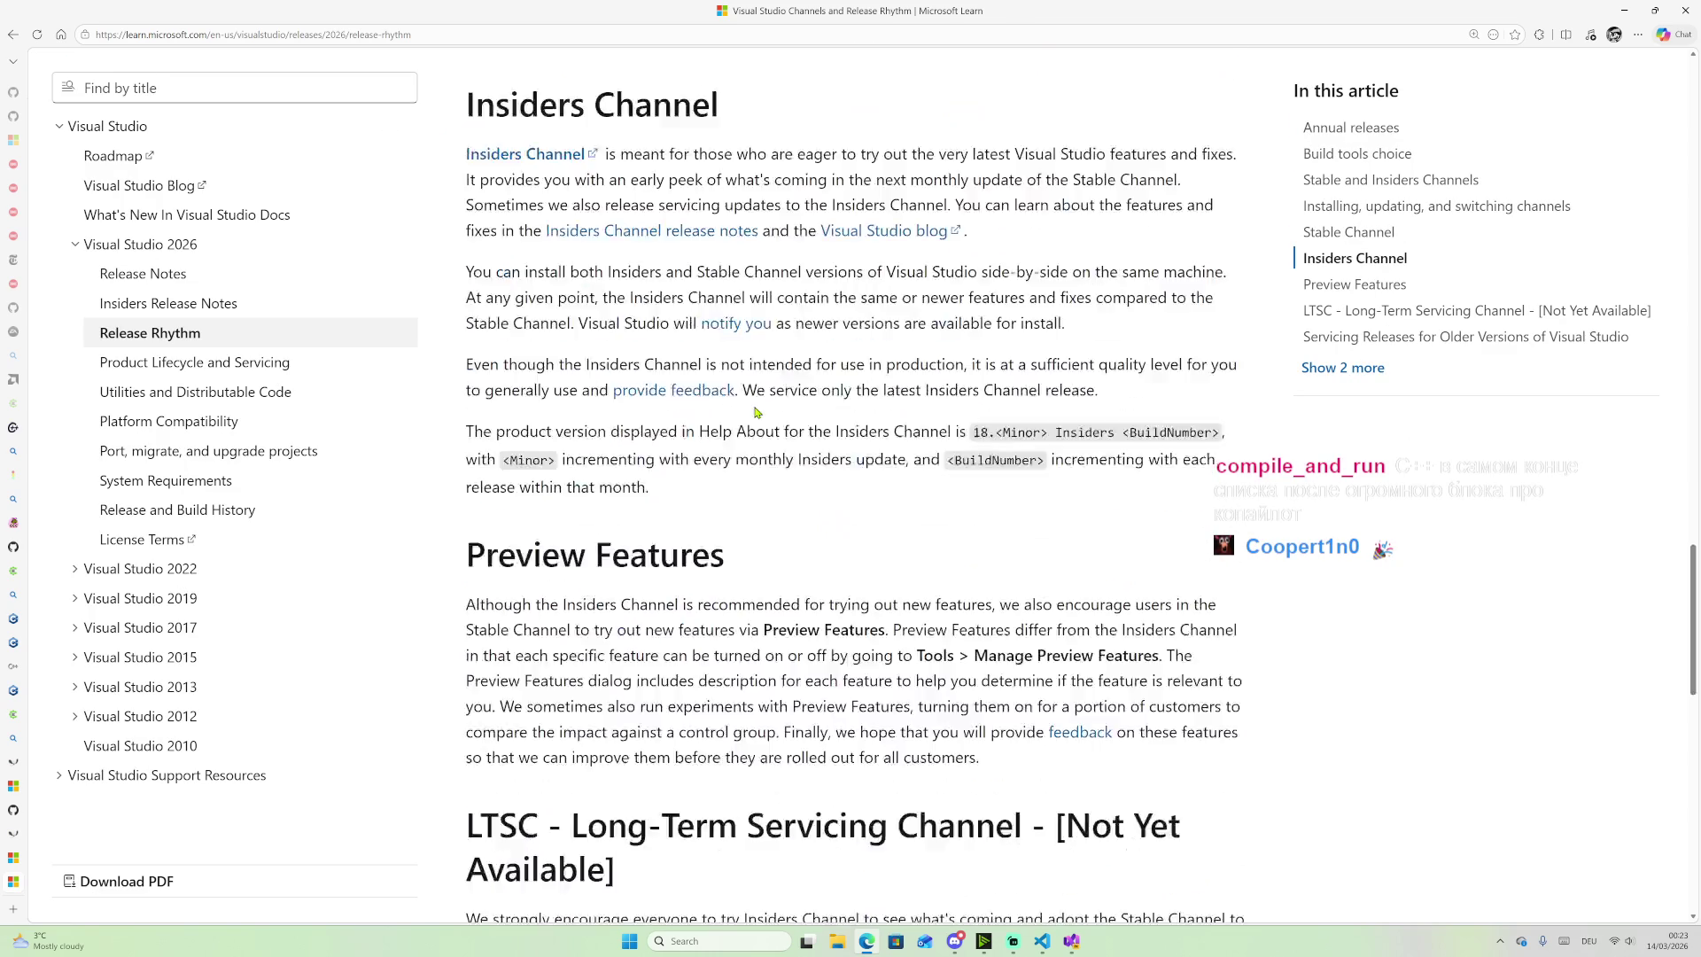